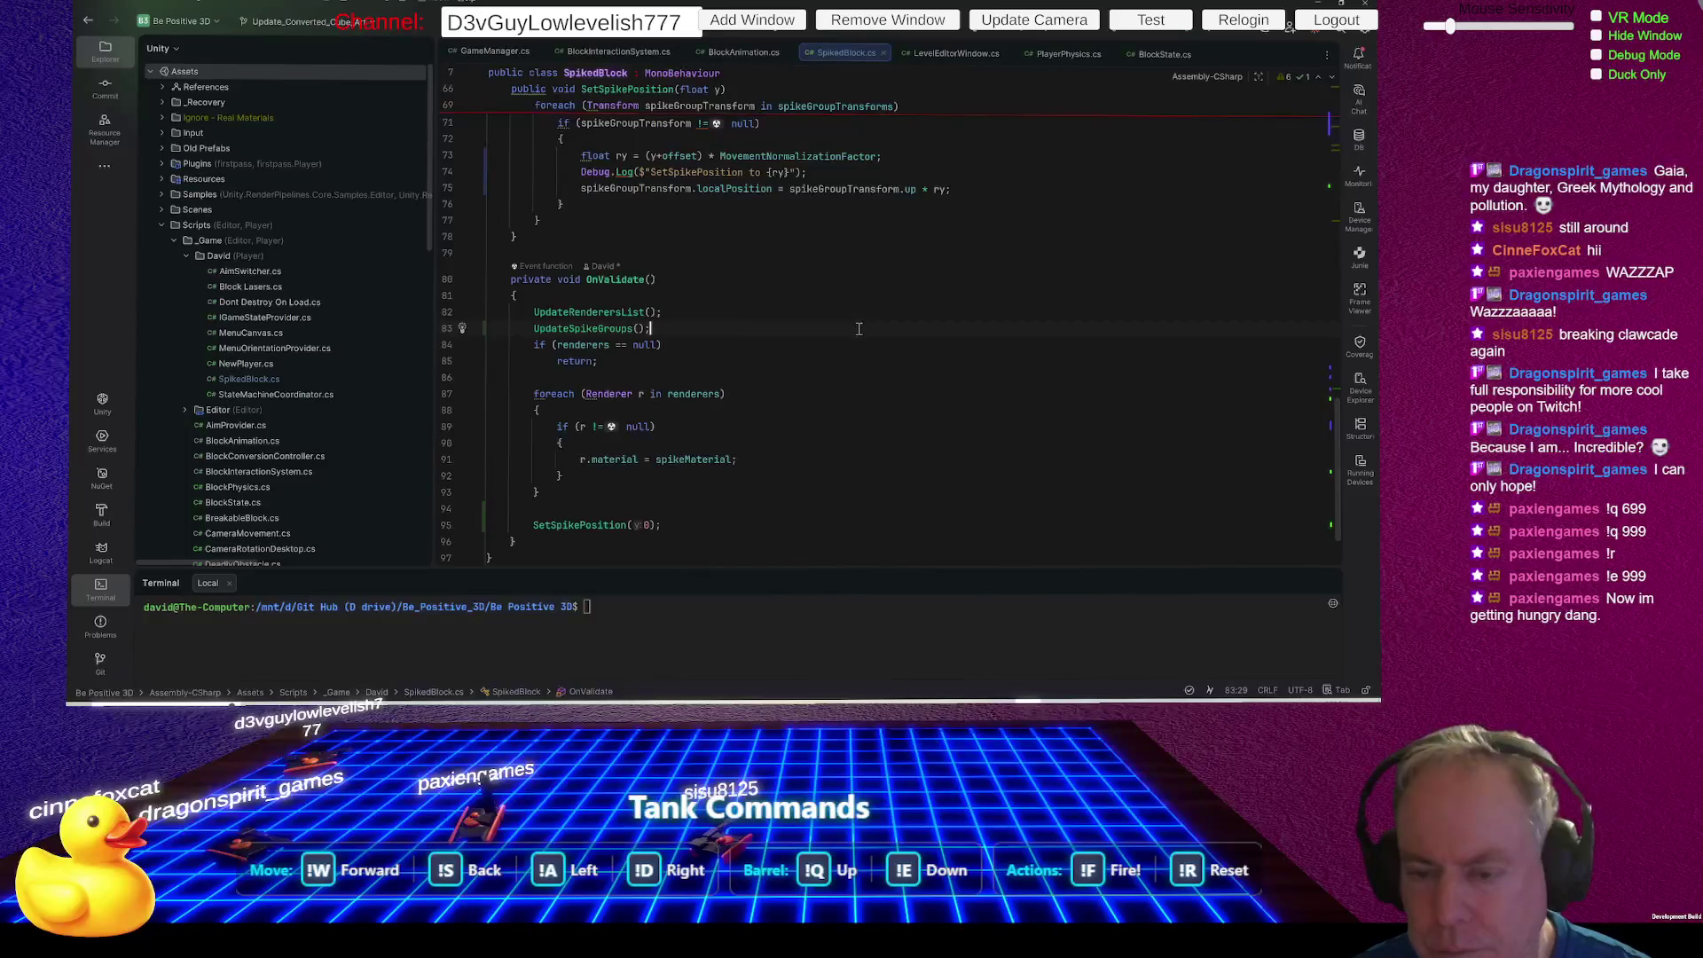
# Step: Undo the last SetSpikePosition edit, highlight the method's uses, and switch to Unity
pyautogui.hotkey('ctrl', 'z')
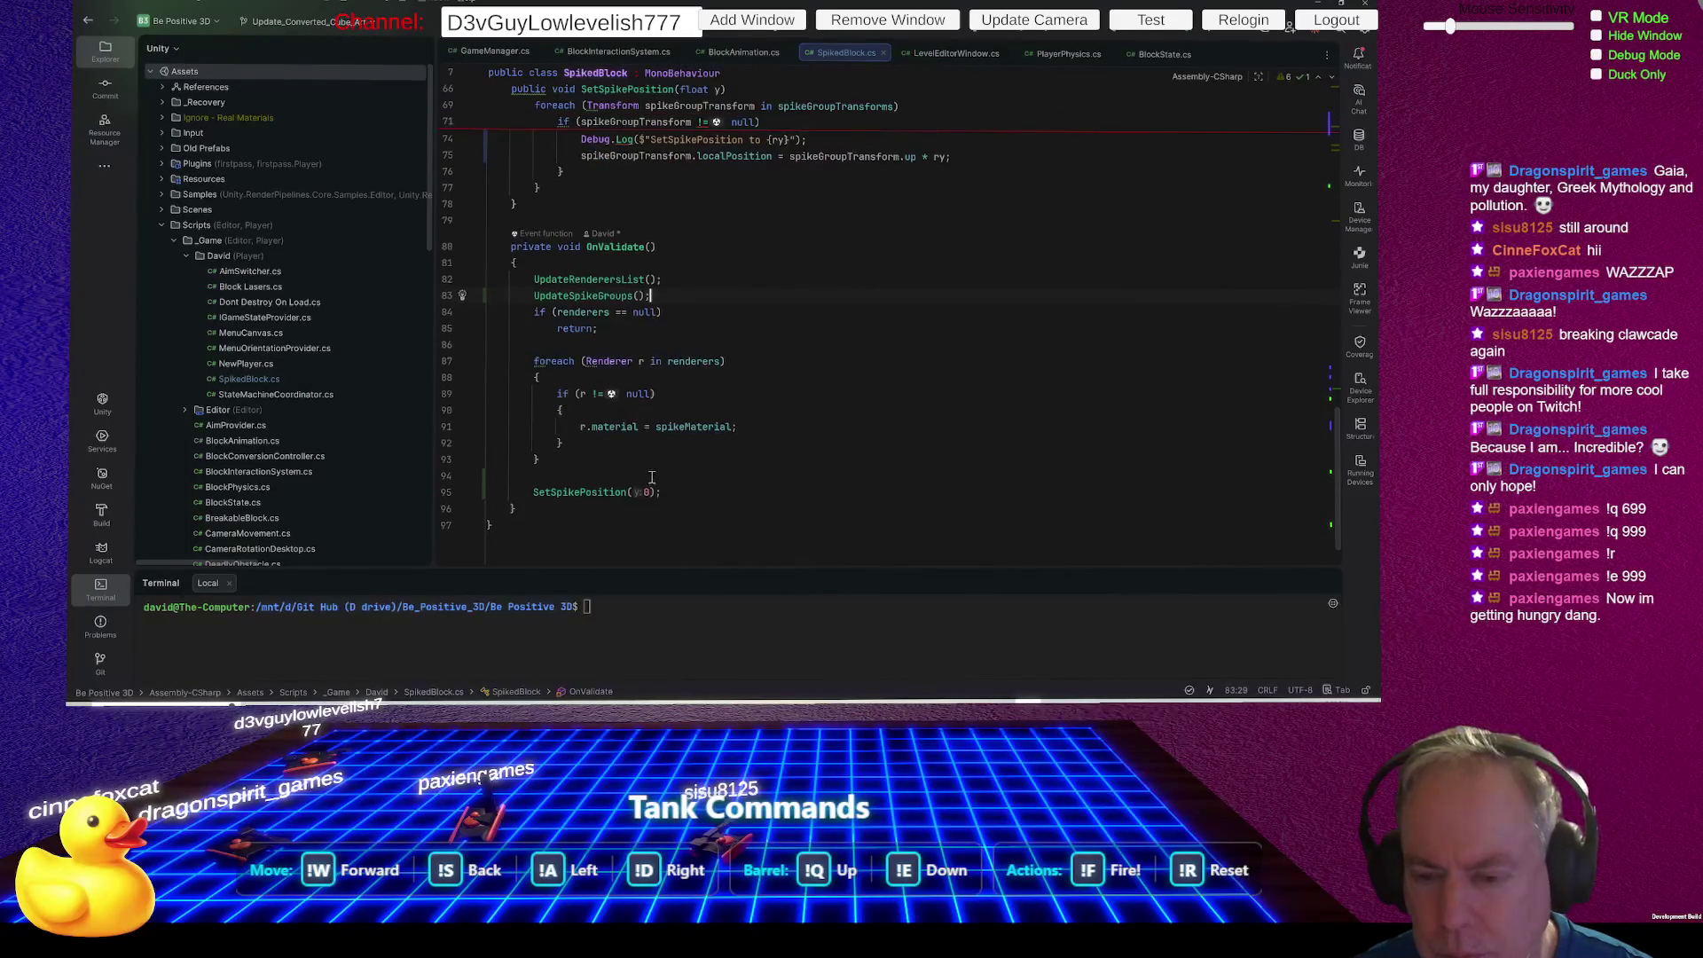
pyautogui.click(572, 492)
pyautogui.scroll(3, 665, 333)
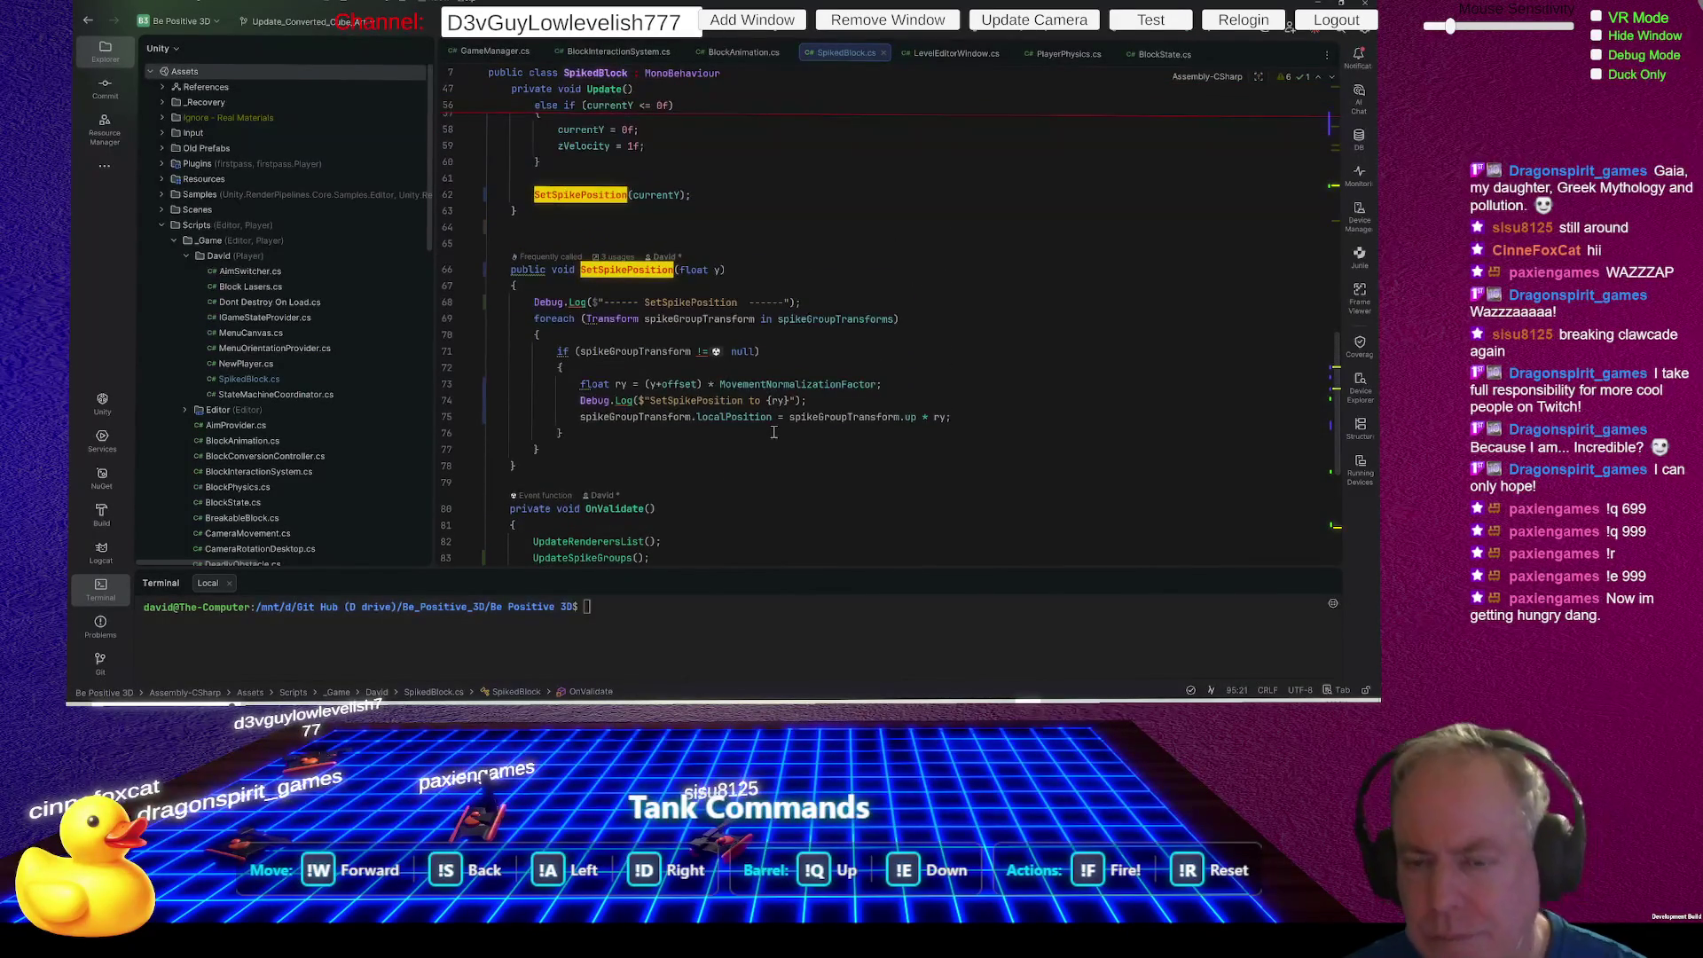
pyautogui.scroll(-5, 772, 432)
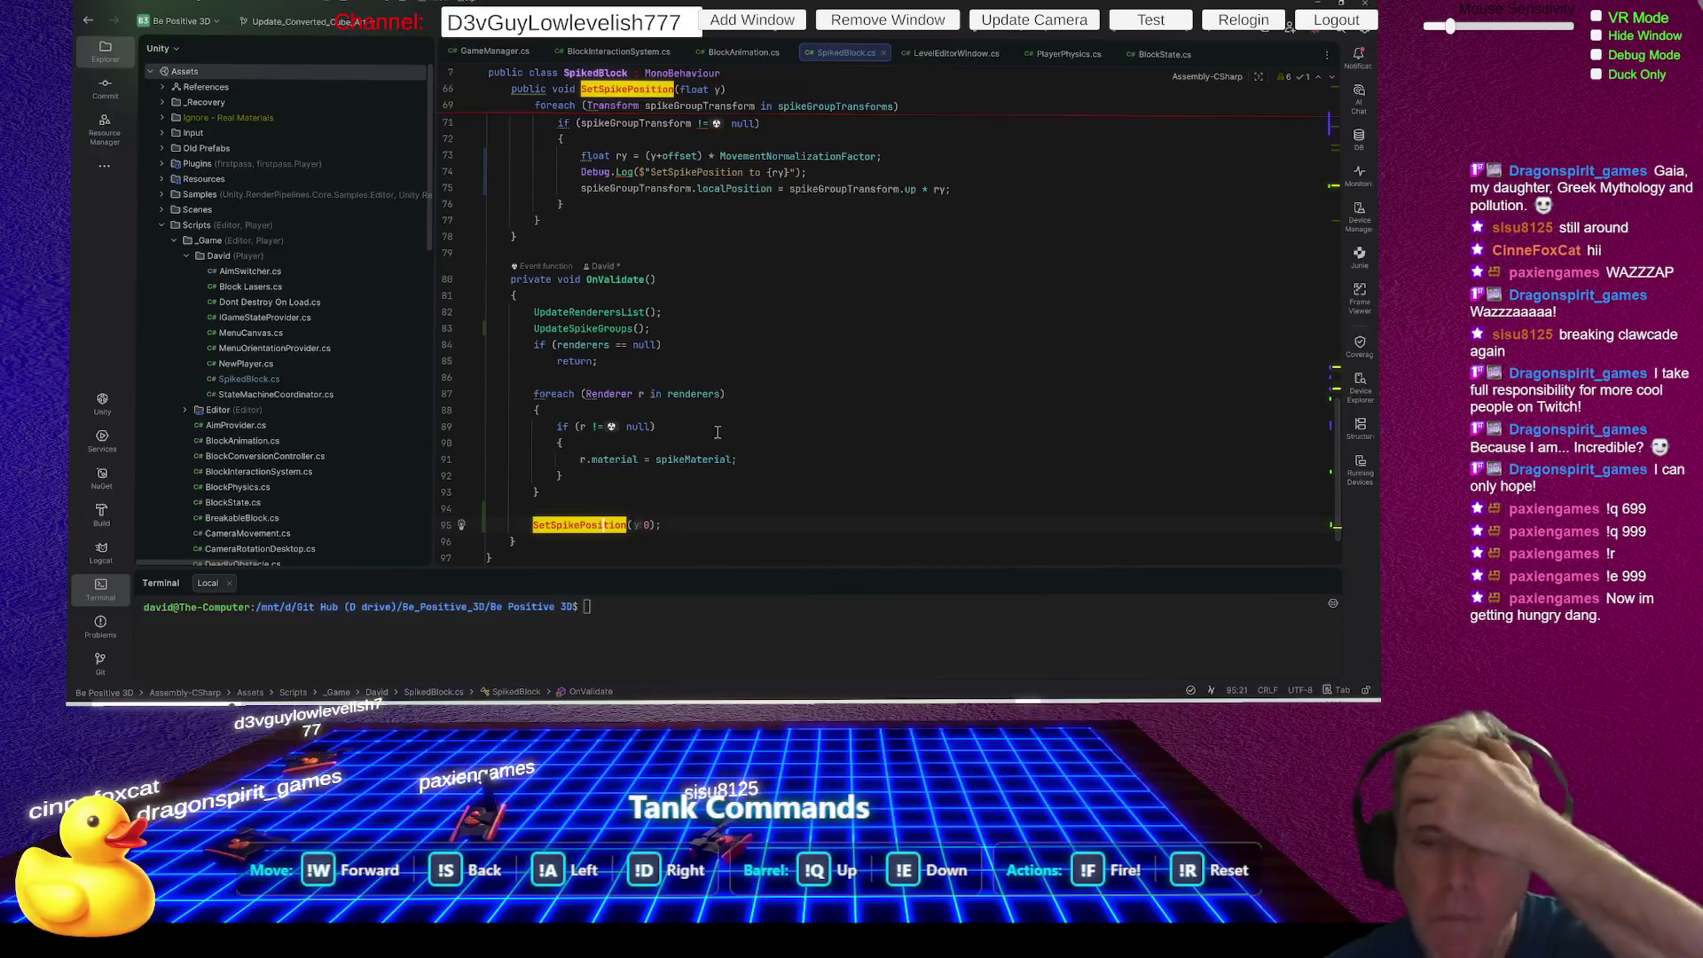
pyautogui.scroll(8, 745, 386)
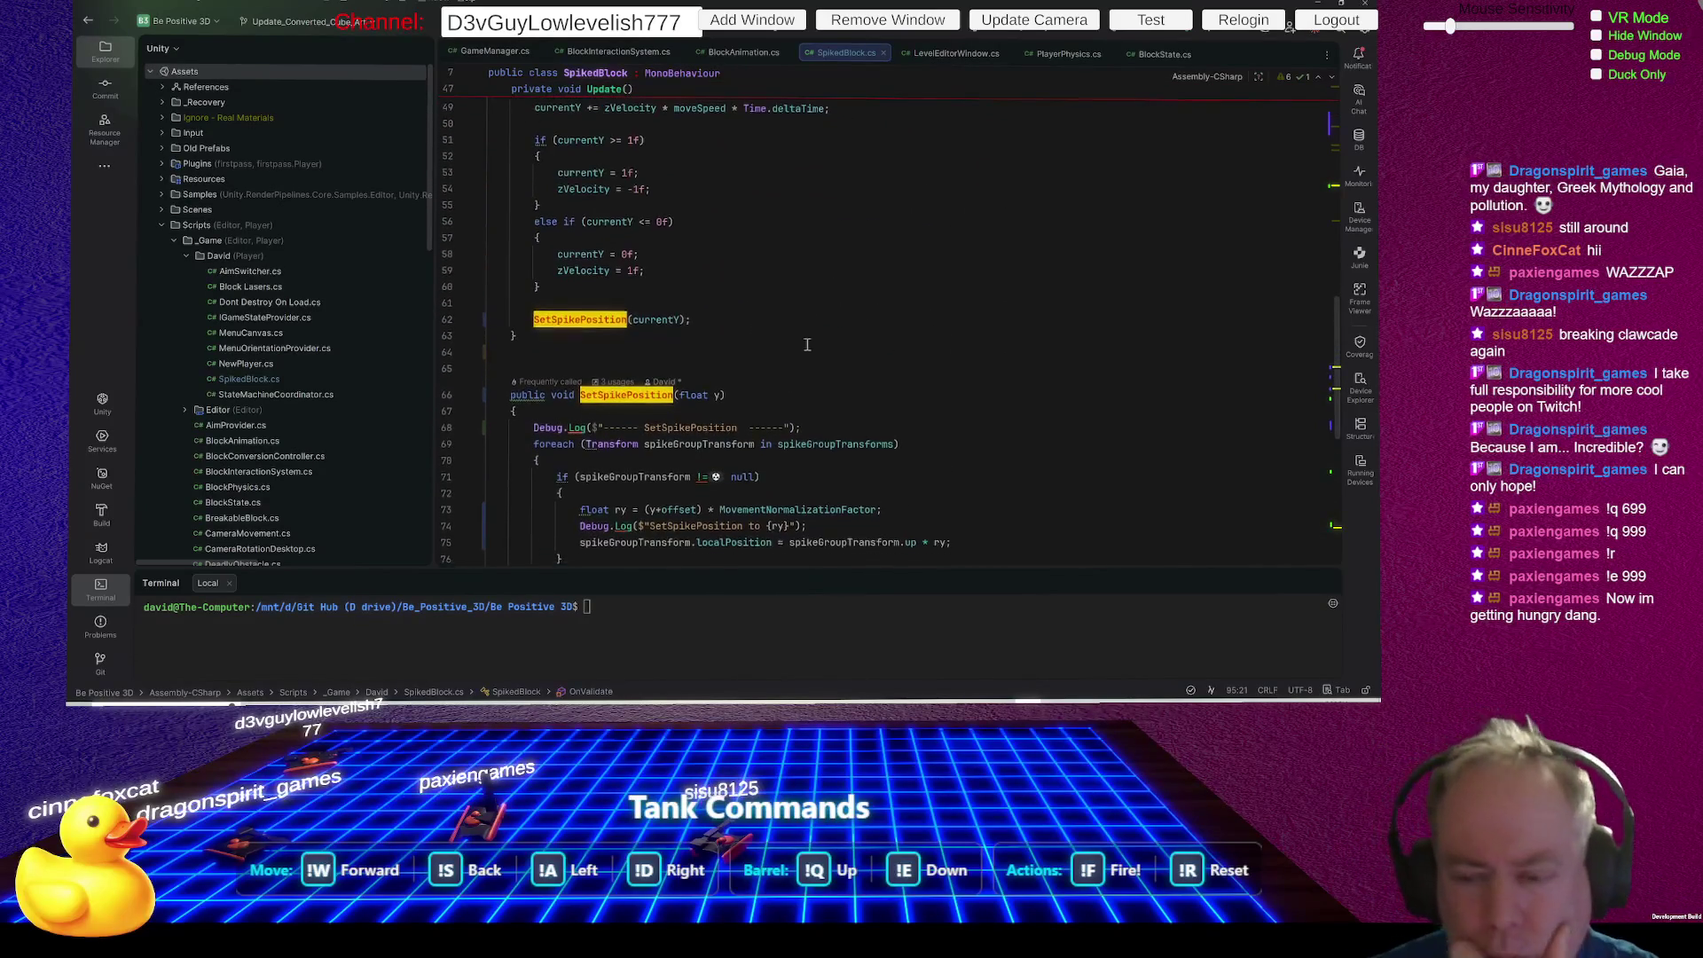
pyautogui.scroll(-3, 792, 343)
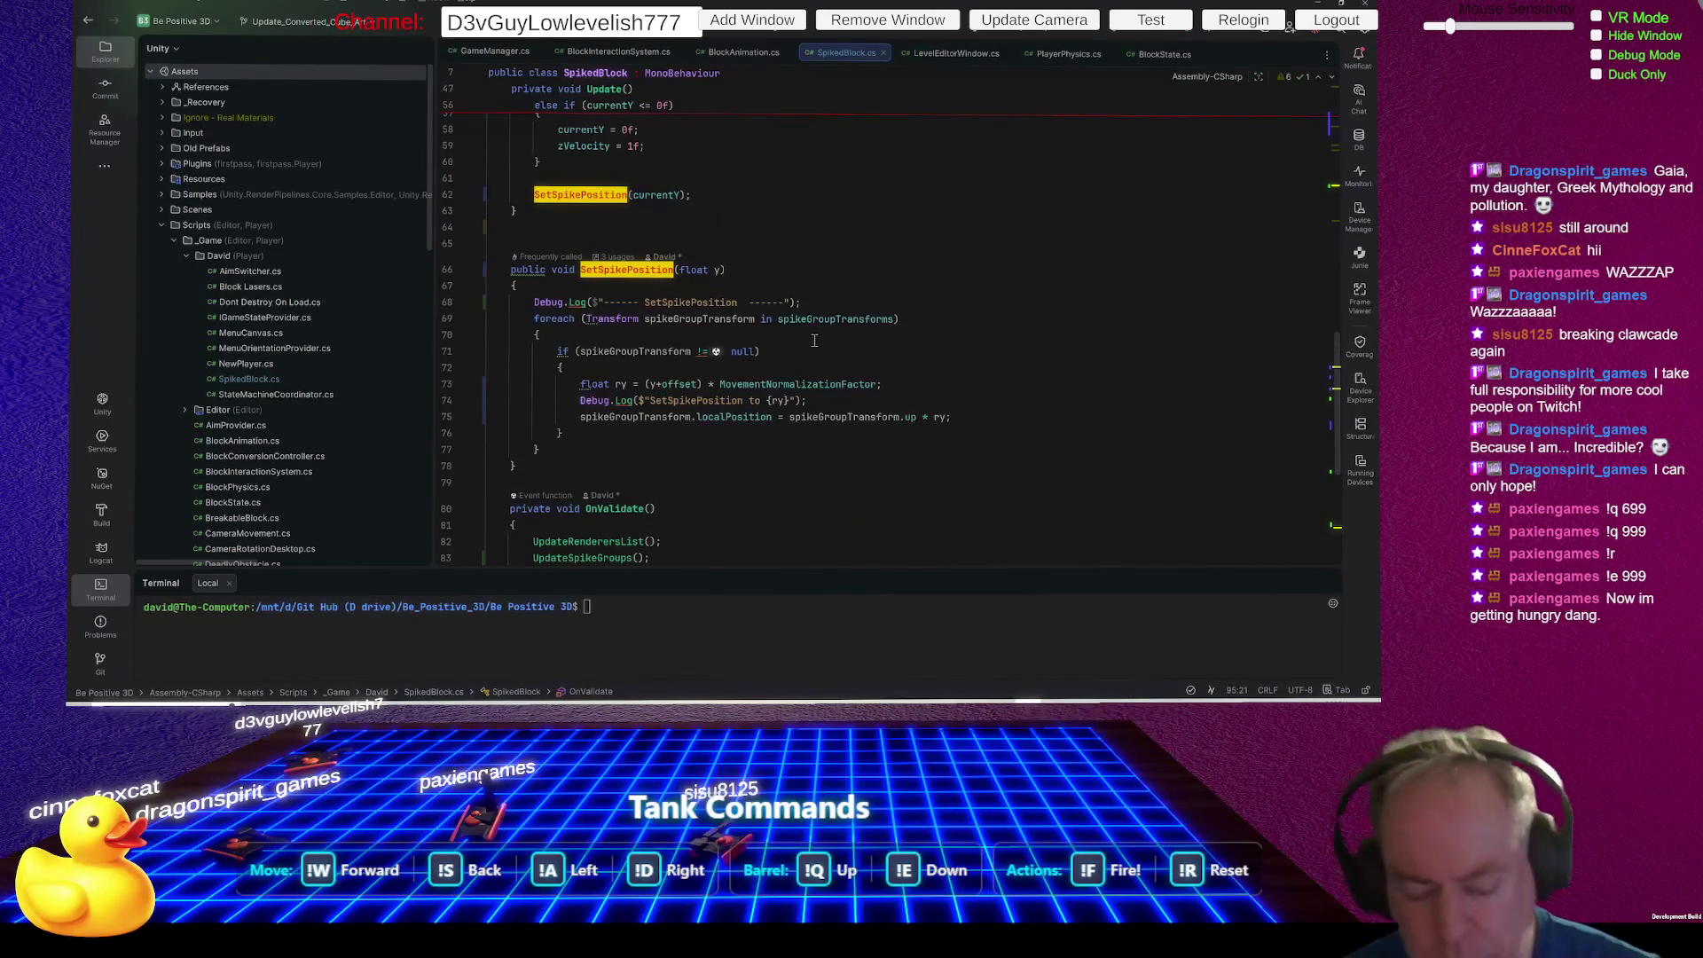
pyautogui.hotkey('alt', 'Tab')
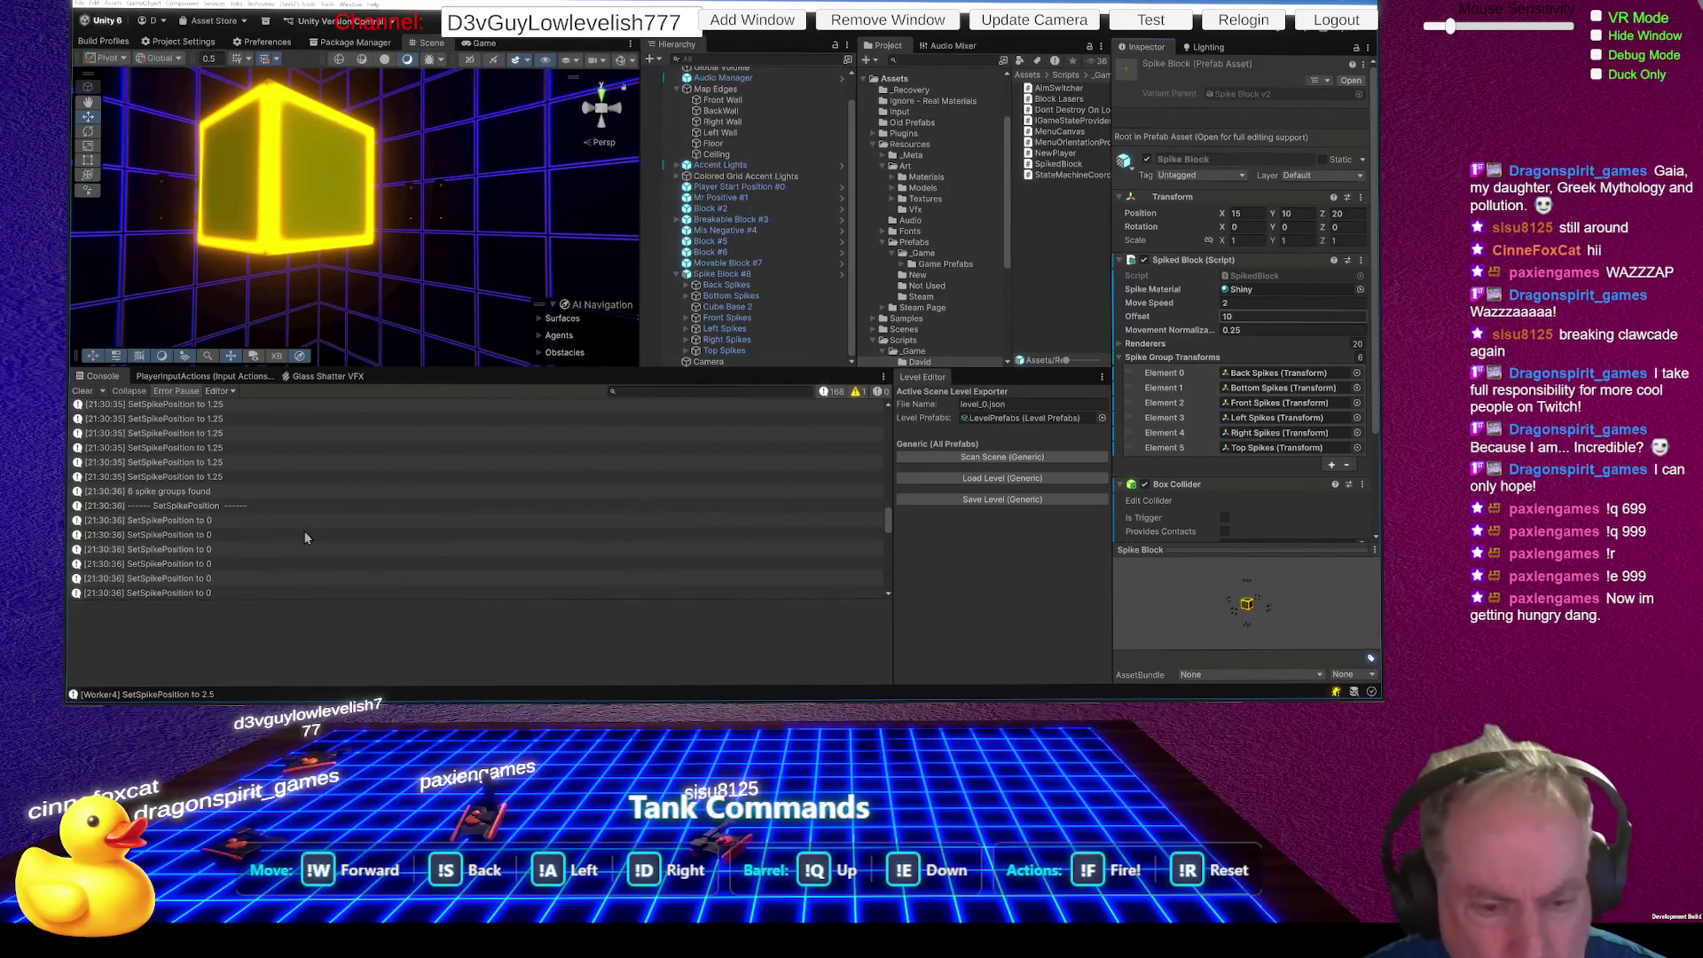
# Step: Switch from the Unity console back to SpikedBlock.cs in Rider
pyautogui.hotkey('alt', 'Tab')
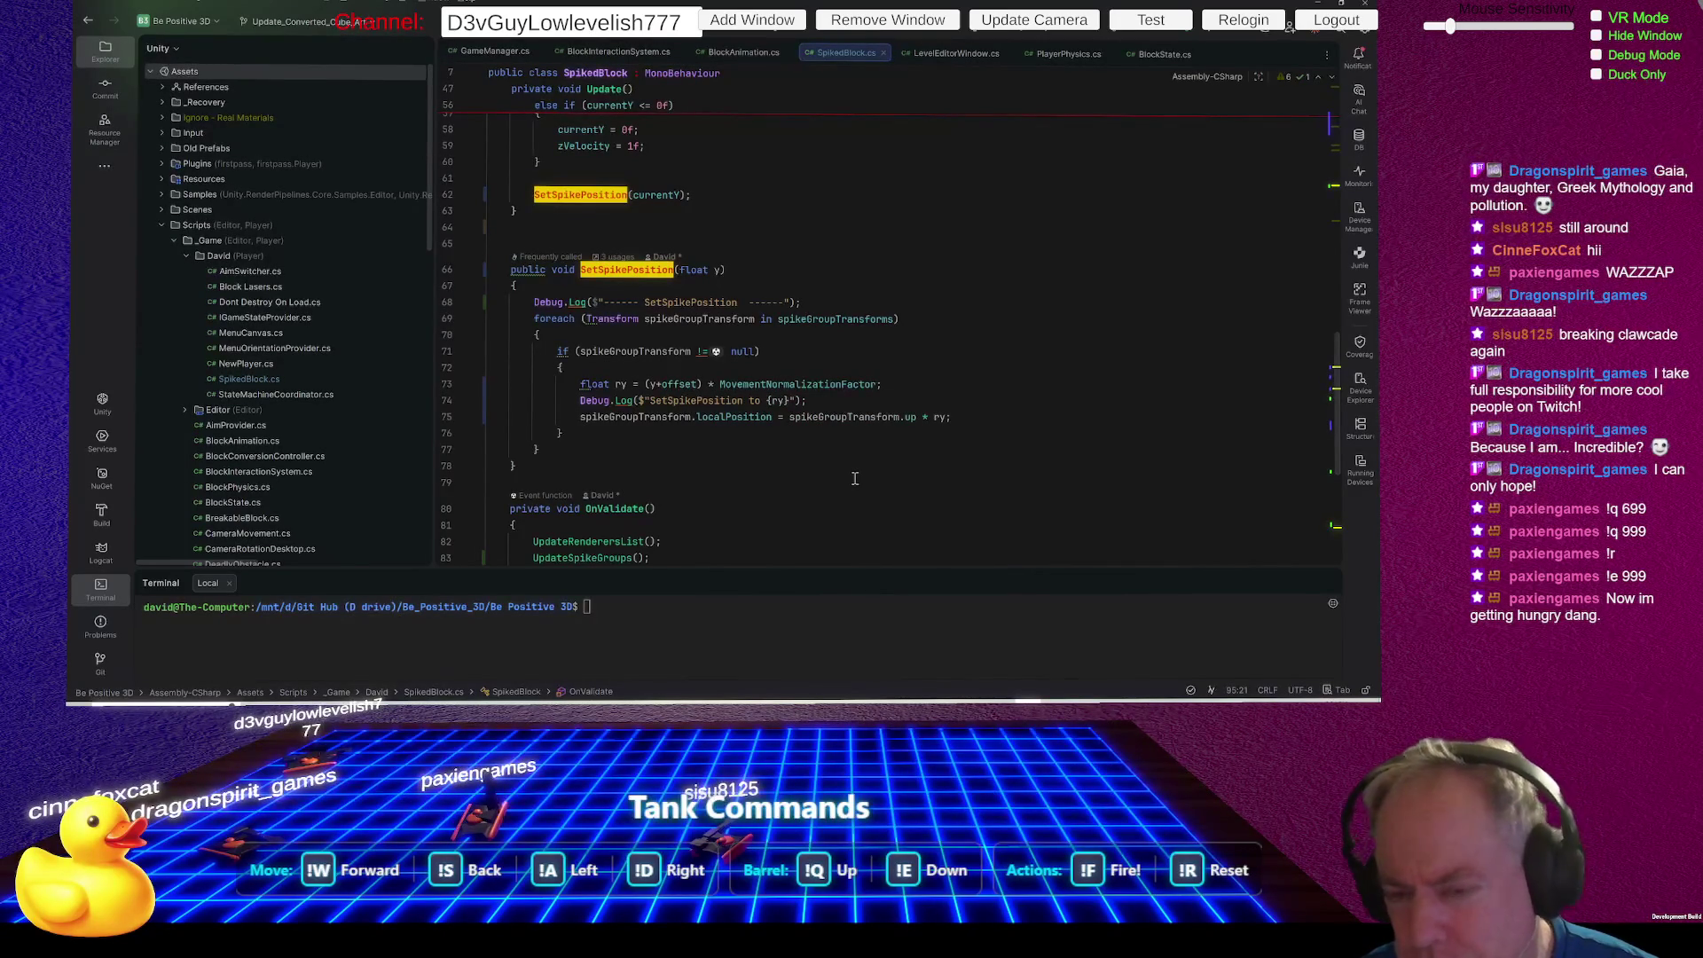
# Step: Switch back to Unity showing the Spike Block prefab's Inspector
pyautogui.hotkey('alt', 'Tab')
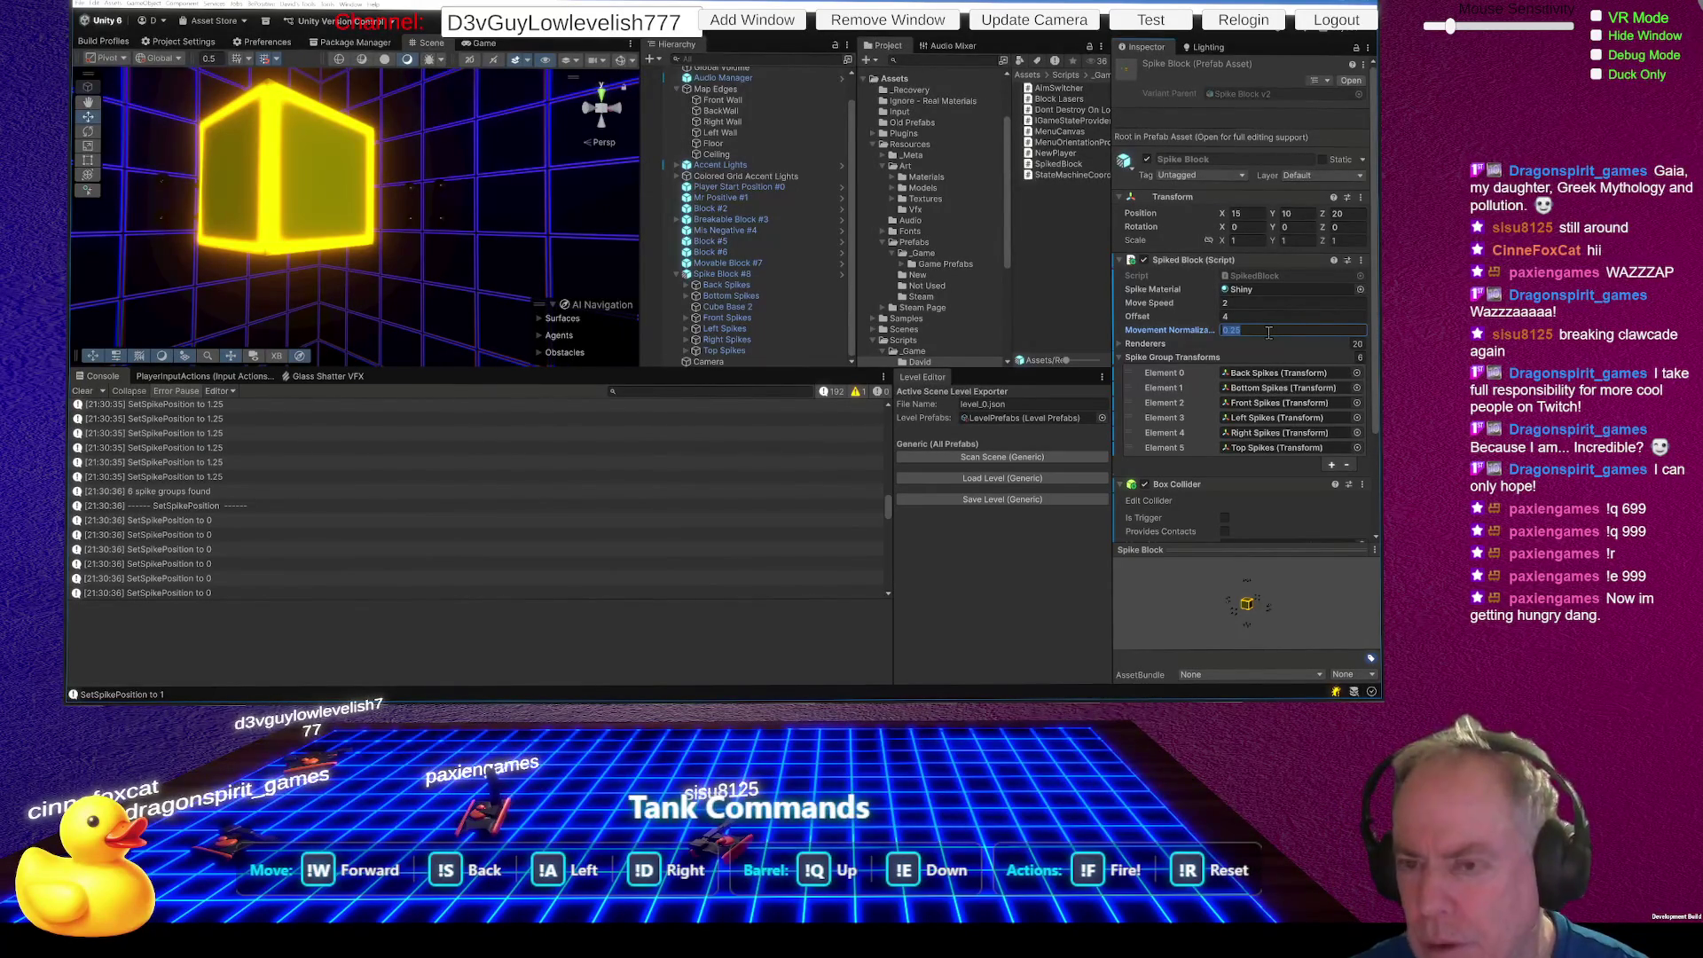
# Step: Confirm Movement Normalization 0.25 and edit Spike Block #8's Offset to 1
pyautogui.press('Return')
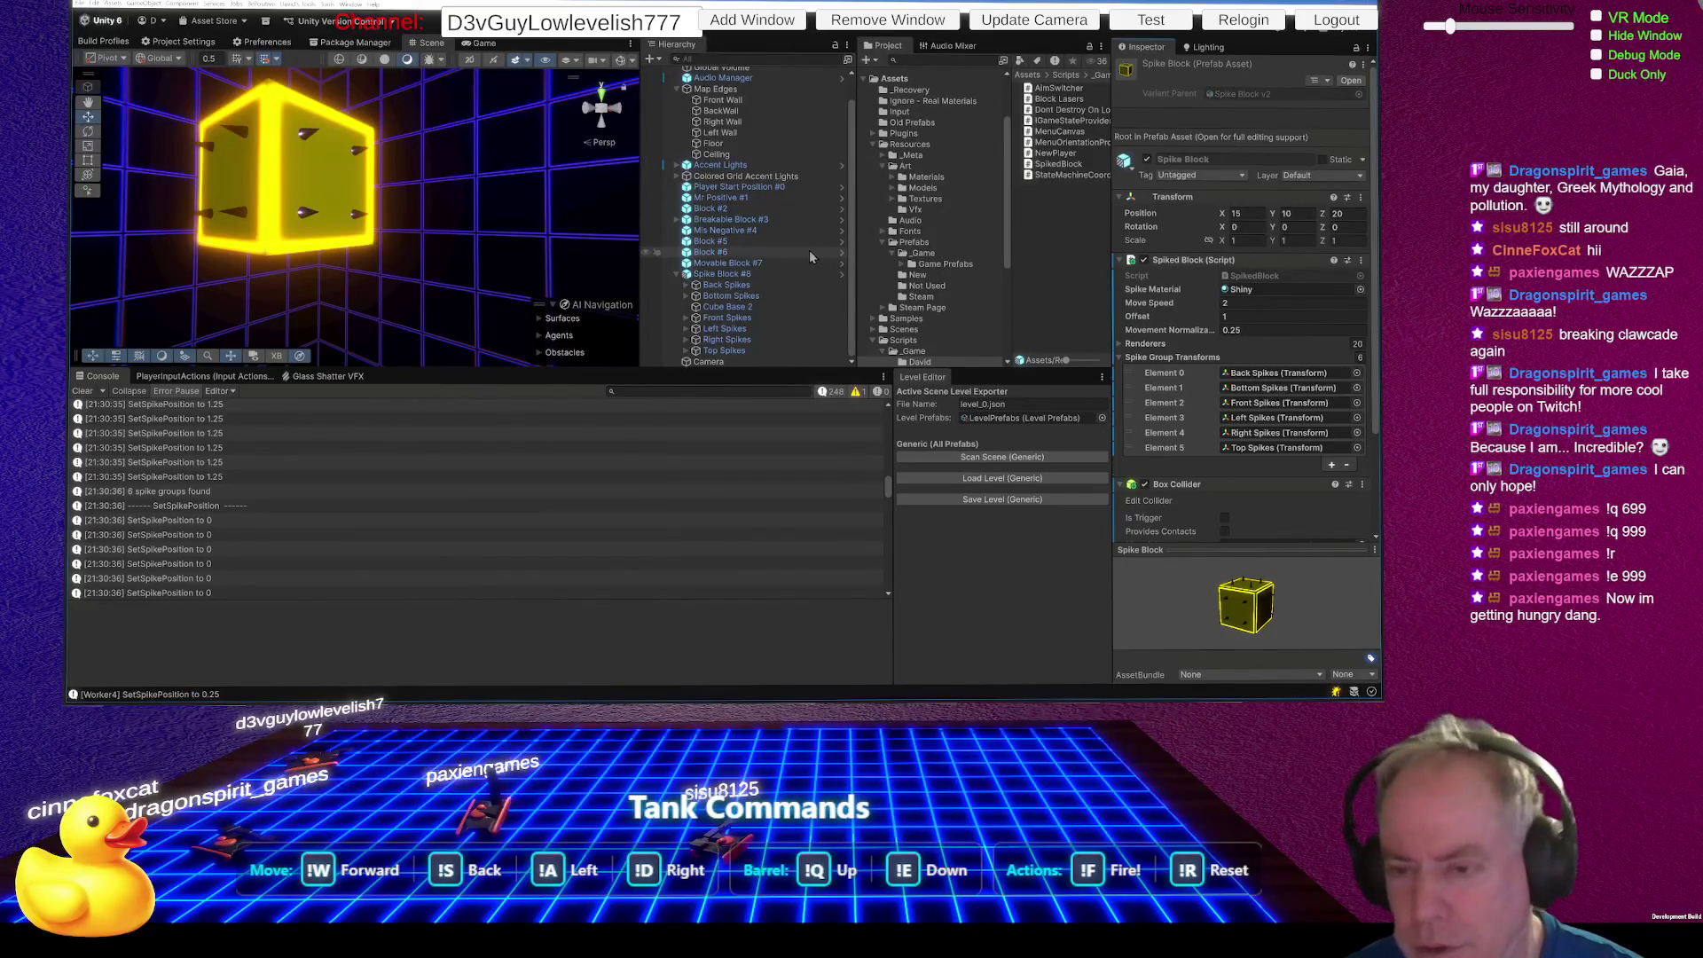
pyautogui.click(762, 274)
pyautogui.click(1268, 245)
pyautogui.click(1264, 256)
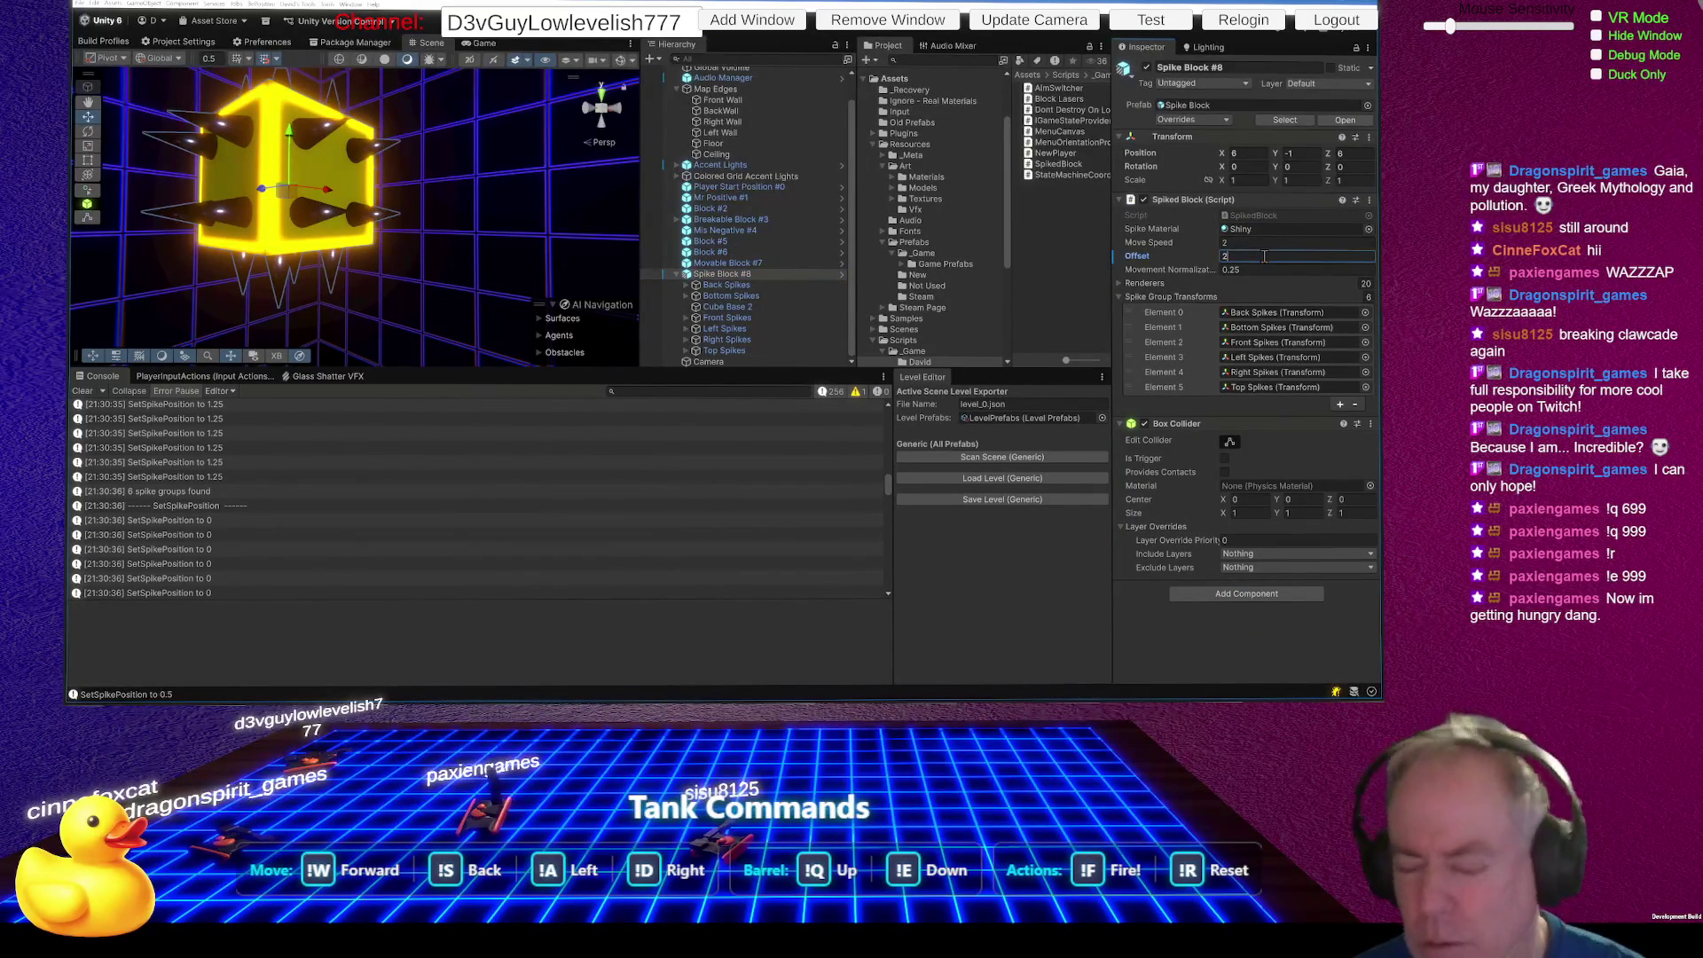
pyautogui.write('1')
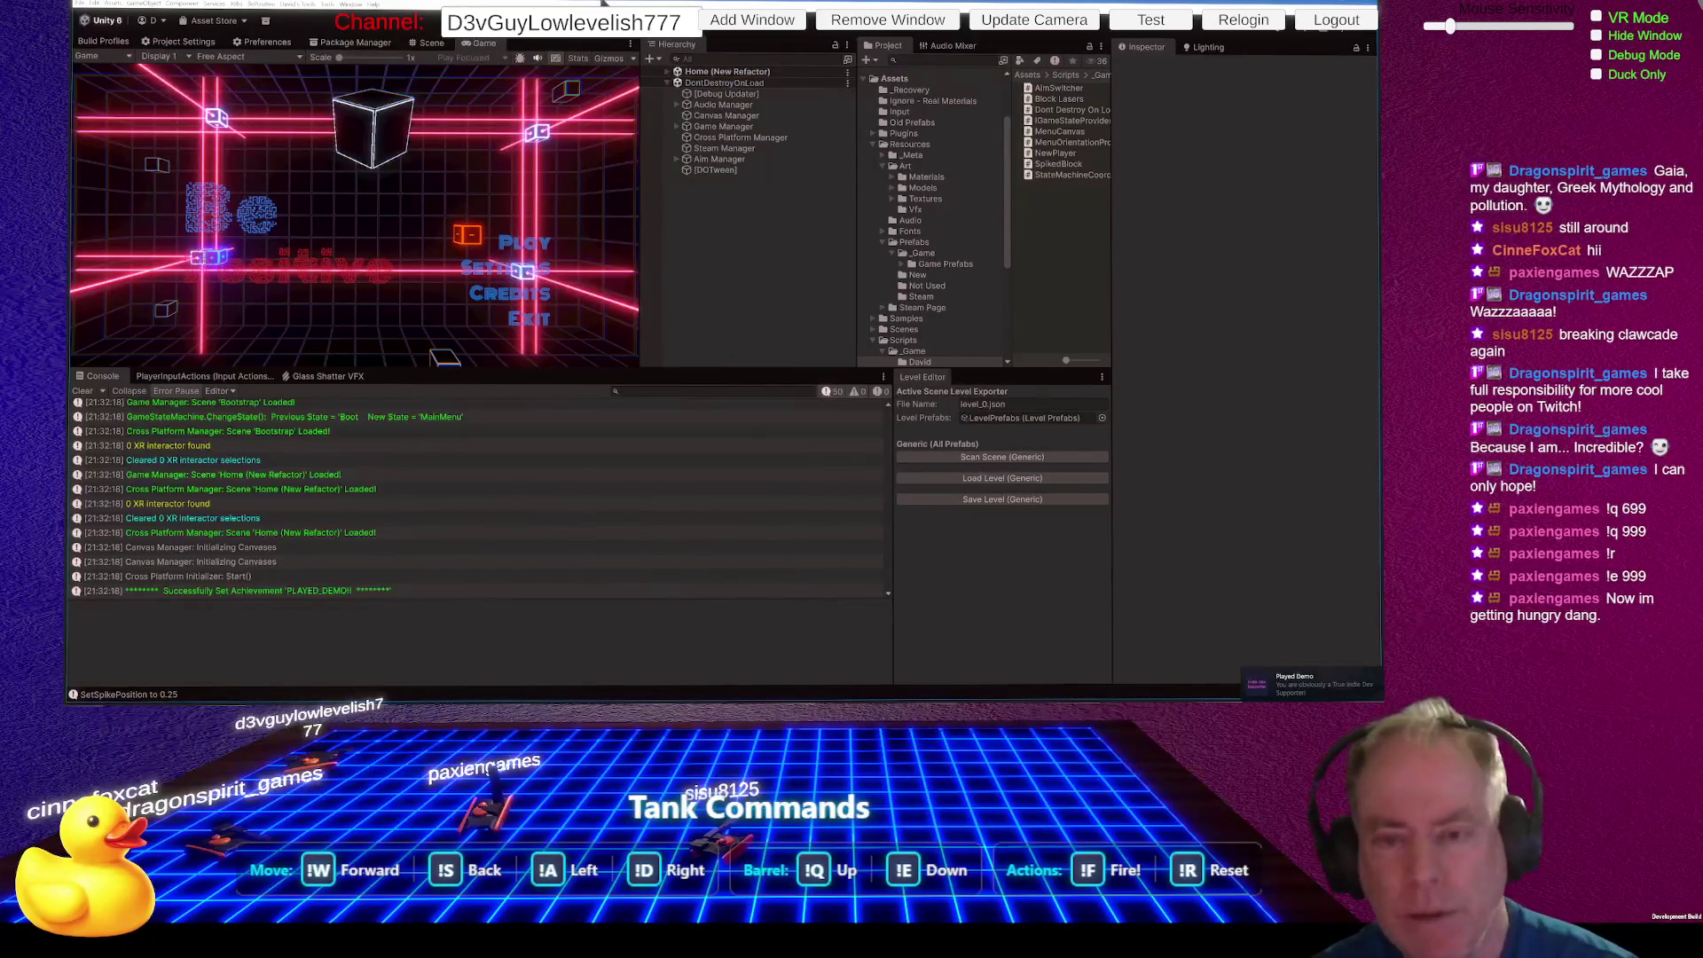
# Step: Start a level from the main menu so spikes log positions, then stop play mode
pyautogui.click(526, 244)
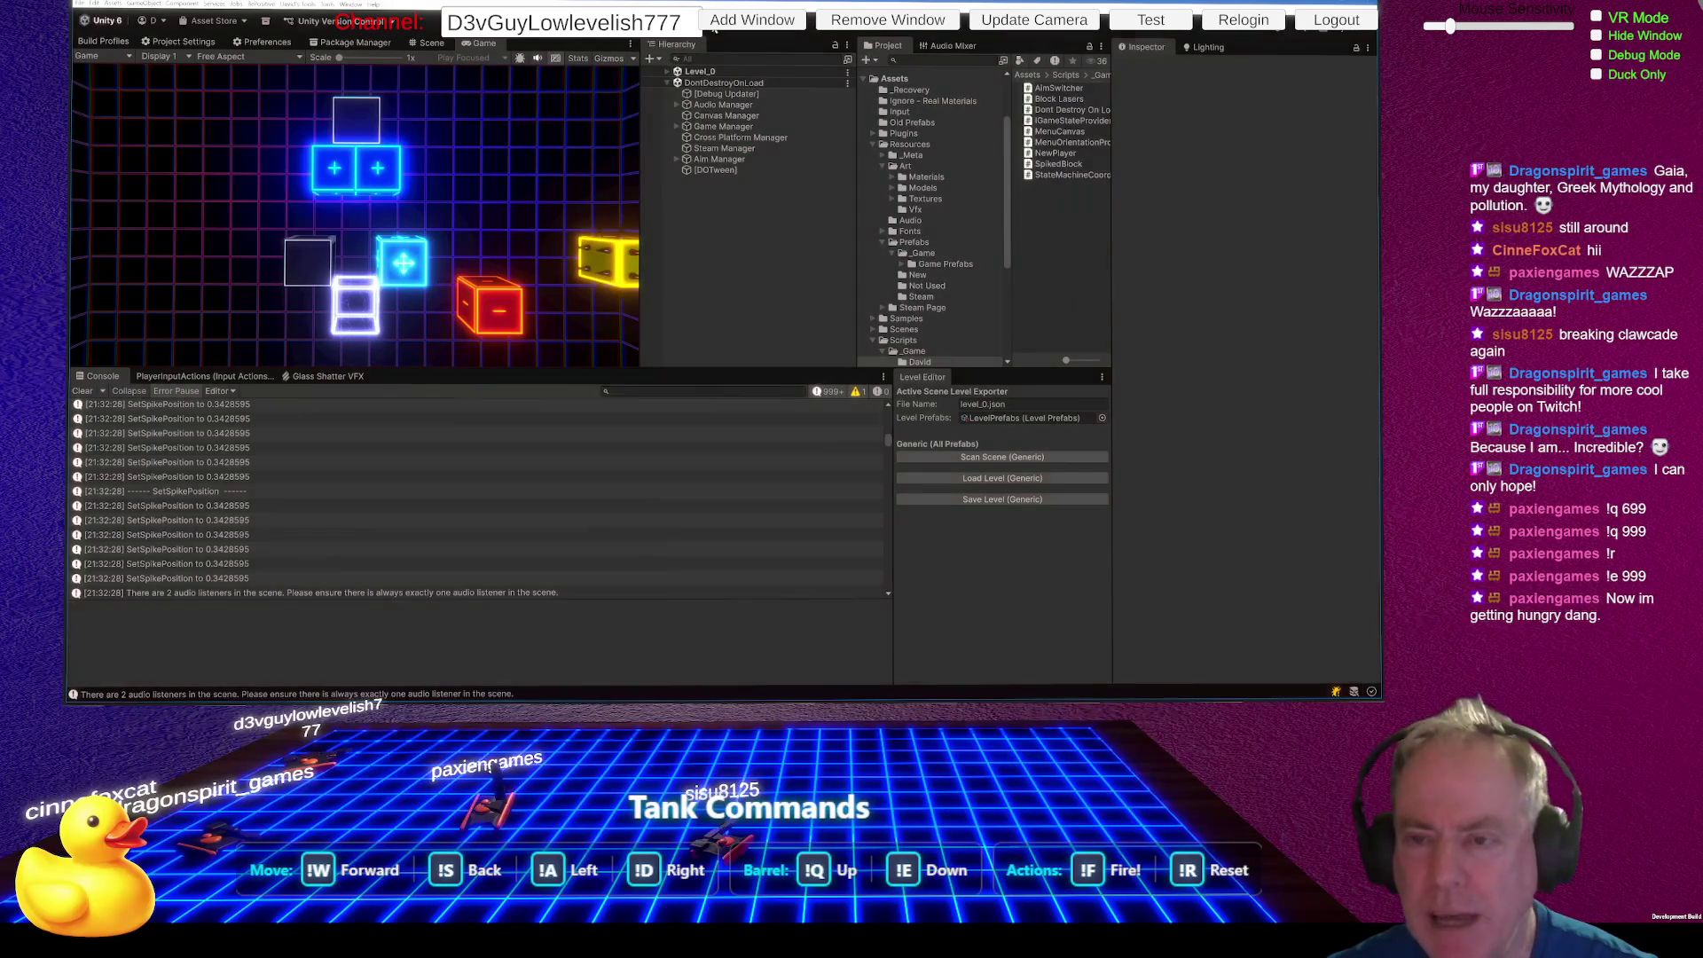
pyautogui.hotkey('ctrl', 'p')
pyautogui.scroll(-1, 757, 212)
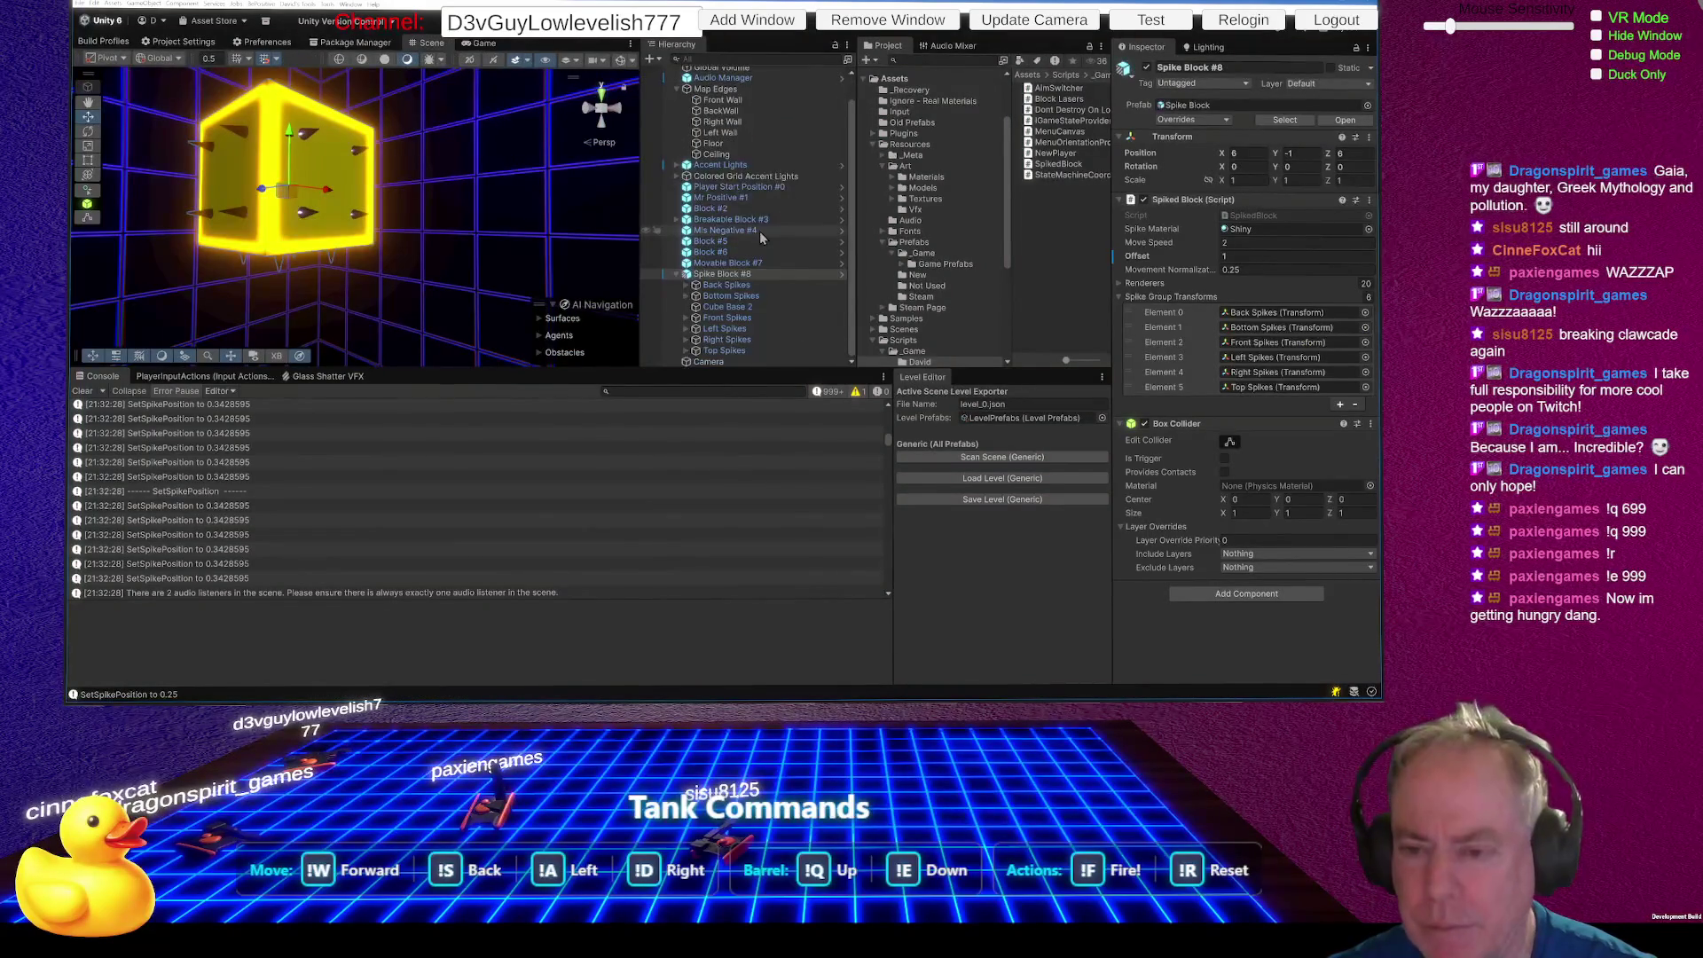
# Step: Select the scene Camera and run the game again into Level_0
pyautogui.click(711, 362)
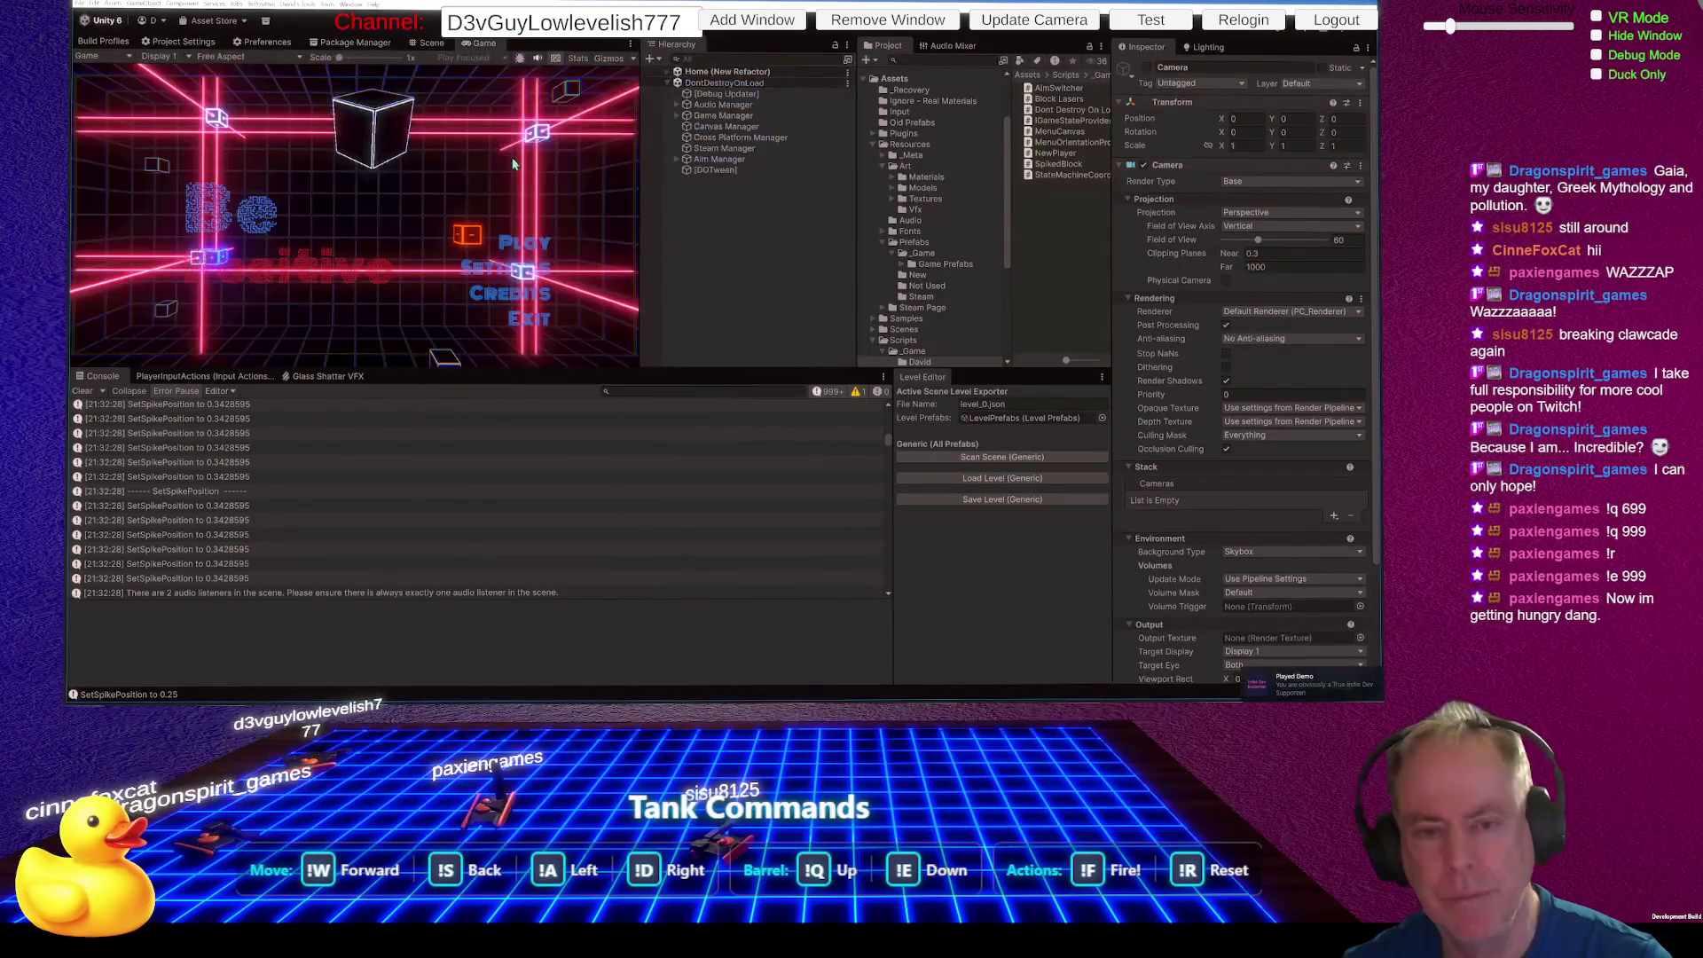
pyautogui.click(512, 242)
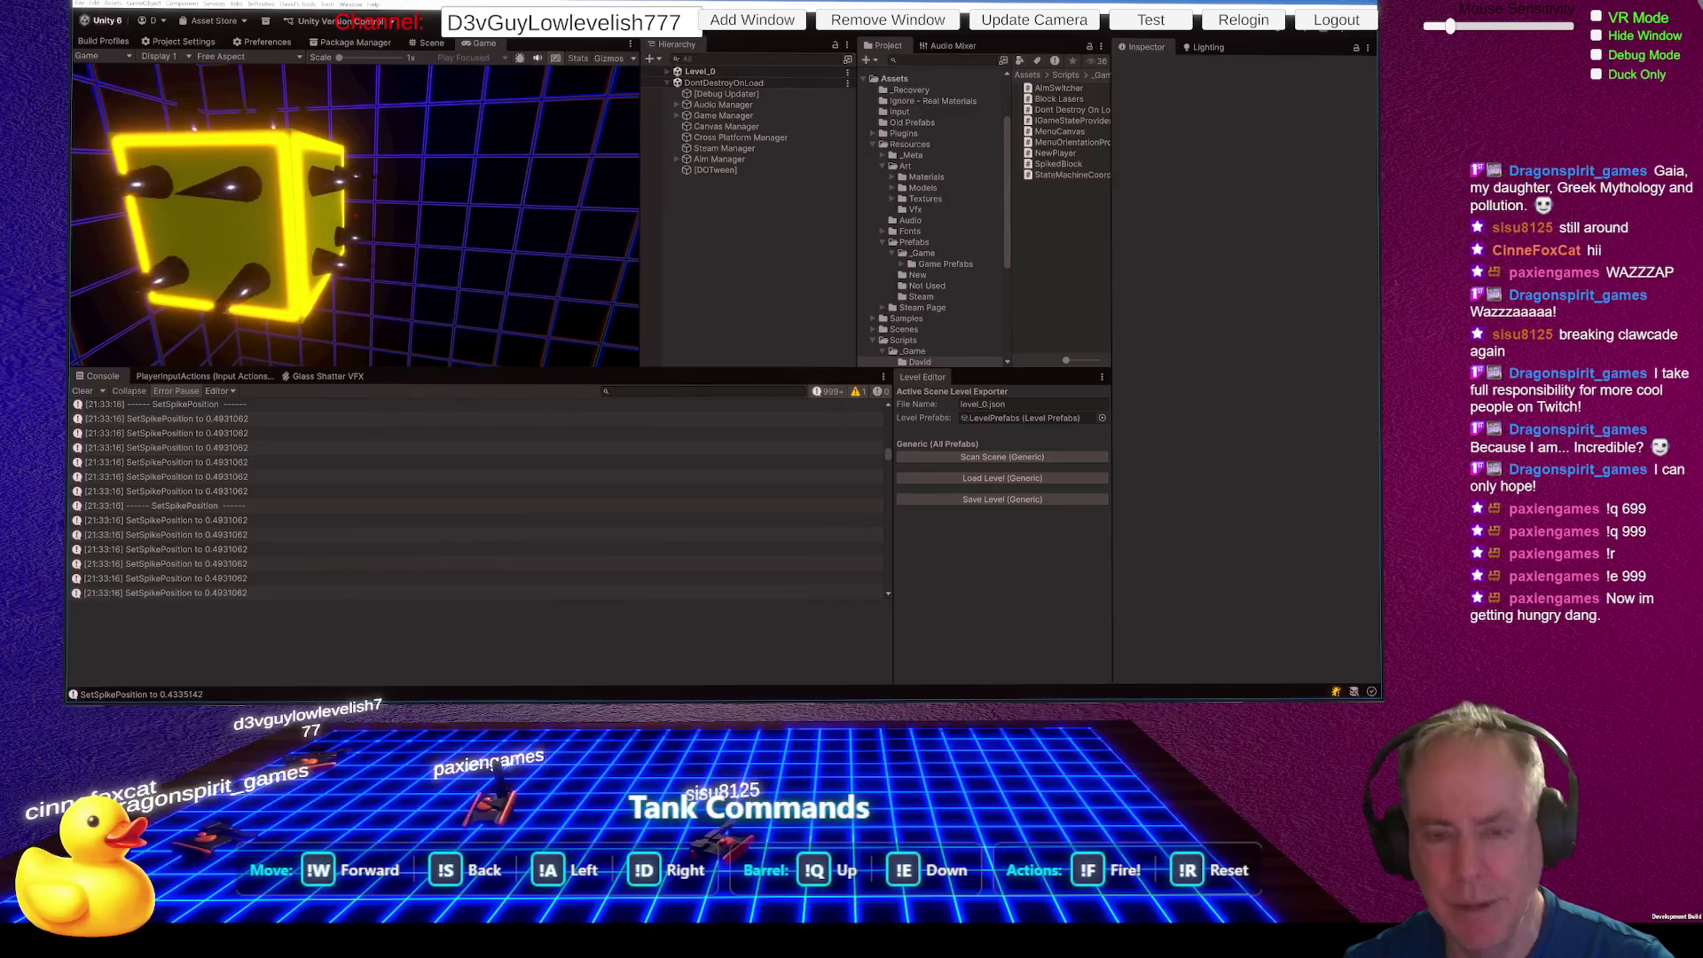
# Step: Stop play mode and check ChatGPT's advice on repeating VFX bursts before returning to Unity
pyautogui.press('Escape')
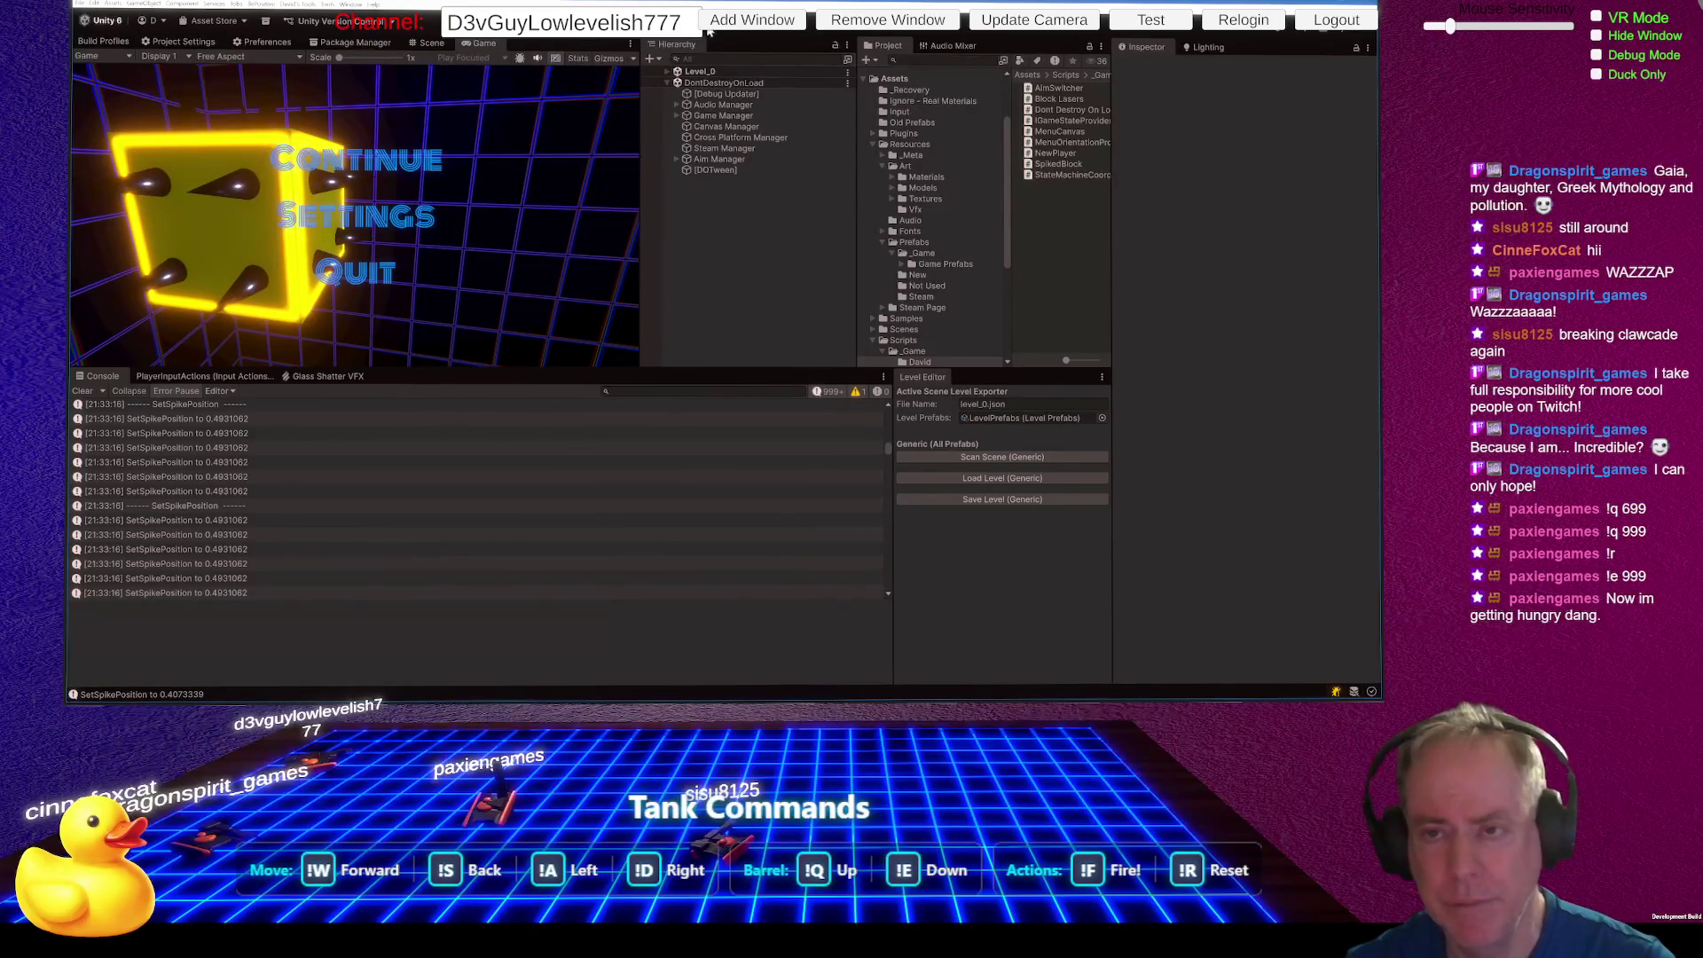
pyautogui.hotkey('ctrl', 'p')
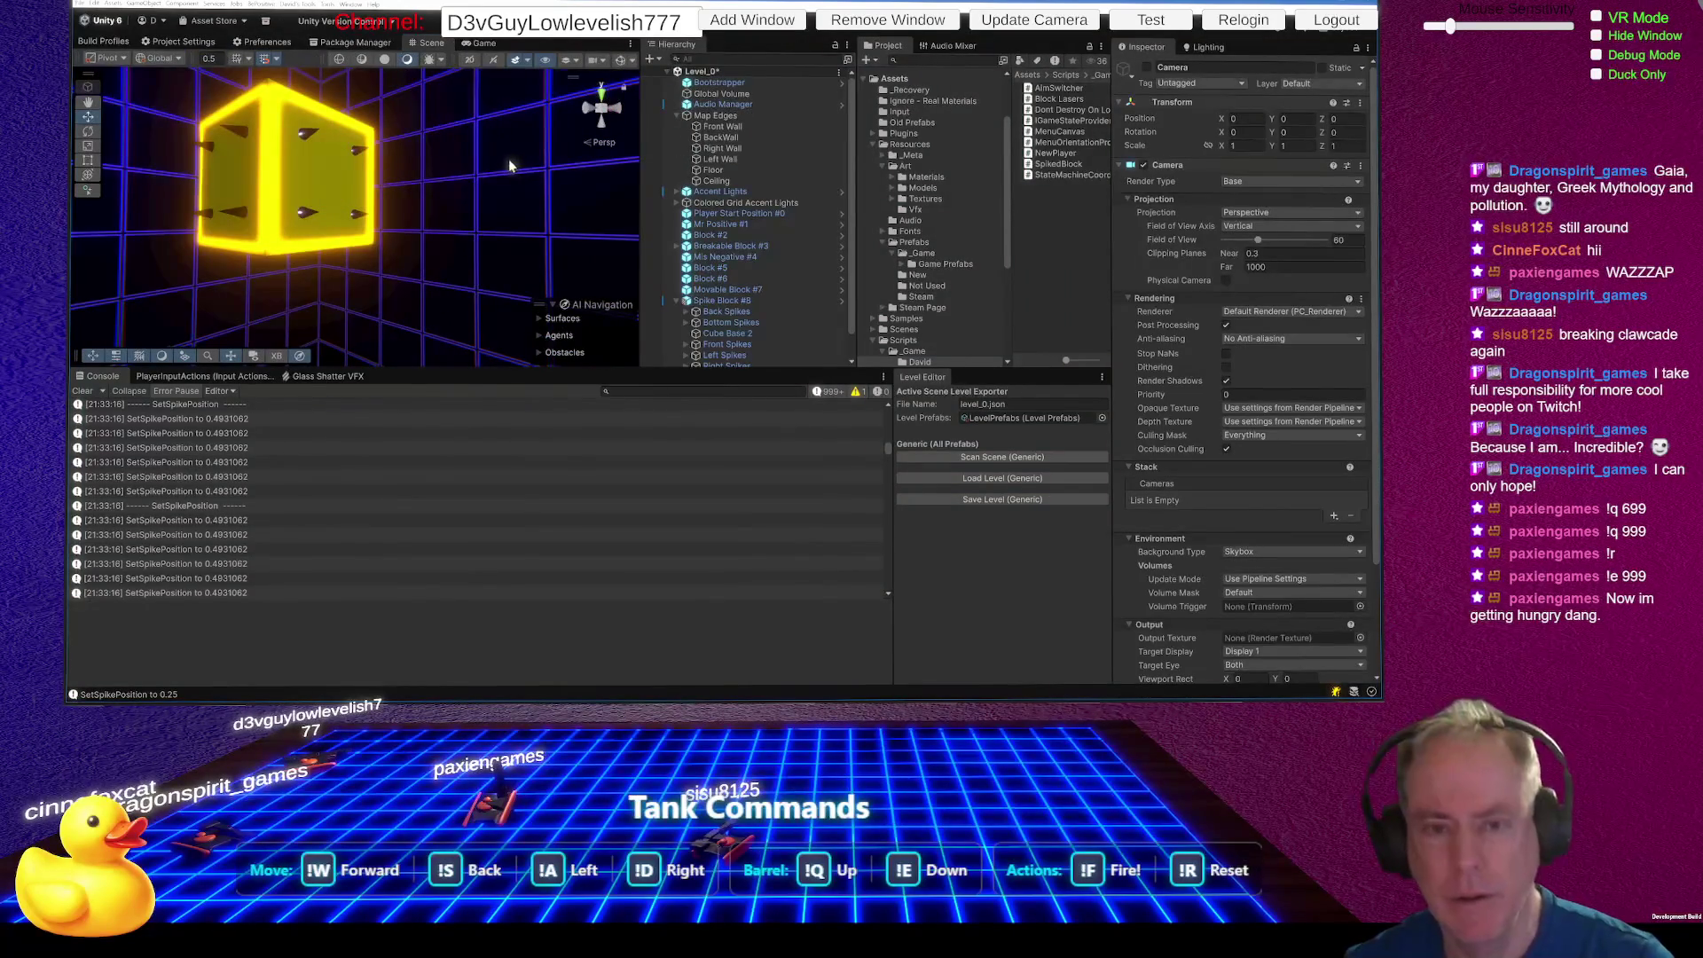
pyautogui.scroll(-8, 508, 159)
pyautogui.scroll(8, 270, 203)
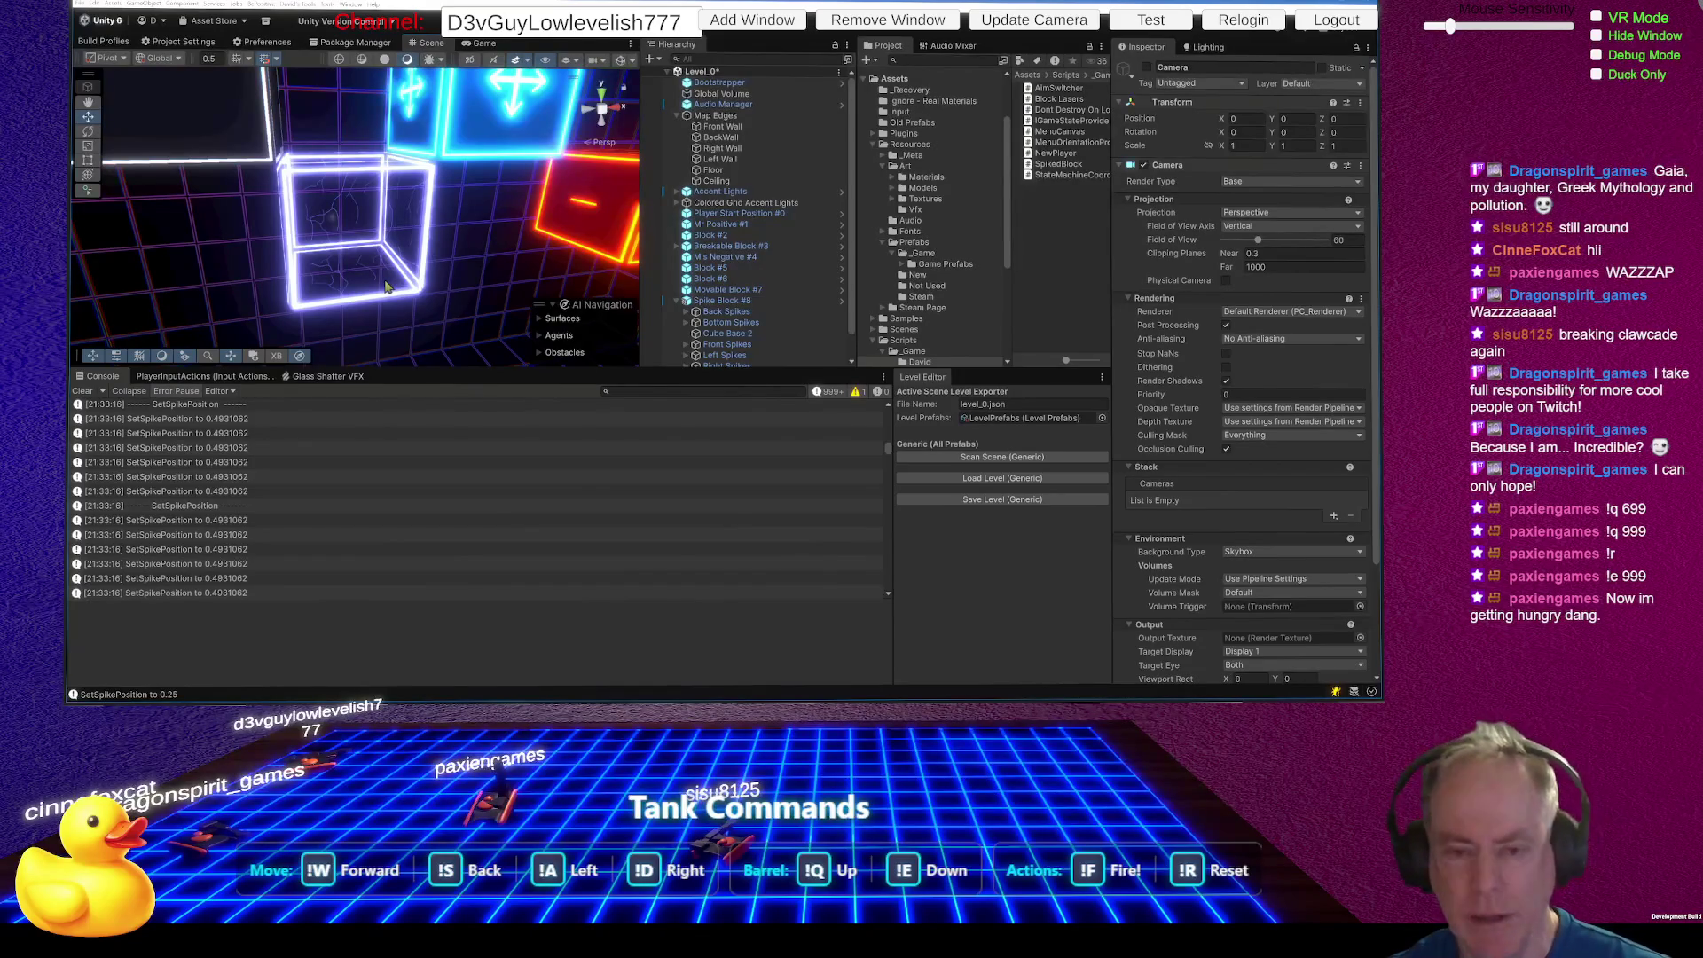
pyautogui.hotkey('alt', 'Tab')
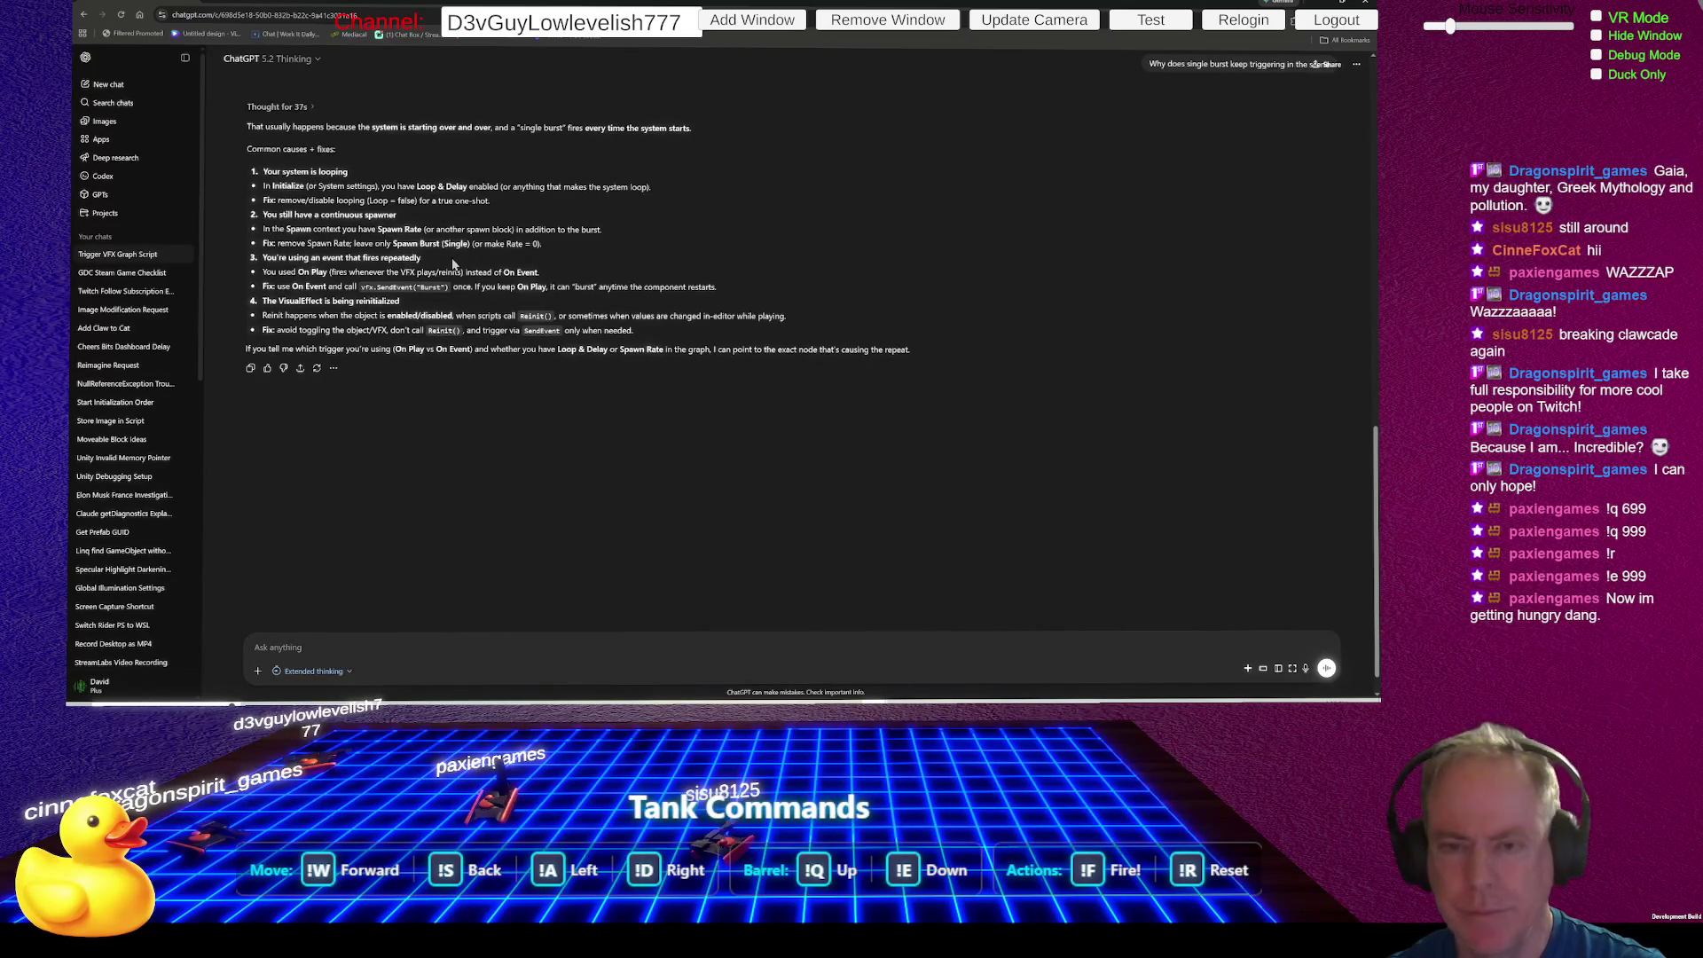
pyautogui.hotkey('alt', 'Tab')
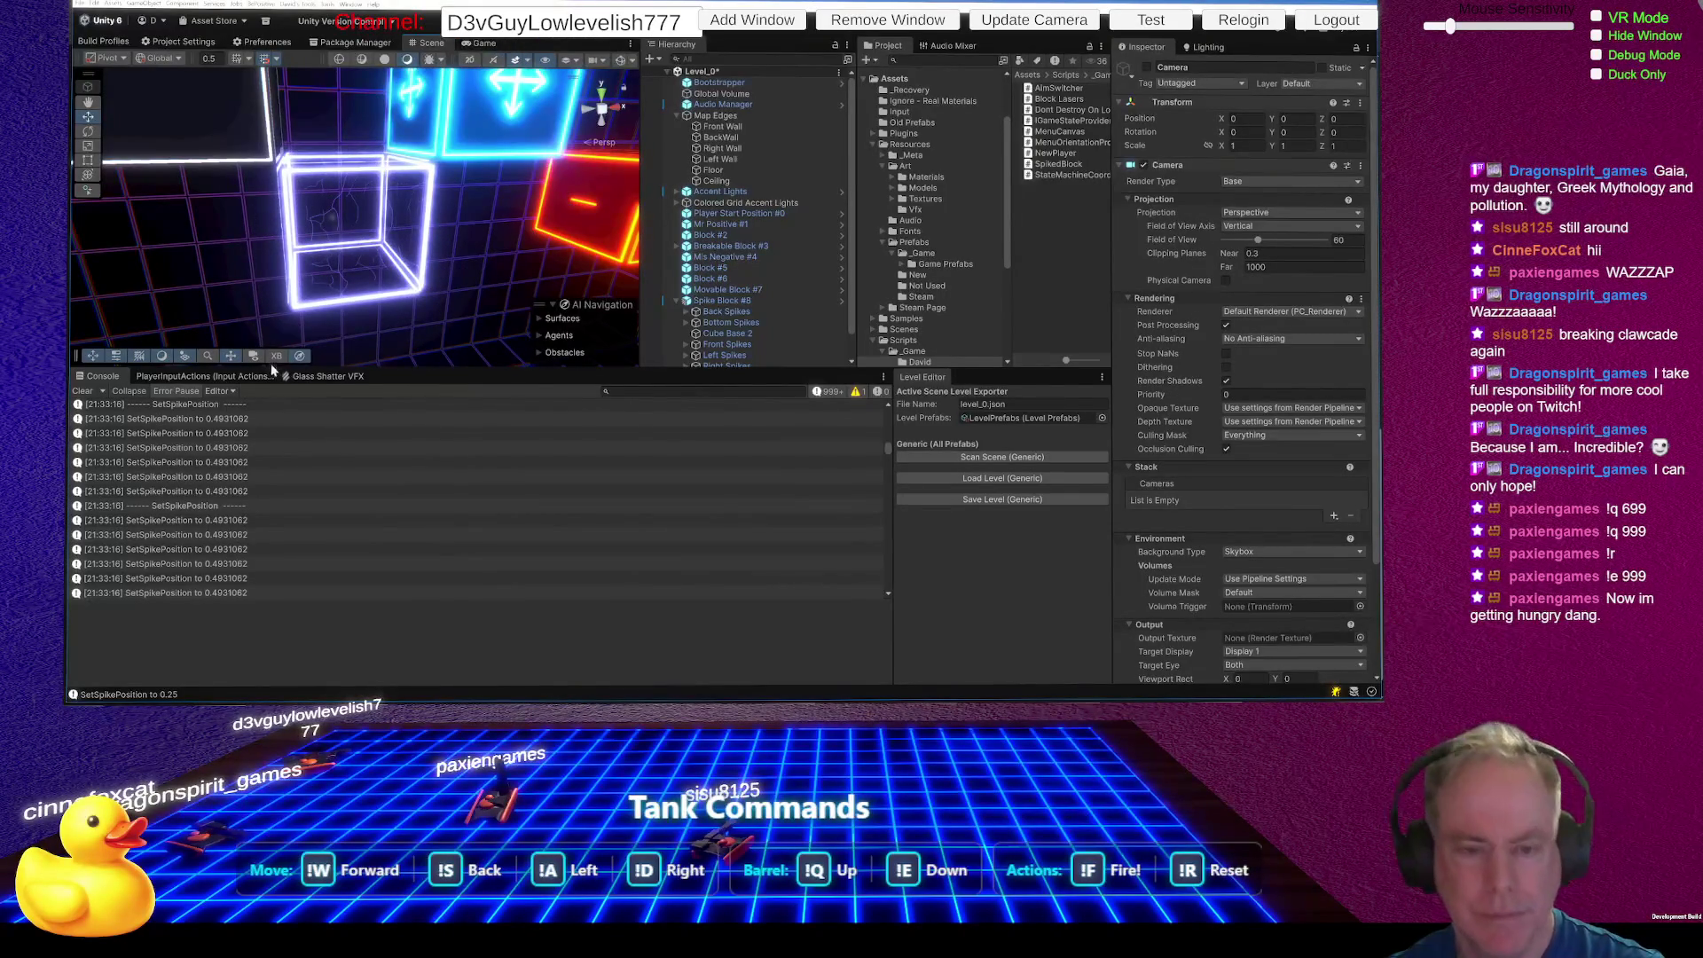
# Step: Open the Glass Shatter VFX graph and move the Event node above the Spawn system
pyautogui.click(320, 377)
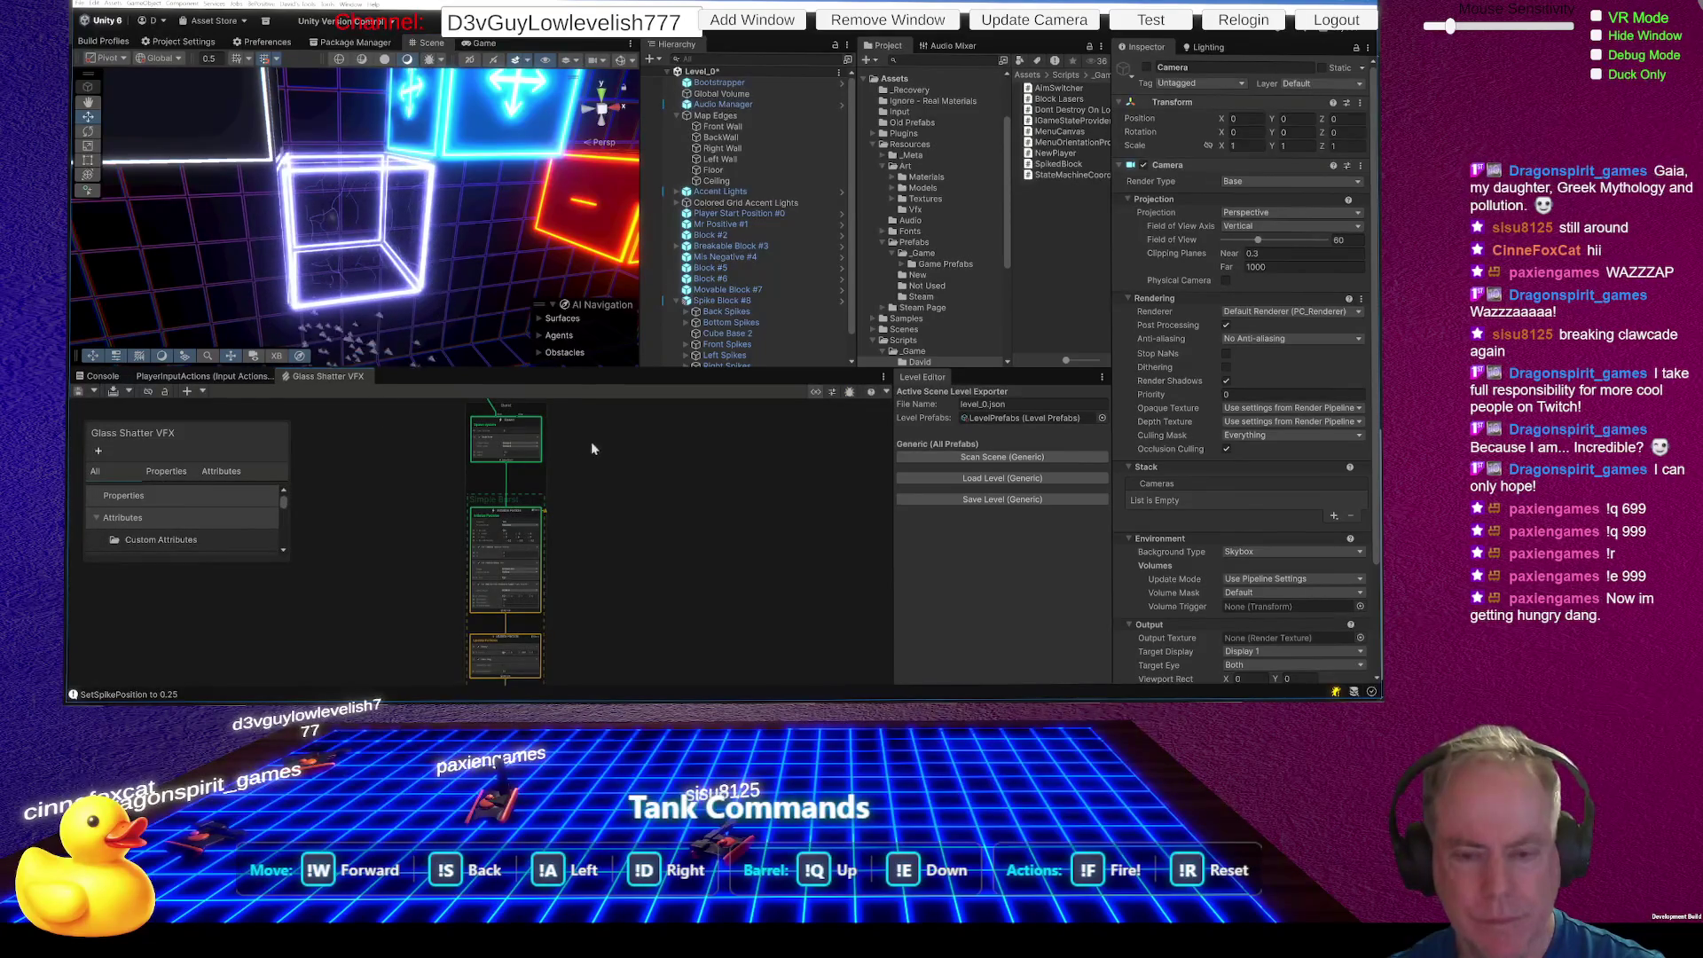
pyautogui.scroll(4, 548, 545)
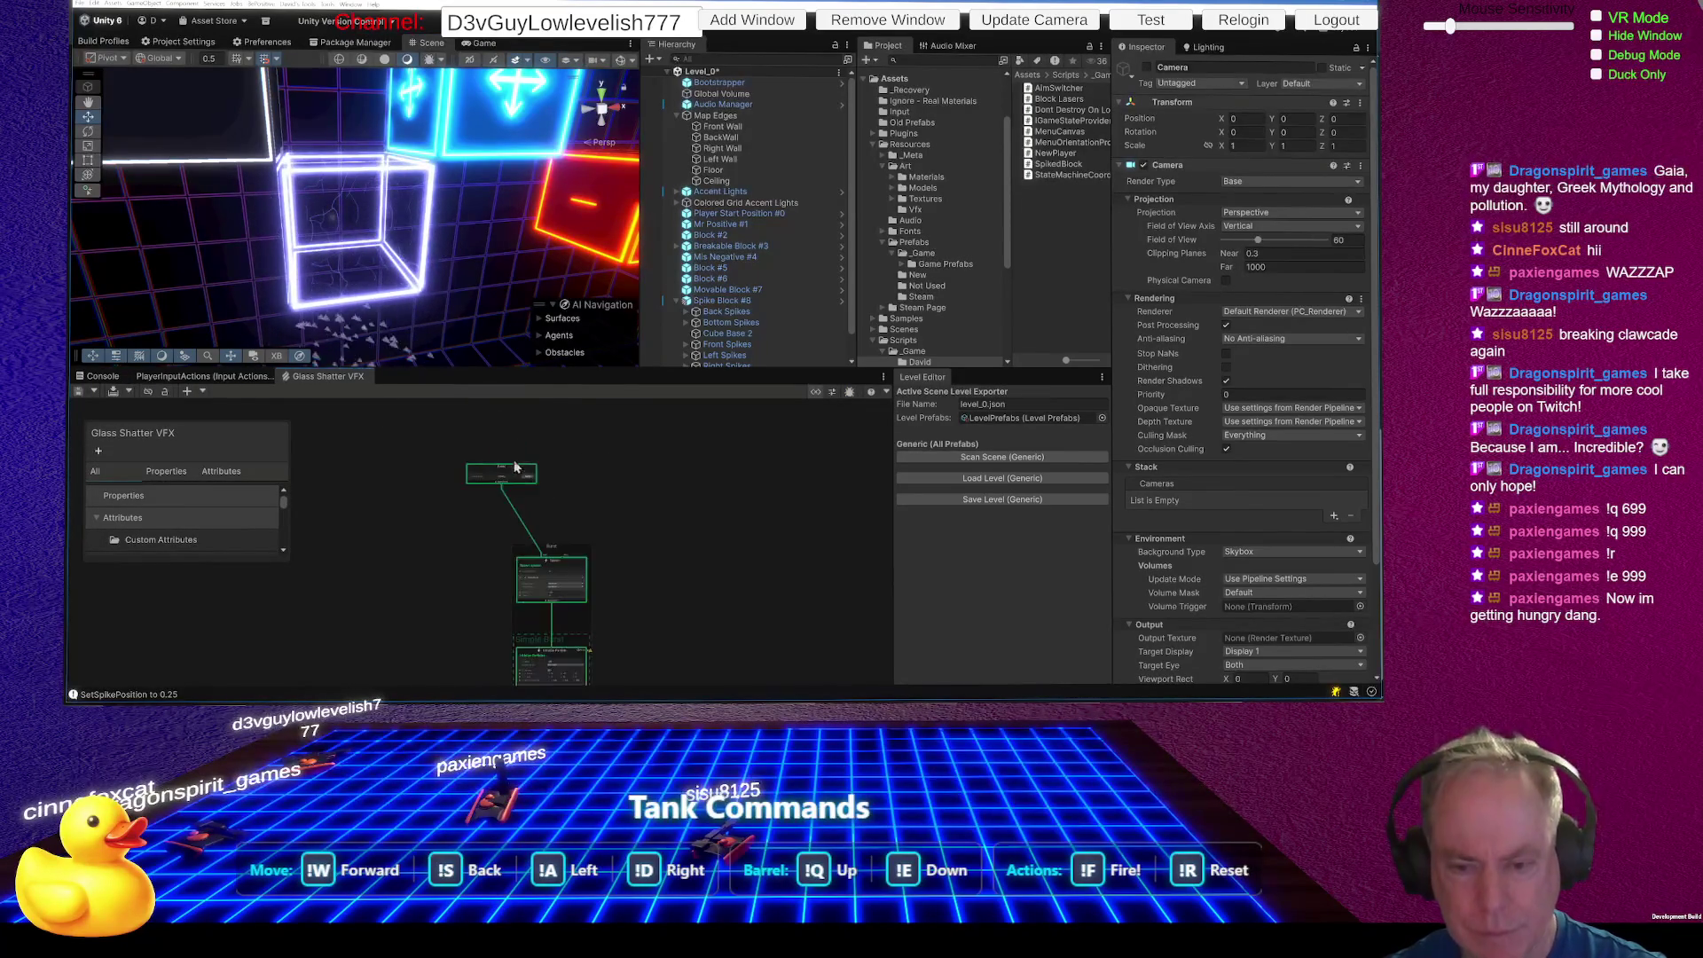
pyautogui.click(521, 478)
pyautogui.moveTo(521, 477); pyautogui.dragTo(589, 559)
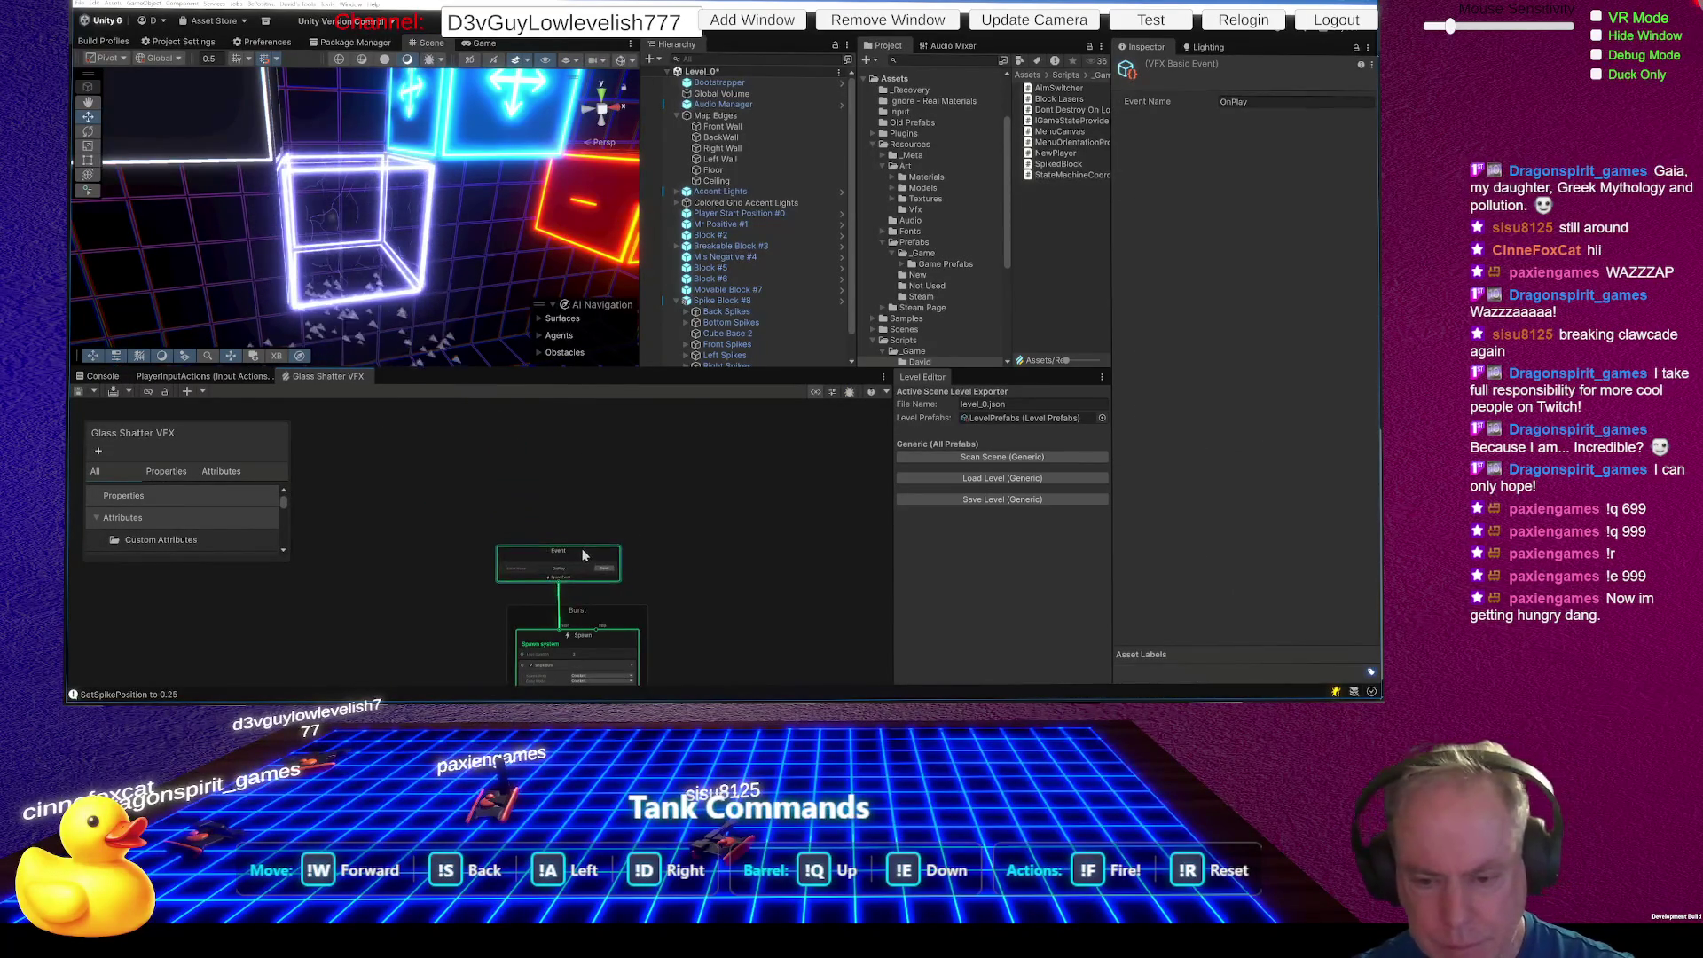
pyautogui.scroll(5, 602, 573)
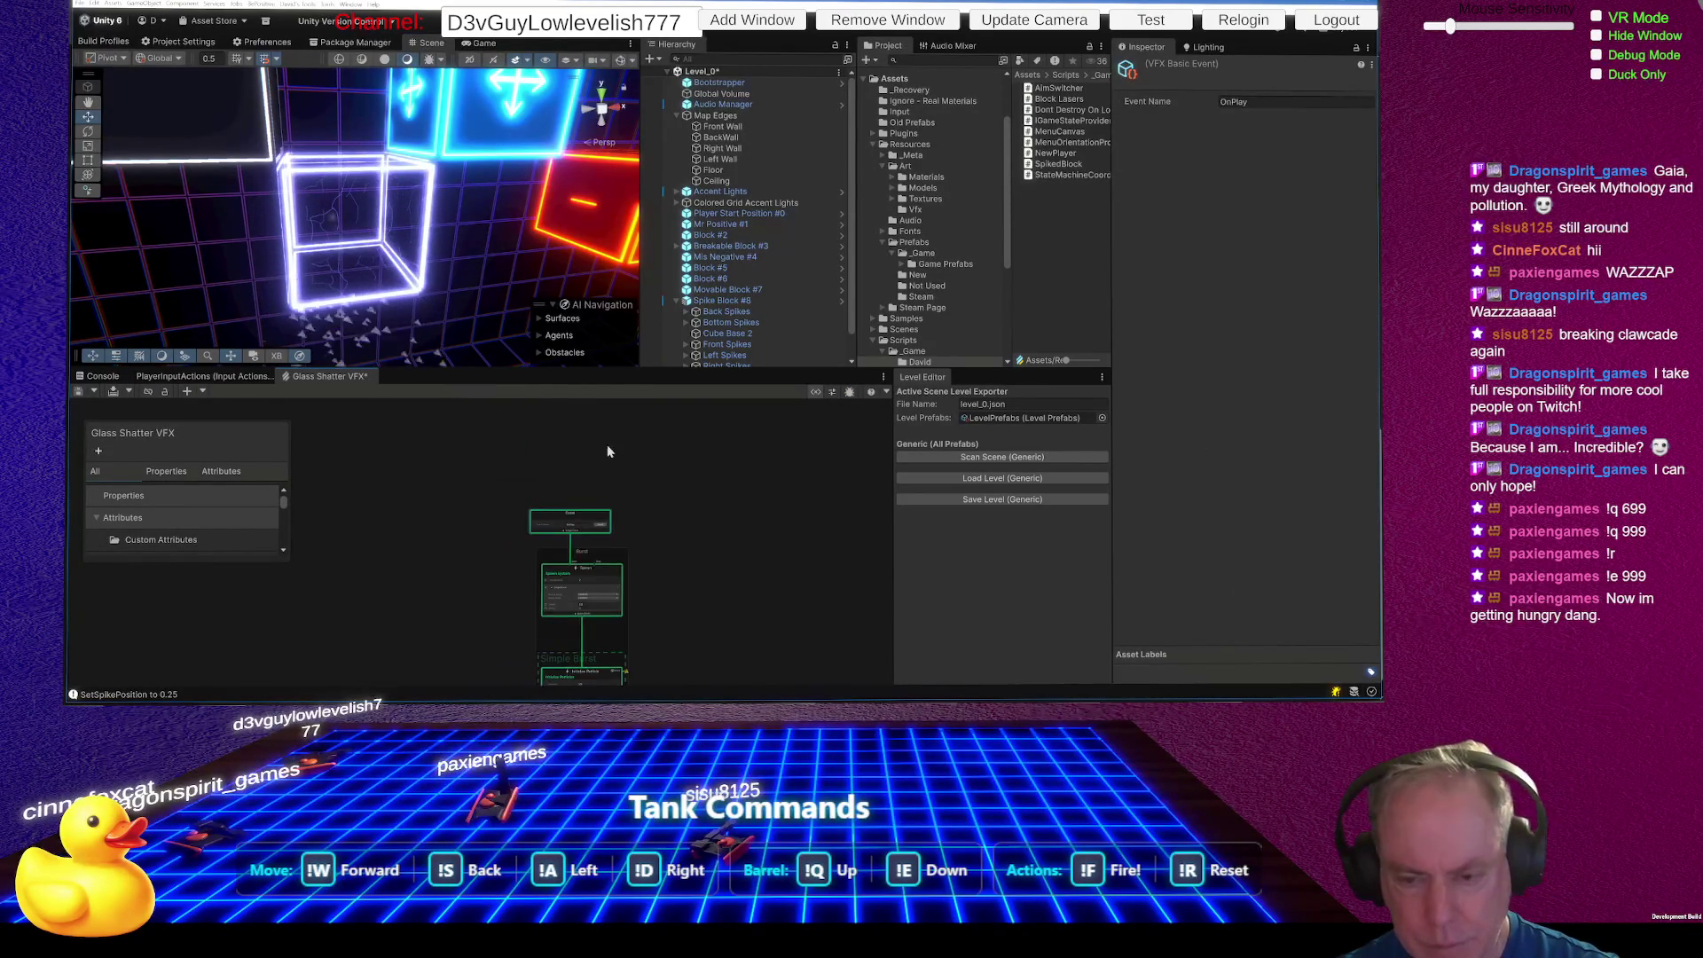
pyautogui.scroll(4, 612, 625)
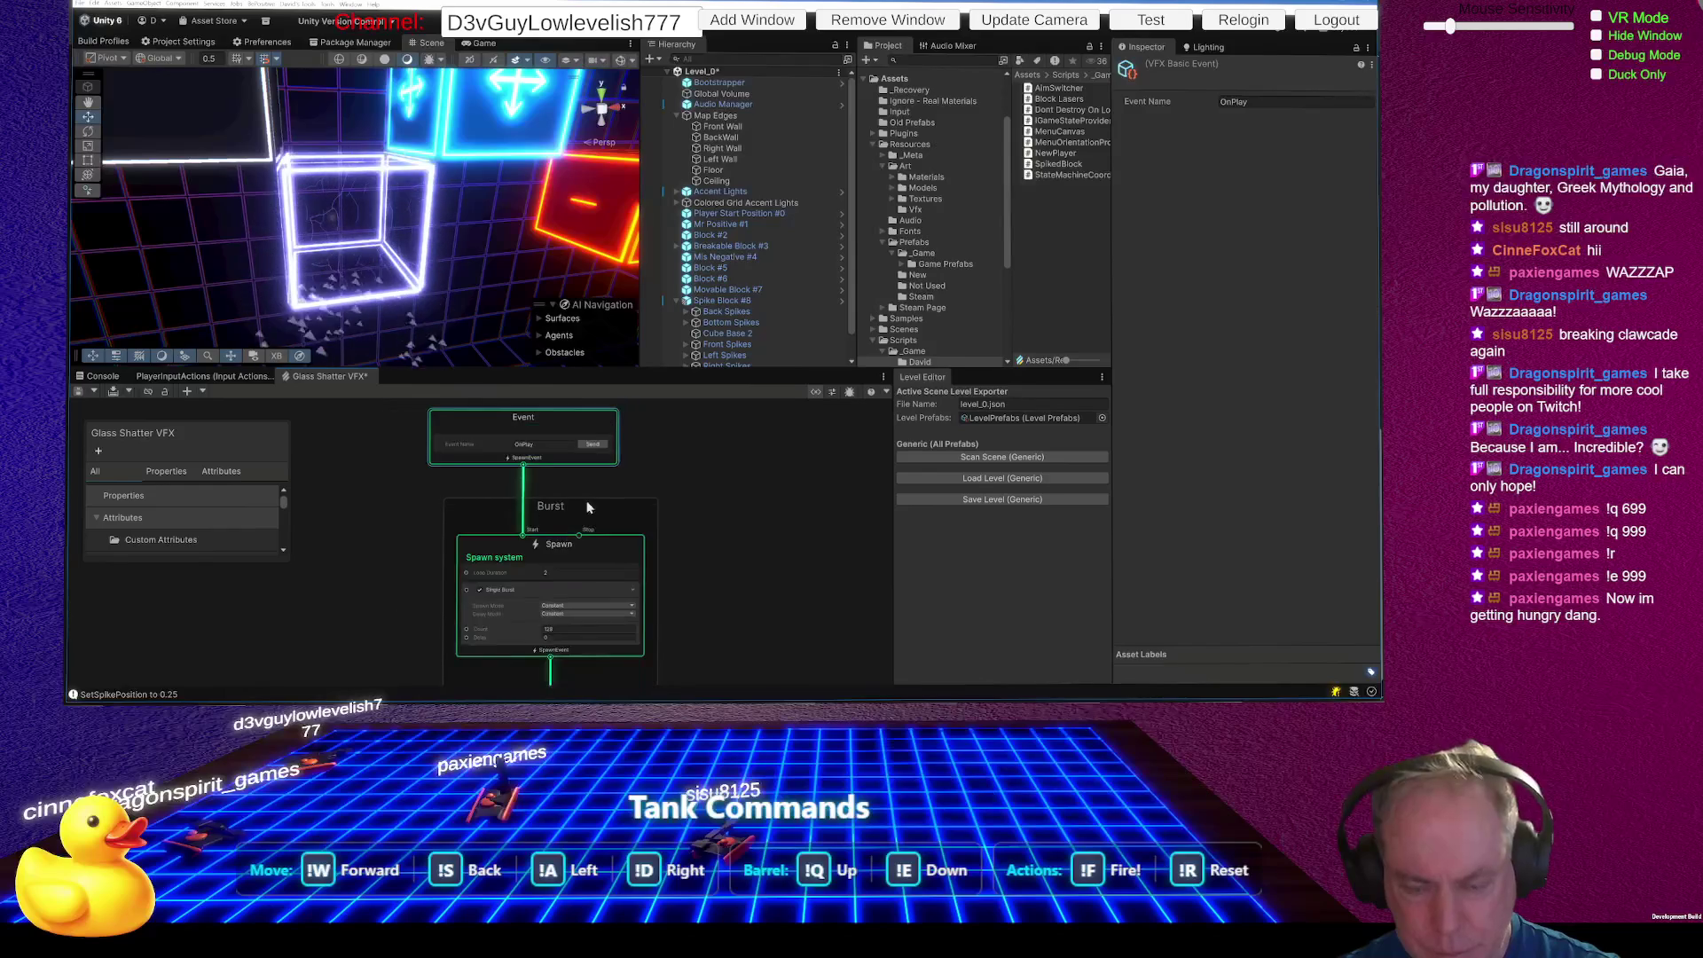
pyautogui.scroll(5, 613, 634)
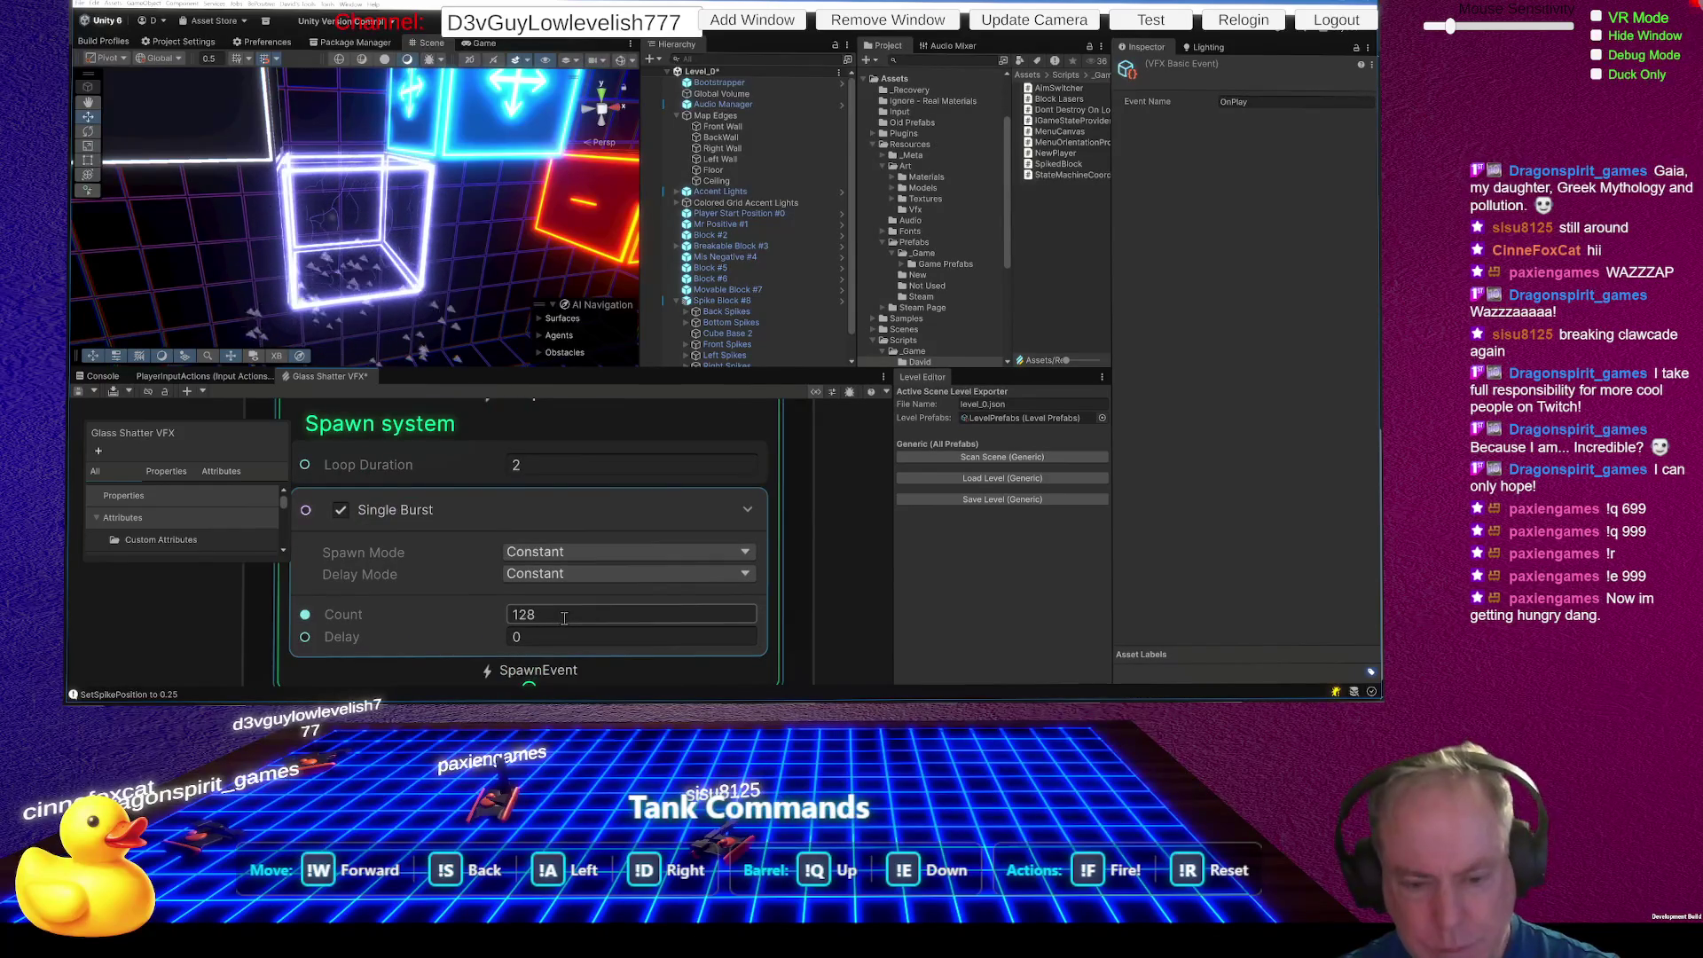
pyautogui.scroll(-3, 563, 617)
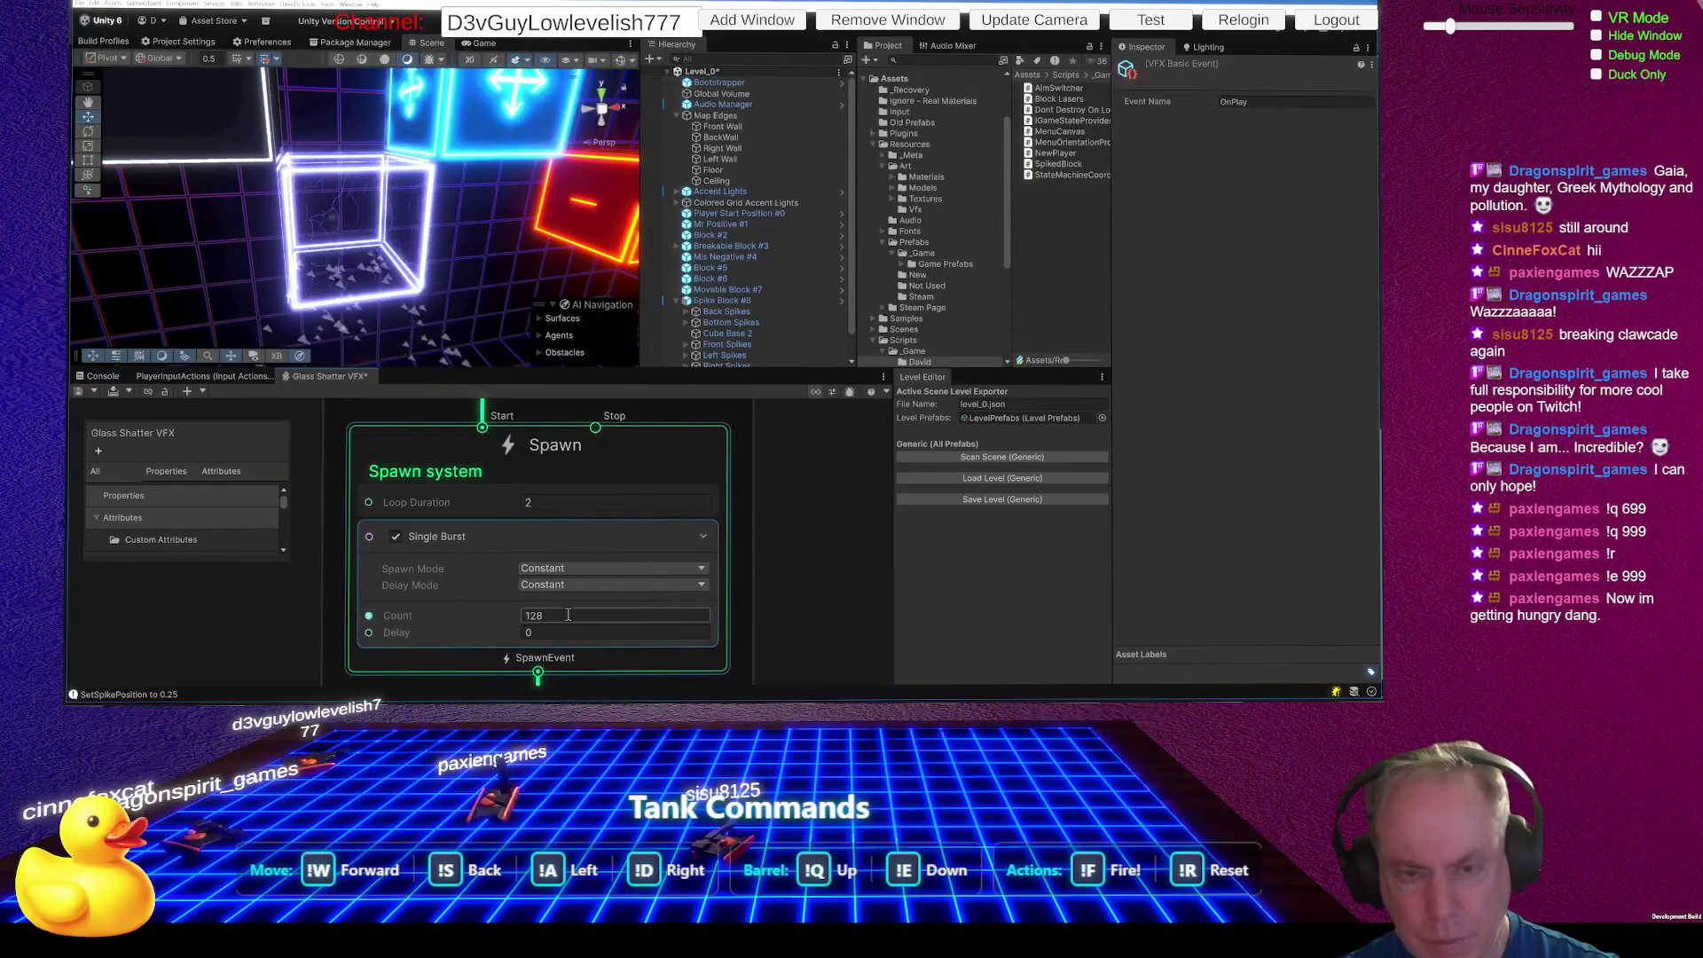
# Step: Set the Spawn system's Loop Duration to 0 and Single Burst Count to 200
pyautogui.doubleClick(569, 616)
pyautogui.write('3')
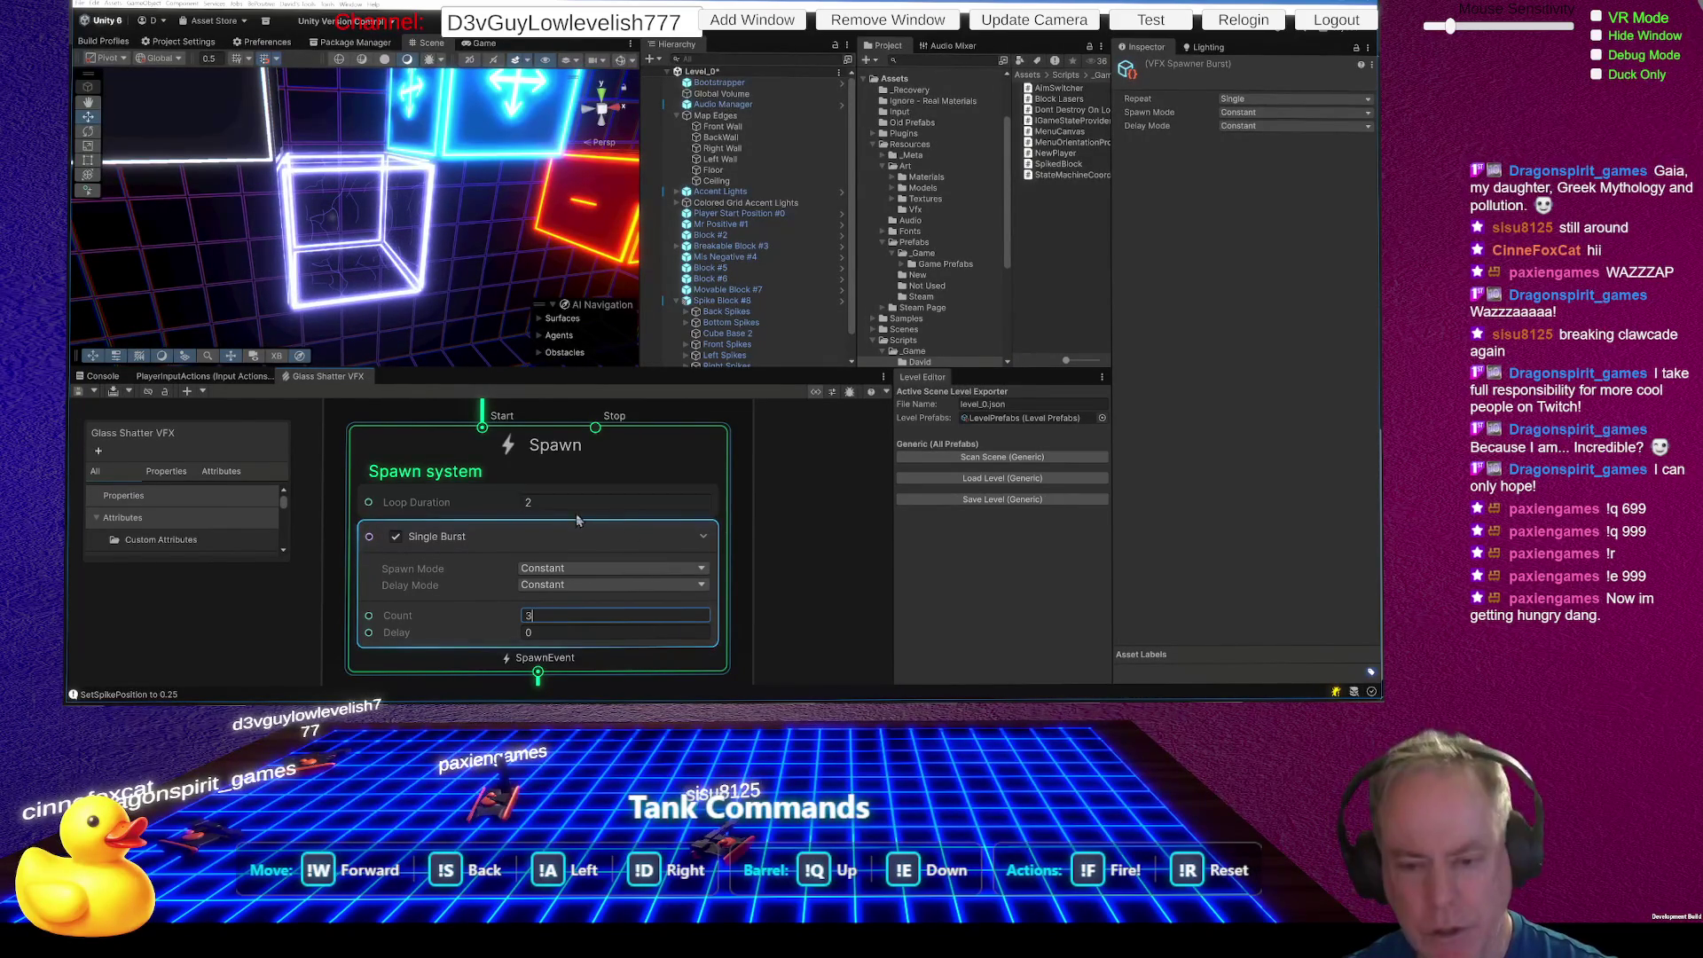
pyautogui.click(562, 615)
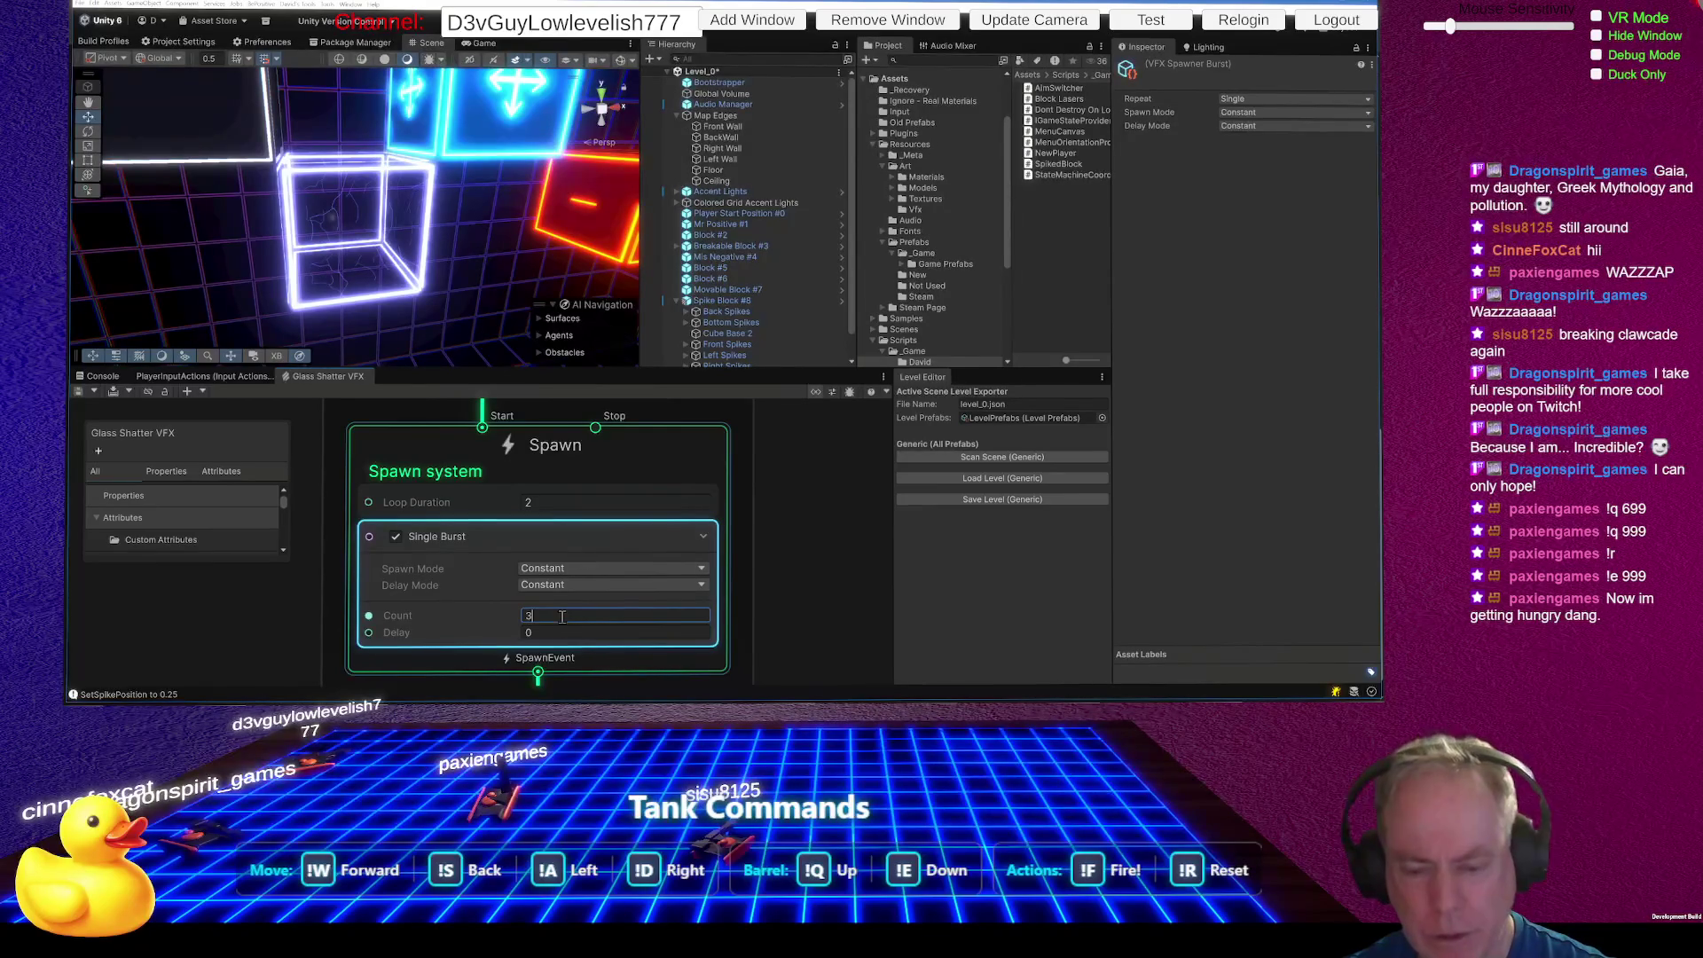
pyautogui.click(526, 502)
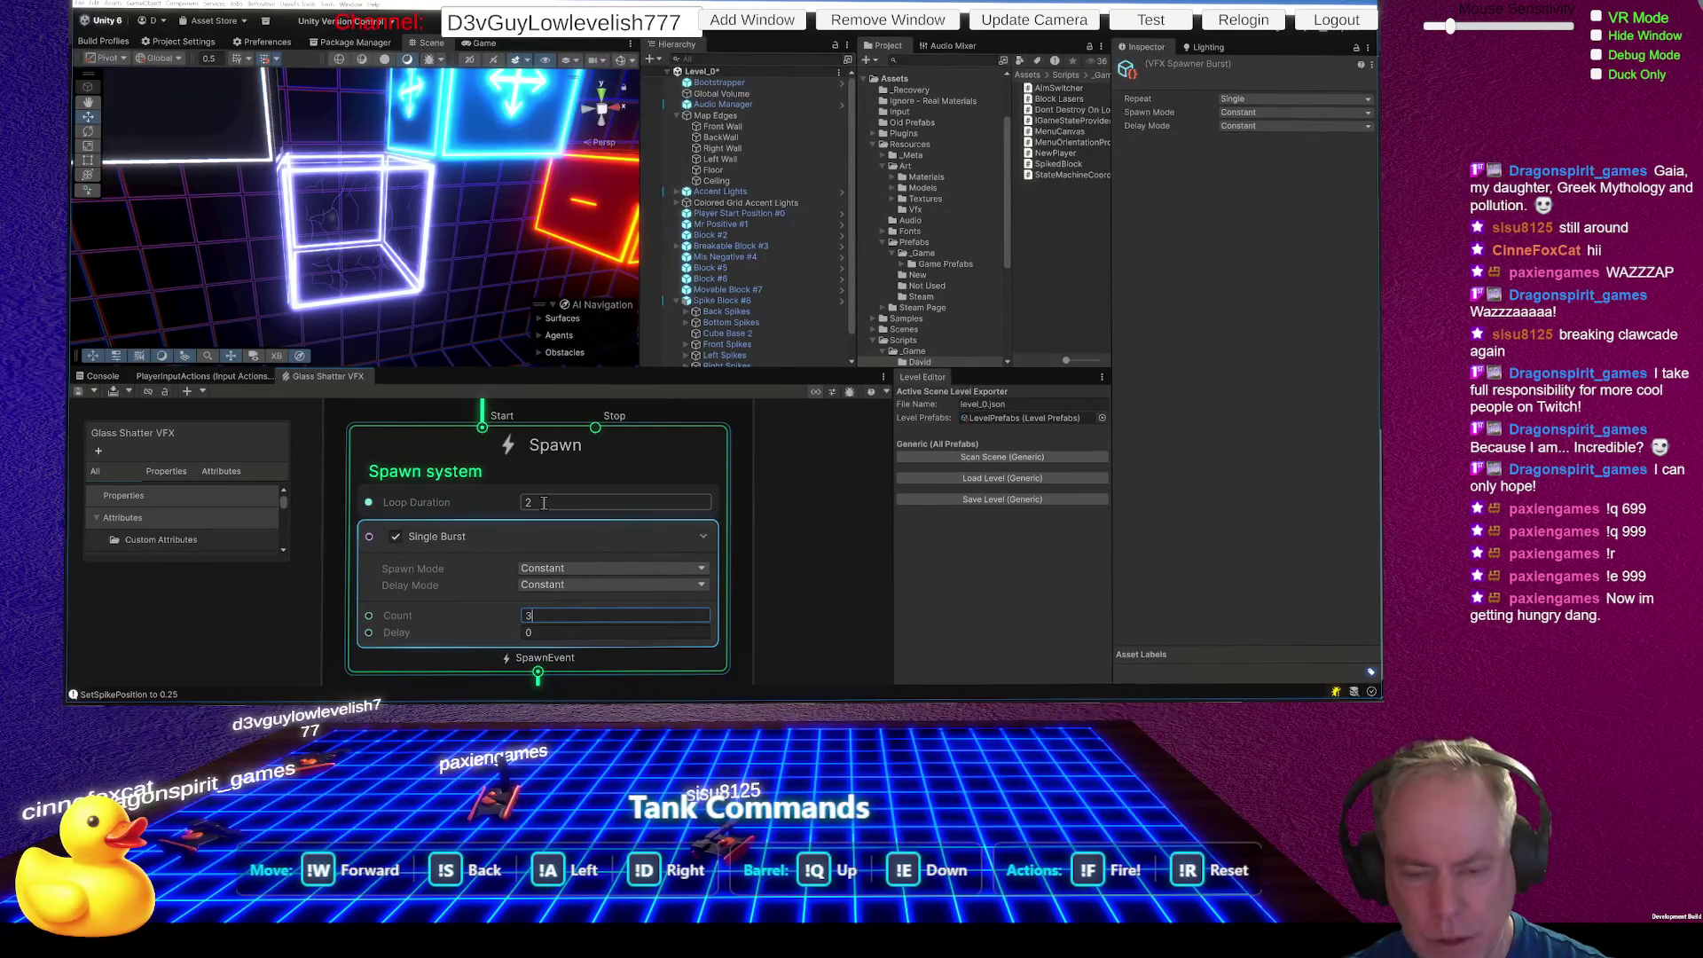
pyautogui.click(544, 501)
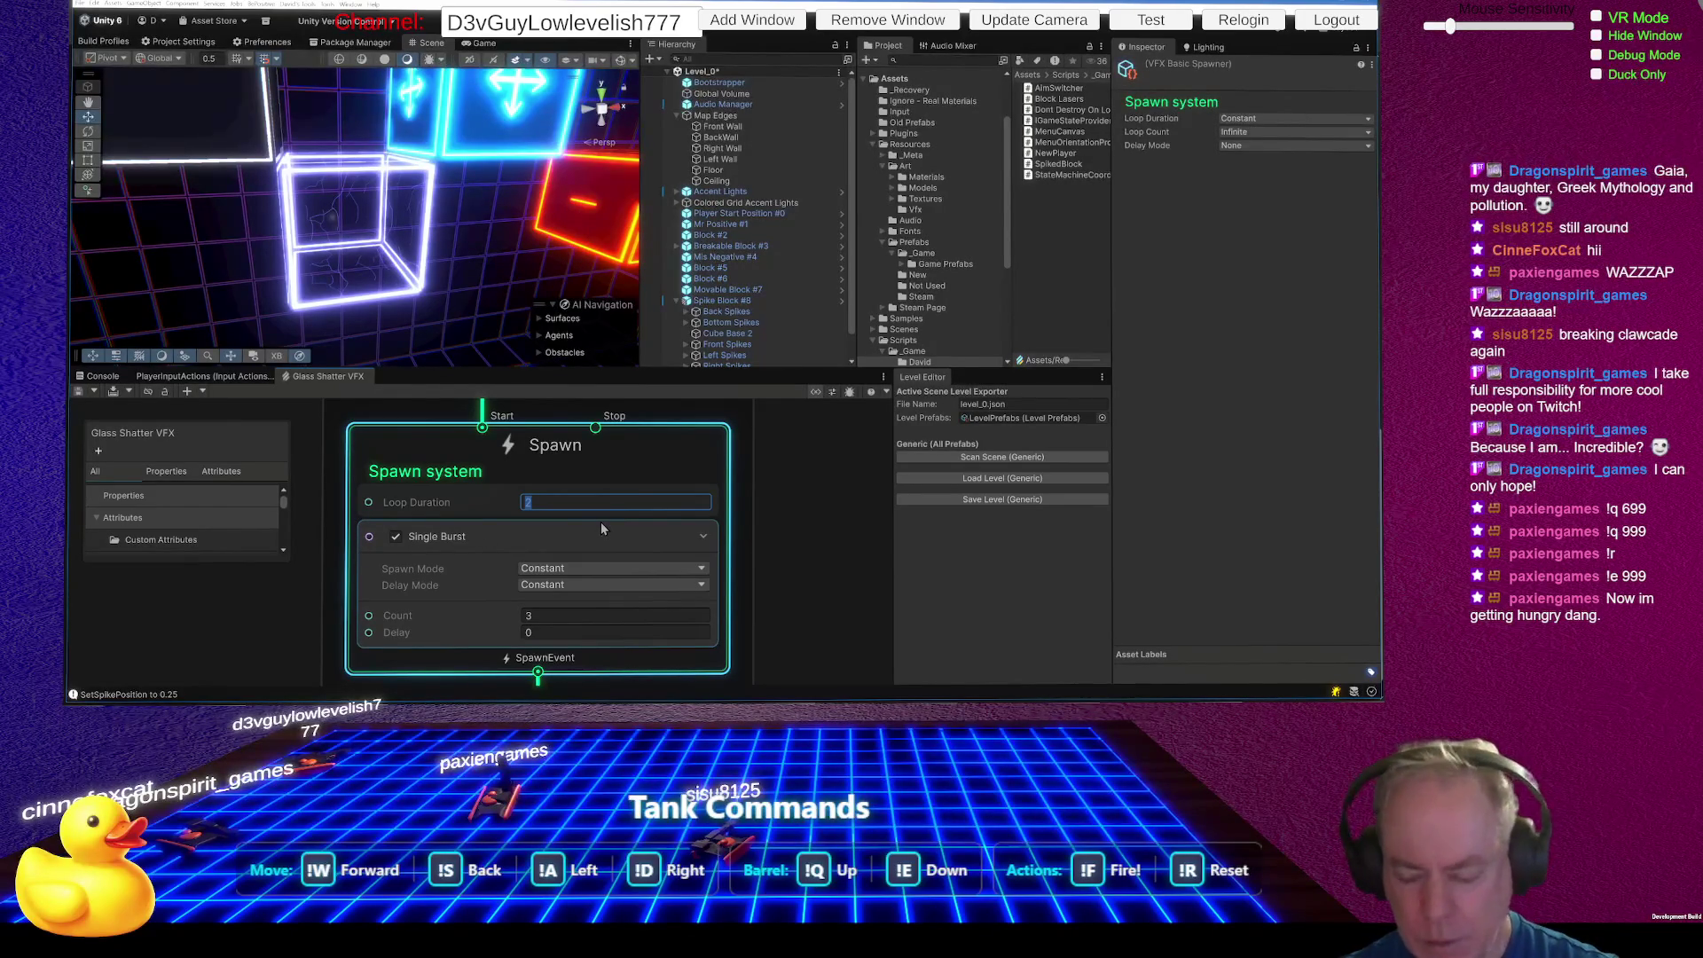
pyautogui.write('0')
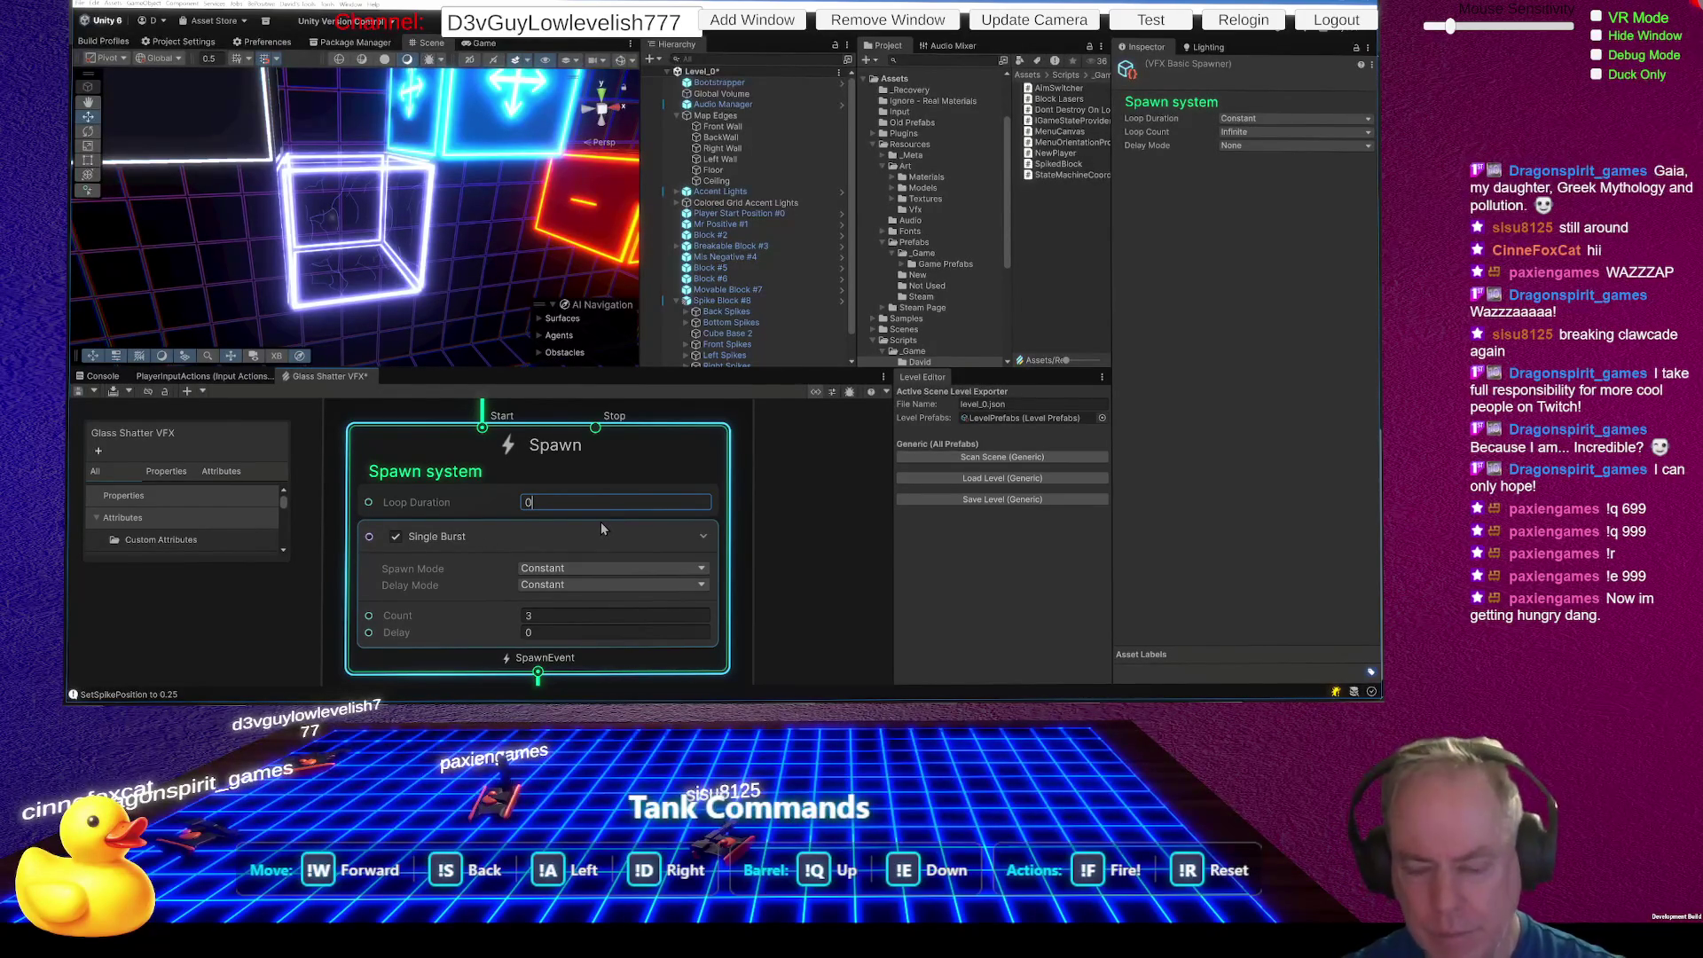
pyautogui.click(550, 615)
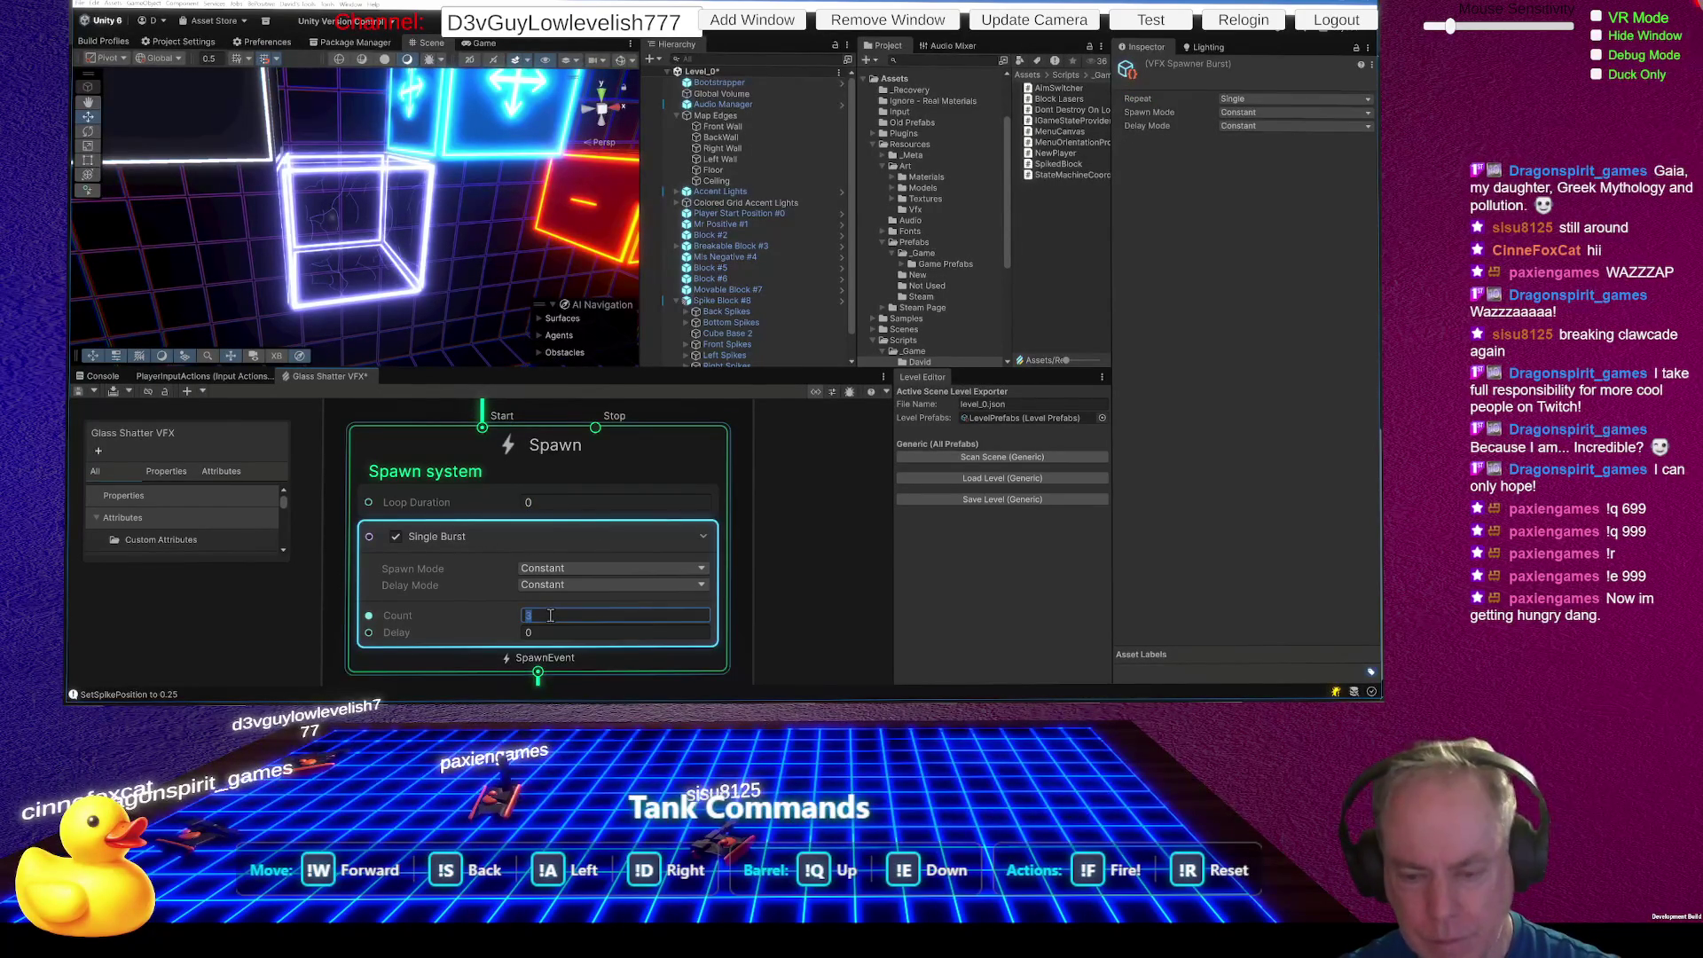
pyautogui.write('200')
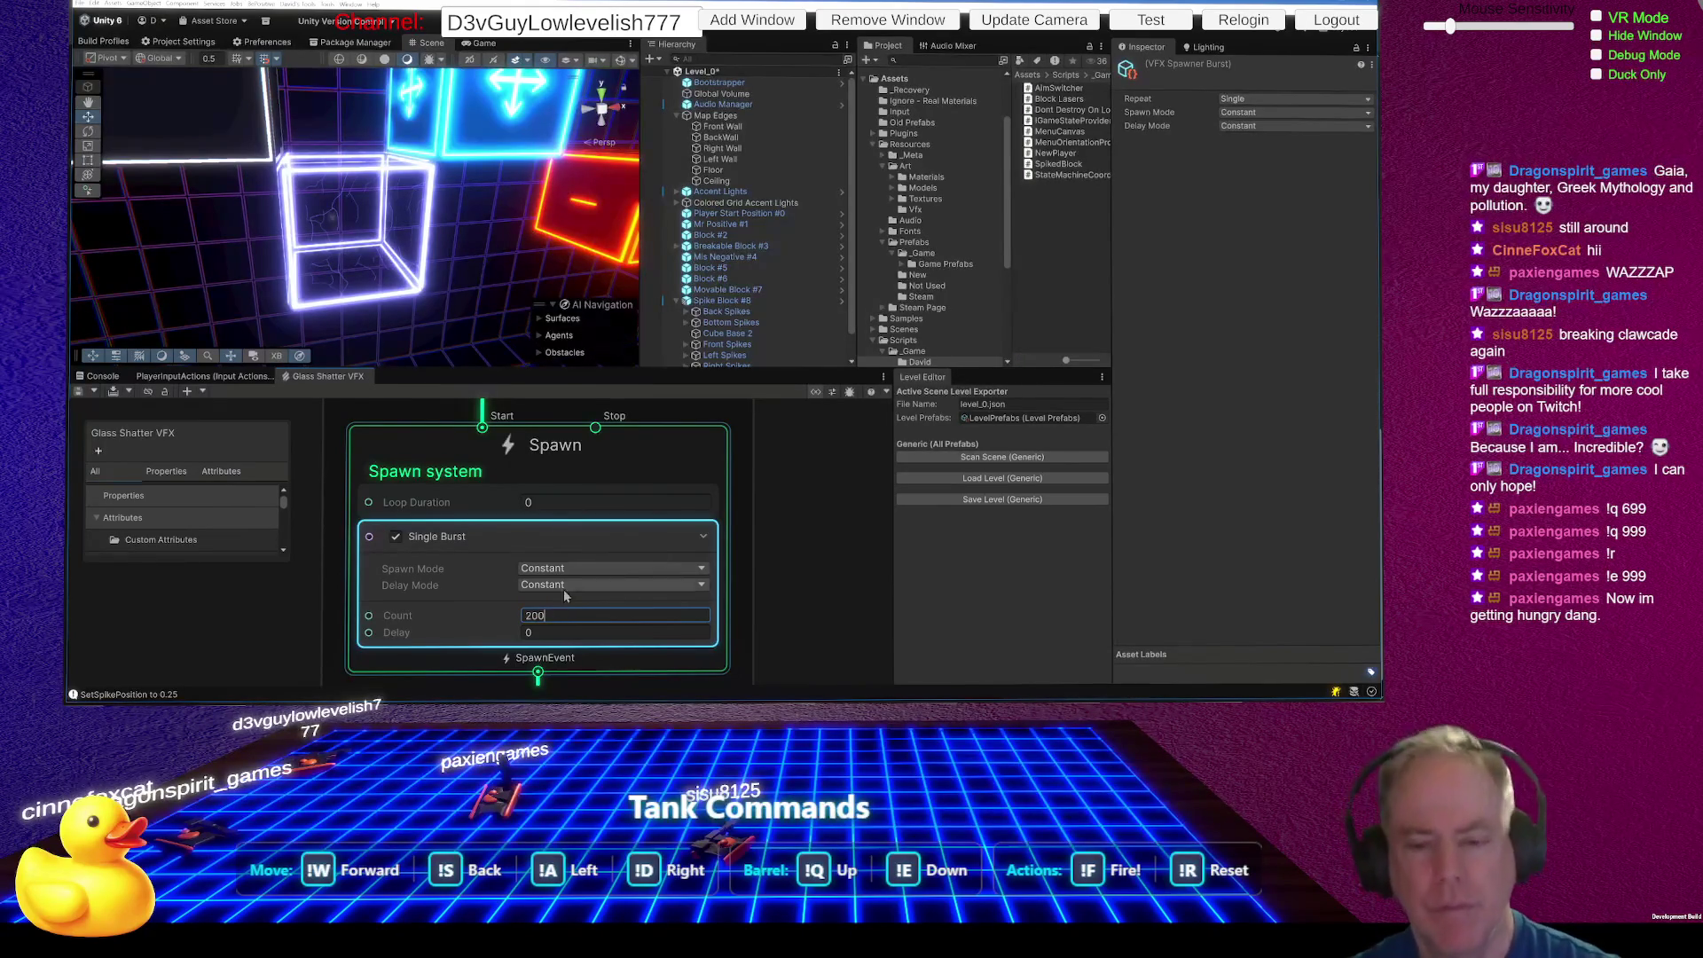
pyautogui.click(563, 502)
pyautogui.scroll(-3, 564, 502)
pyautogui.scroll(3, 613, 505)
pyautogui.scroll(2, 623, 506)
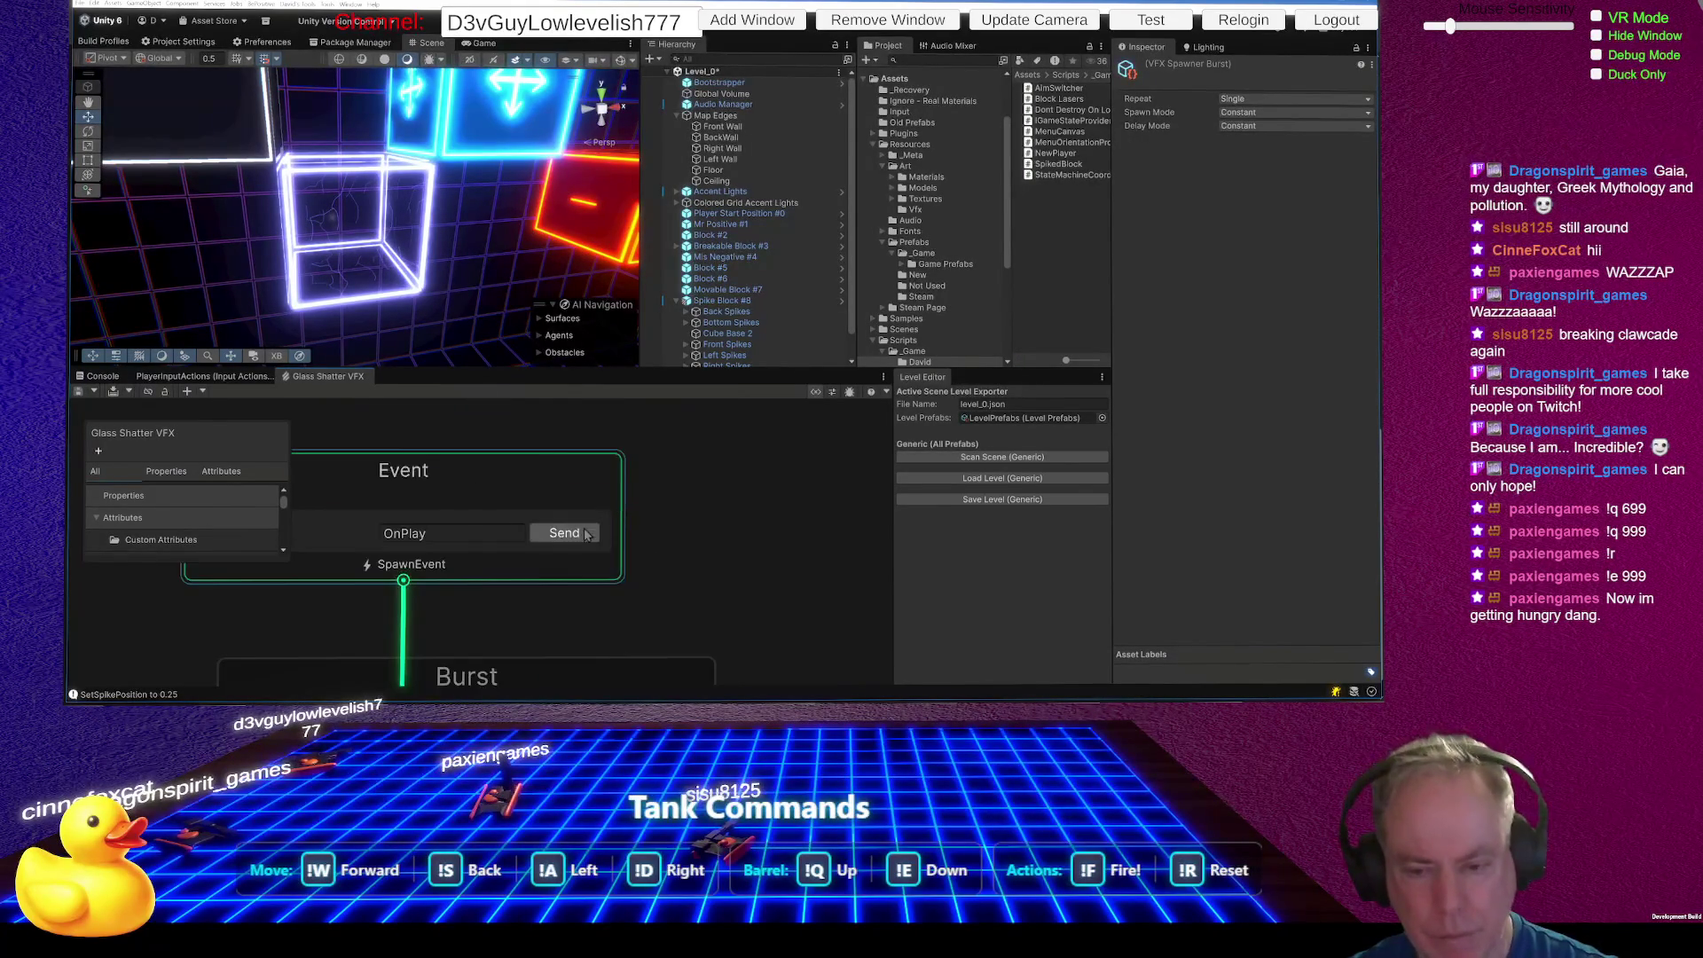
# Step: Send the OnPlay event to test the burst, then set Loop Duration to 1
pyautogui.click(583, 538)
pyautogui.scroll(-3, 691, 480)
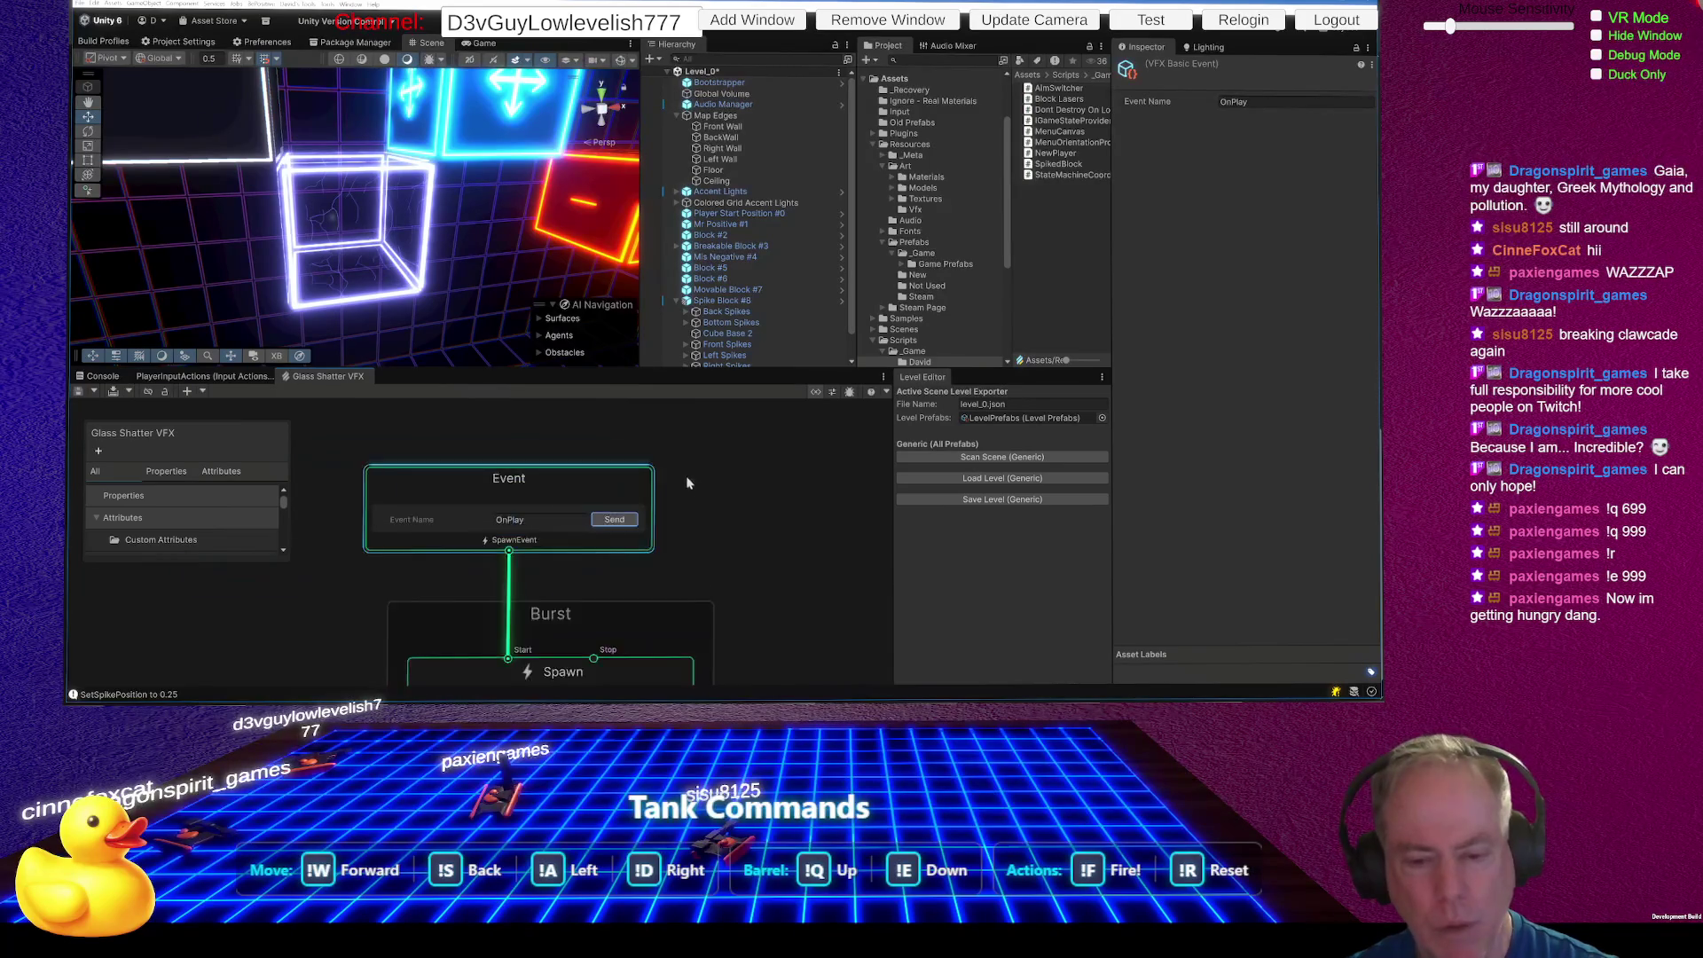
pyautogui.scroll(-2, 683, 485)
pyautogui.scroll(3, 659, 524)
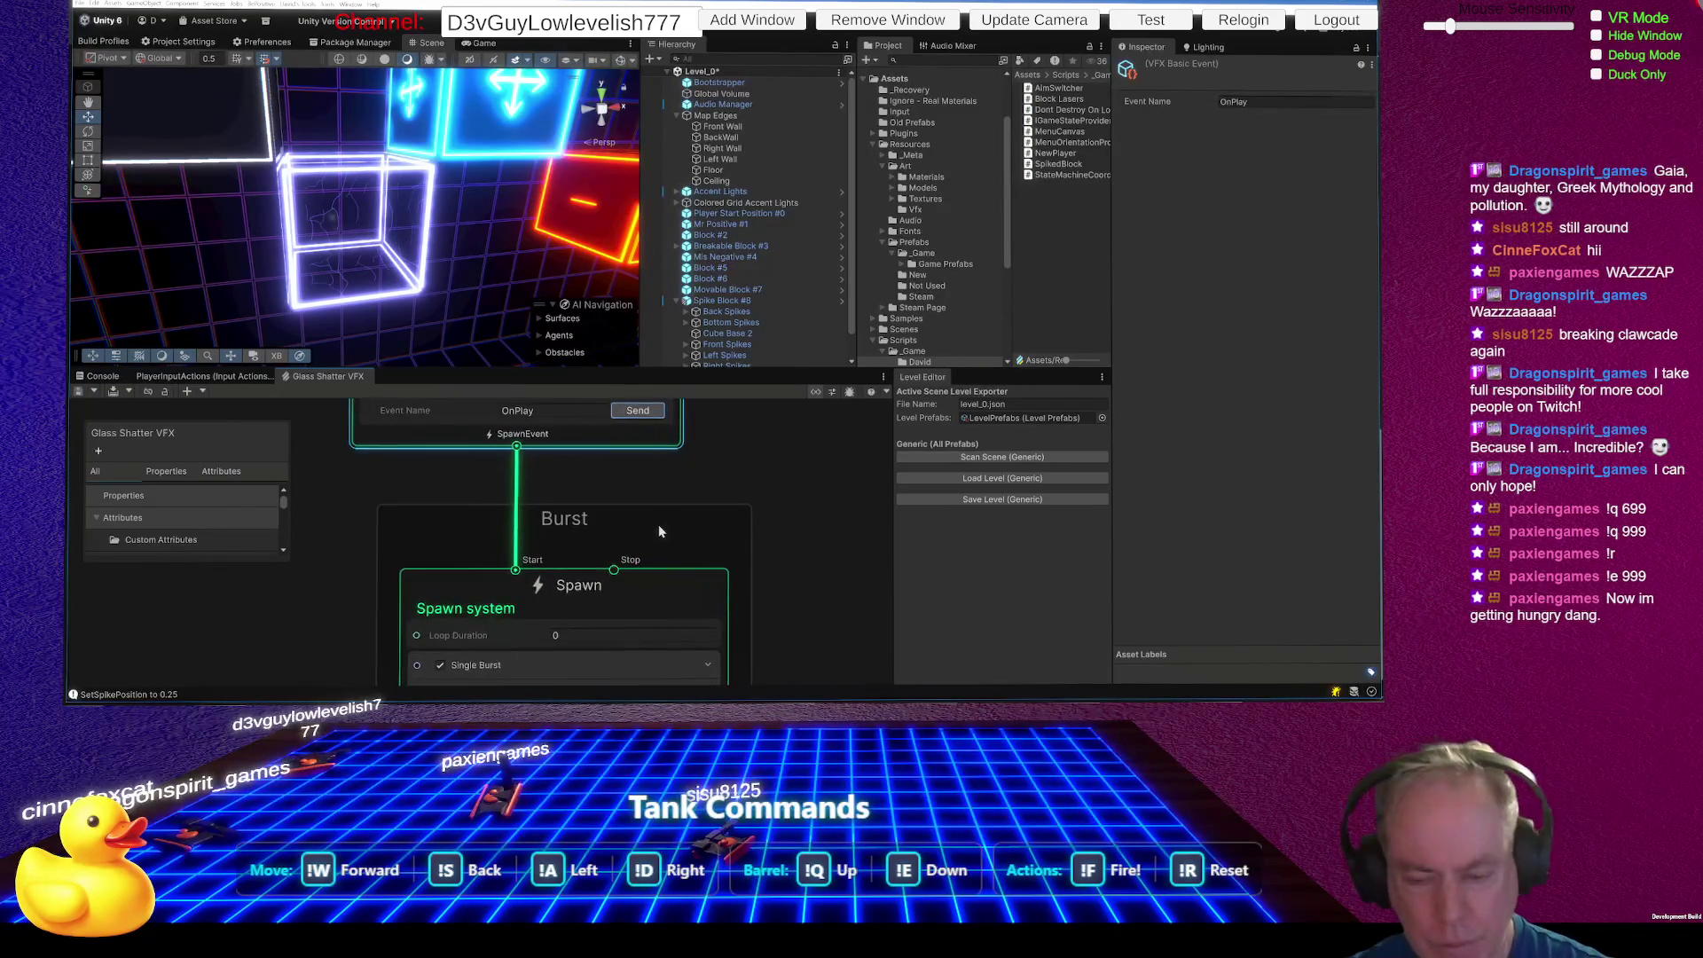
pyautogui.scroll(3, 599, 626)
pyautogui.click(581, 628)
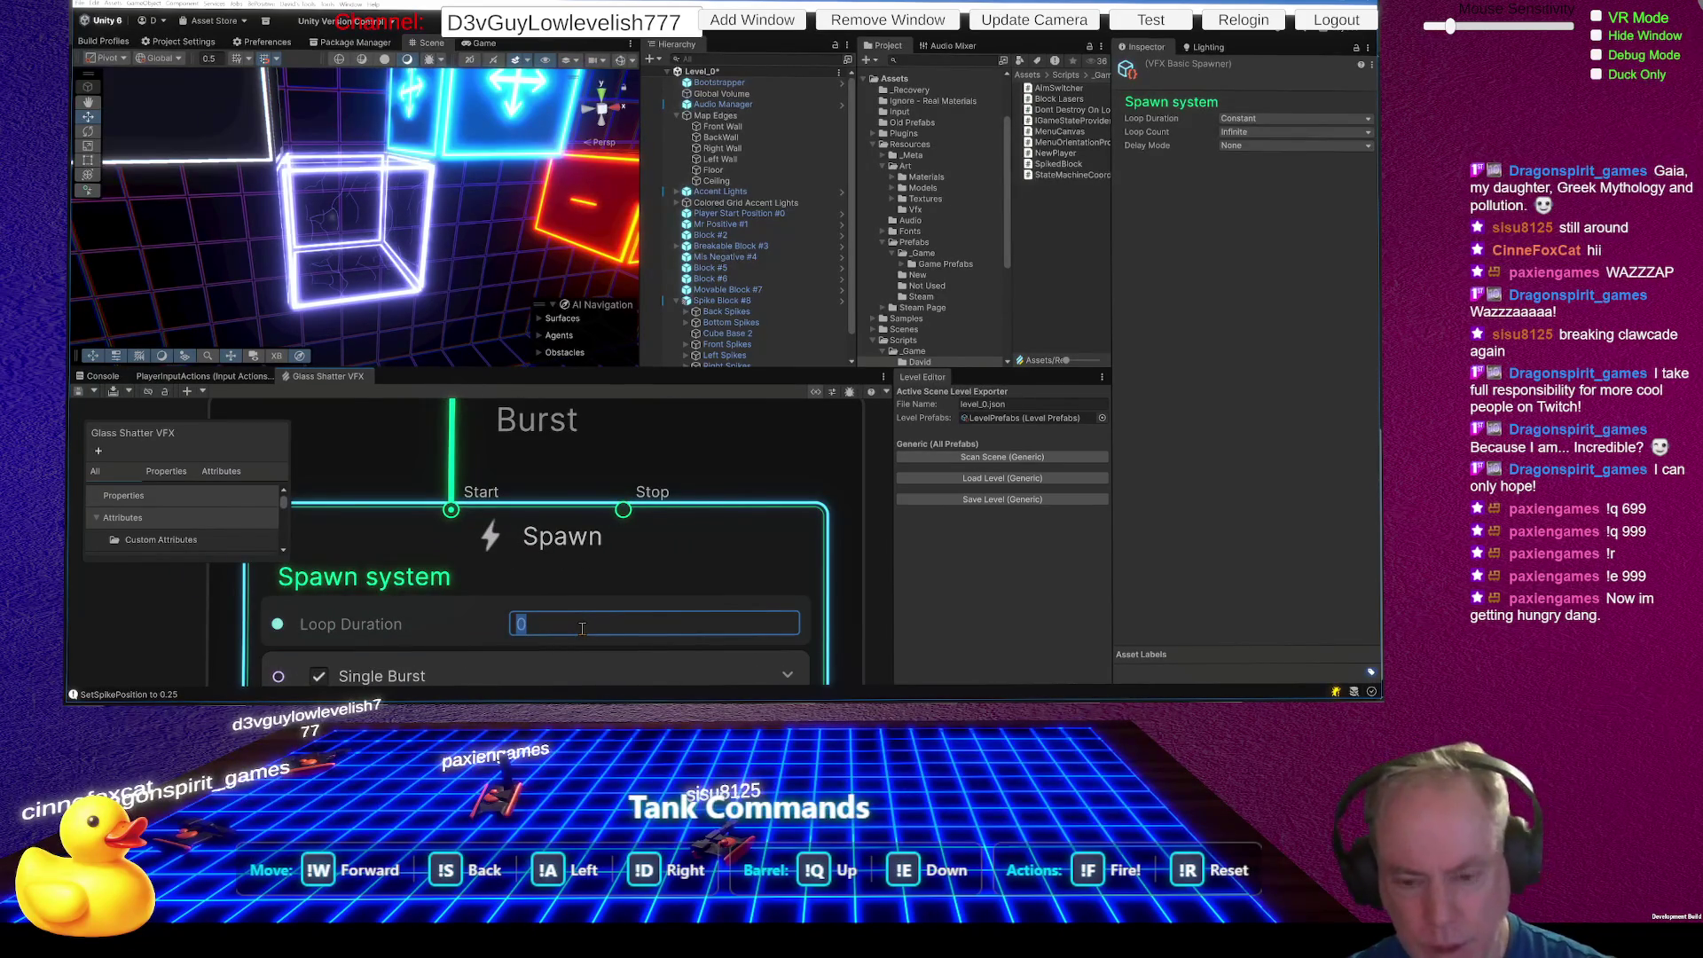
pyautogui.write('1')
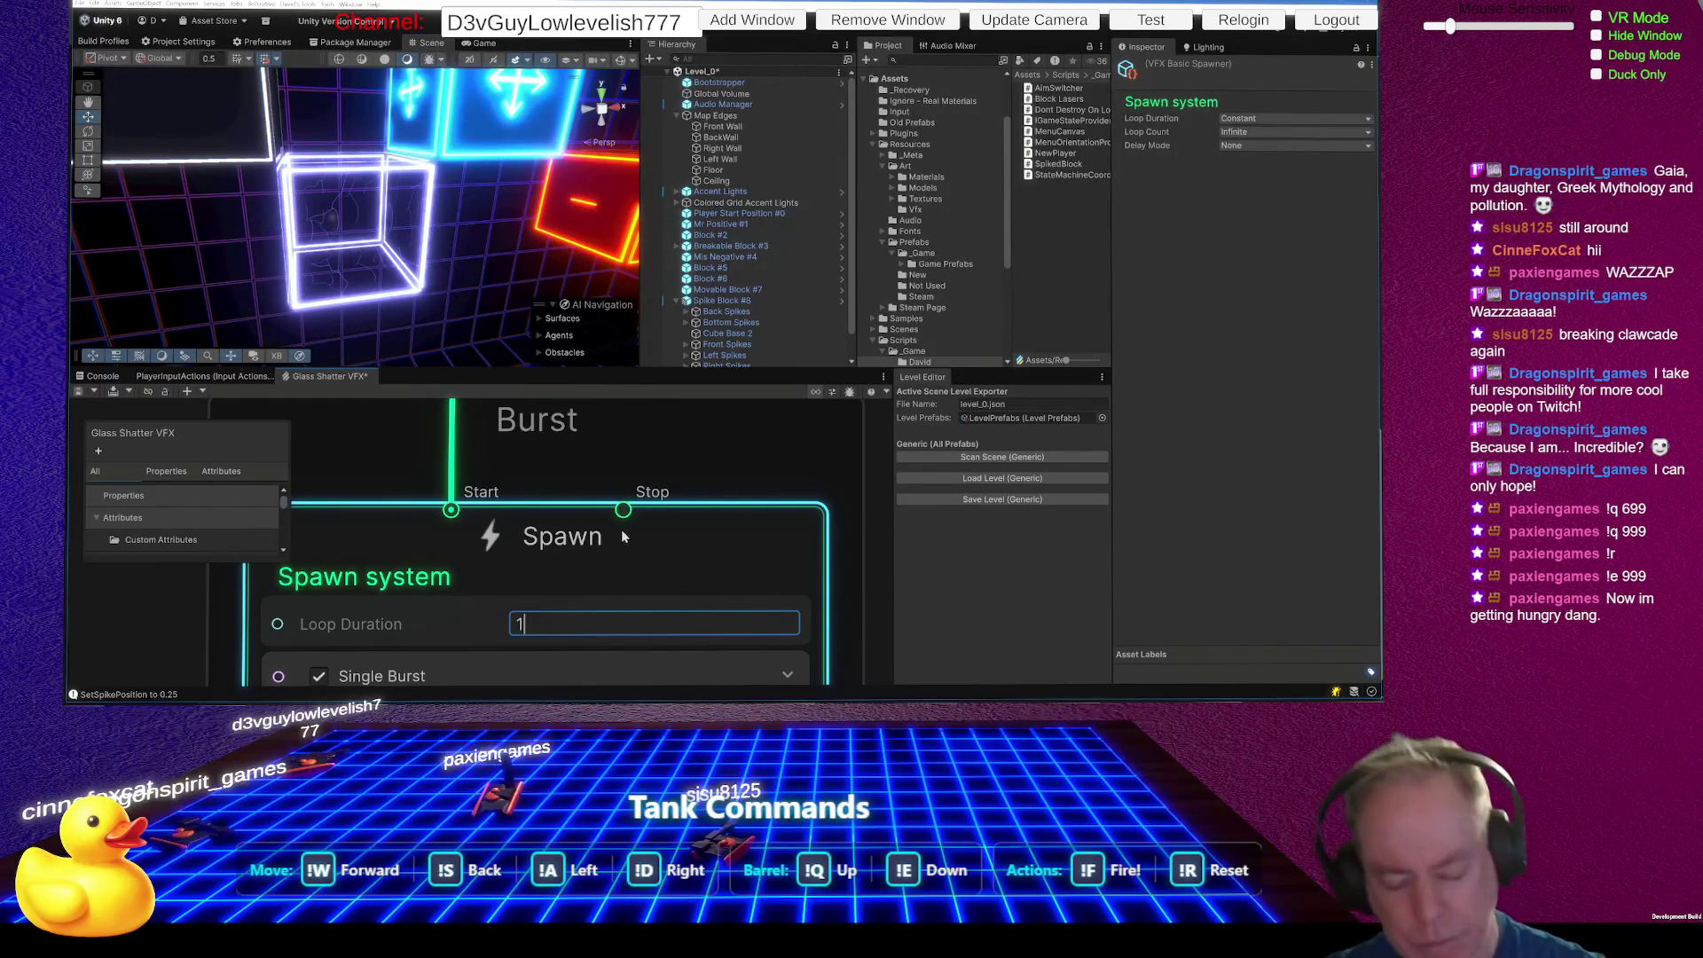
pyautogui.scroll(-1, 669, 479)
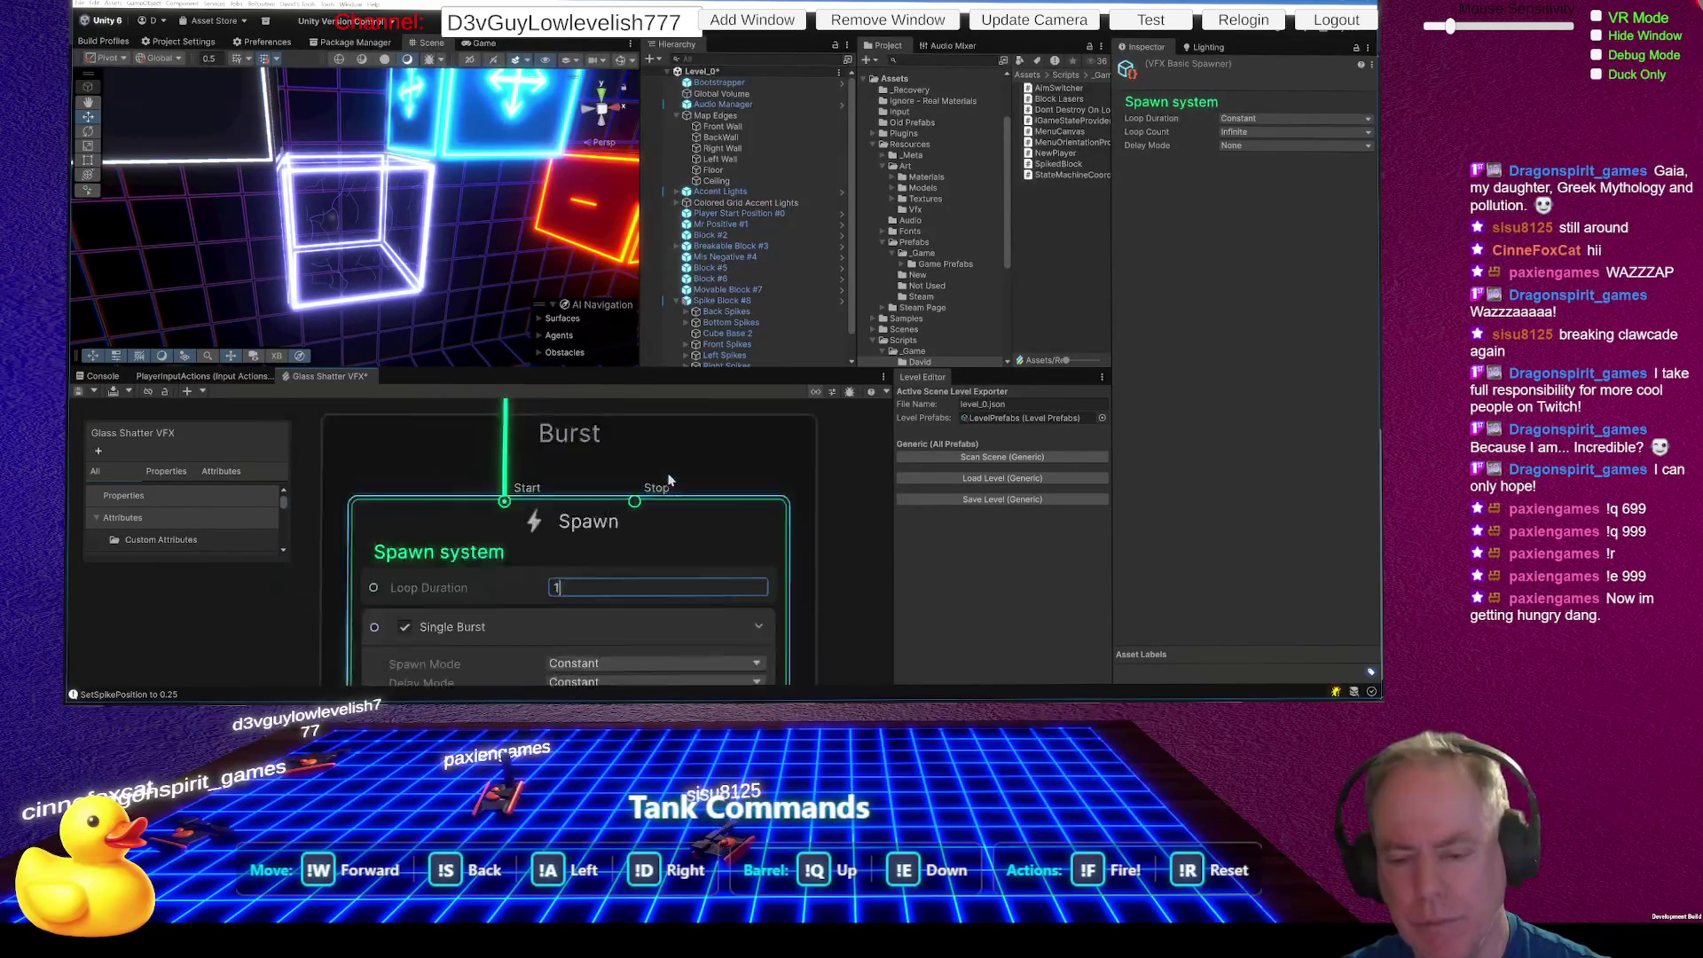
pyautogui.scroll(-1, 669, 479)
pyautogui.scroll(-1, 646, 652)
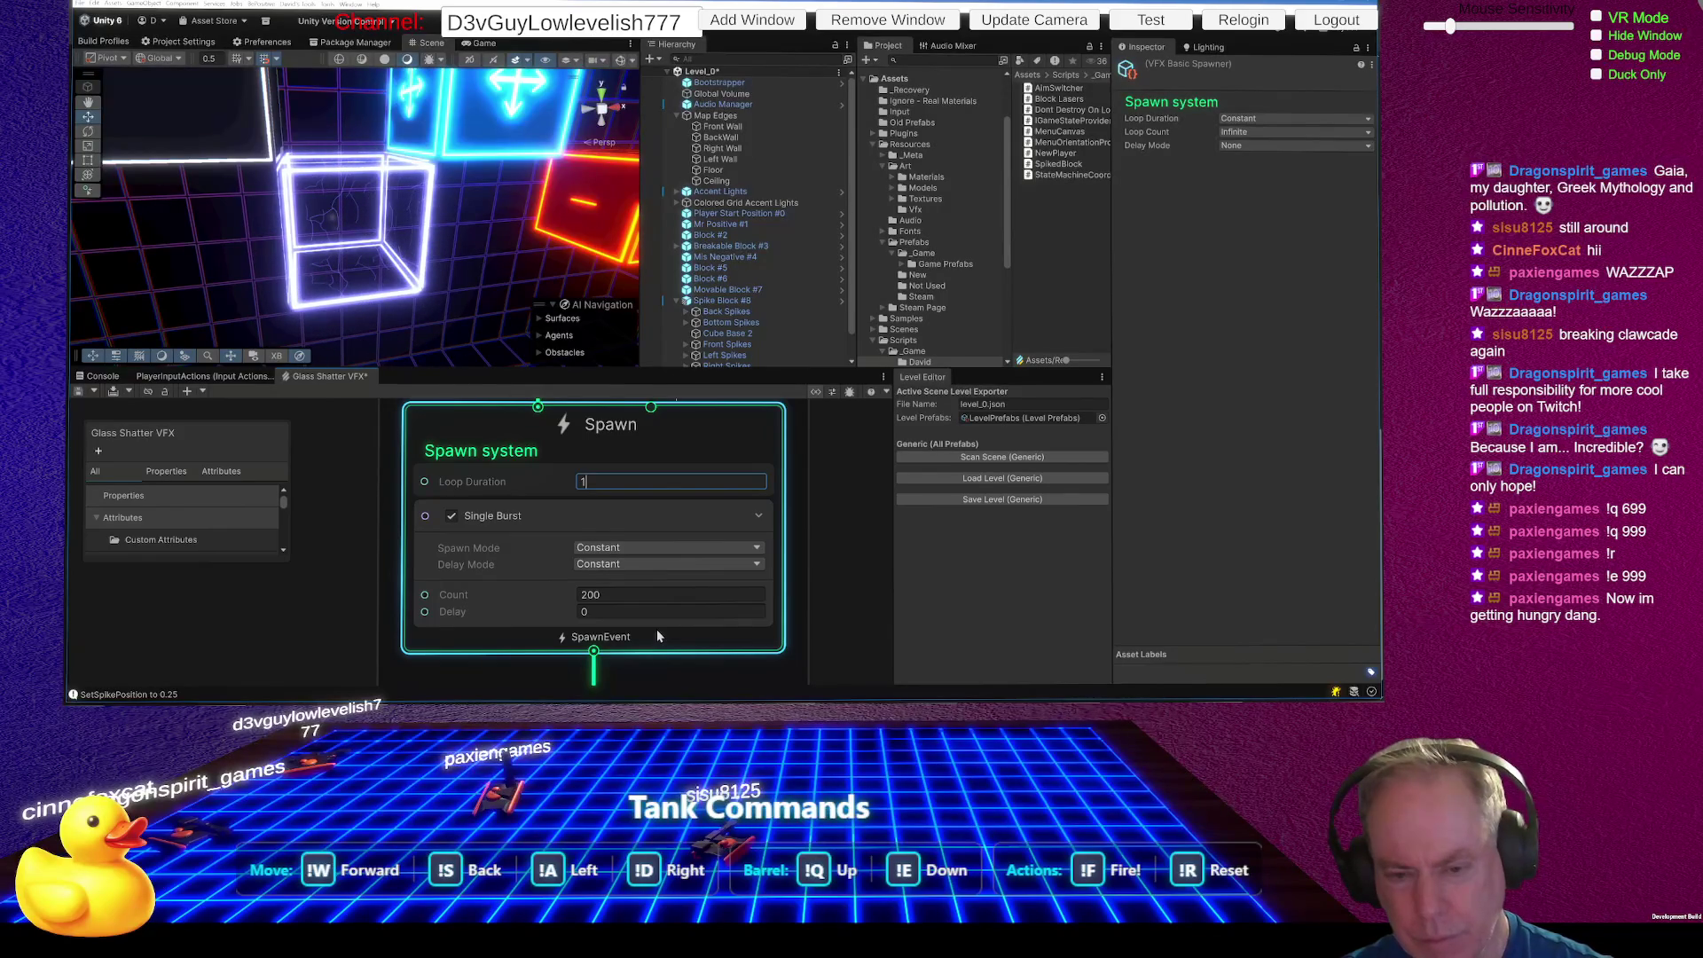
# Step: Draft the ChatGPT note that one block is Single Burst and the other is Loop Duration, adjusting page zoom
pyautogui.hotkey('alt', 'Tab')
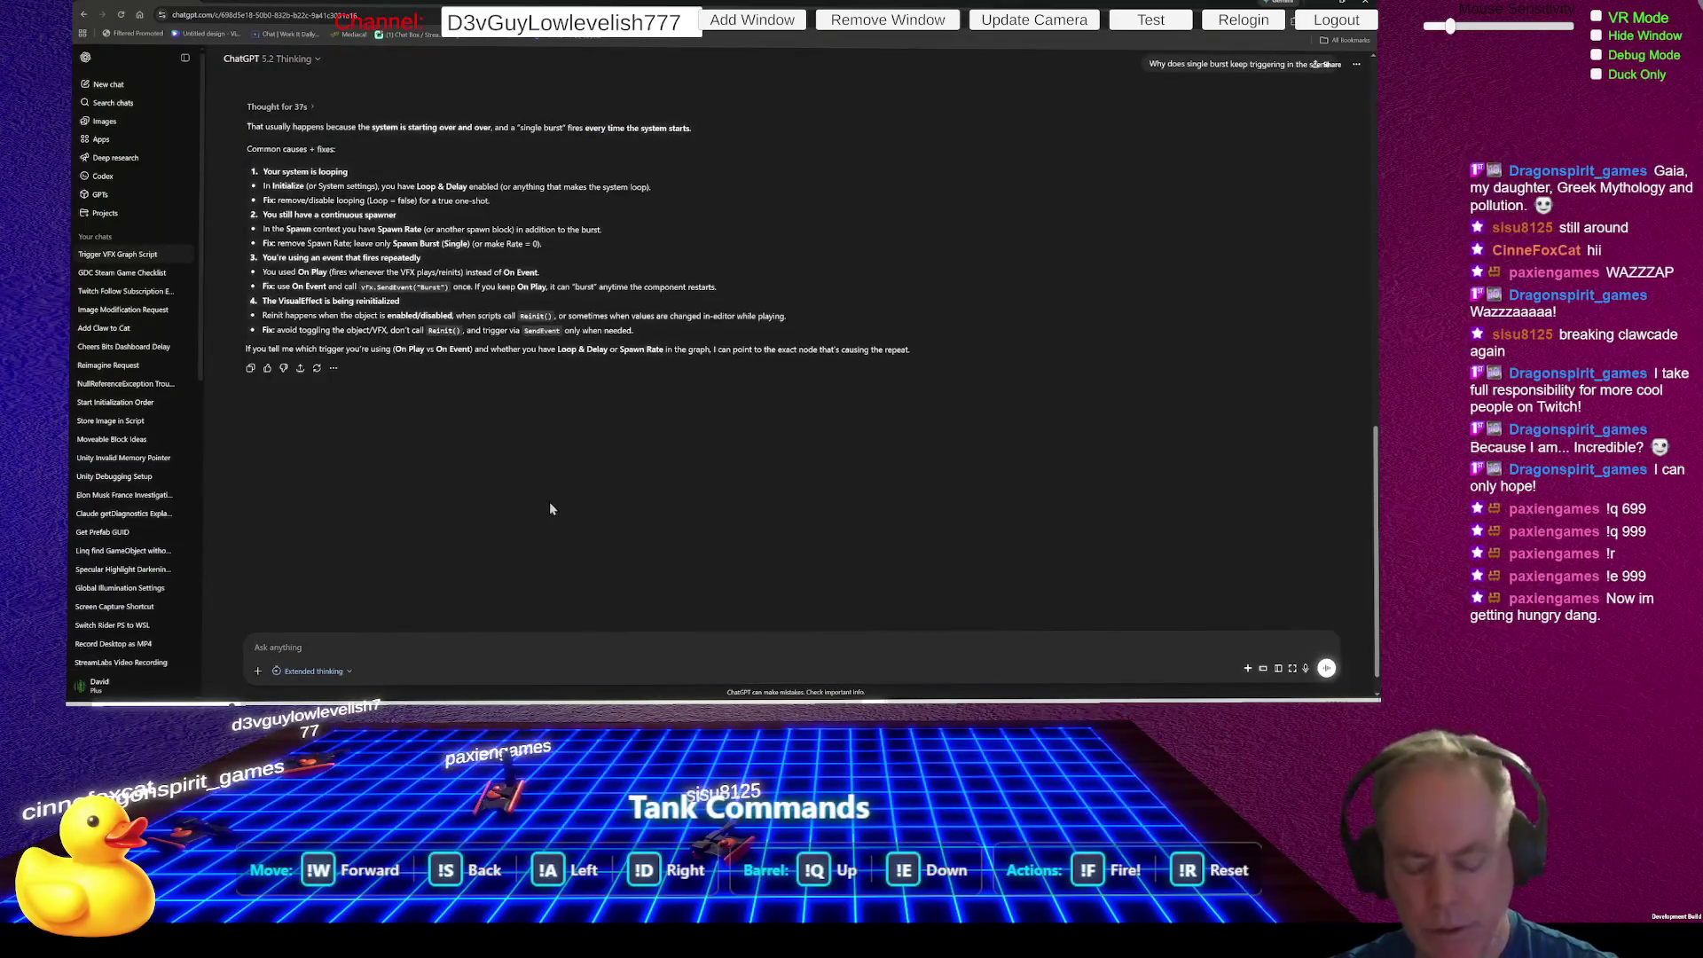
pyautogui.write('d')
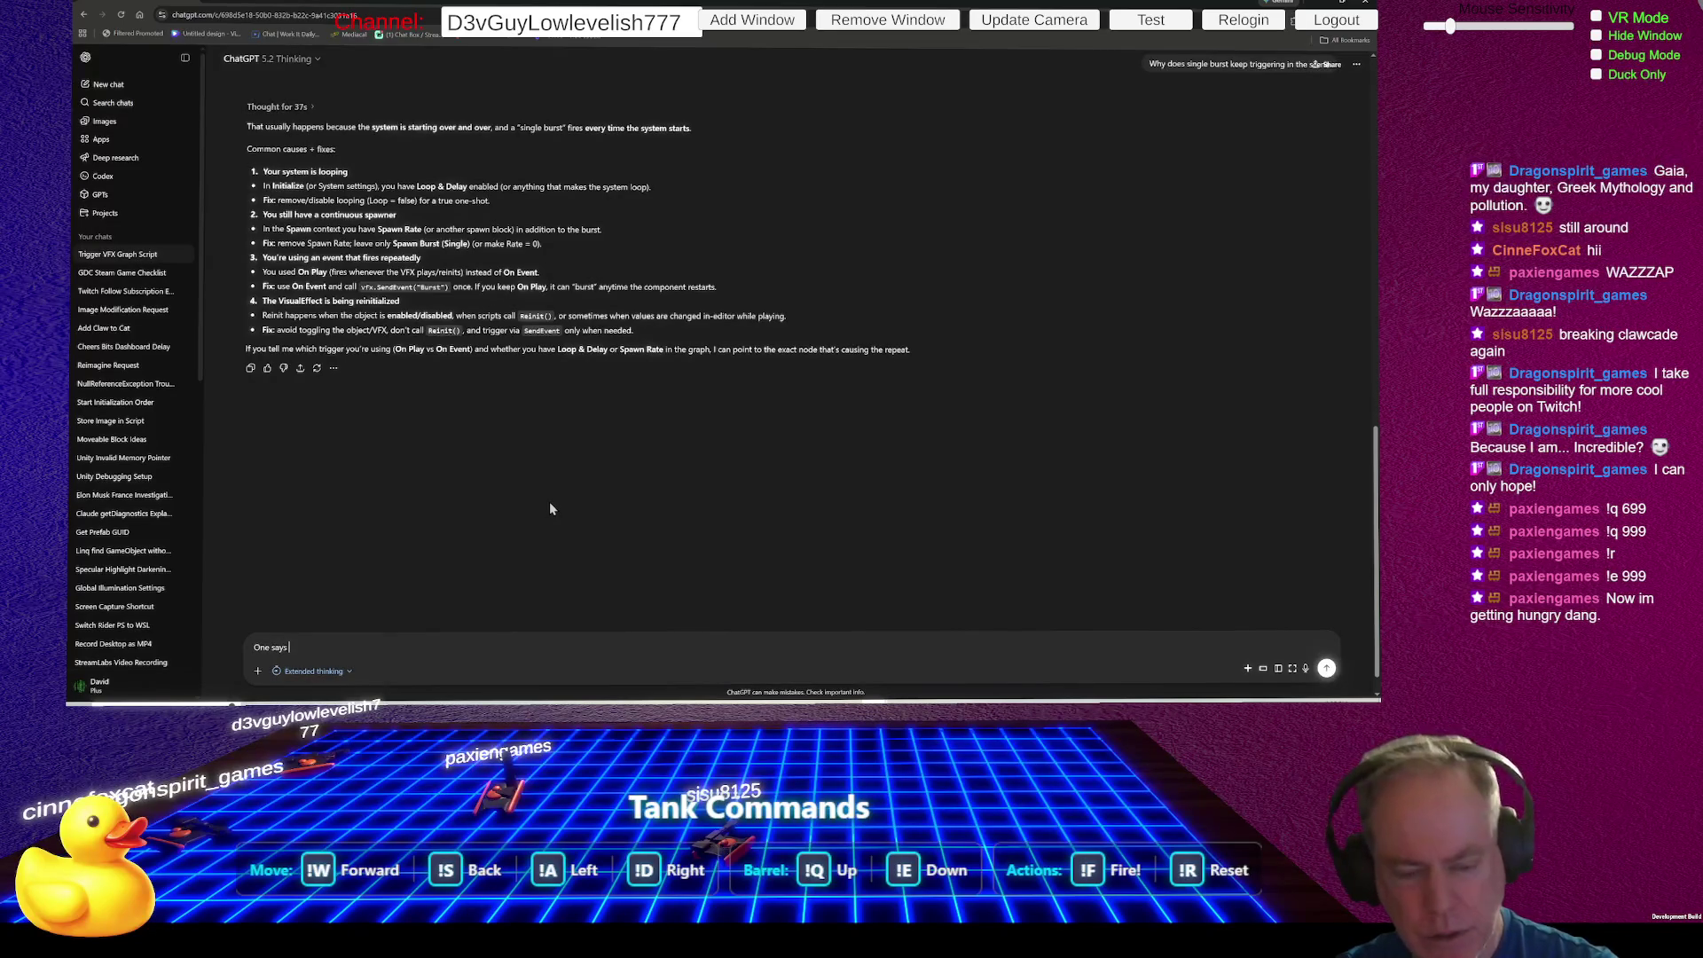
pyautogui.write('gle burs')
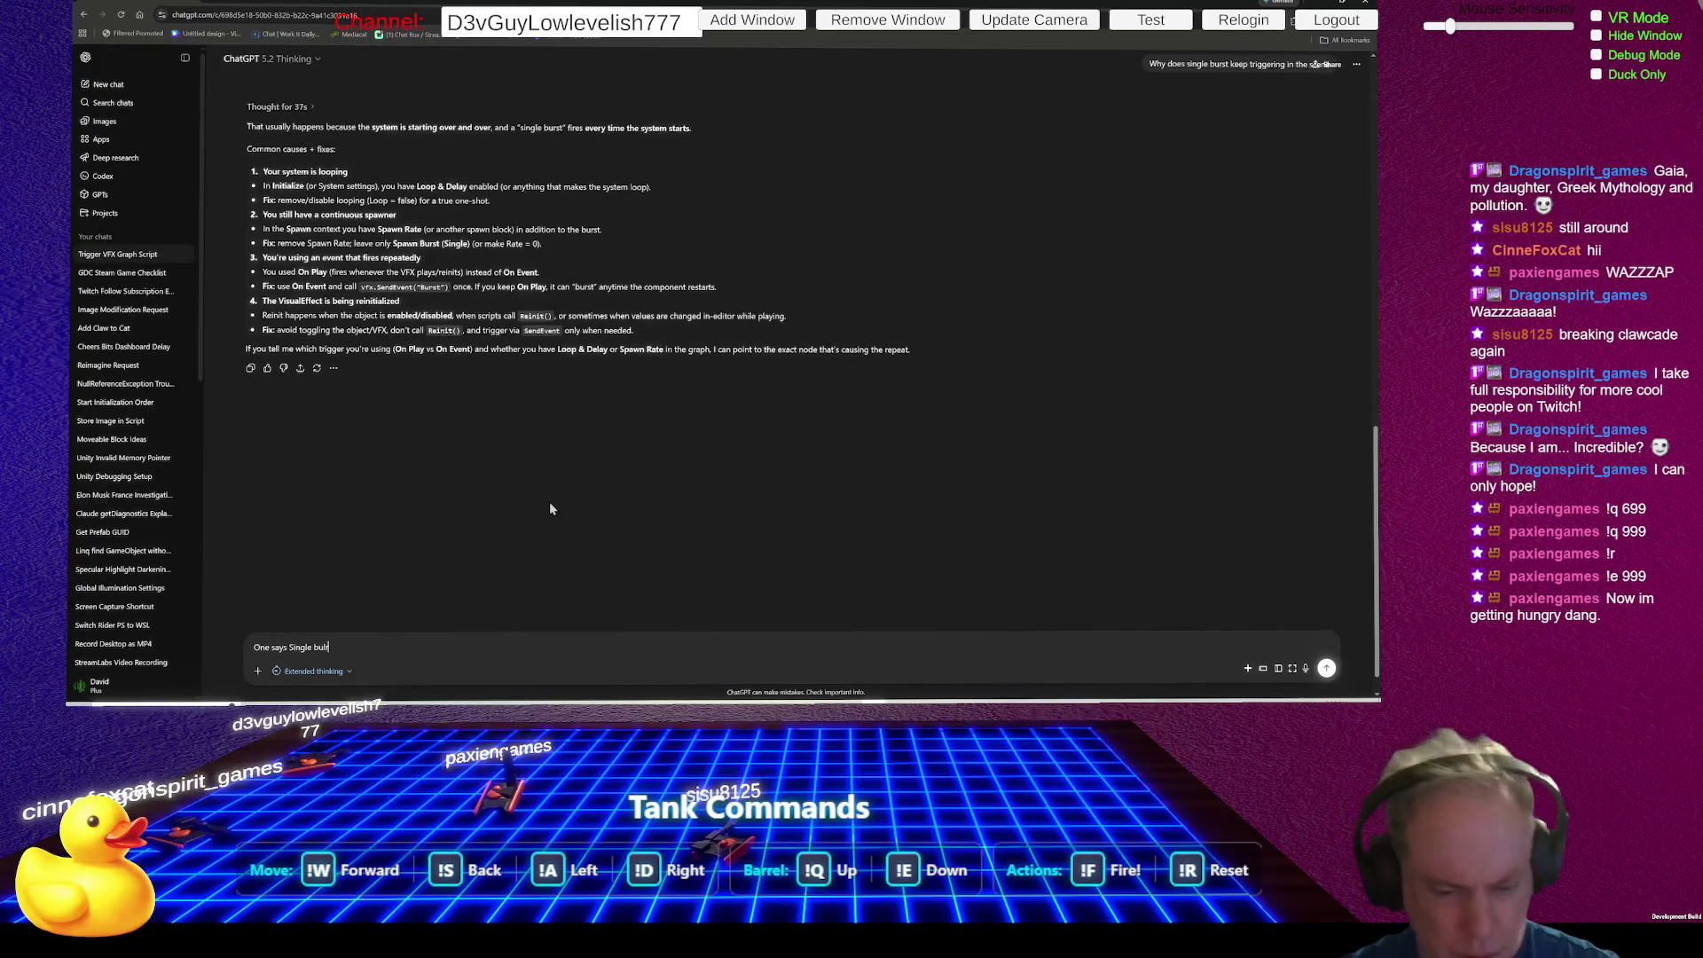
pyautogui.press('BackSpace')
pyautogui.write('t')
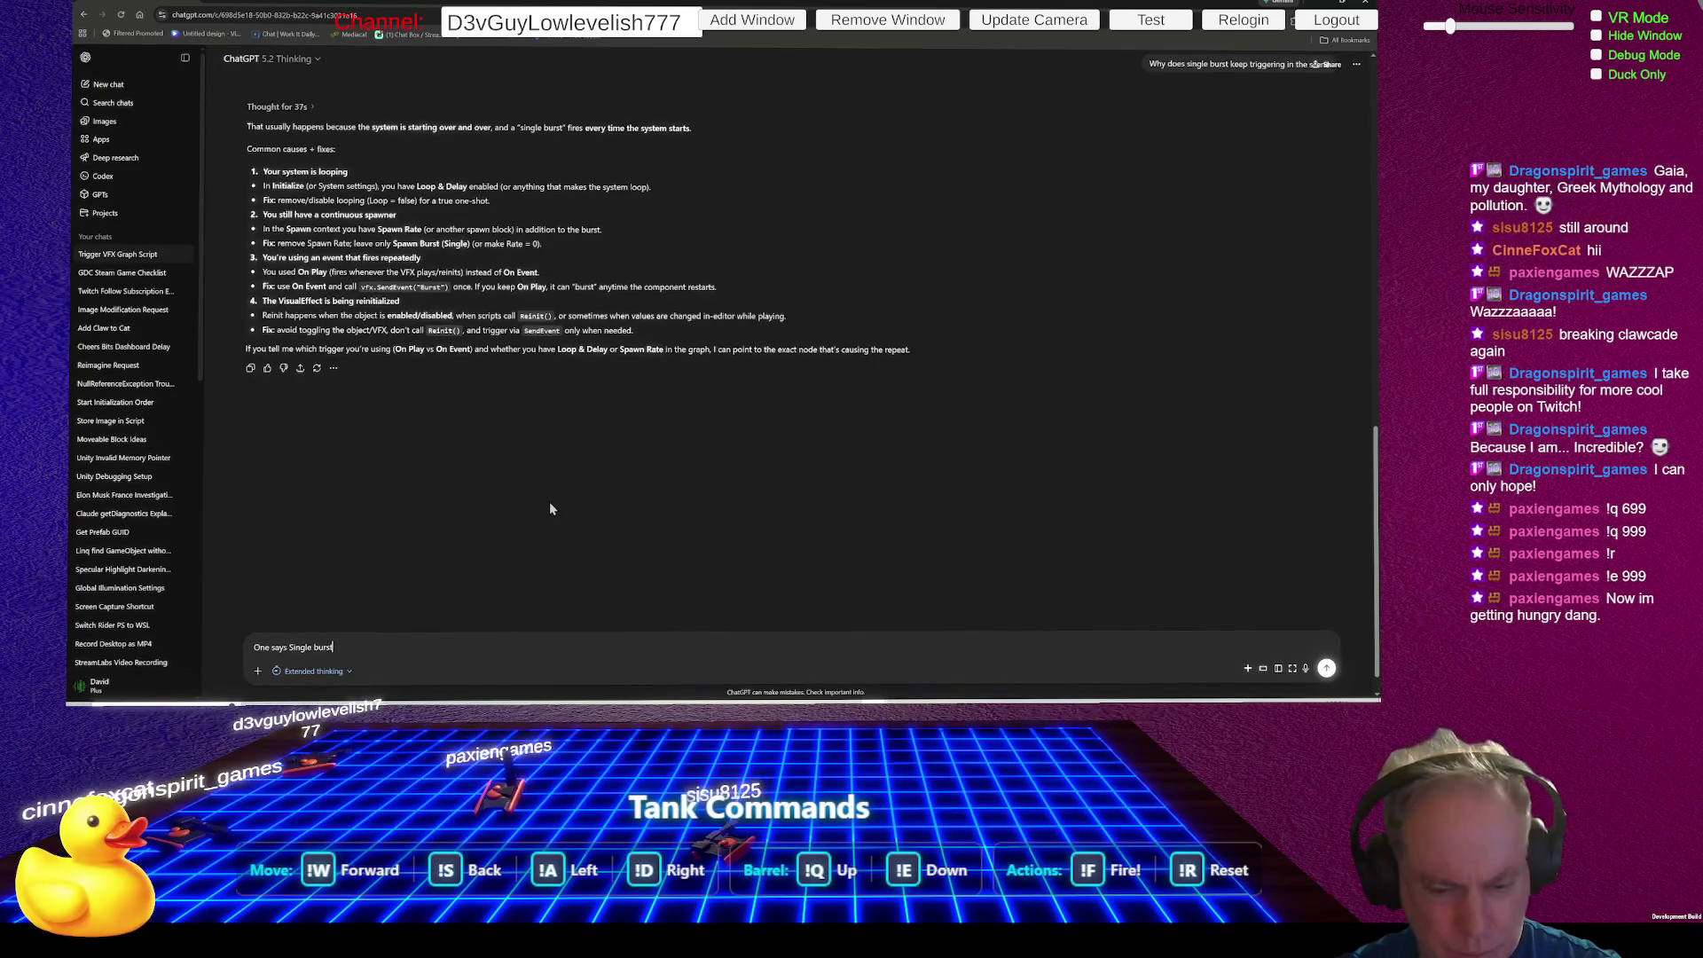
pyautogui.hotkey('ctrl', '-')
pyautogui.hotkey('ctrl', '-')
pyautogui.hotkey('ctrl', '-')
pyautogui.hotkey('ctrl', '+')
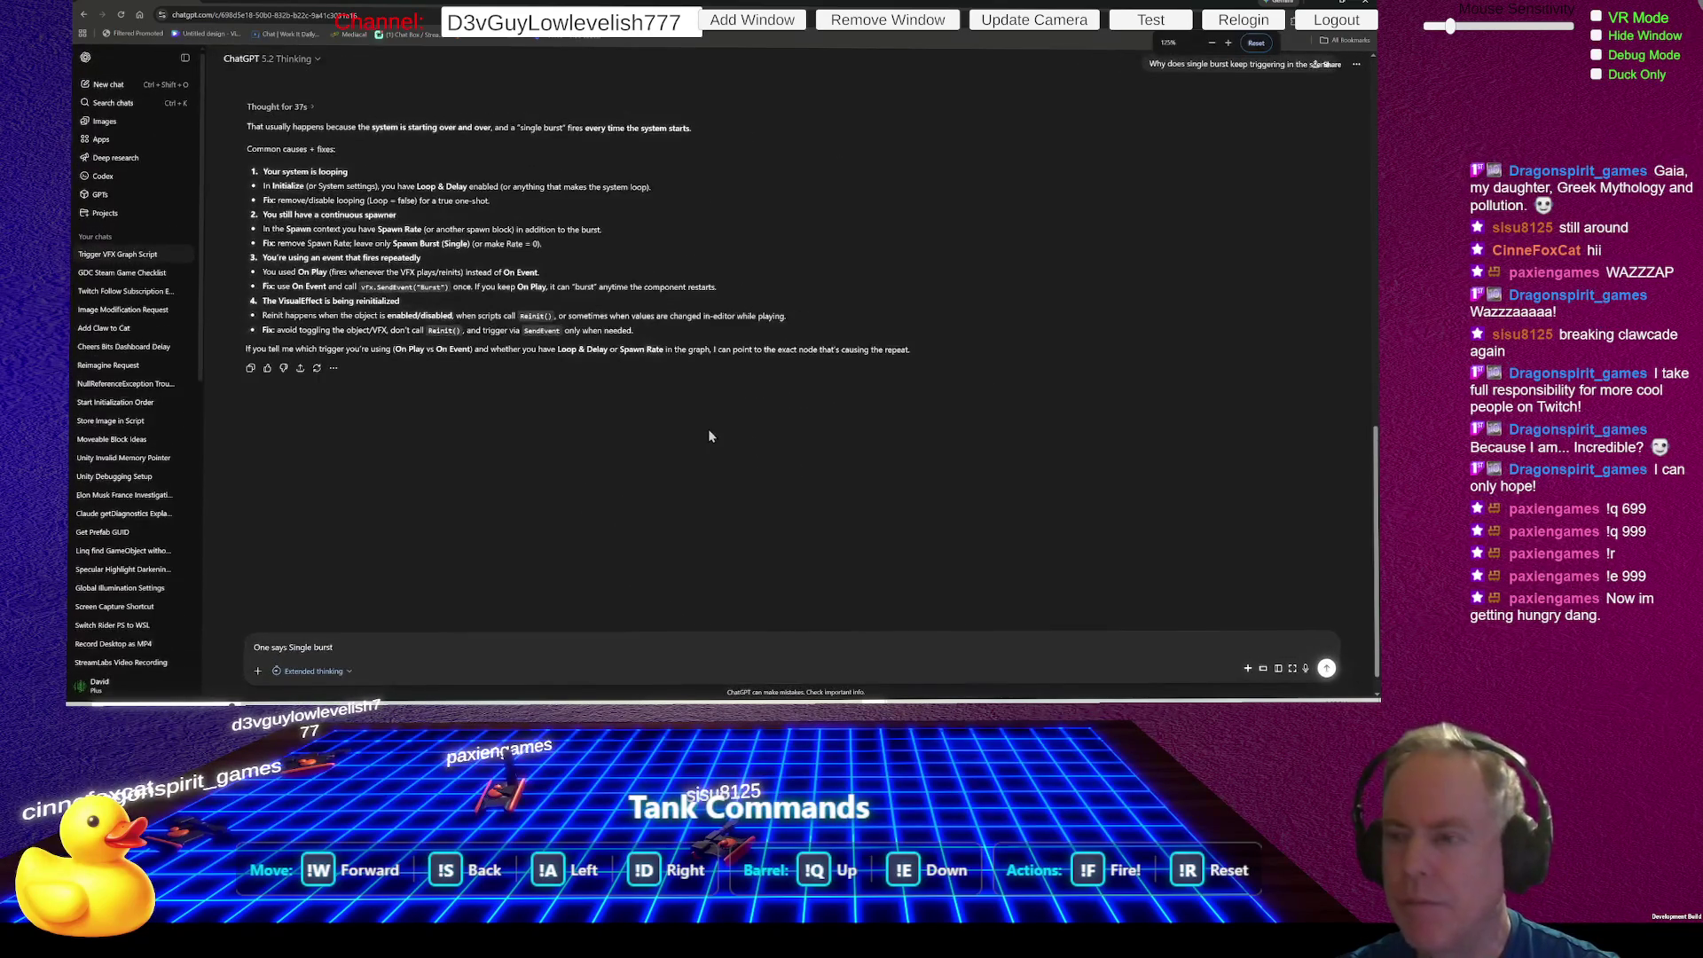
pyautogui.hotkey('ctrl', '+')
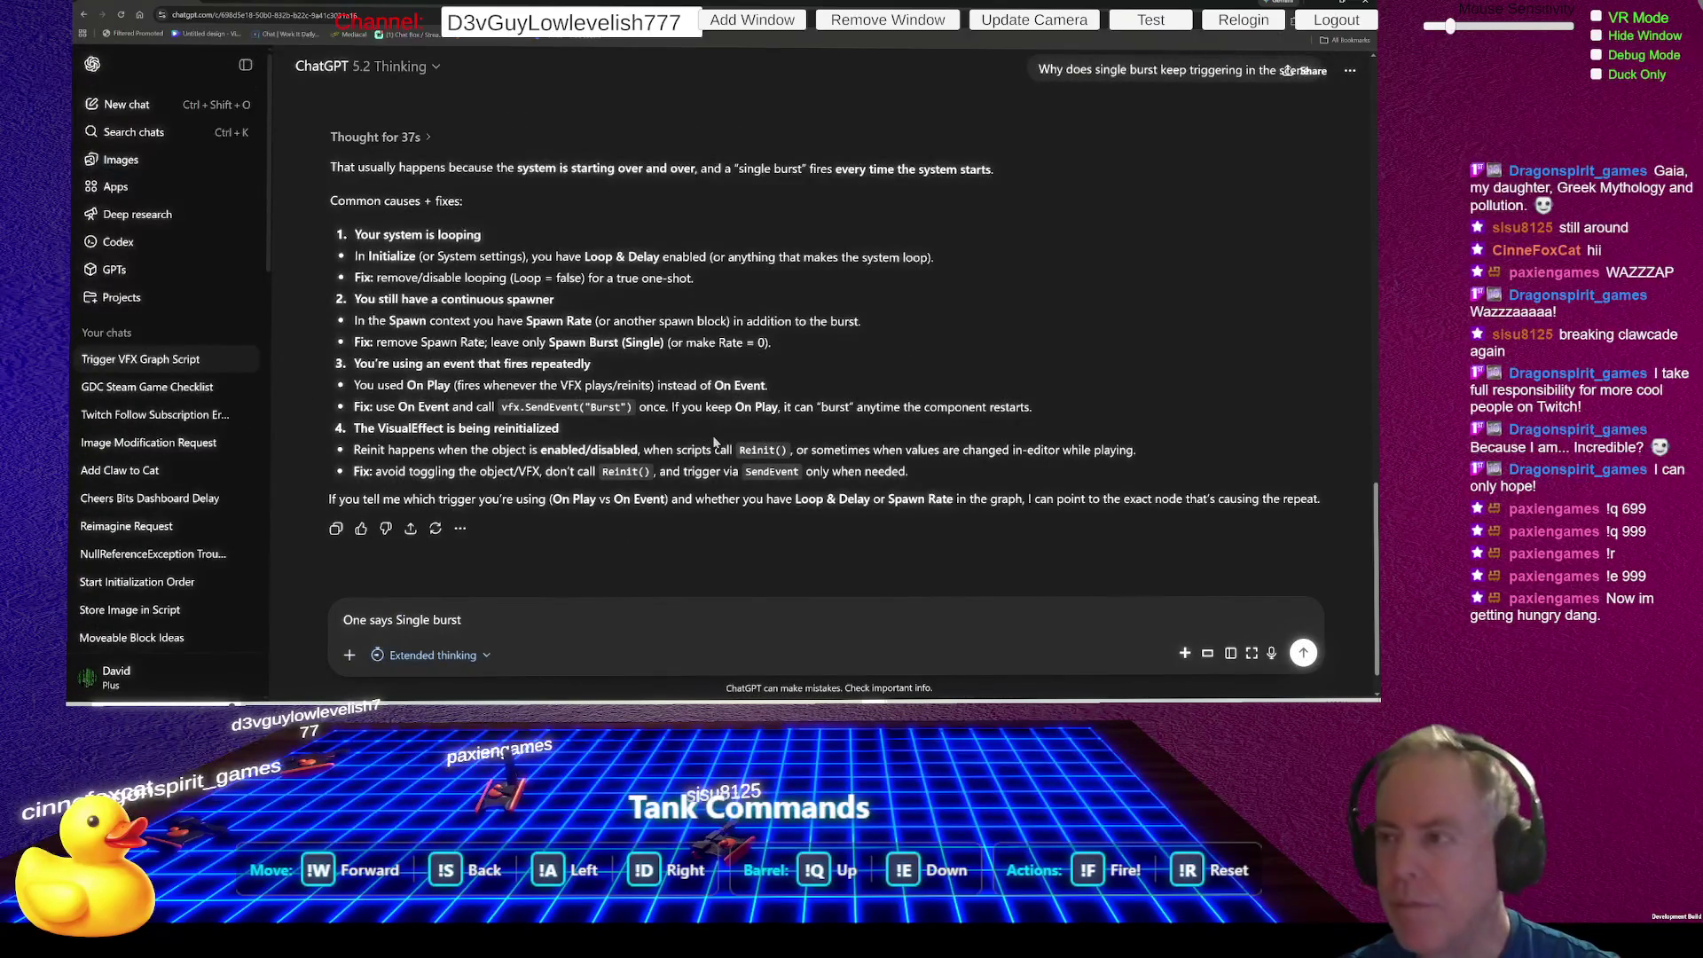
pyautogui.hotkey('ctrl', '-')
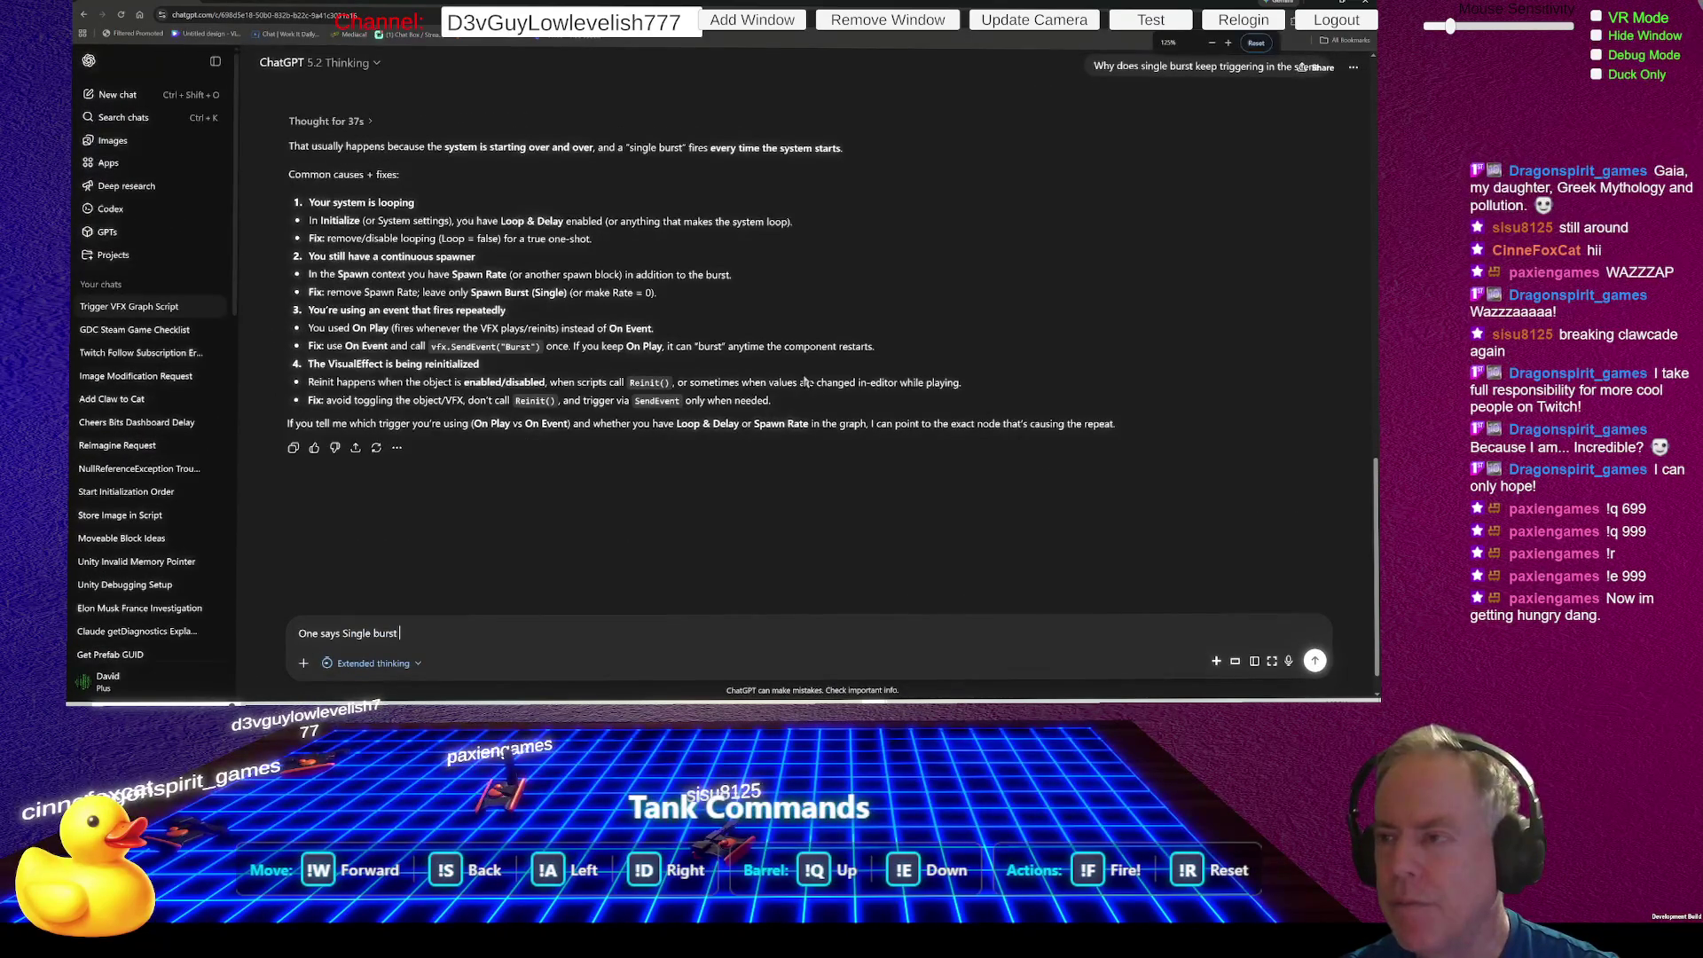
pyautogui.hotkey('ctrl', '+')
pyautogui.write('and the other says loo')
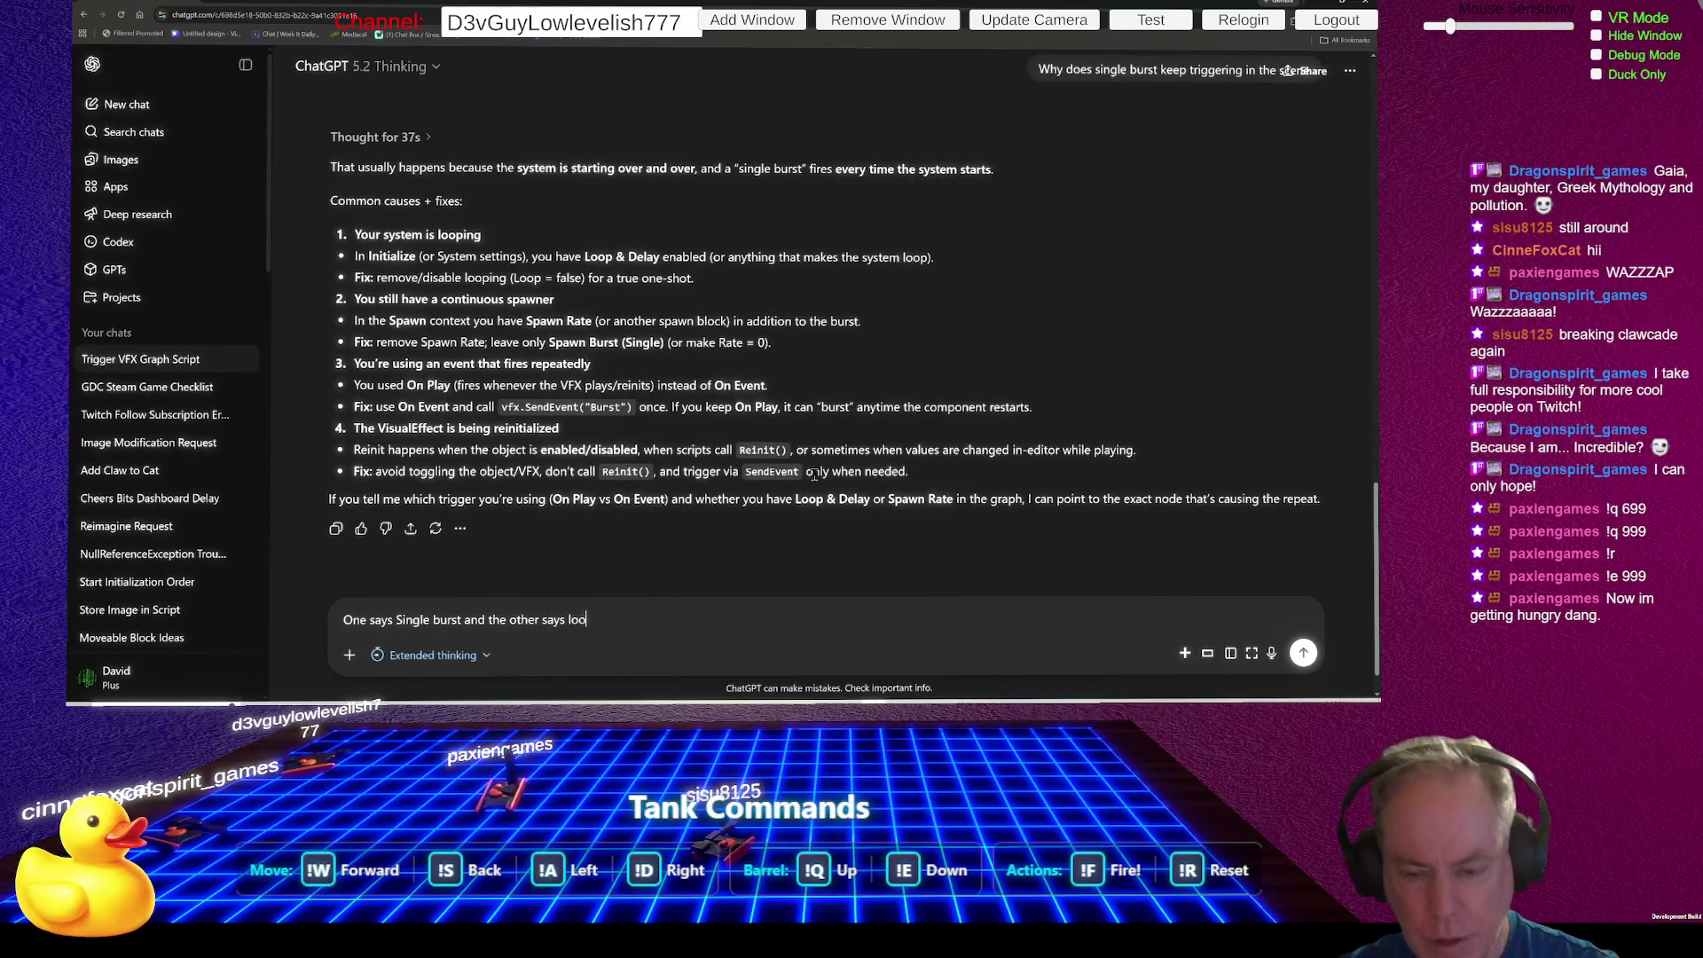
pyautogui.write('p Duratio')
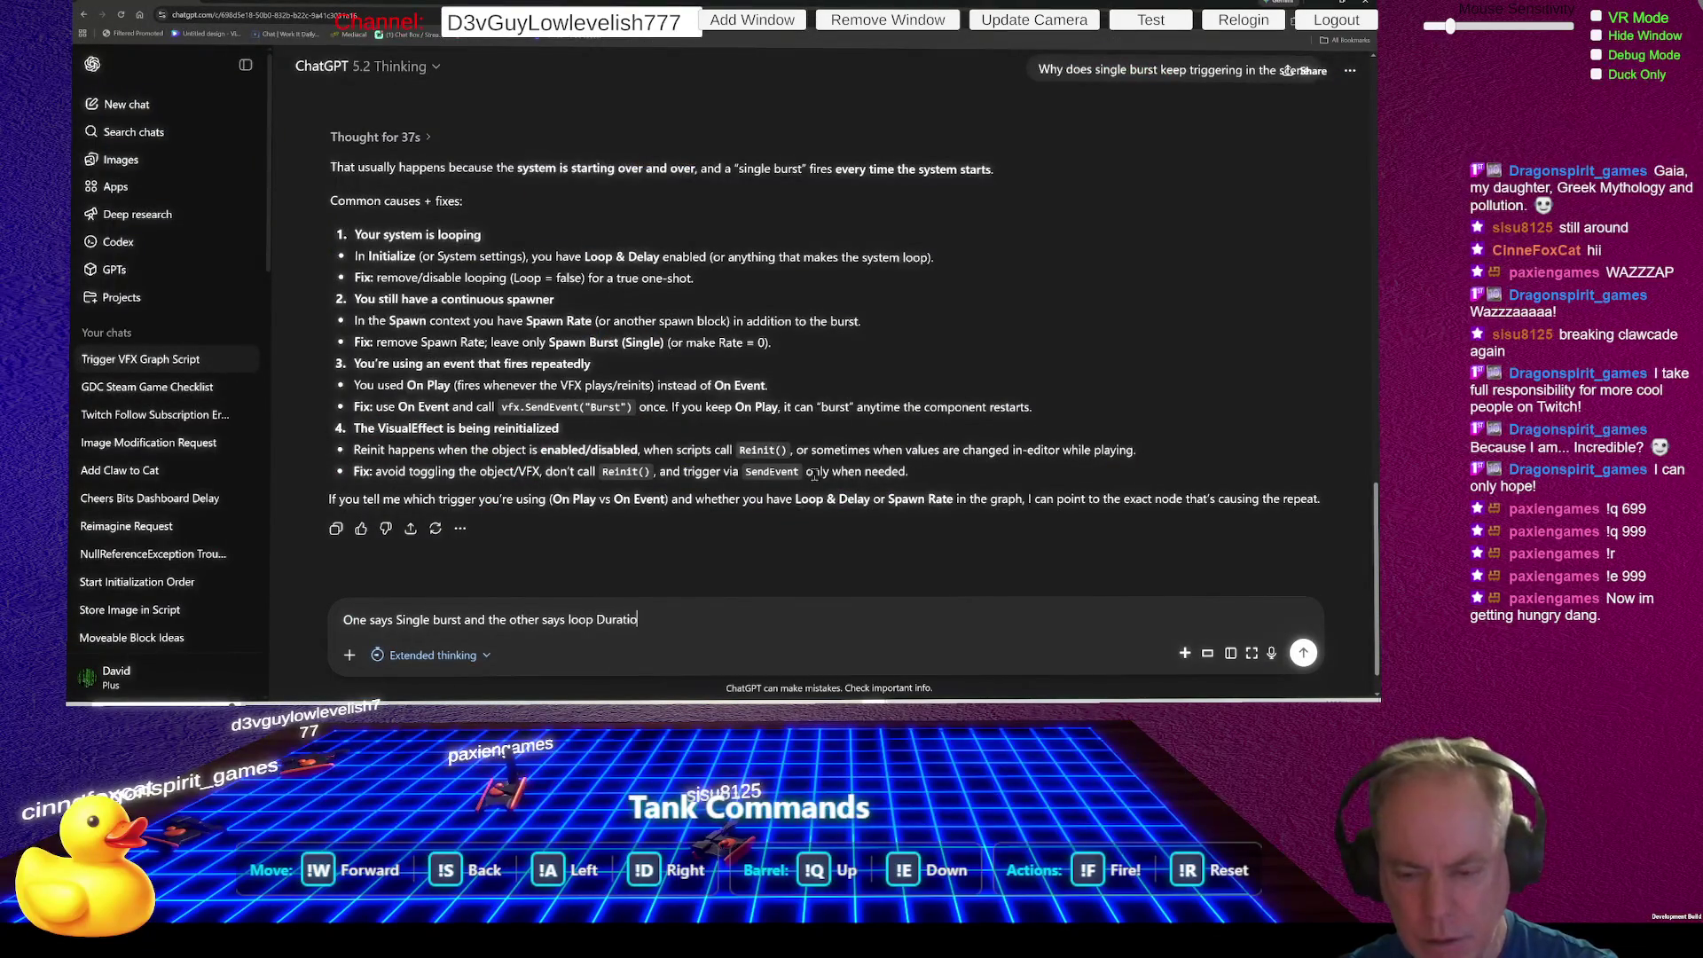
pyautogui.hotkey('ctrl', 'Left')
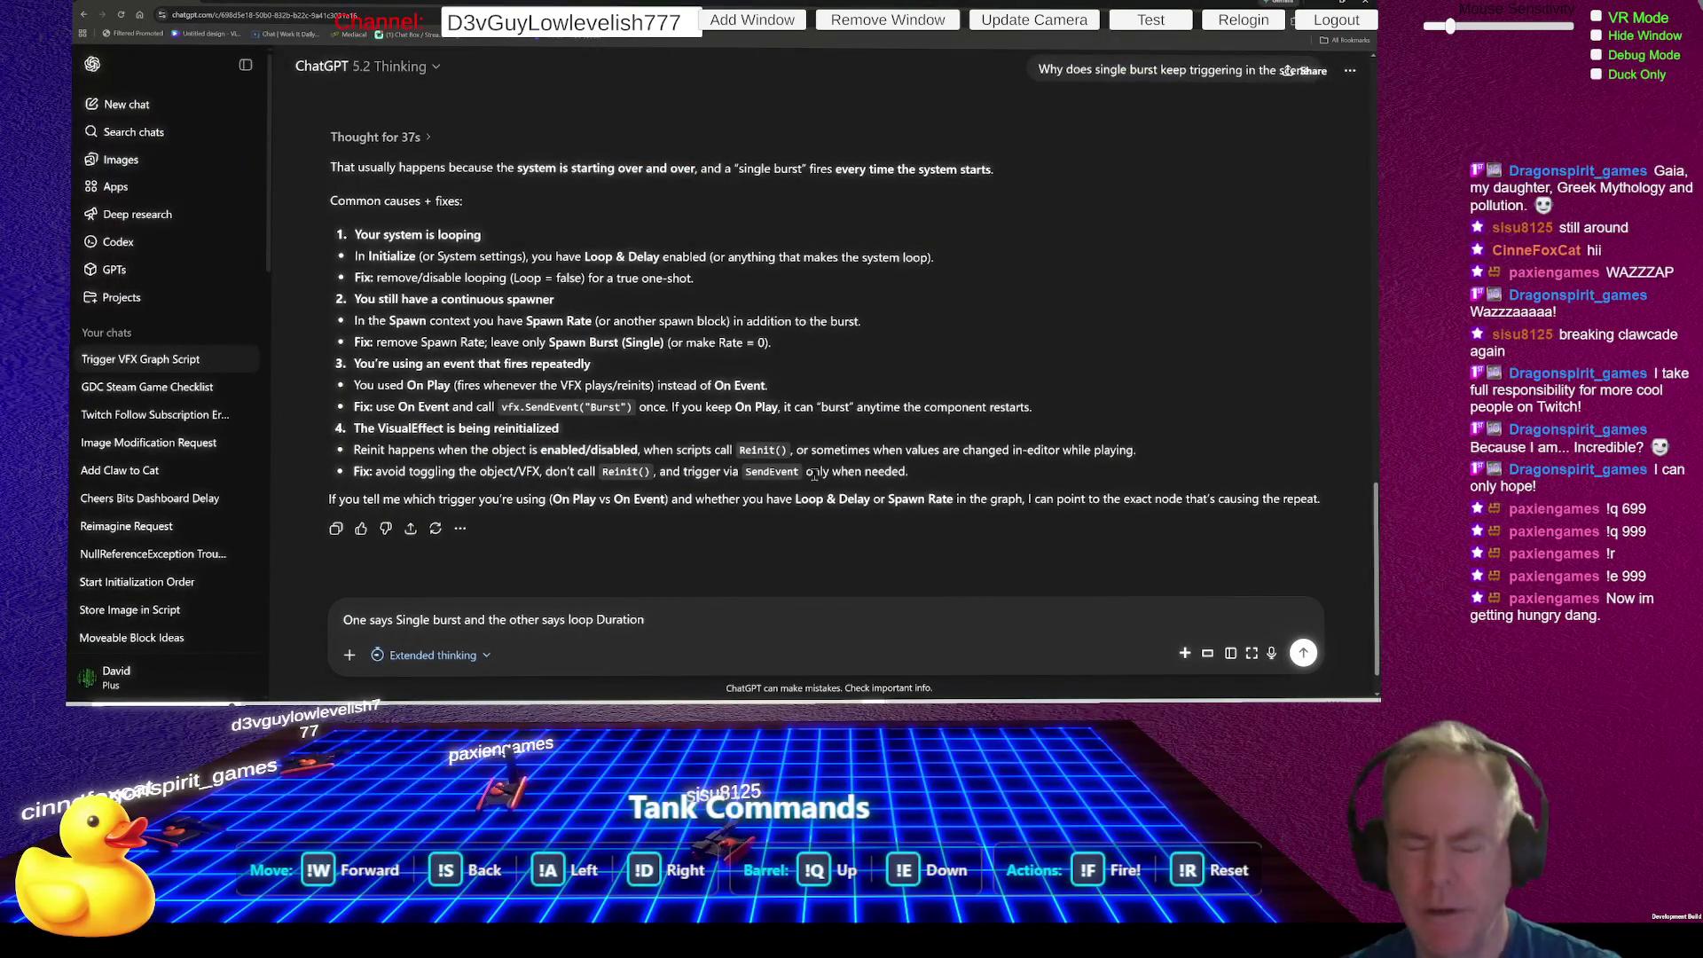
pyautogui.hotkey('alt', 'Tab')
pyautogui.scroll(-3, 687, 496)
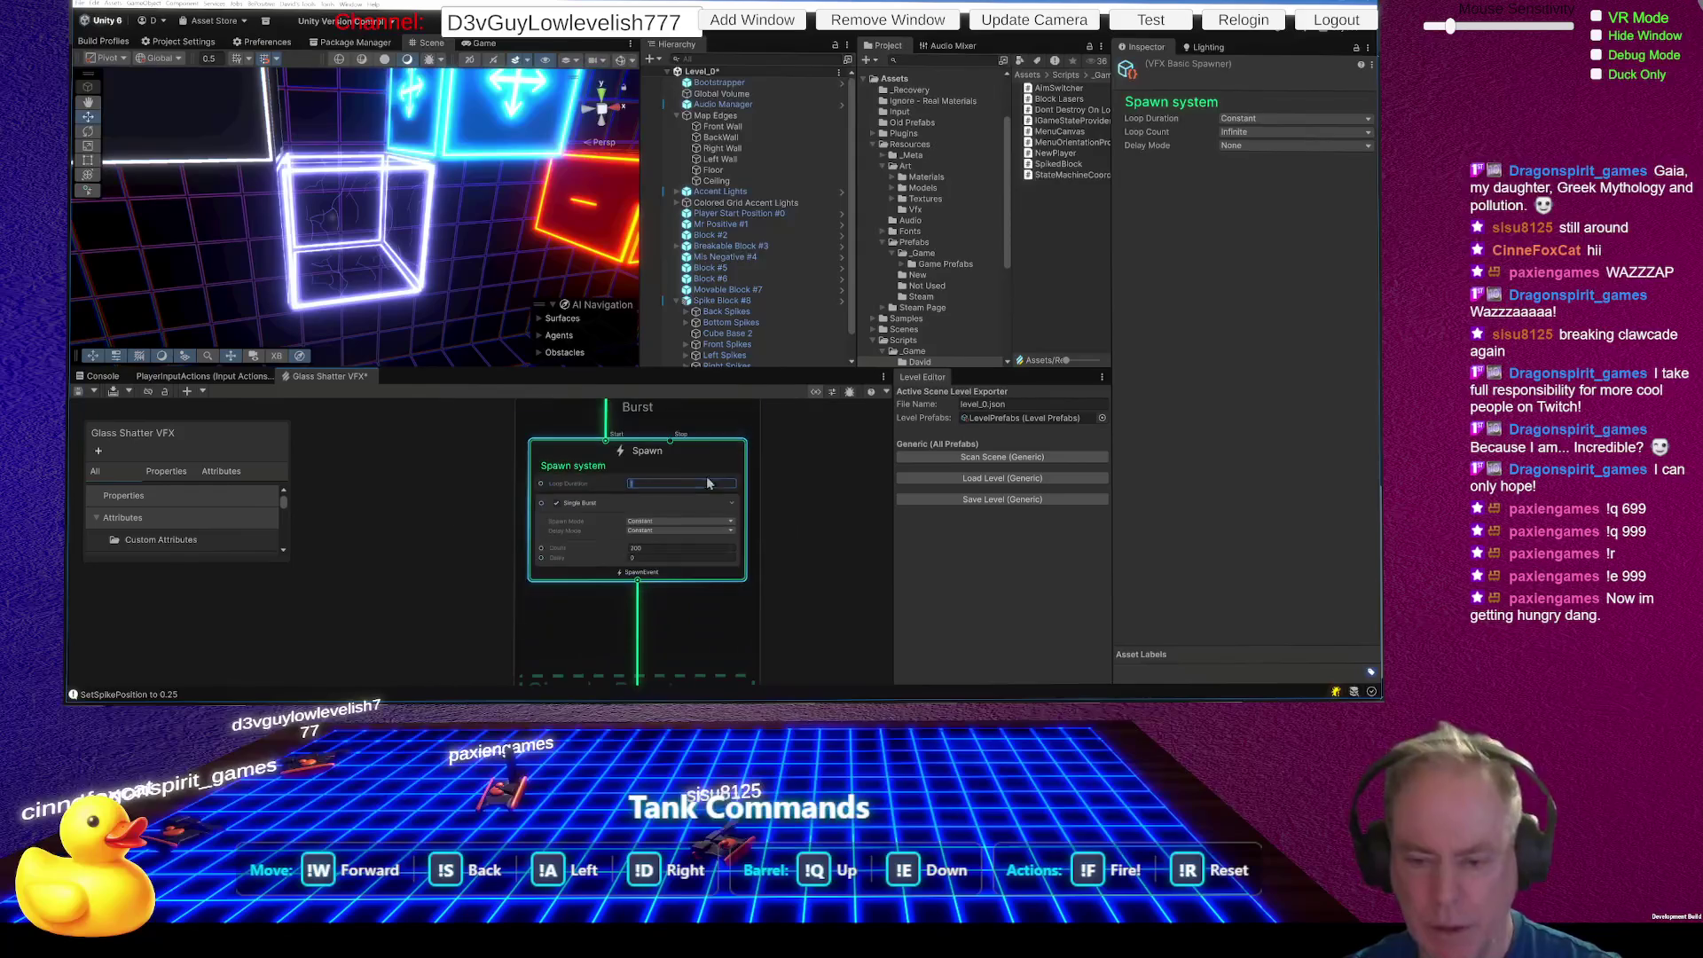
# Step: Enlarge the Glass Shatter VFX graph and snip it to the clipboard for ChatGPT
pyautogui.moveTo(707, 379); pyautogui.dragTo(709, 185)
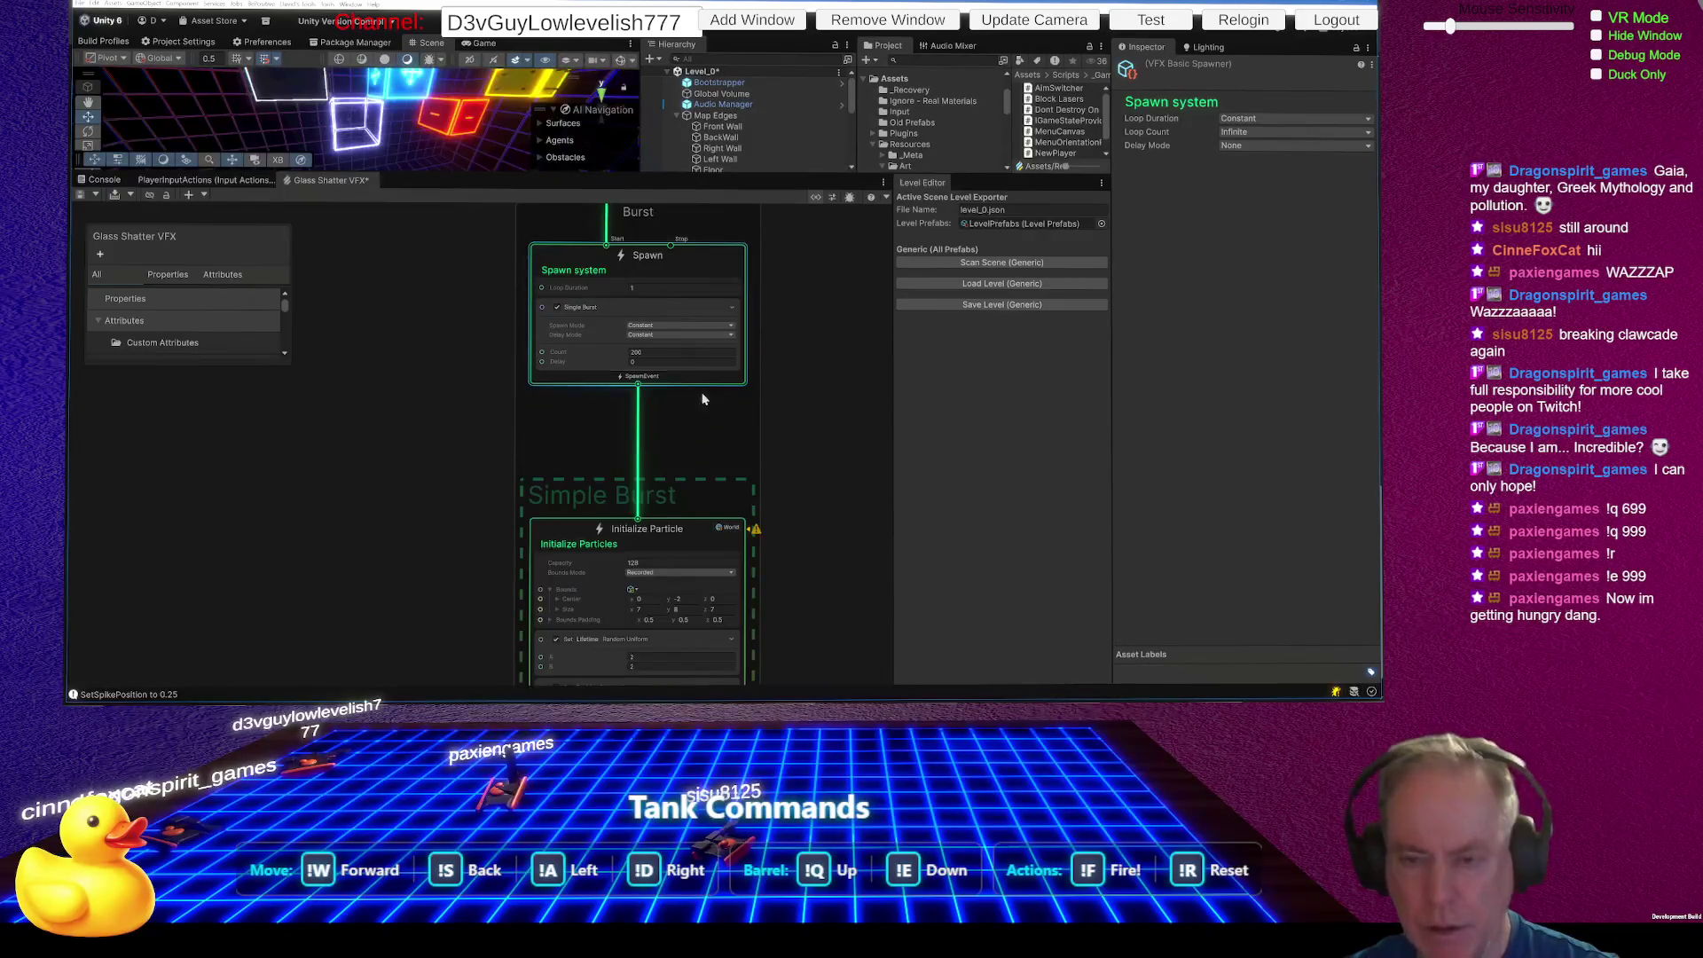
pyautogui.scroll(-2, 707, 459)
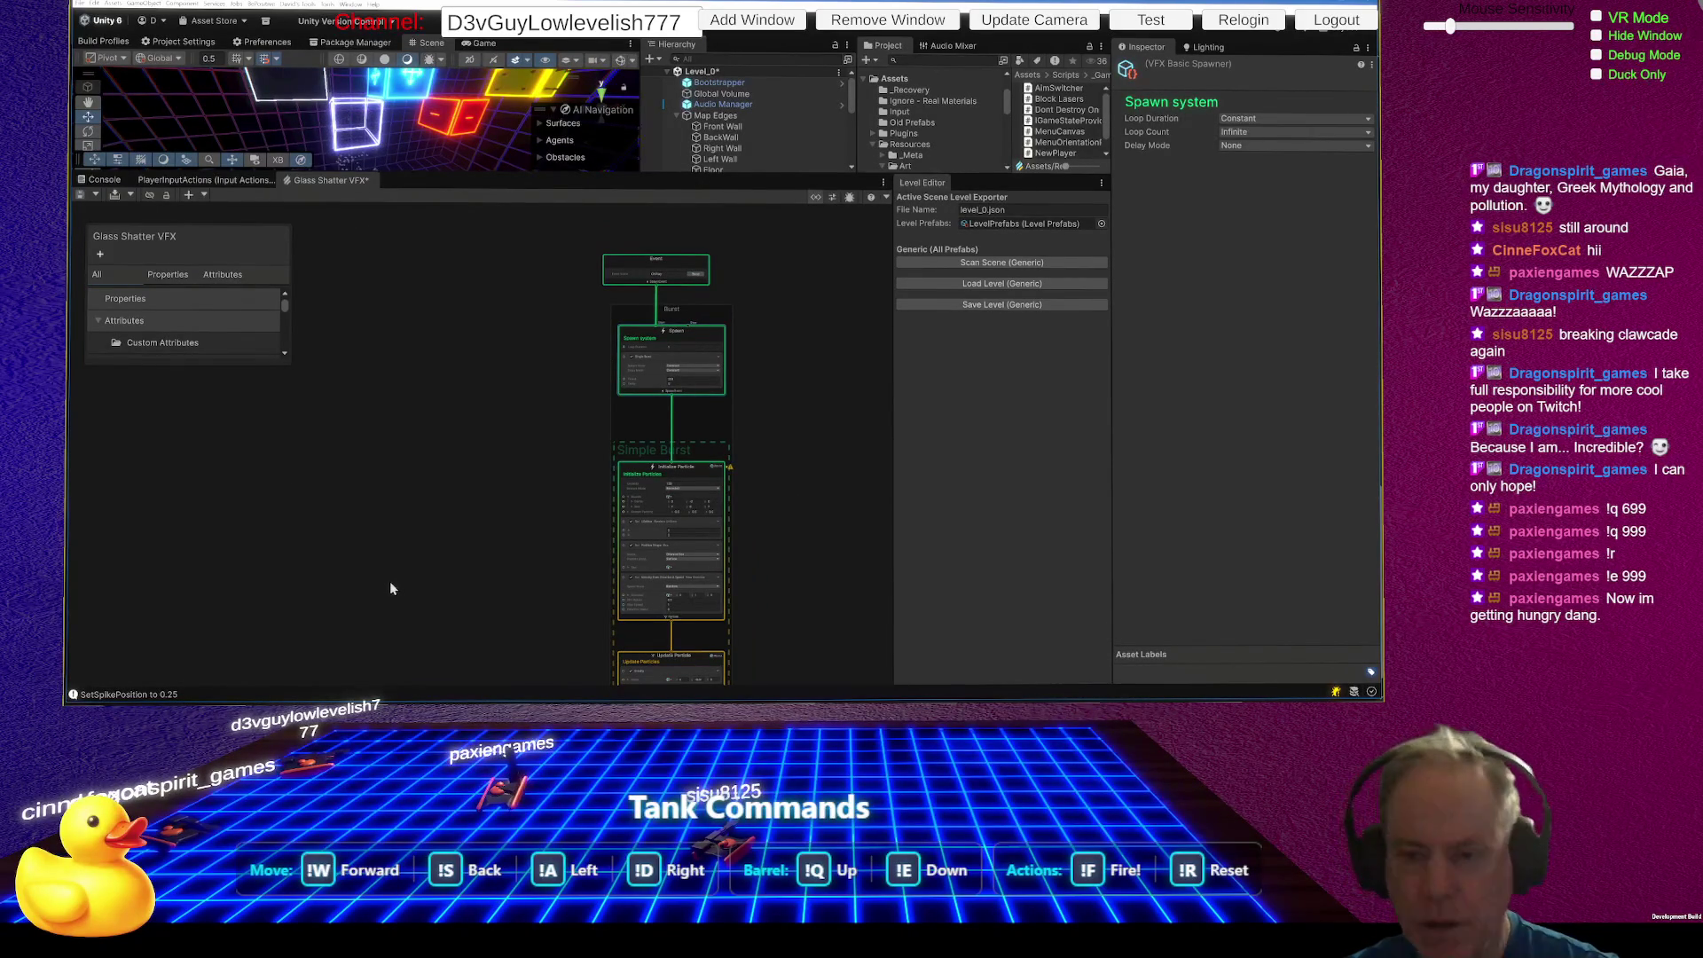
pyautogui.press('super+shift+s')
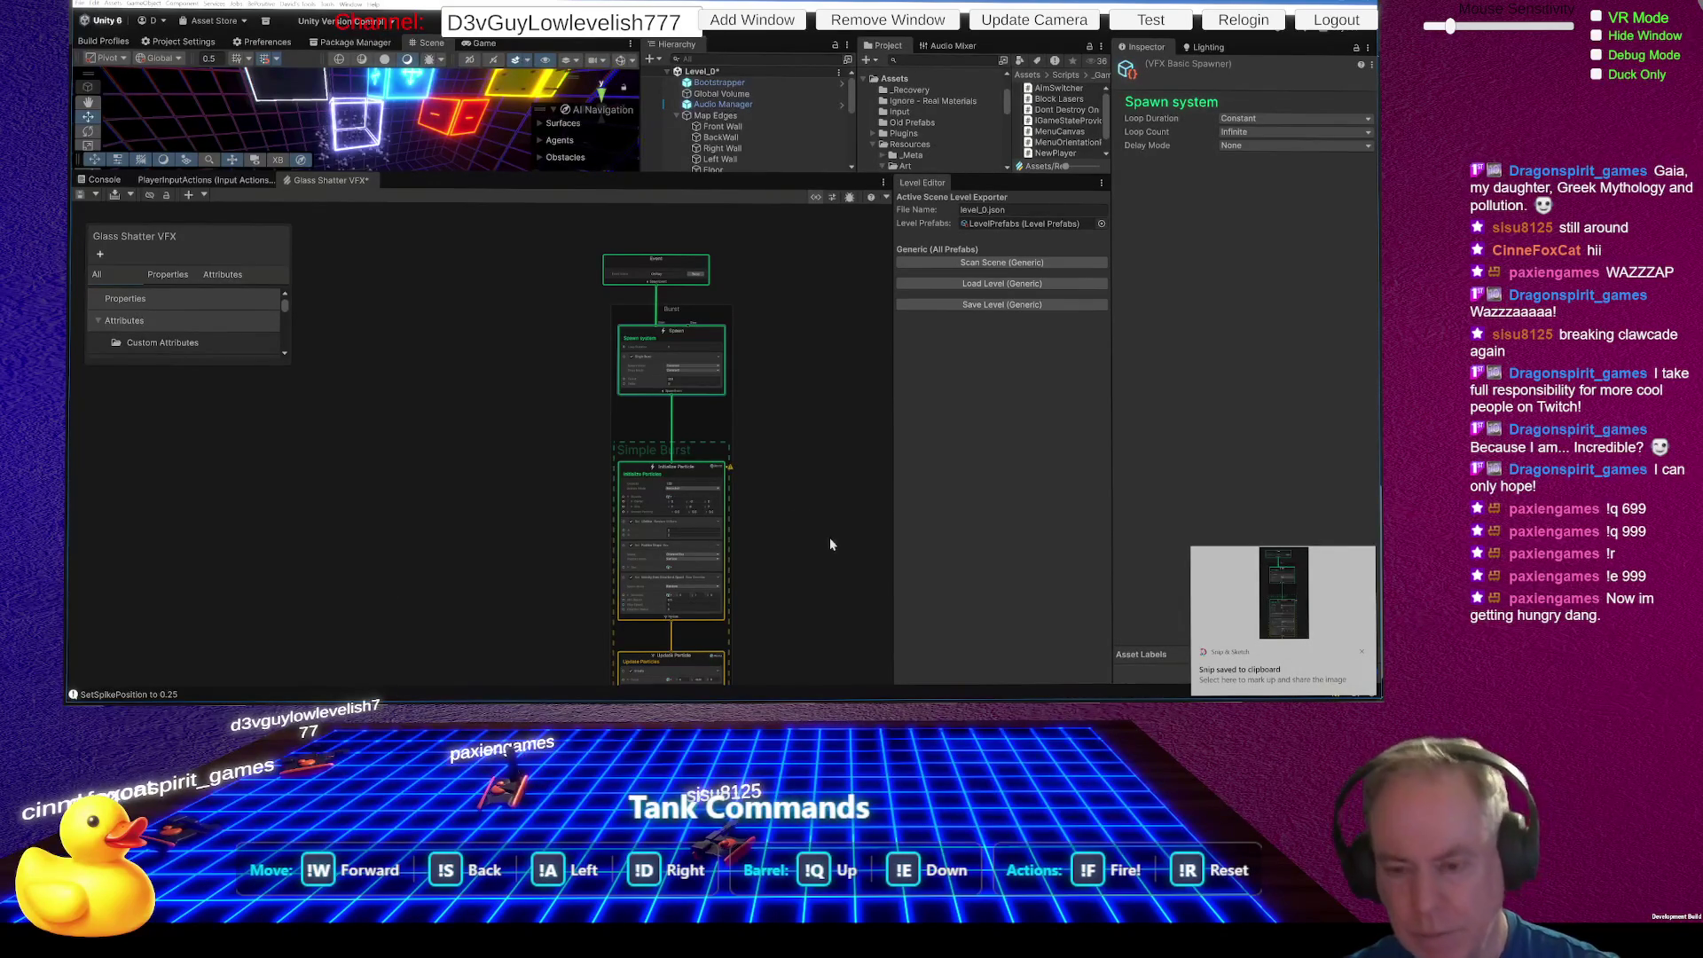
pyautogui.hotkey('alt', 'Tab')
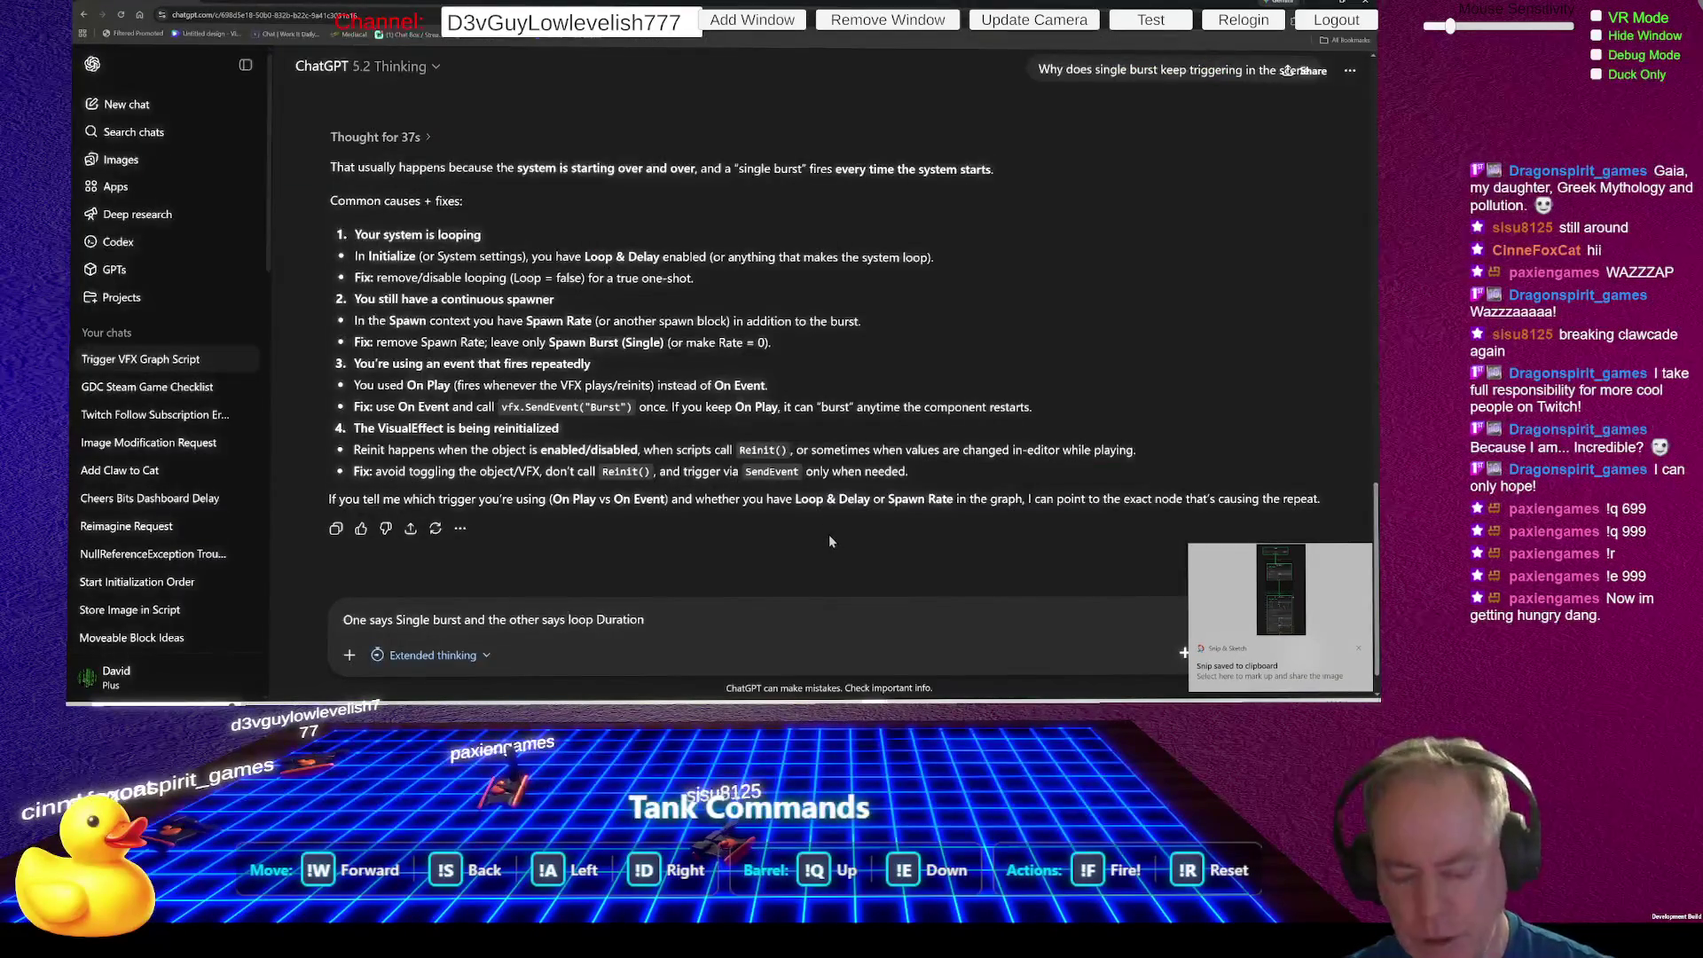
# Step: Paste the graph screenshot into the composer and send it with the Single Burst question
pyautogui.hotkey('ctrl', 'v')
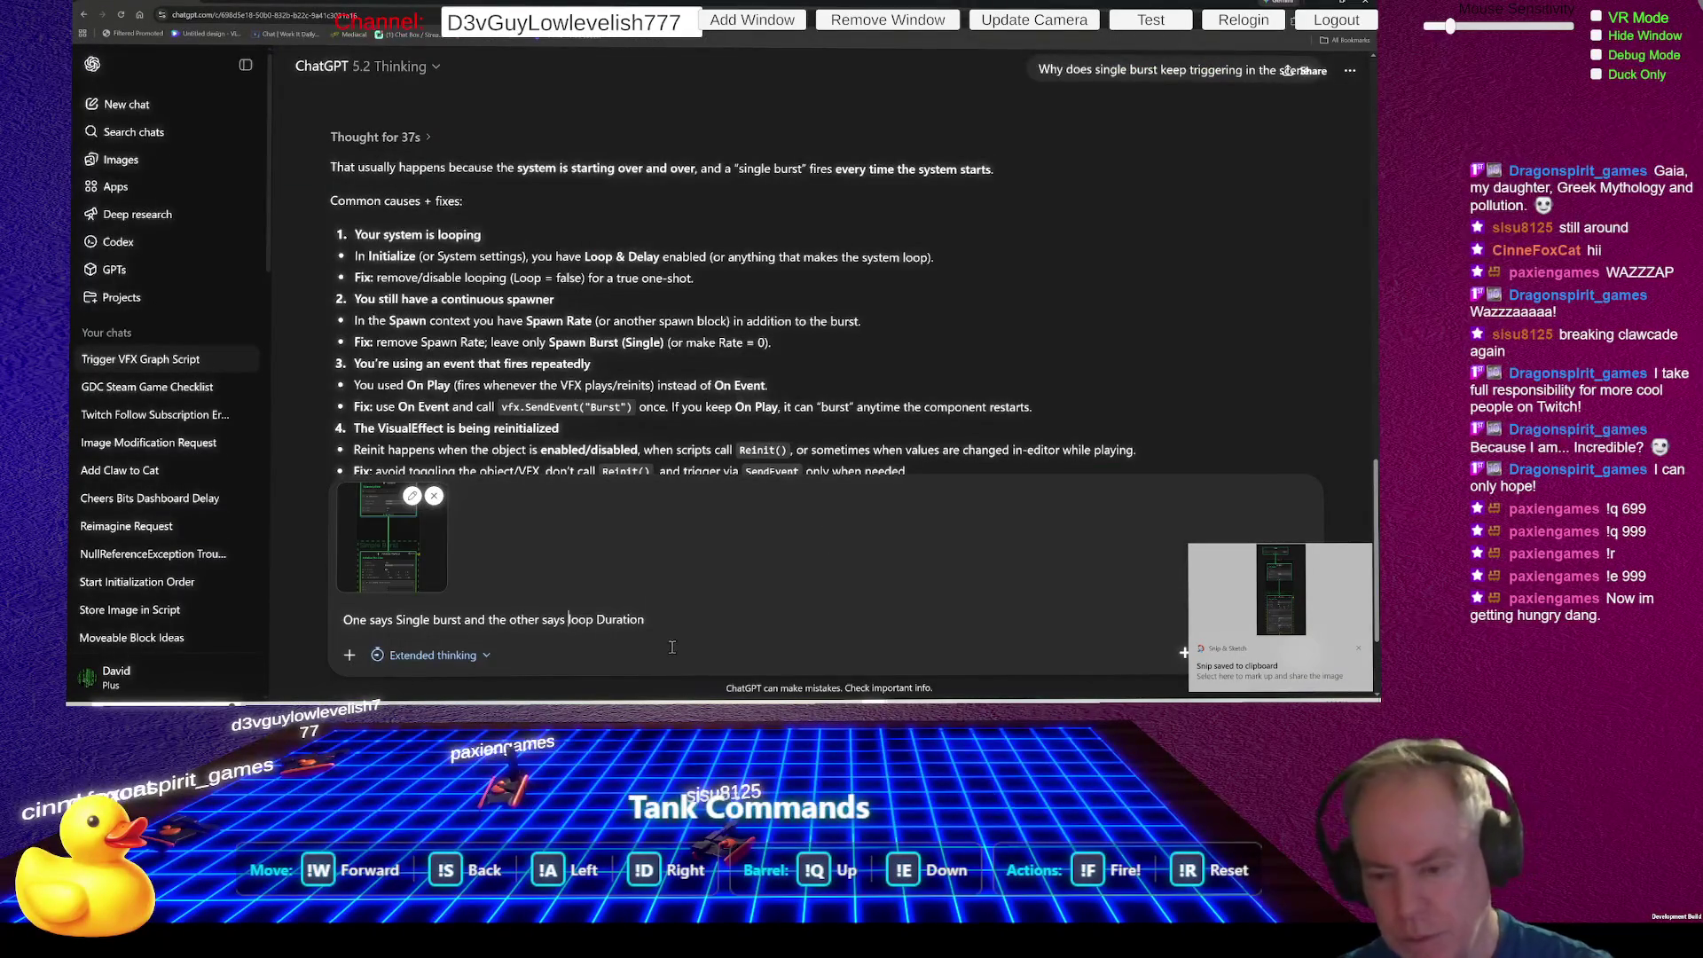
pyautogui.moveTo(647, 620); pyautogui.dragTo(328, 628)
pyautogui.click(324, 633)
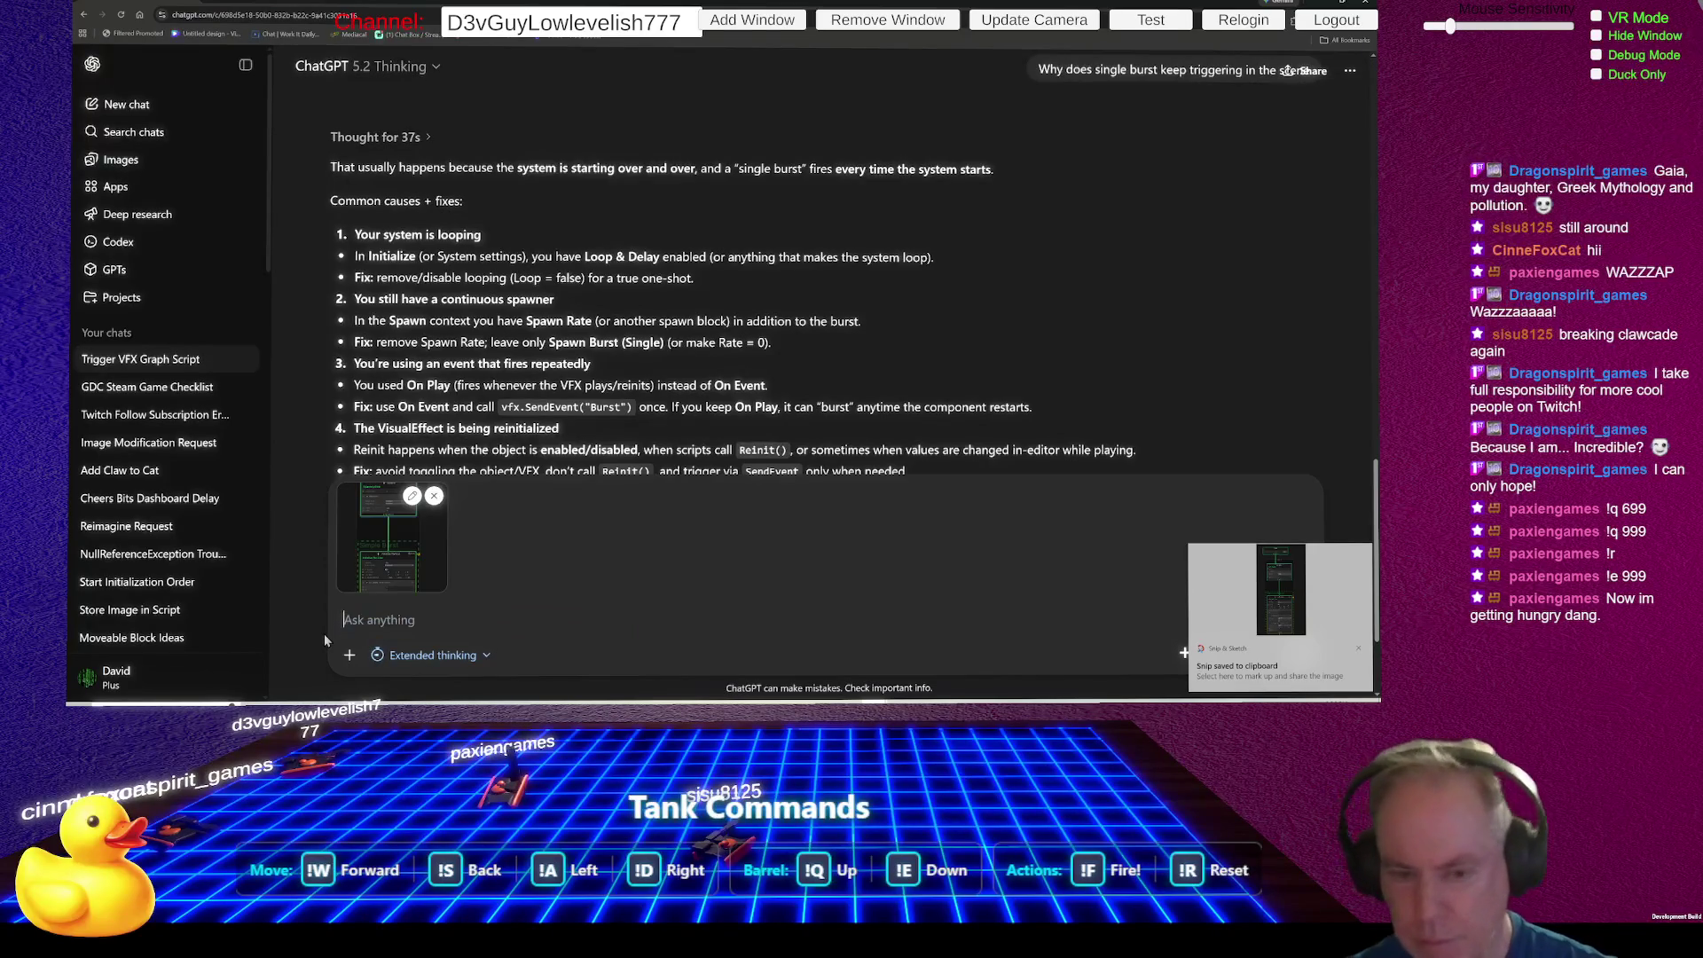
pyautogui.press('Return')
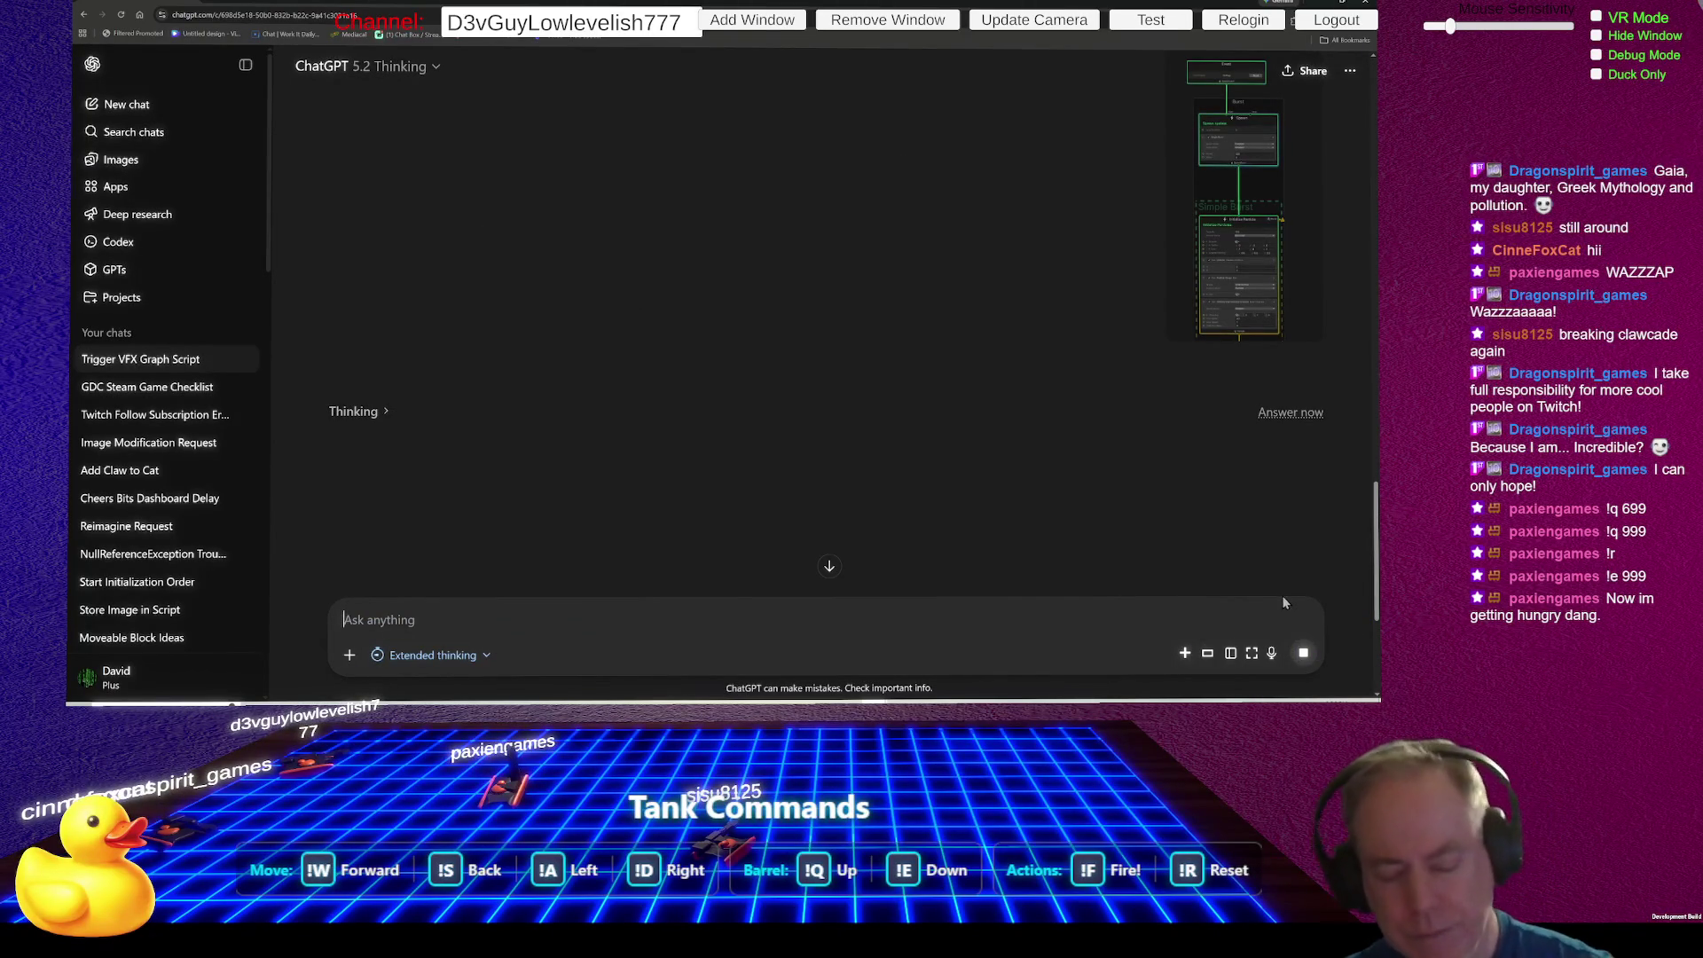
pyautogui.hotkey('alt', 'Tab')
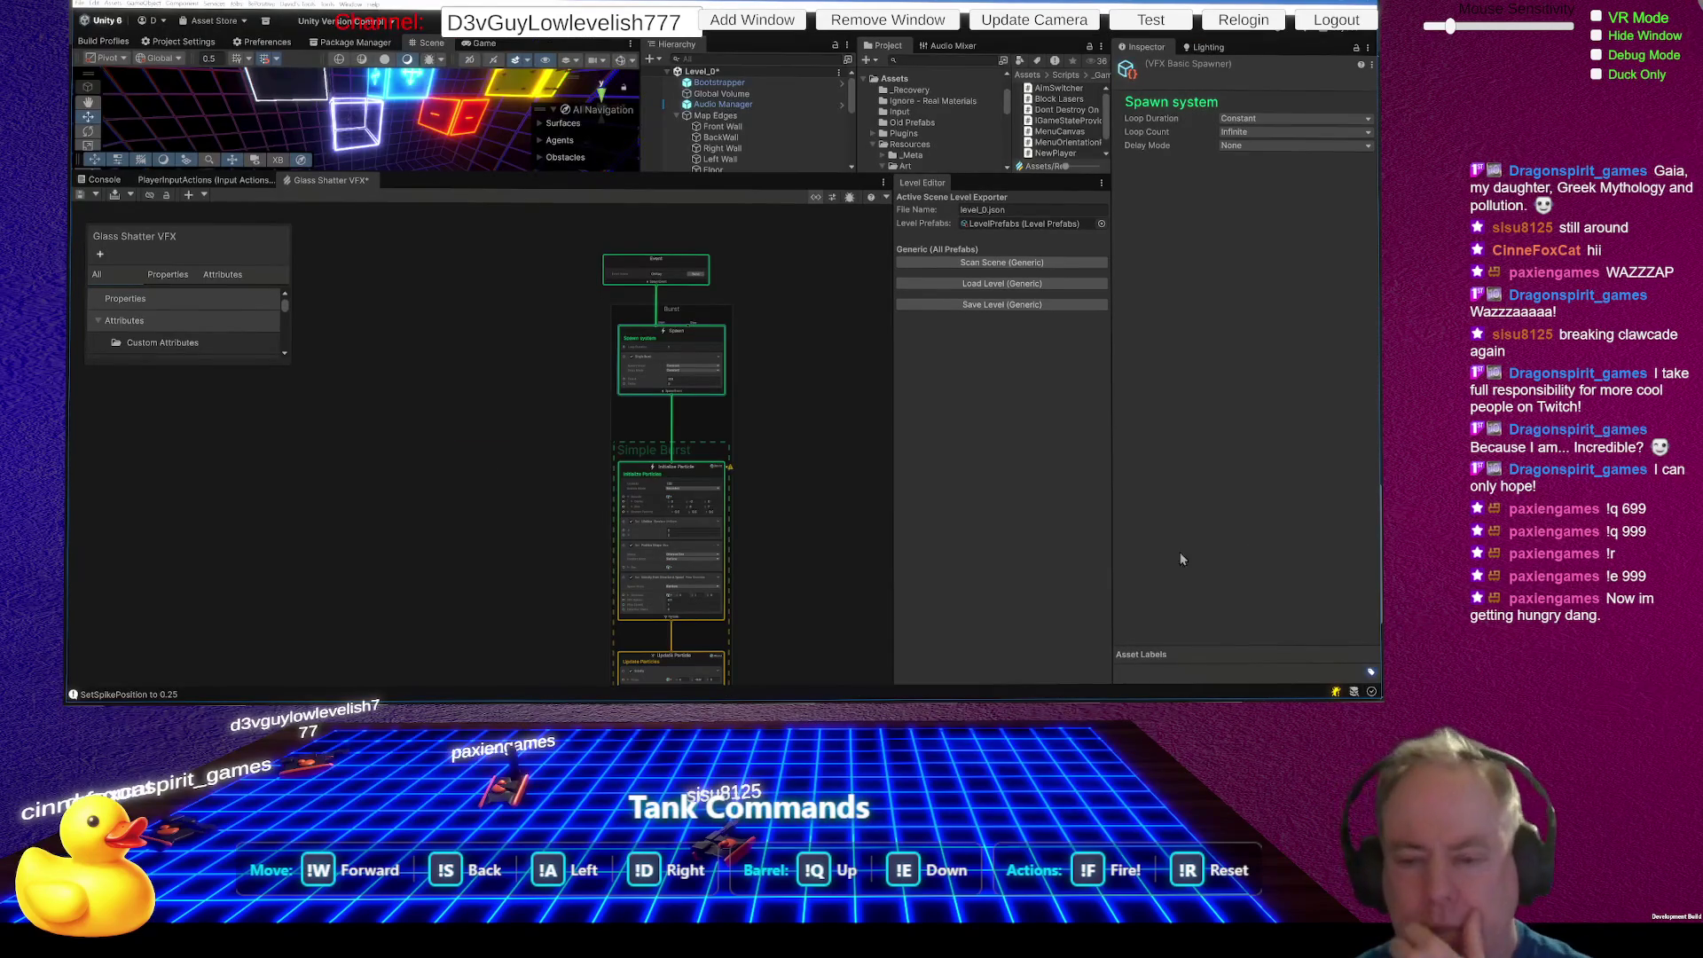
pyautogui.scroll(3, 739, 225)
pyautogui.scroll(3, 738, 225)
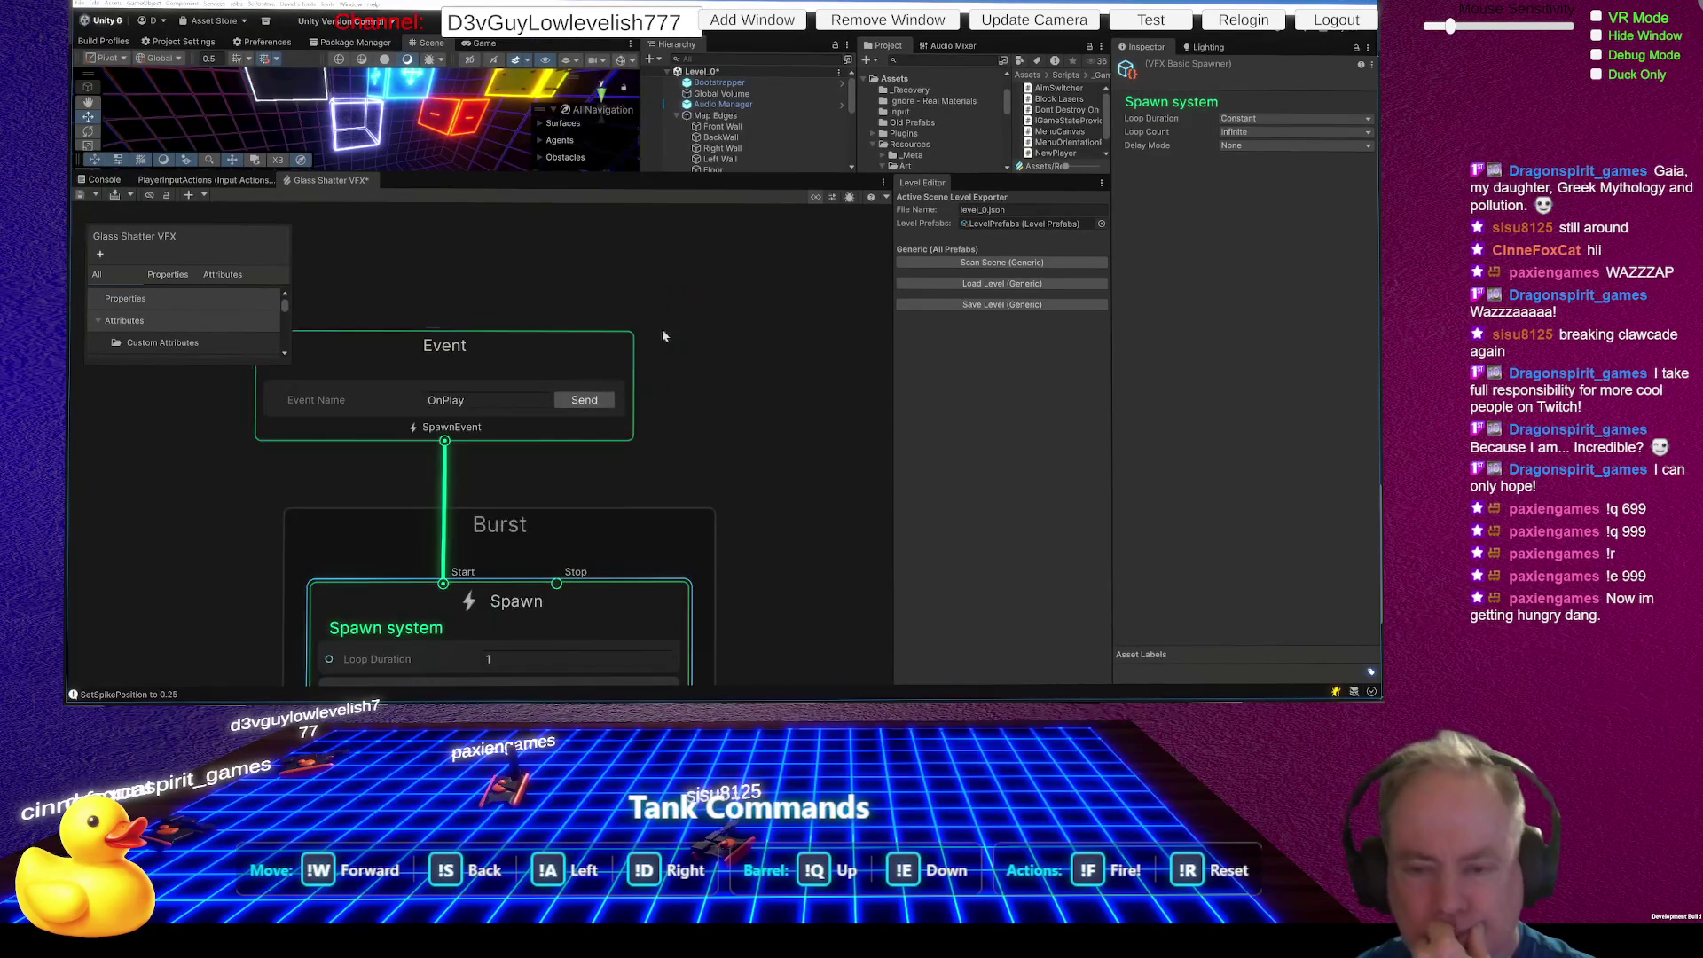
pyautogui.scroll(2, 722, 374)
pyautogui.moveTo(723, 294); pyautogui.dragTo(722, 375)
pyautogui.scroll(2, 723, 375)
pyautogui.scroll(2, 708, 452)
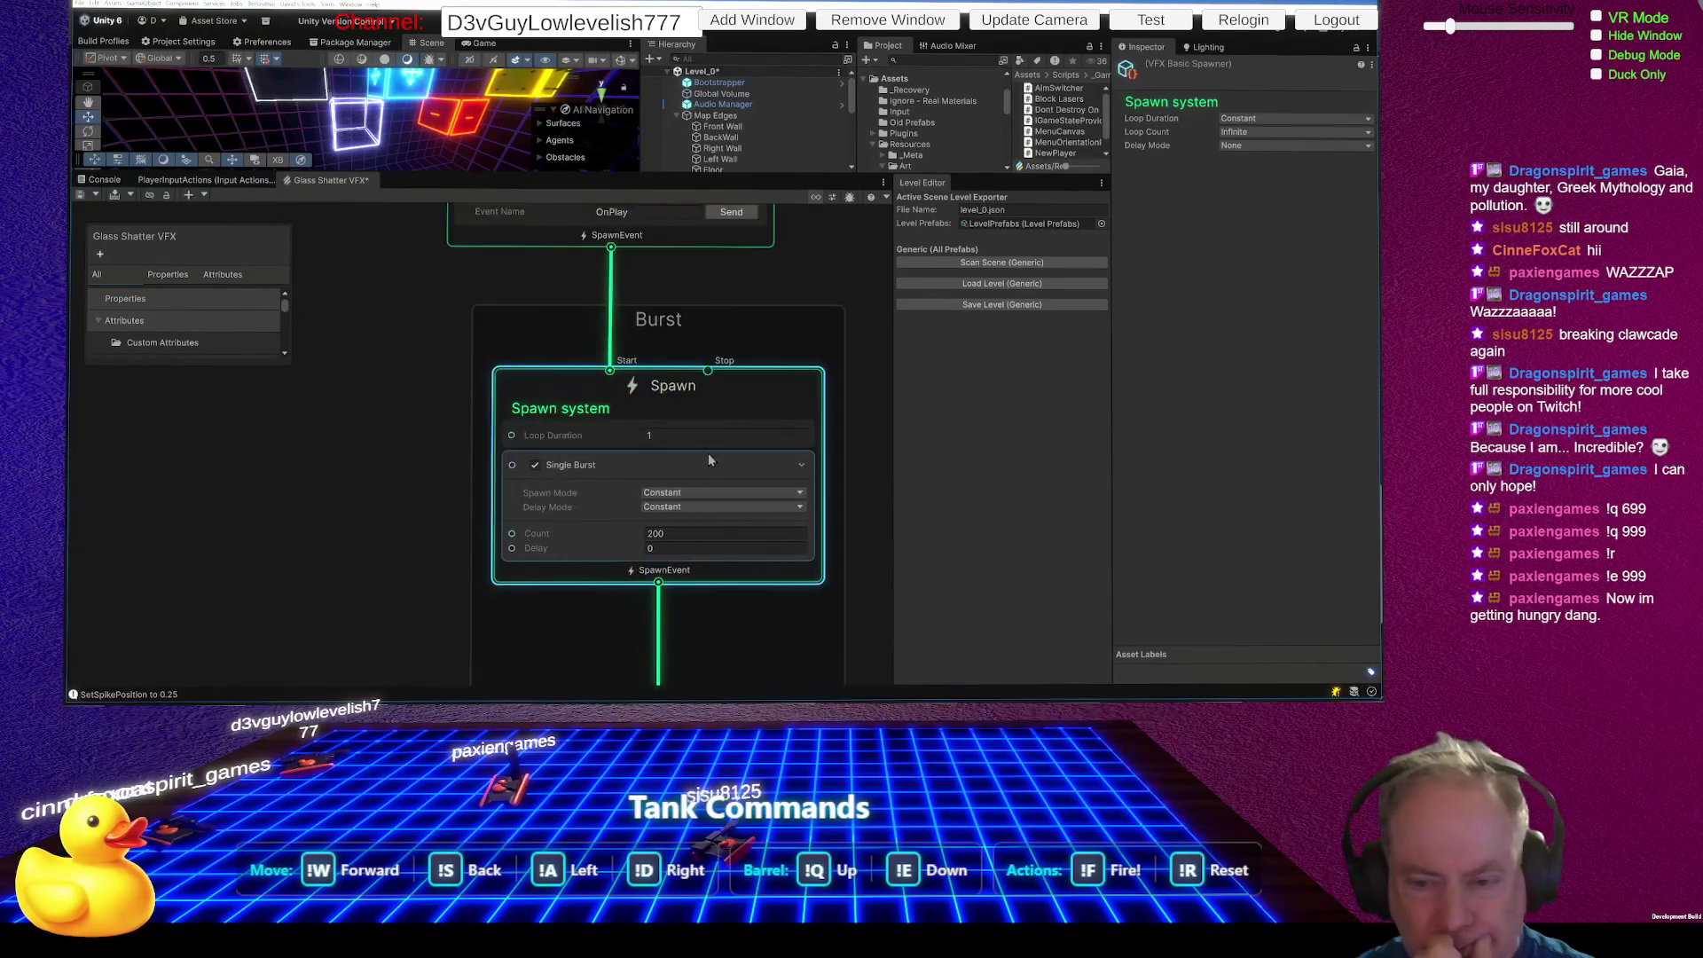
pyautogui.scroll(3, 696, 444)
pyautogui.scroll(3, 599, 439)
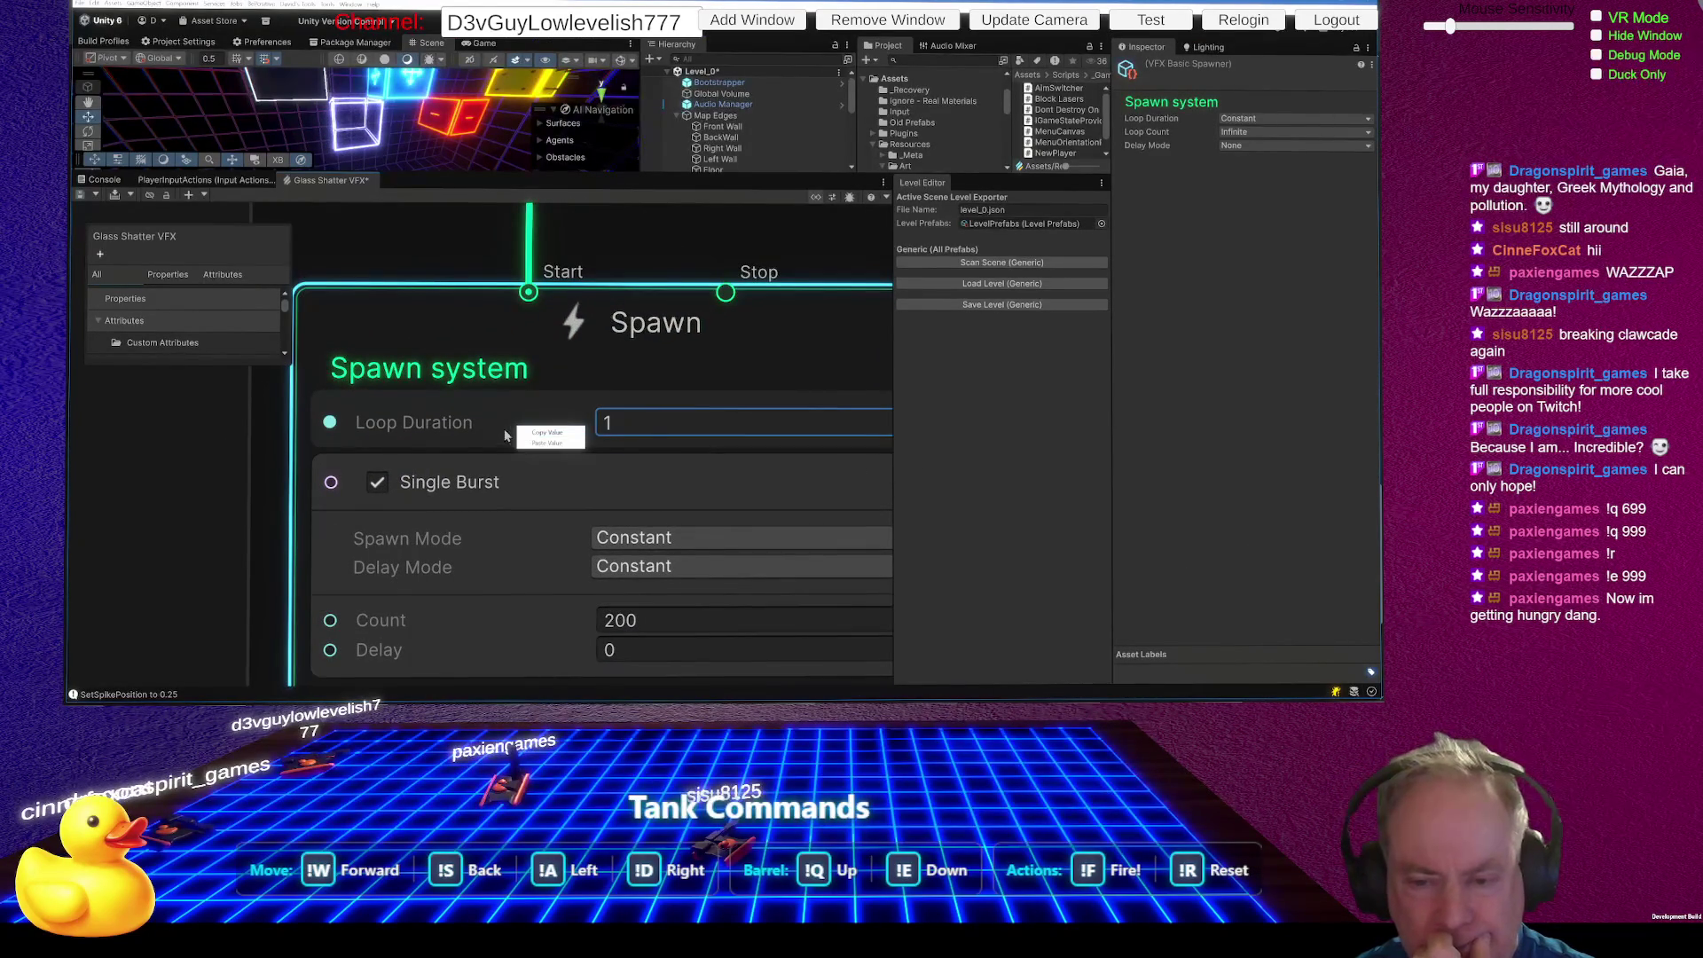
pyautogui.rightClick(430, 419)
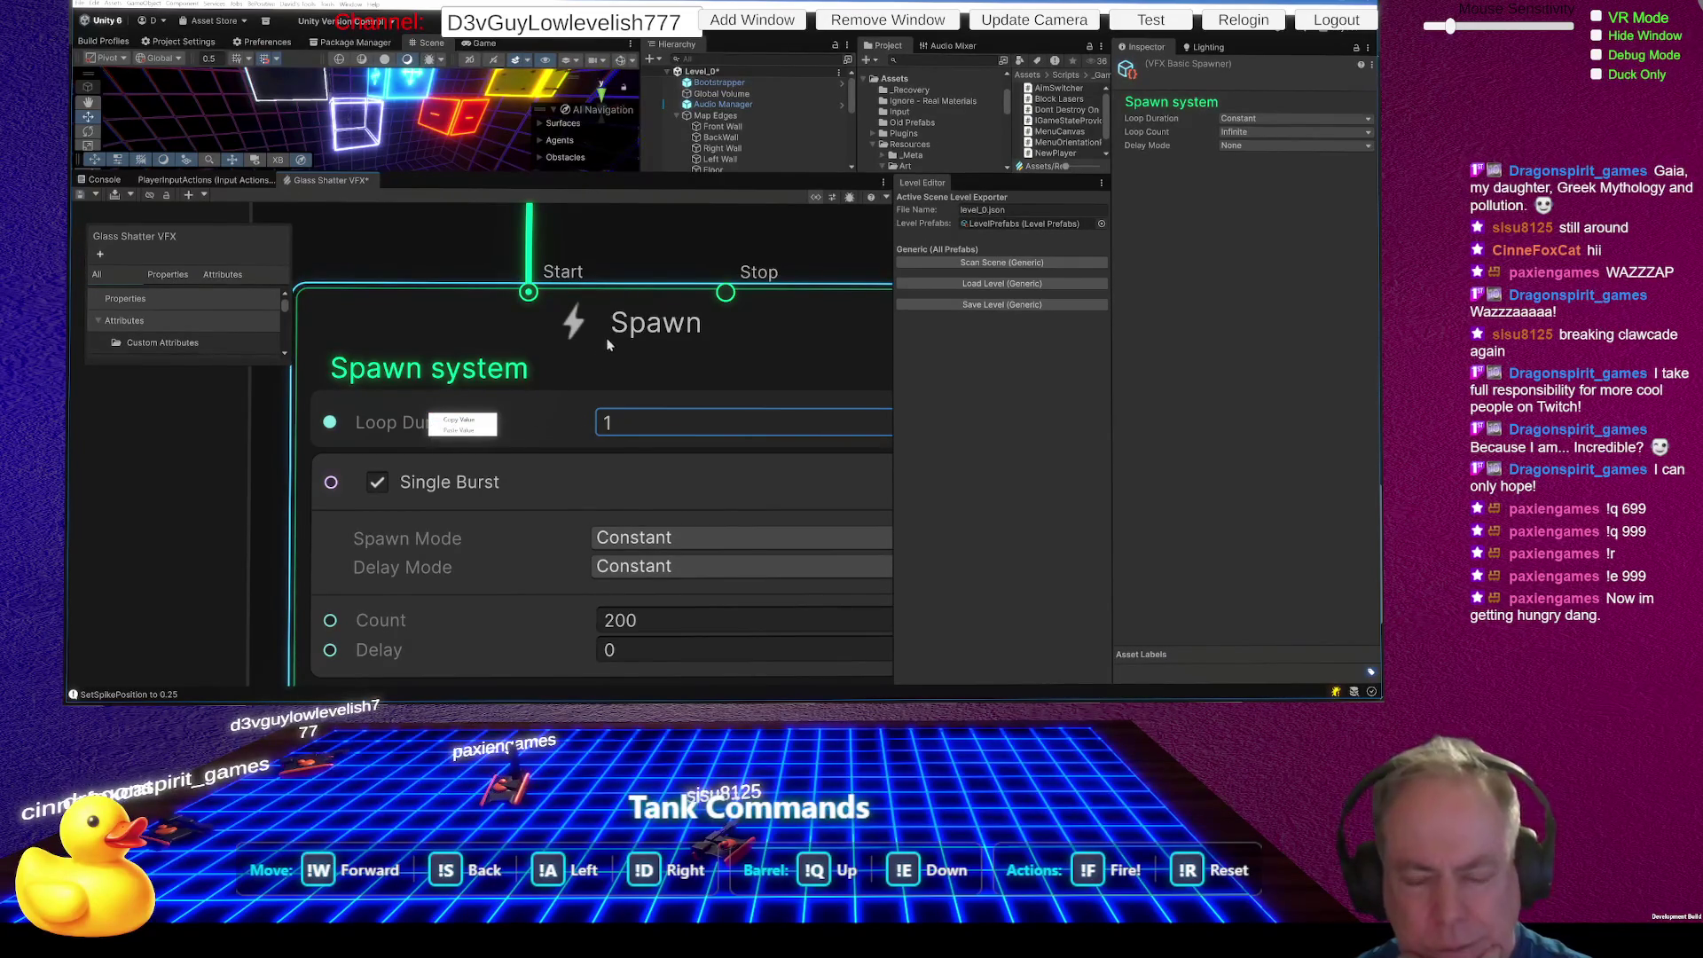
pyautogui.click(575, 473)
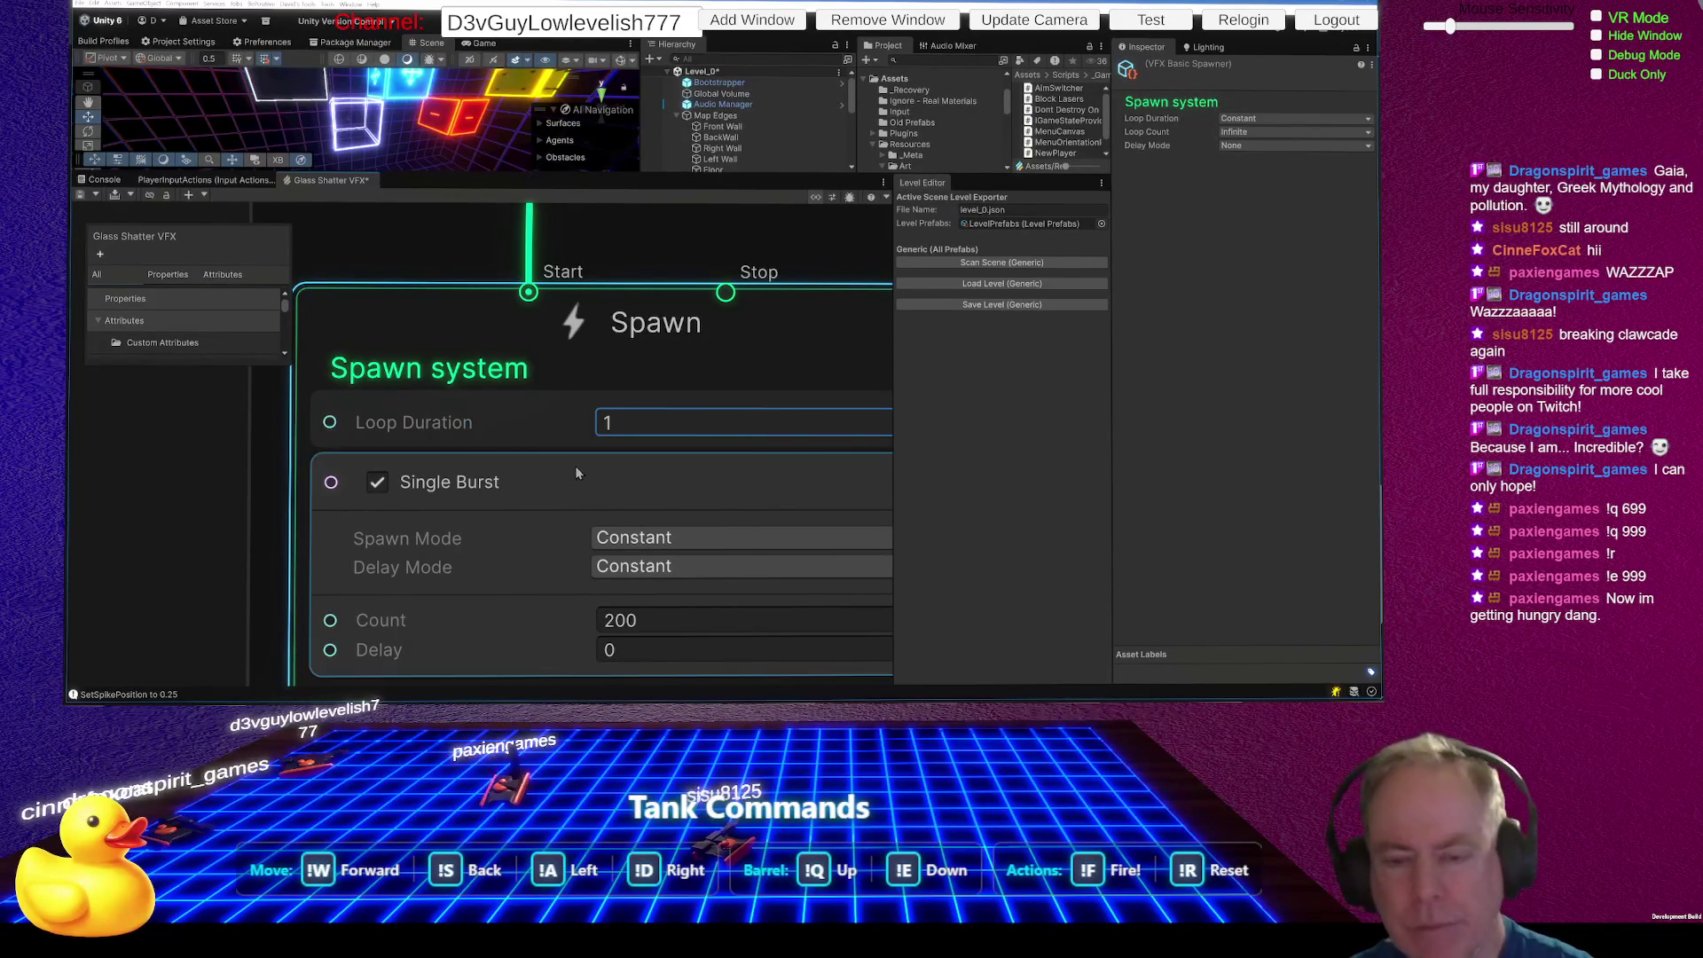
pyautogui.scroll(-3, 575, 466)
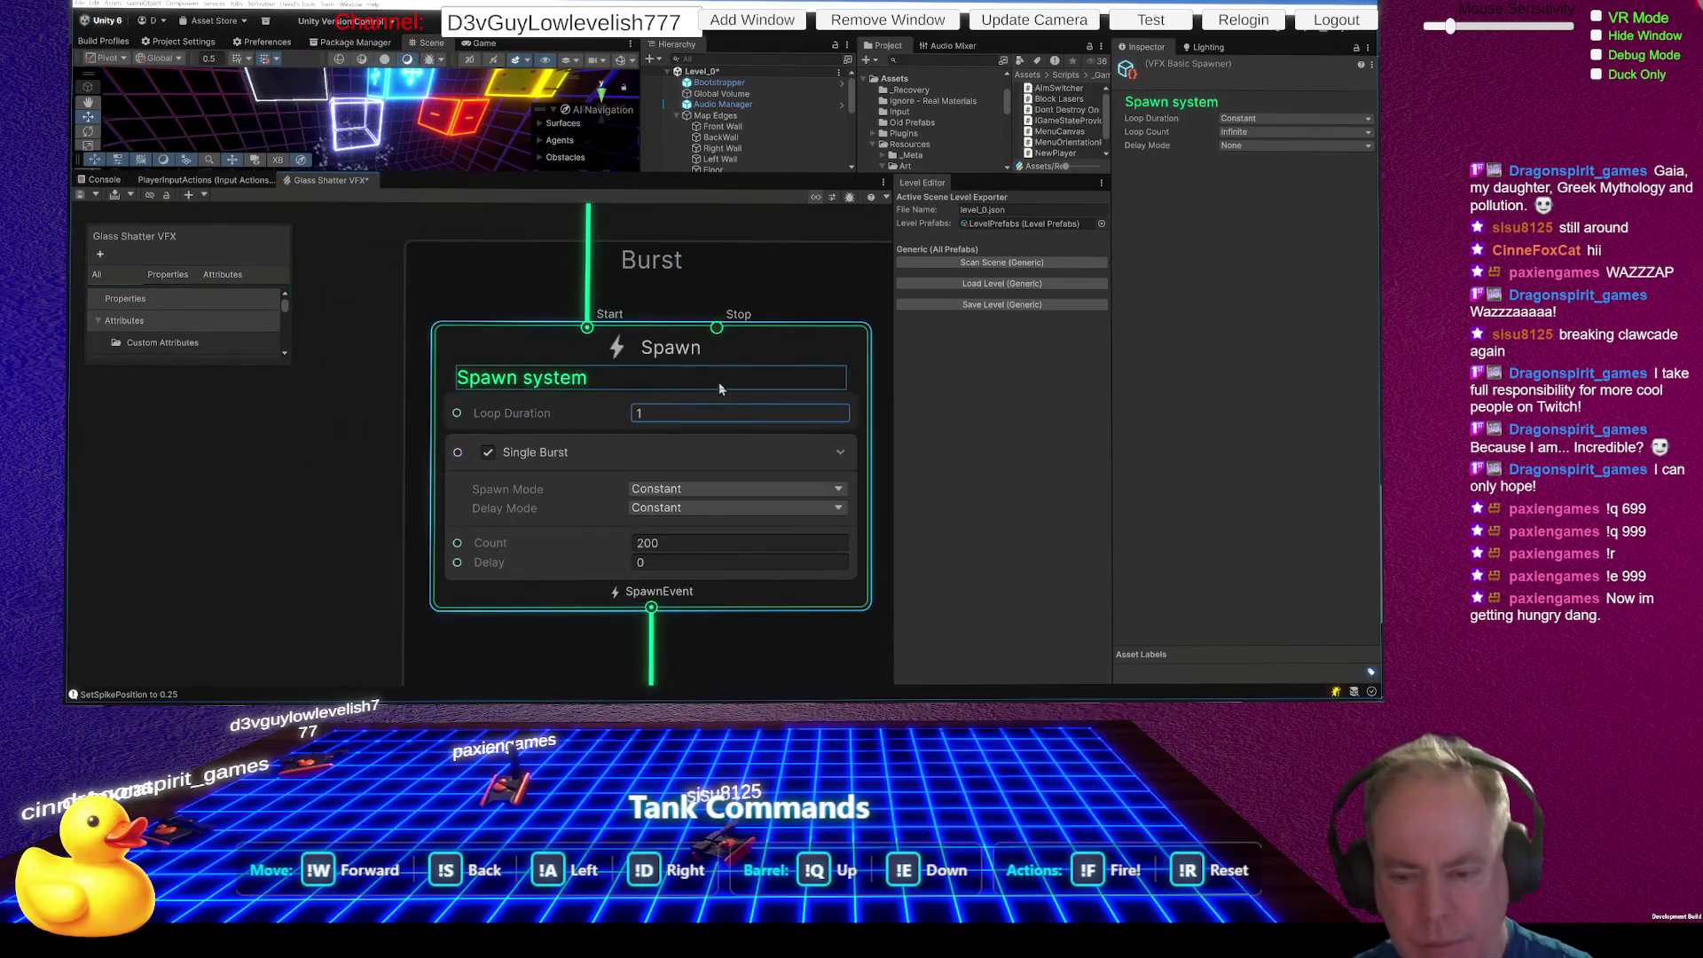
pyautogui.click(710, 488)
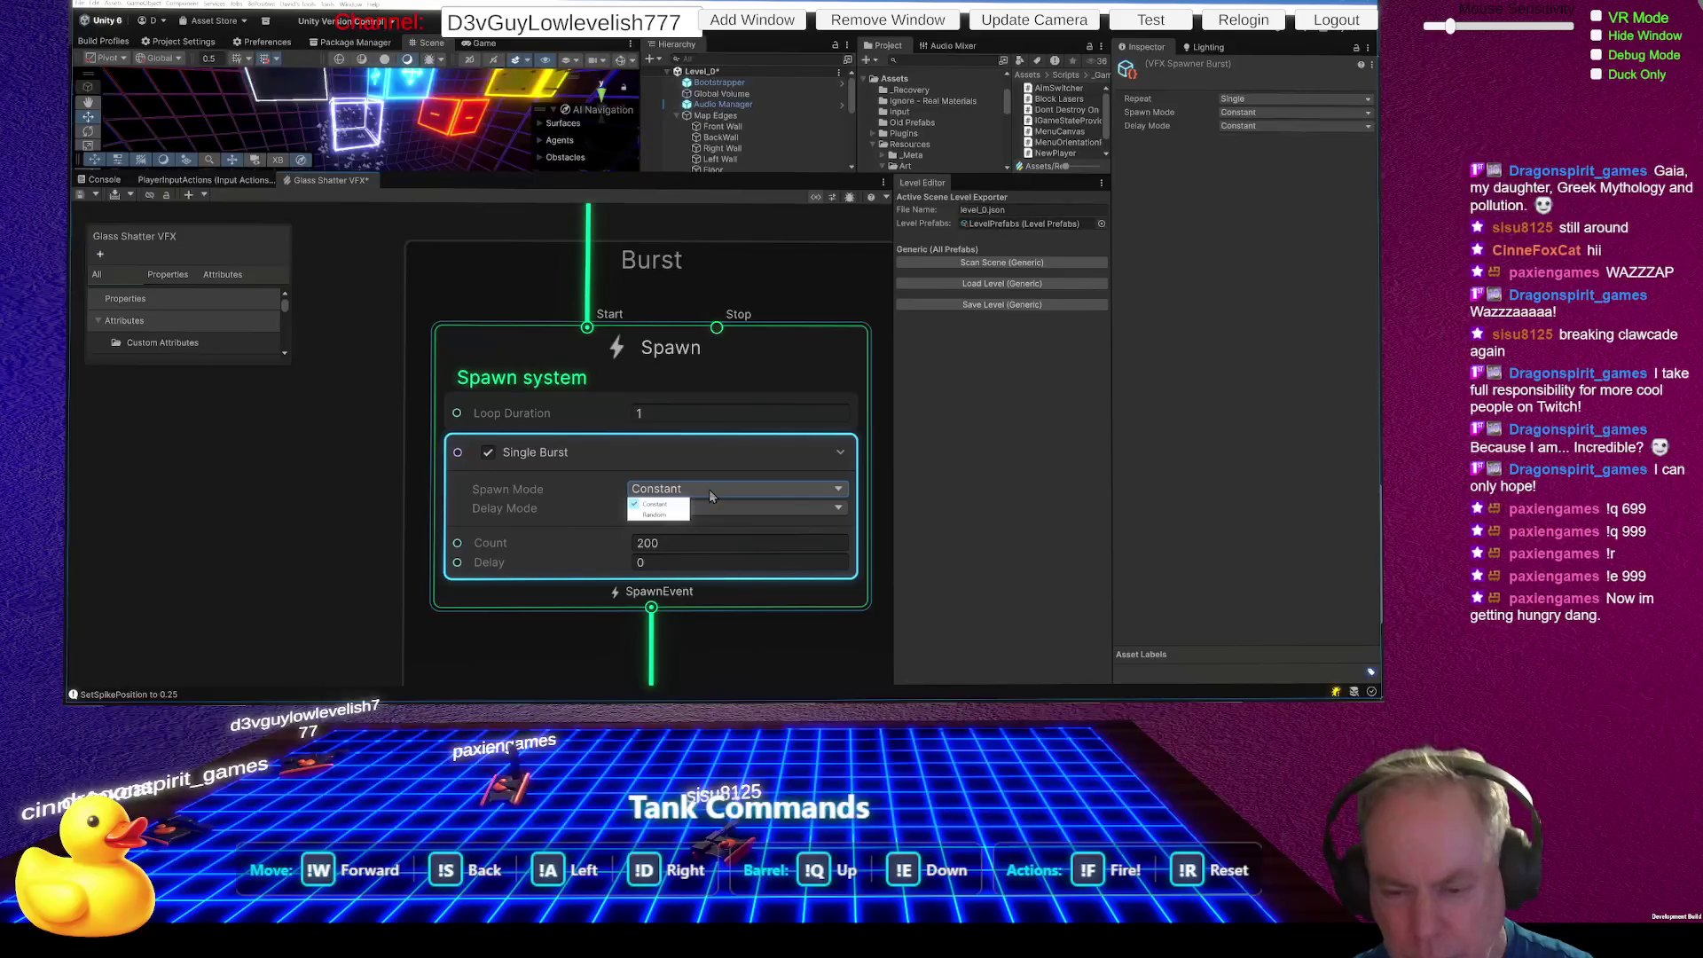
pyautogui.click(763, 487)
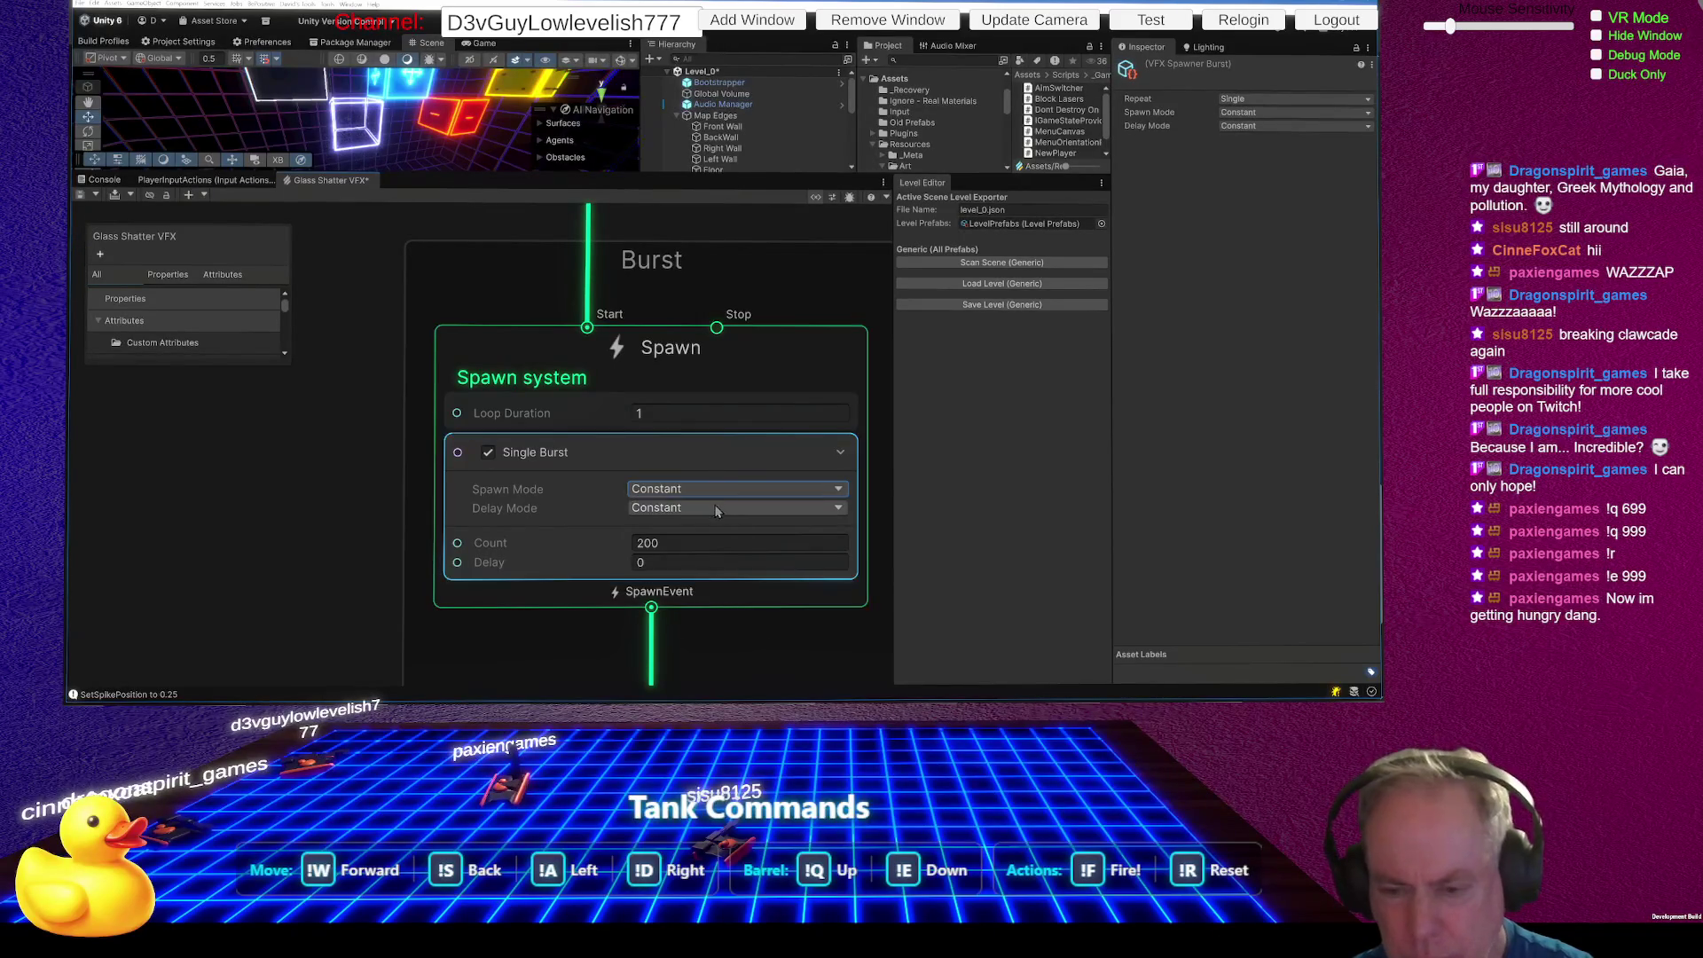
pyautogui.click(718, 508)
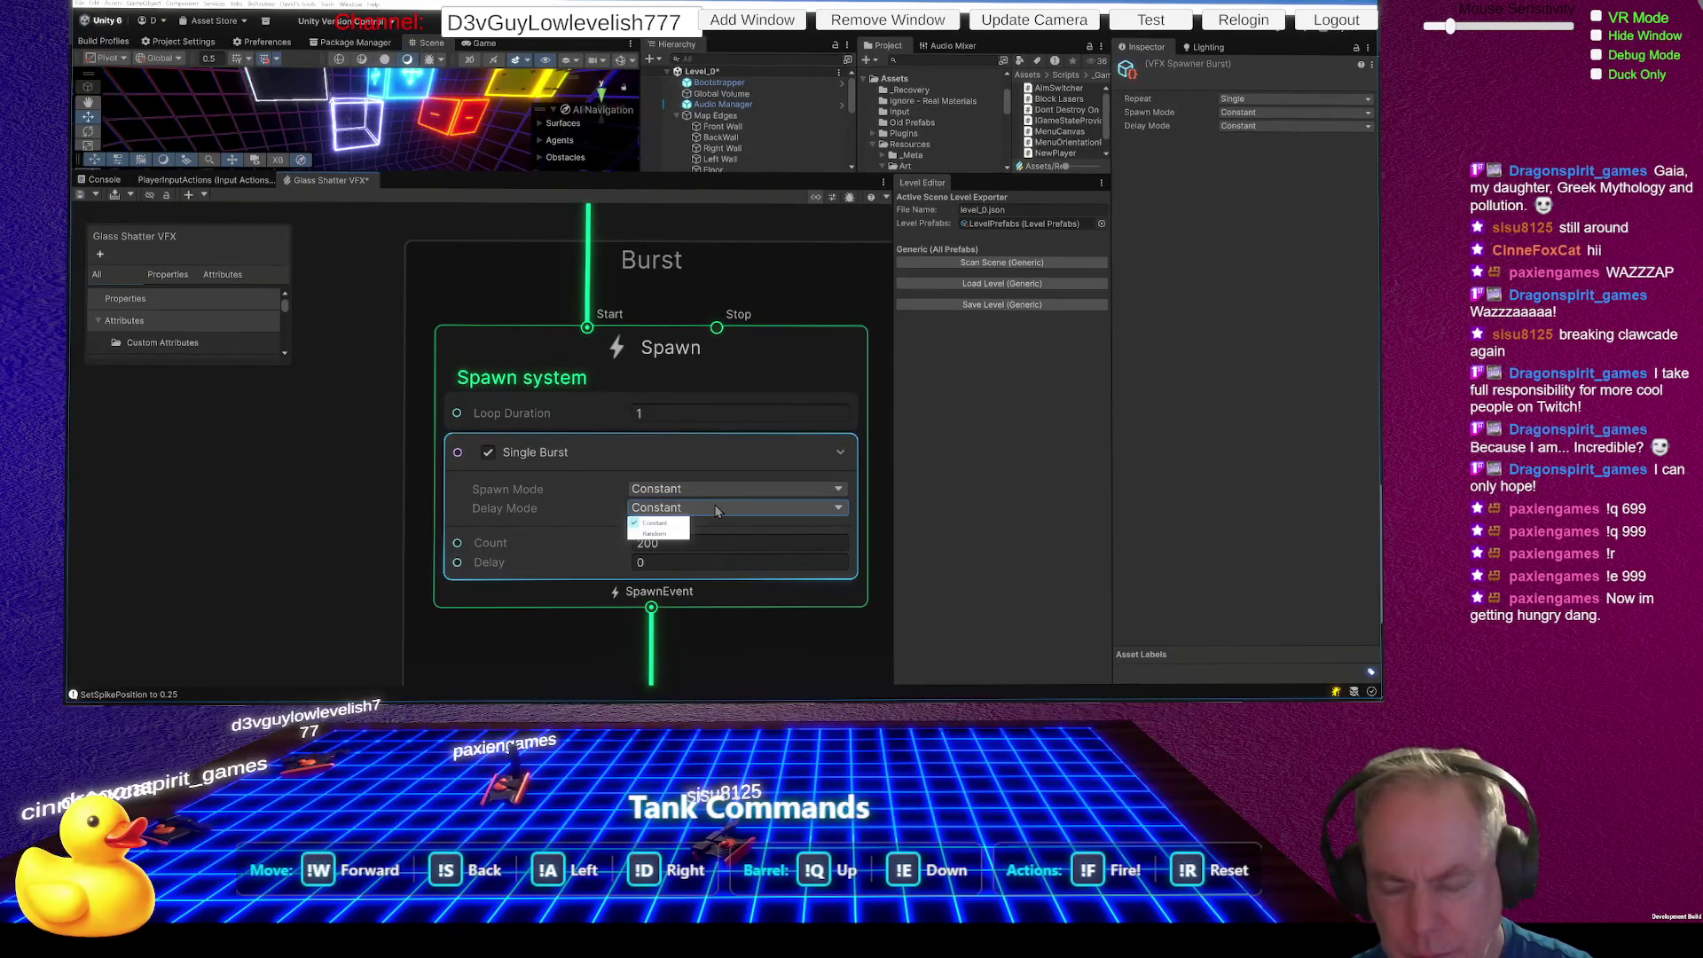
pyautogui.click(715, 504)
pyautogui.scroll(-3, 753, 441)
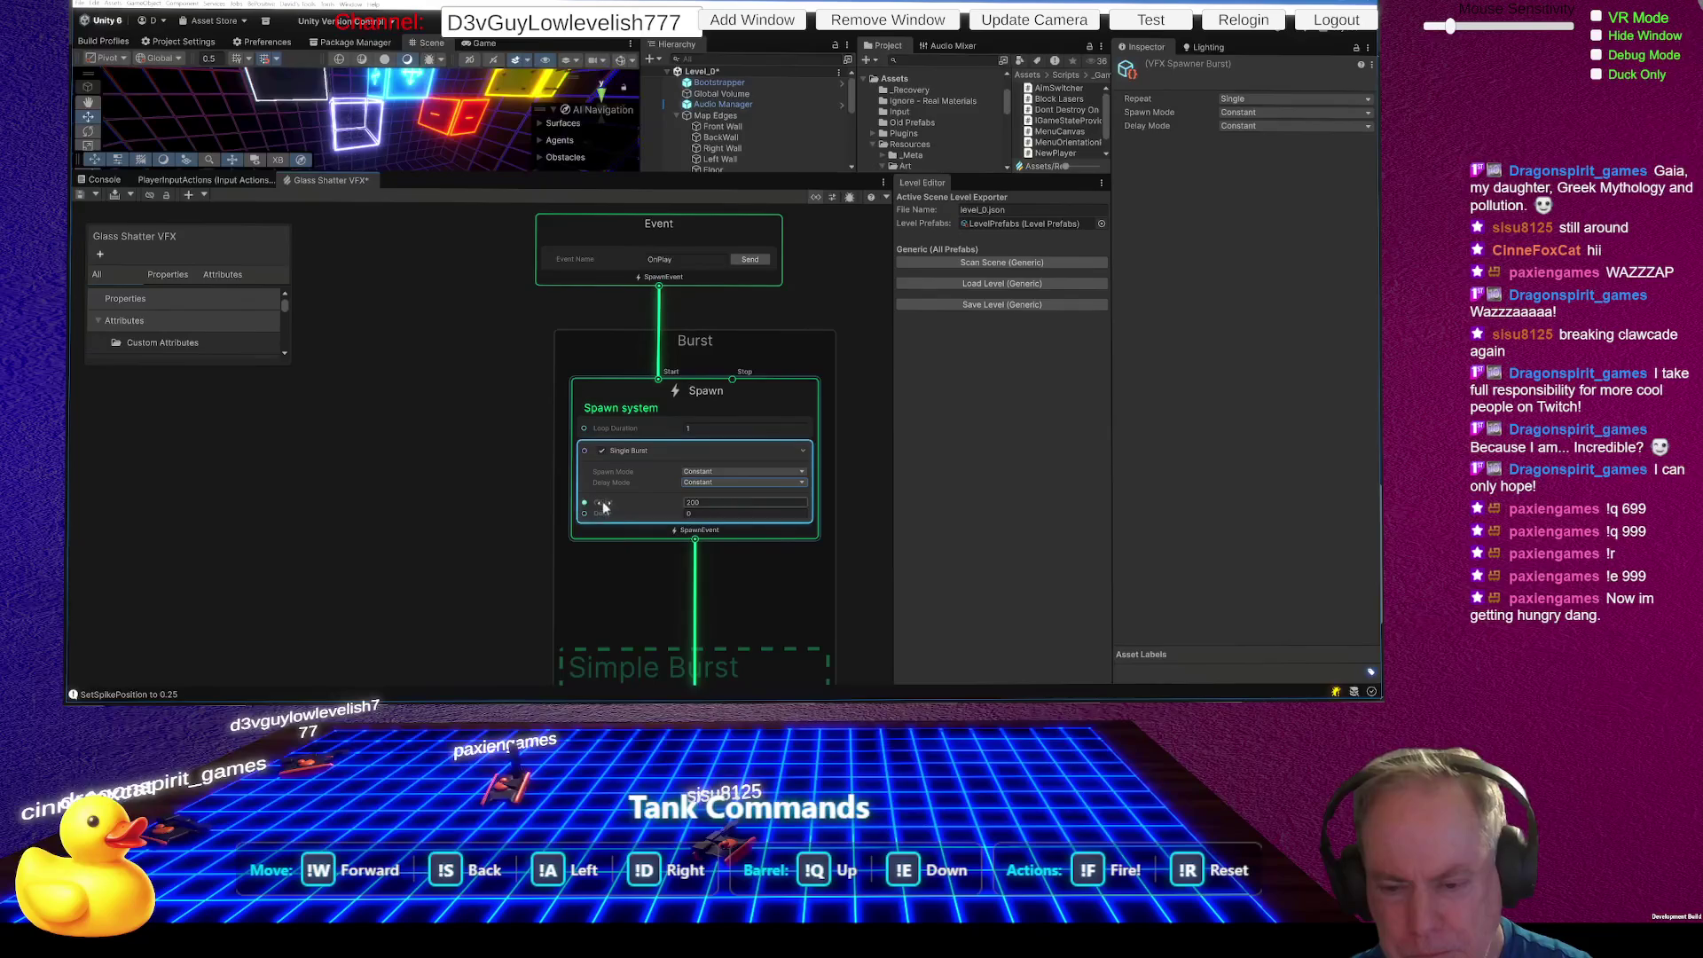
pyautogui.scroll(-3, 682, 512)
pyautogui.scroll(4, 736, 490)
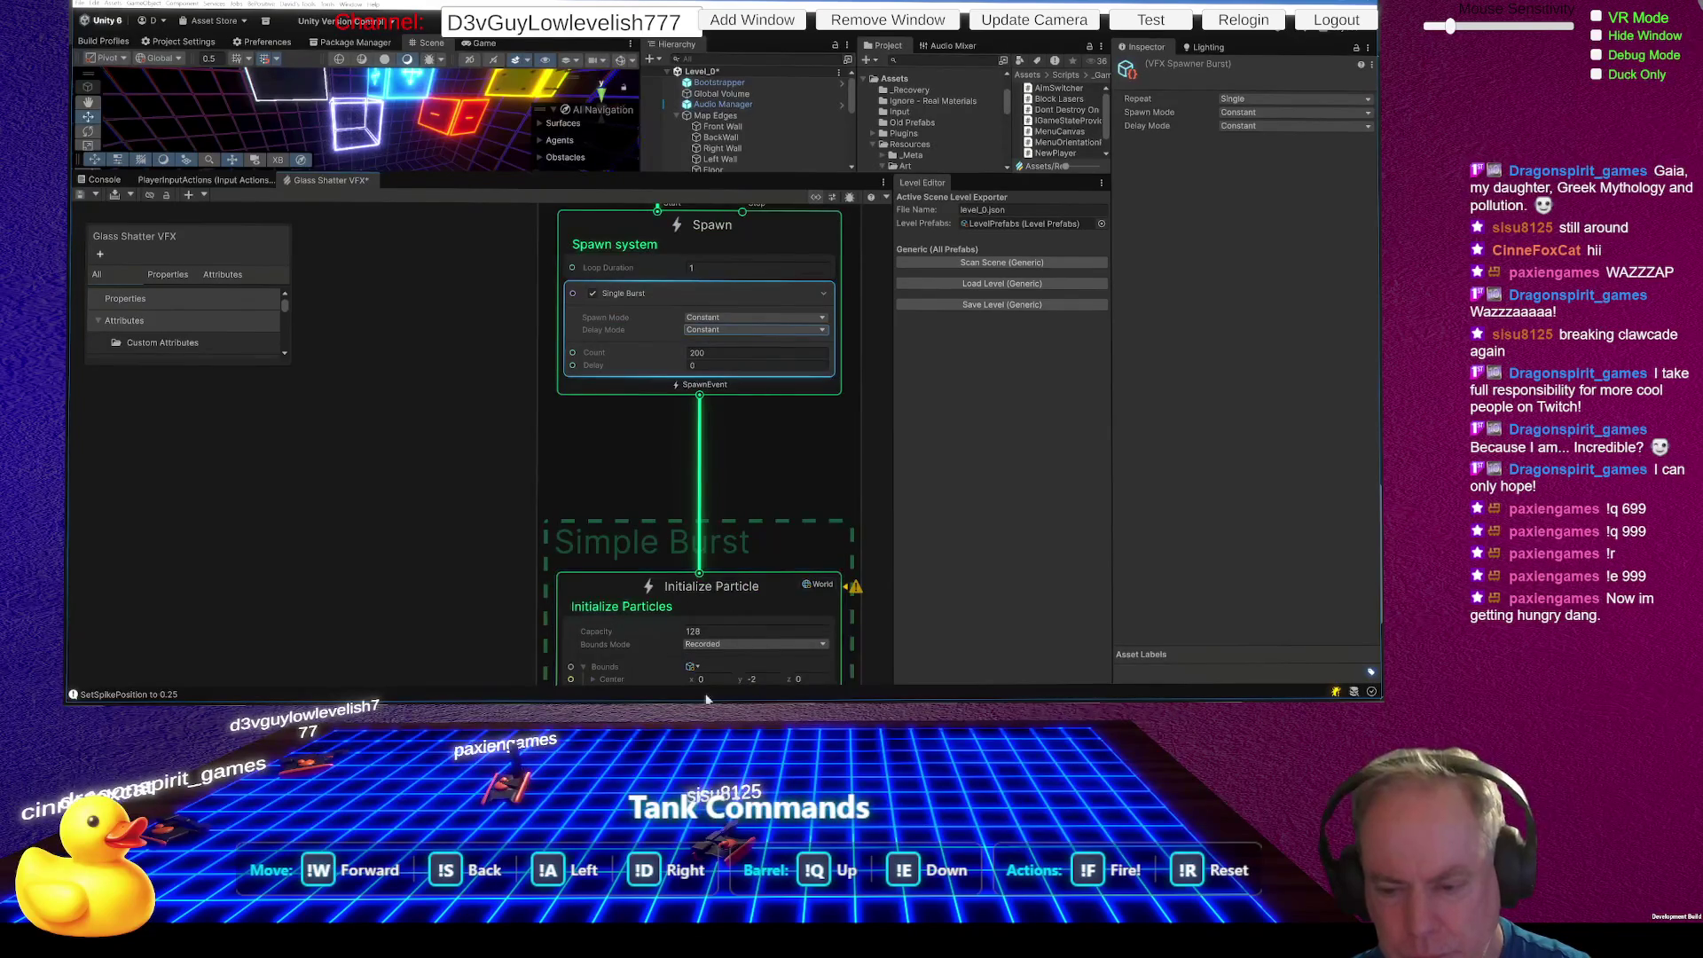
pyautogui.scroll(3, 728, 596)
pyautogui.scroll(-4, 728, 629)
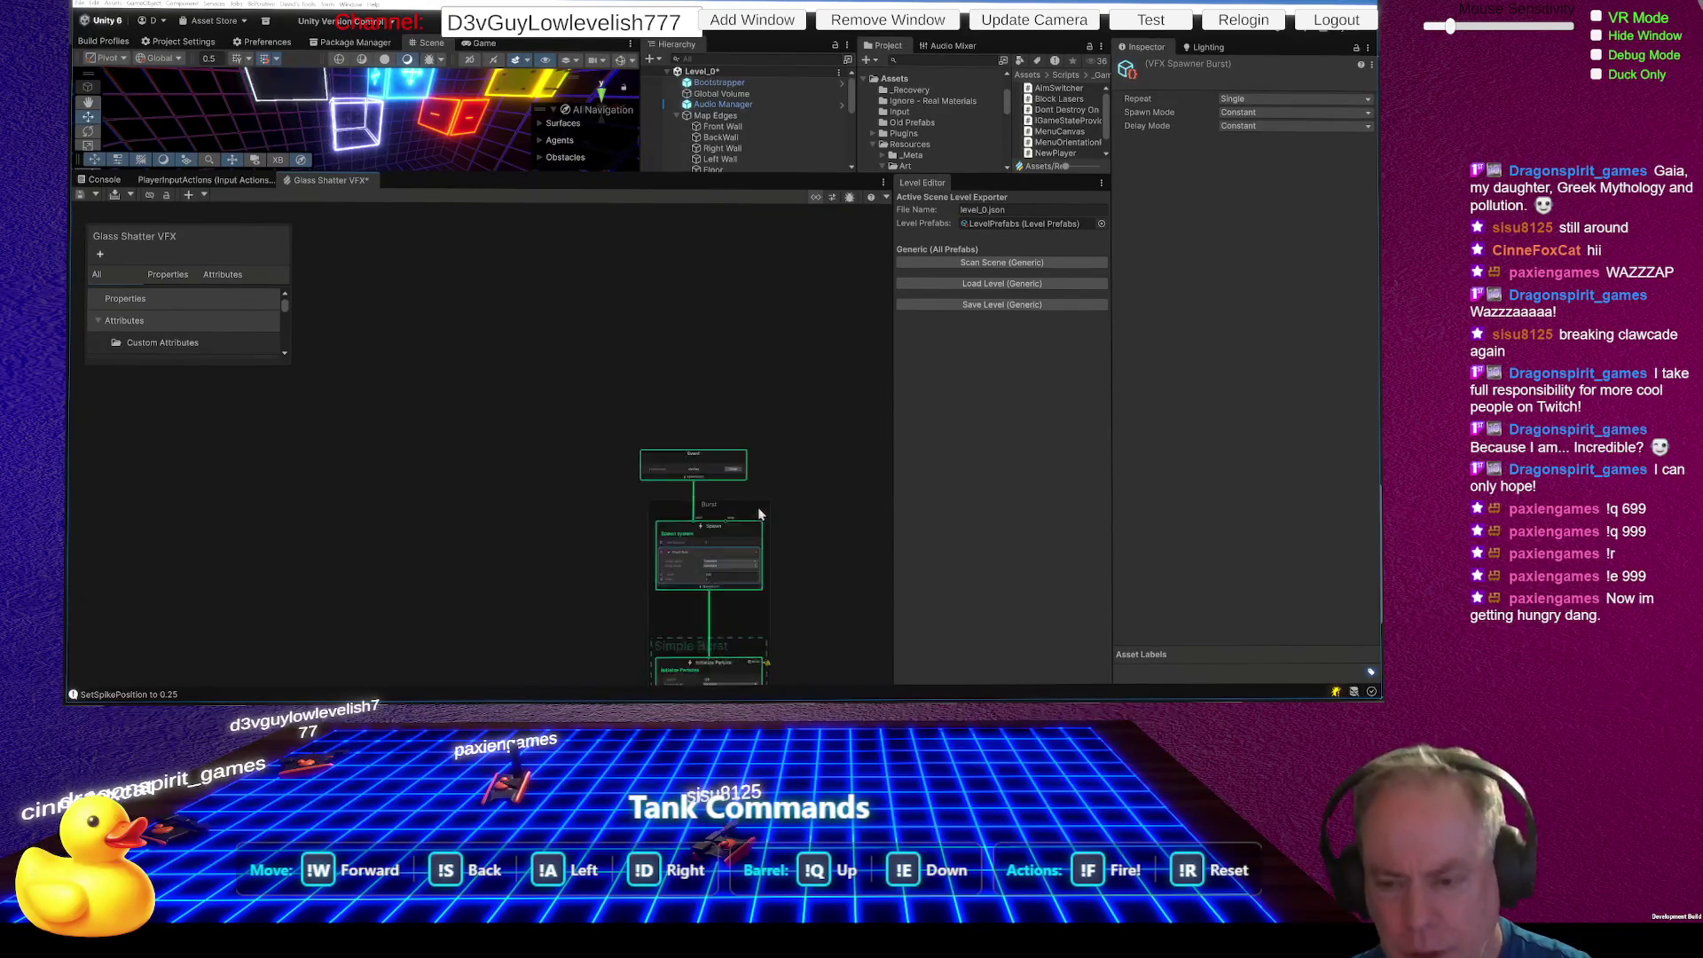
pyautogui.scroll(3, 756, 507)
pyautogui.rightClick(534, 489)
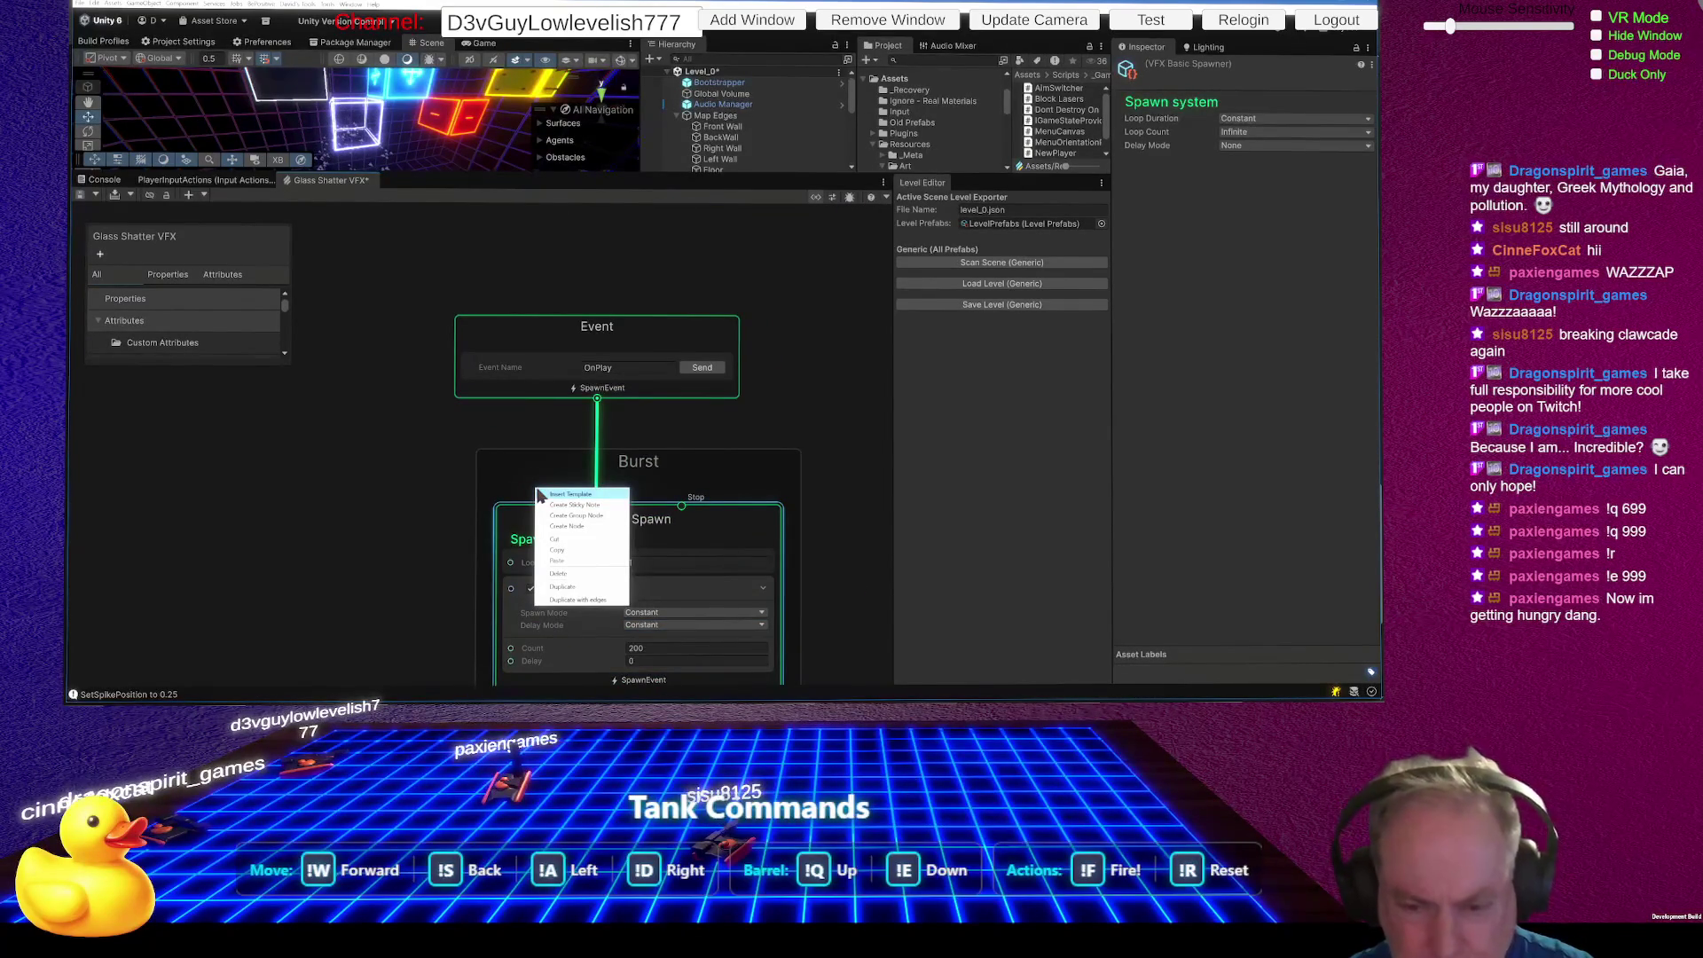
pyautogui.click(553, 521)
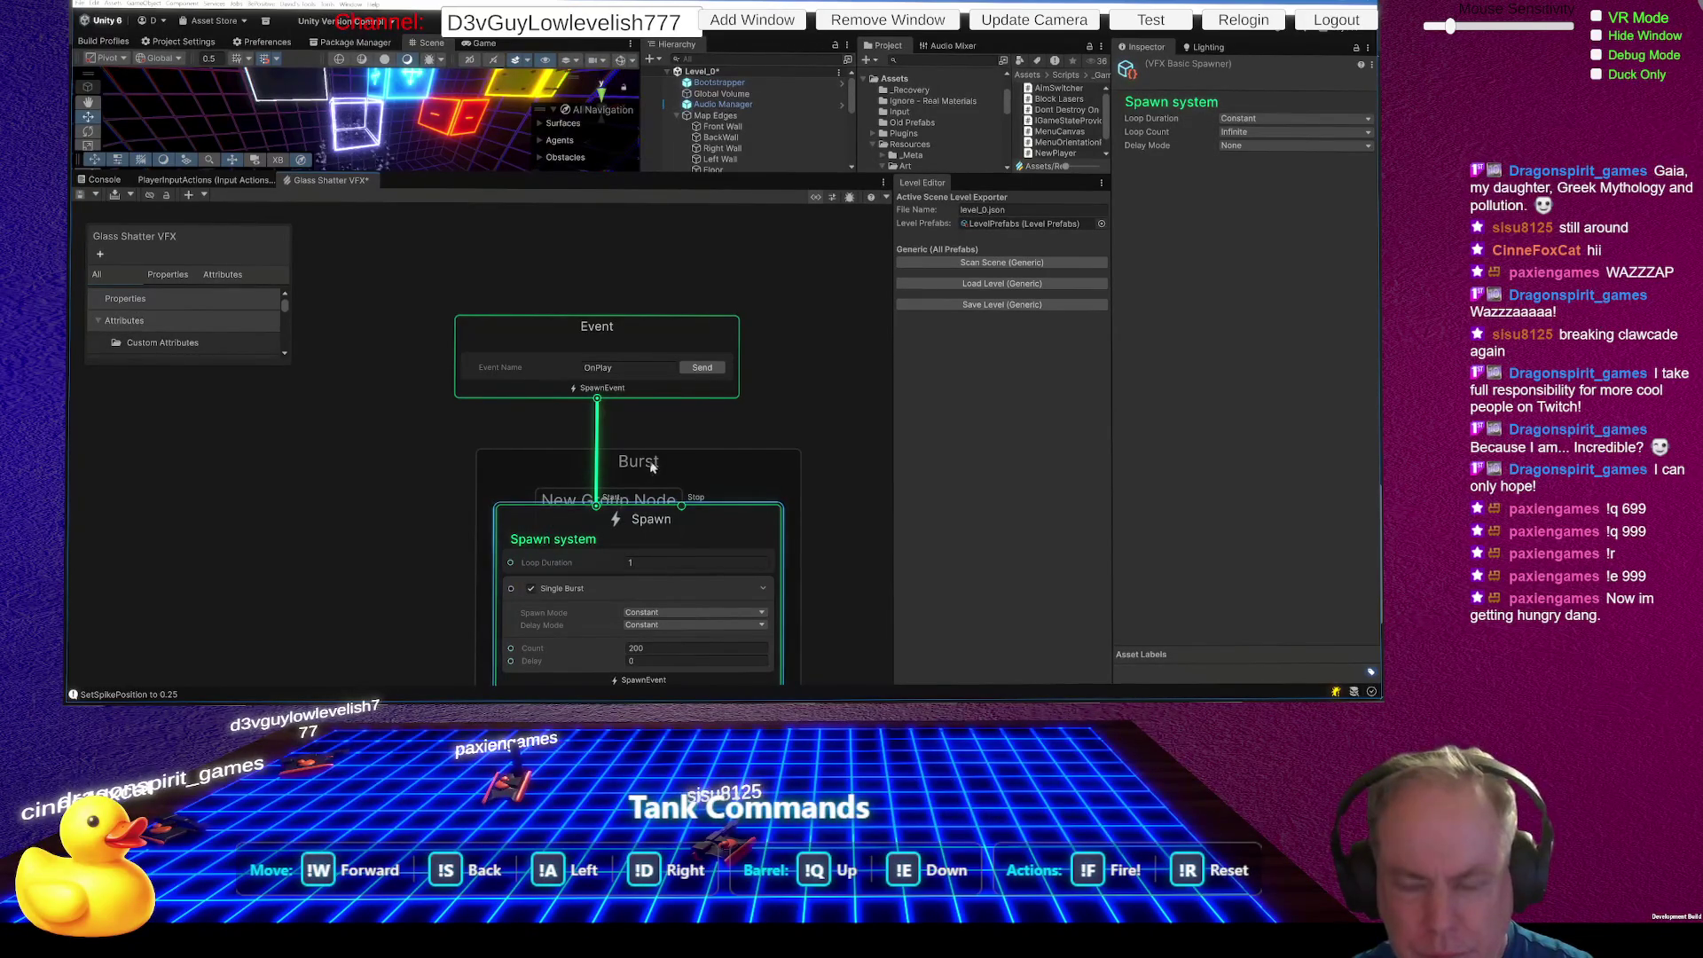
pyautogui.click(665, 485)
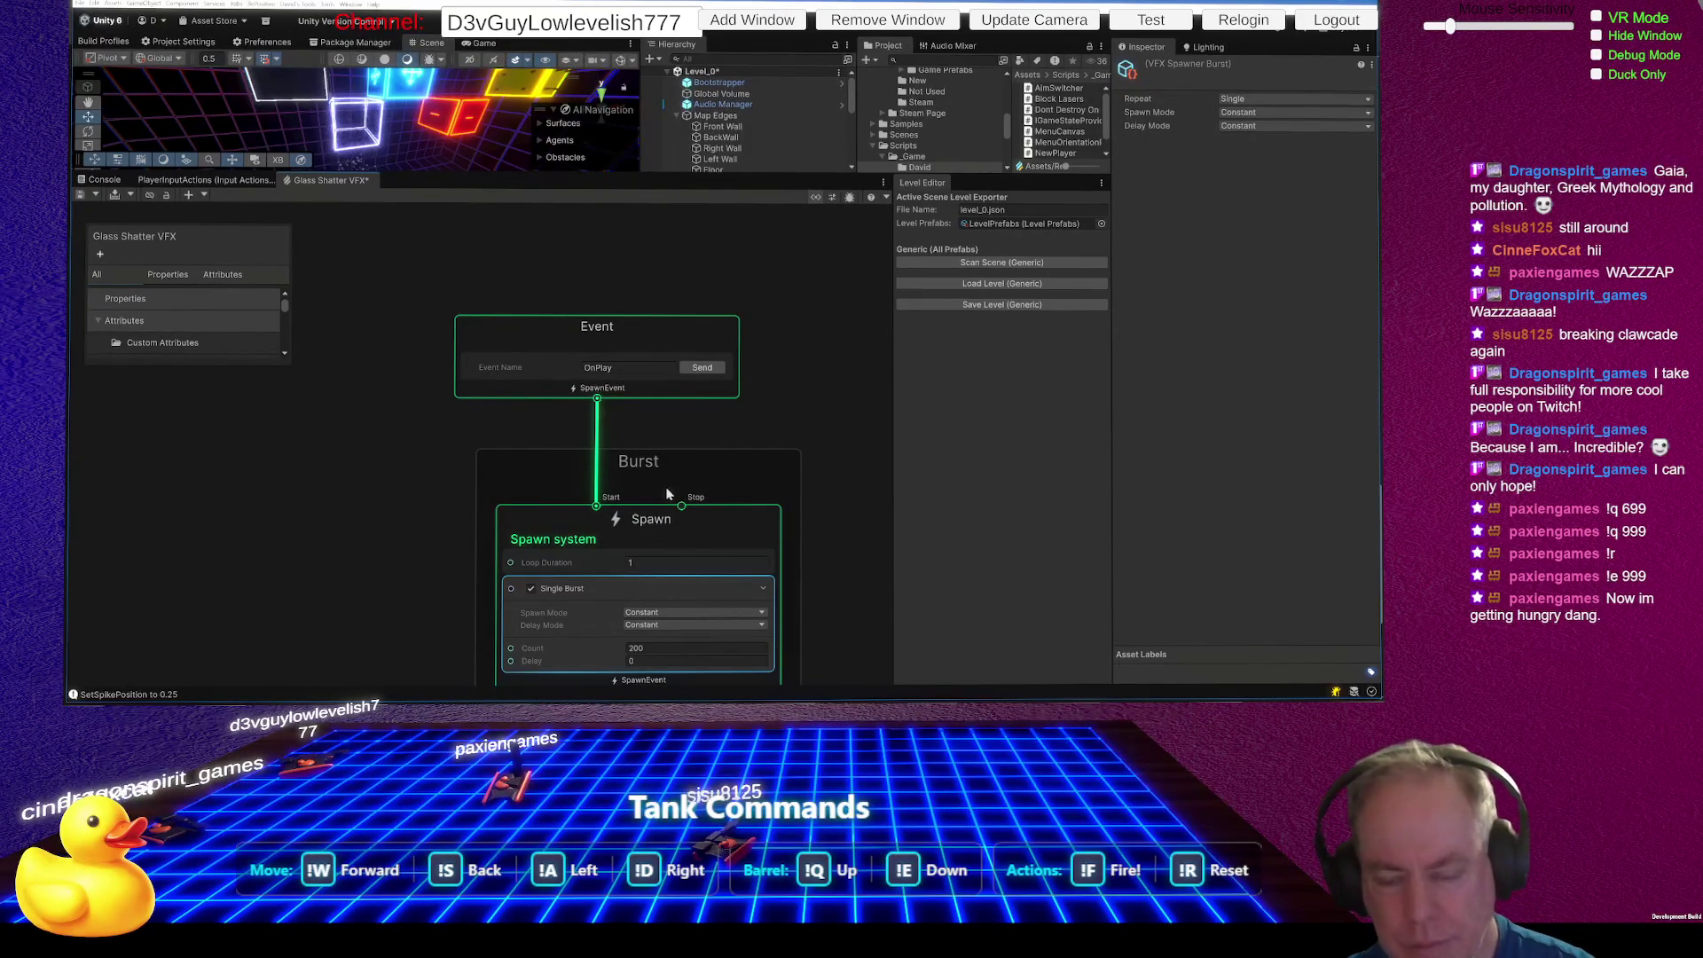
pyautogui.hotkey('alt', 'Tab')
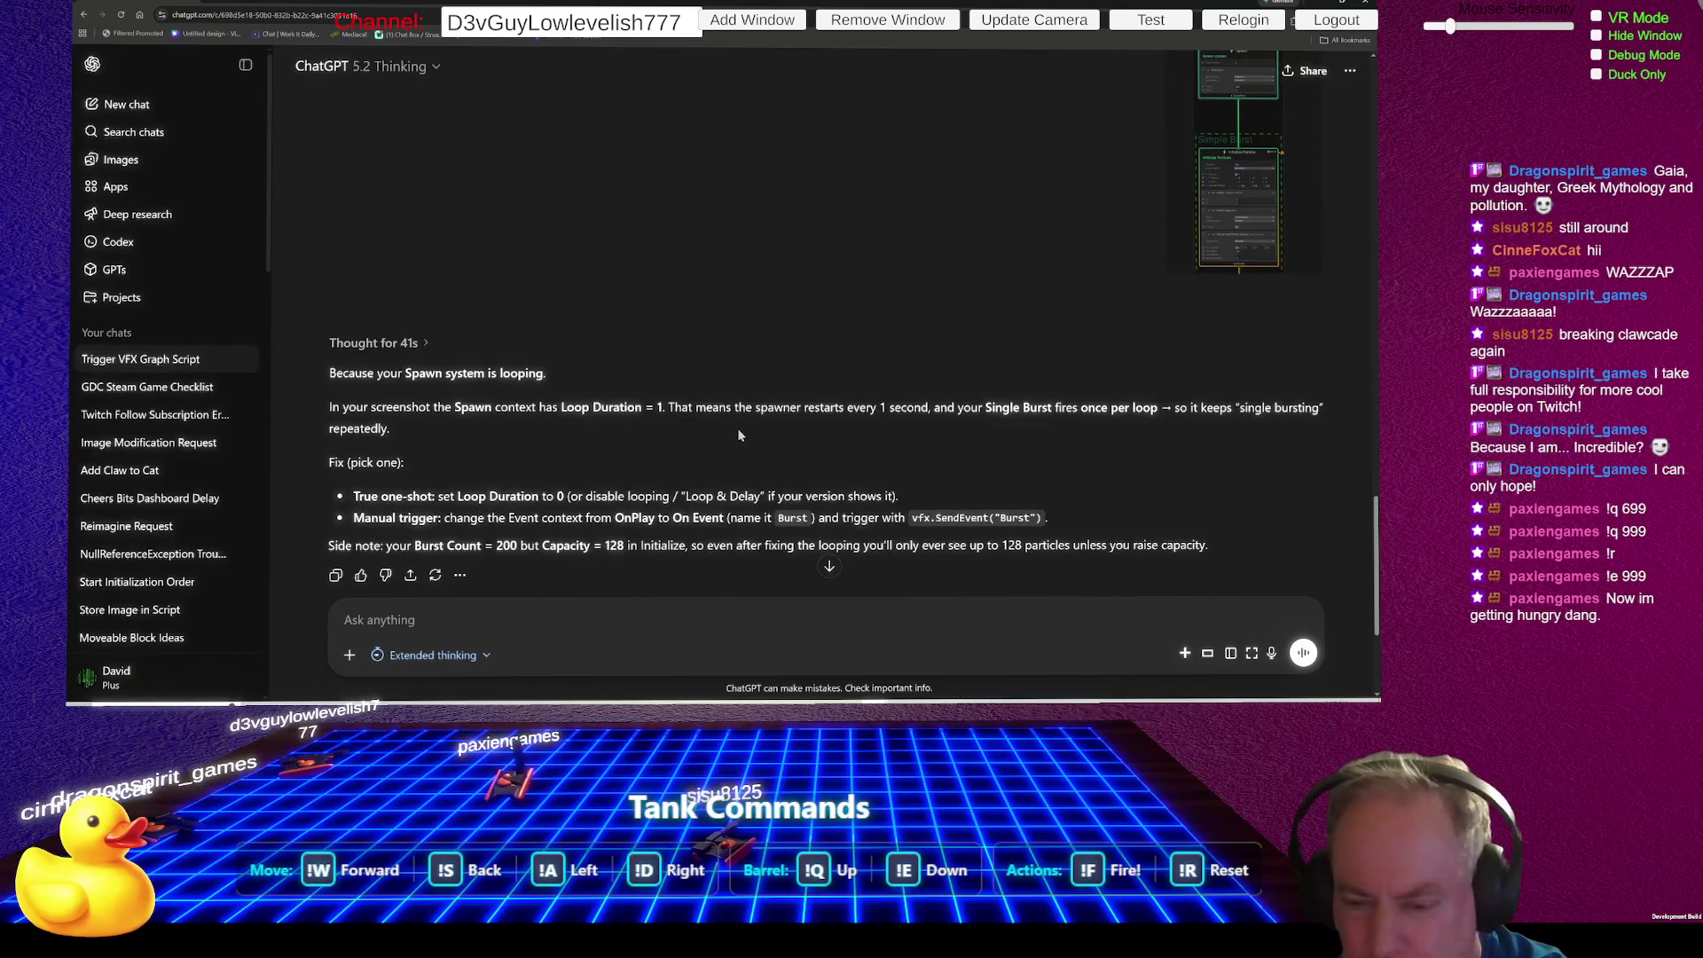
# Step: Return to Unity after reading that Loop Duration 1 keeps re-bursting the Spawn system
pyautogui.hotkey('alt', 'Tab')
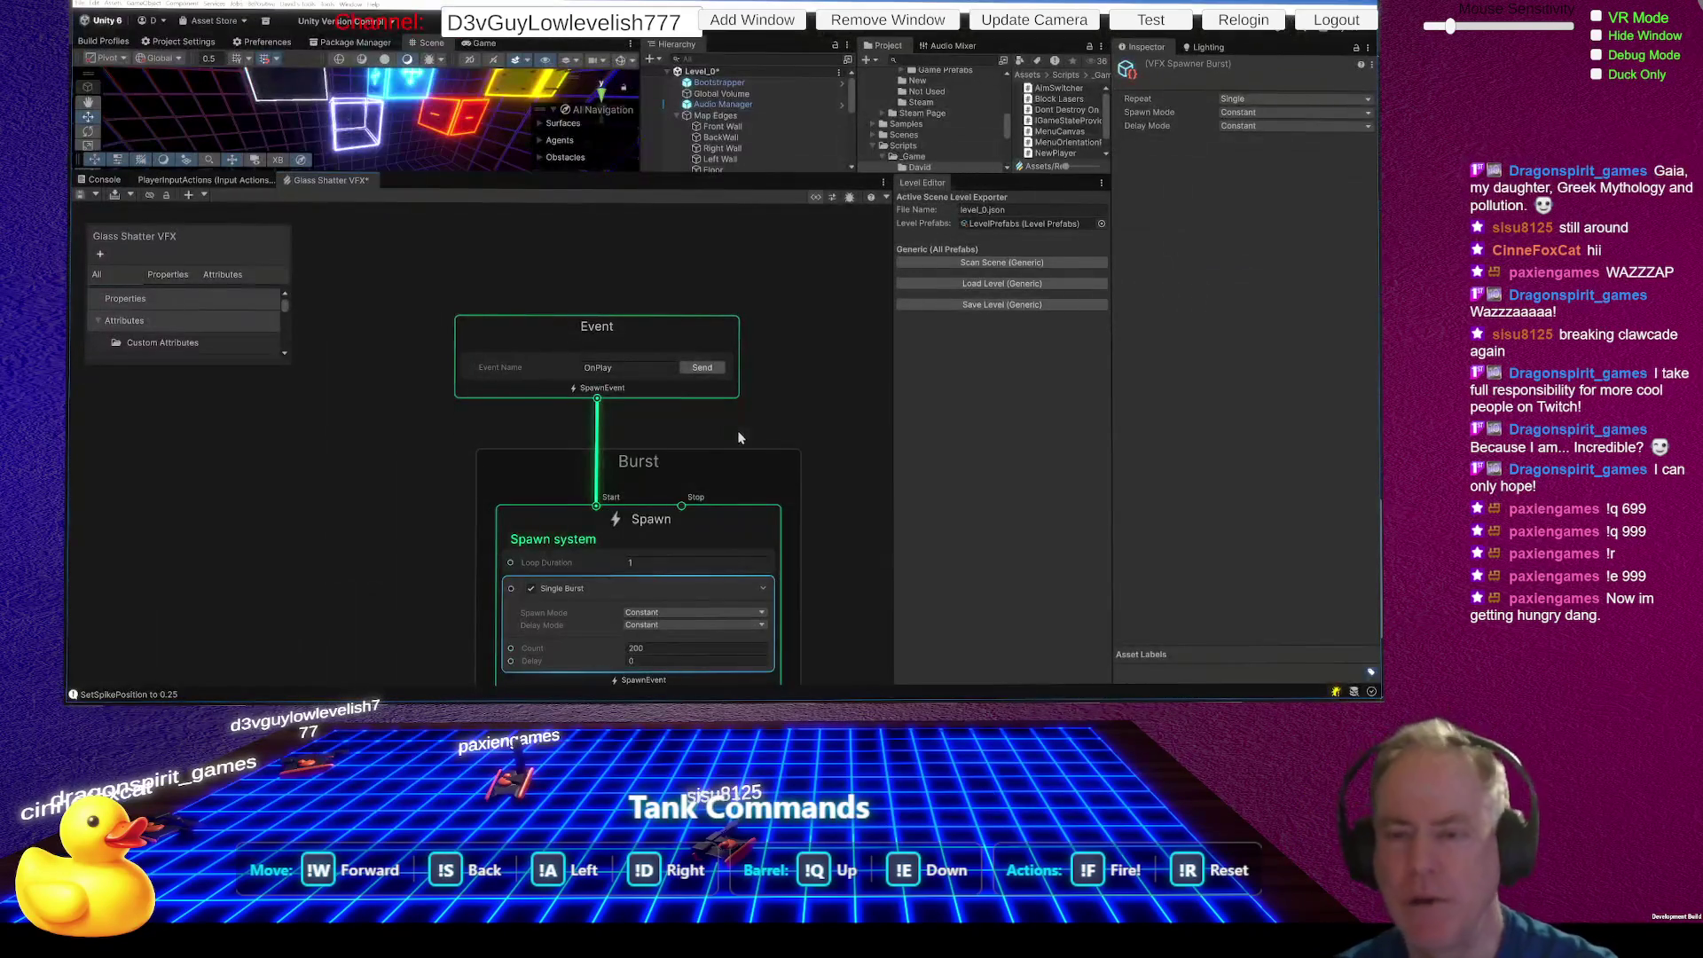
# Step: Rename the Event node from OnPlay to OnEvent and enlarge the scene view above the graph
pyautogui.click(597, 368)
pyautogui.doubleClick(612, 367)
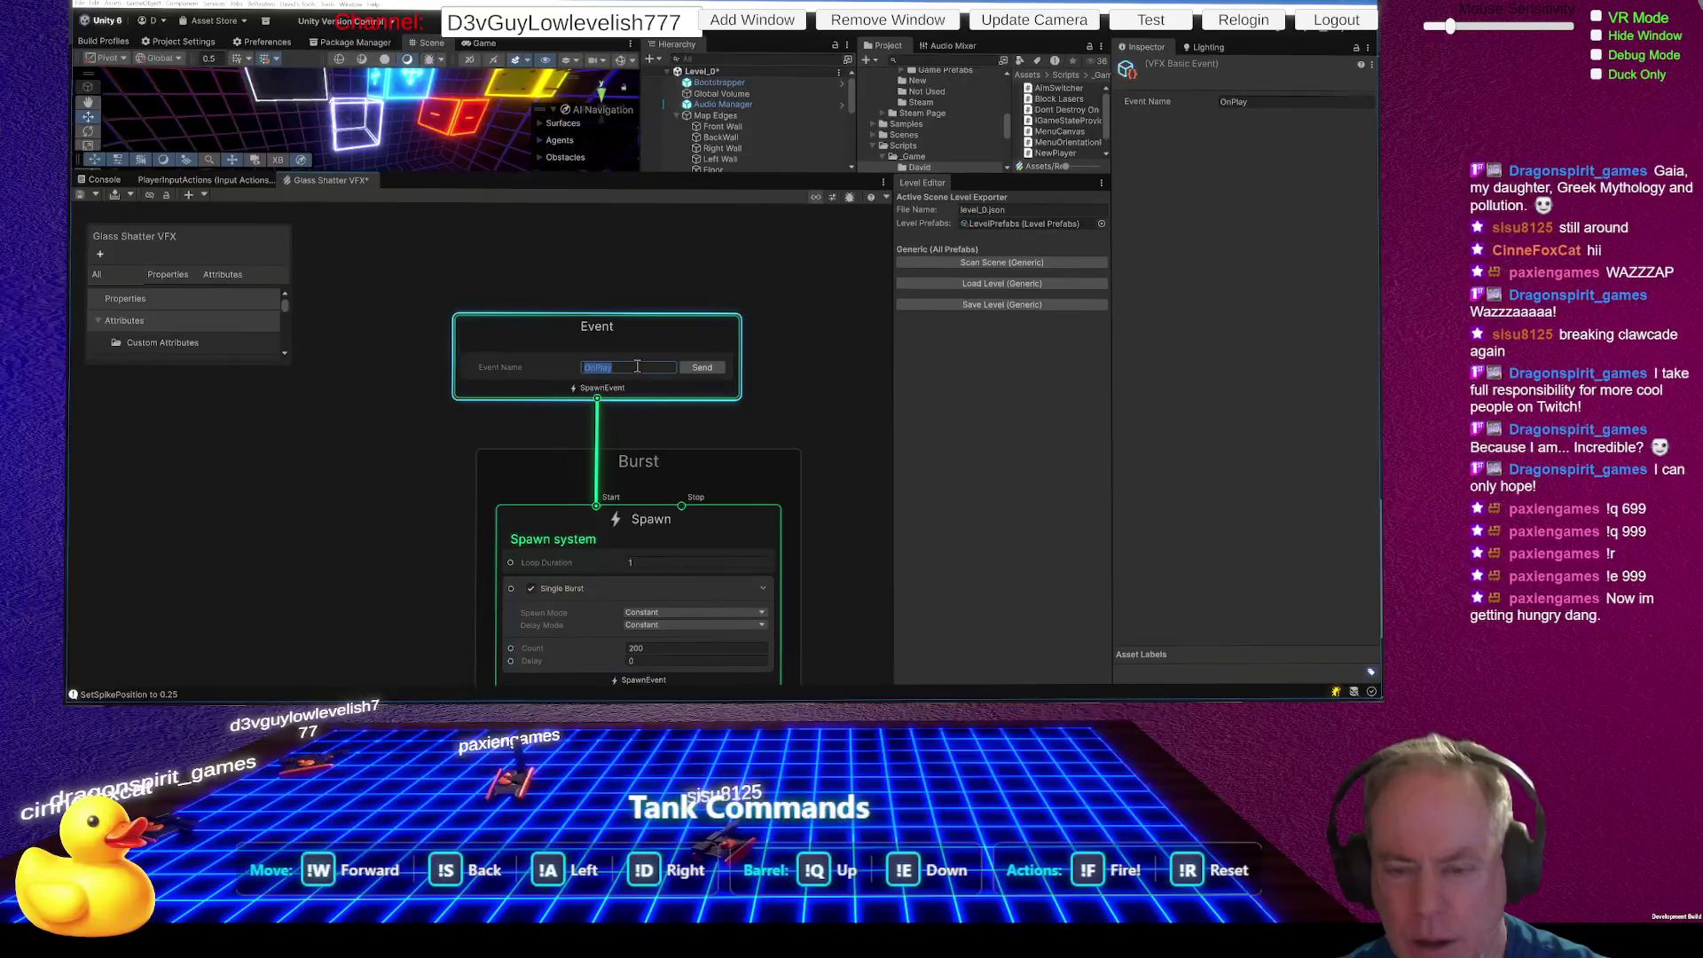
pyautogui.write('GnEvent')
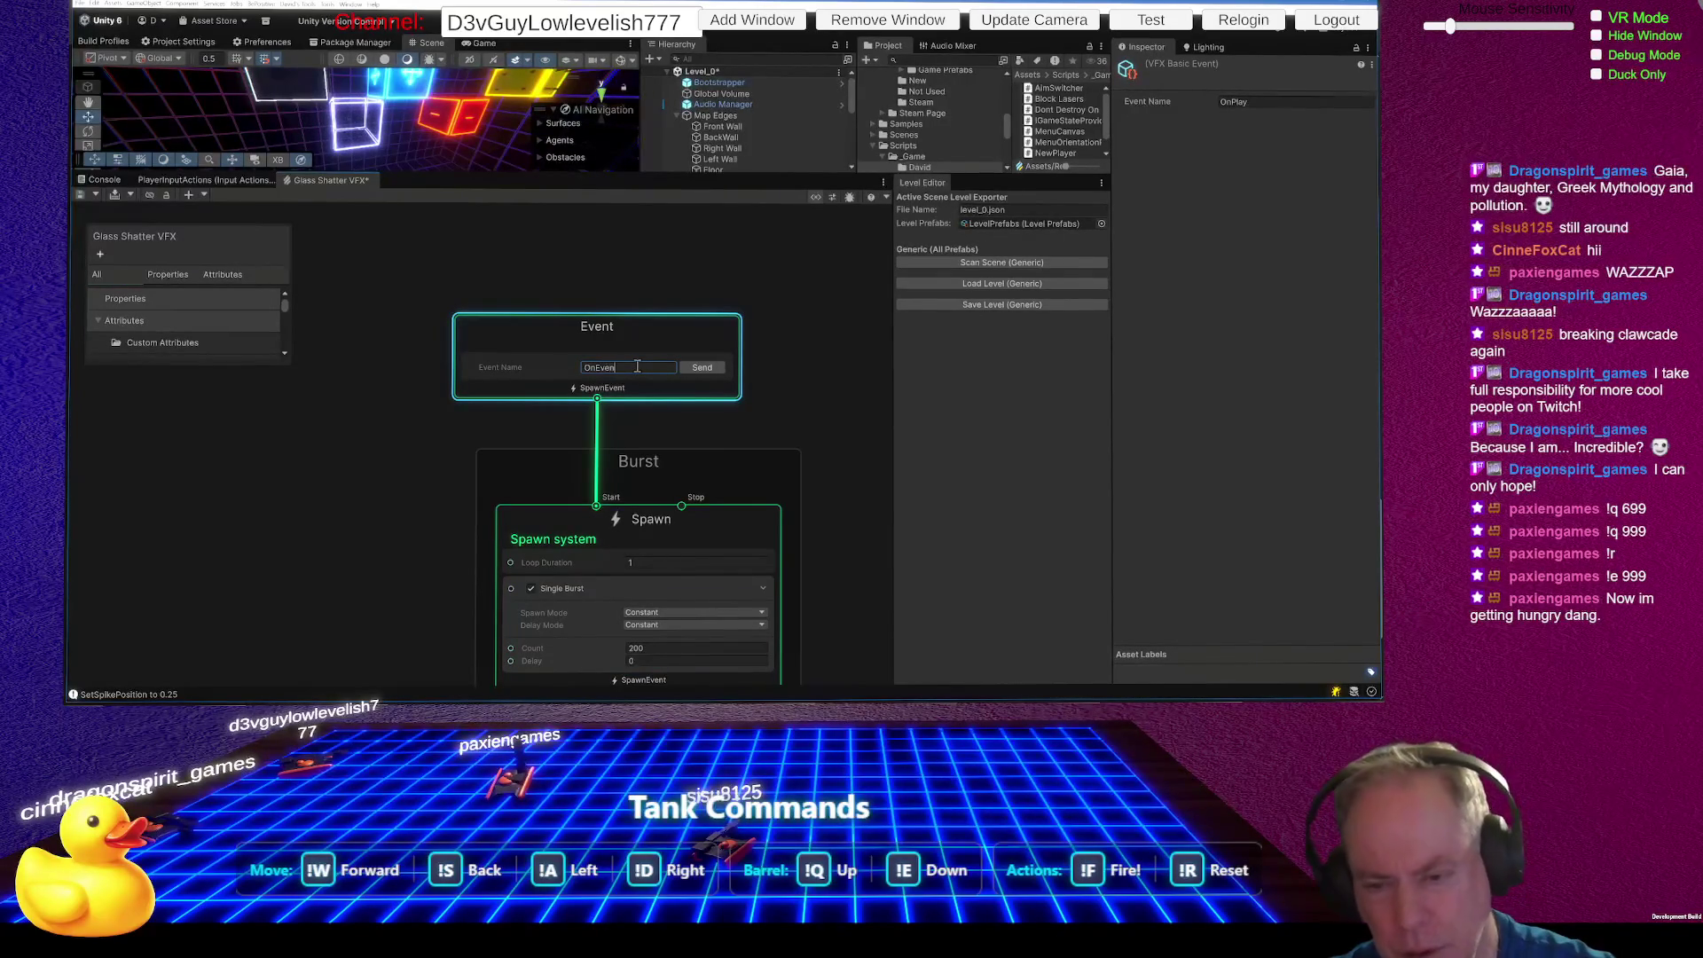
pyautogui.press('Return')
pyautogui.scroll(-3, 782, 363)
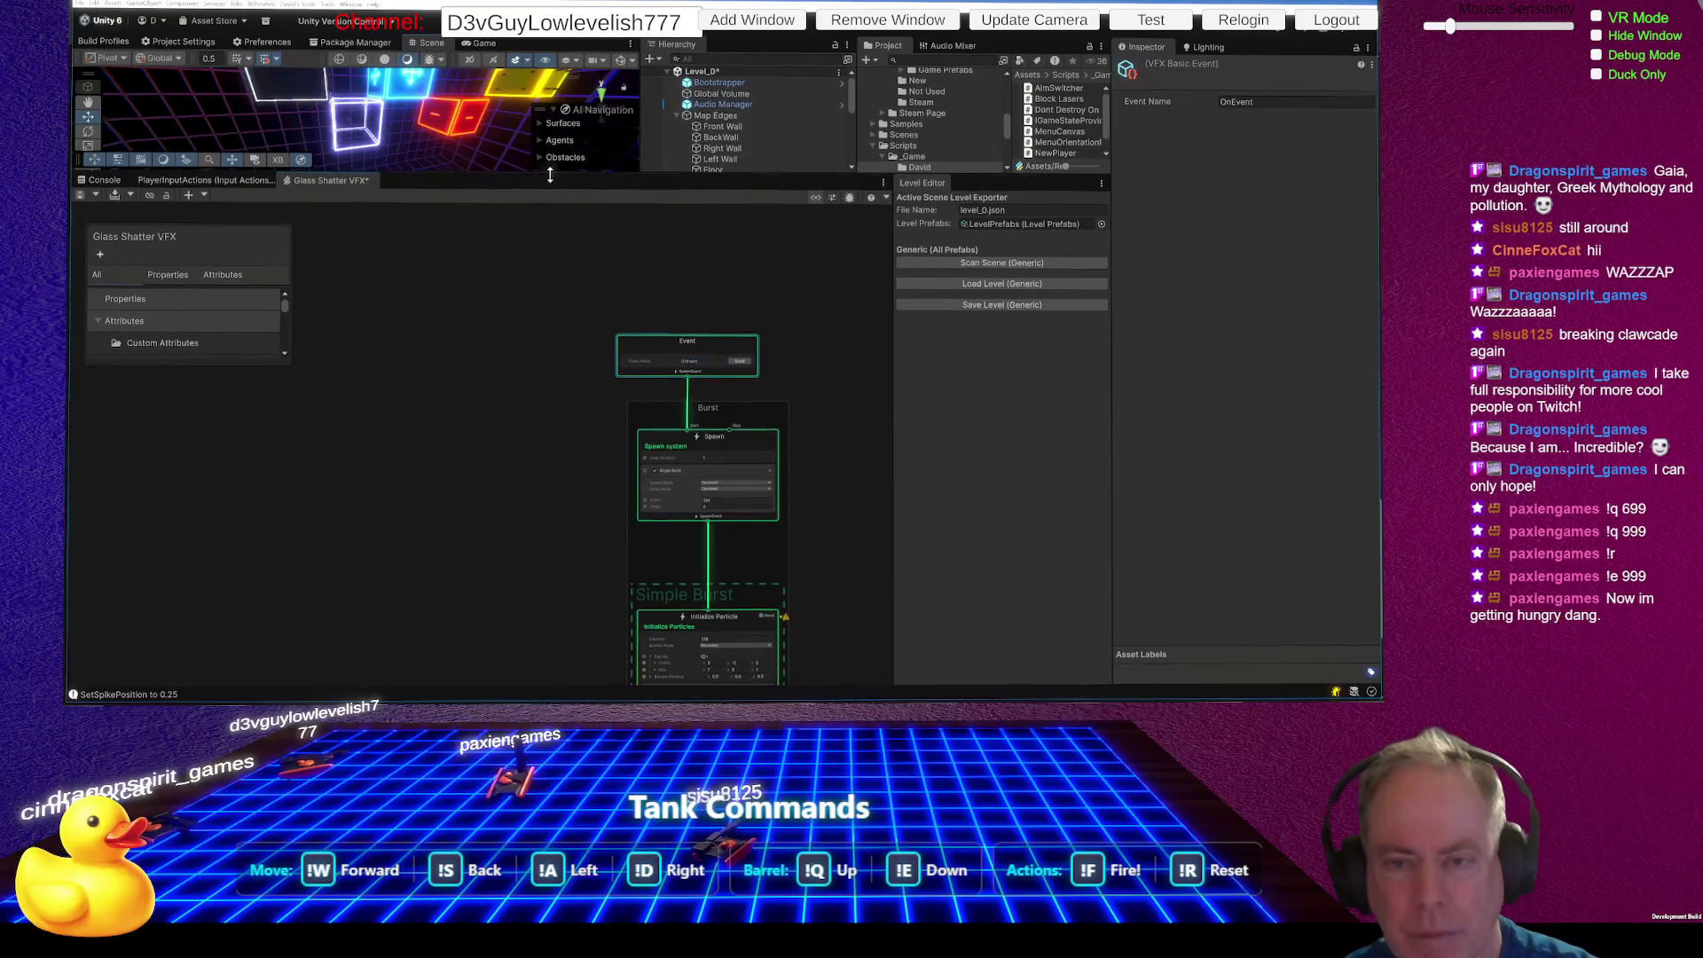
pyautogui.moveTo(552, 179); pyautogui.dragTo(552, 290)
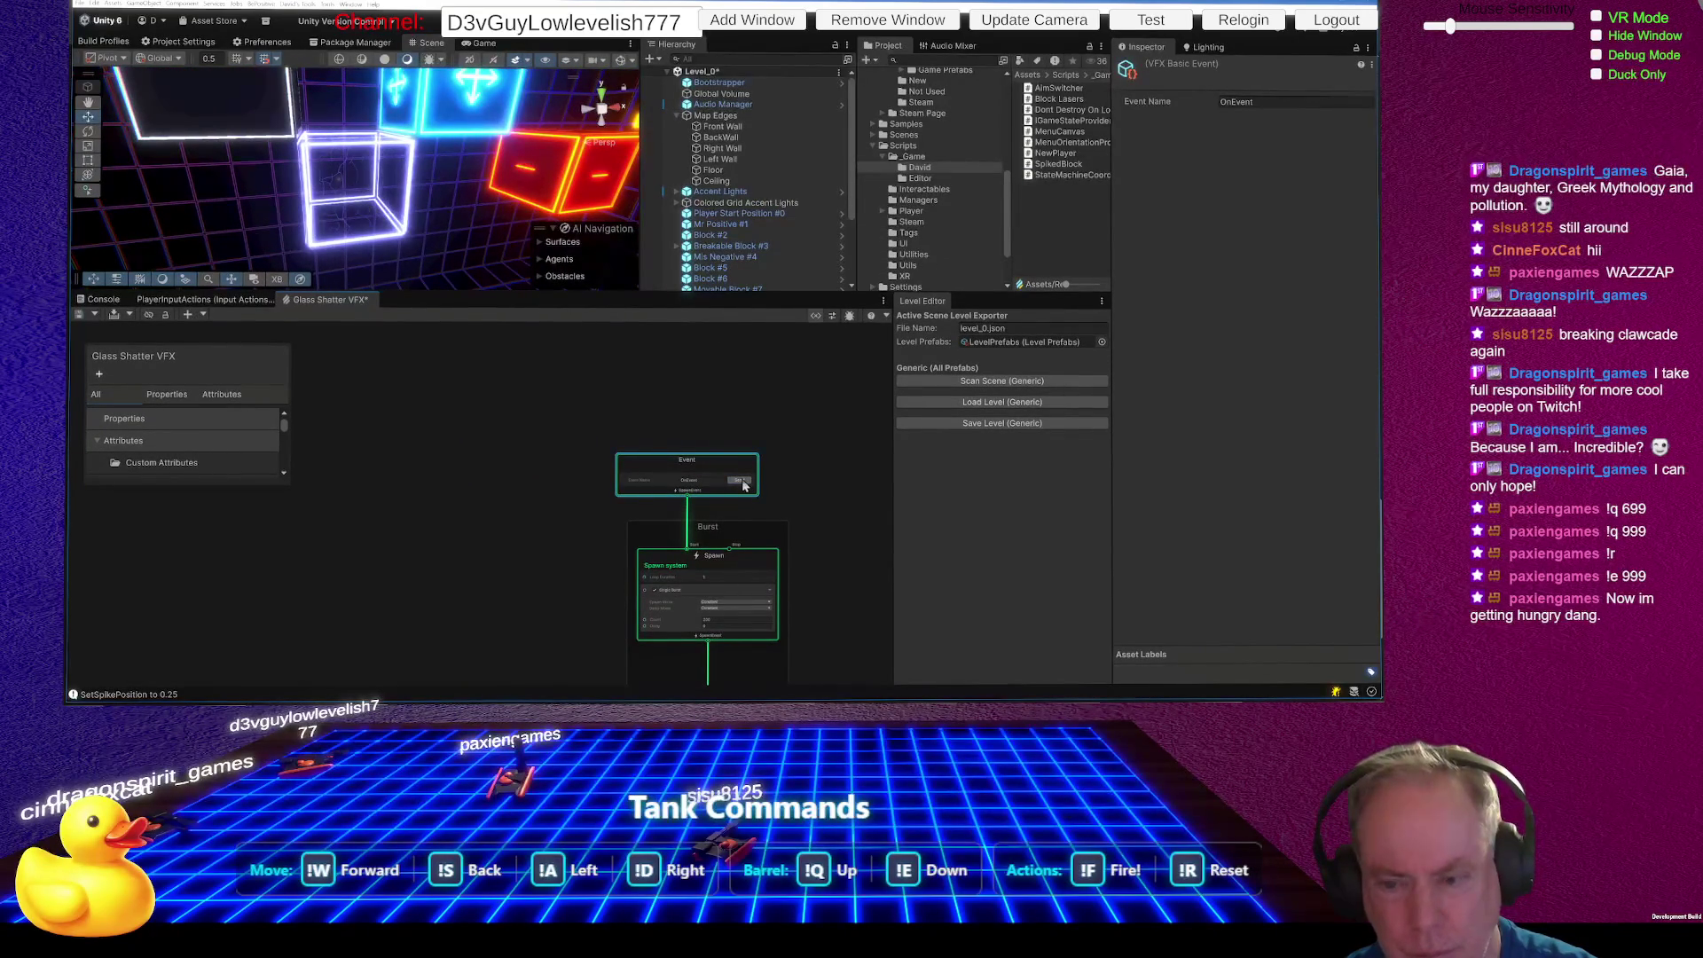
pyautogui.hotkey('alt', 'Tab')
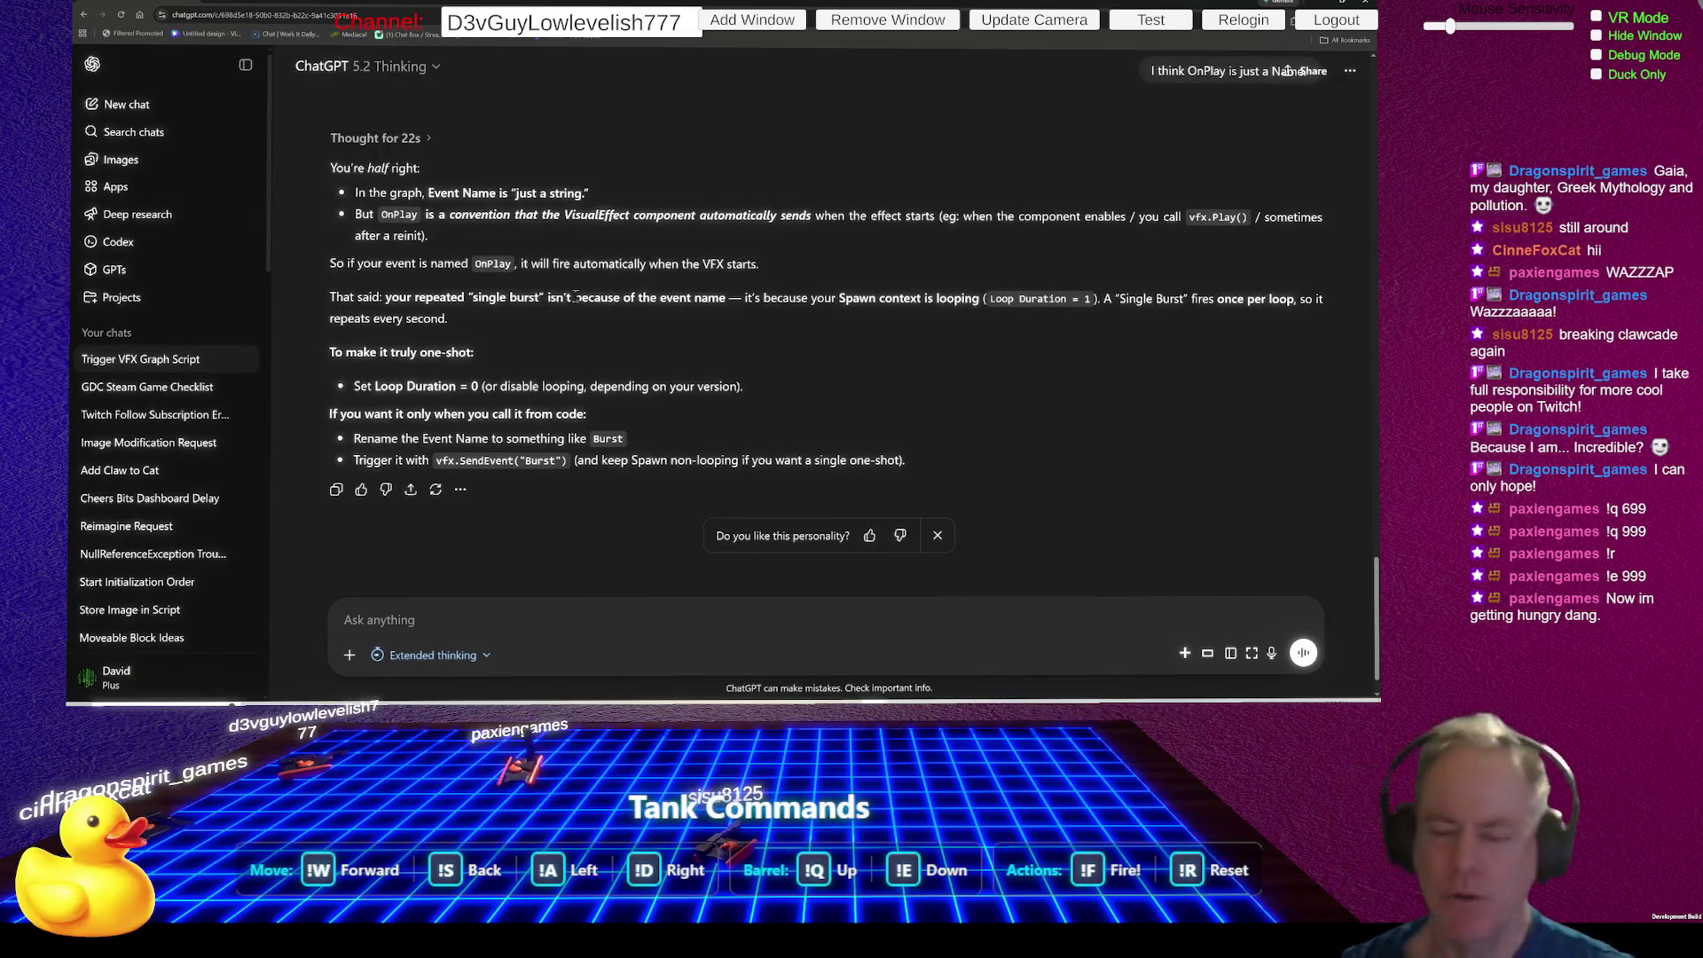
pyautogui.write('But why')
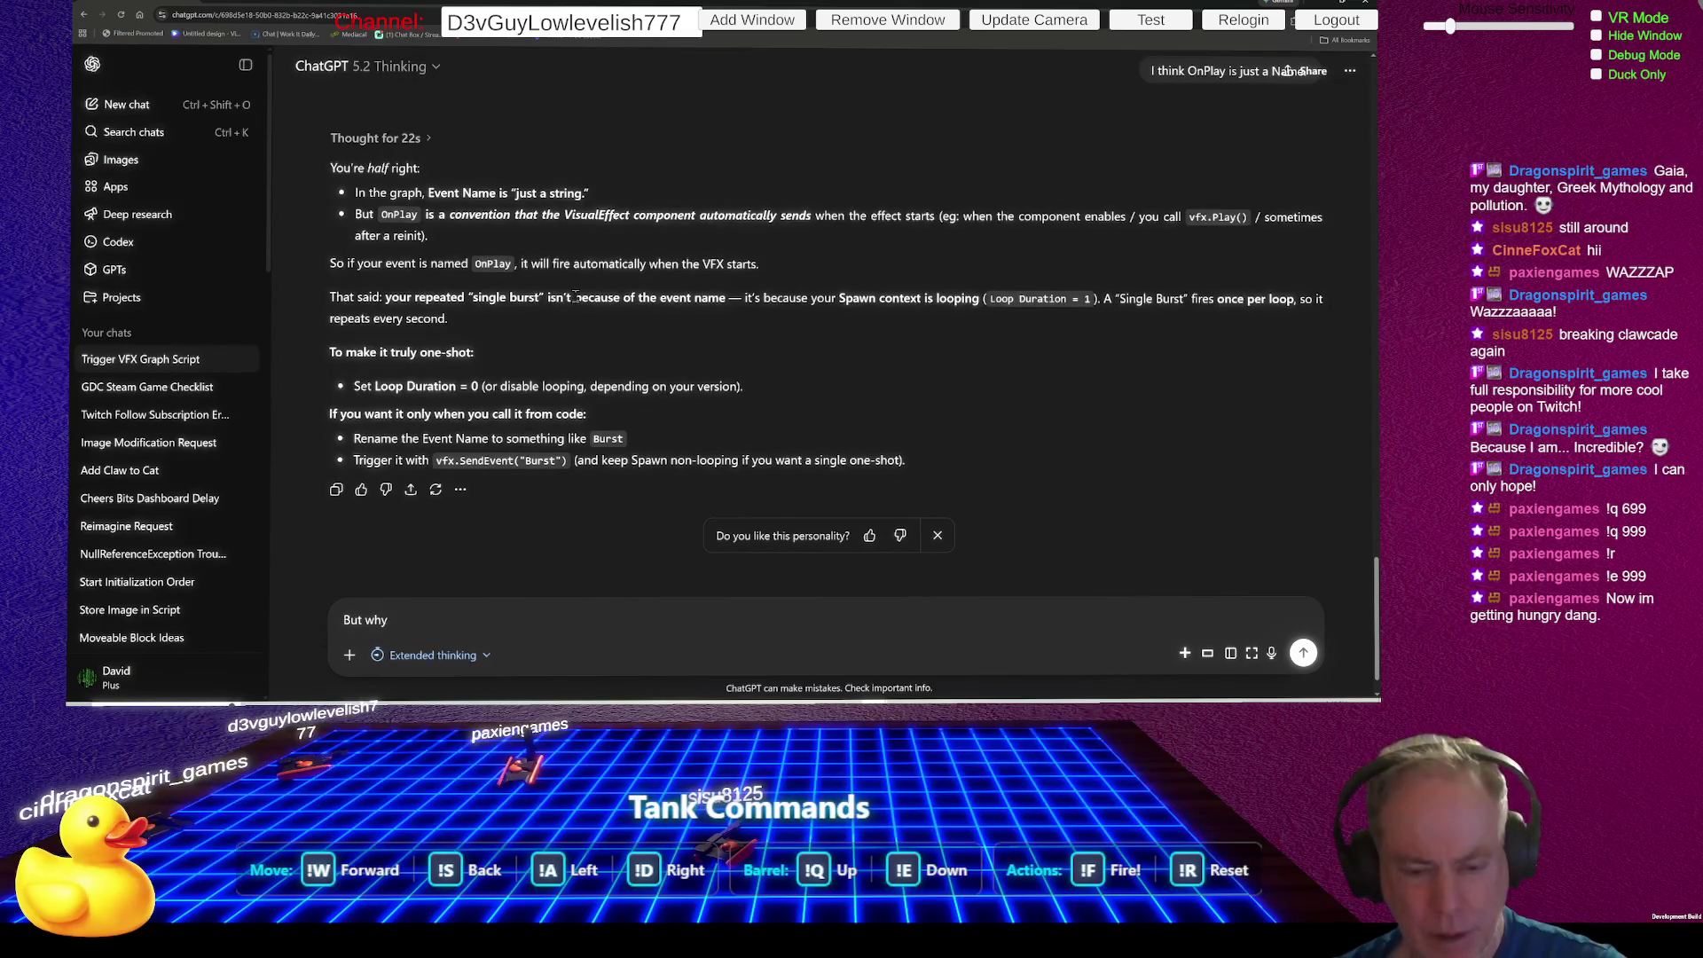
# Step: Send ChatGPT the question why Send Event still fails with Loop Duration zero, then start a new tab
pyautogui.press('BackSpace')
pyautogui.press('BackSpace')
pyautogui.press('BackSpace')
pyautogui.write('I set it to ')
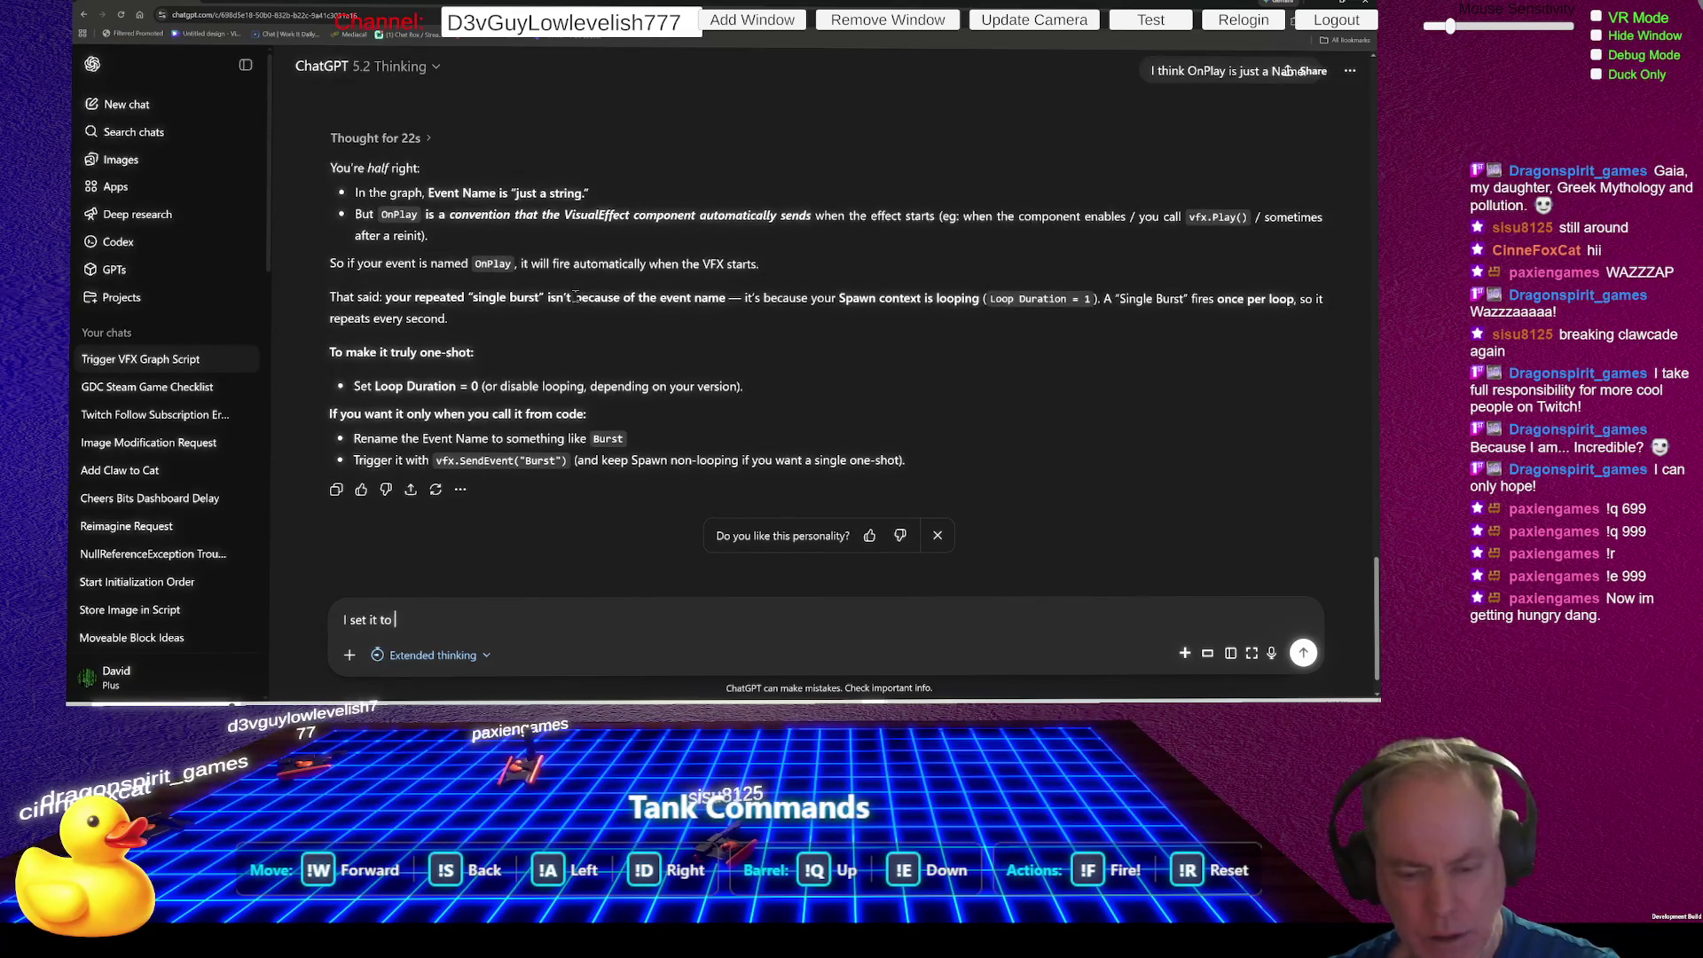
pyautogui.write('Zero ')
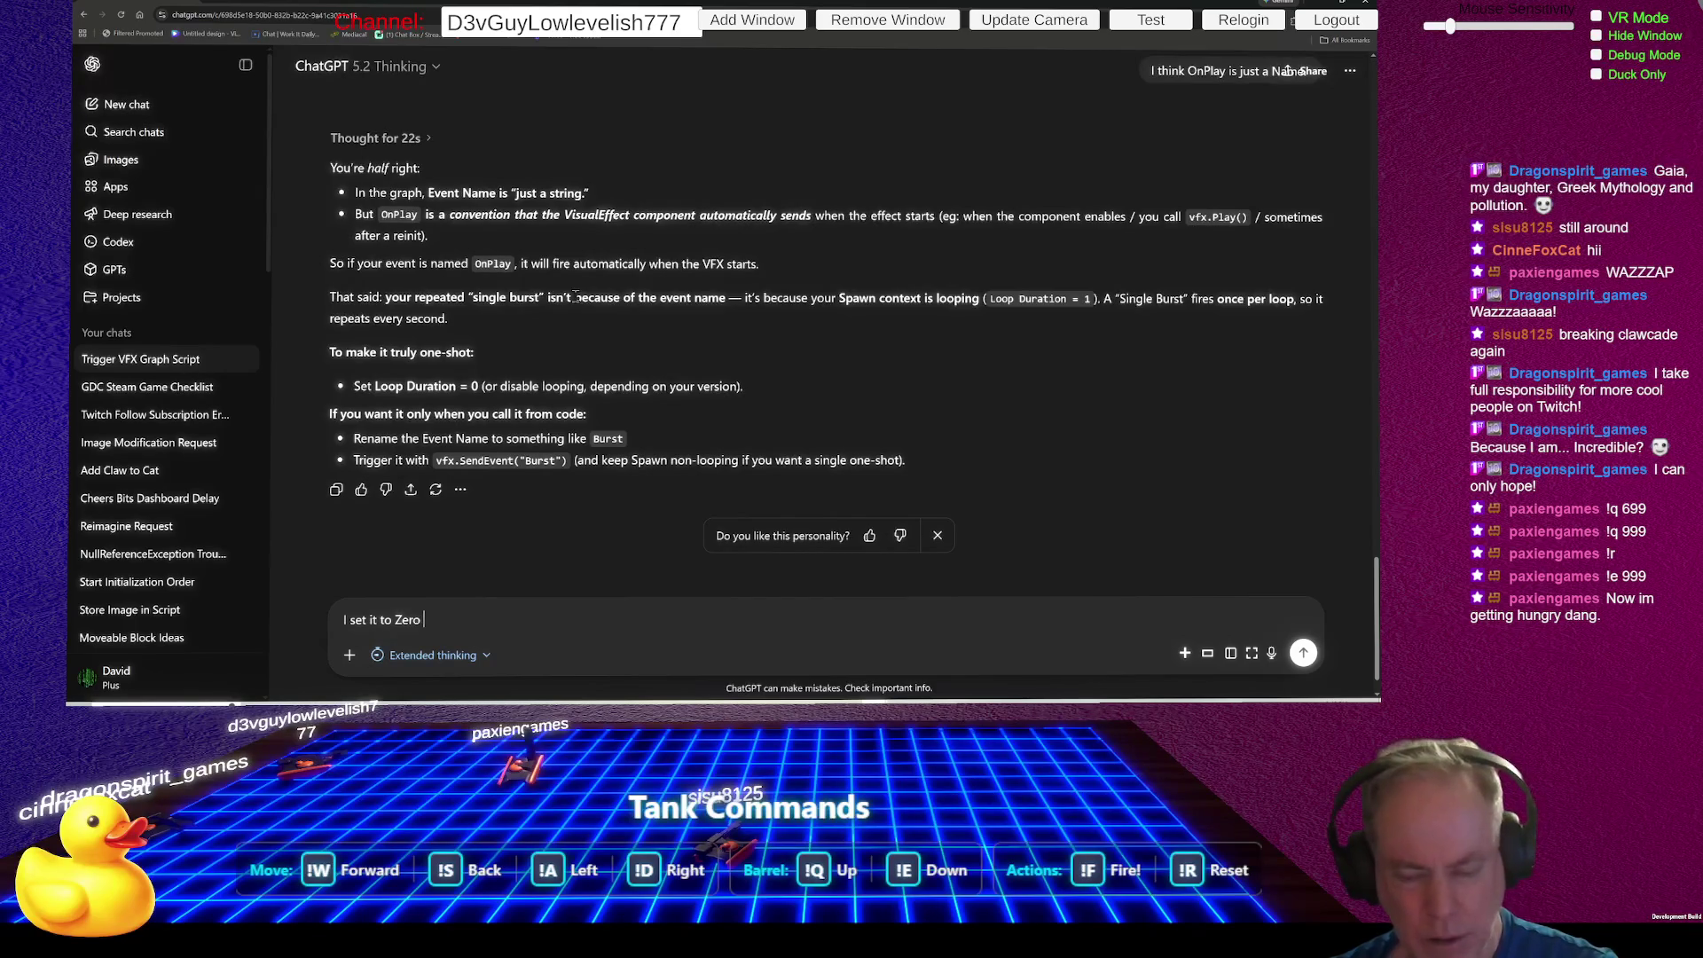
pyautogui.write('but t')
pyautogui.write('he ')
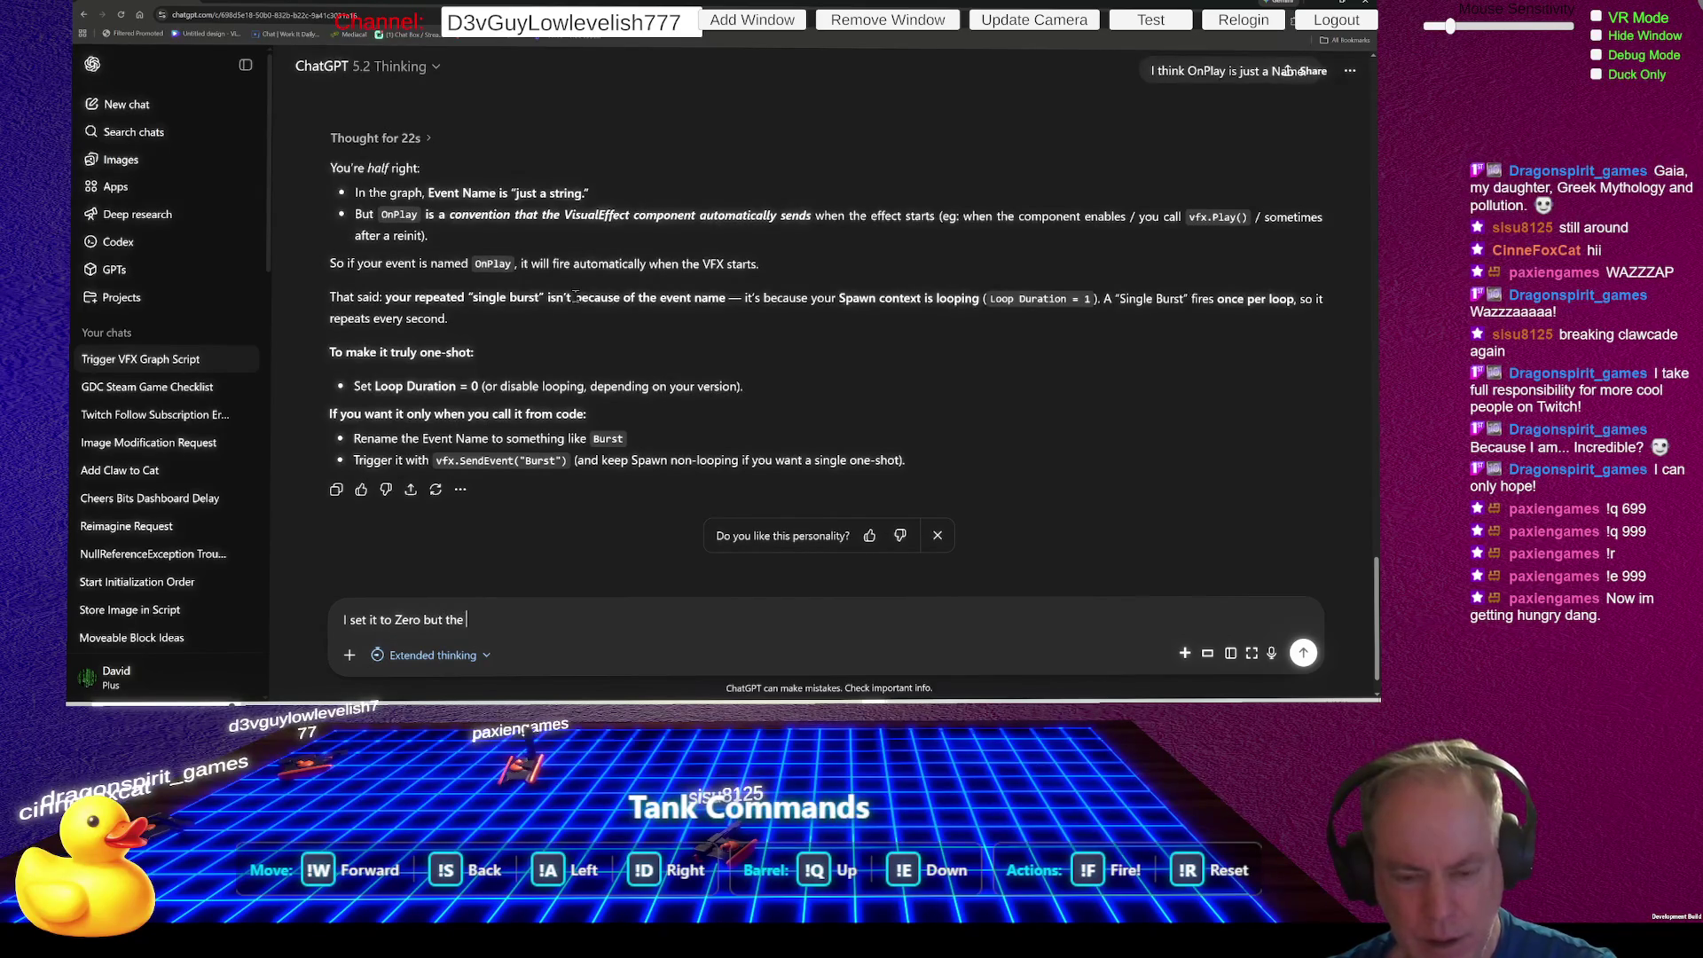
pyautogui.write('Send')
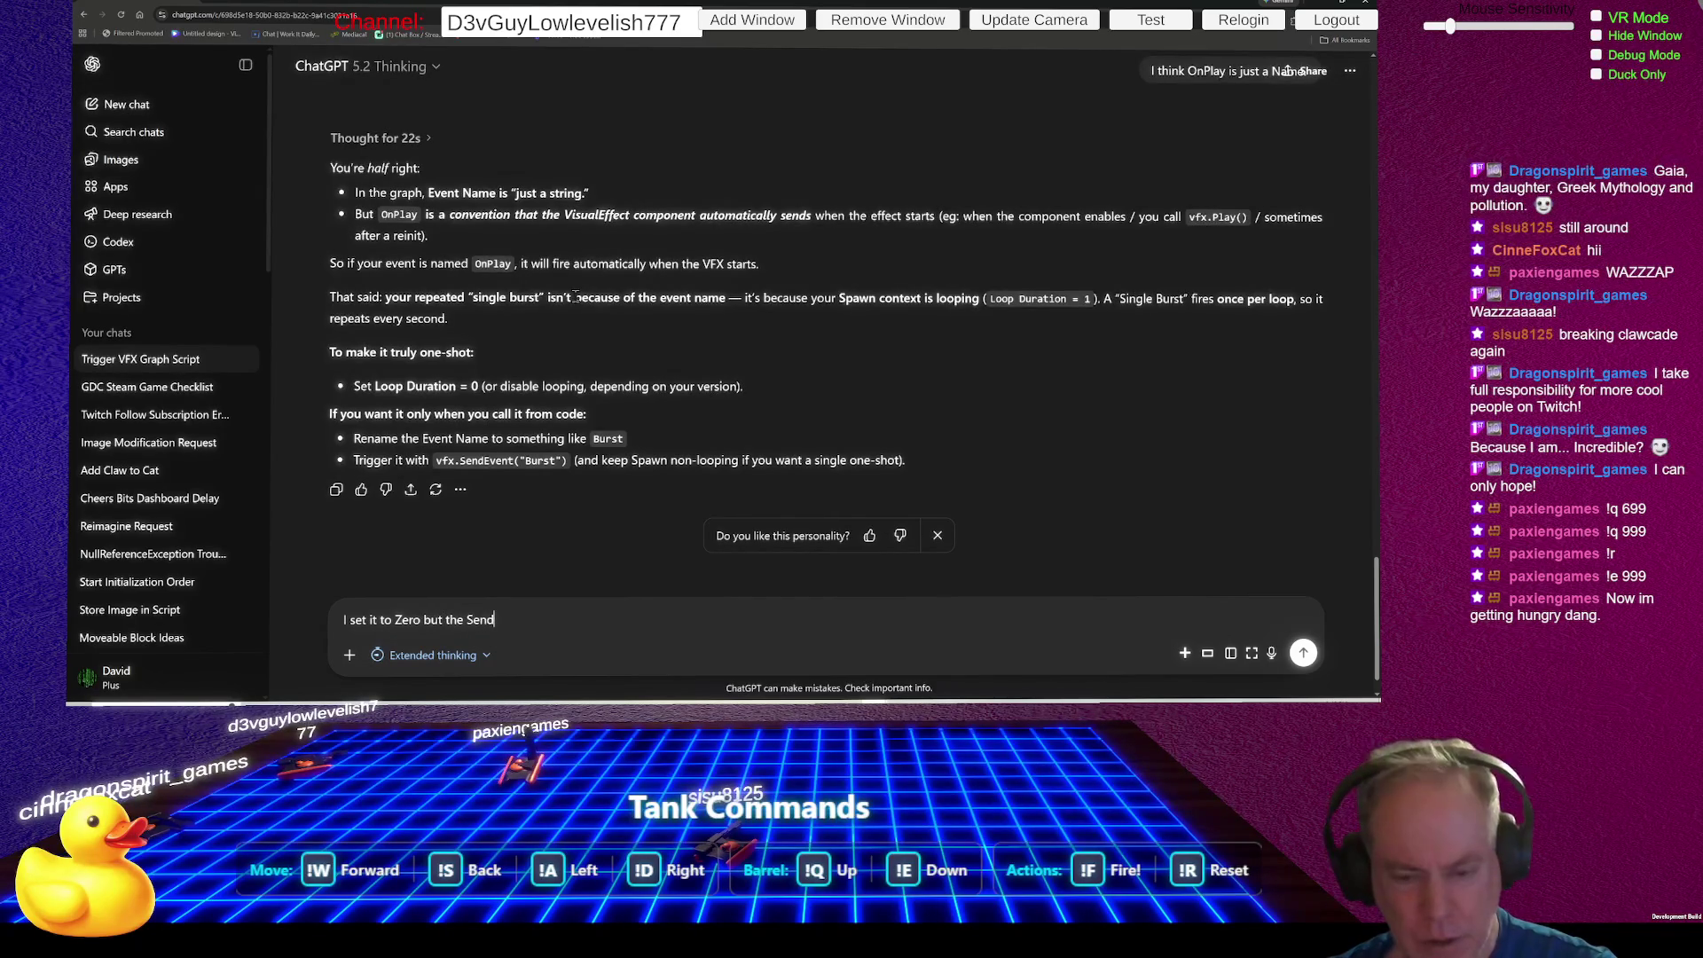
pyautogui.write(' Event button does not ')
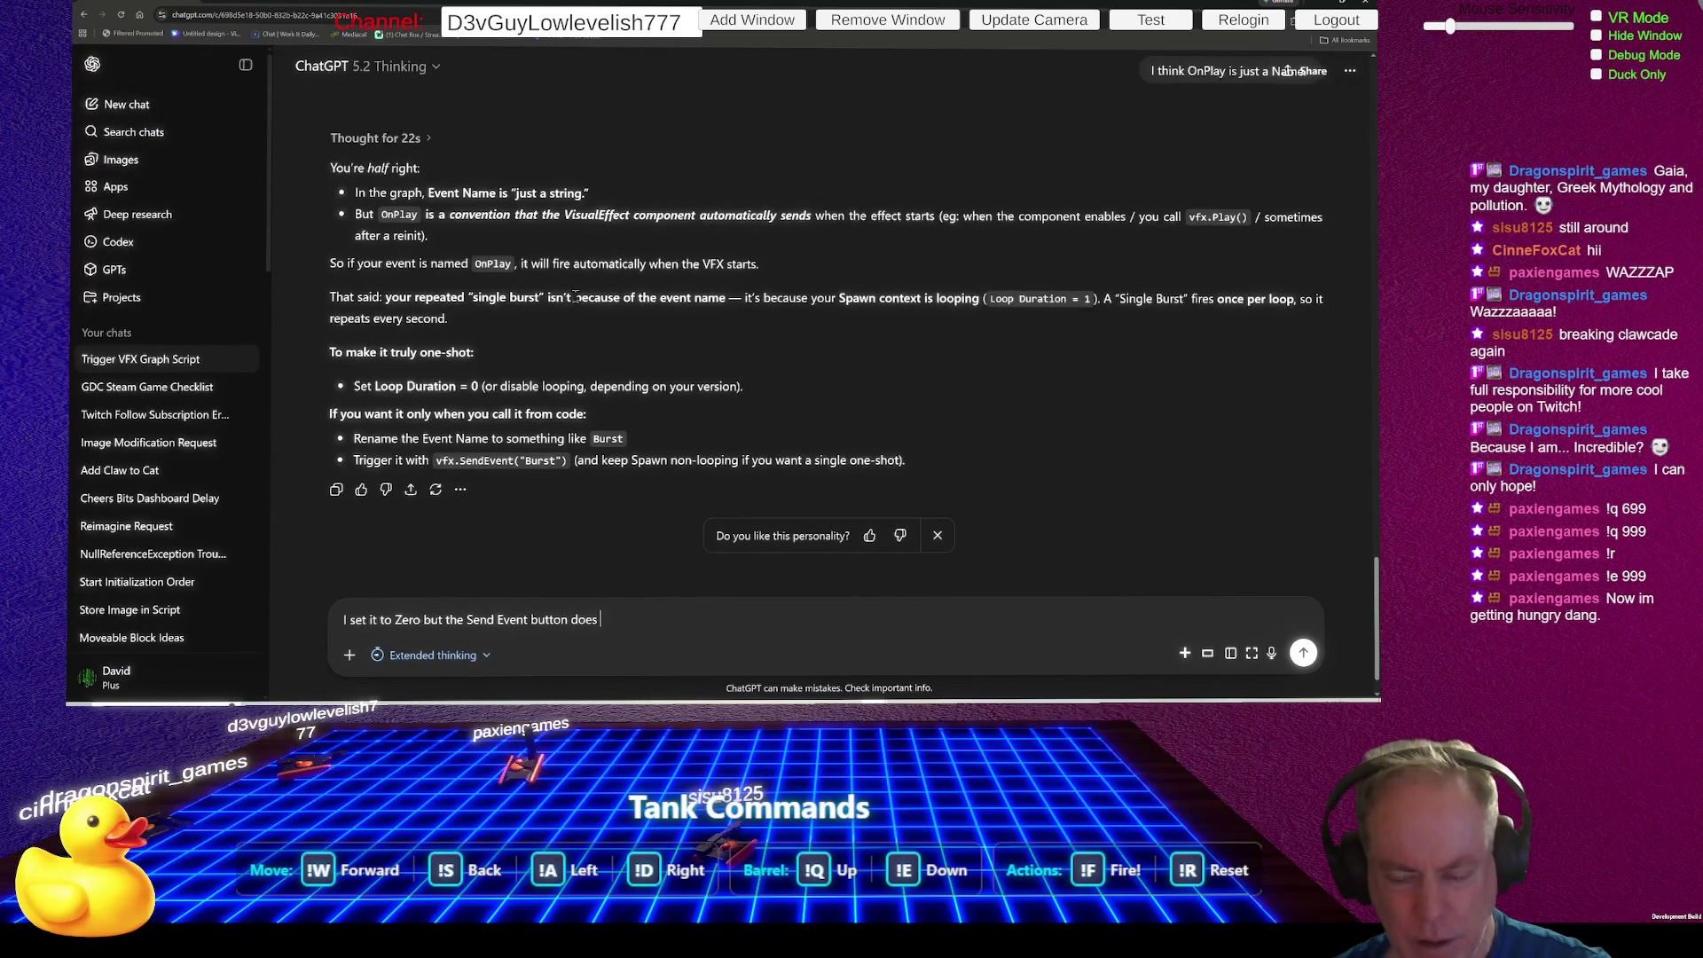
pyautogui.write('work')
pyautogui.press('Return')
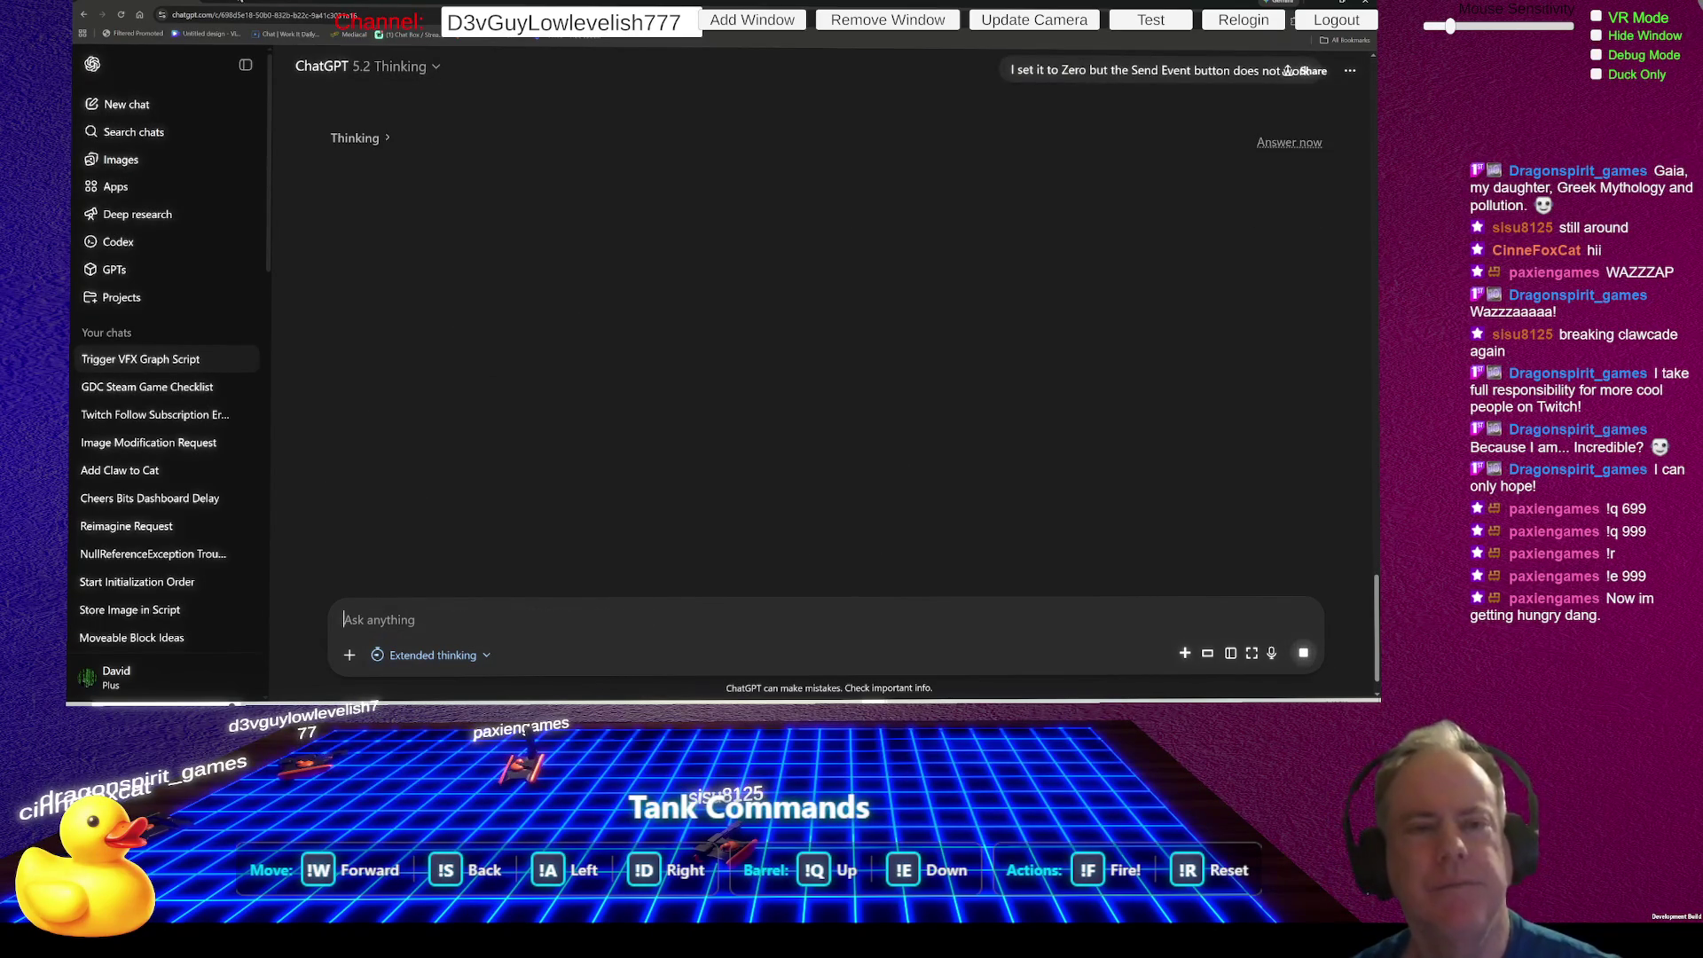
pyautogui.hotkey('ctrl', 't')
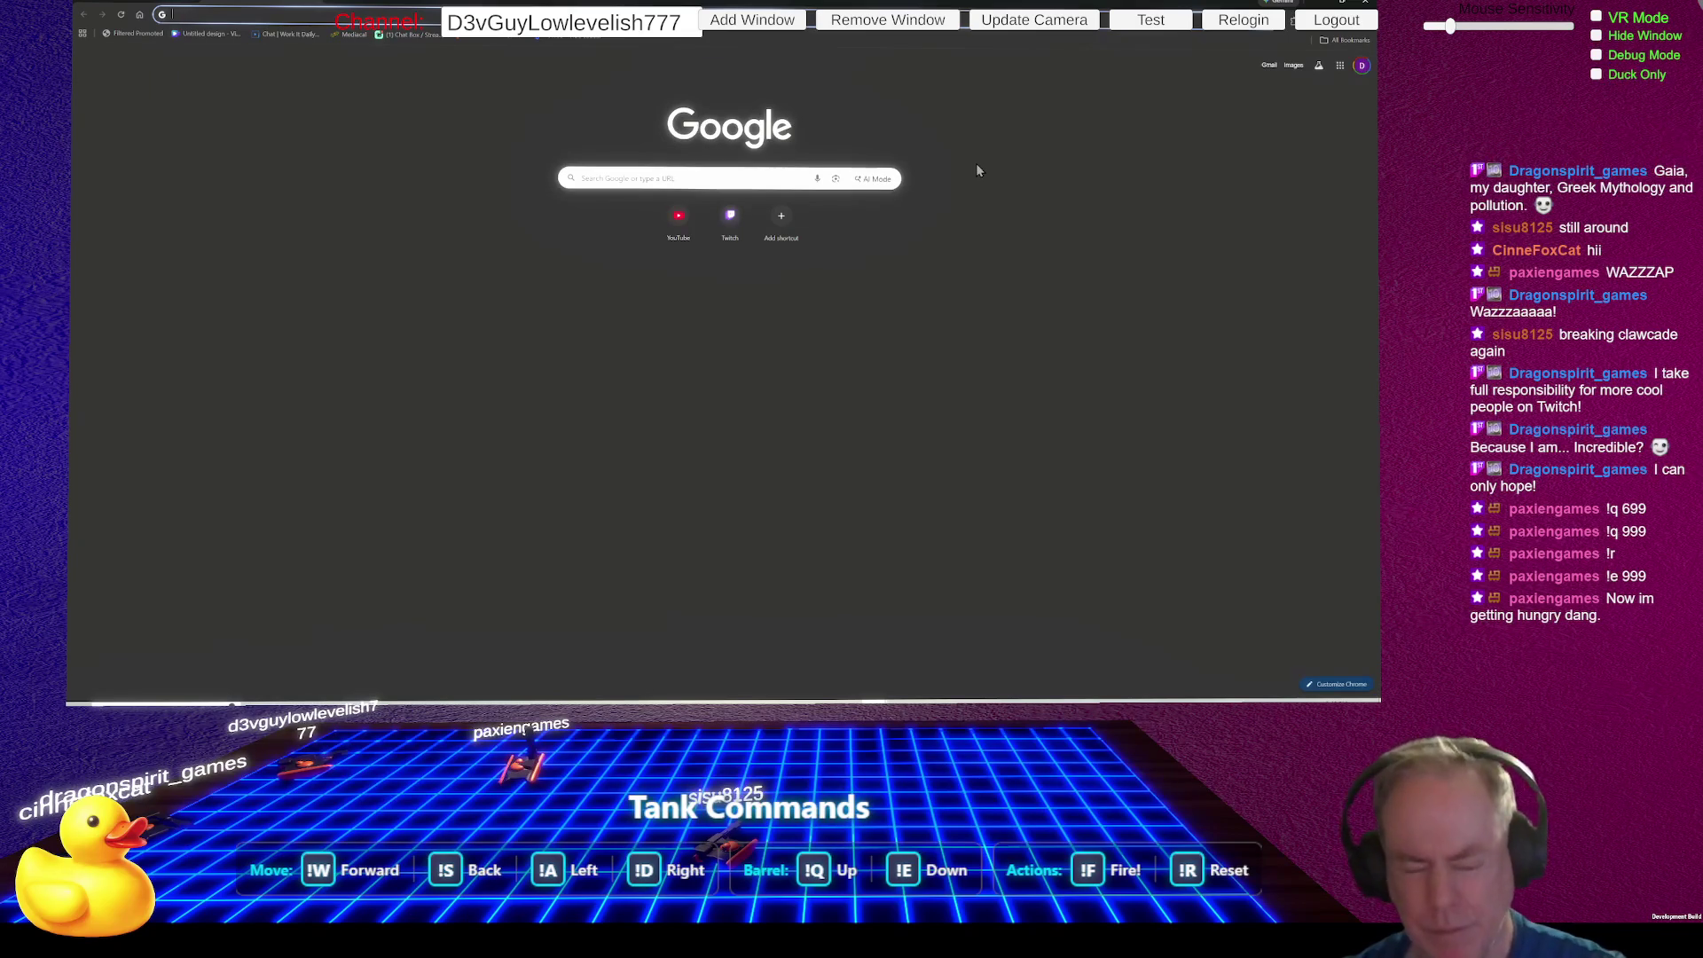
pyautogui.write('send event')
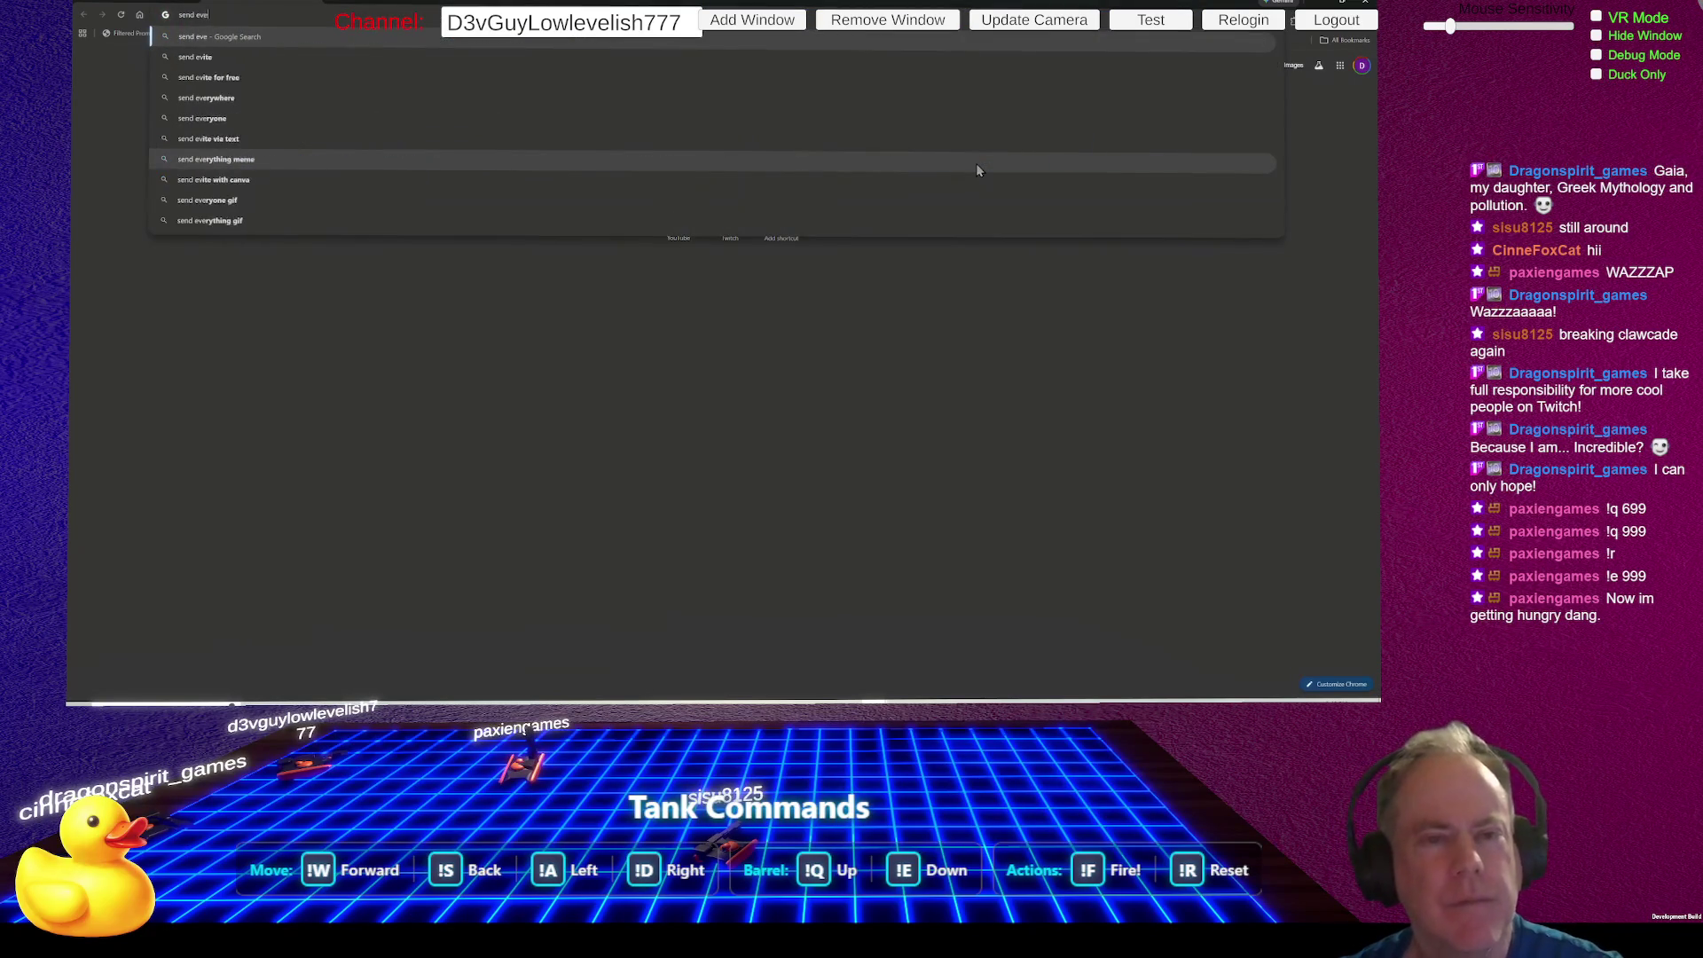
pyautogui.write(' v')
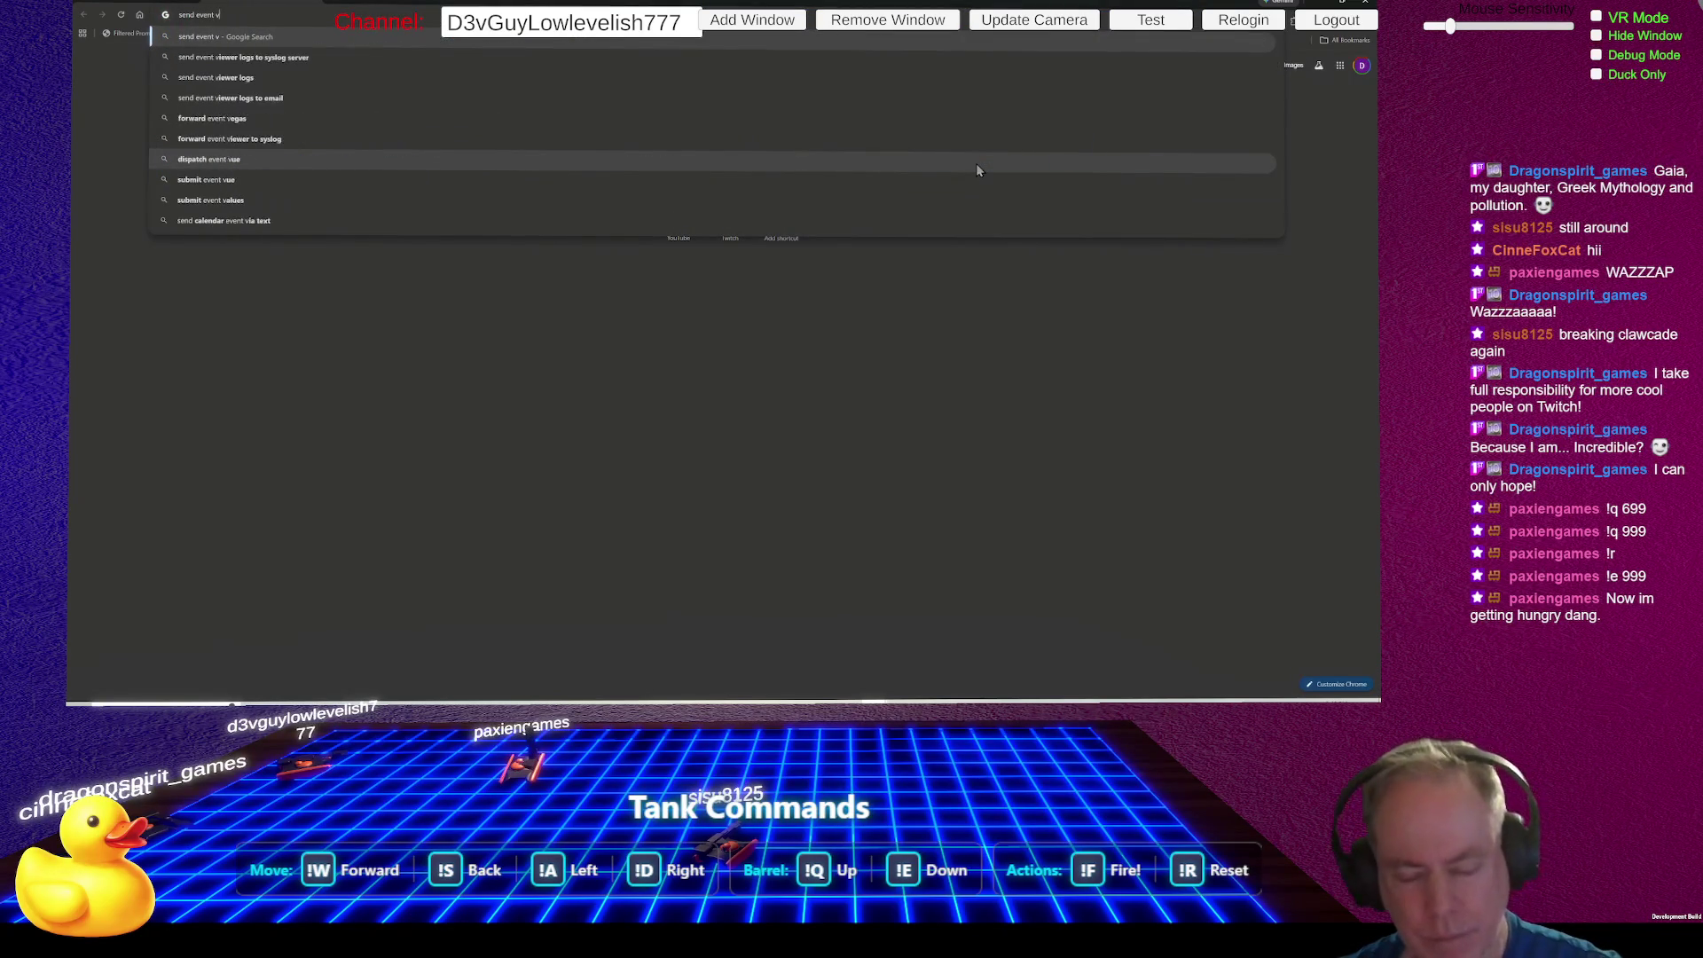
pyautogui.write('fx gr')
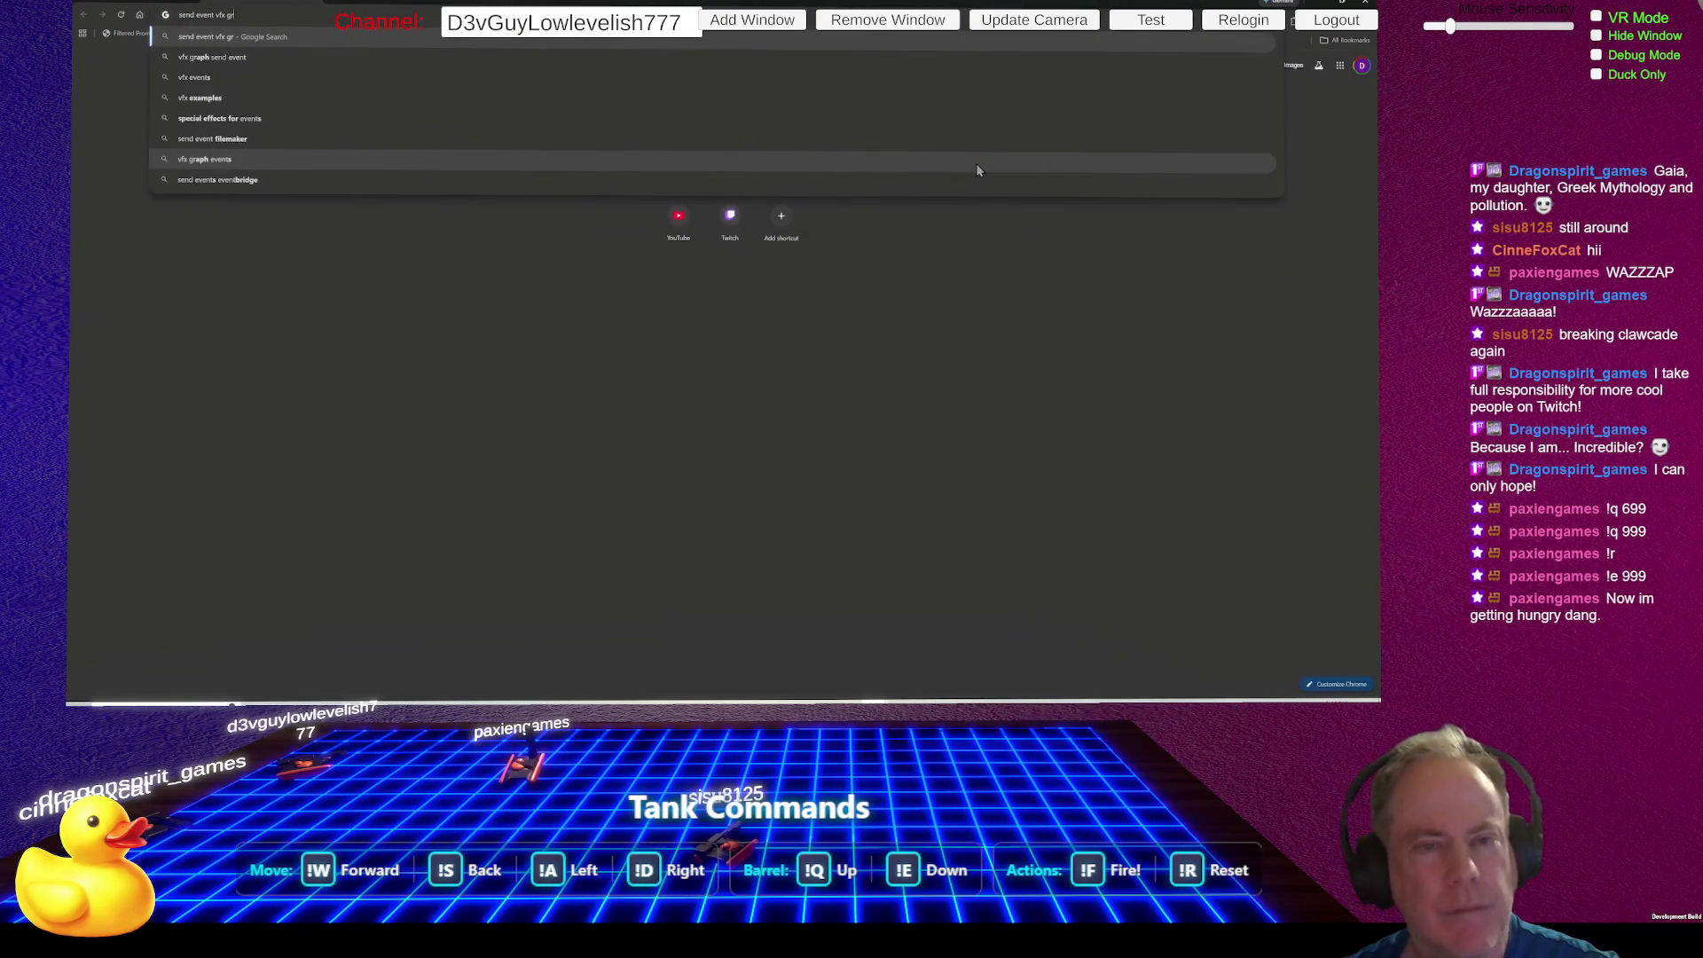
pyautogui.write('aph Unity')
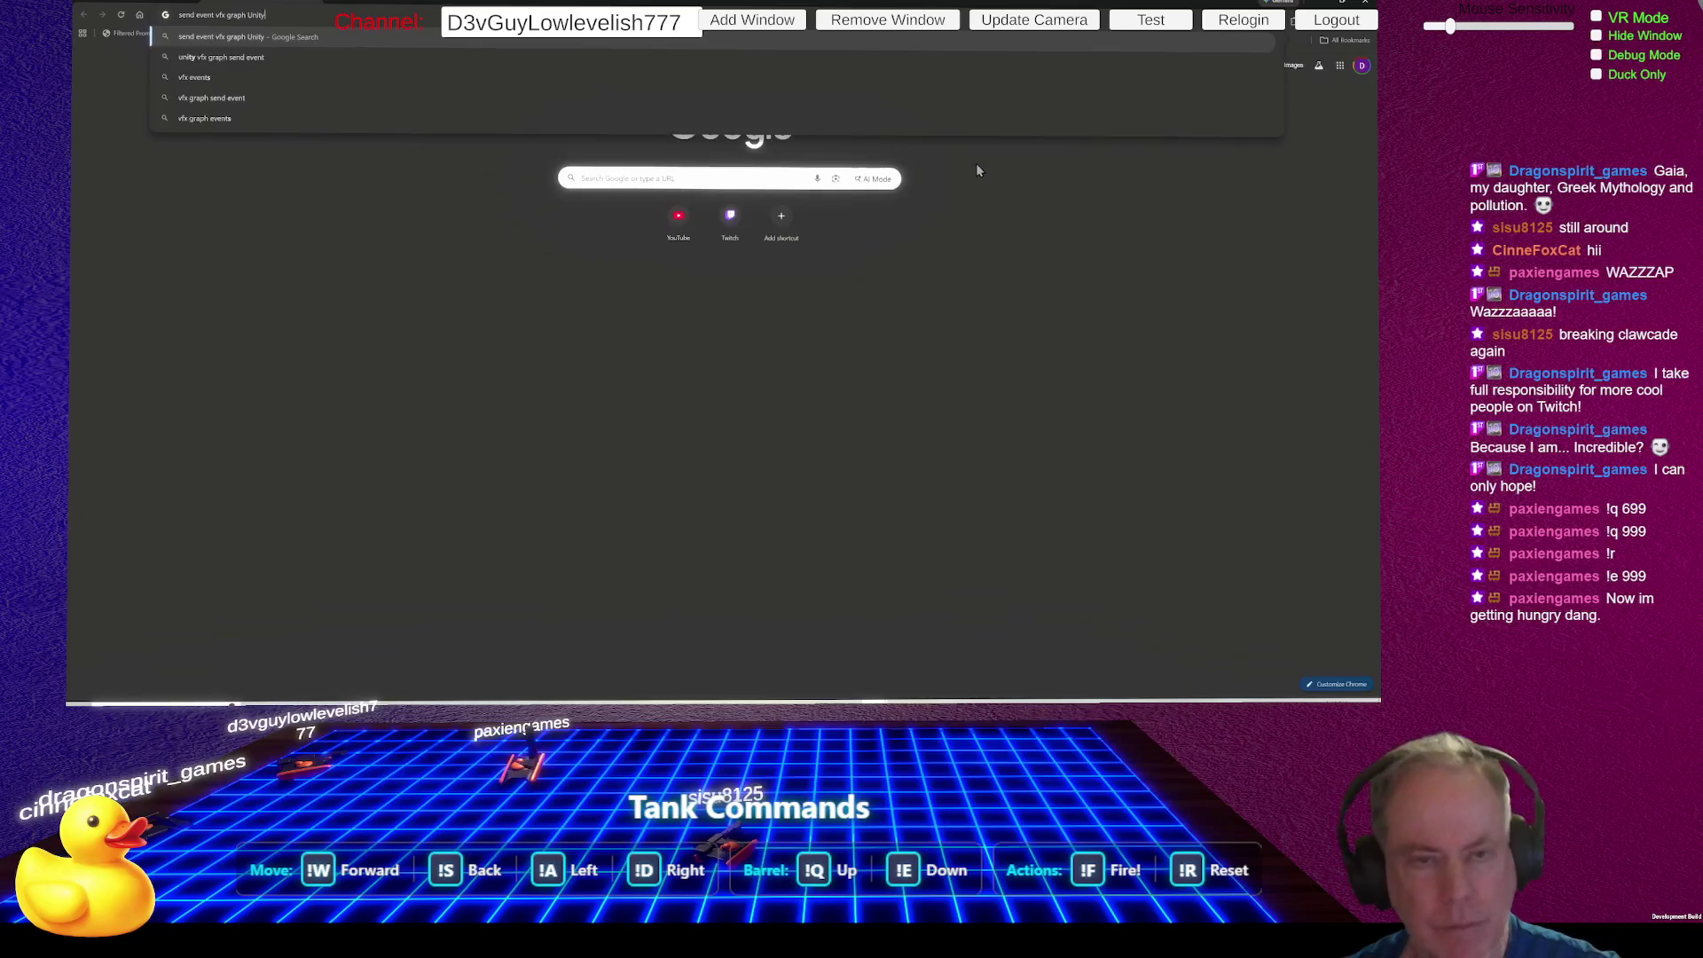
# Step: Google 'send event button vfx graph Unity', briefly checking ChatGPT, and zoom into the results
pyautogui.press('Return')
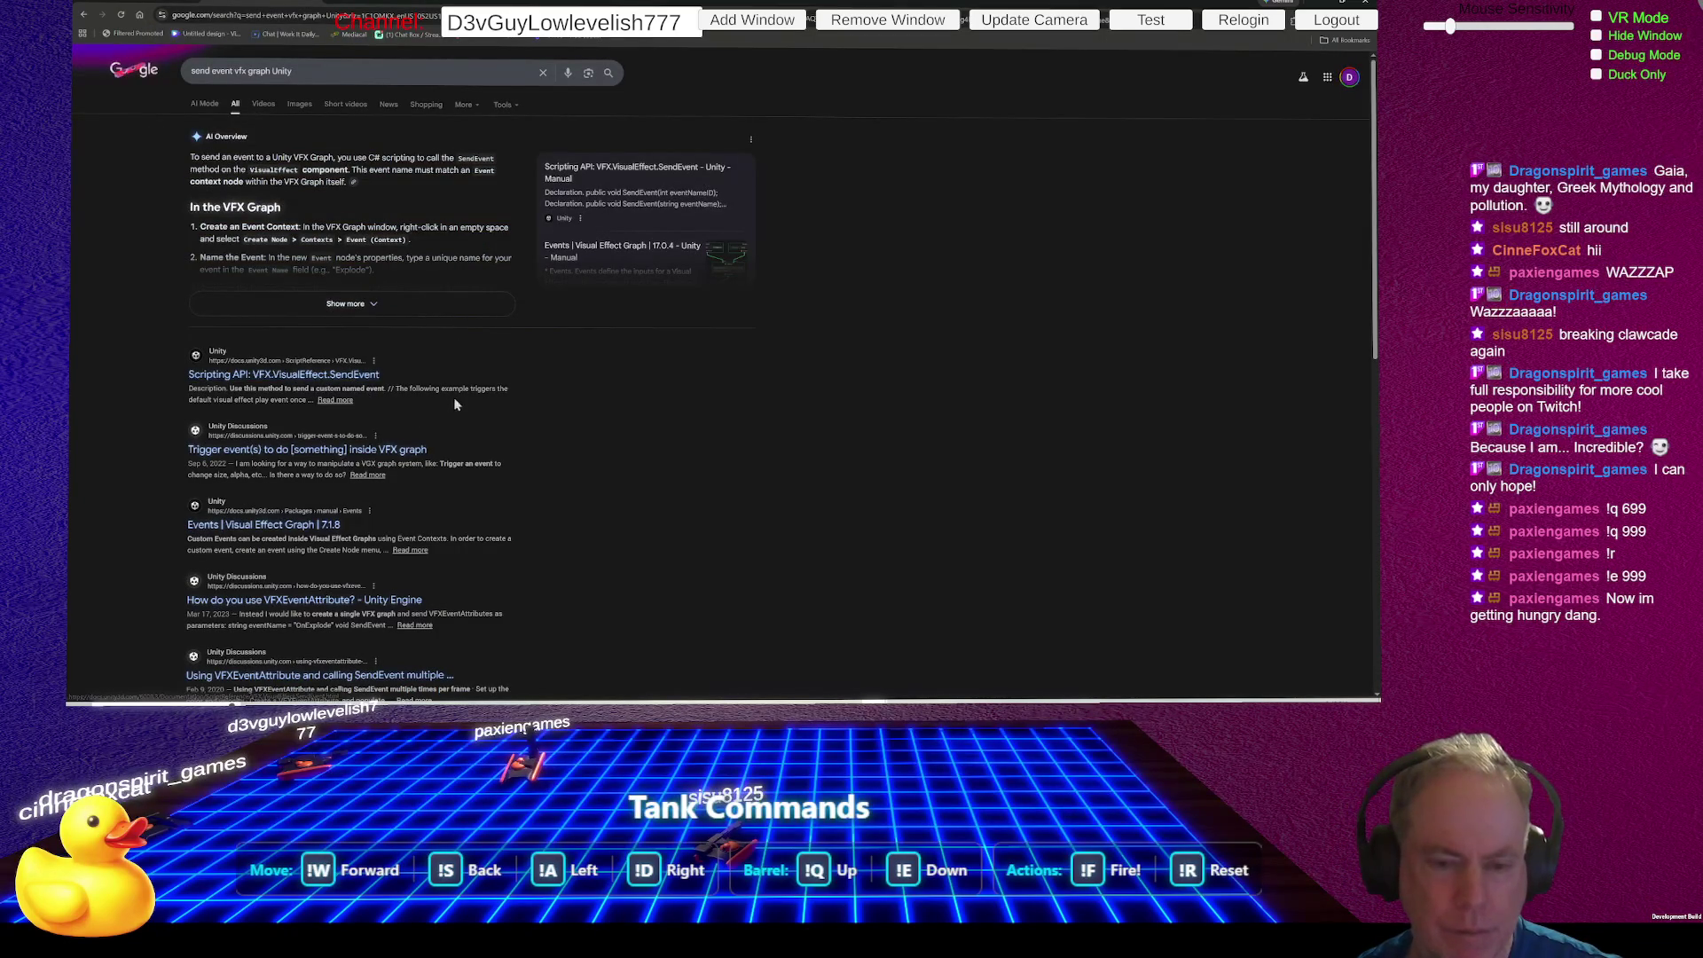
pyautogui.click(232, 71)
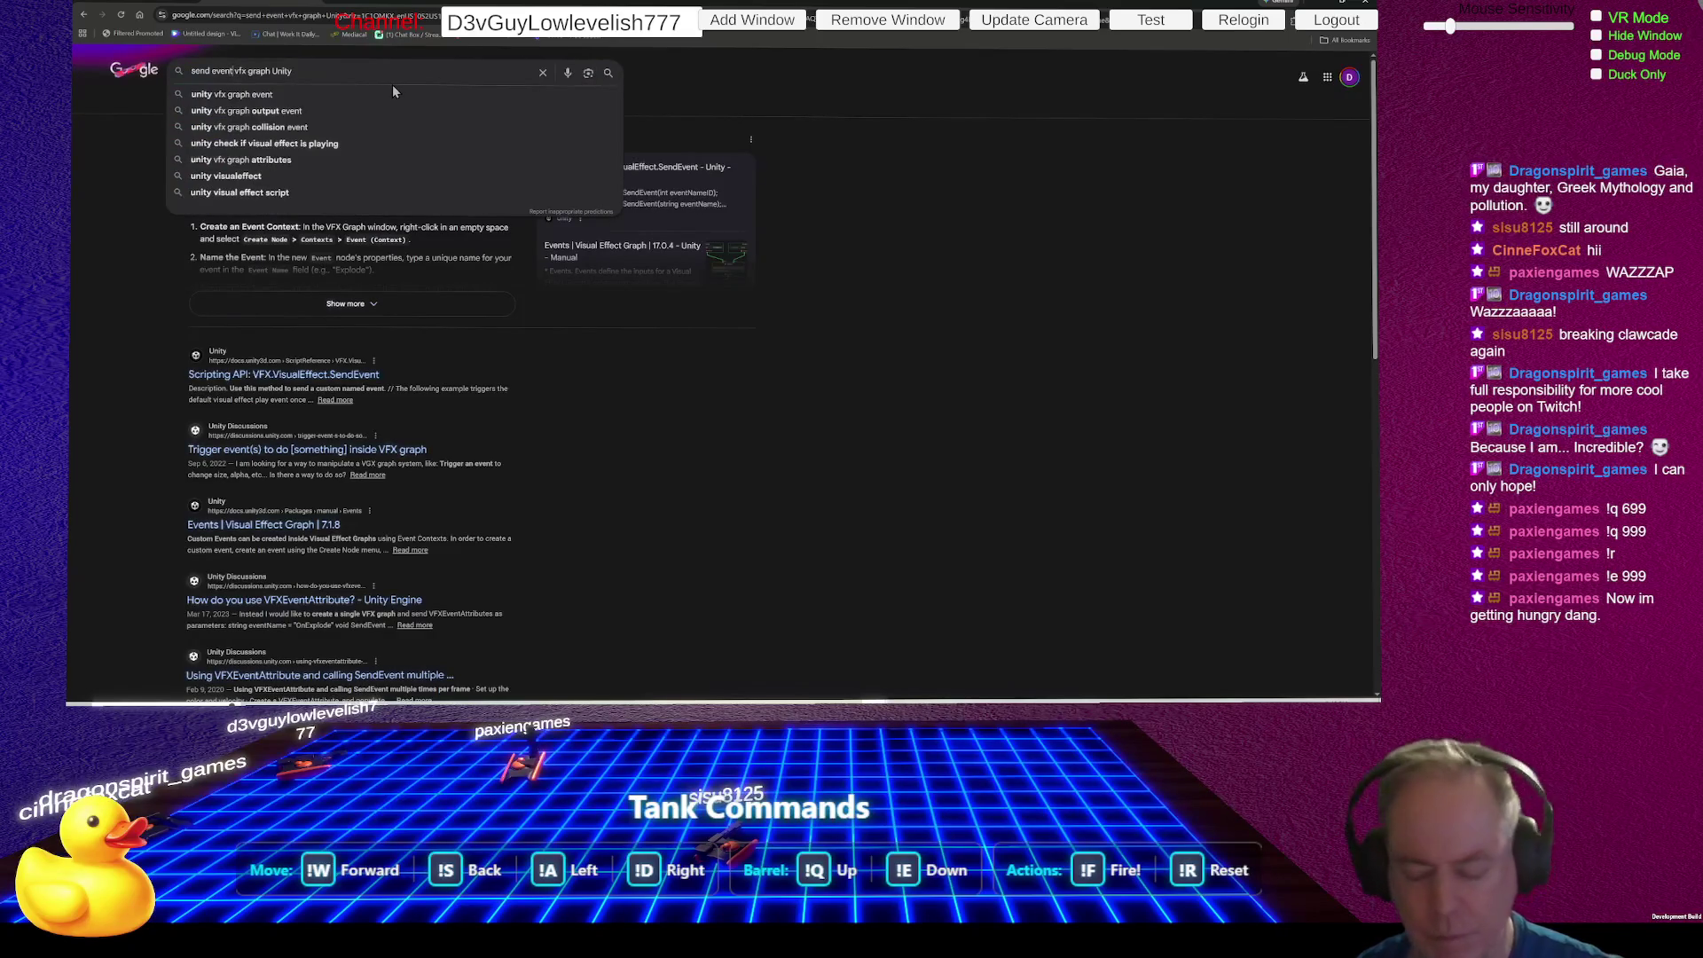
pyautogui.write('in tutton')
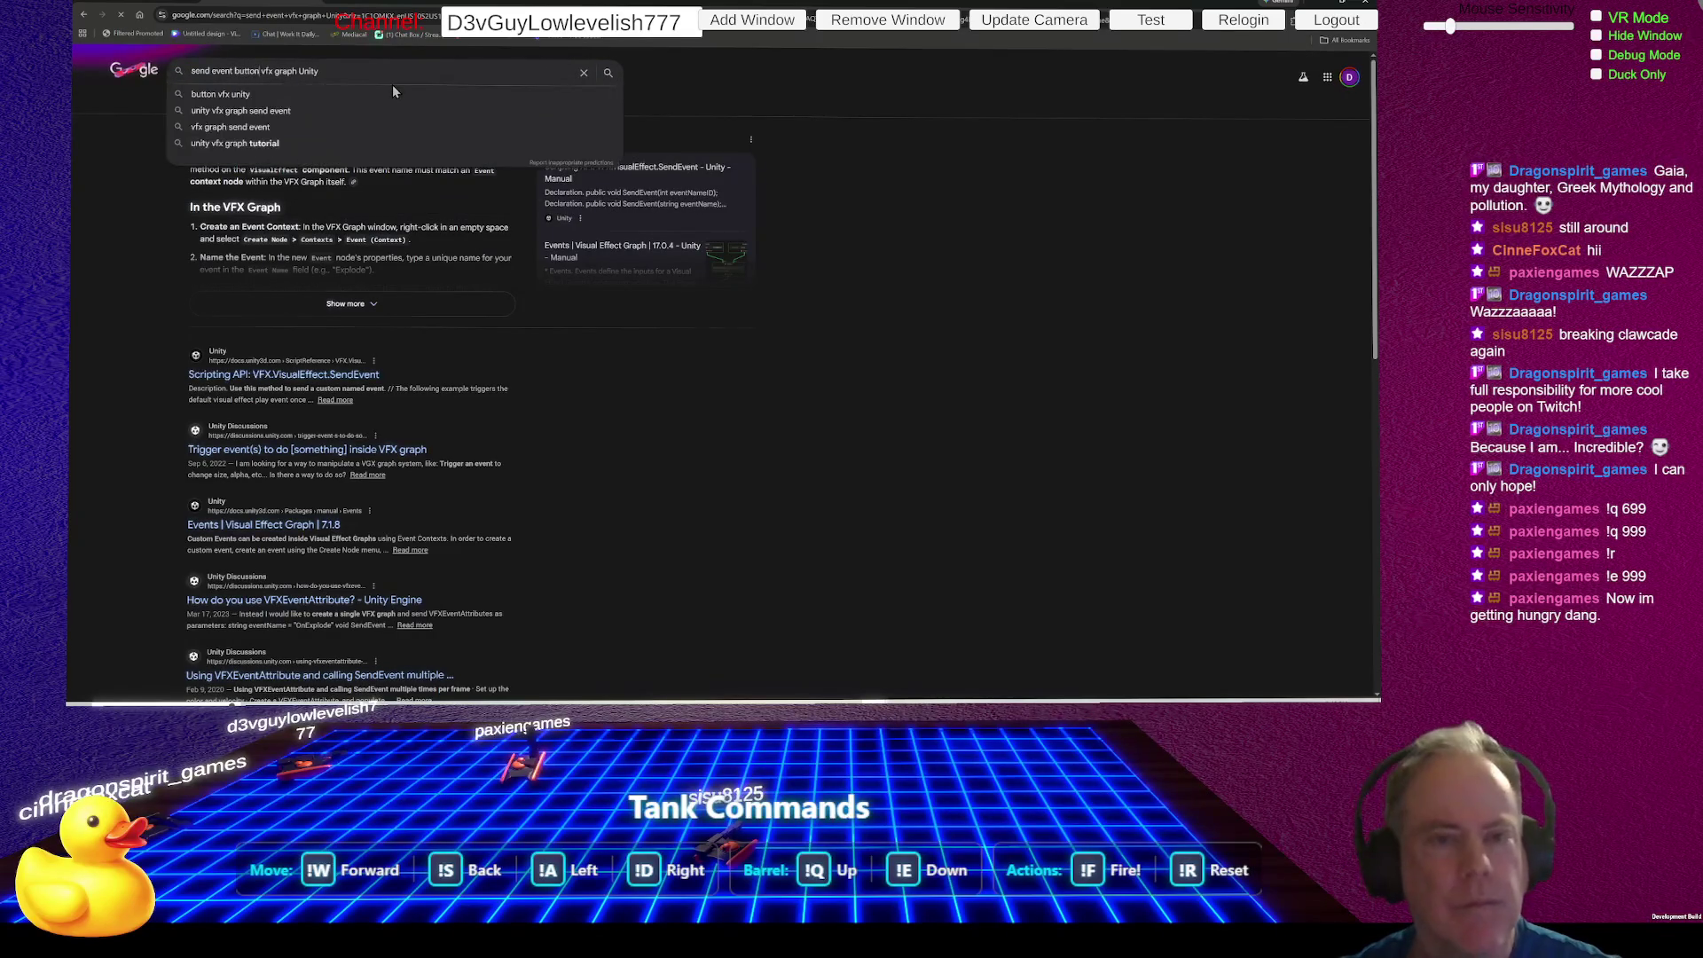
pyautogui.press('Return')
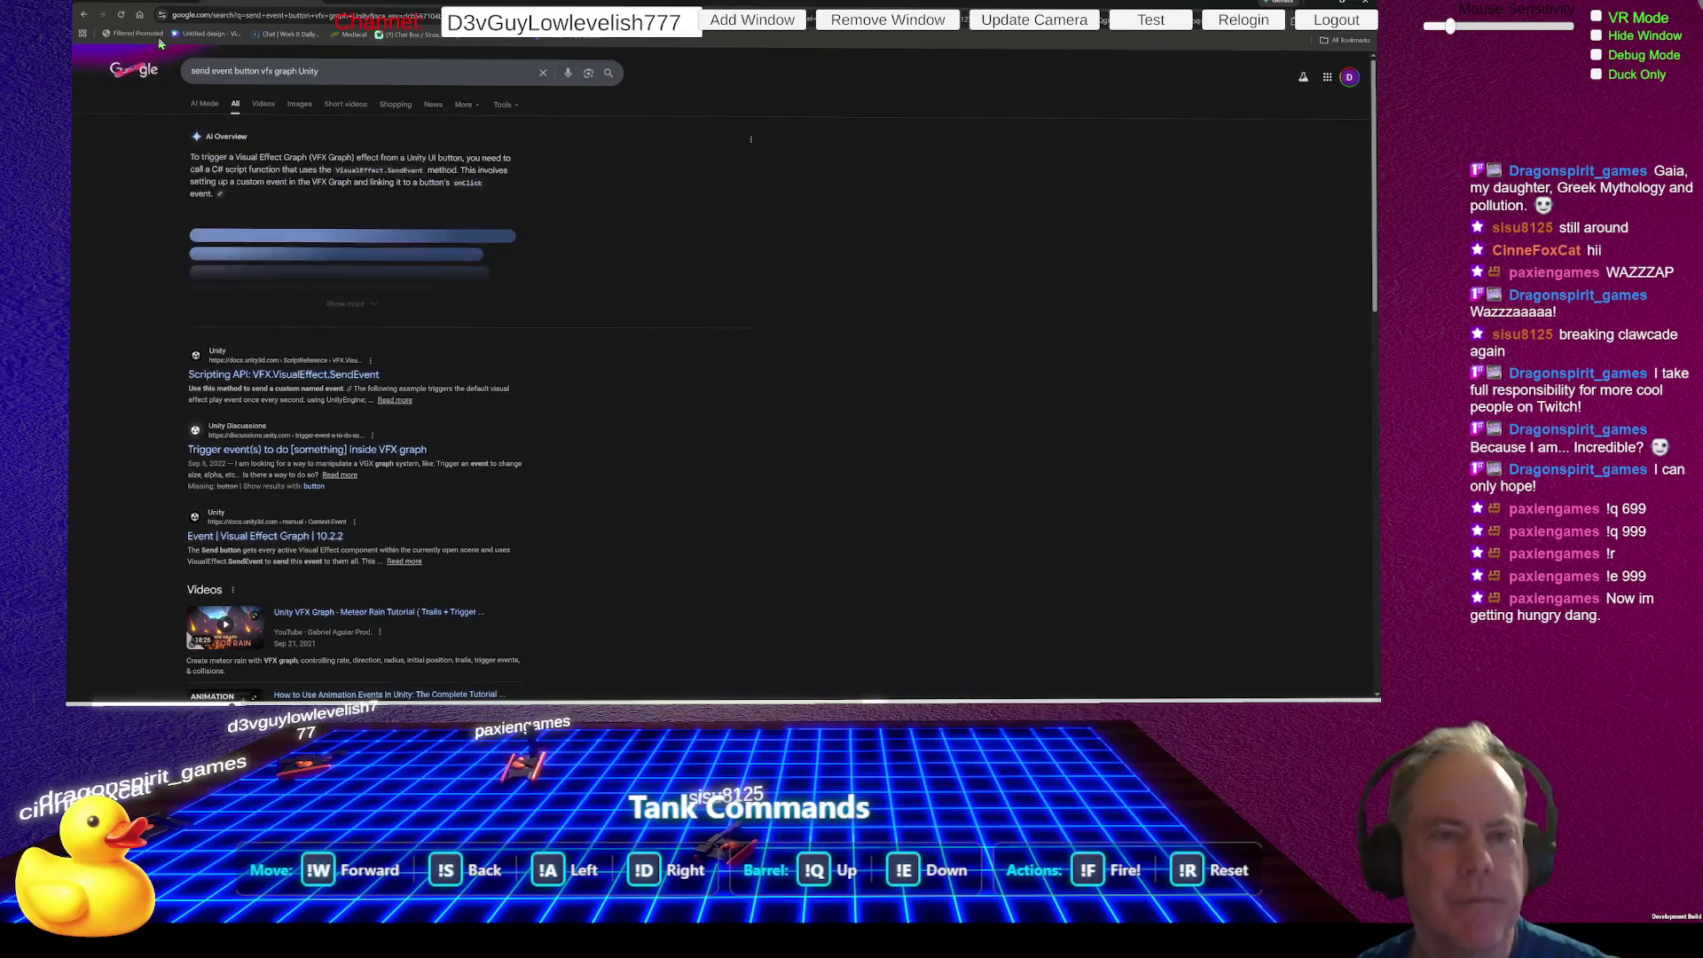
pyautogui.hotkey('ctrl', 'Tab')
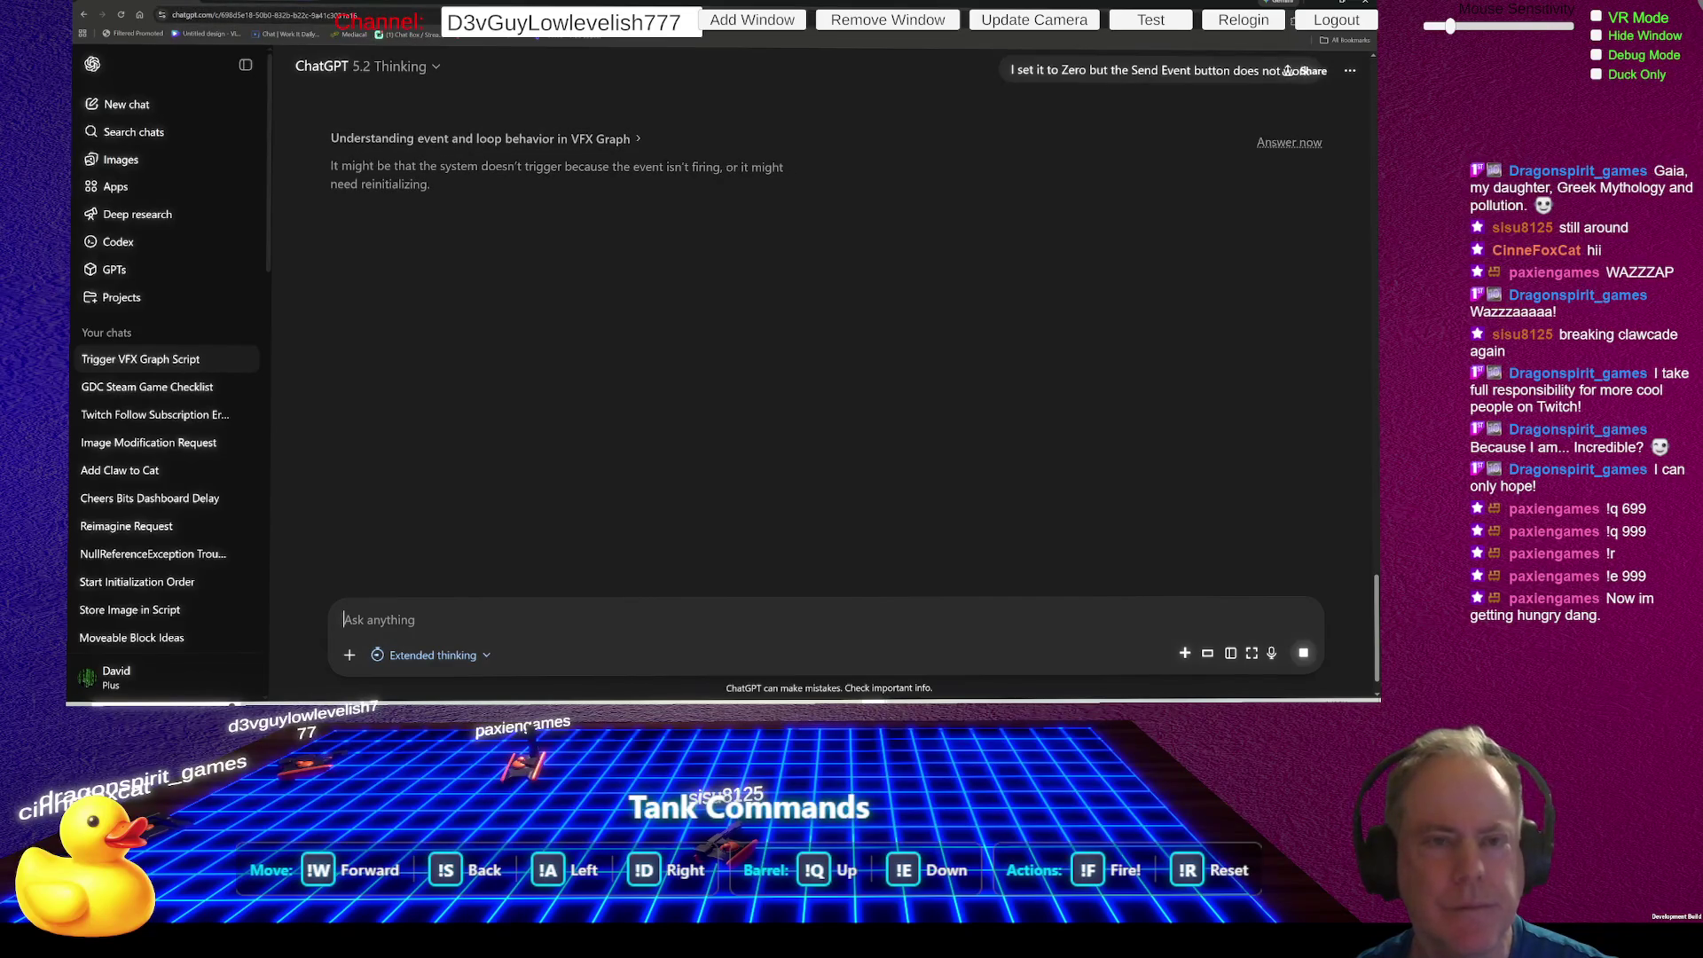
pyautogui.click(248, 14)
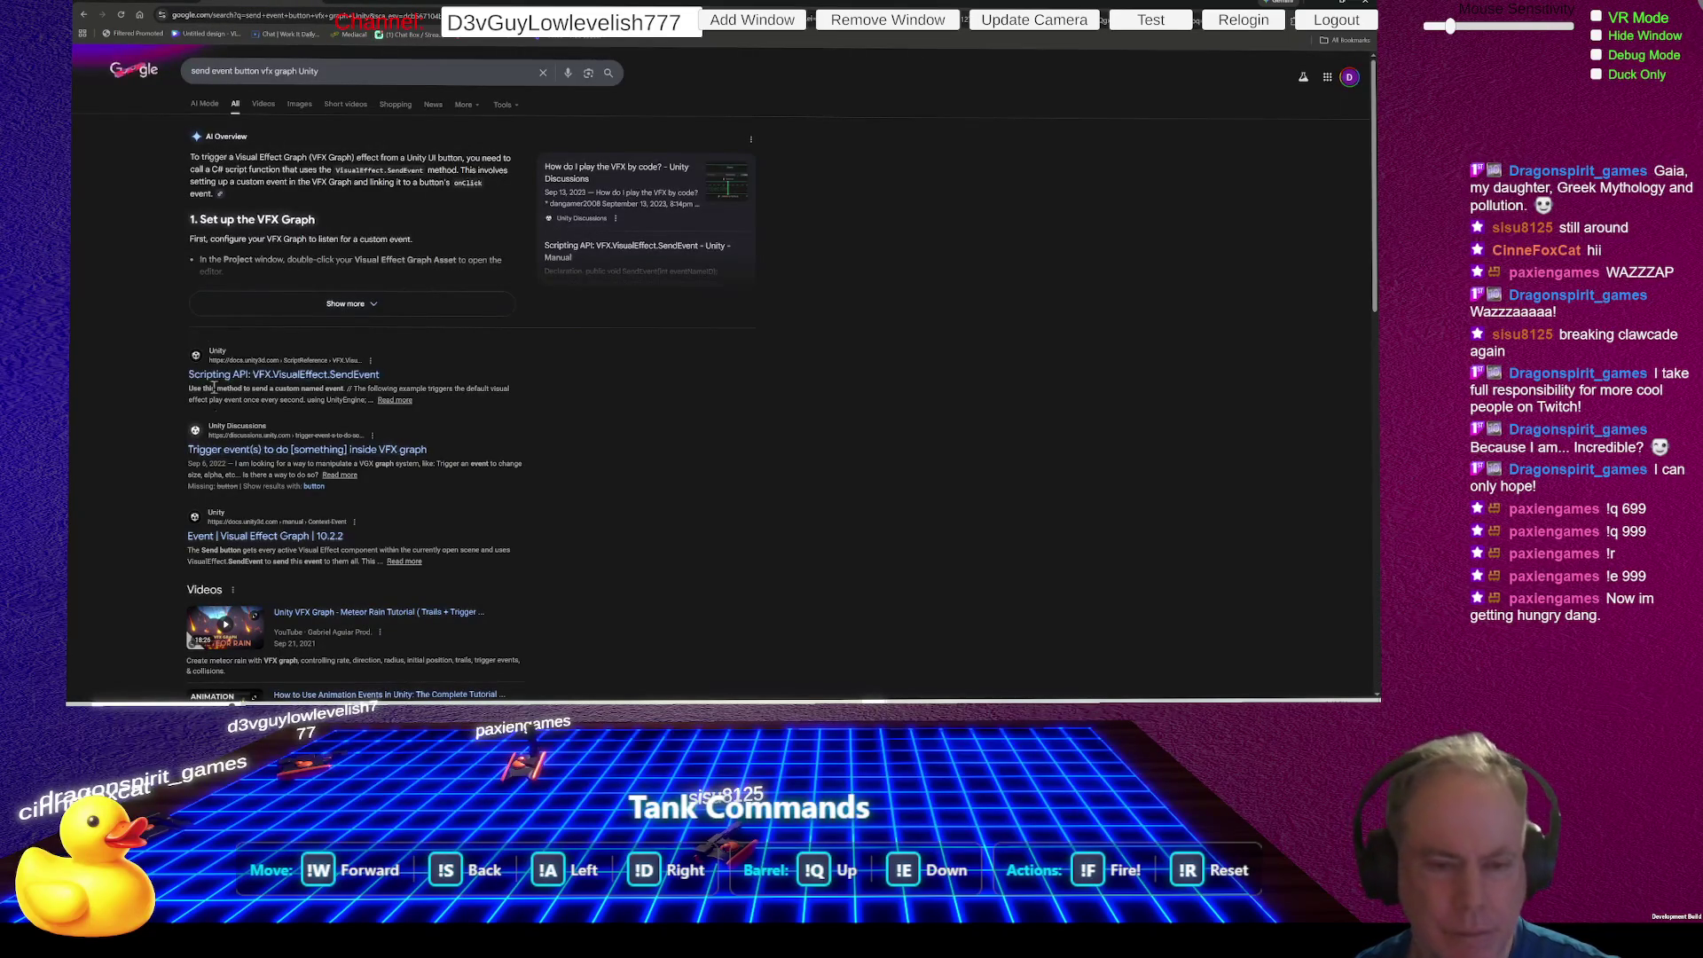
pyautogui.hotkey('ctrl', '+')
pyautogui.scroll(-2, 341, 407)
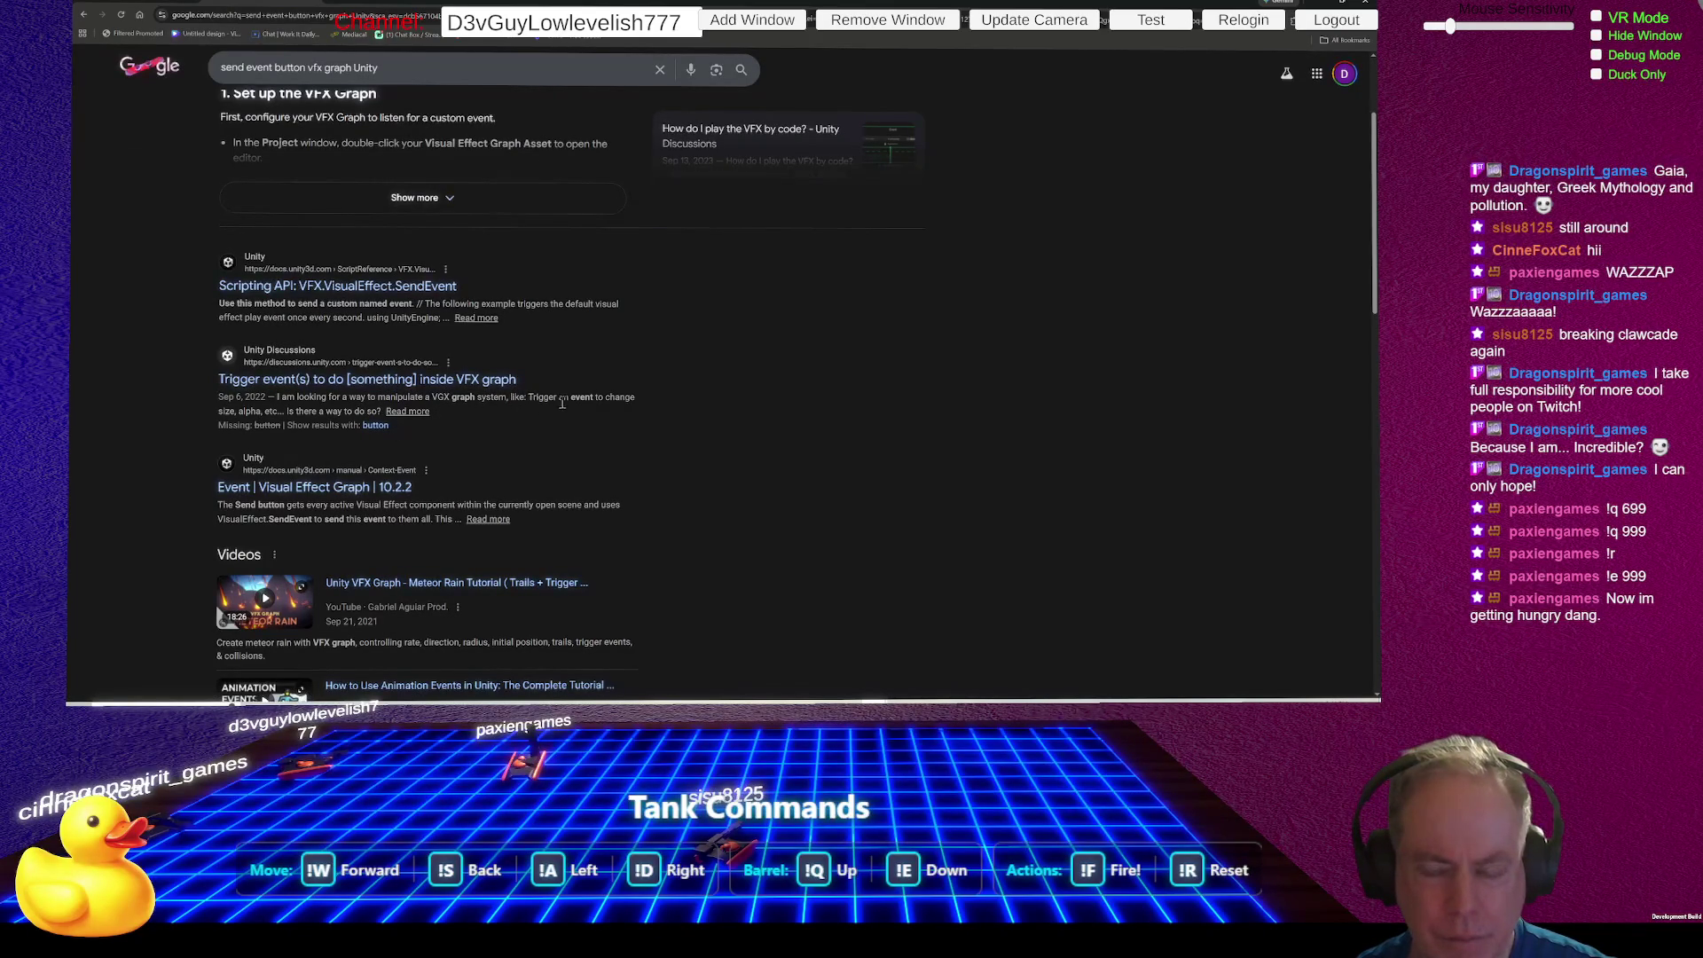
pyautogui.hotkey('alt', 'Tab')
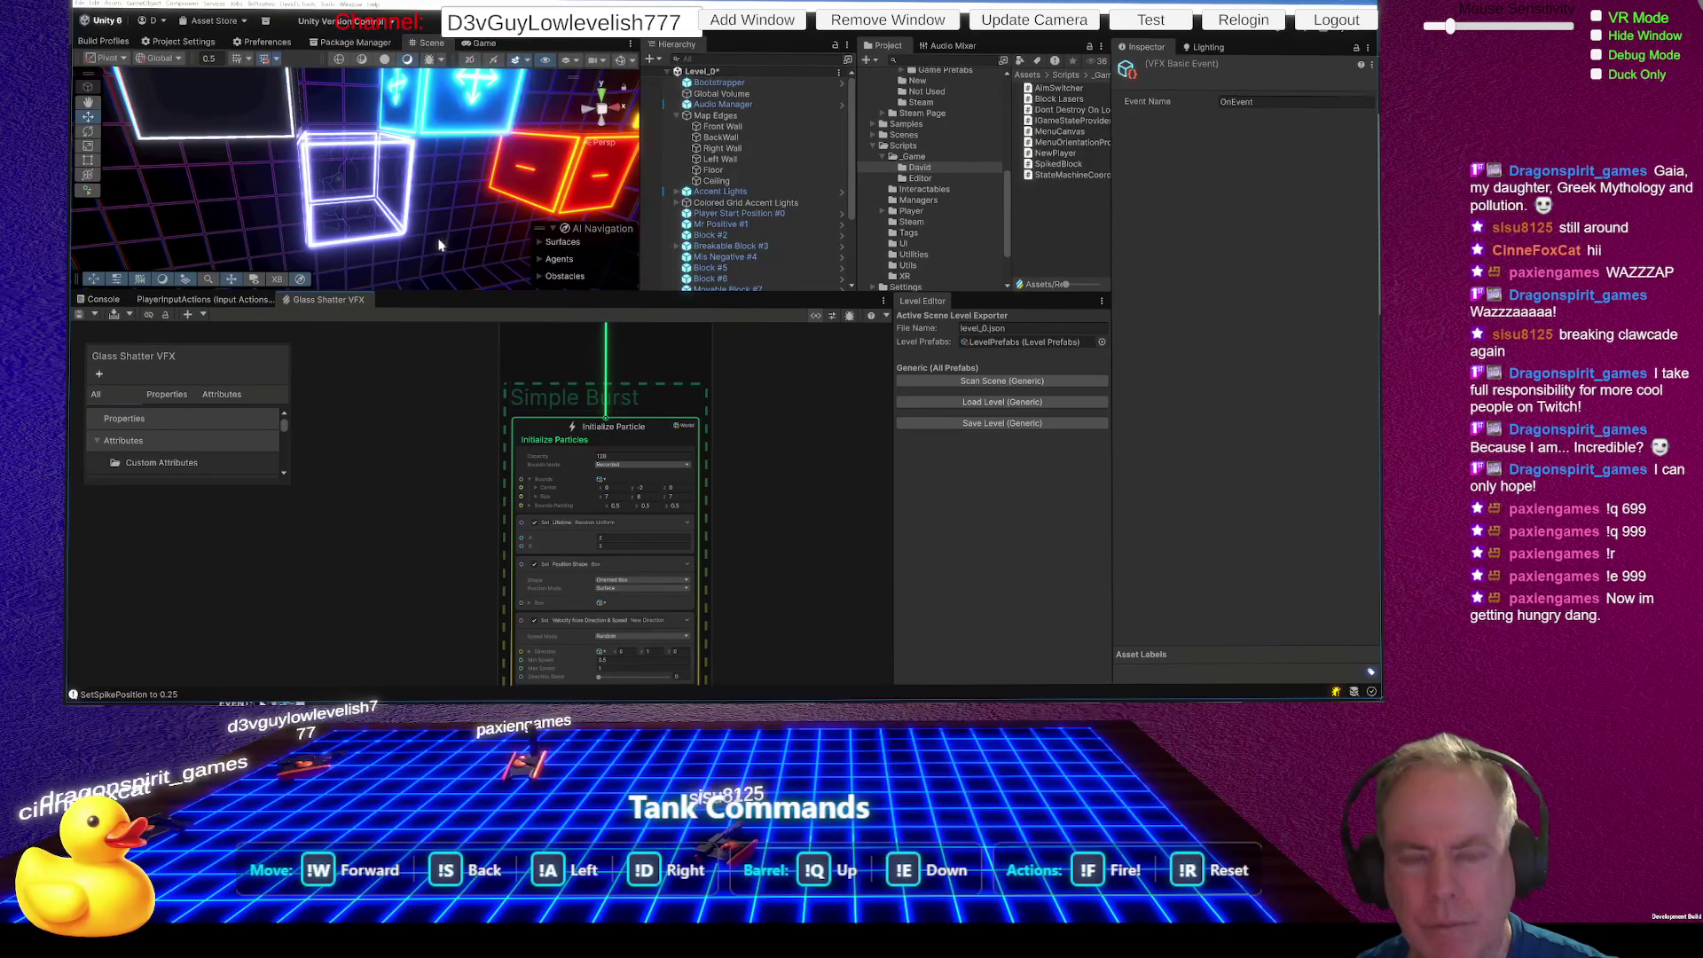
# Step: Inspect the Front Wall, Floor and Breakable Block #3 objects in the Scene view
pyautogui.click(403, 226)
pyautogui.click(400, 228)
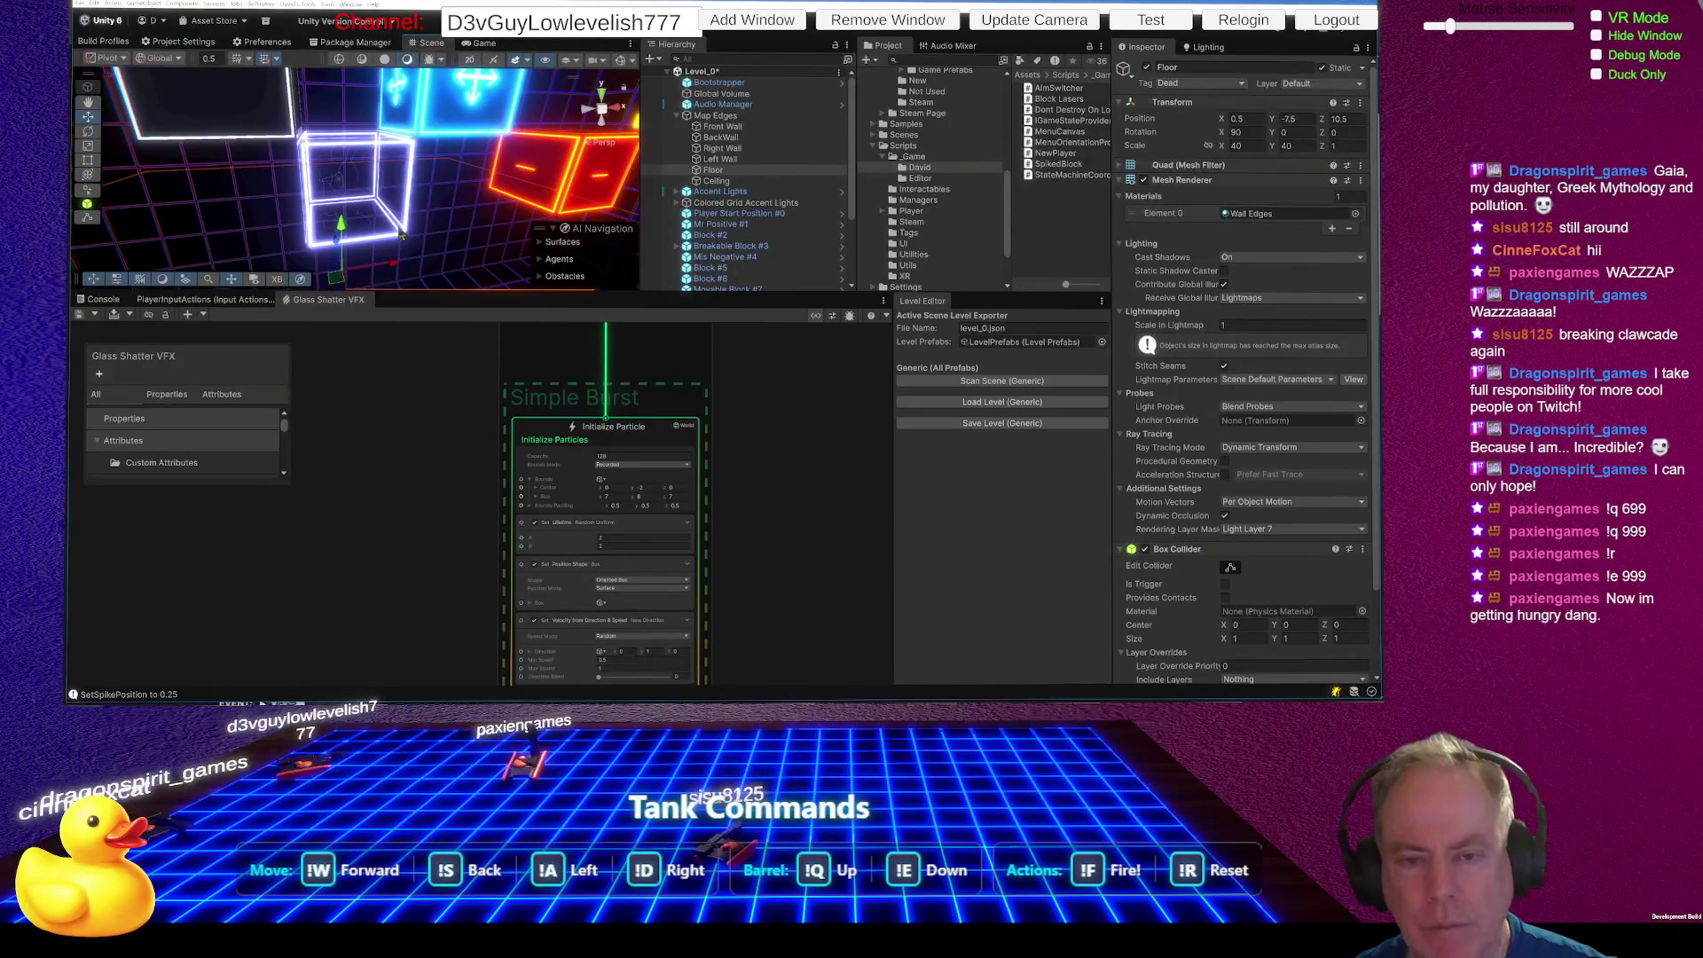
pyautogui.click(403, 229)
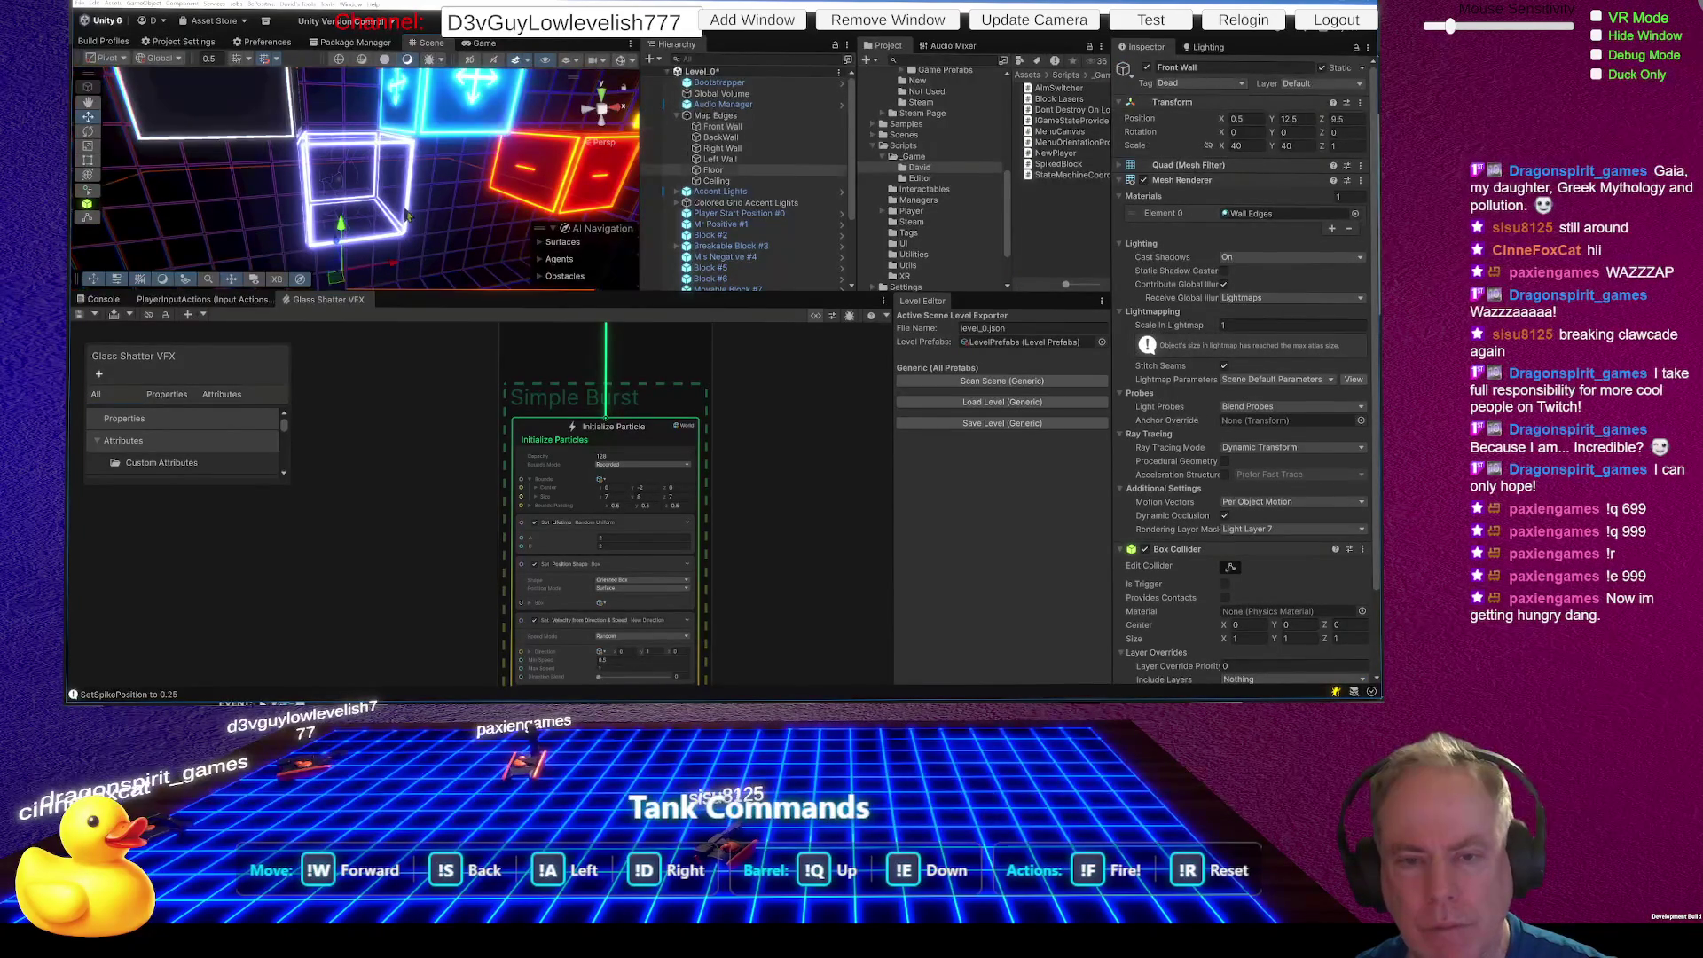
pyautogui.click(412, 197)
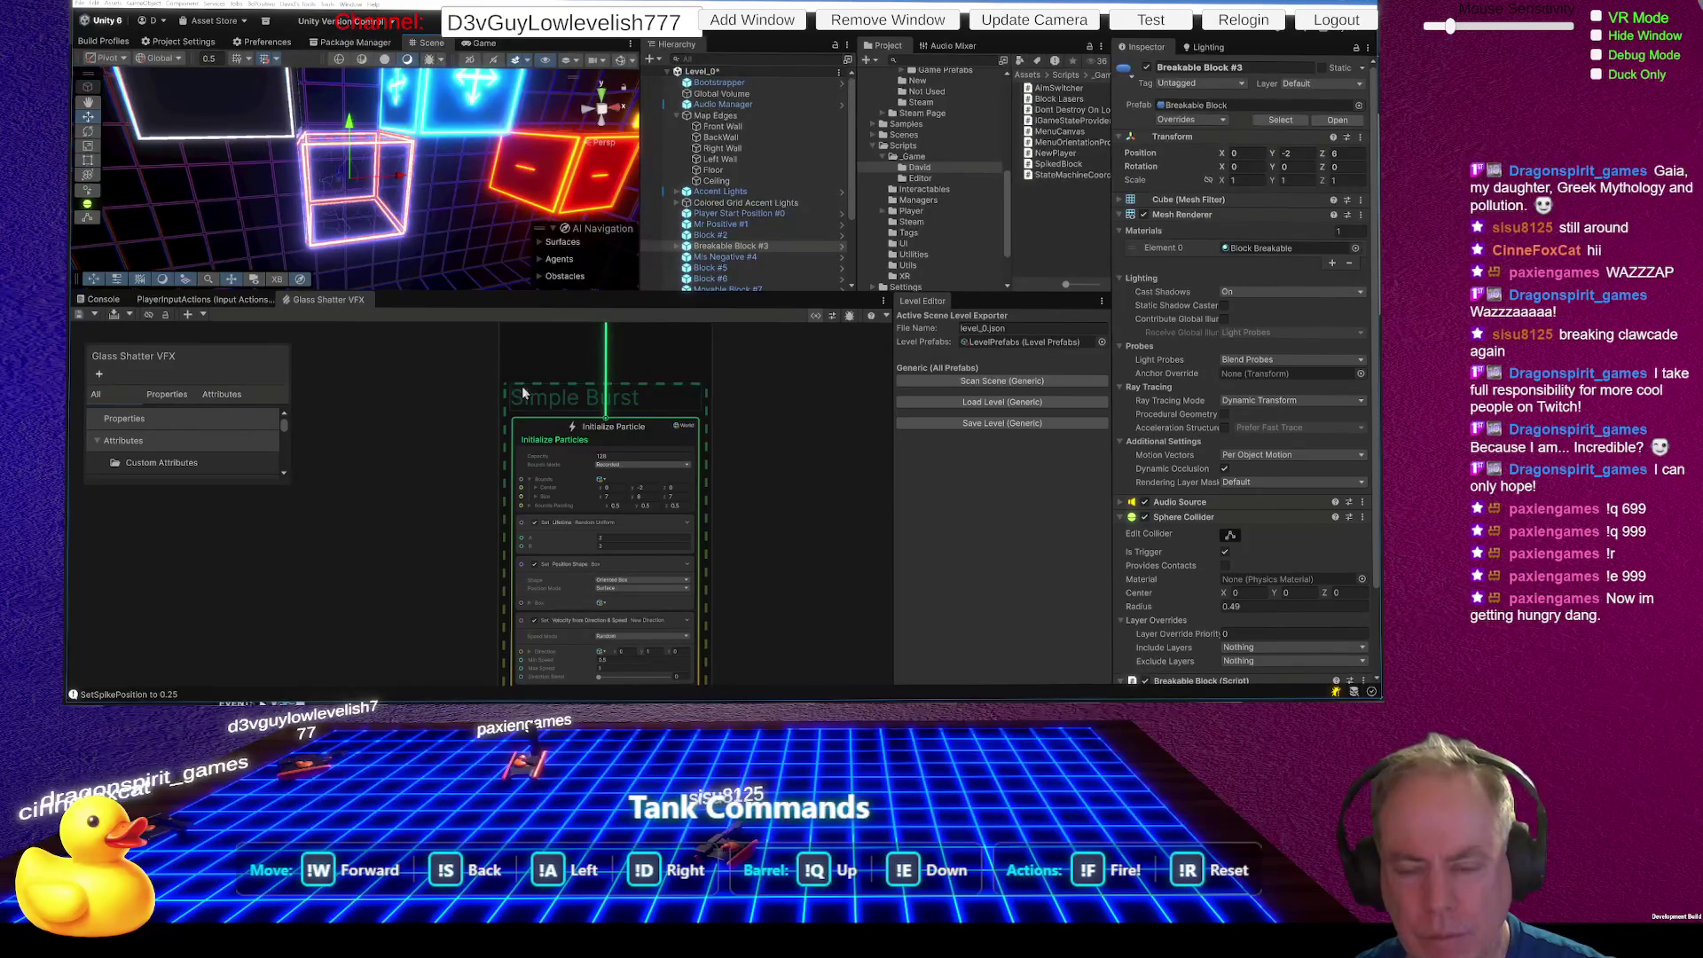
pyautogui.hotkey('alt', 'Tab')
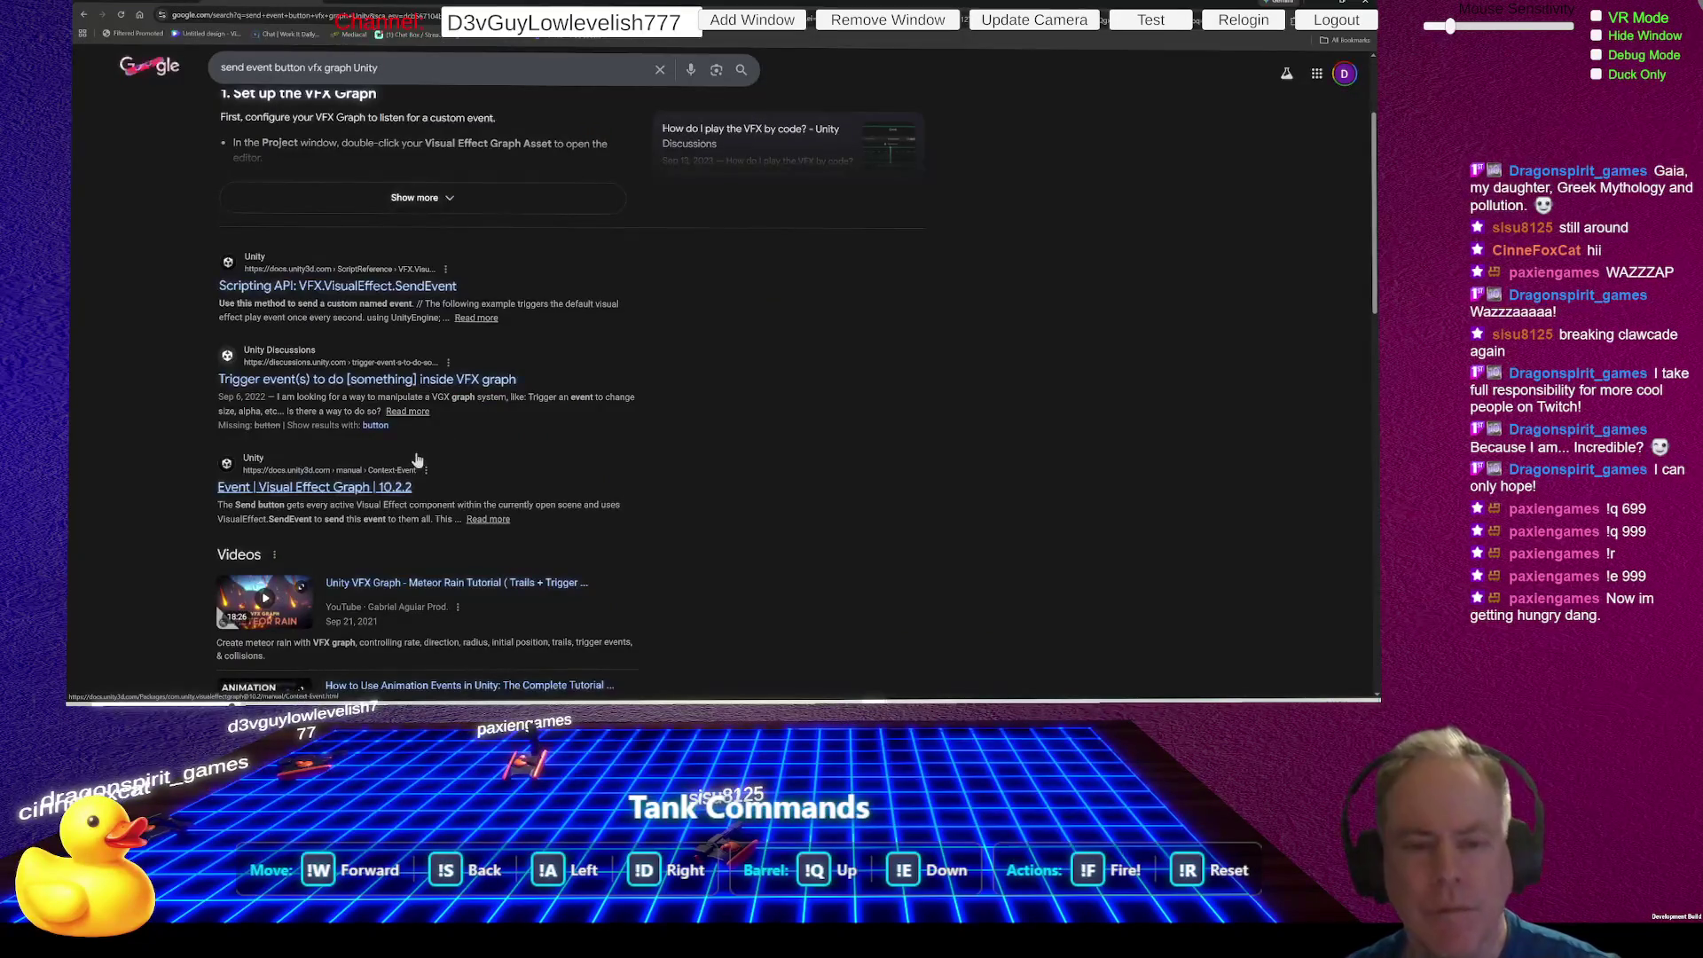
# Step: Check on ChatGPT, then open the 'Trigger event(s) inside VFX graph' Unity Discussions result
pyautogui.hotkey('ctrl', 'Tab')
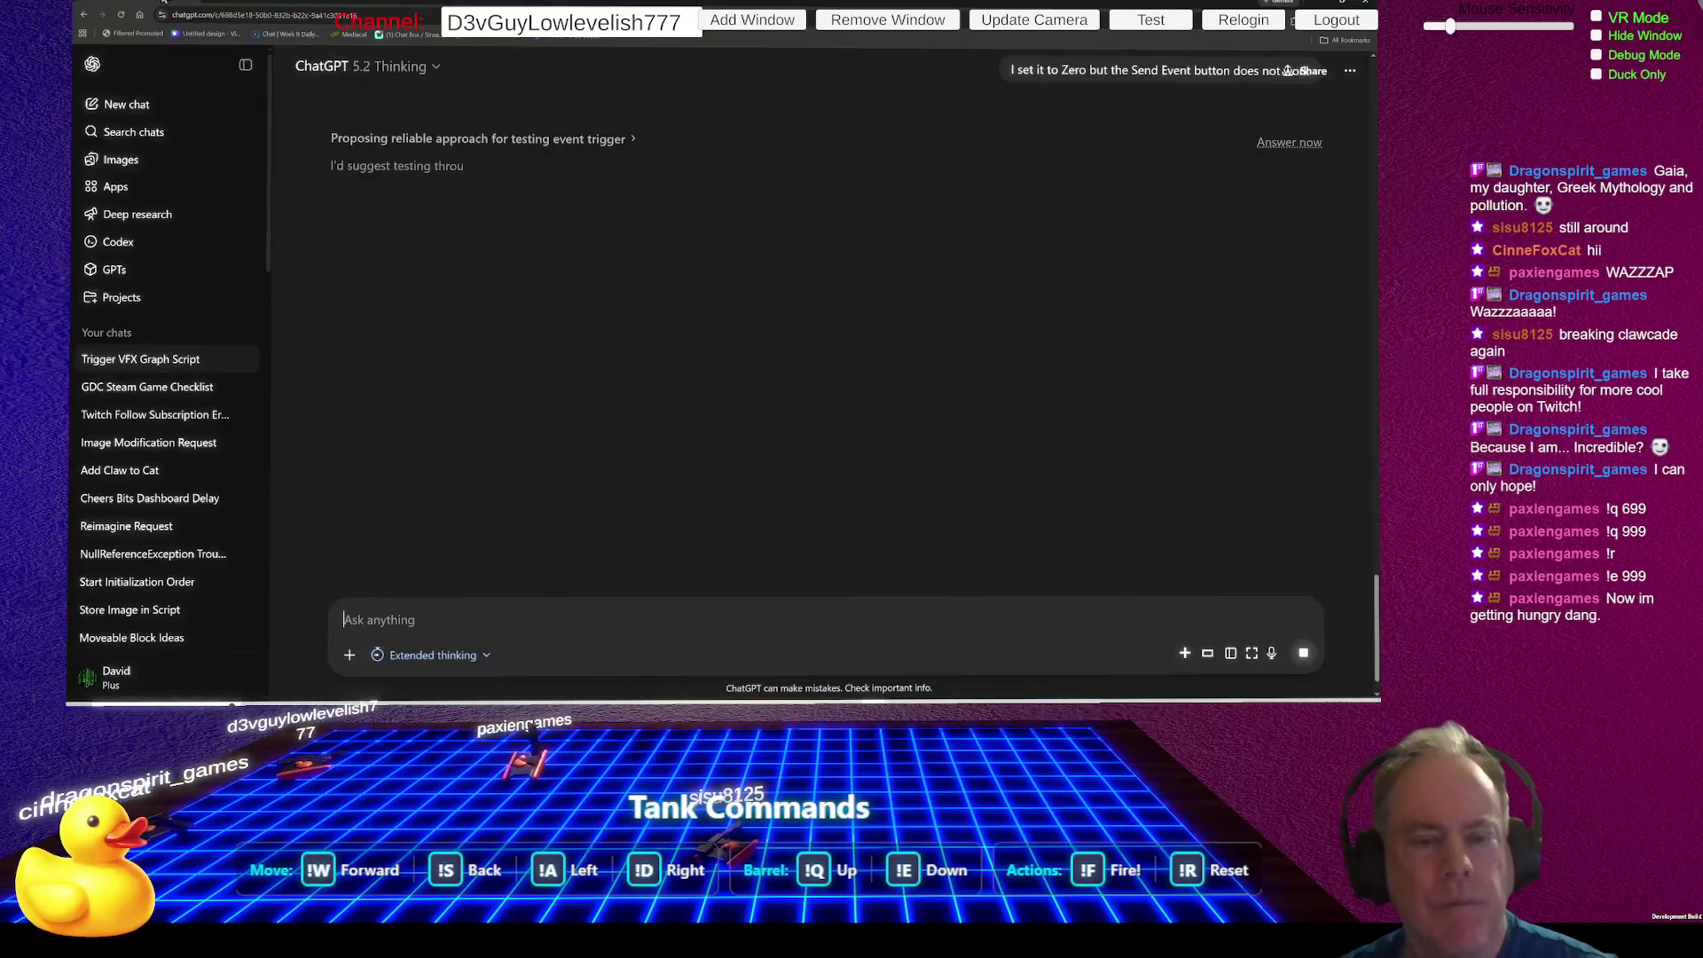
pyautogui.click(211, 6)
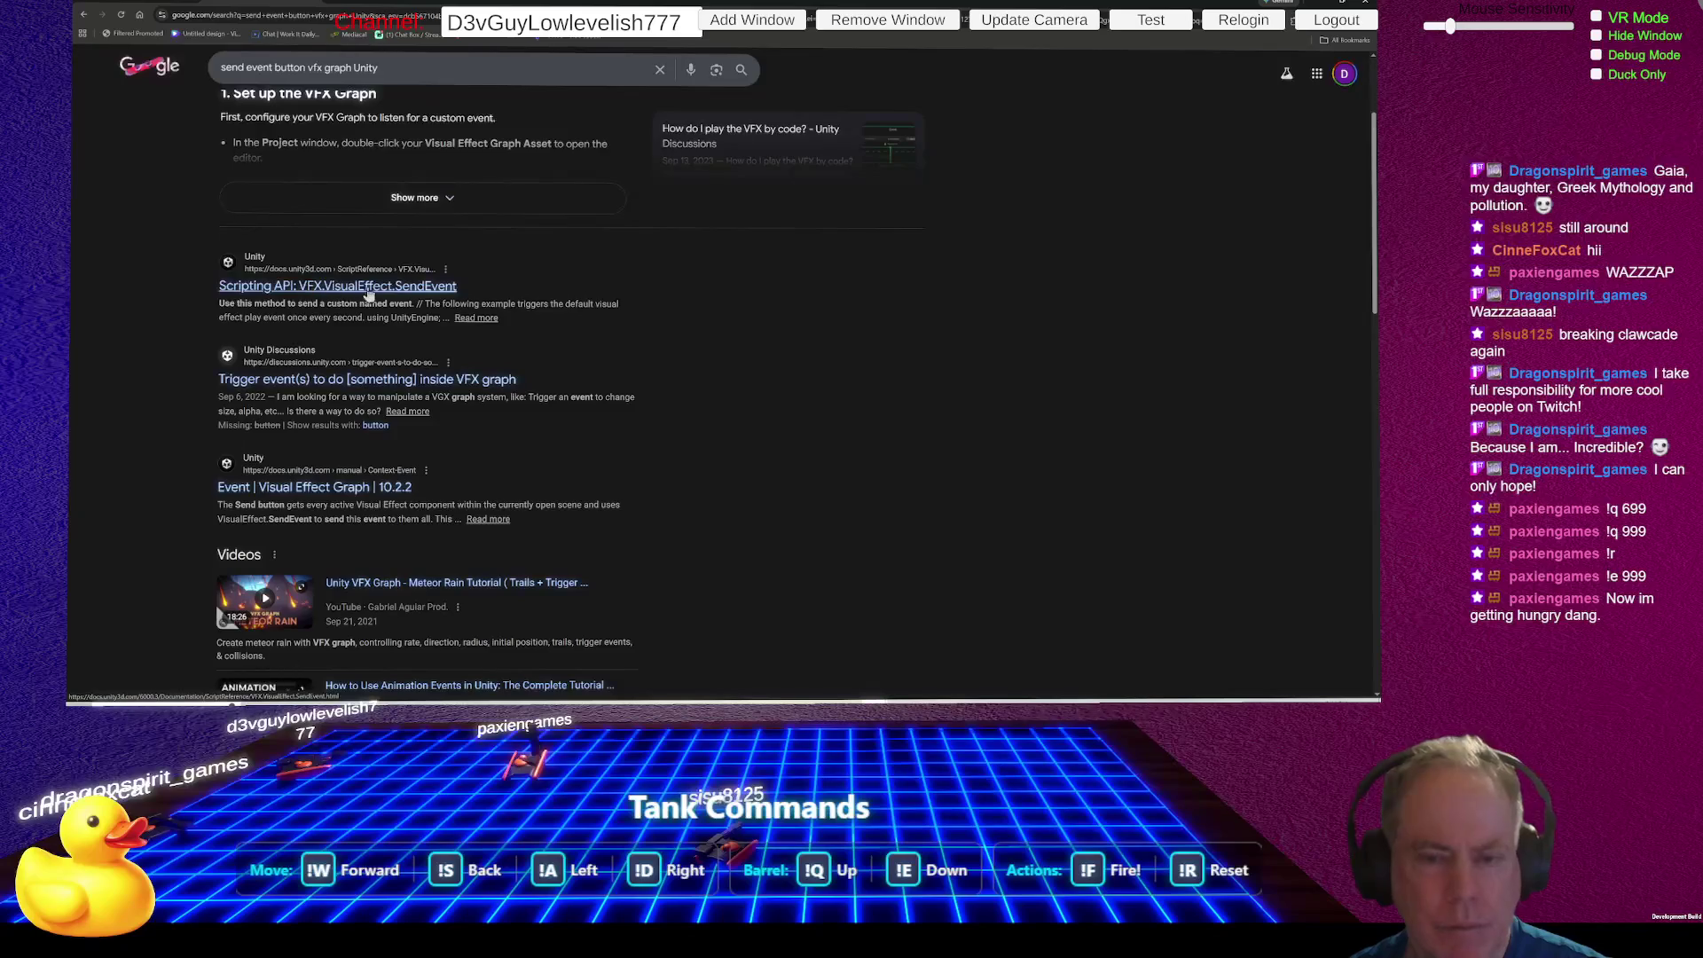
pyautogui.click(379, 379)
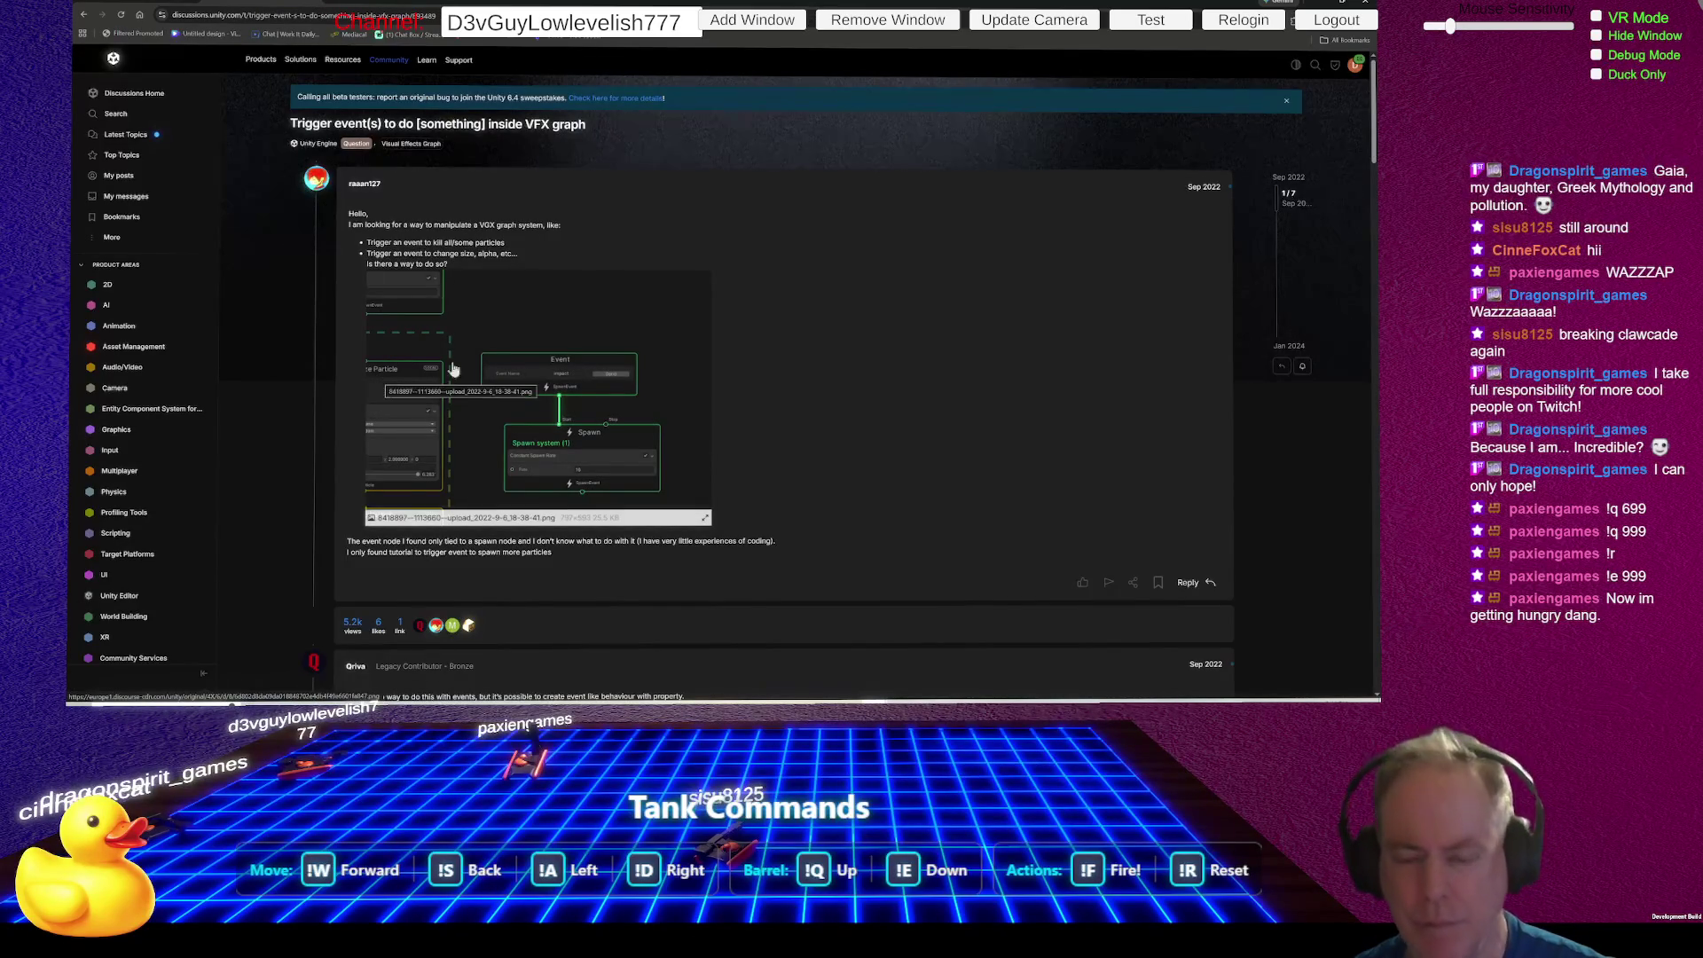
pyautogui.scroll(3, 391, 383)
pyautogui.scroll(-2, 532, 439)
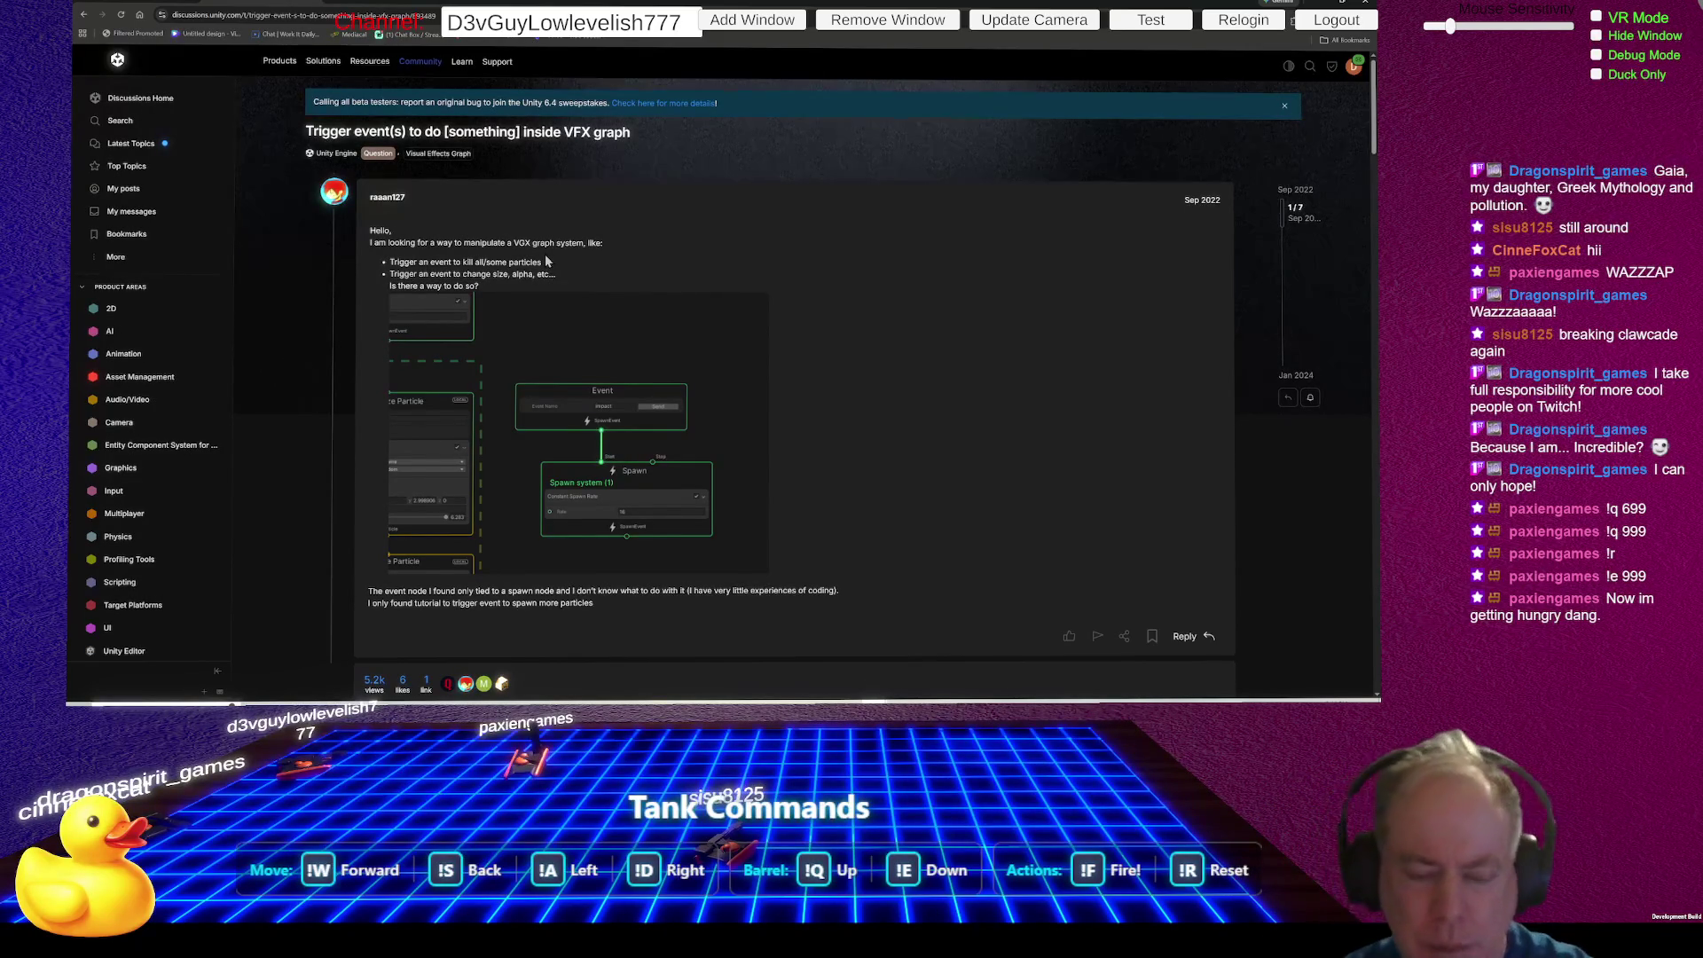
pyautogui.scroll(-1, 664, 282)
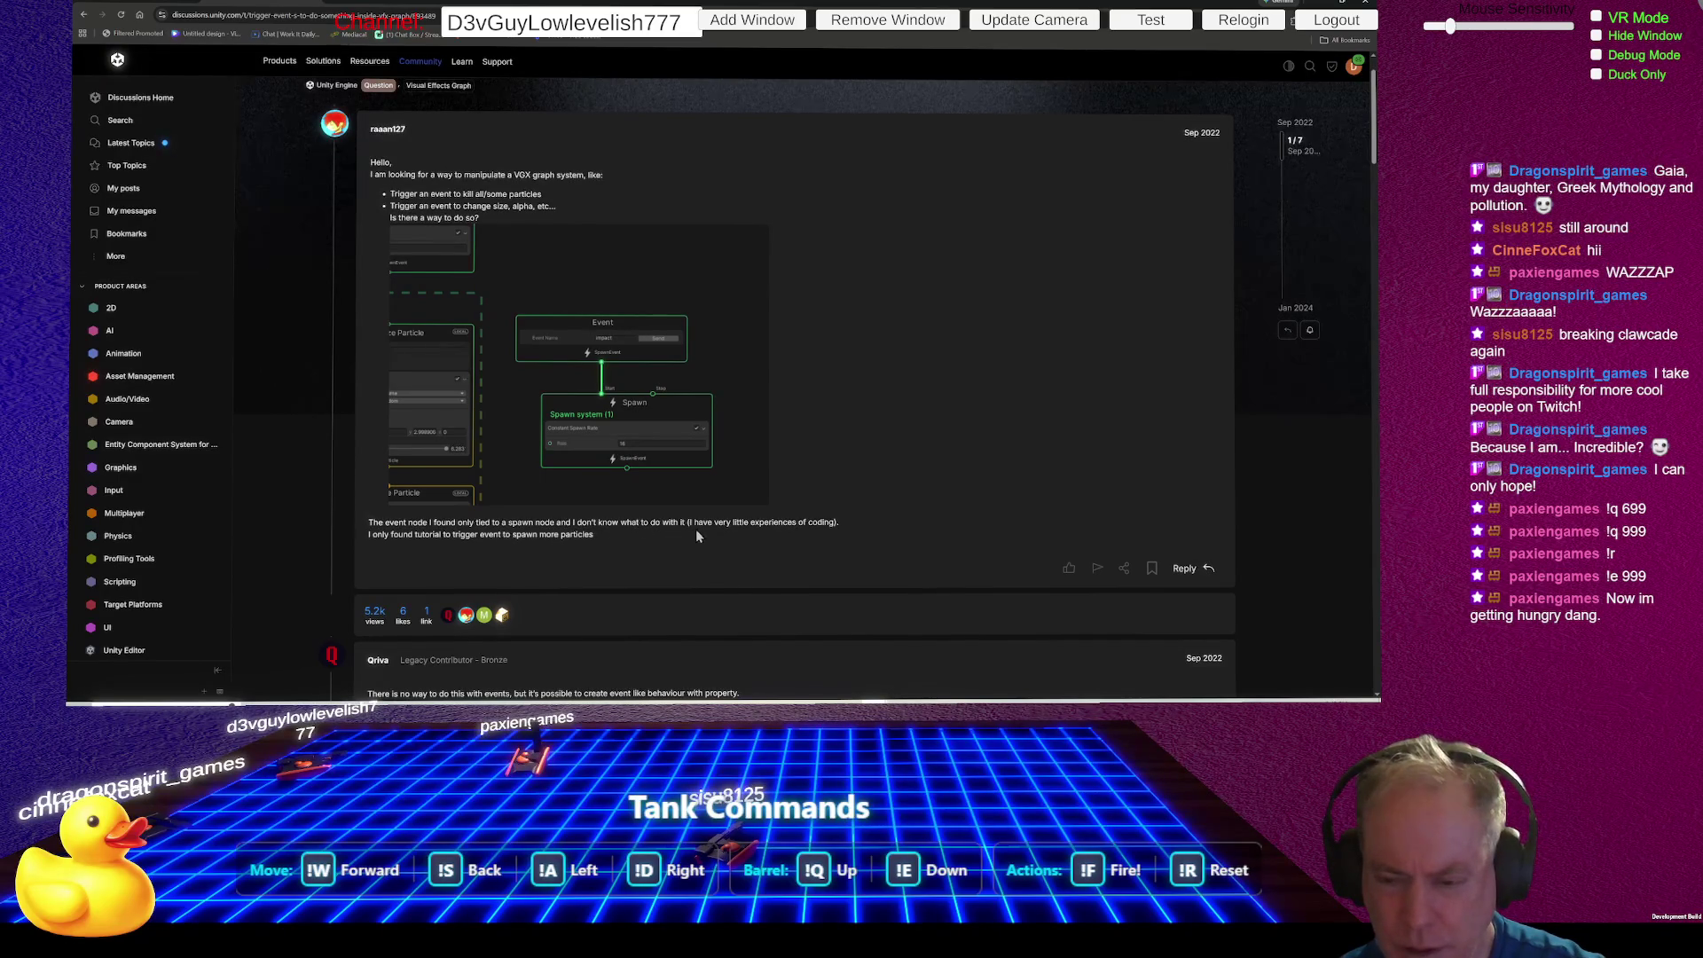
pyautogui.scroll(-3, 697, 528)
pyautogui.scroll(-2, 696, 528)
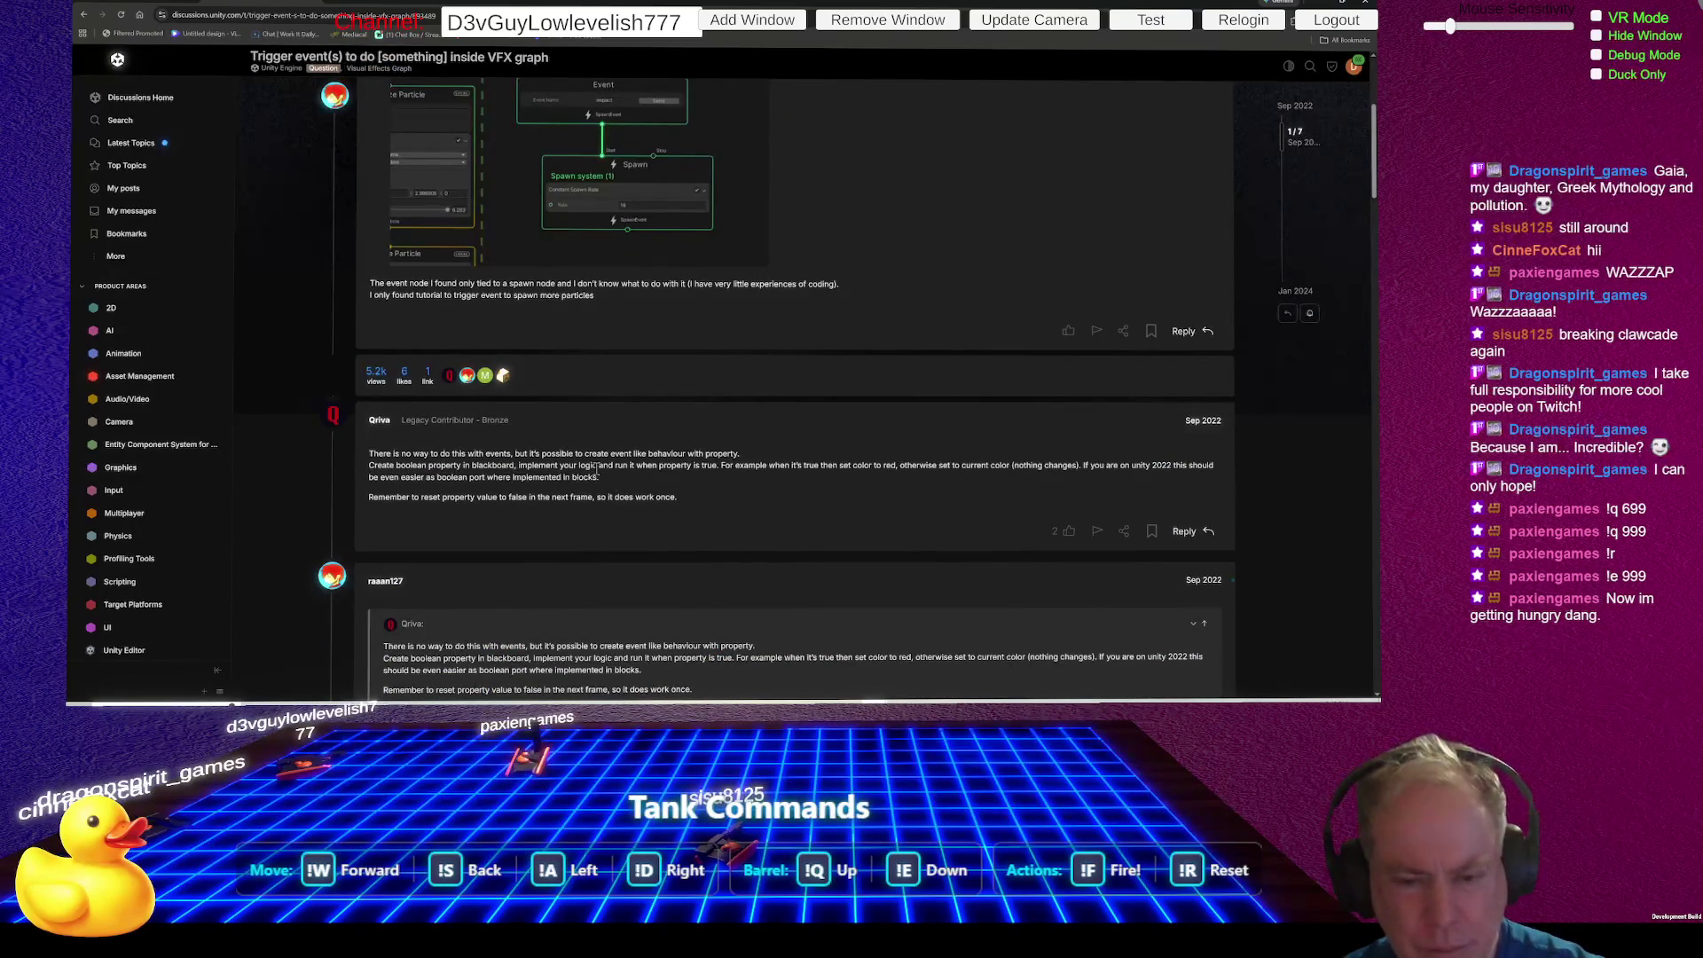
pyautogui.scroll(-2, 608, 467)
pyautogui.scroll(-2, 608, 465)
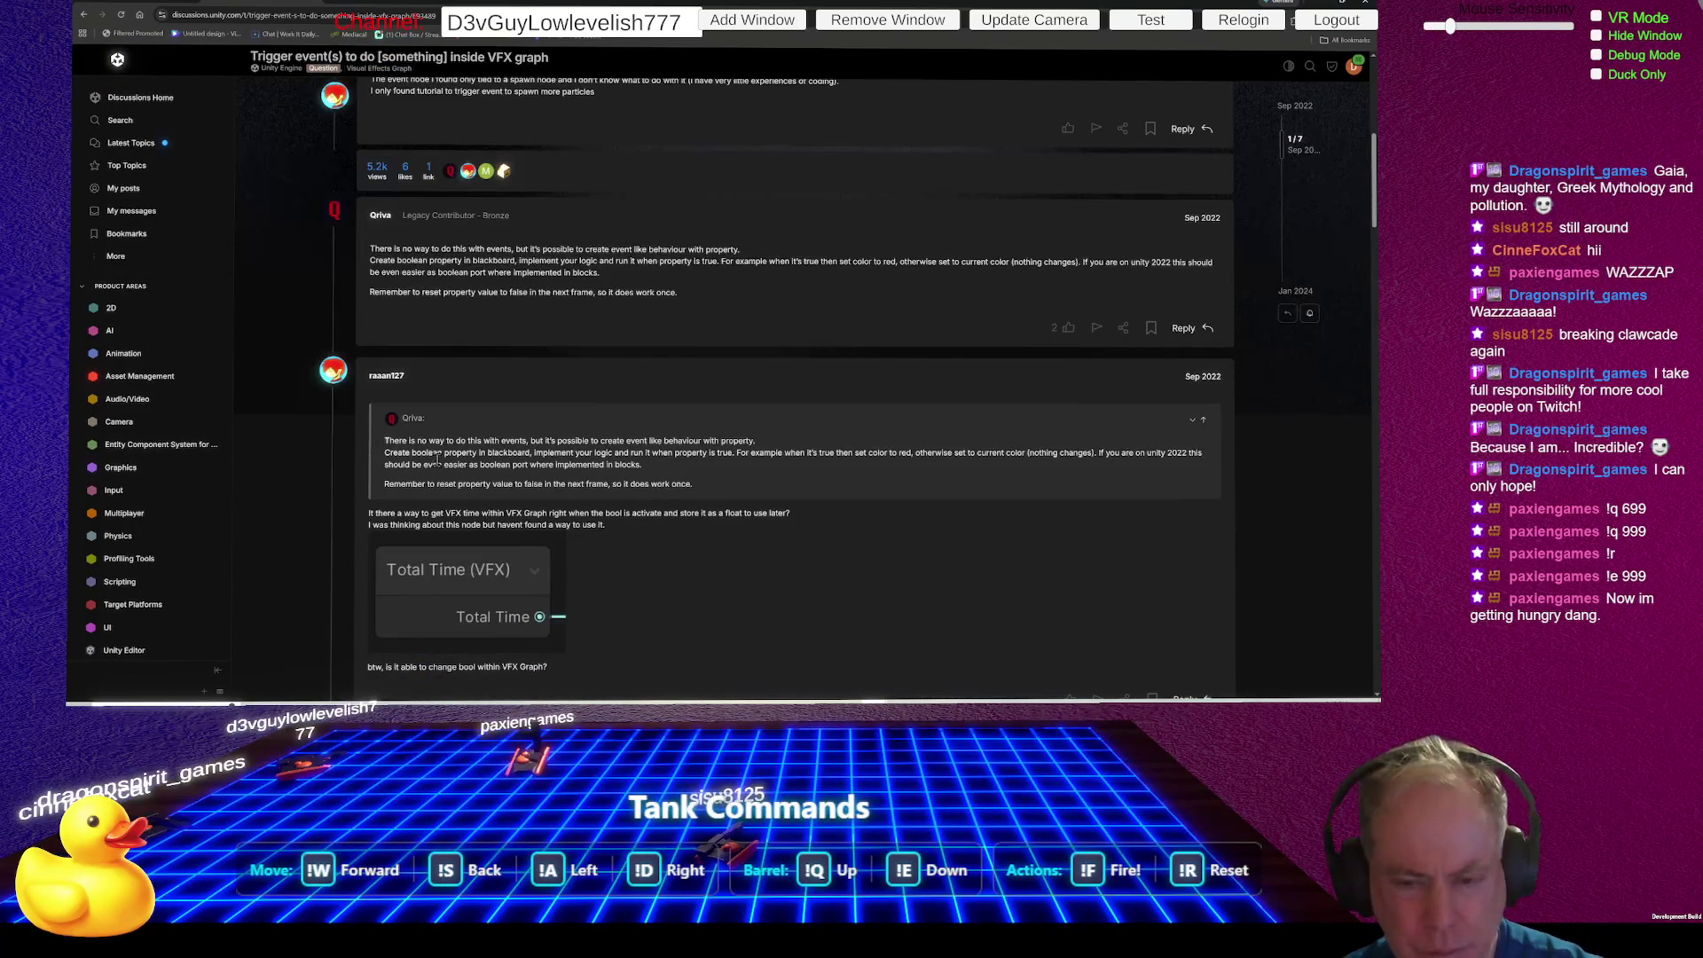
pyautogui.scroll(-1, 574, 479)
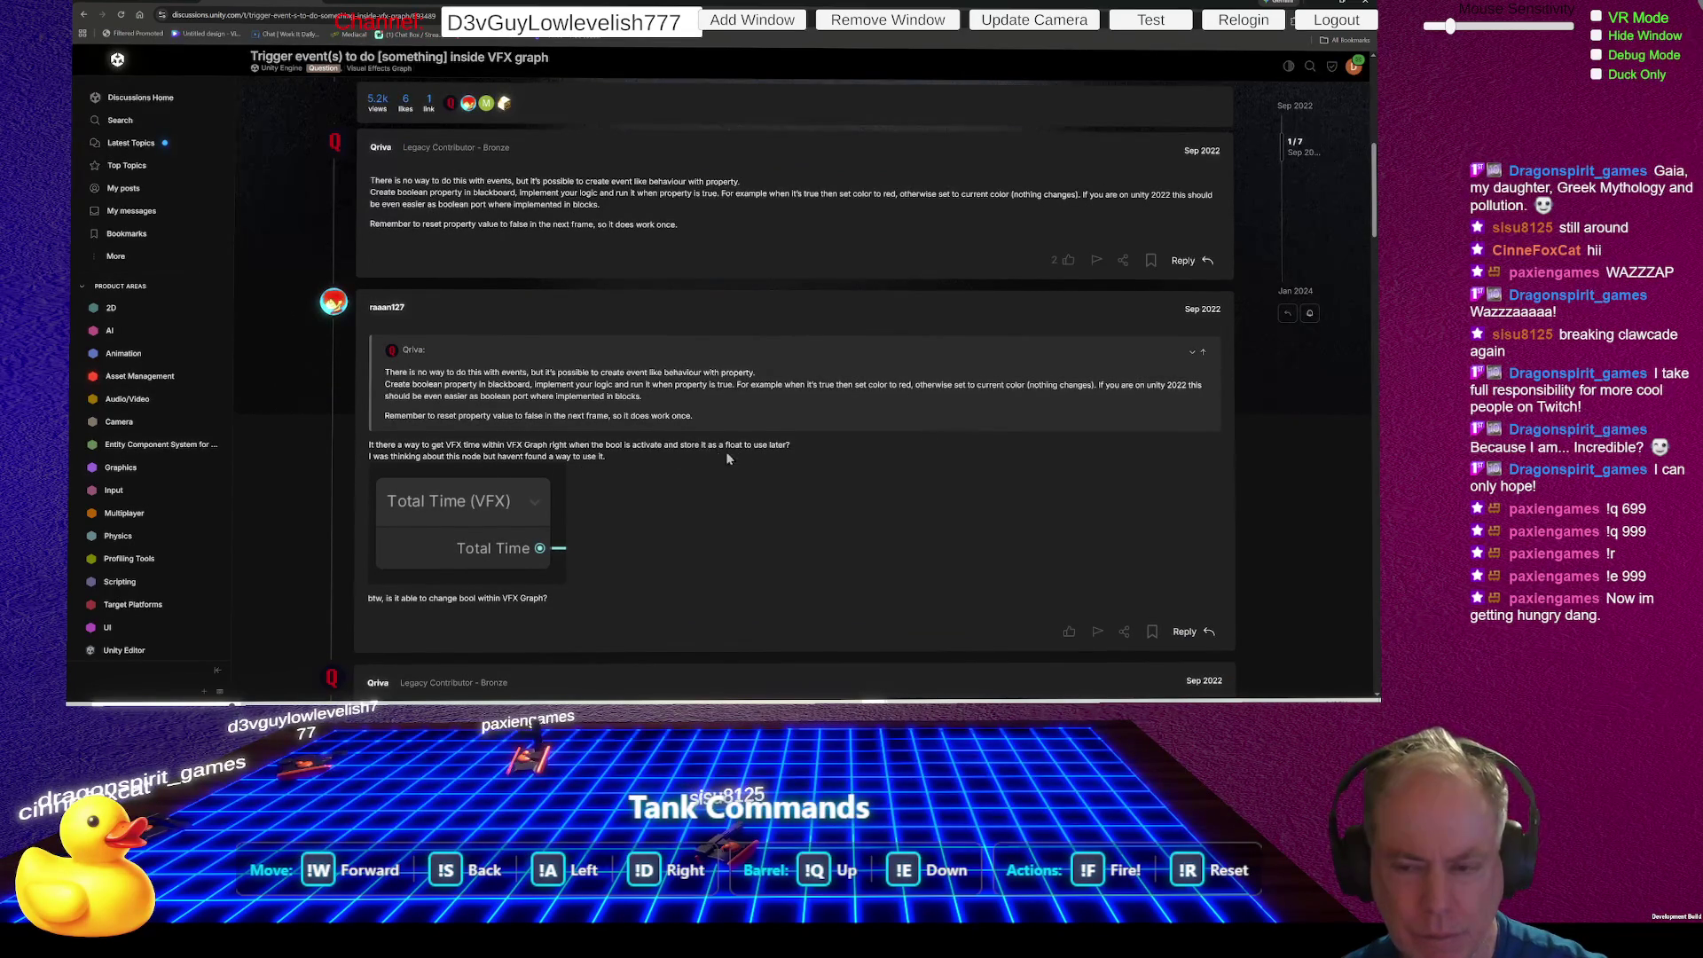
pyautogui.scroll(-3, 661, 473)
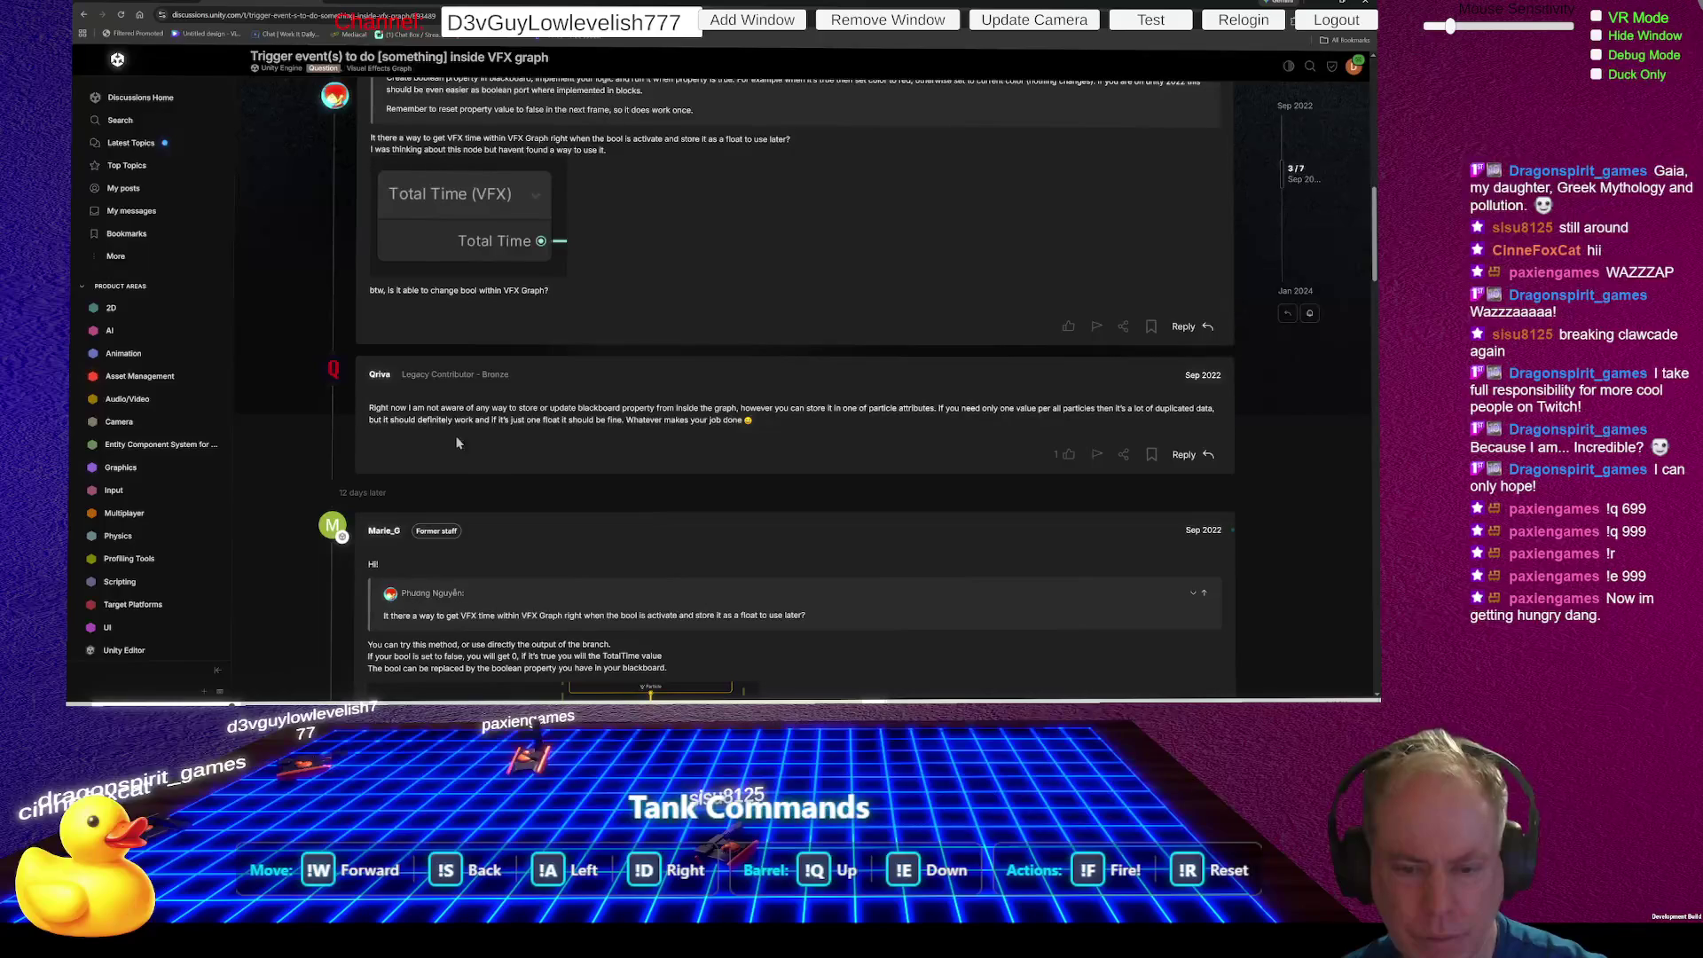
pyautogui.scroll(3, 467, 395)
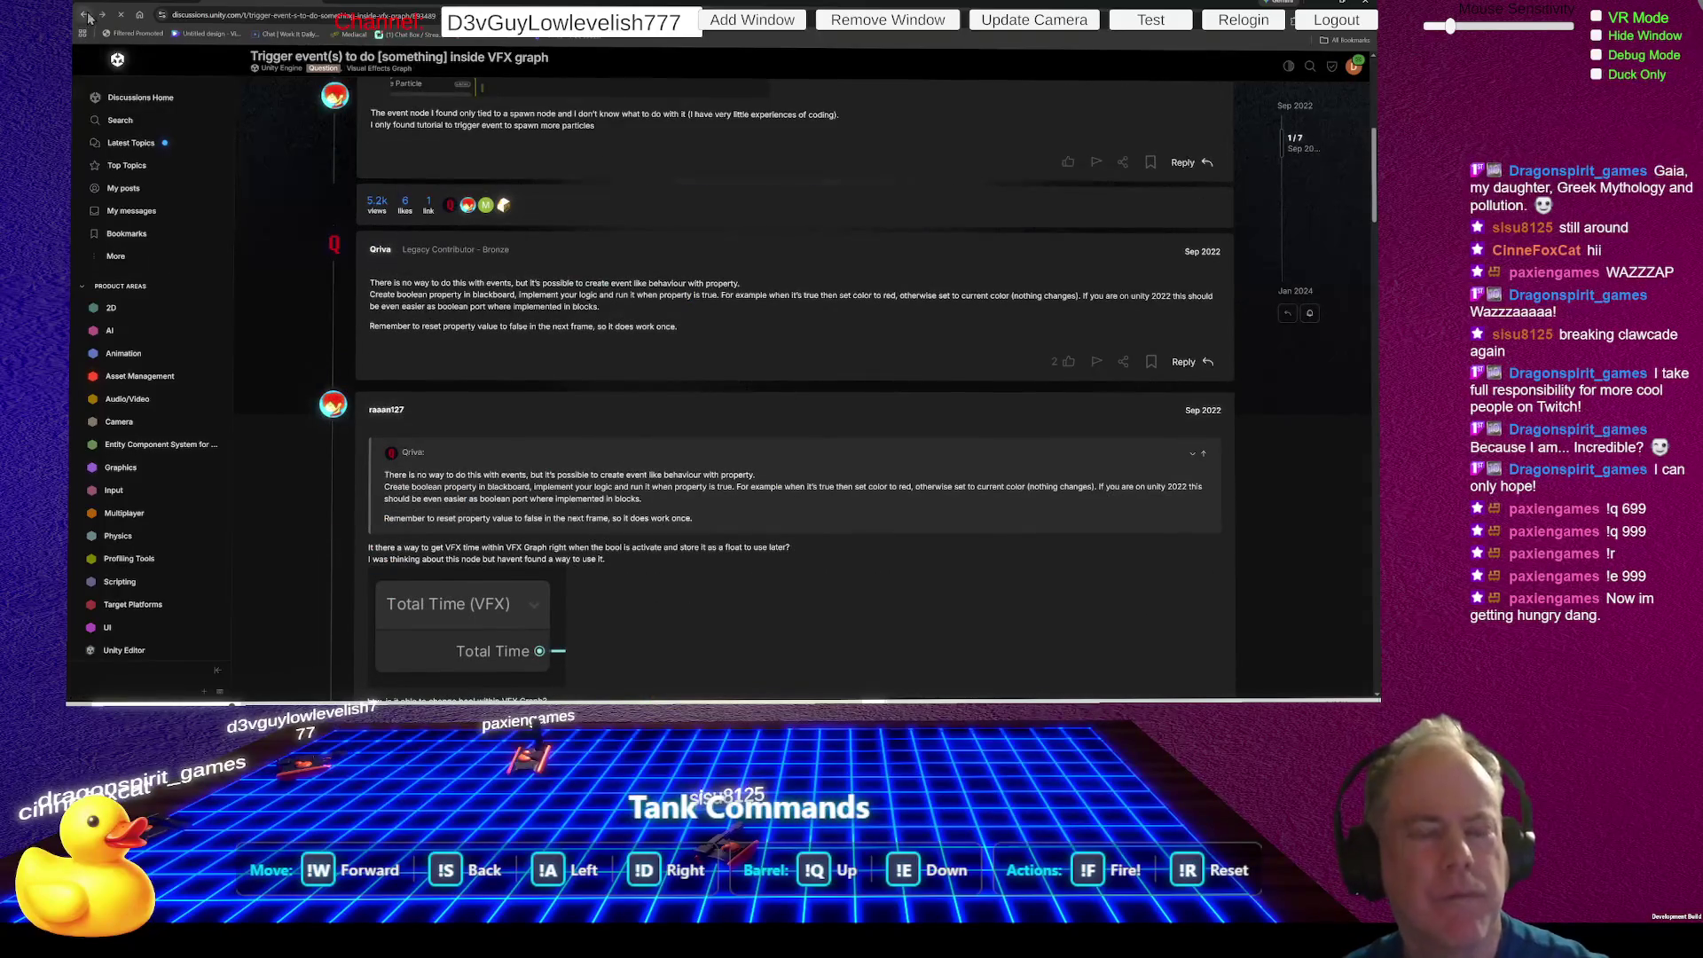
# Step: Leave the forum thread for the results and bring the ChatGPT conversation back up
pyautogui.click(83, 15)
pyautogui.click(261, 14)
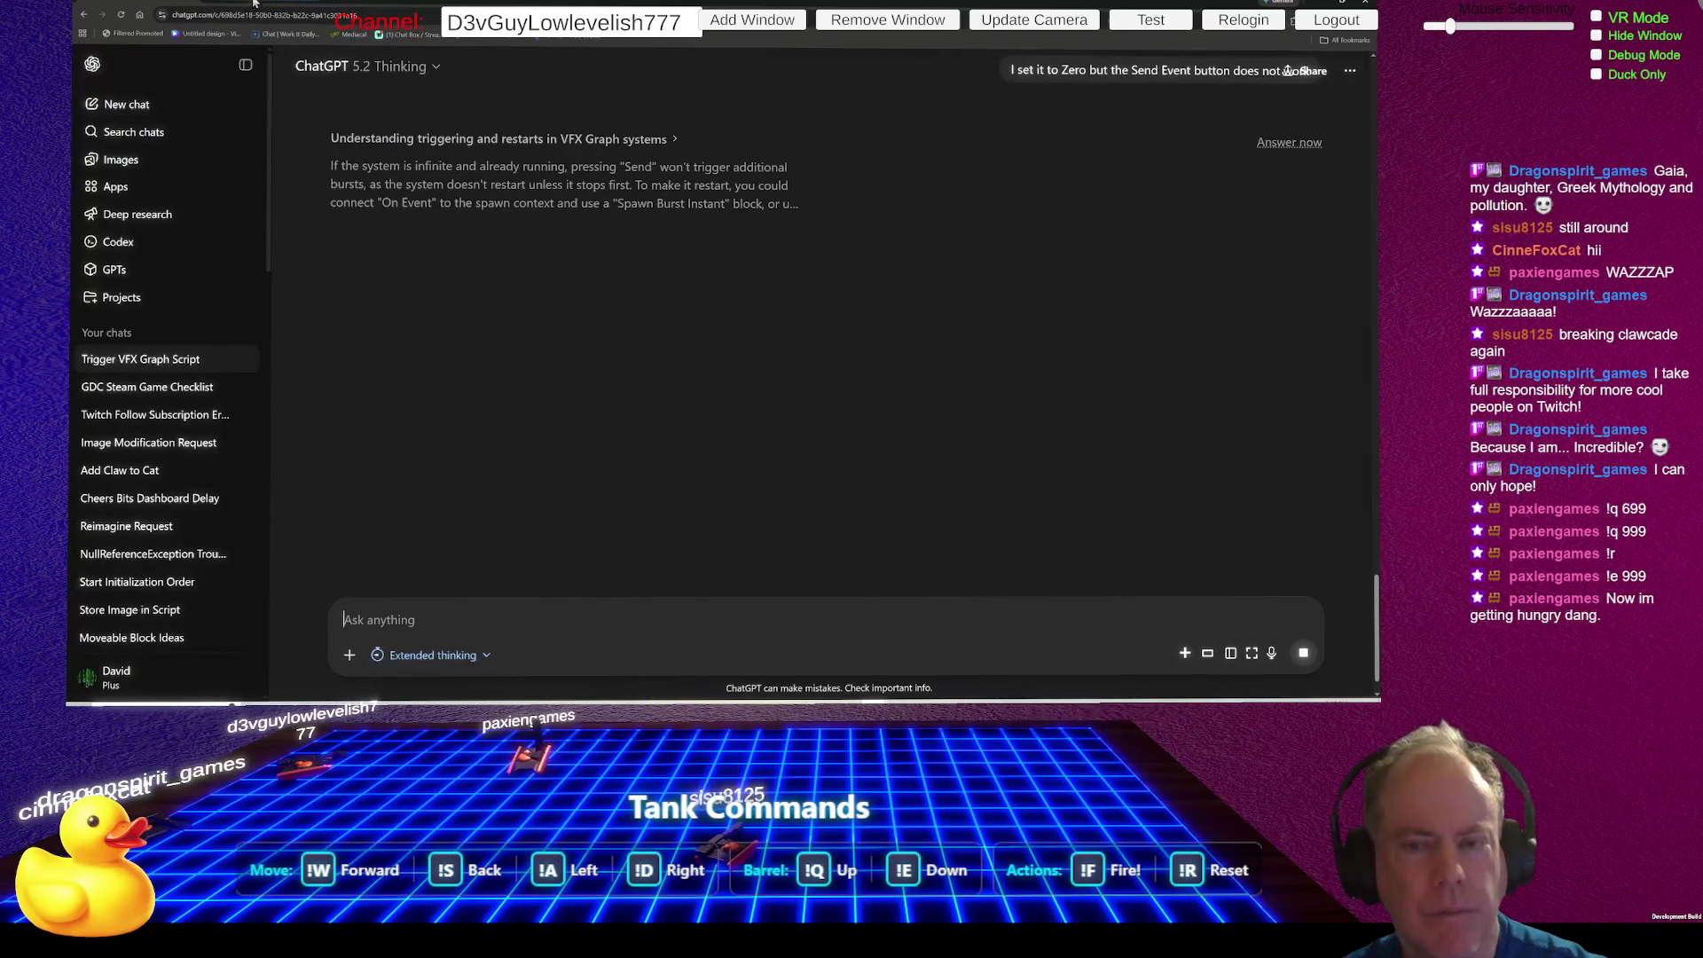
# Step: Browse the send-event search results to page two and pick the Stack Overflow VFX-event question
pyautogui.click(173, 15)
pyautogui.scroll(-3, 724, 439)
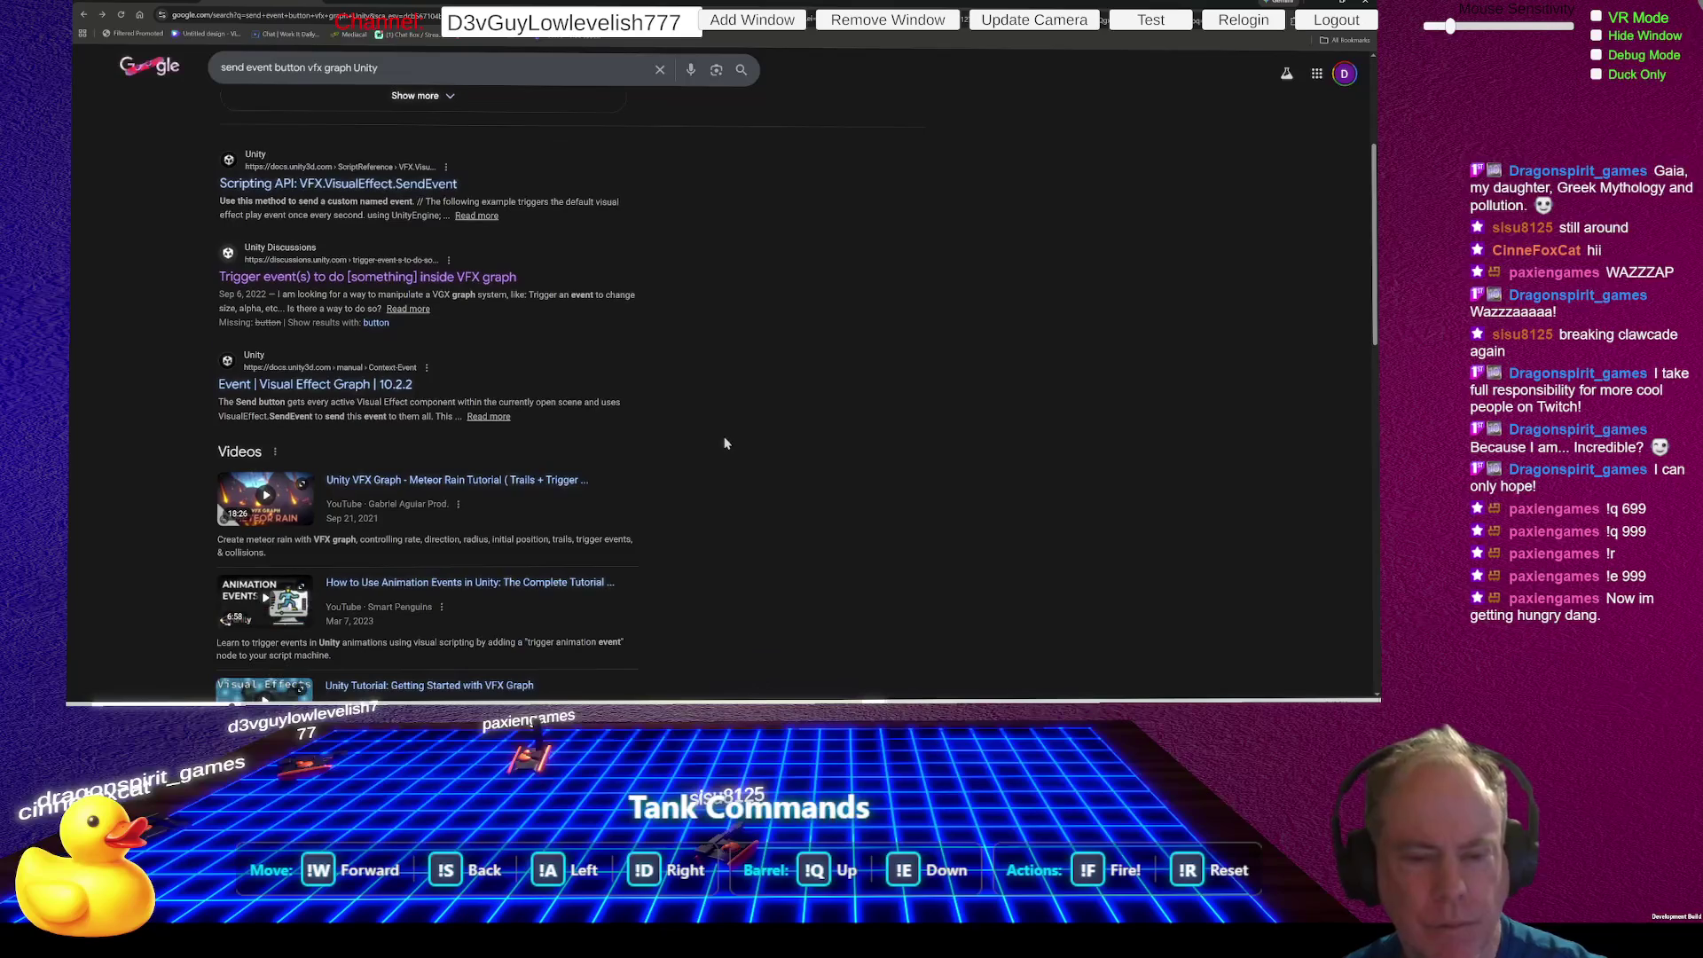
pyautogui.scroll(-2, 725, 438)
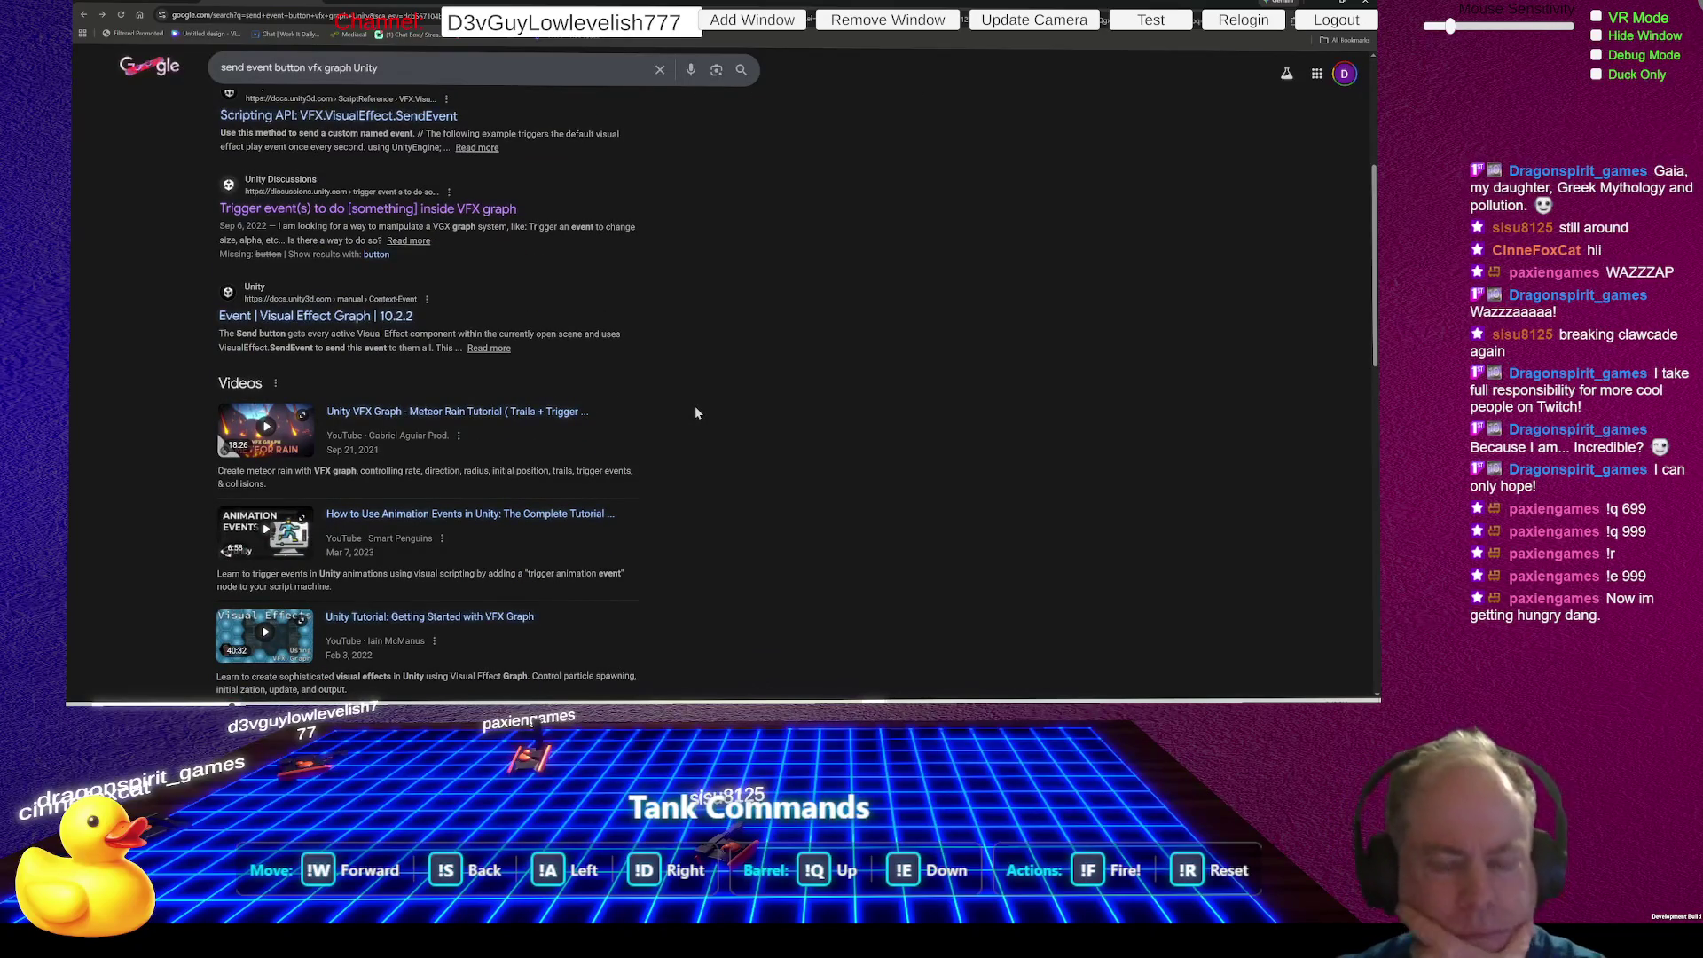
pyautogui.scroll(-1, 698, 380)
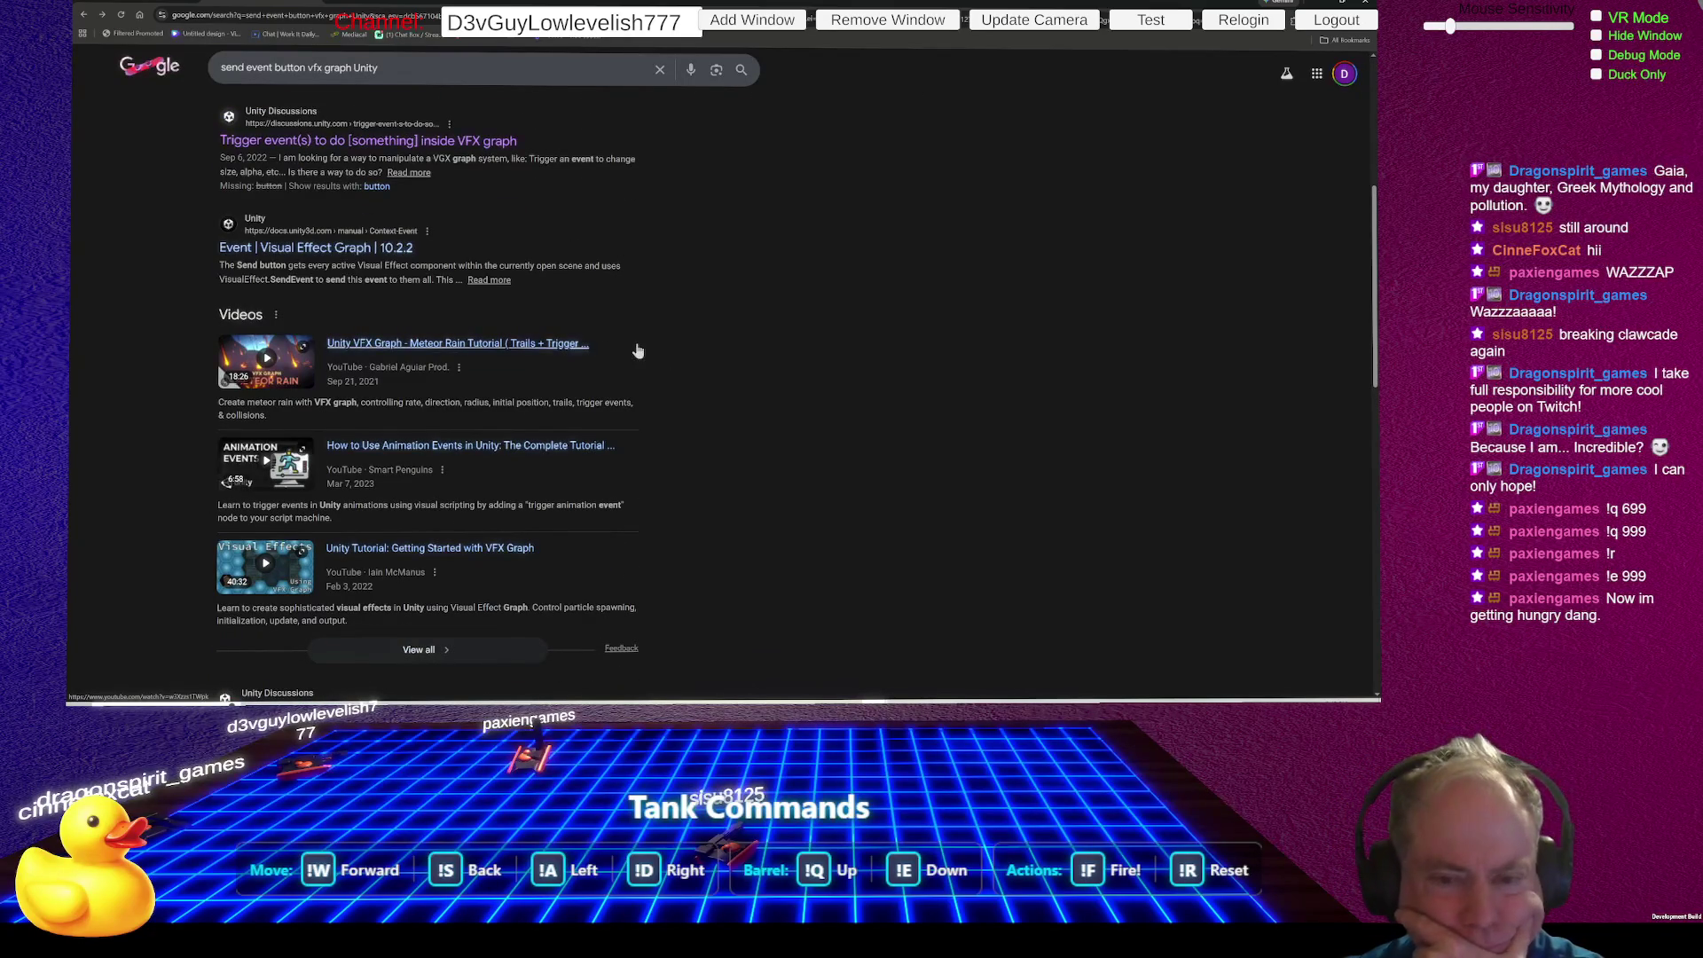
pyautogui.scroll(-2, 623, 349)
pyautogui.scroll(-2, 624, 349)
pyautogui.scroll(-2, 624, 349)
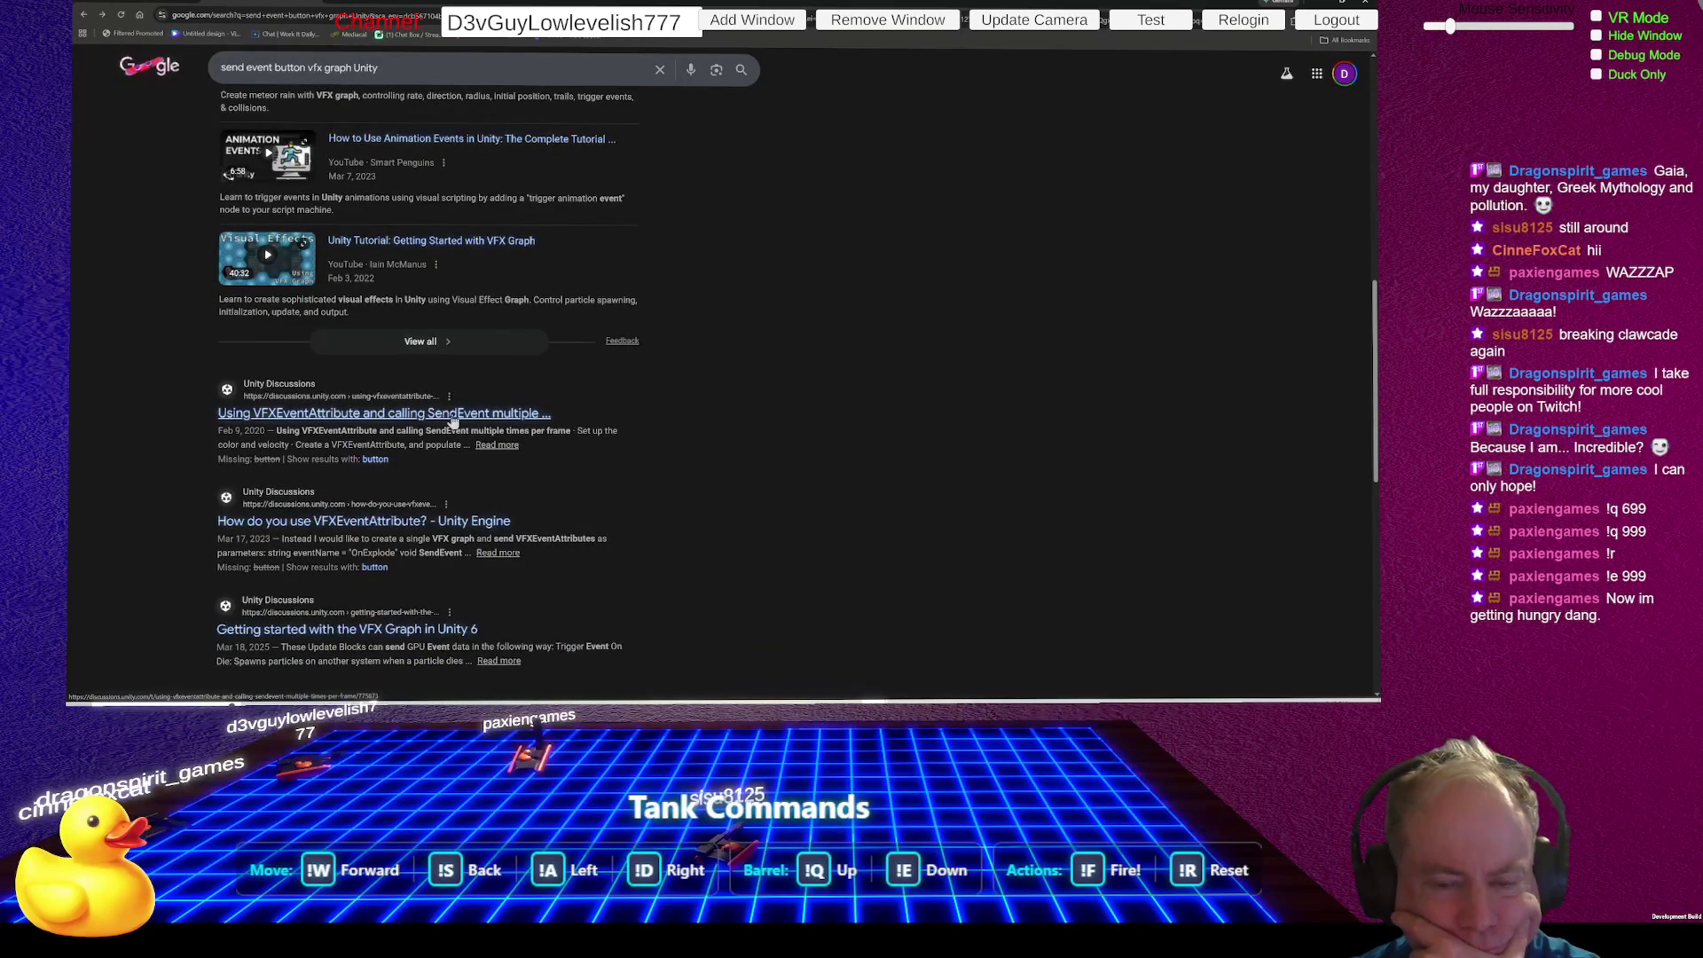
pyautogui.scroll(-1, 555, 401)
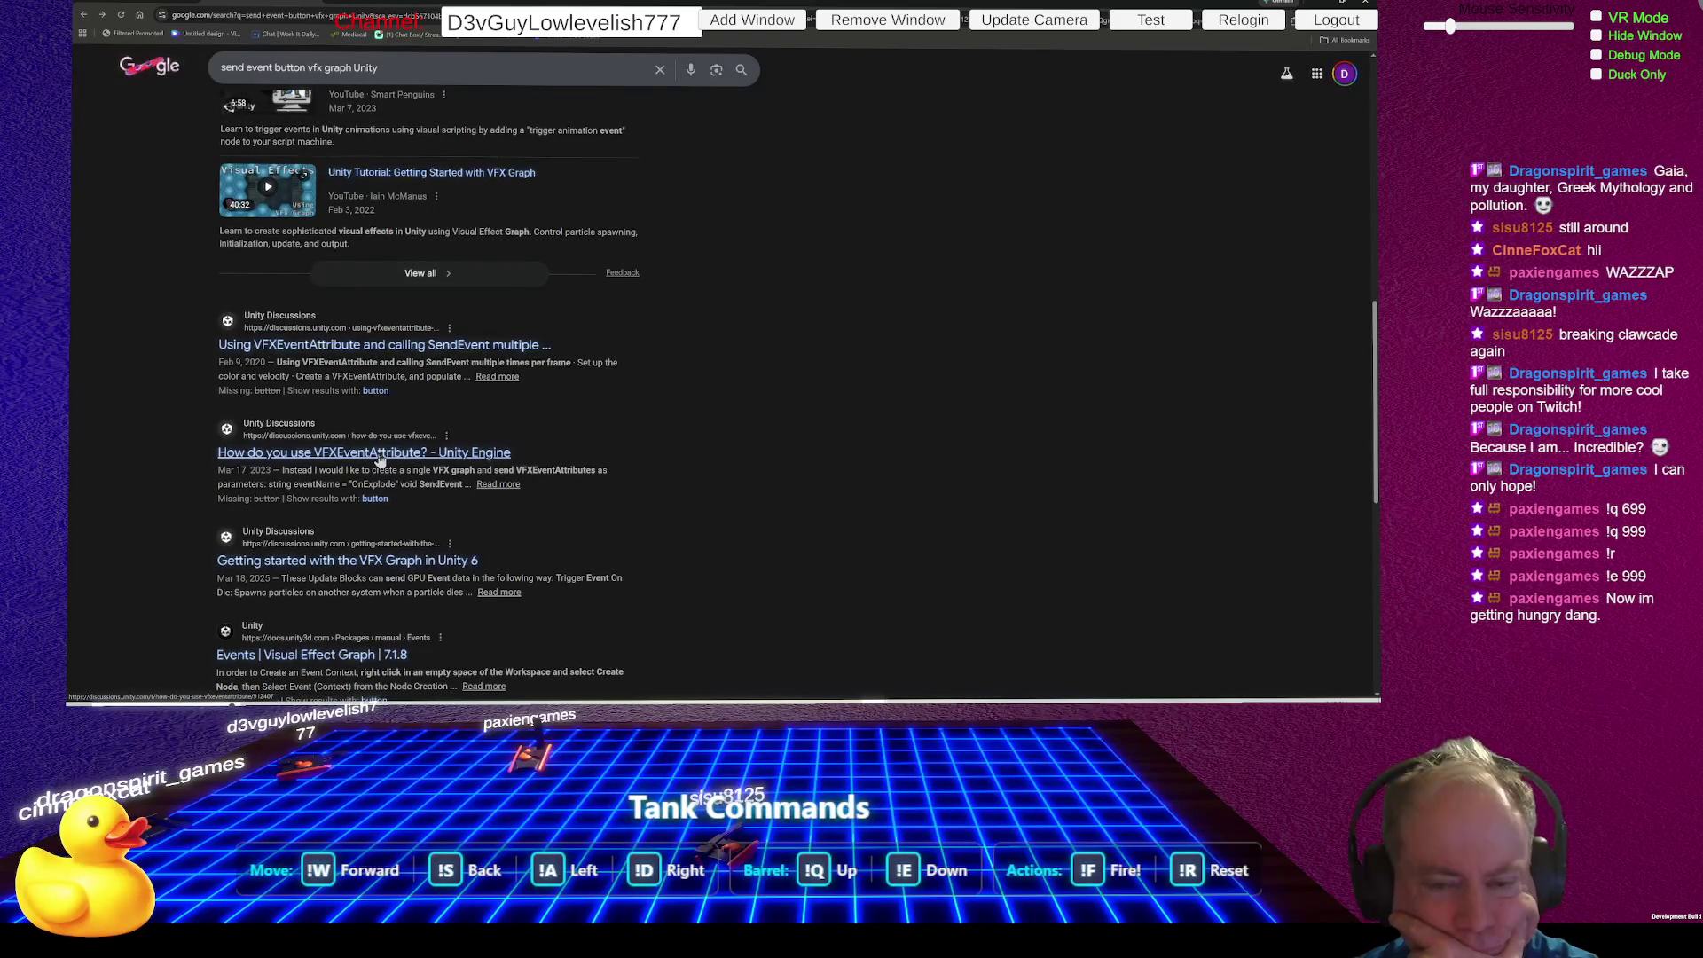
pyautogui.scroll(-1, 426, 453)
pyautogui.scroll(-1, 643, 408)
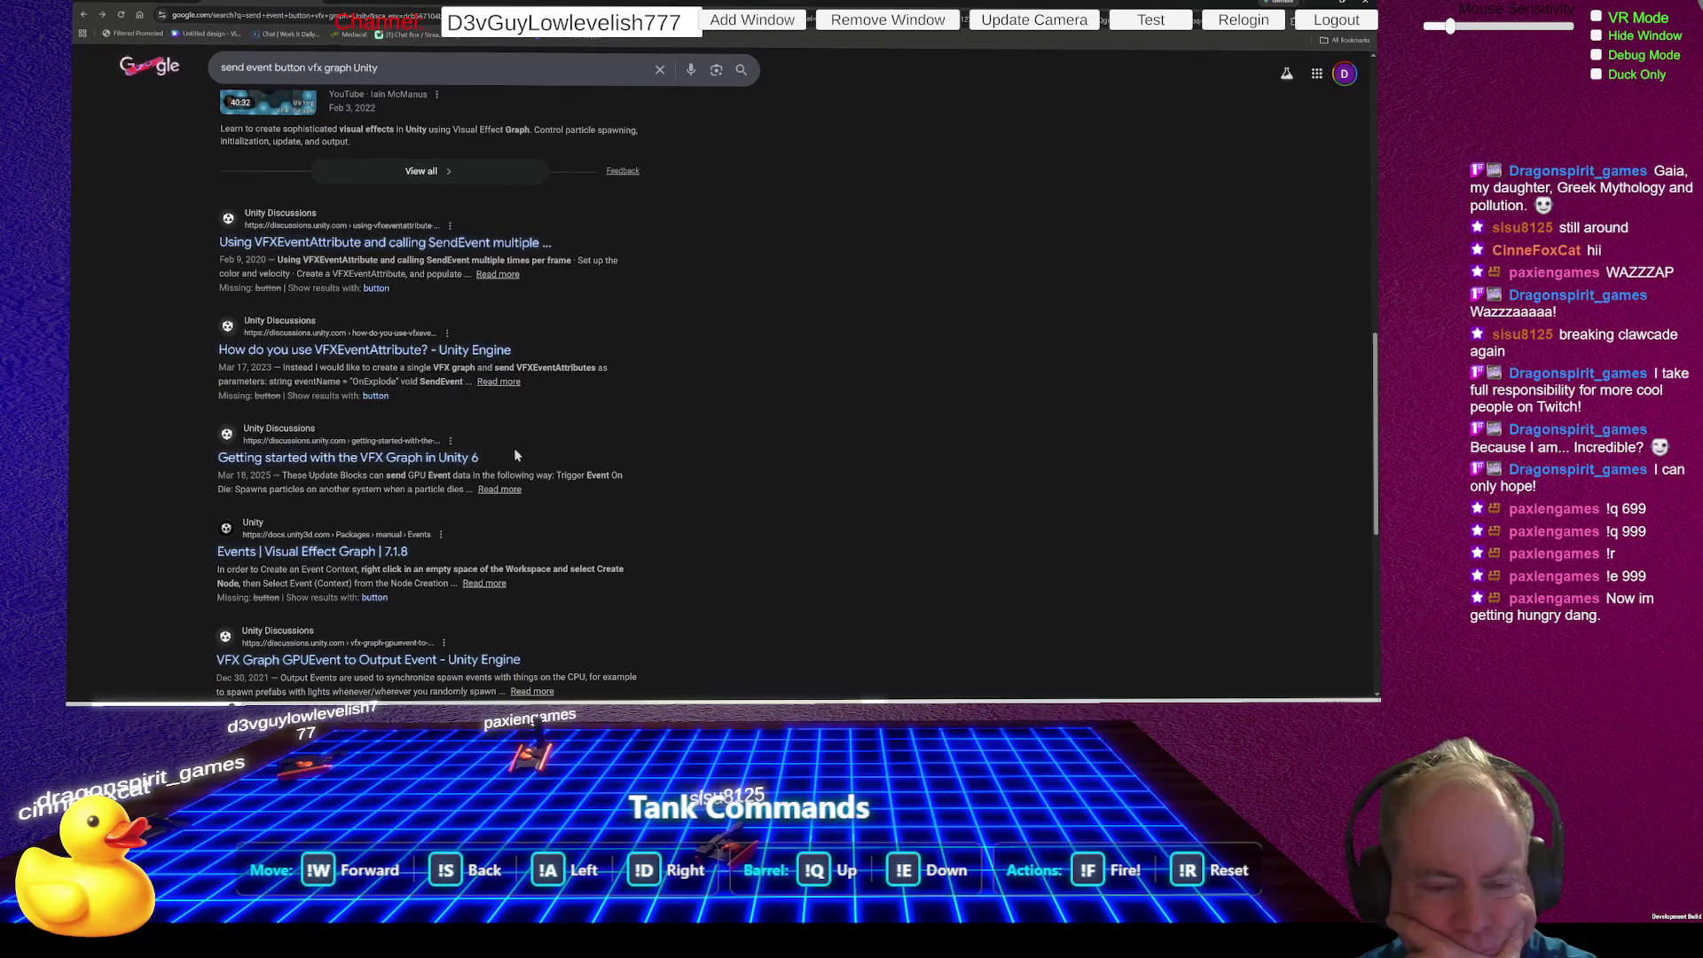
pyautogui.scroll(-1, 507, 450)
pyautogui.scroll(-1, 498, 456)
pyautogui.scroll(-1, 440, 457)
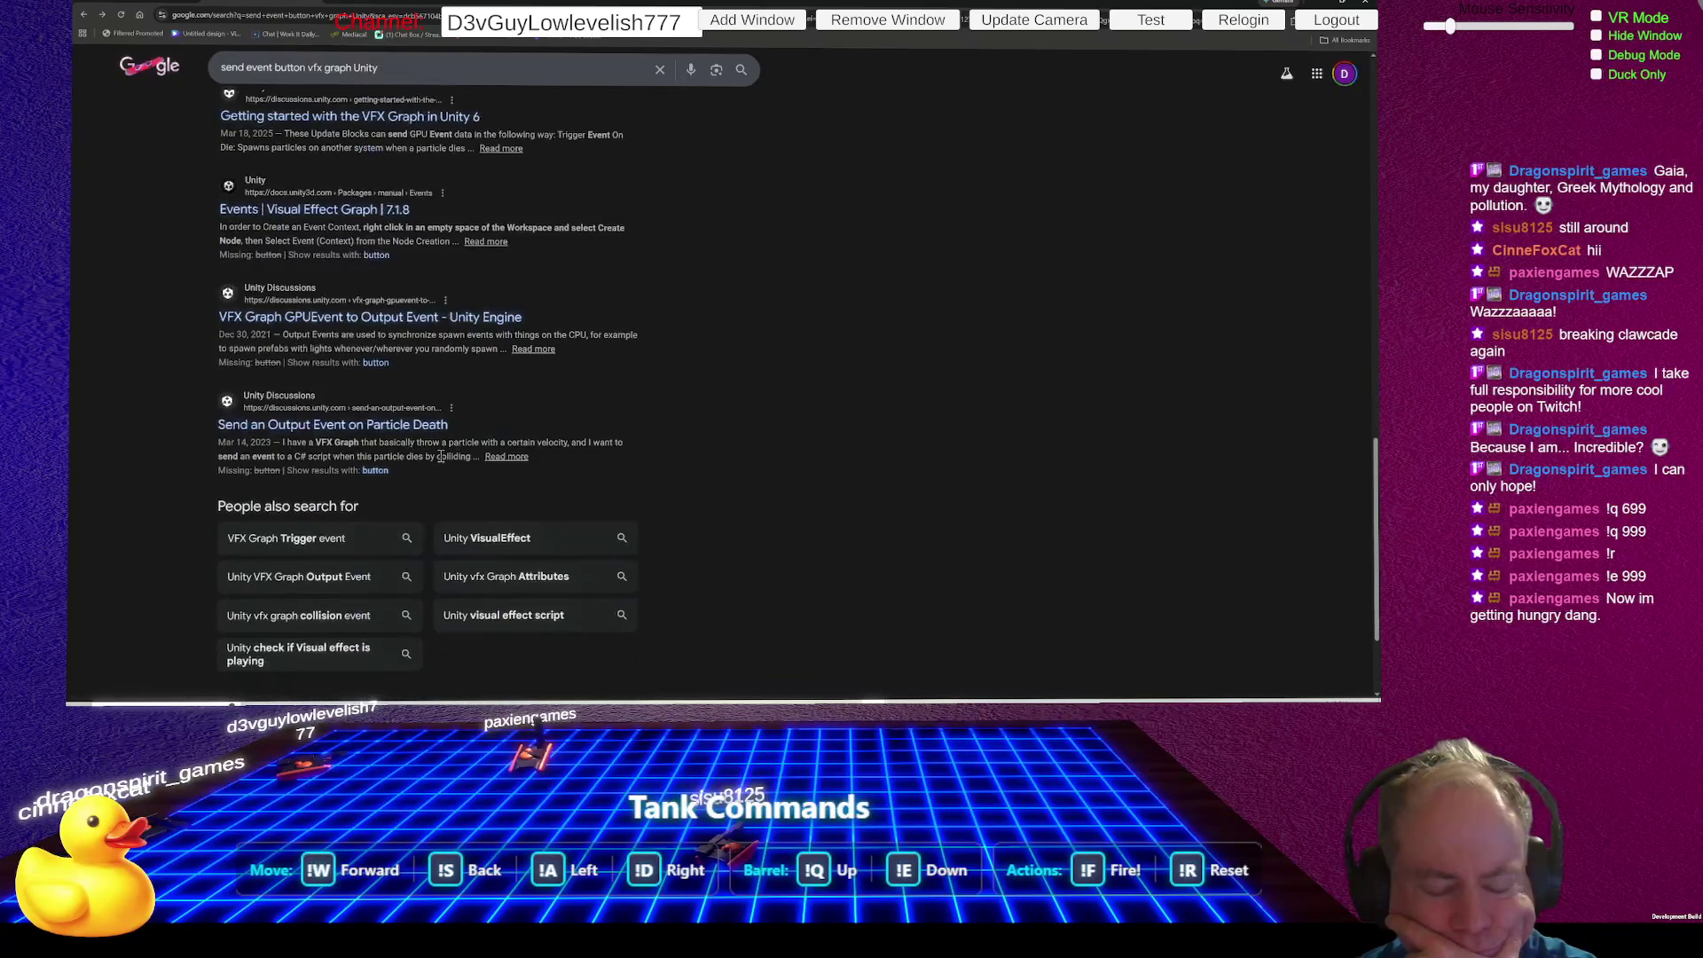
pyautogui.scroll(-2, 441, 456)
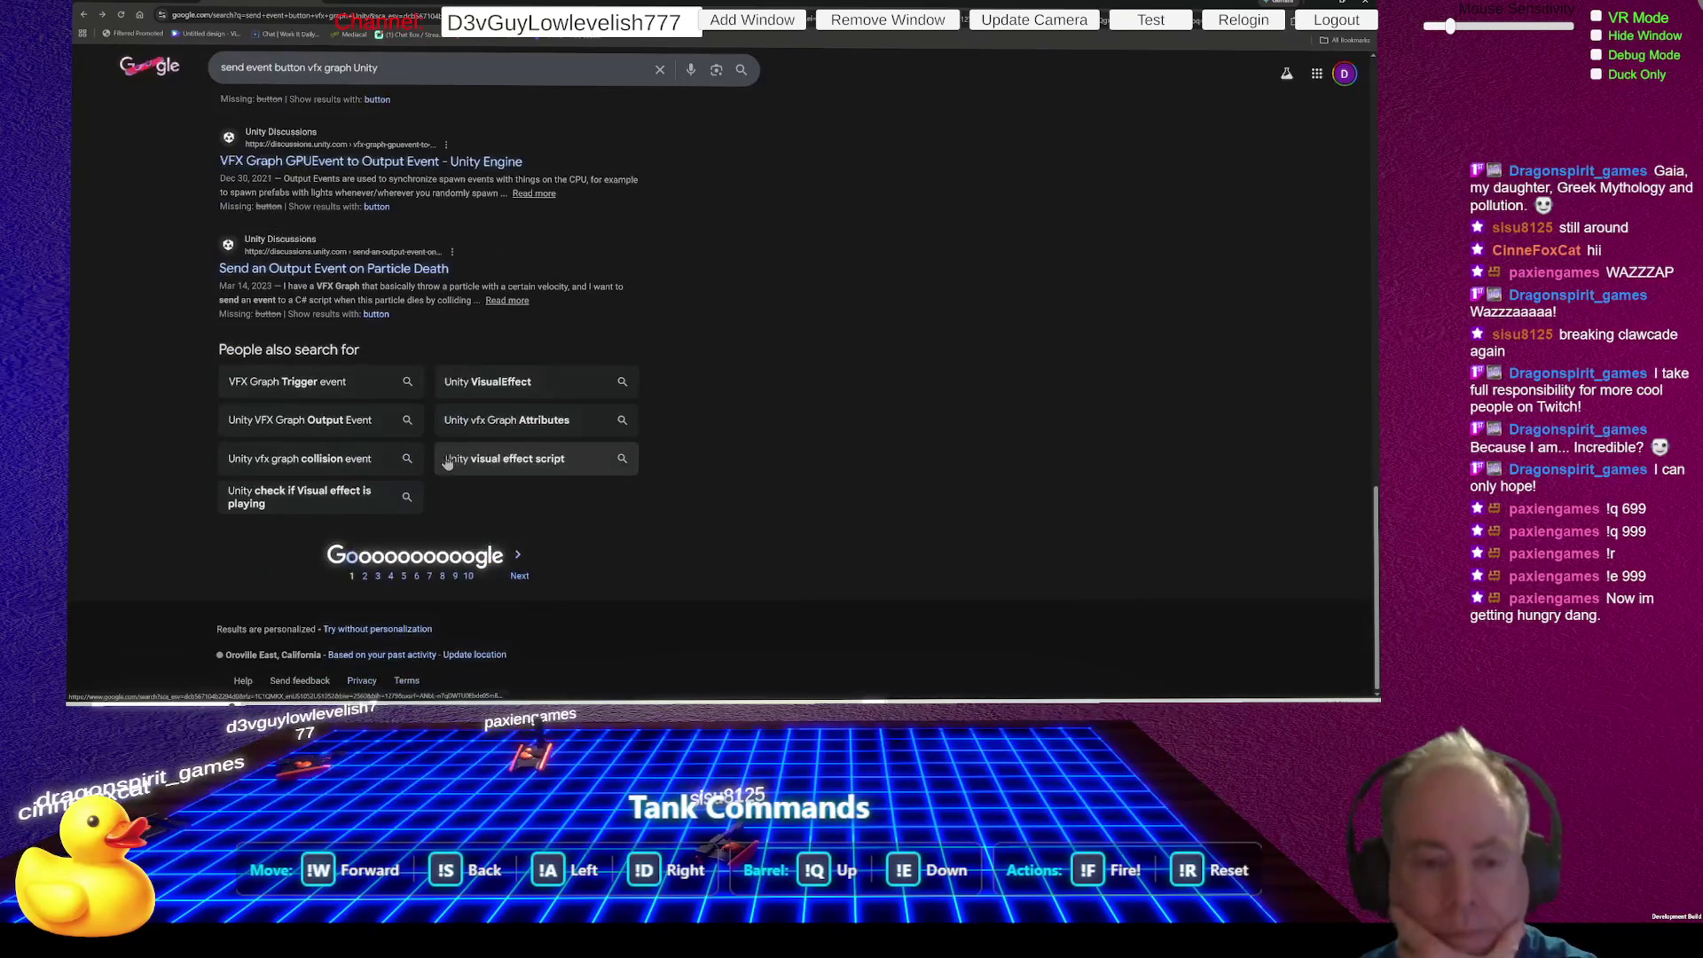
pyautogui.scroll(2, 448, 462)
pyautogui.scroll(1, 399, 399)
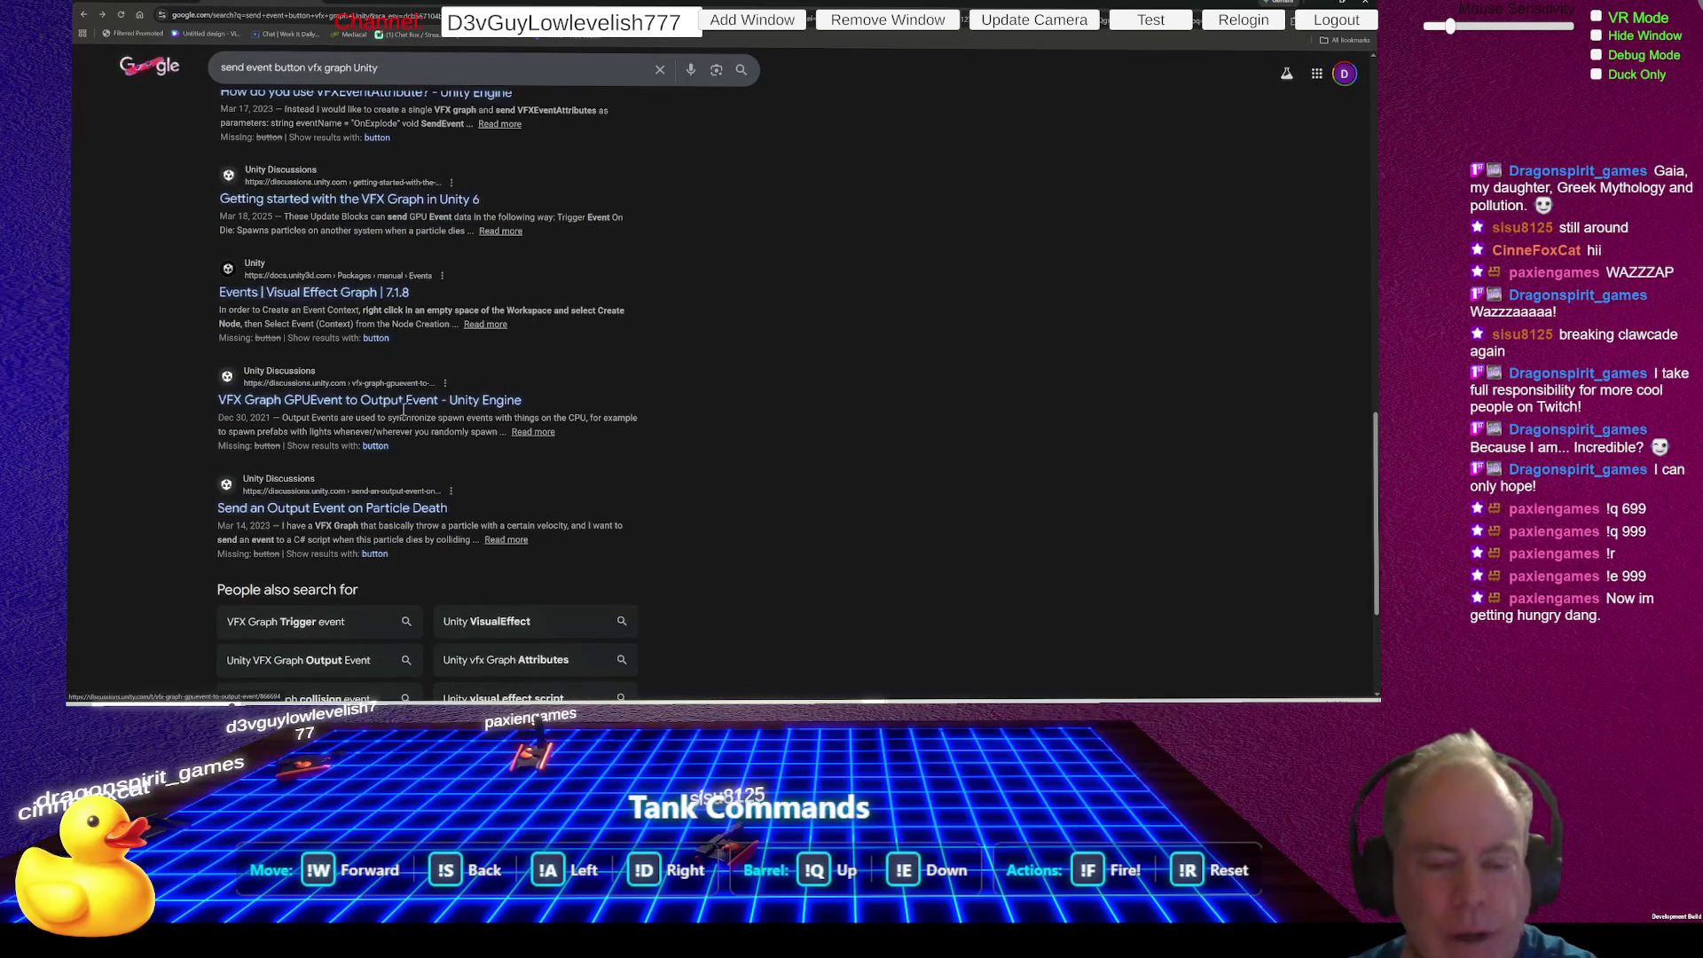
pyautogui.scroll(-2, 399, 466)
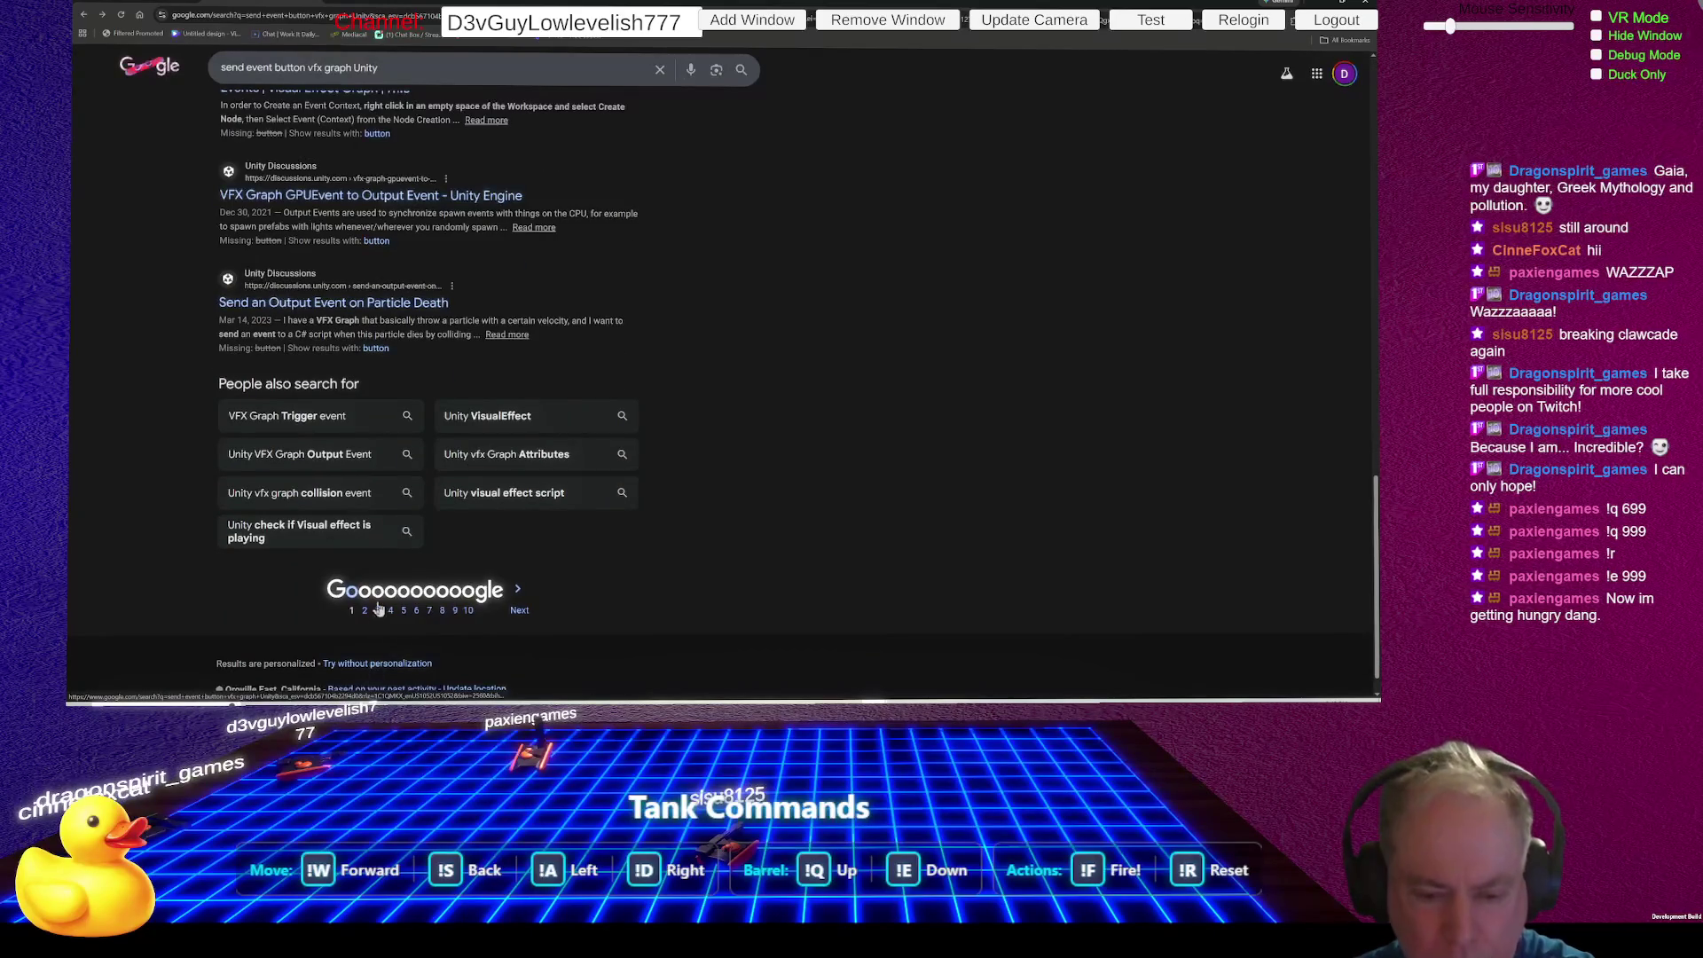
pyautogui.click(378, 609)
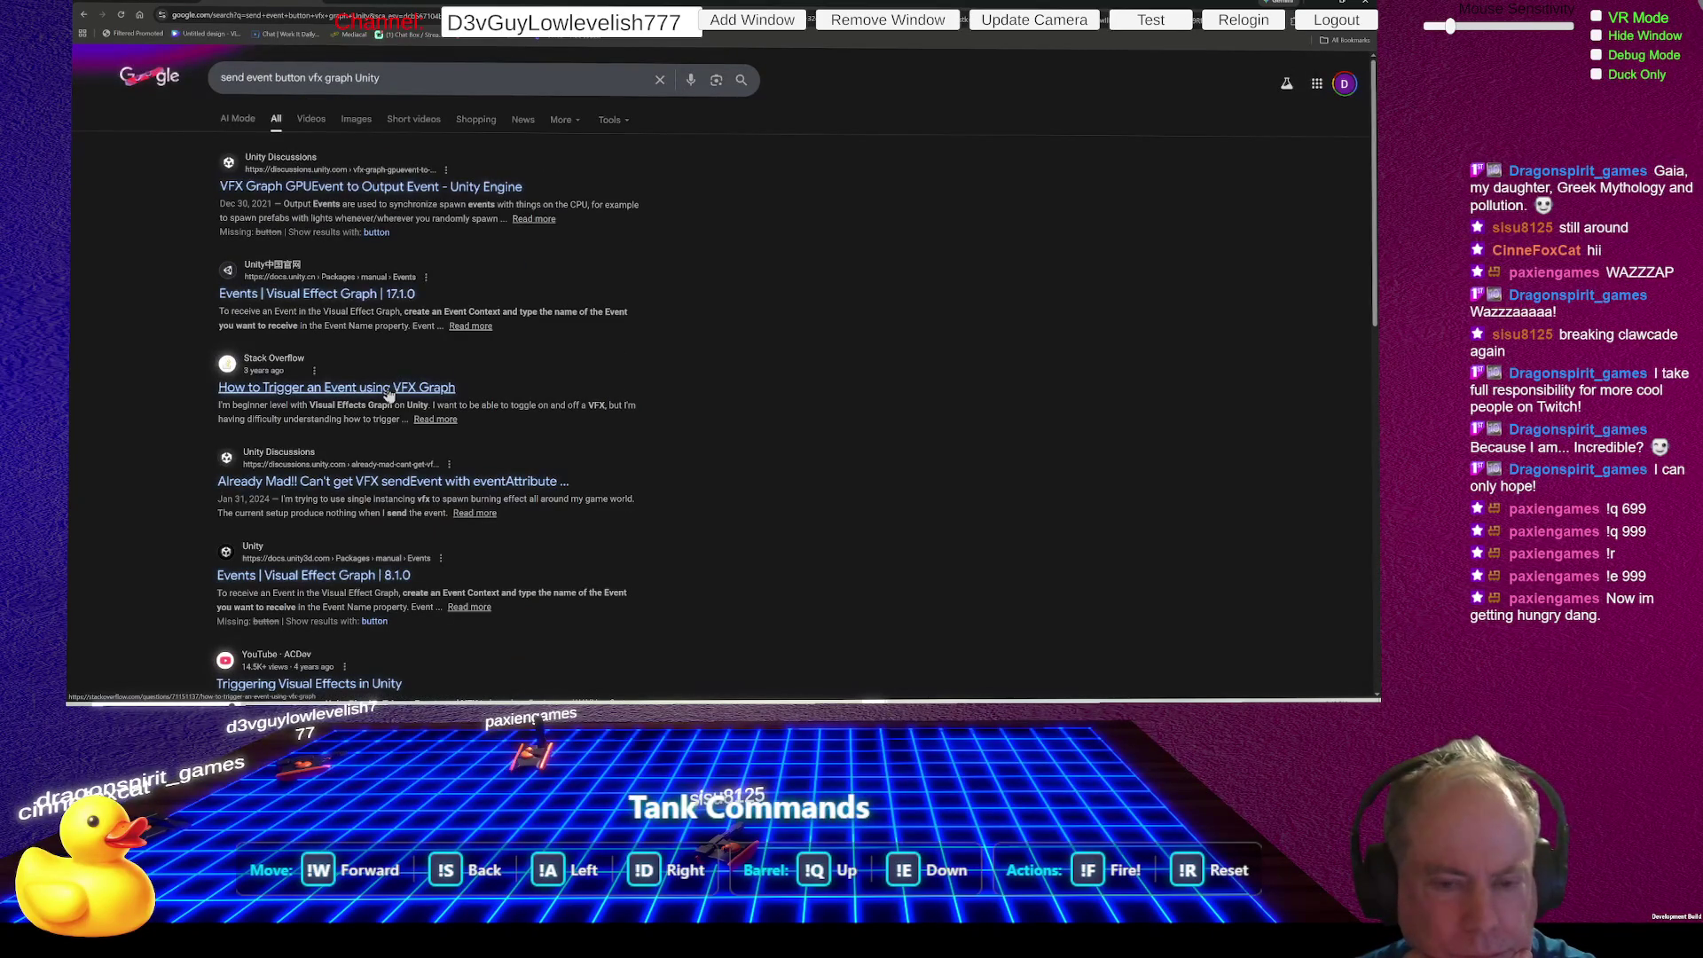
pyautogui.click(388, 391)
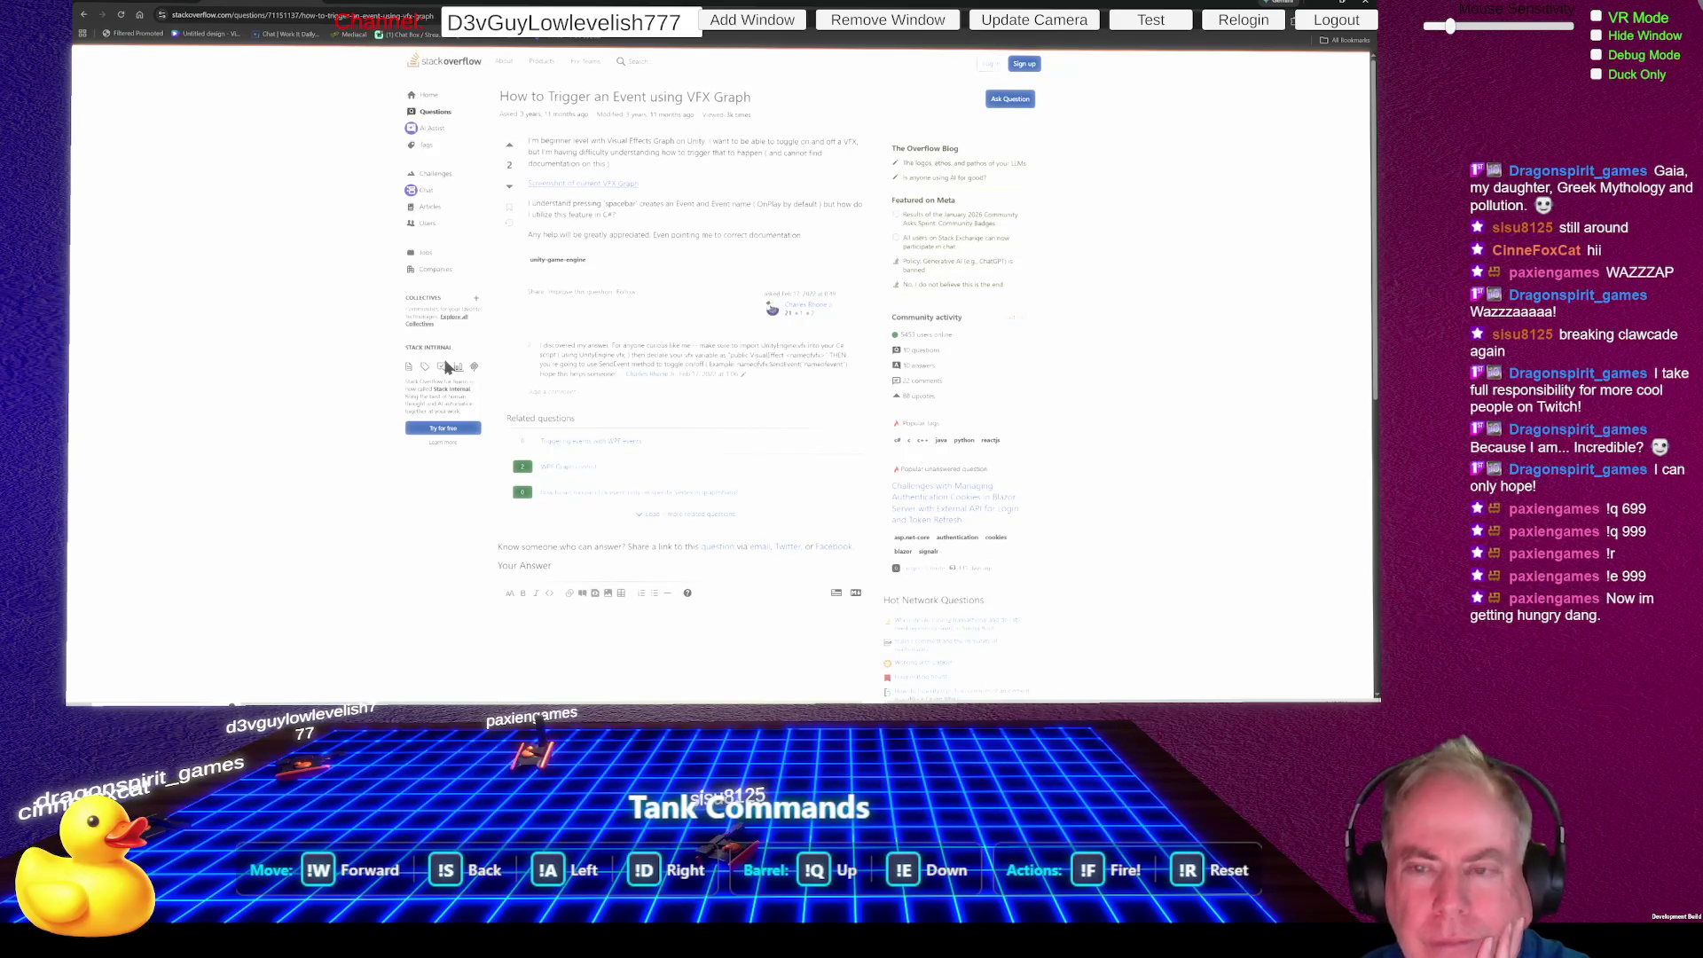
# Step: Return to the ChatGPT conversation after reading the Stack Overflow question
pyautogui.click(120, 15)
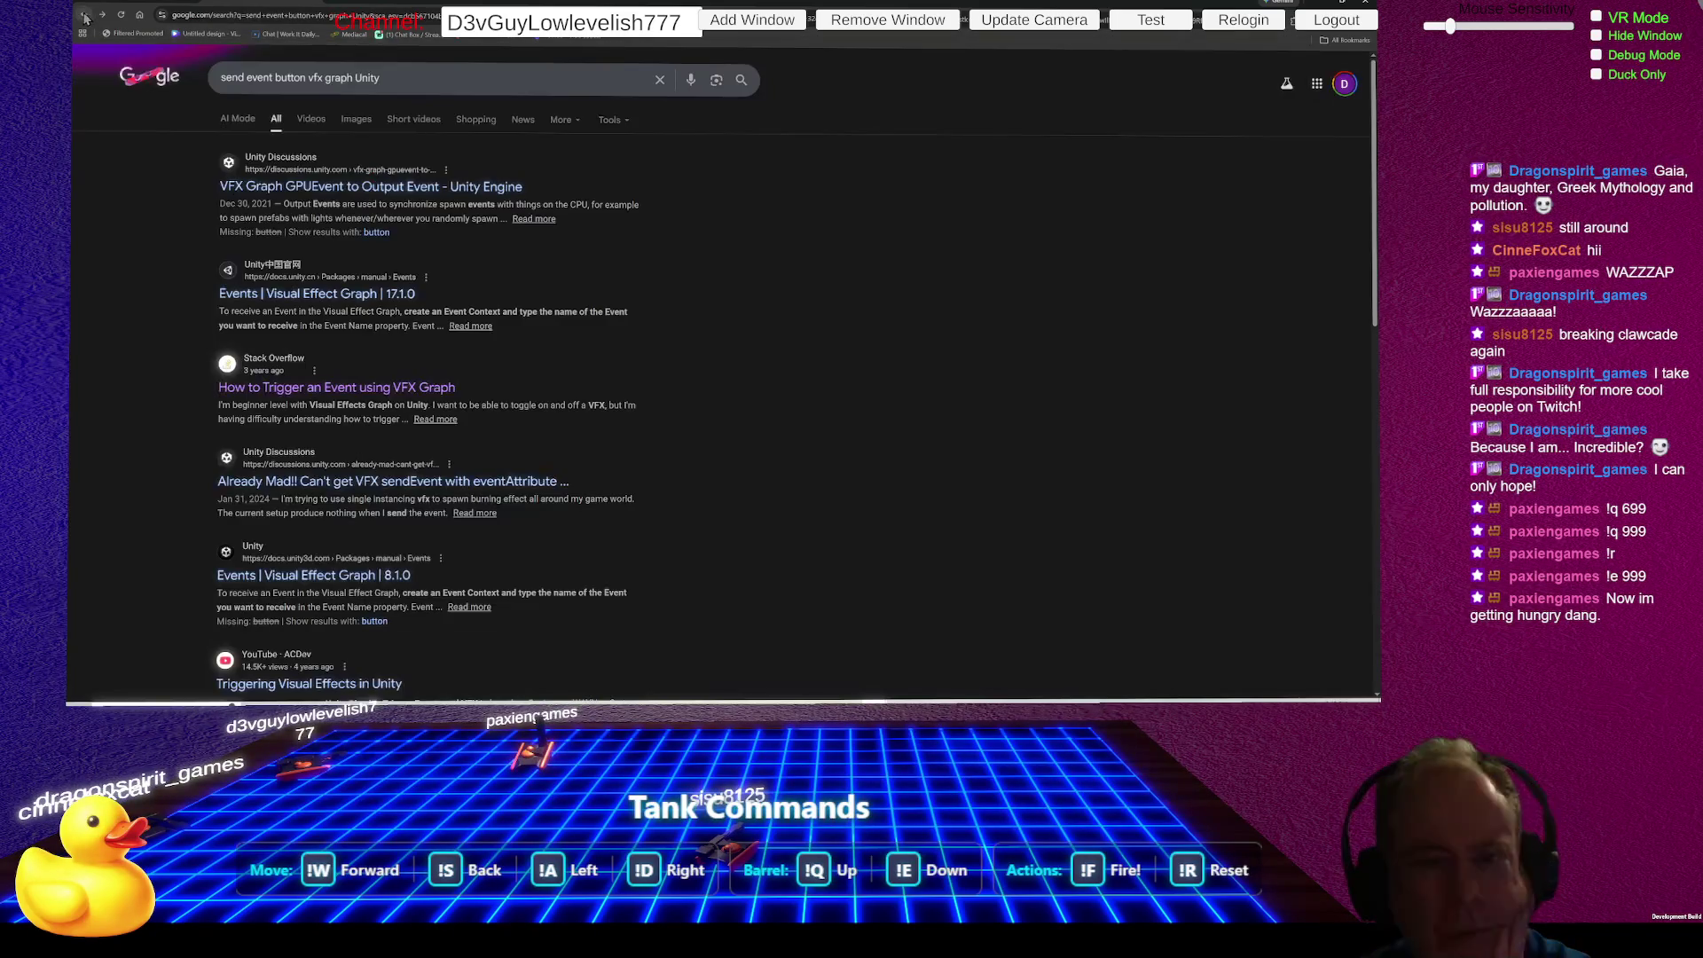
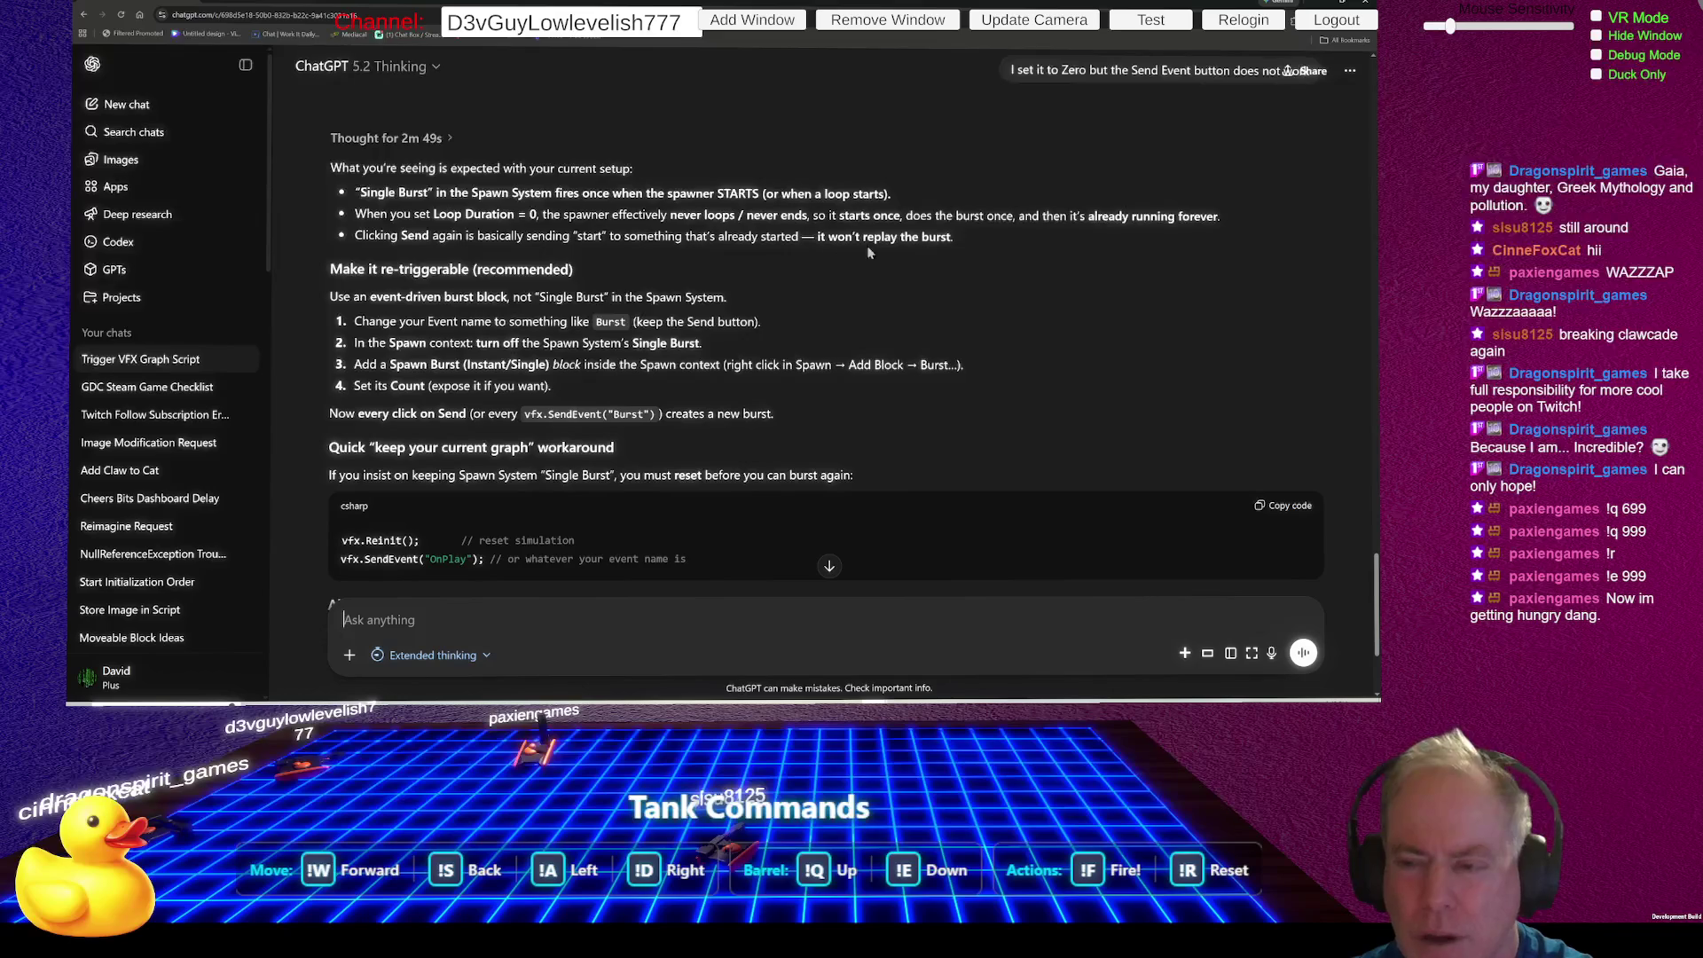
pyautogui.scroll(-1, 880, 248)
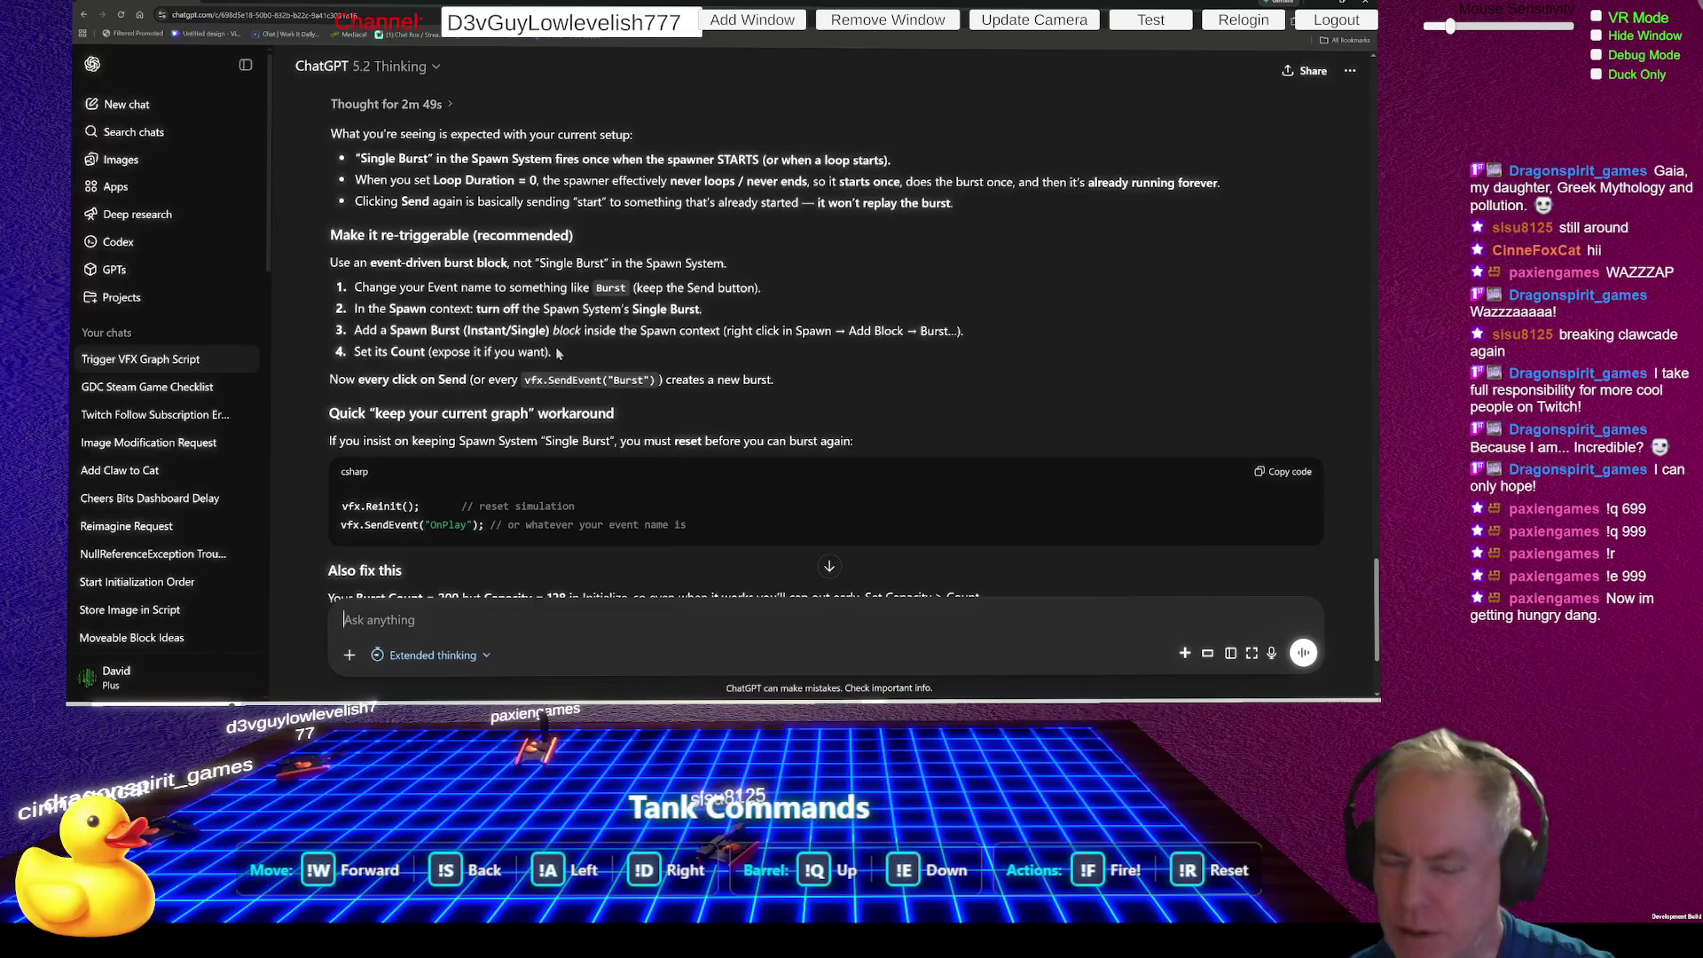
# Step: Switch from the ChatGPT browser tab to the Unity editor showing the Glass Shatter graph
pyautogui.hotkey('alt', 'Tab')
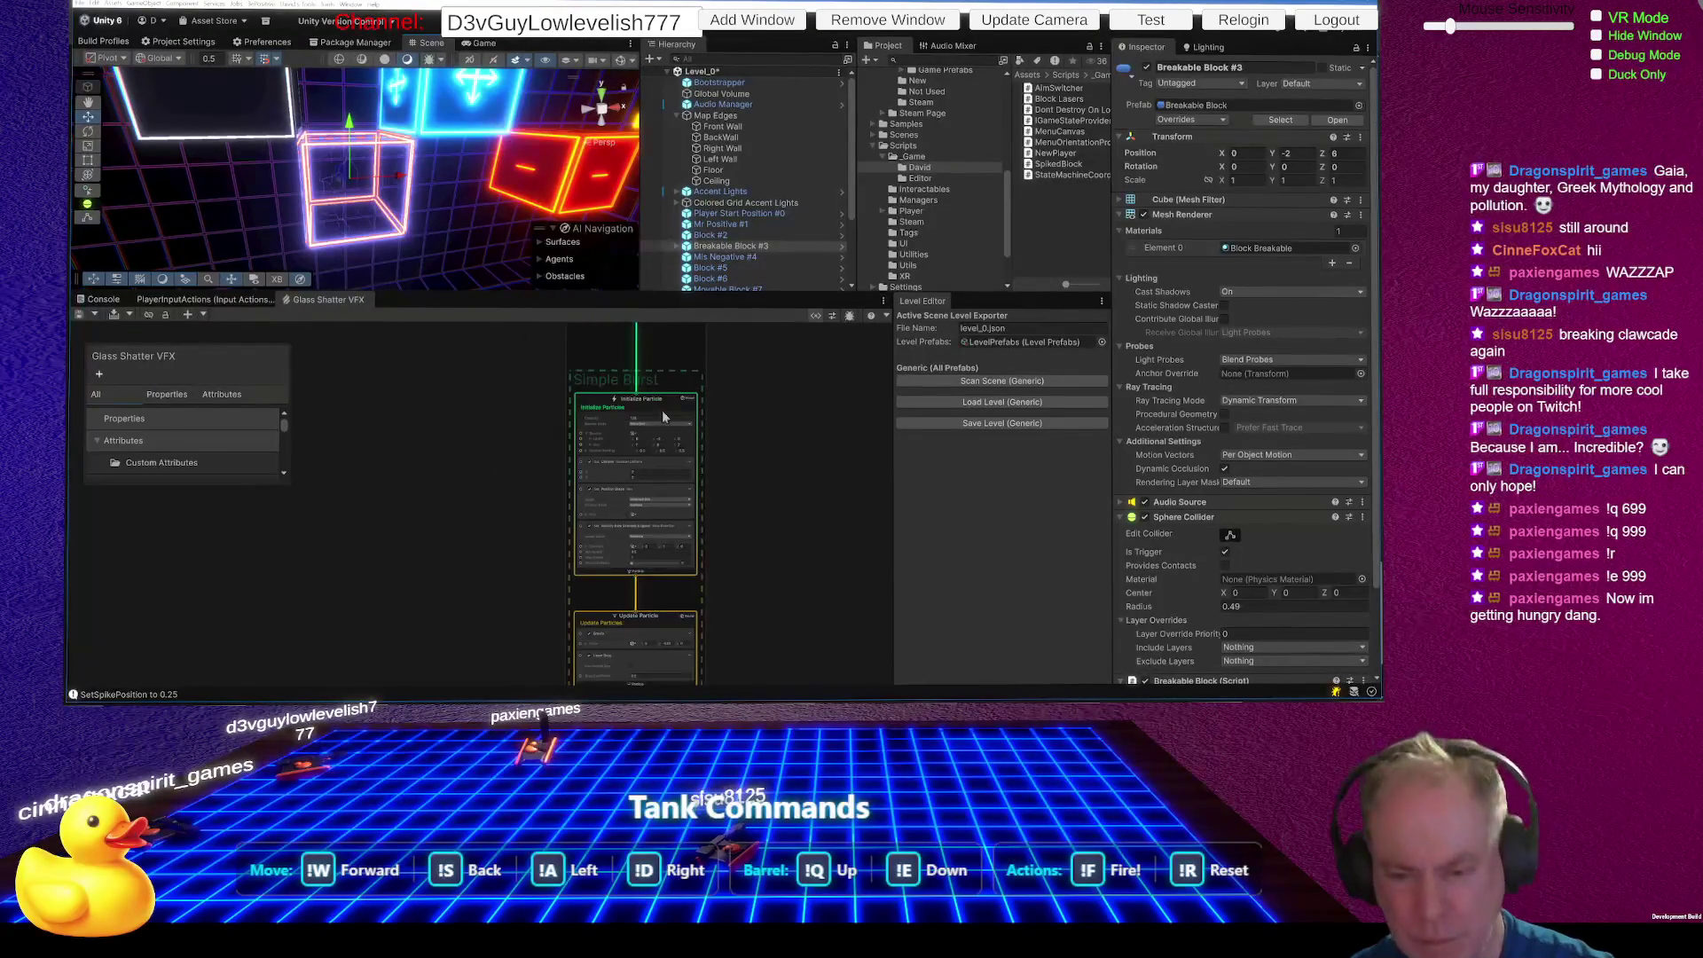
pyautogui.scroll(2, 622, 475)
pyautogui.scroll(3, 622, 474)
pyautogui.scroll(-3, 625, 452)
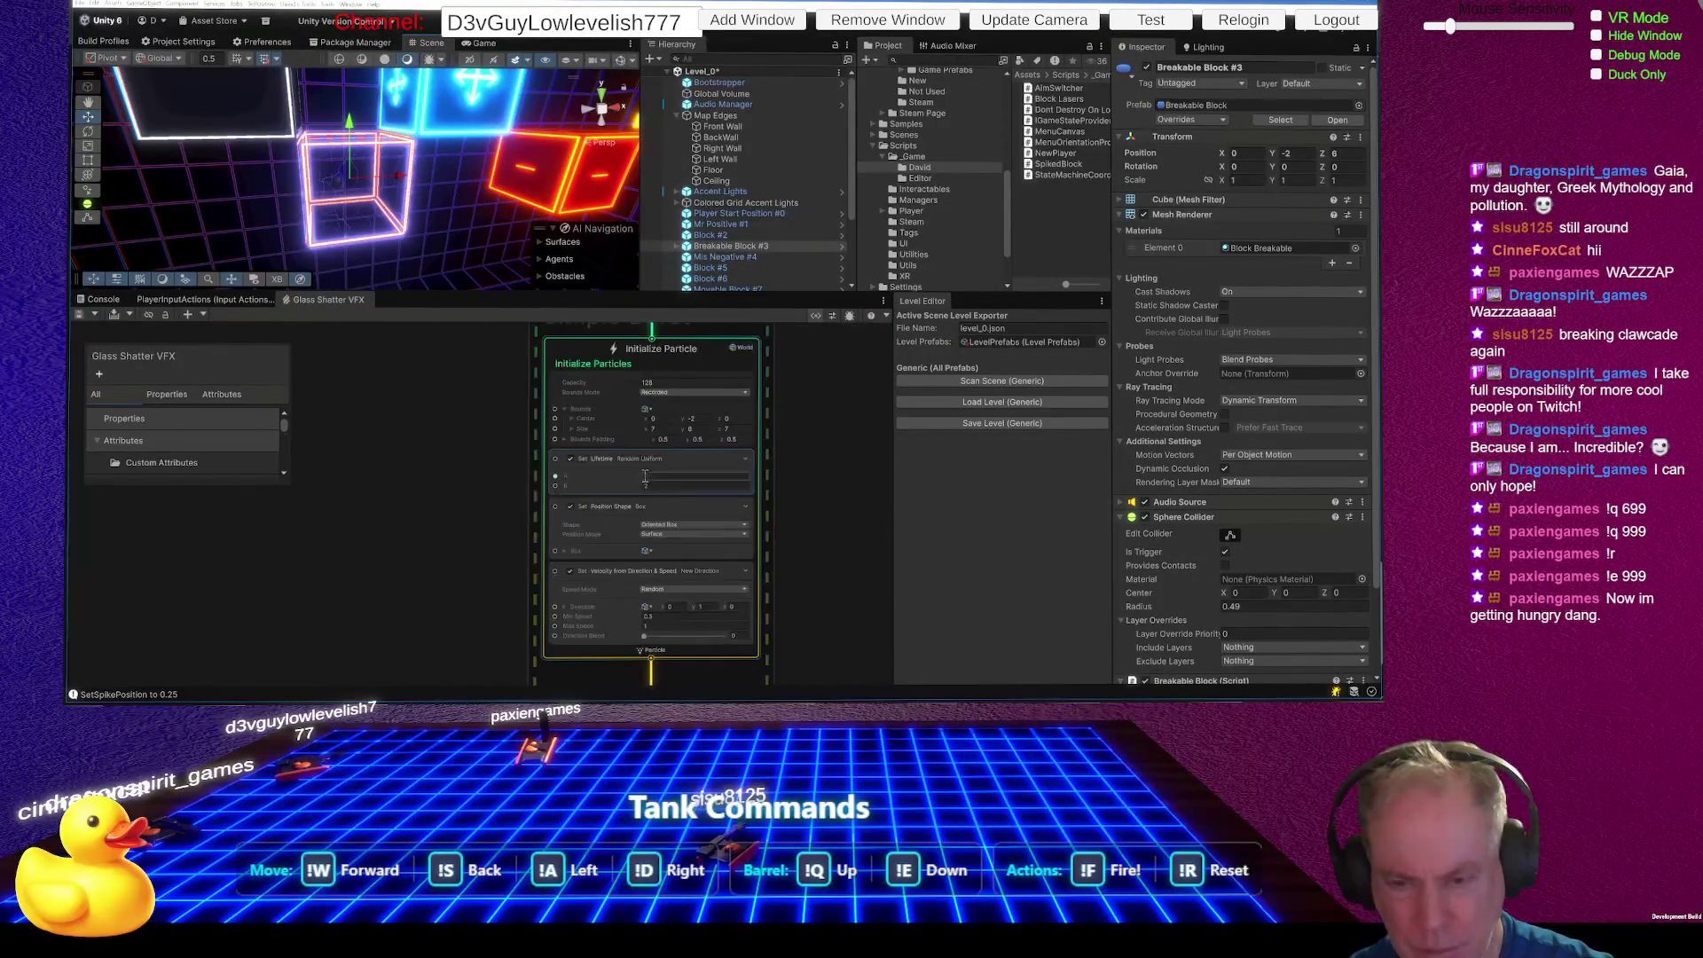
pyautogui.scroll(3, 636, 373)
pyautogui.scroll(-2, 639, 373)
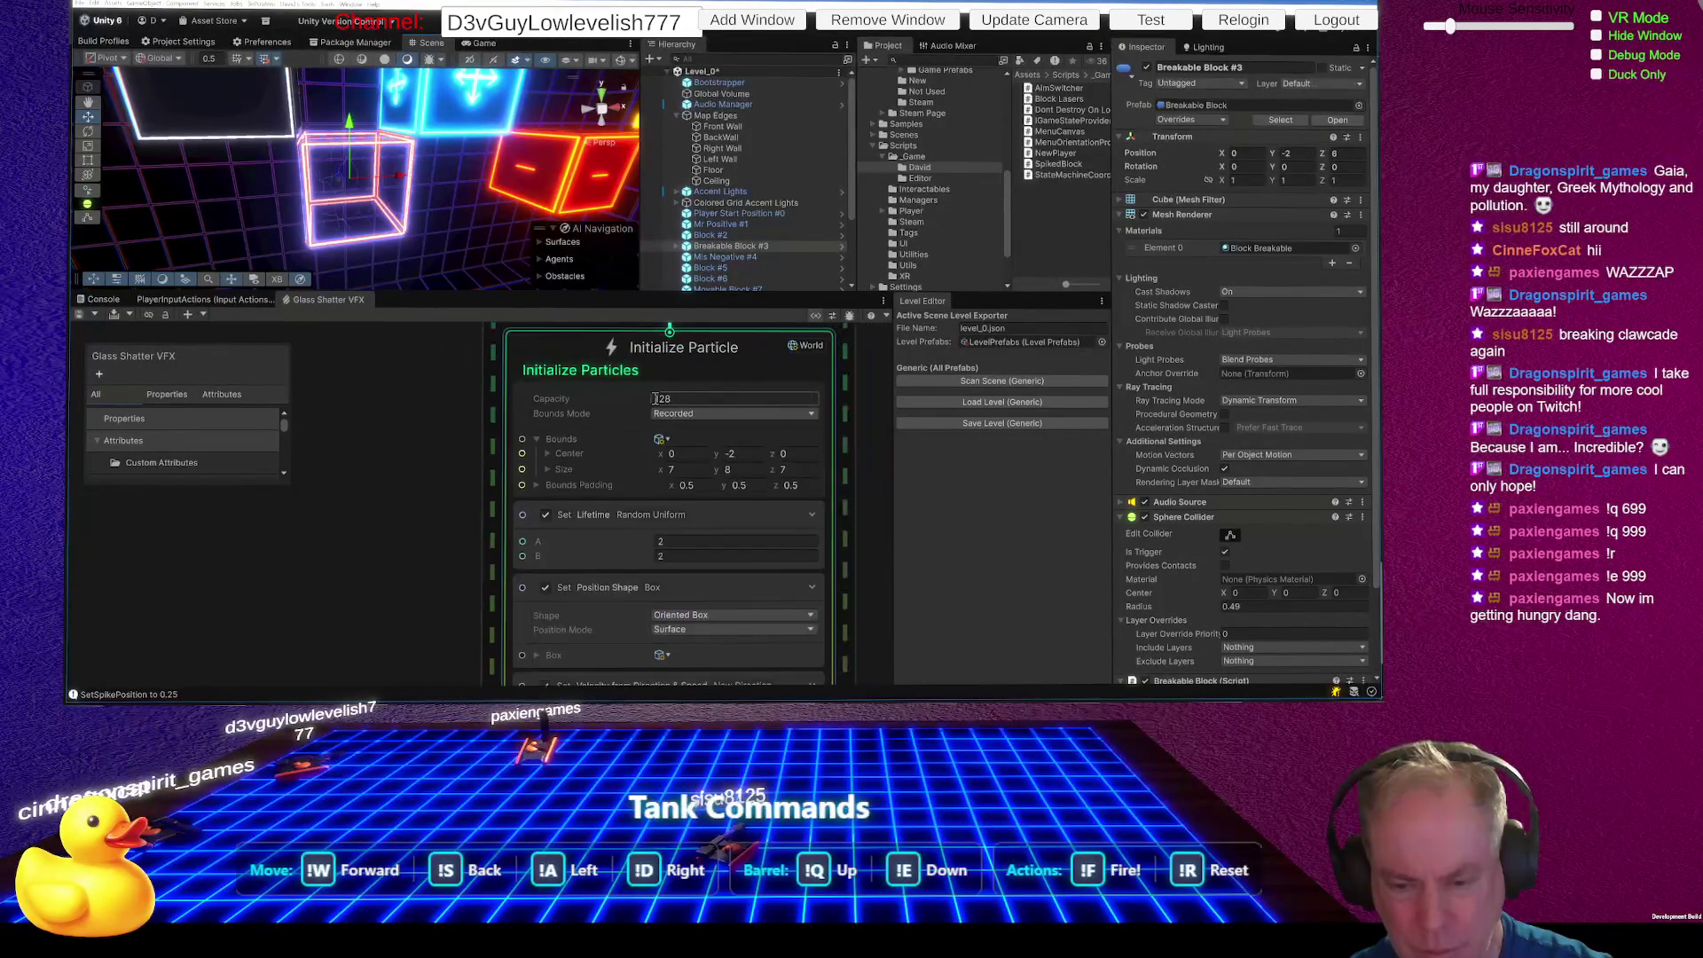
pyautogui.scroll(-2, 656, 398)
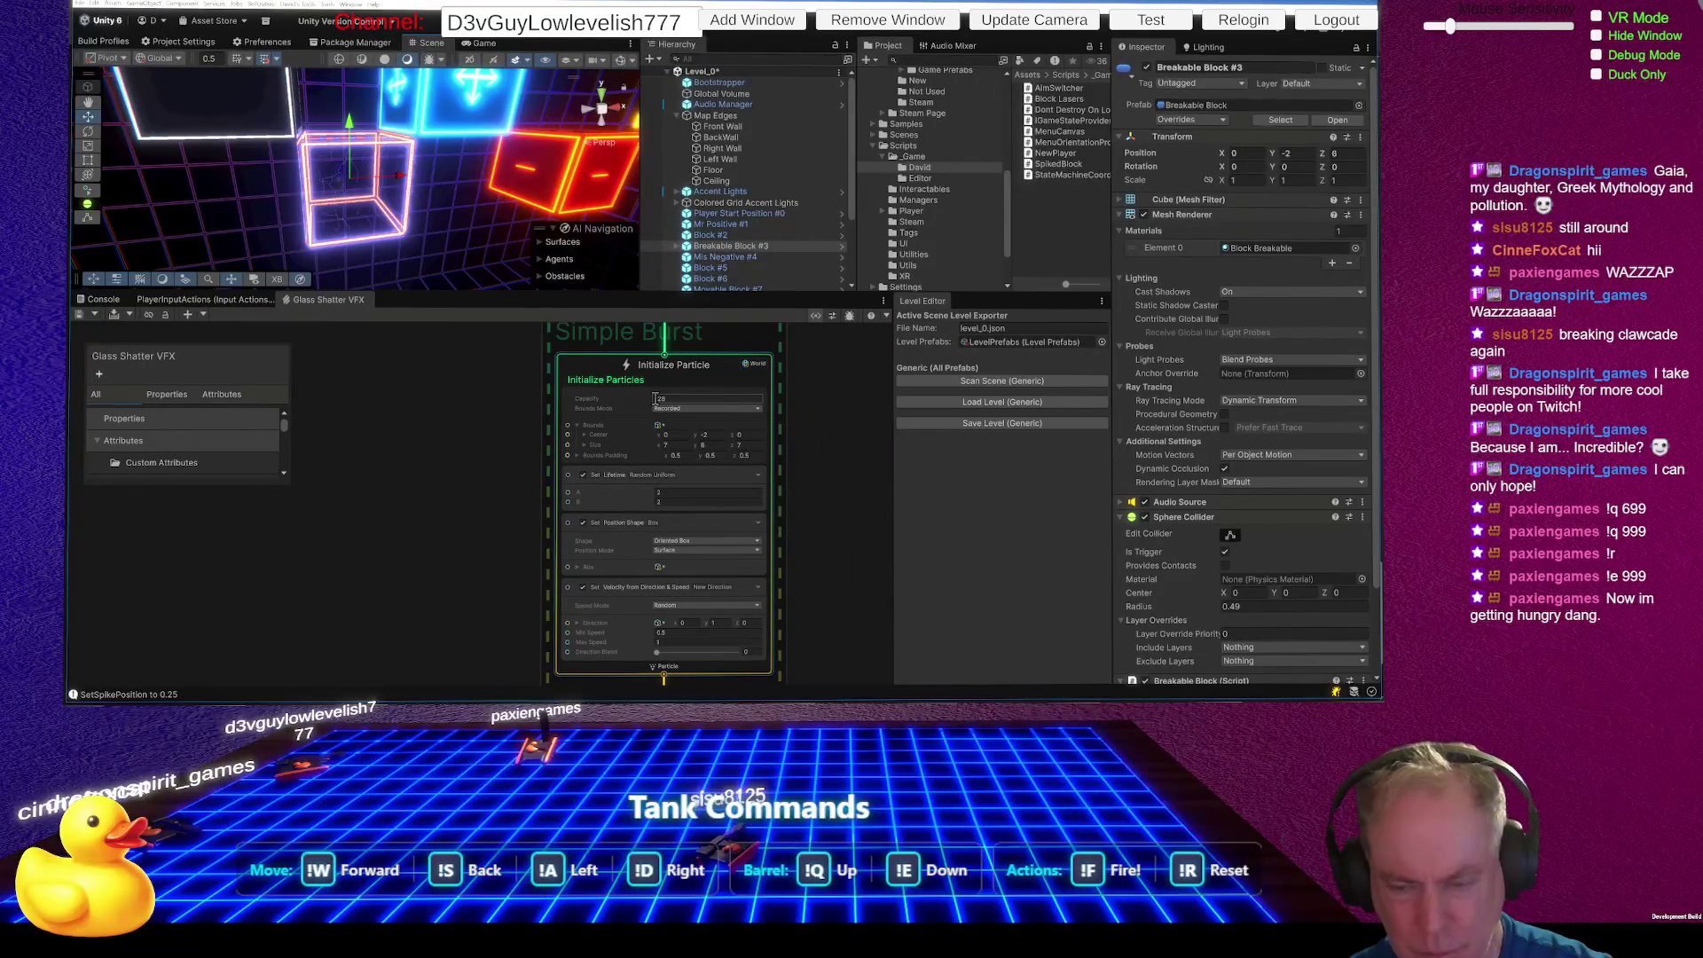
pyautogui.scroll(3, 656, 398)
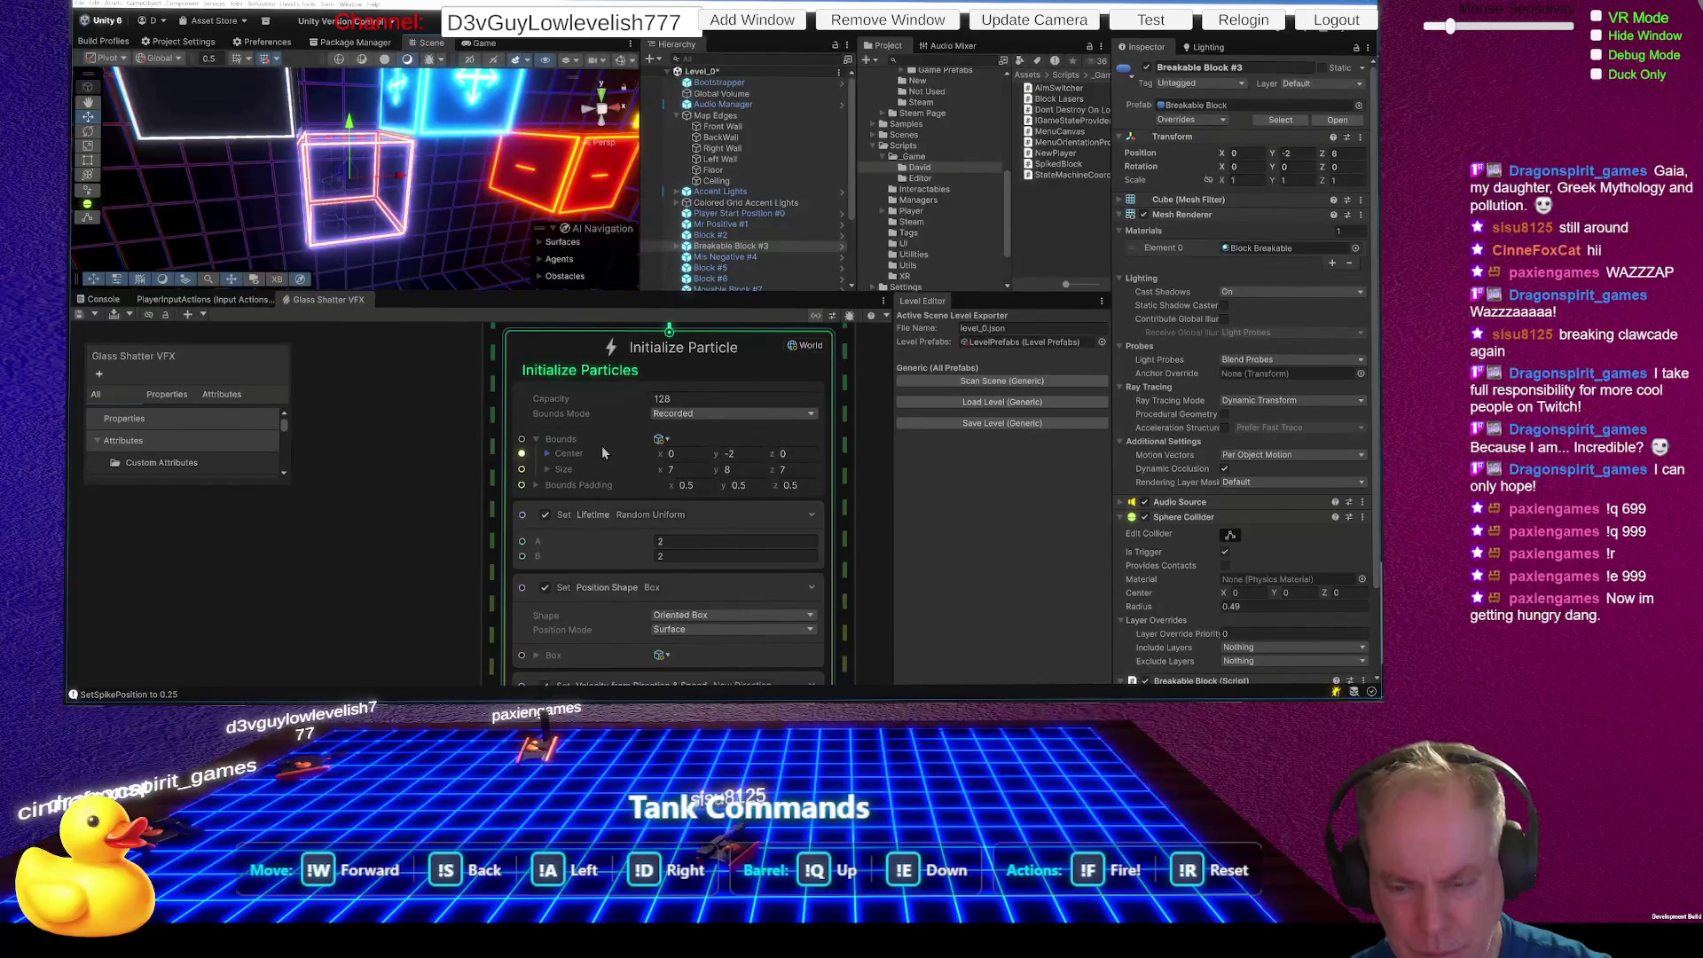
pyautogui.scroll(-5, 601, 445)
pyautogui.scroll(-3, 602, 445)
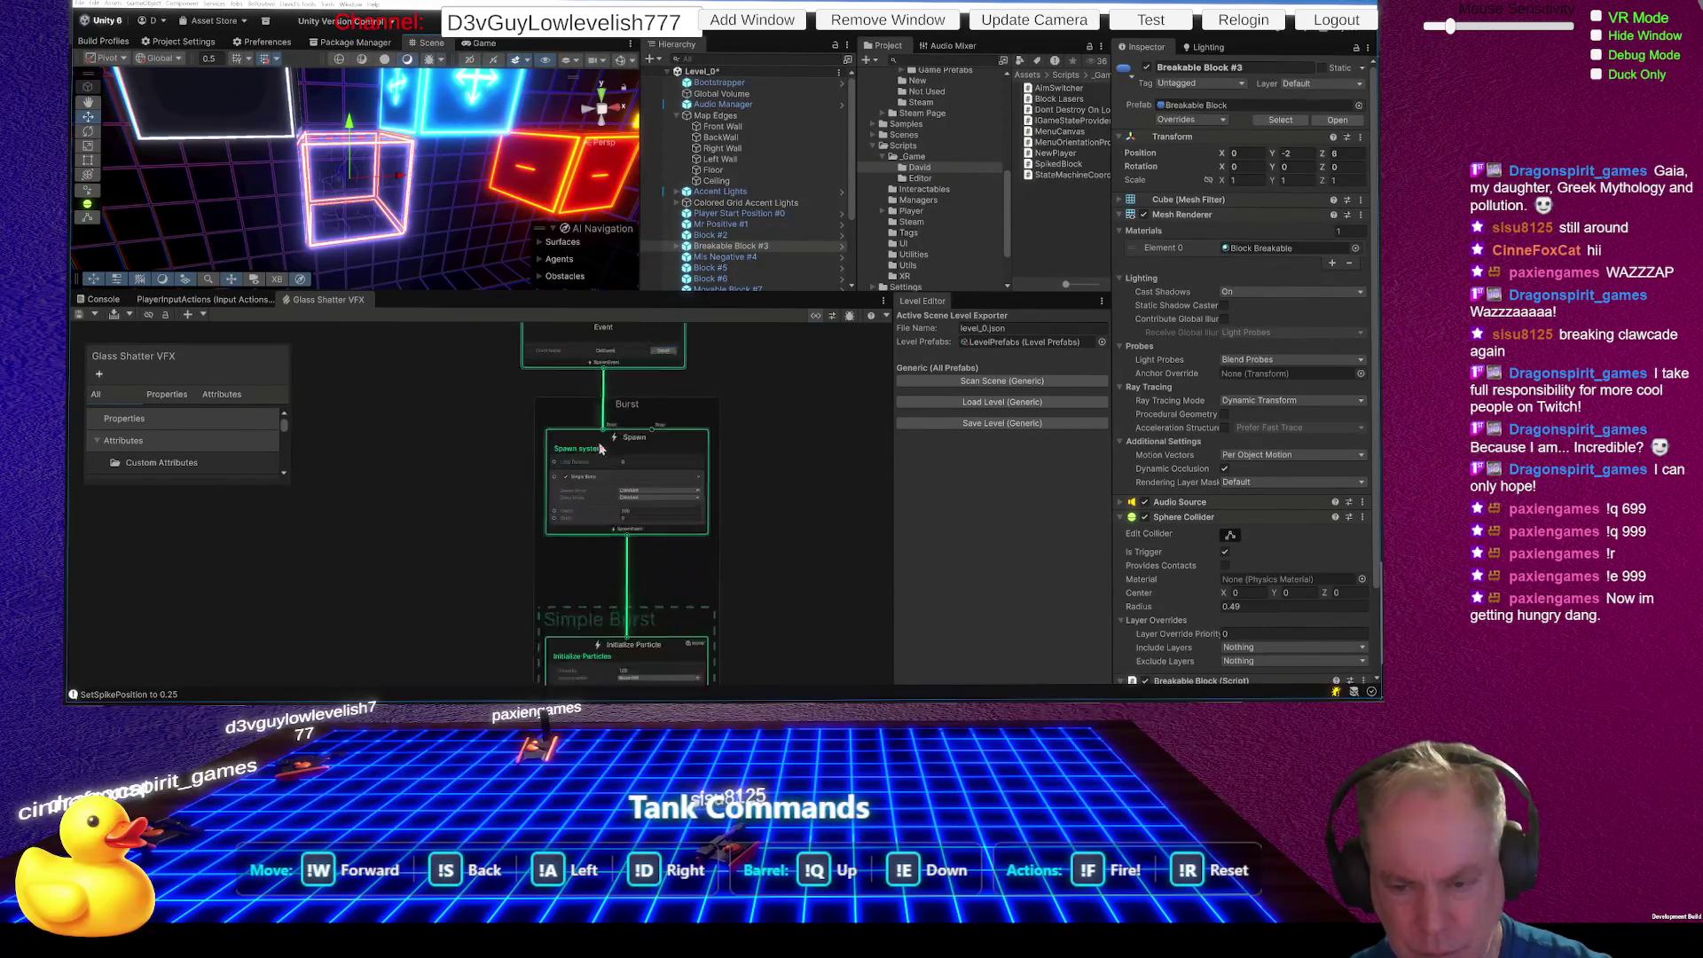
pyautogui.scroll(6, 599, 439)
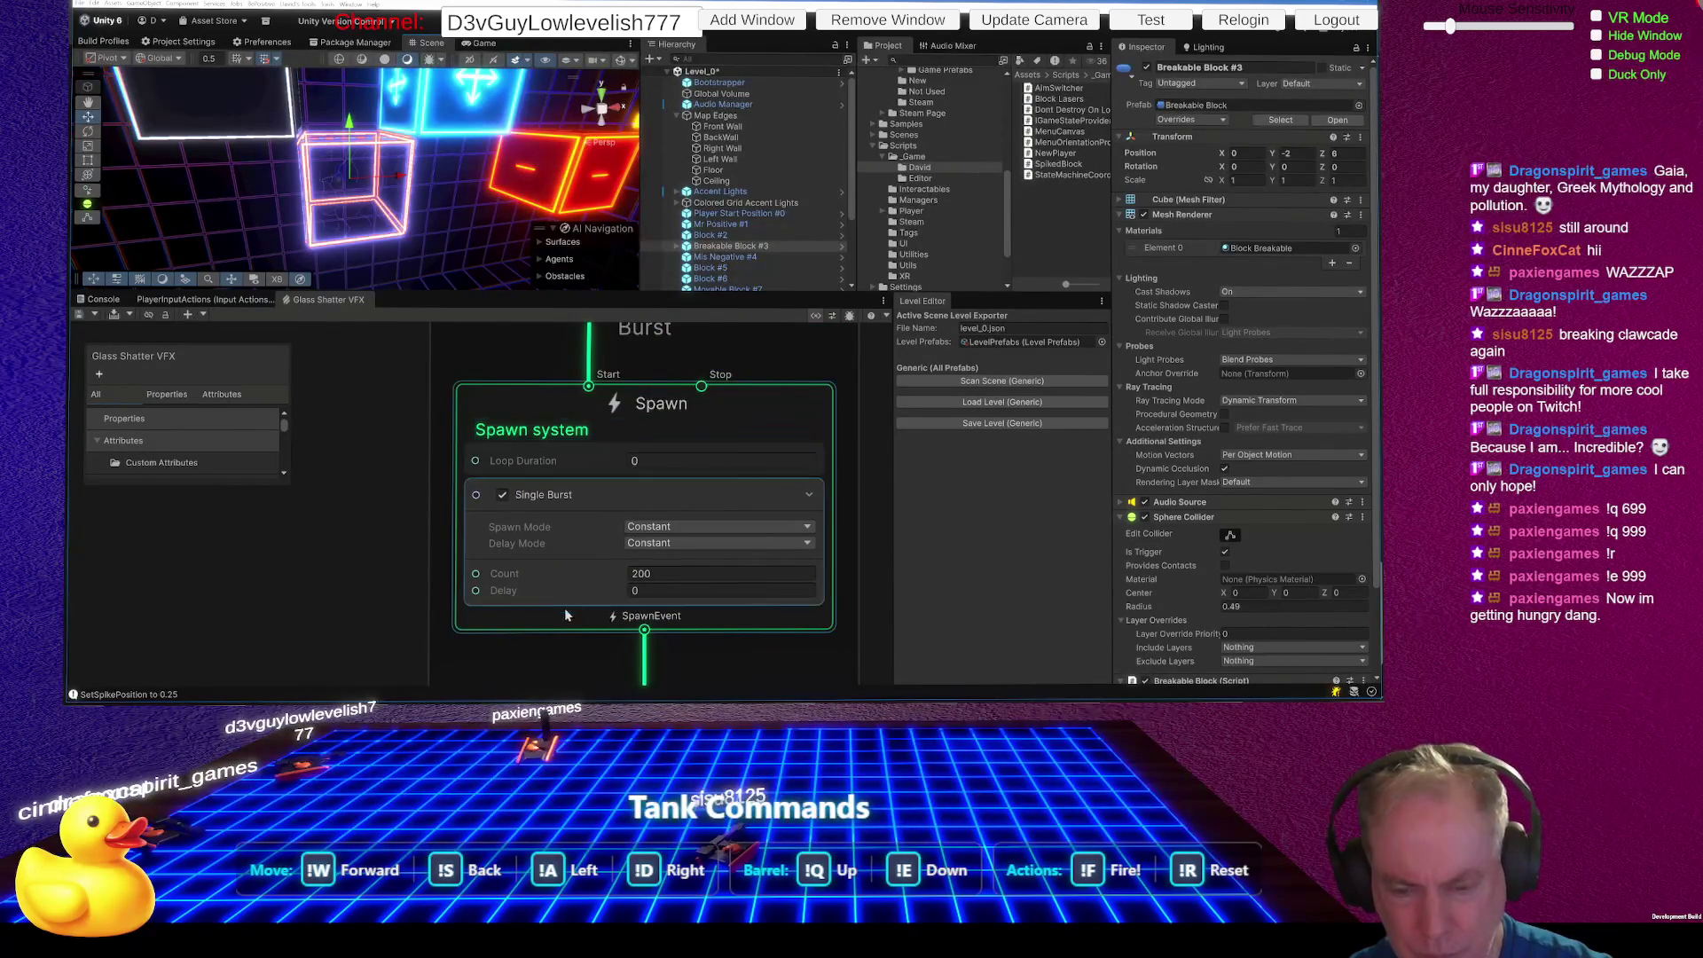
# Step: Return to the ChatGPT answer after checking the 200-particle Single Burst settings
pyautogui.hotkey('alt', 'Tab')
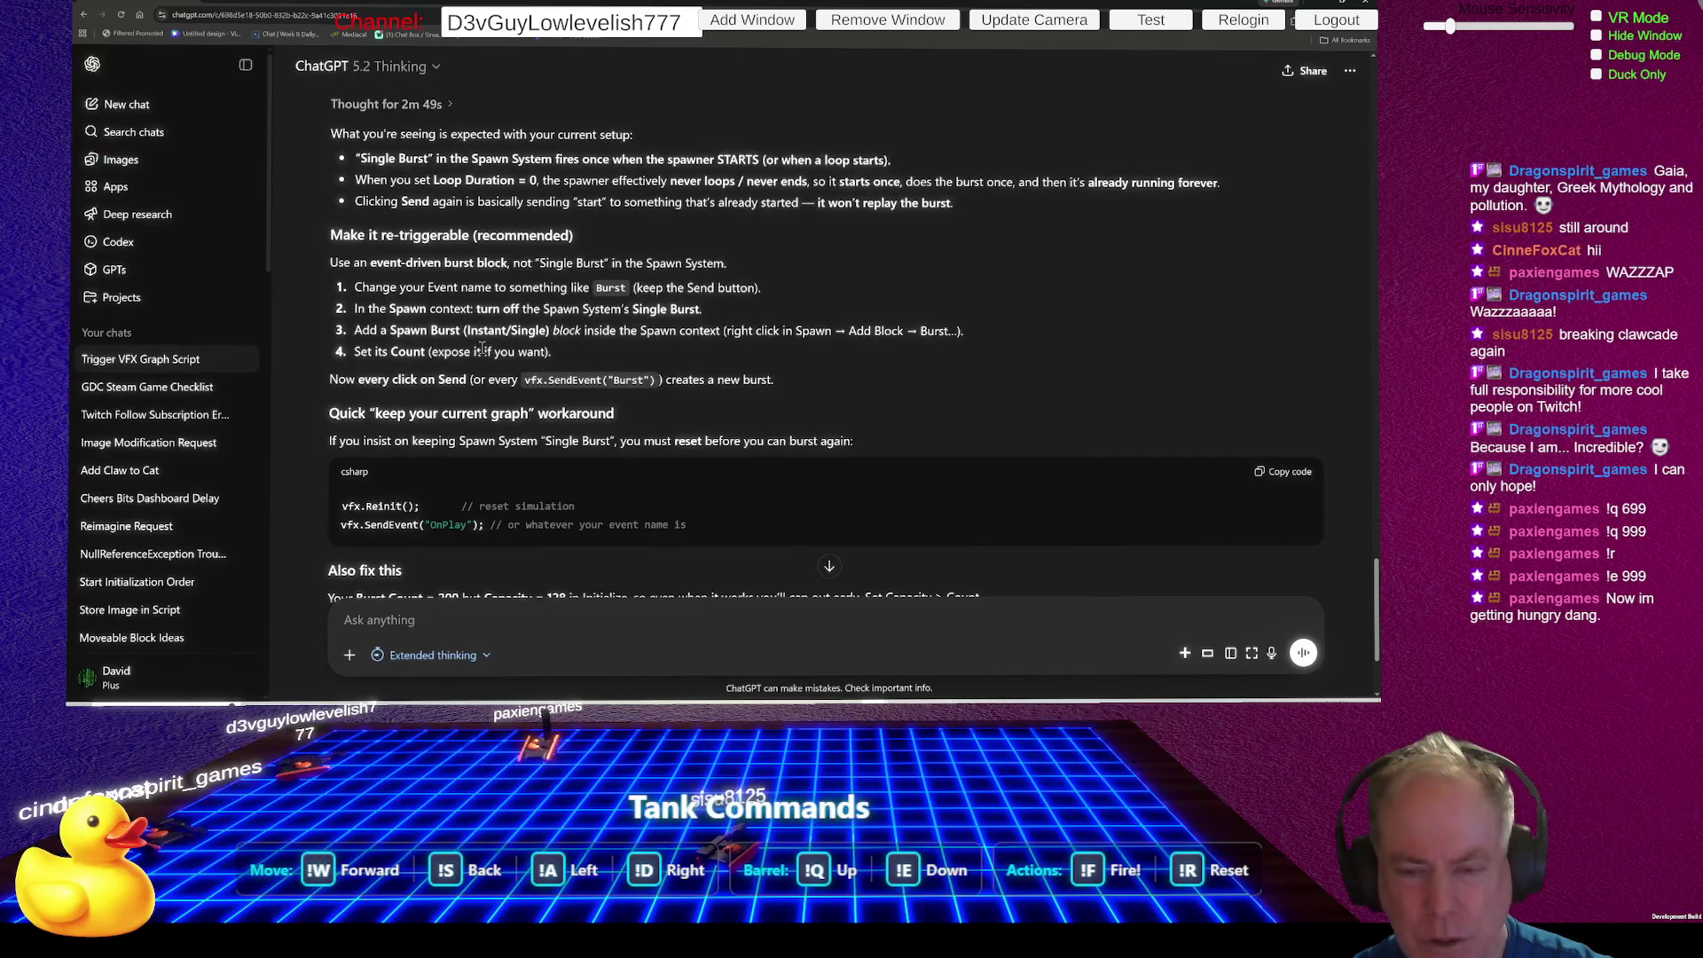
# Step: Add a Constant Spawn Rate block to the Spawn context via Create Block, then return to ChatGPT
pyautogui.hotkey('alt', 'Tab')
pyautogui.rightClick(559, 490)
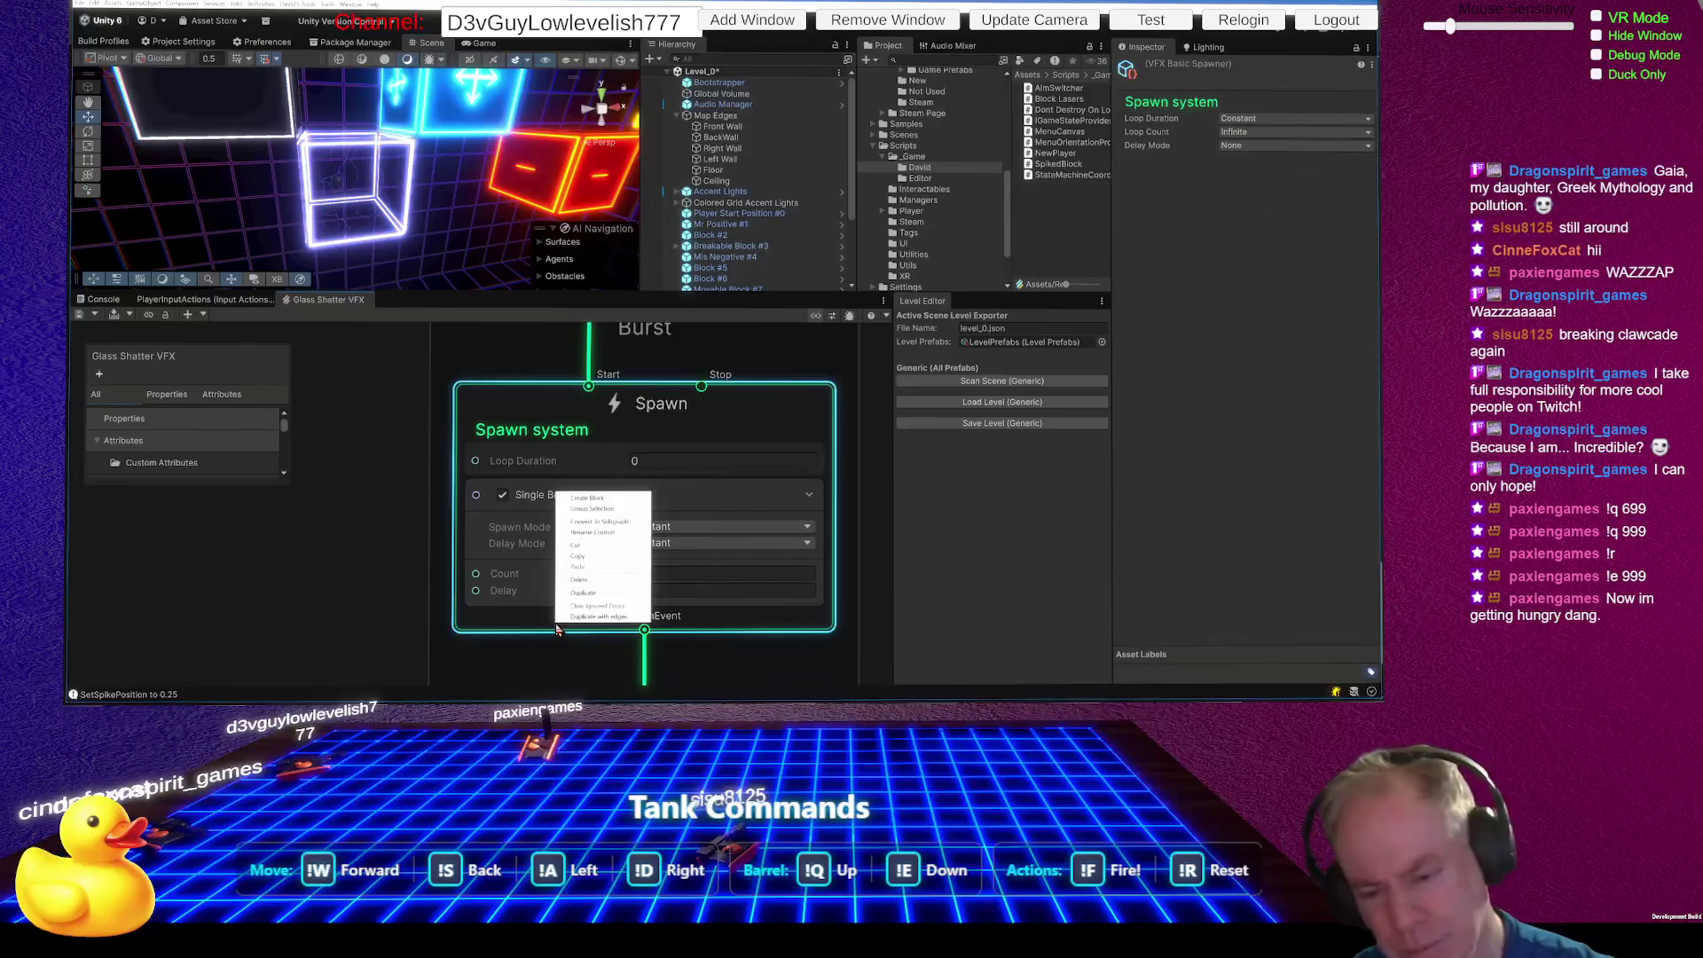
pyautogui.click(588, 498)
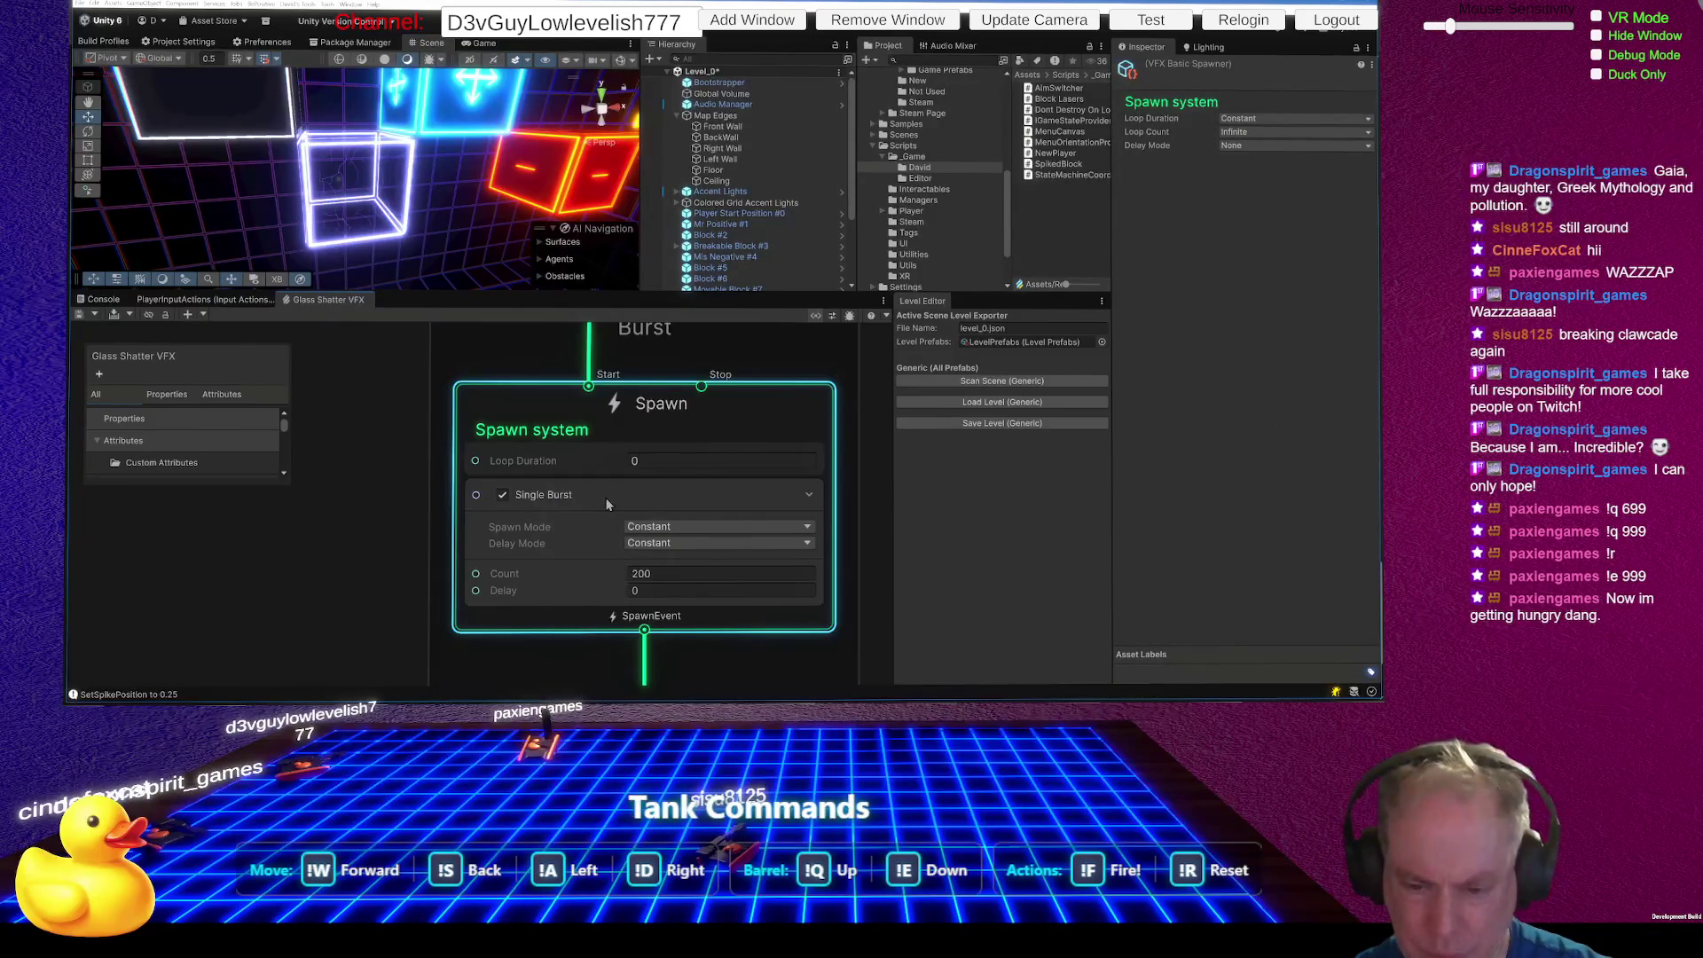
pyautogui.write('spawn')
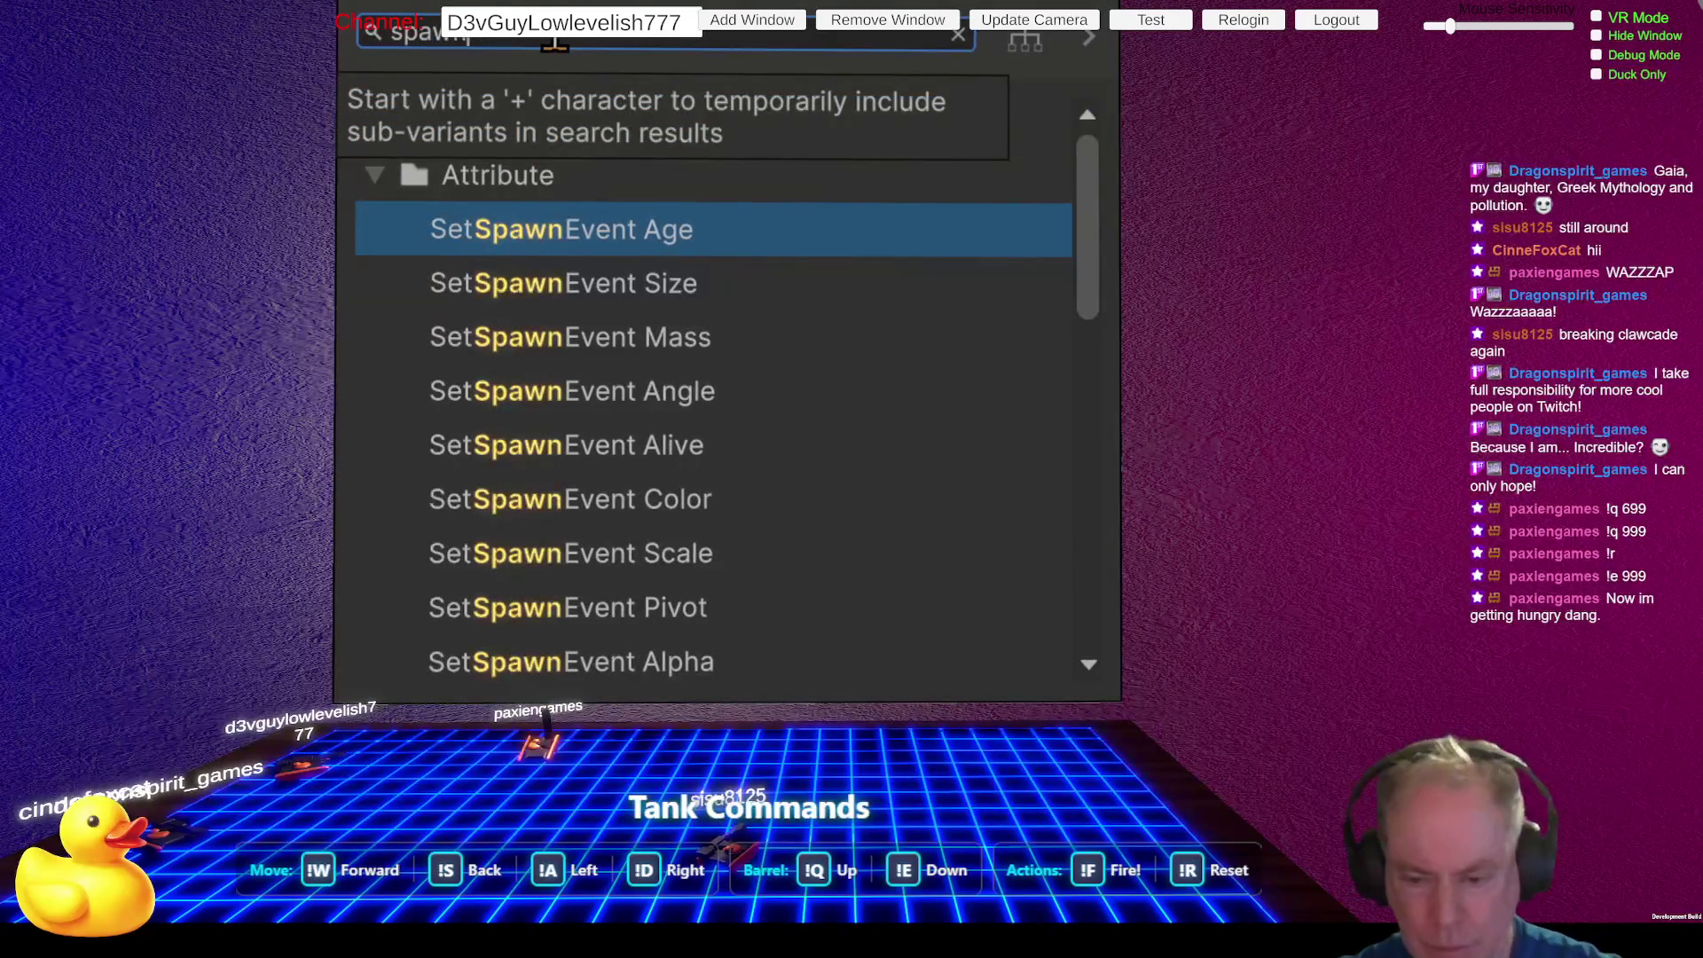
pyautogui.write('sta')
pyautogui.press('BackSpace')
pyautogui.press('BackSpace')
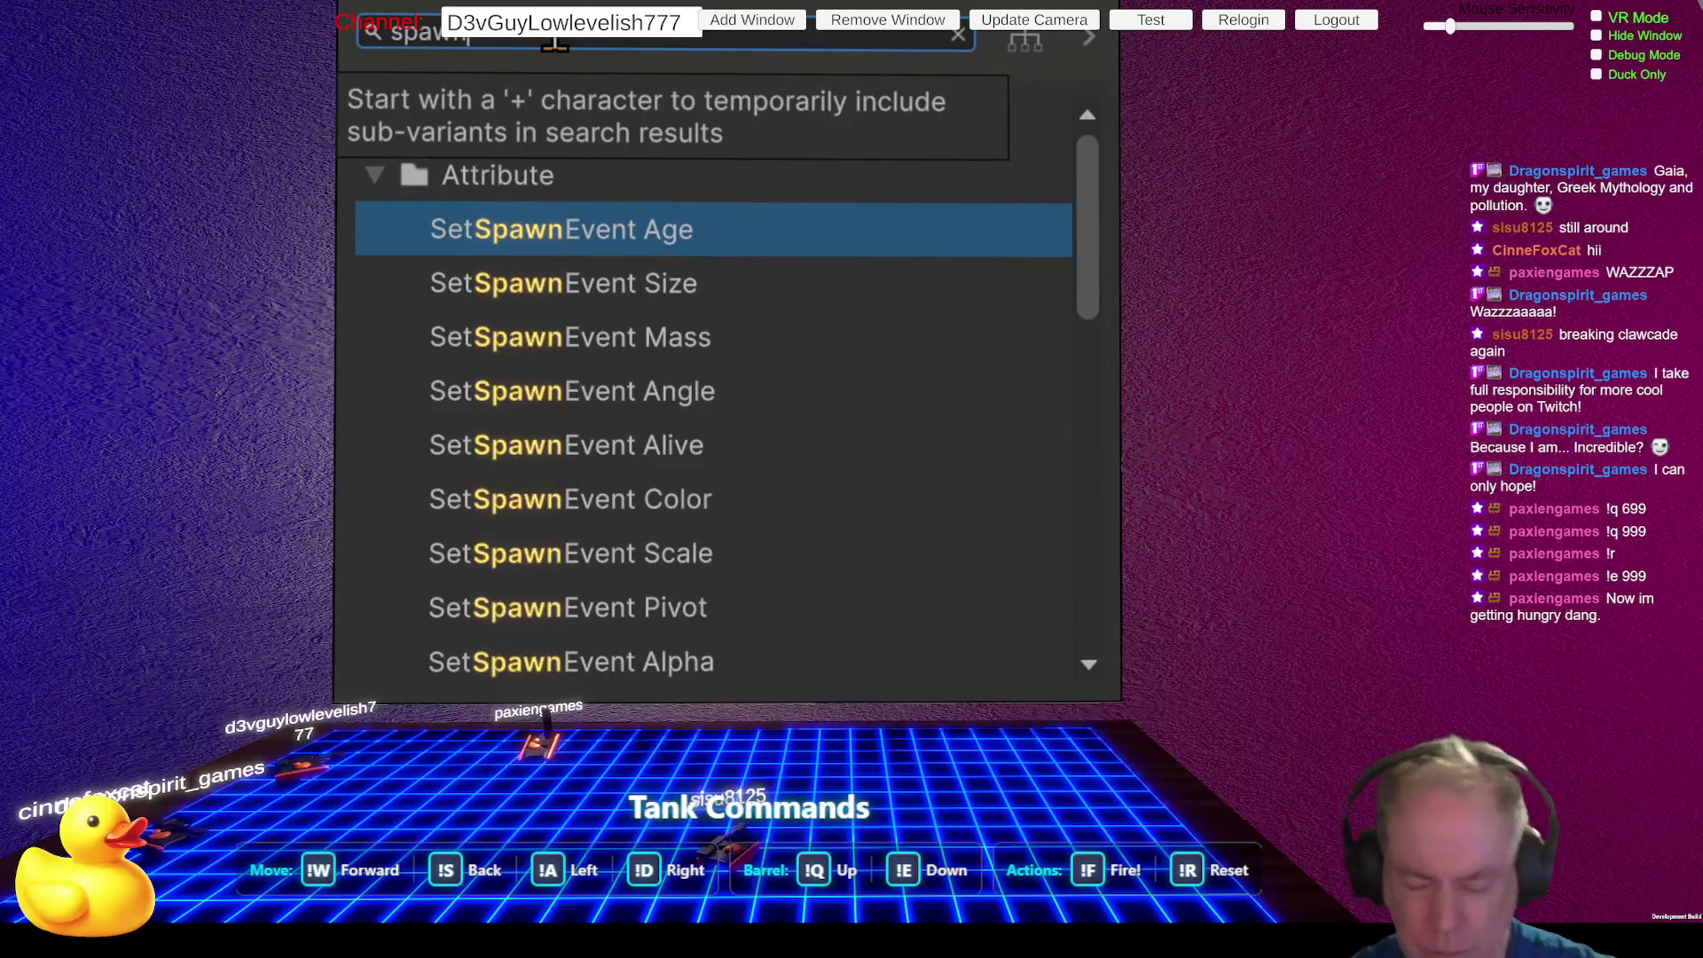
pyautogui.scroll(-5, 899, 426)
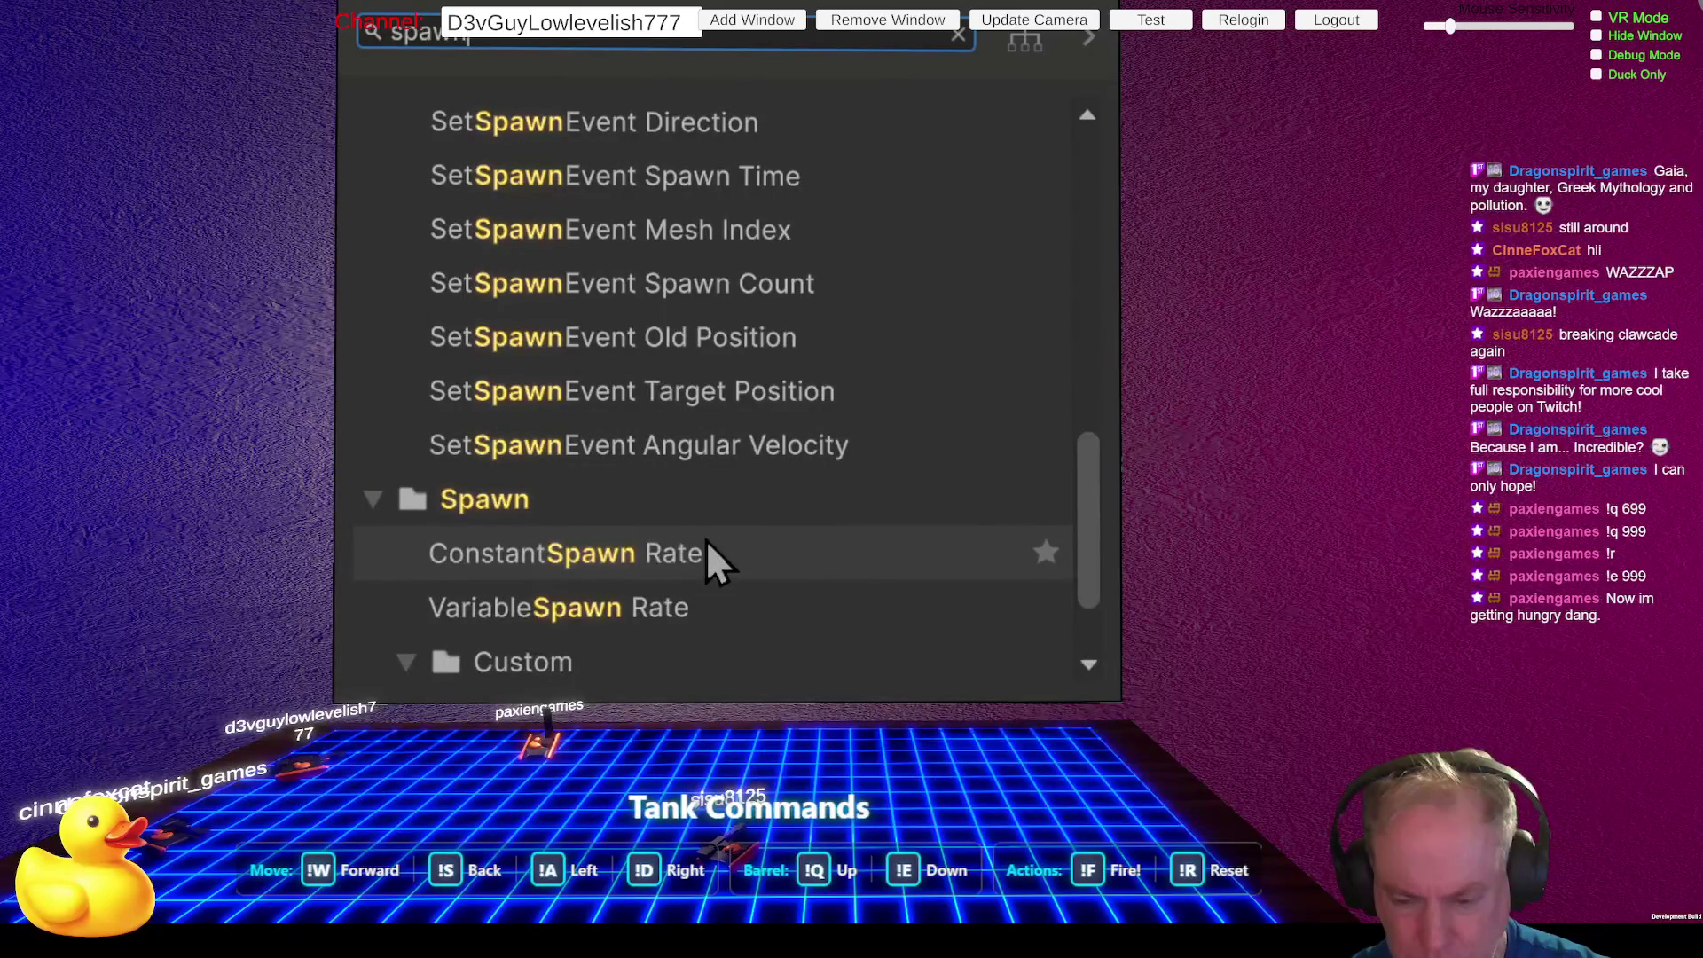
pyautogui.click(706, 540)
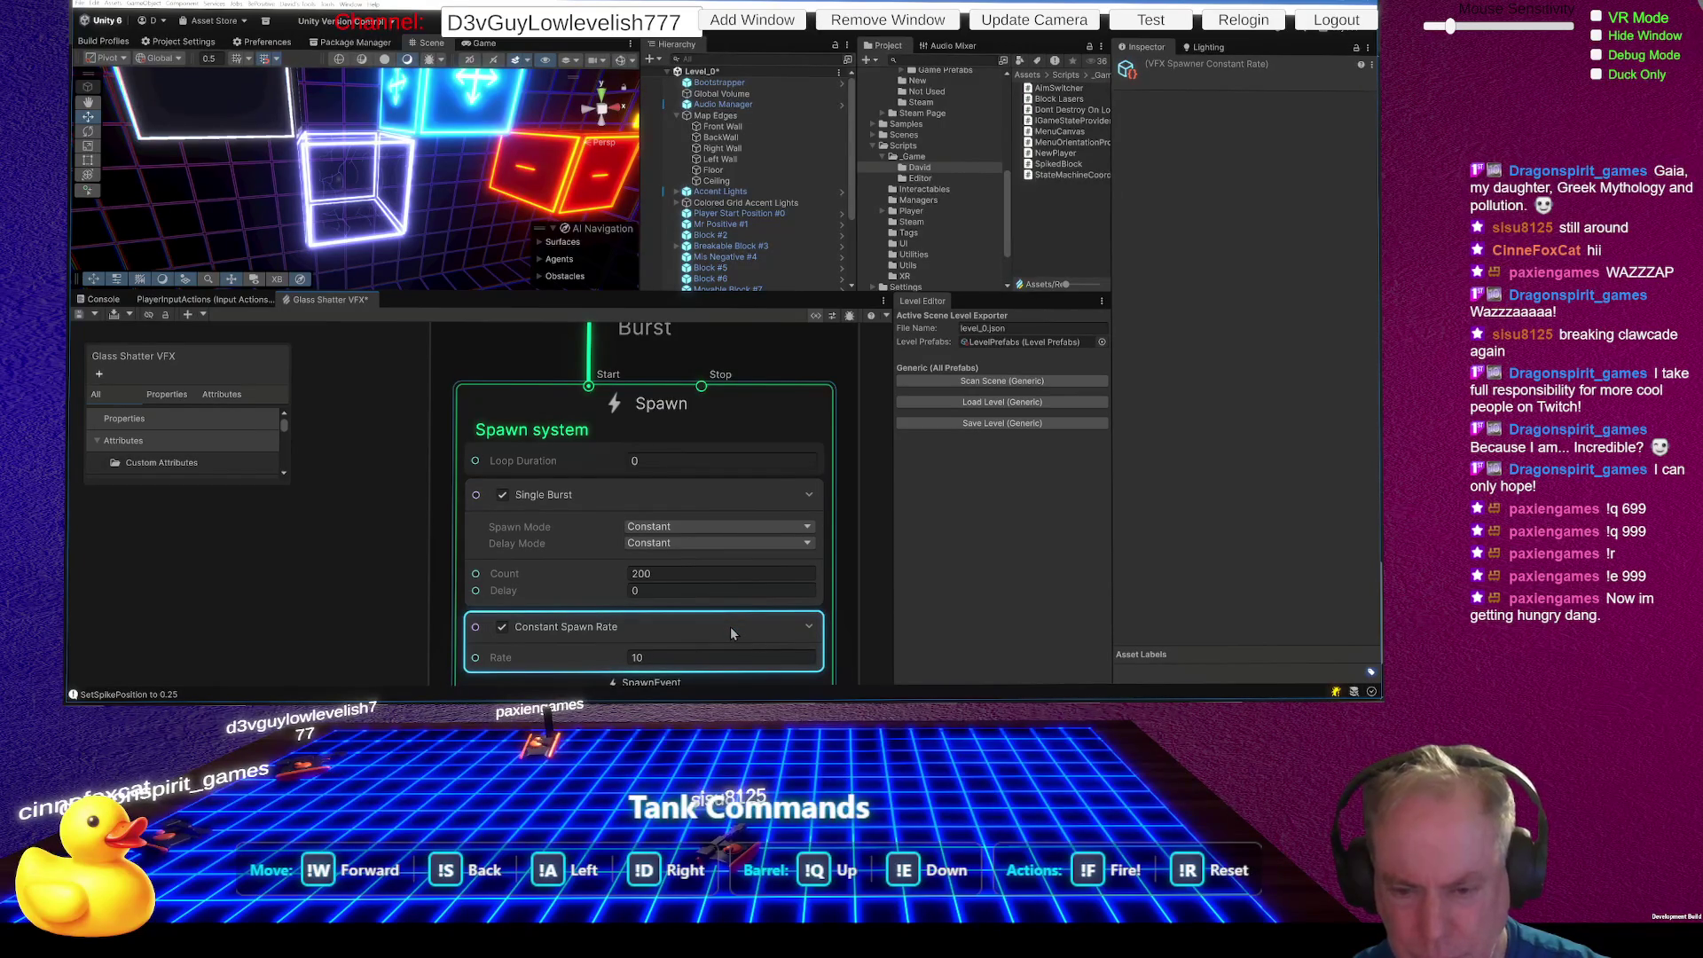
pyautogui.hotkey('alt', 'Tab')
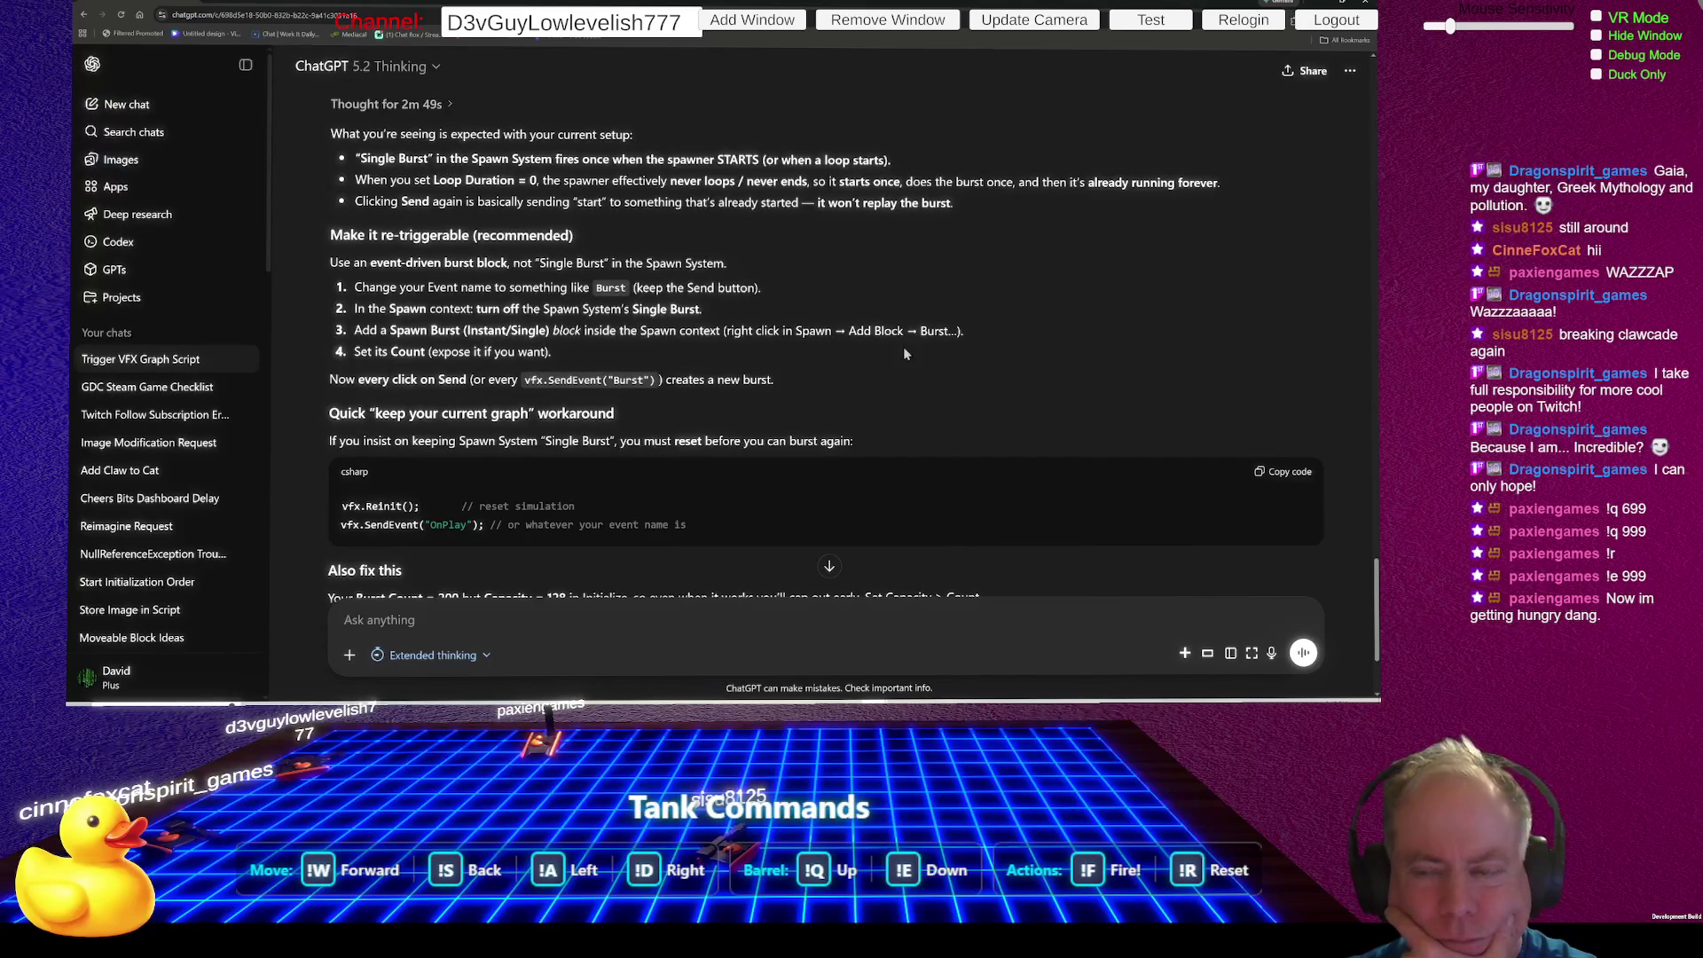
# Step: Search 'burst' in the Spawn context's Create Block menu, finding only Single Burst and Periodic Burst
pyautogui.hotkey('alt', 'Tab')
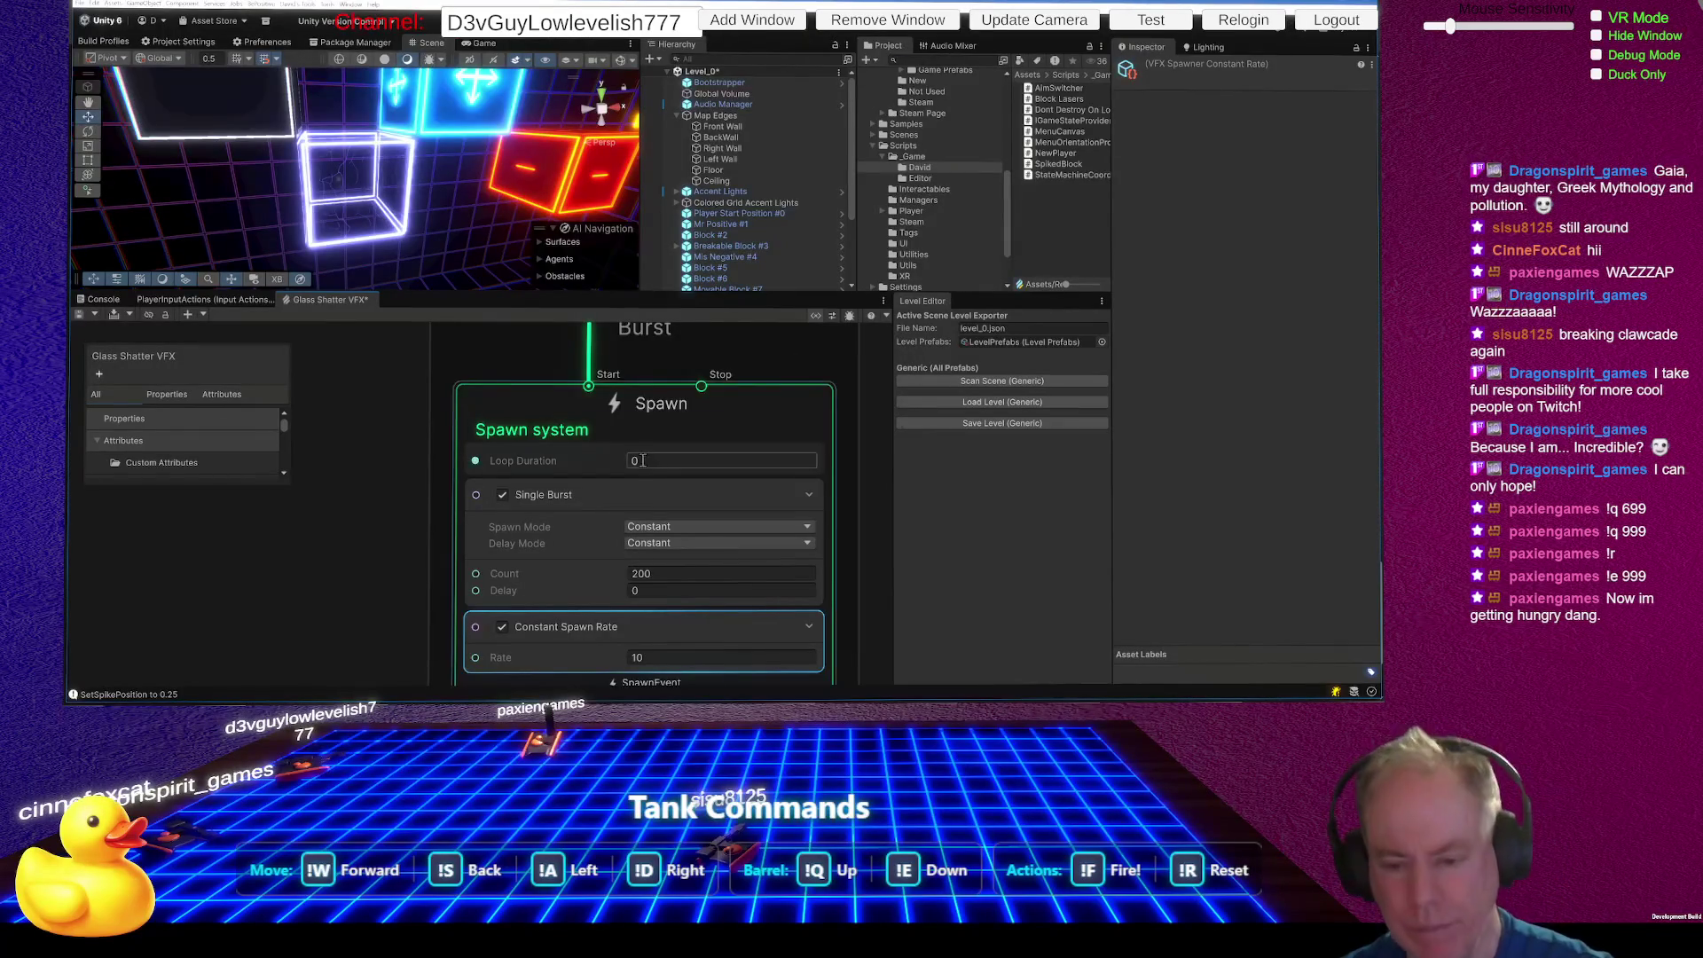
pyautogui.scroll(-4, 642, 460)
pyautogui.rightClick(622, 450)
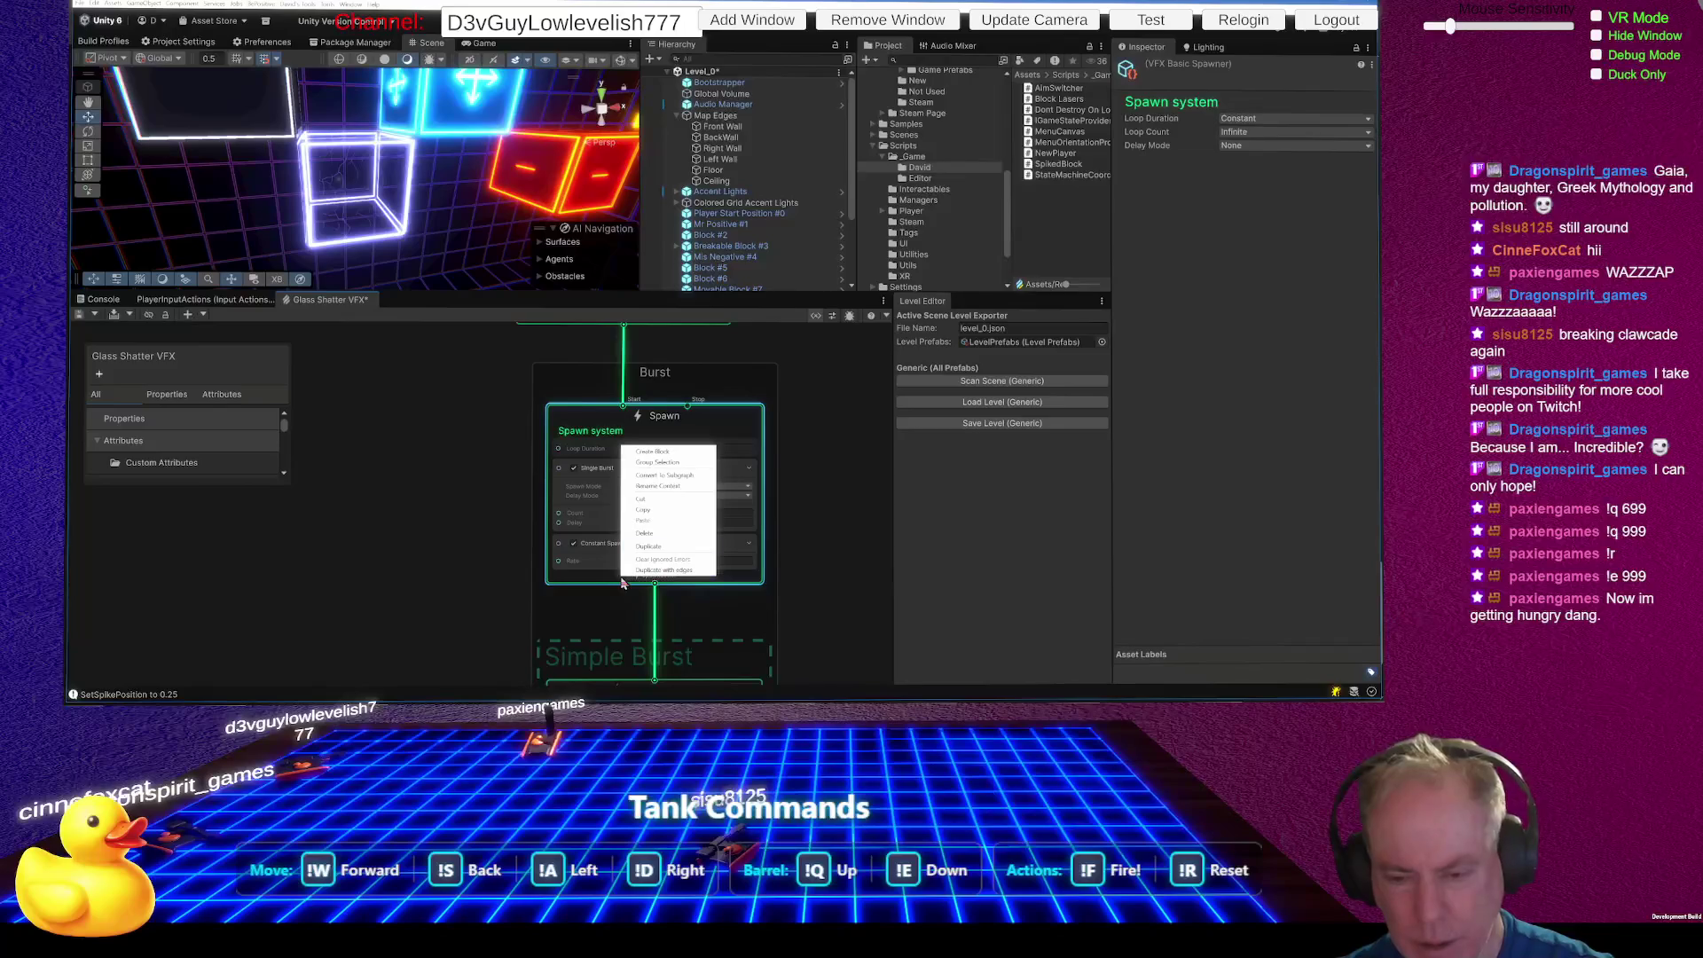
pyautogui.click(666, 453)
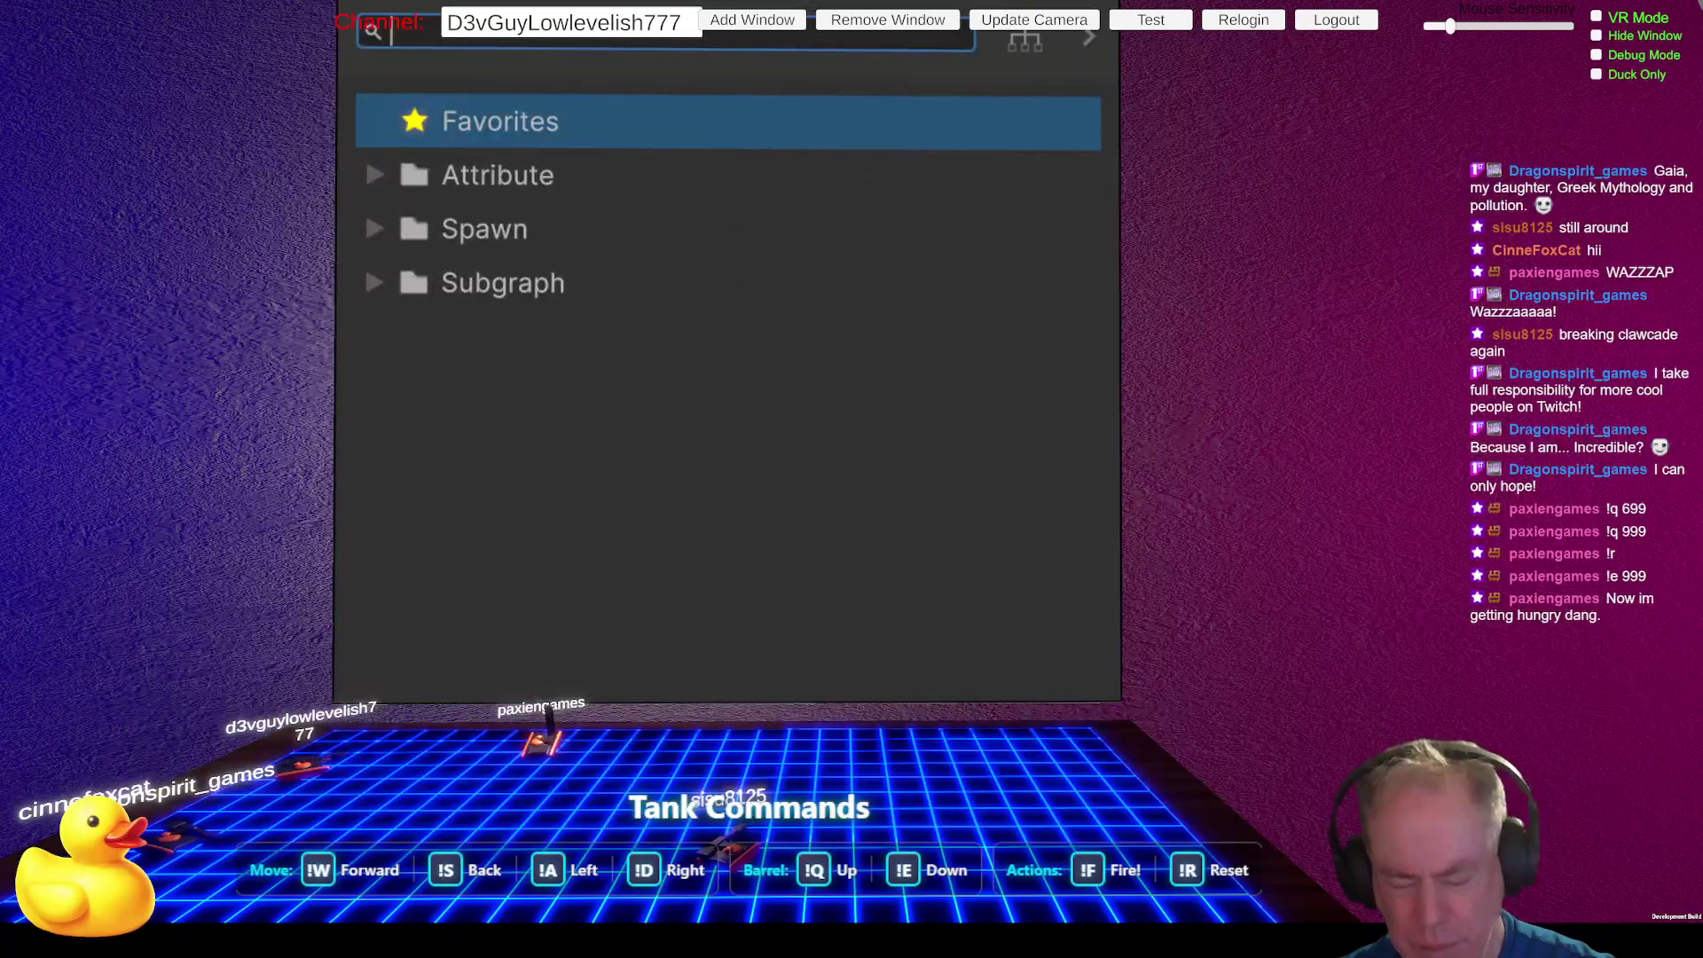
pyautogui.write('buts')
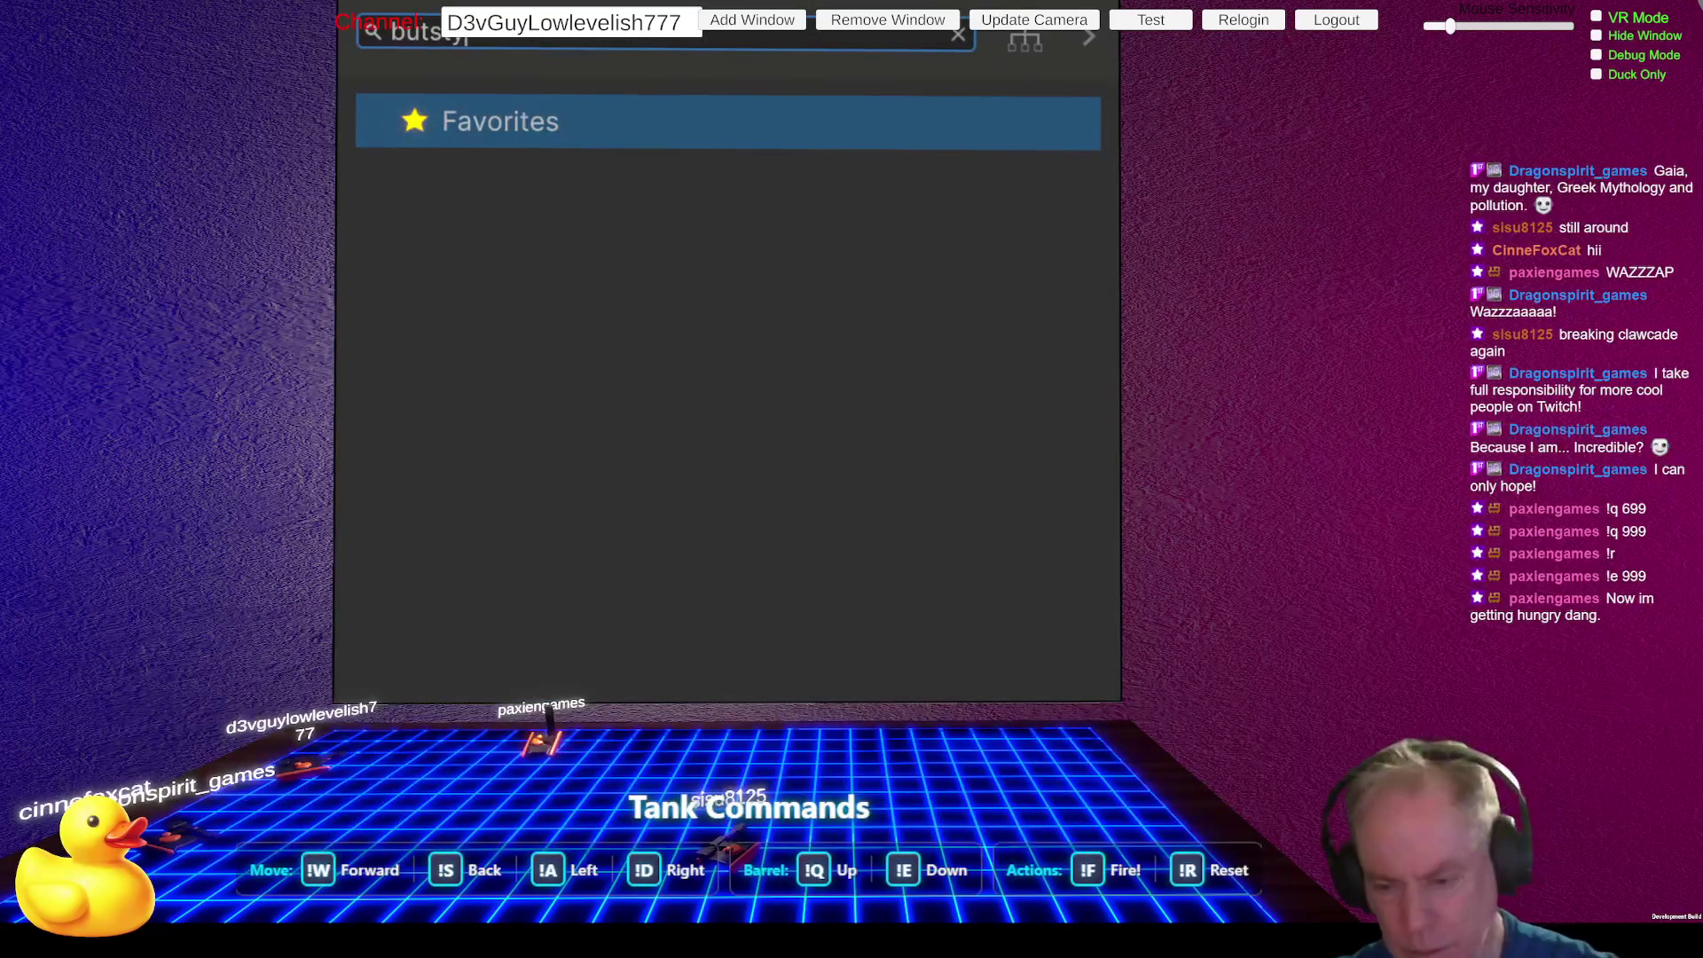
pyautogui.press('BackSpace')
pyautogui.press('BackSpace')
pyautogui.press('BackSpace')
pyautogui.write('urs')
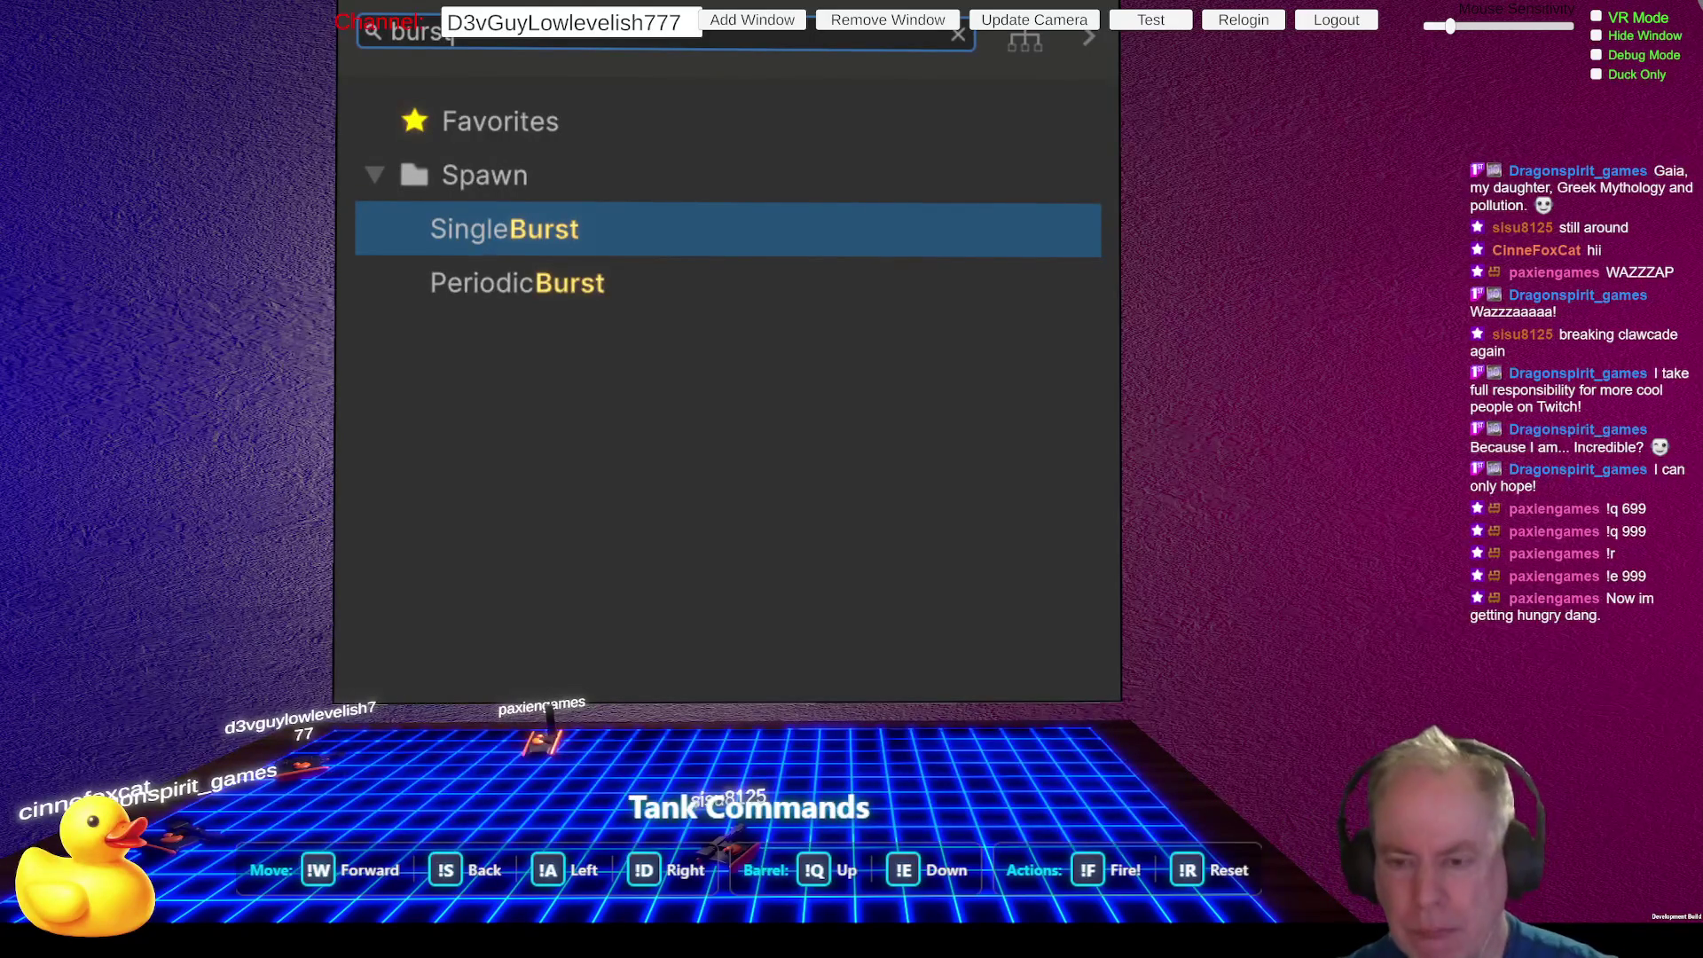
pyautogui.hotkey('alt', 'Tab')
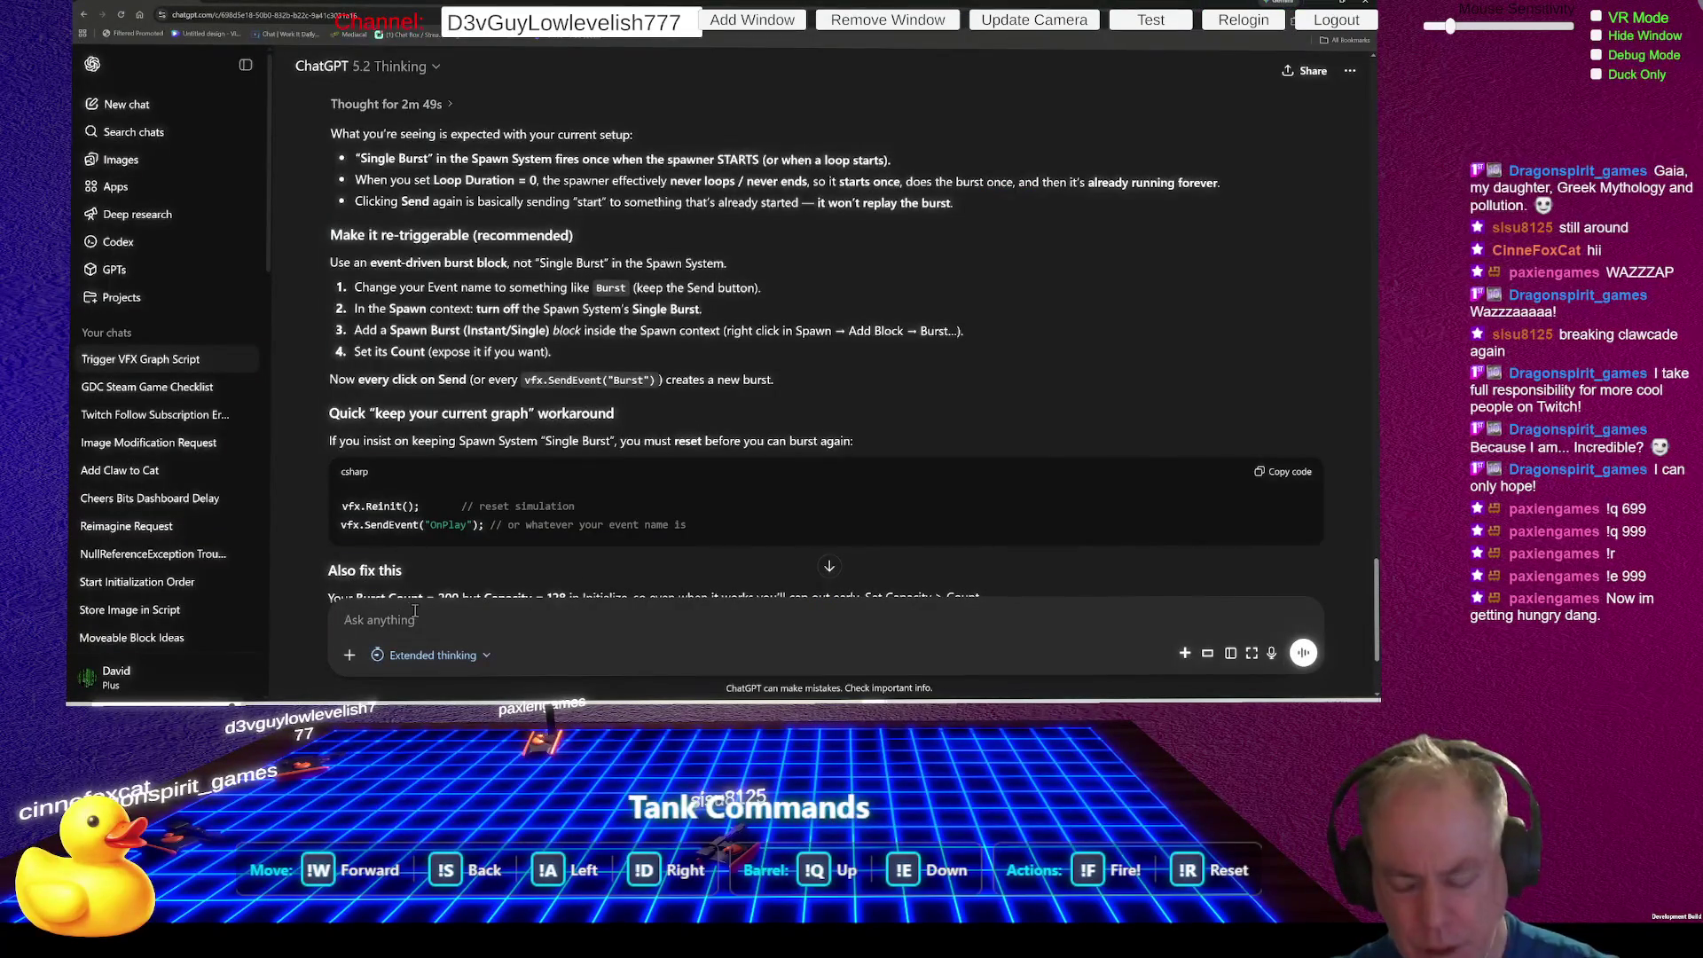
pyautogui.hotkey('alt', 'Tab')
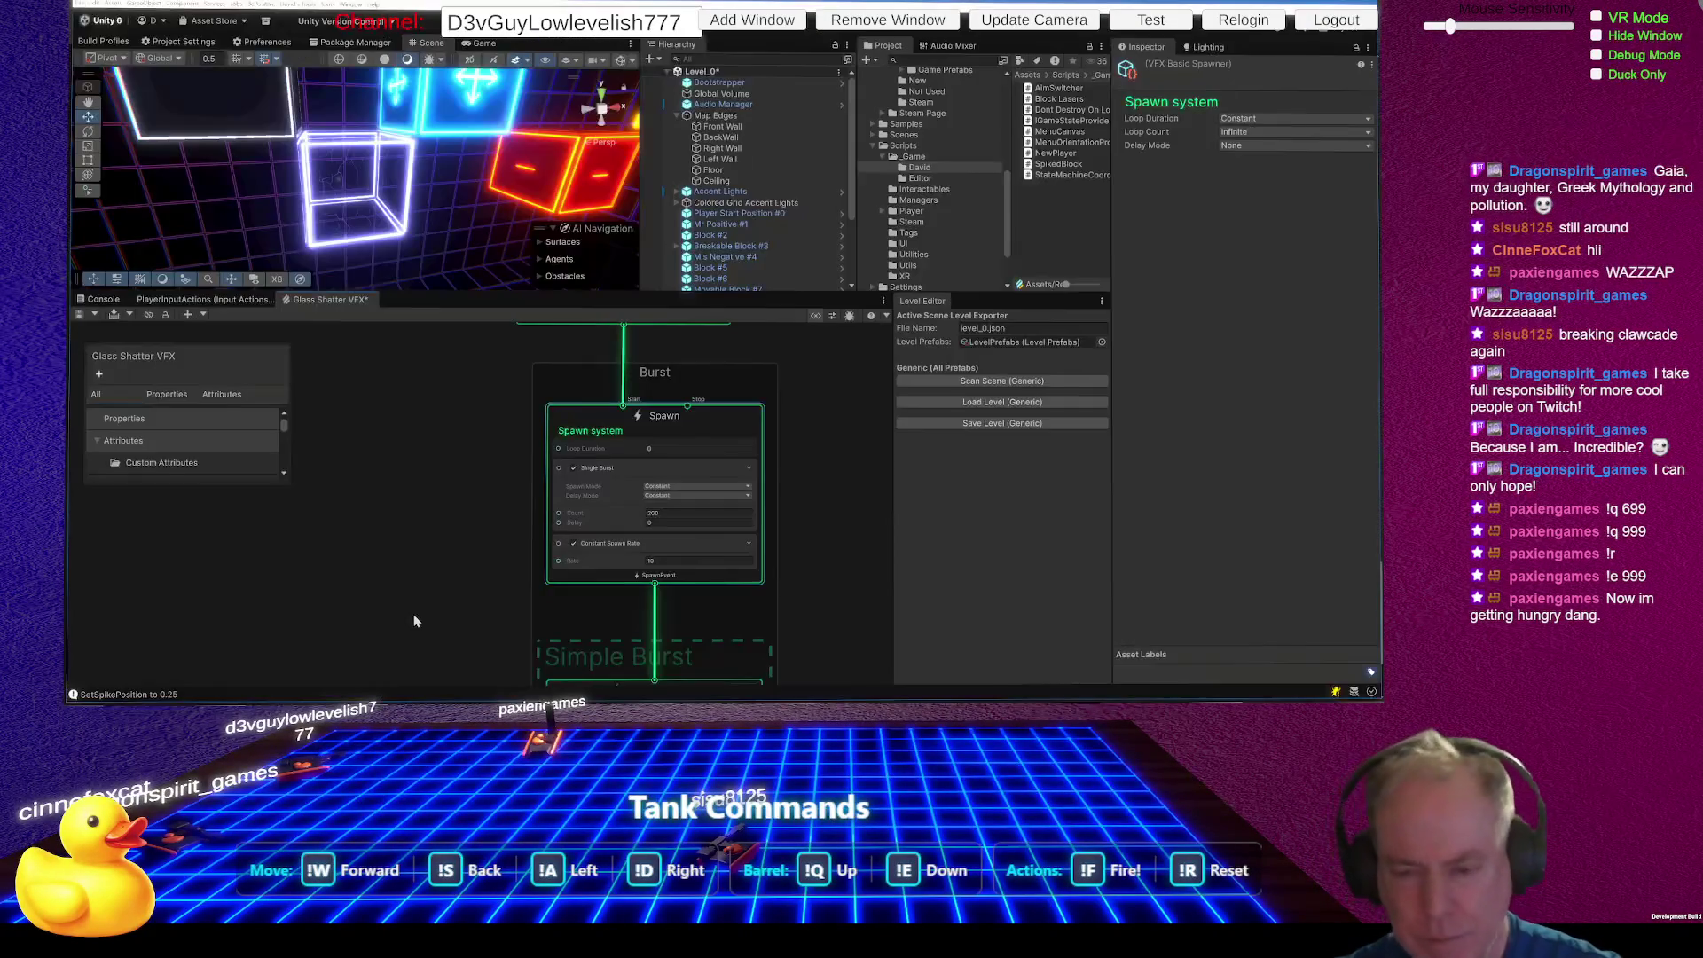
# Step: Add a Periodic Burst block to the Spawn context and delete the Constant Spawn Rate block
pyautogui.rightClick(606, 566)
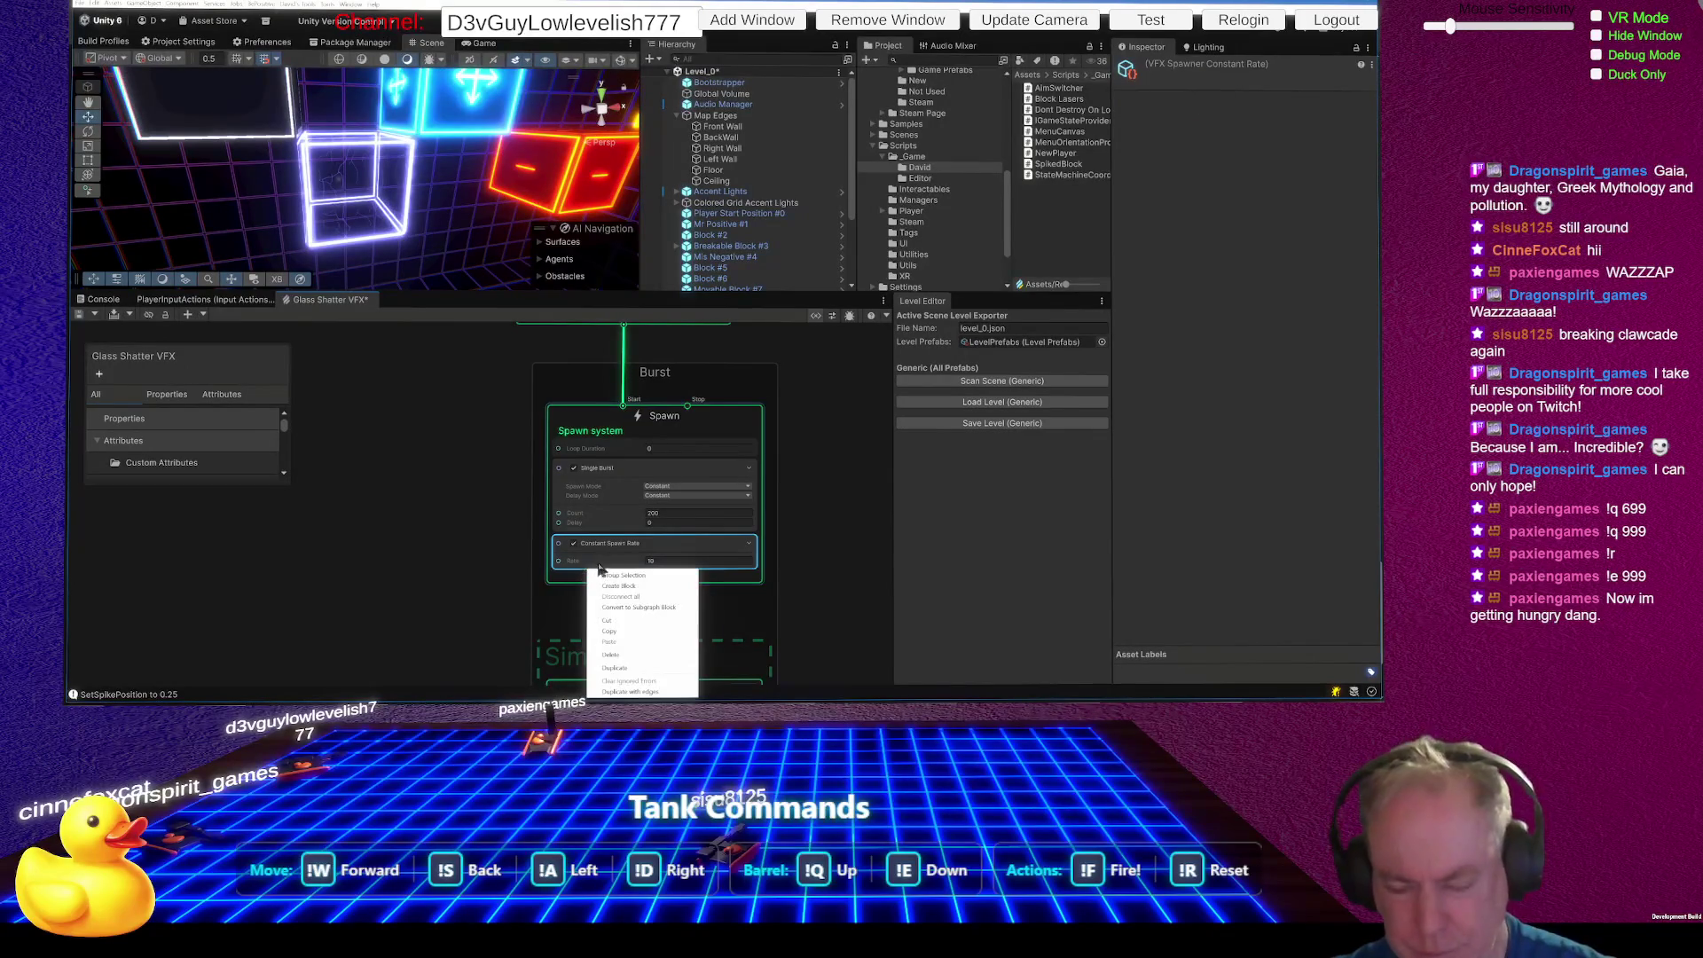
pyautogui.click(646, 576)
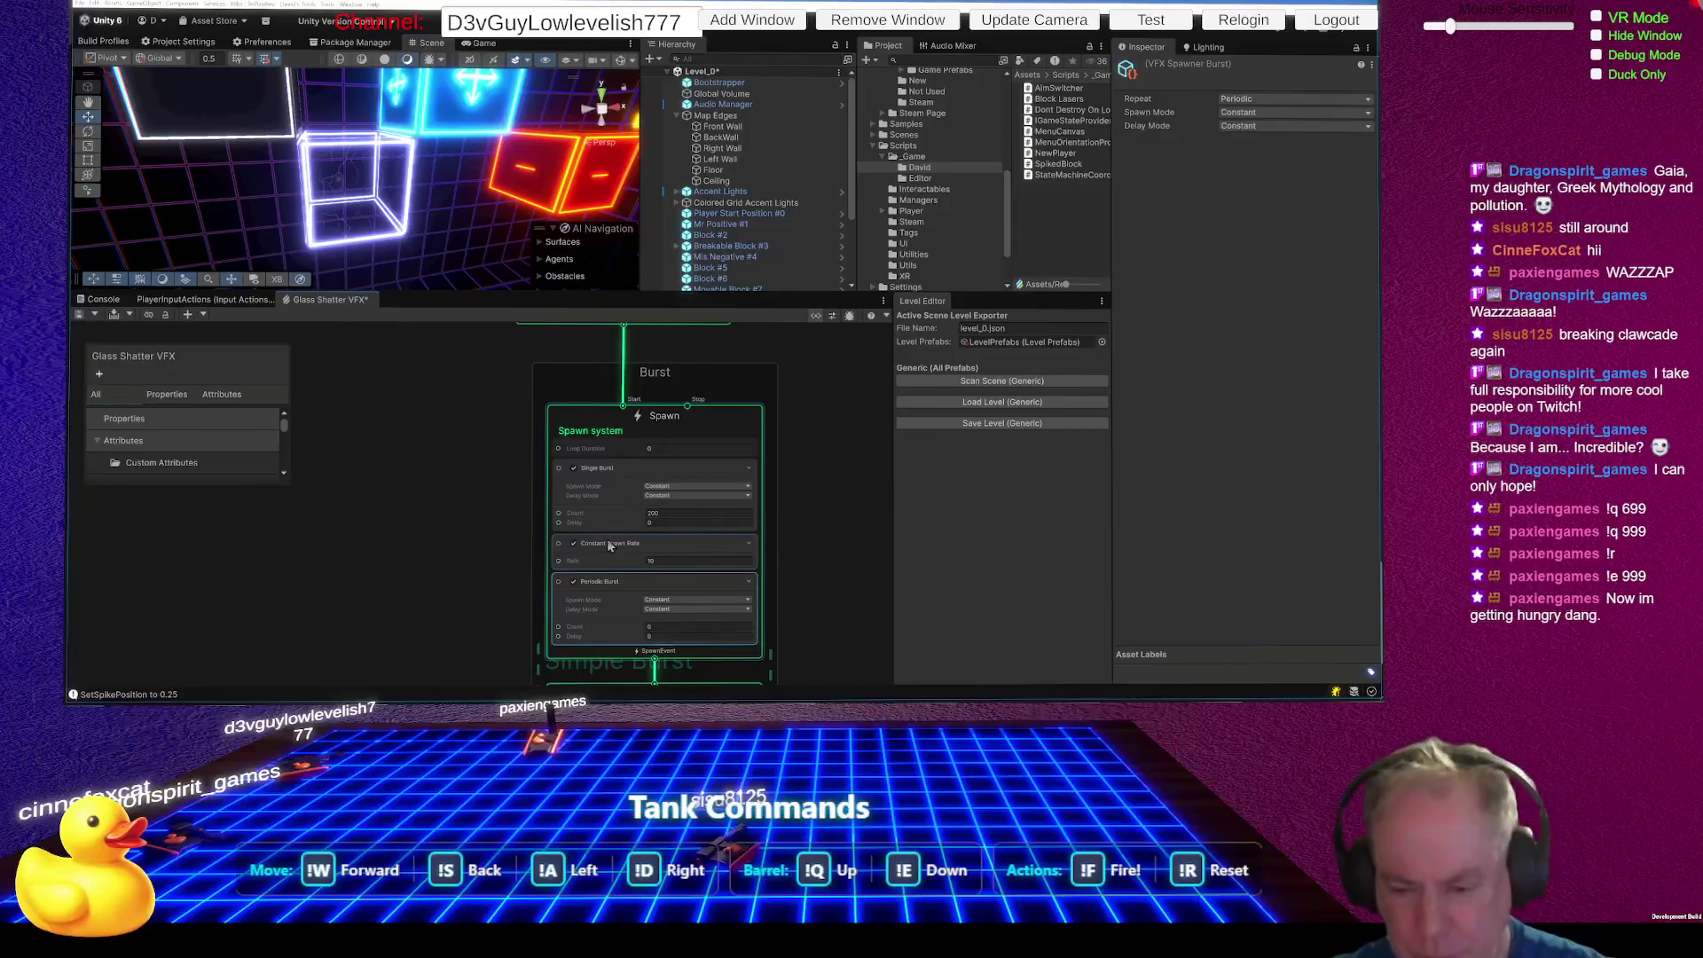
pyautogui.rightClick(609, 545)
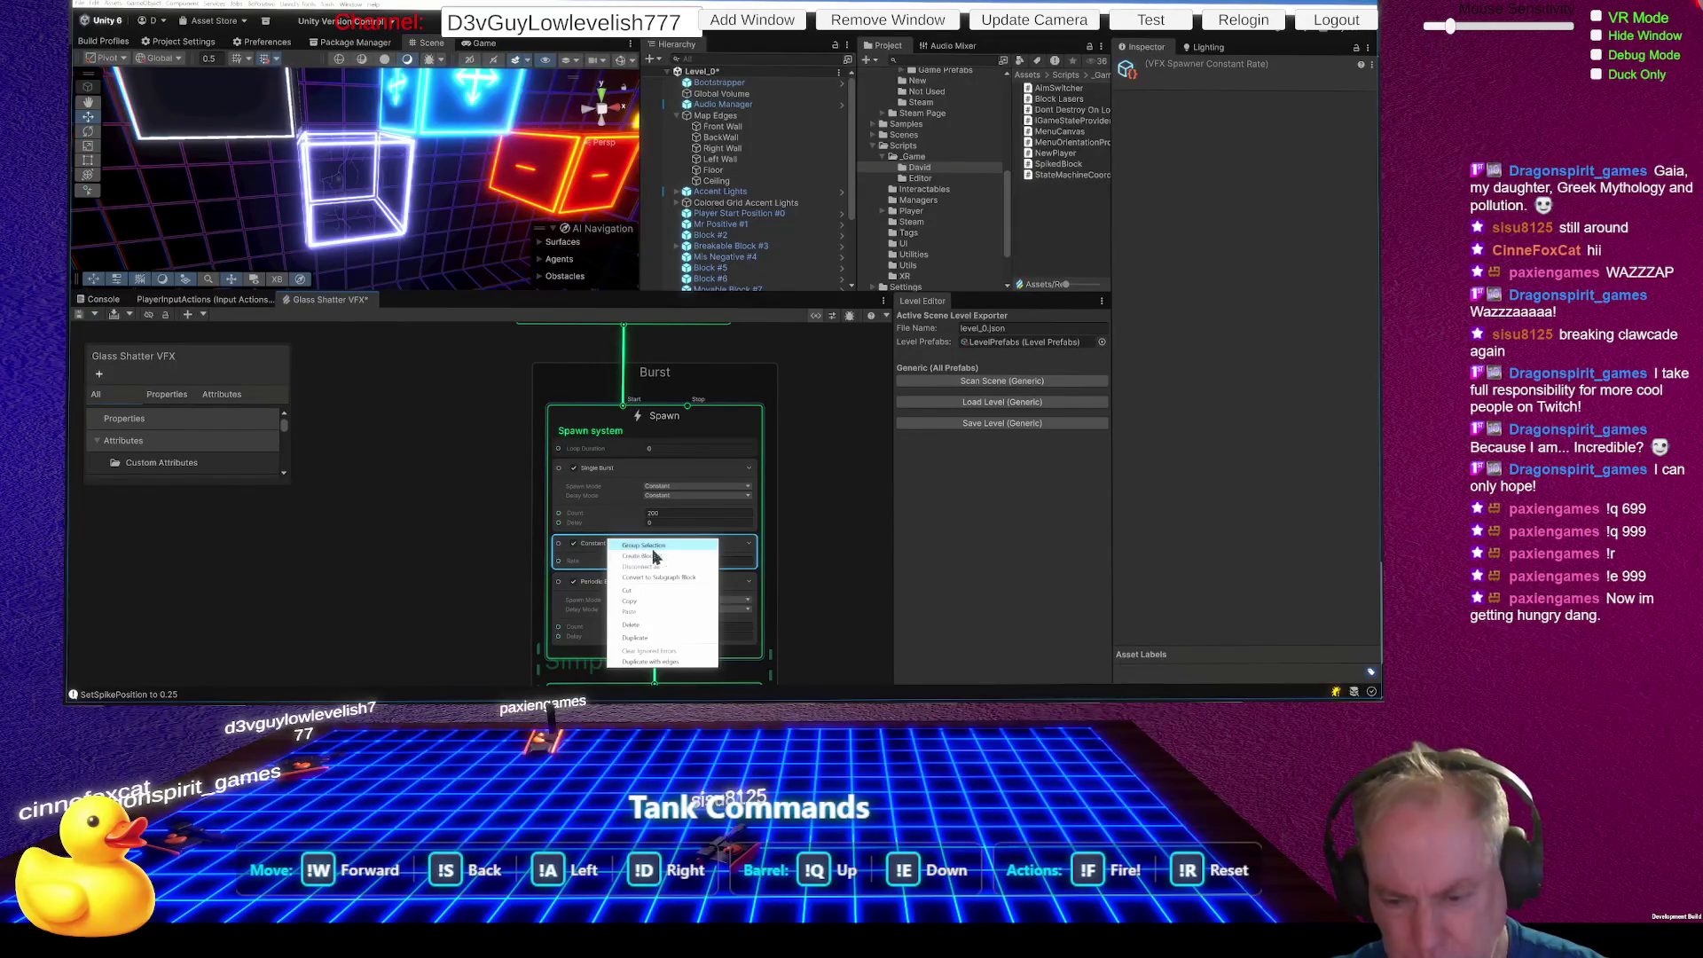
pyautogui.click(643, 627)
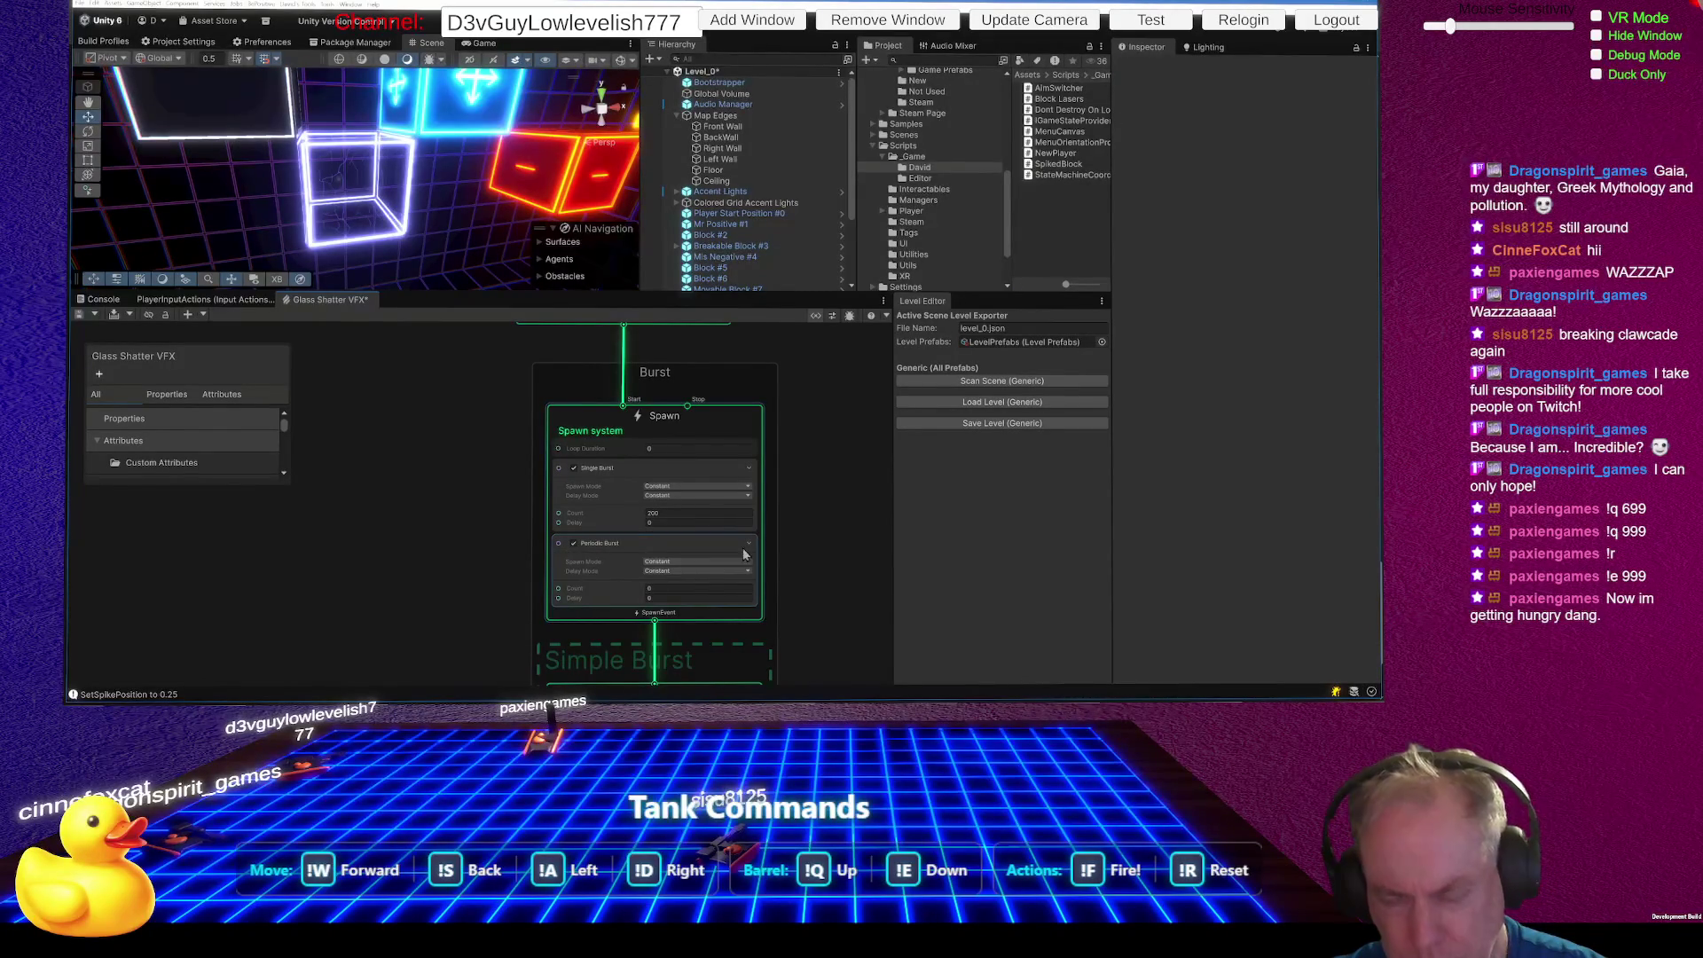
# Step: Edit the Periodic Burst count and check the Event node is still OnEvent
pyautogui.click(685, 596)
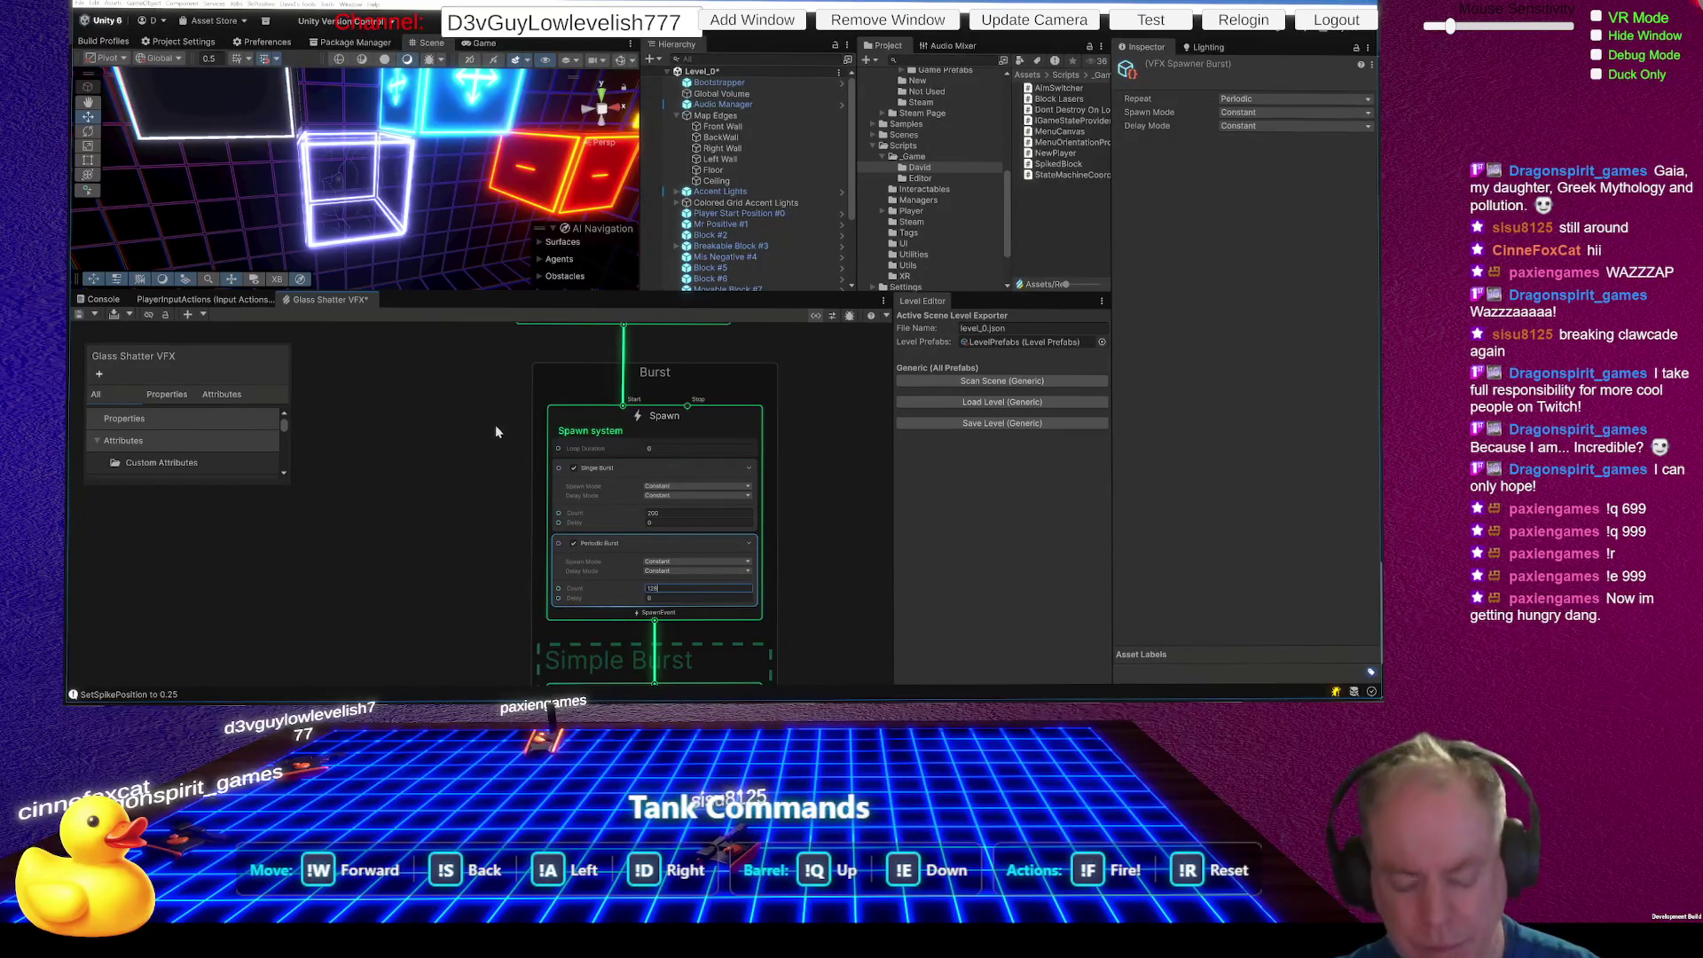
pyautogui.scroll(-3, 495, 425)
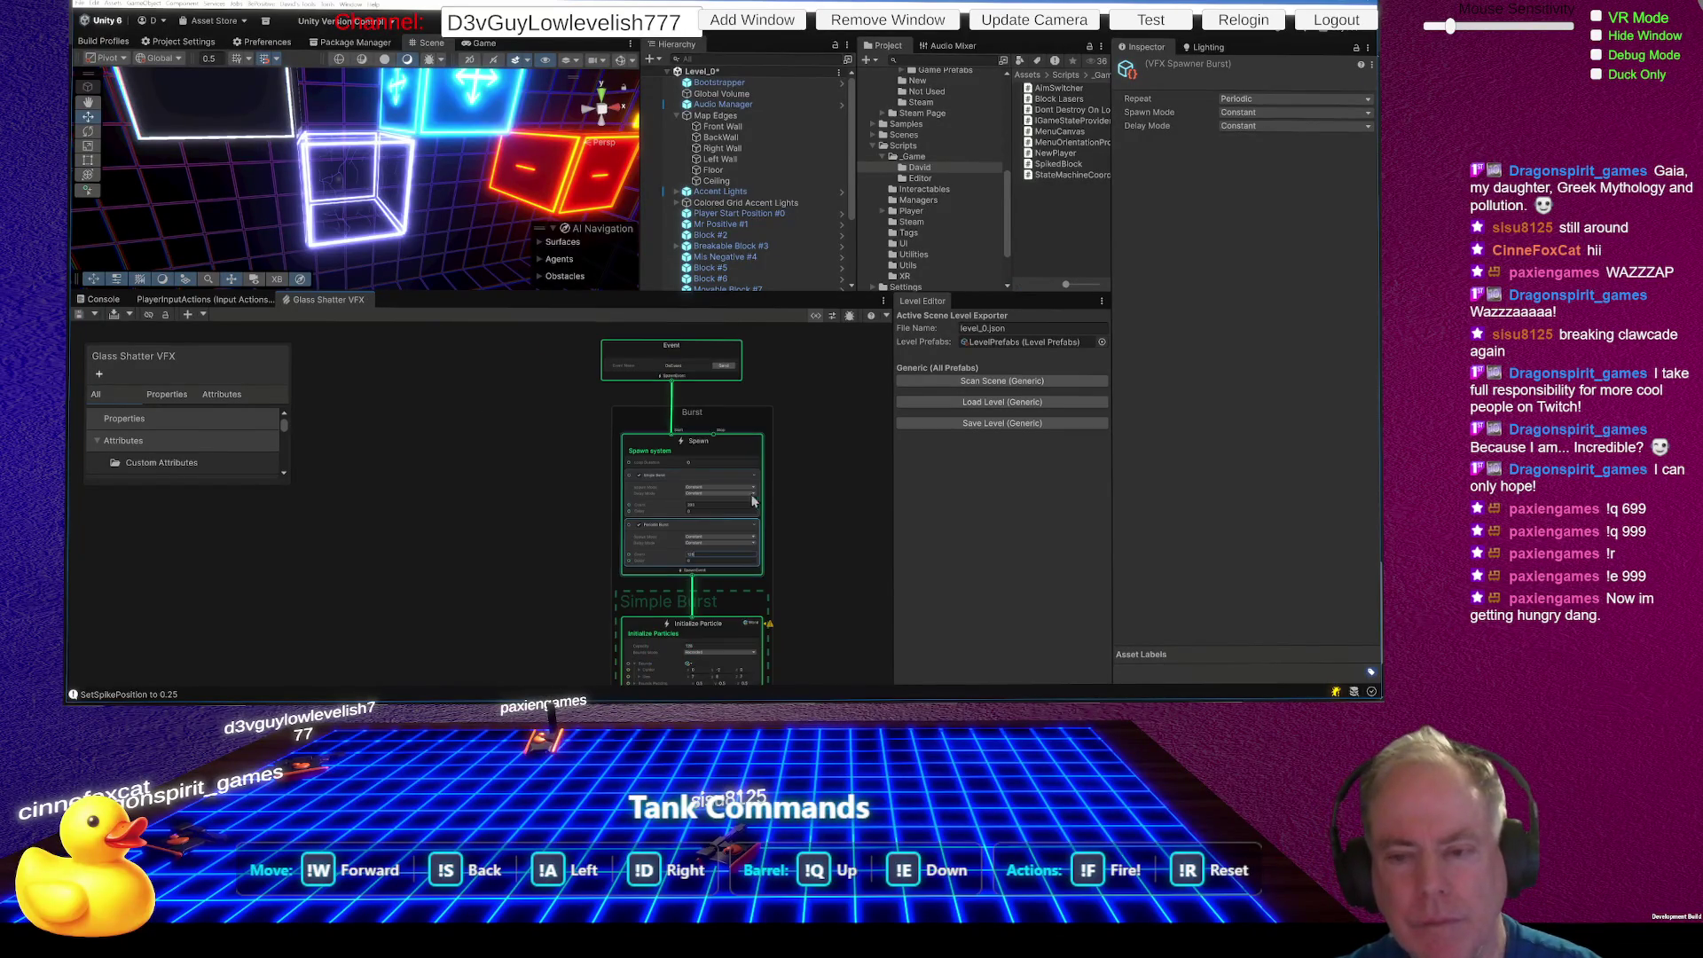
pyautogui.click(722, 370)
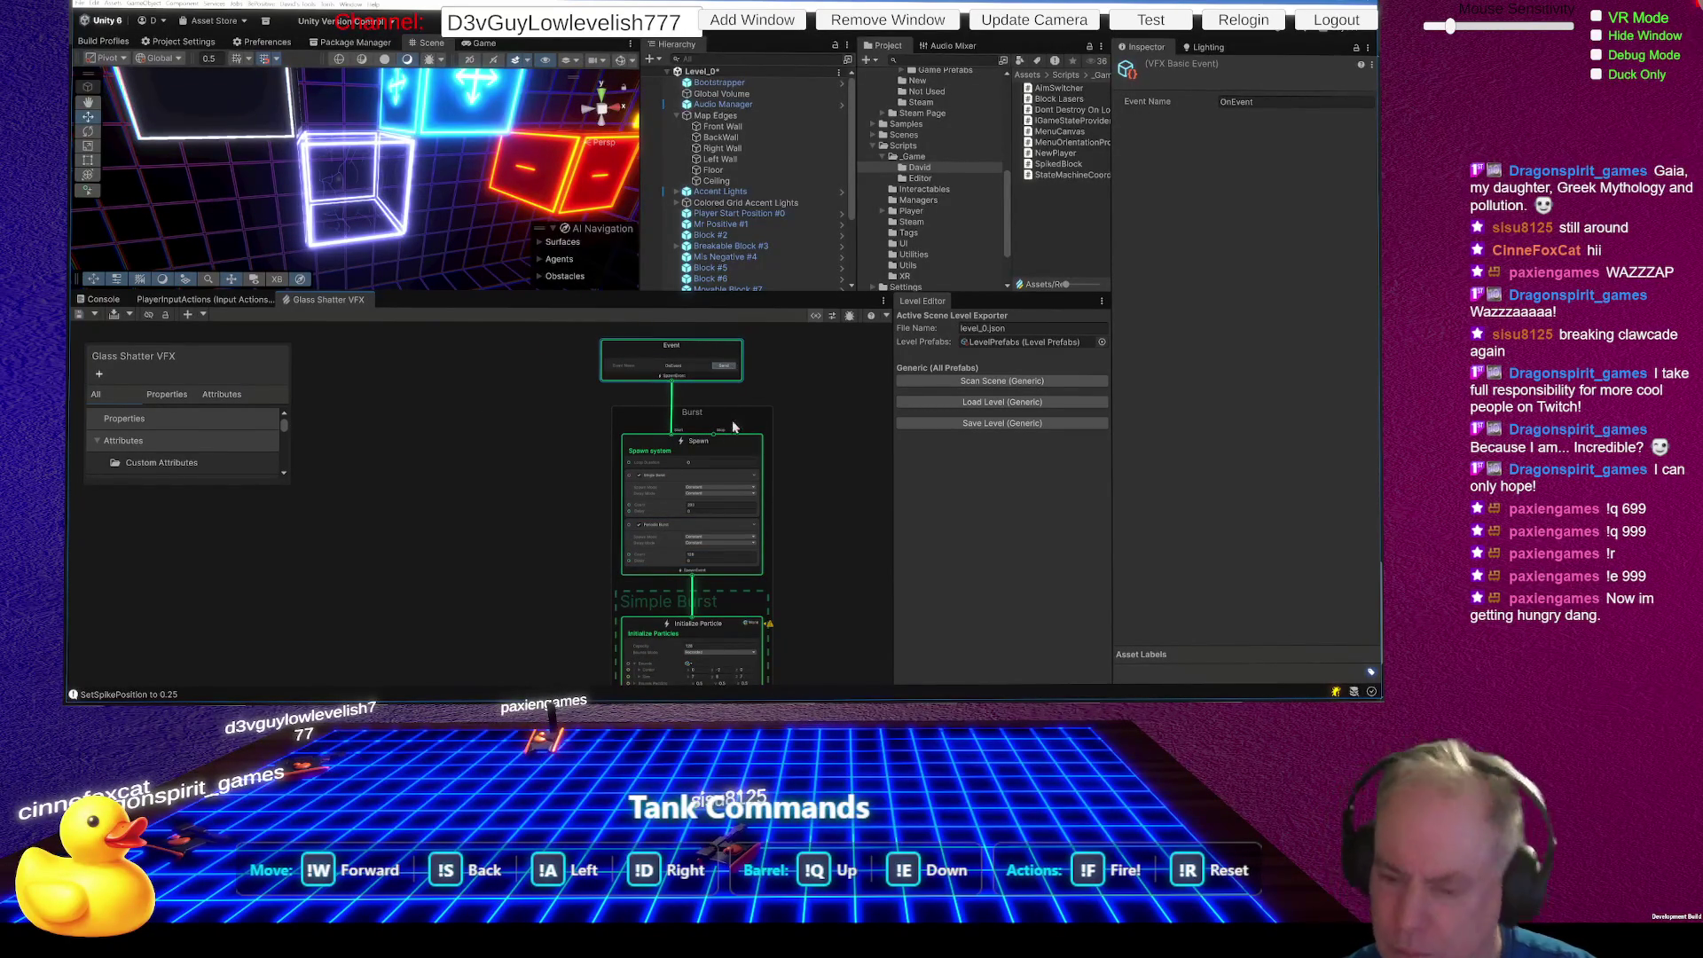
pyautogui.scroll(5, 728, 467)
# Step: Set the Spawn context's Loop Duration to 1 and delete the Single Burst block
pyautogui.click(710, 458)
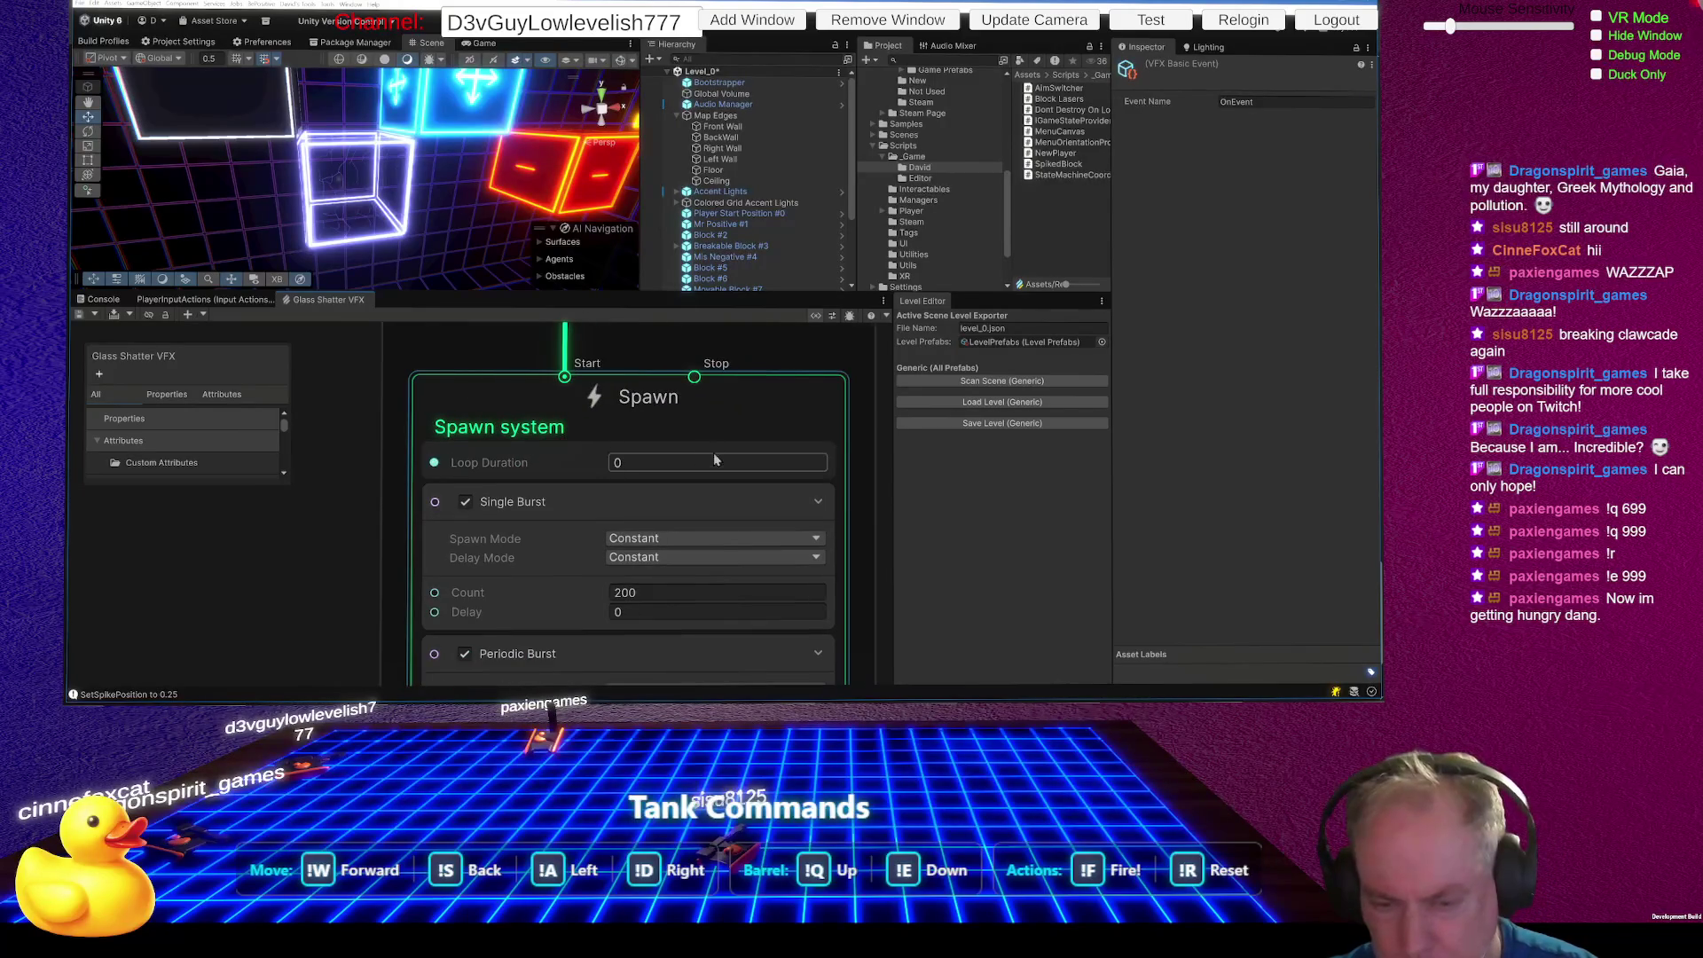
pyautogui.scroll(-2, 706, 453)
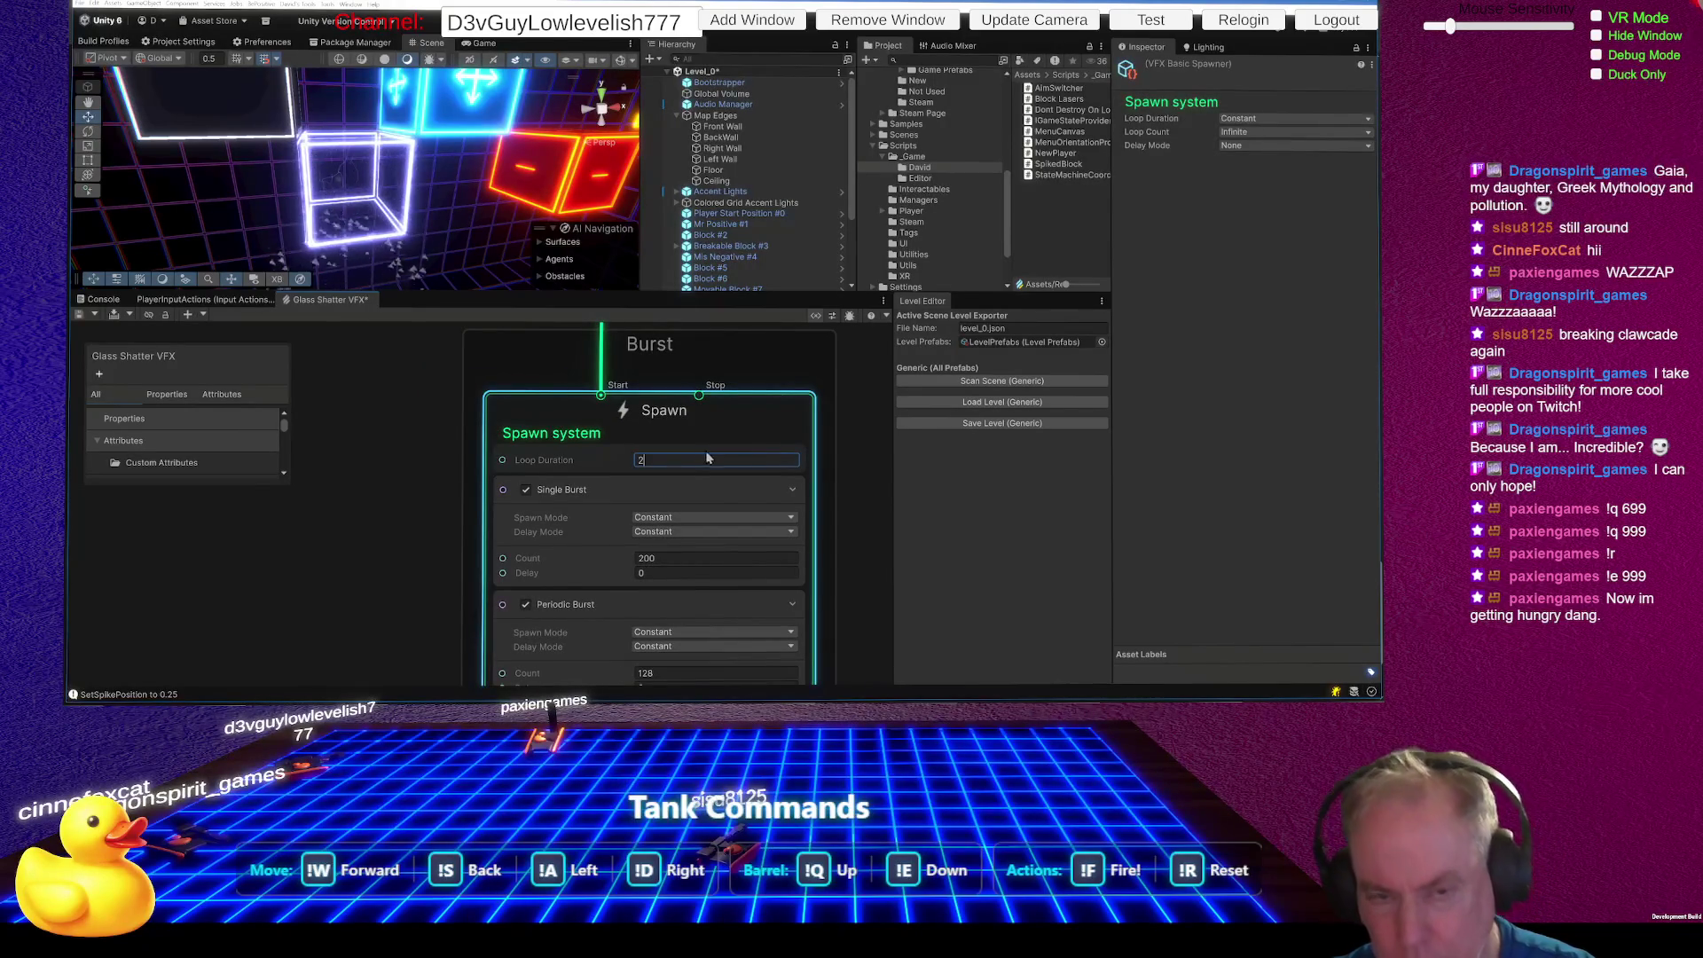
pyautogui.write('1')
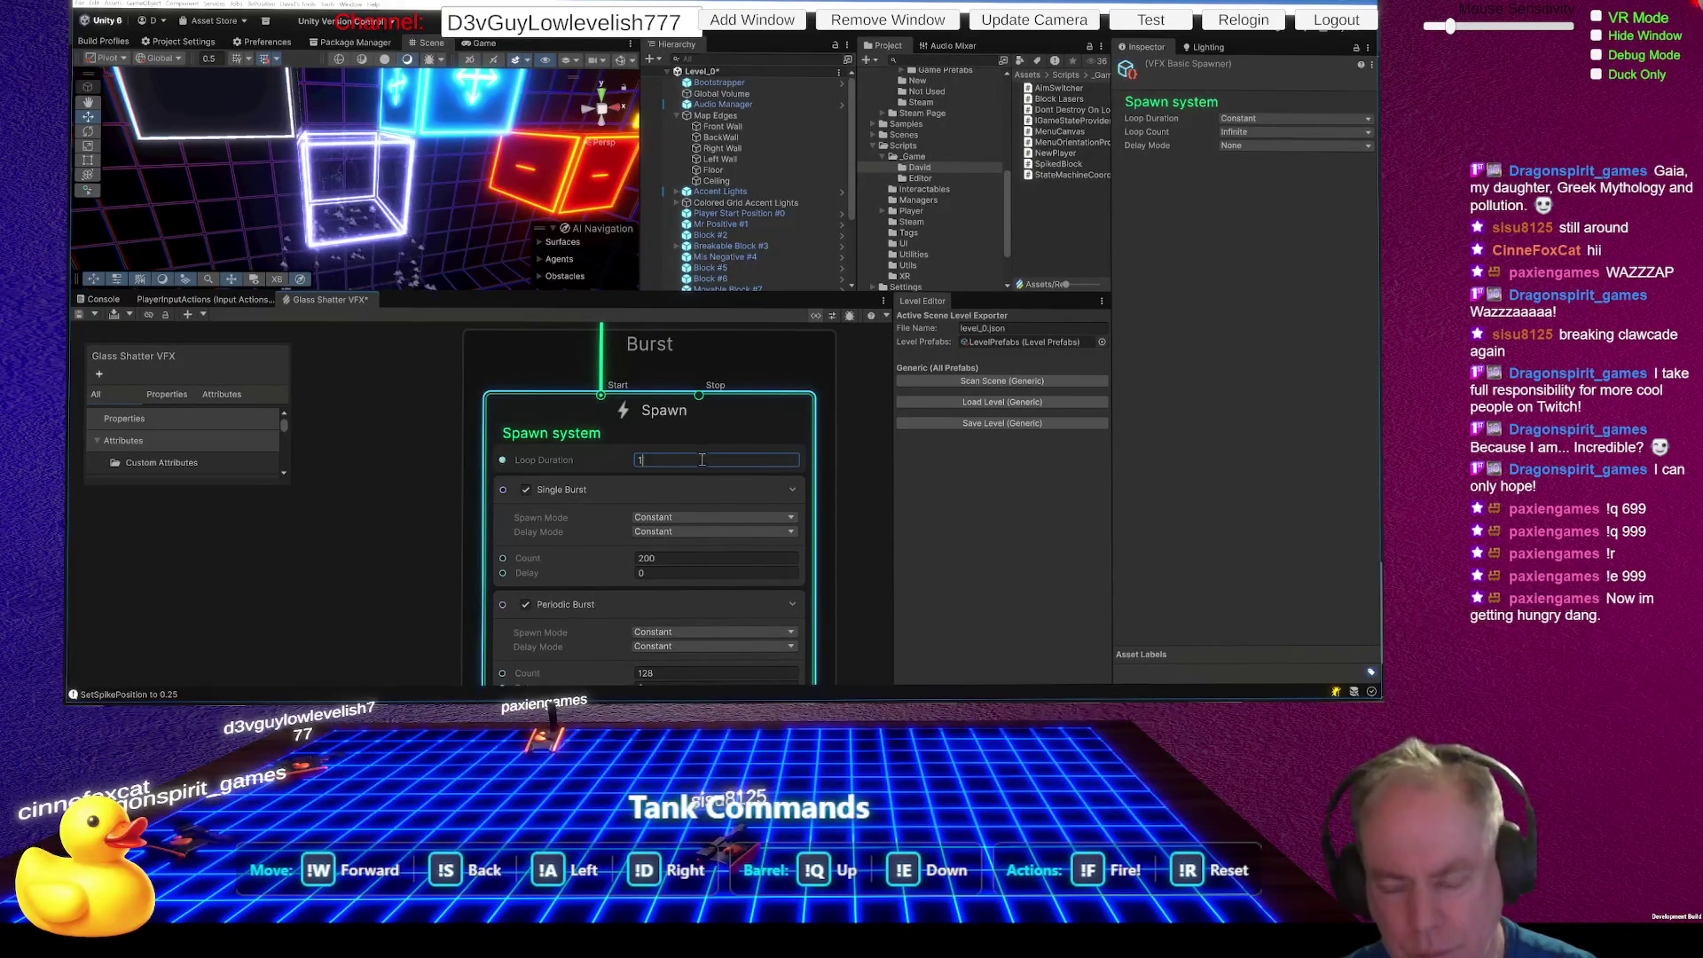
pyautogui.rightClick(620, 497)
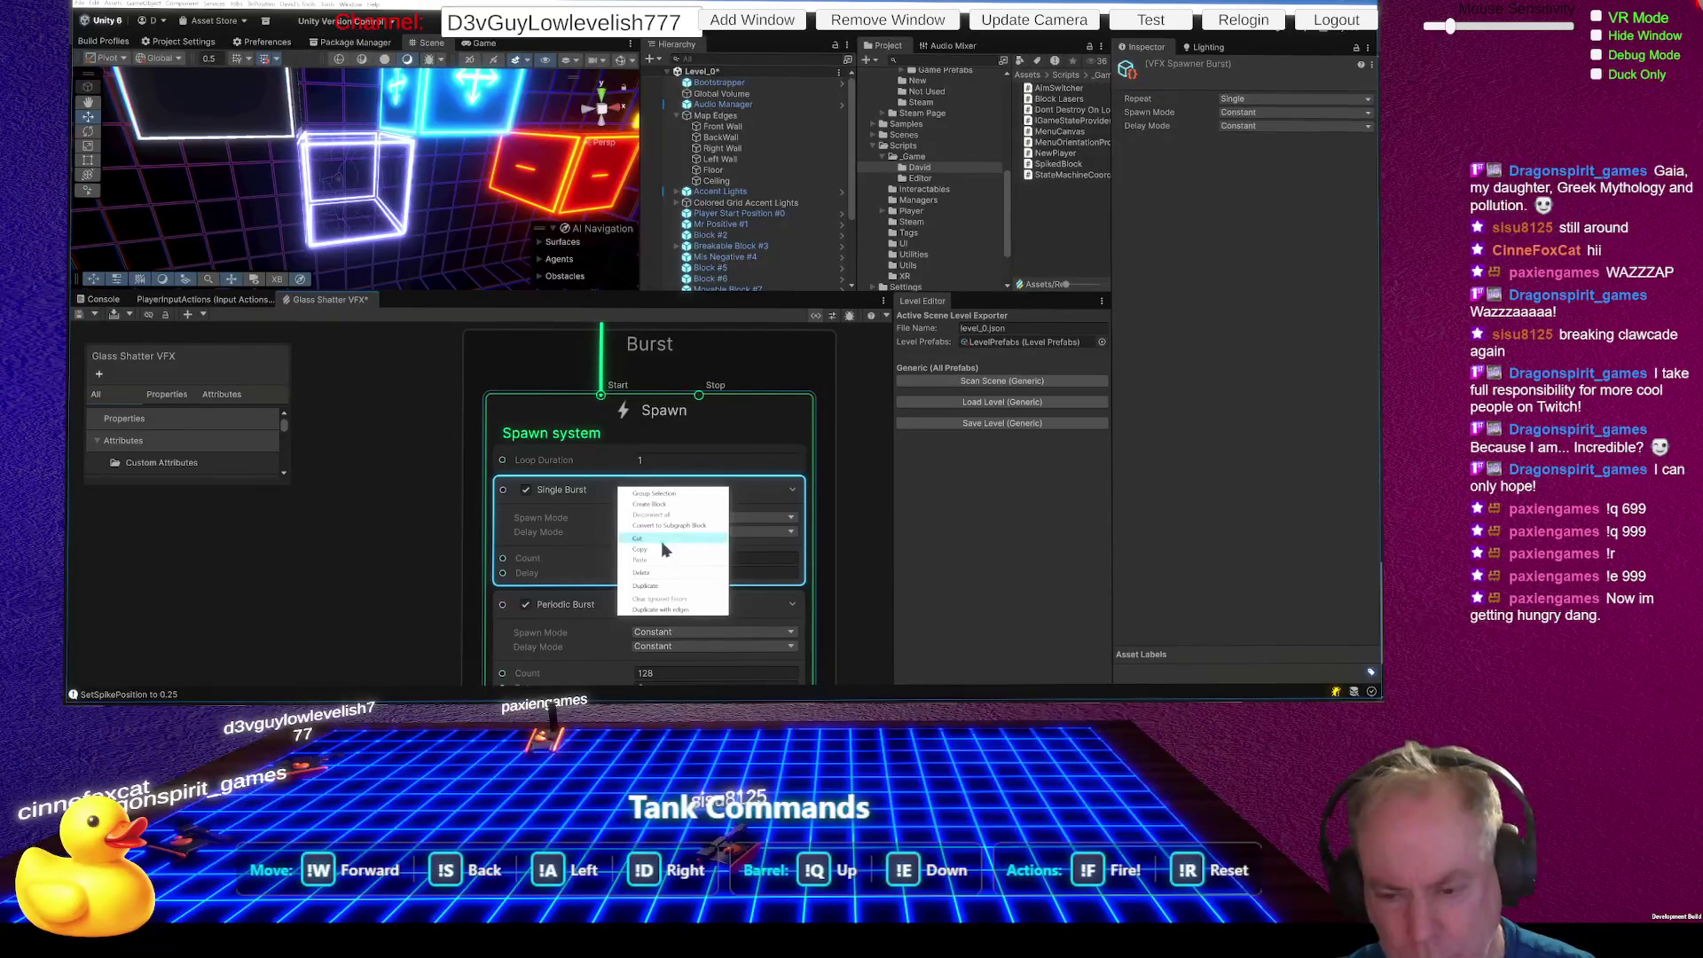
pyautogui.click(665, 572)
# Step: Review the loop duration value options and confirm the Event node is still OnEvent
pyautogui.click(676, 432)
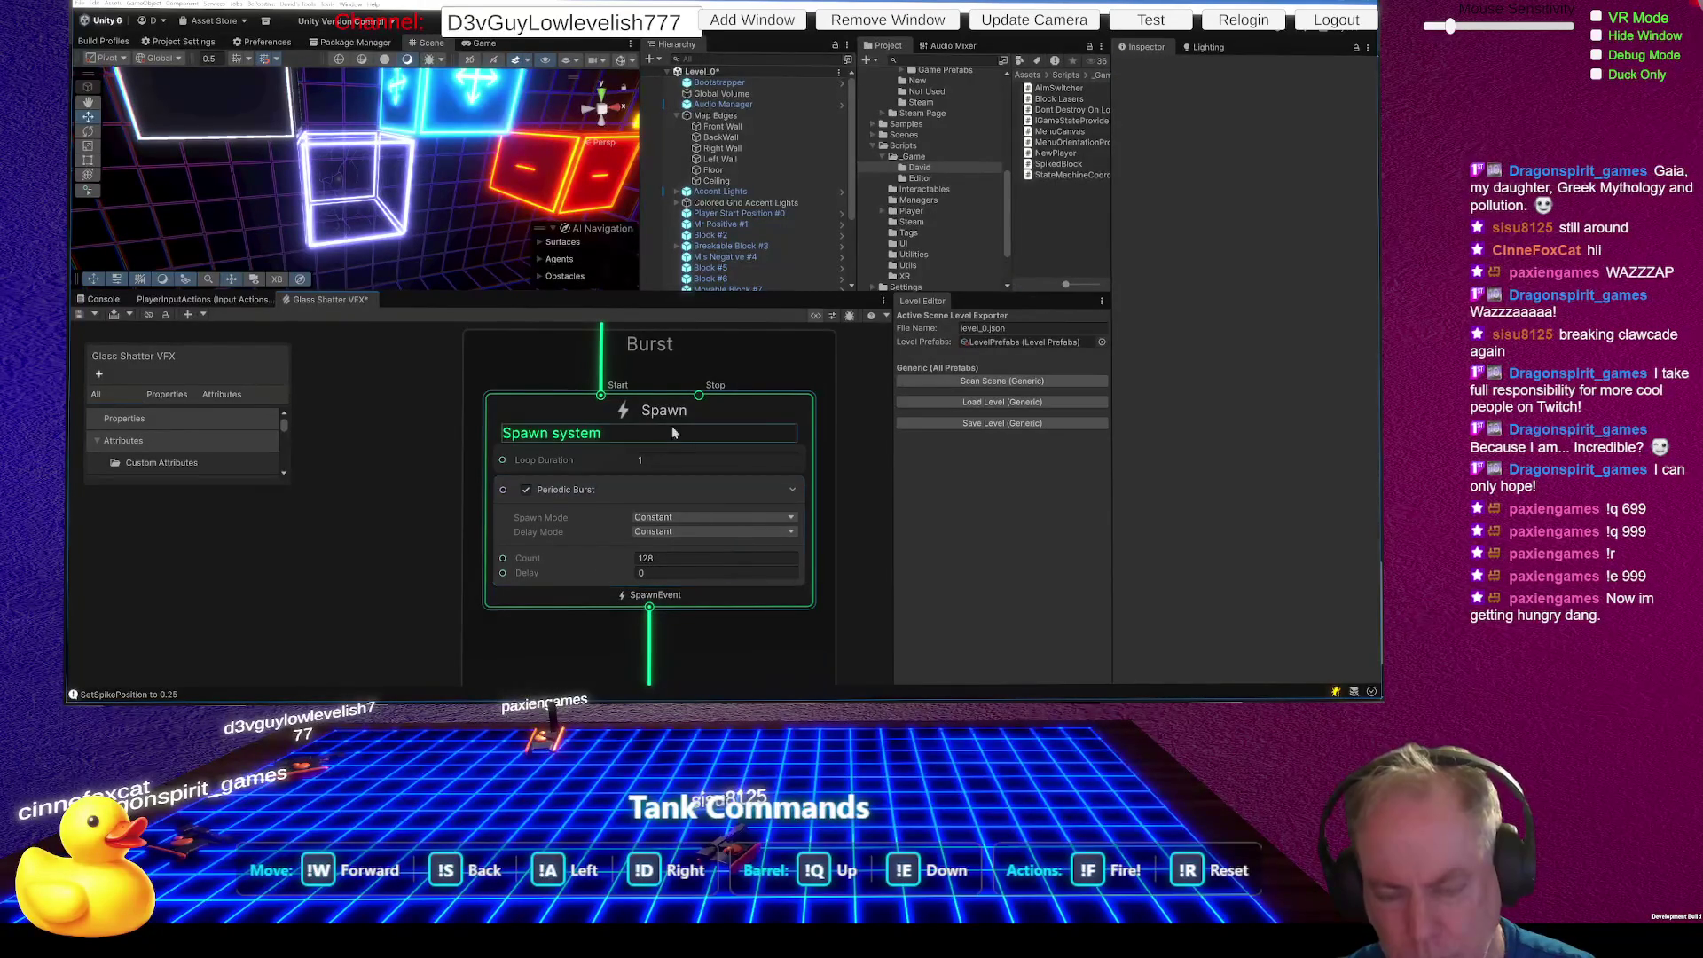
pyautogui.rightClick(583, 462)
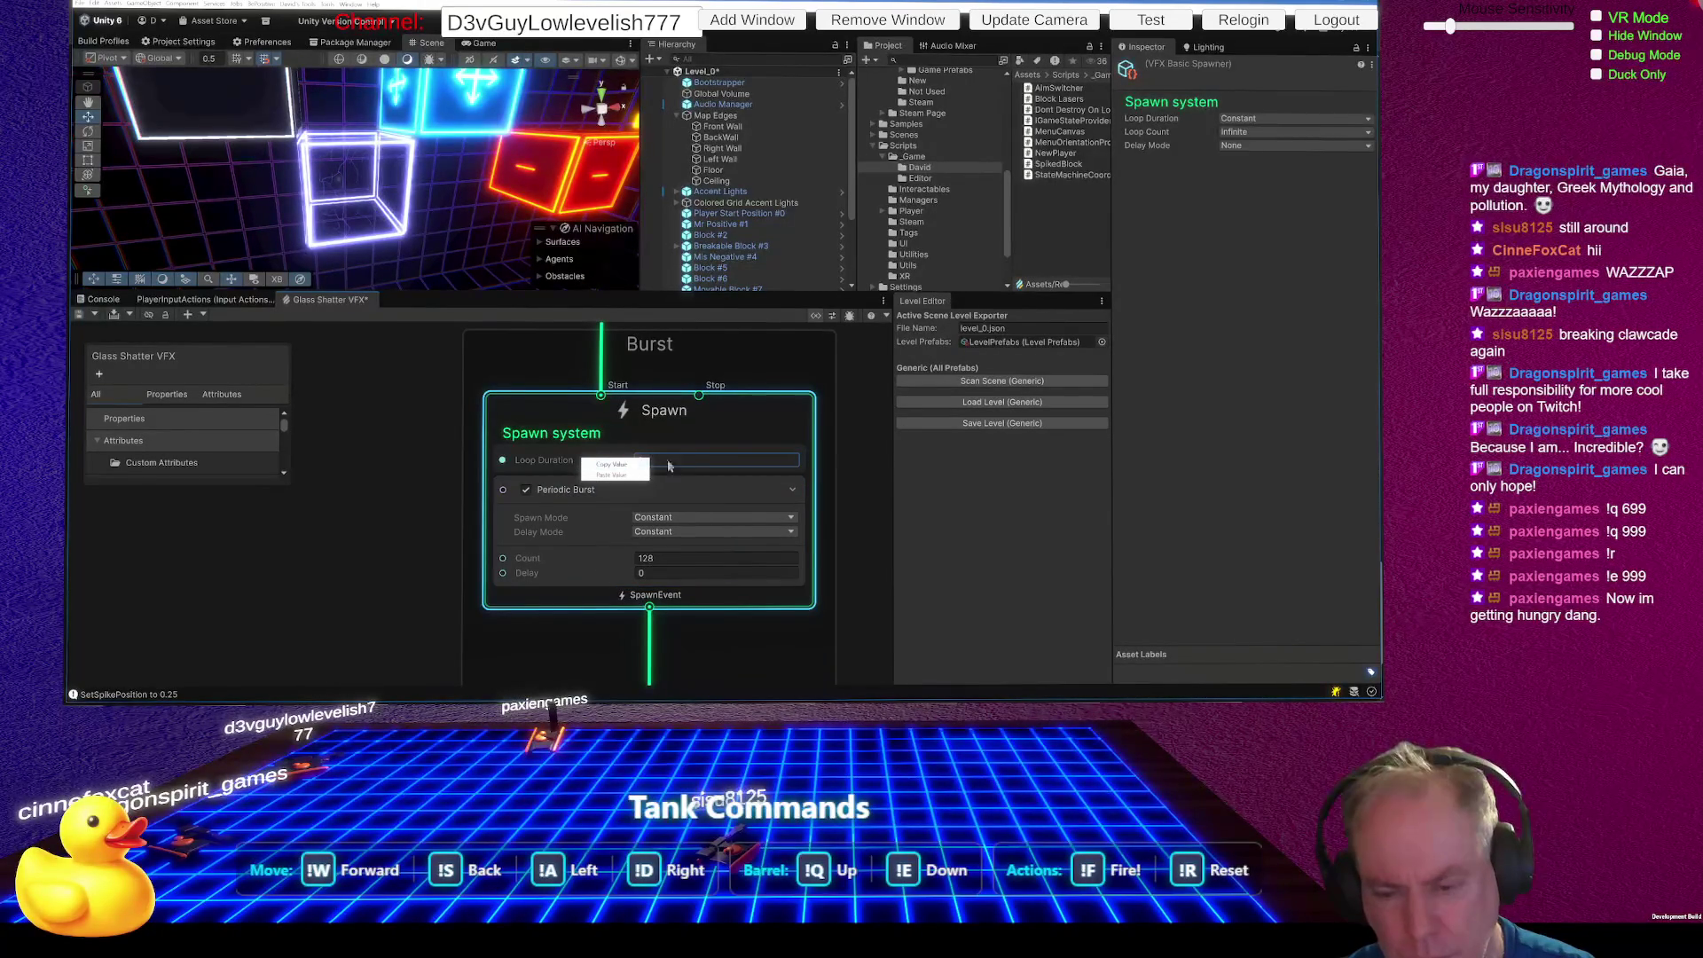
pyautogui.click(706, 440)
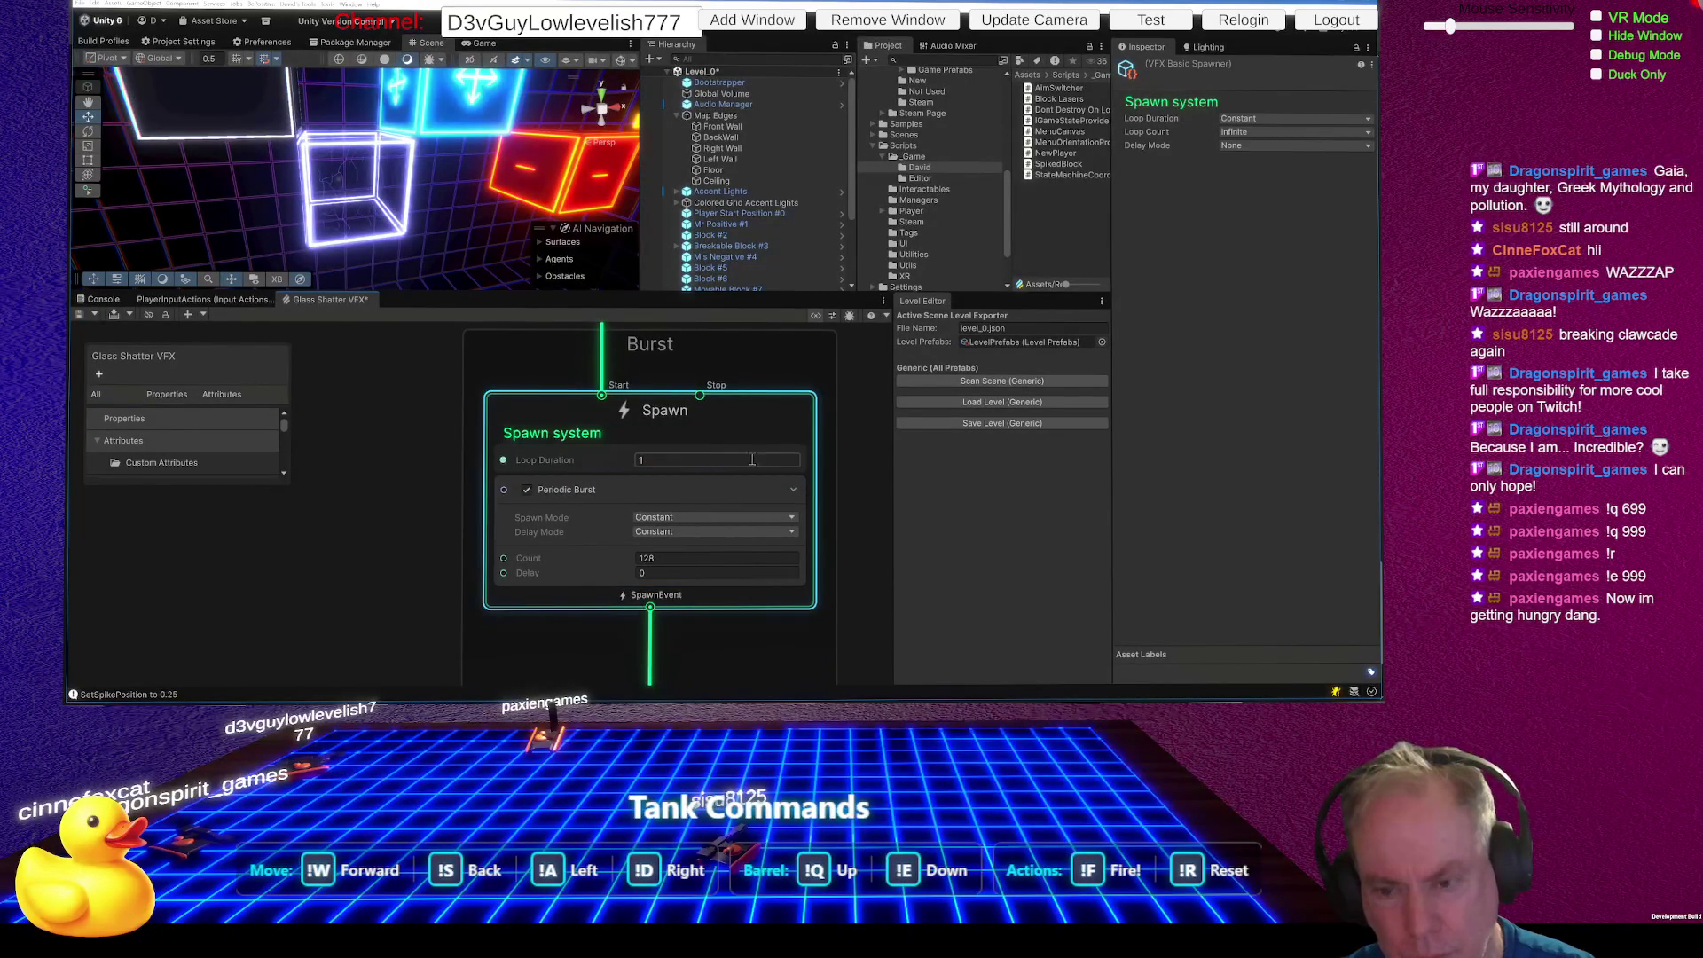
pyautogui.scroll(-4, 695, 433)
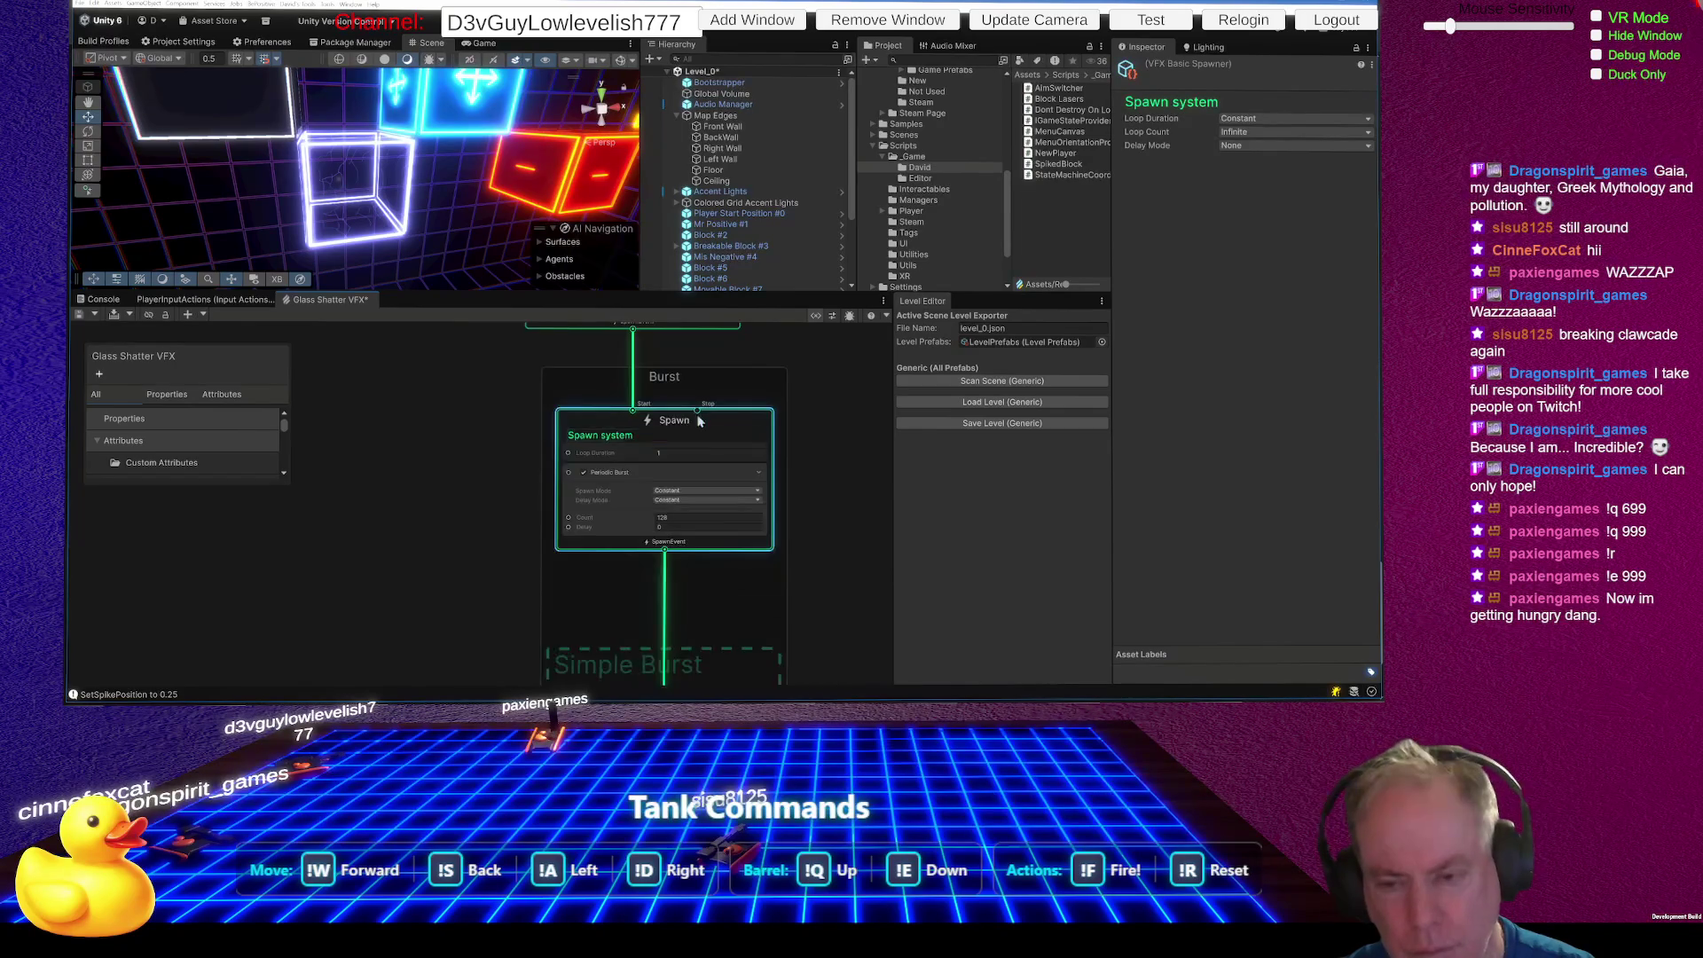
pyautogui.click(720, 362)
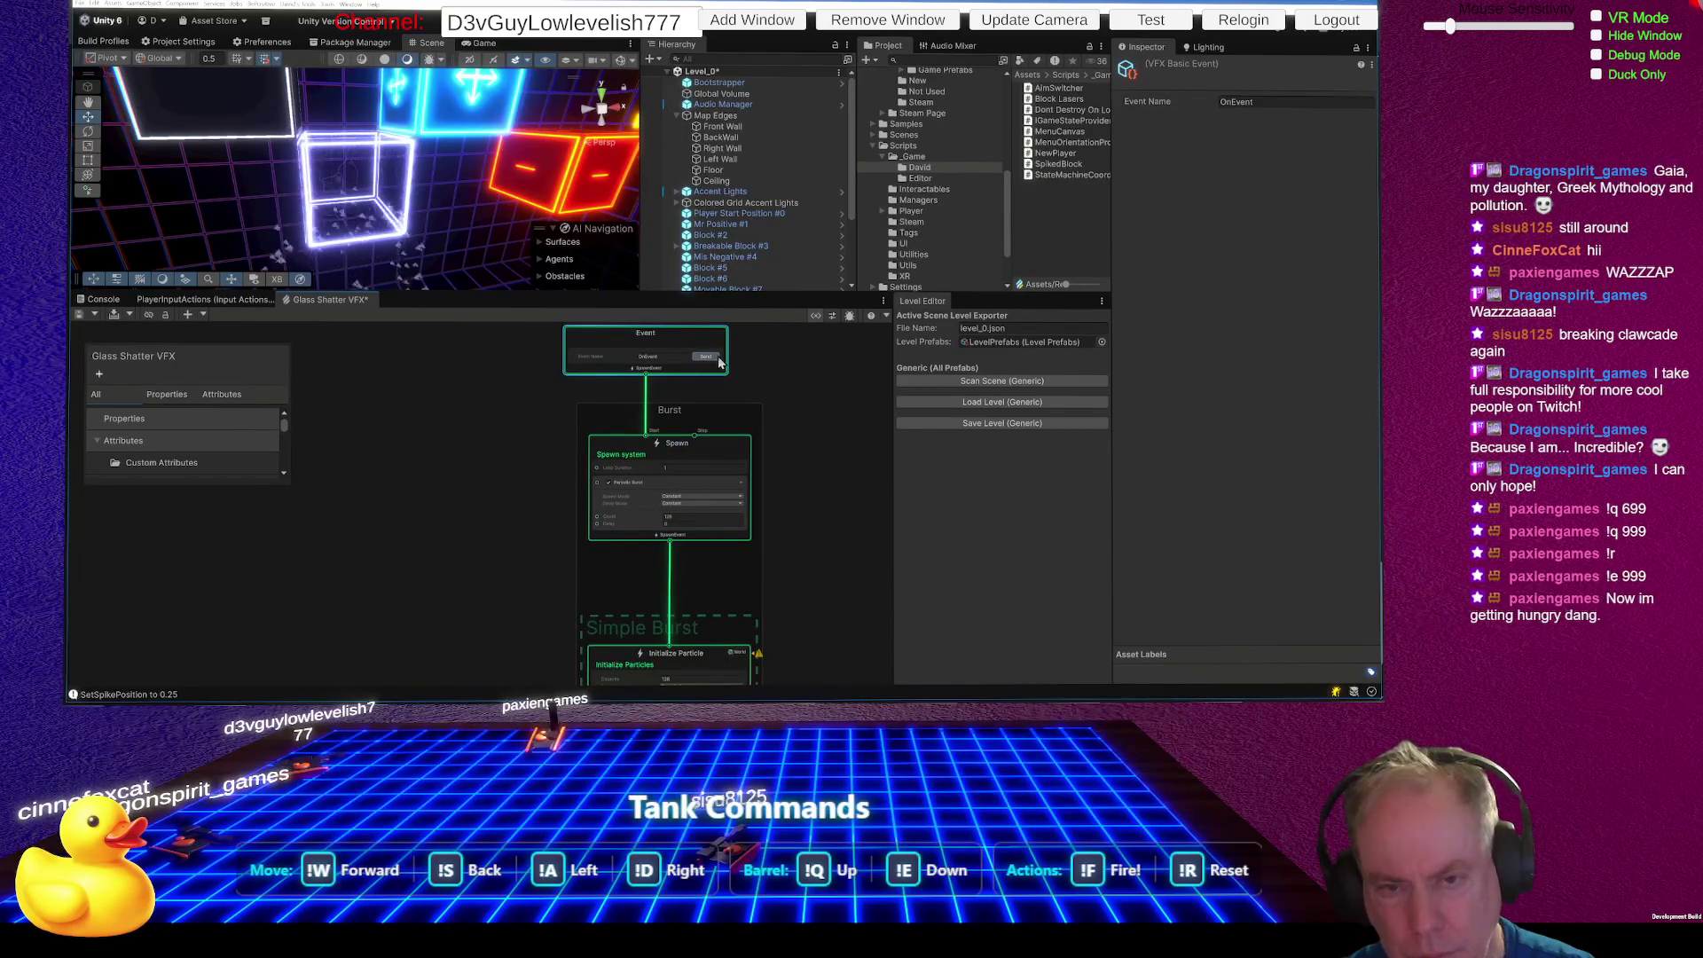
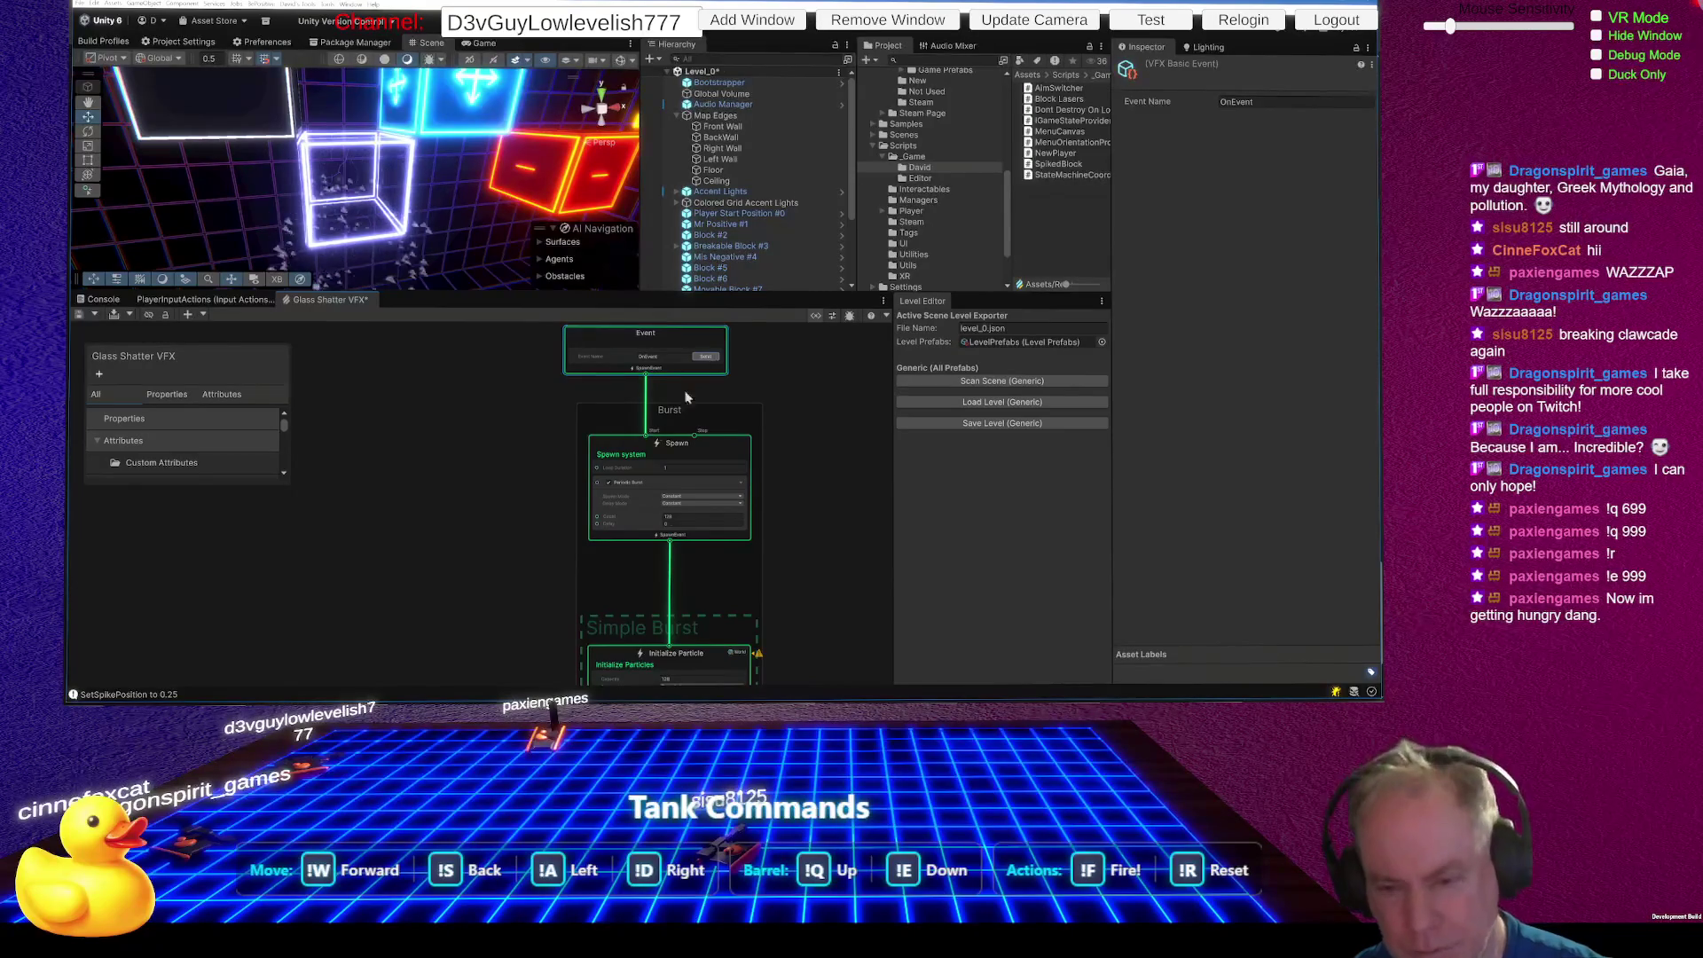
pyautogui.scroll(3, 686, 464)
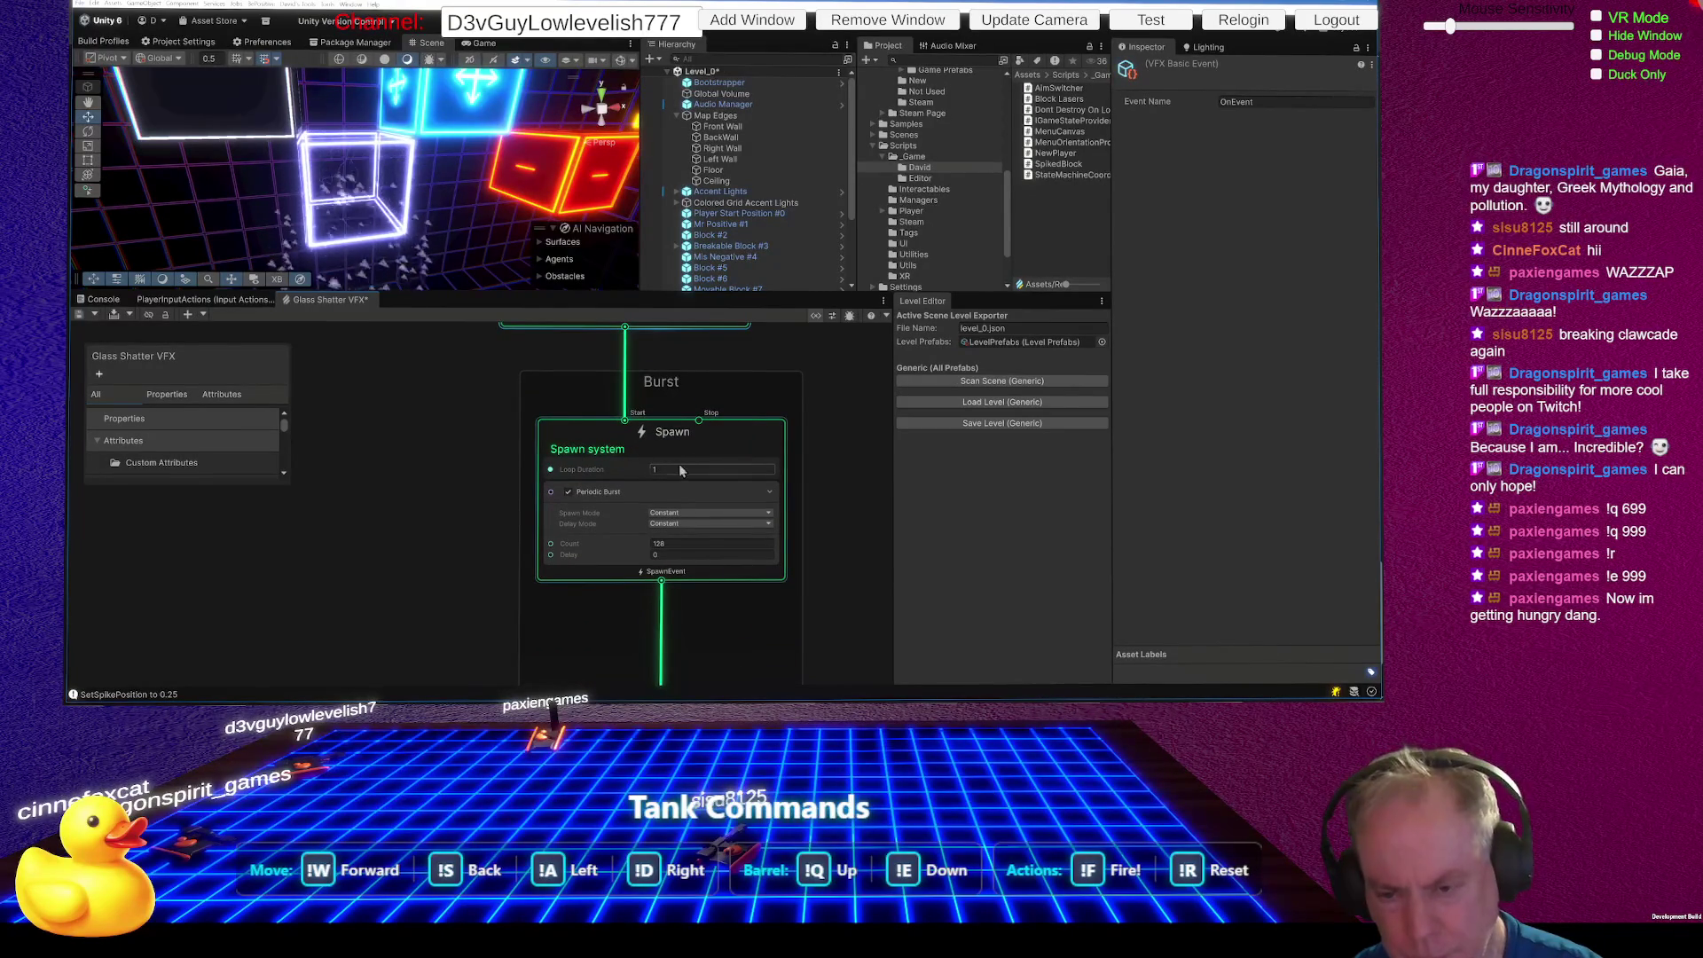
# Step: Inspect the Spawn loop settings and Event context, then read the installed Visual Effect Graph version in Package Manager
pyautogui.click(675, 470)
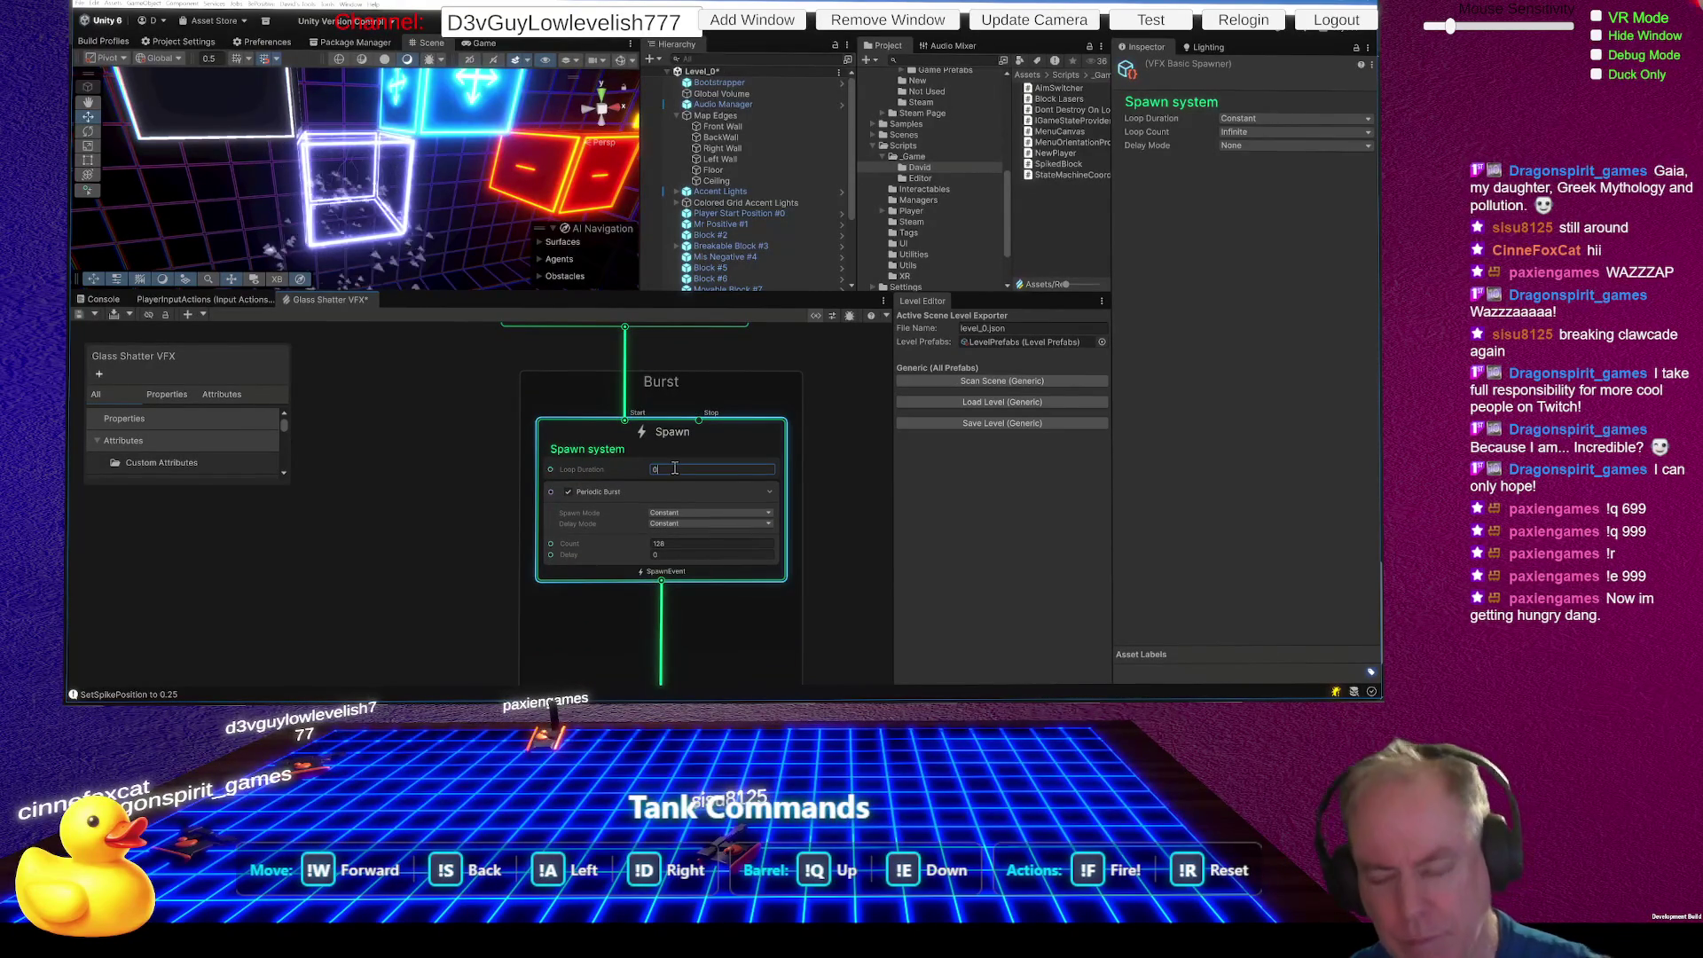
pyautogui.scroll(-3, 675, 505)
pyautogui.scroll(-1, 658, 538)
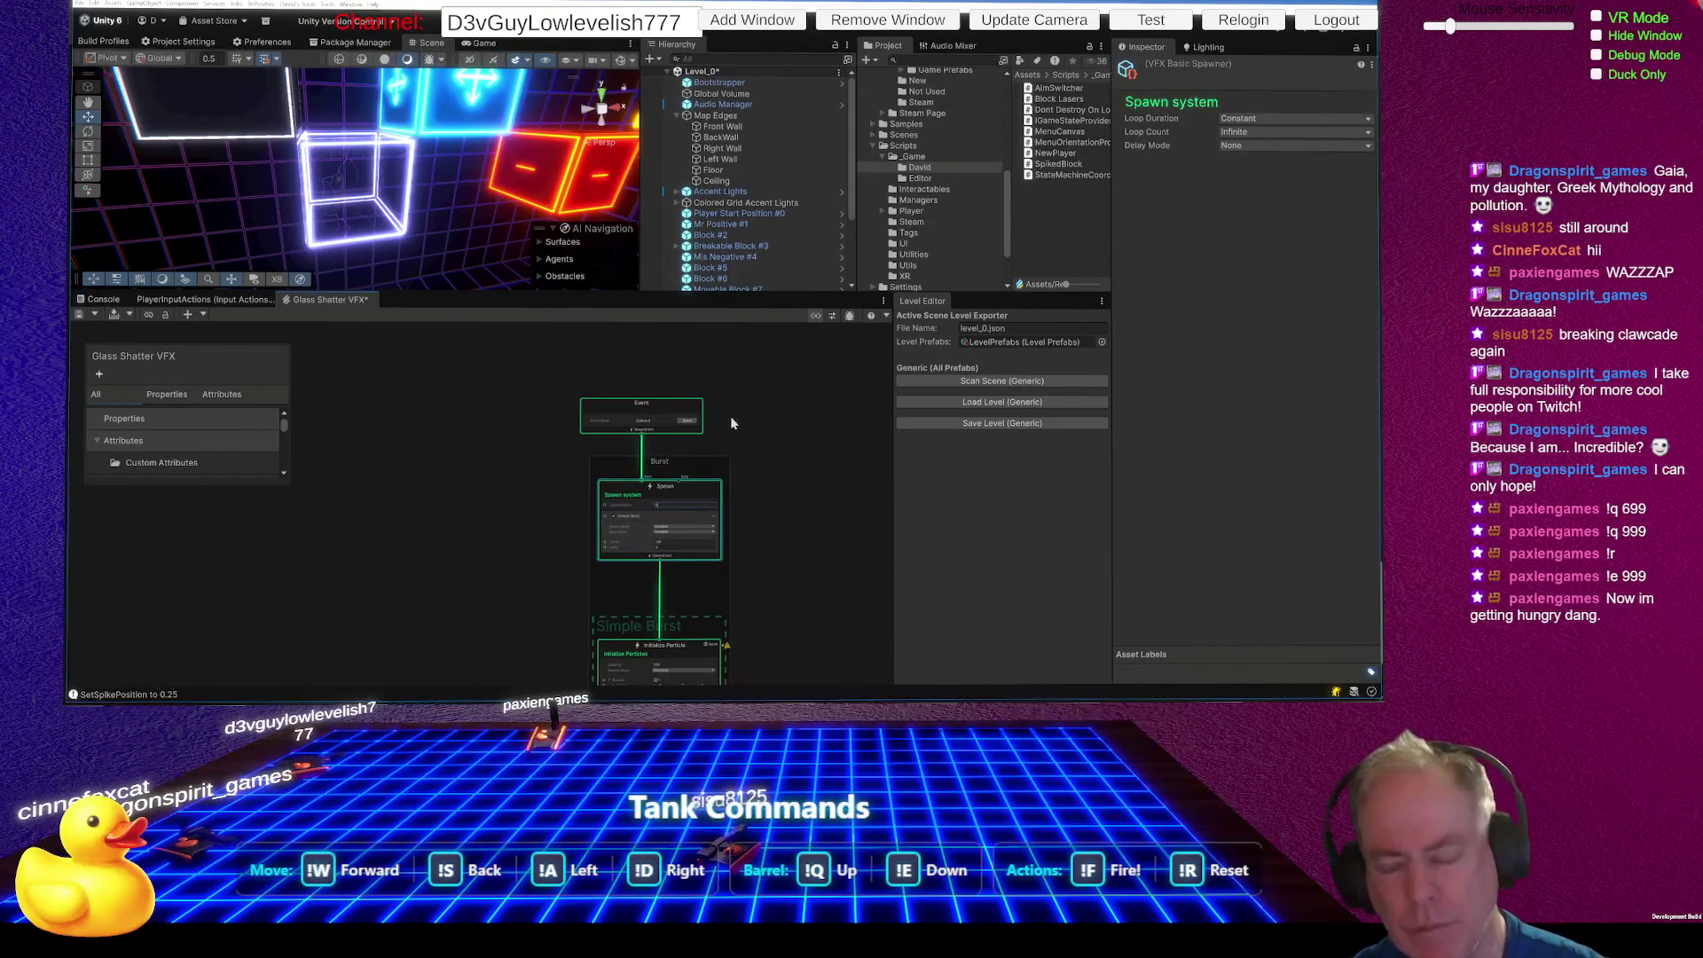
pyautogui.click(693, 424)
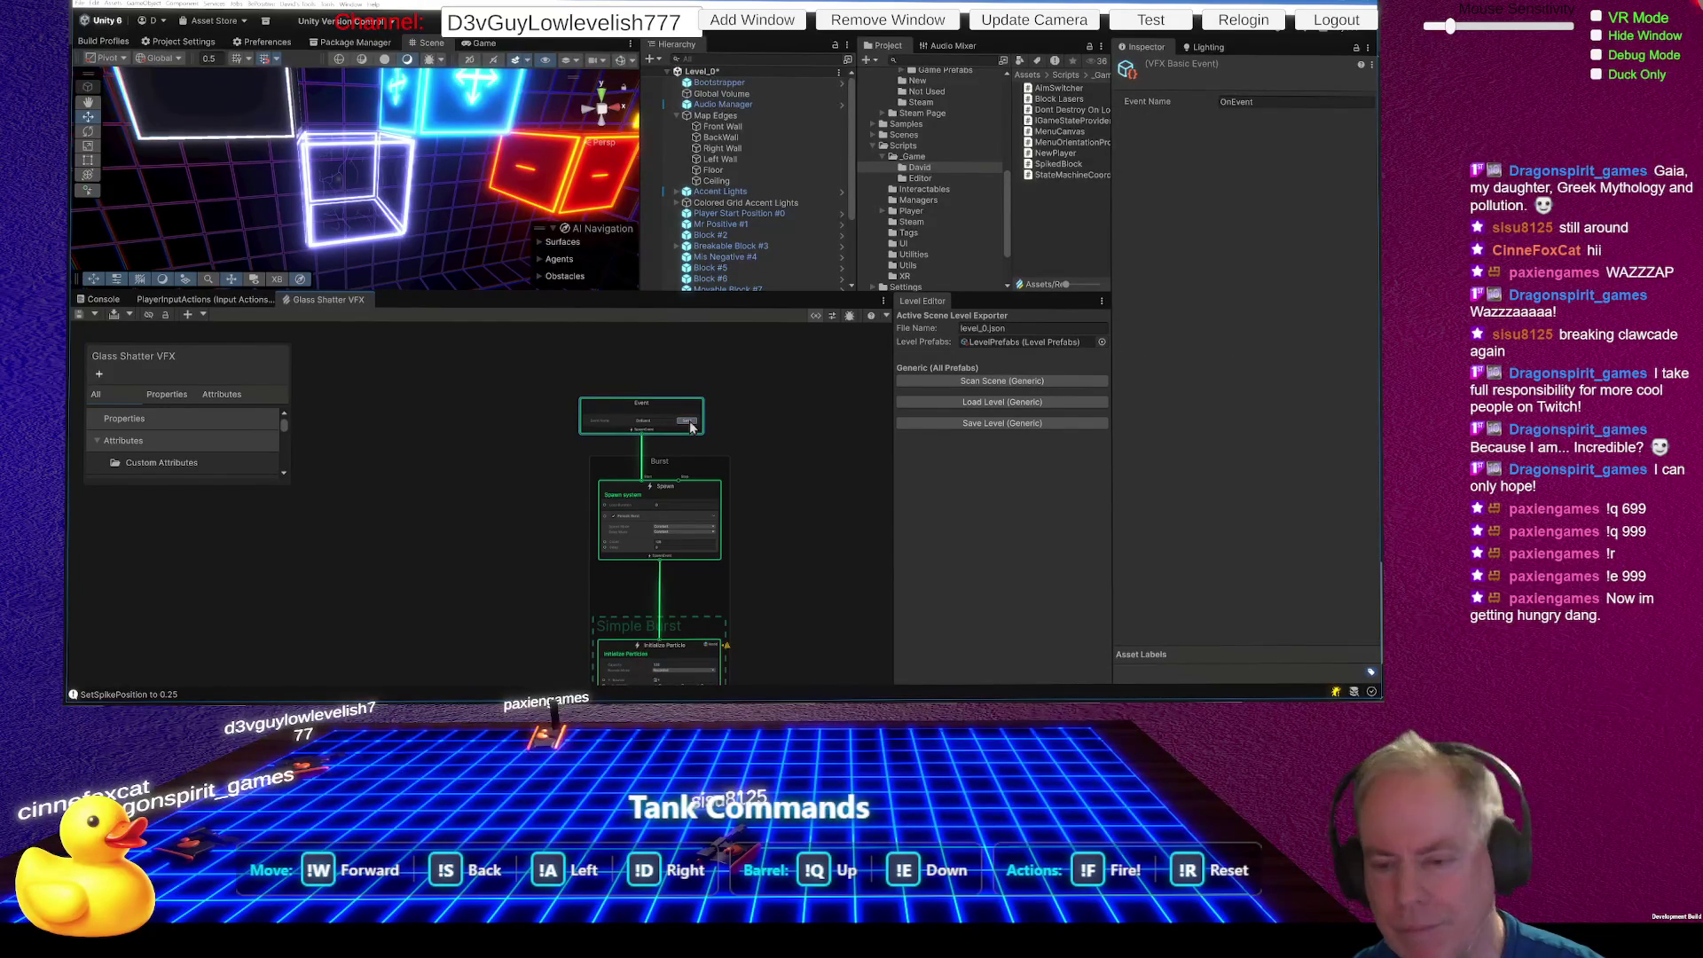
pyautogui.hotkey('alt', 'Tab')
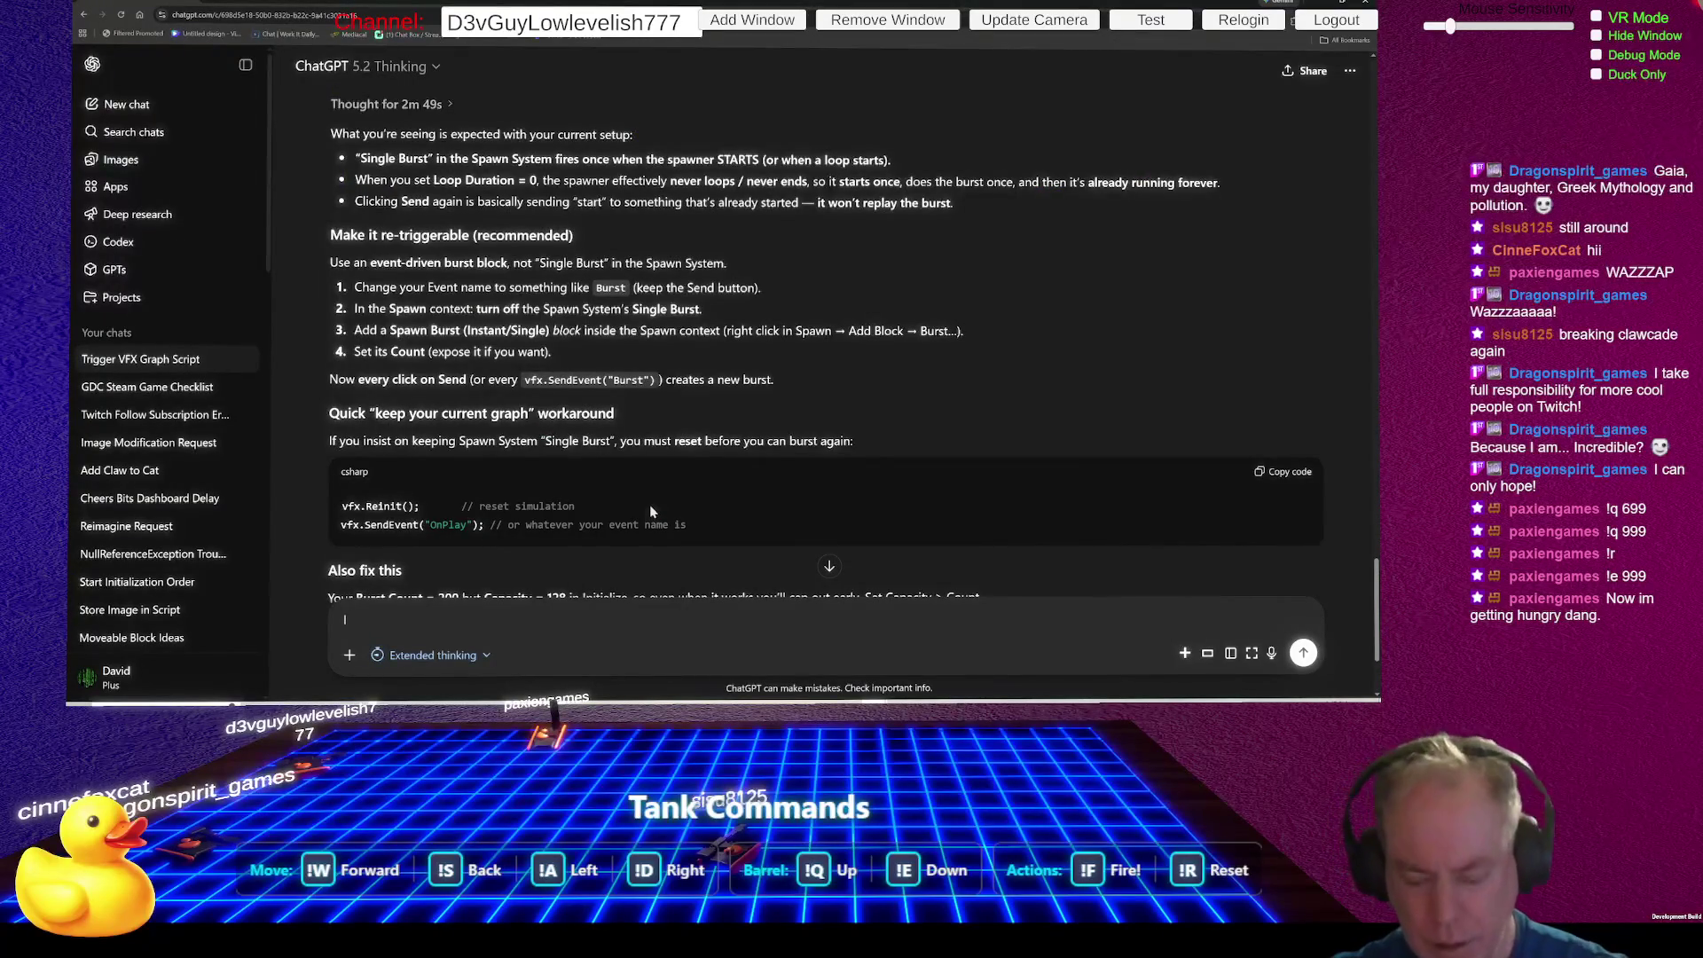
pyautogui.write('u')
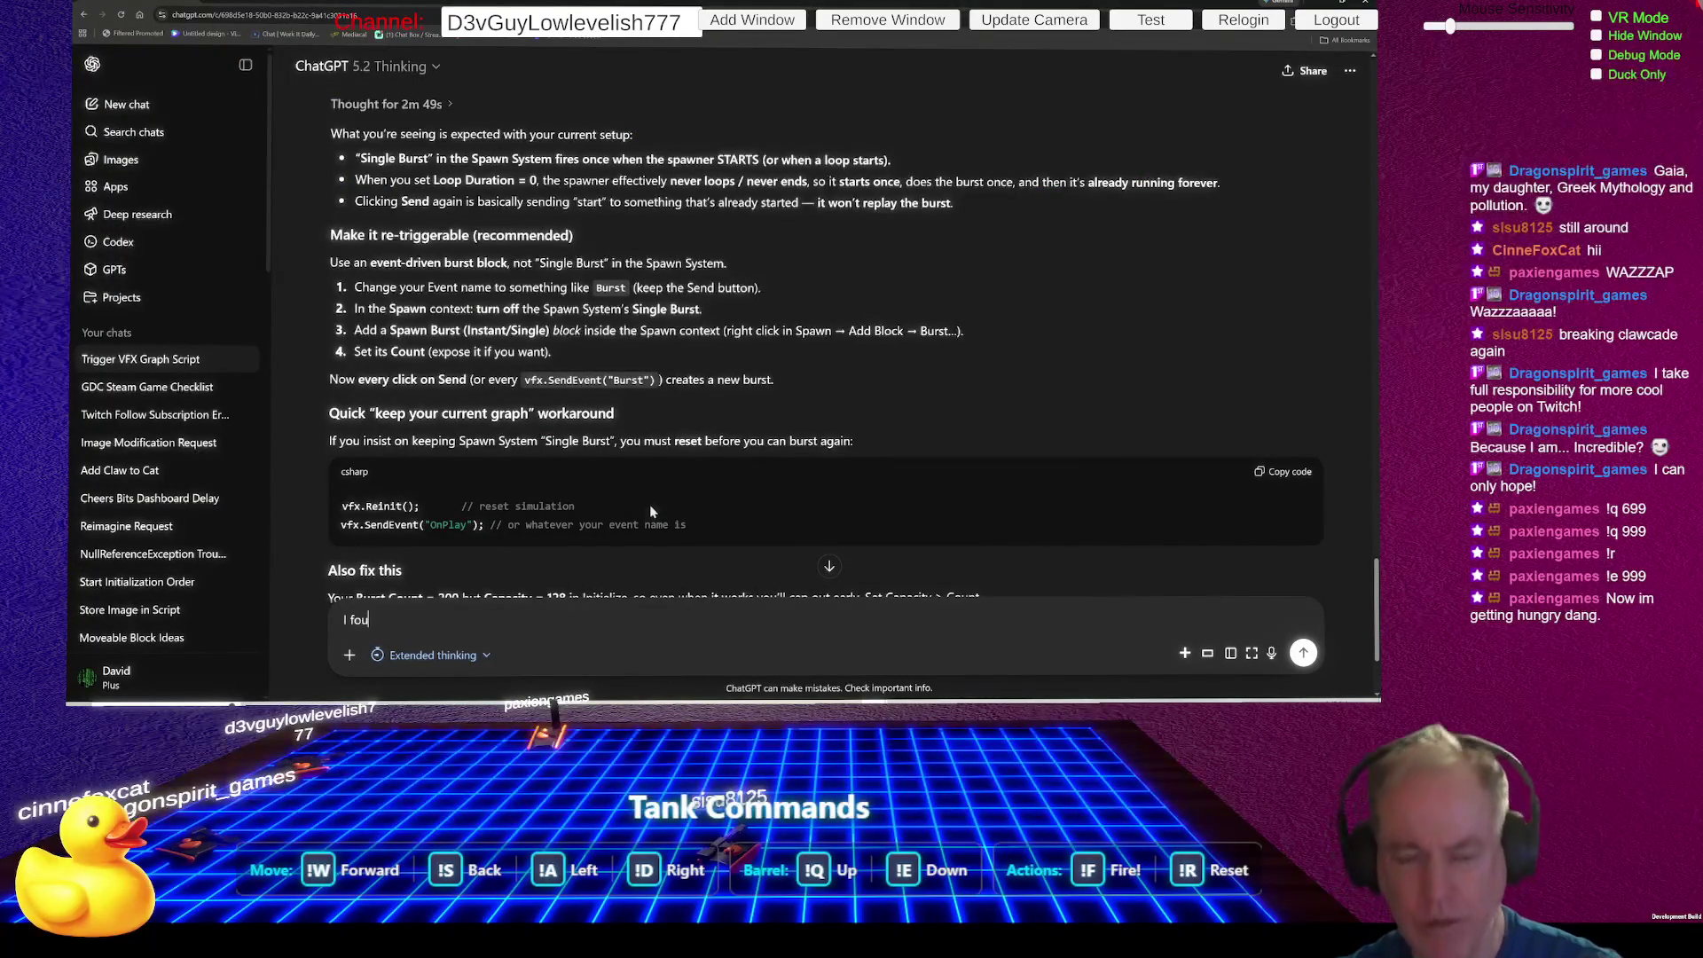
pyautogui.hotkey('alt', 'Tab')
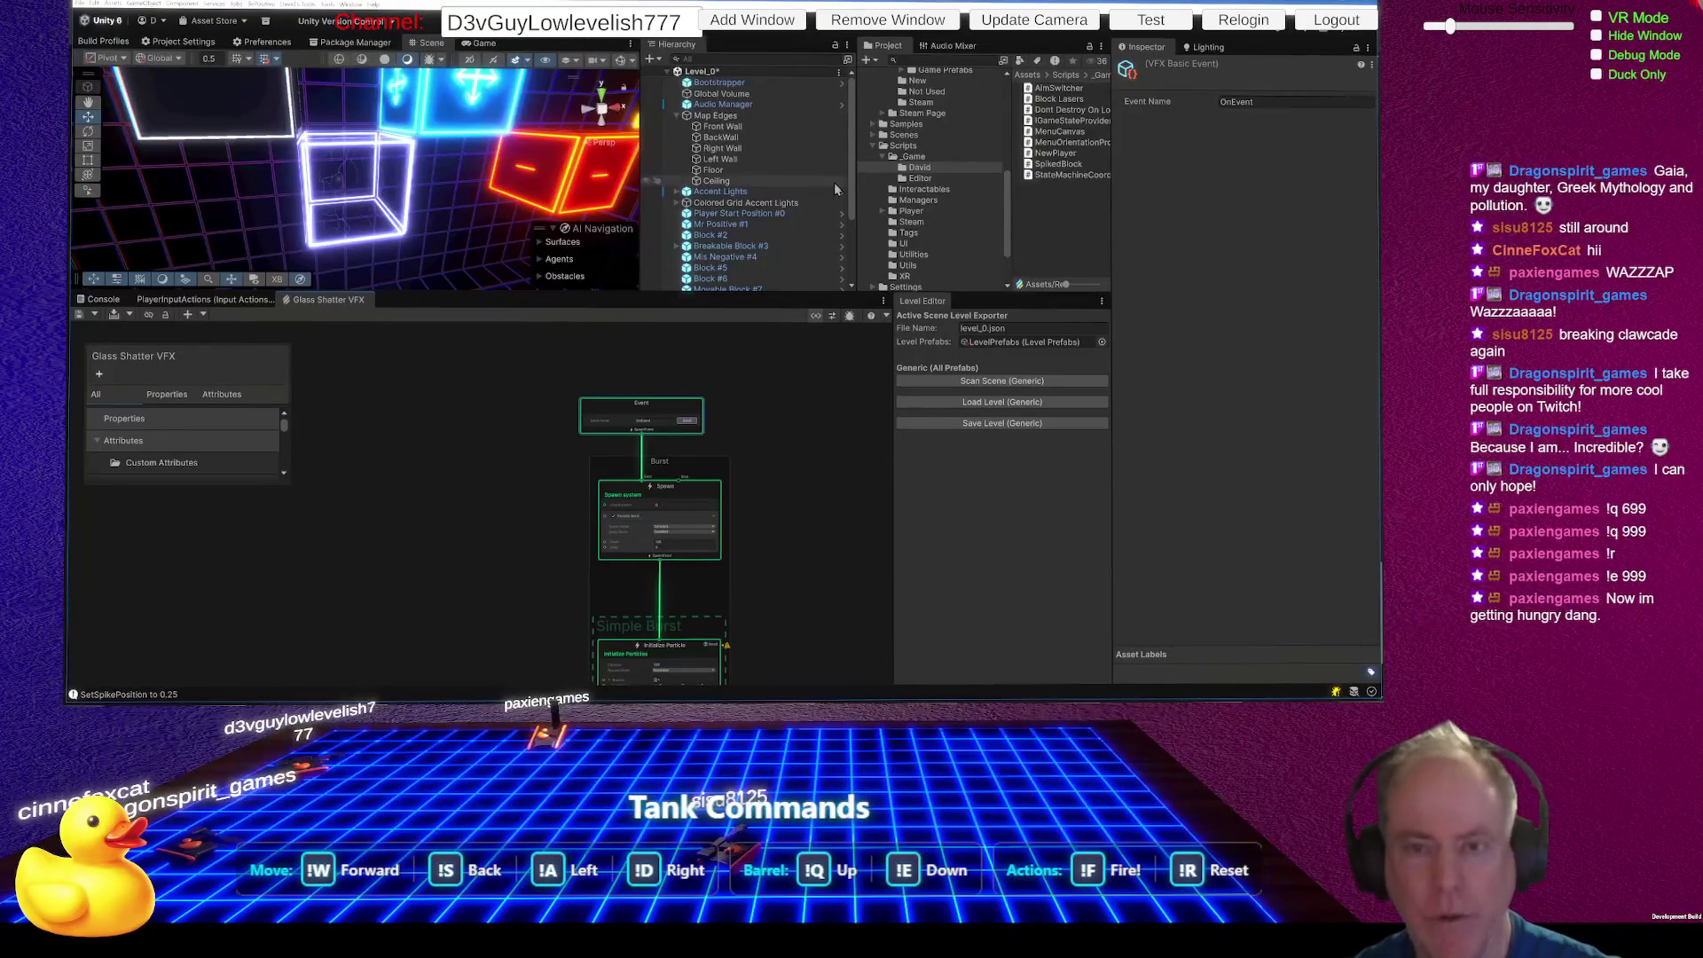
pyautogui.click(353, 43)
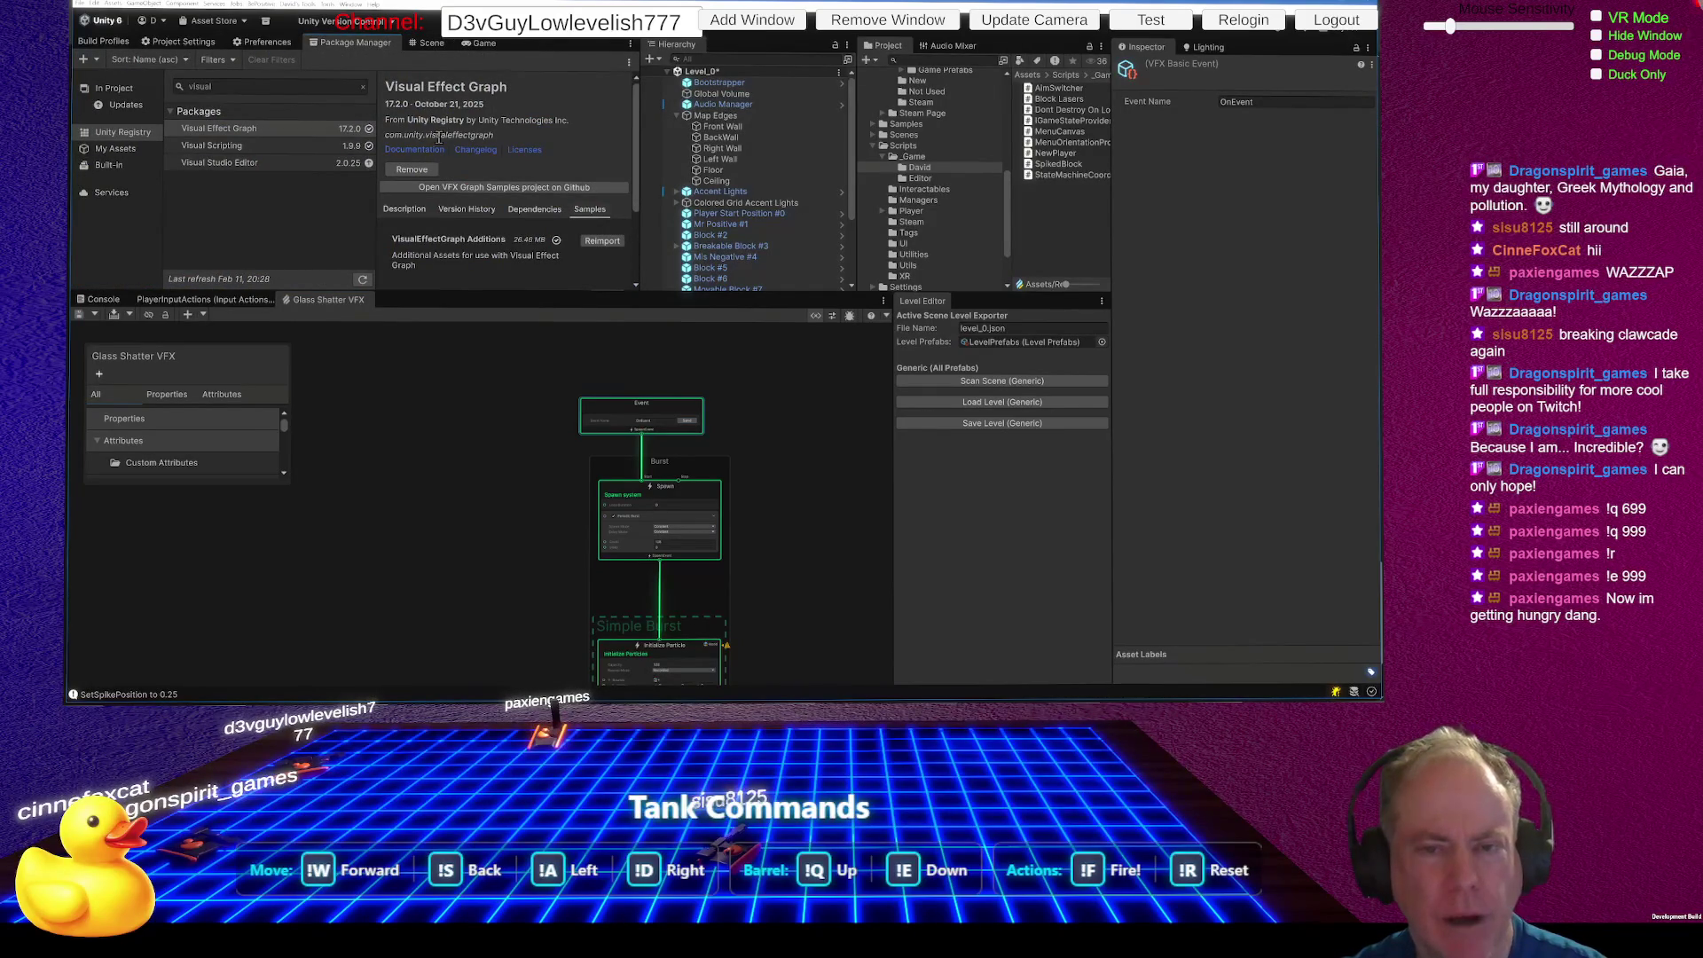
# Step: Send ChatGPT the follow-up that version 17.2.0 is installed and the 'Spawn' Burst block is missing
pyautogui.hotkey('alt', 'Tab')
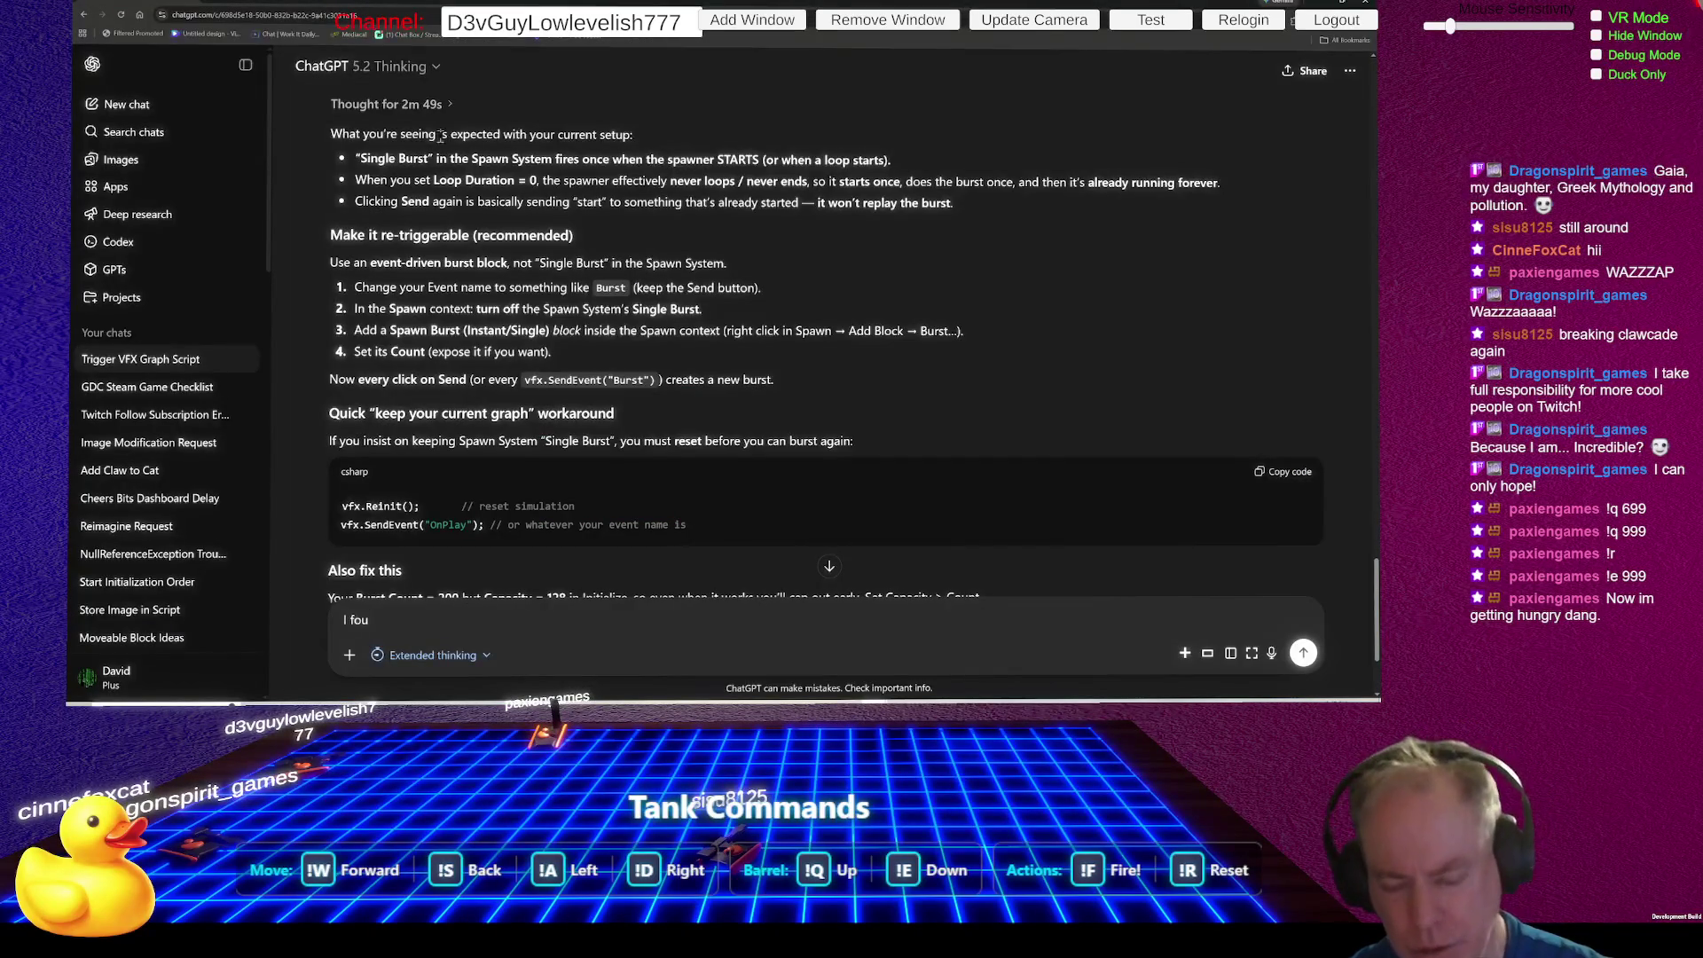
pyautogui.press('BackSpace')
pyautogui.press('BackSpace')
pyautogui.press('BackSpace')
pyautogui.write('17')
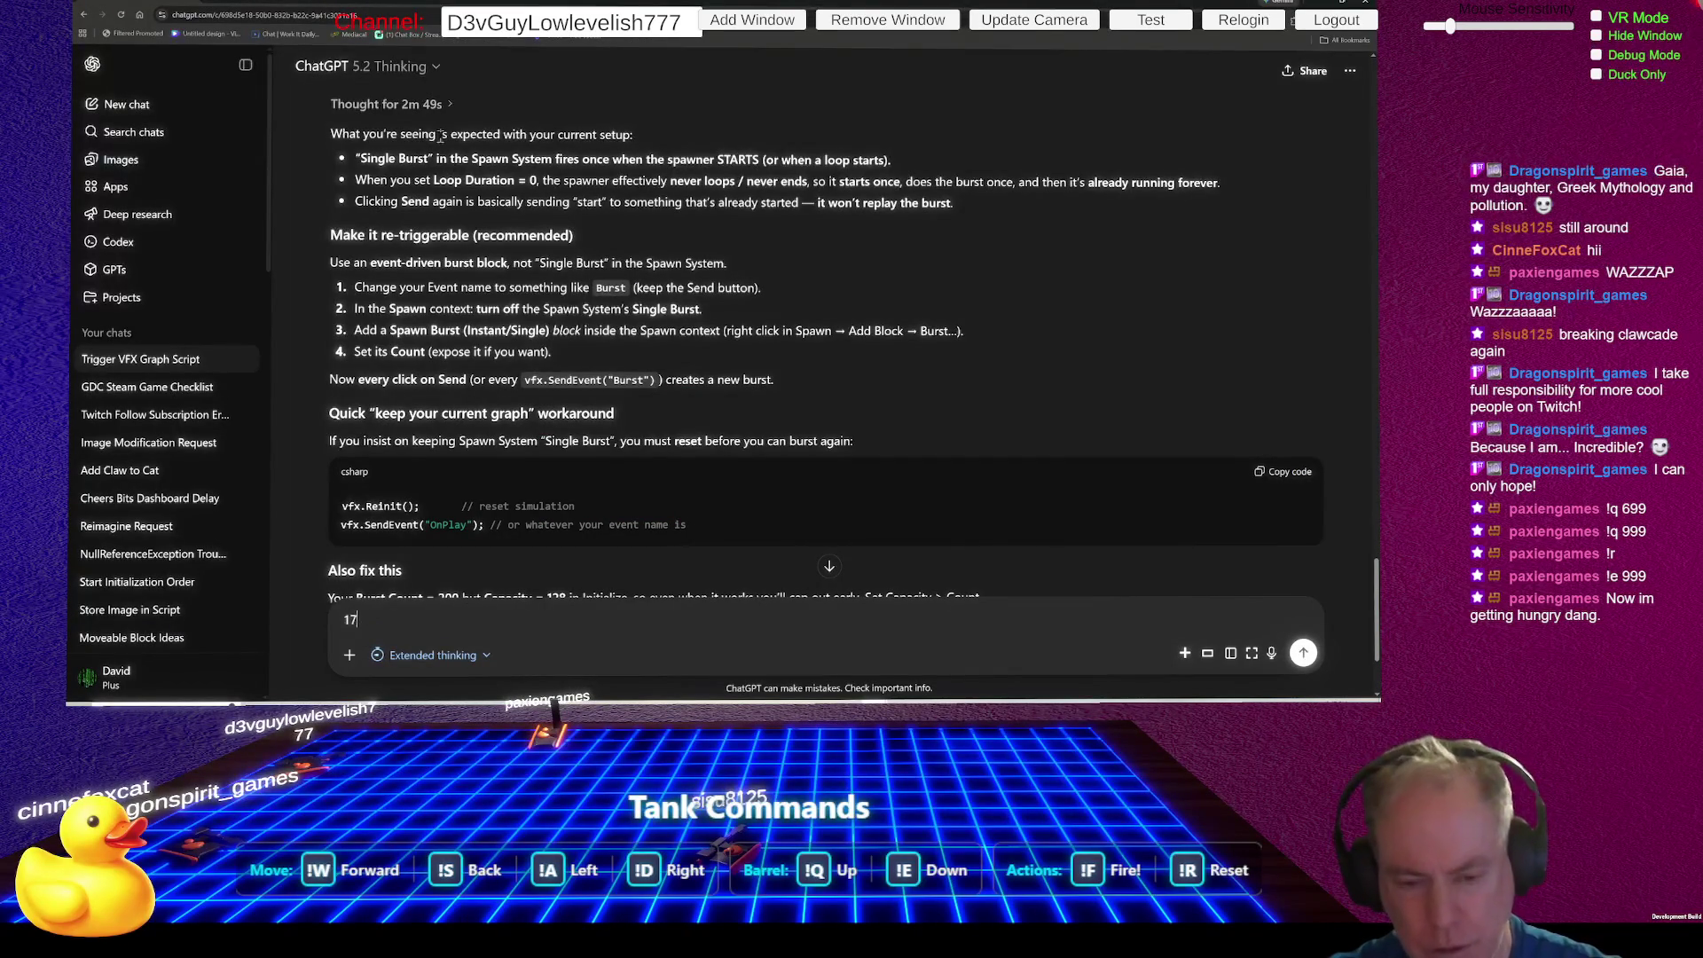
pyautogui.write('.0')
pyautogui.write(" don'")
pyautogui.write(' see Spawn Burs')
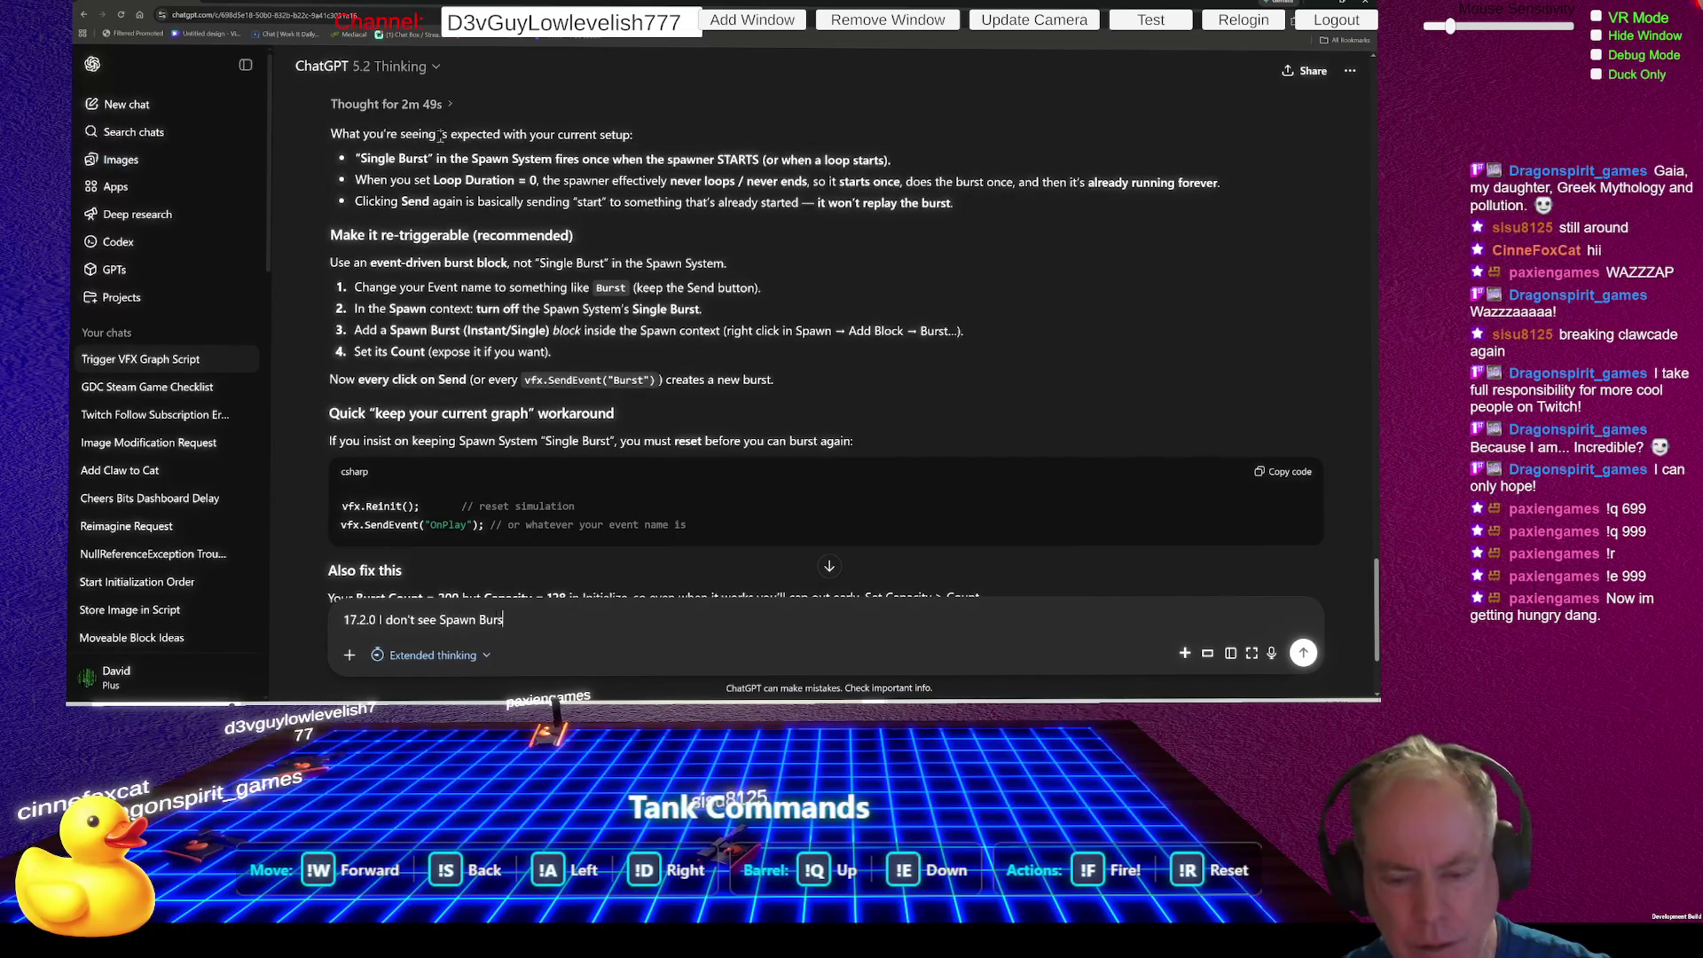
pyautogui.hotkey('ctrl', 'Left')
pyautogui.hotkey('ctrl', 'Left')
pyautogui.write("'")
pyautogui.press('Return')
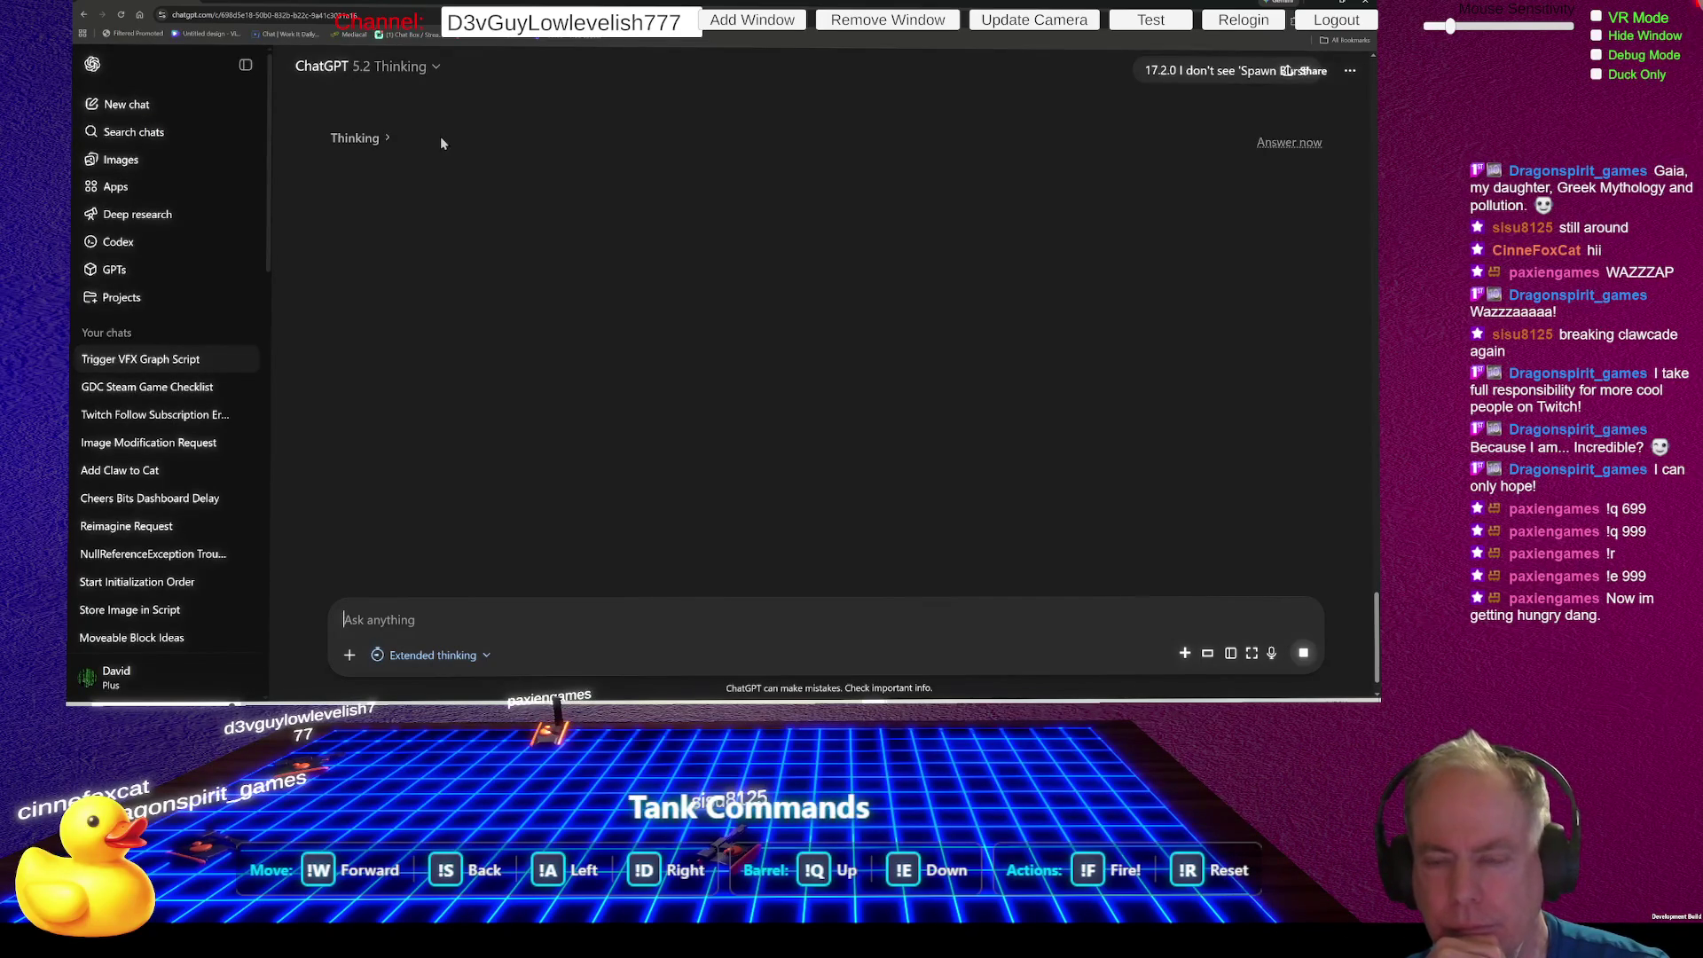
pyautogui.hotkey('alt', 'Tab')
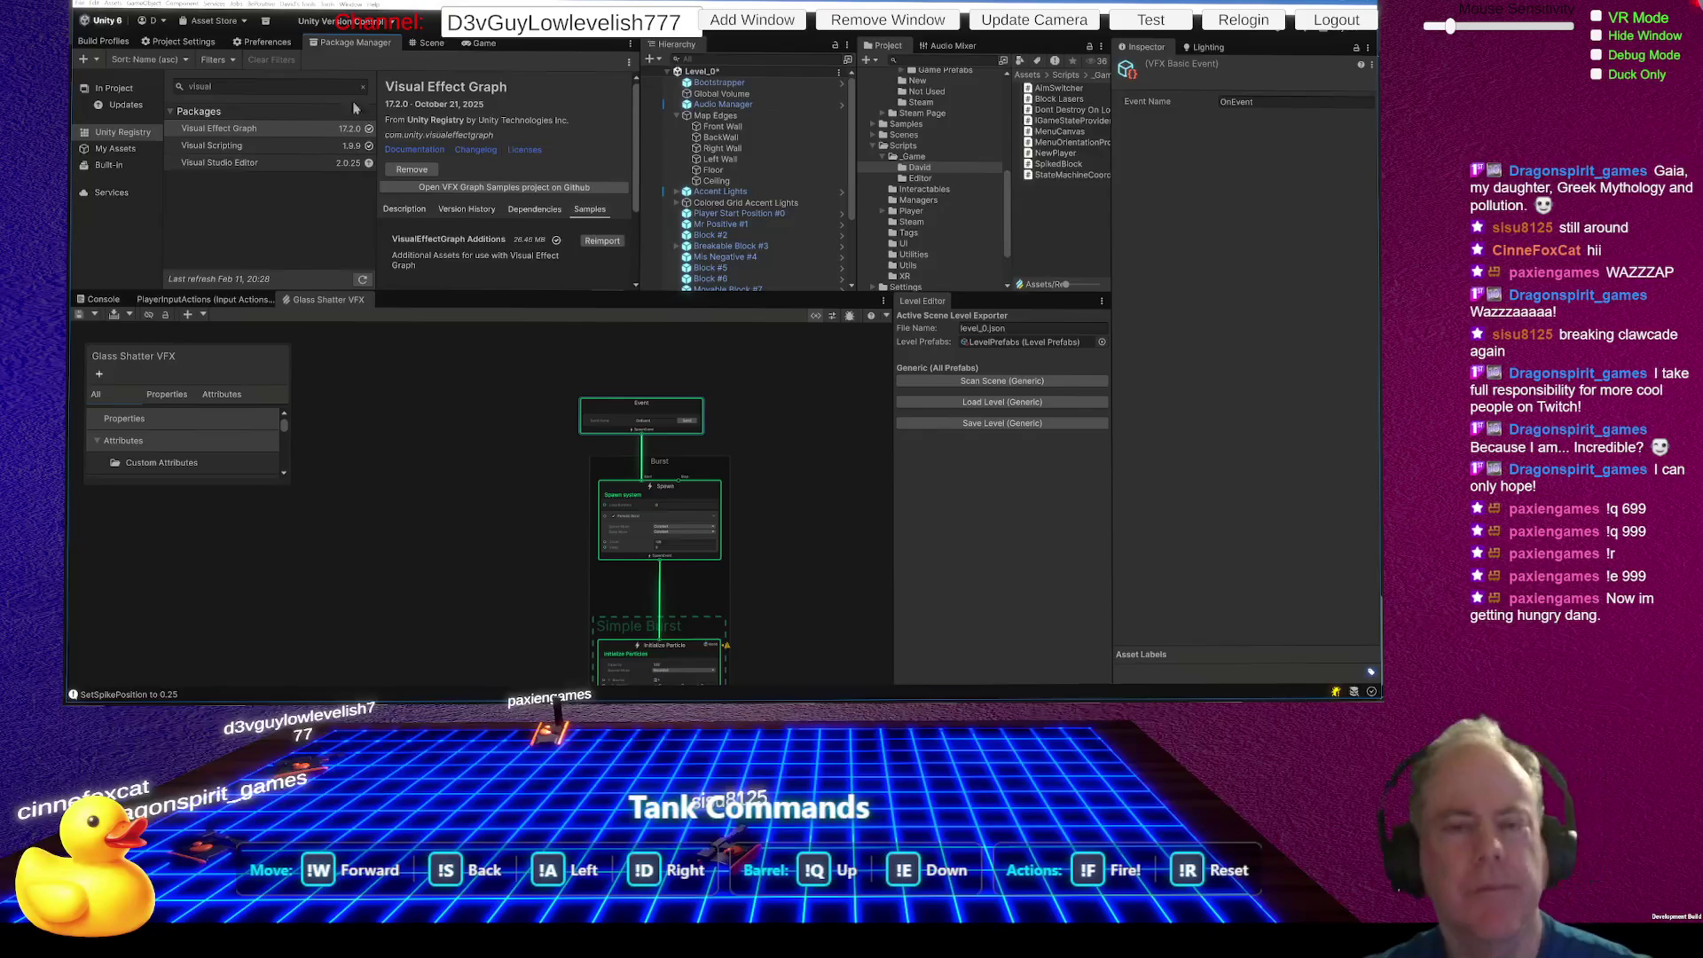
# Step: Show the Scene view again and orbit the camera around the neon cube level, checking ChatGPT briefly
pyautogui.click(427, 45)
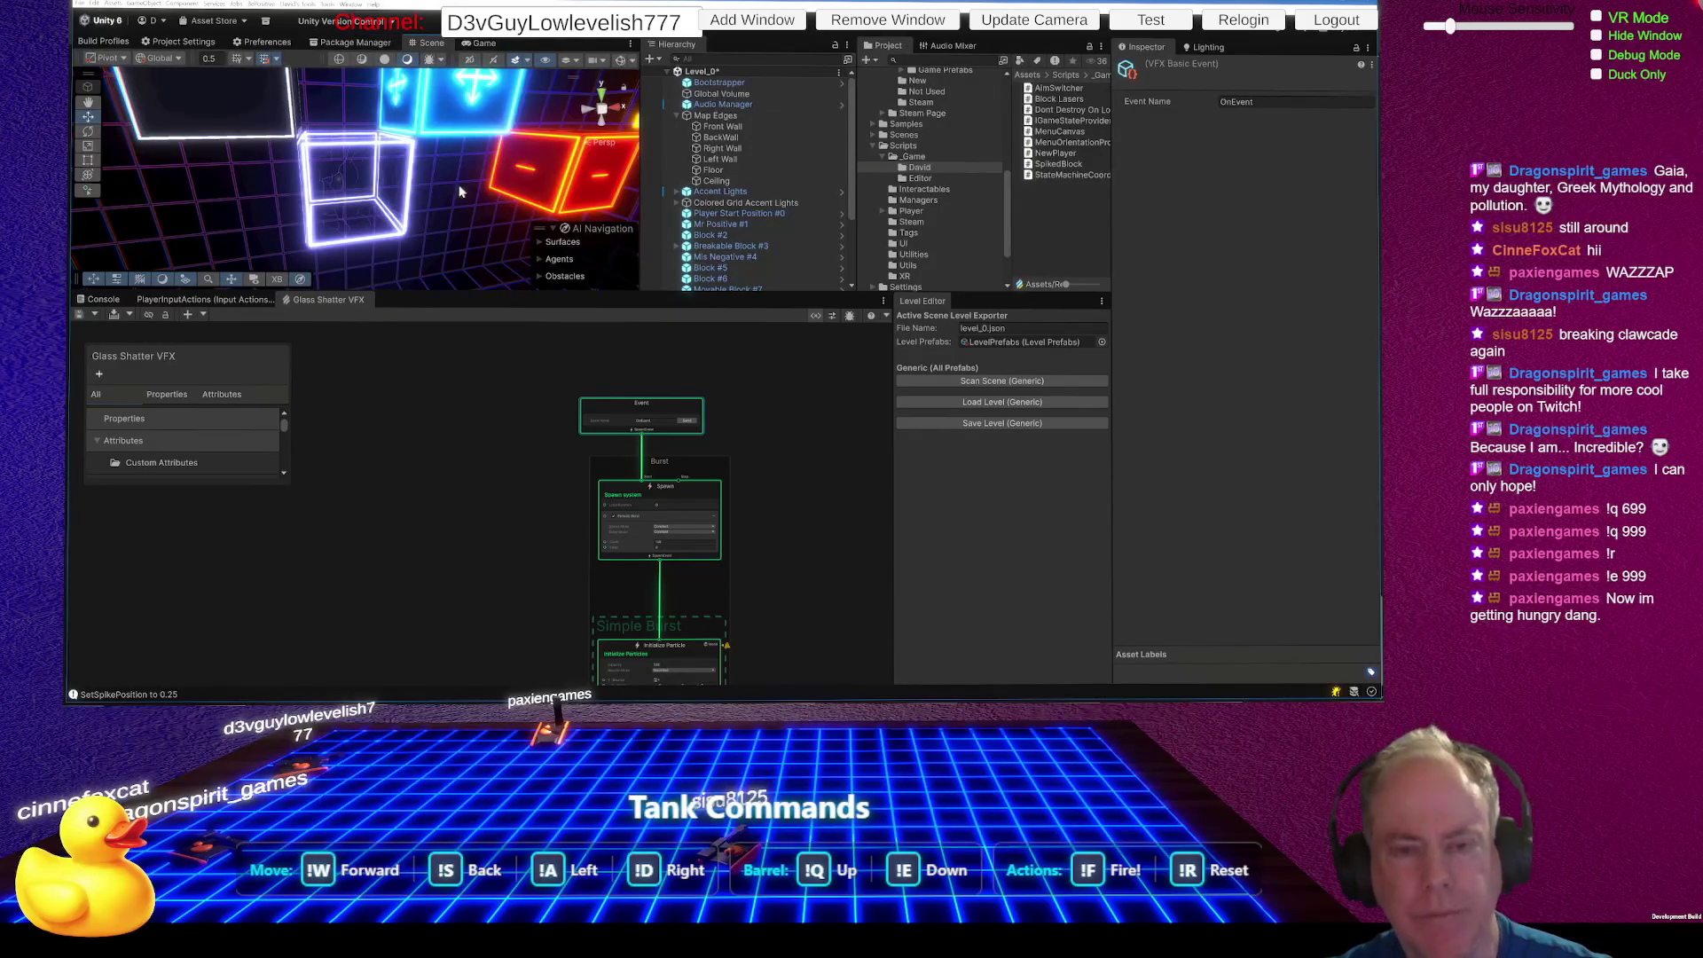
pyautogui.scroll(-3, 458, 194)
pyautogui.scroll(-3, 473, 159)
pyautogui.scroll(-3, 479, 147)
pyautogui.scroll(-3, 483, 133)
pyautogui.moveTo(482, 134); pyautogui.dragTo(508, 144)
pyautogui.scroll(5, 508, 144)
pyautogui.scroll(5, 493, 147)
pyautogui.scroll(5, 470, 153)
pyautogui.moveTo(472, 153)
pyautogui.mouseDown()
pyautogui.moveTo(205, 155)
pyautogui.moveTo(181, 69)
pyautogui.moveTo(460, 139)
pyautogui.moveTo(449, 198)
pyautogui.mouseUp()
pyautogui.hotkey('alt', 'Tab')
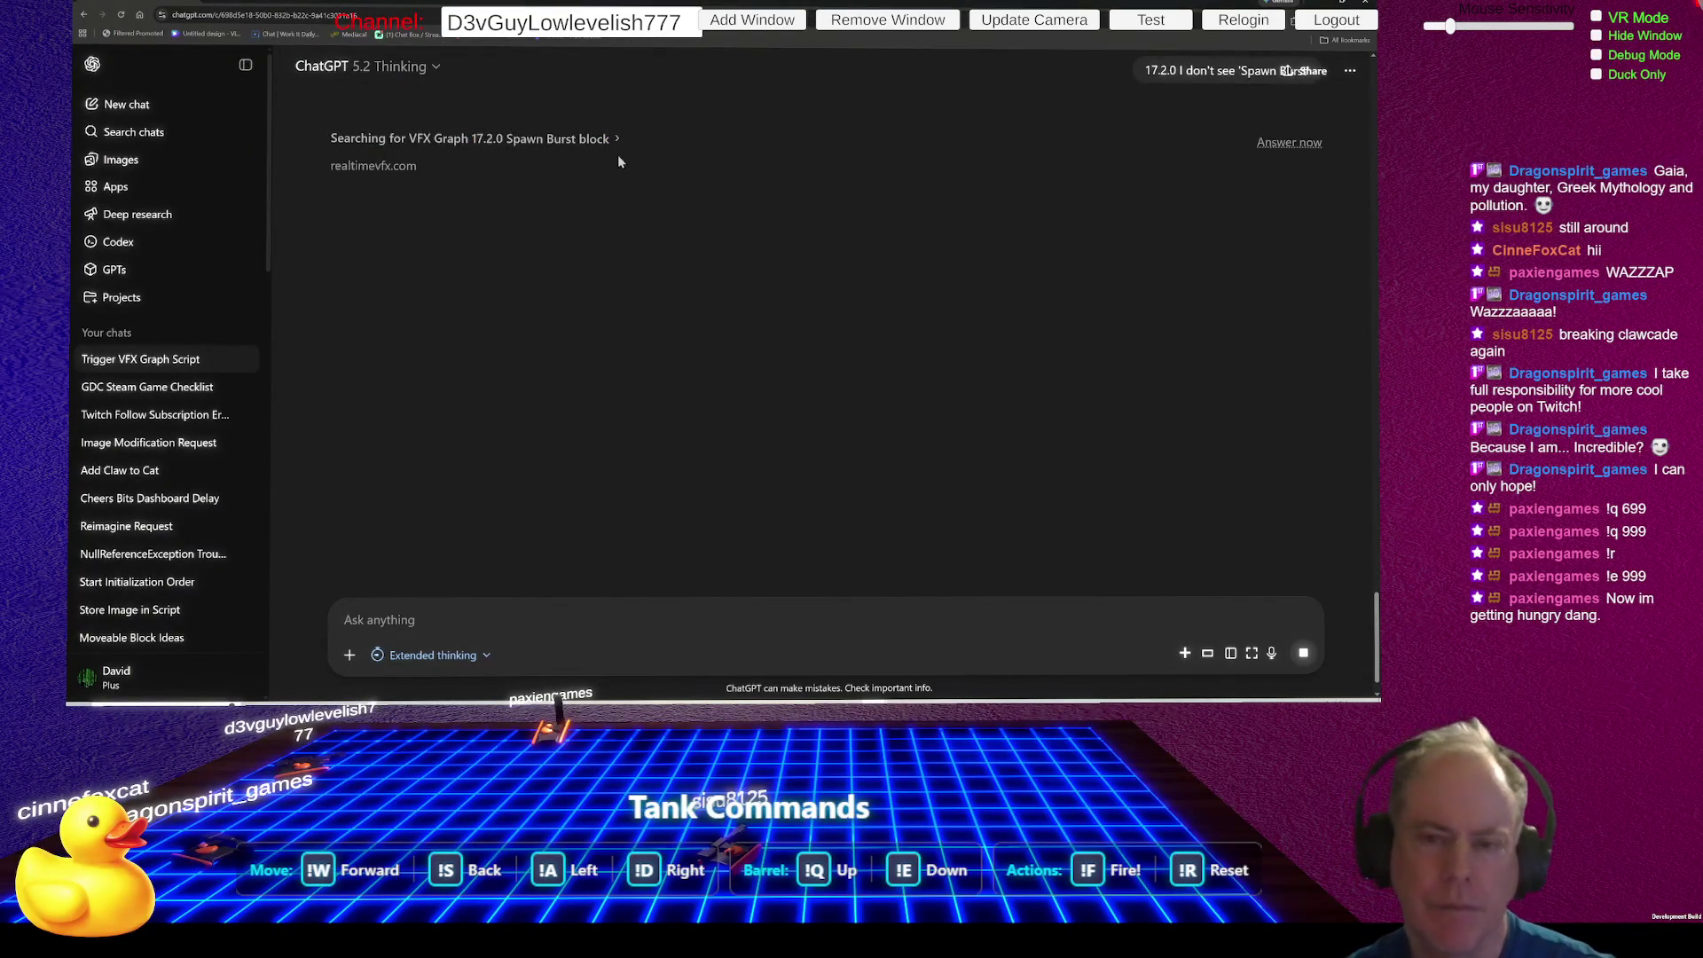
pyautogui.hotkey('alt', 'Tab')
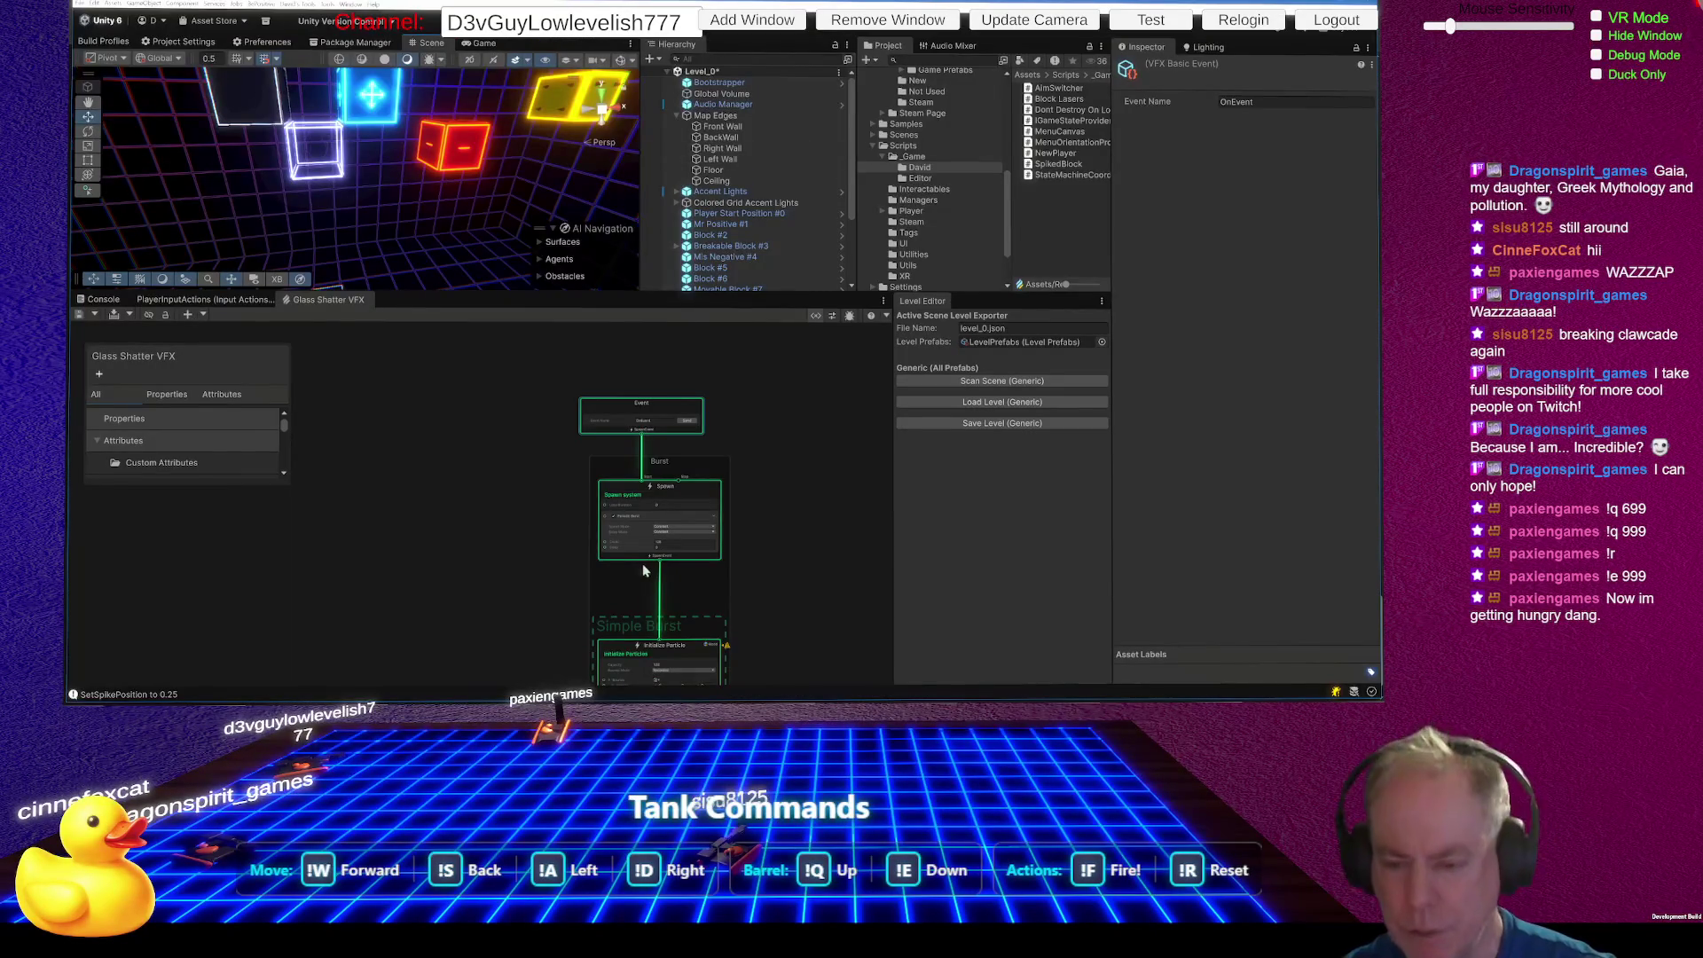
pyautogui.scroll(2, 643, 563)
pyautogui.scroll(3, 644, 564)
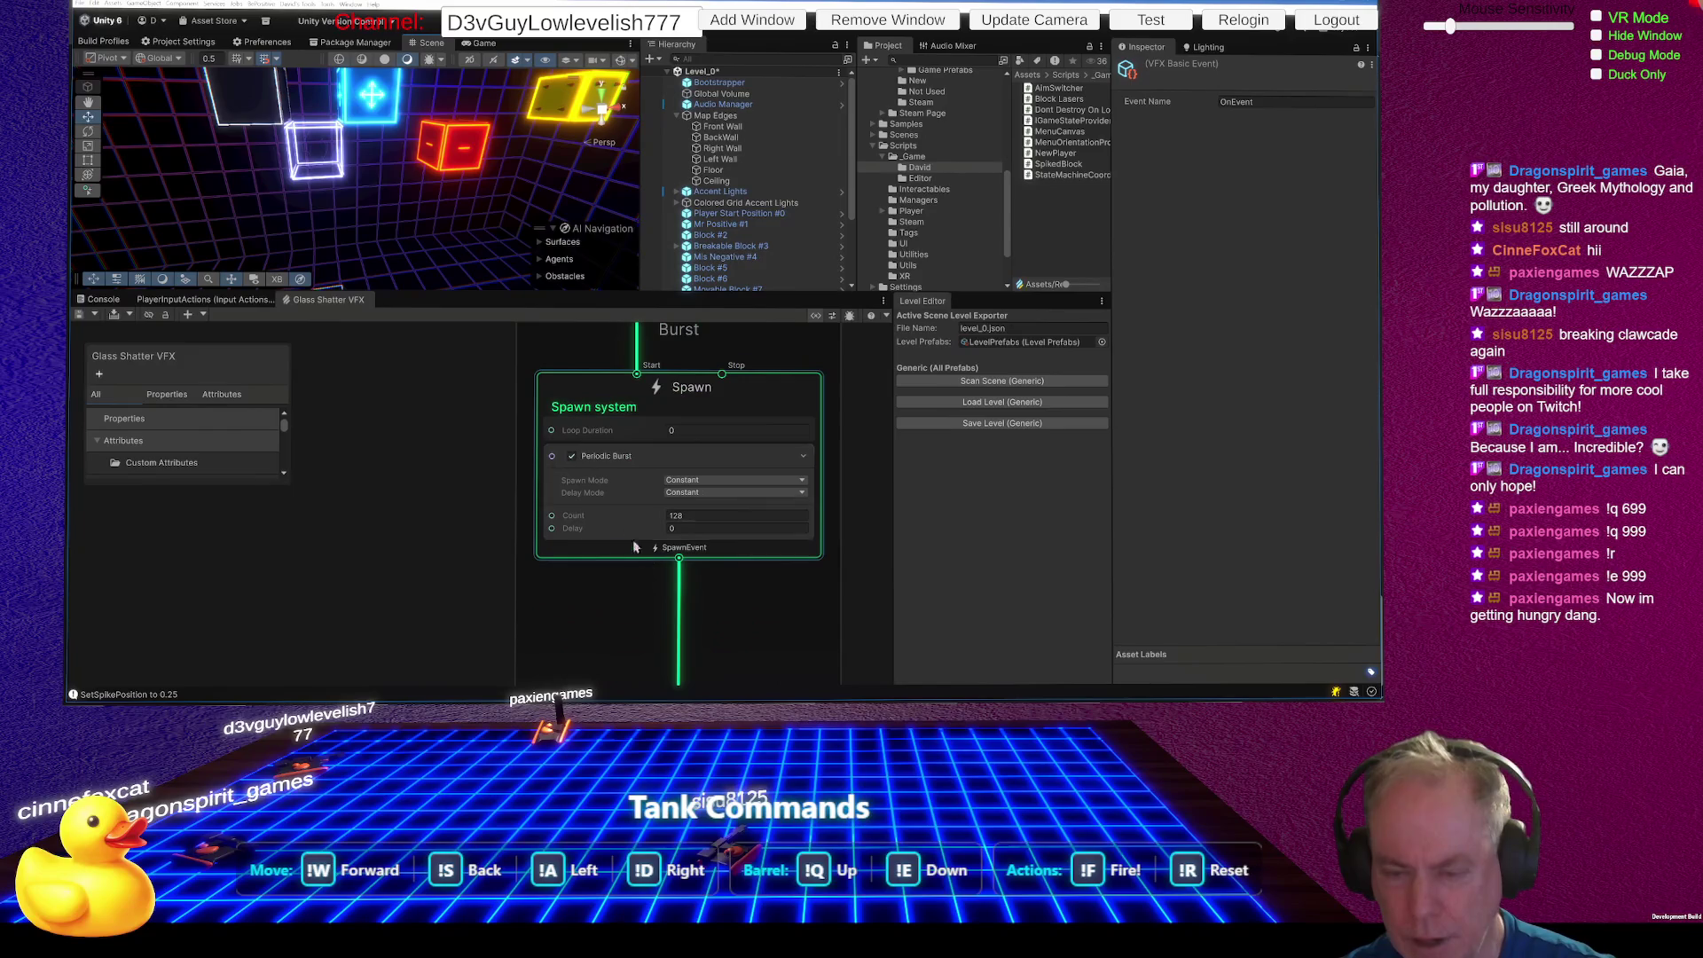
# Step: Disable the Periodic Burst block and fire the OnEvent event with Send to test the spawn
pyautogui.click(570, 457)
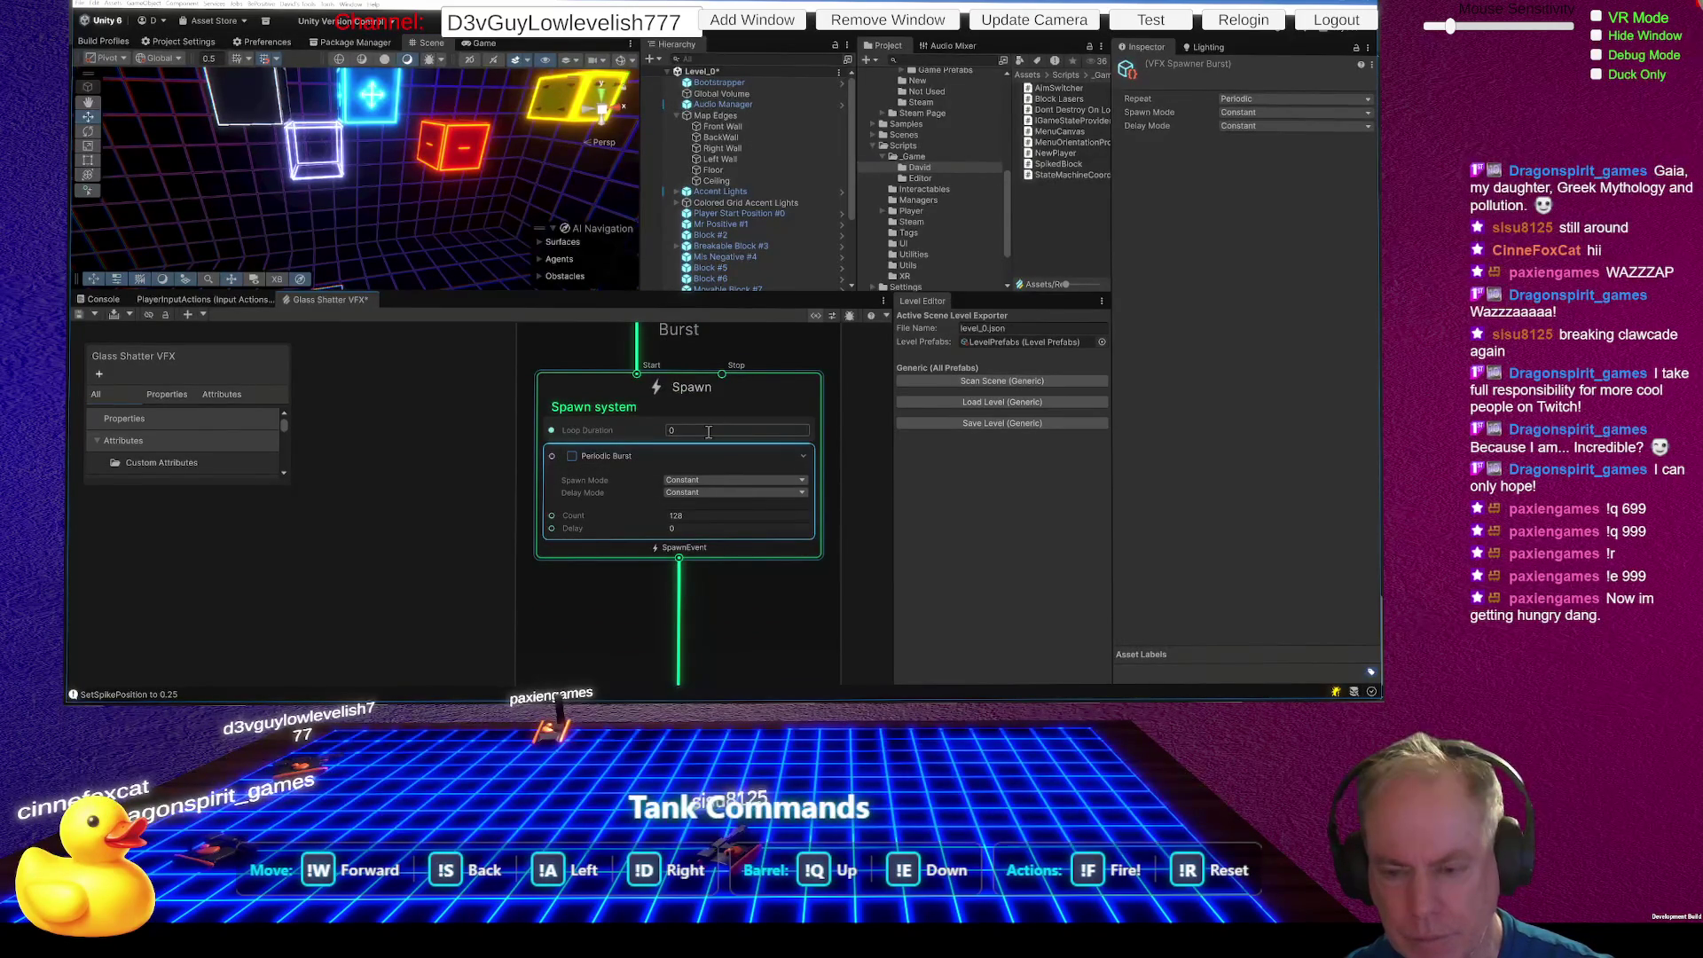
pyautogui.scroll(-2, 708, 434)
pyautogui.scroll(2, 719, 359)
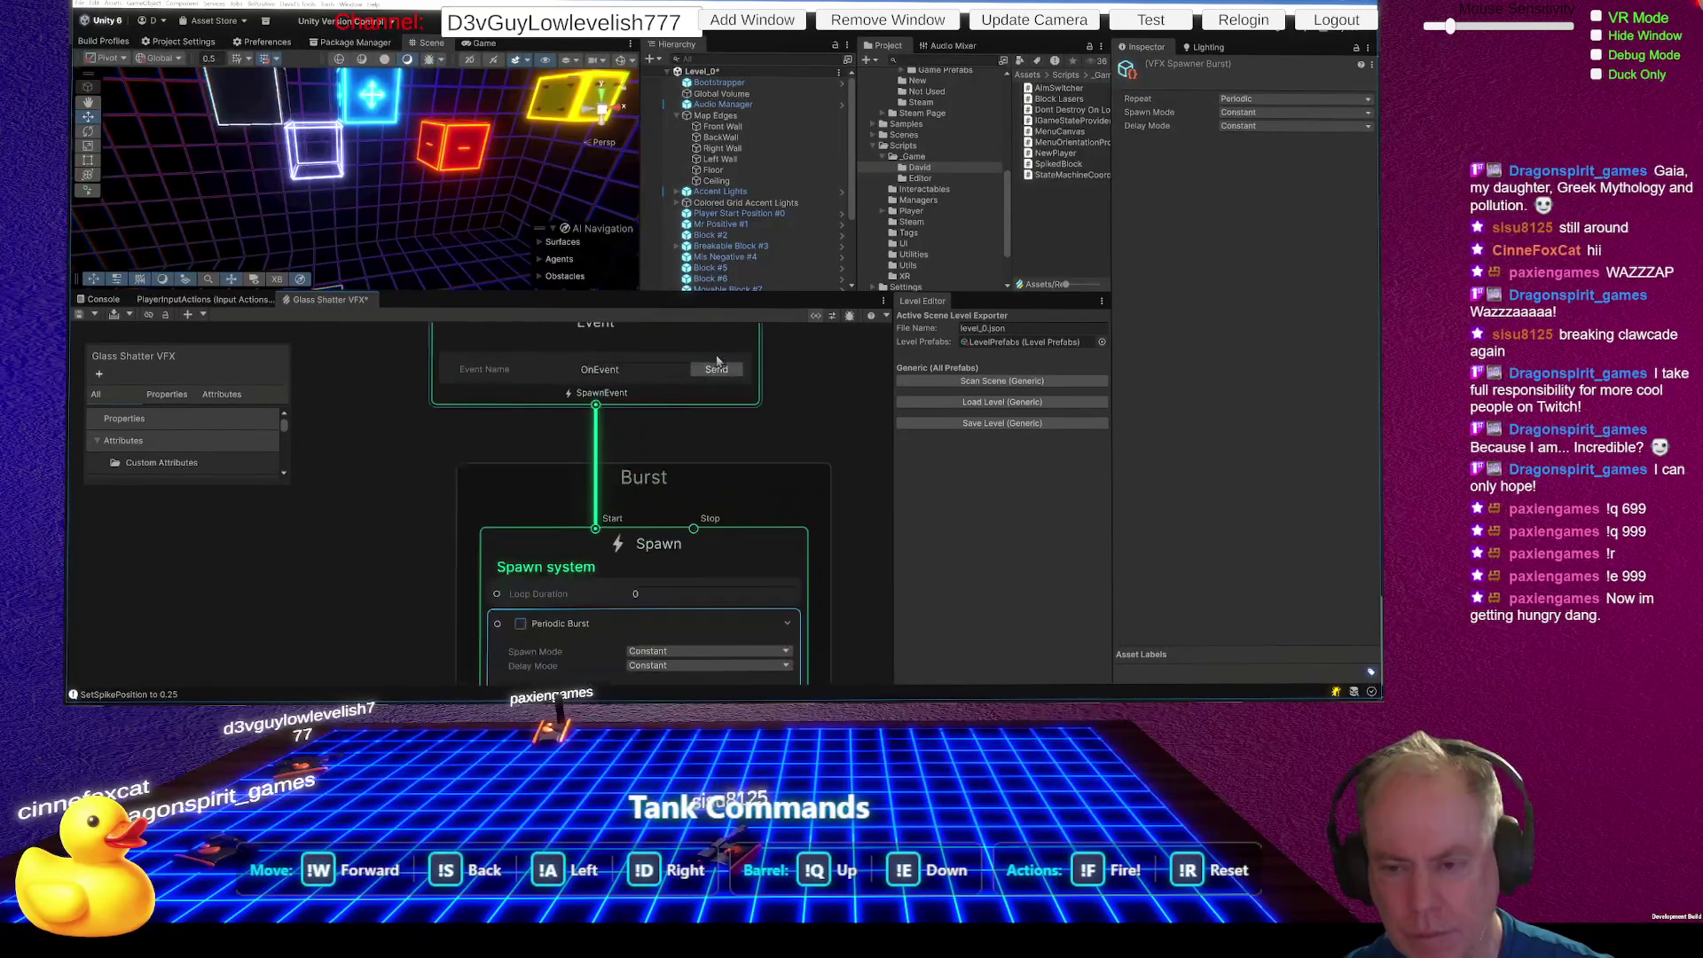
pyautogui.click(721, 371)
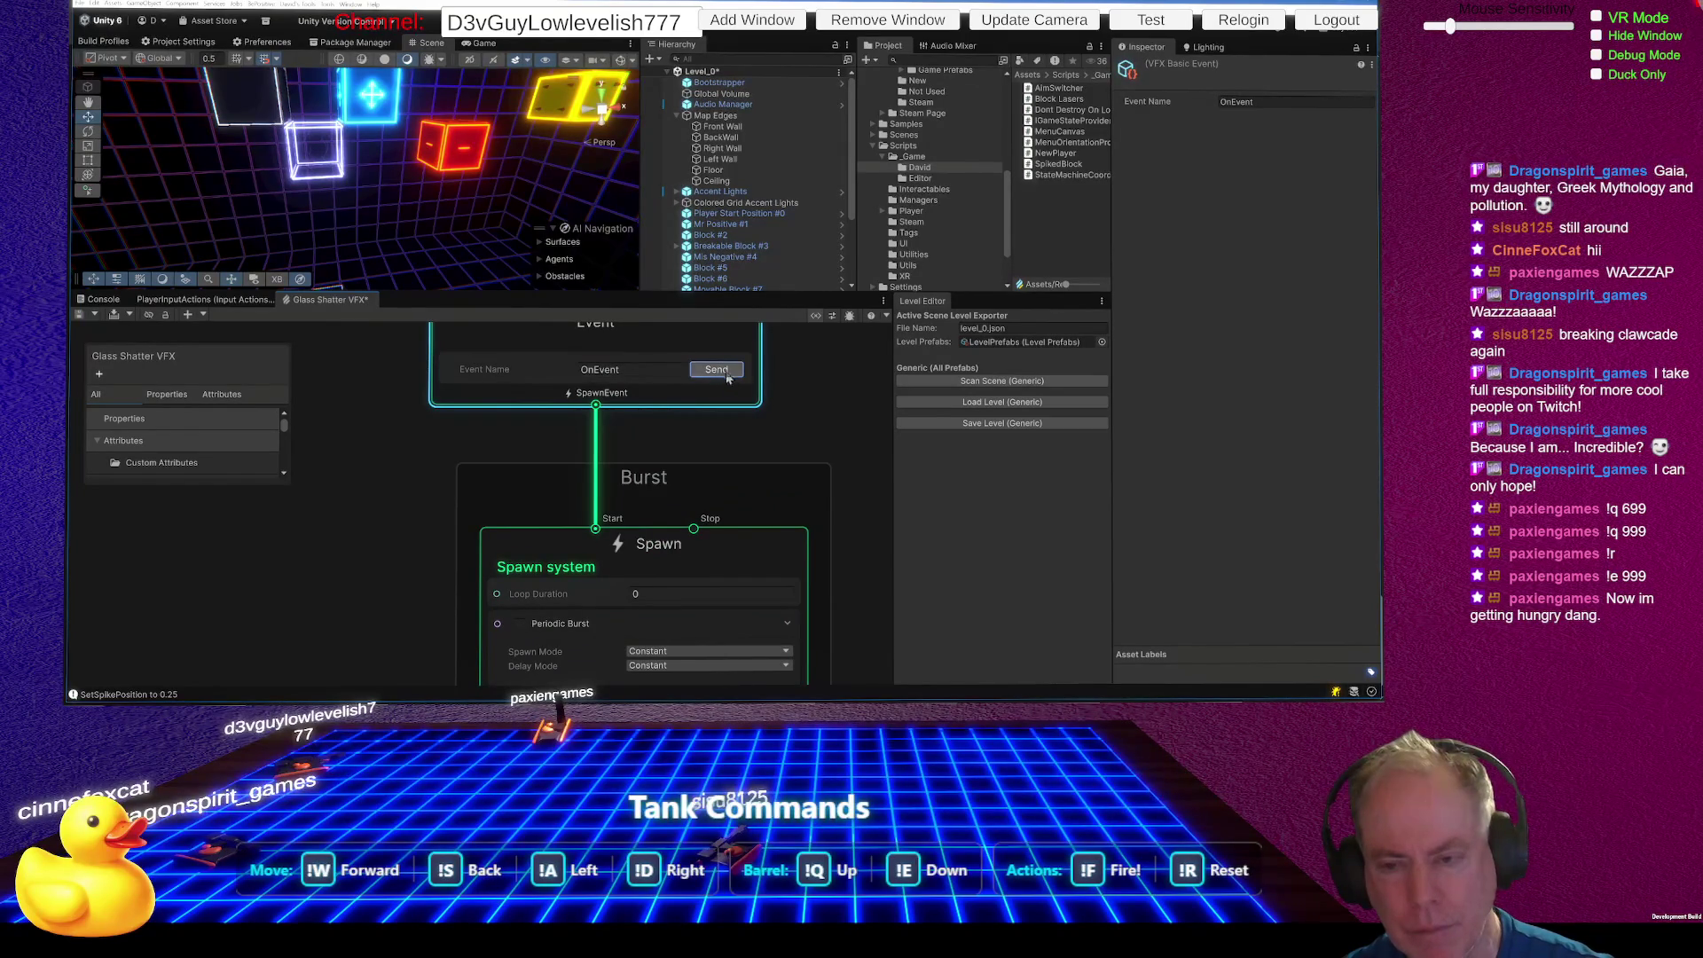
pyautogui.click(680, 551)
pyautogui.scroll(4, 680, 551)
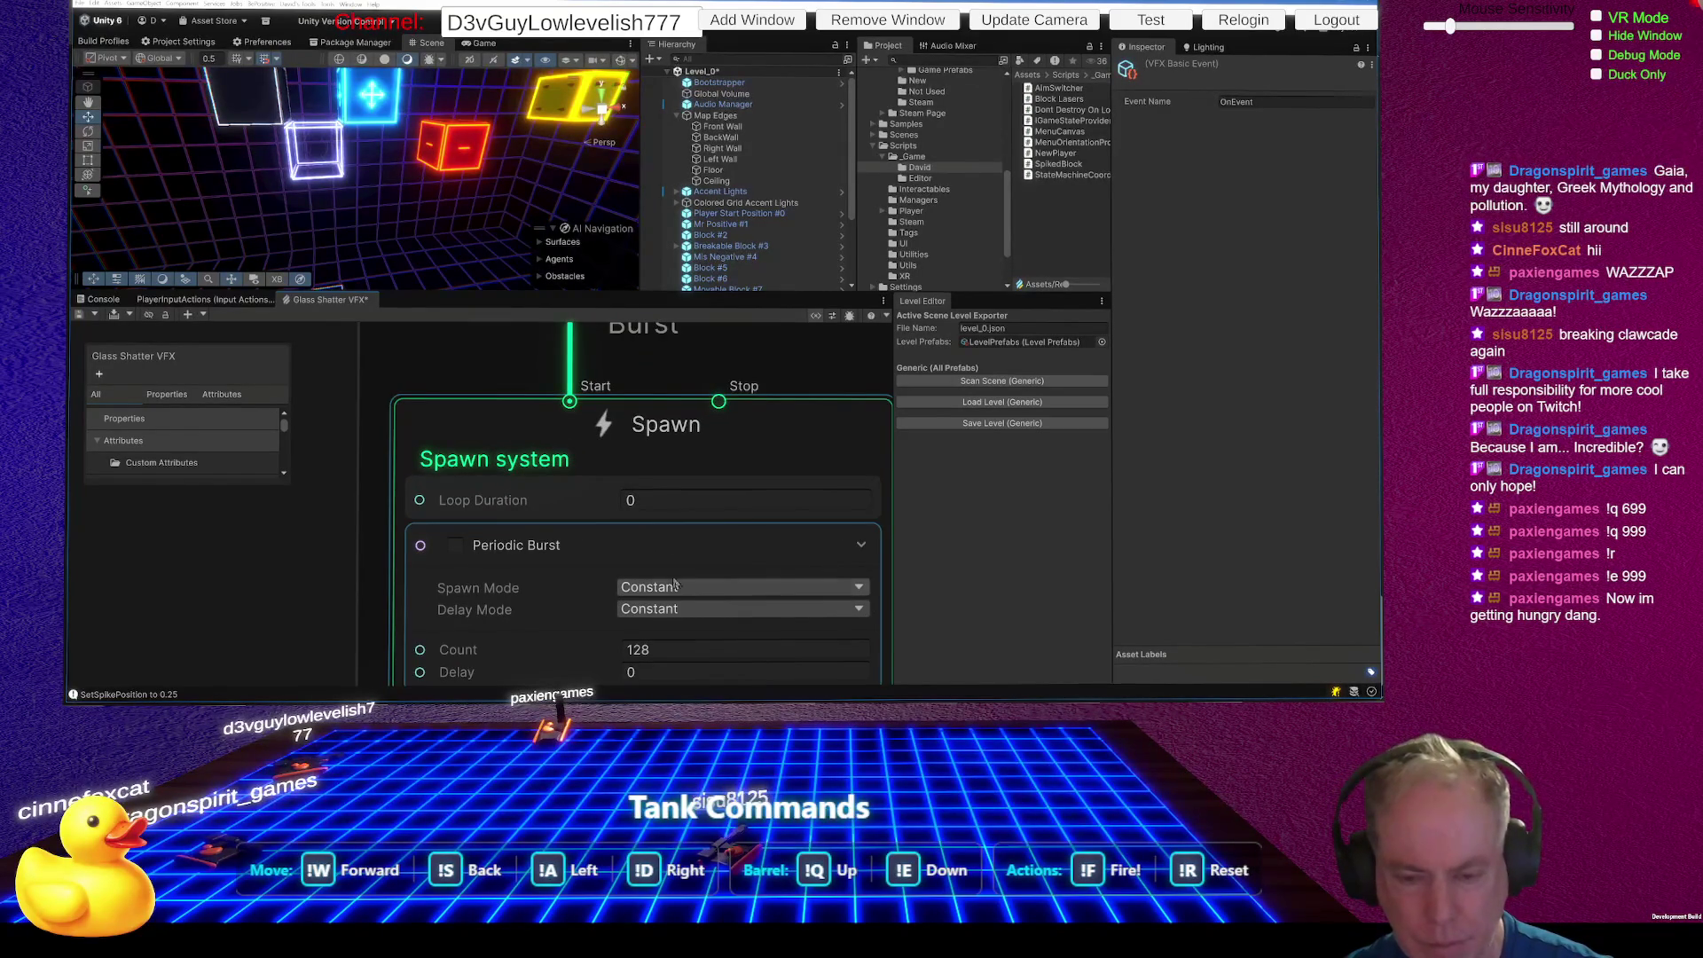
# Step: Review the Spawn Mode and Delay Mode dropdowns, keeping both as Constant
pyautogui.click(680, 587)
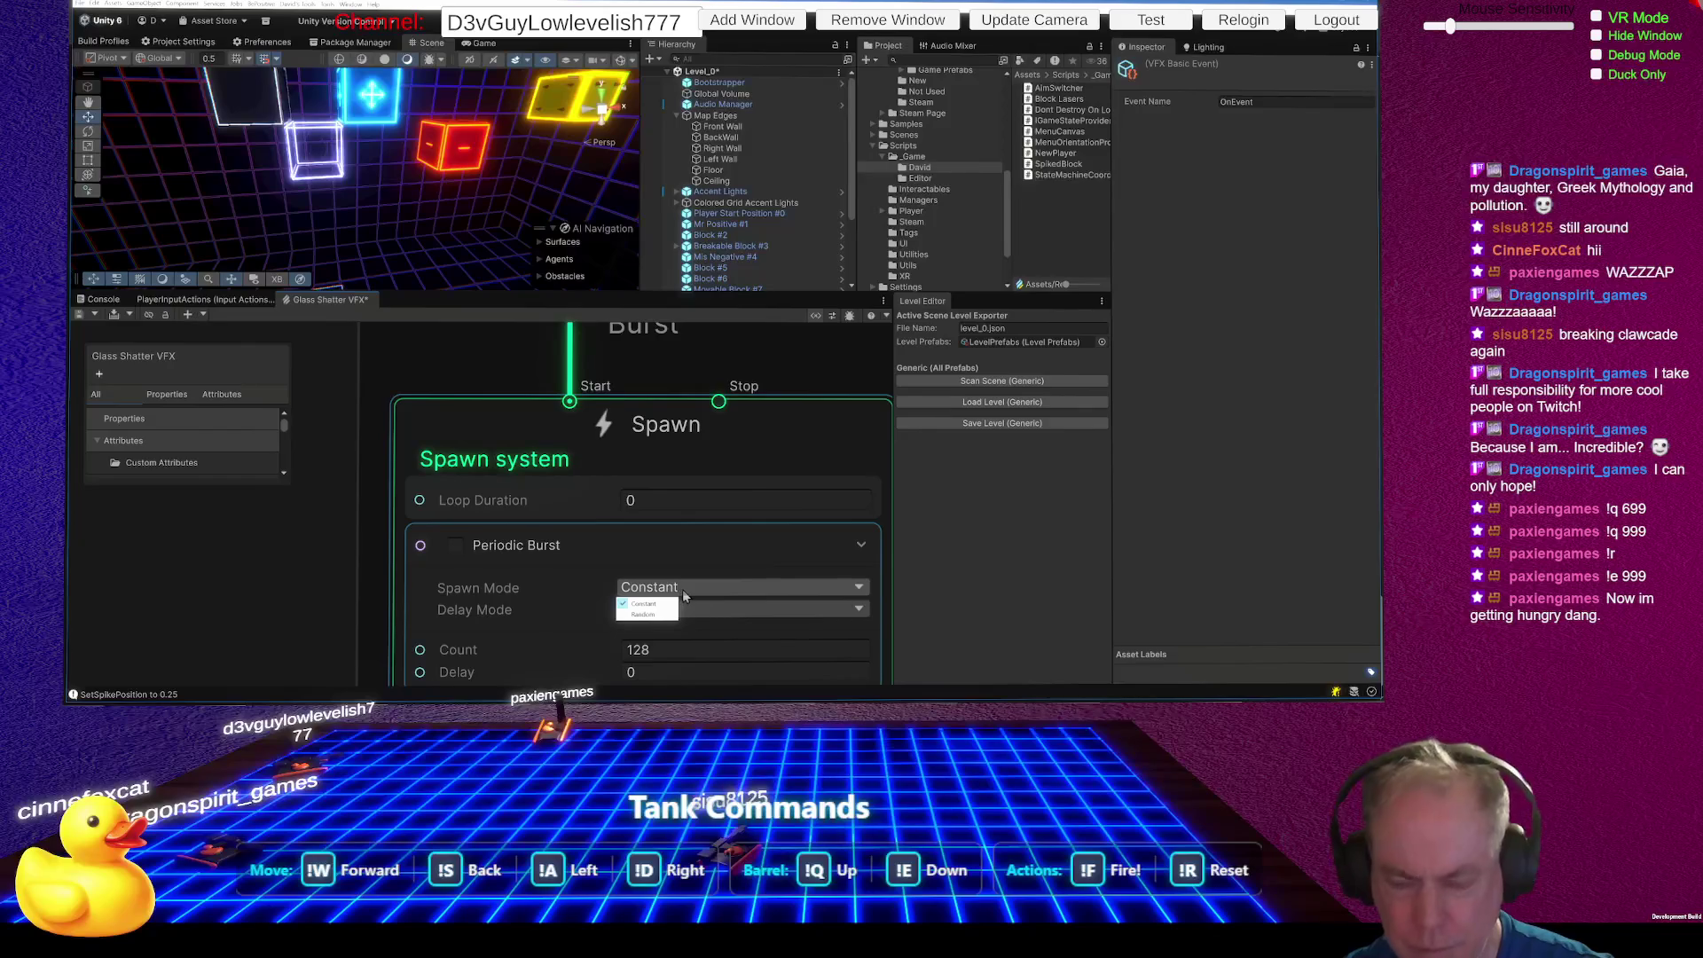
pyautogui.click(719, 557)
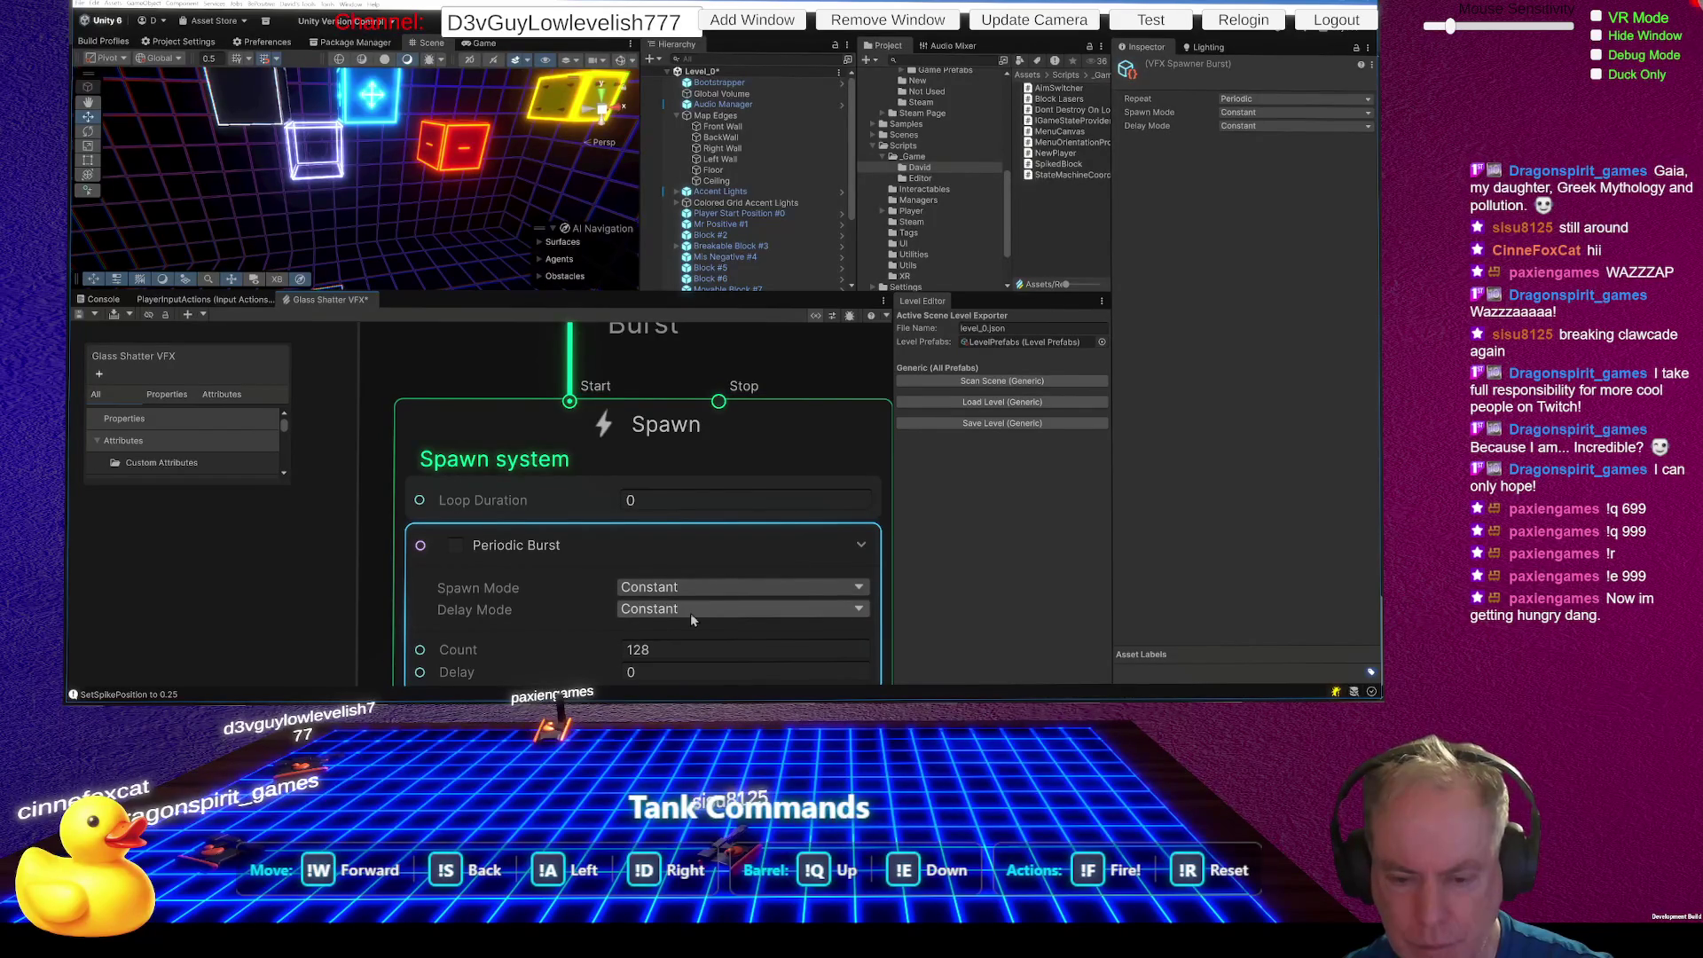
pyautogui.click(736, 607)
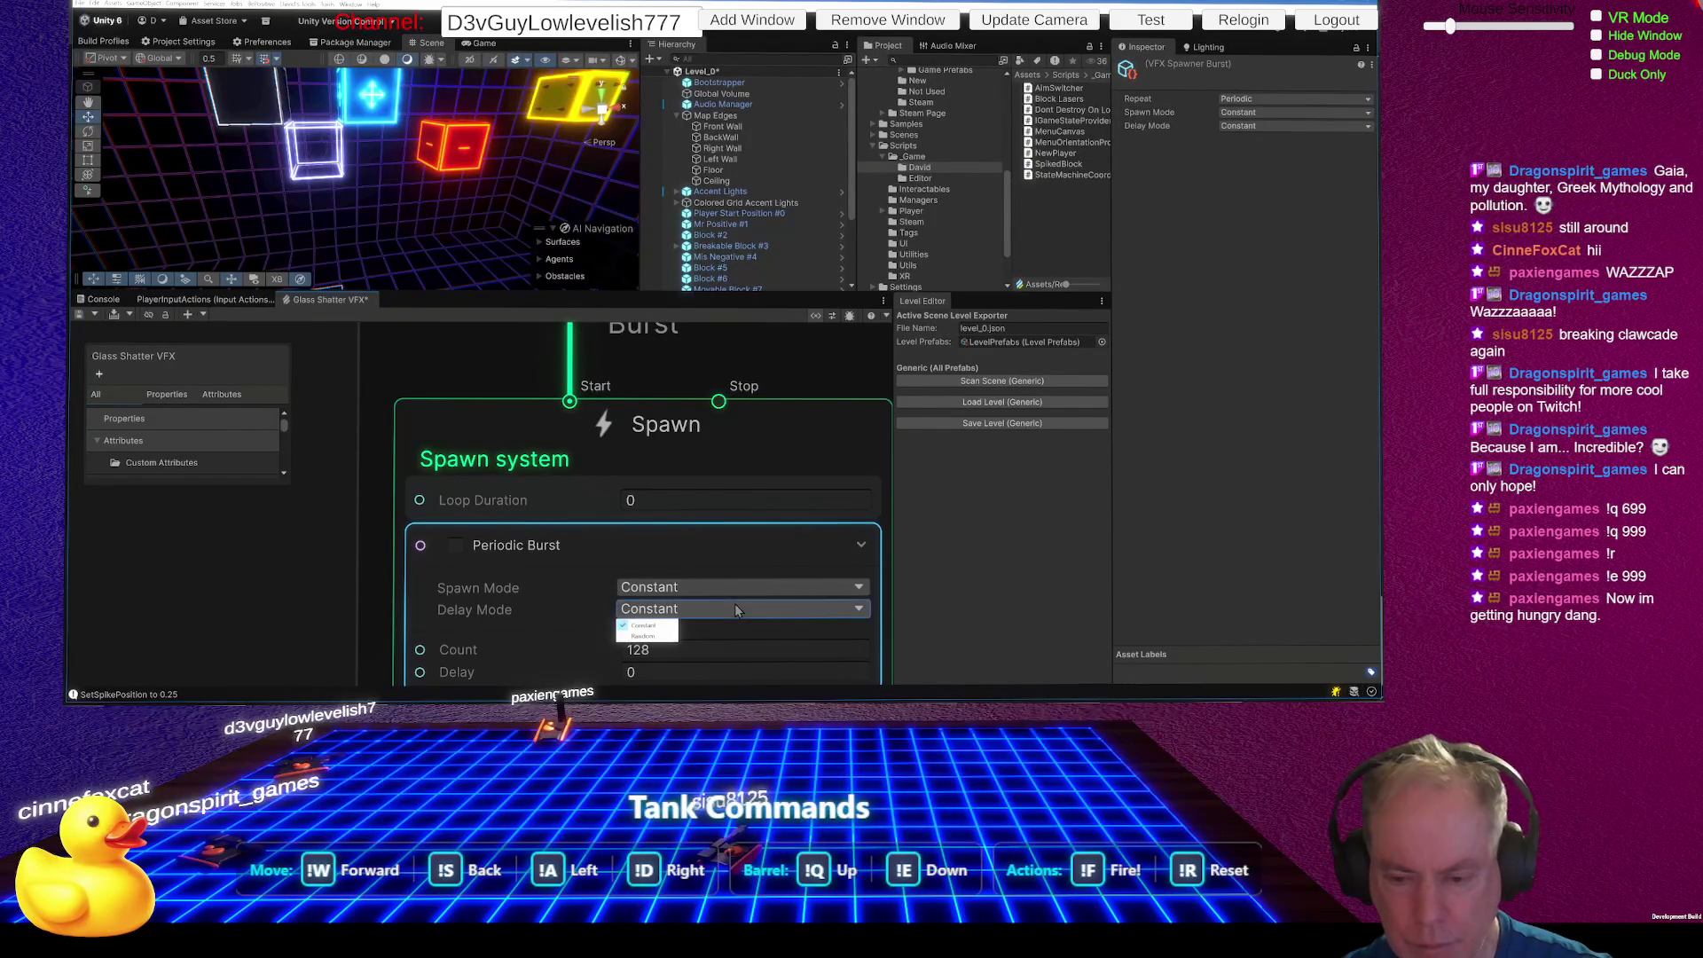
pyautogui.click(733, 573)
pyautogui.scroll(-2, 733, 563)
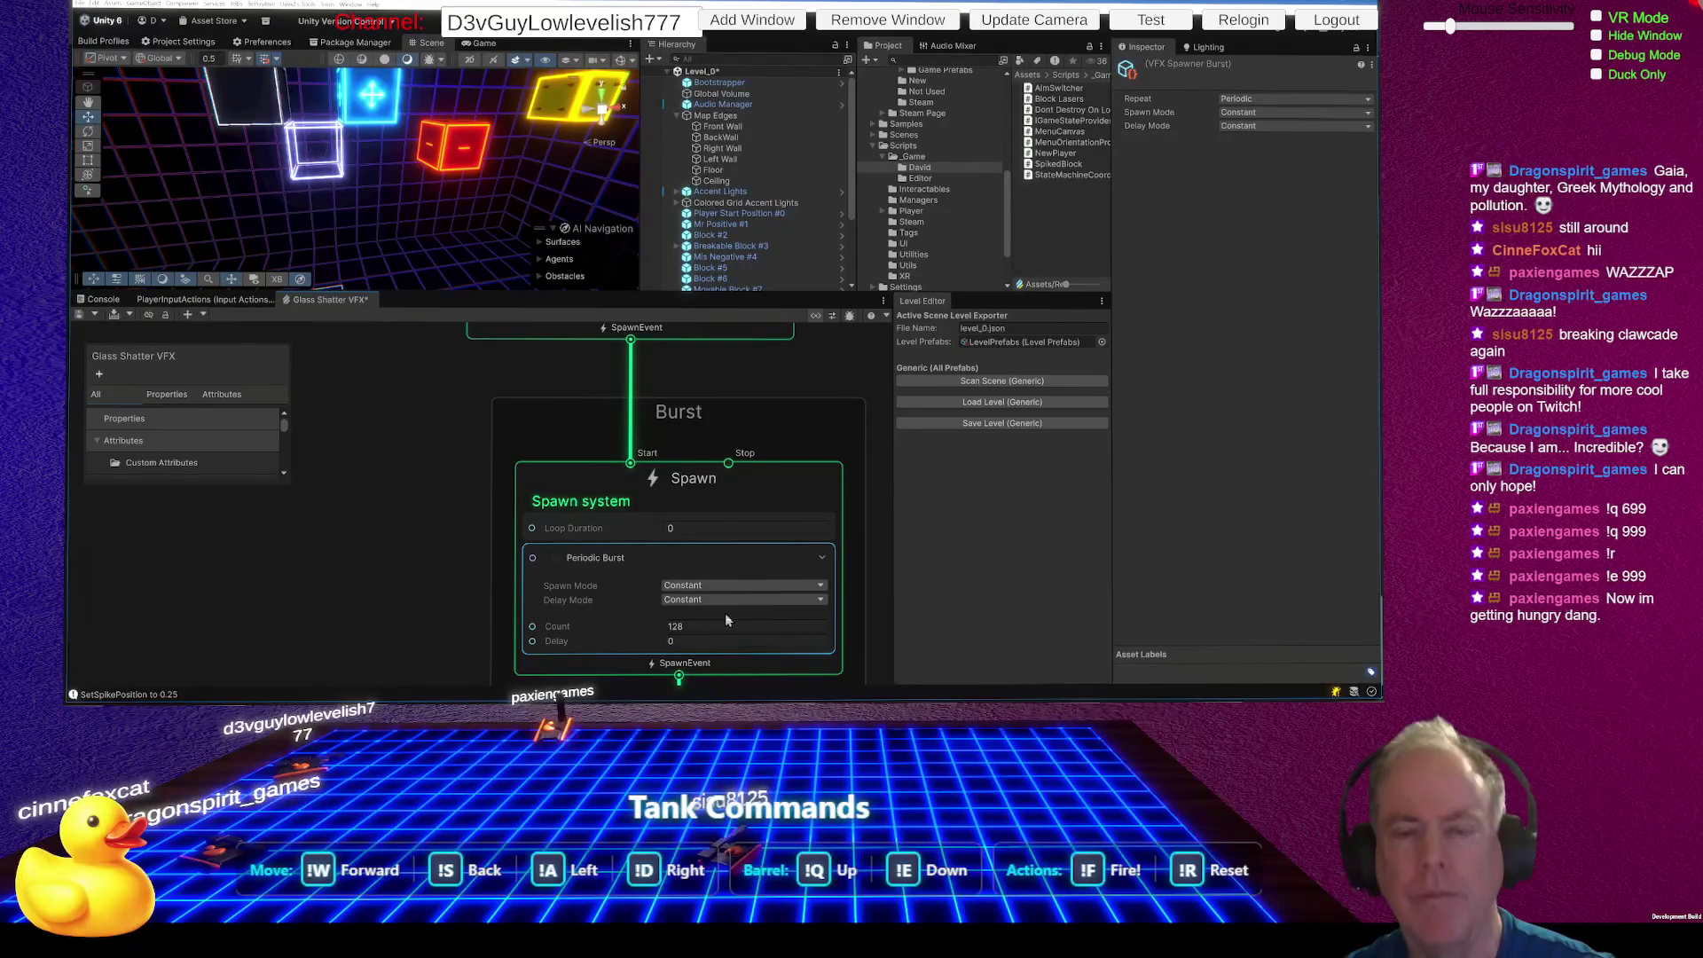
pyautogui.hotkey('alt', 'Tab')
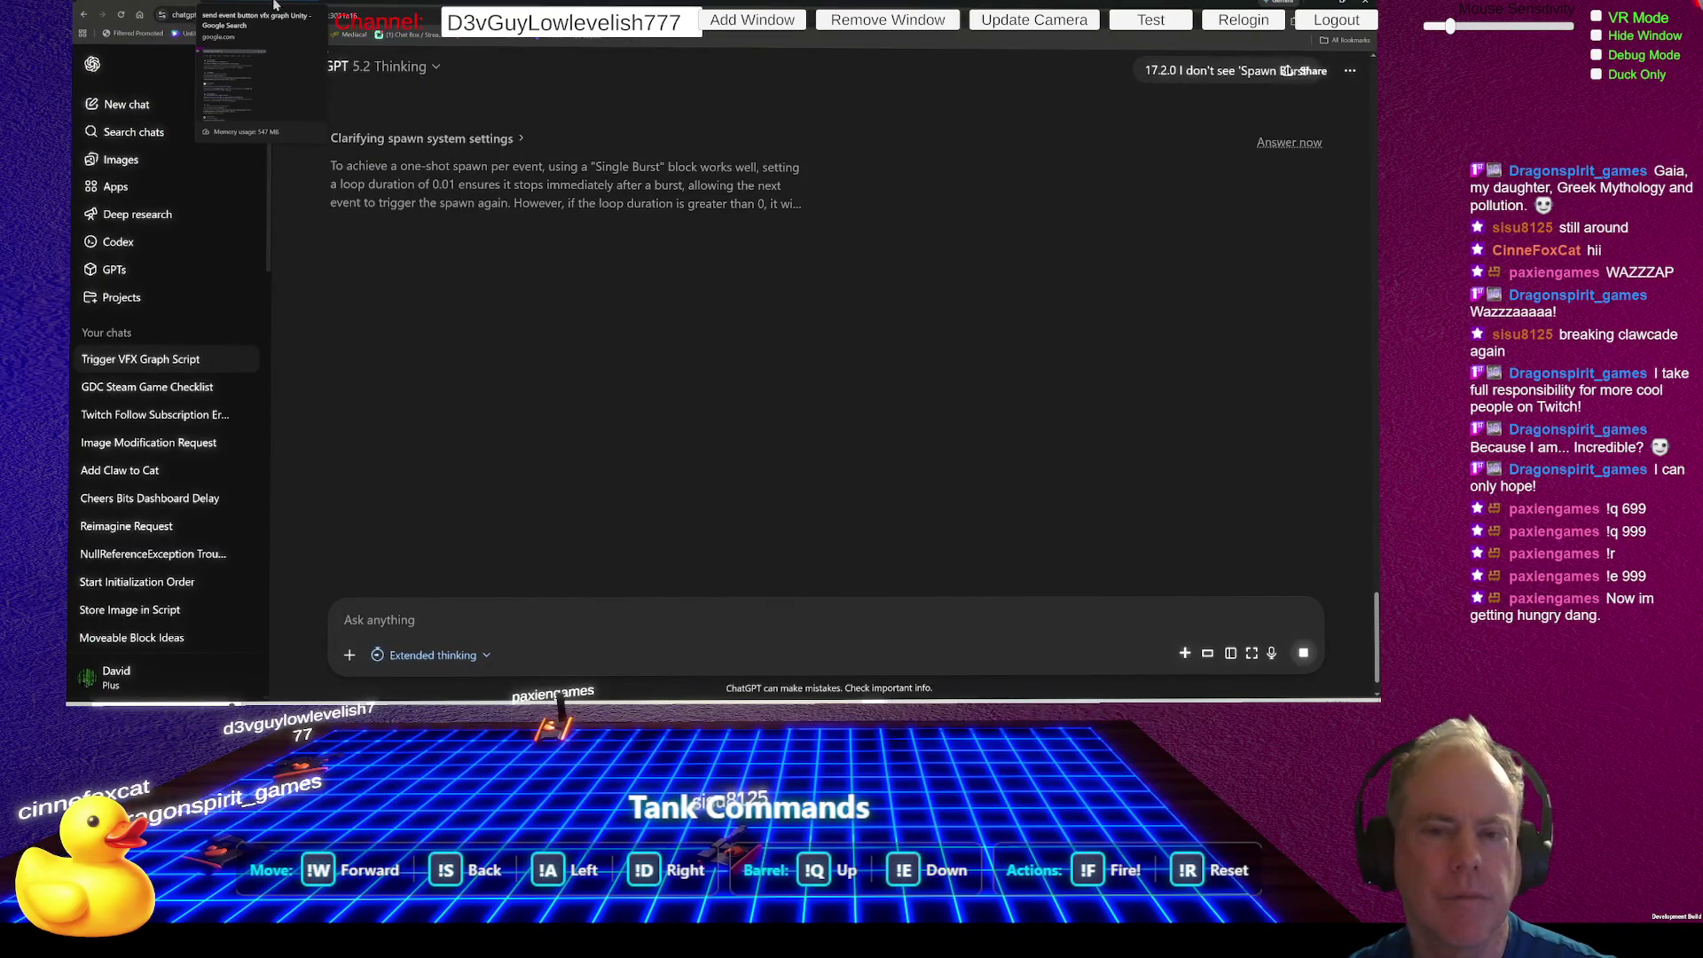
# Step: Run a fresh Google search for 'vfx graph unity' and open the Visual Effect Graph documentation result
pyautogui.click(276, 8)
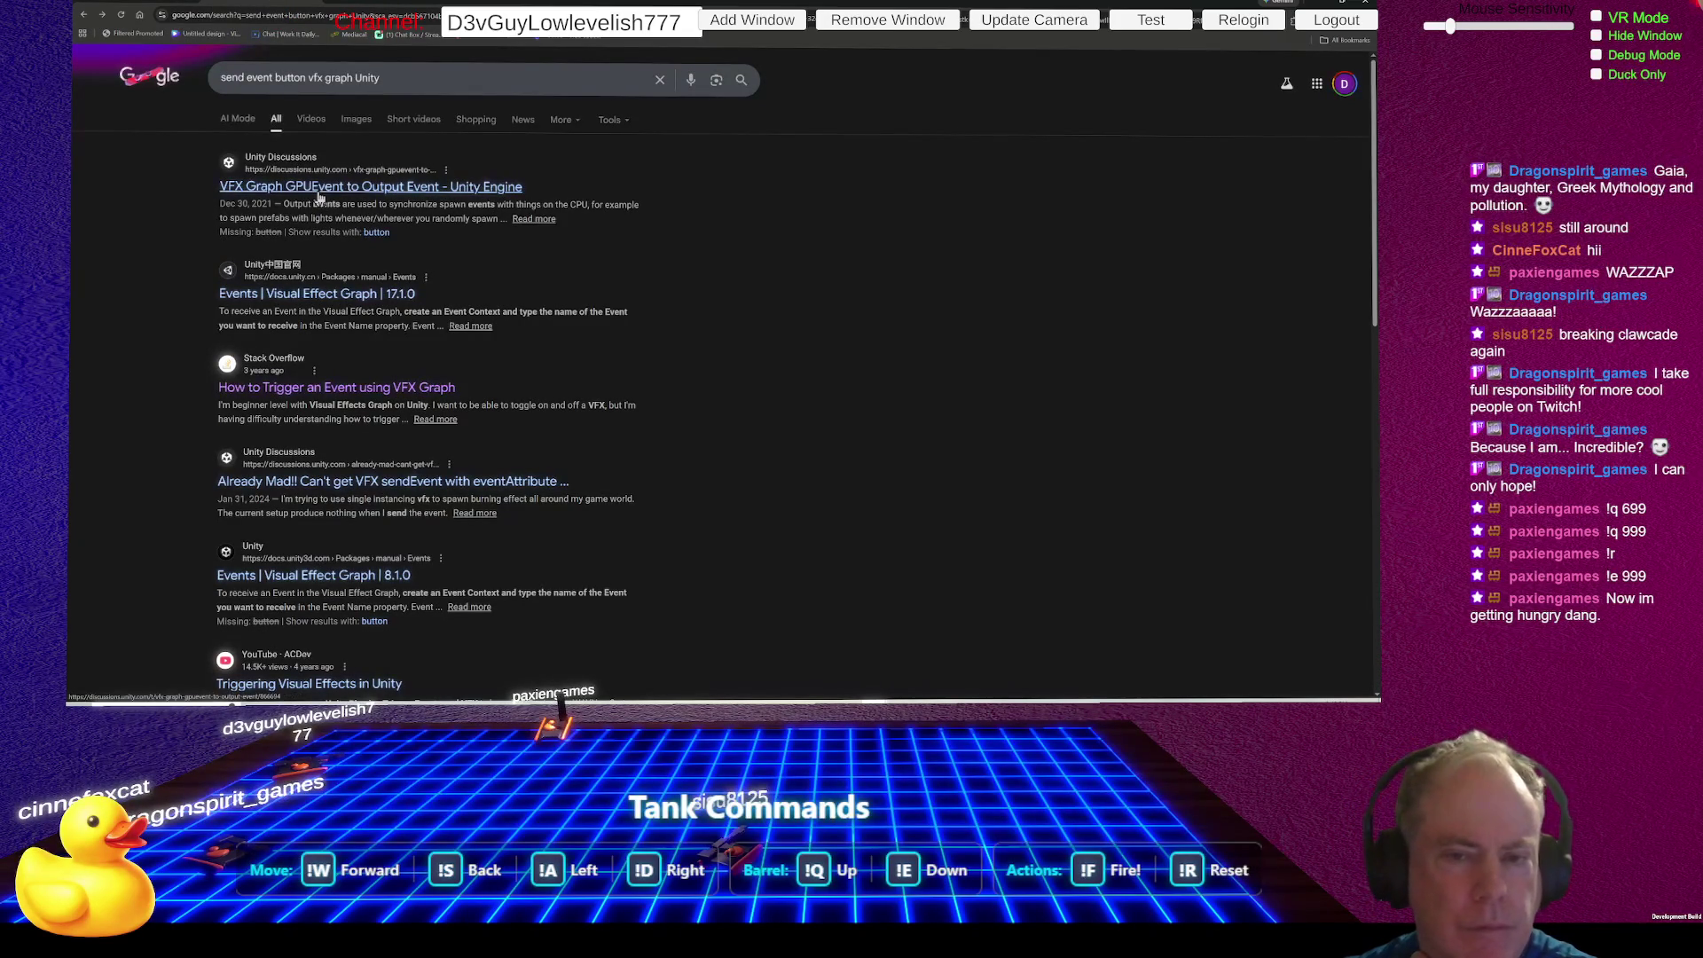
pyautogui.moveTo(386, 78); pyautogui.dragTo(345, 77)
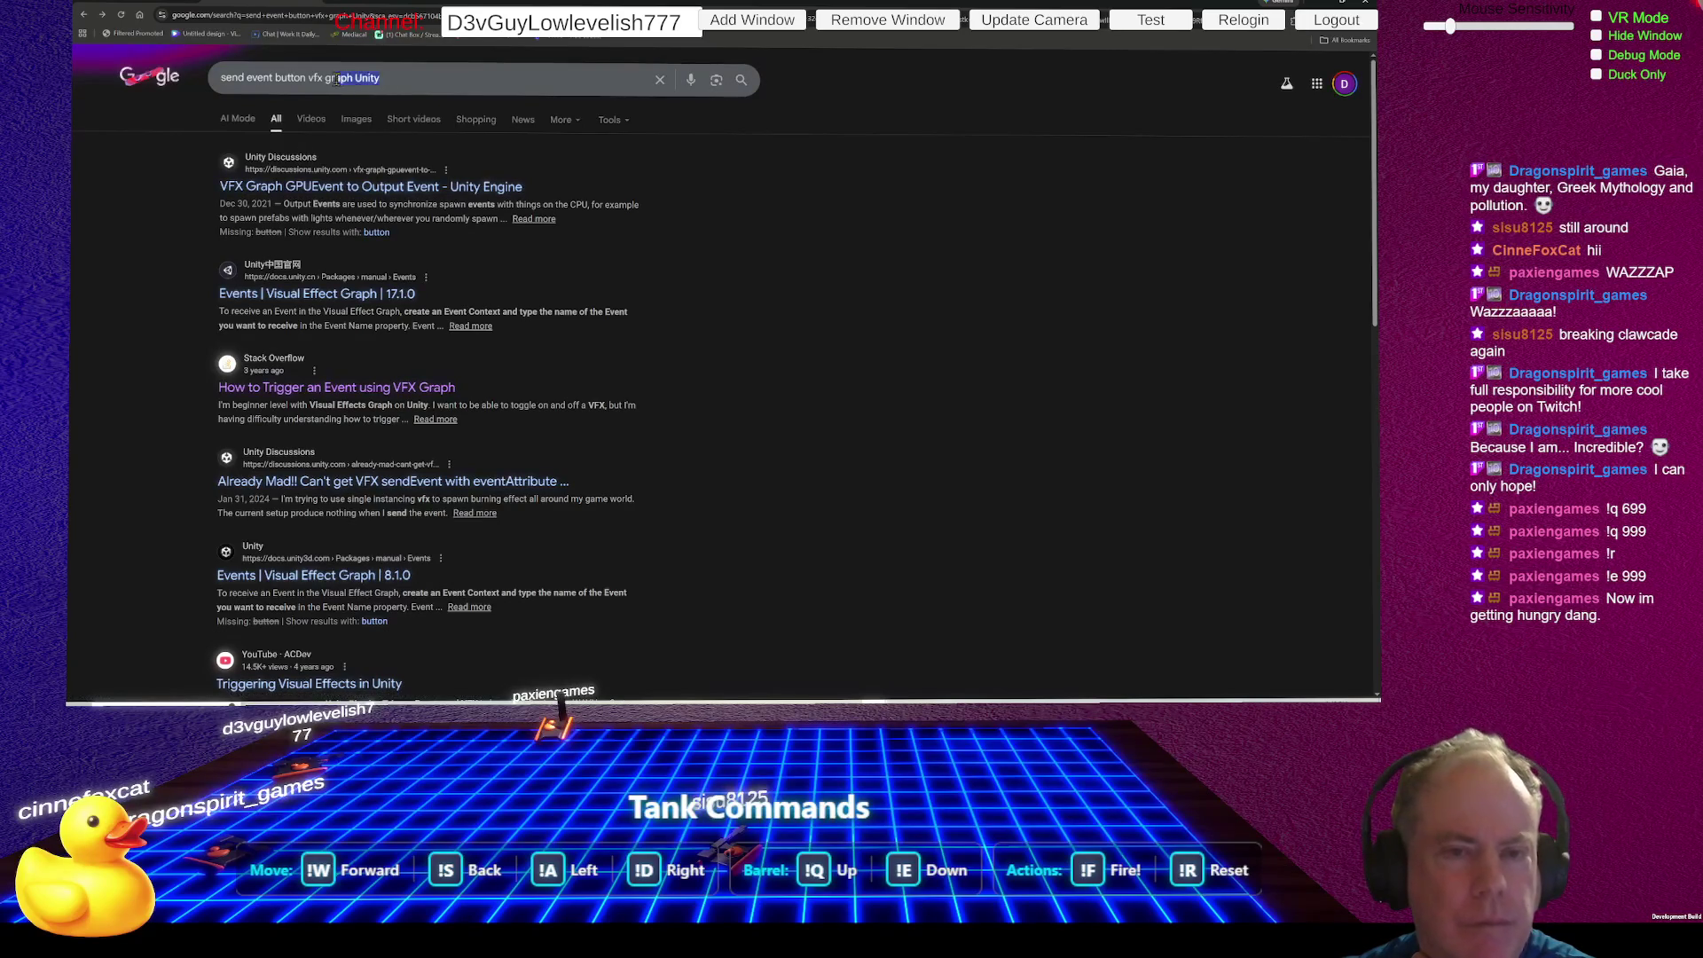
pyautogui.hotkey('ctrl', 'a')
pyautogui.press('BackSpace')
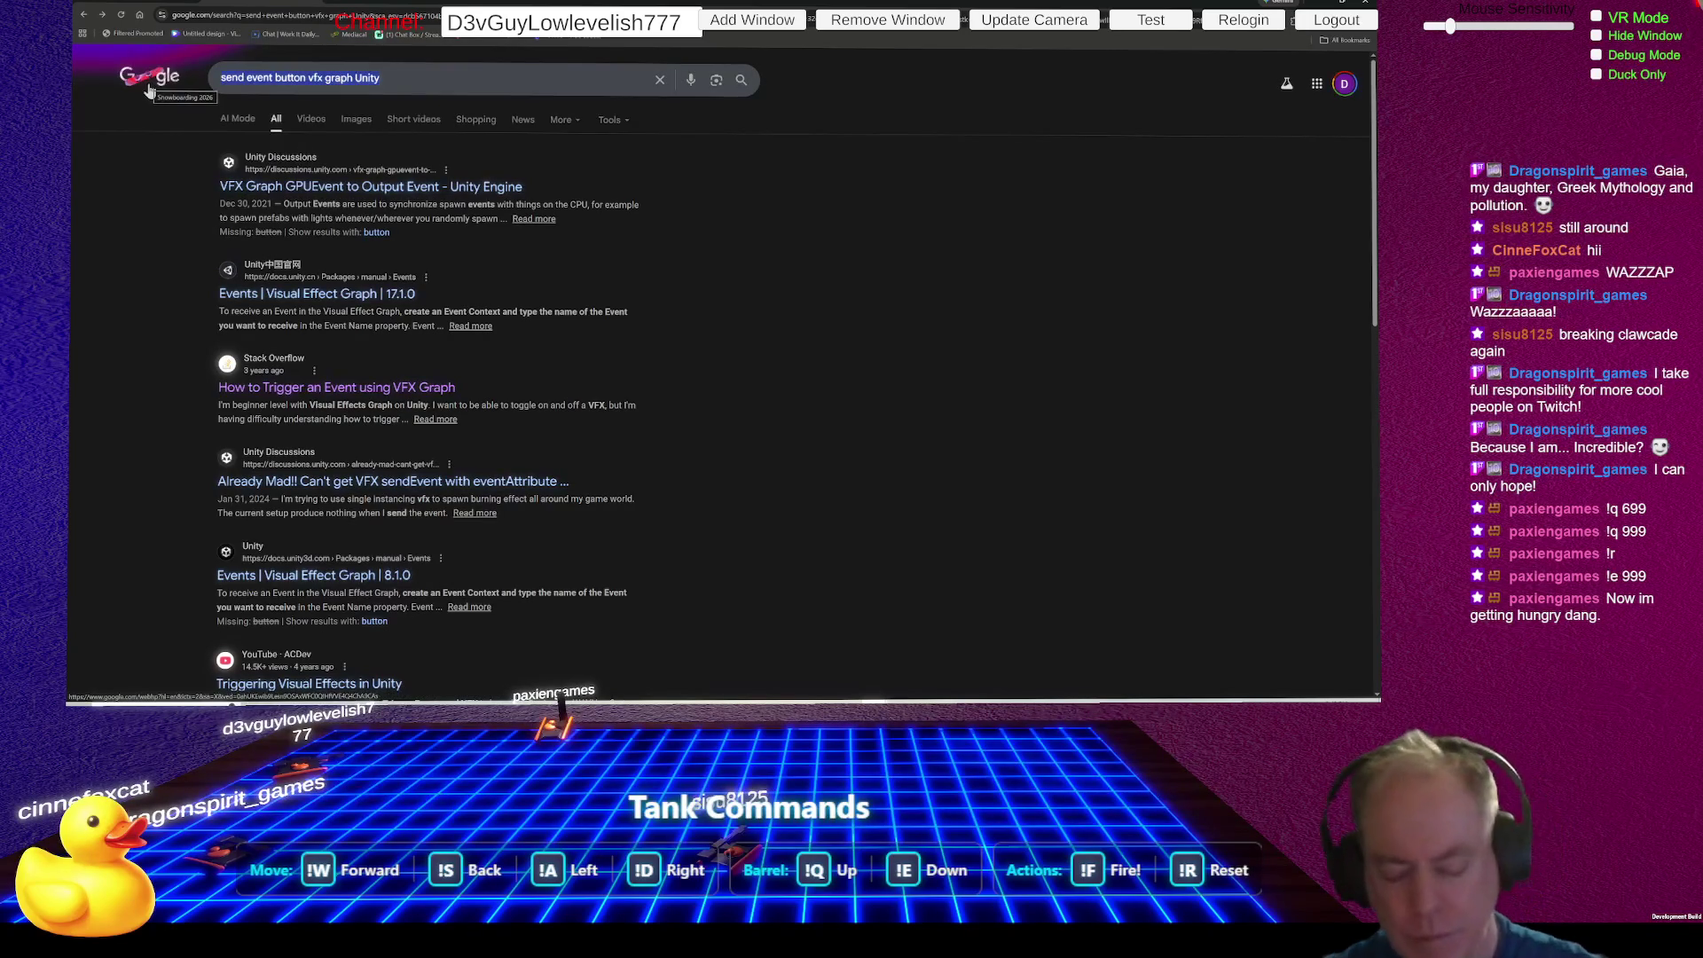
pyautogui.write('vfx graph unity')
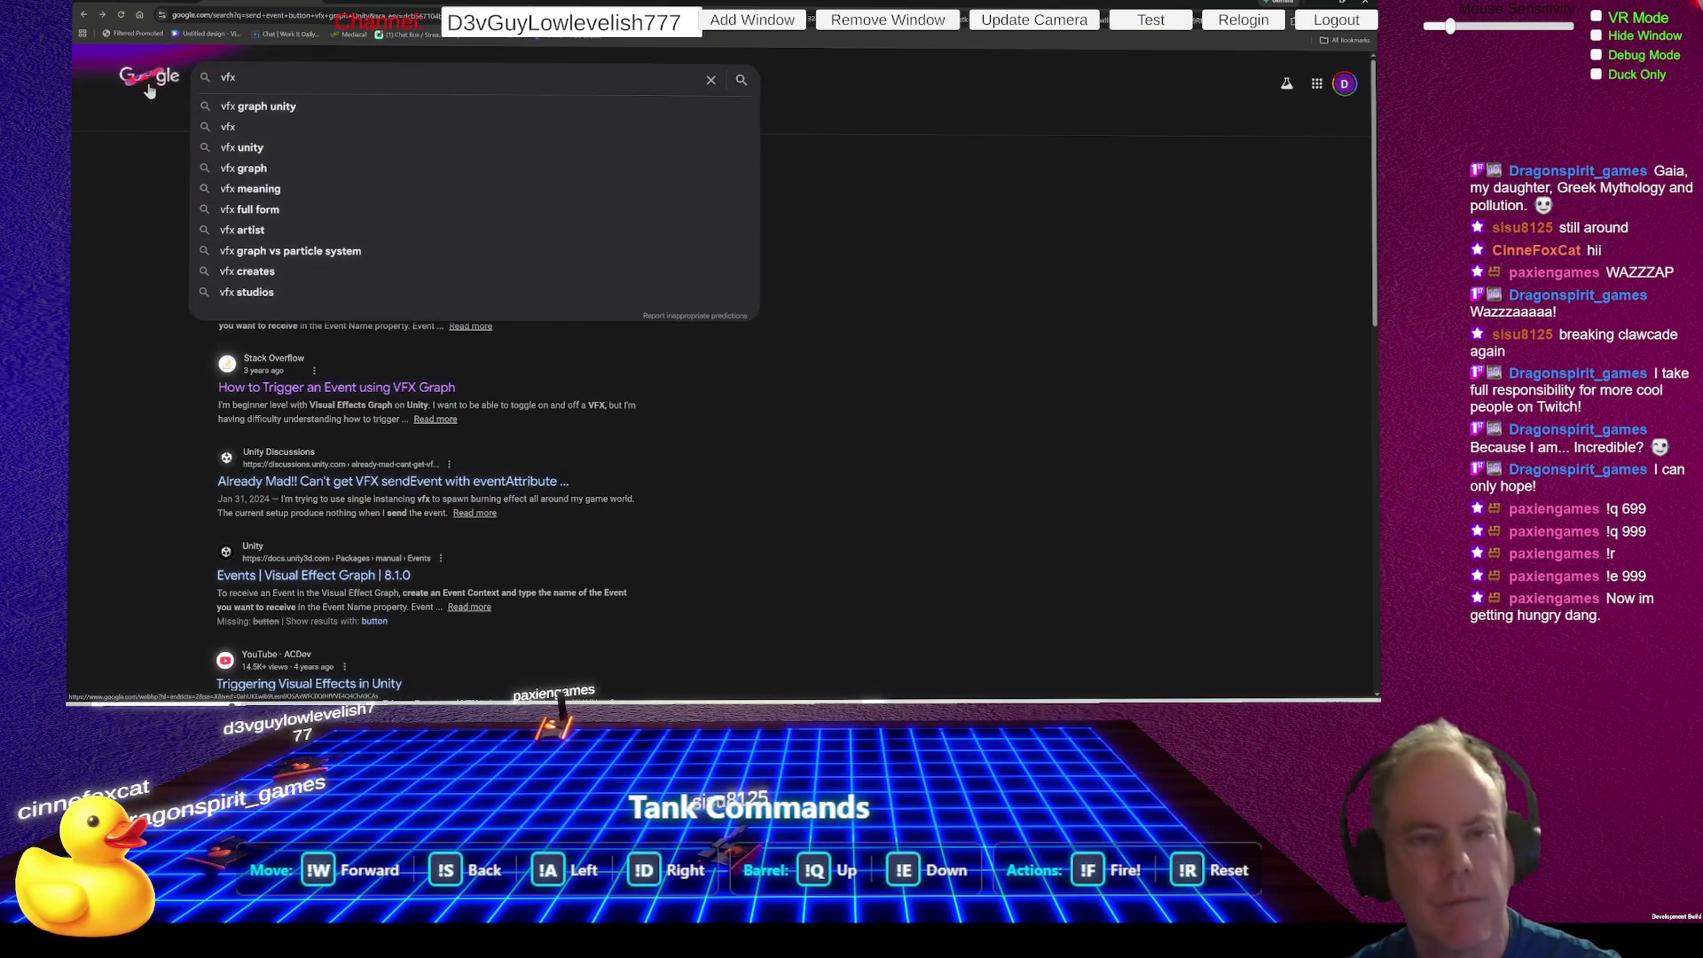
pyautogui.press('Return')
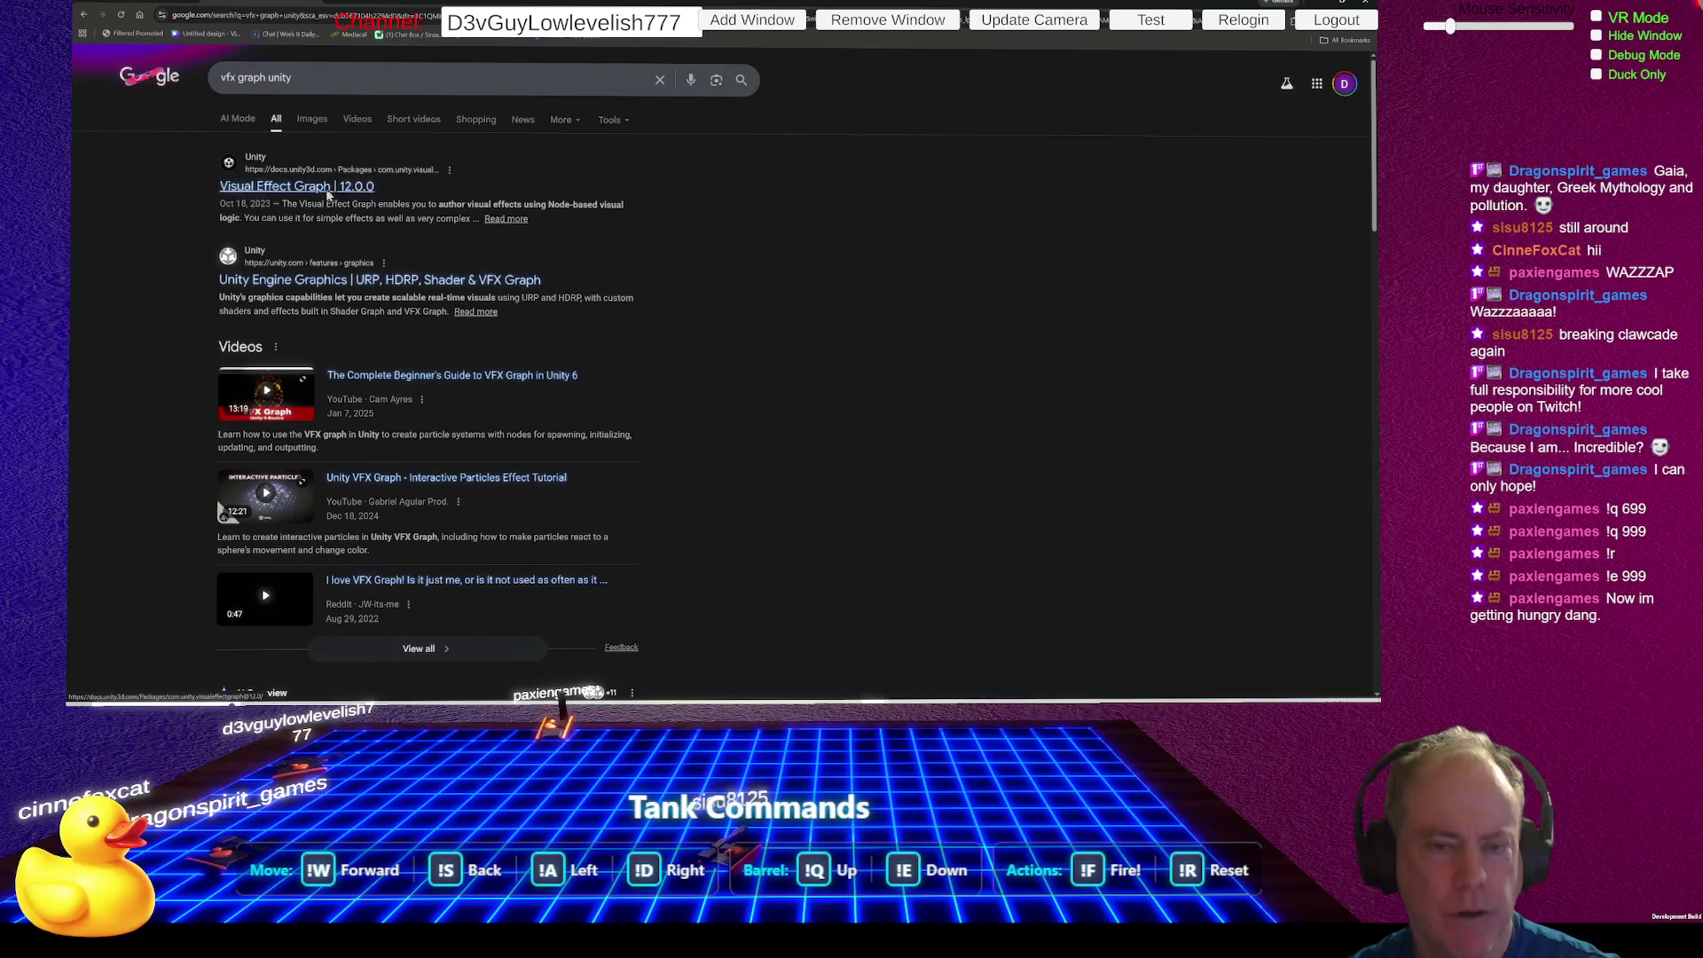
pyautogui.click(326, 185)
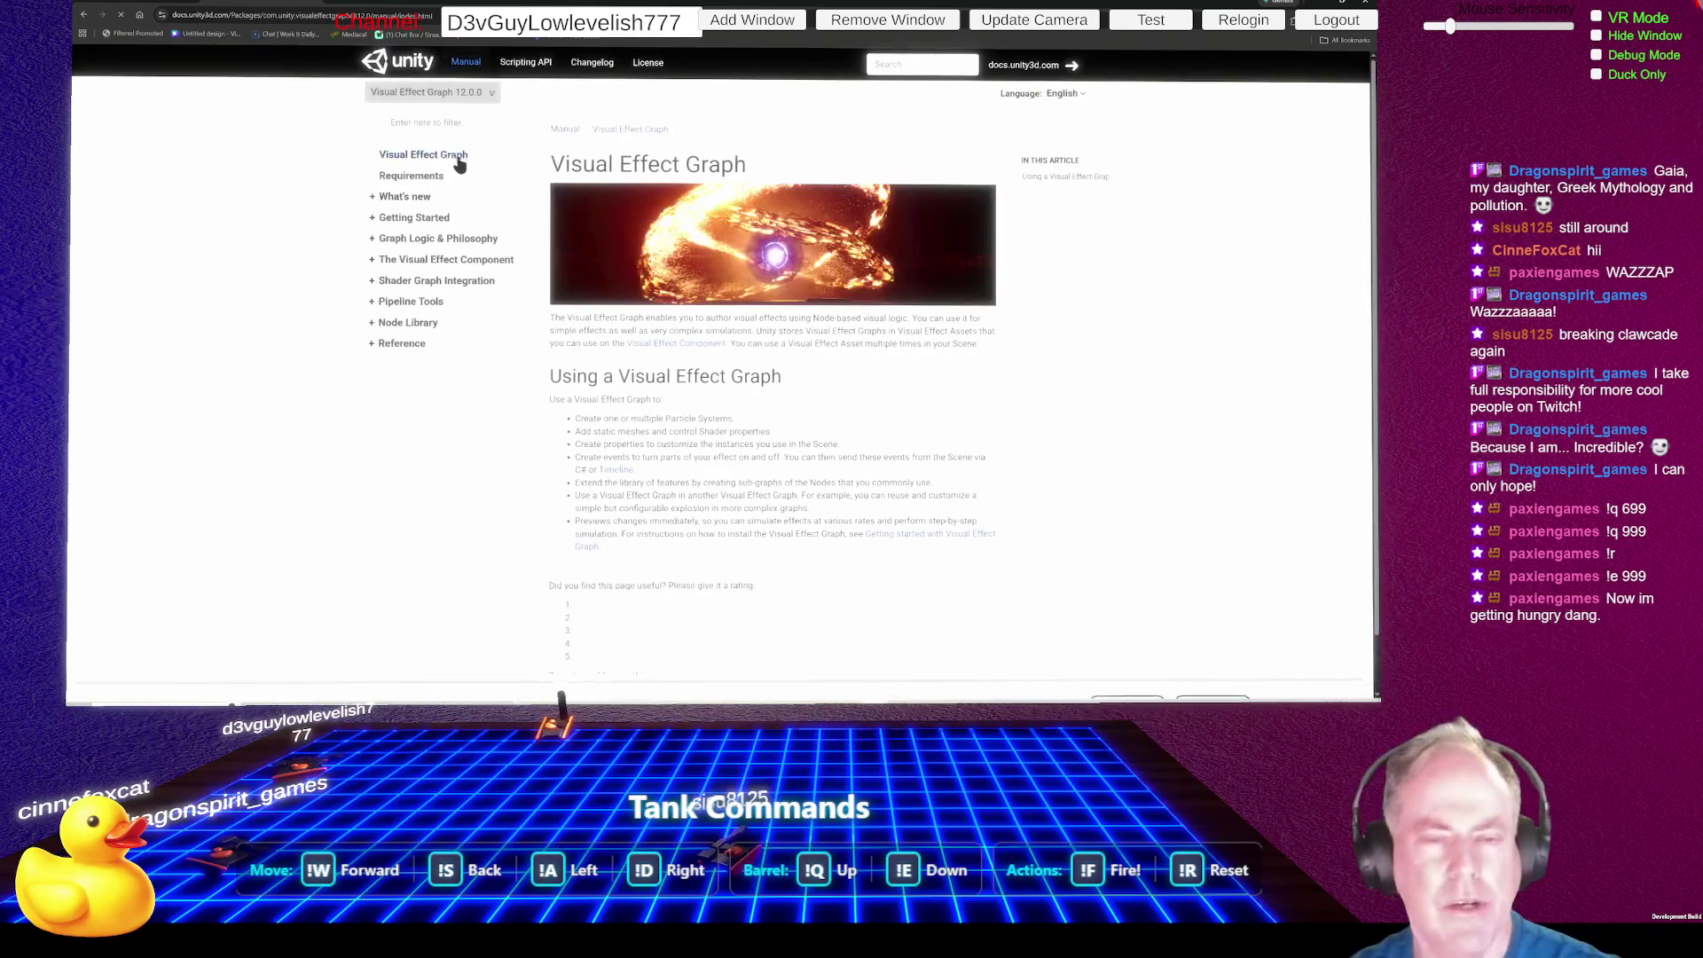
# Step: Switch the manual's version dropdown to 17.2.0, confirming it against the Package Manager version
pyautogui.click(491, 93)
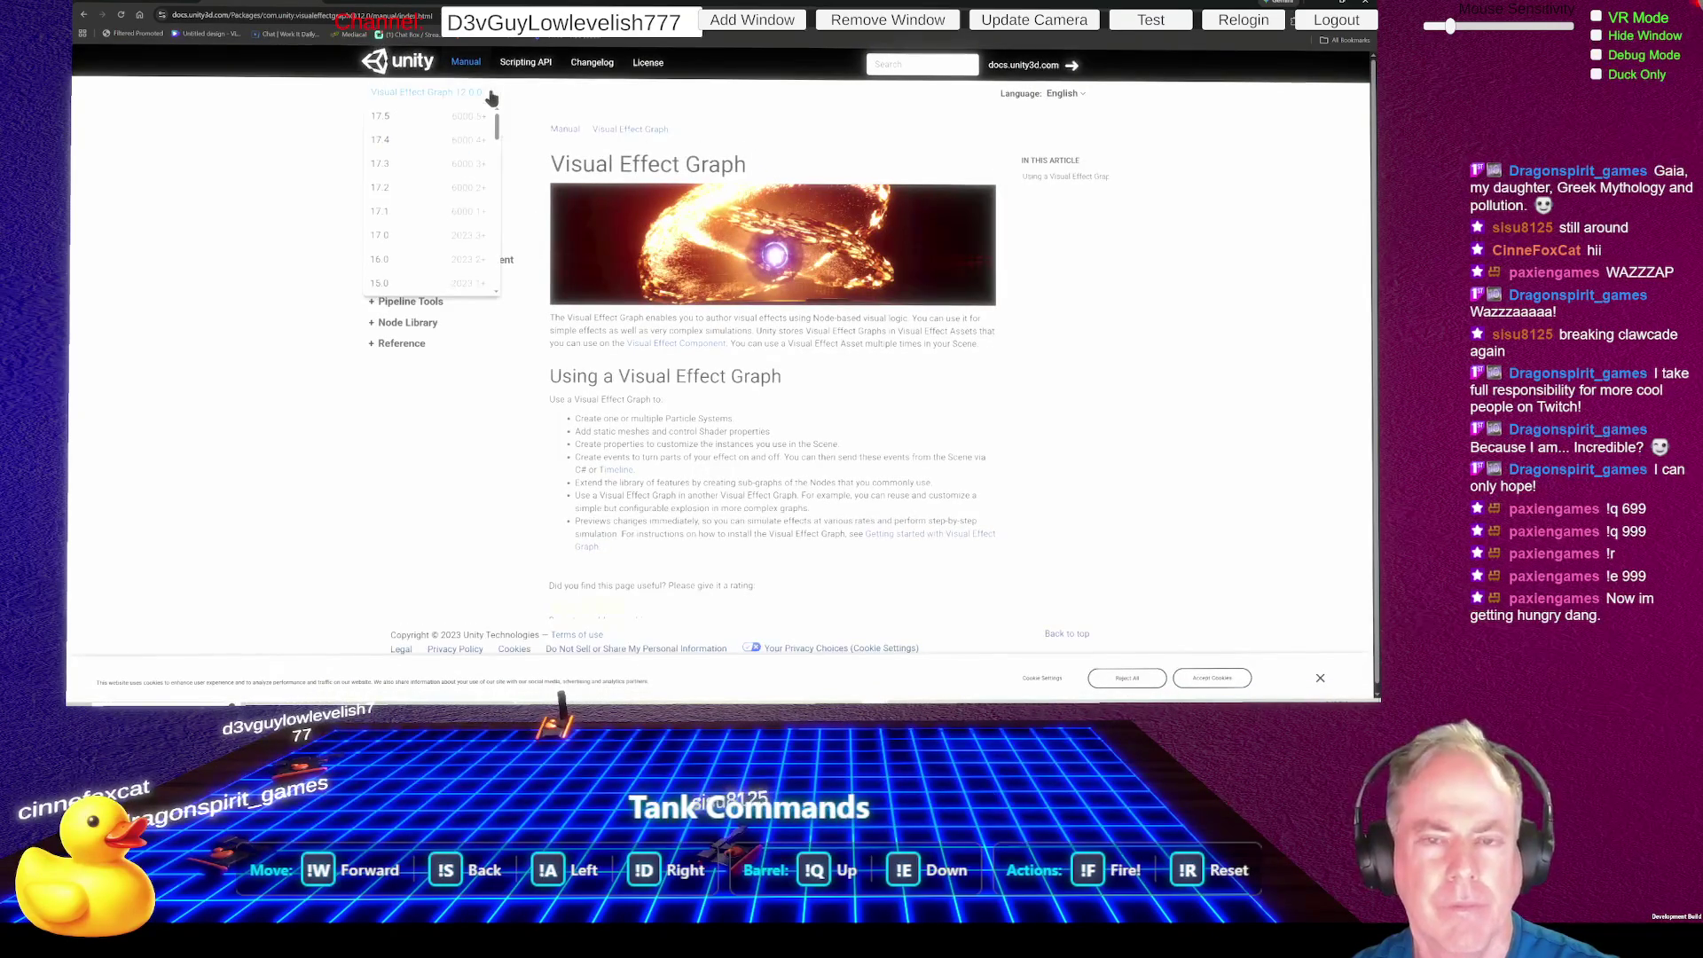
pyautogui.click(426, 186)
pyautogui.hotkey('alt', 'Tab')
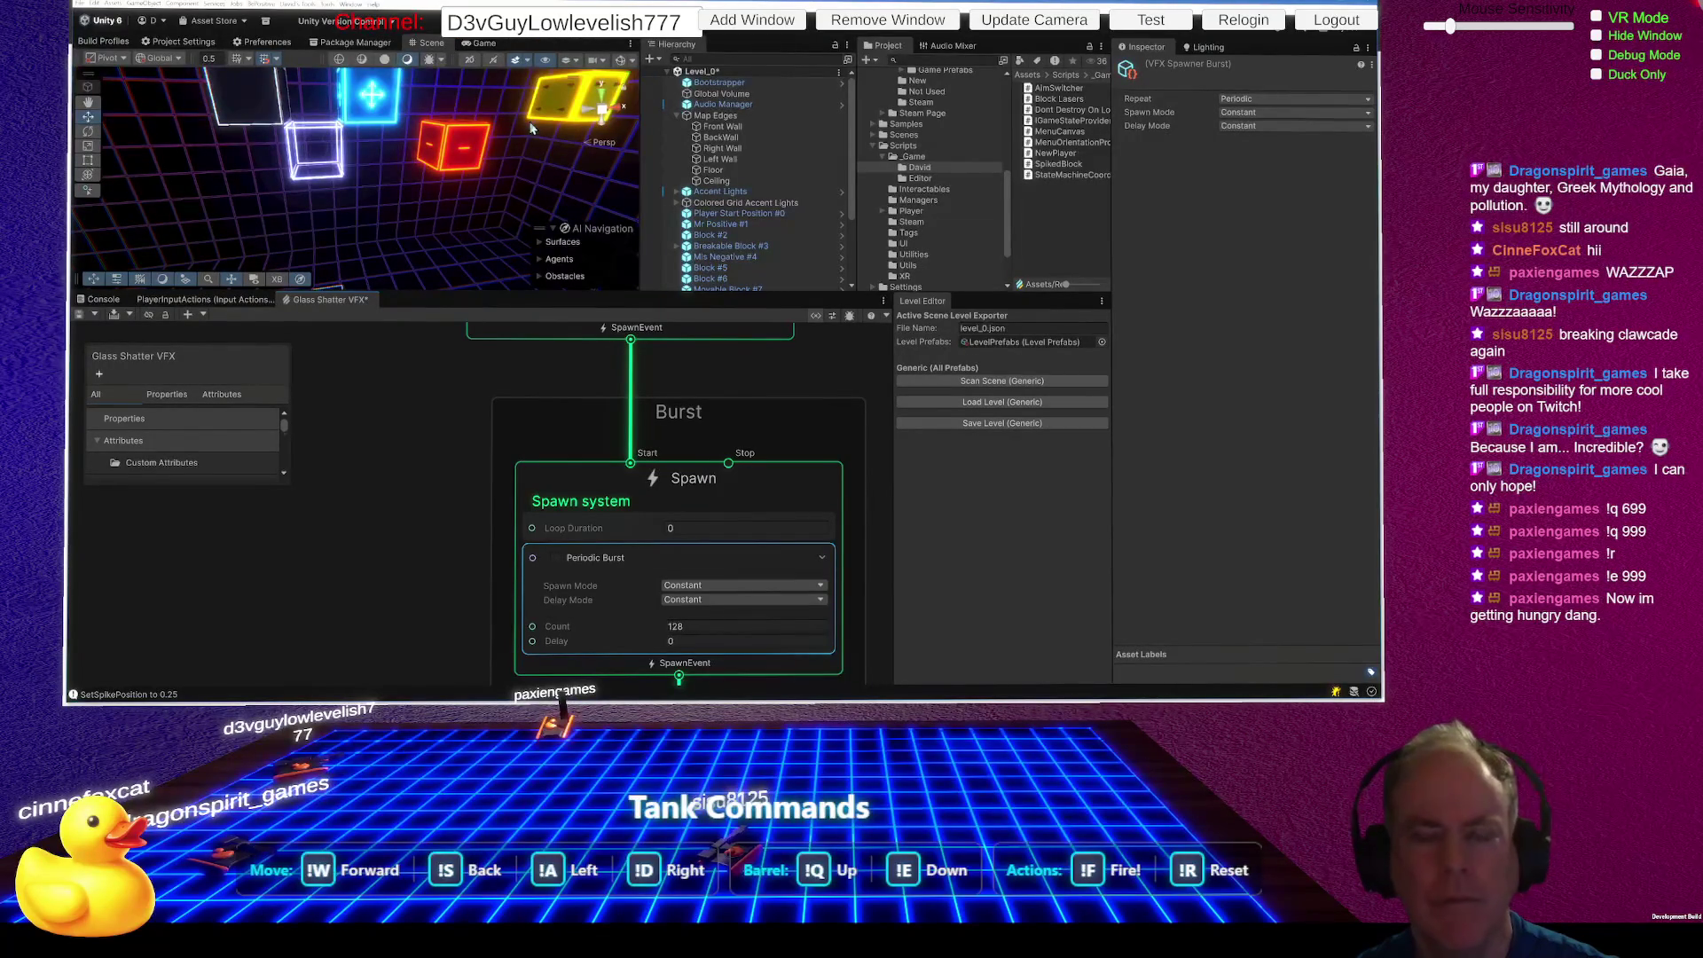
pyautogui.click(351, 43)
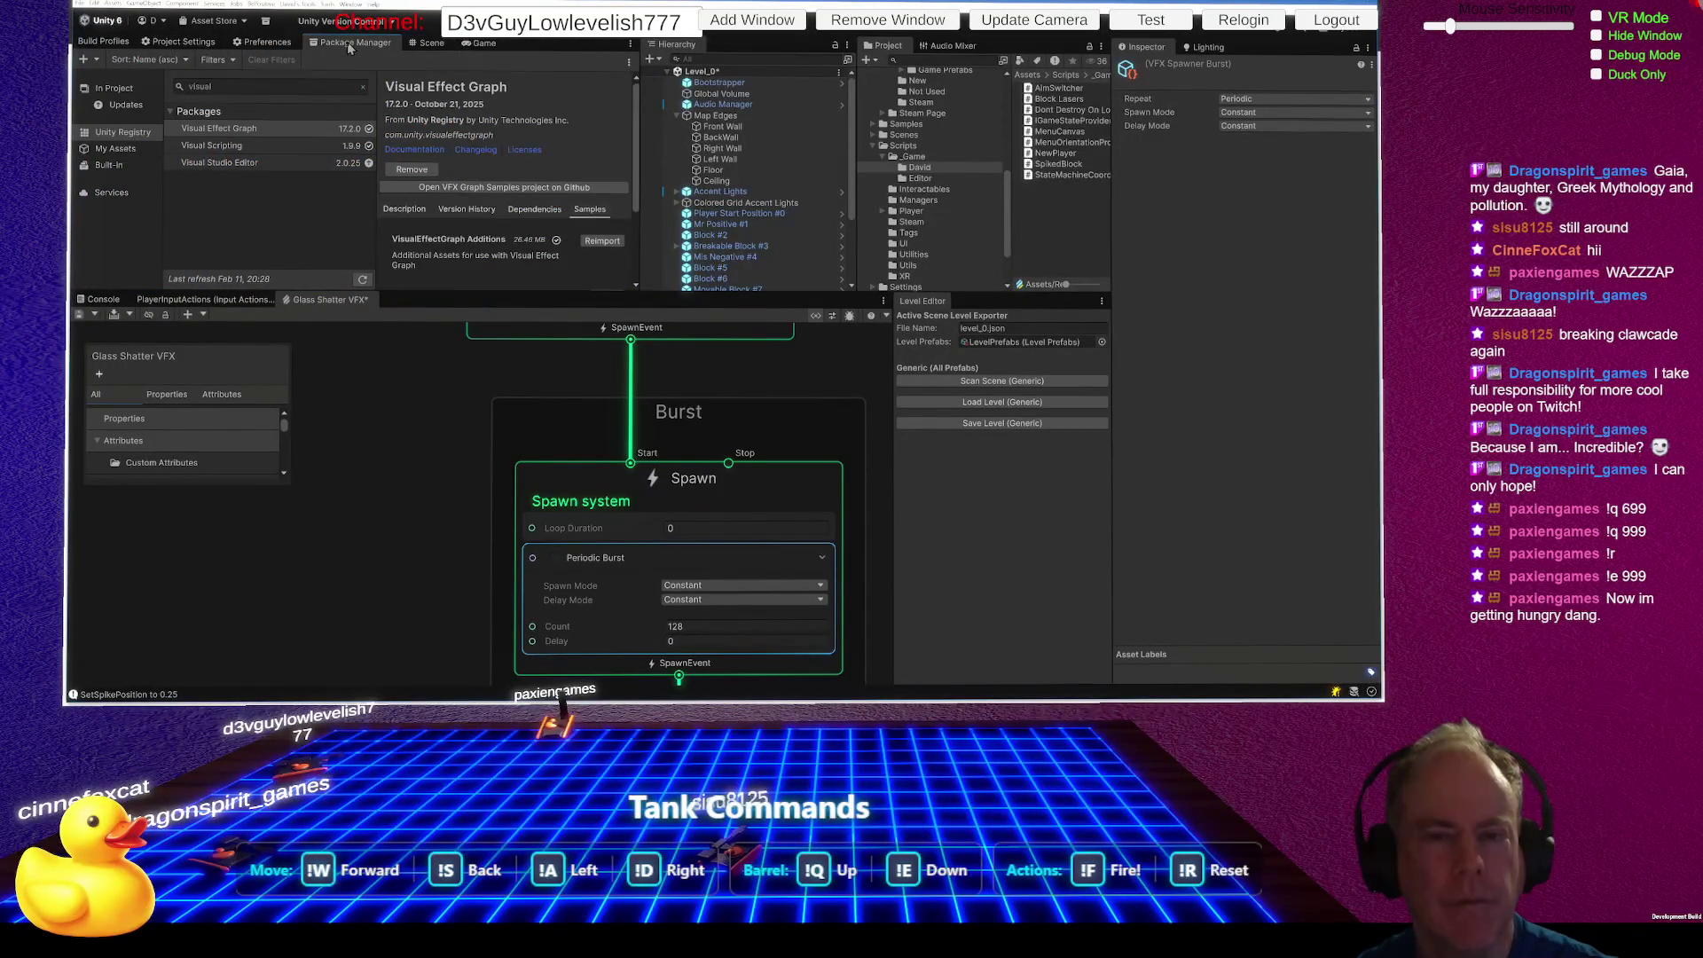
pyautogui.hotkey('alt', 'Tab')
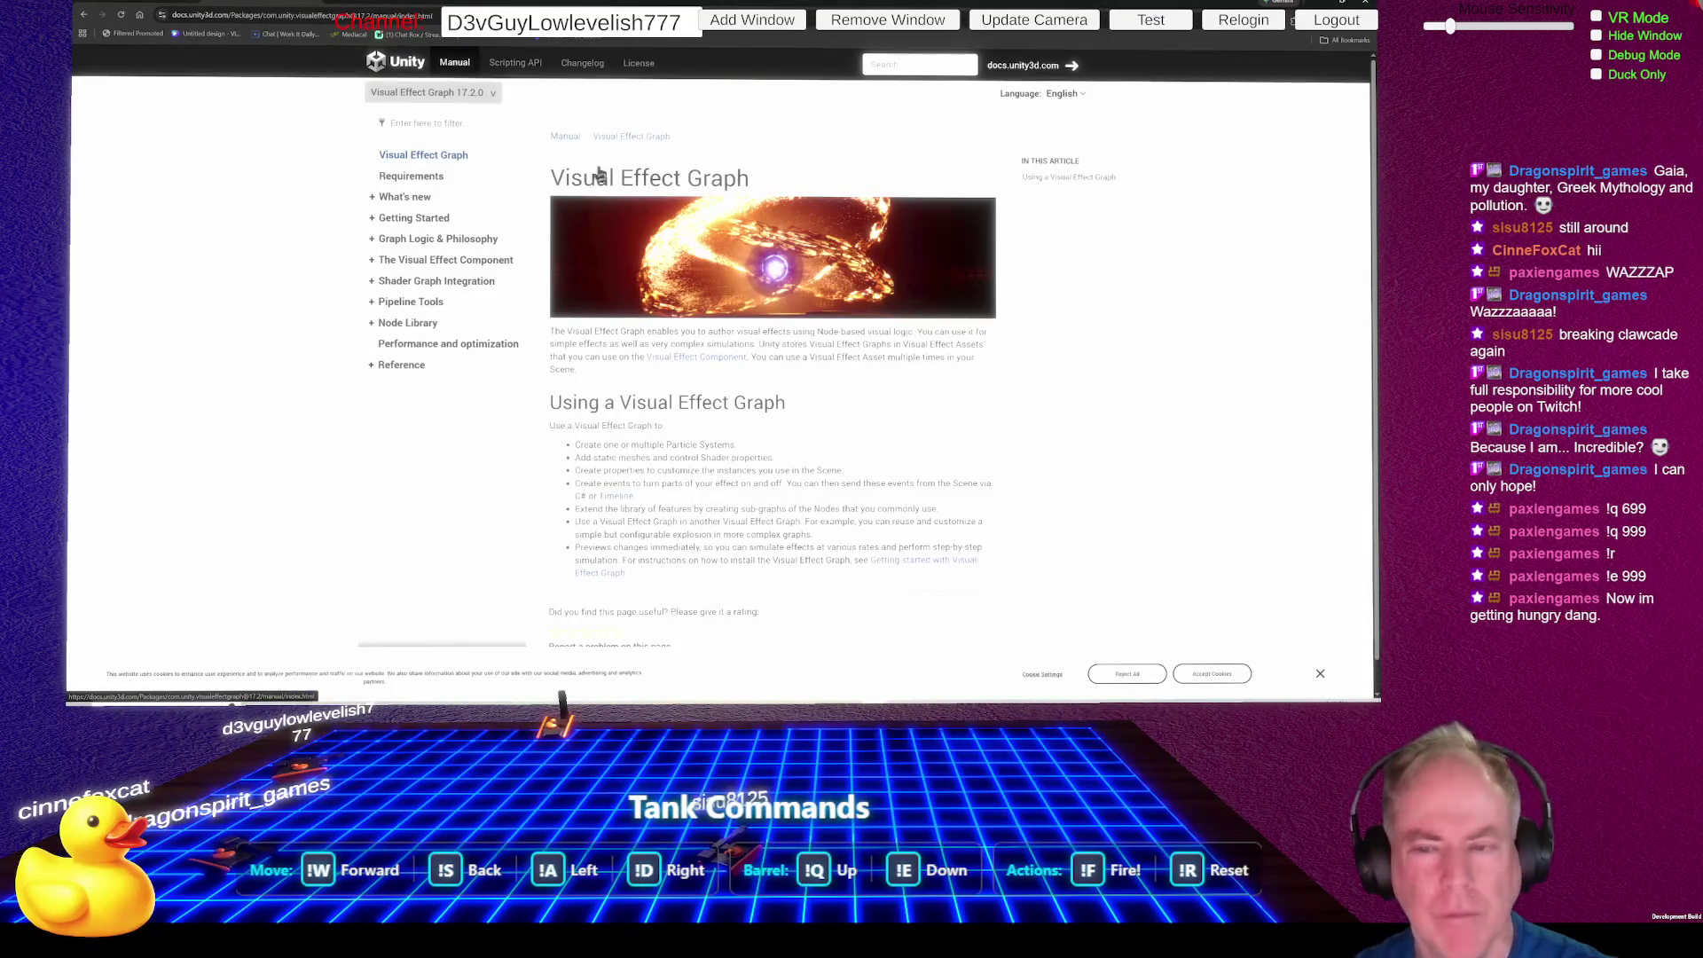
pyautogui.scroll(-1, 1028, 347)
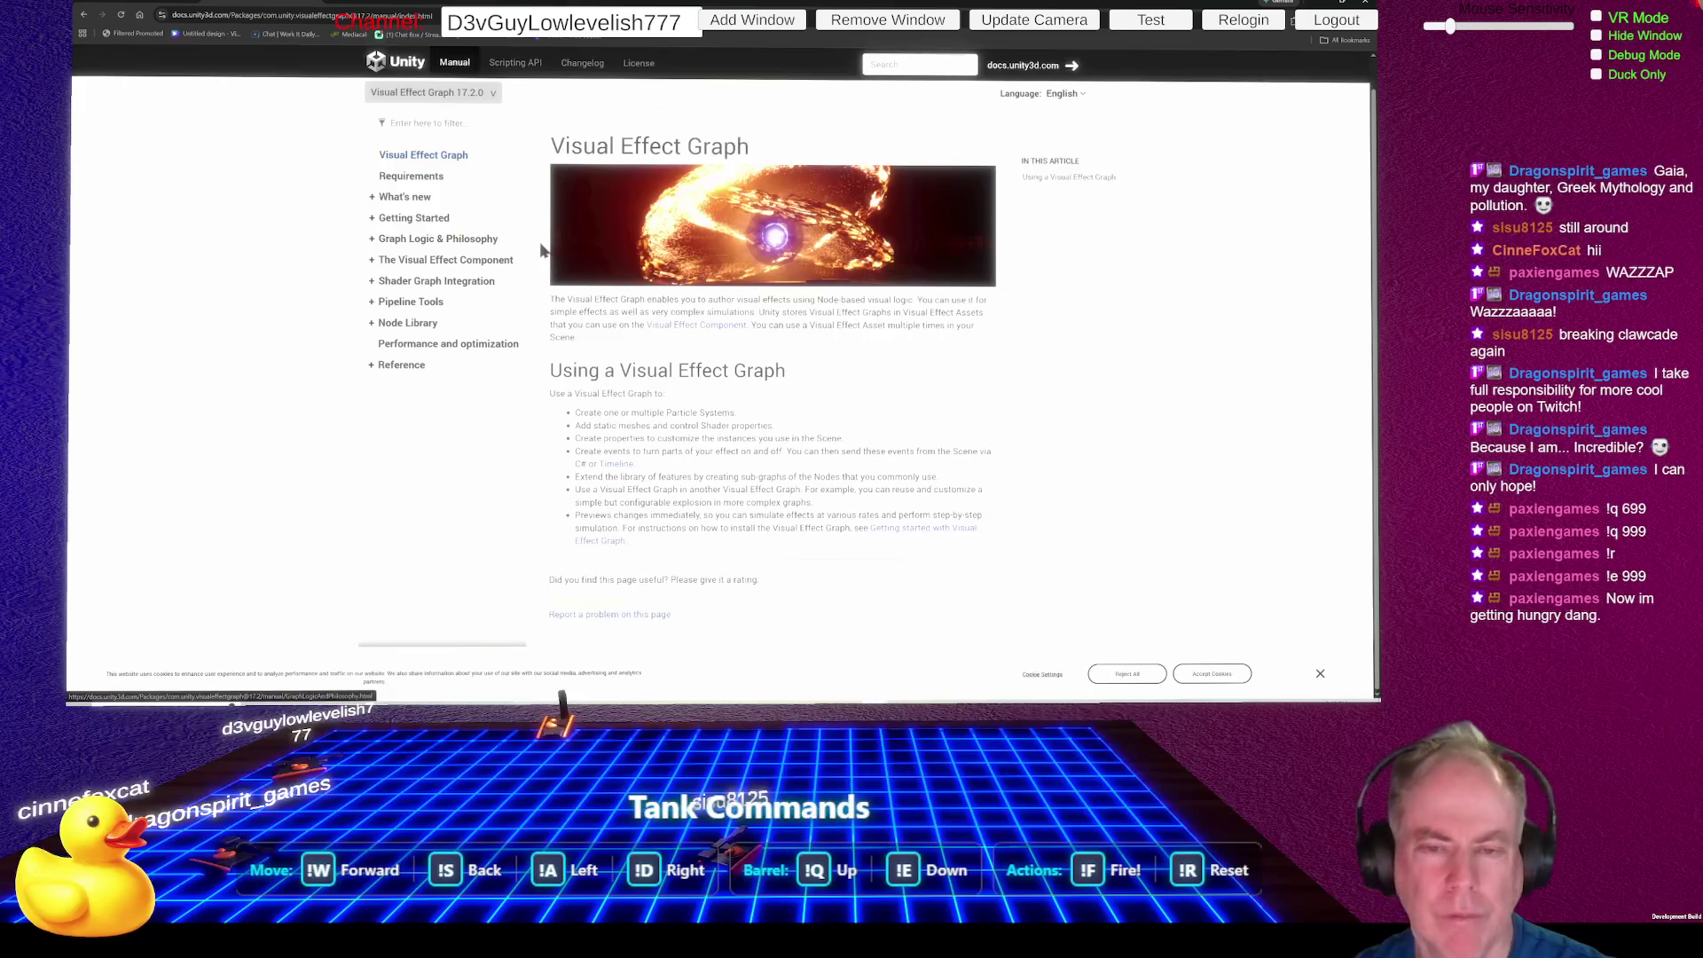
# Step: Browse the sidebar through Graph Logic, Blocks, Visual Effect Component and Pipeline tools to the Node Library page
pyautogui.click(448, 241)
pyautogui.scroll(-8, 914, 355)
pyautogui.scroll(-5, 914, 354)
pyautogui.scroll(3, 914, 354)
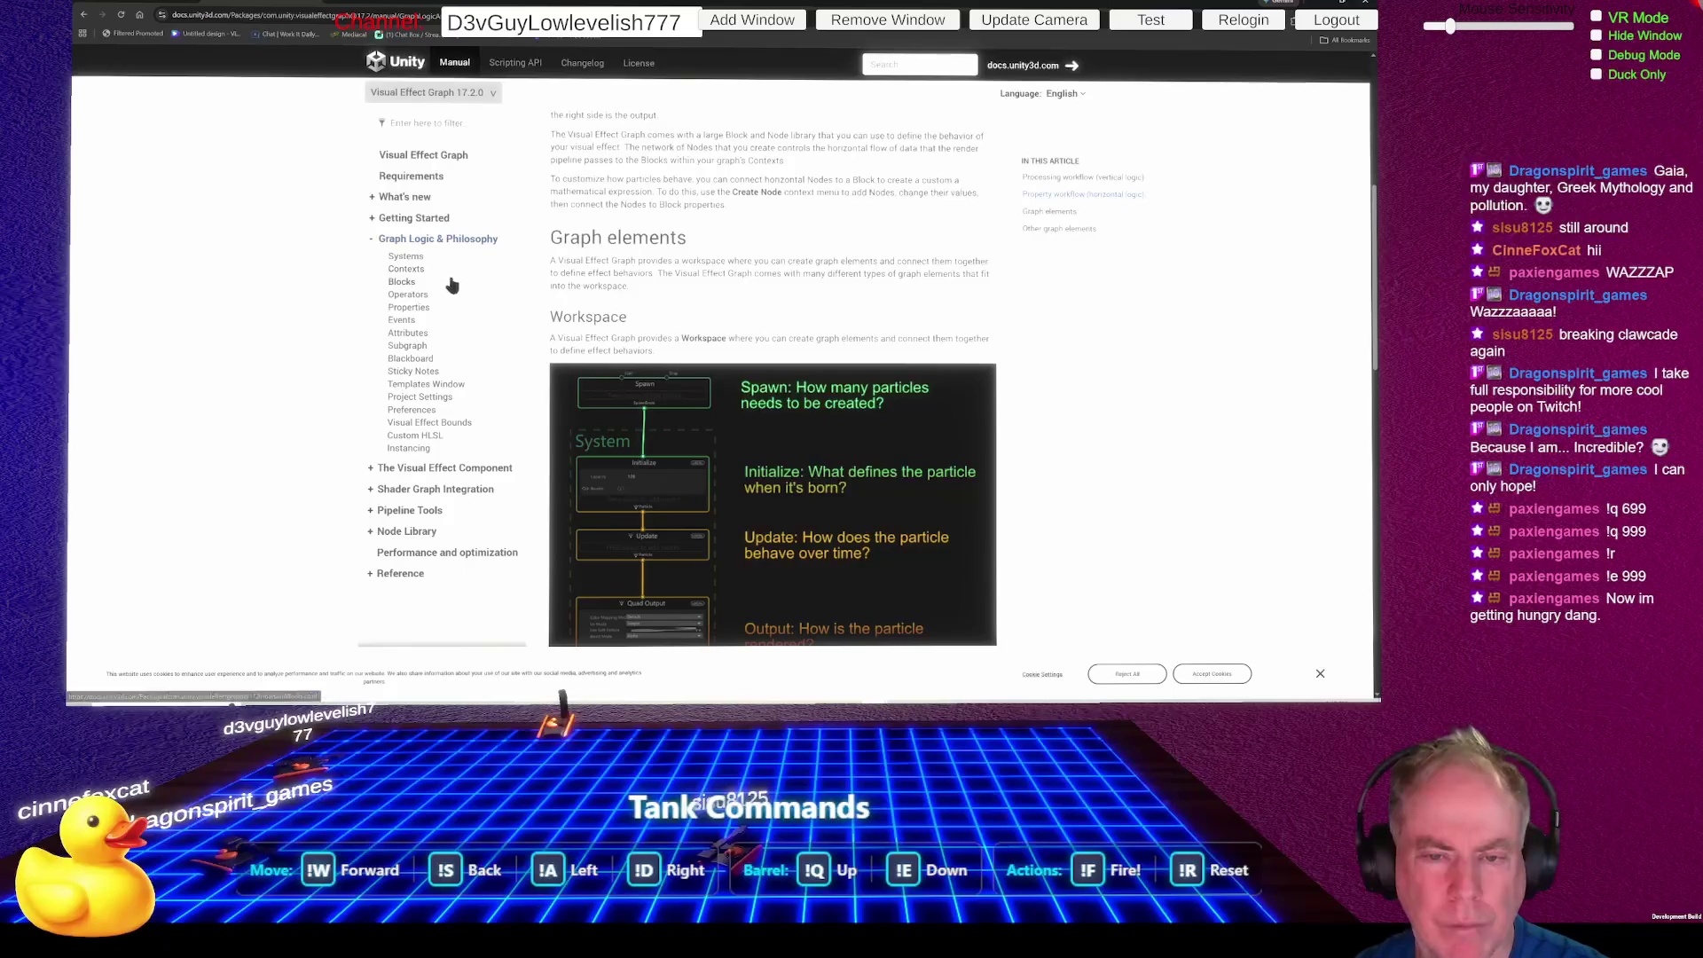
pyautogui.click(404, 280)
pyautogui.scroll(-3, 915, 351)
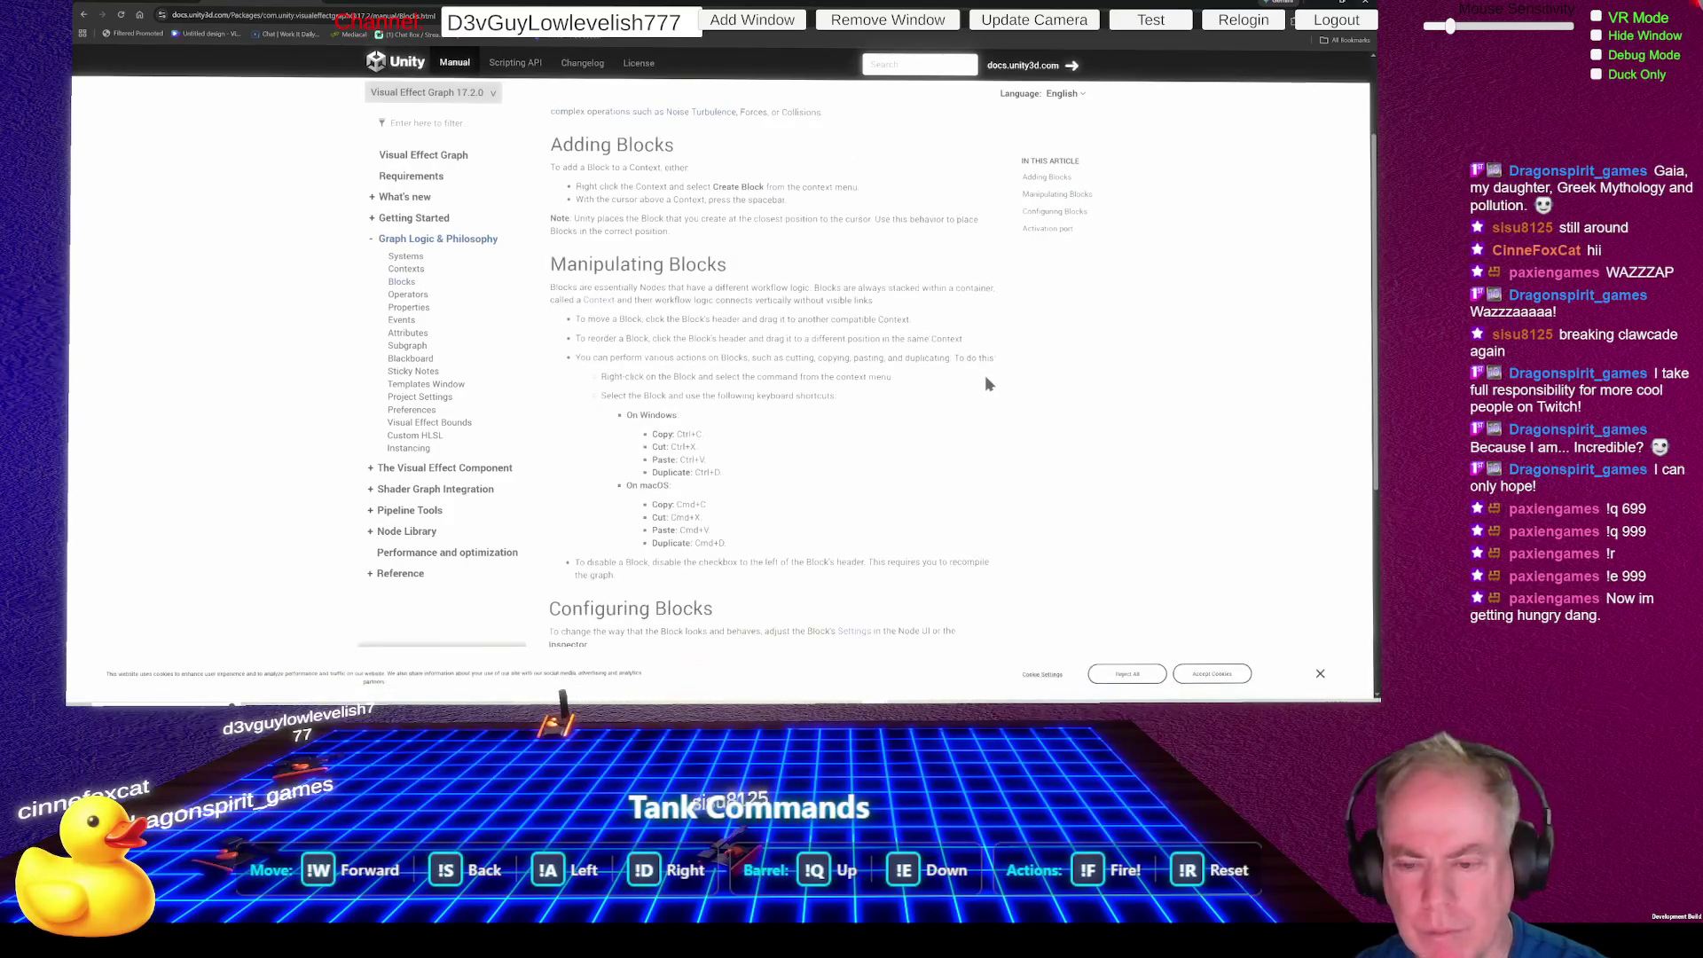
pyautogui.scroll(3, 984, 383)
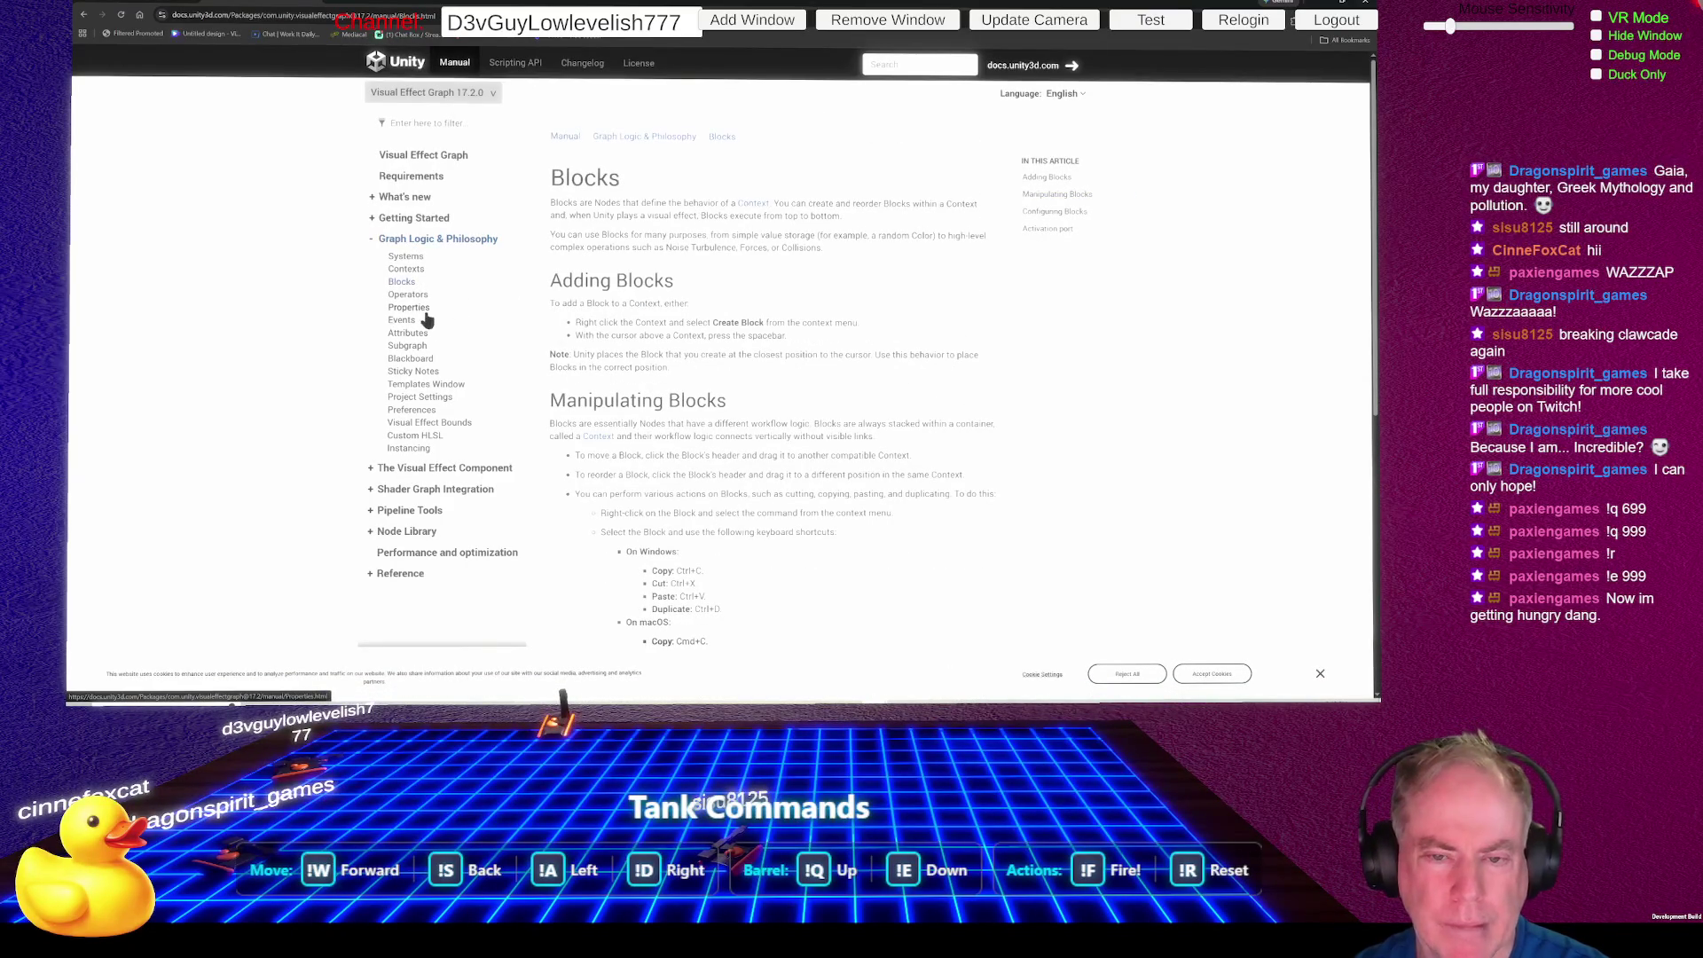
pyautogui.click(445, 468)
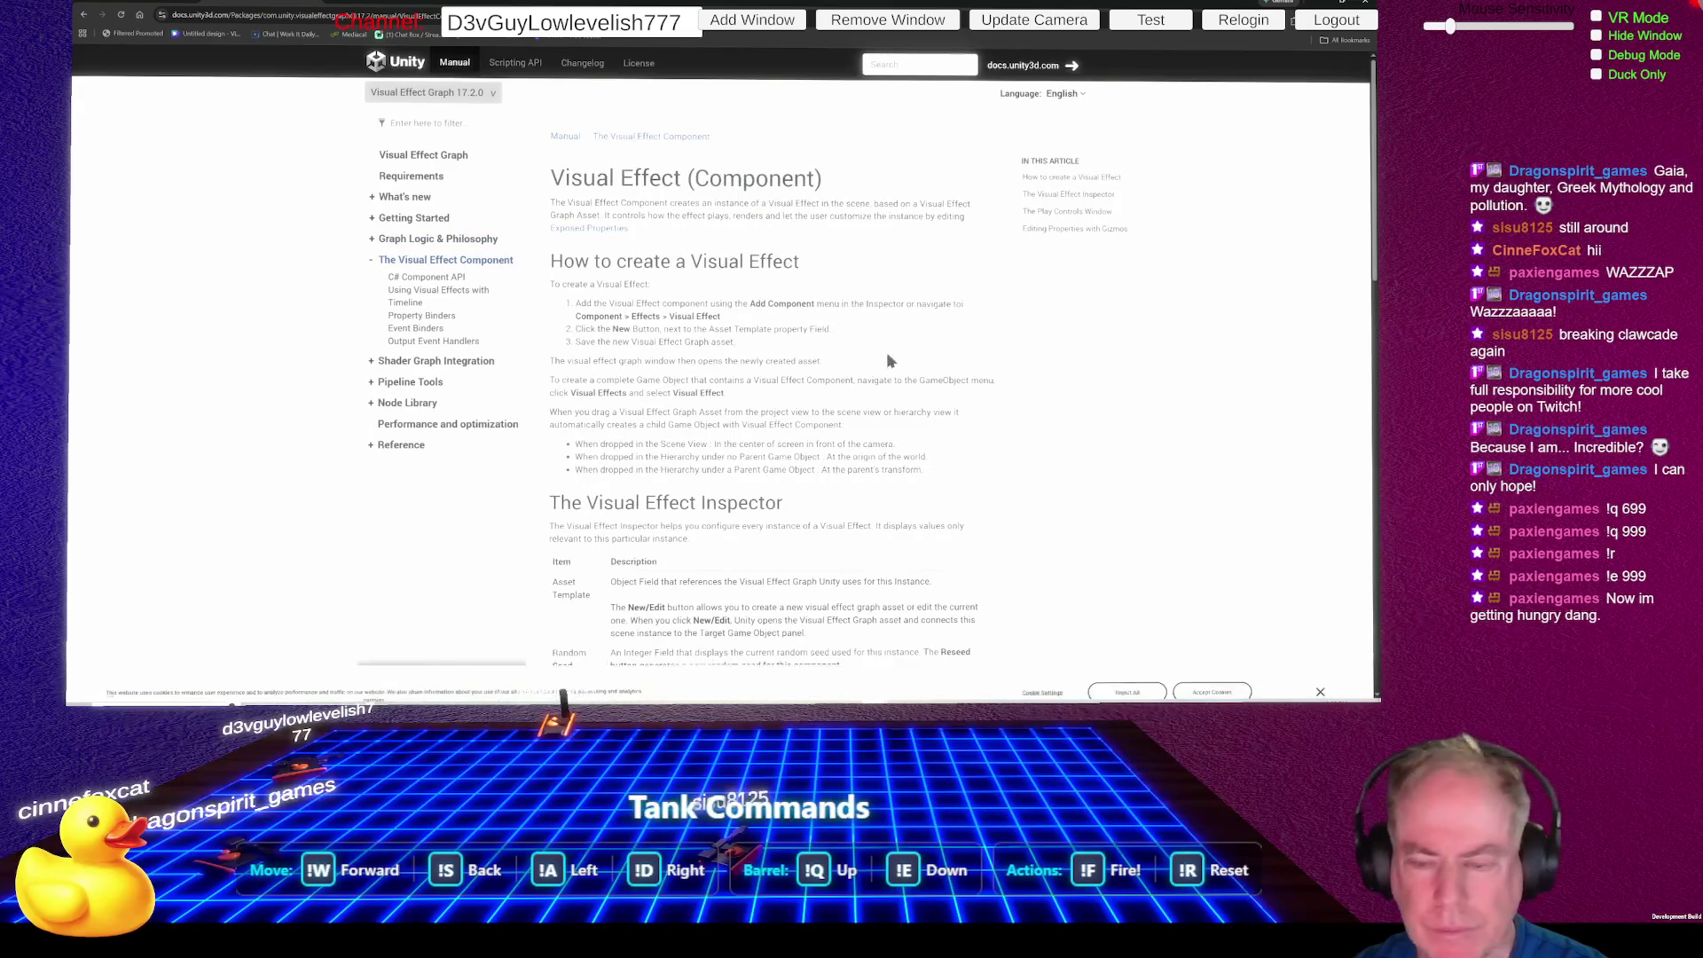
pyautogui.scroll(-10, 937, 353)
pyautogui.scroll(-5, 938, 370)
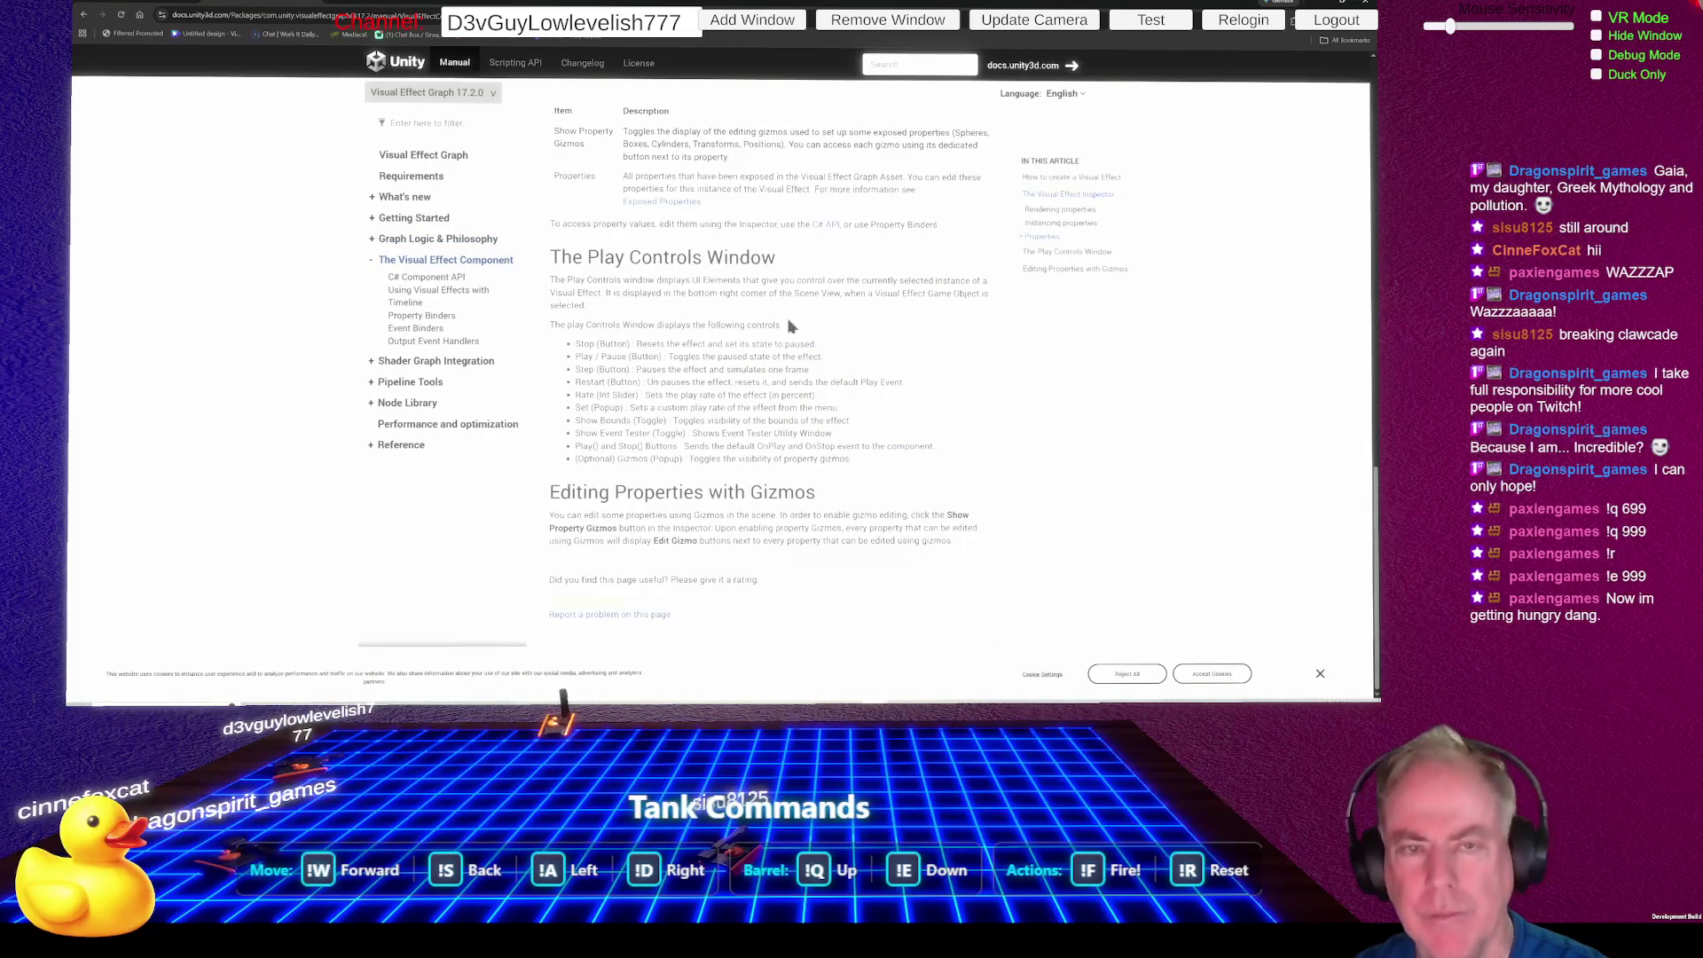
pyautogui.click(164, 28)
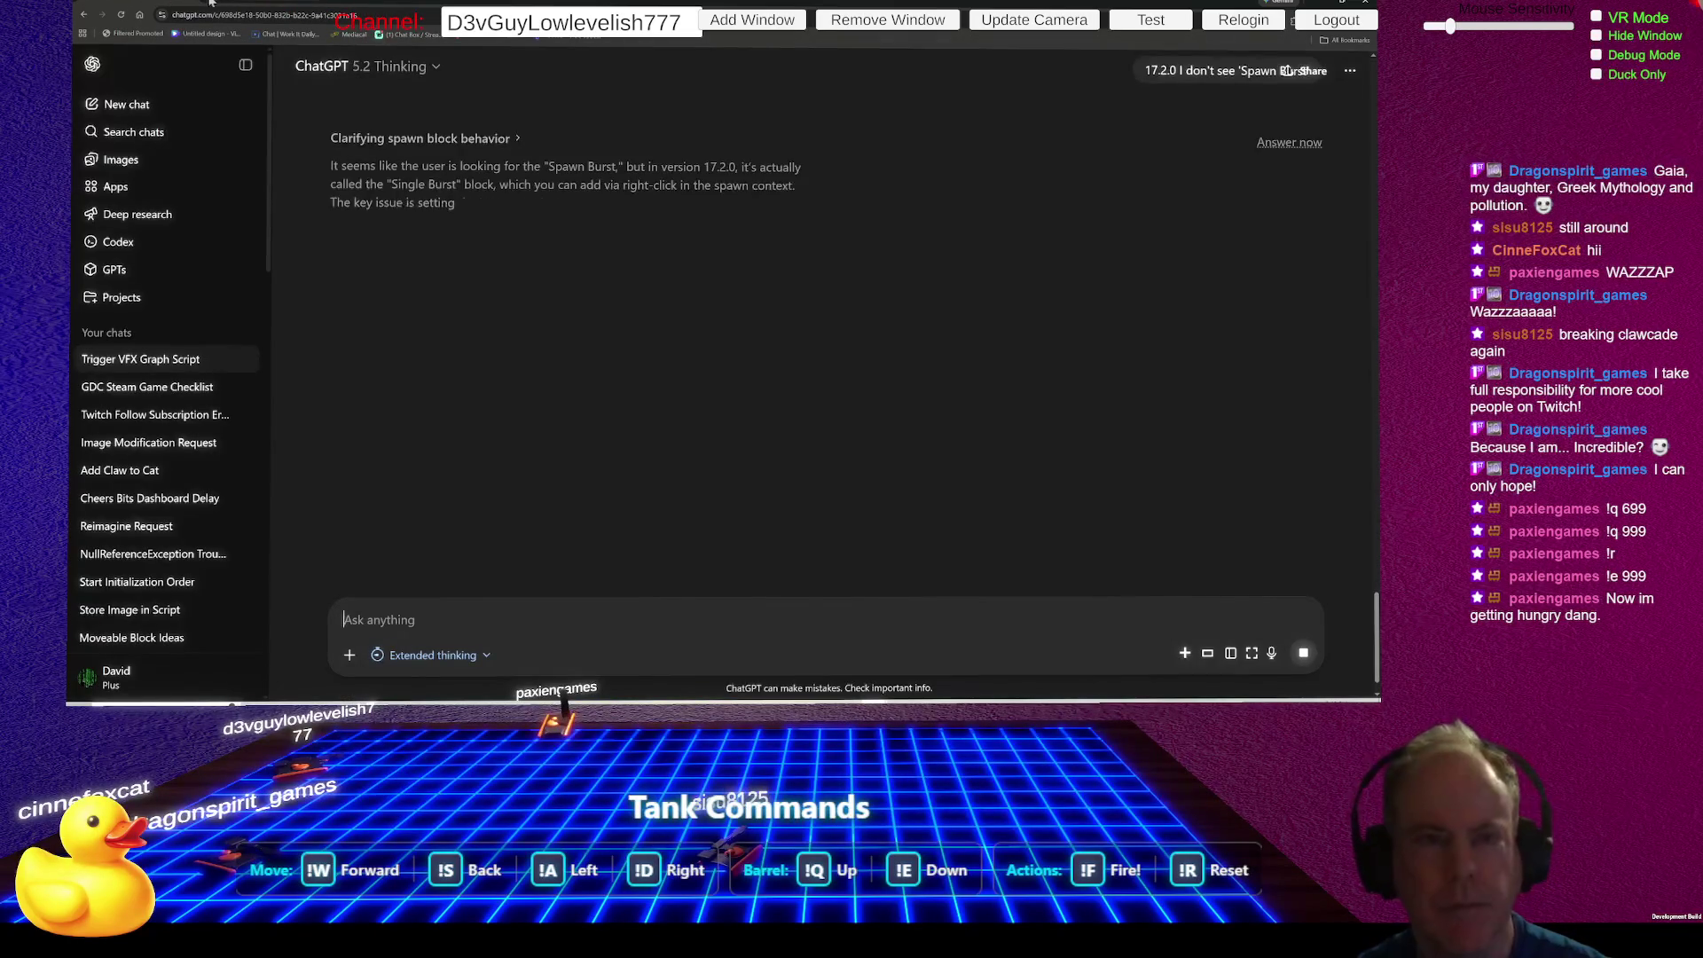
pyautogui.hotkey('ctrl', 'Tab')
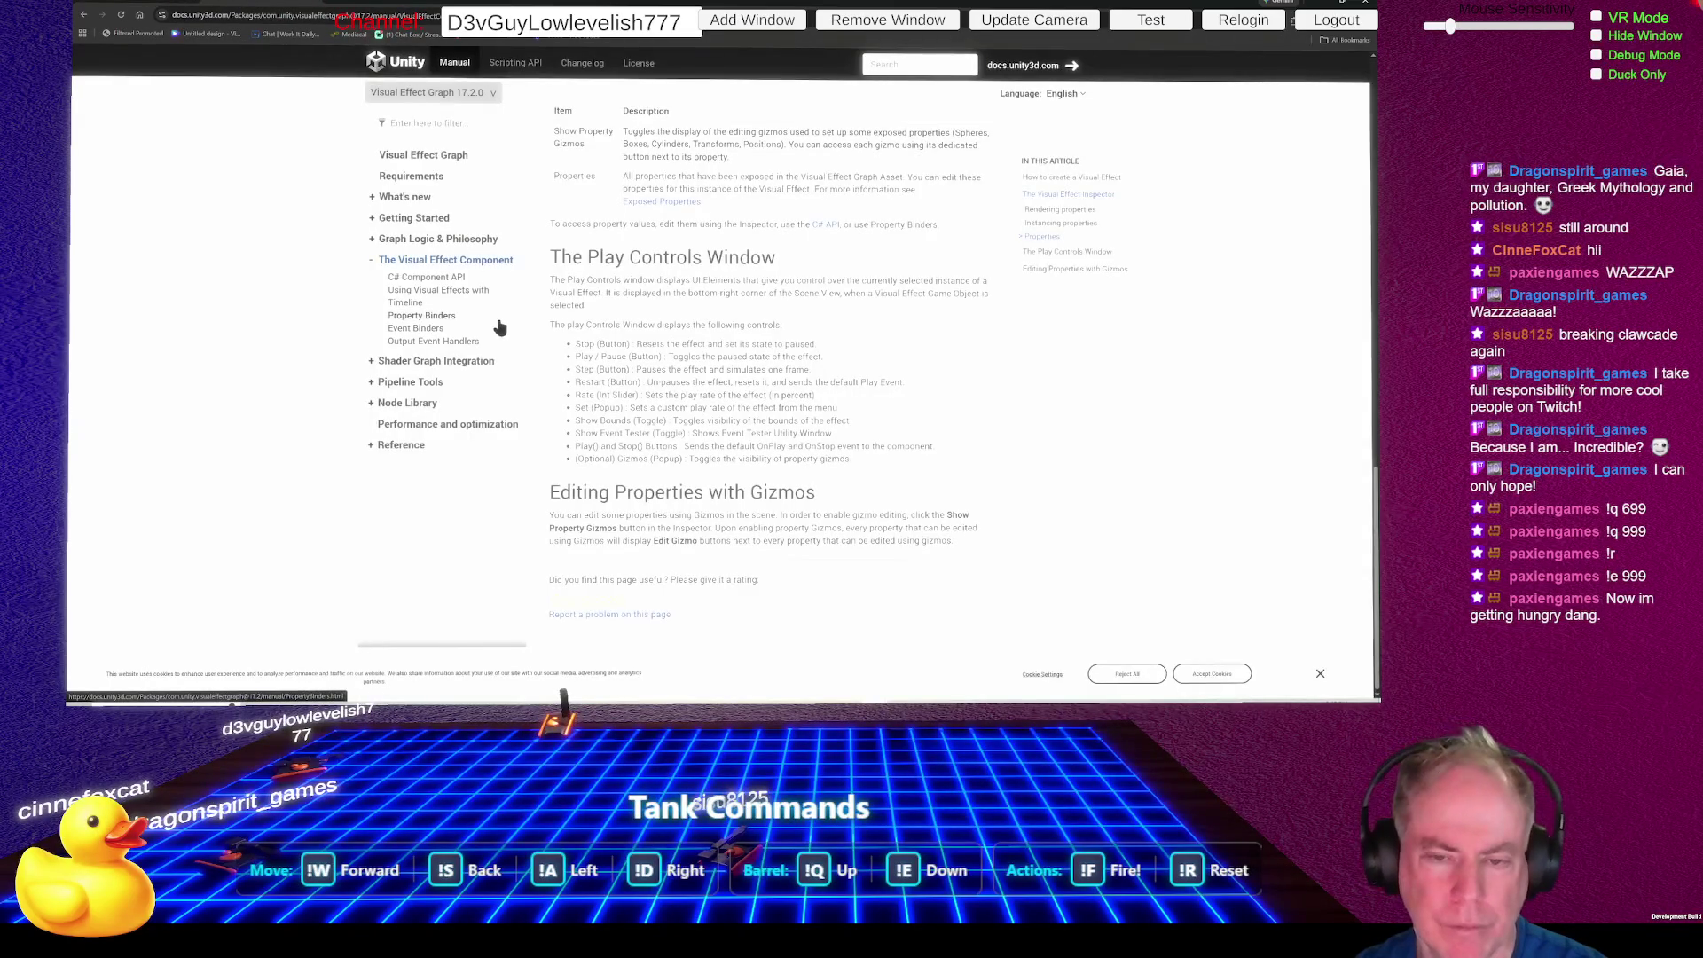
pyautogui.click(411, 382)
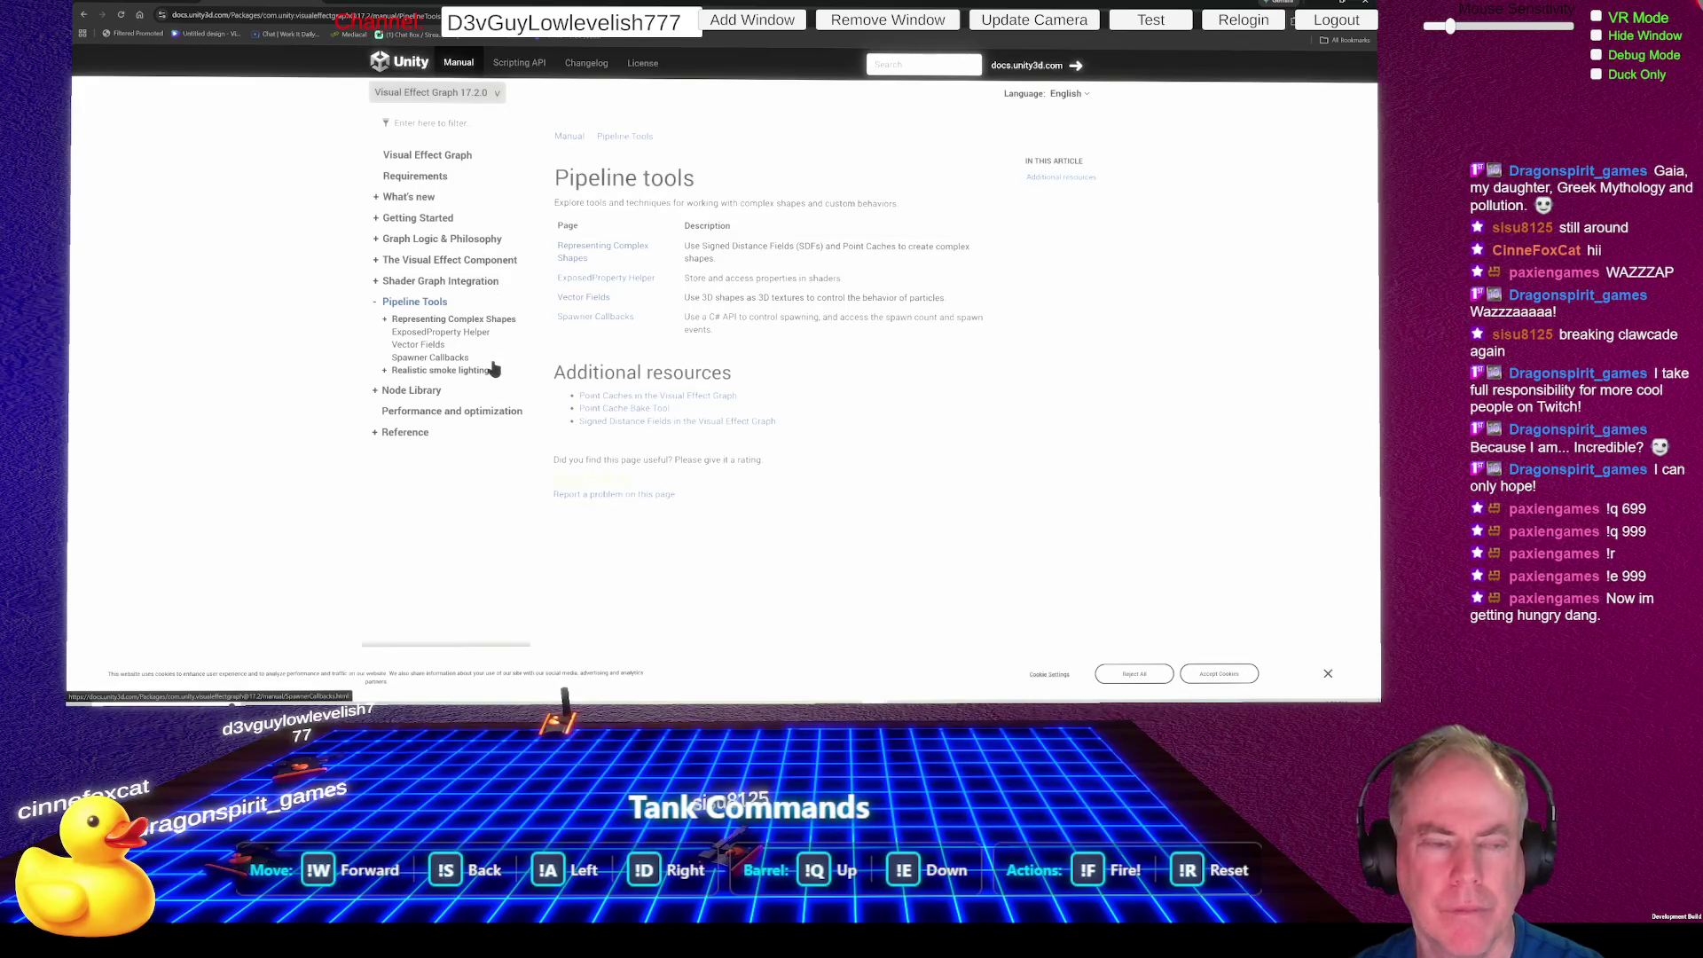
pyautogui.click(425, 388)
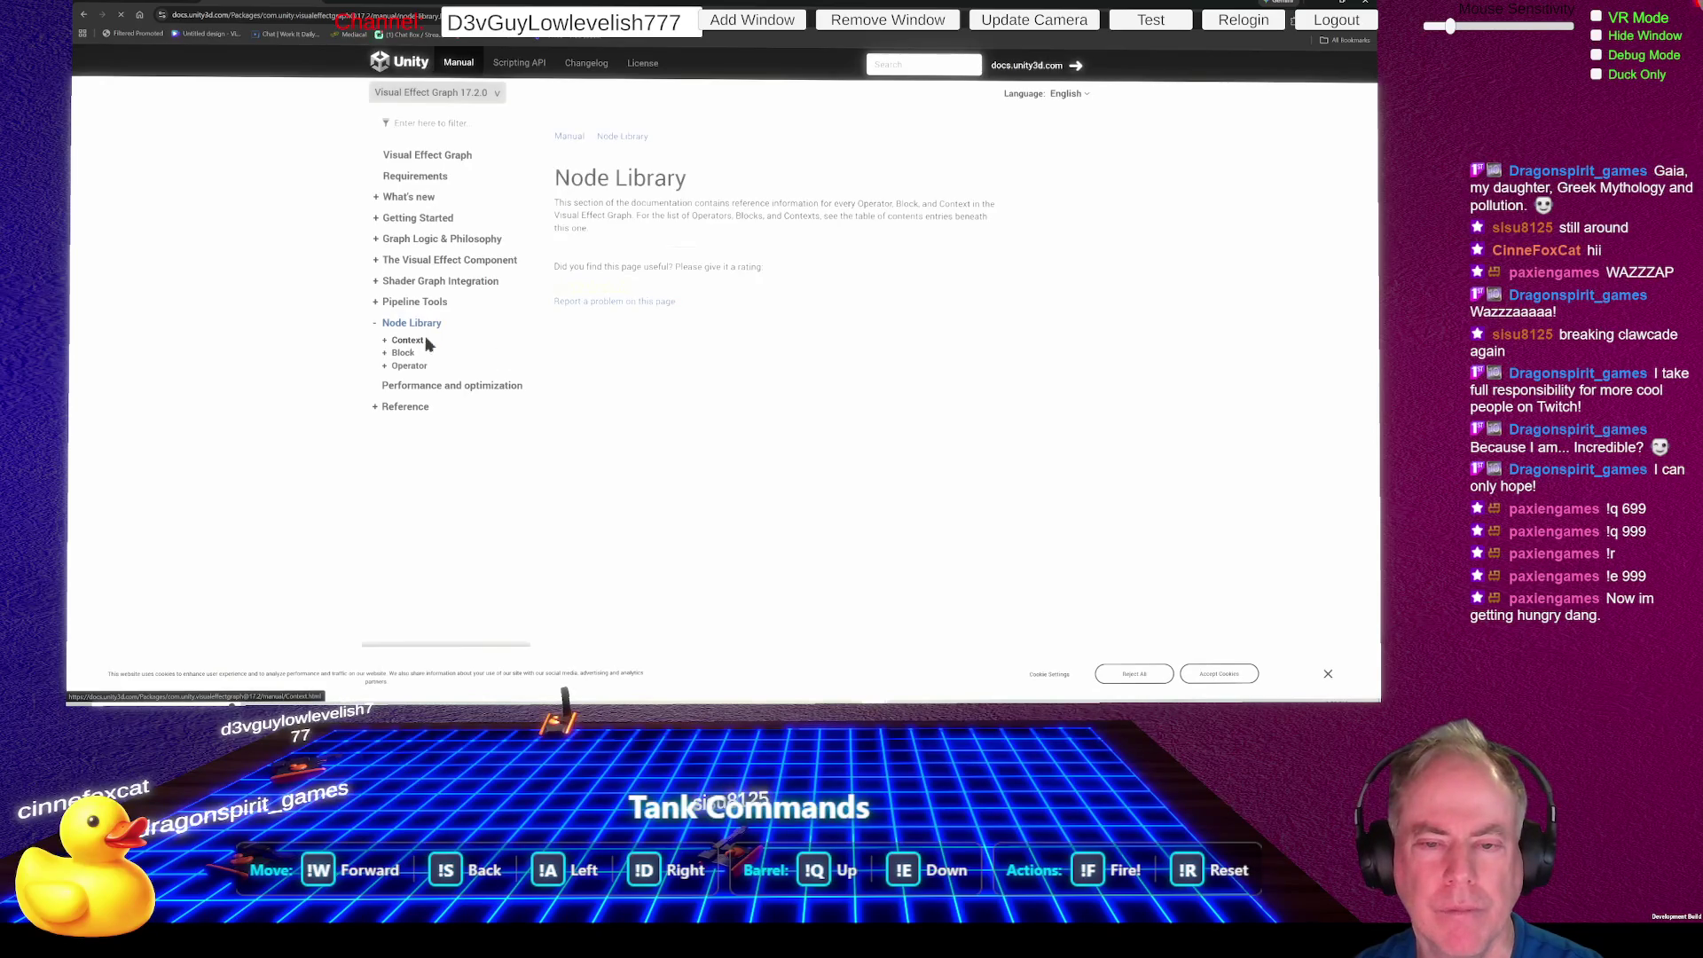
# Step: Navigate Node Library > Context > Block to the Spawn Blocks reference page
pyautogui.click(421, 344)
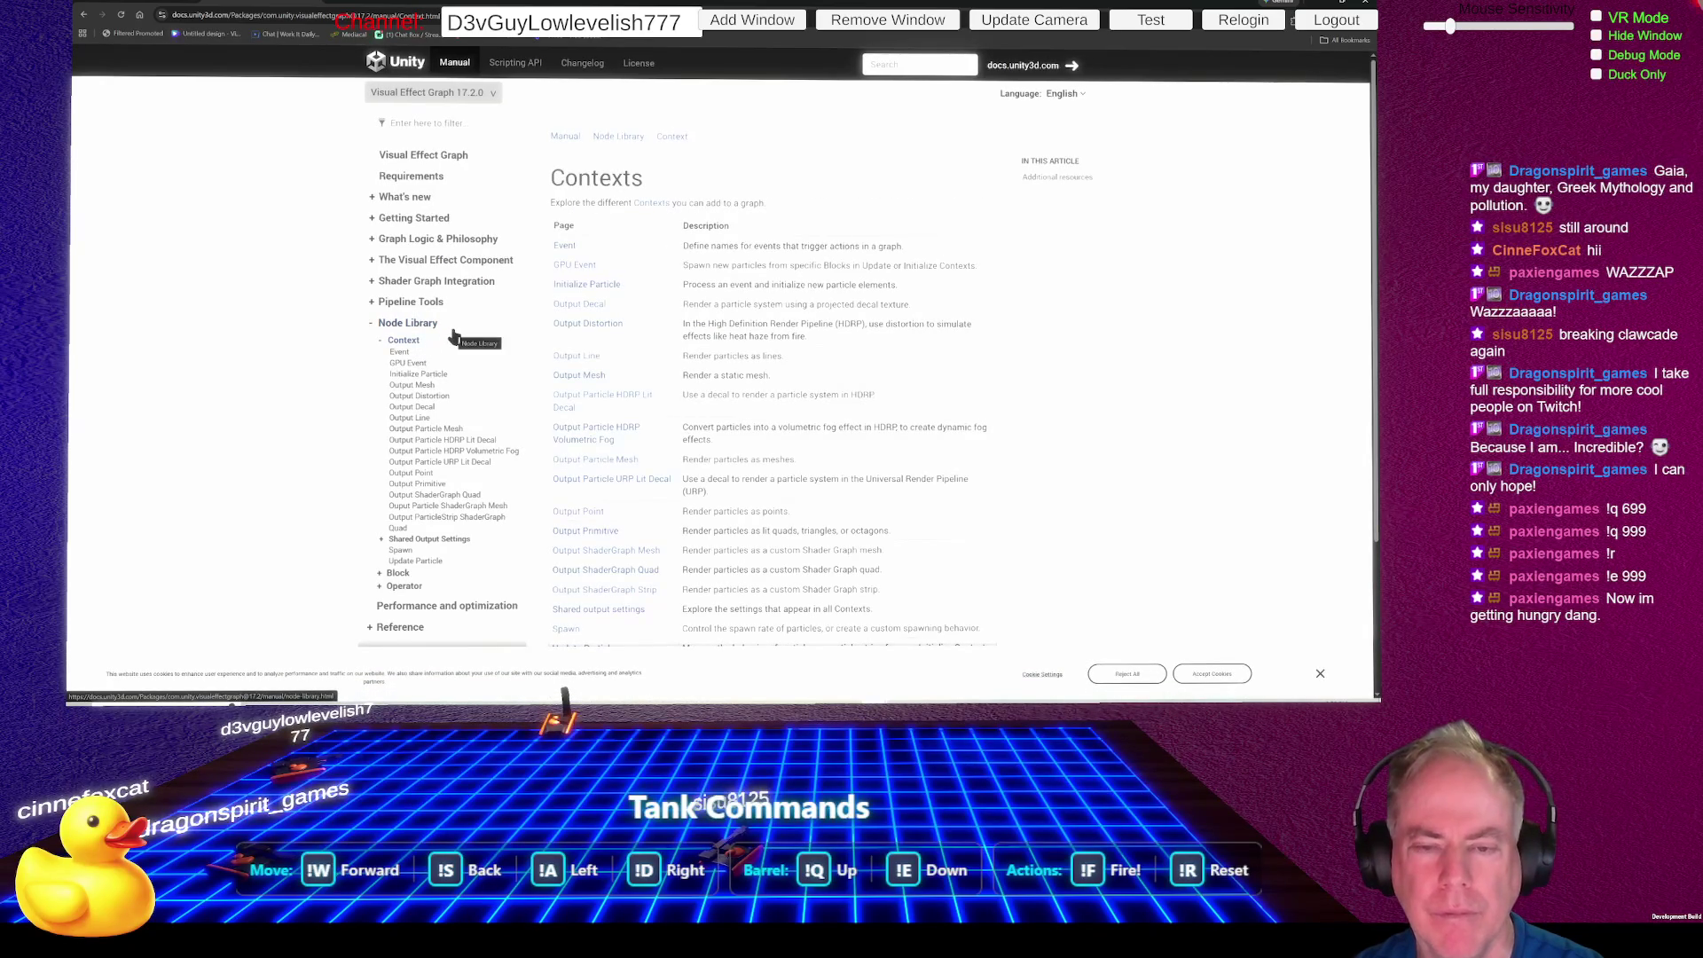
pyautogui.click(398, 573)
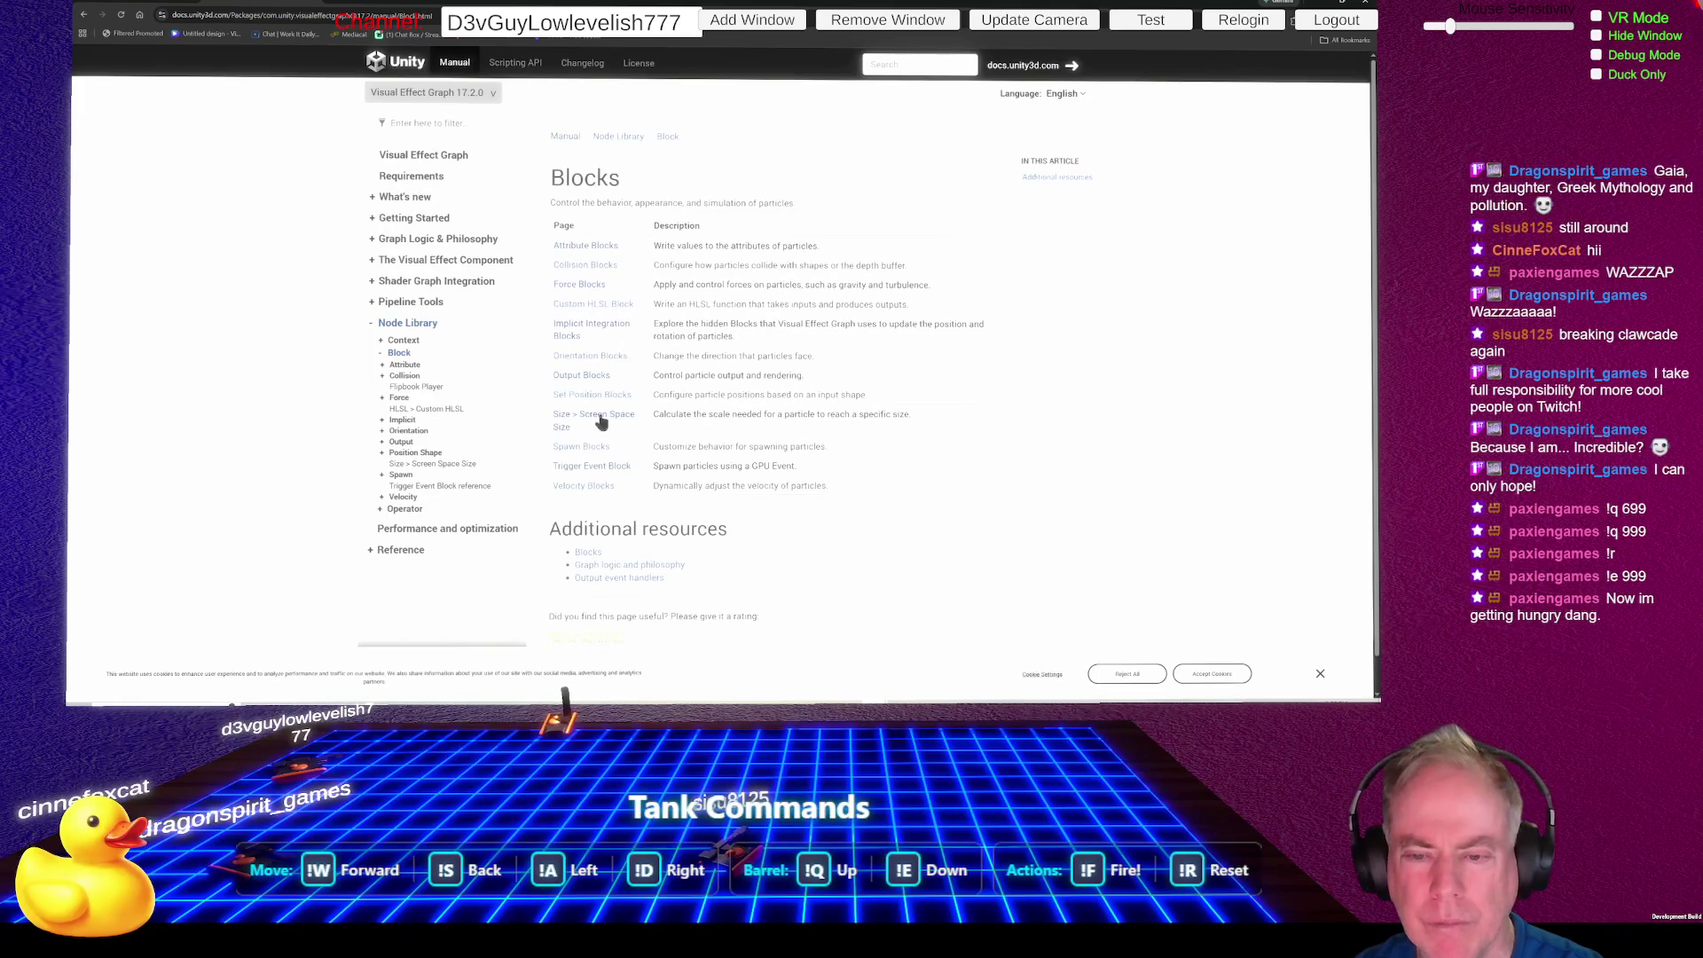
pyautogui.click(582, 447)
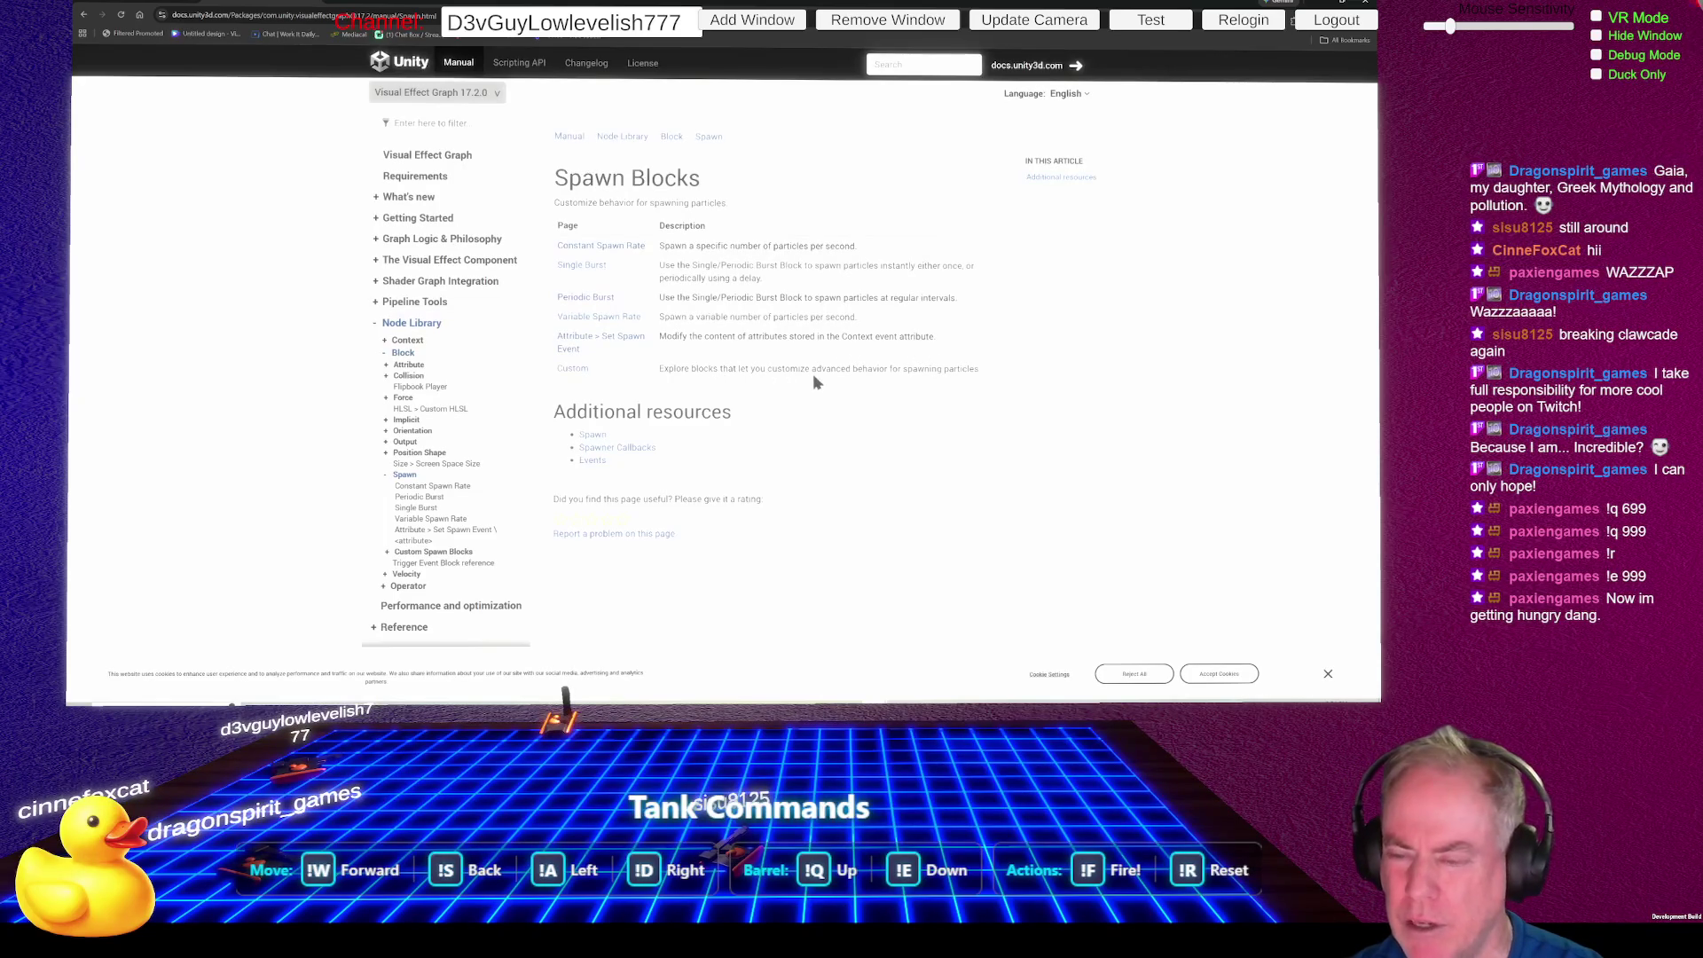
# Step: Create a New Group Node on the canvas and group the Spawn system into it
pyautogui.hotkey('alt', 'Tab')
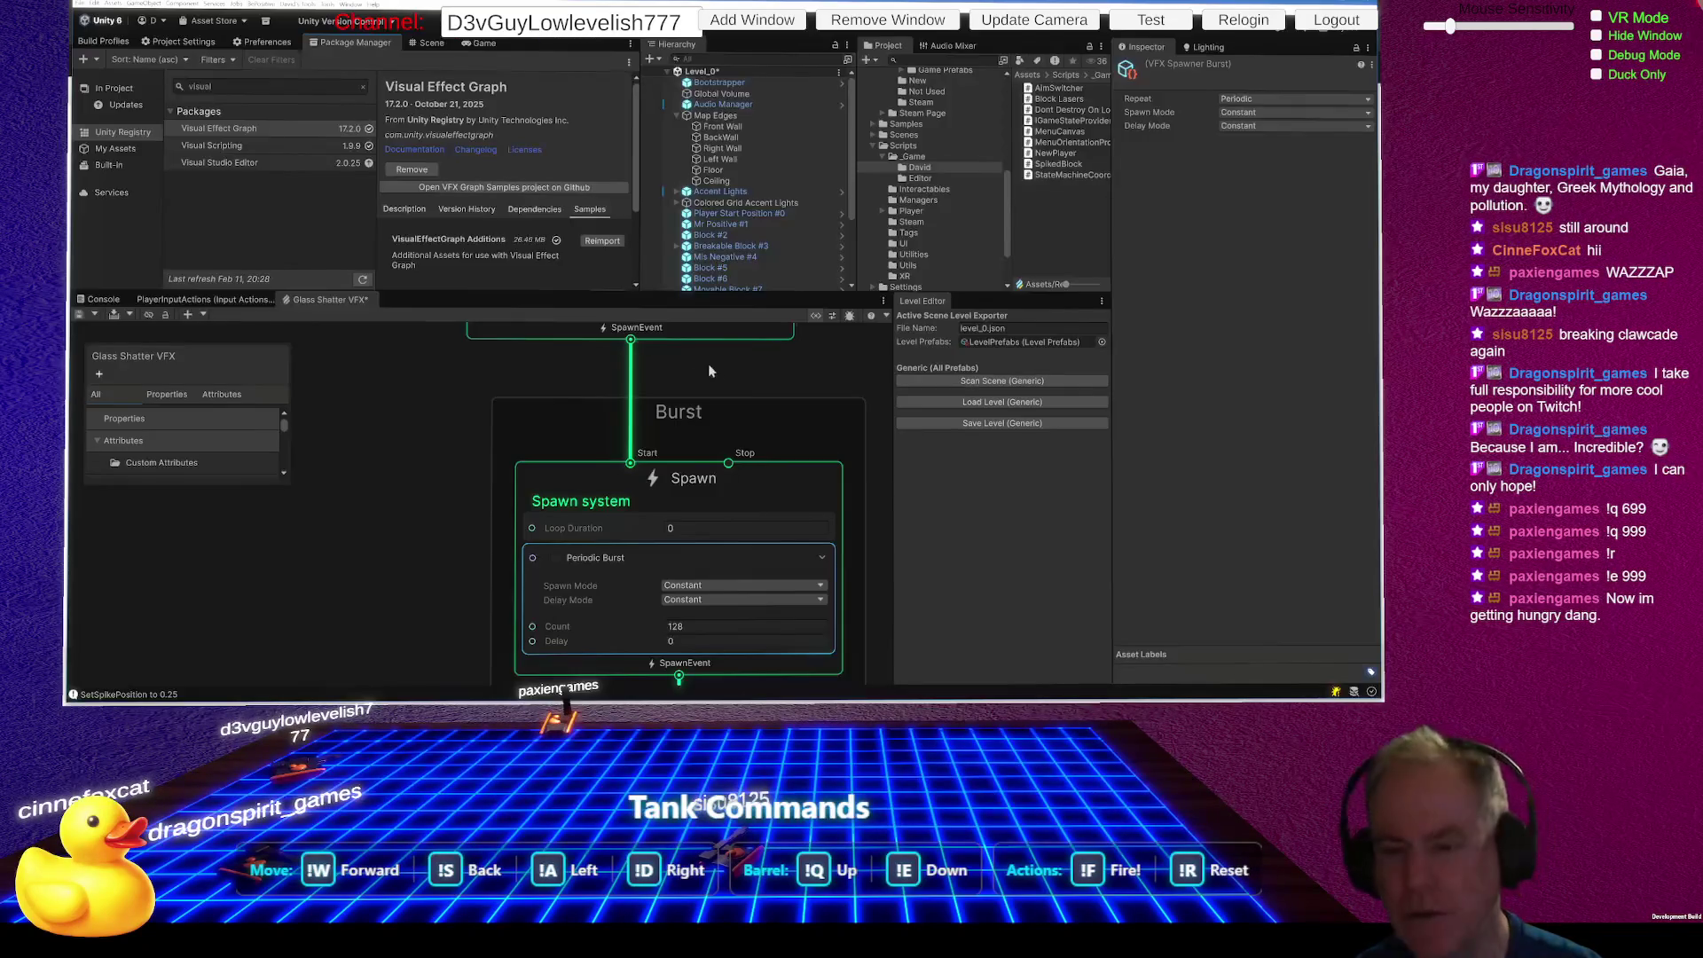
pyautogui.rightClick(675, 439)
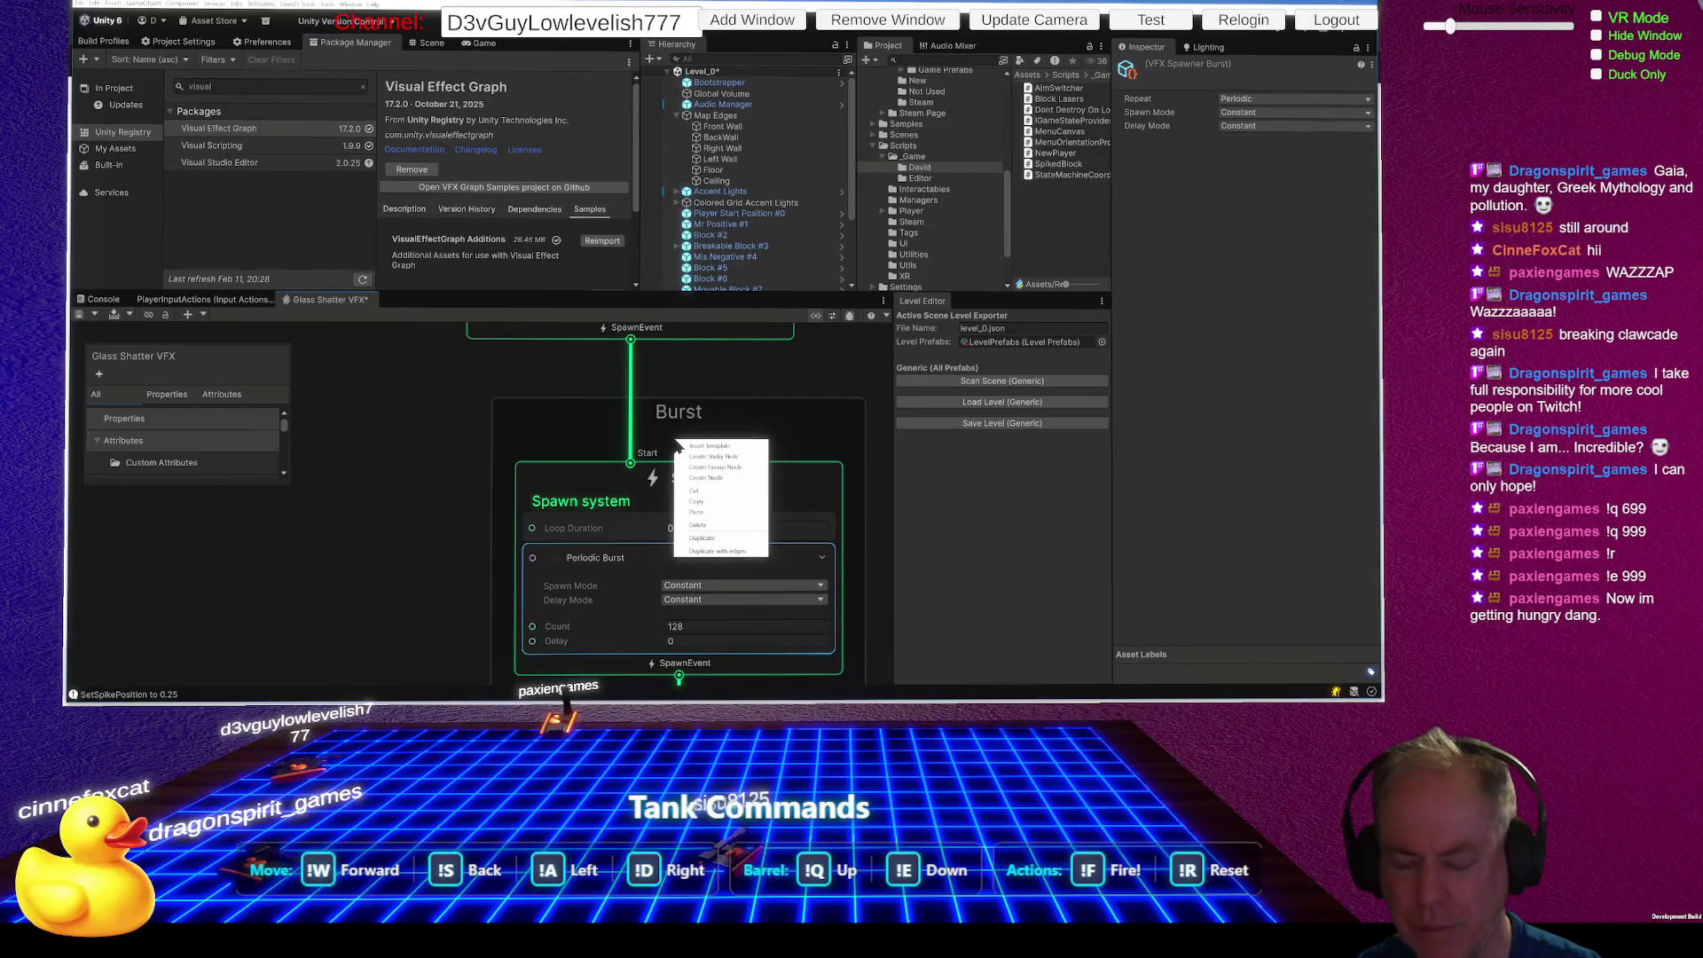
pyautogui.click(745, 462)
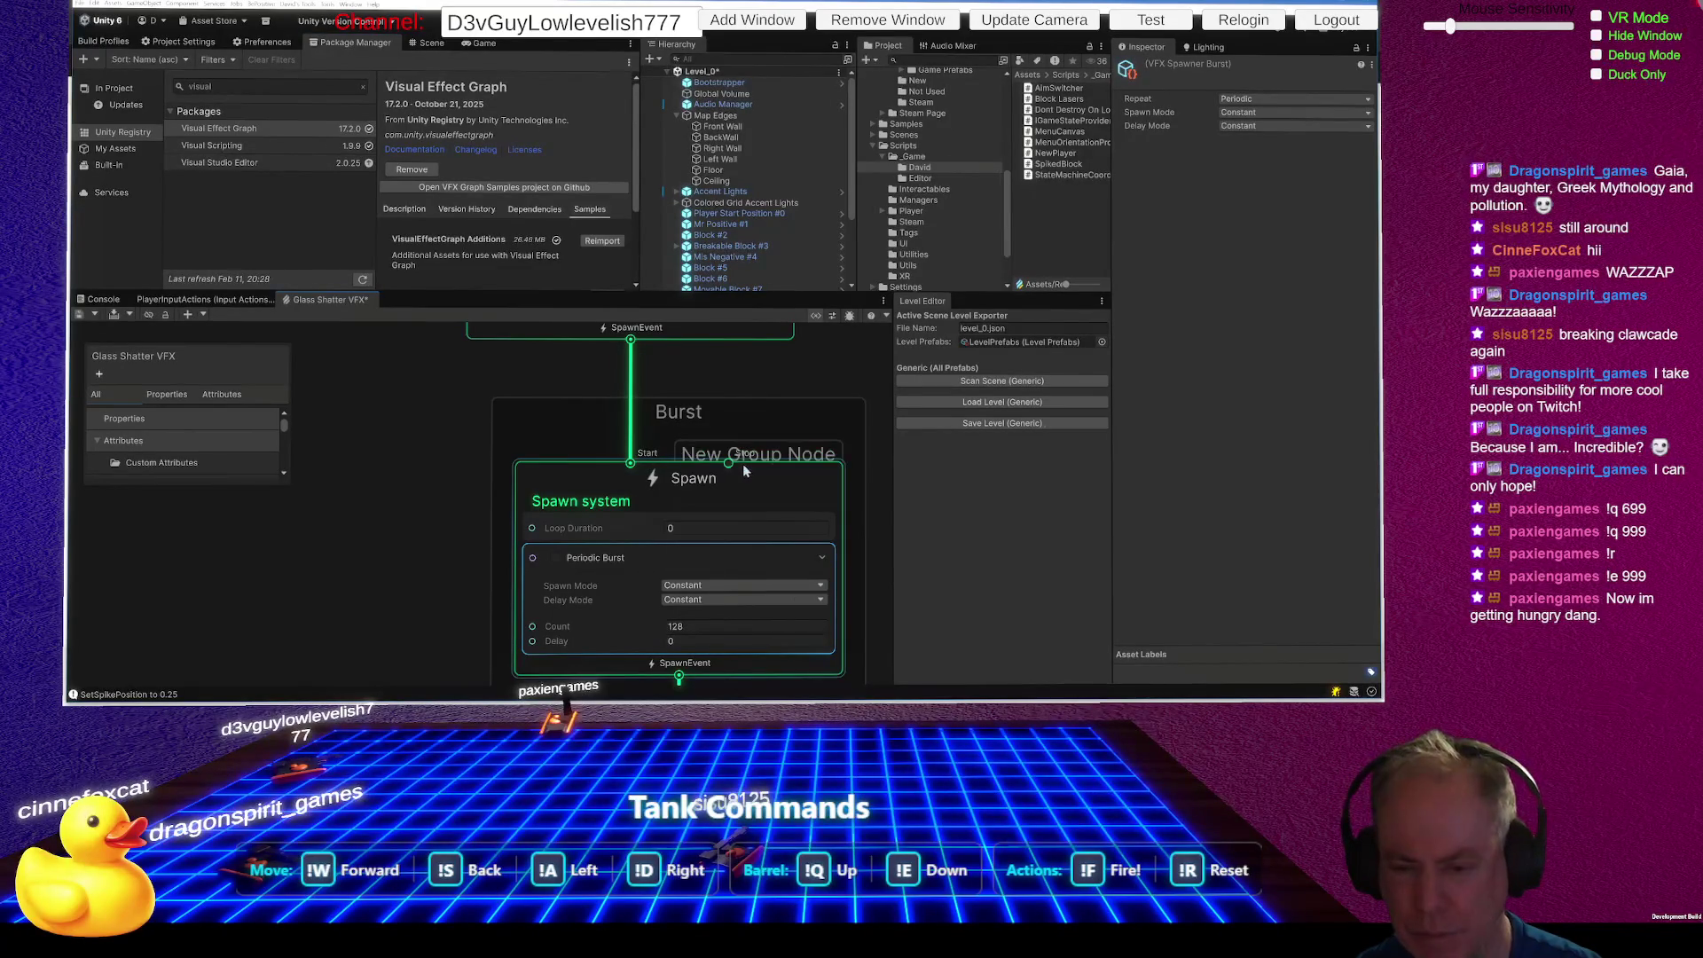
pyautogui.scroll(-2, 743, 463)
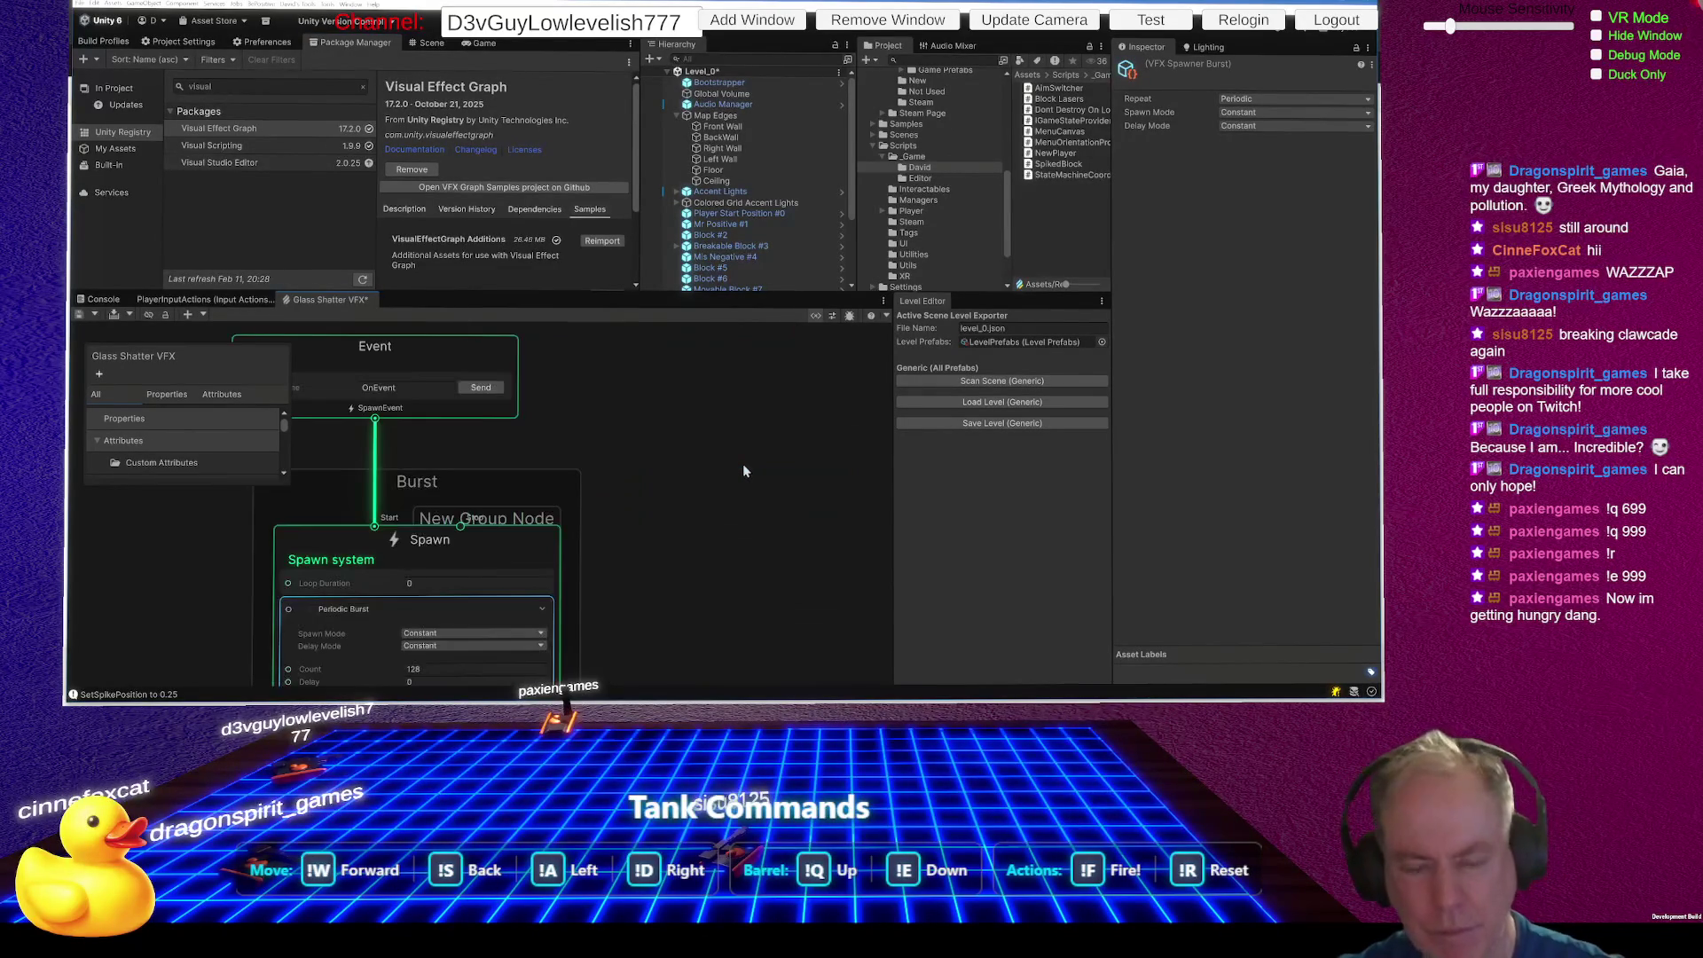
pyautogui.scroll(-2, 742, 463)
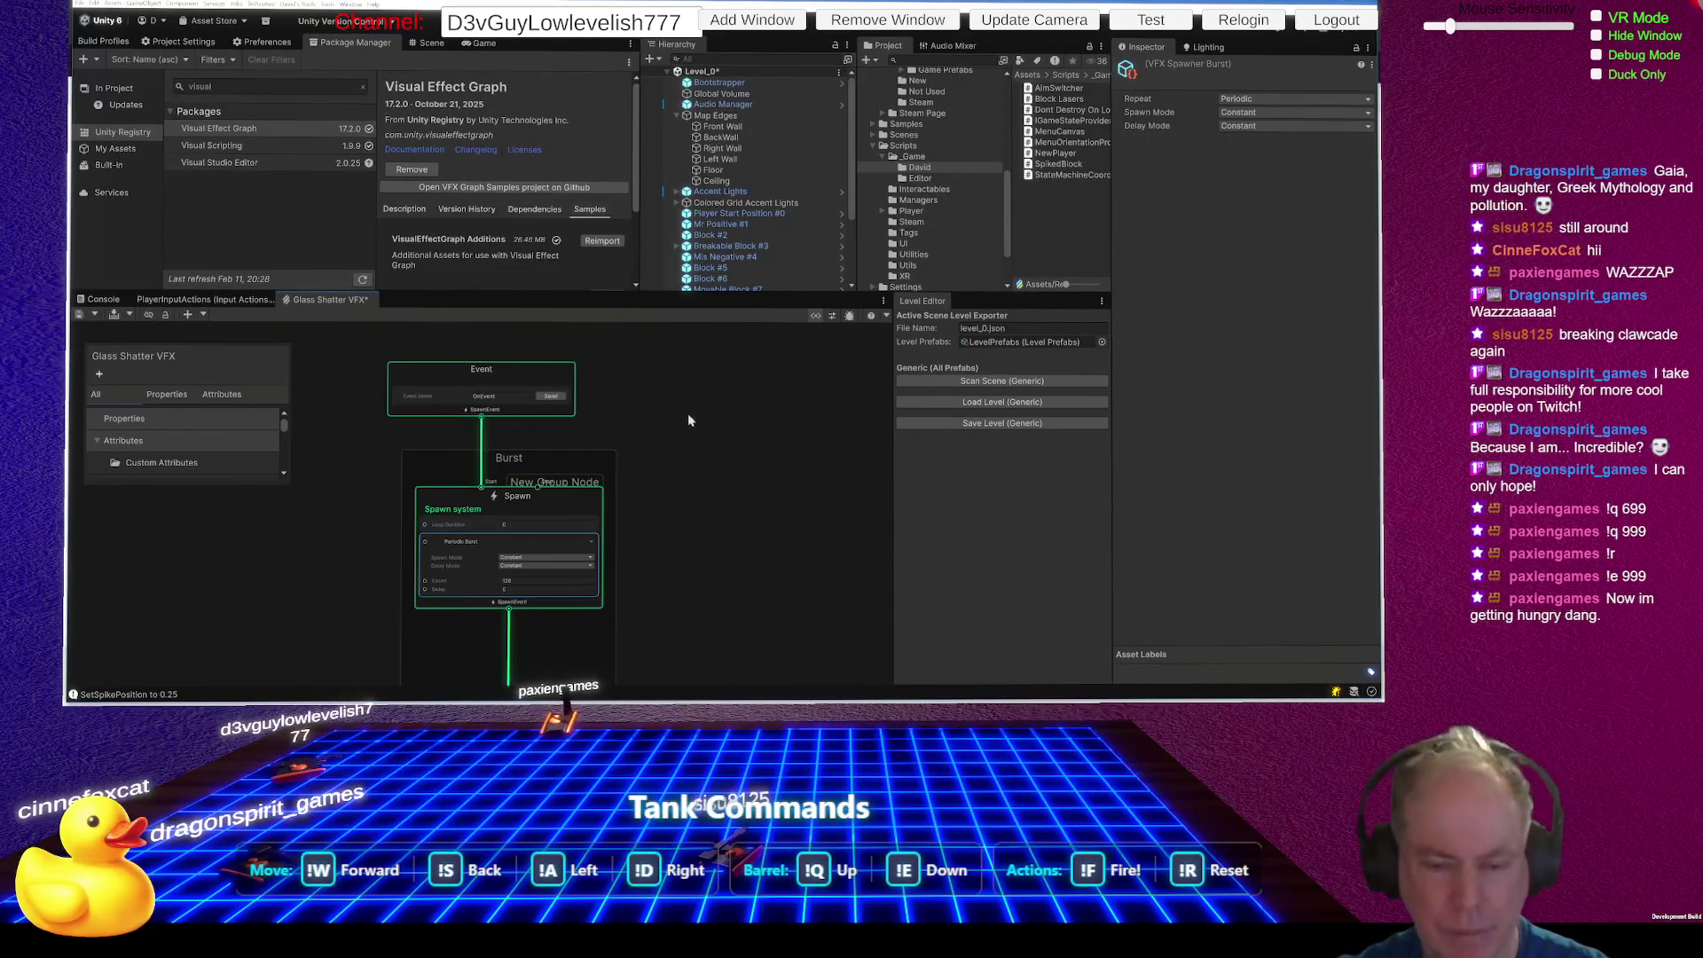
pyautogui.rightClick(473, 506)
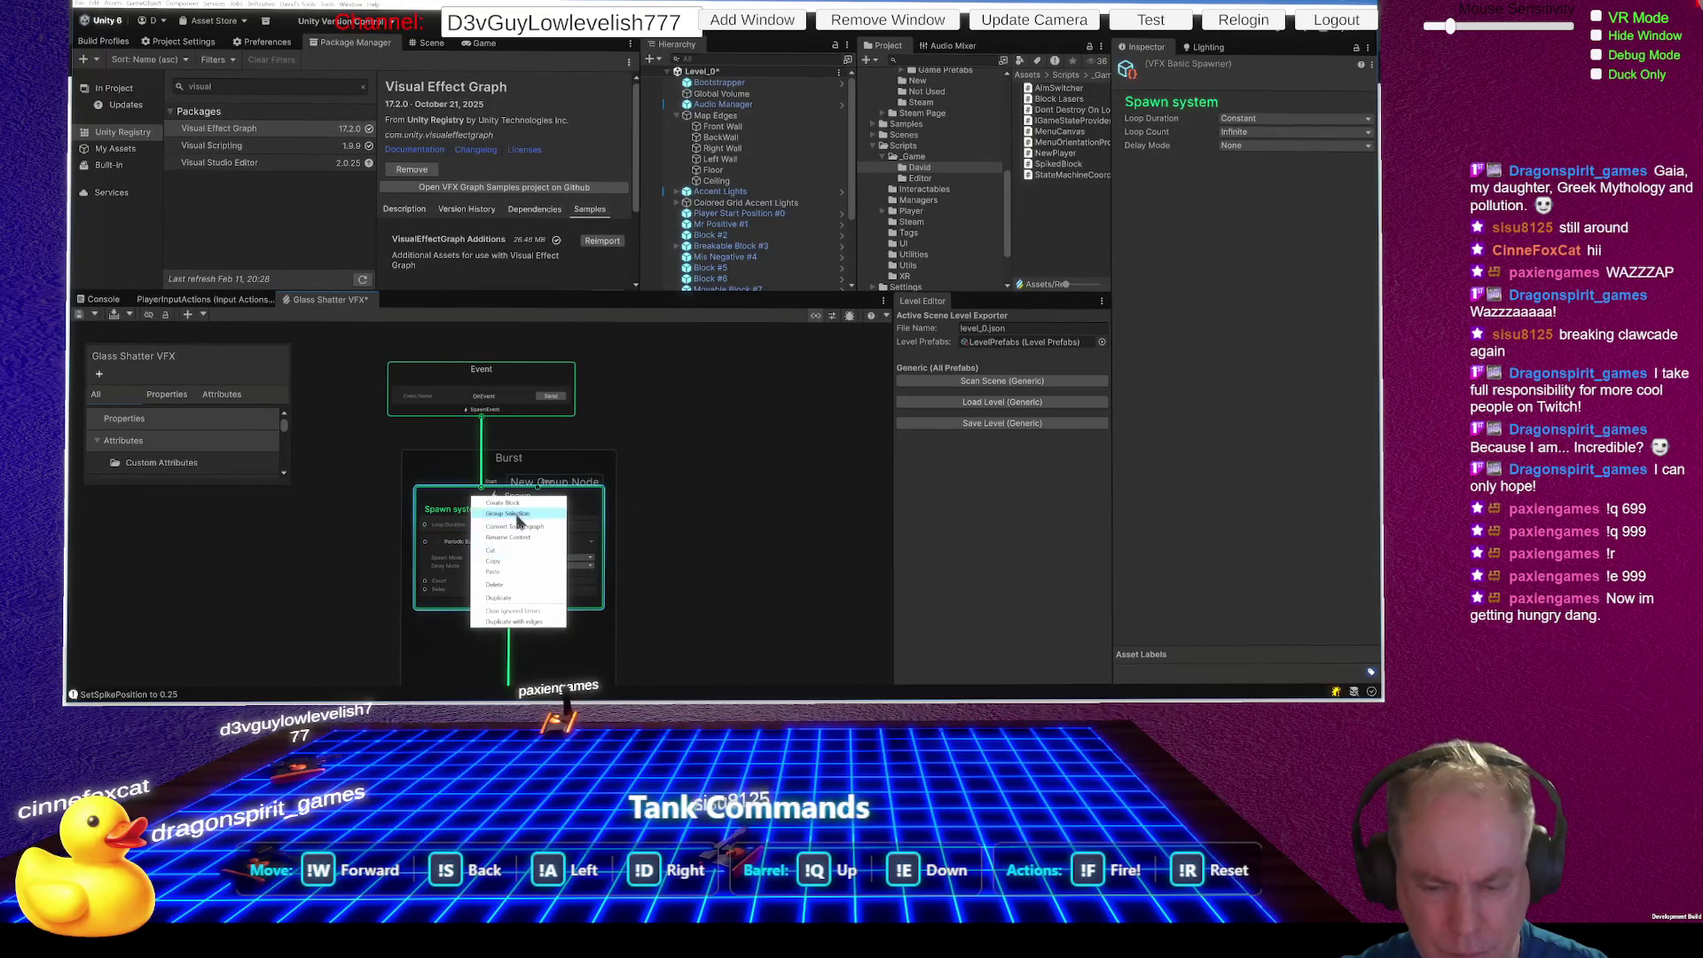
pyautogui.click(513, 526)
pyautogui.rightClick(487, 510)
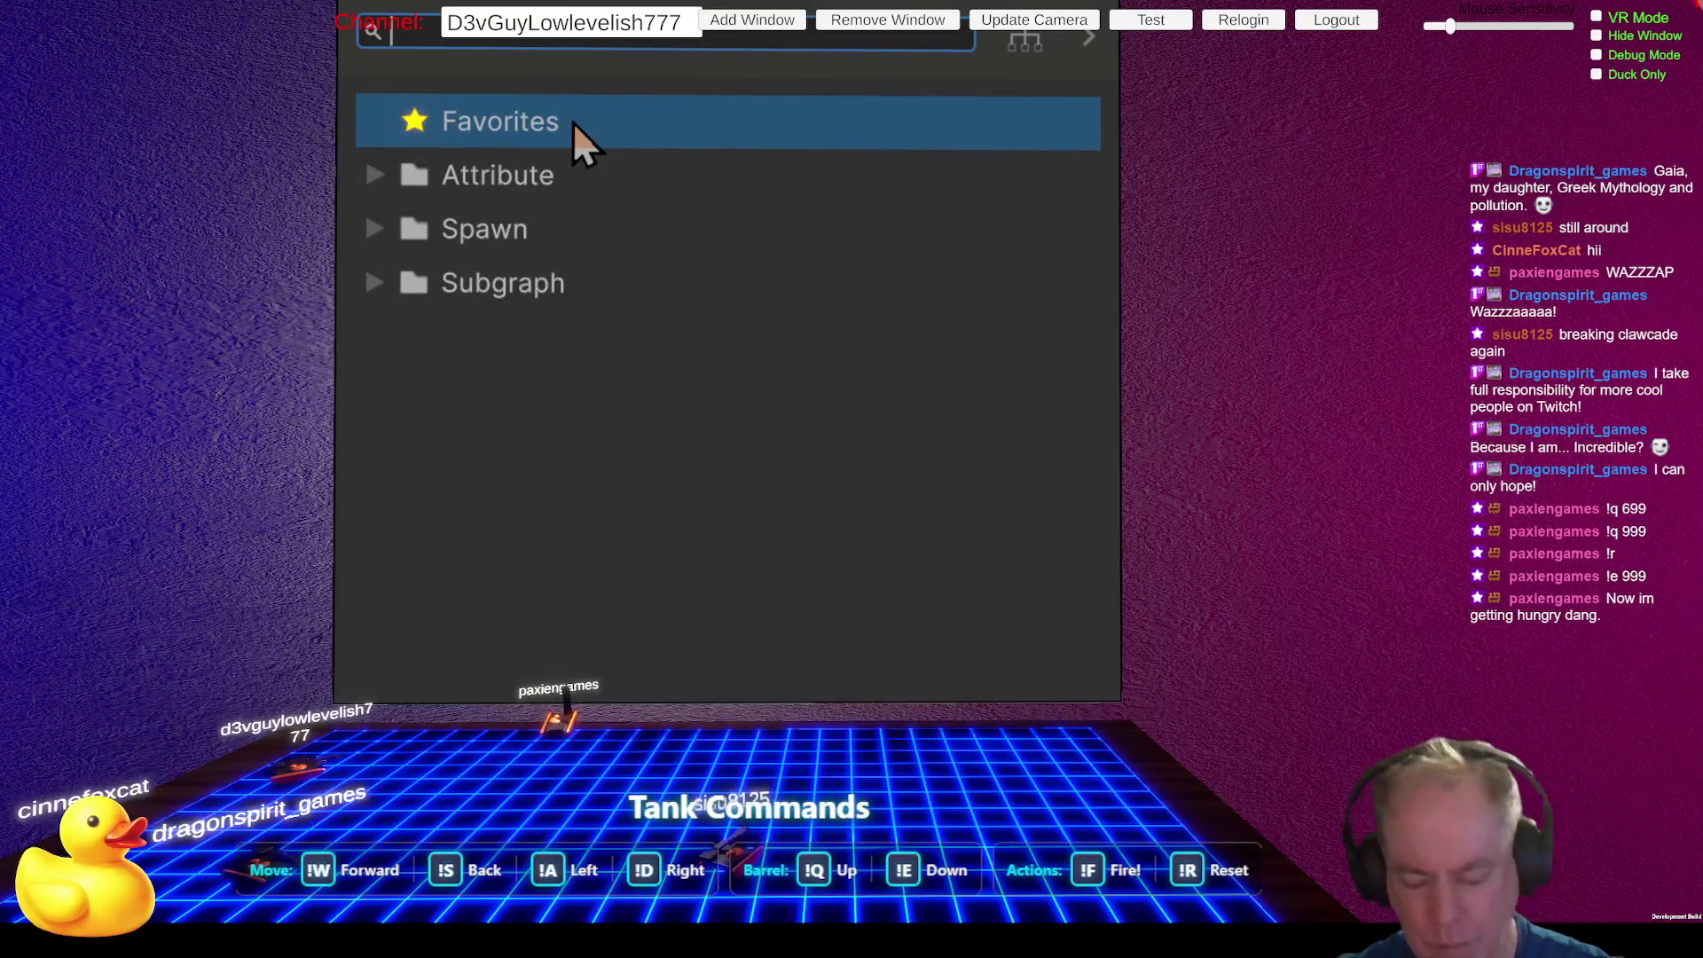
pyautogui.write('cust')
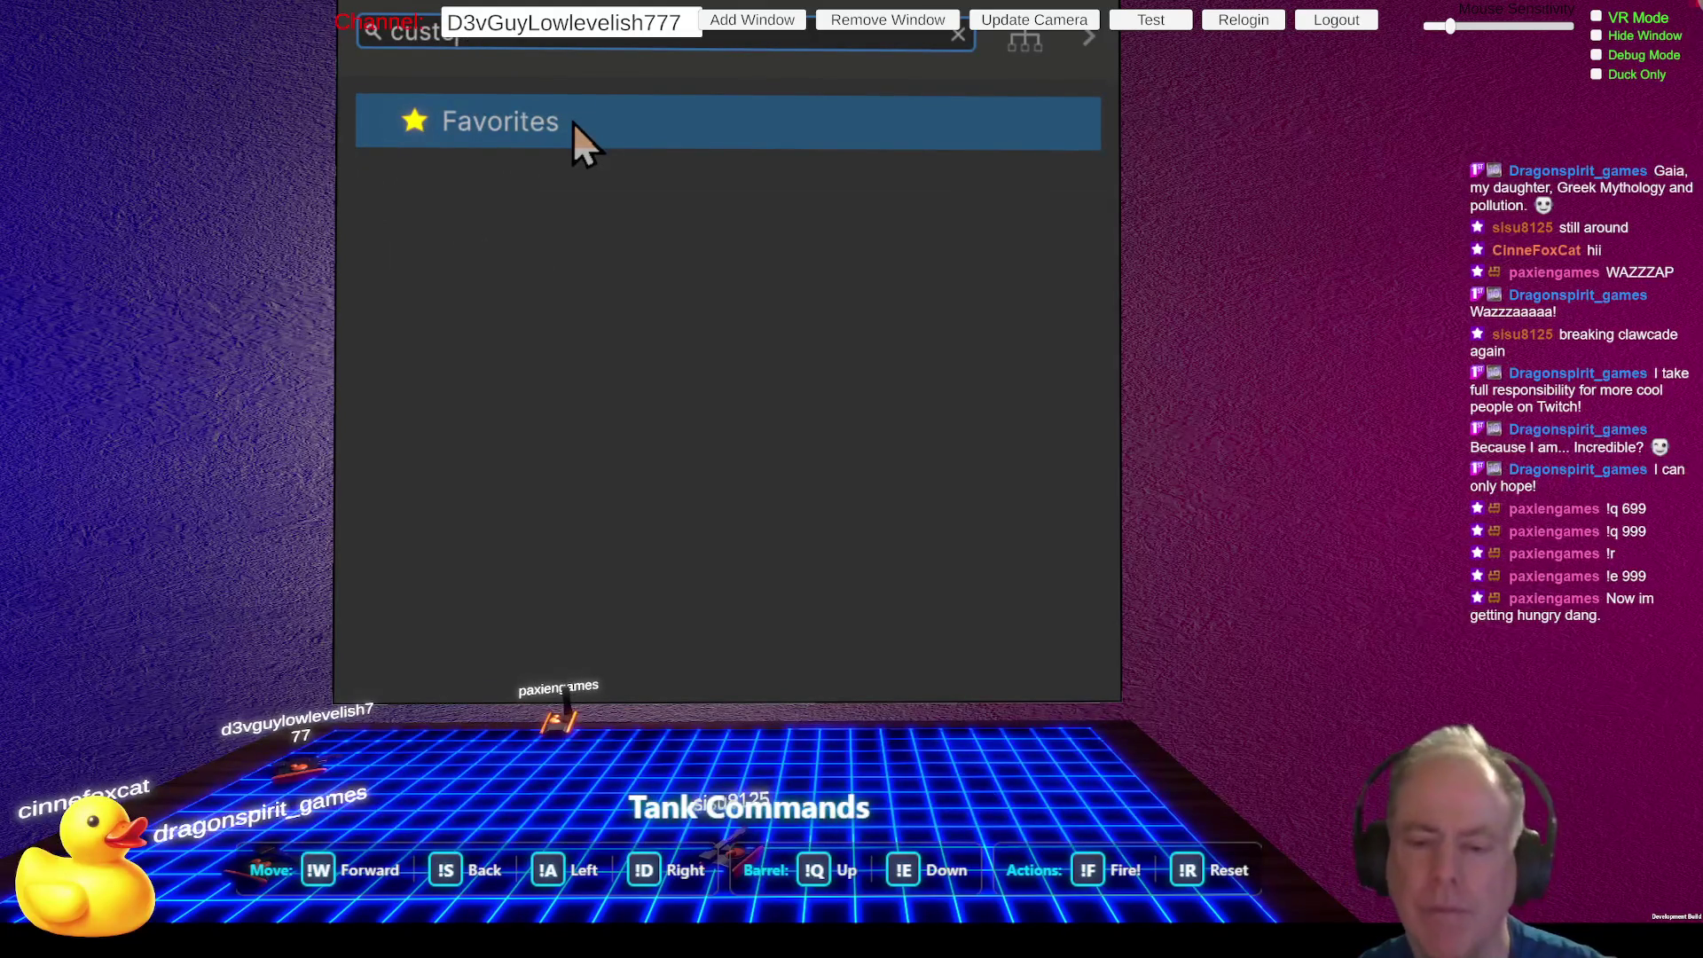
# Step: Add a Set Spawn Time block to the Spawn system via the 'spawn' node search and select Periodic Burst
pyautogui.press('BackSpace')
pyautogui.press('BackSpace')
pyautogui.press('BackSpace')
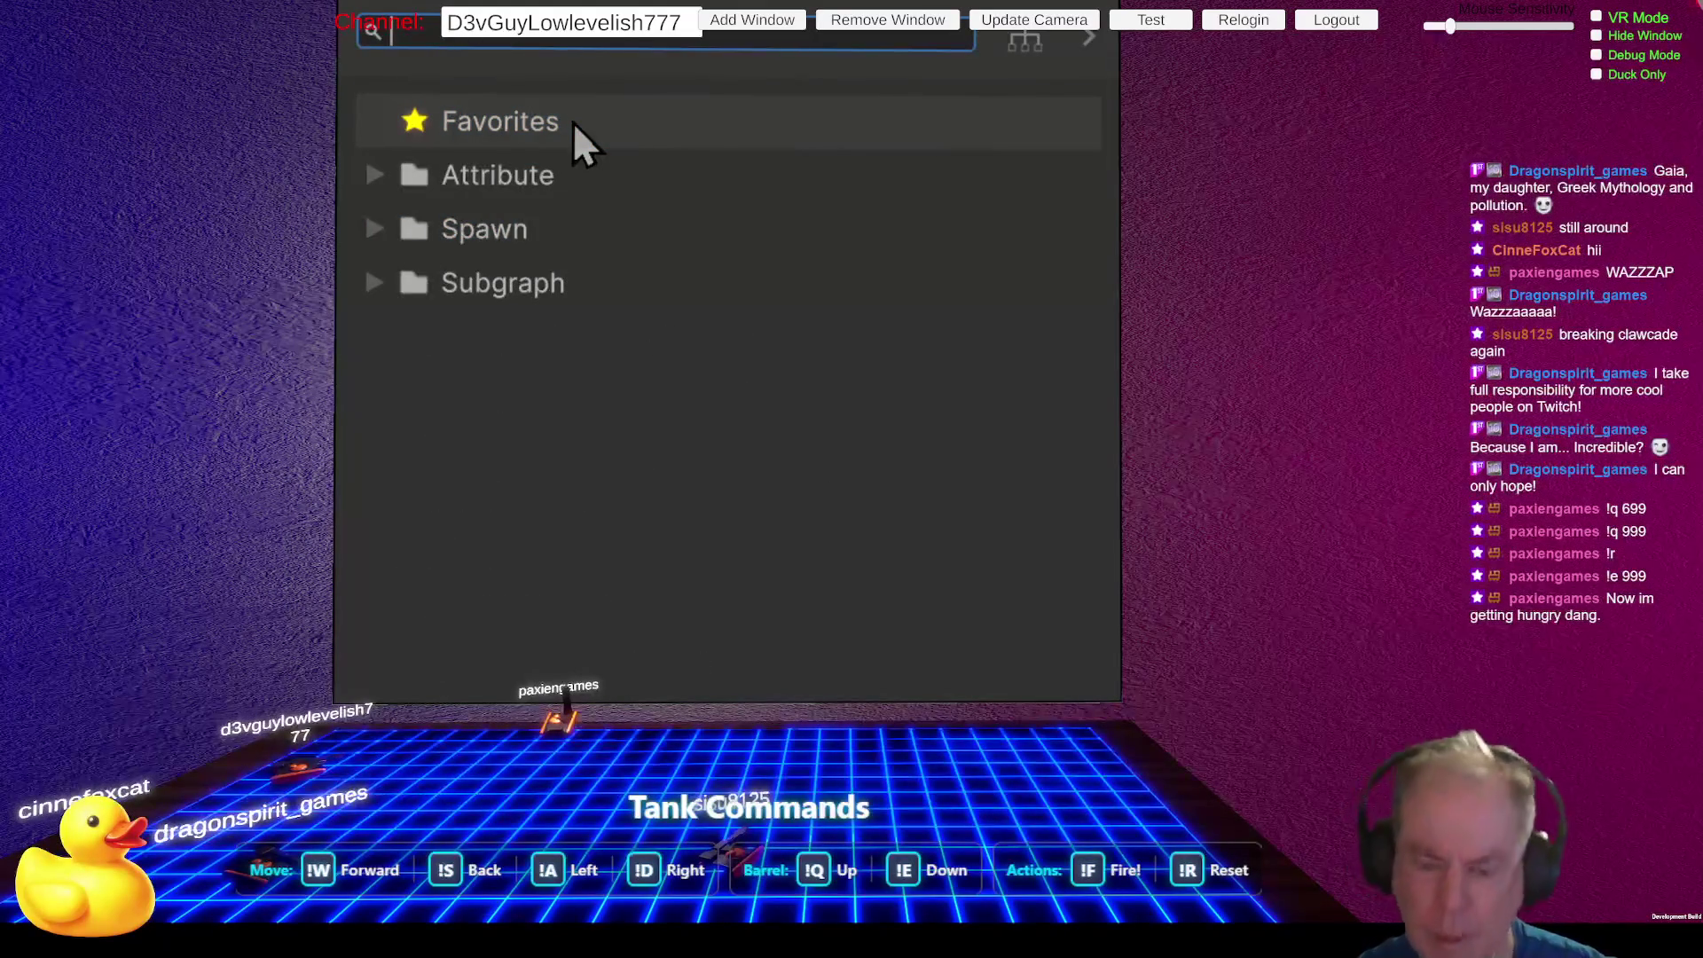
pyautogui.write('spawn')
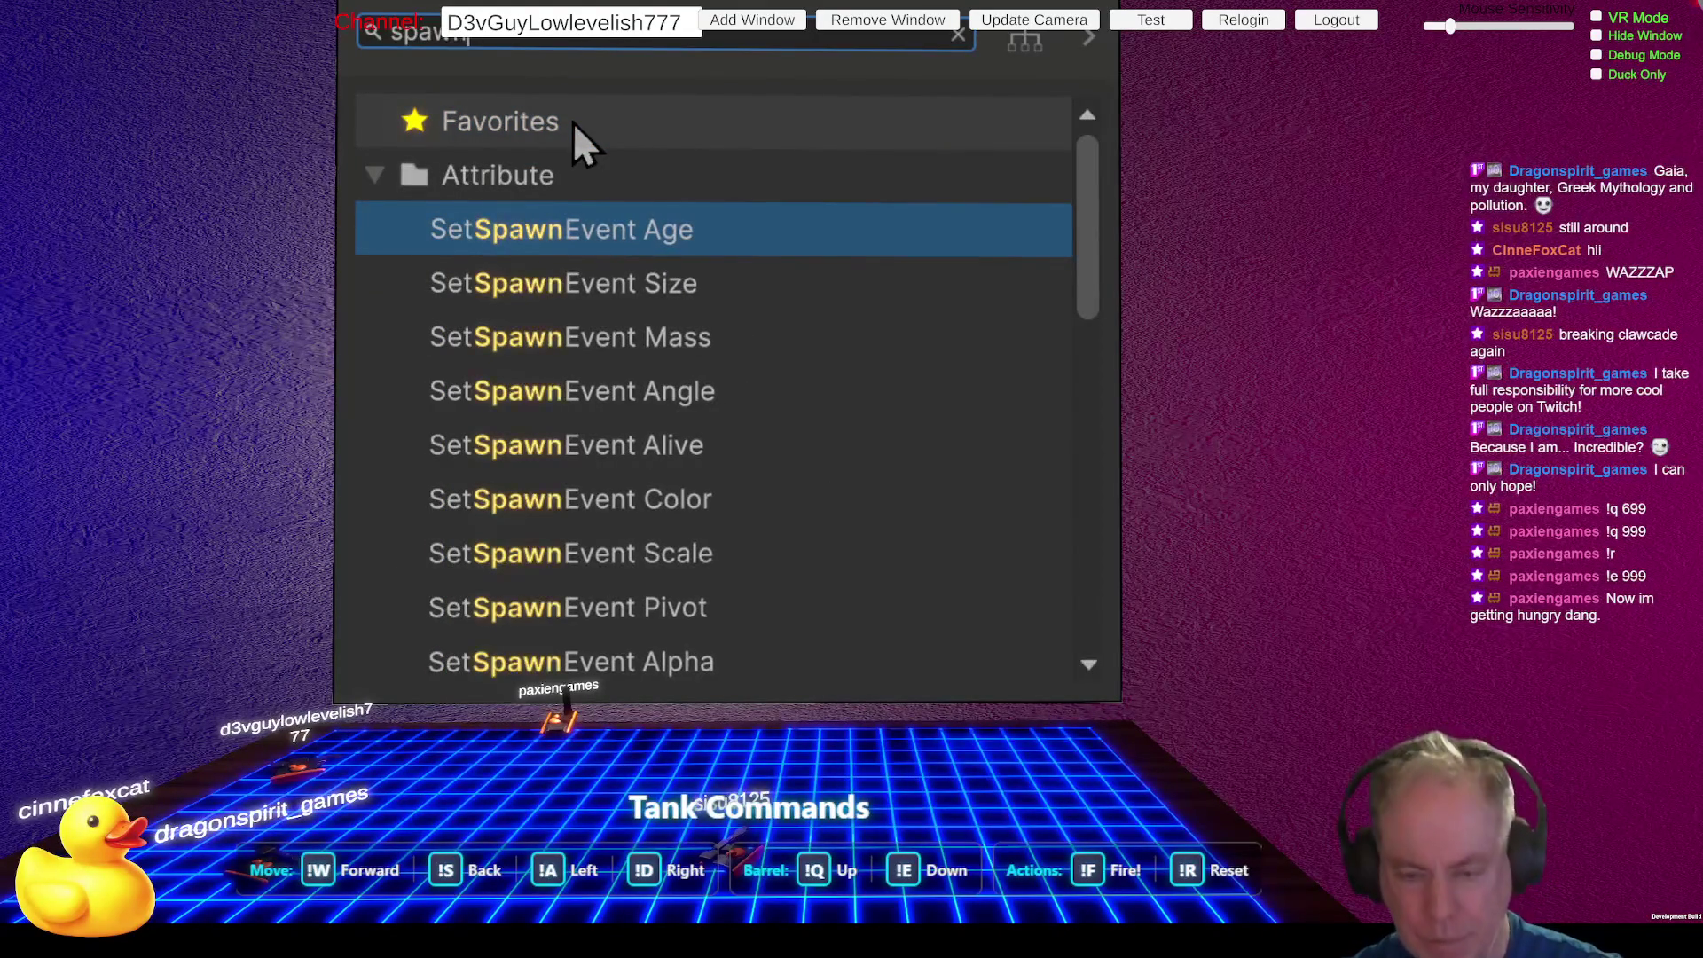
pyautogui.scroll(-3, 639, 271)
pyautogui.scroll(-5, 646, 279)
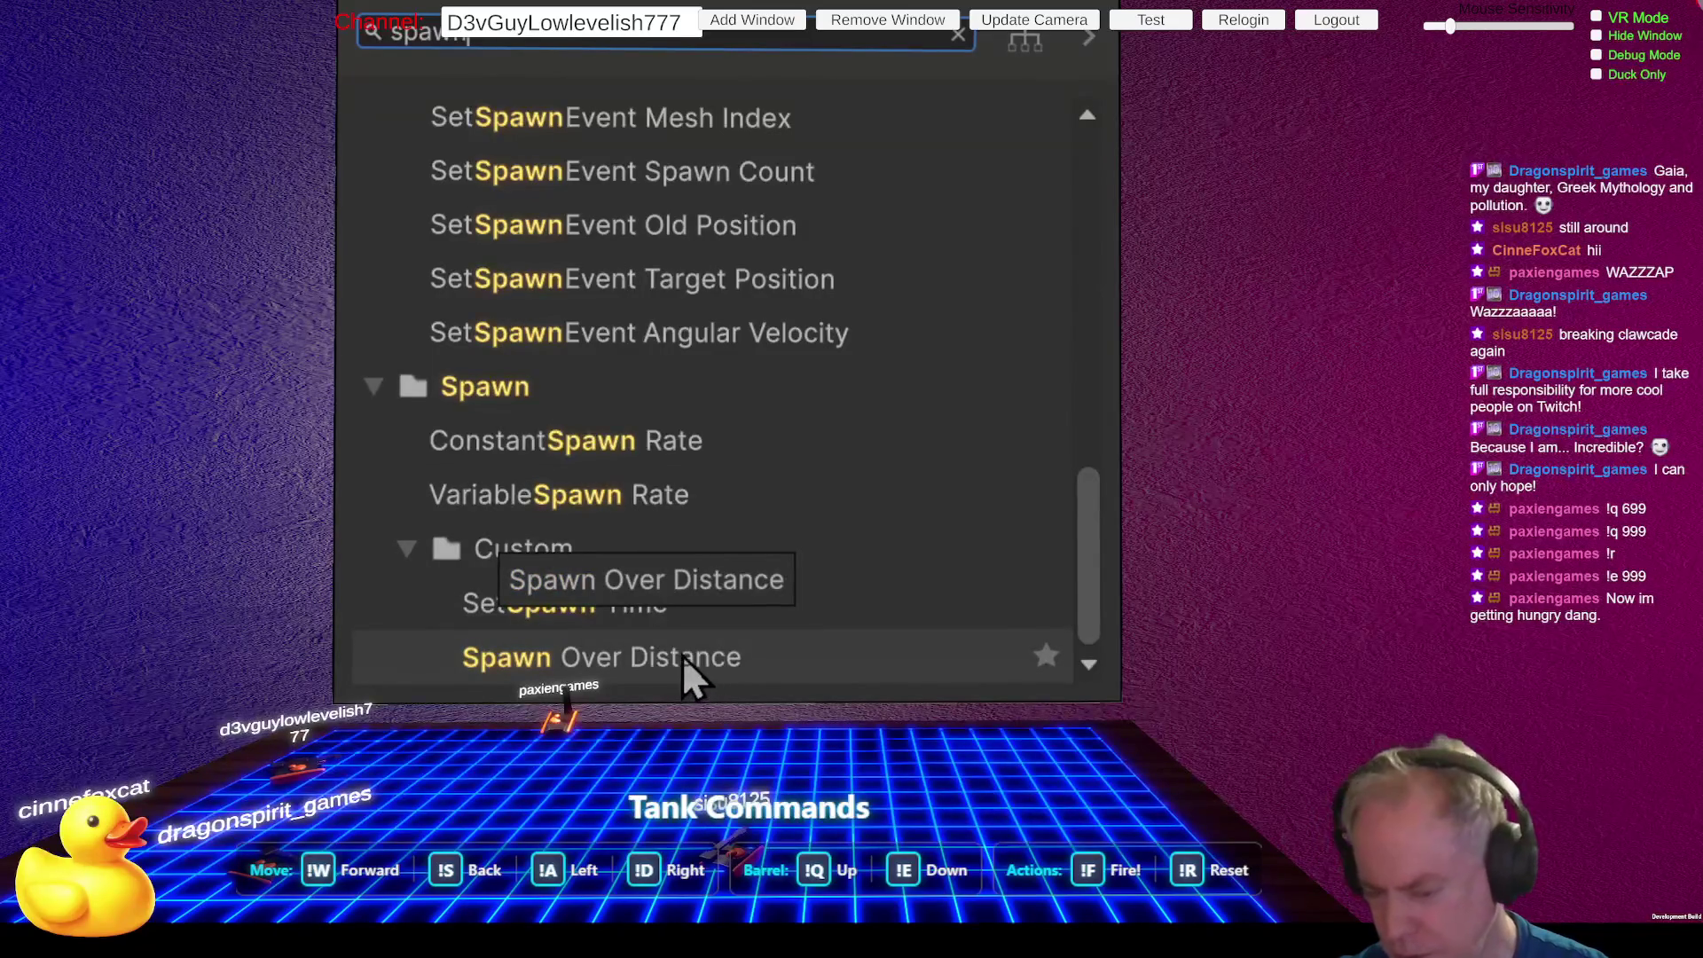
pyautogui.moveTo(565, 439)
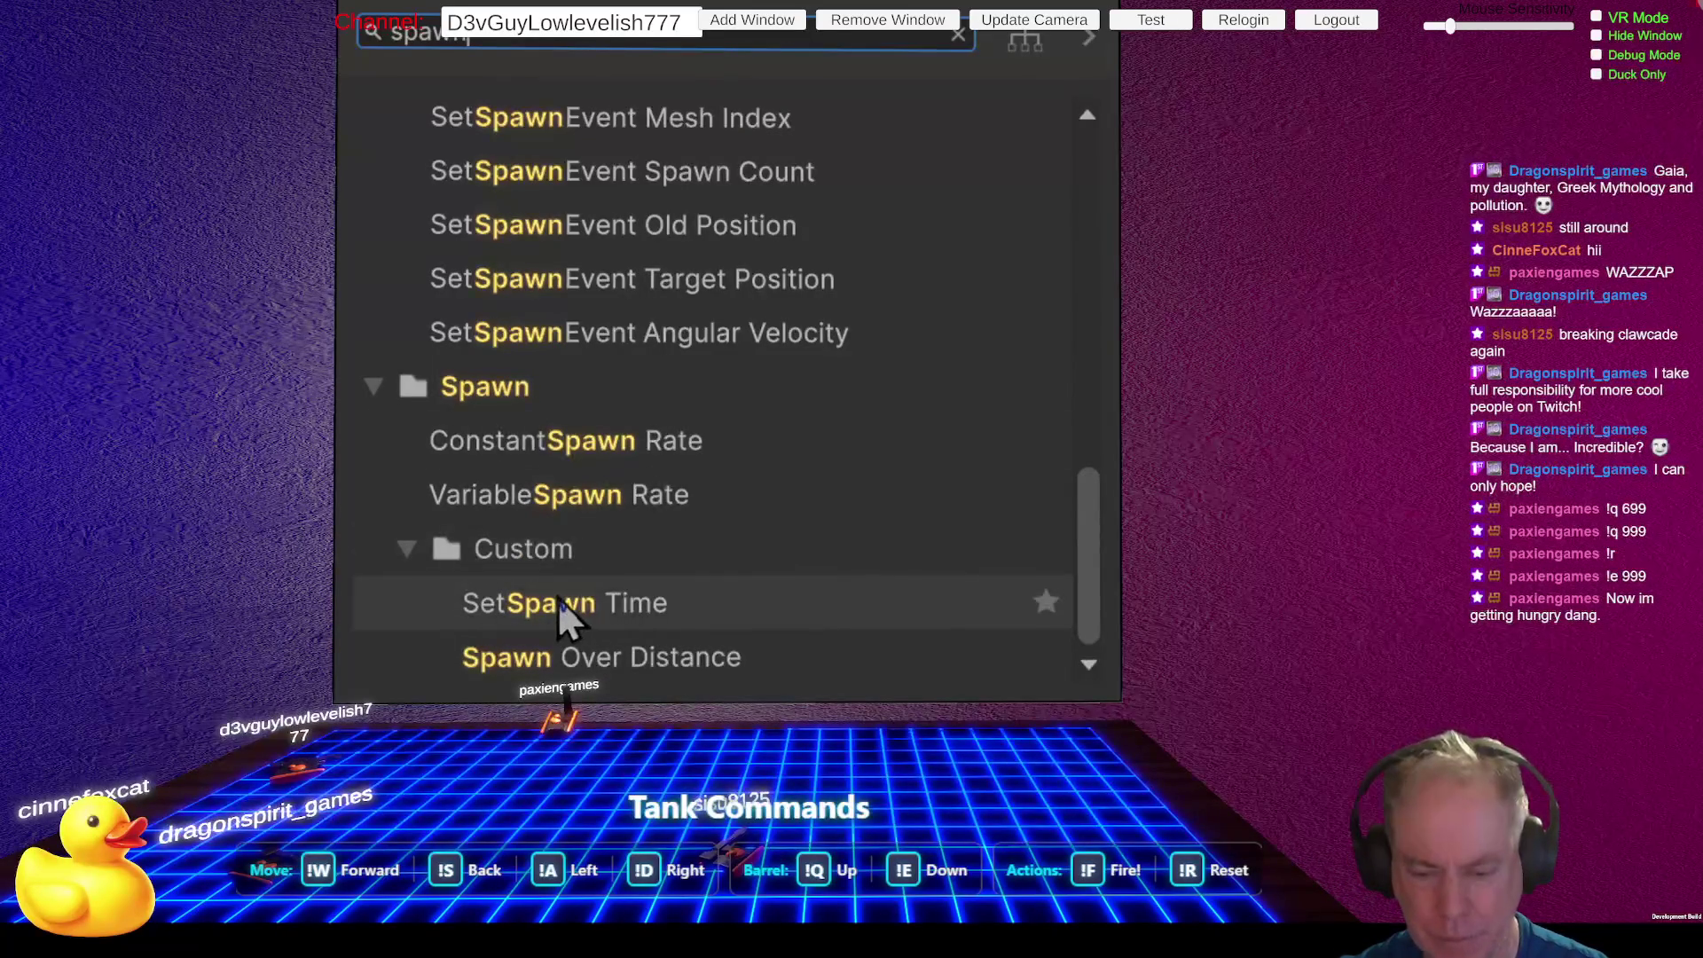
pyautogui.click(558, 602)
pyautogui.doubleClick(557, 598)
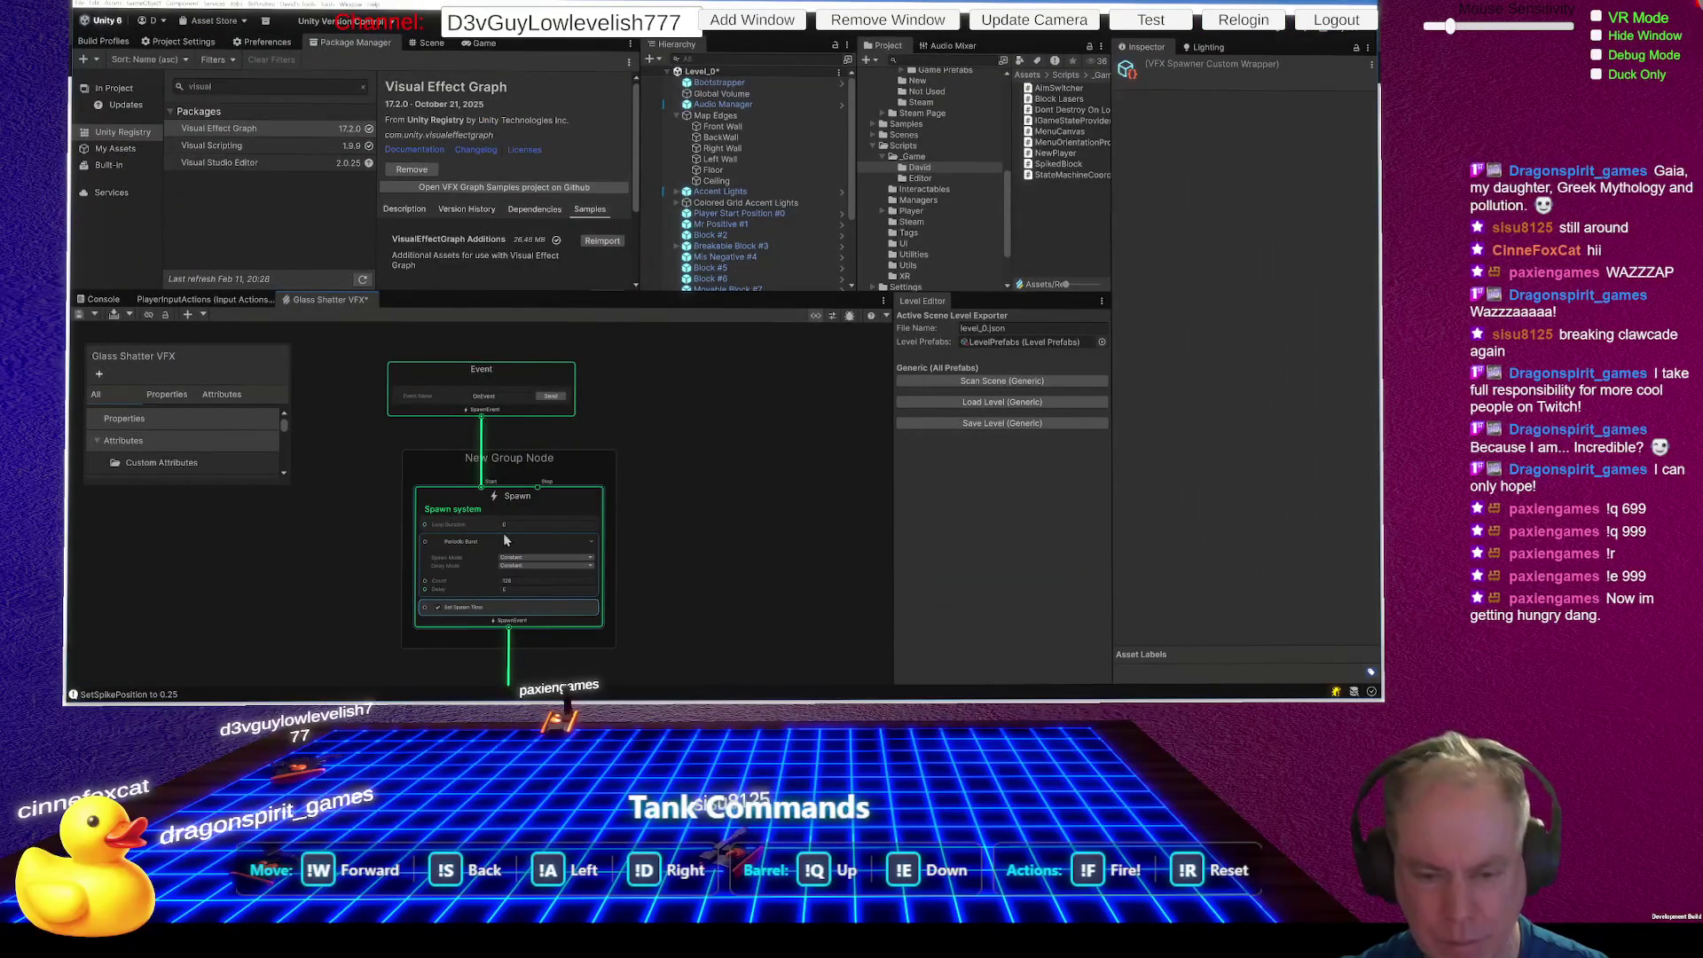
pyautogui.scroll(2, 505, 541)
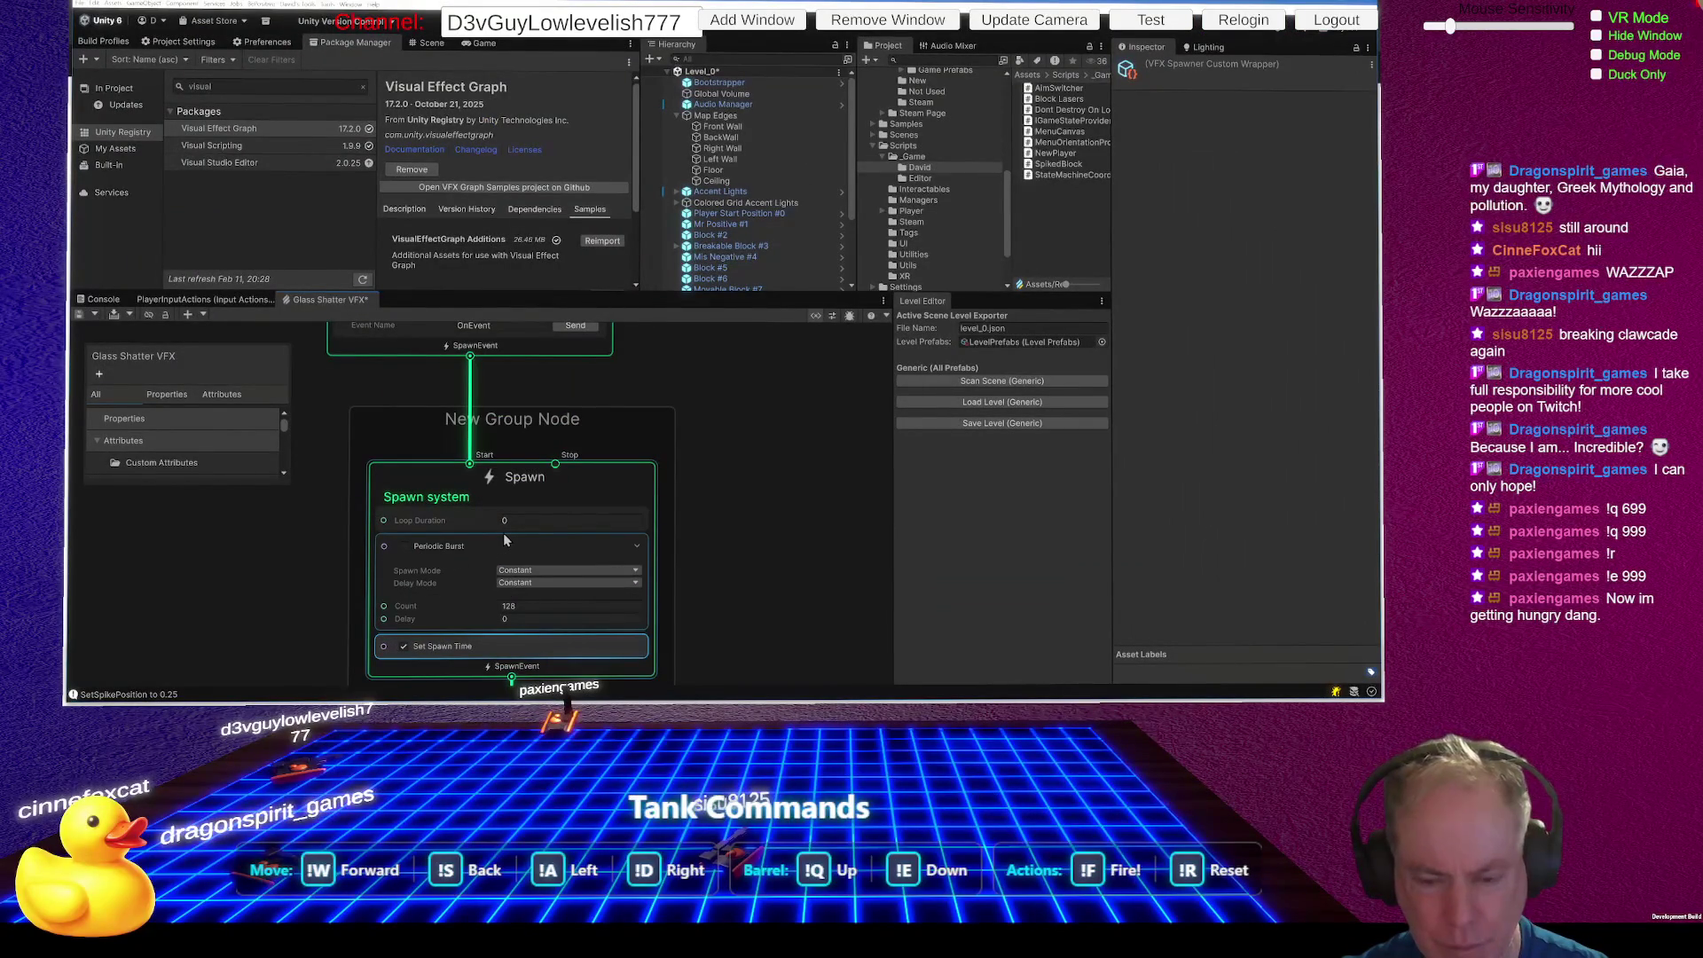
pyautogui.click(504, 541)
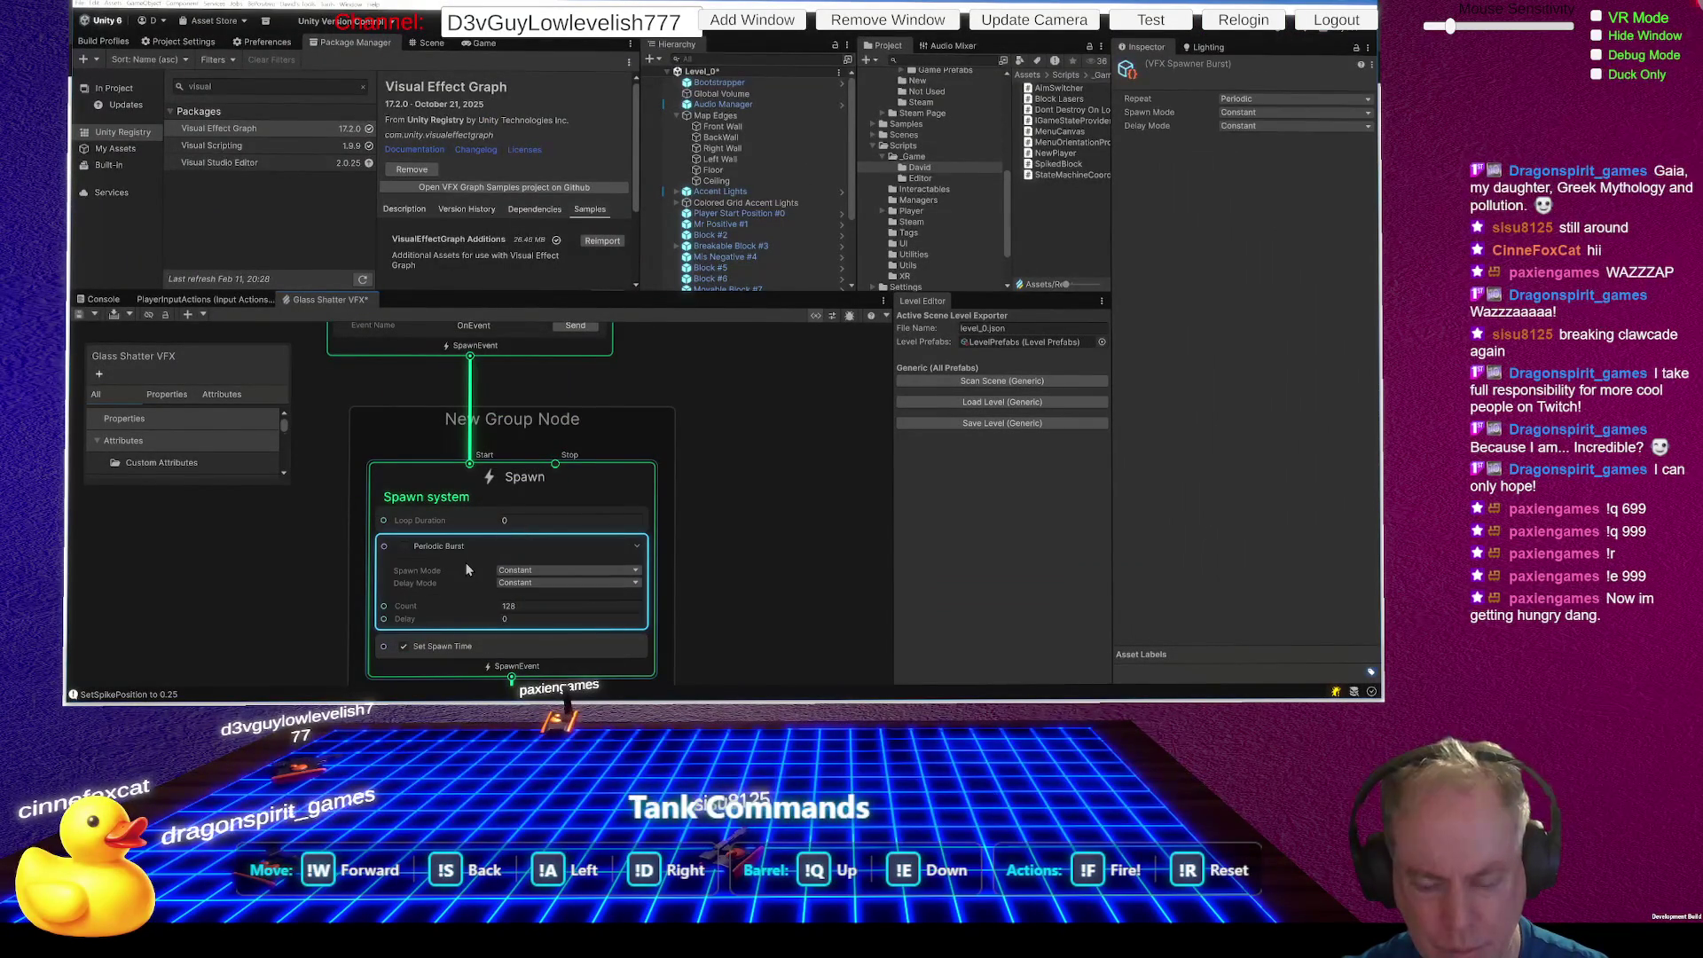
pyautogui.hotkey('alt', 'Tab')
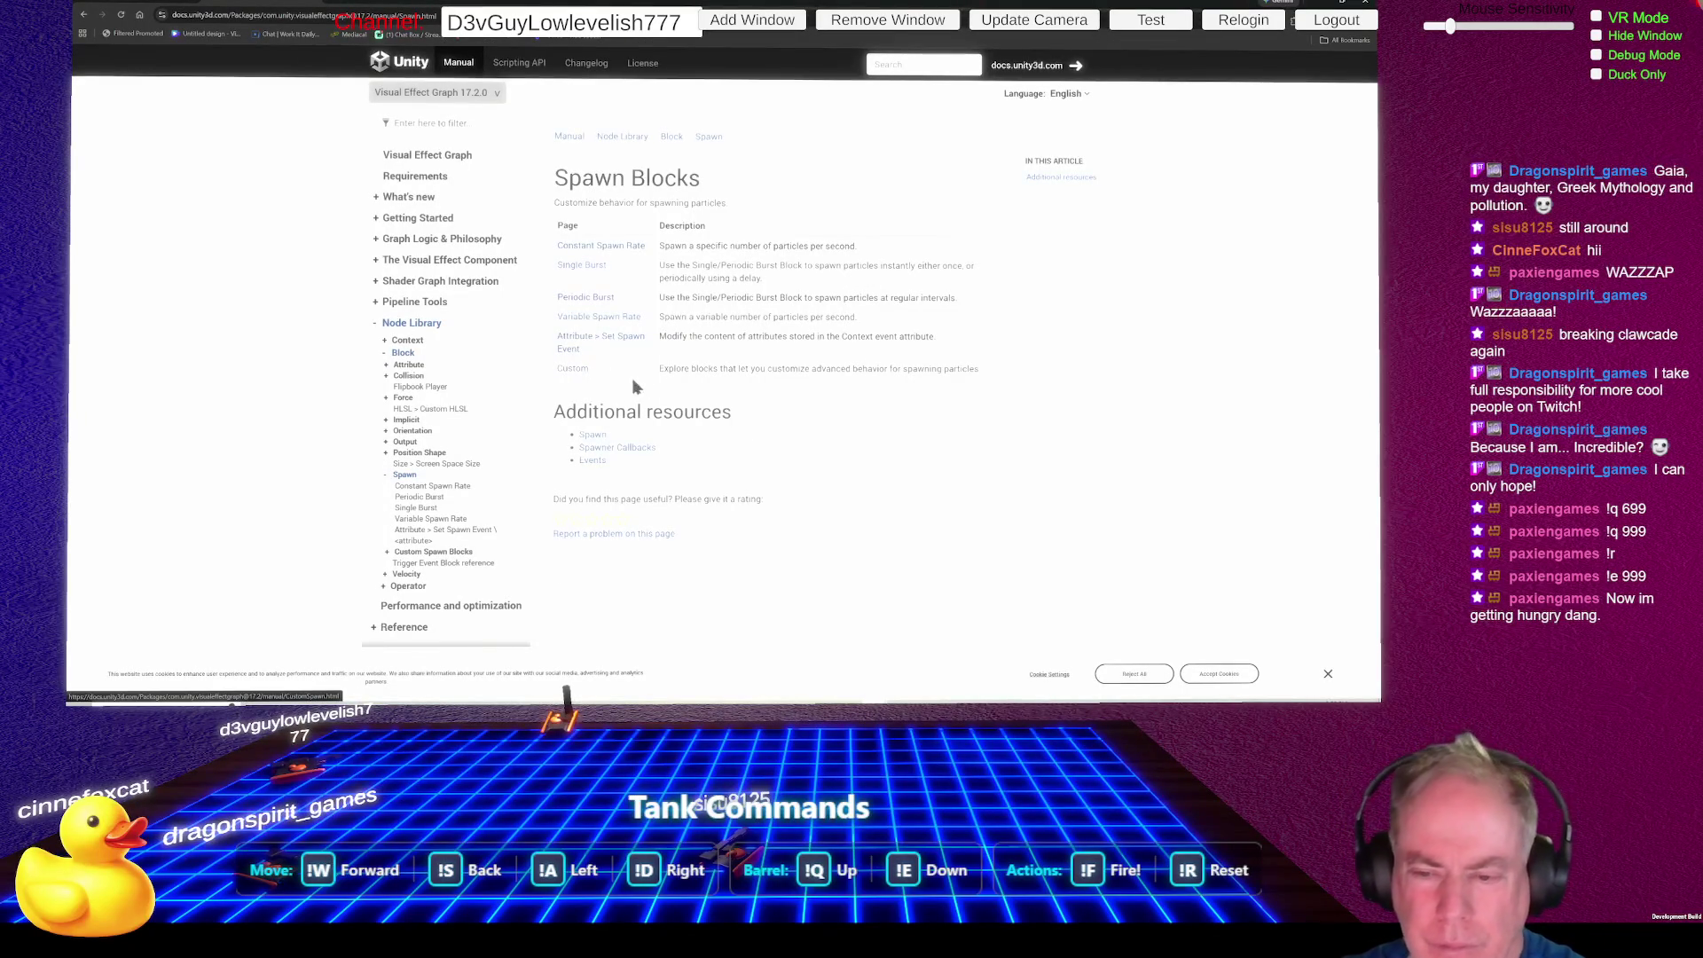
# Step: View the Custom Spawn Blocks page, then read ChatGPT's answer about the Single Burst block
pyautogui.click(575, 373)
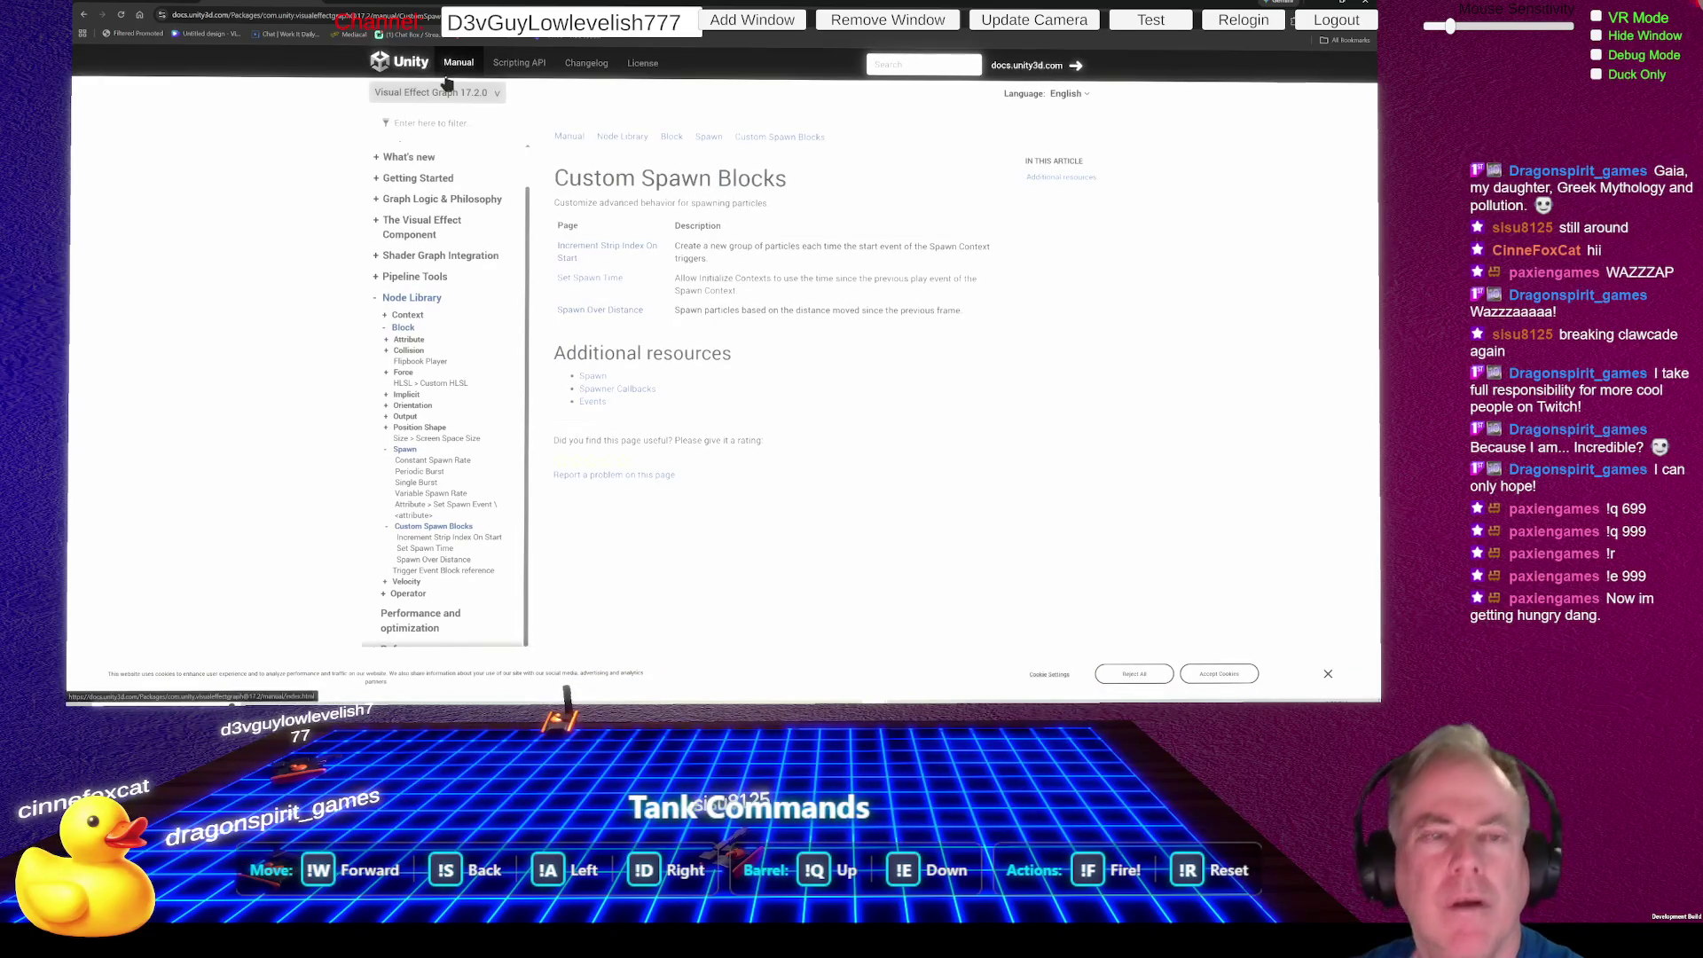
pyautogui.click(168, 33)
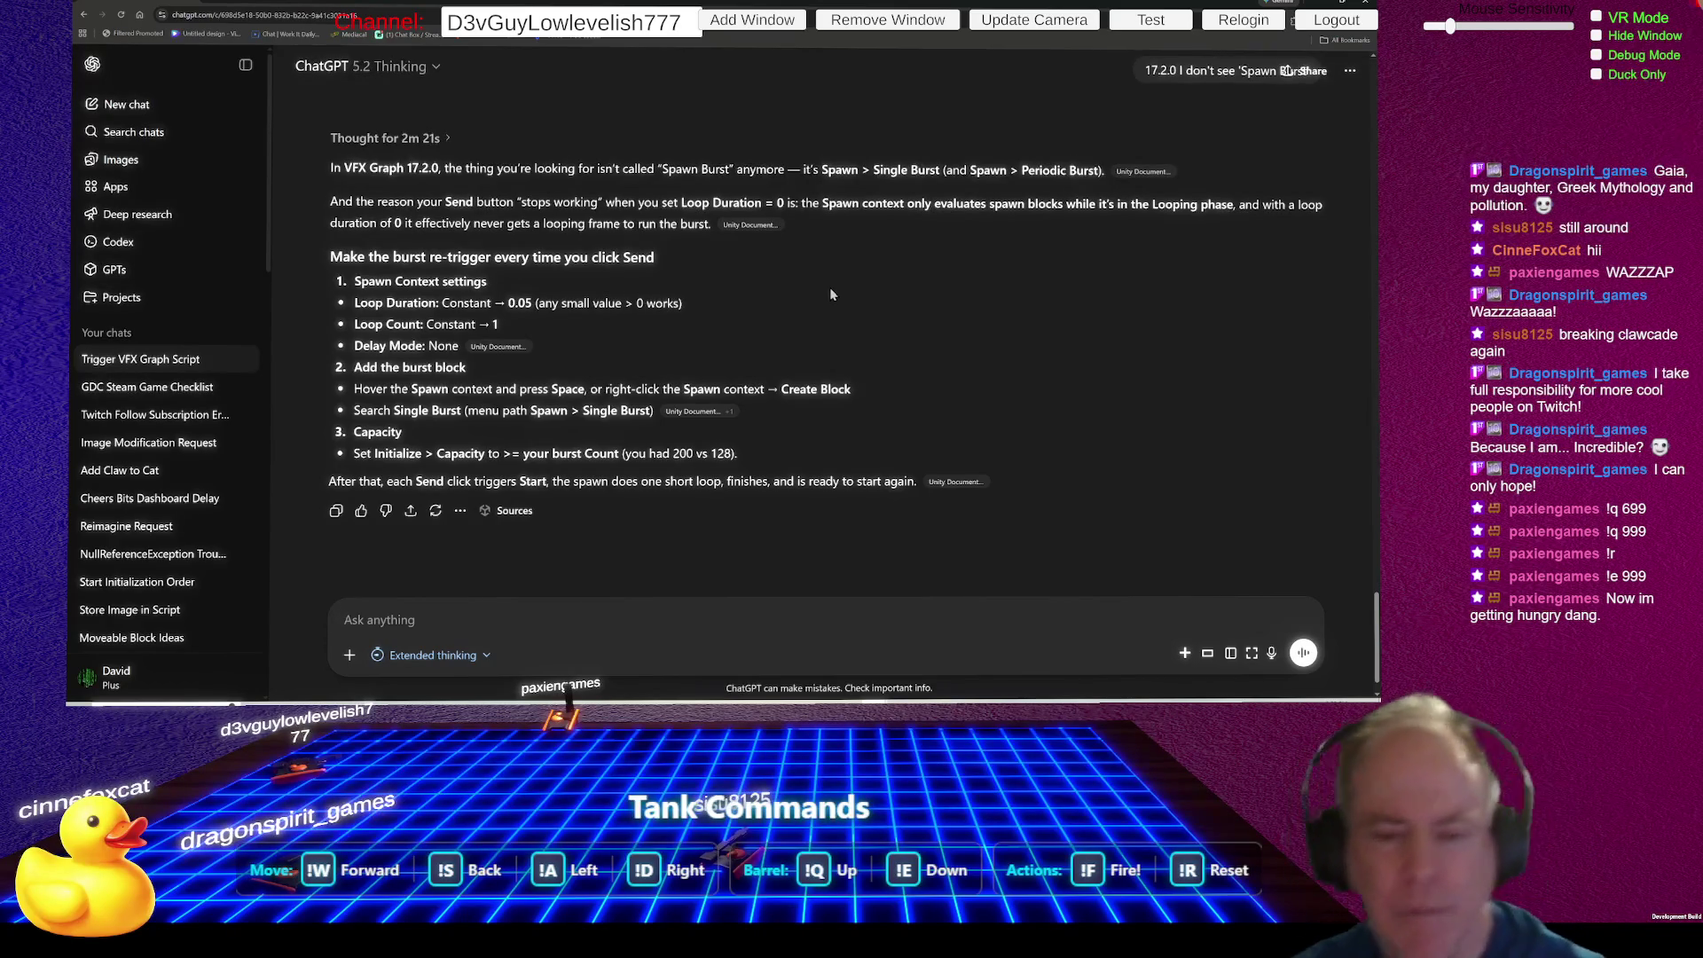
# Step: Delete the Set Spawn Time block, leaving the Periodic Burst block selected
pyautogui.hotkey('alt', 'Tab')
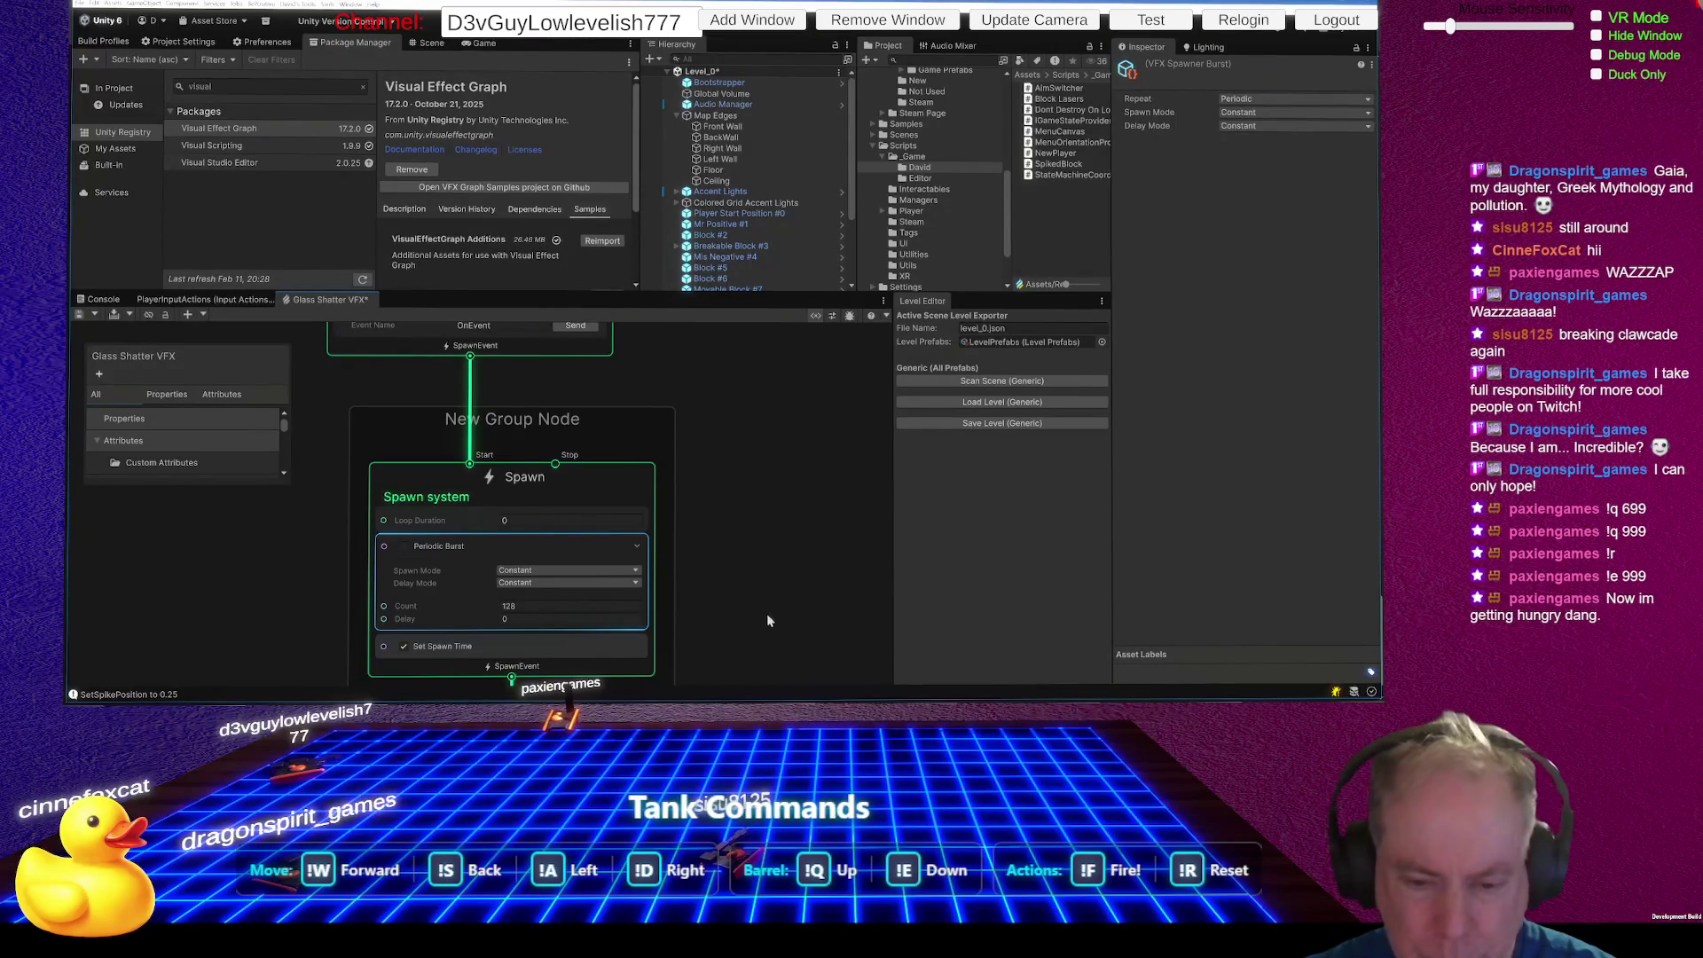
pyautogui.press('Down')
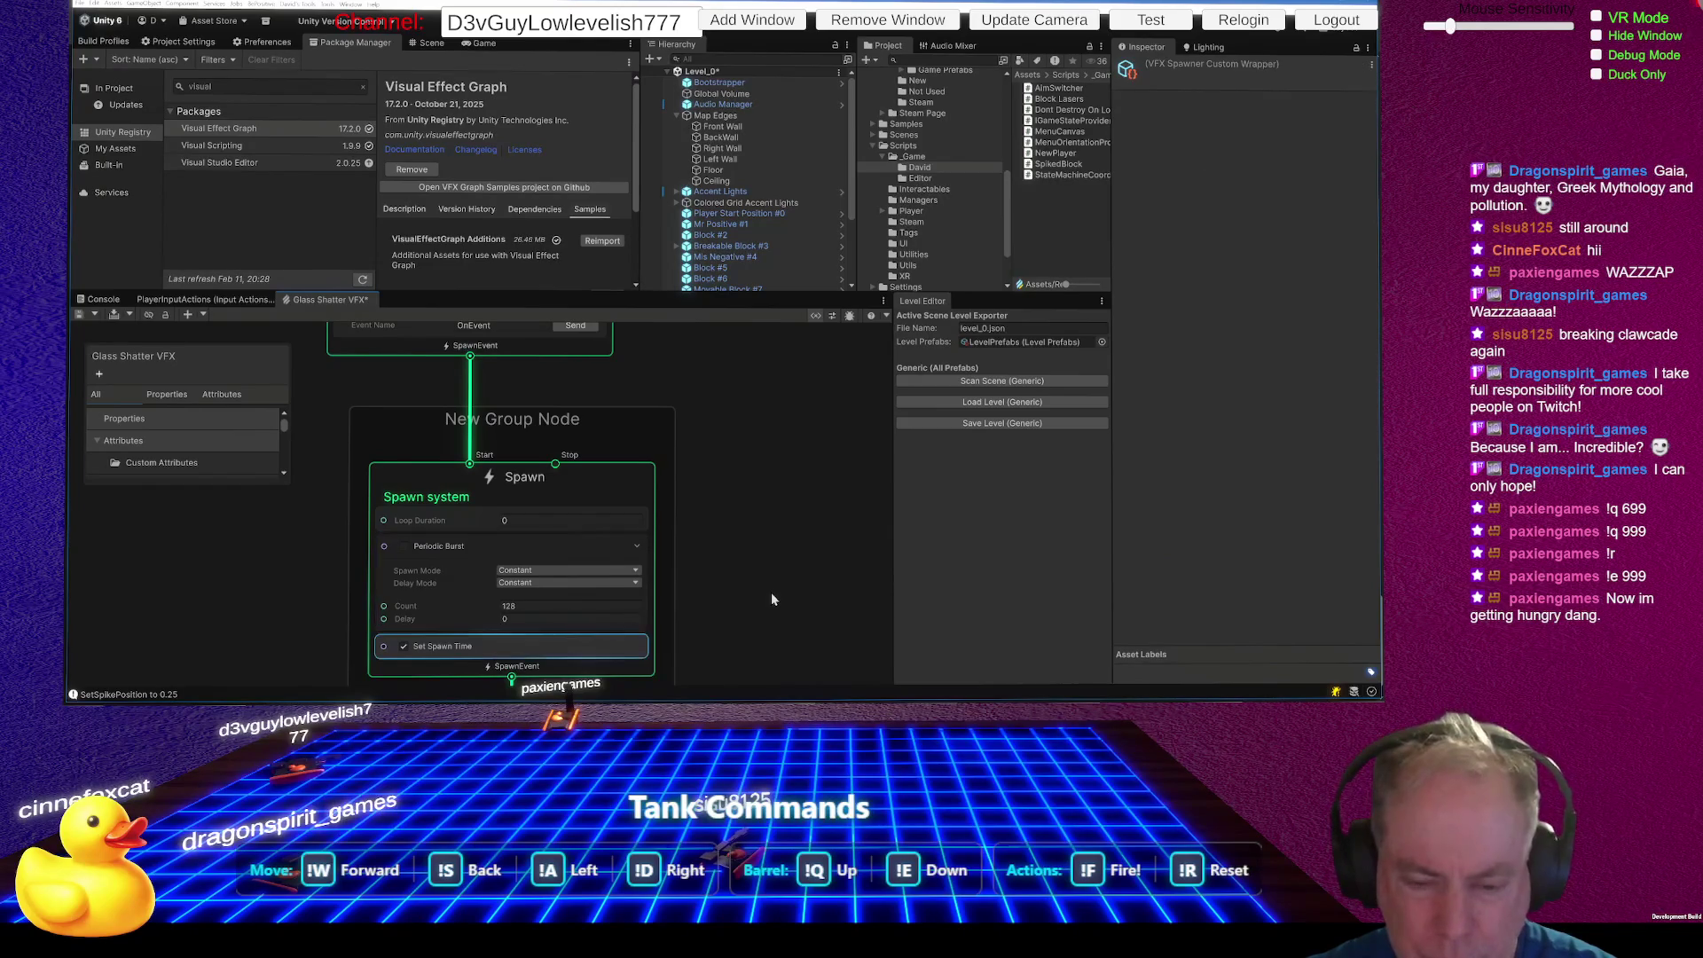
pyautogui.press('Delete')
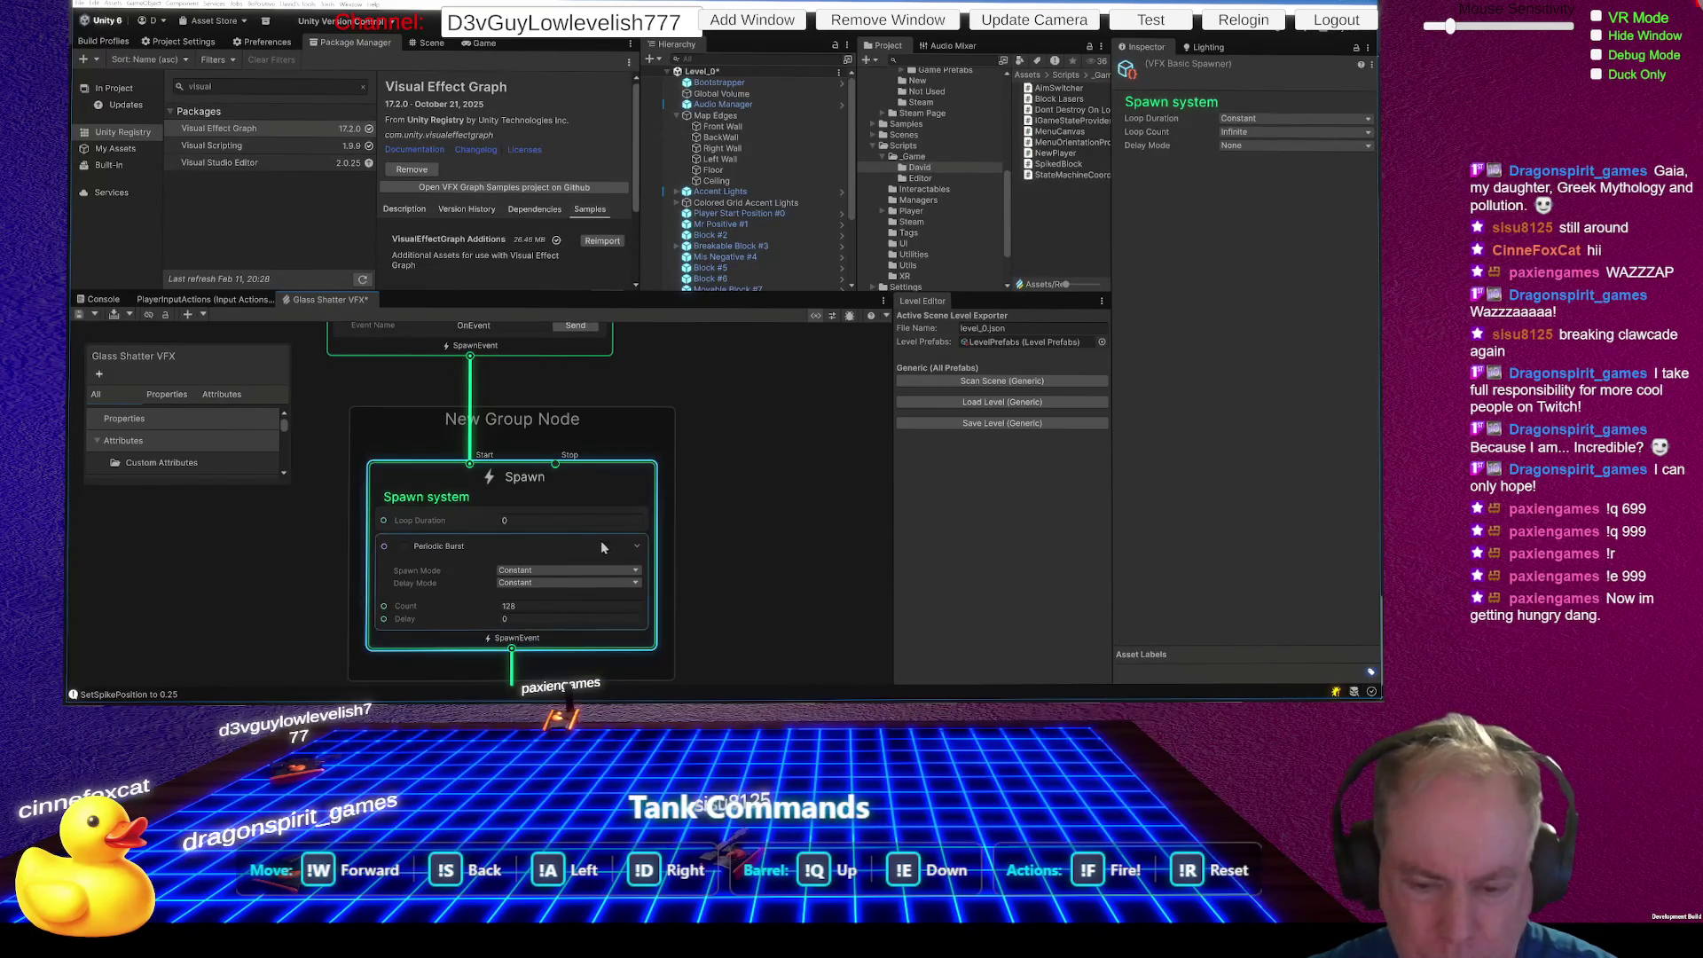
pyautogui.keyDown('ctrl'); pyautogui.click(636, 546); pyautogui.keyUp('ctrl')
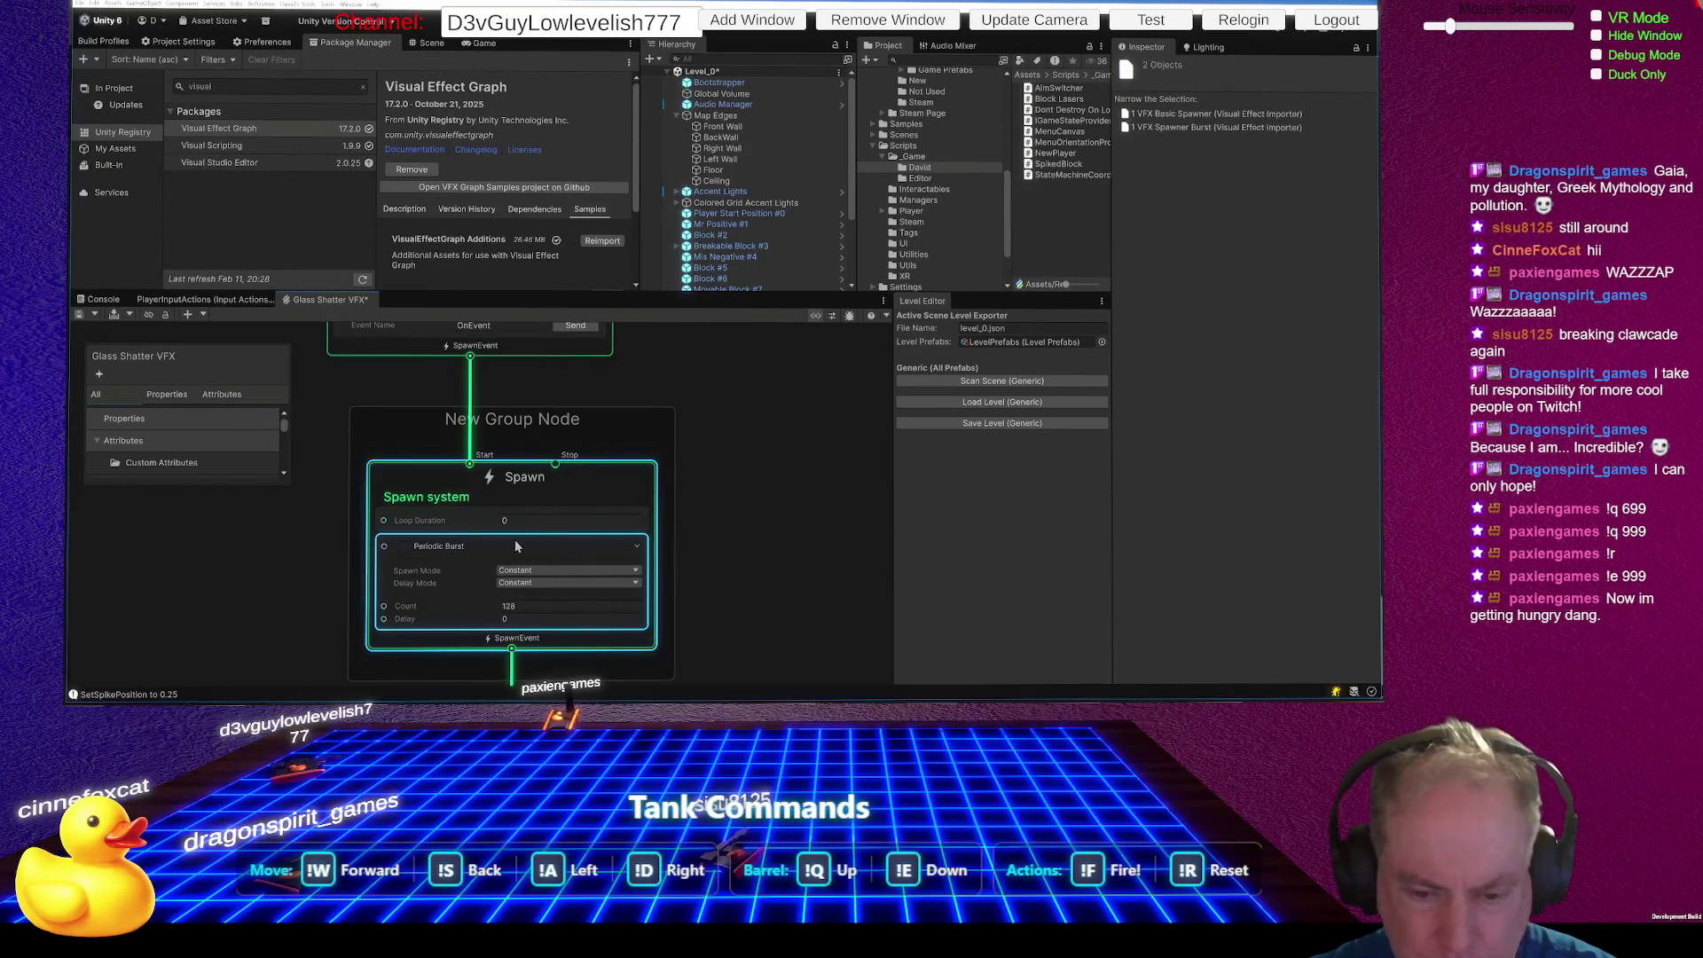
# Step: Delete the Periodic Burst via its context menu, then undo to restore the Spawn system
pyautogui.rightClick(436, 546)
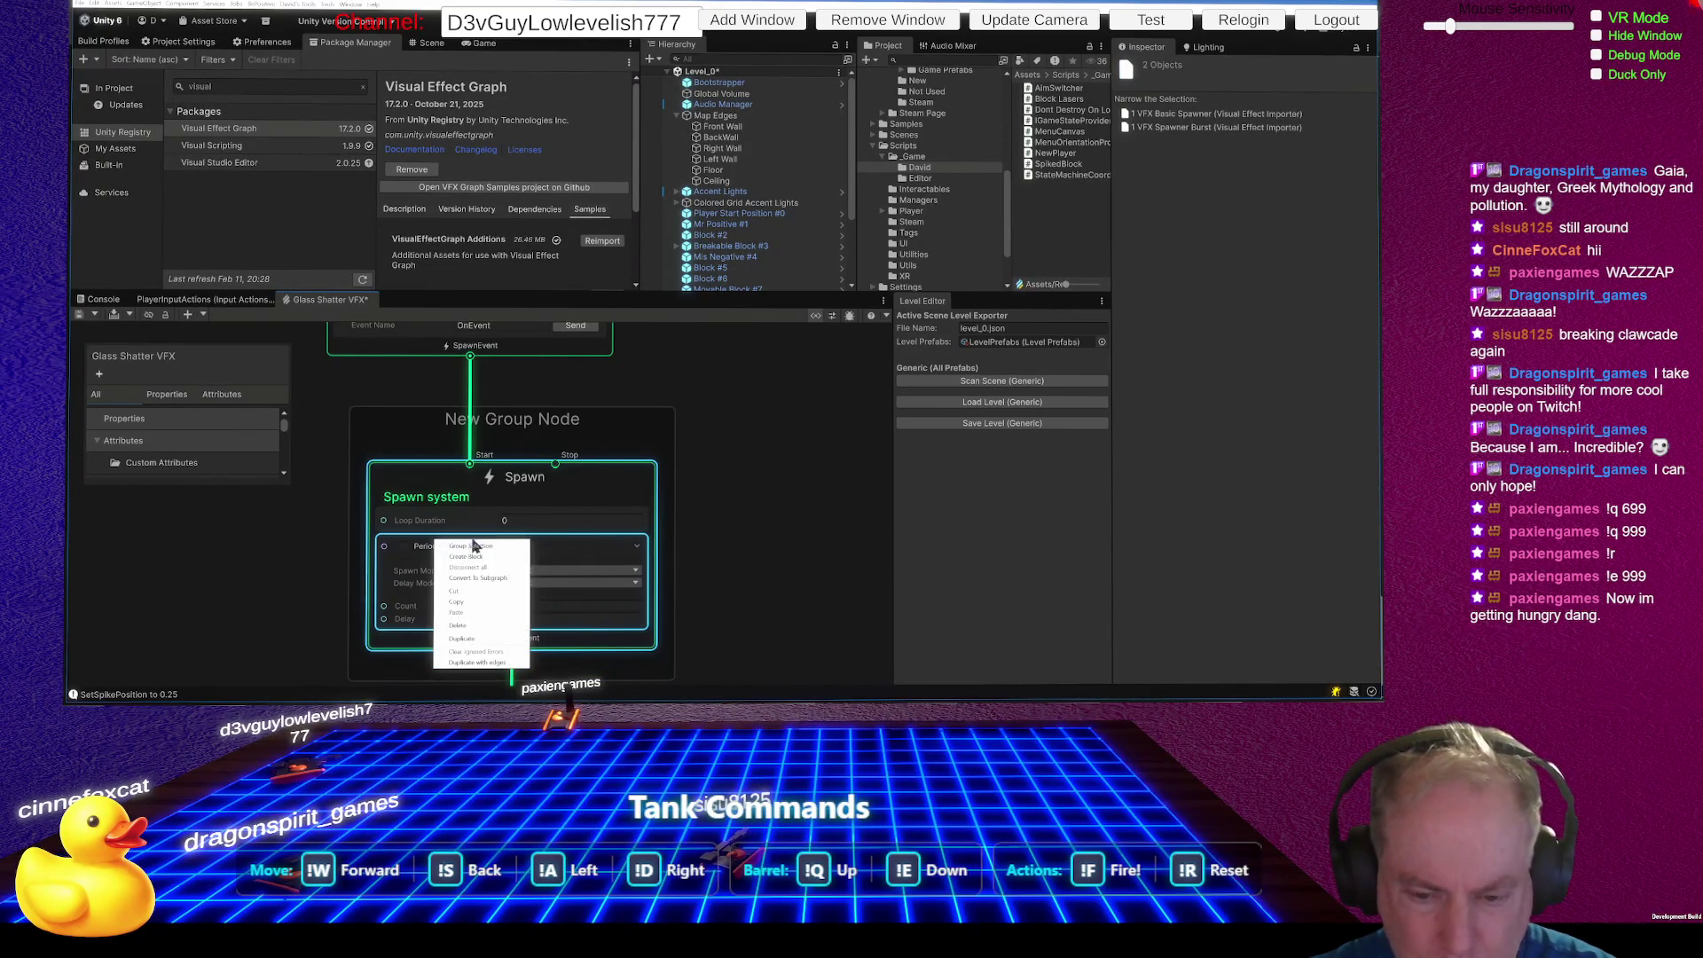
pyautogui.click(478, 630)
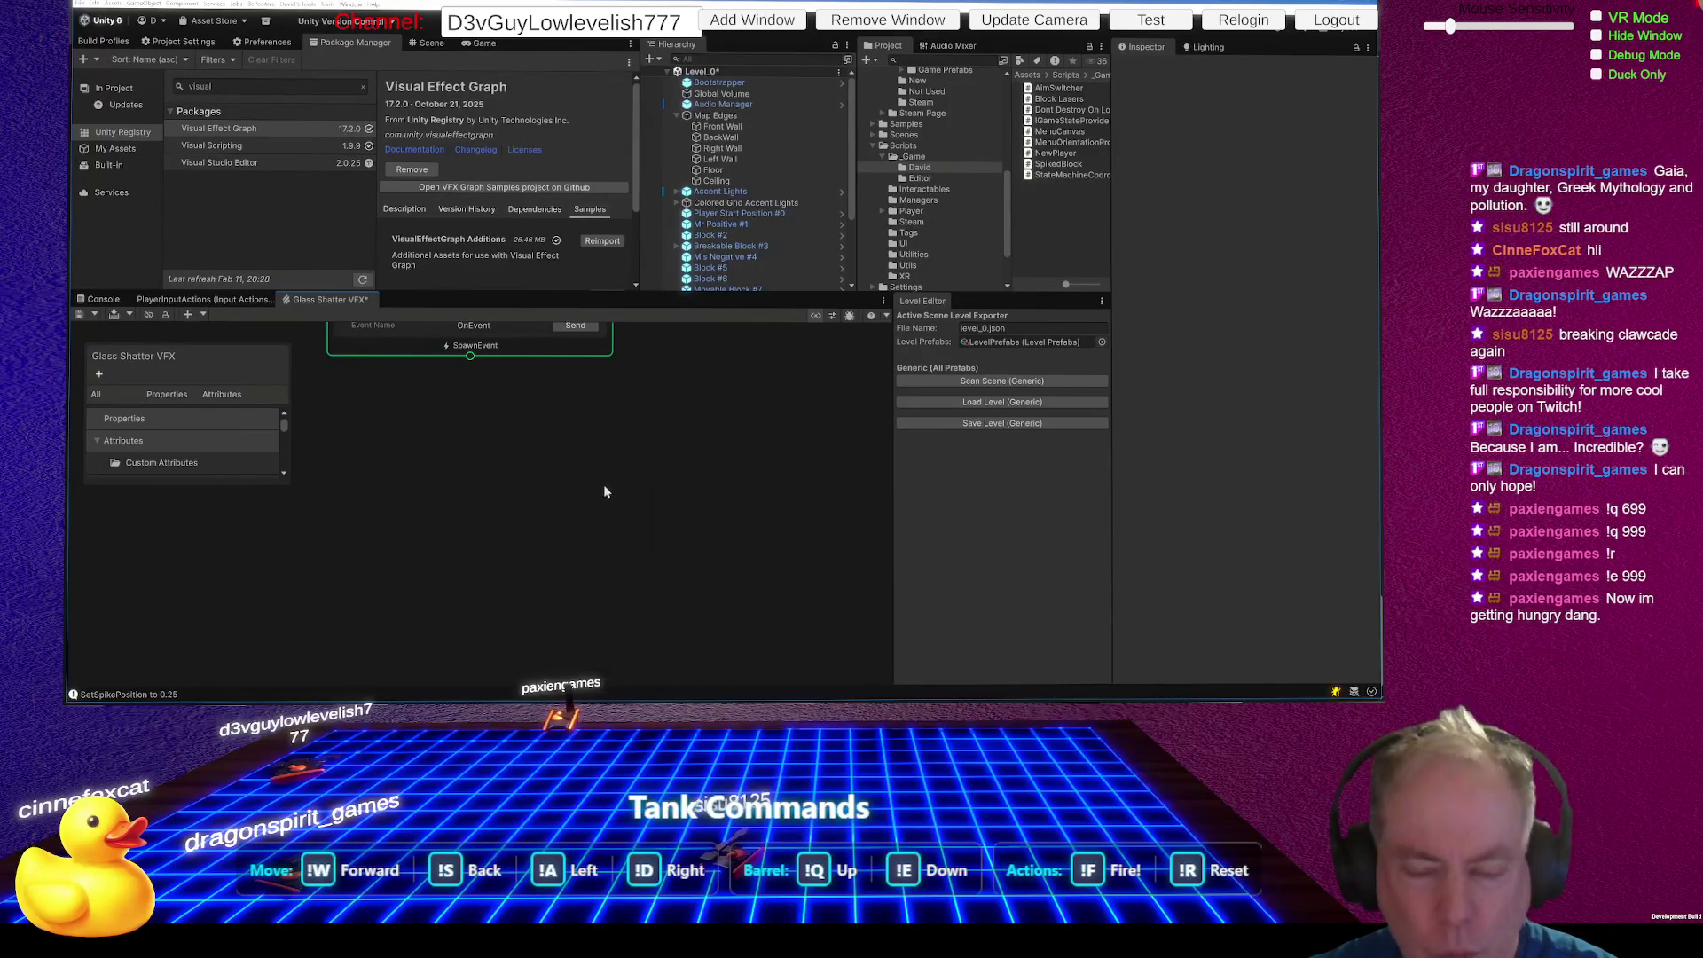
pyautogui.scroll(-3, 601, 480)
pyautogui.scroll(-2, 599, 480)
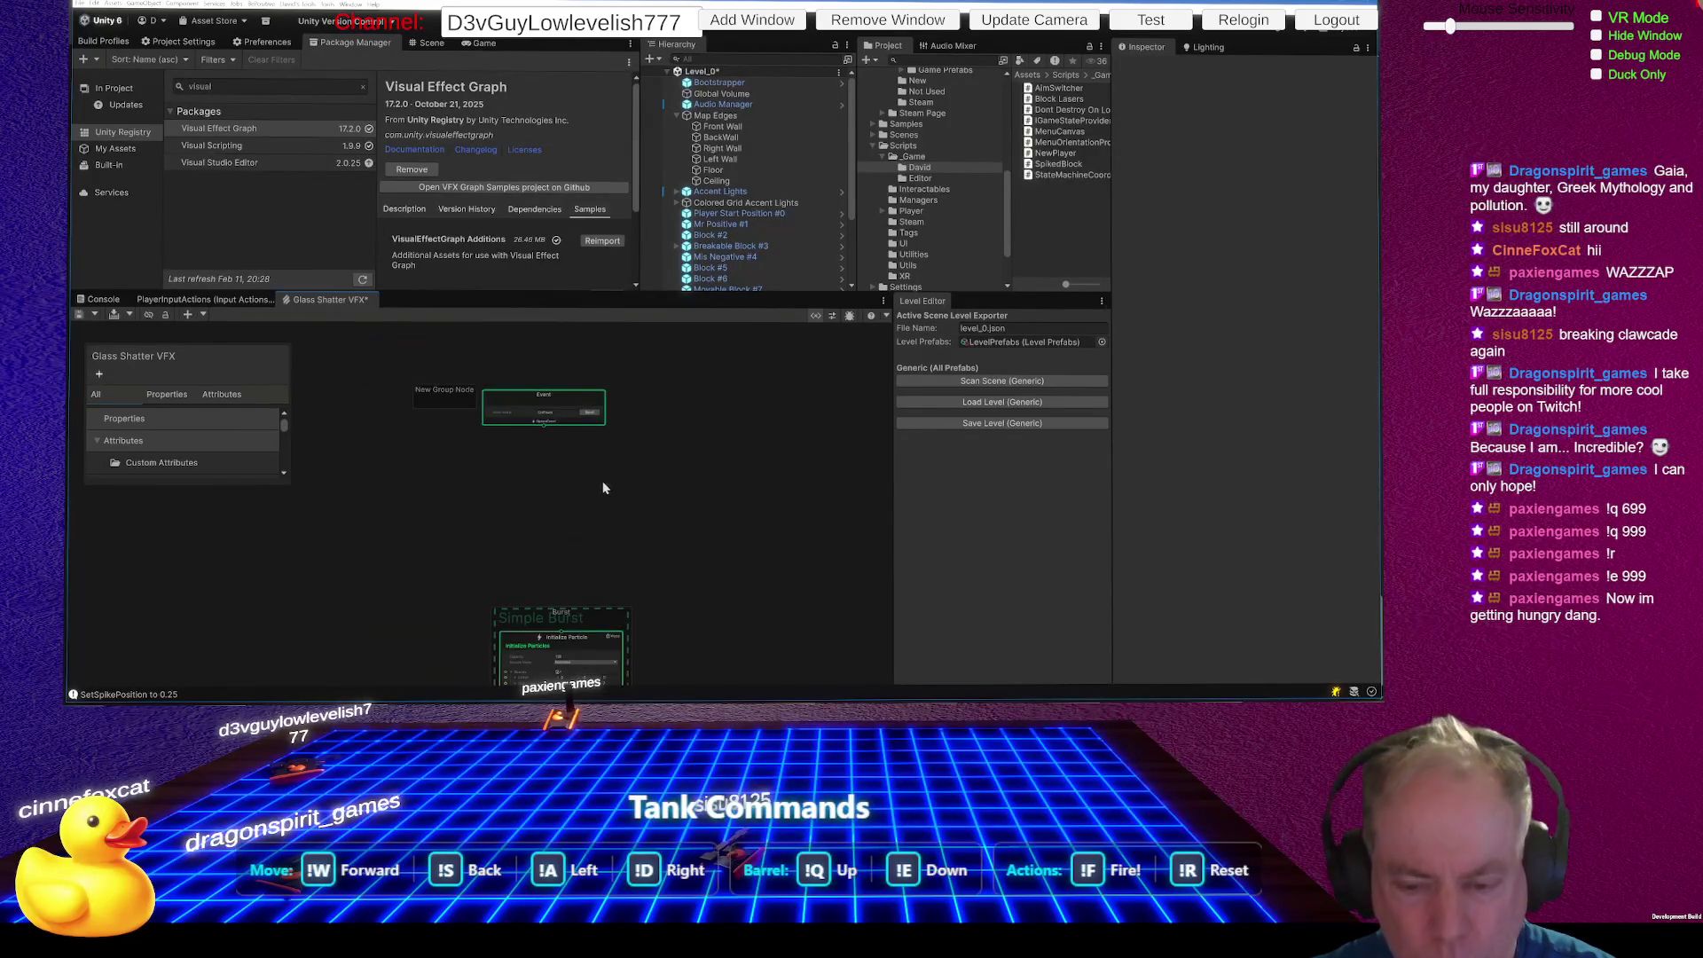
pyautogui.hotkey('ctrl', 'z')
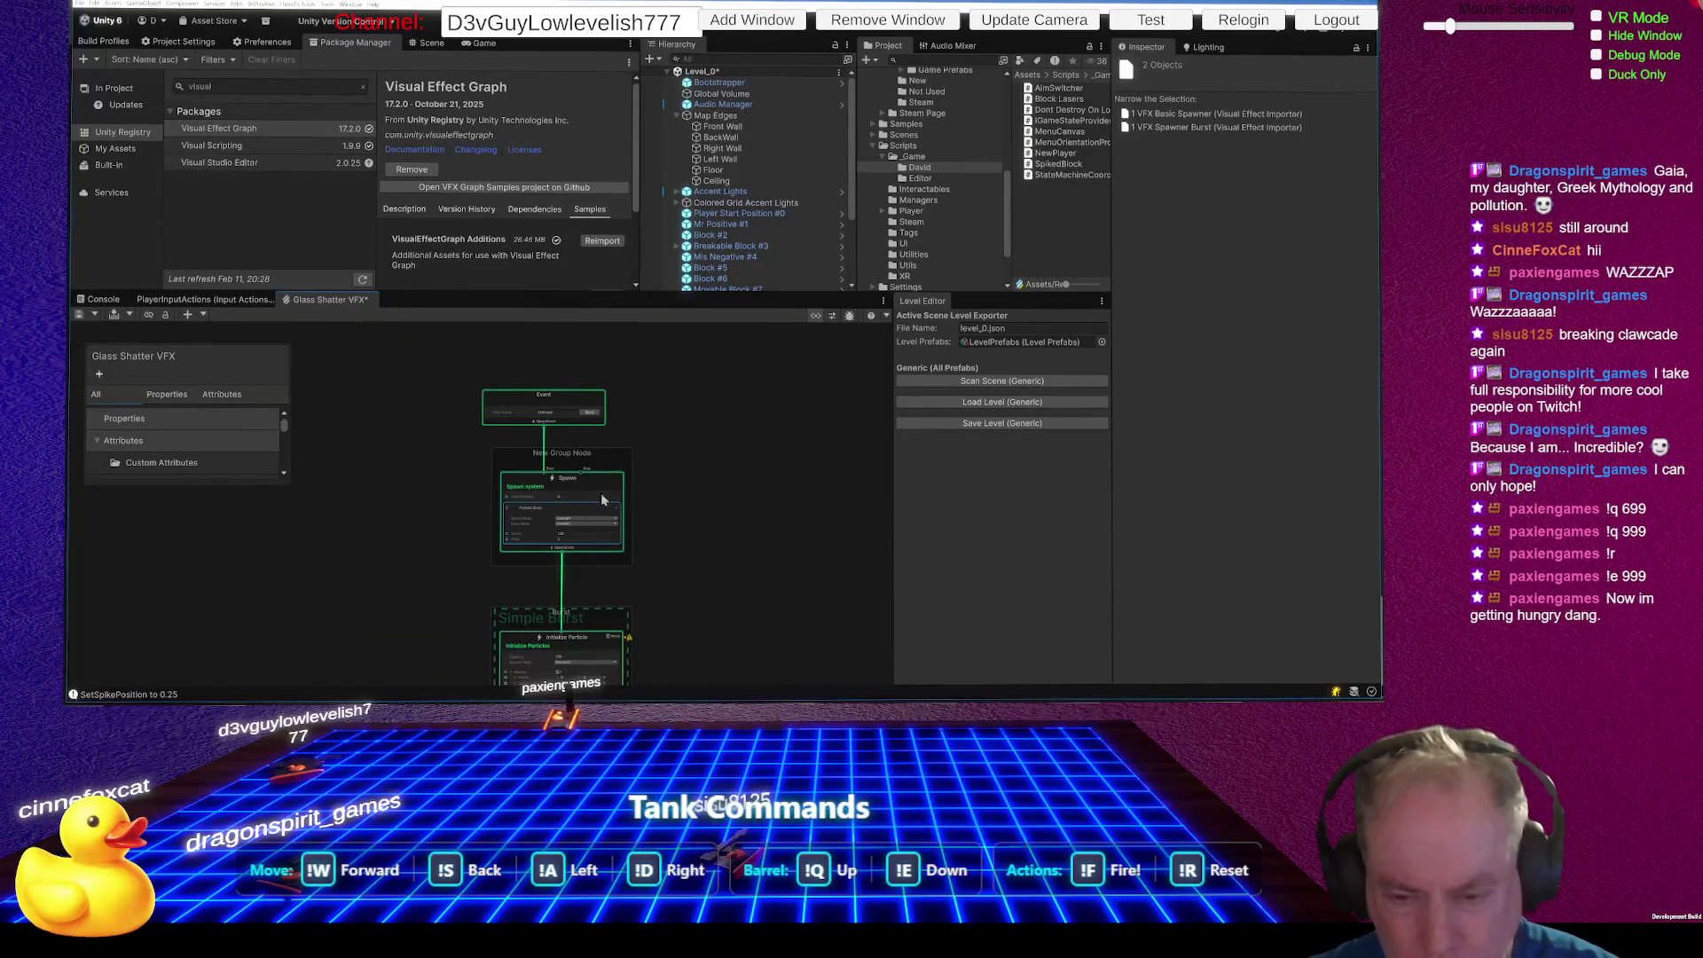
pyautogui.scroll(4, 613, 536)
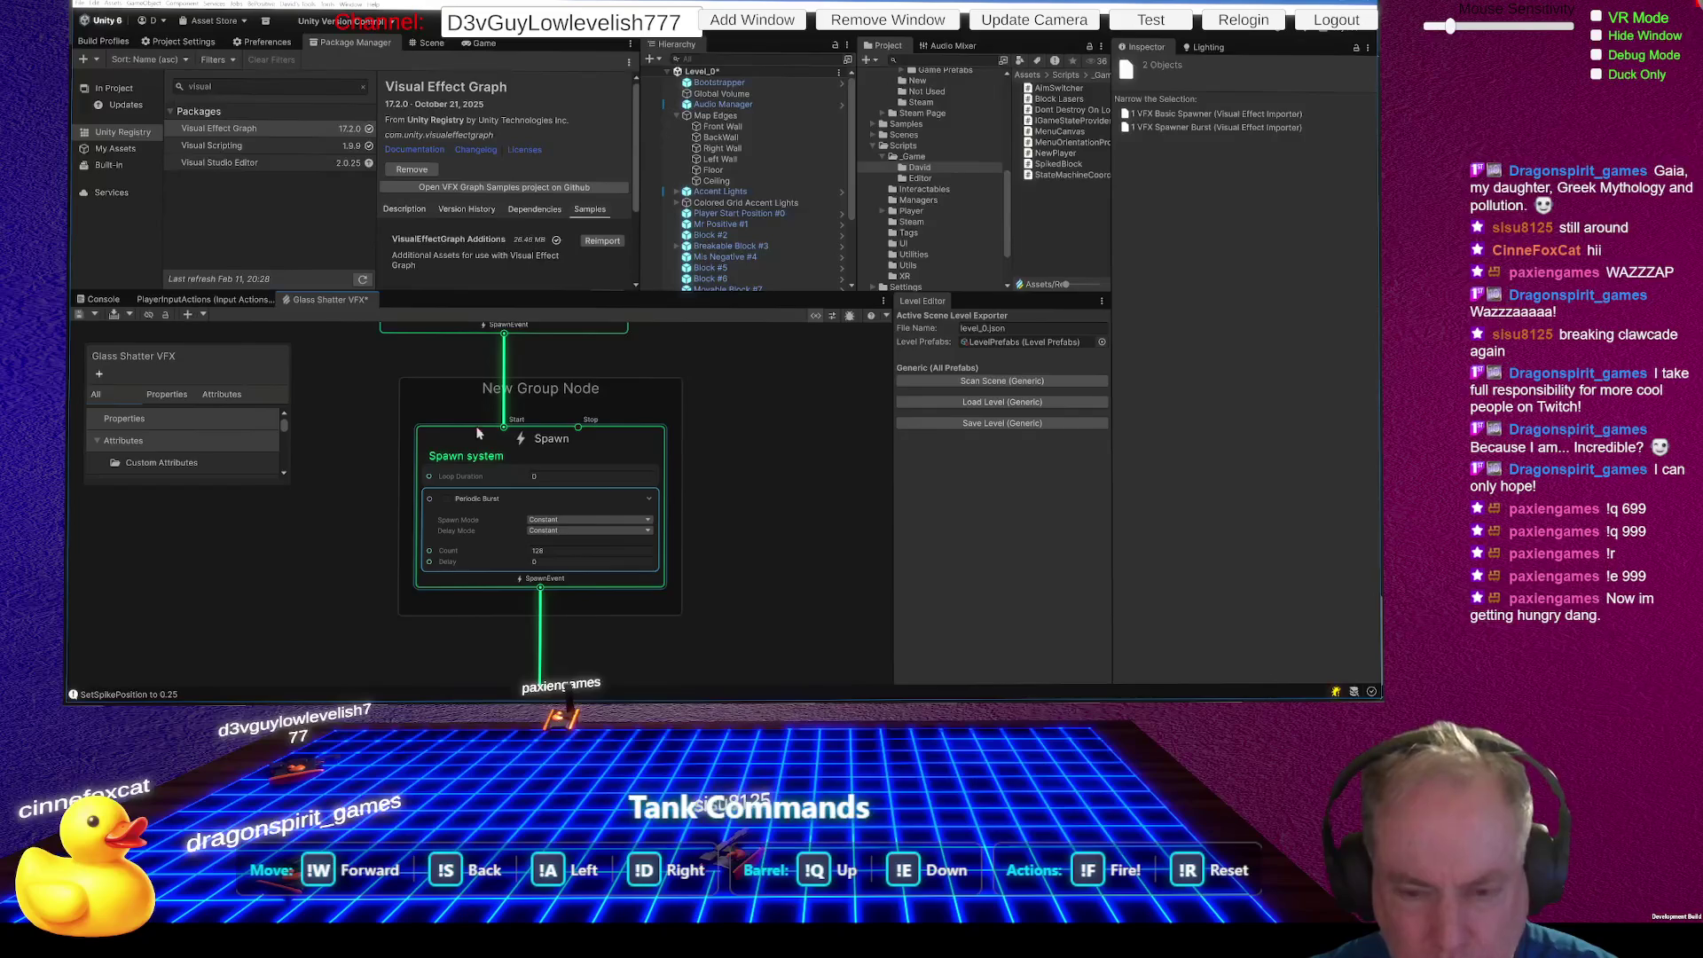
pyautogui.rightClick(462, 589)
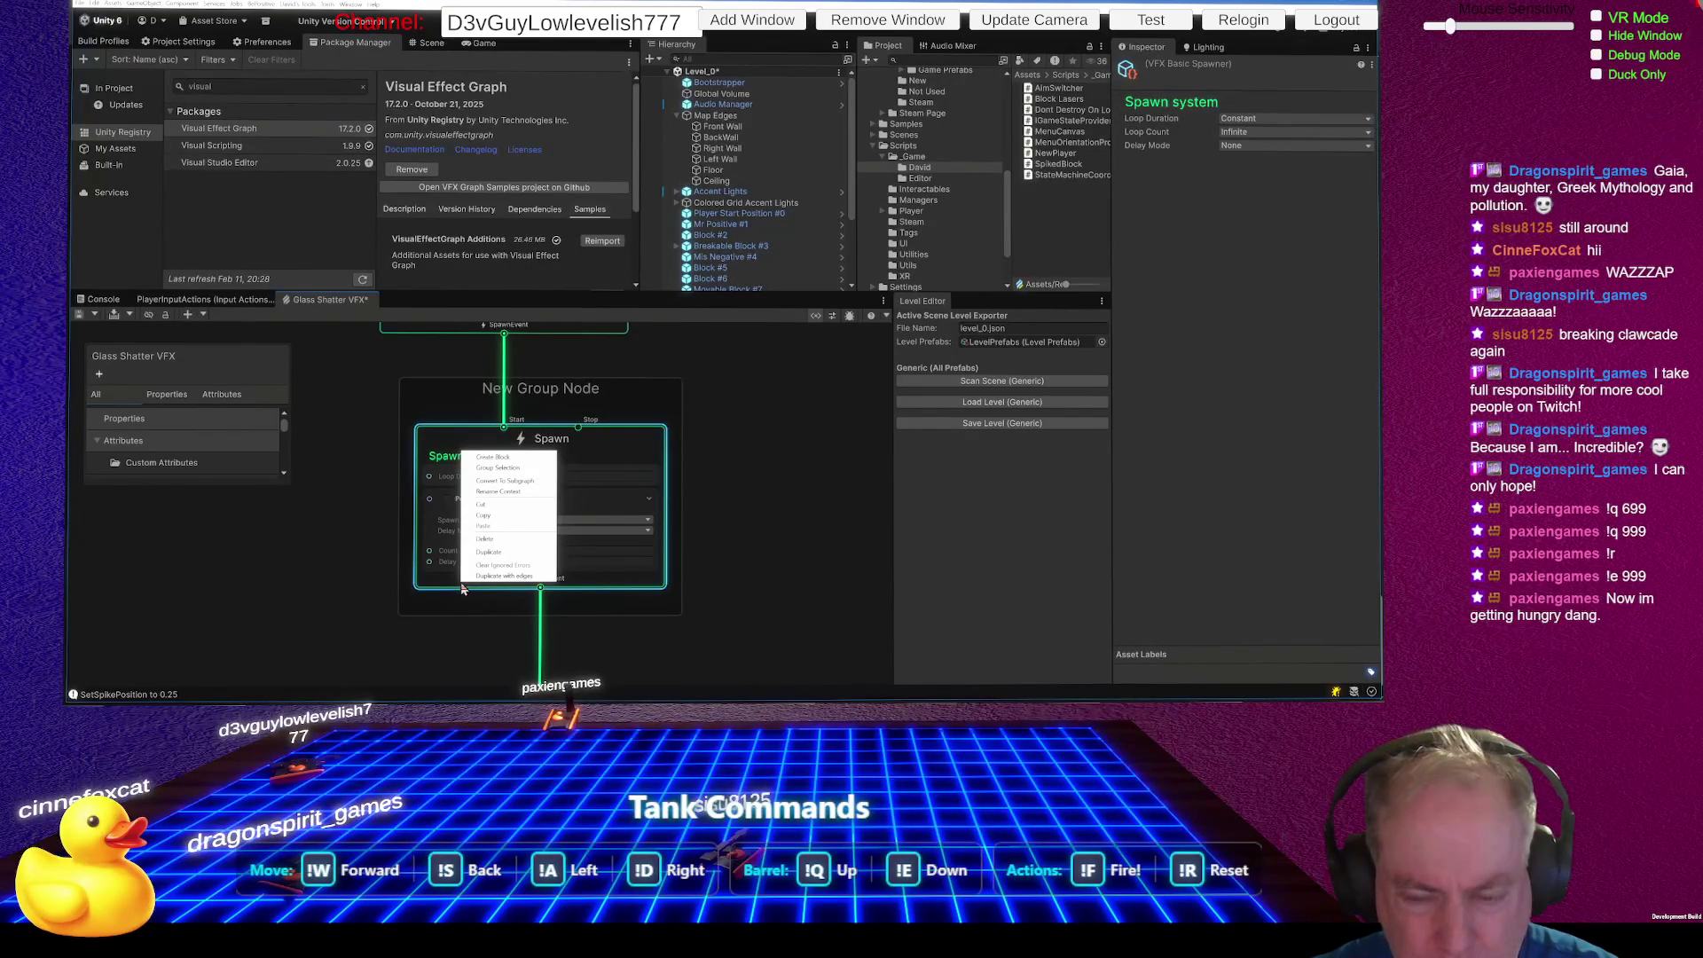
# Step: Add a Single Burst block to Spawn via Create Block, searching 'burst', checking the ChatGPT instructions midway
pyautogui.click(499, 469)
pyautogui.write('spawn')
pyautogui.scroll(-3, 509, 102)
pyautogui.scroll(-4, 510, 102)
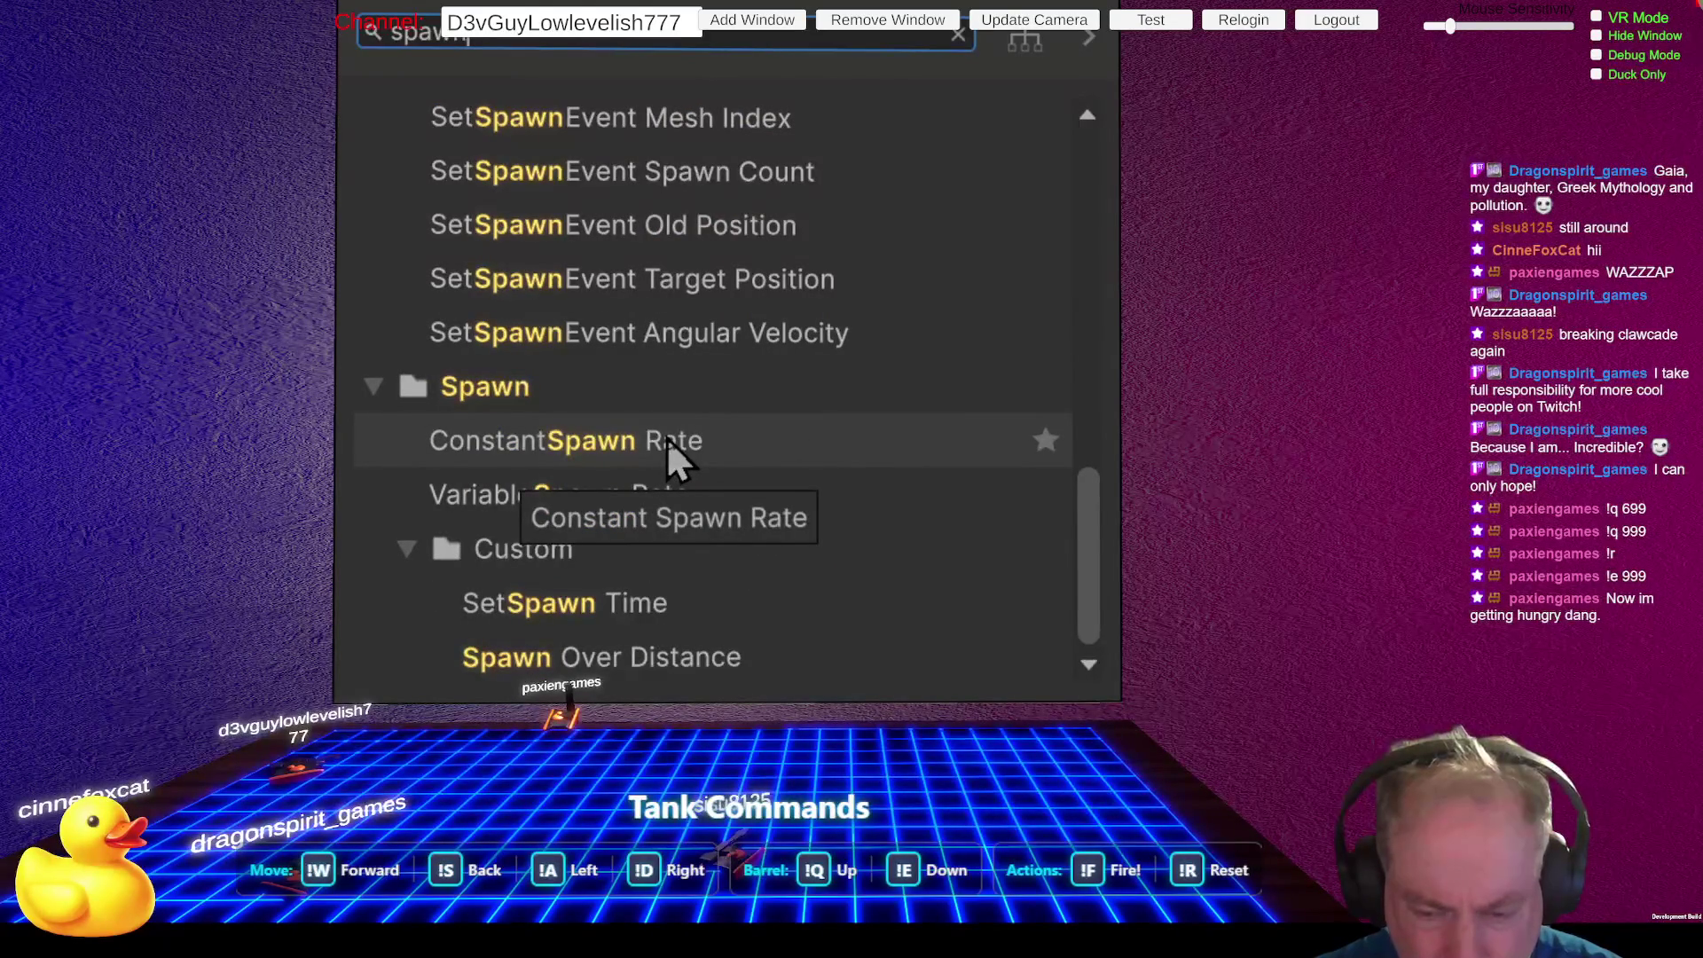
pyautogui.hotkey('alt', 'Tab')
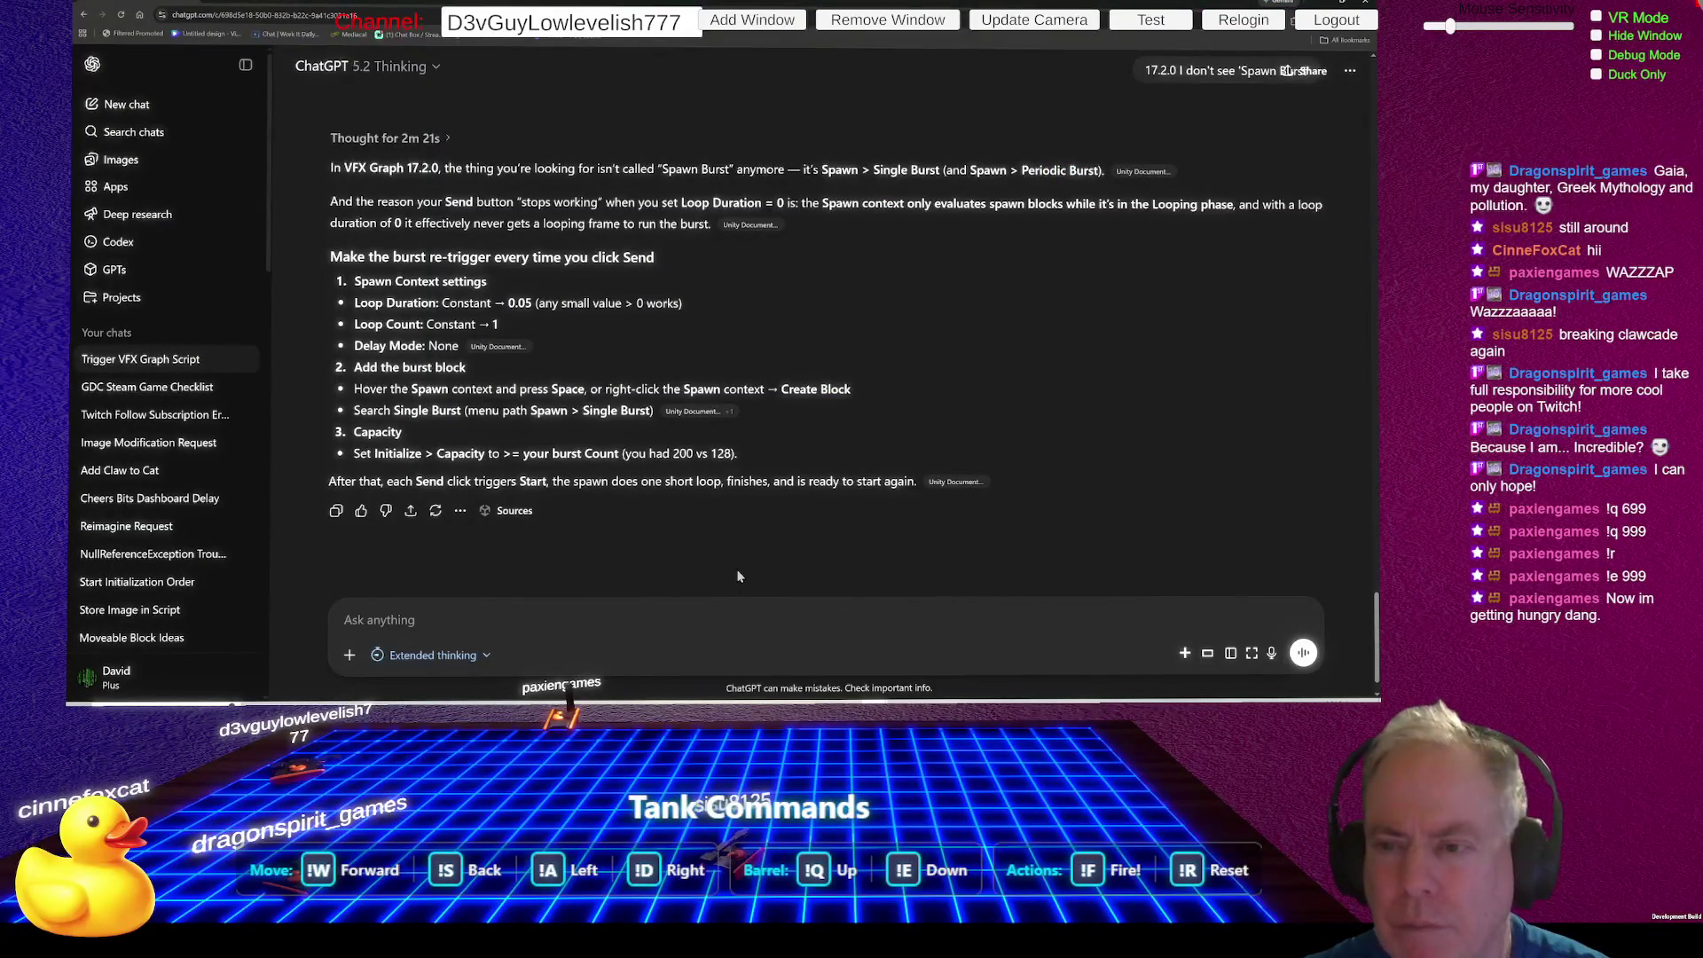
pyautogui.hotkey('alt', 'Tab')
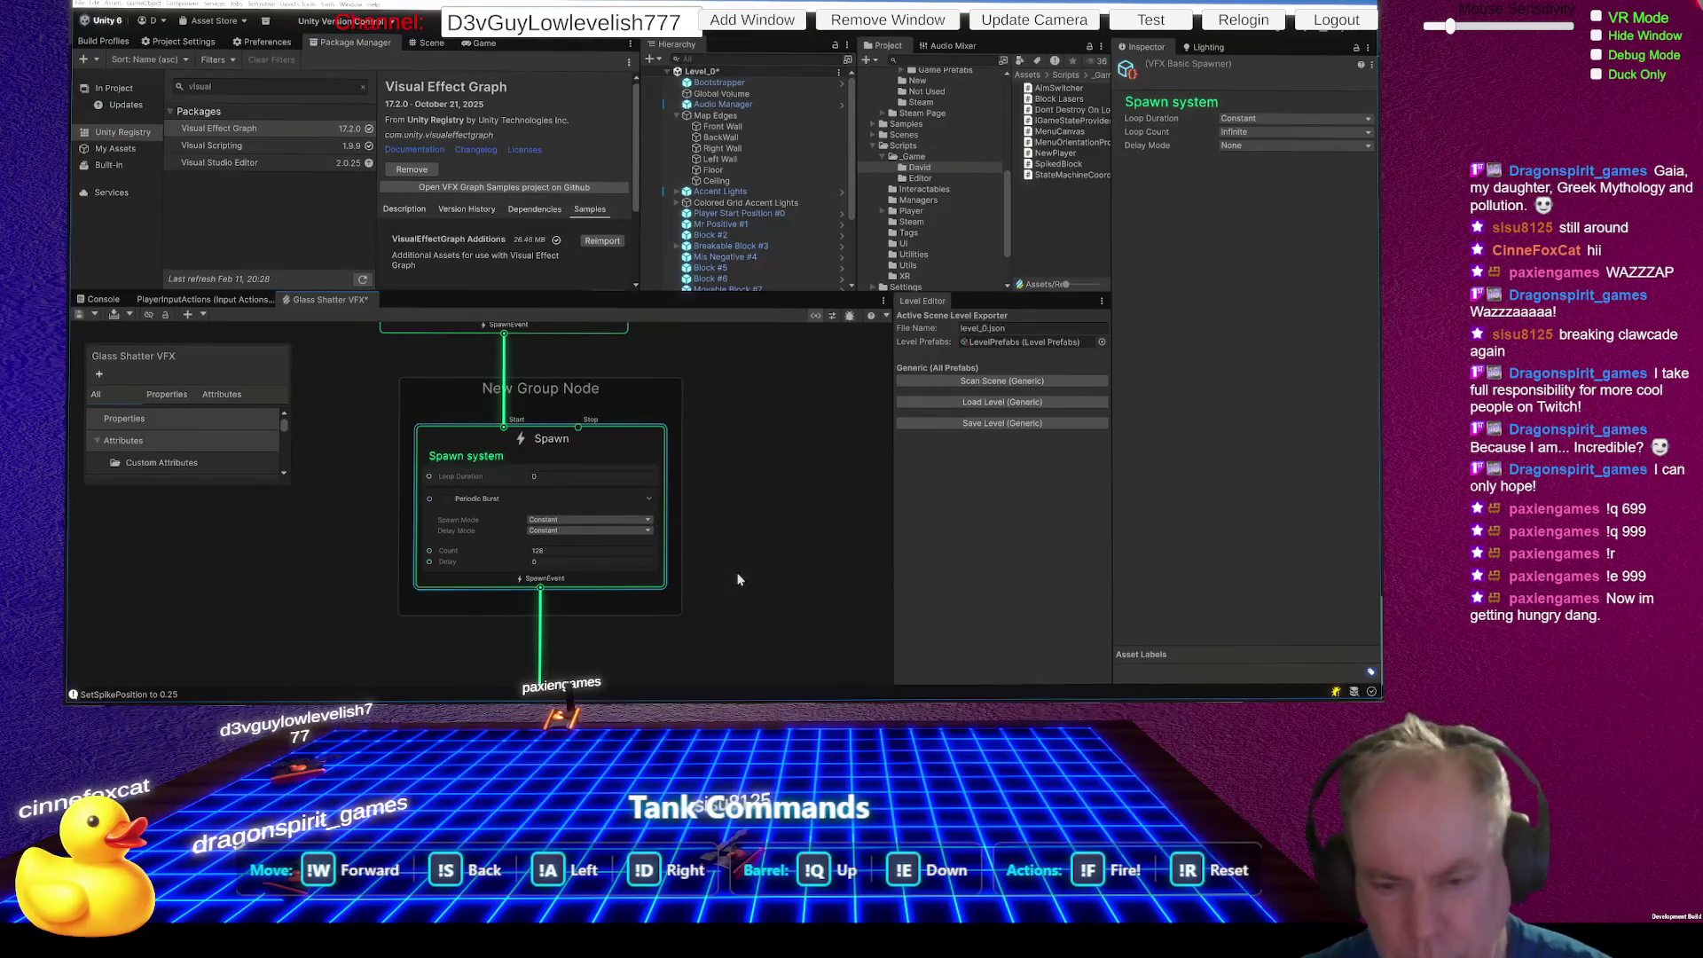
pyautogui.scroll(2, 751, 548)
pyautogui.scroll(-3, 756, 546)
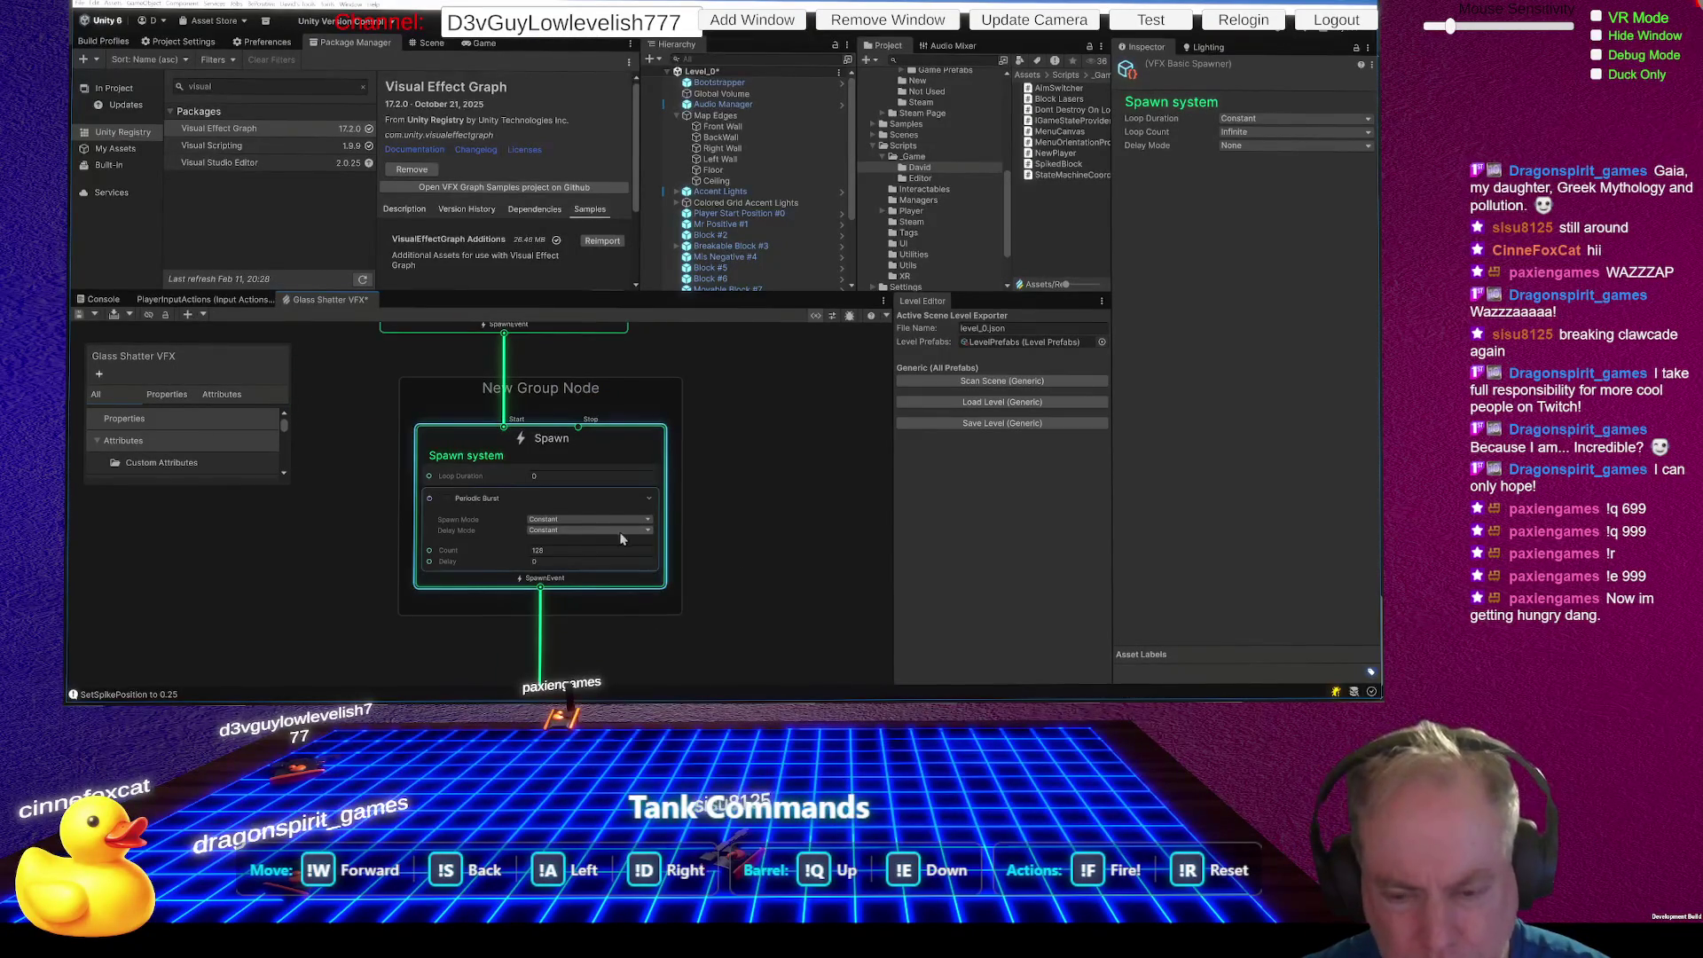
pyautogui.rightClick(526, 457)
pyautogui.click(551, 458)
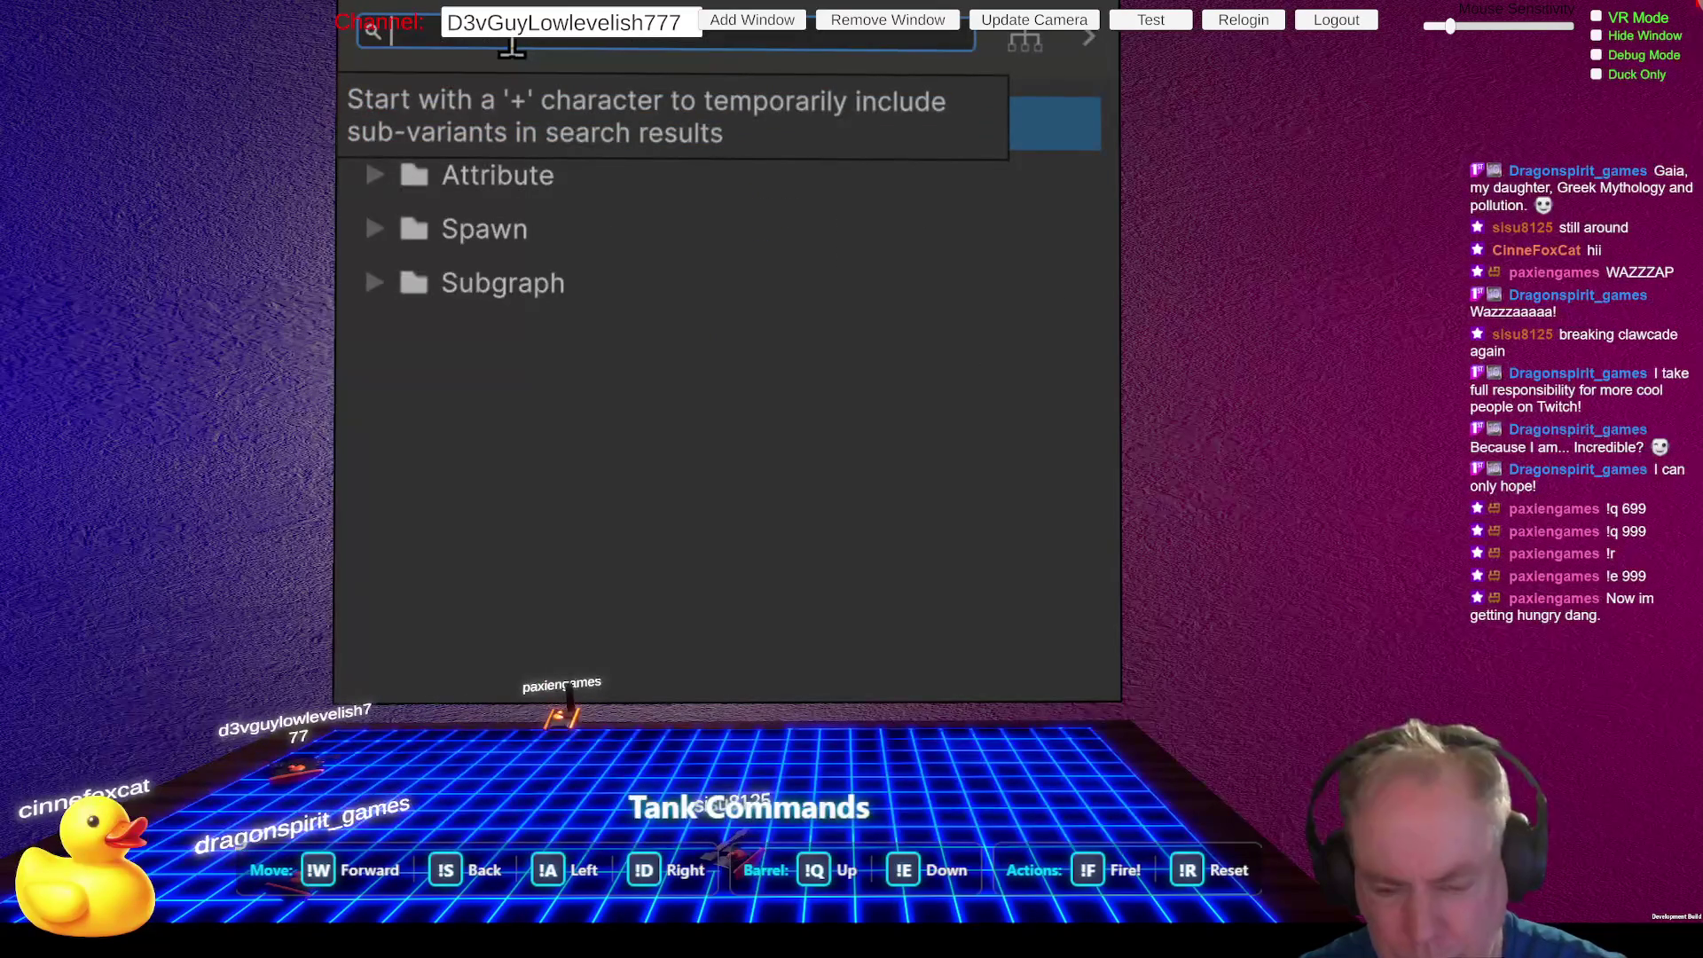
pyautogui.write('burs')
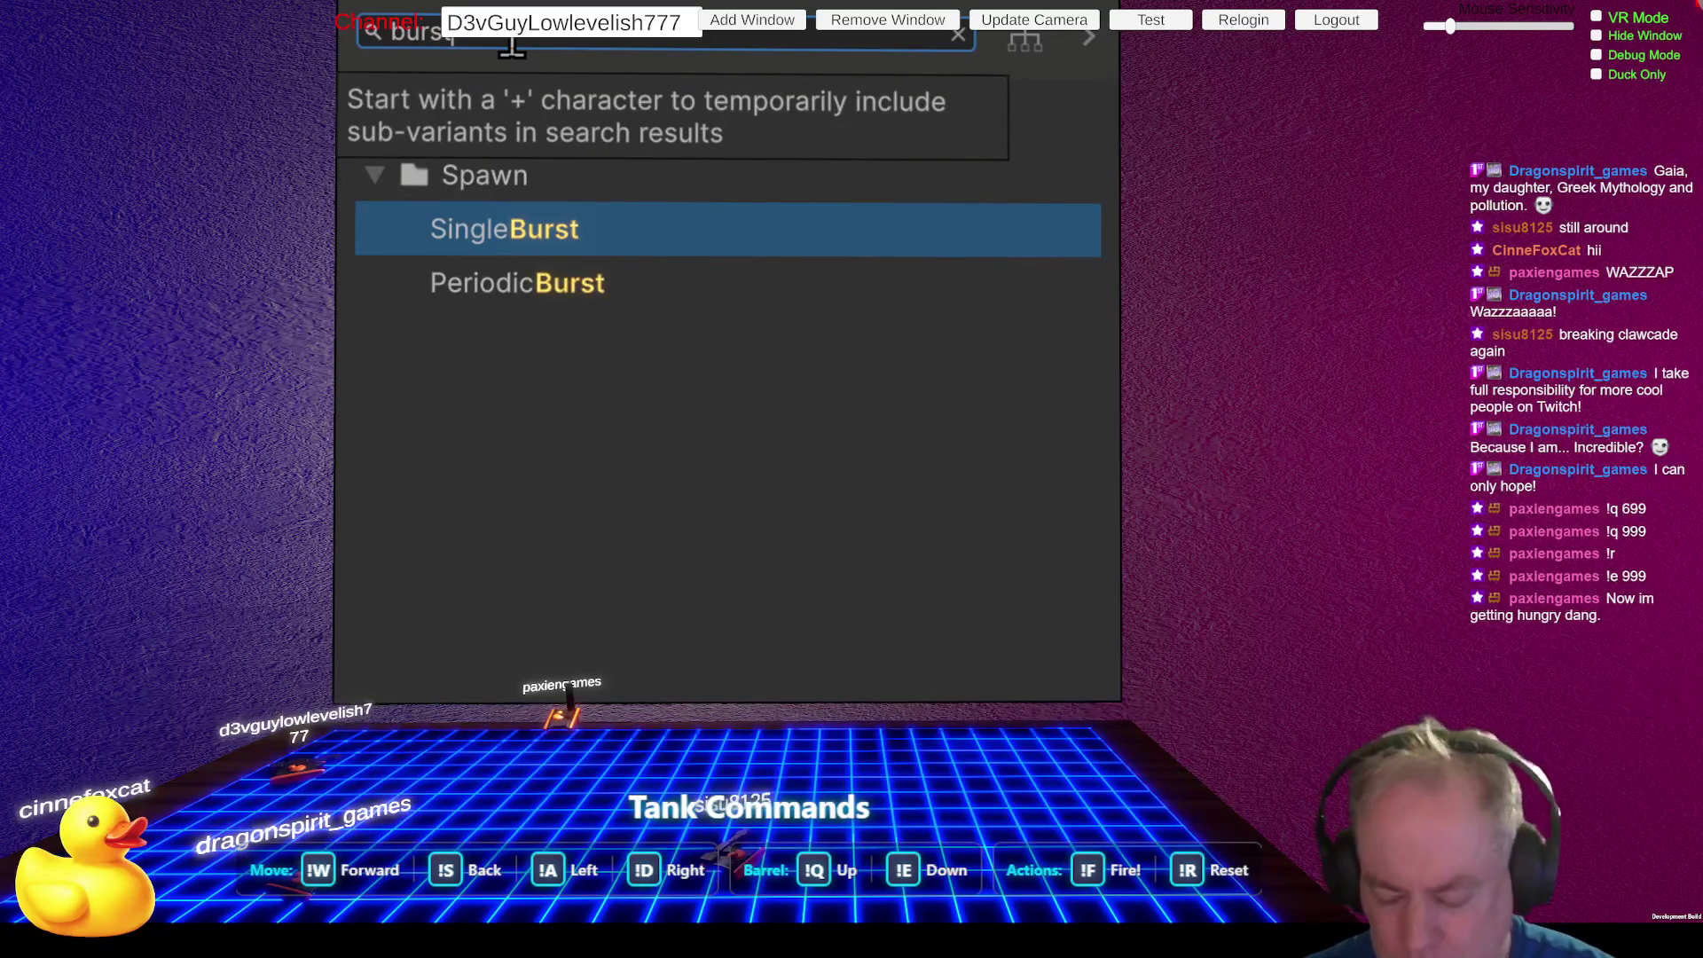
pyautogui.press('Return')
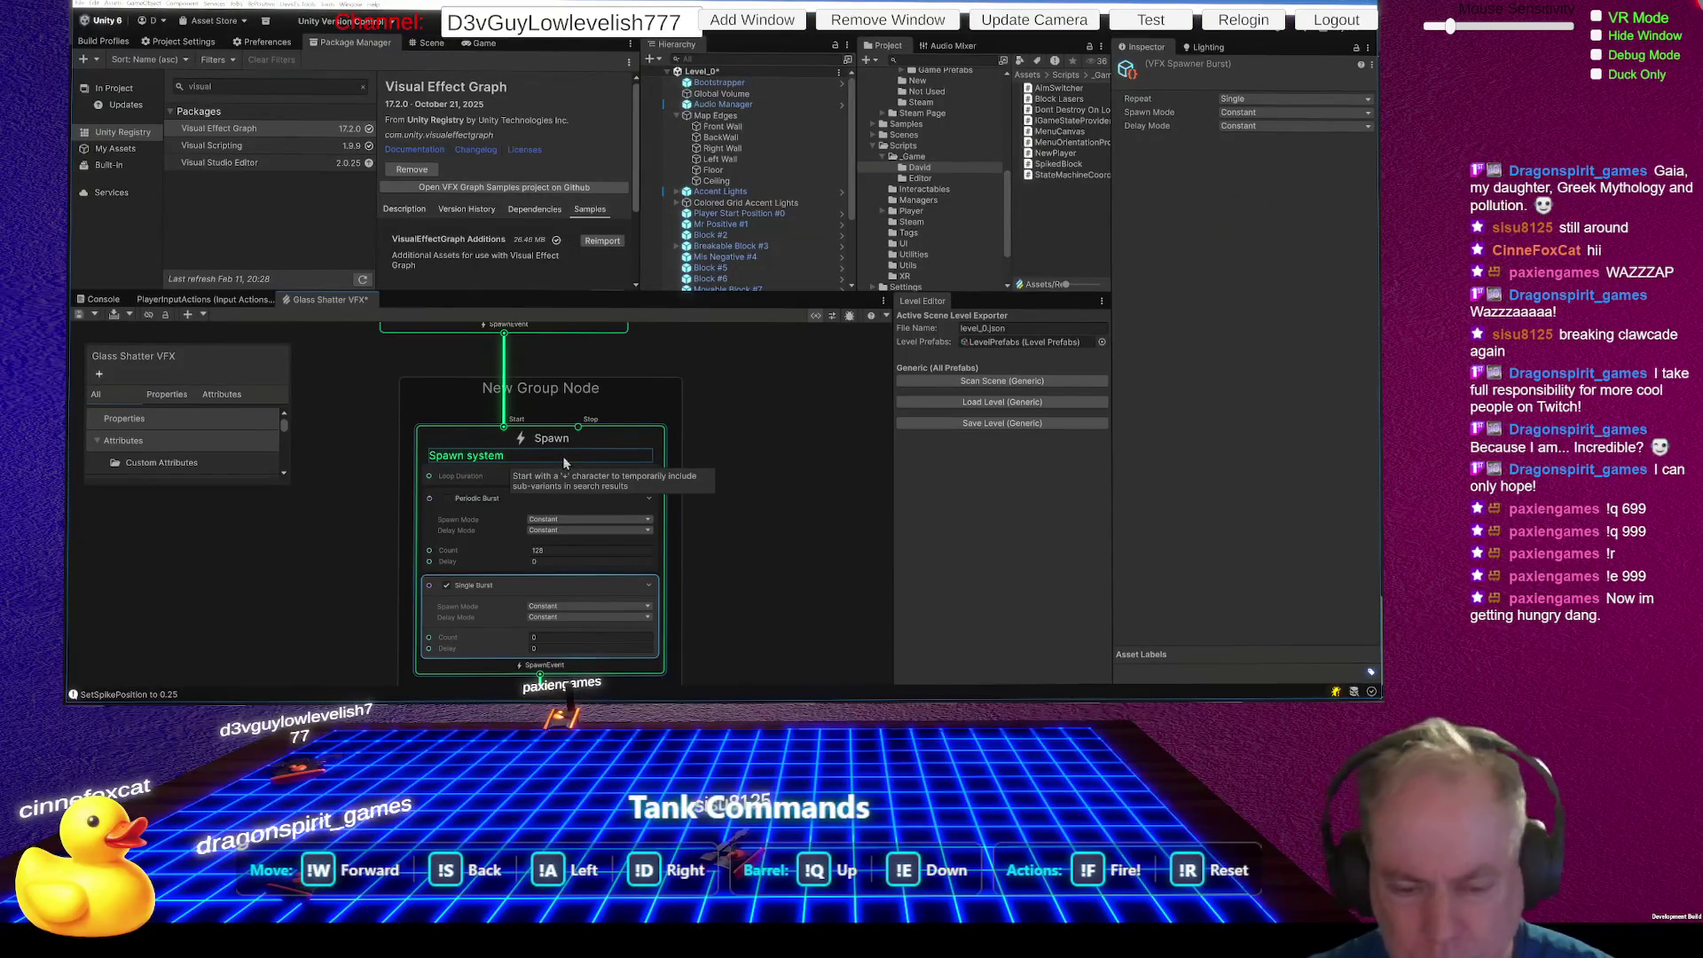
pyautogui.click(466, 500)
# Step: Delete the Periodic Burst block so Spawn holds only the Single Burst
pyautogui.rightClick(505, 489)
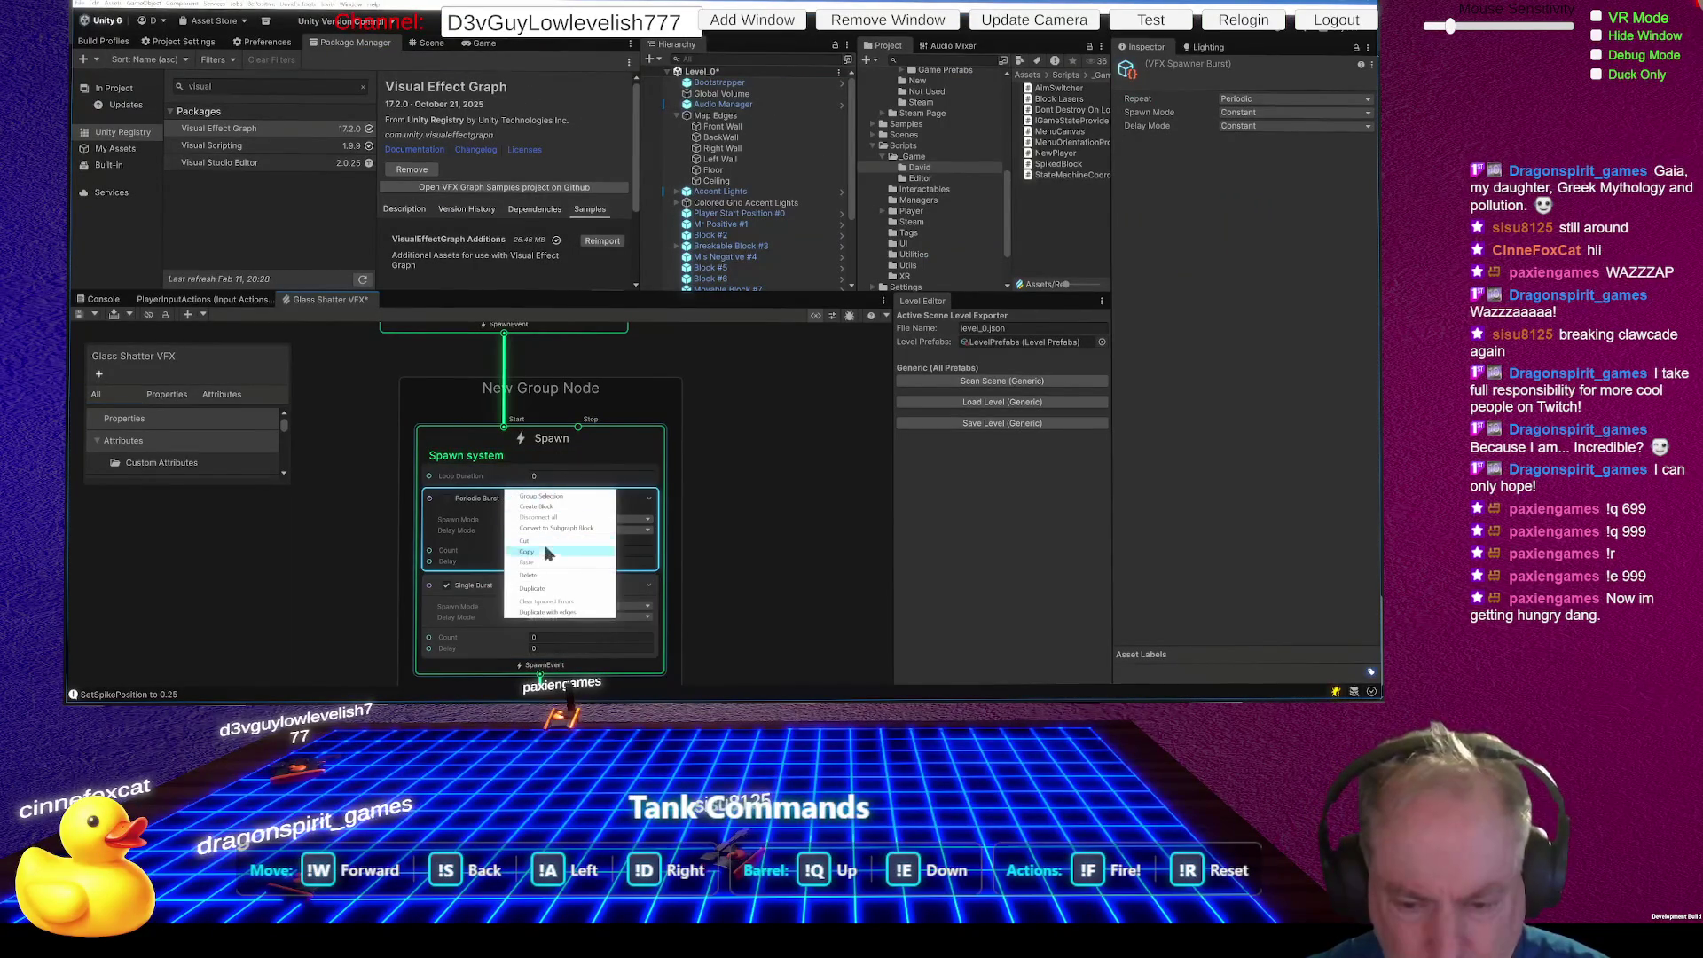
pyautogui.click(532, 575)
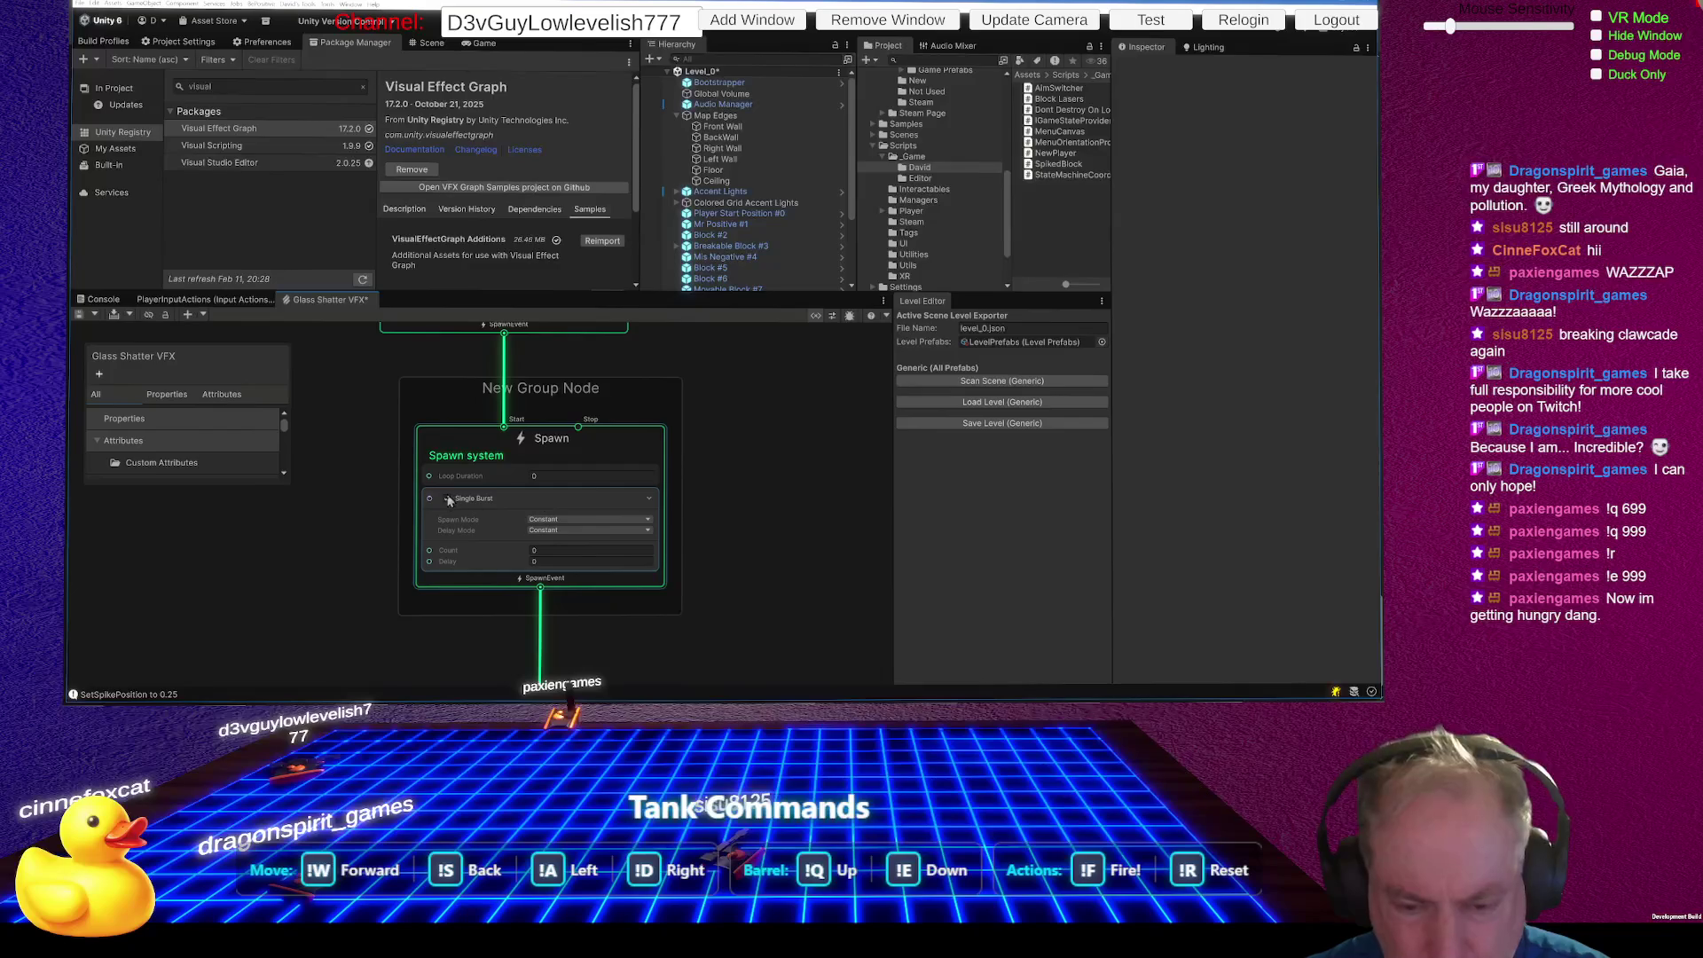
pyautogui.click(449, 500)
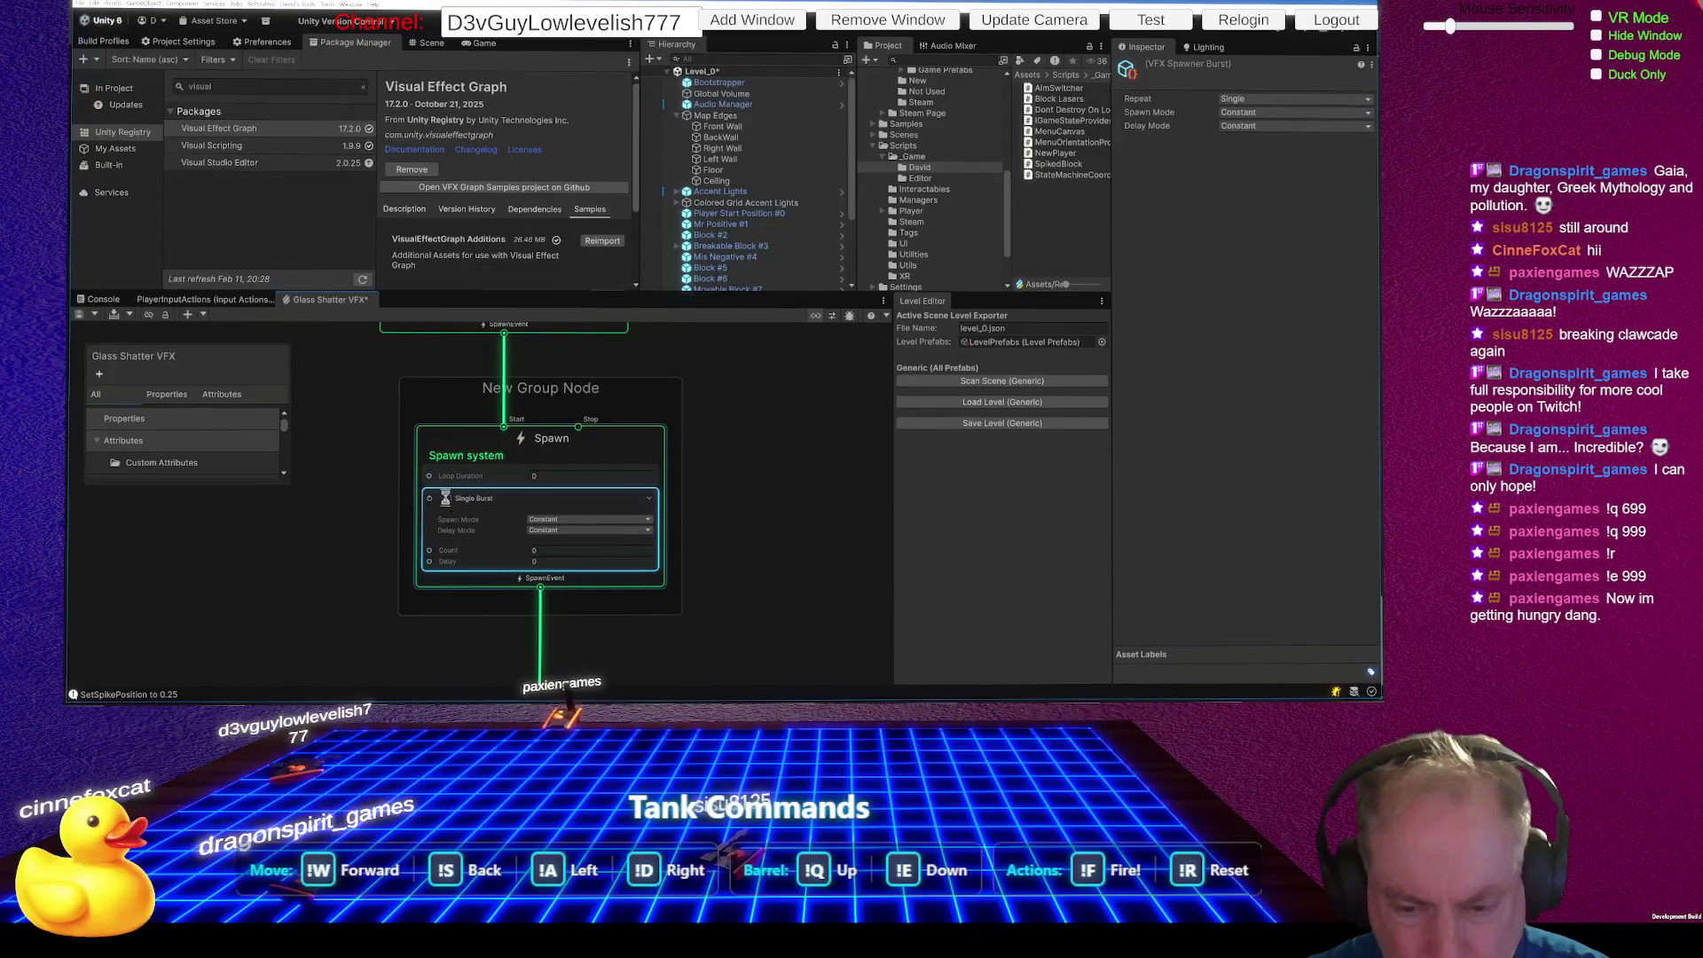
# Step: Set the Single Burst count to 128 and the Spawn loop duration to 0.05
pyautogui.click(588, 560)
pyautogui.write('10')
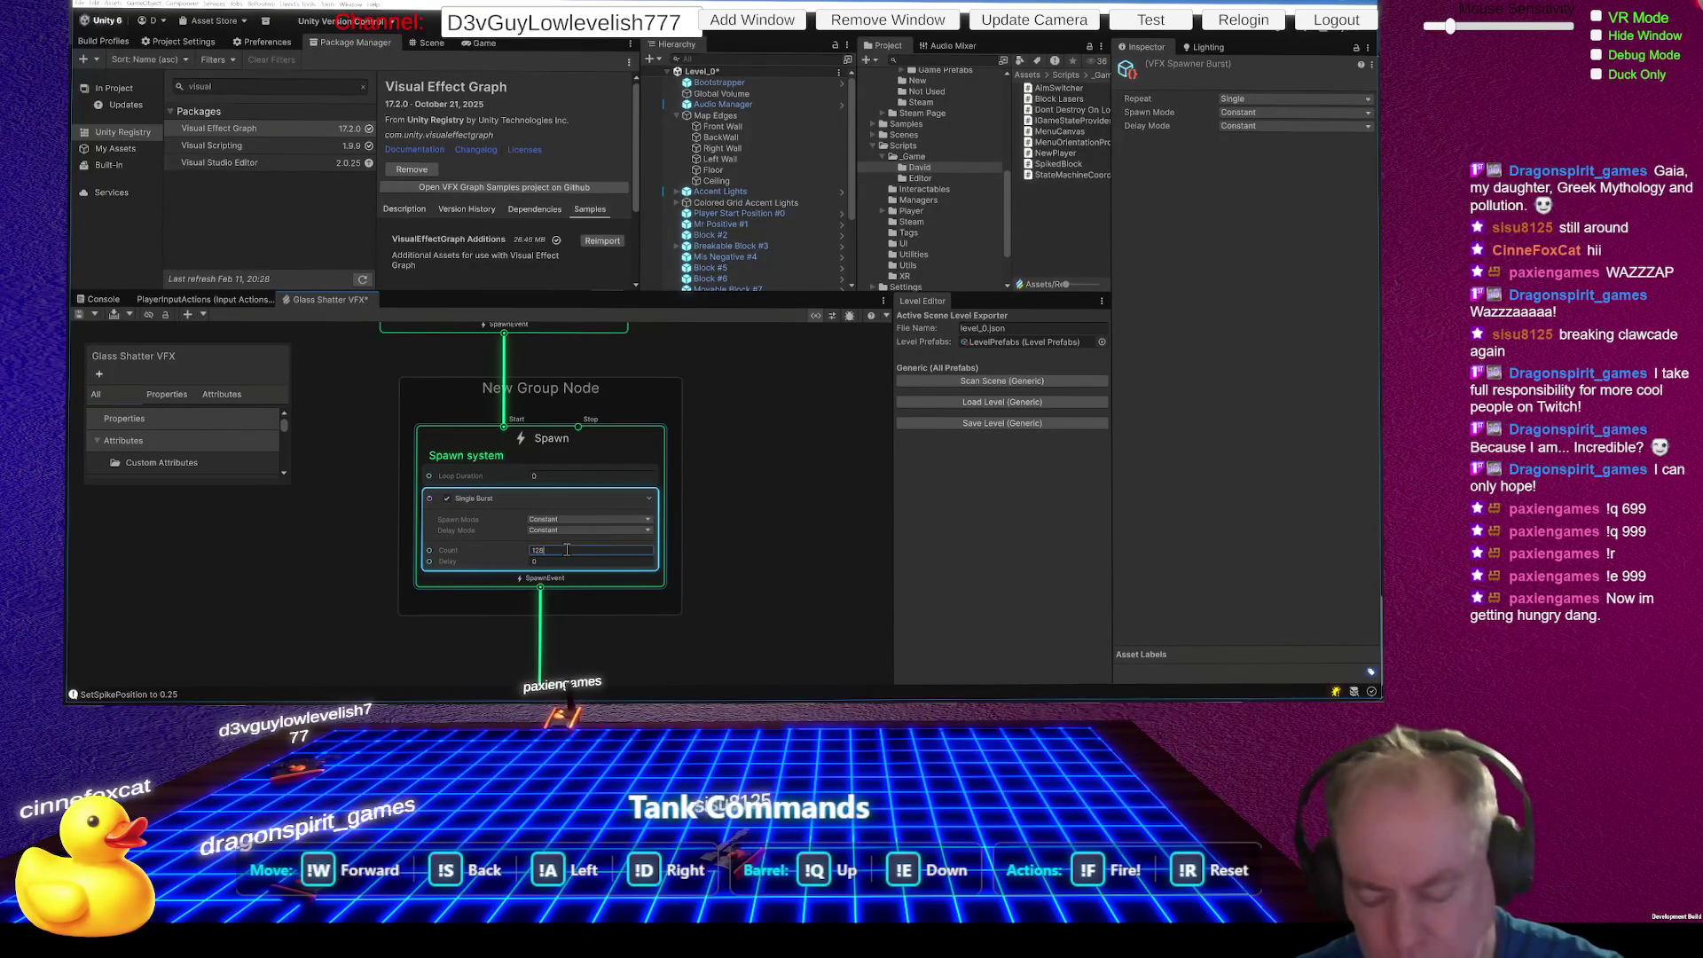
pyautogui.write('0')
pyautogui.press('Return')
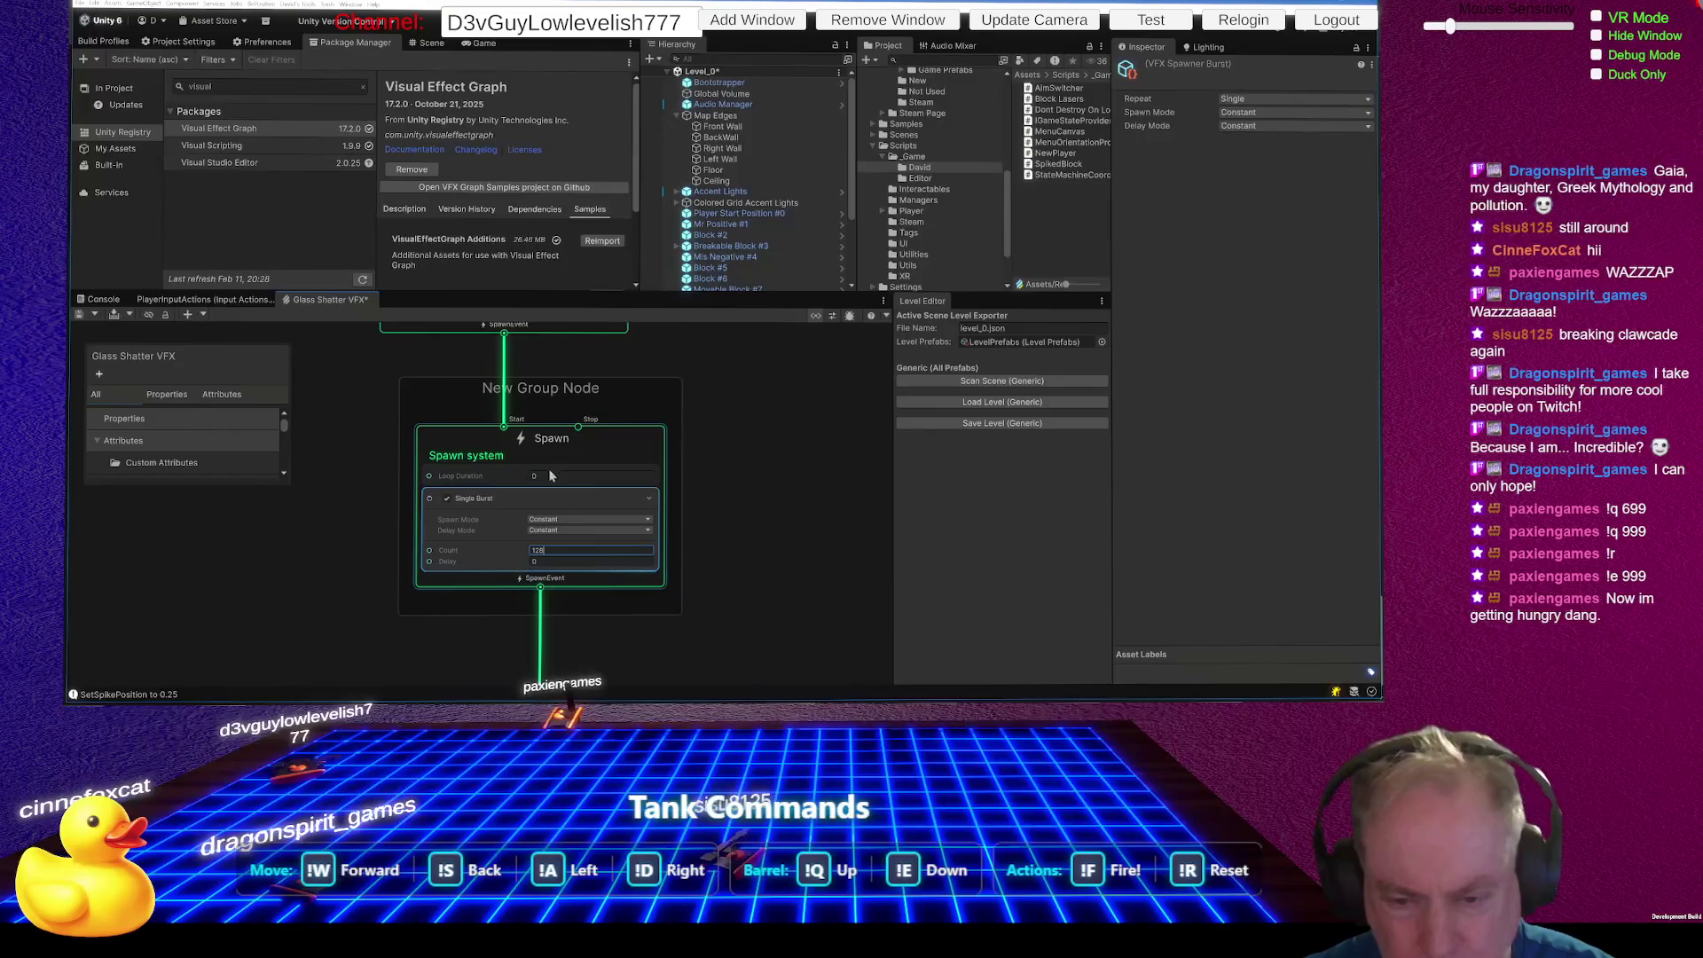
pyautogui.click(551, 473)
pyautogui.write('.01')
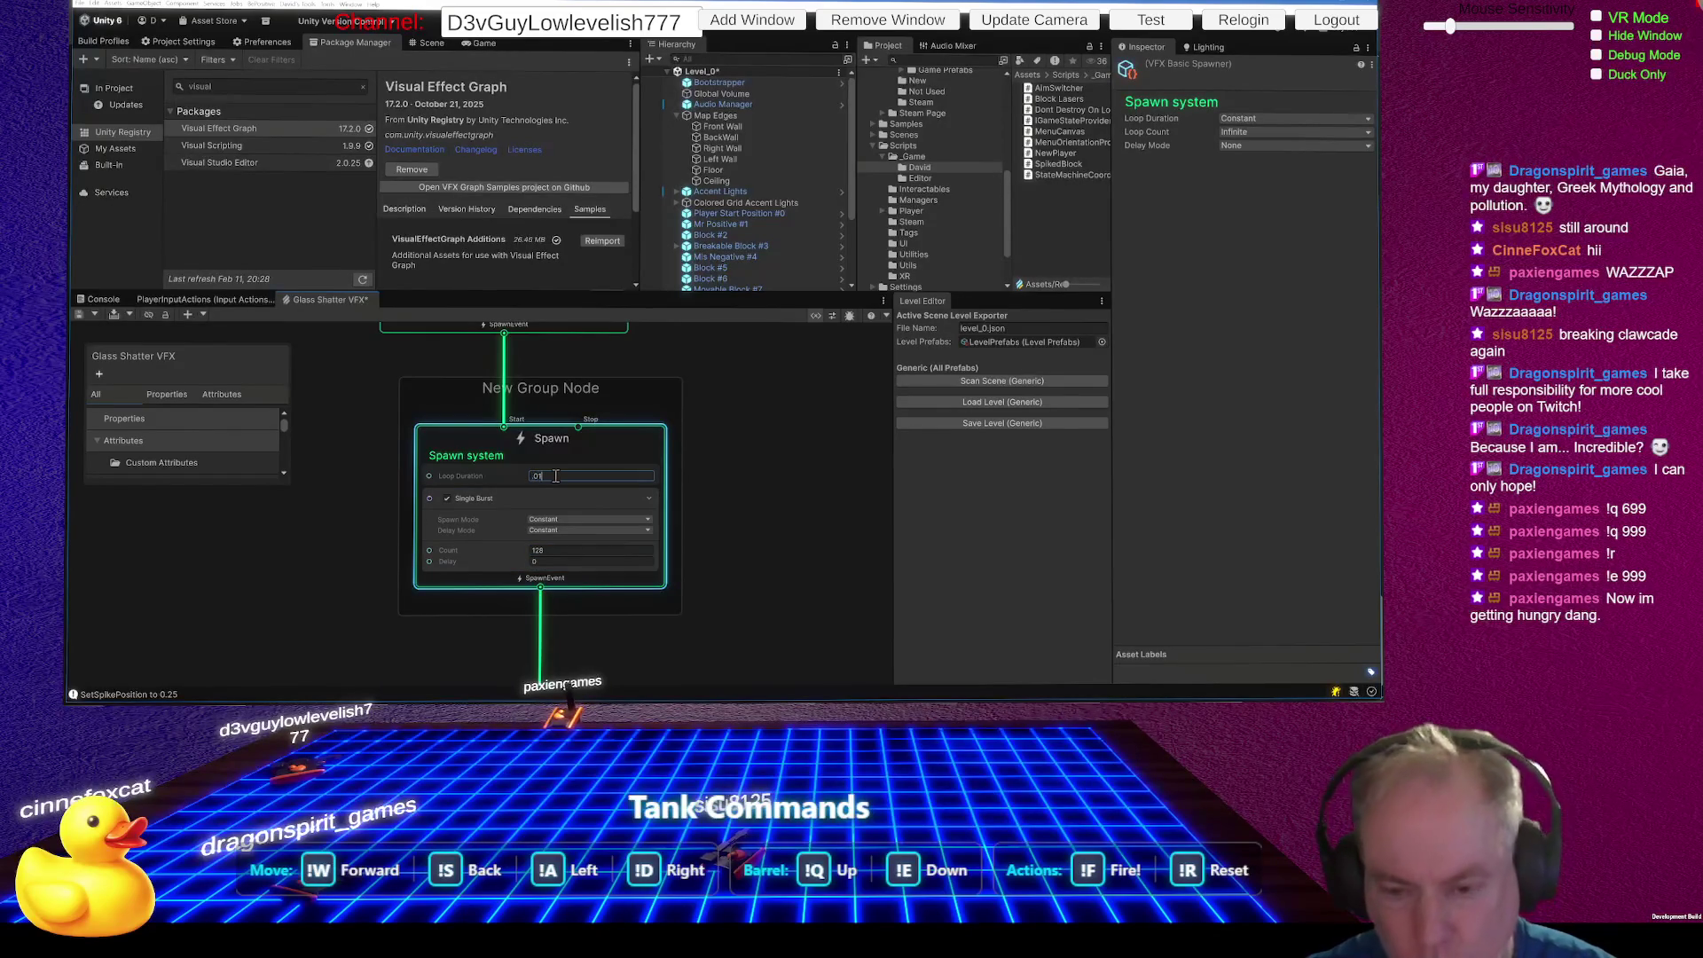
pyautogui.press('Return')
pyautogui.click(433, 42)
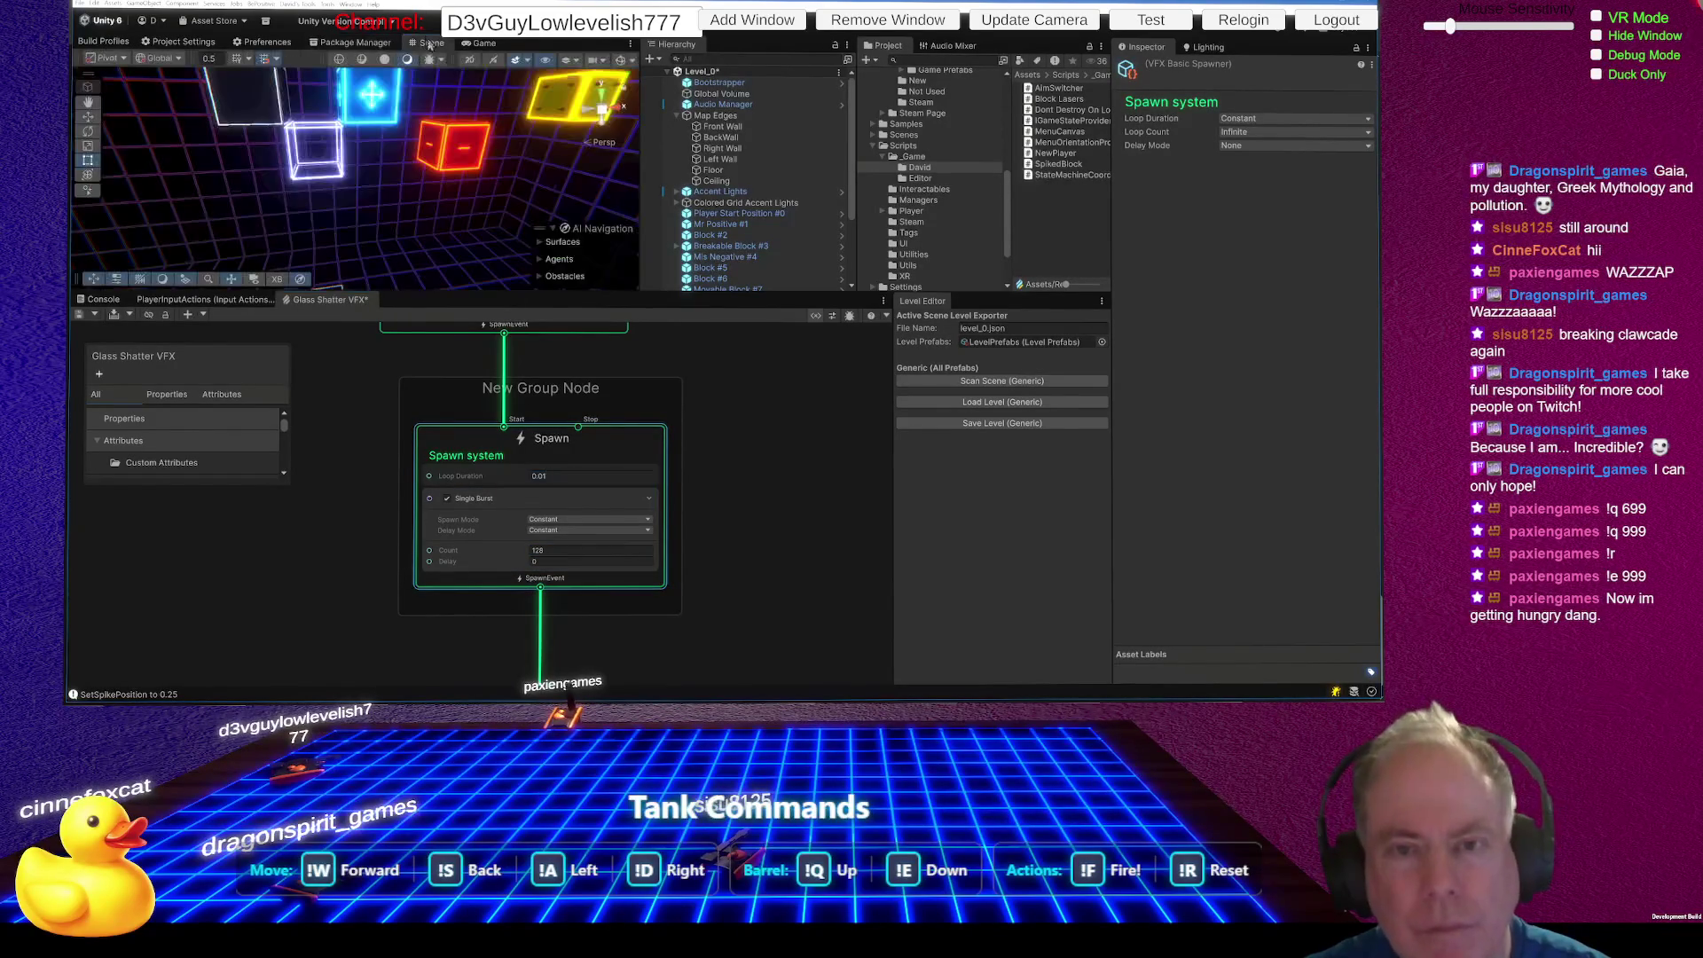
pyautogui.scroll(-3, 593, 582)
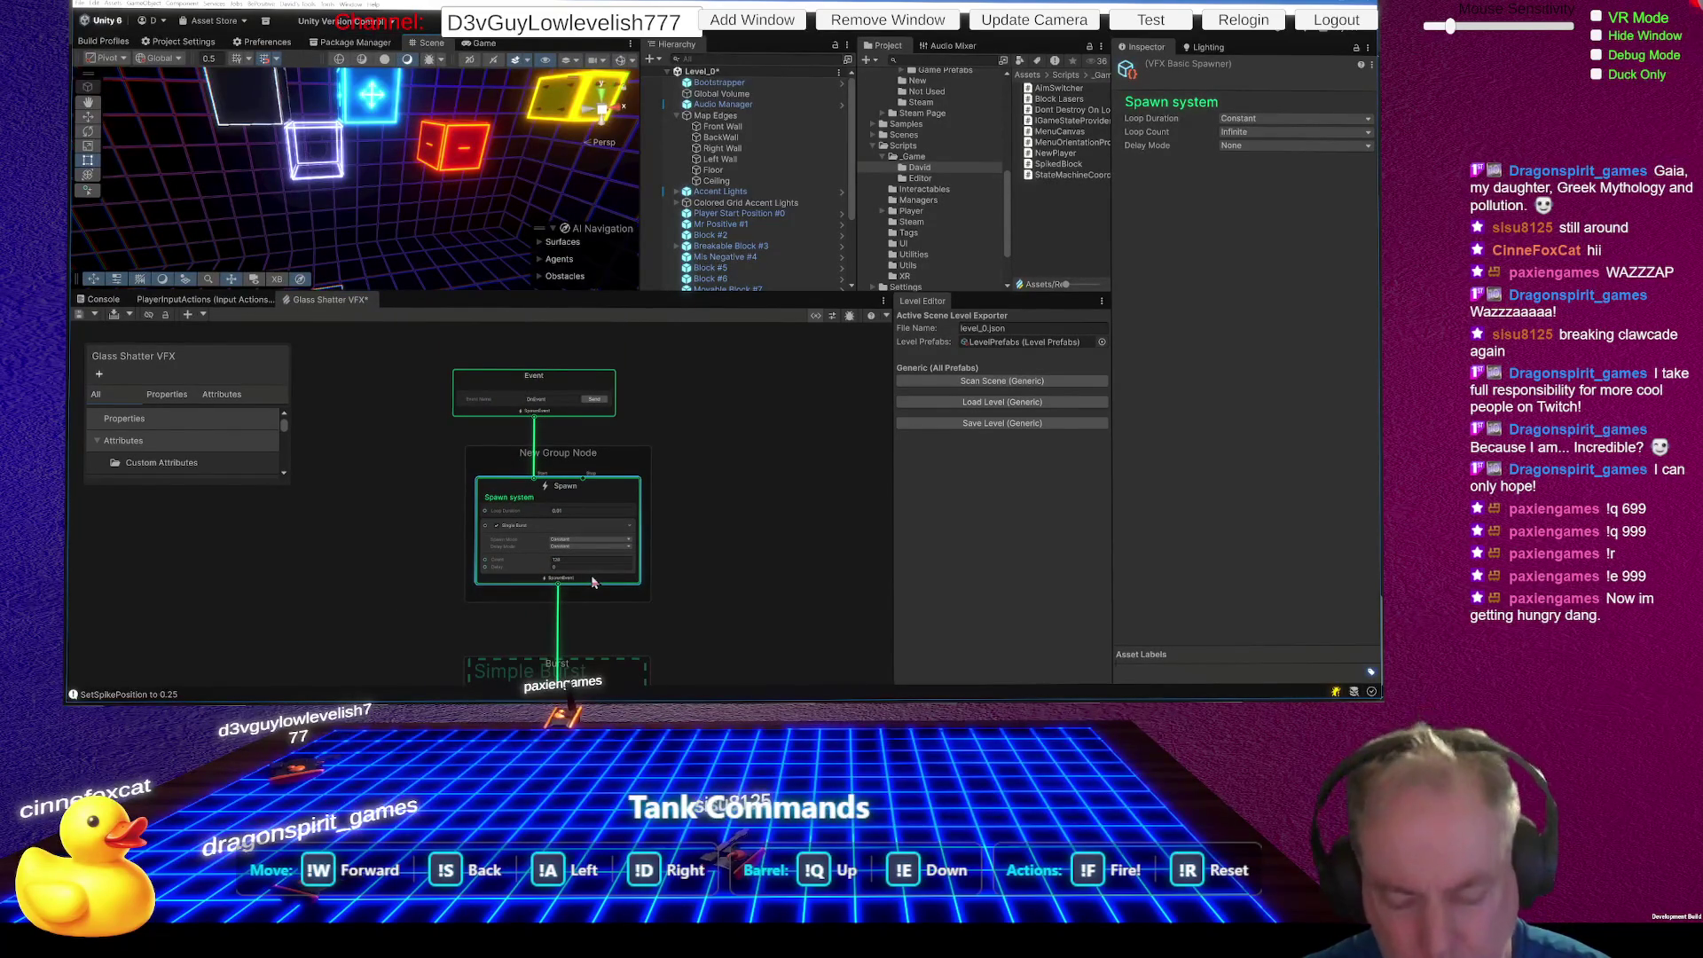
pyautogui.click(597, 405)
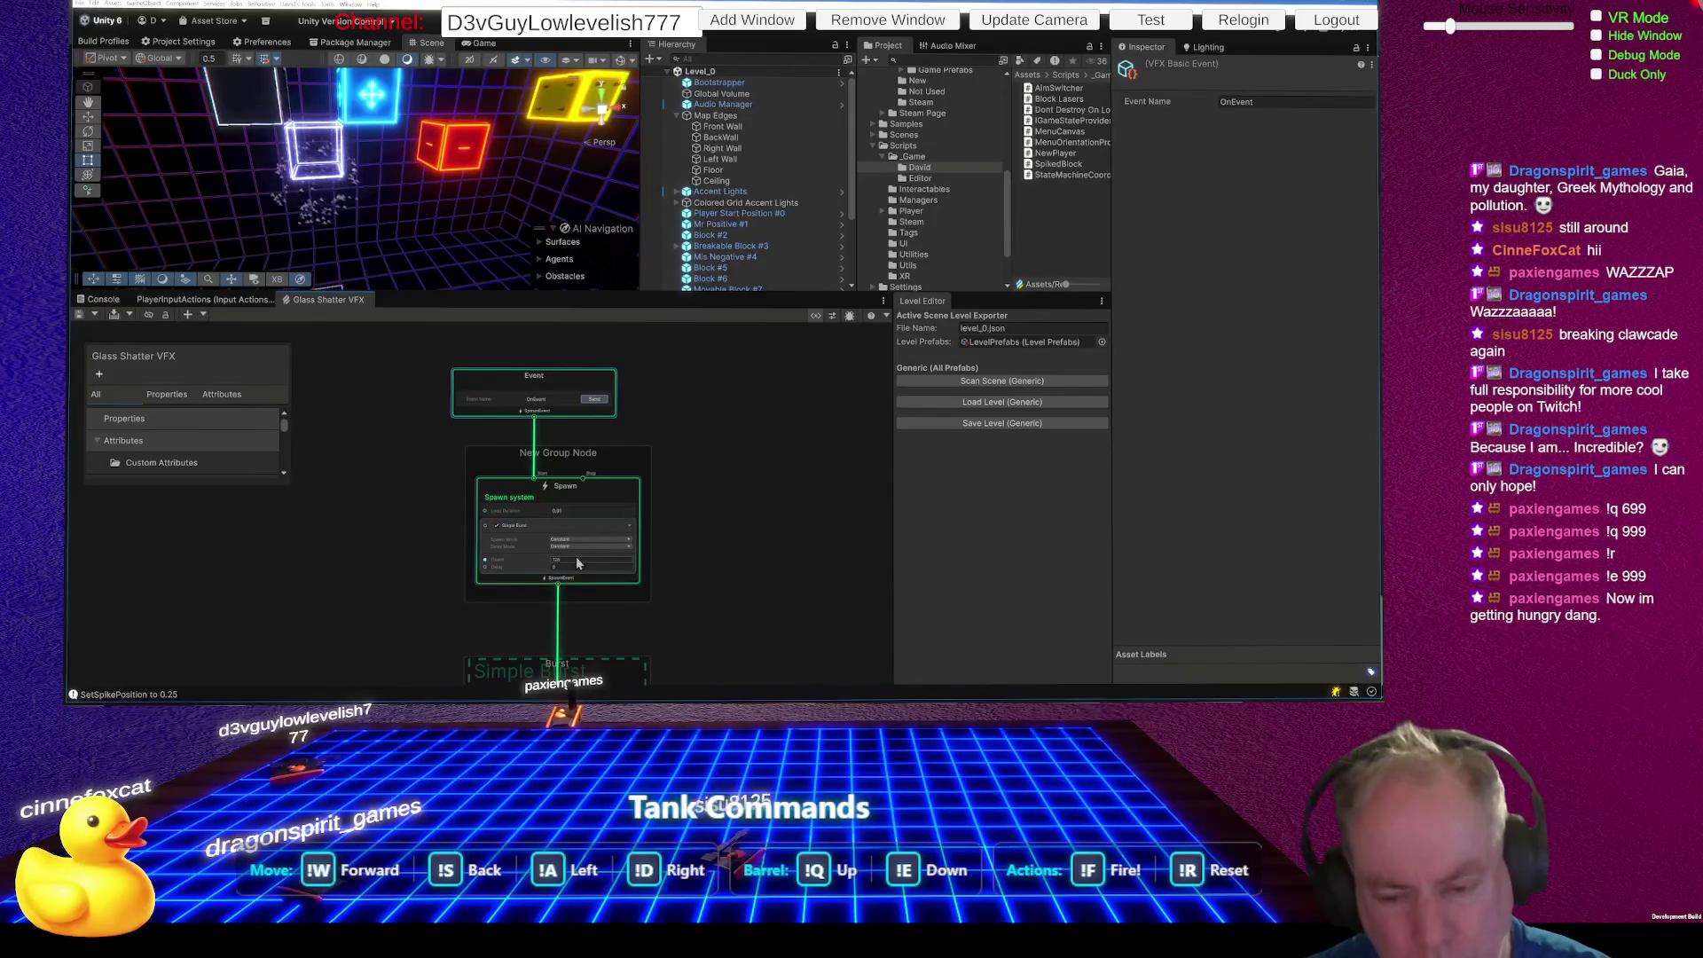
pyautogui.click(681, 491)
pyautogui.click(558, 511)
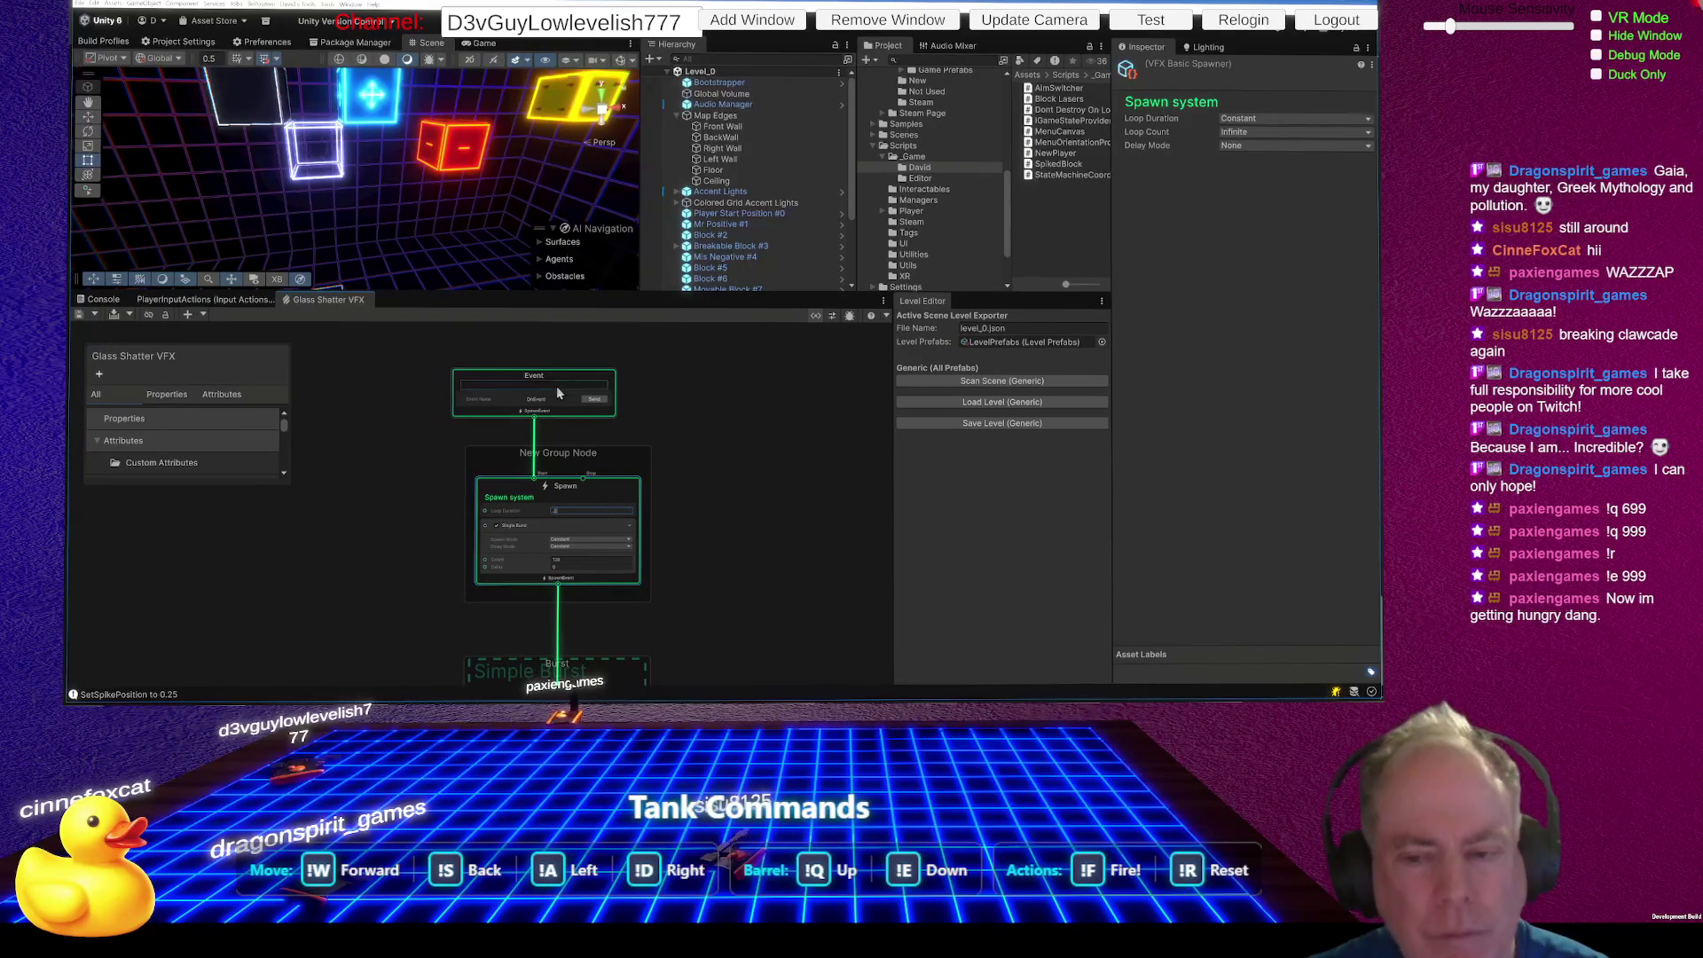
pyautogui.click(591, 402)
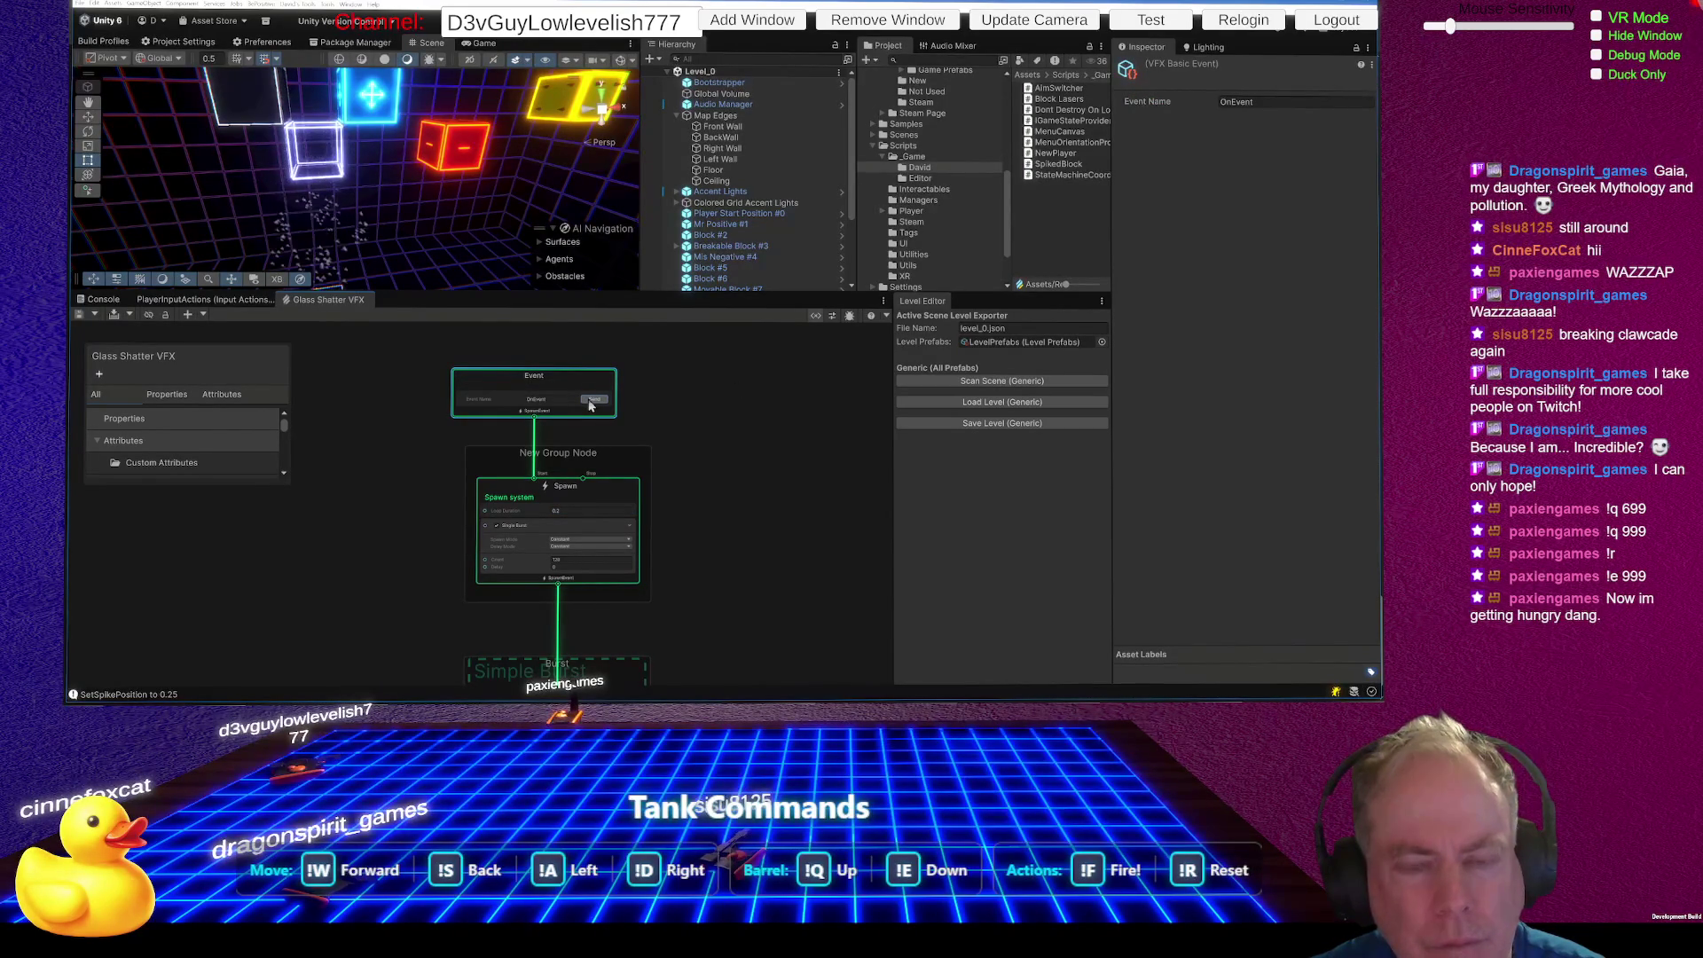
pyautogui.click(598, 556)
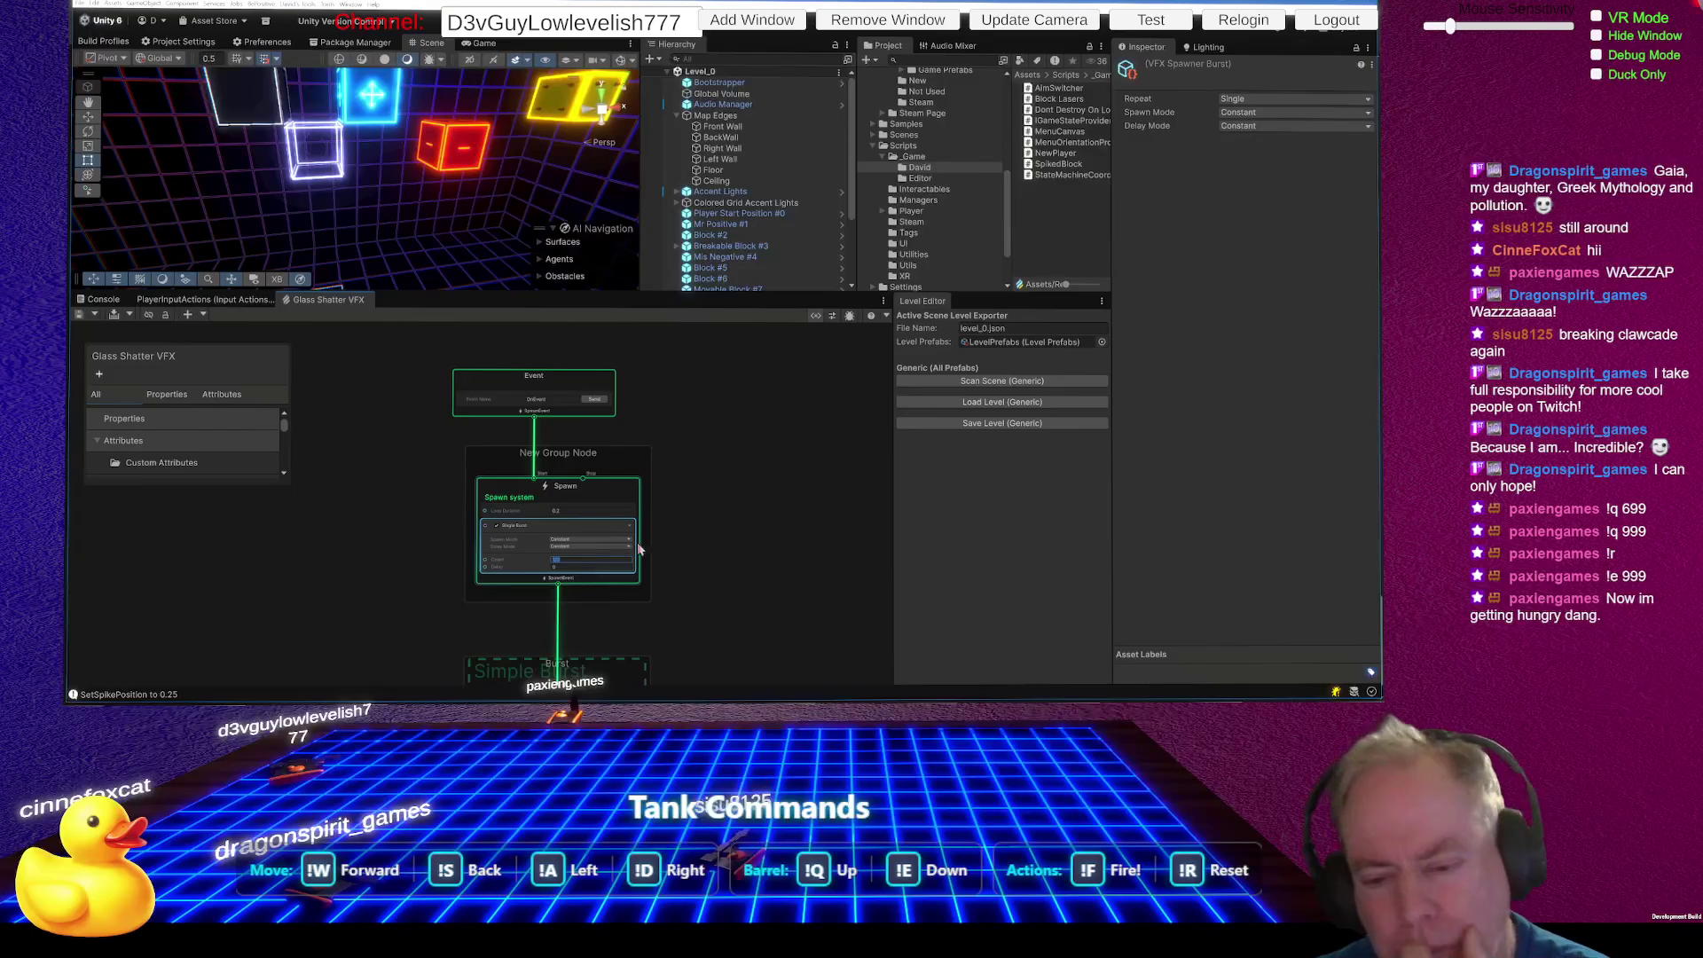
pyautogui.scroll(-3, 597, 555)
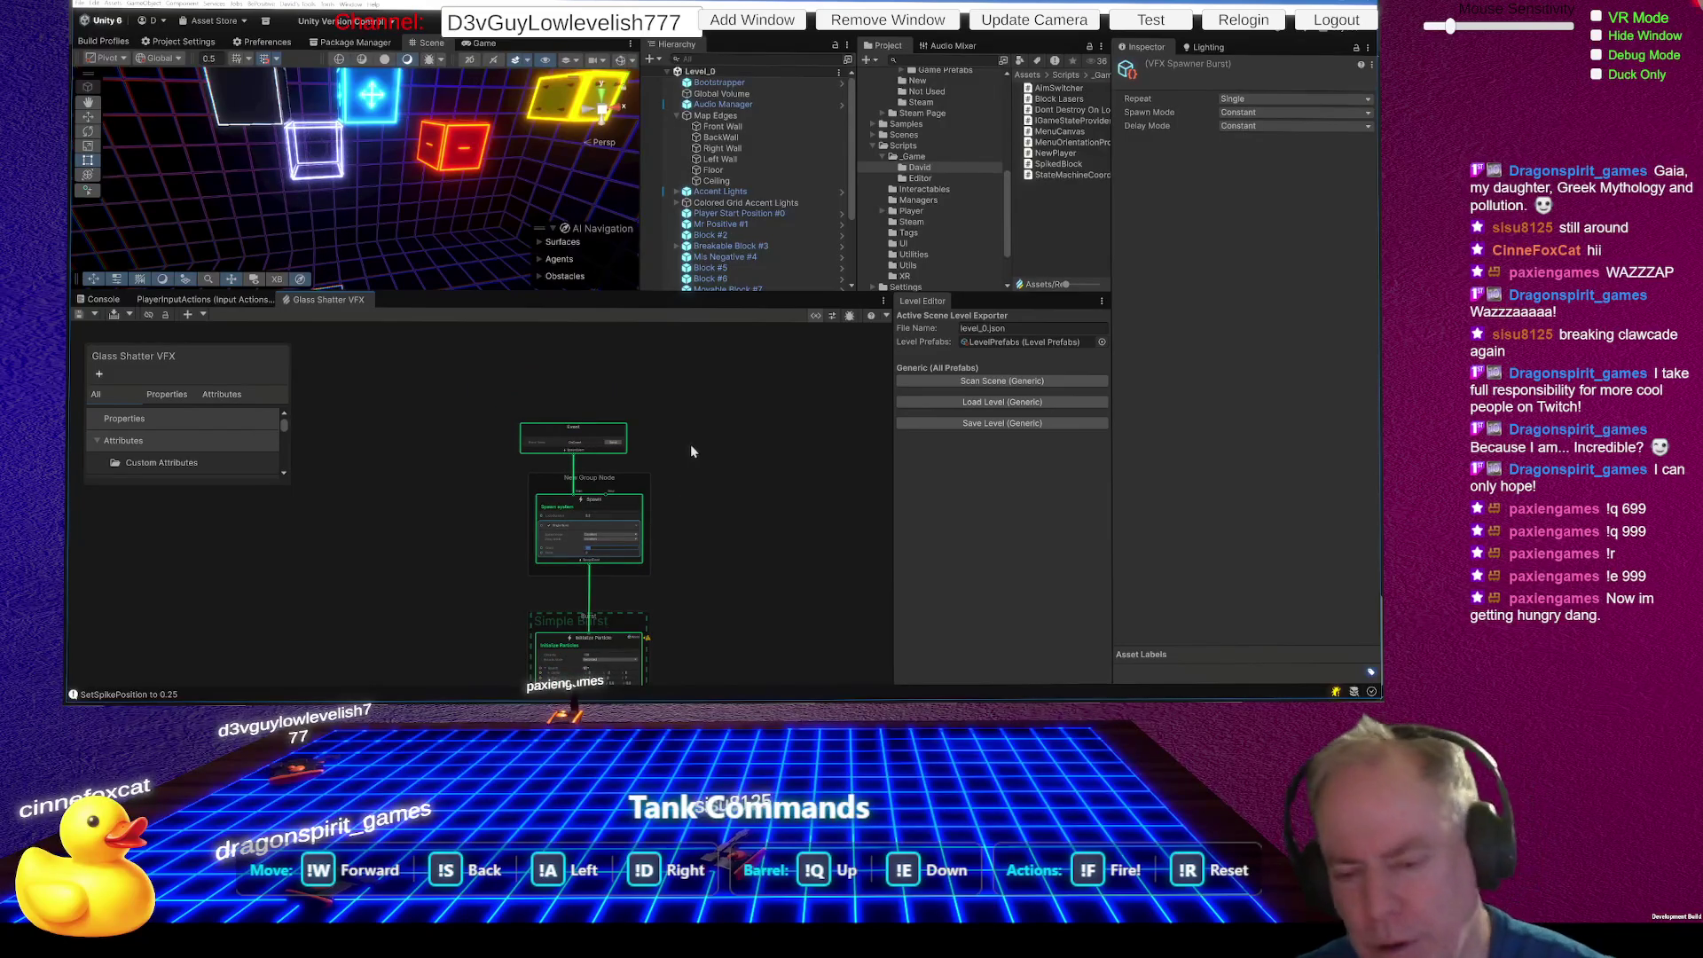
pyautogui.scroll(2, 691, 453)
pyautogui.scroll(2, 672, 532)
pyautogui.scroll(2, 671, 530)
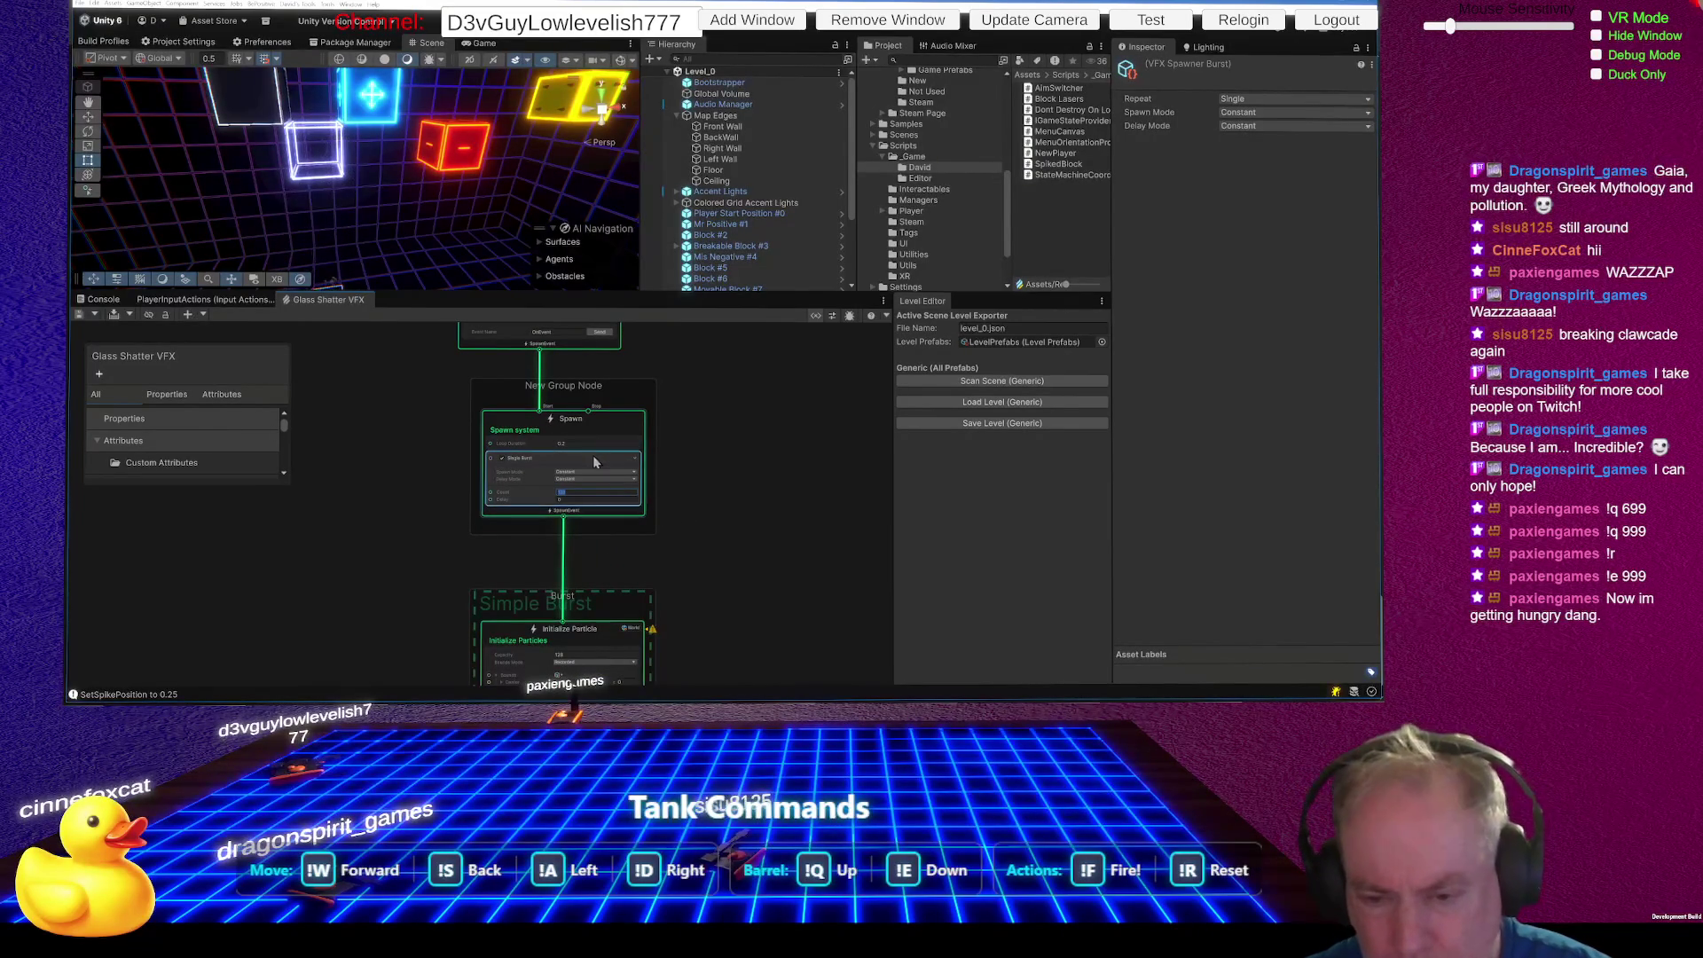
# Step: Wire the Event node's output to the Spawn Stop input and select that new link
pyautogui.moveTo(483, 170)
pyautogui.mouseDown()
pyautogui.moveTo(495, 214)
pyautogui.moveTo(495, 183)
pyautogui.mouseUp()
pyautogui.scroll(-5, 490, 175)
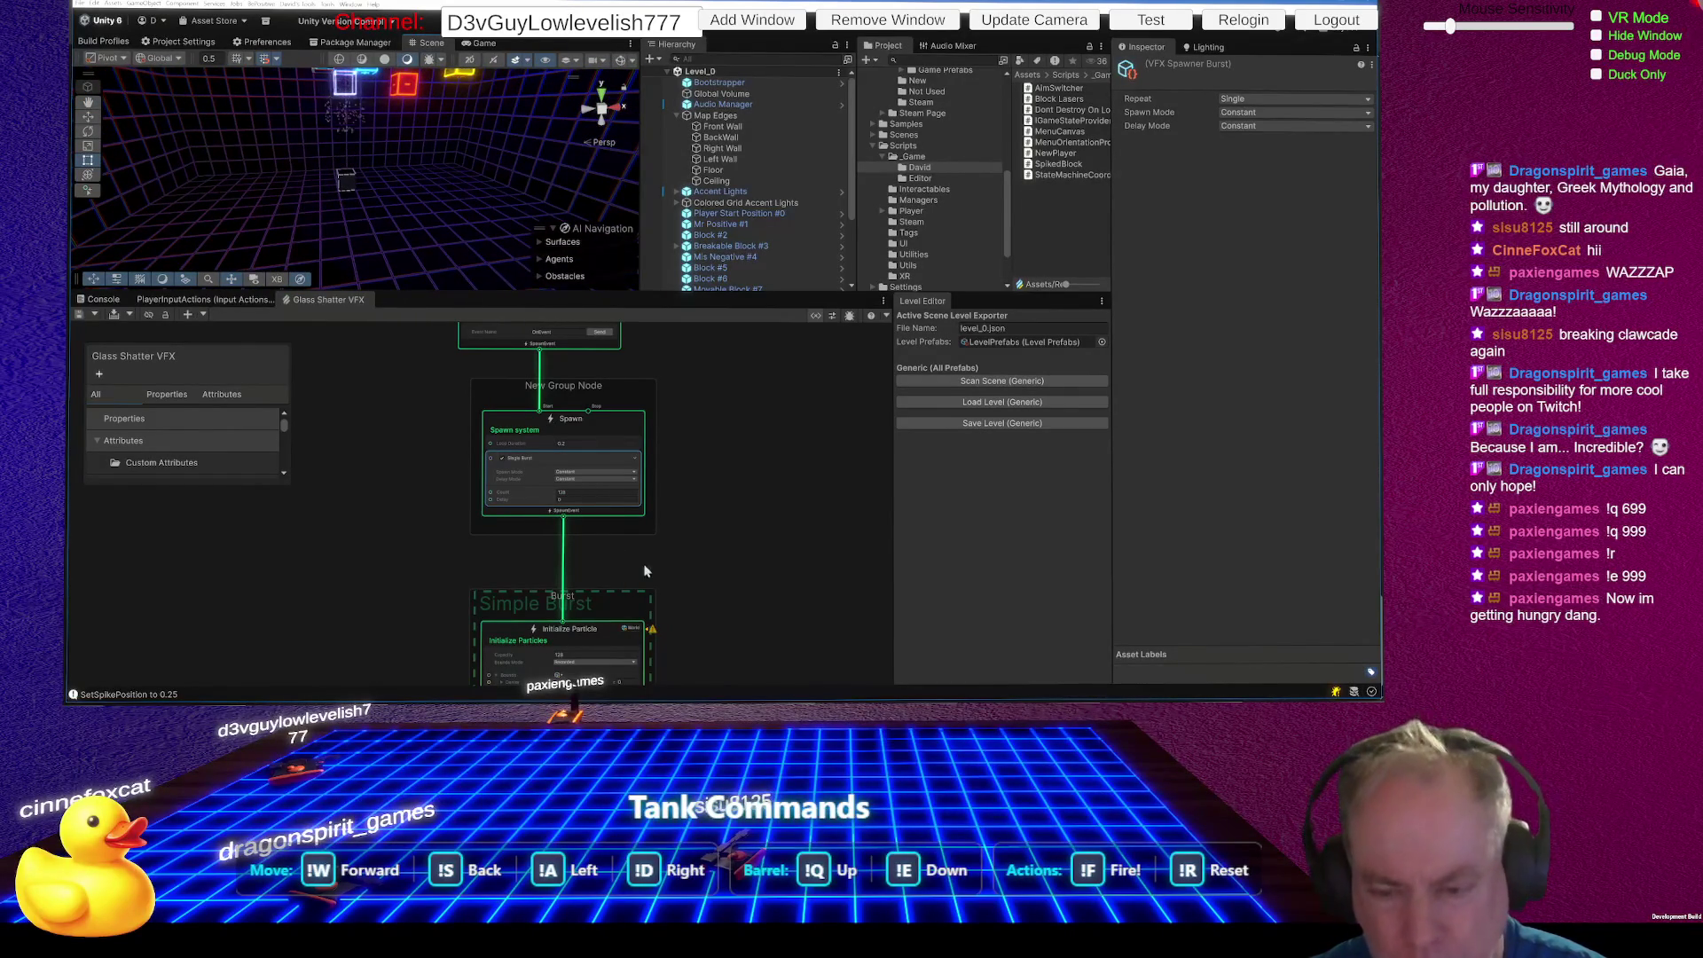
pyautogui.scroll(-3, 587, 555)
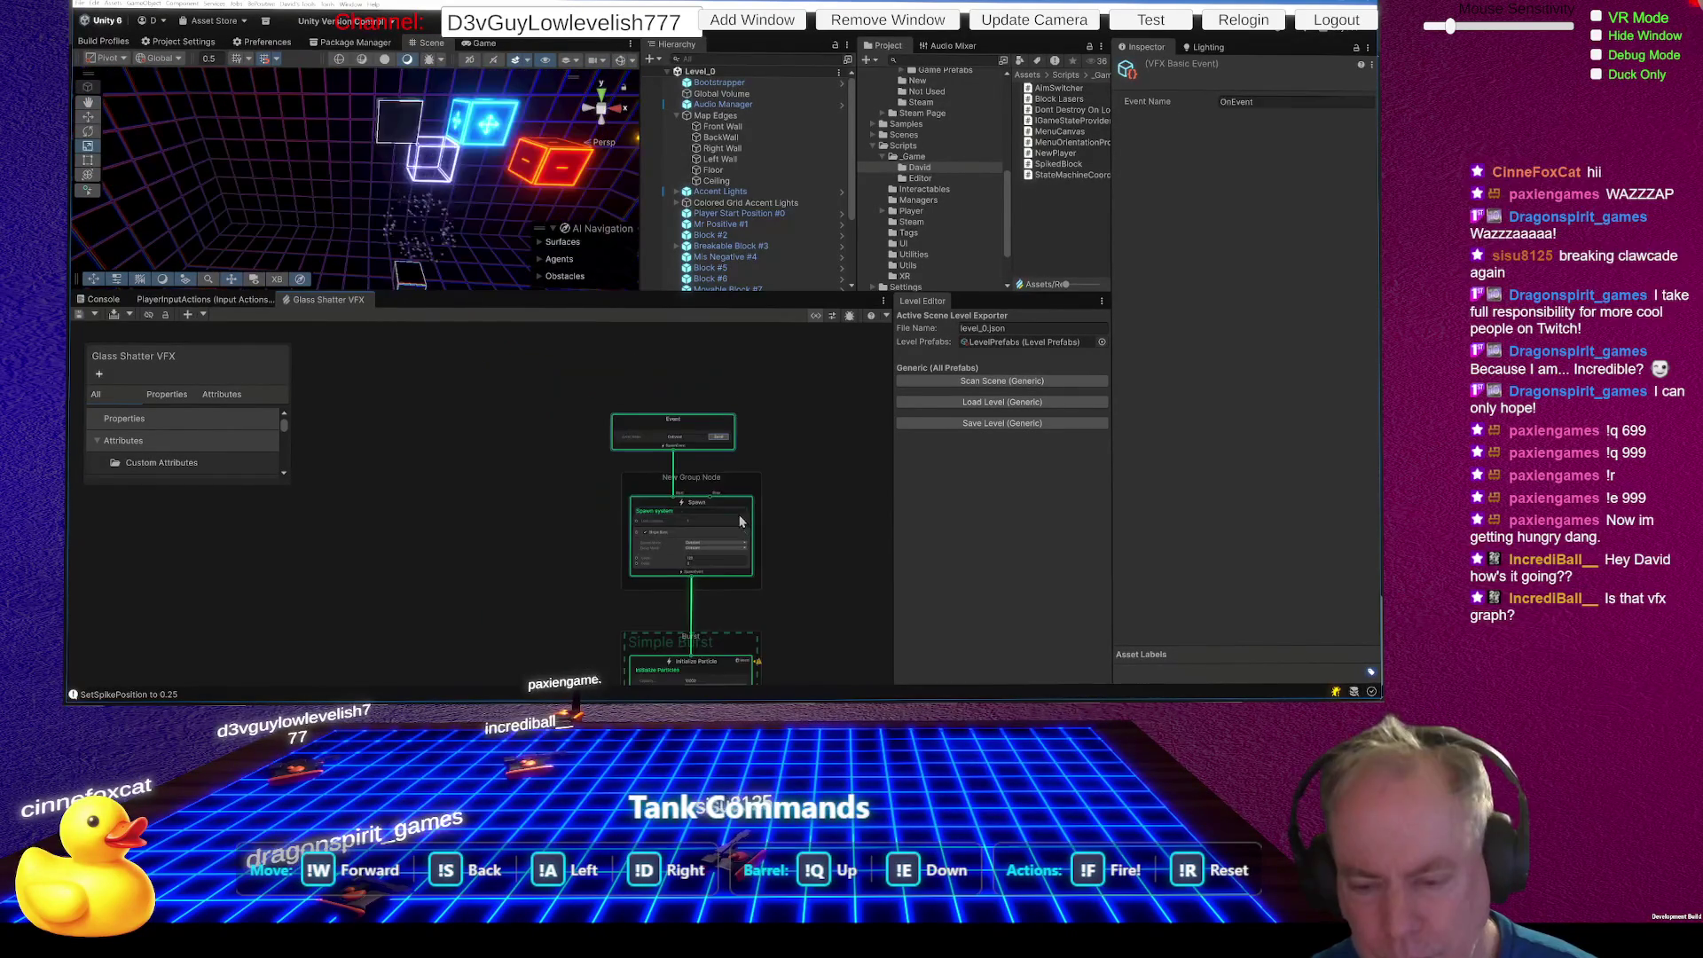
pyautogui.scroll(5, 709, 500)
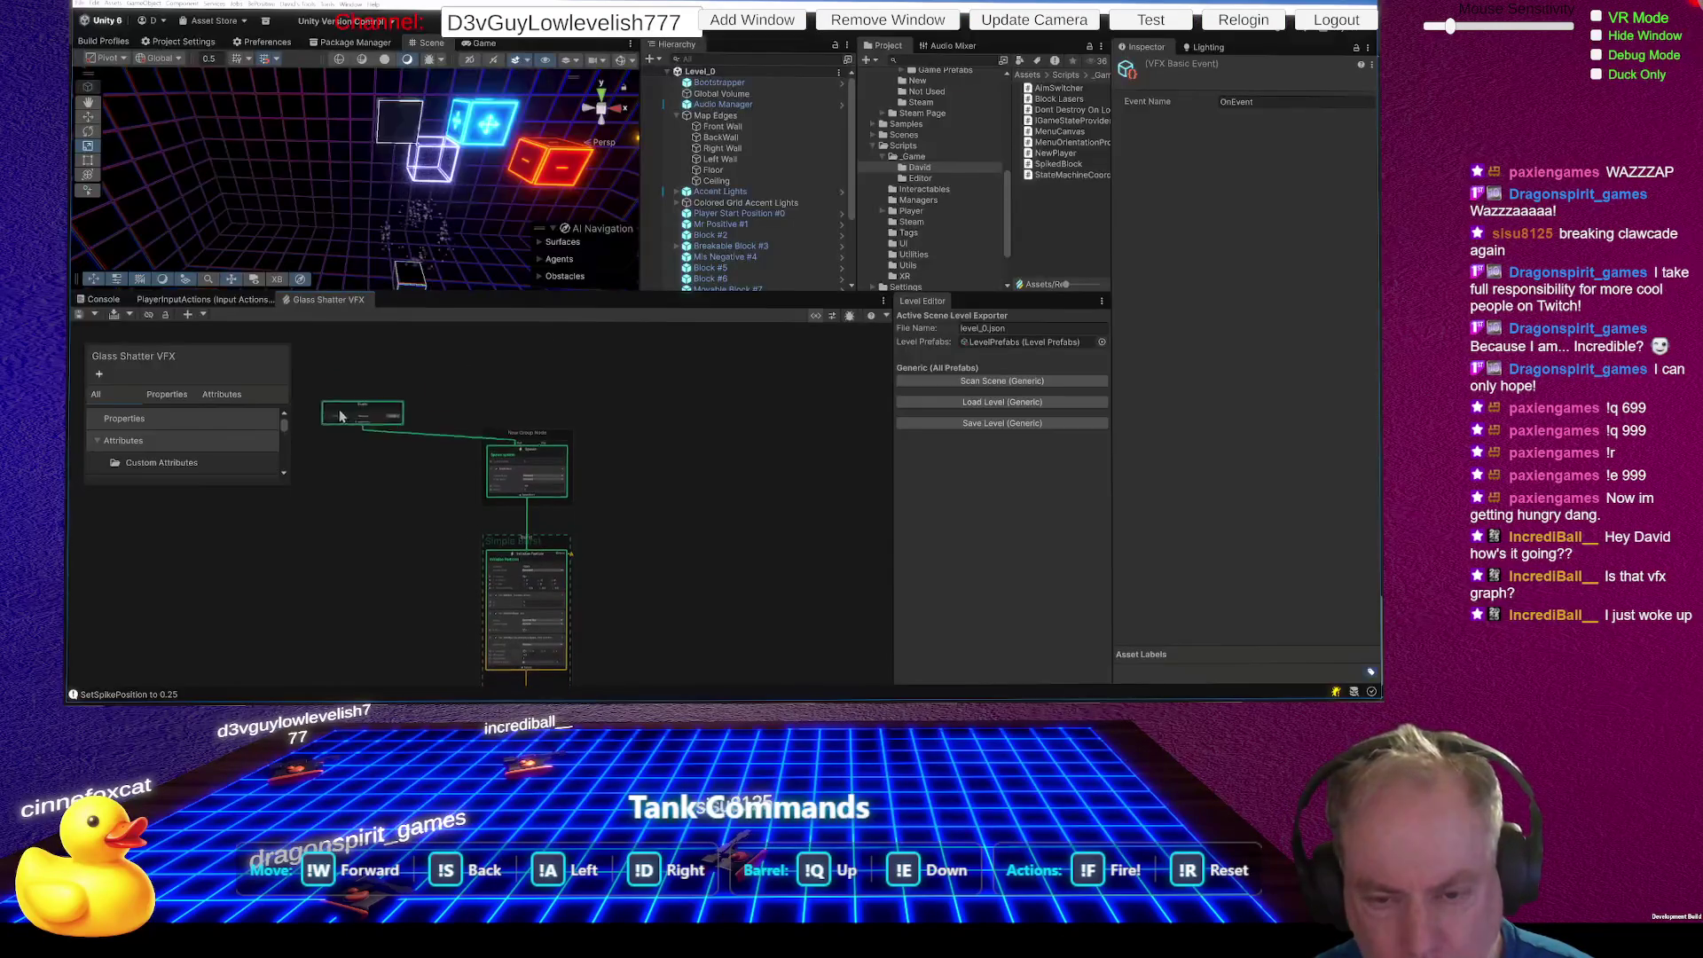
pyautogui.scroll(1, 441, 548)
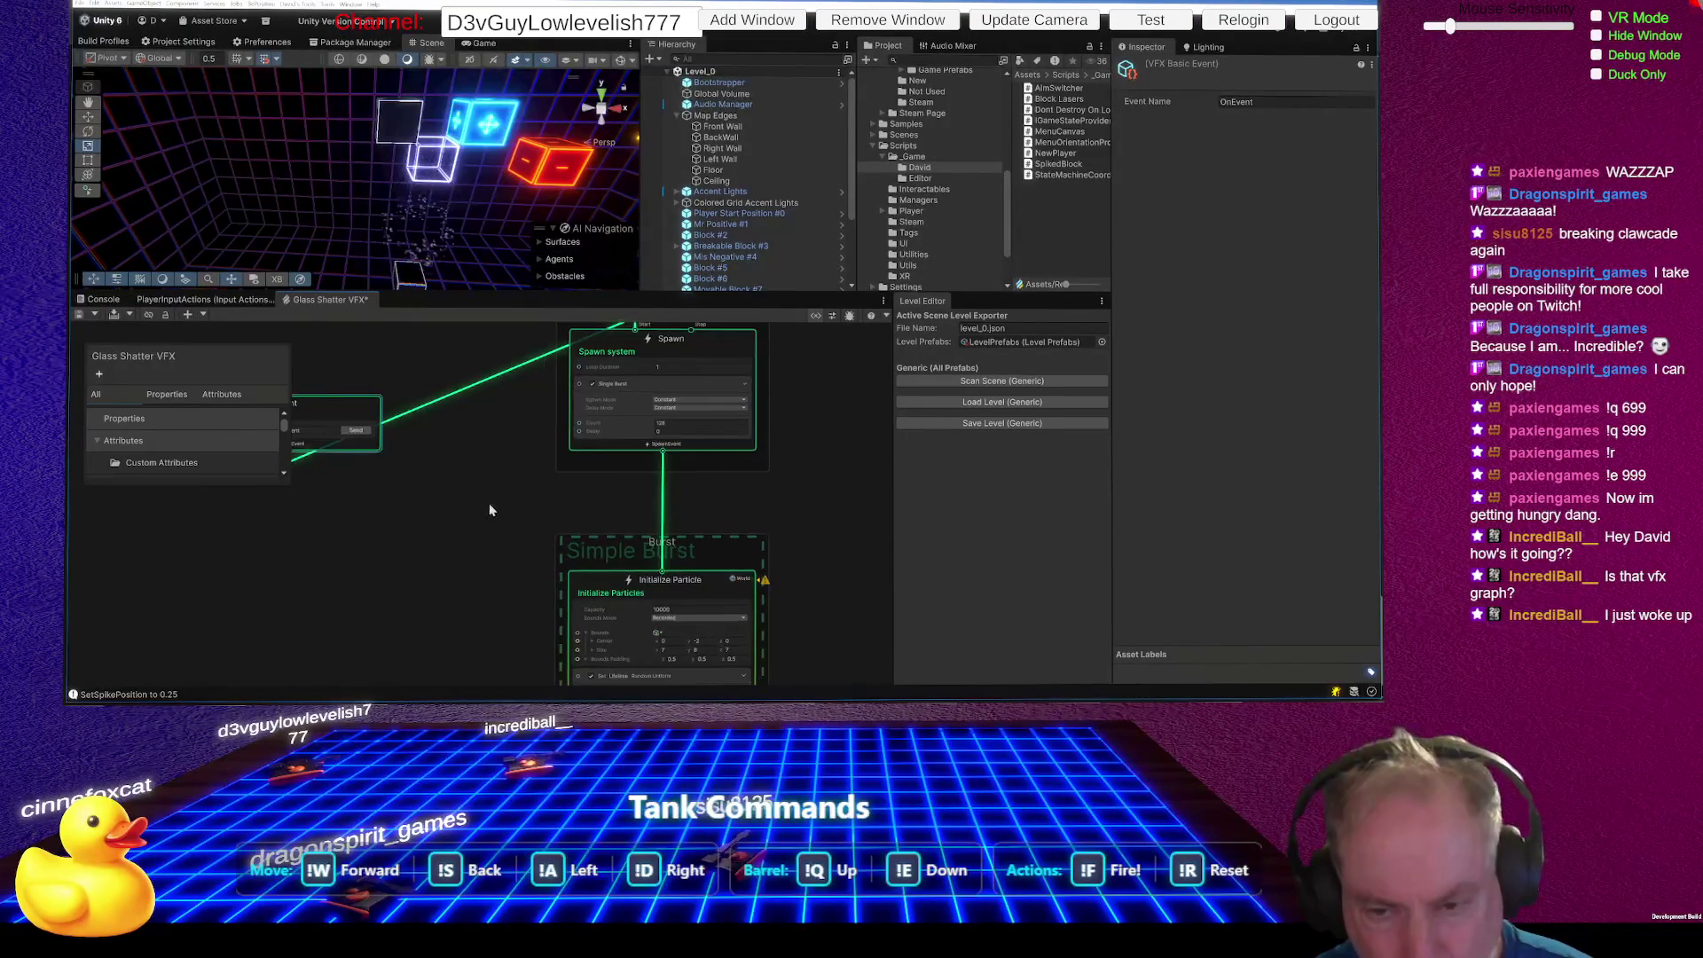
pyautogui.scroll(1, 470, 505)
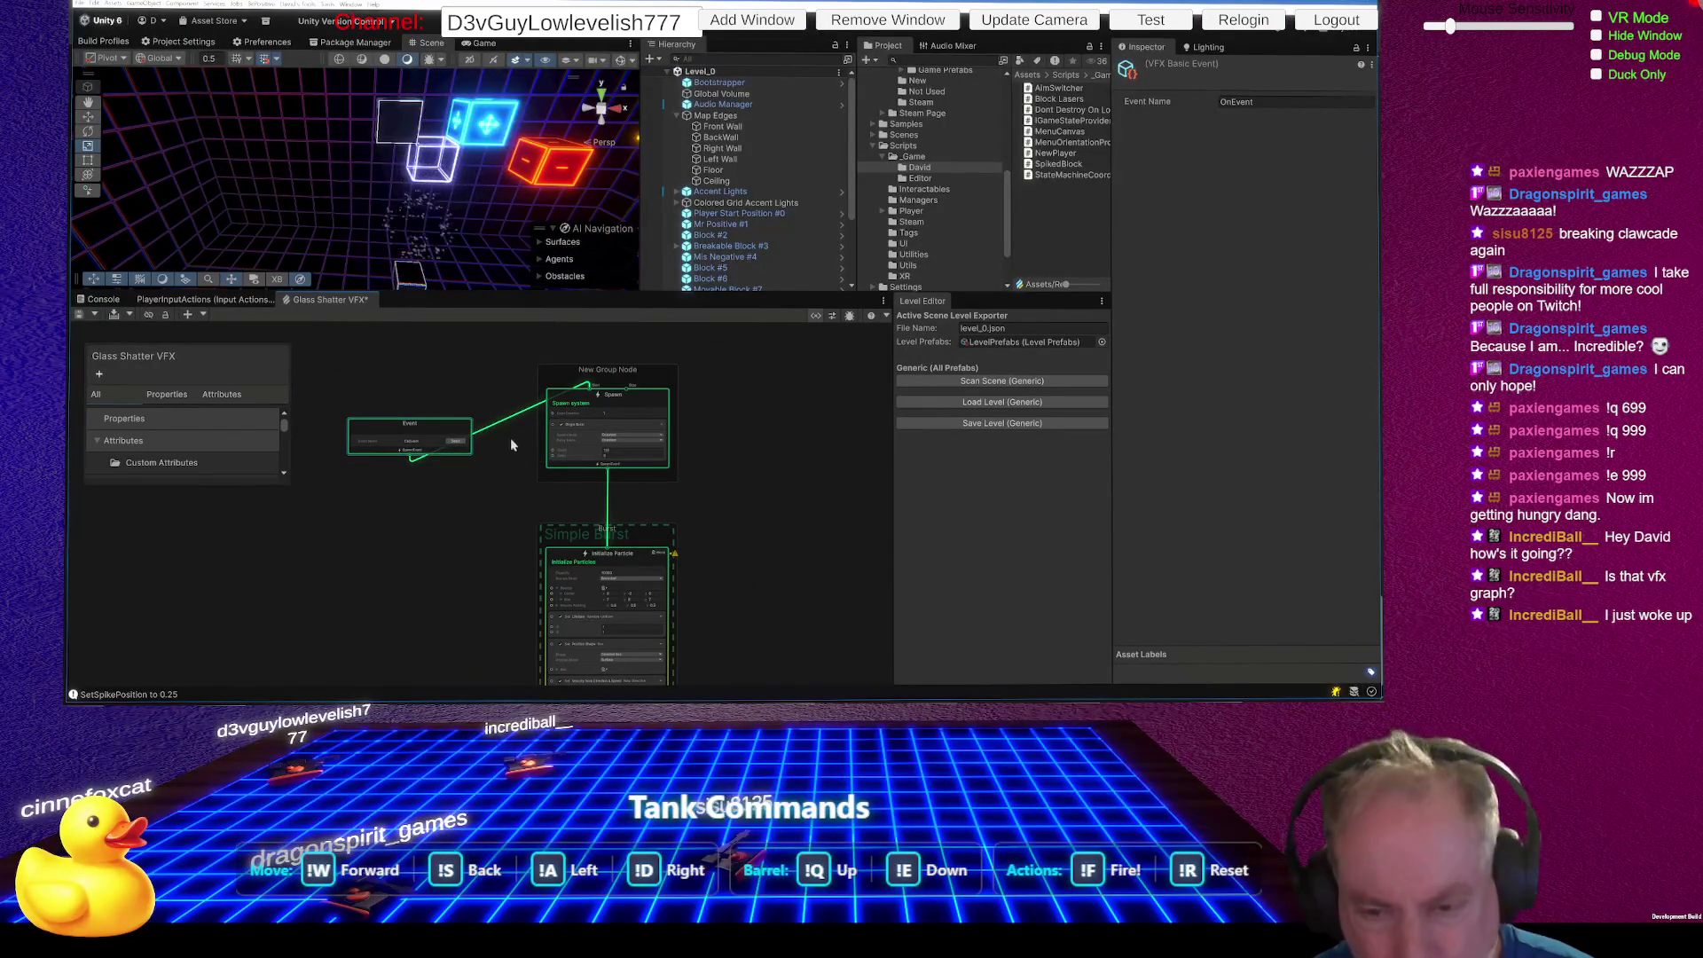
pyautogui.scroll(2, 515, 435)
pyautogui.scroll(1, 517, 438)
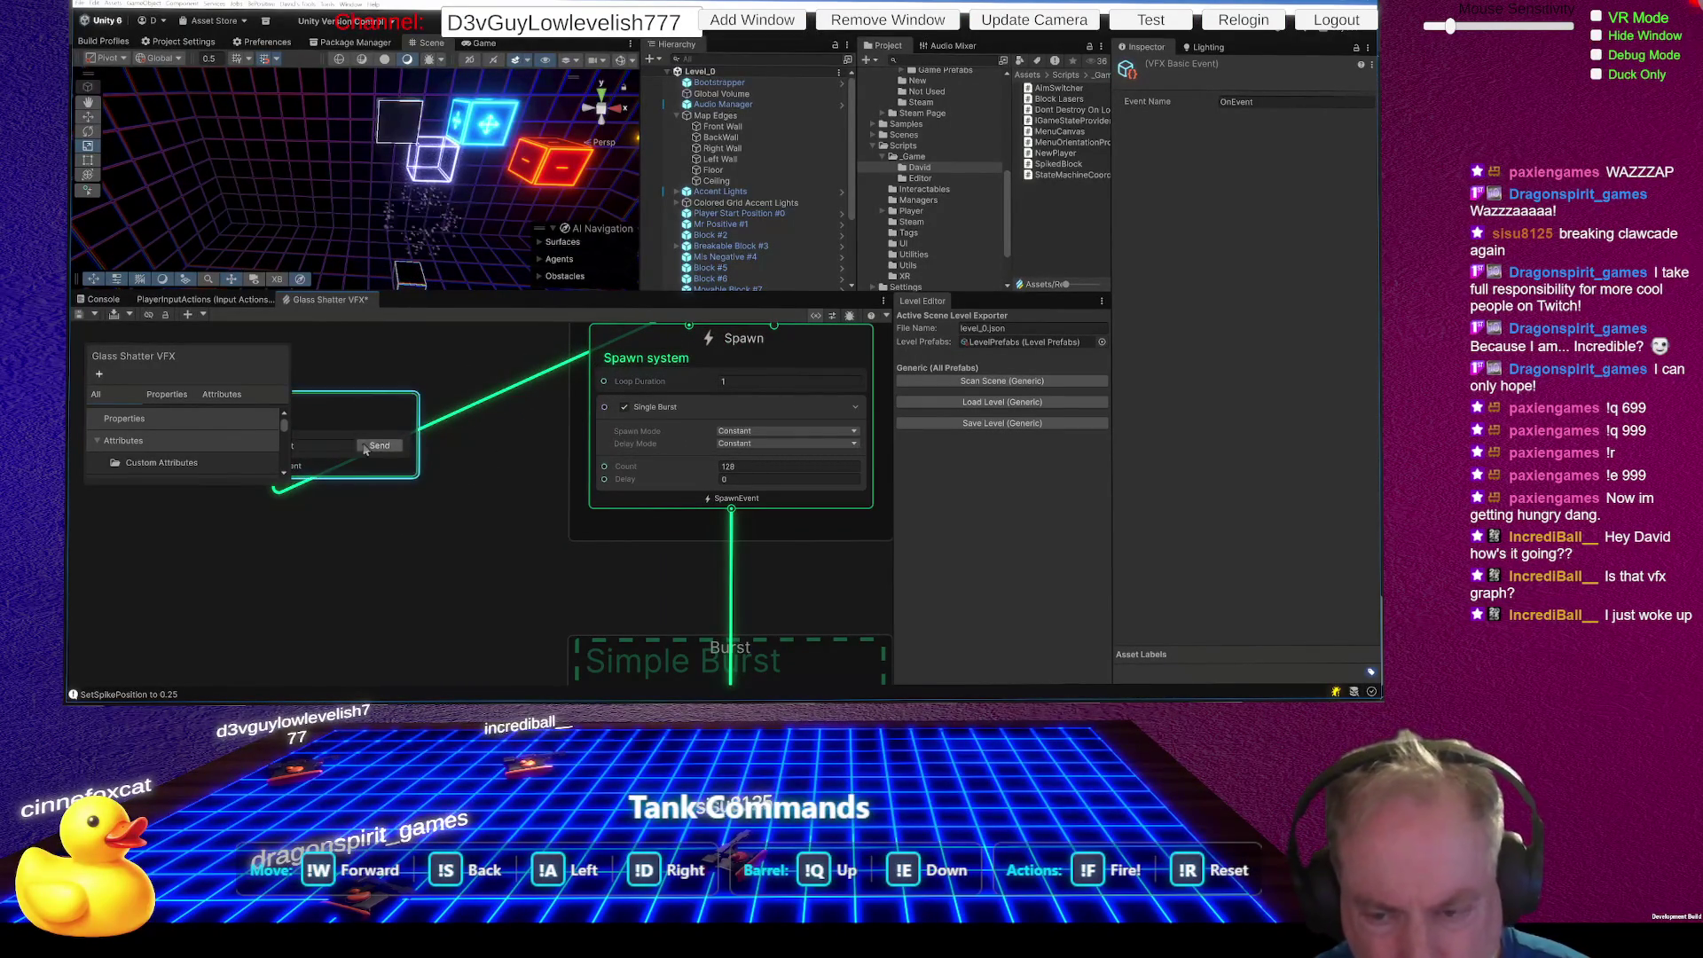
pyautogui.moveTo(368, 406)
pyautogui.mouseDown()
pyautogui.moveTo(403, 394)
pyautogui.moveTo(564, 432)
pyautogui.moveTo(601, 415)
pyautogui.mouseUp()
pyautogui.moveTo(332, 452)
pyautogui.mouseDown()
pyautogui.moveTo(471, 392)
pyautogui.moveTo(623, 385)
pyautogui.mouseUp()
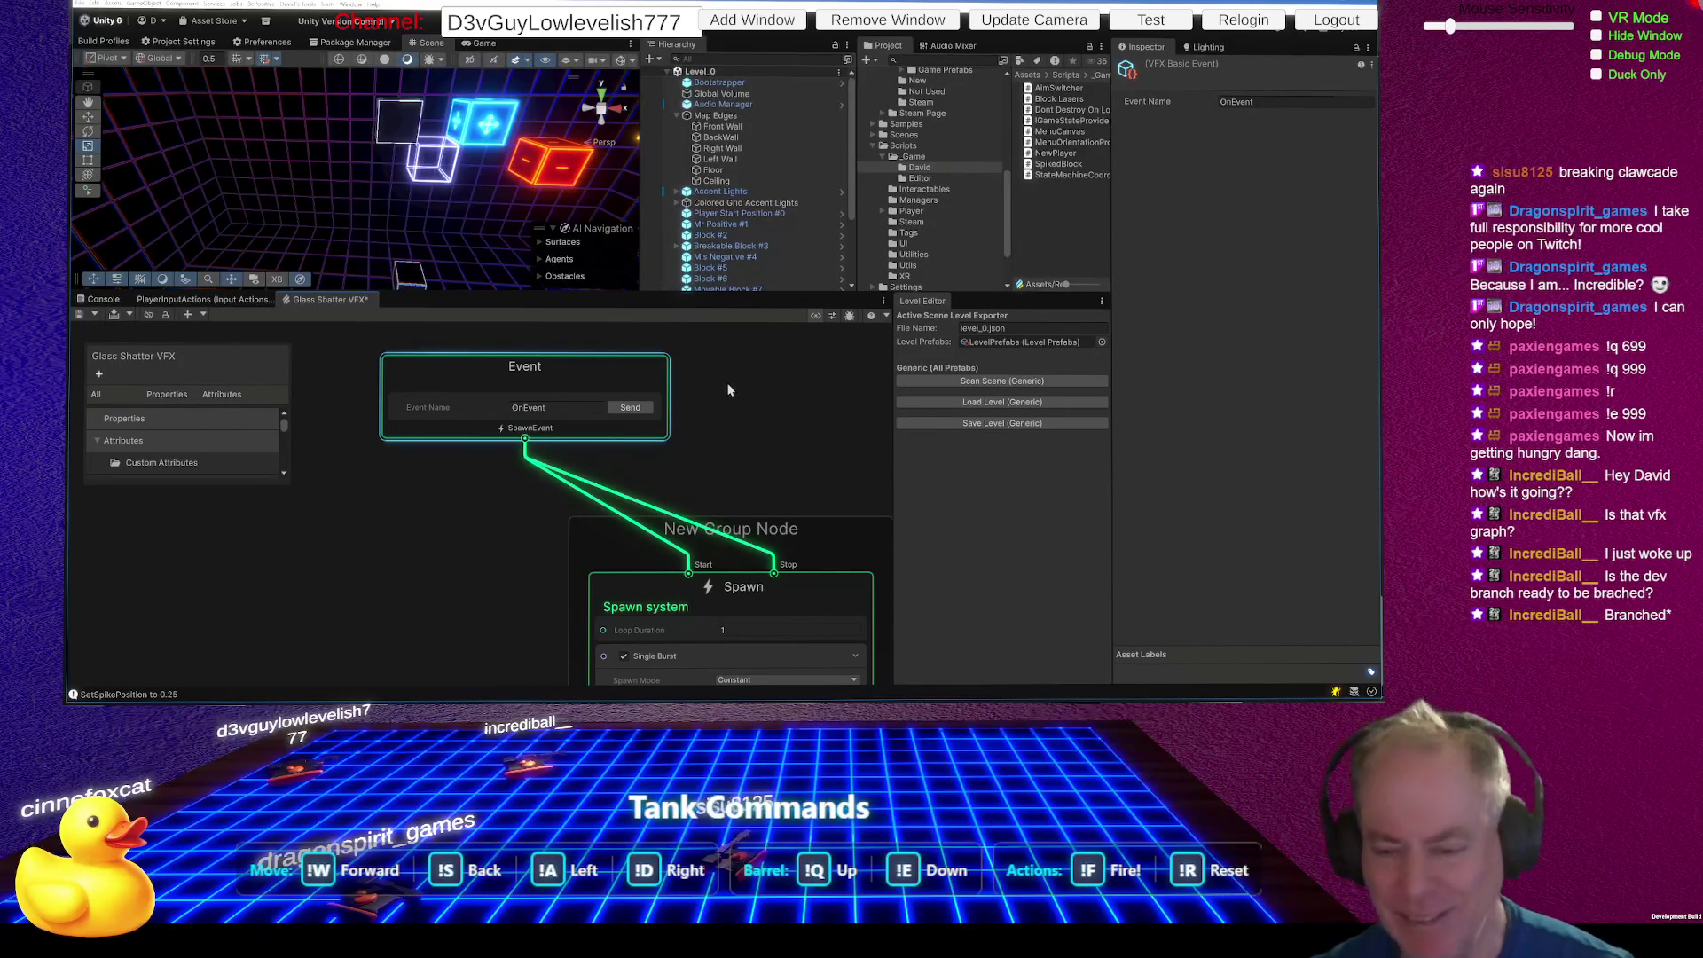
pyautogui.click(773, 566)
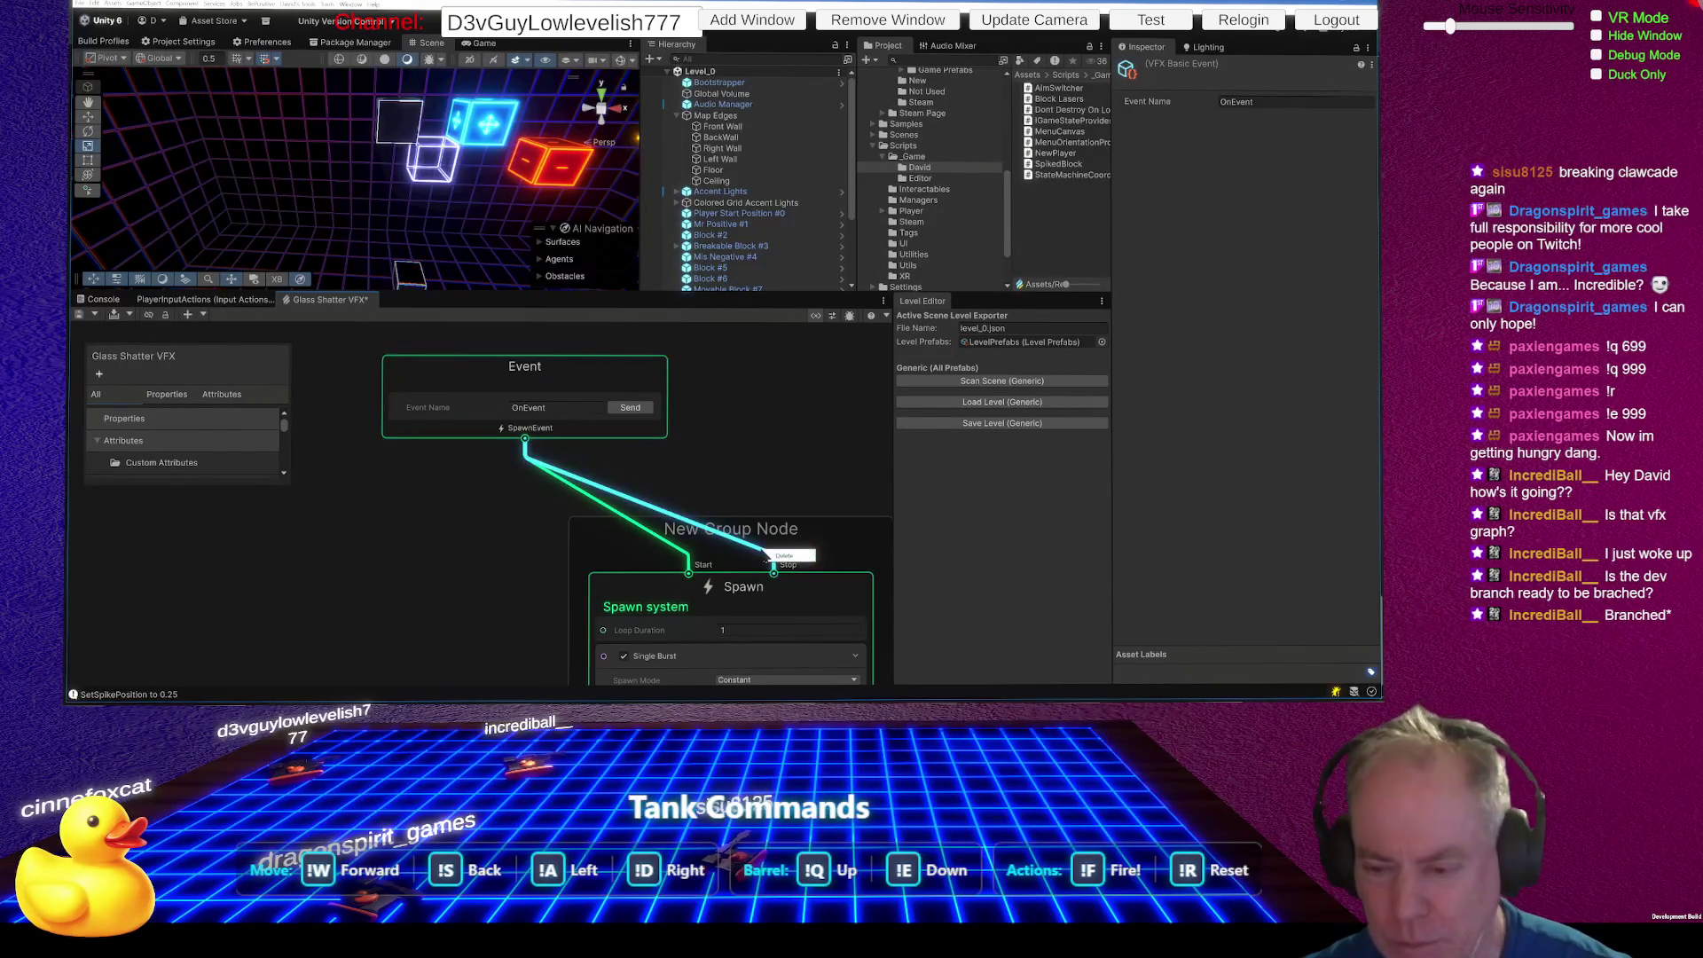
# Step: Delete the Stop link, fire the event with Send to preview the burst, and begin editing the Count
pyautogui.press('Delete')
pyautogui.doubleClick(645, 395)
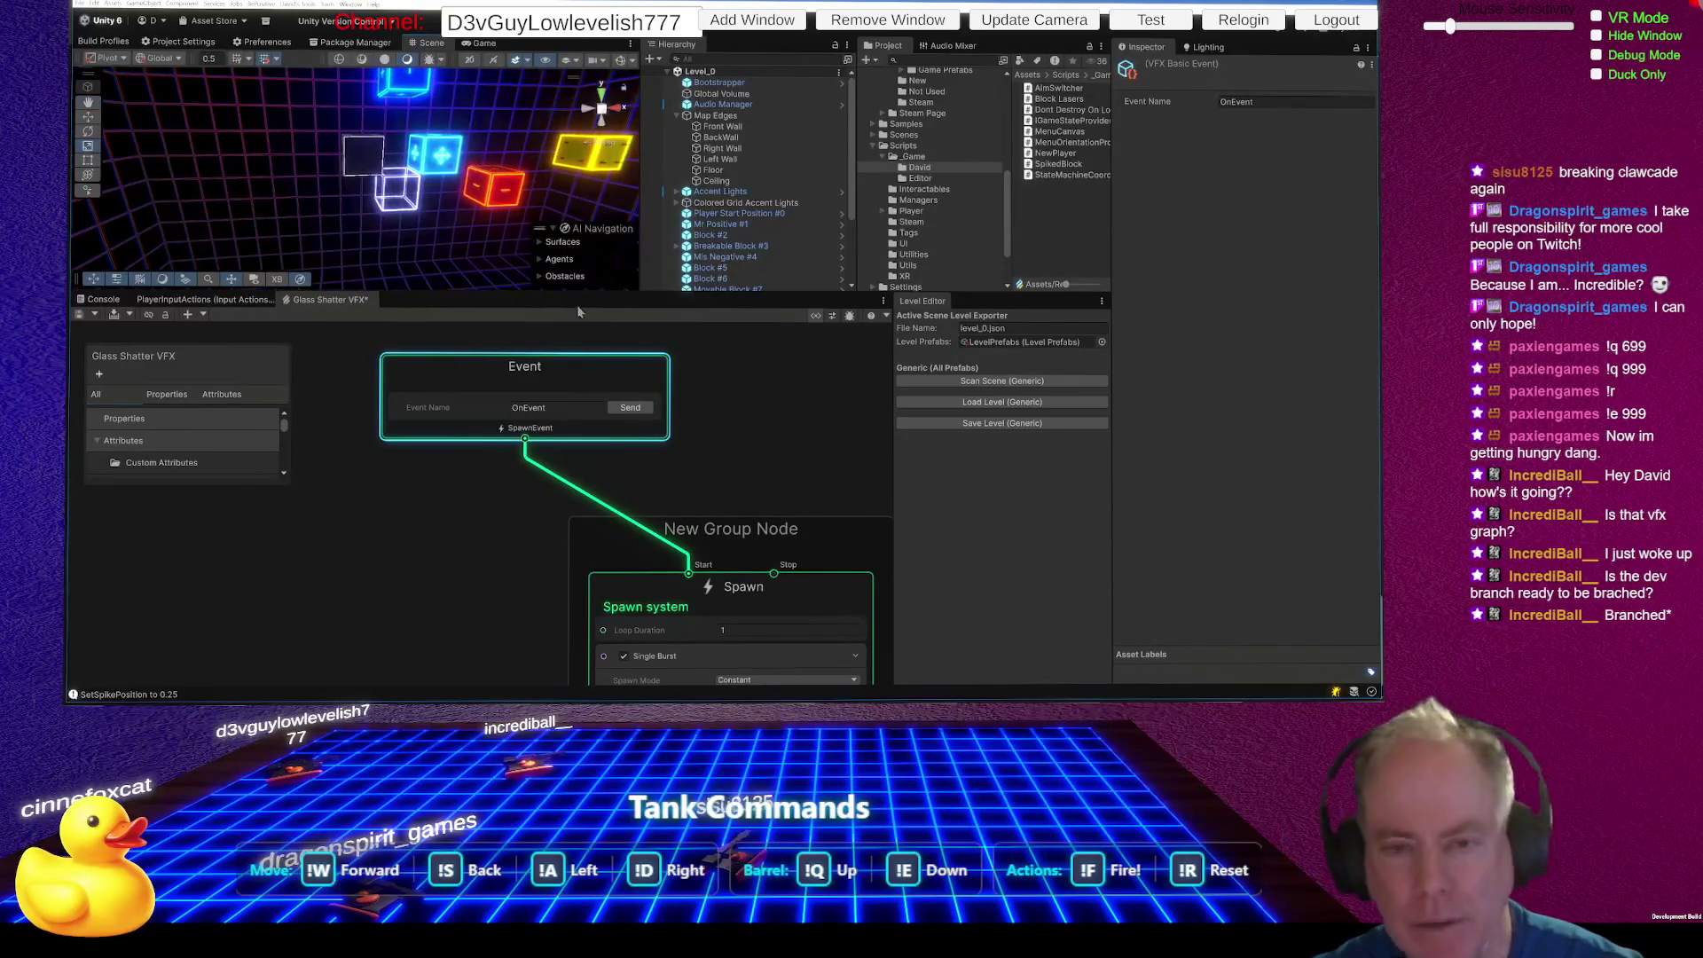
pyautogui.click(633, 407)
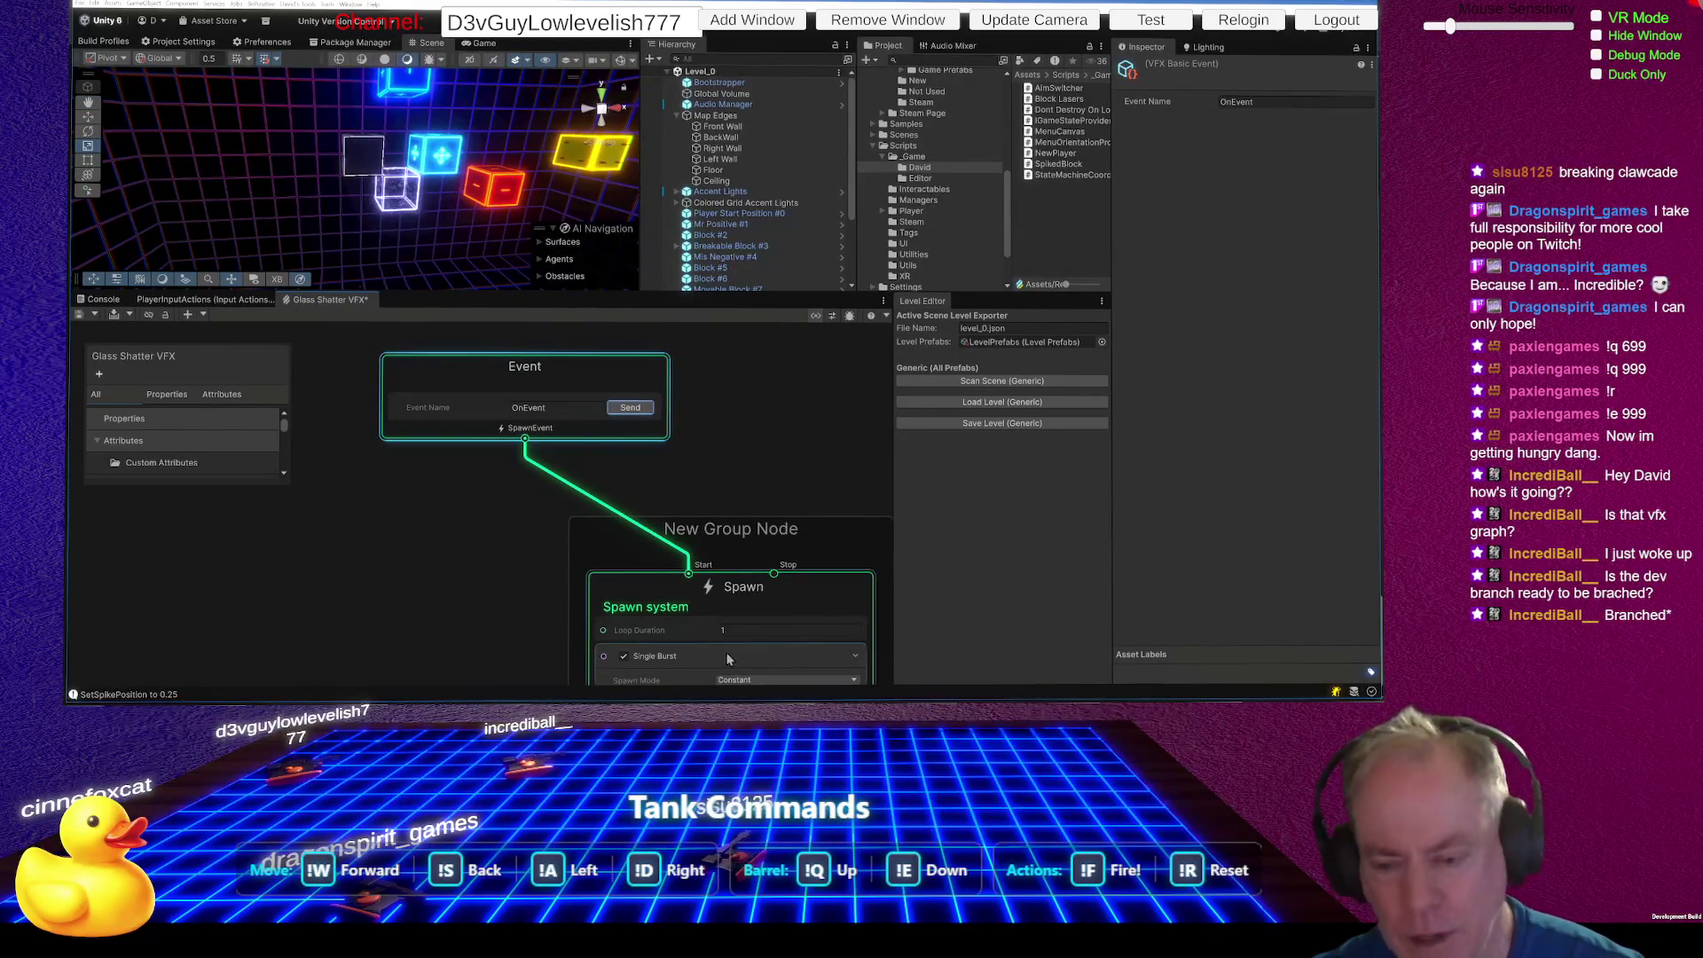
pyautogui.scroll(-3, 717, 405)
pyautogui.scroll(-2, 717, 426)
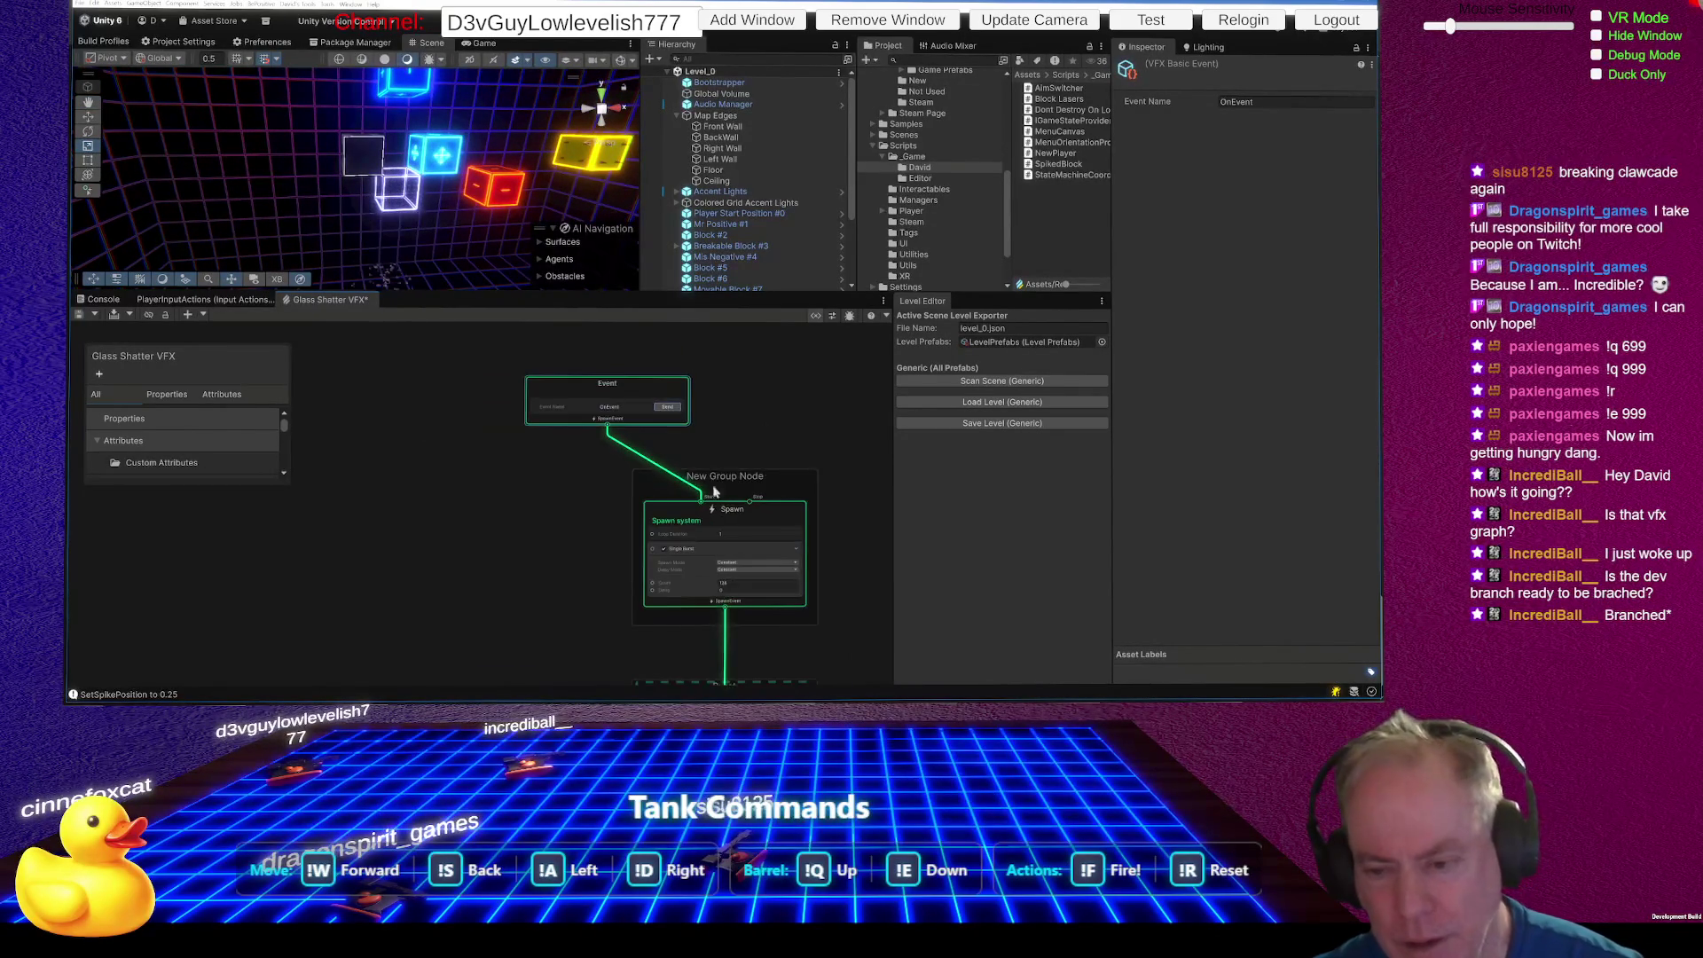
pyautogui.scroll(-2, 731, 572)
pyautogui.scroll(2, 741, 583)
pyautogui.scroll(2, 732, 579)
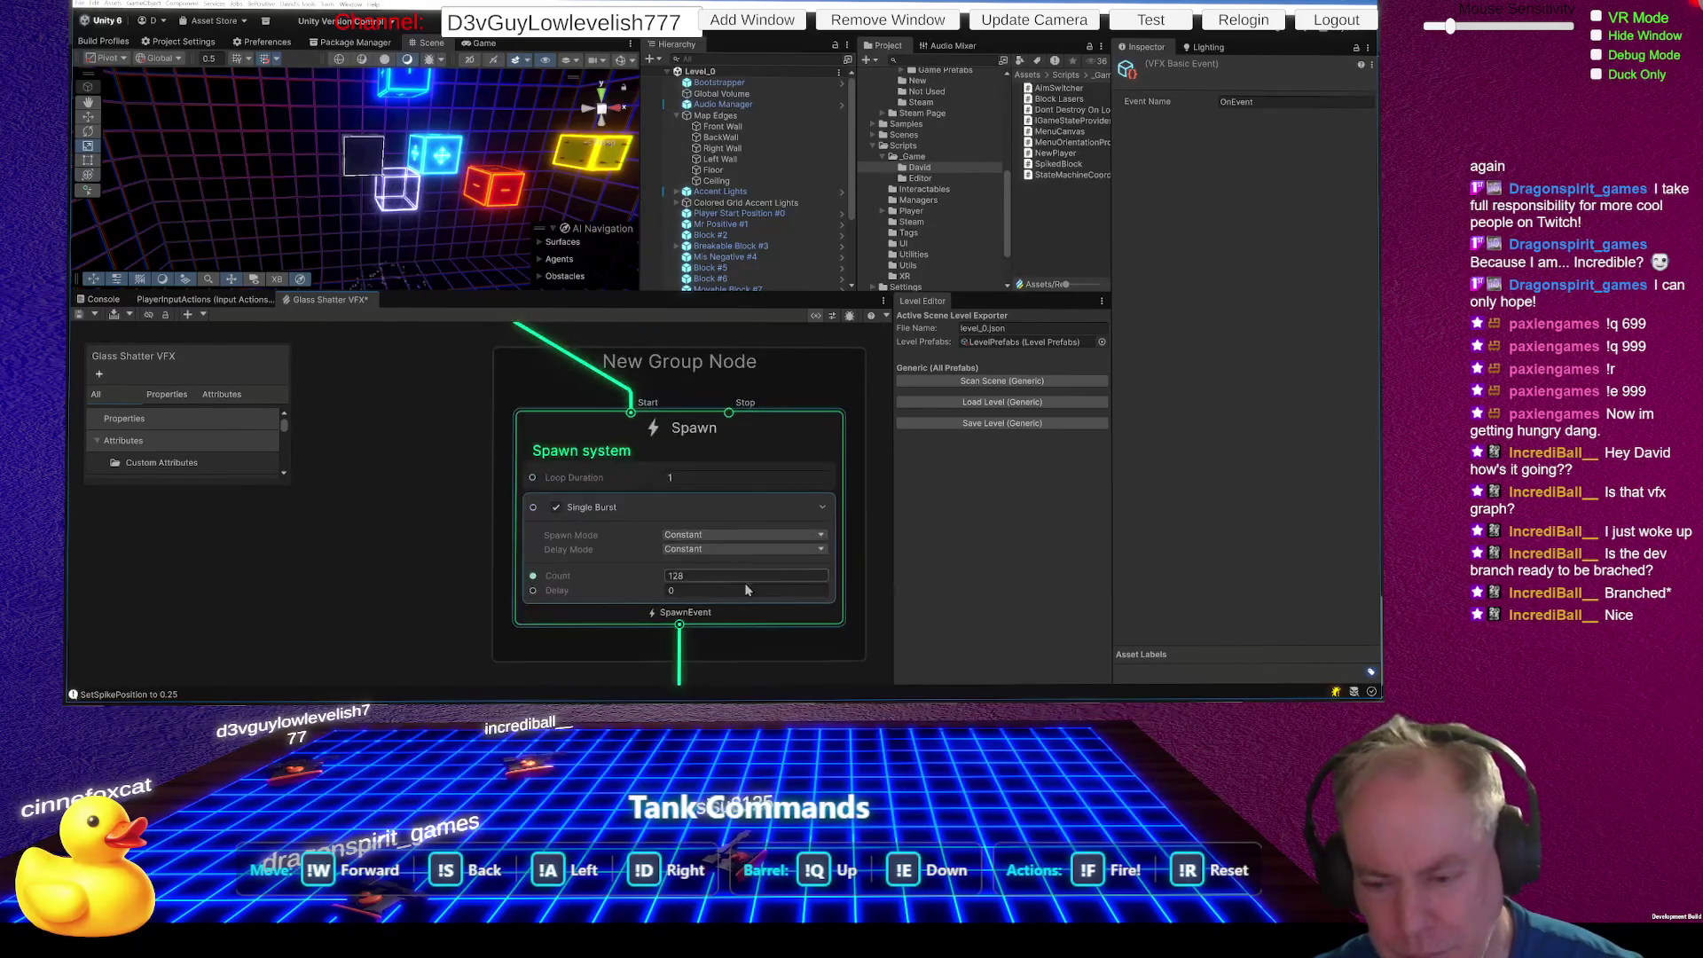
pyautogui.scroll(3, 692, 572)
pyautogui.doubleClick(678, 572)
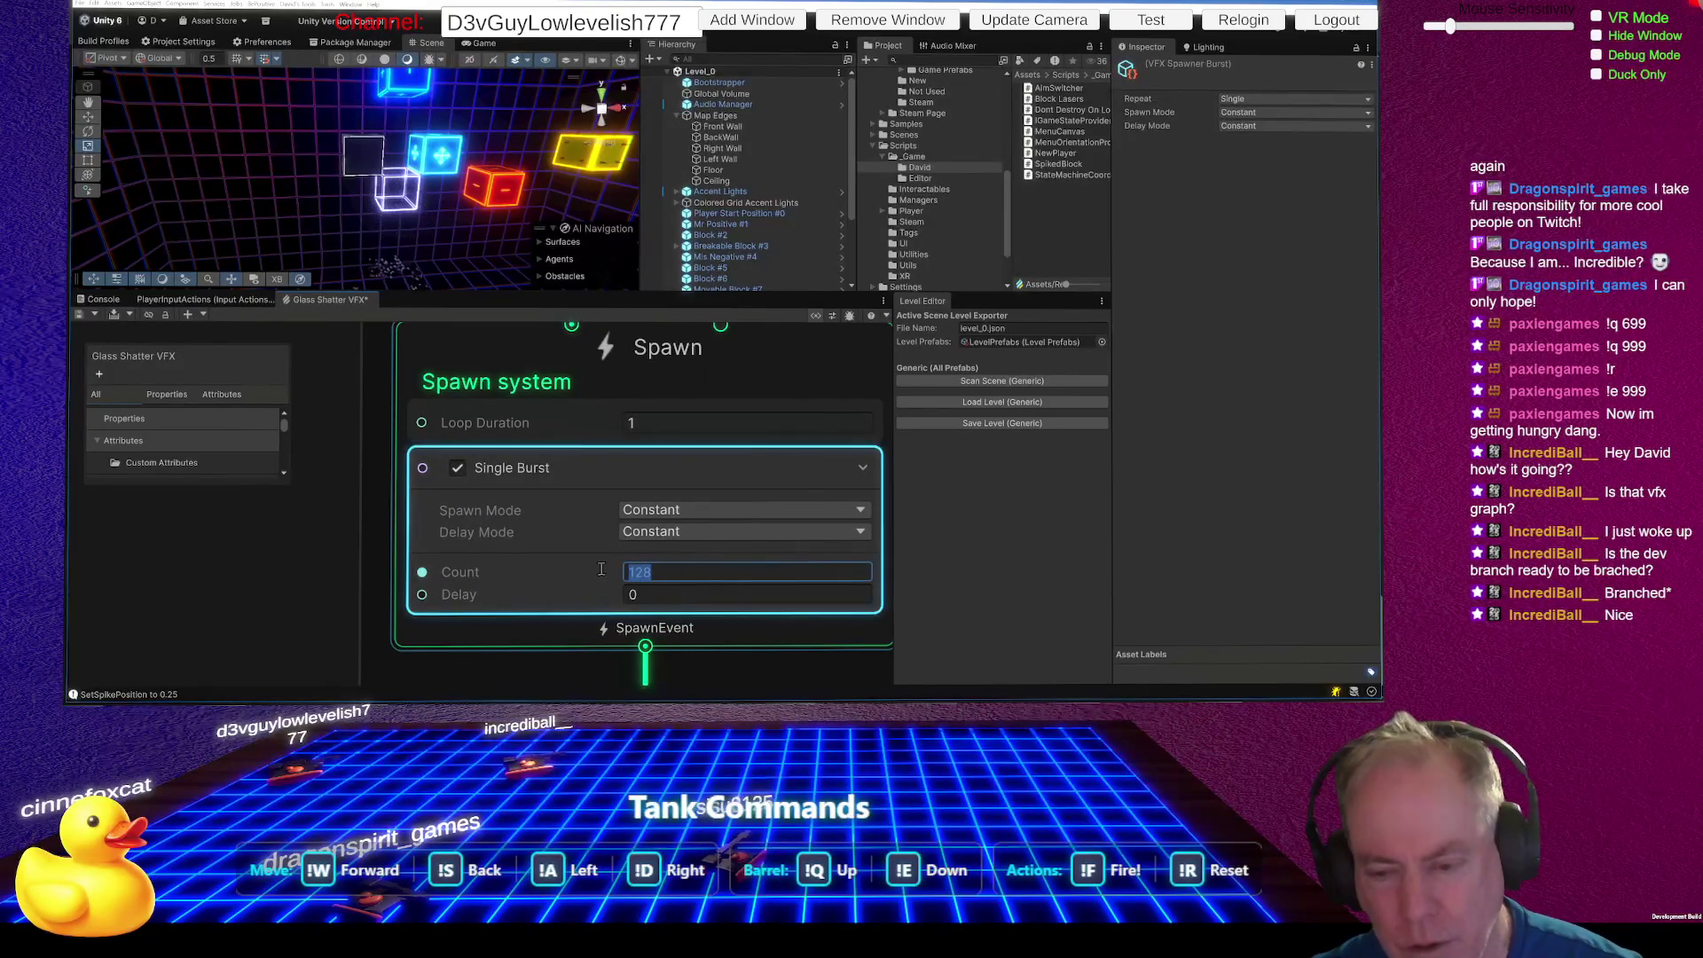
pyautogui.moveTo(558, 575)
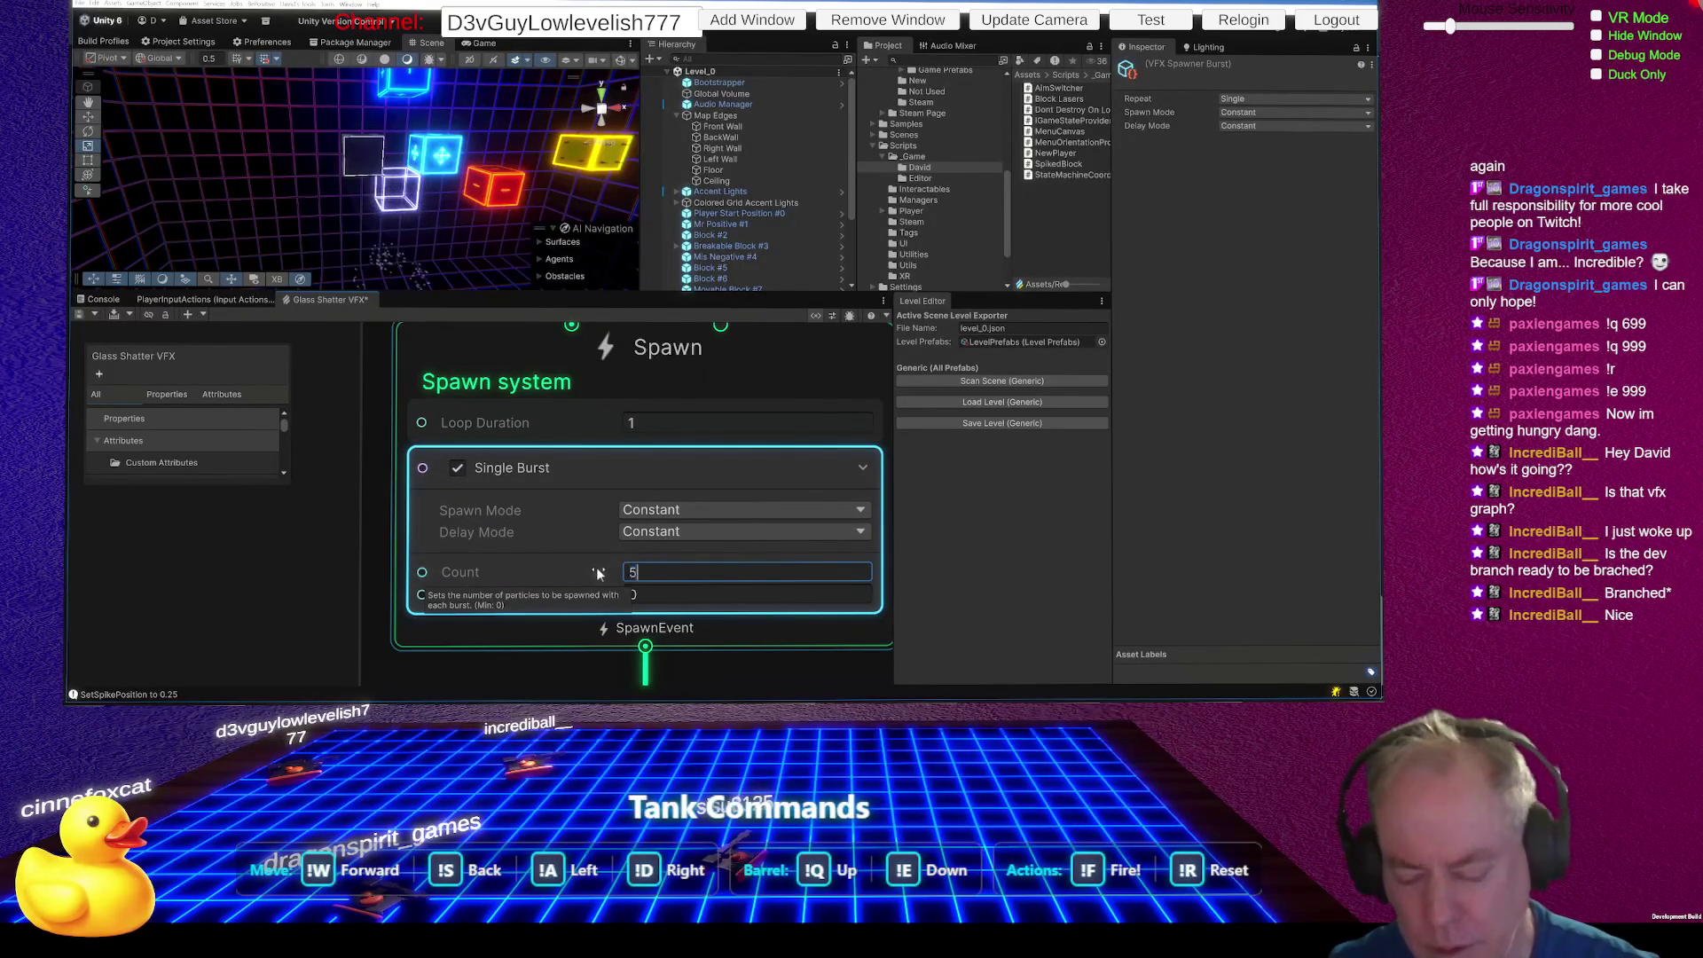
pyautogui.write('00')
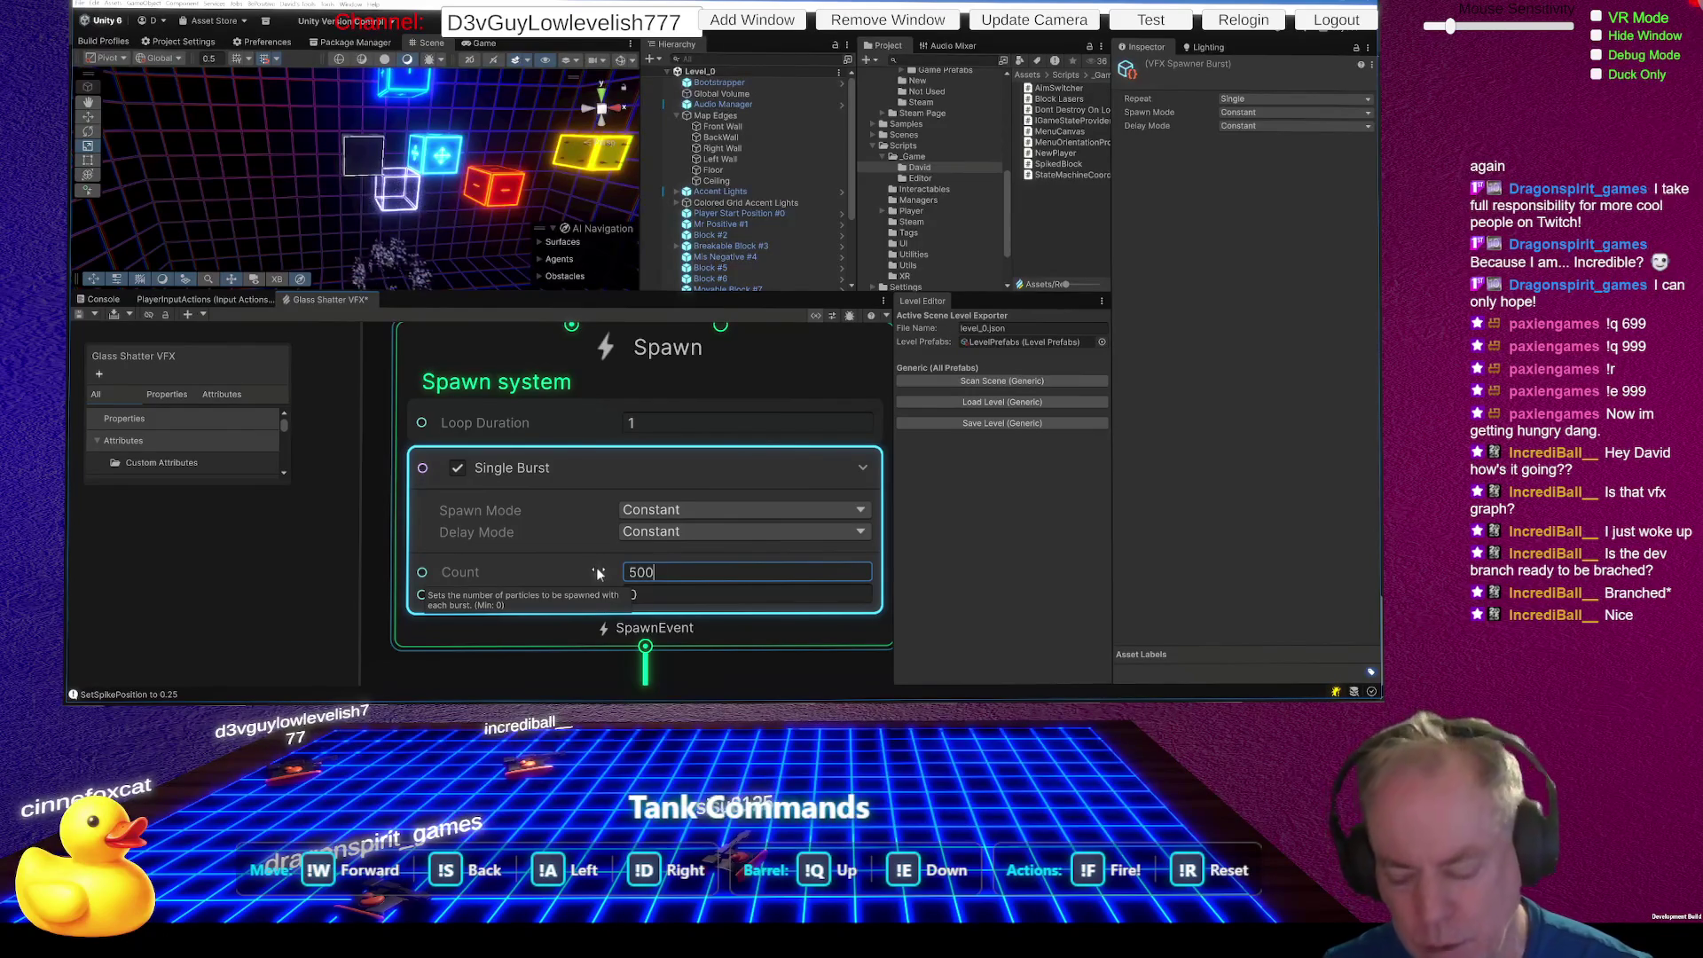
pyautogui.write('0')
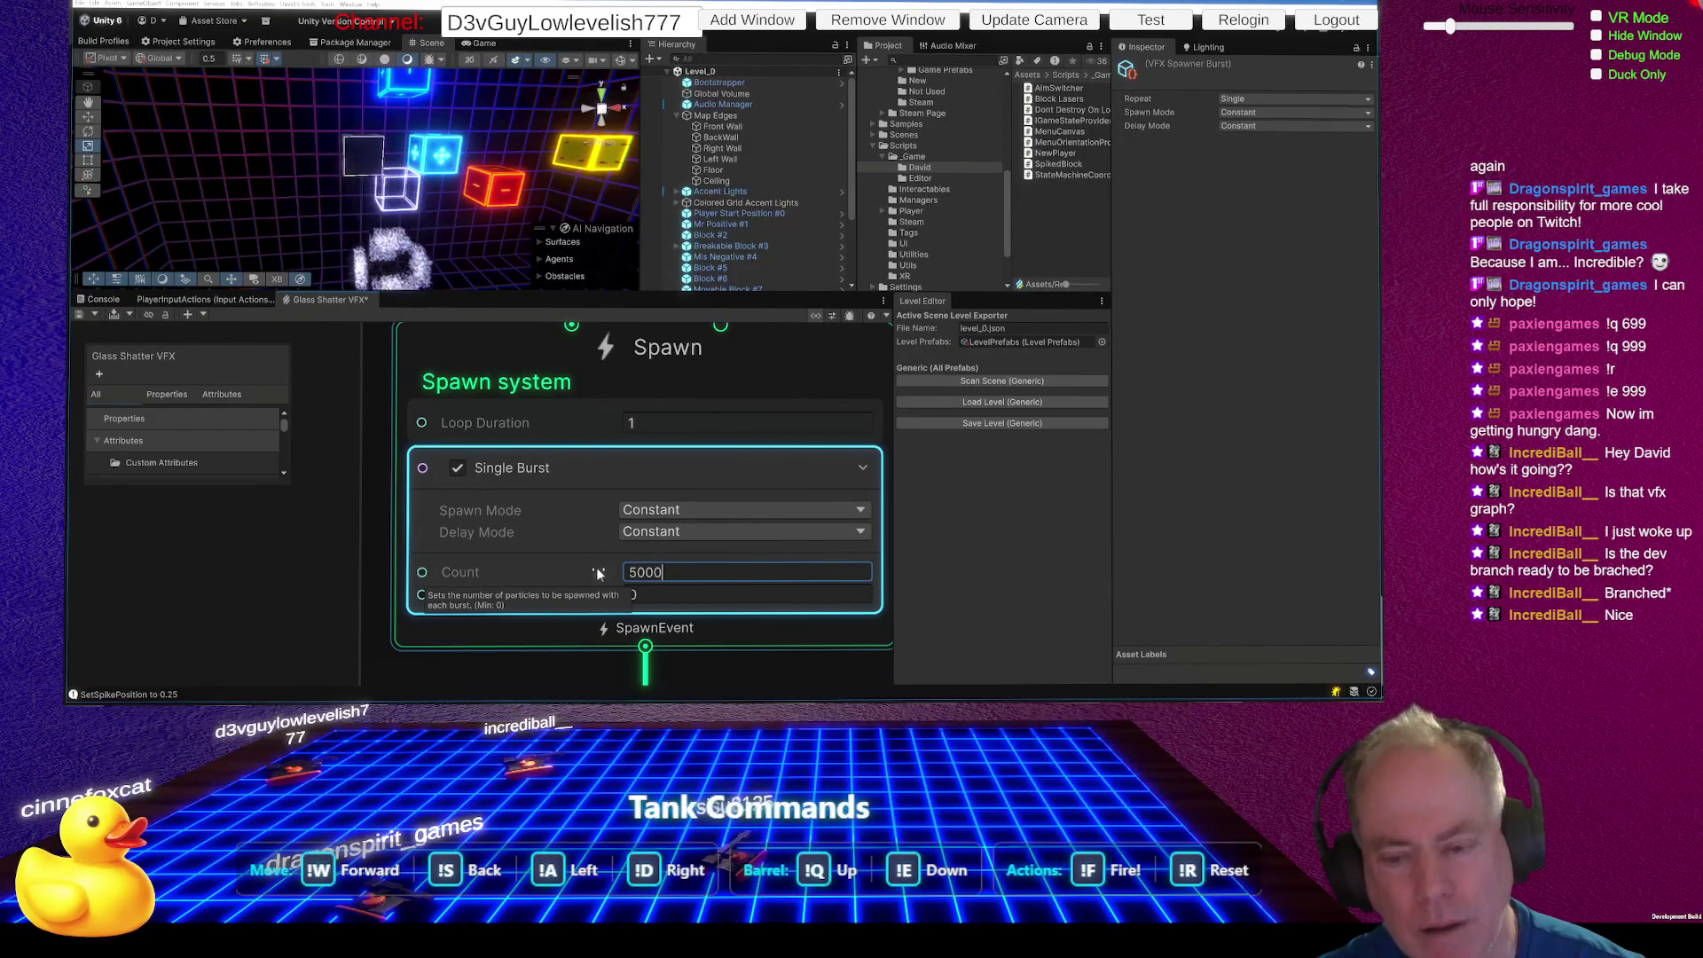
# Step: Cut the Single Burst count down to 500, then switch to the ChatGPT conversation
pyautogui.press('BackSpace')
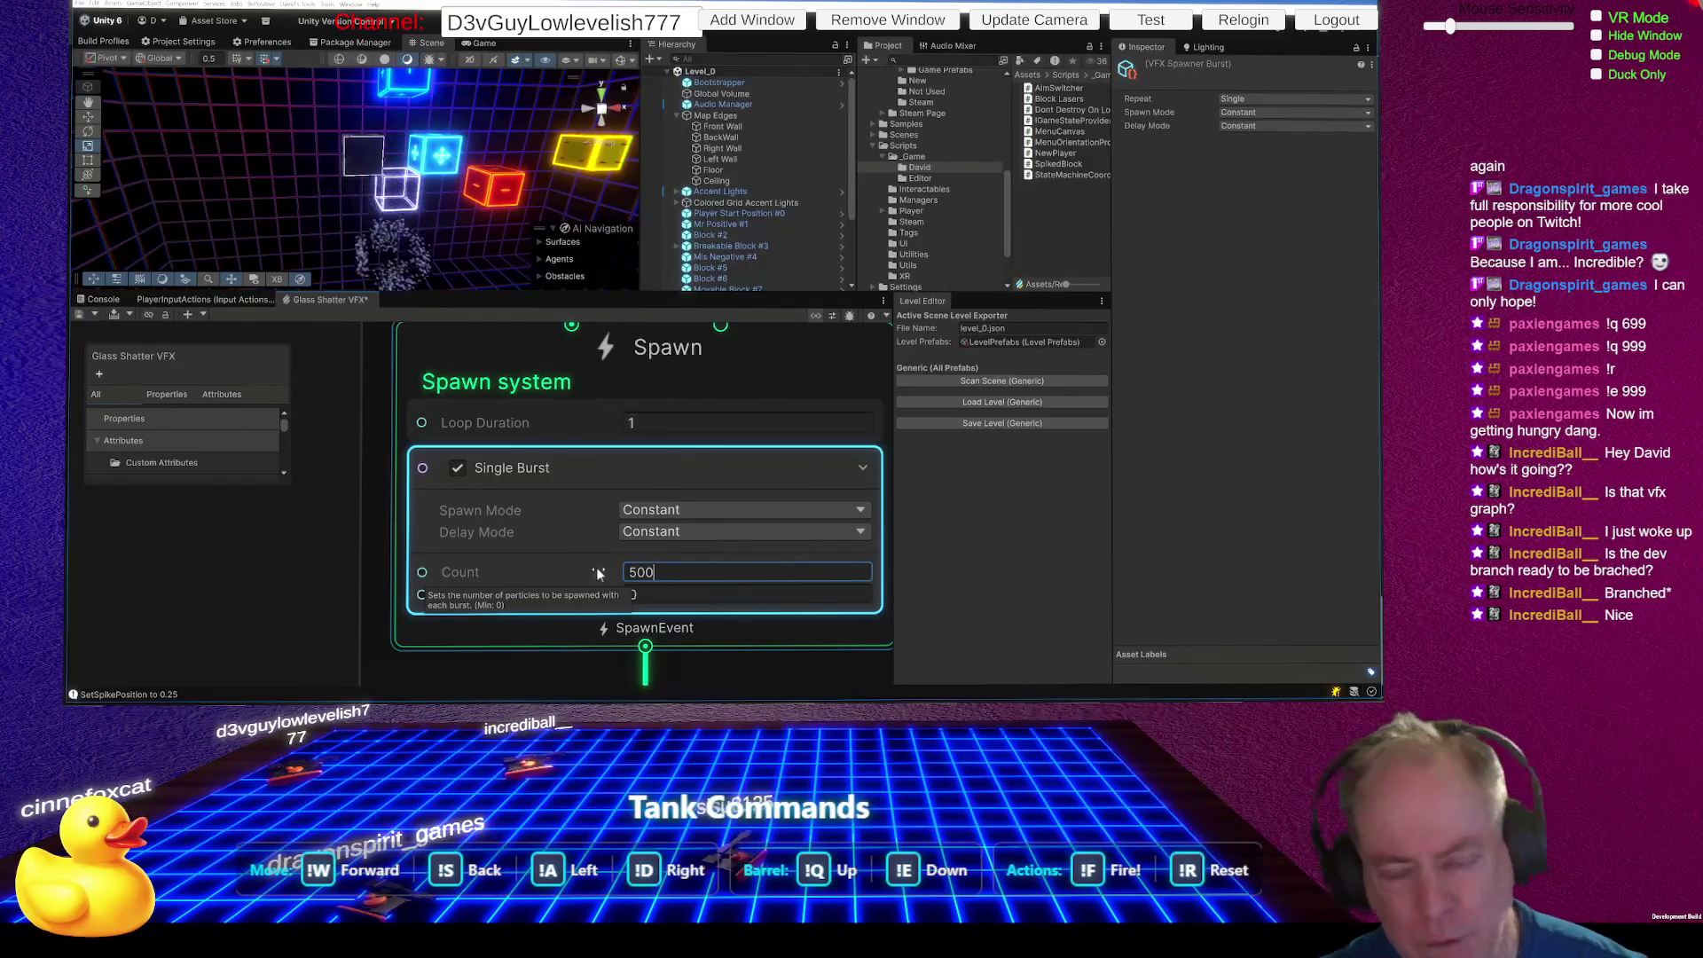
pyautogui.click(745, 423)
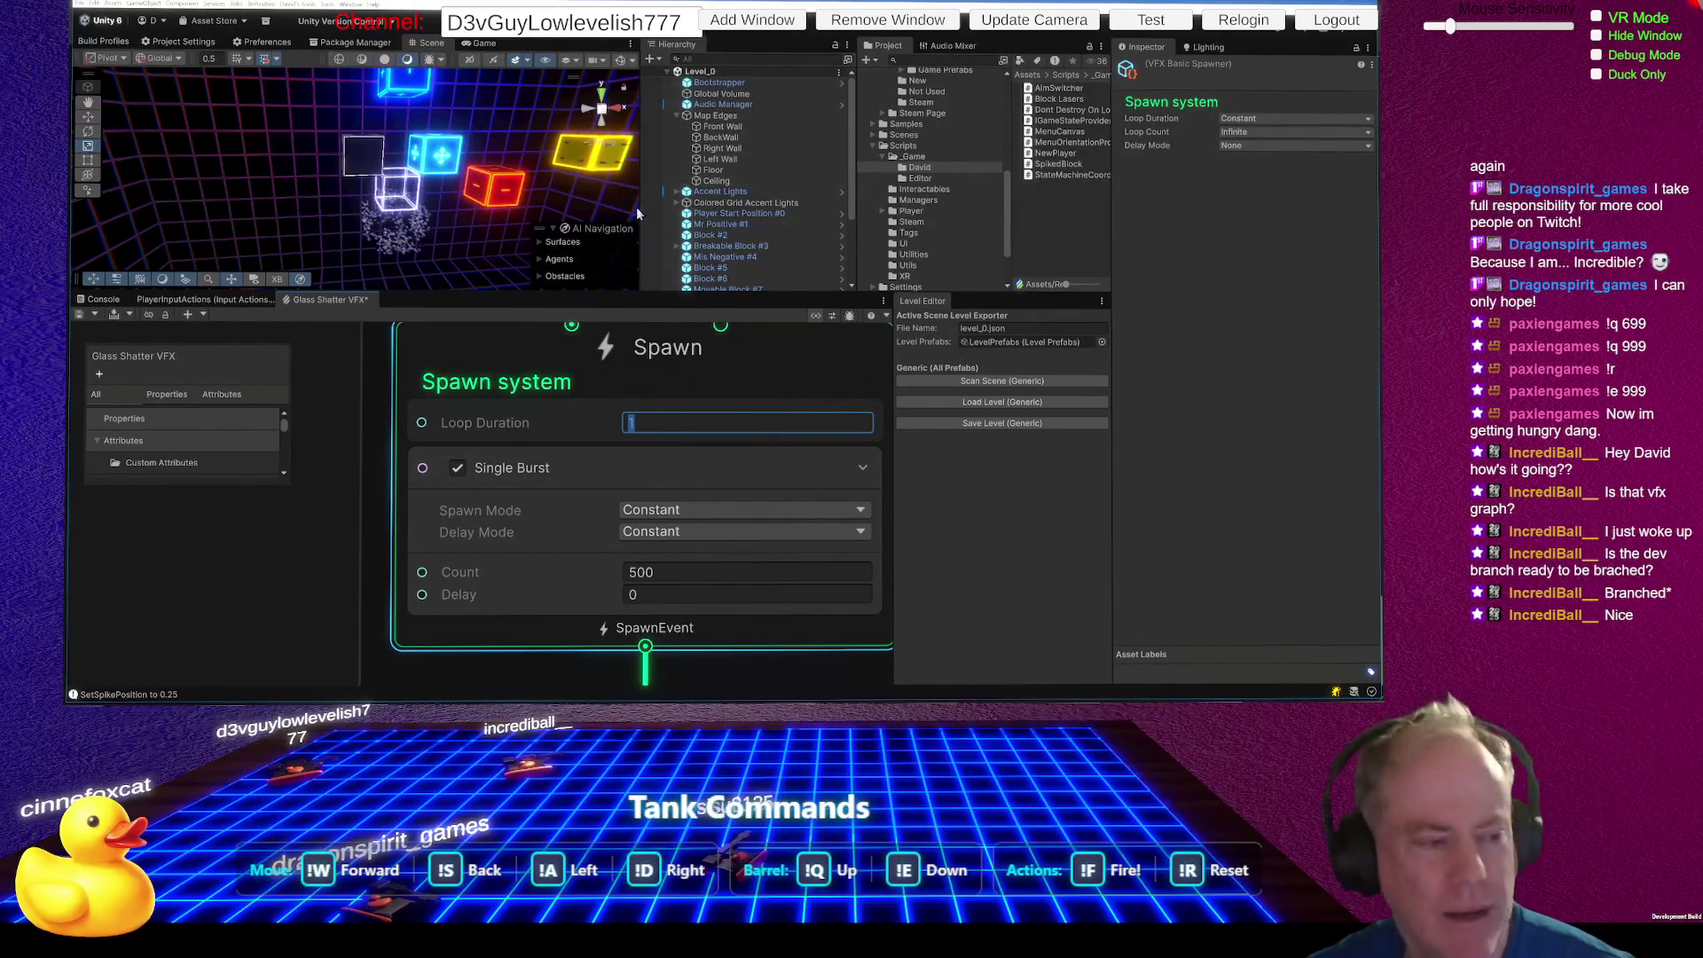
pyautogui.hotkey('alt', 'Tab')
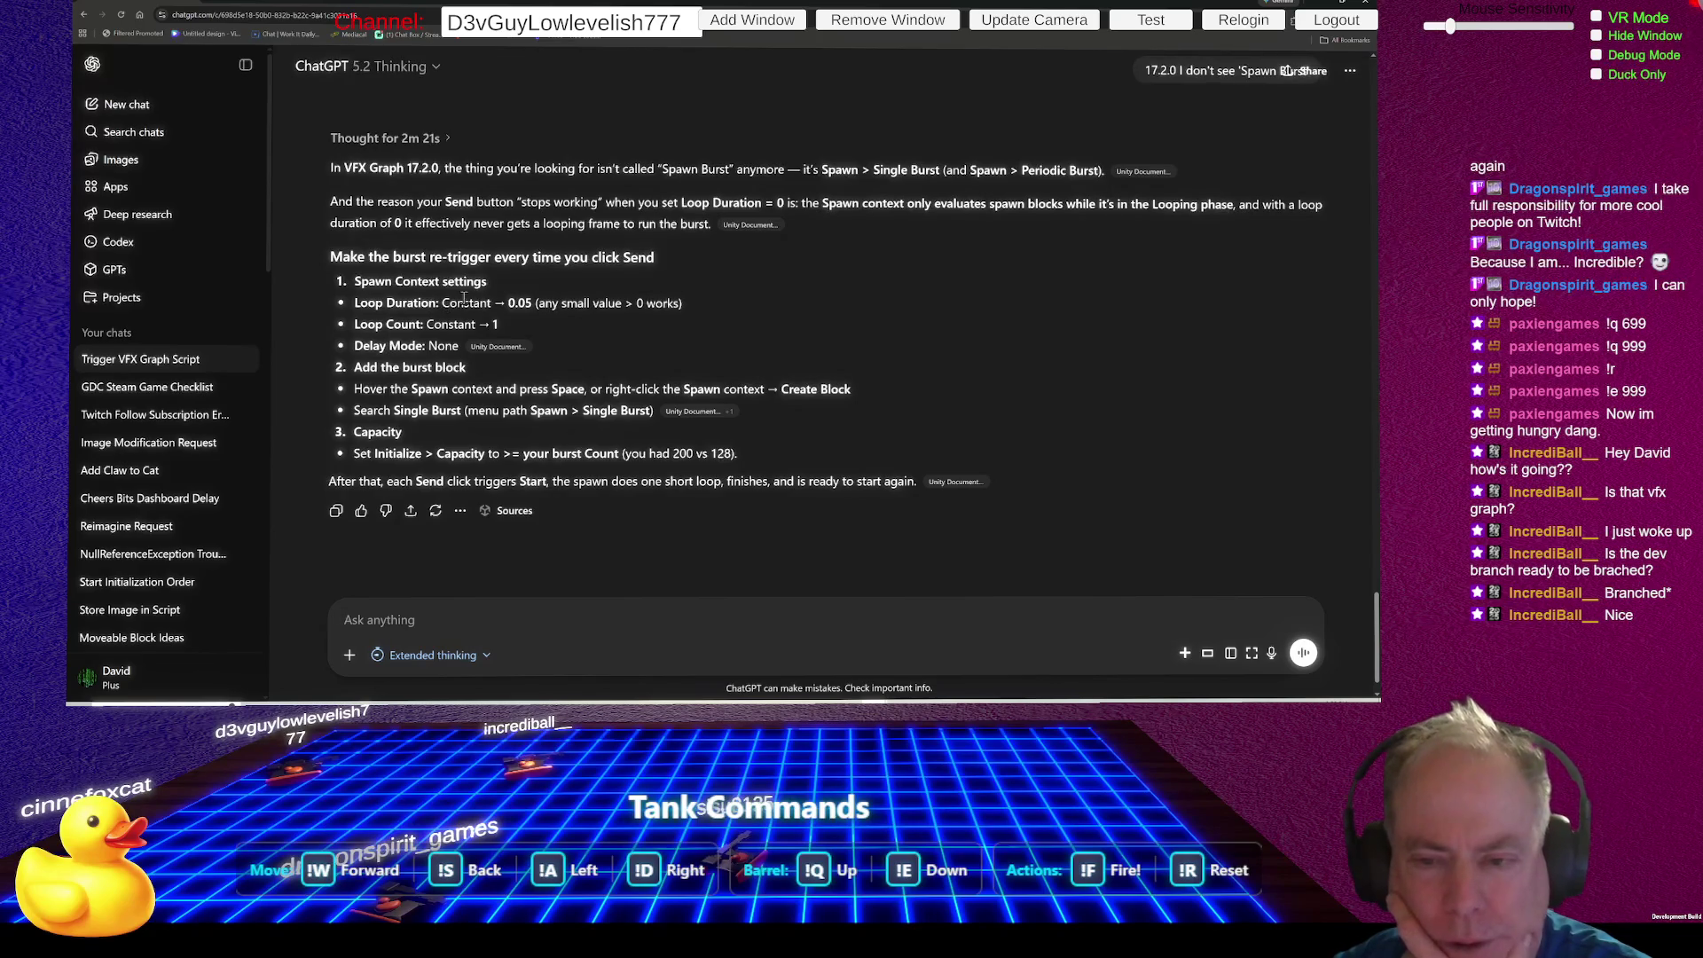
# Step: Highlight the Loop Duration and Loop Count advice and send ChatGPT an objection that it seems quite wrong
pyautogui.moveTo(442, 303); pyautogui.dragTo(721, 305)
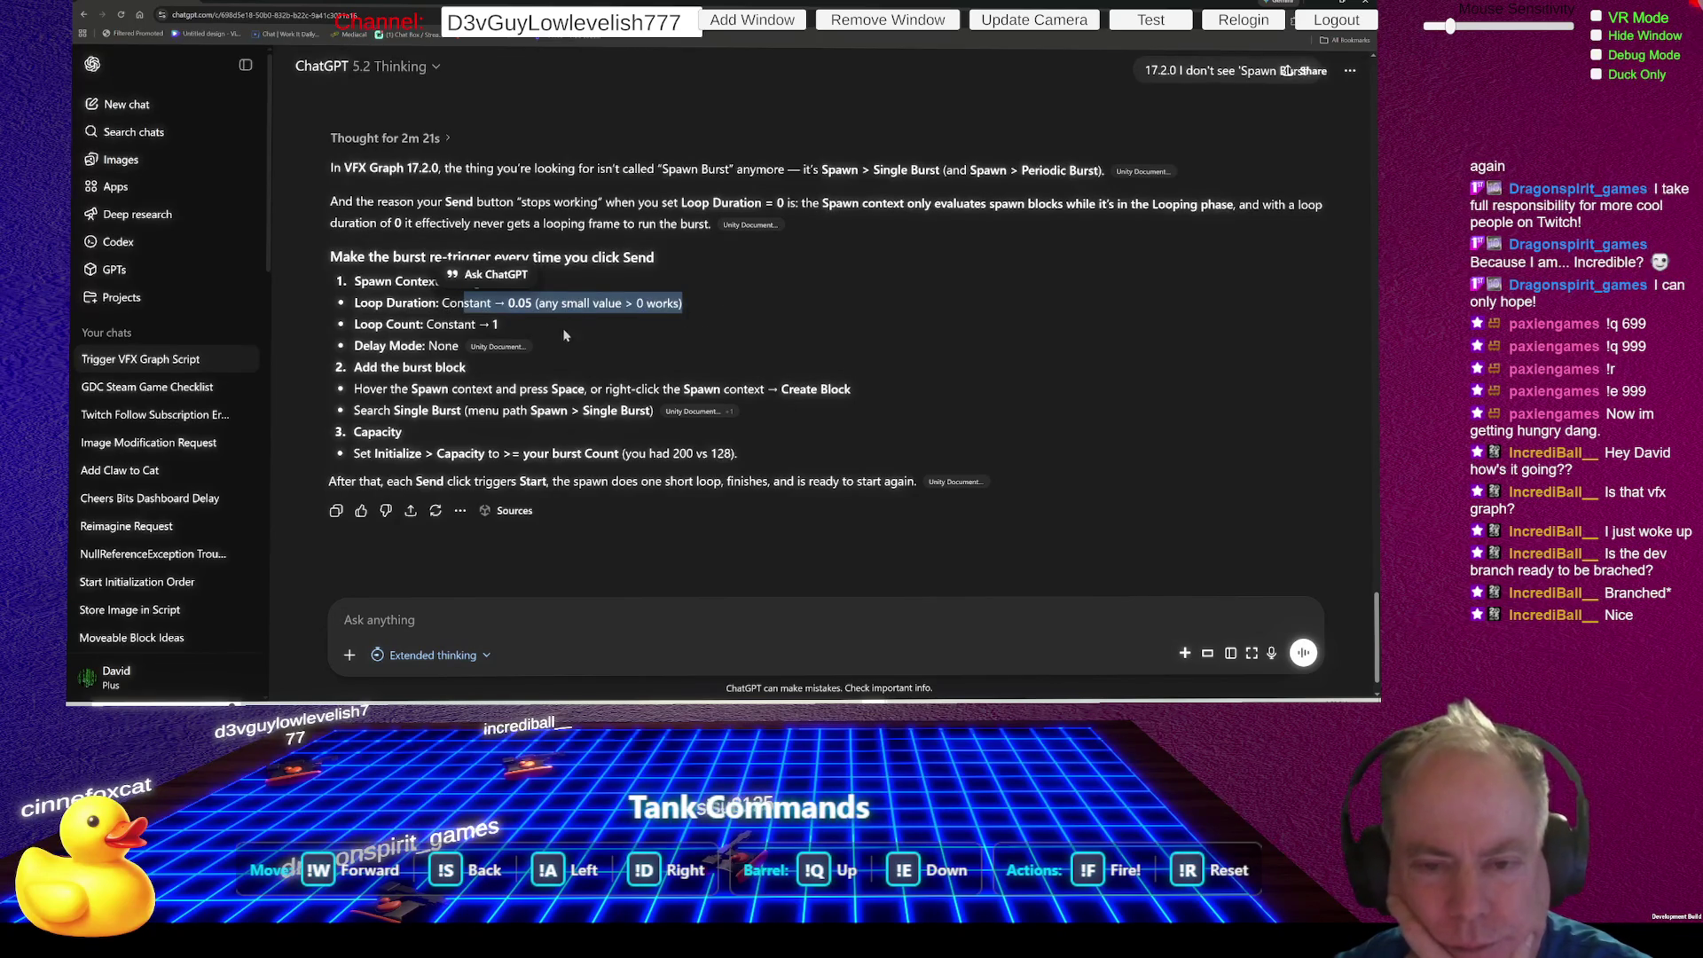
pyautogui.moveTo(497, 324); pyautogui.dragTo(354, 324)
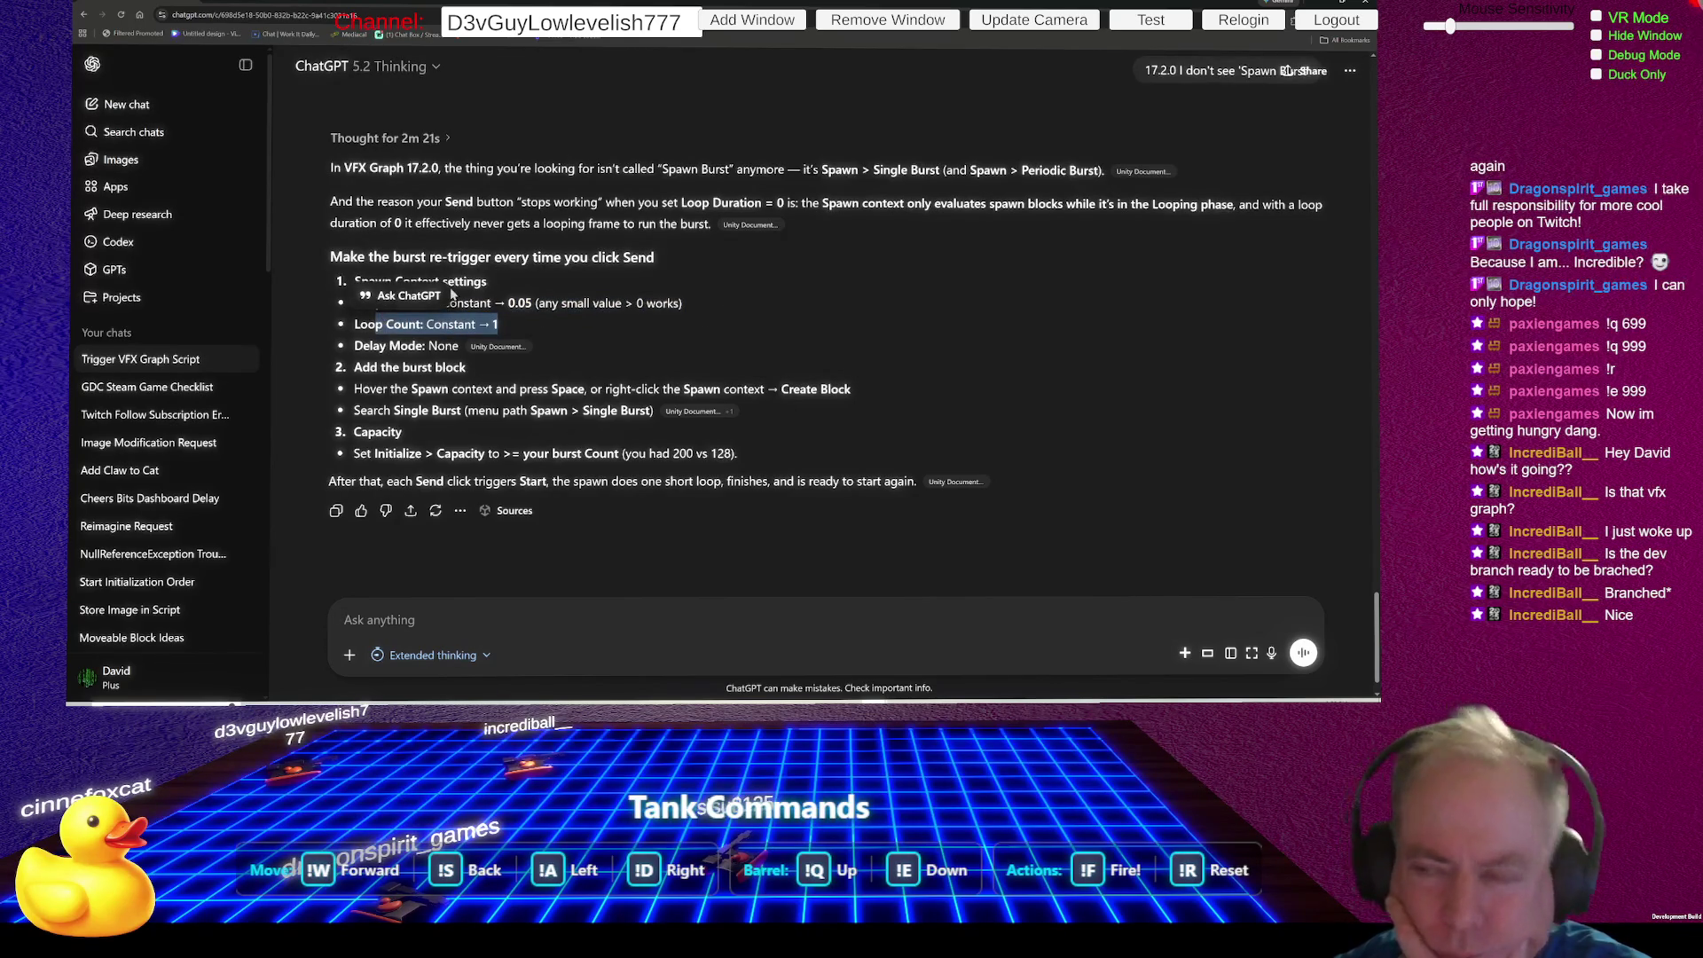
pyautogui.click(534, 622)
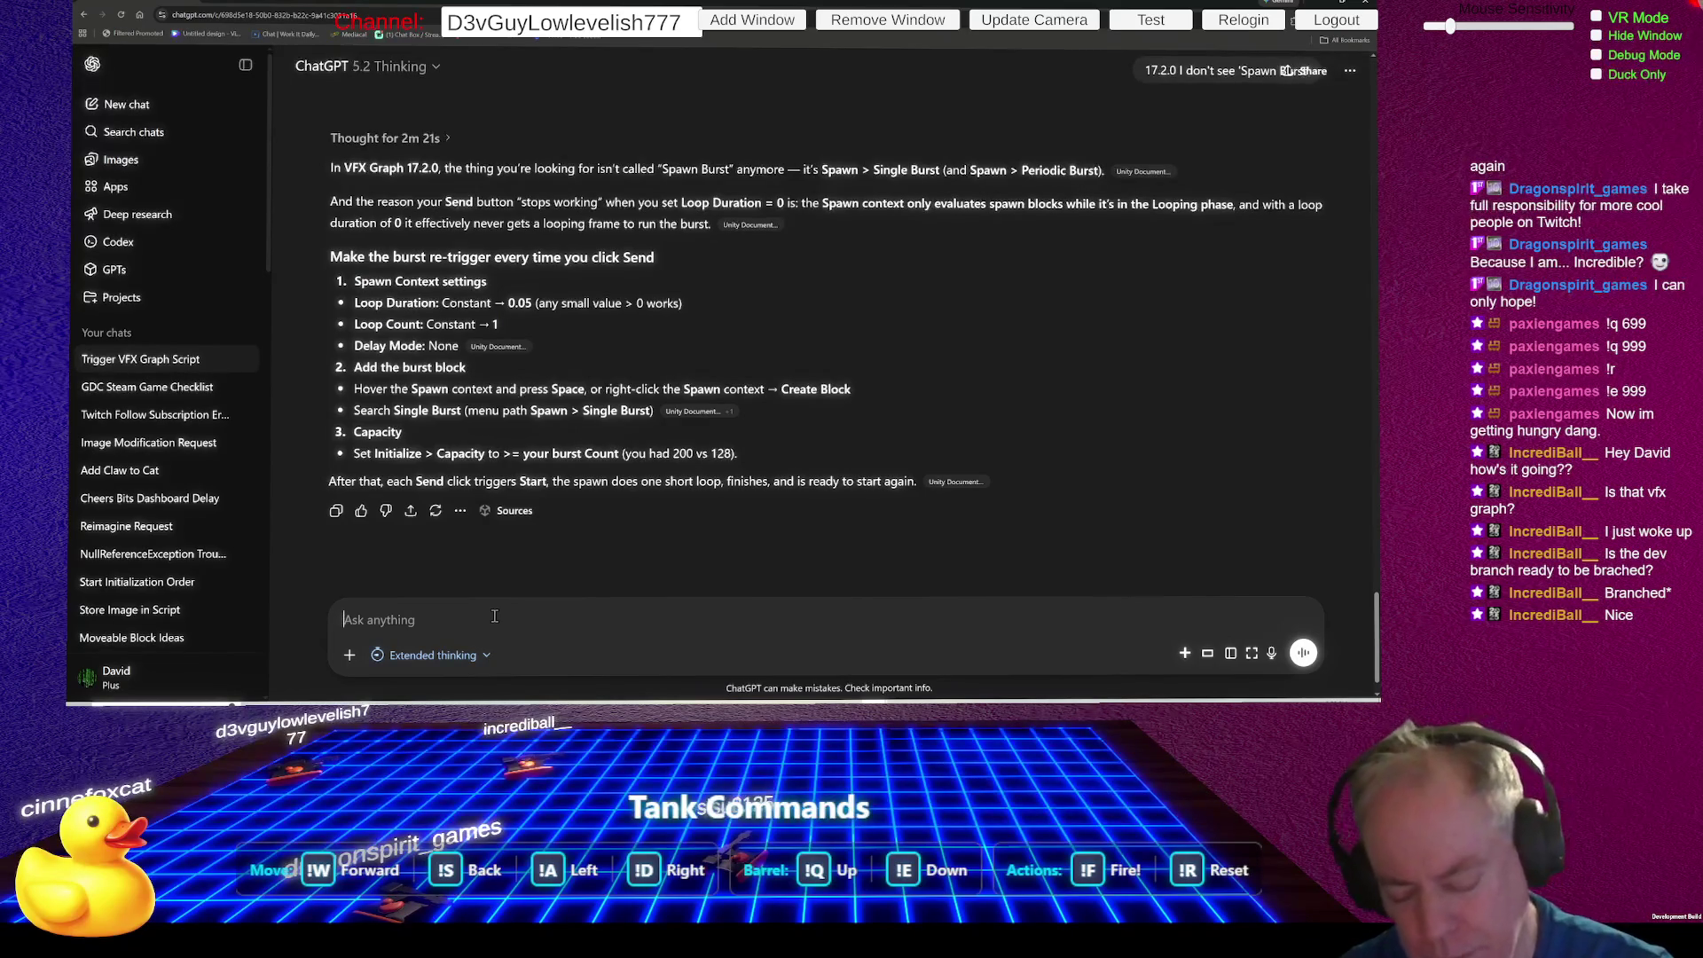
pyautogui.write('I')
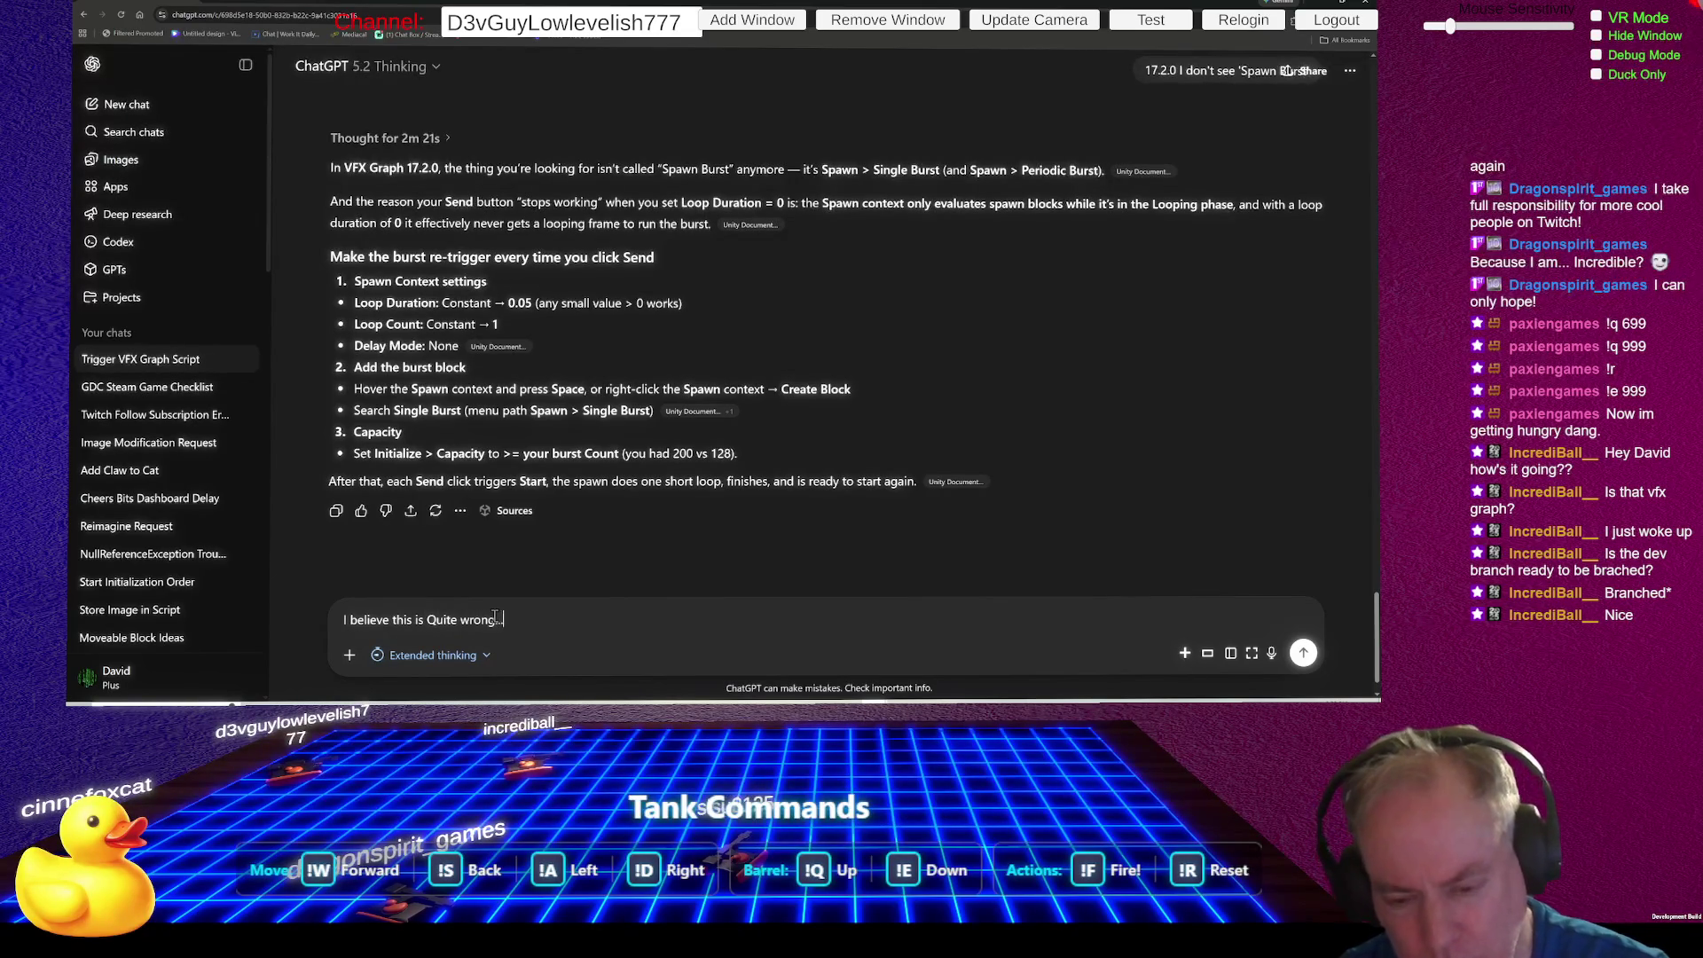
pyautogui.press('Return')
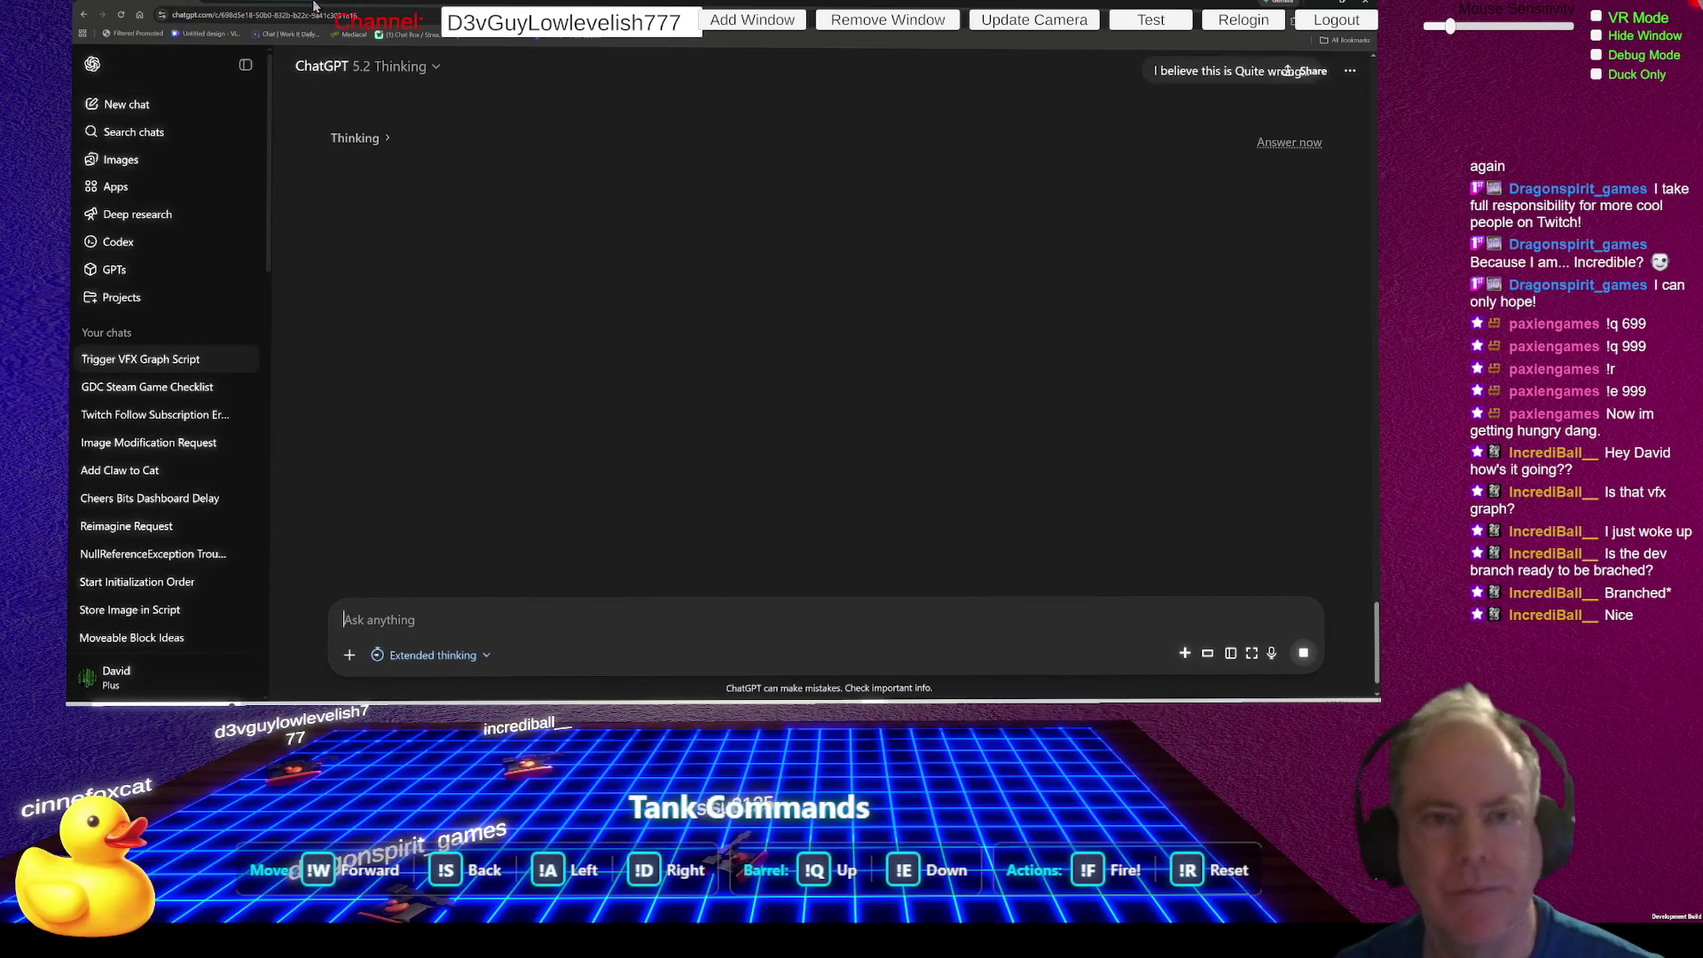
# Step: Load claude.ai in a new browser tab and start a fresh Claude chat
pyautogui.hotkey('ctrl', 't')
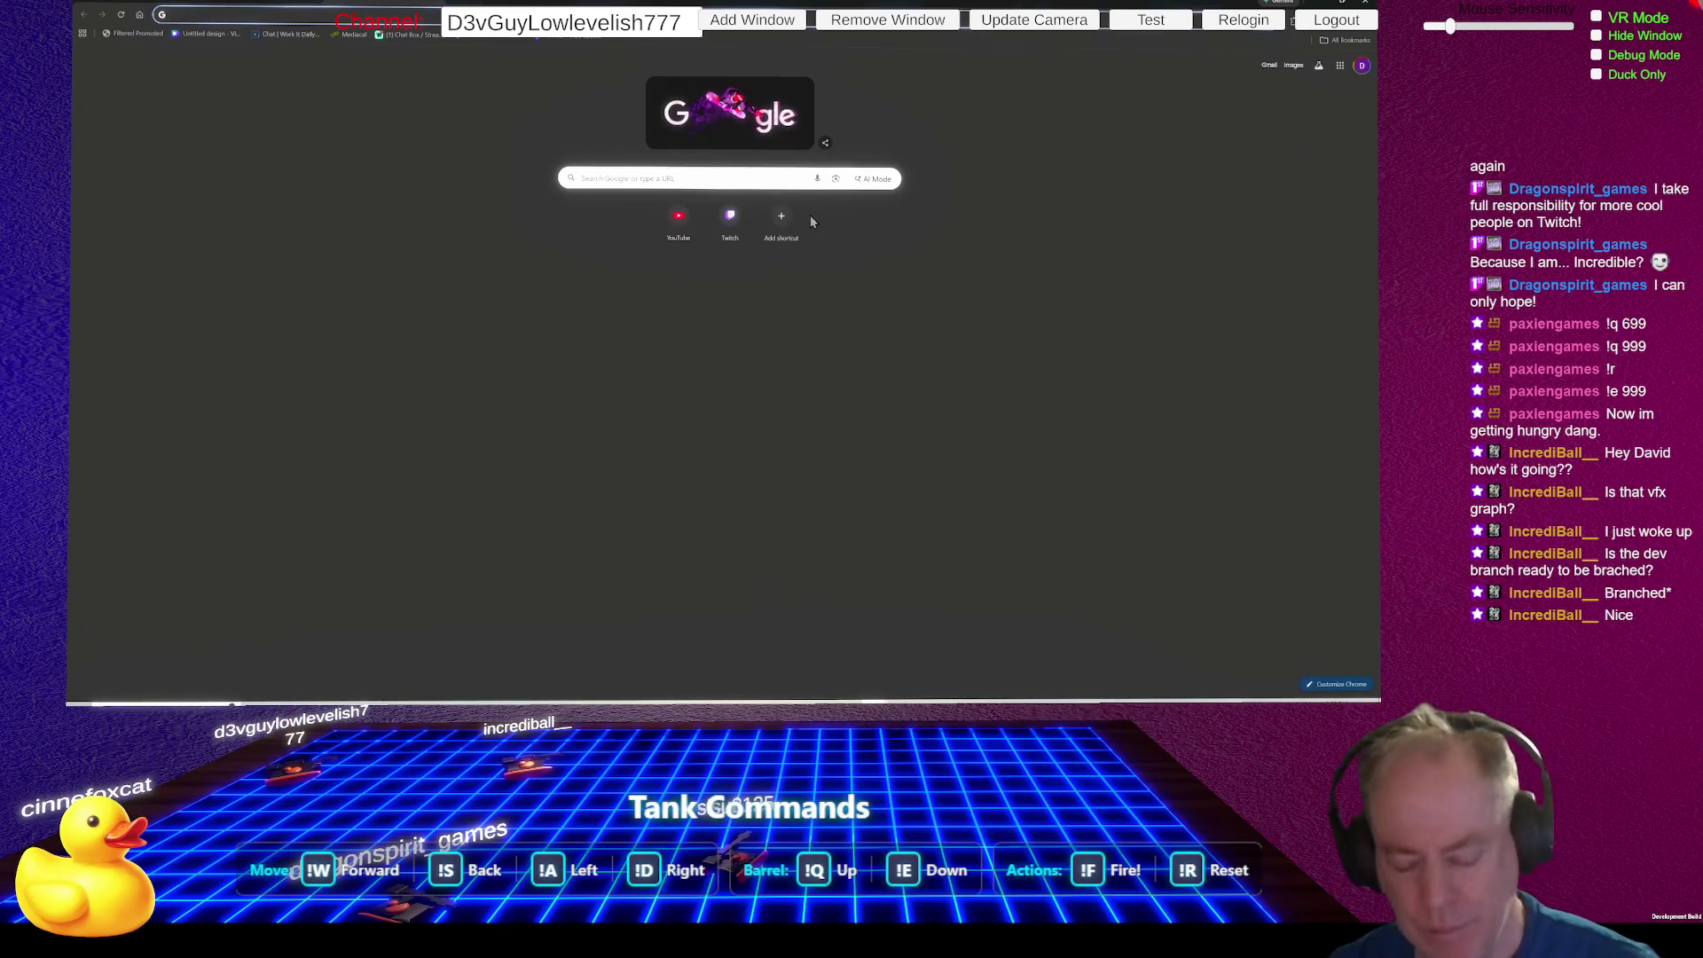
pyautogui.write('cla')
pyautogui.press('Return')
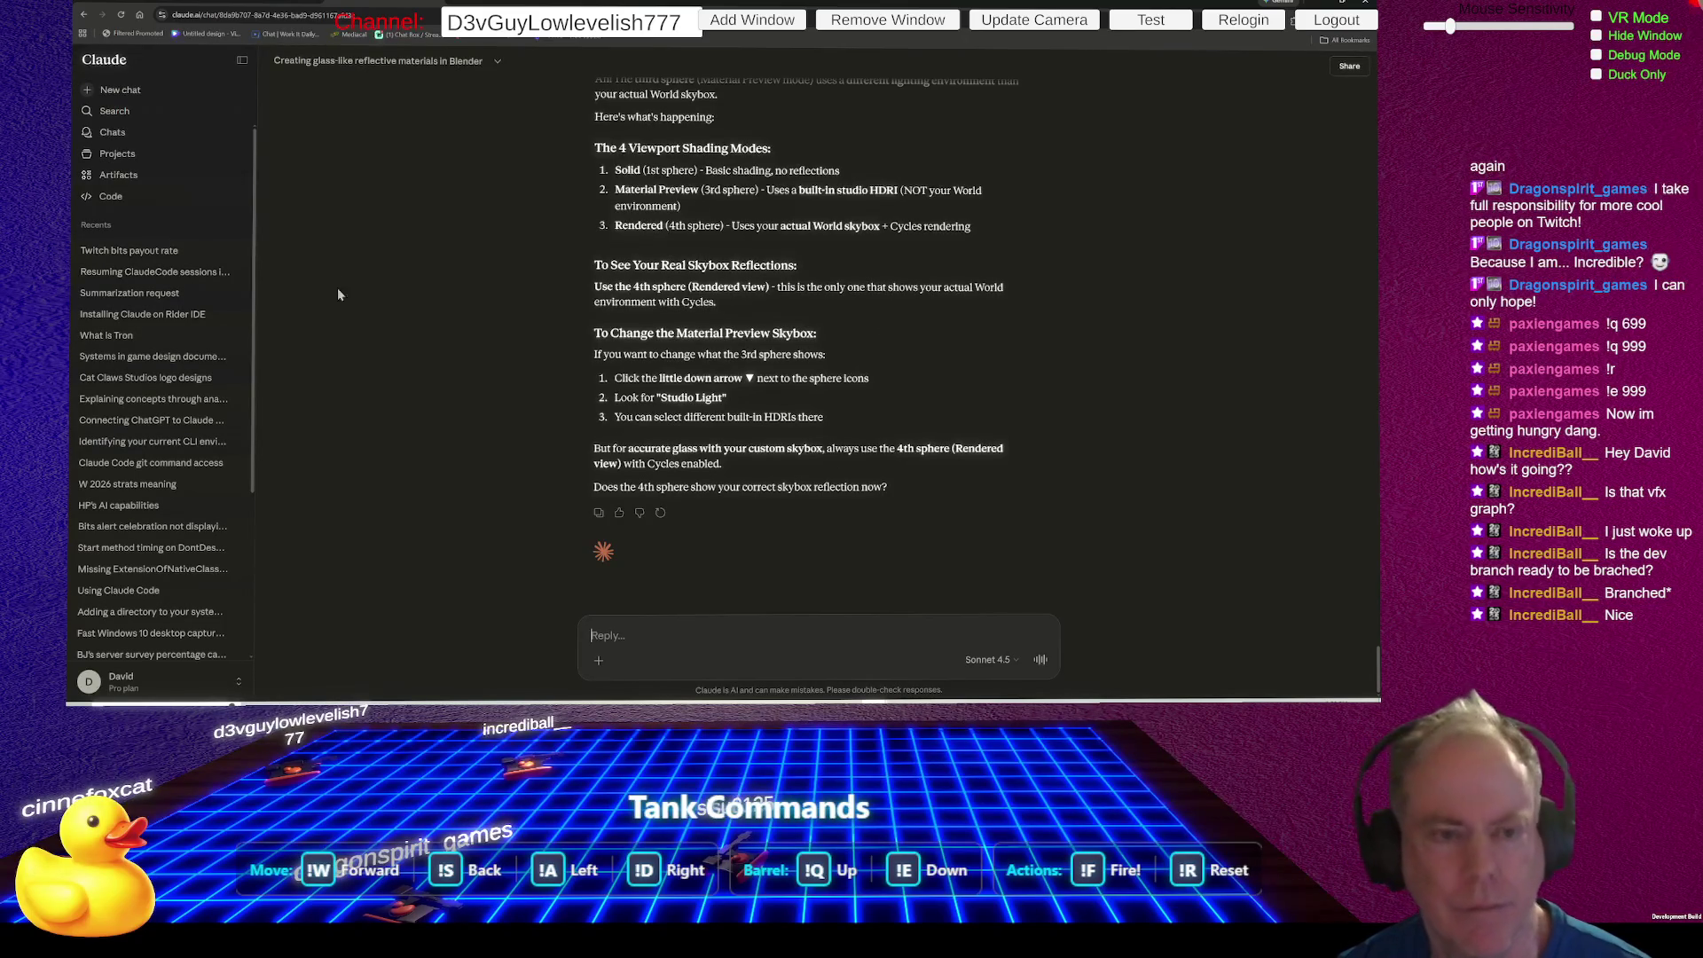
pyautogui.click(120, 89)
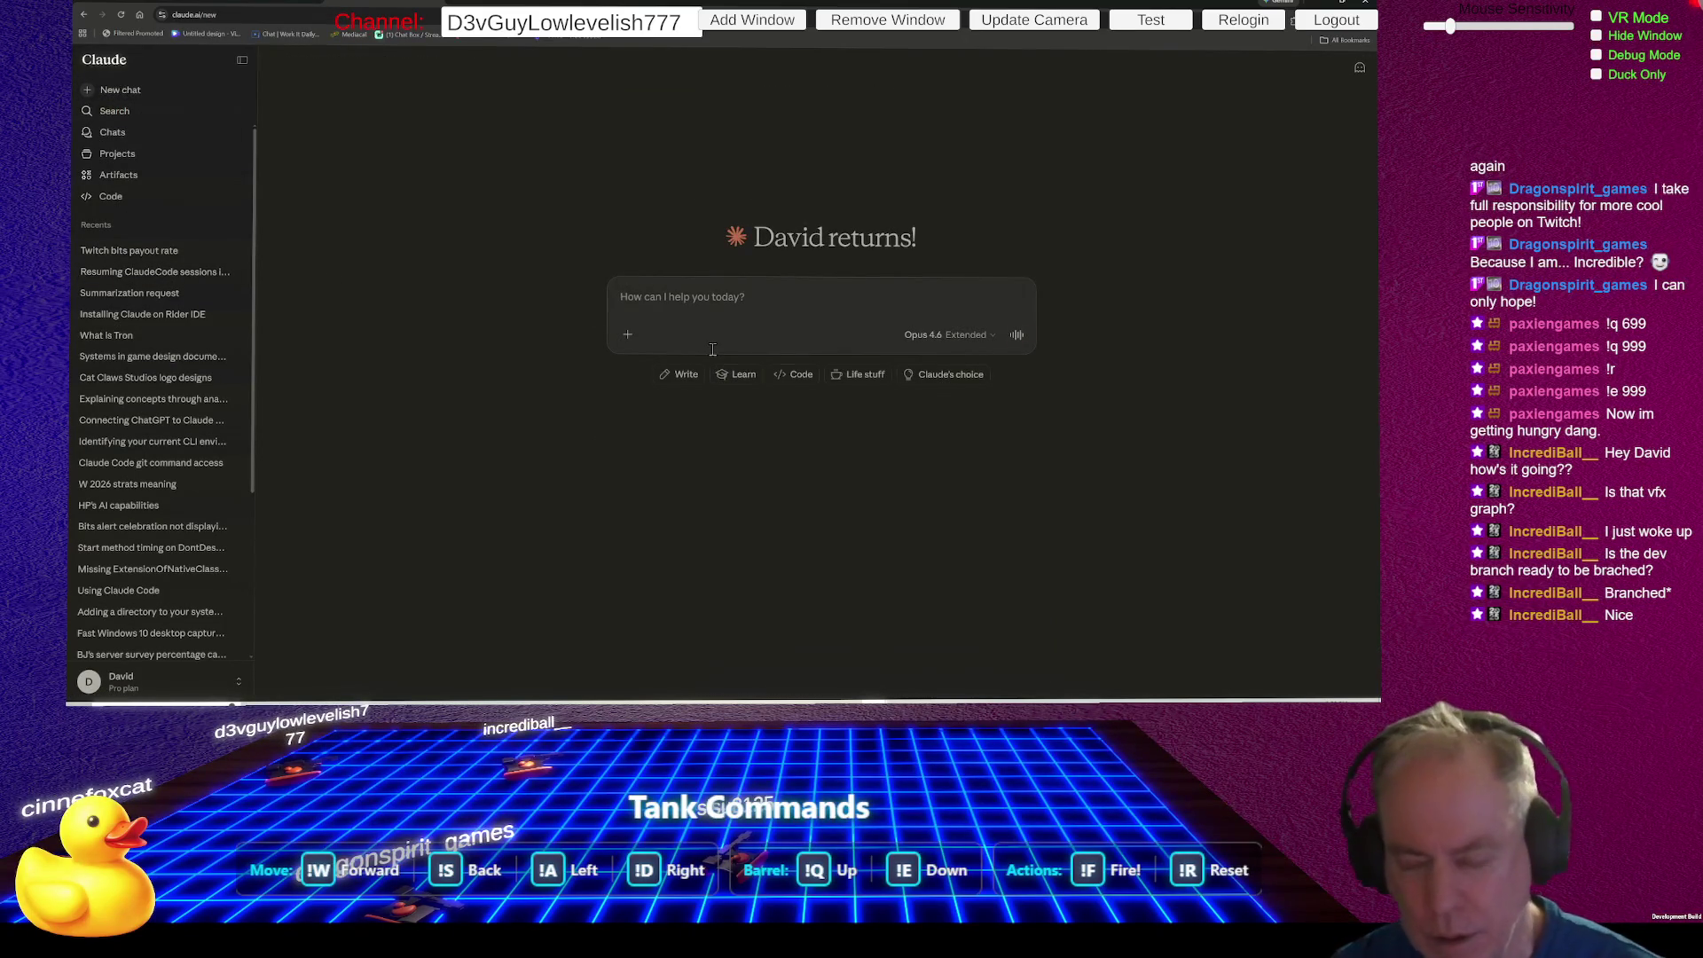
pyautogui.write('How do I set up a VFX')
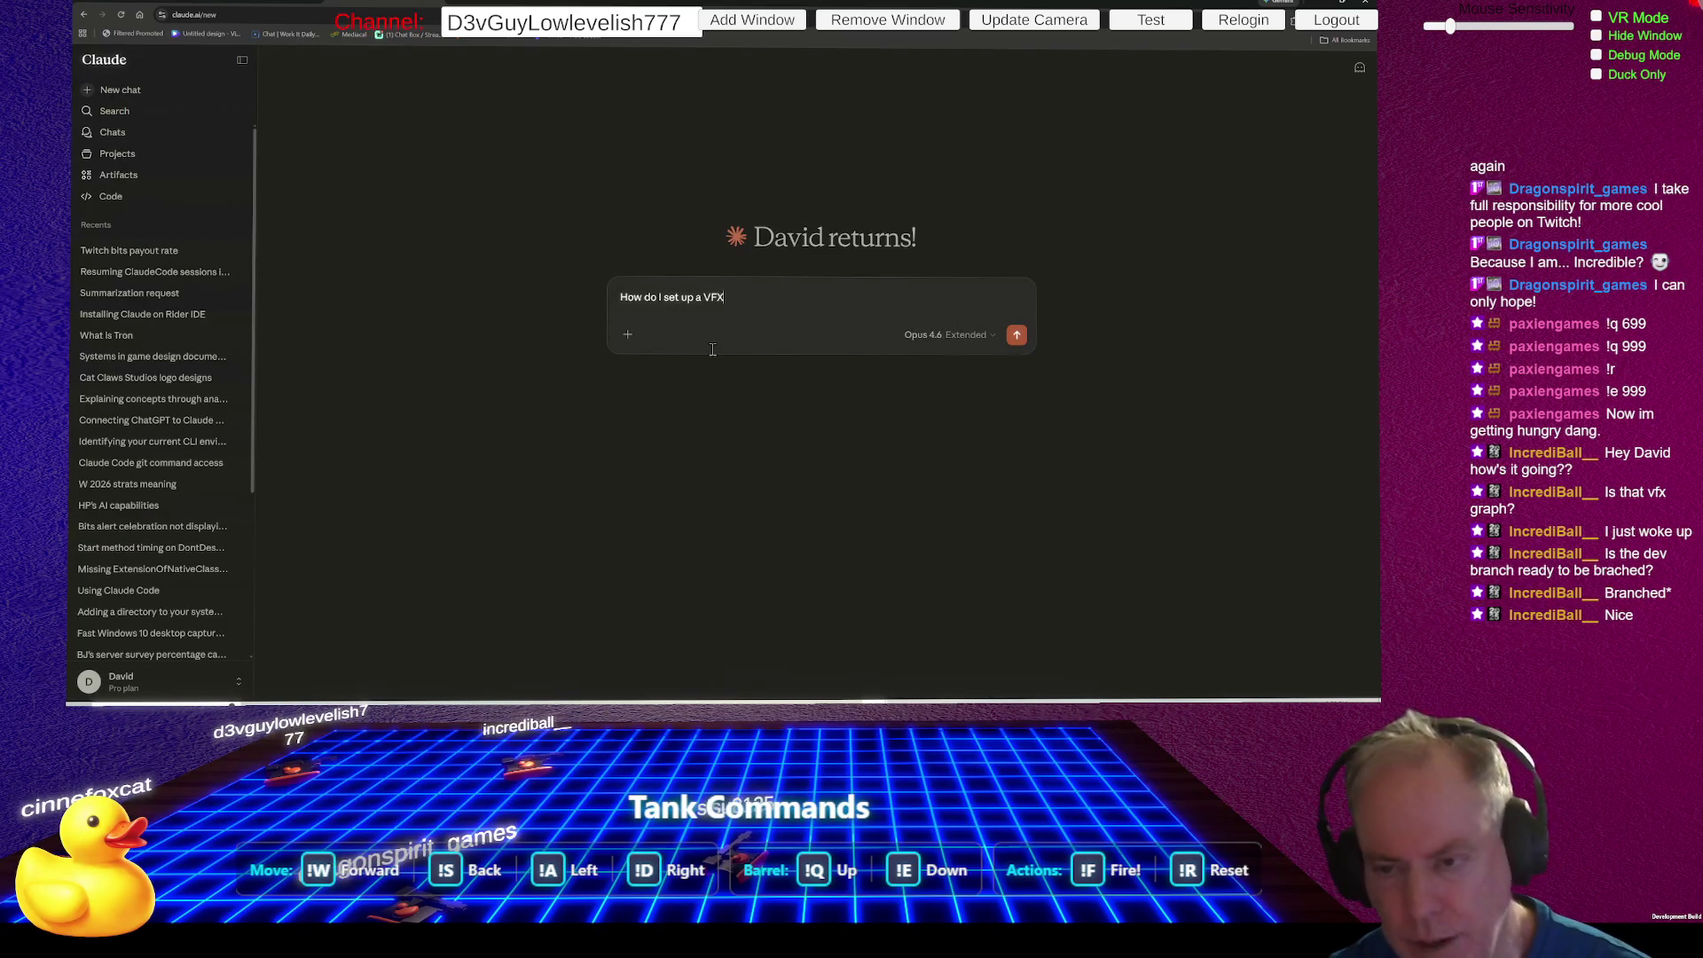
pyautogui.write('fx G')
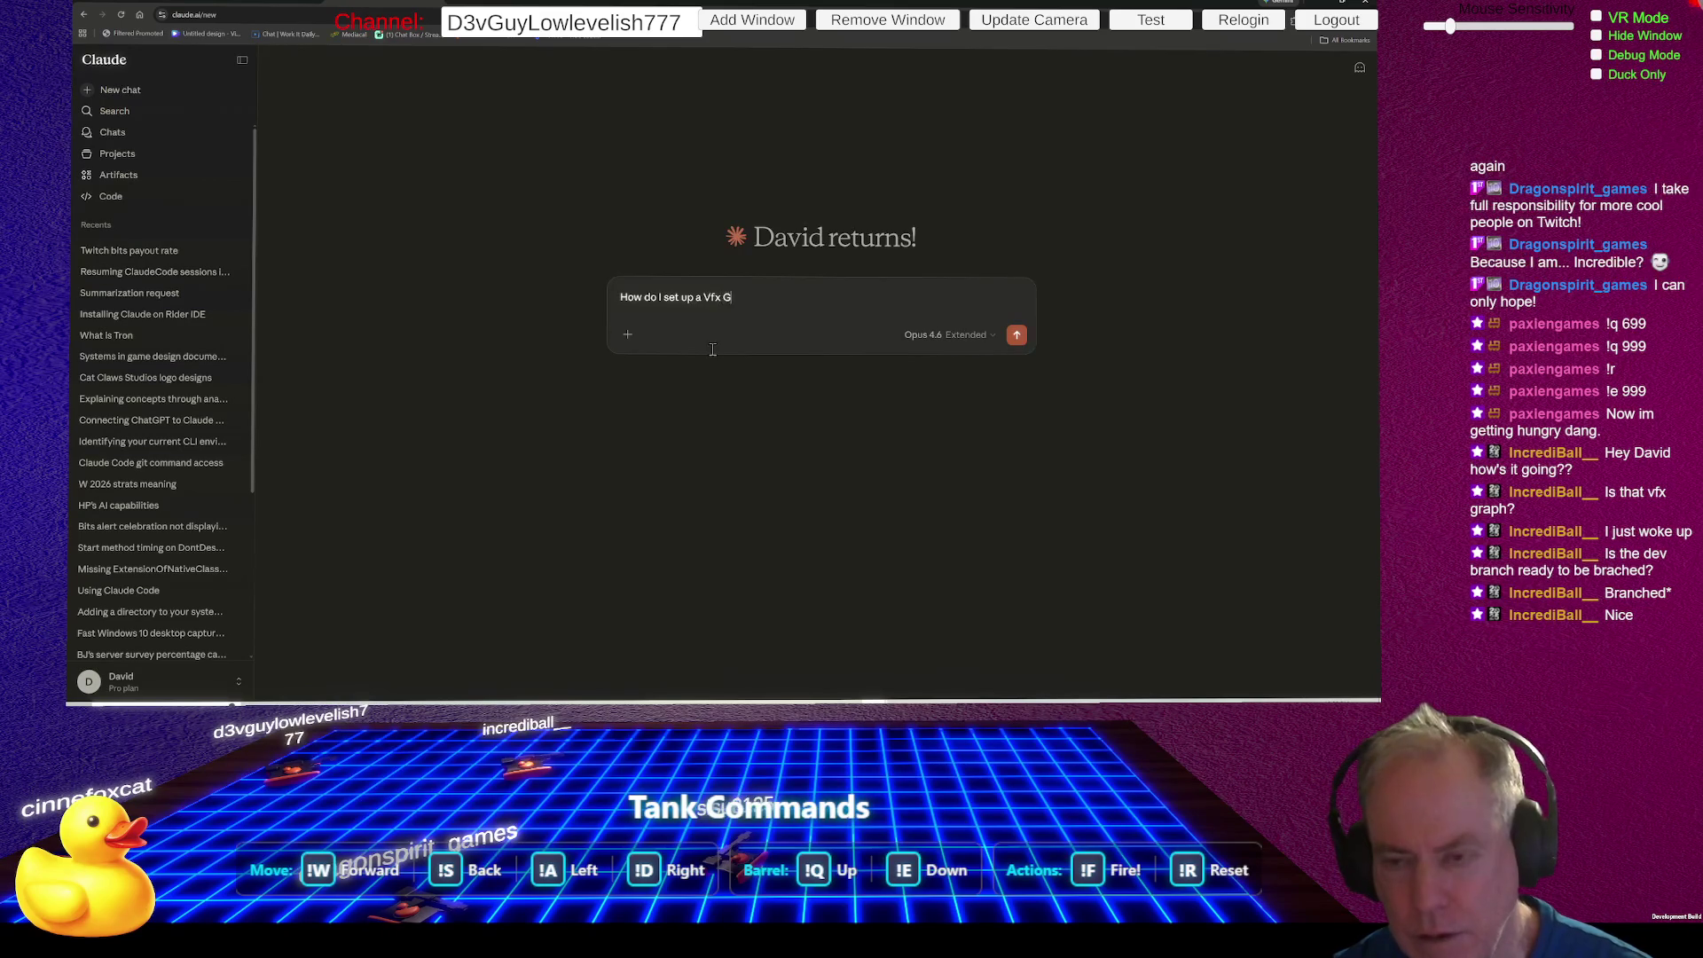
pyautogui.write('h so that it single shotes')
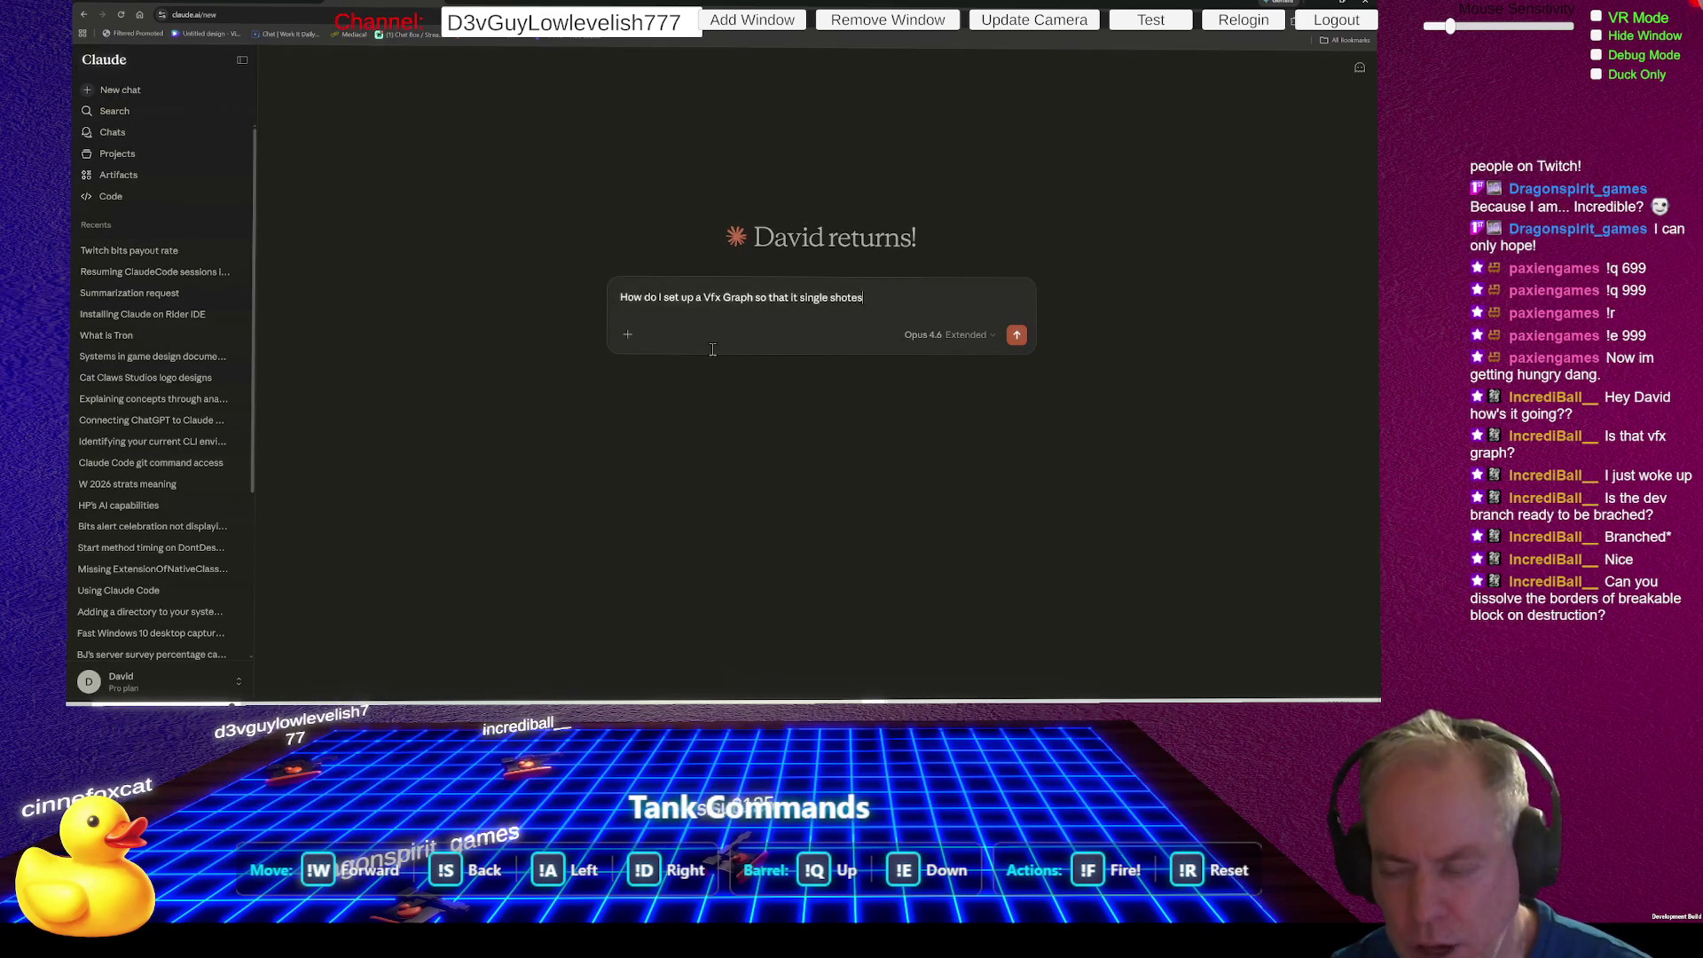
# Step: Submit the single-shot Send Event question to Claude and highlight the Single Burst step in its answer
pyautogui.press('BackSpace')
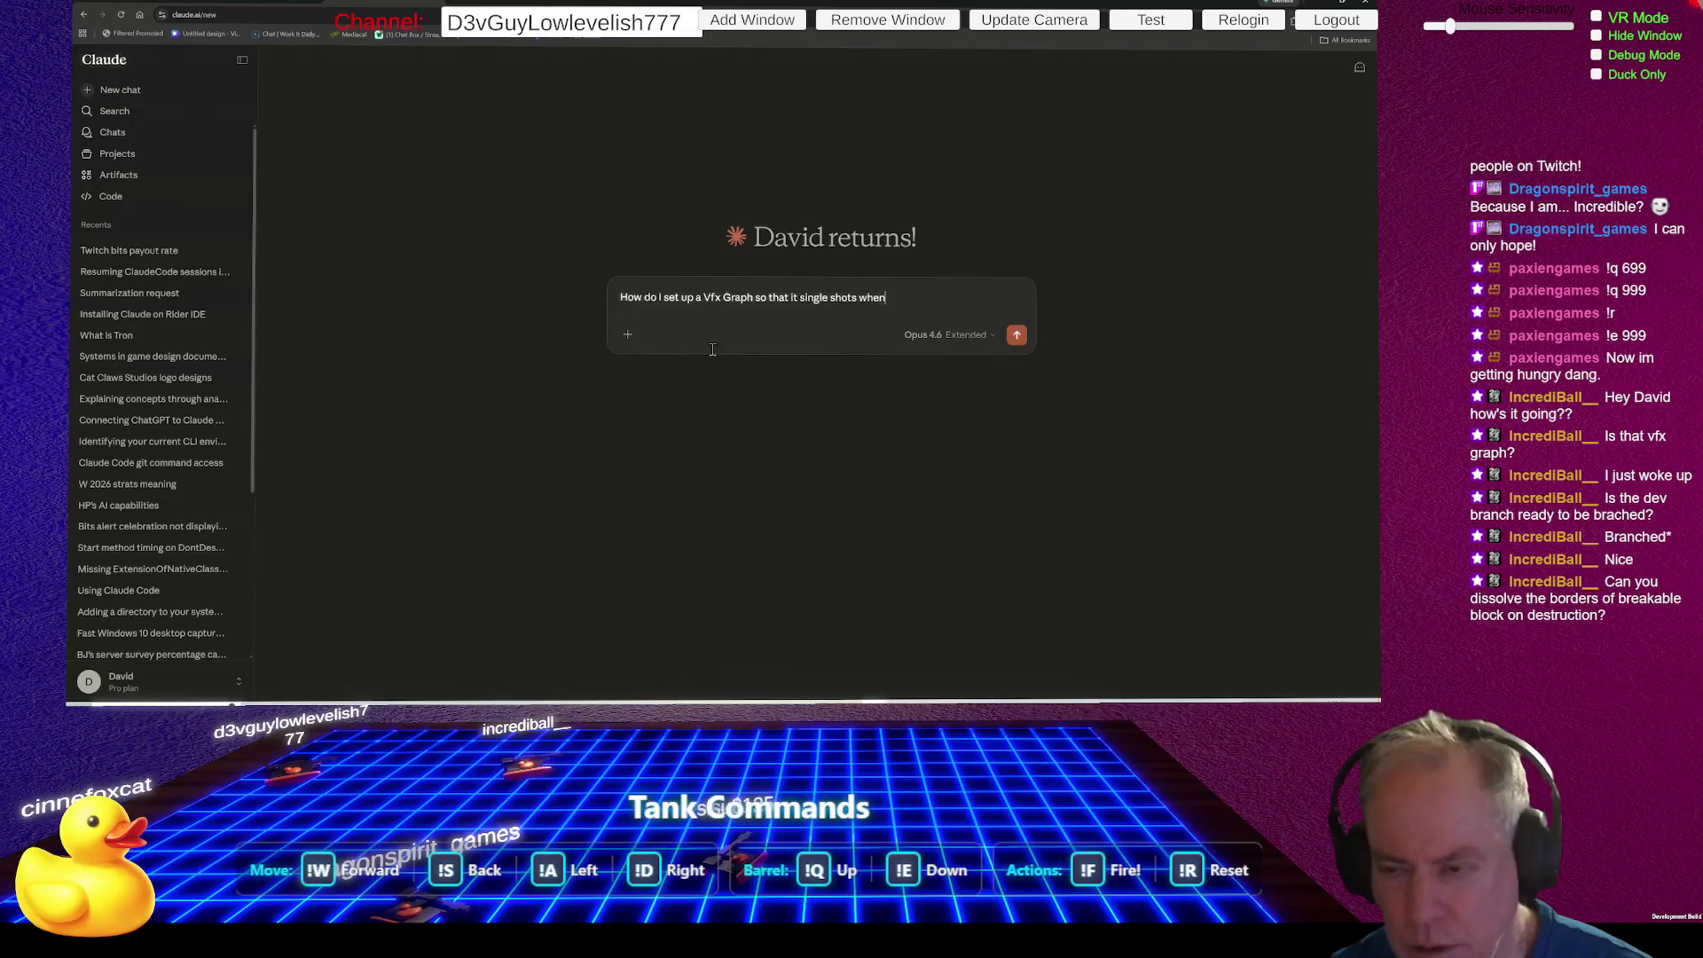
pyautogui.write('et')
pyautogui.press('BackSpace')
pyautogui.press('BackSpace')
pyautogui.press('BackSpace')
pyautogui.write('it th')
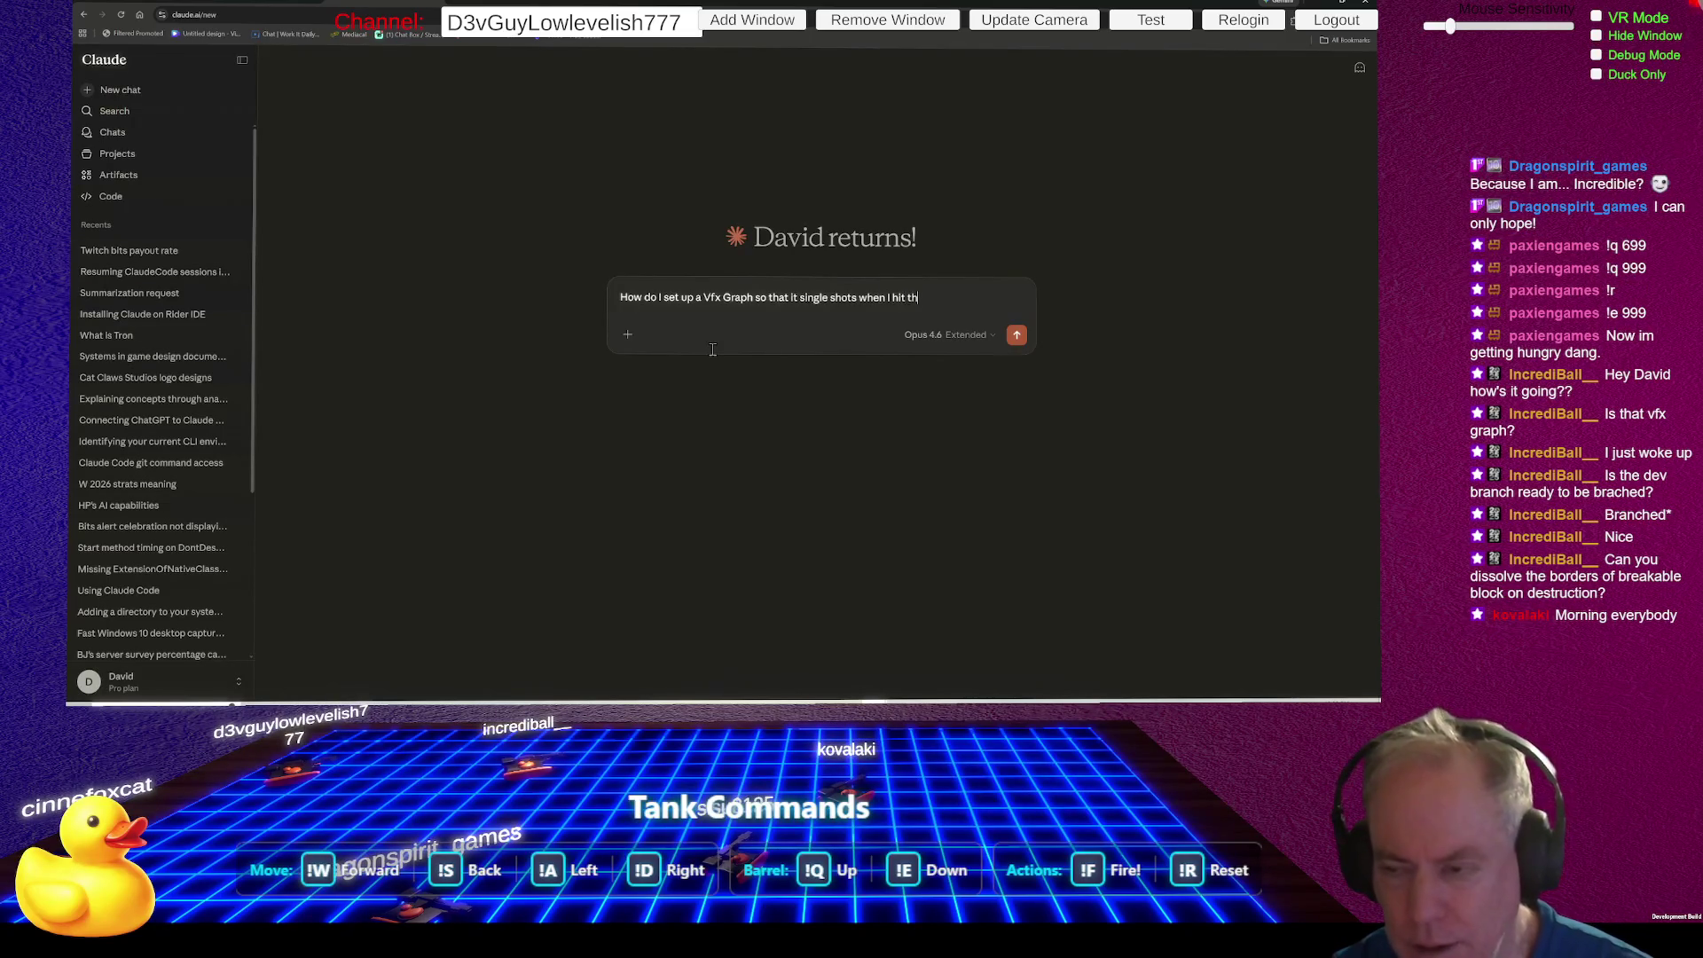
pyautogui.write('e Send Event Butt')
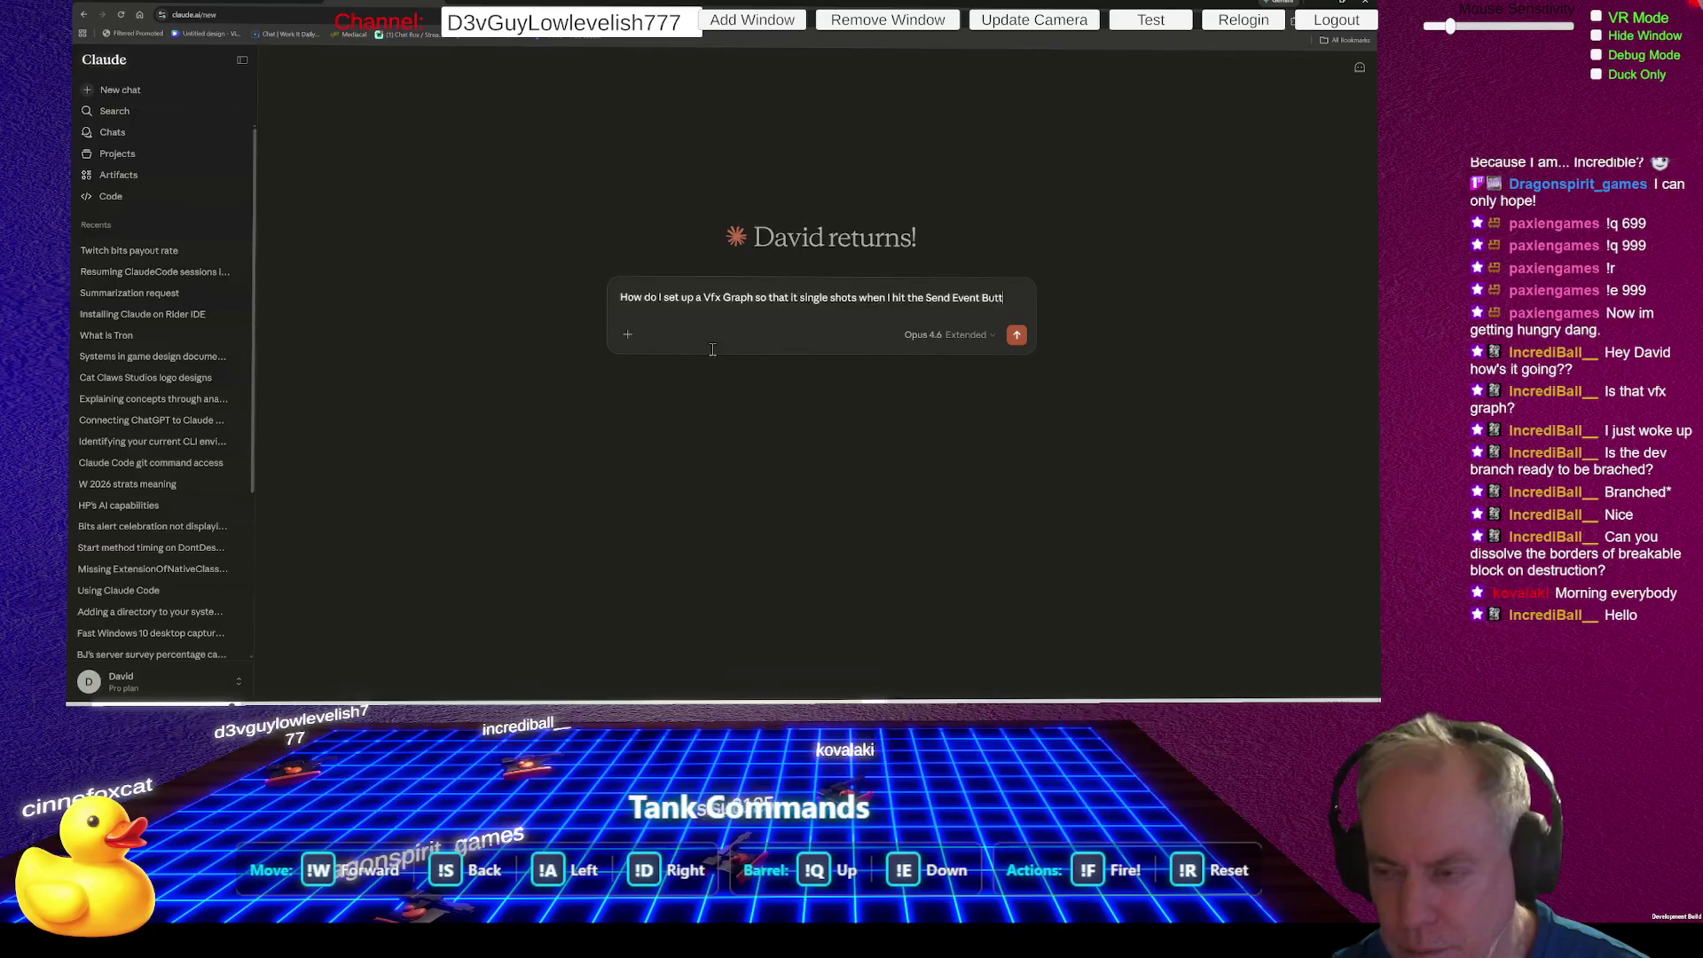
pyautogui.write('on')
pyautogui.press('Return')
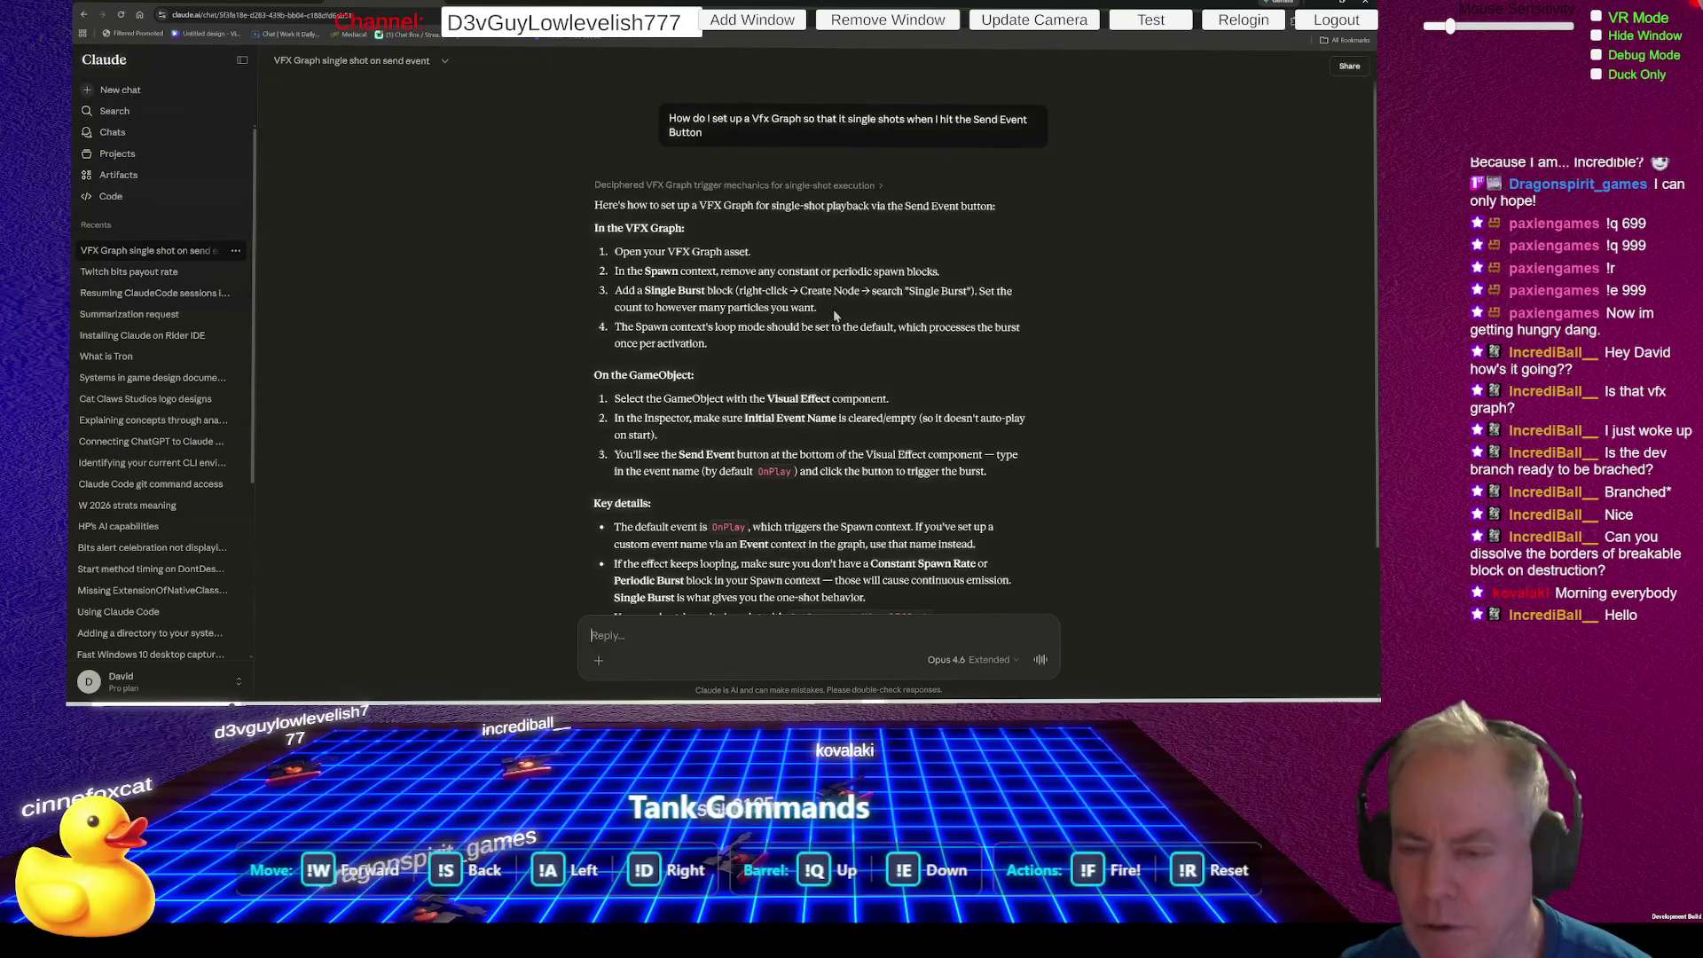
pyautogui.moveTo(641, 290); pyautogui.dragTo(817, 308)
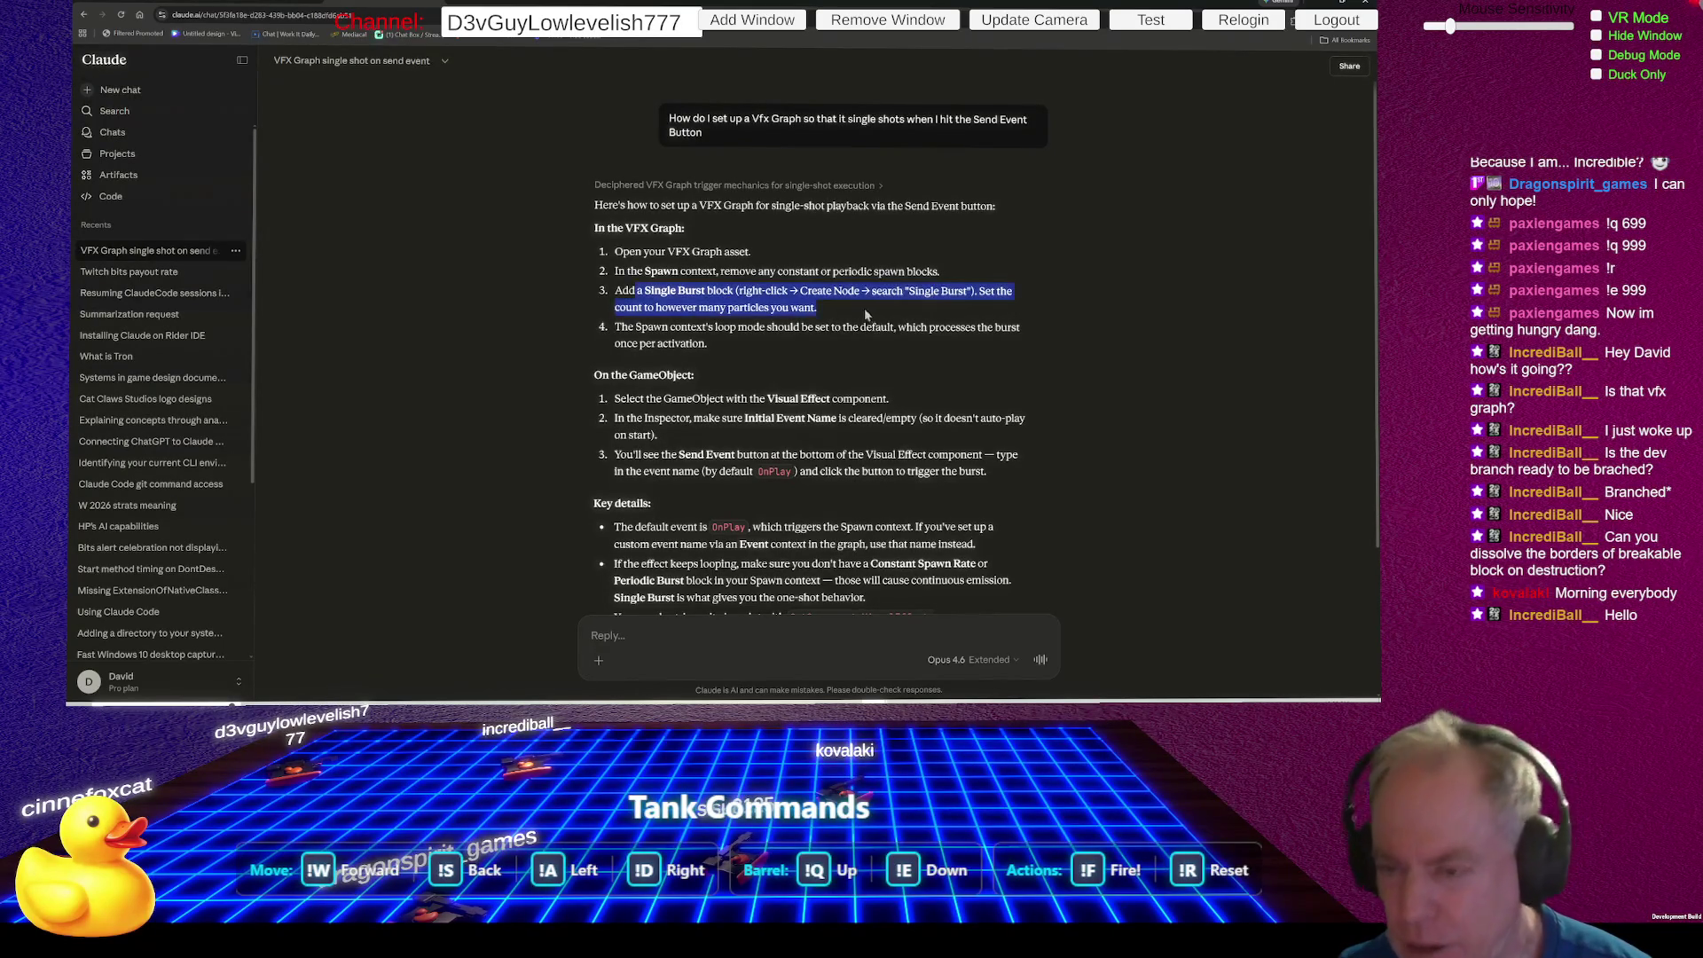
pyautogui.click(739, 349)
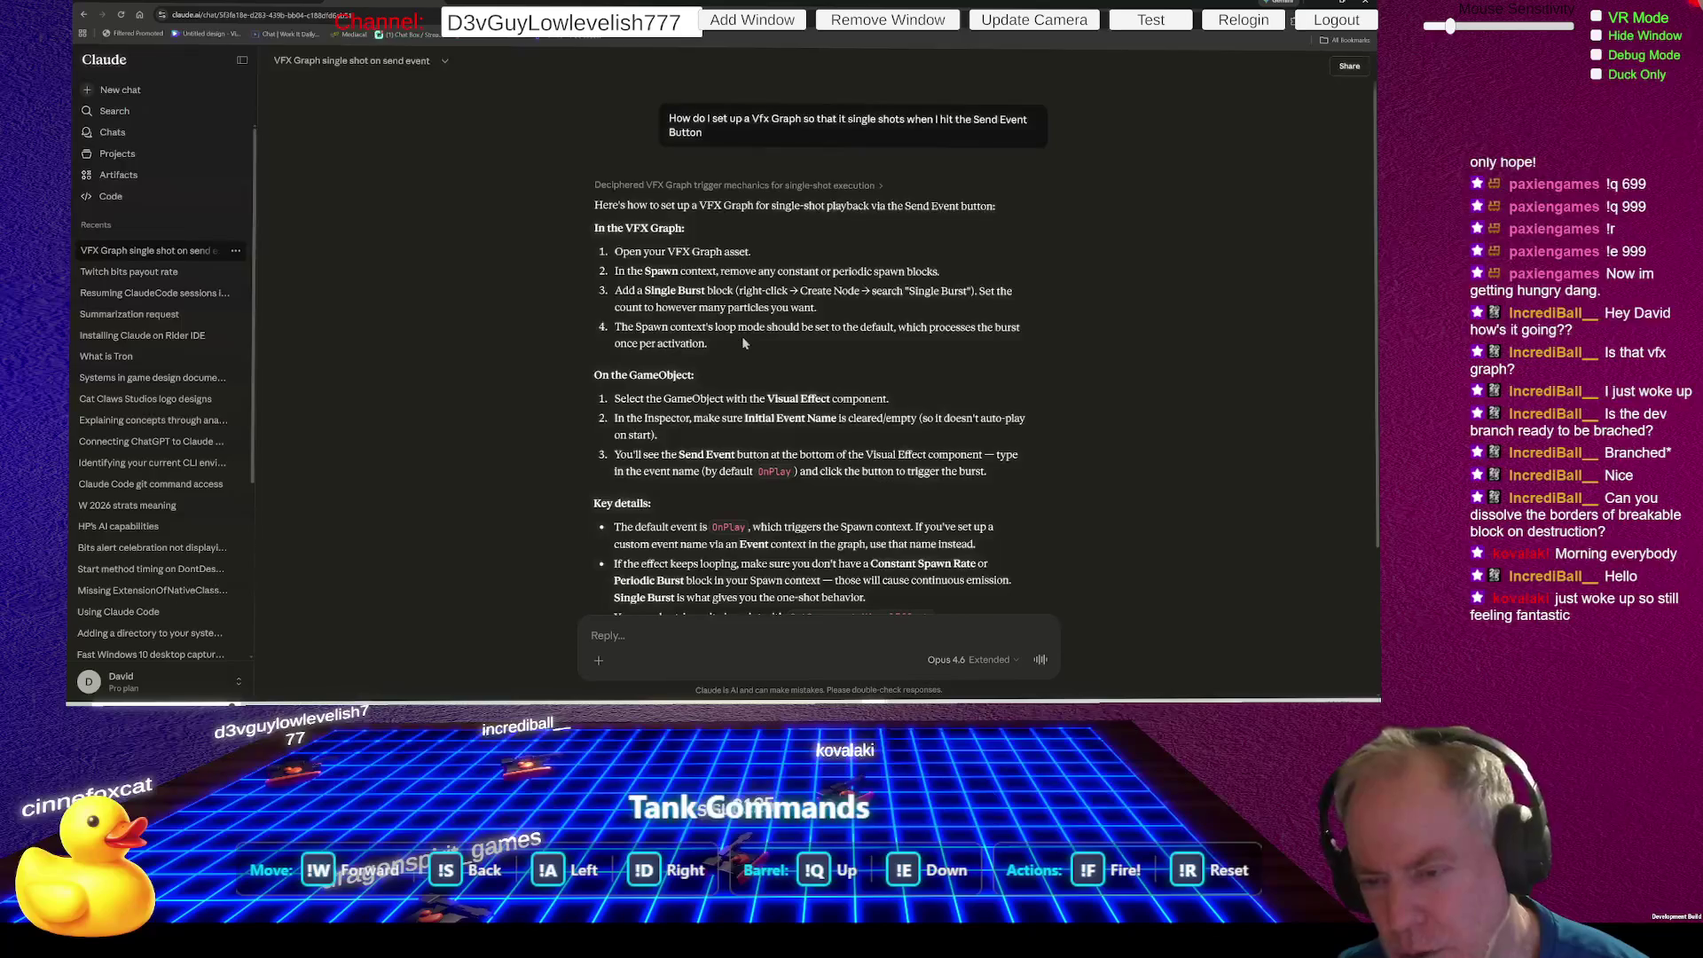
pyautogui.hotkey('alt', 'Tab')
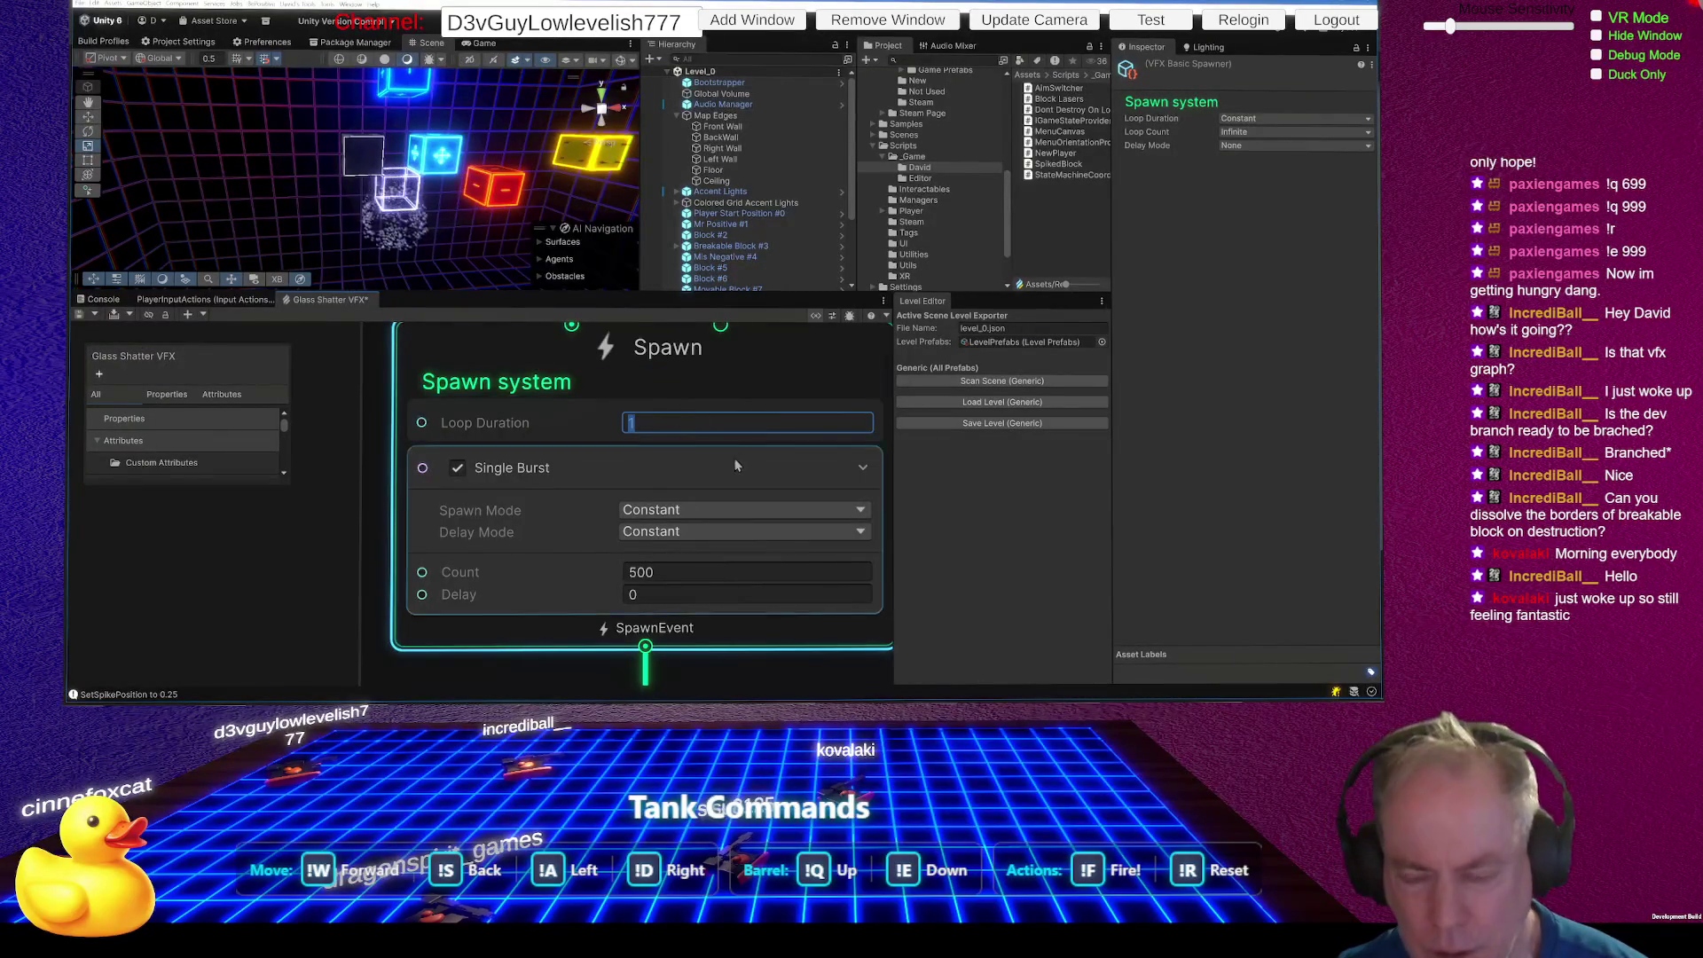
pyautogui.scroll(-6, 655, 439)
pyautogui.scroll(5, 538, 493)
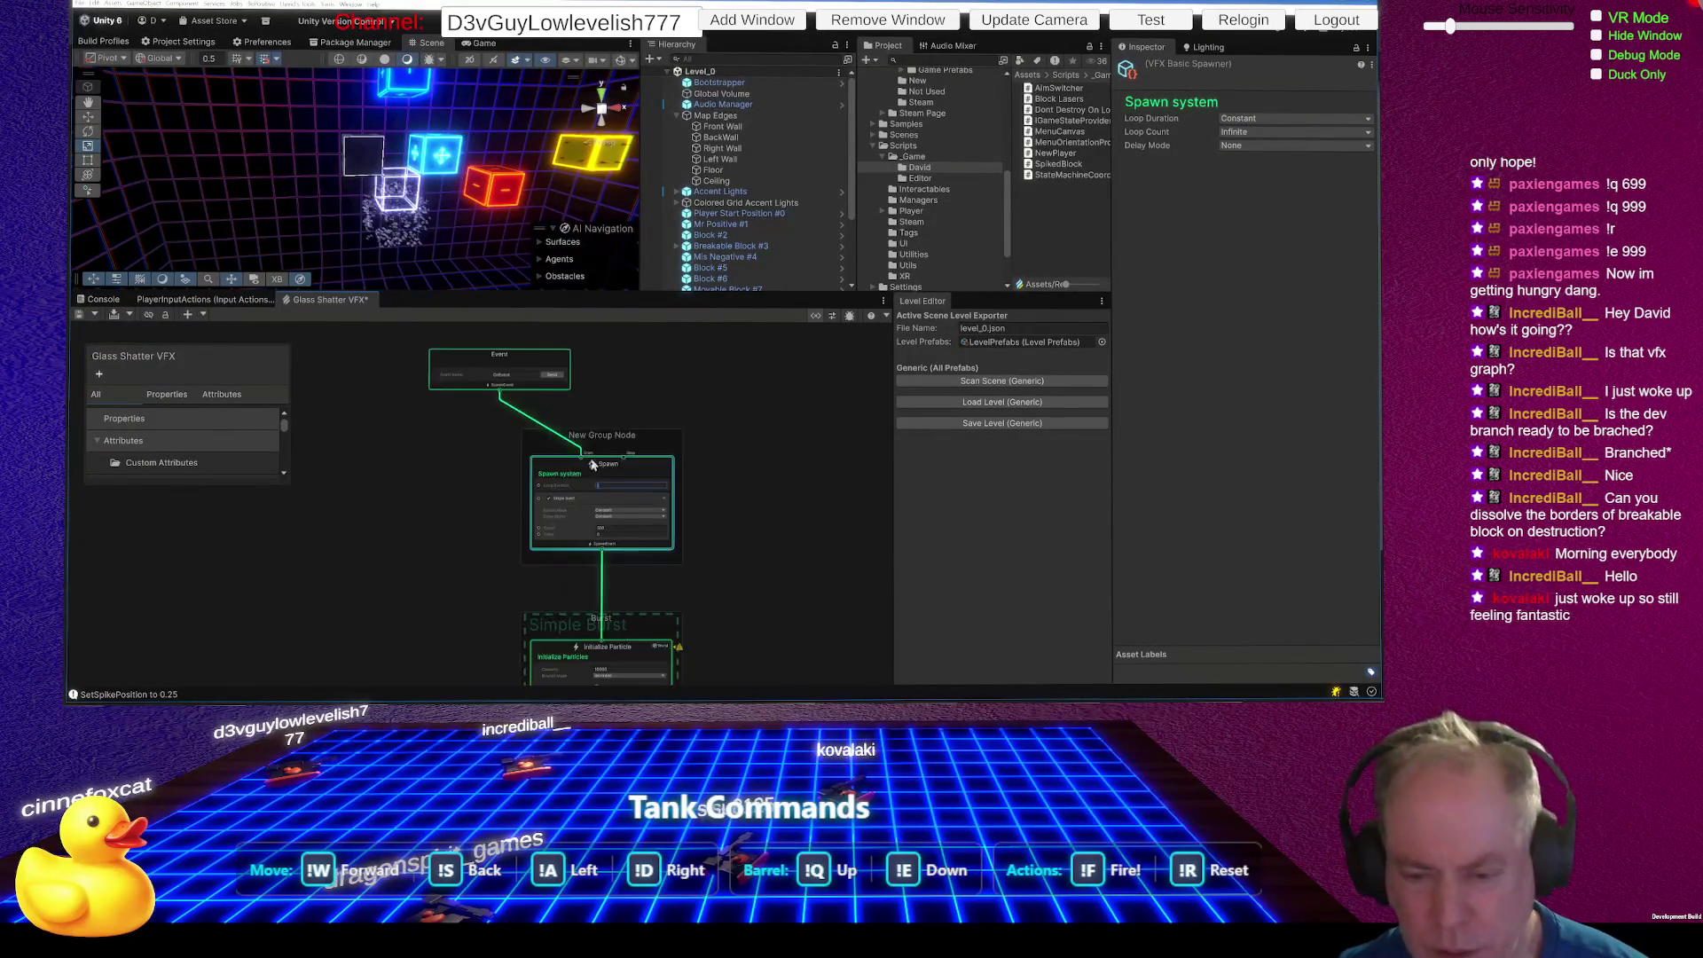
# Step: Review the Blackboard's built-in particle attributes, then return to the Properties list
pyautogui.click(166, 394)
pyautogui.click(222, 394)
pyautogui.moveTo(202, 479); pyautogui.dragTo(208, 673)
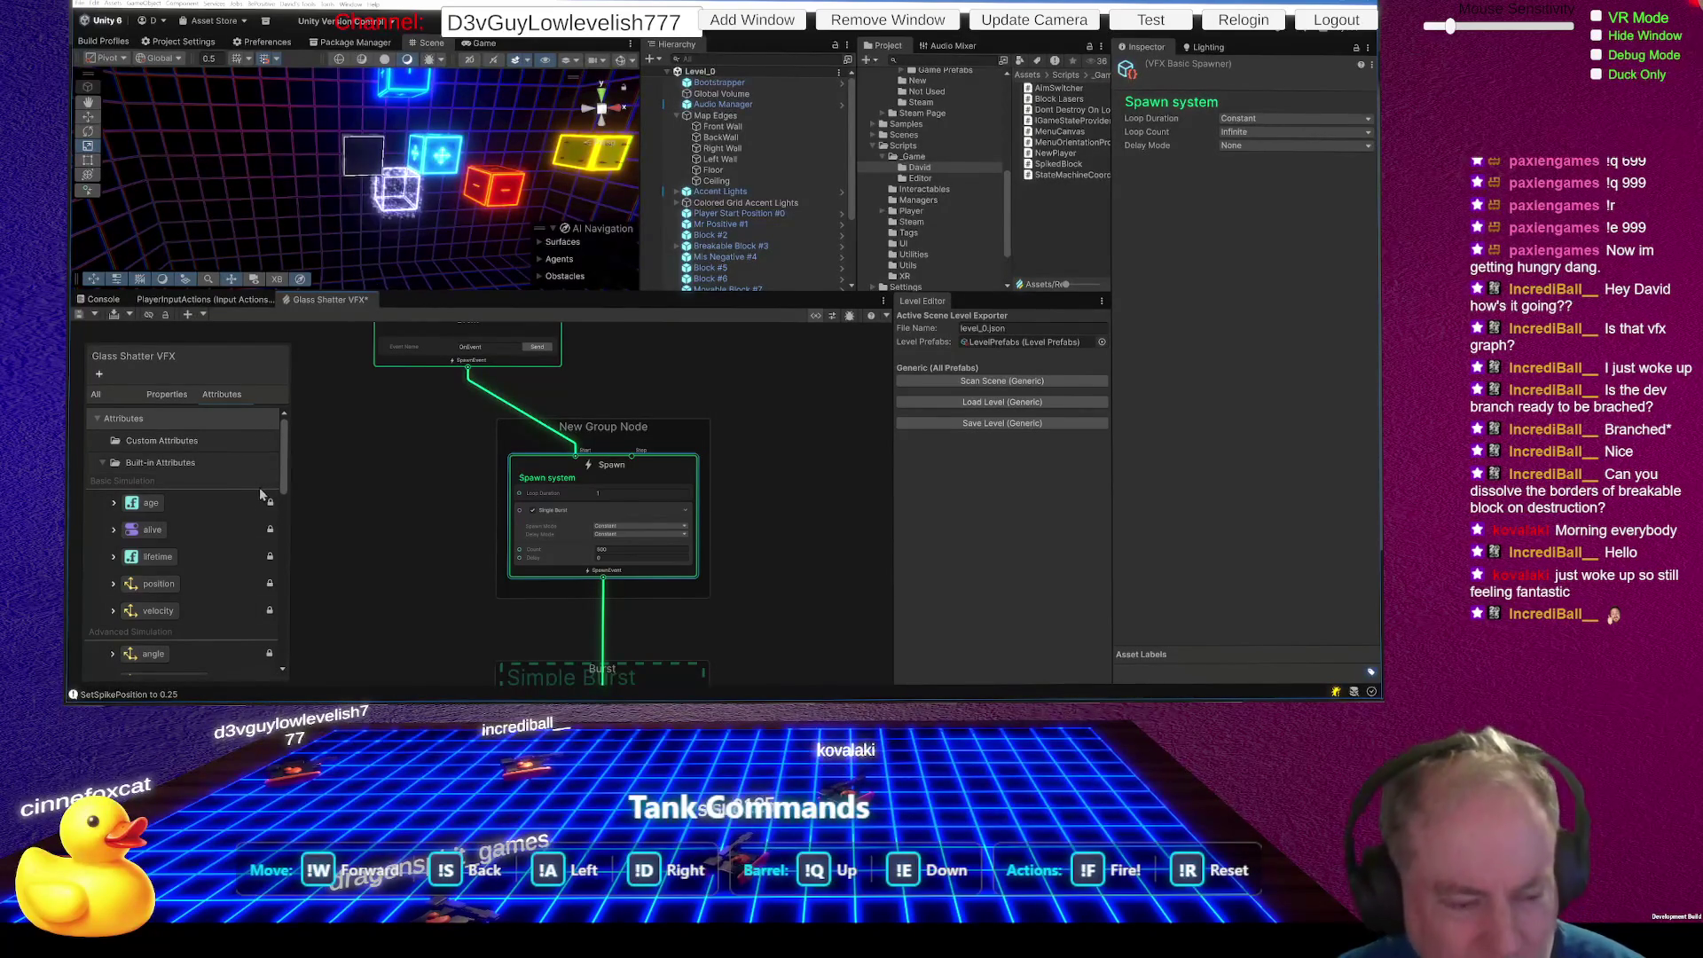
pyautogui.scroll(-5, 254, 492)
pyautogui.scroll(5, 253, 491)
pyautogui.scroll(-5, 252, 483)
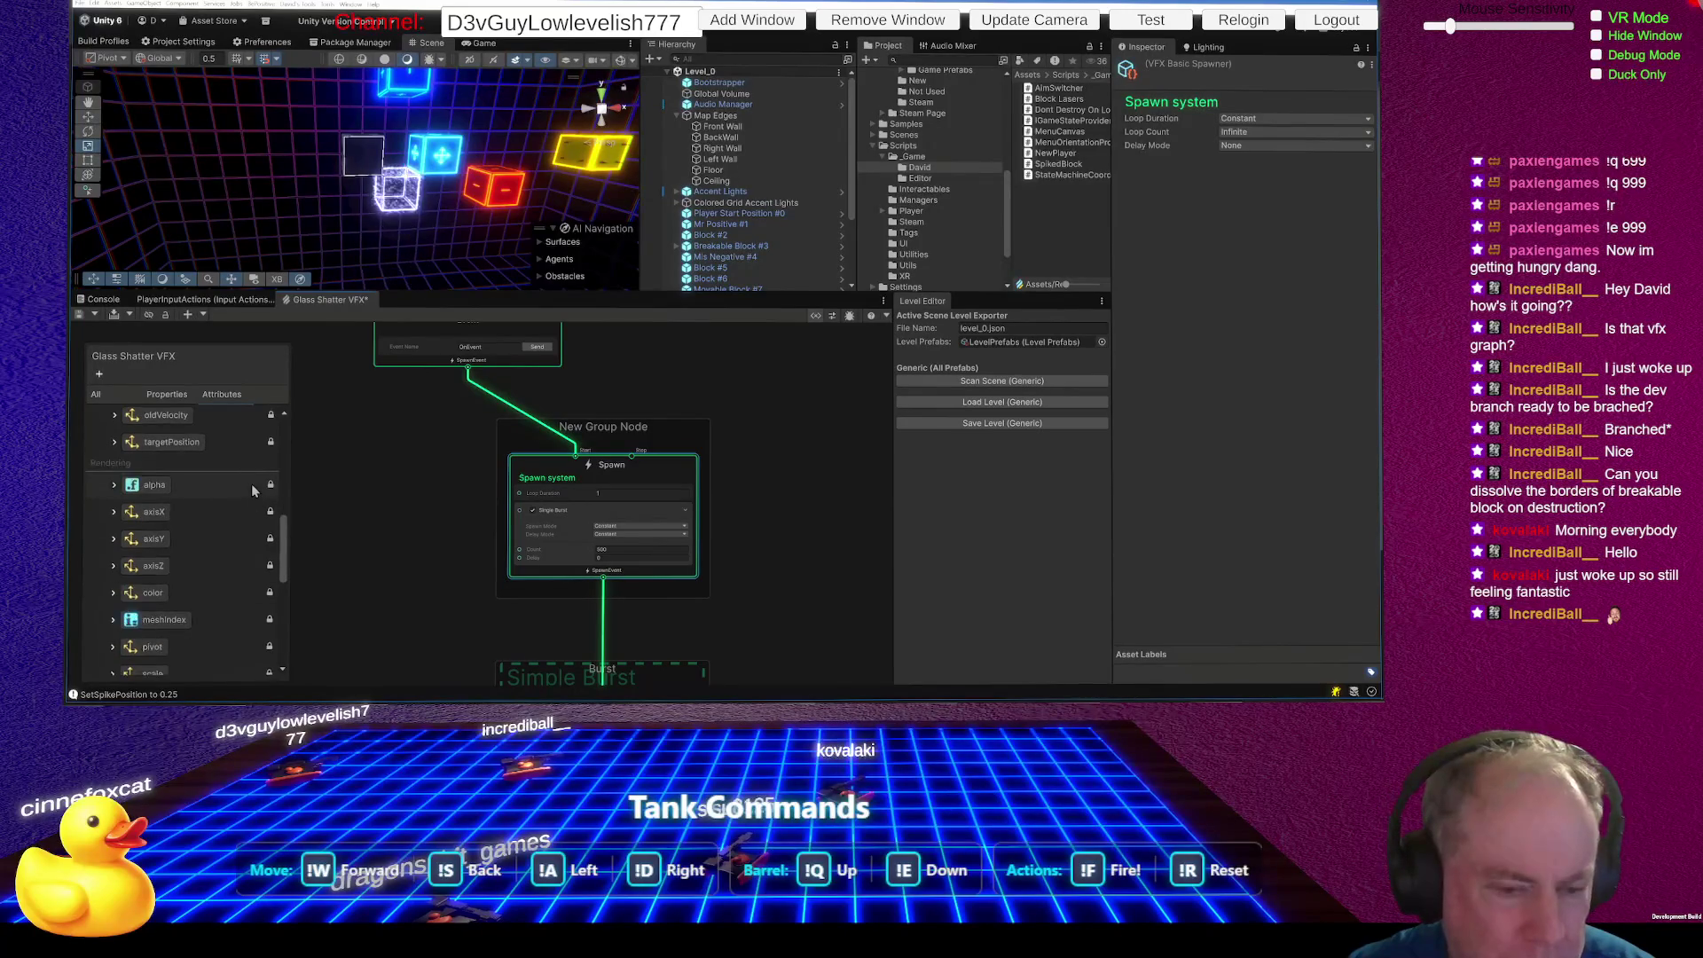
pyautogui.scroll(-3, 252, 484)
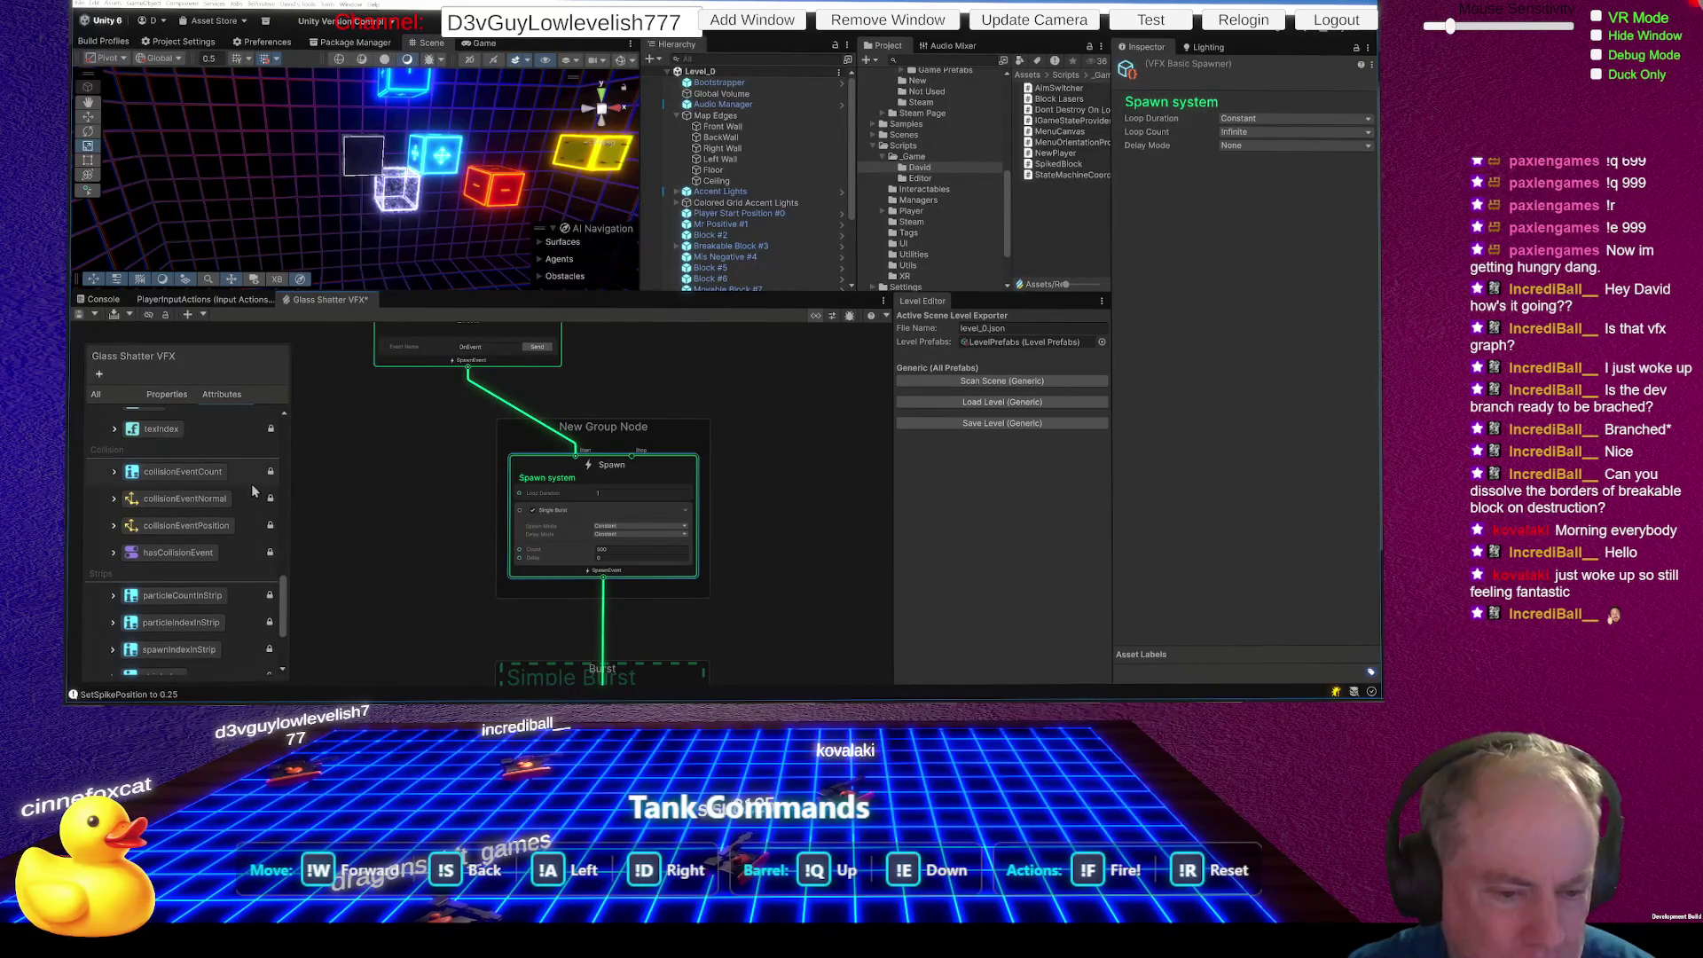
pyautogui.scroll(-4, 251, 484)
pyautogui.scroll(4, 251, 482)
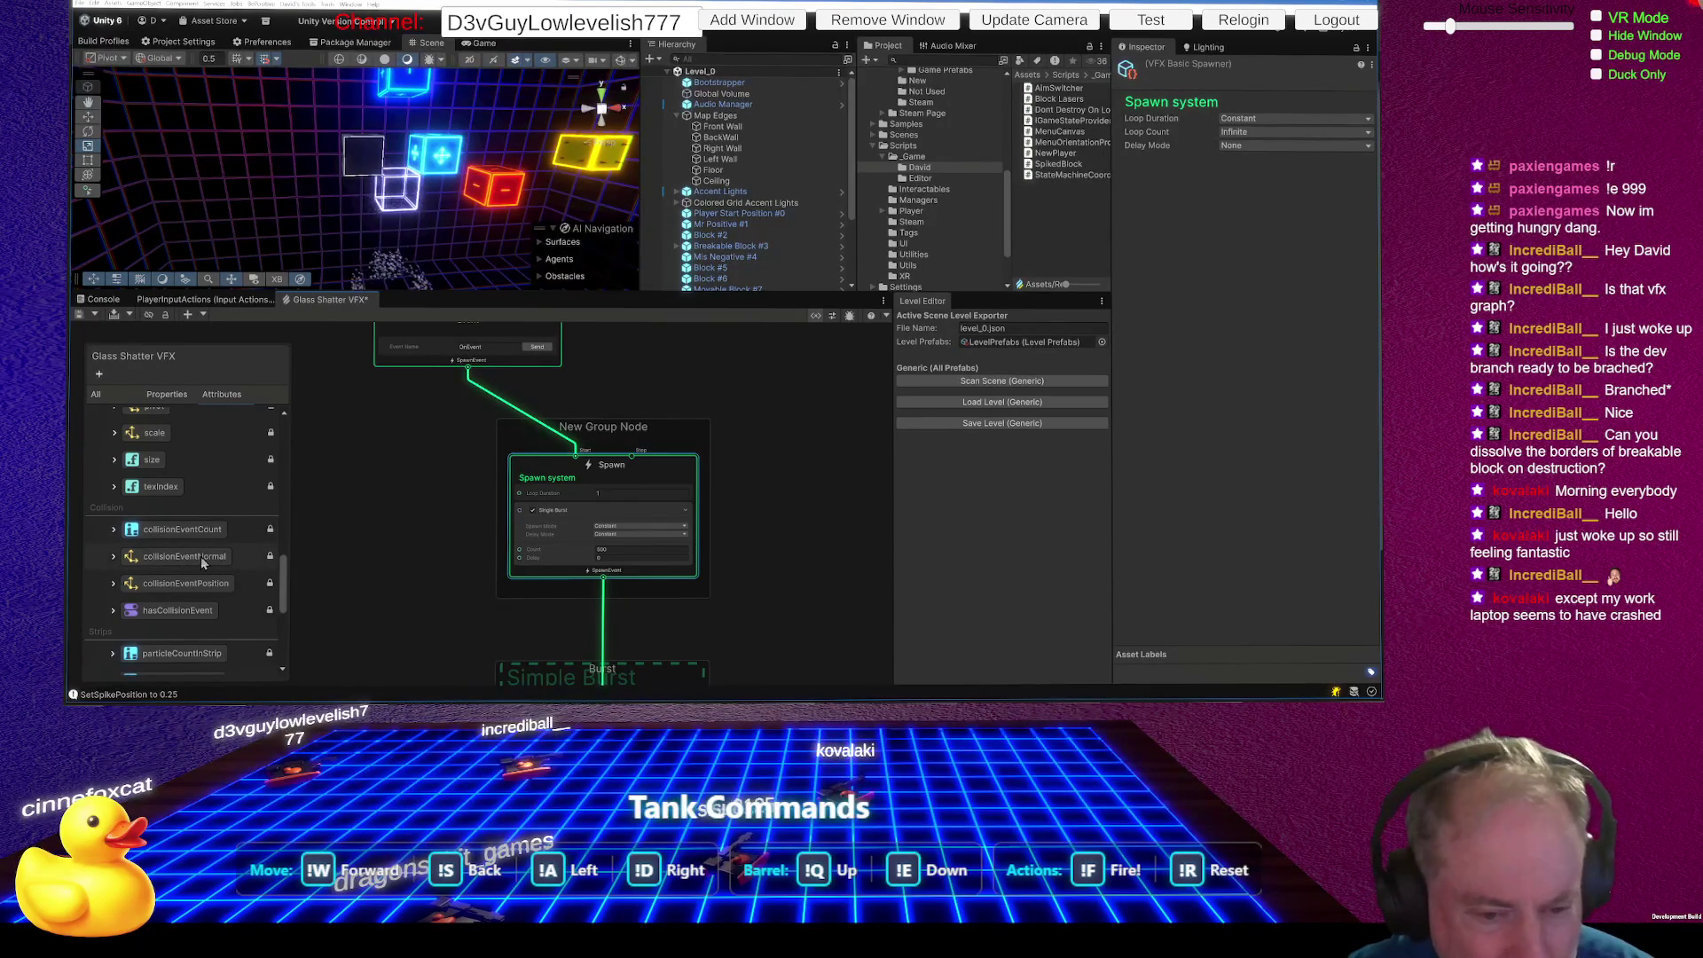
pyautogui.scroll(-3, 202, 556)
pyautogui.scroll(3, 201, 556)
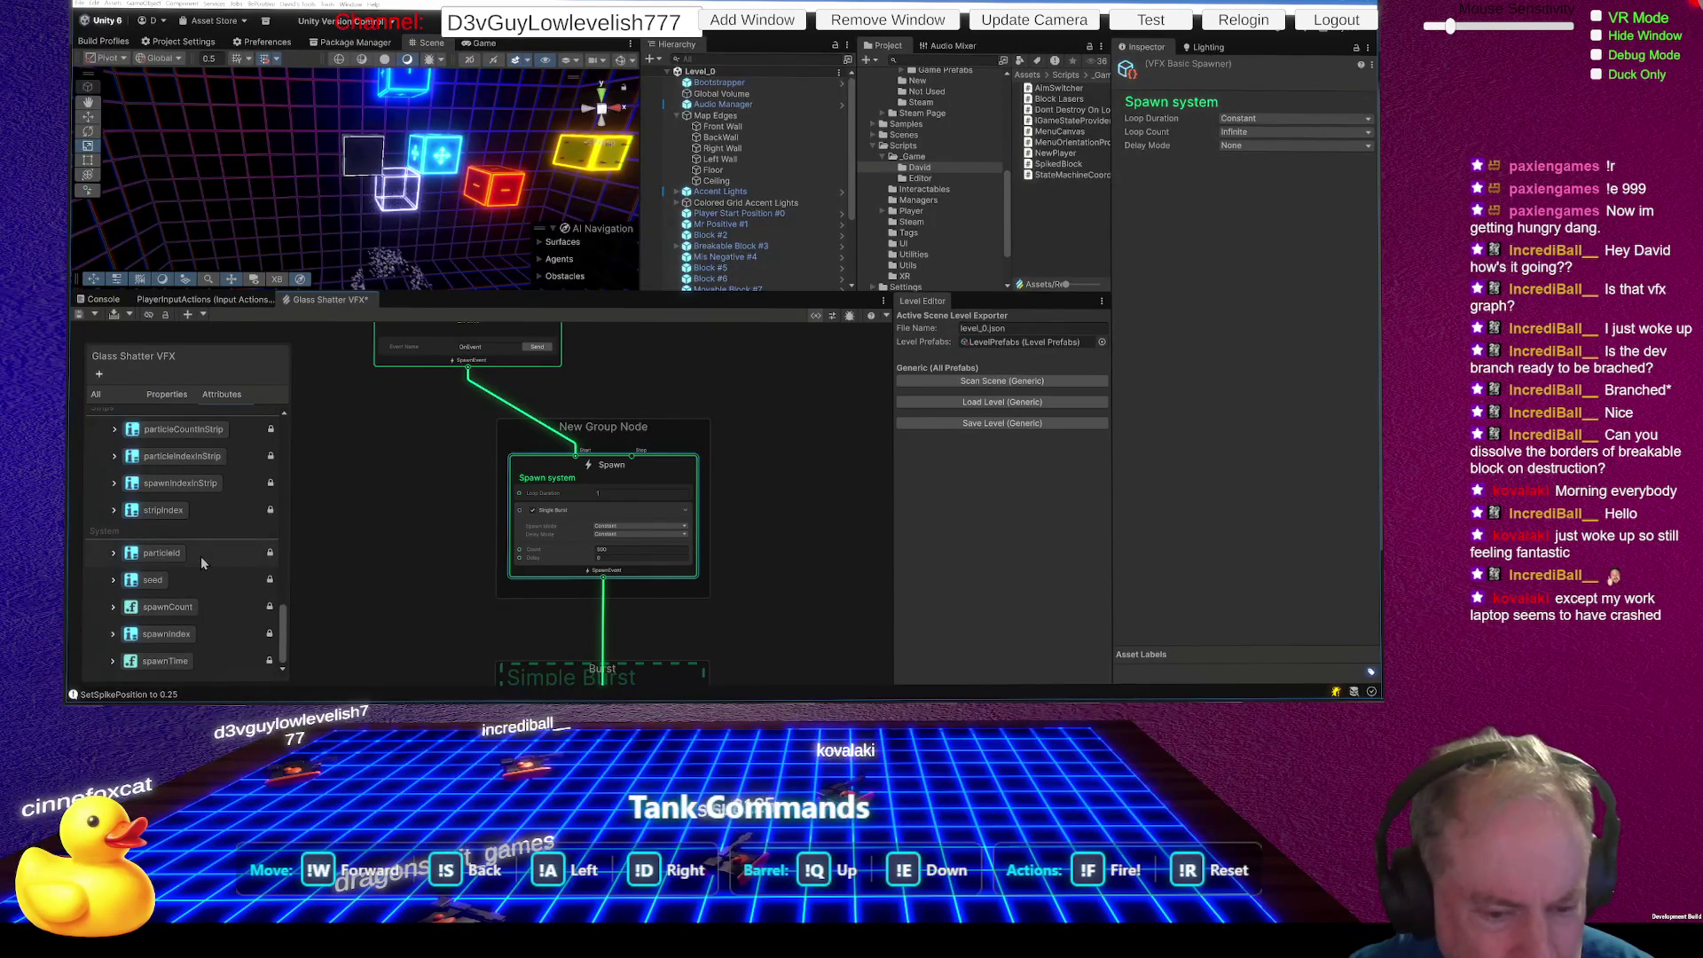
pyautogui.scroll(4, 202, 556)
pyautogui.scroll(3, 202, 556)
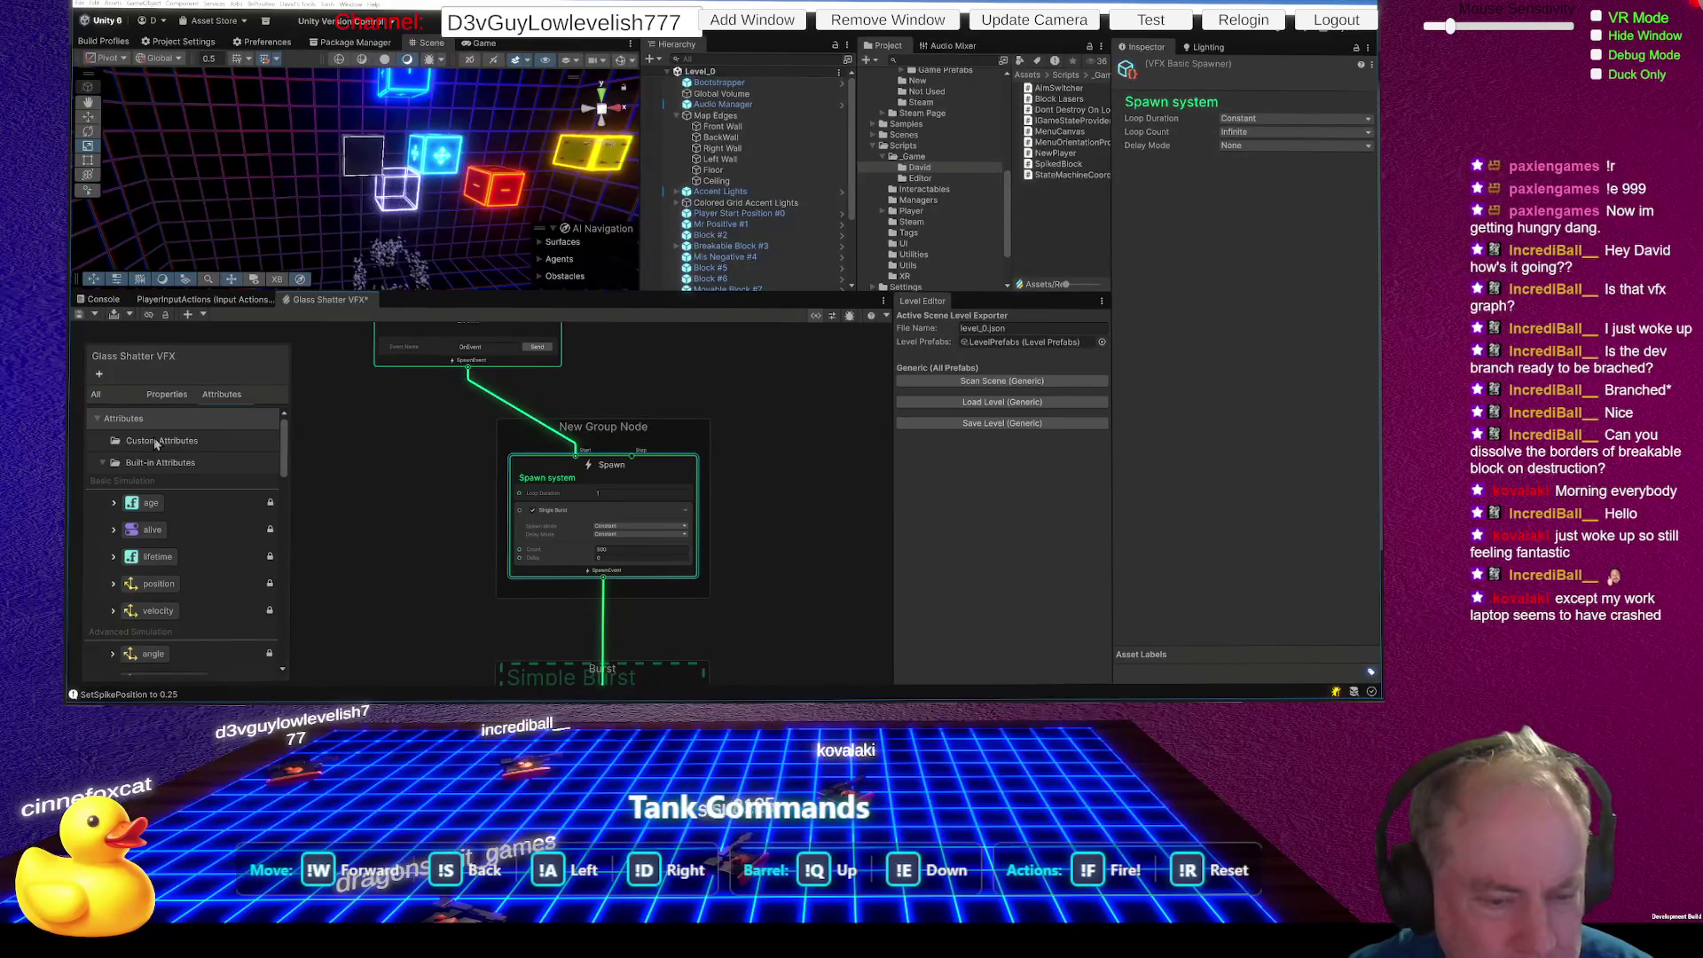
pyautogui.click(166, 394)
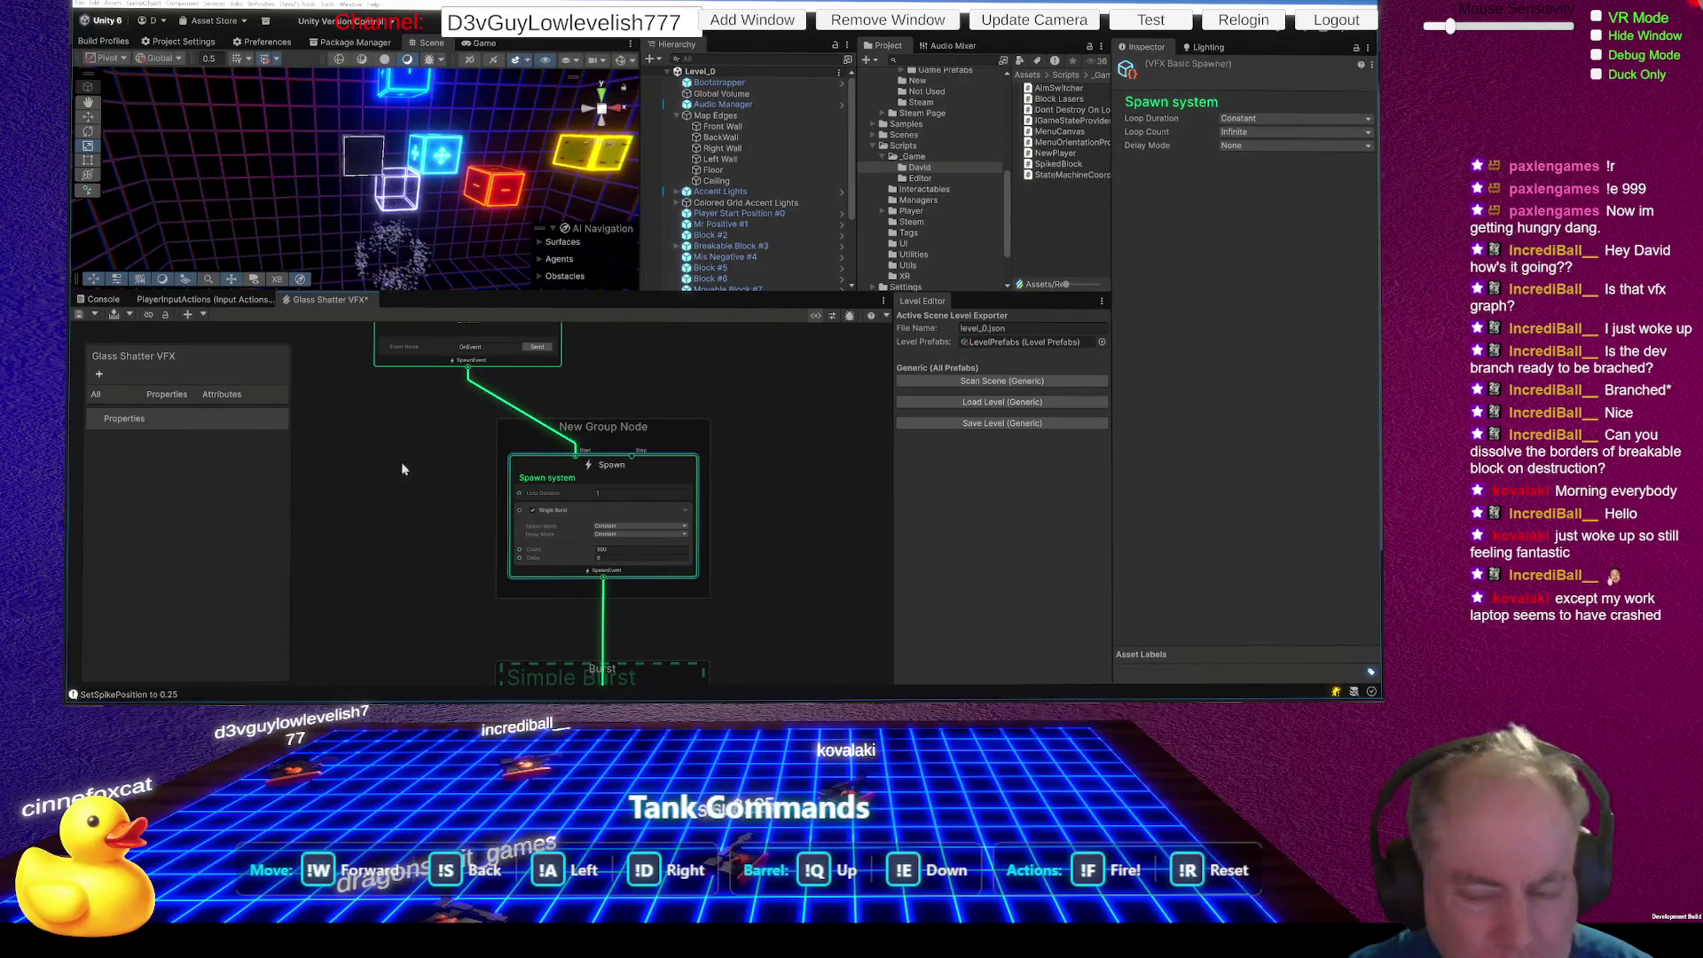
# Step: Inspect the Event context's settings and toggle the VFX playback controls on and off
pyautogui.click(538, 346)
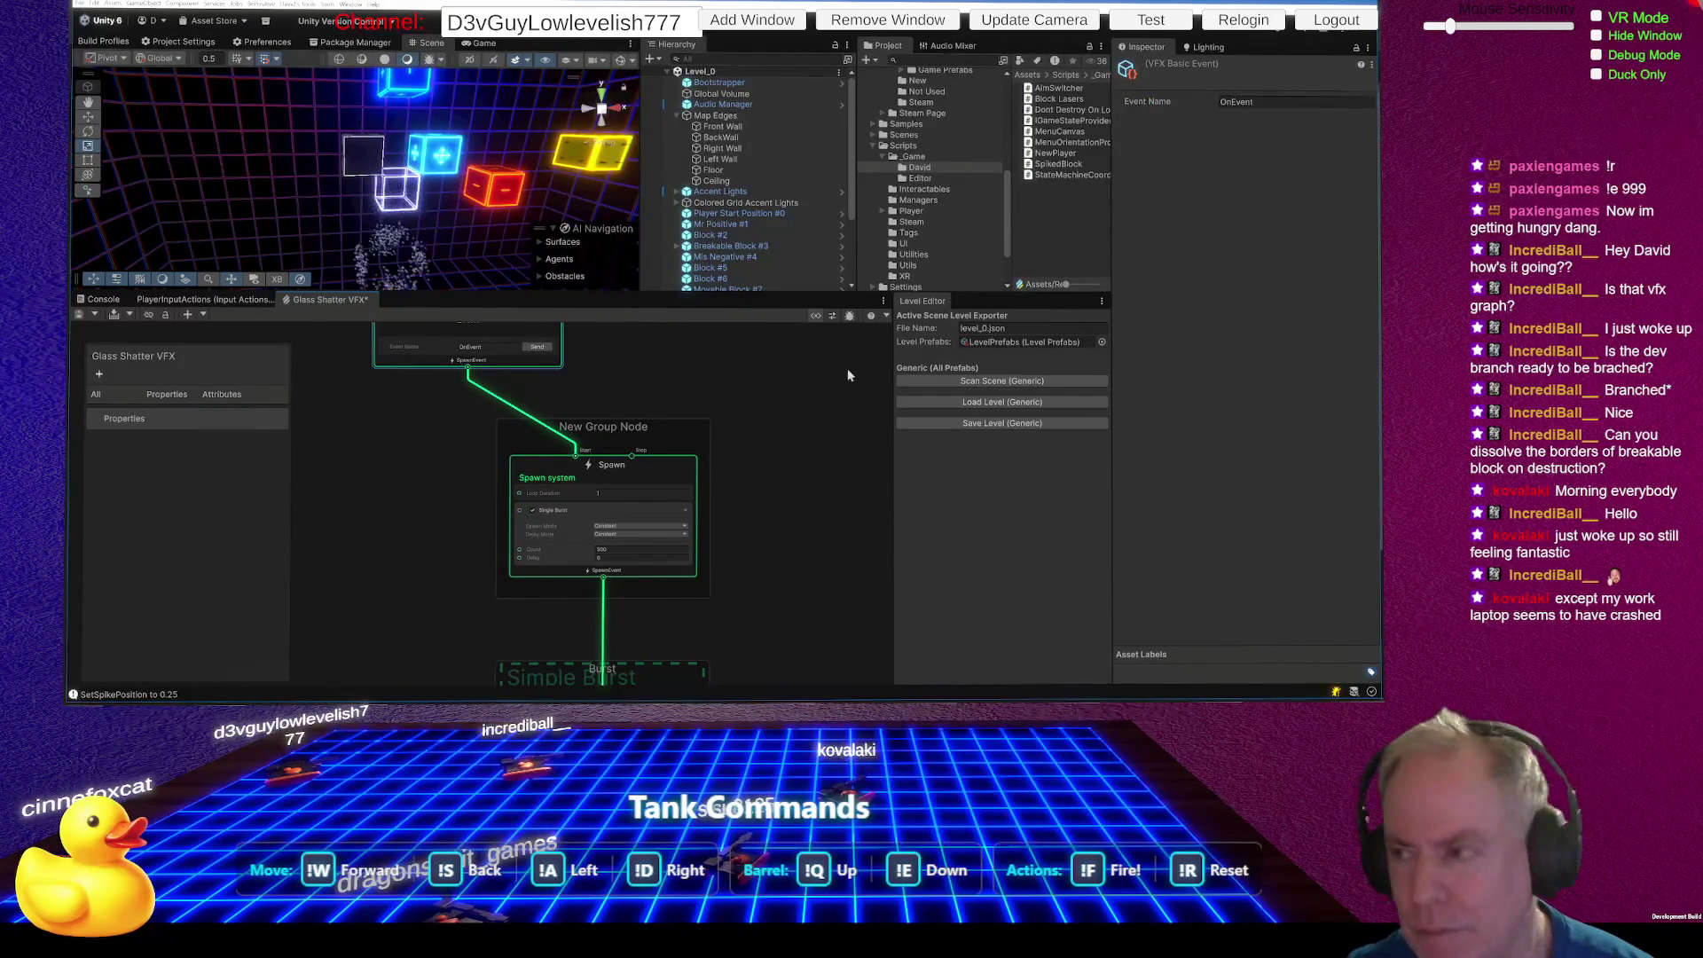
pyautogui.scroll(-5, 764, 459)
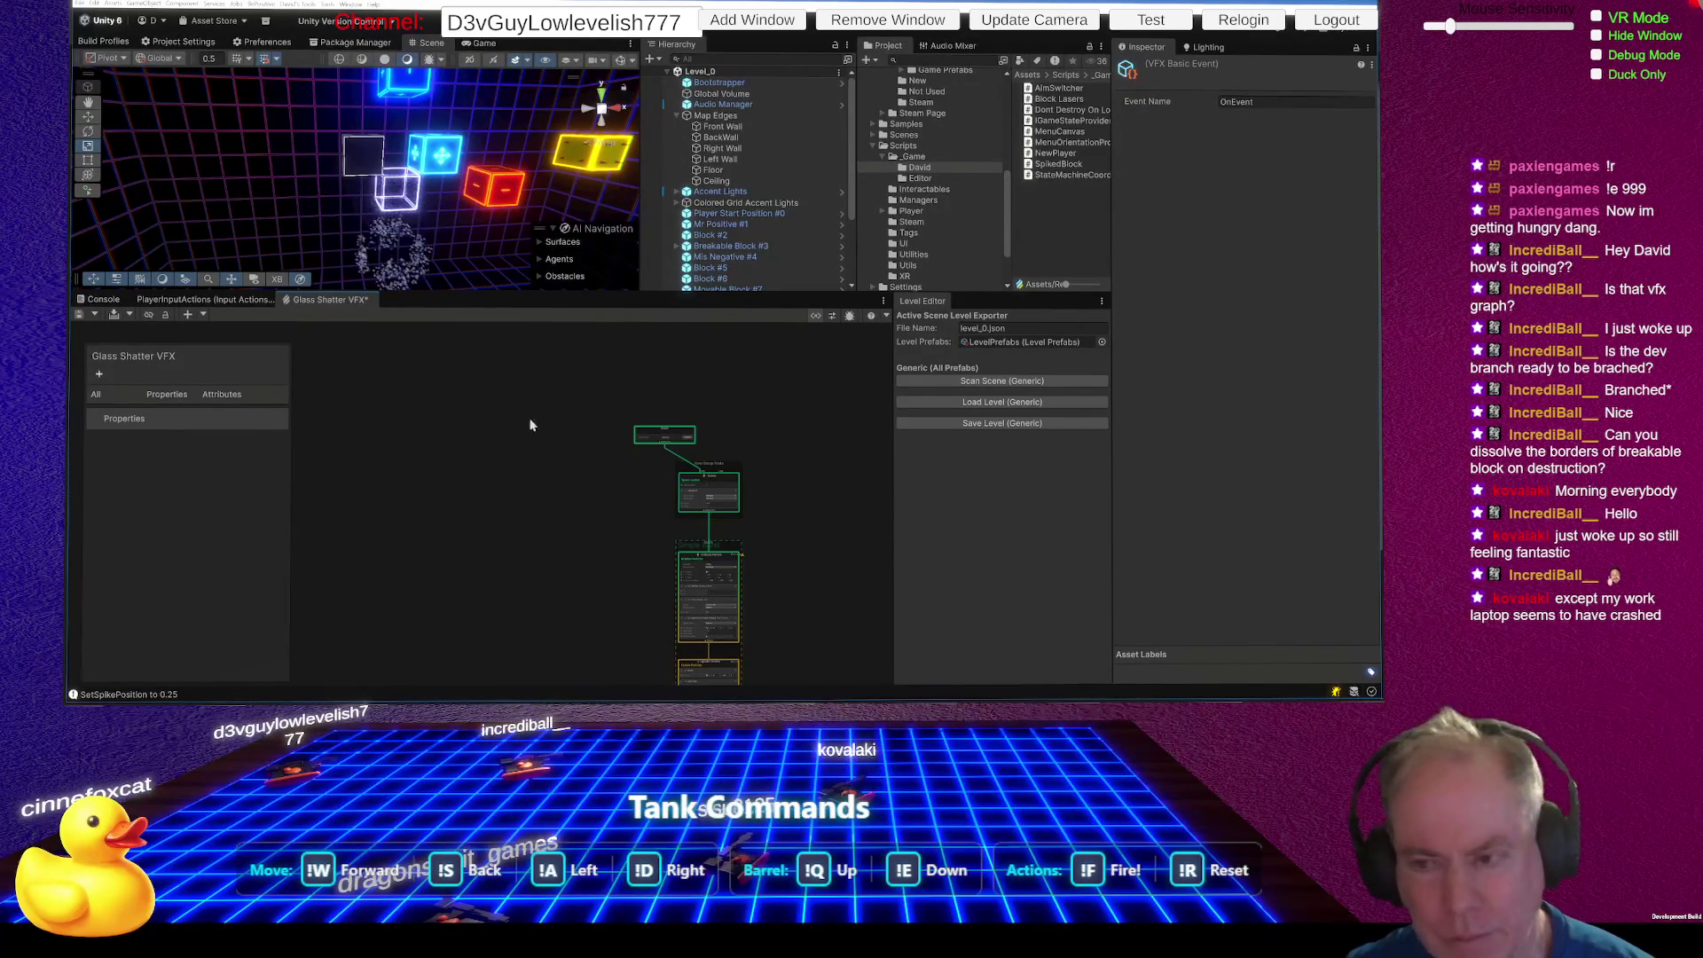
pyautogui.click(836, 317)
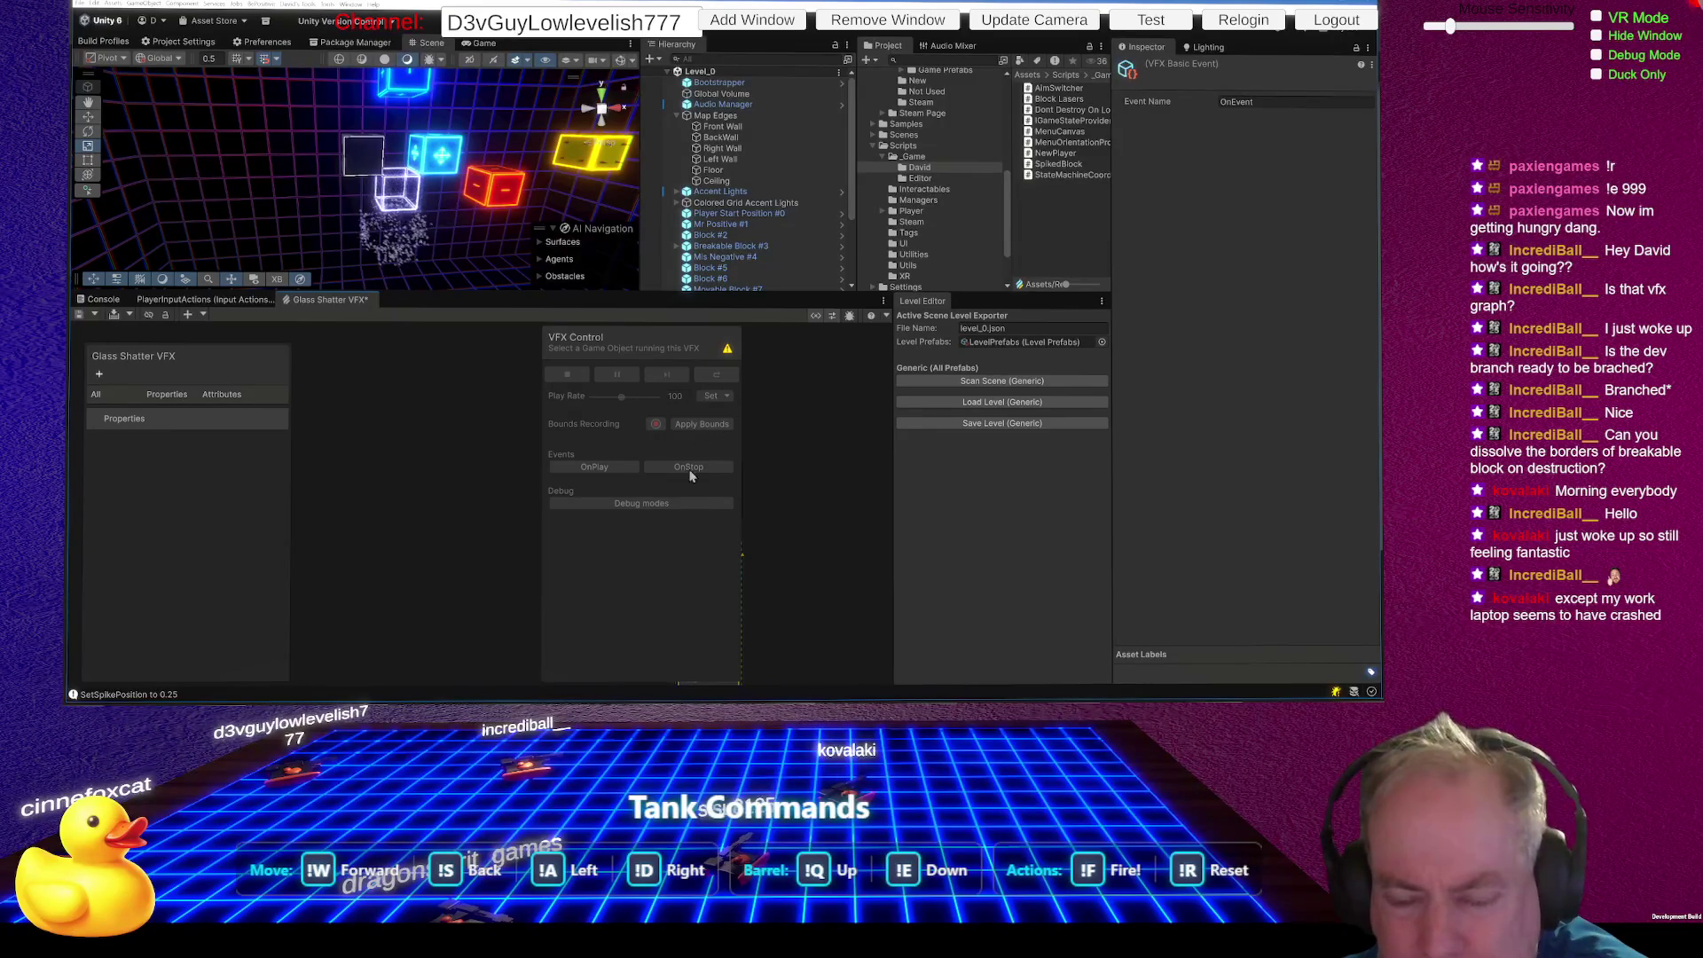
pyautogui.click(830, 318)
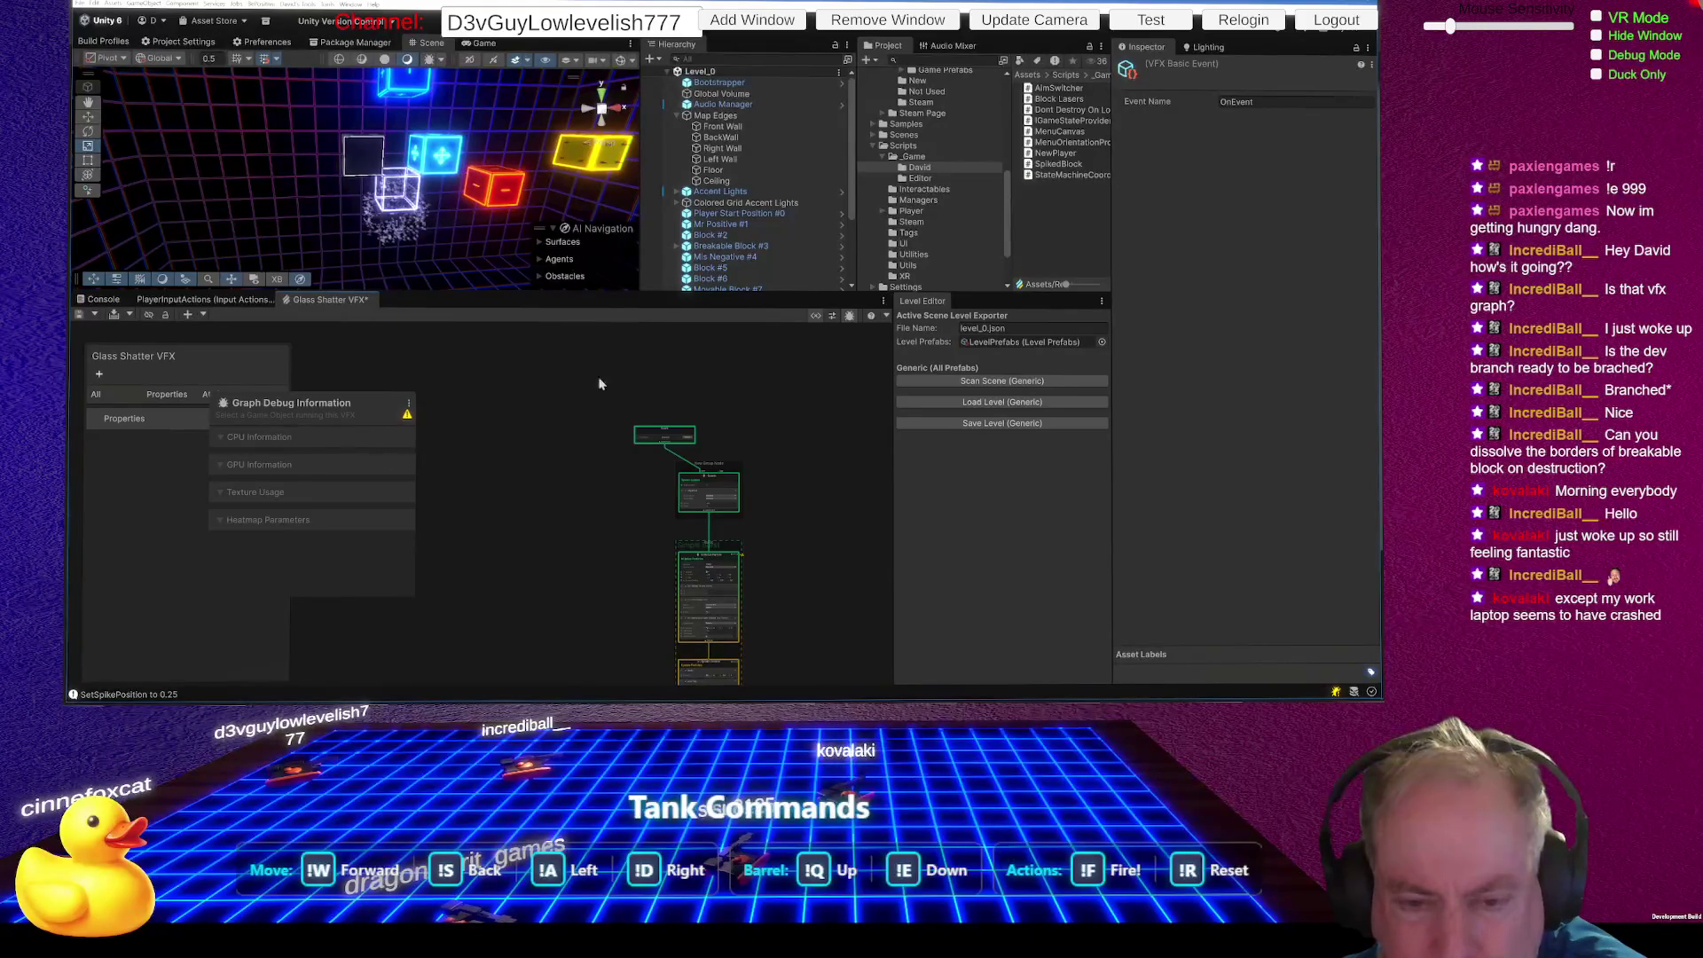
# Step: Show the Graph Debug Info options and select the Glass Shatter VFX asset
pyautogui.click(408, 405)
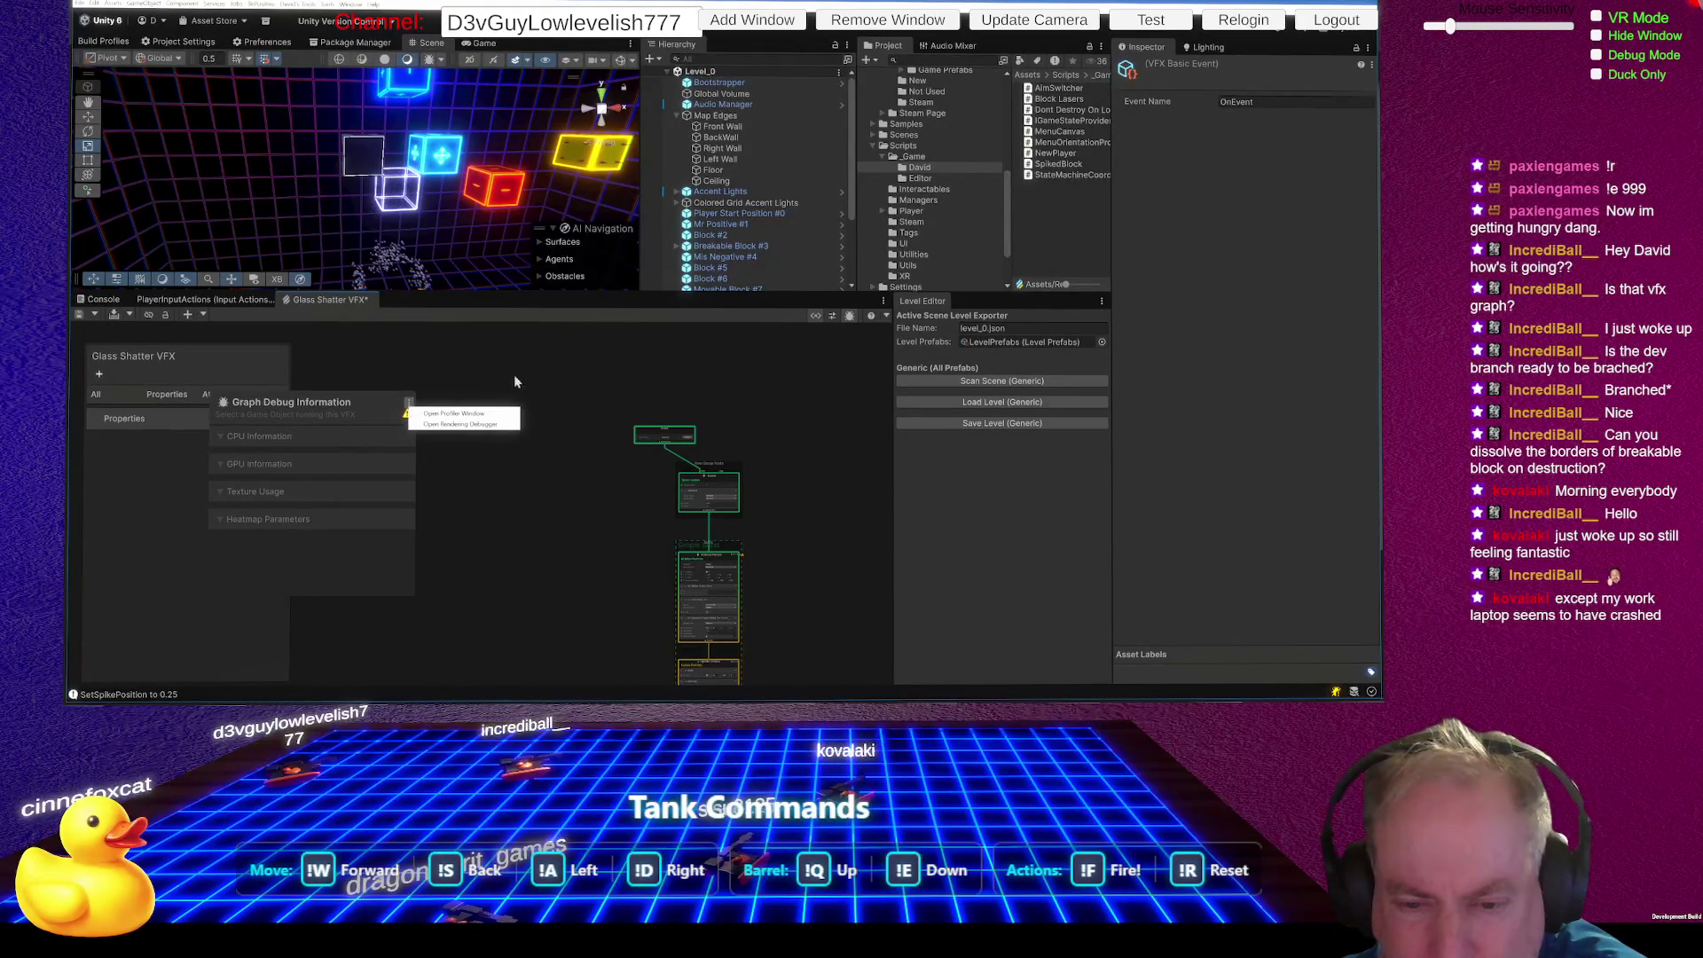
pyautogui.click(459, 395)
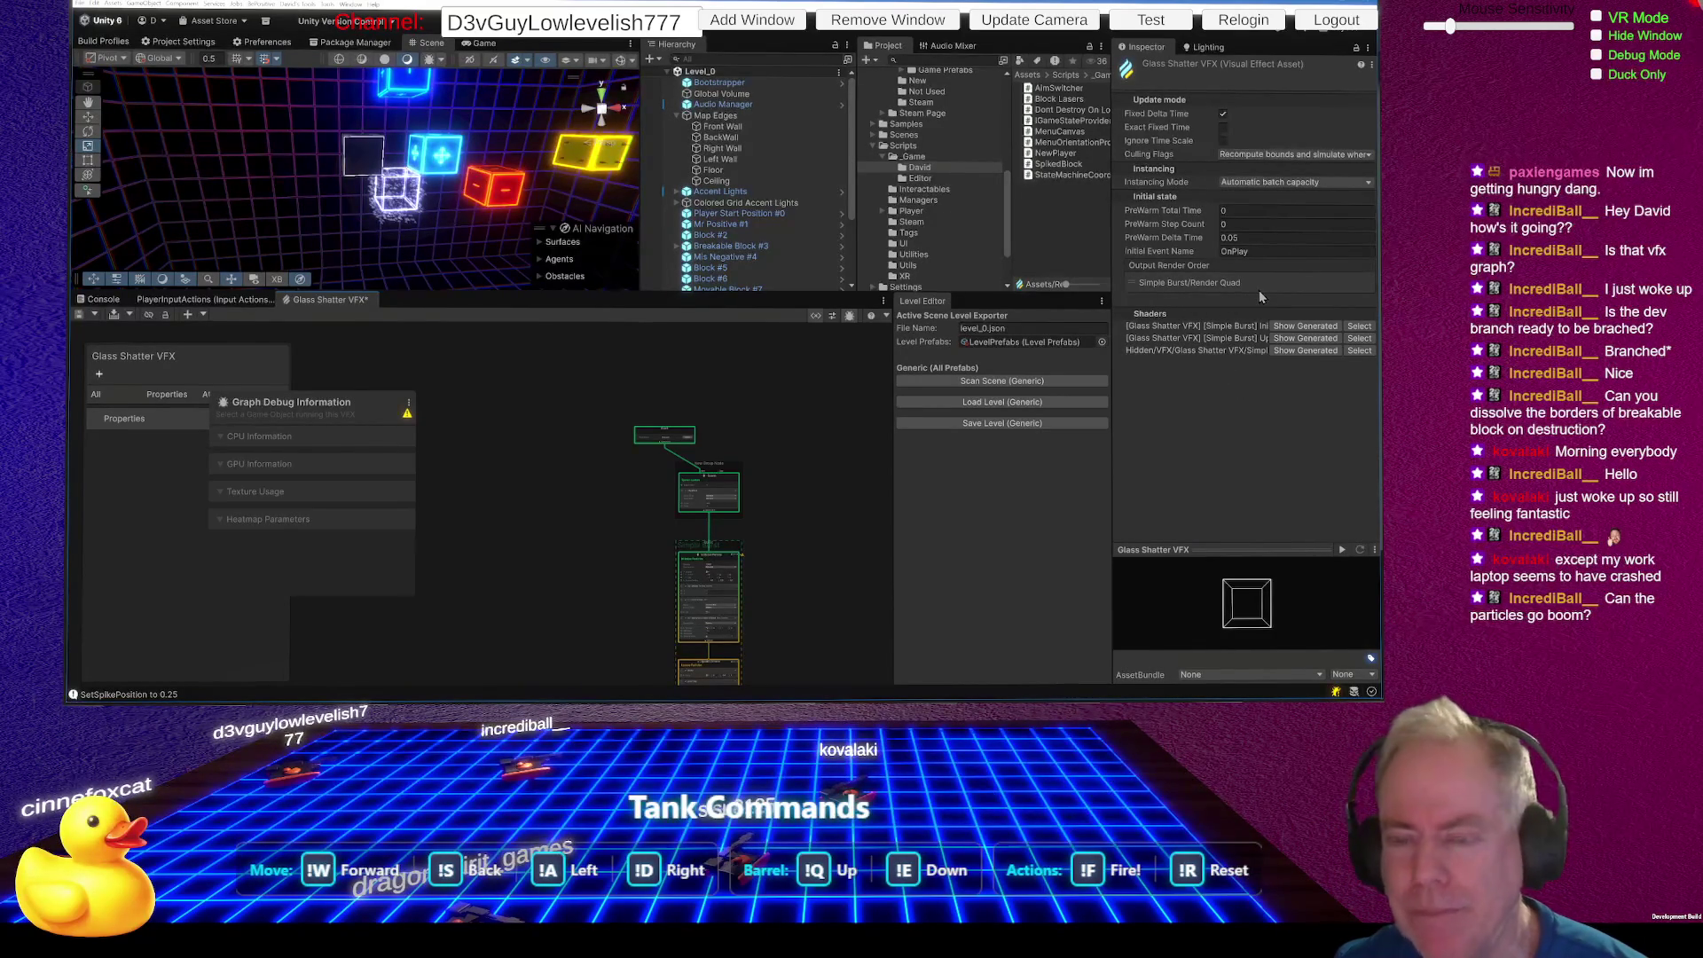
# Step: Read the Visual Effect Graph package version 17.2.0 in Package Manager and send it to Claude
pyautogui.hotkey('alt', 'Tab')
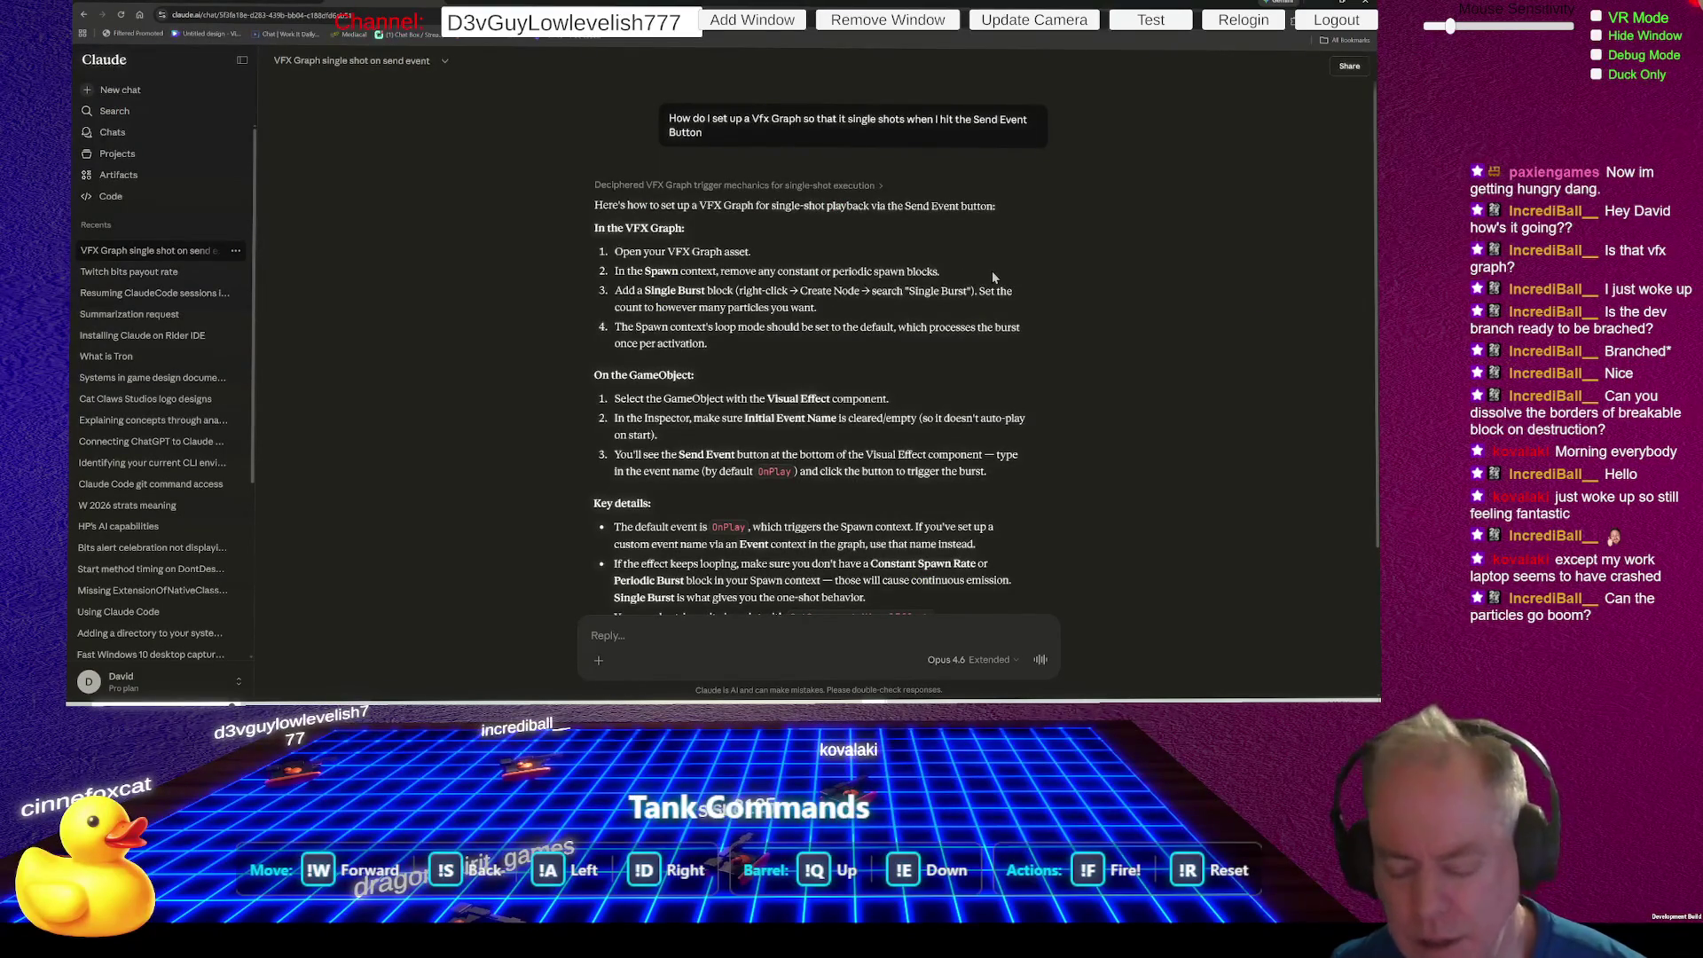
pyautogui.write('17.')
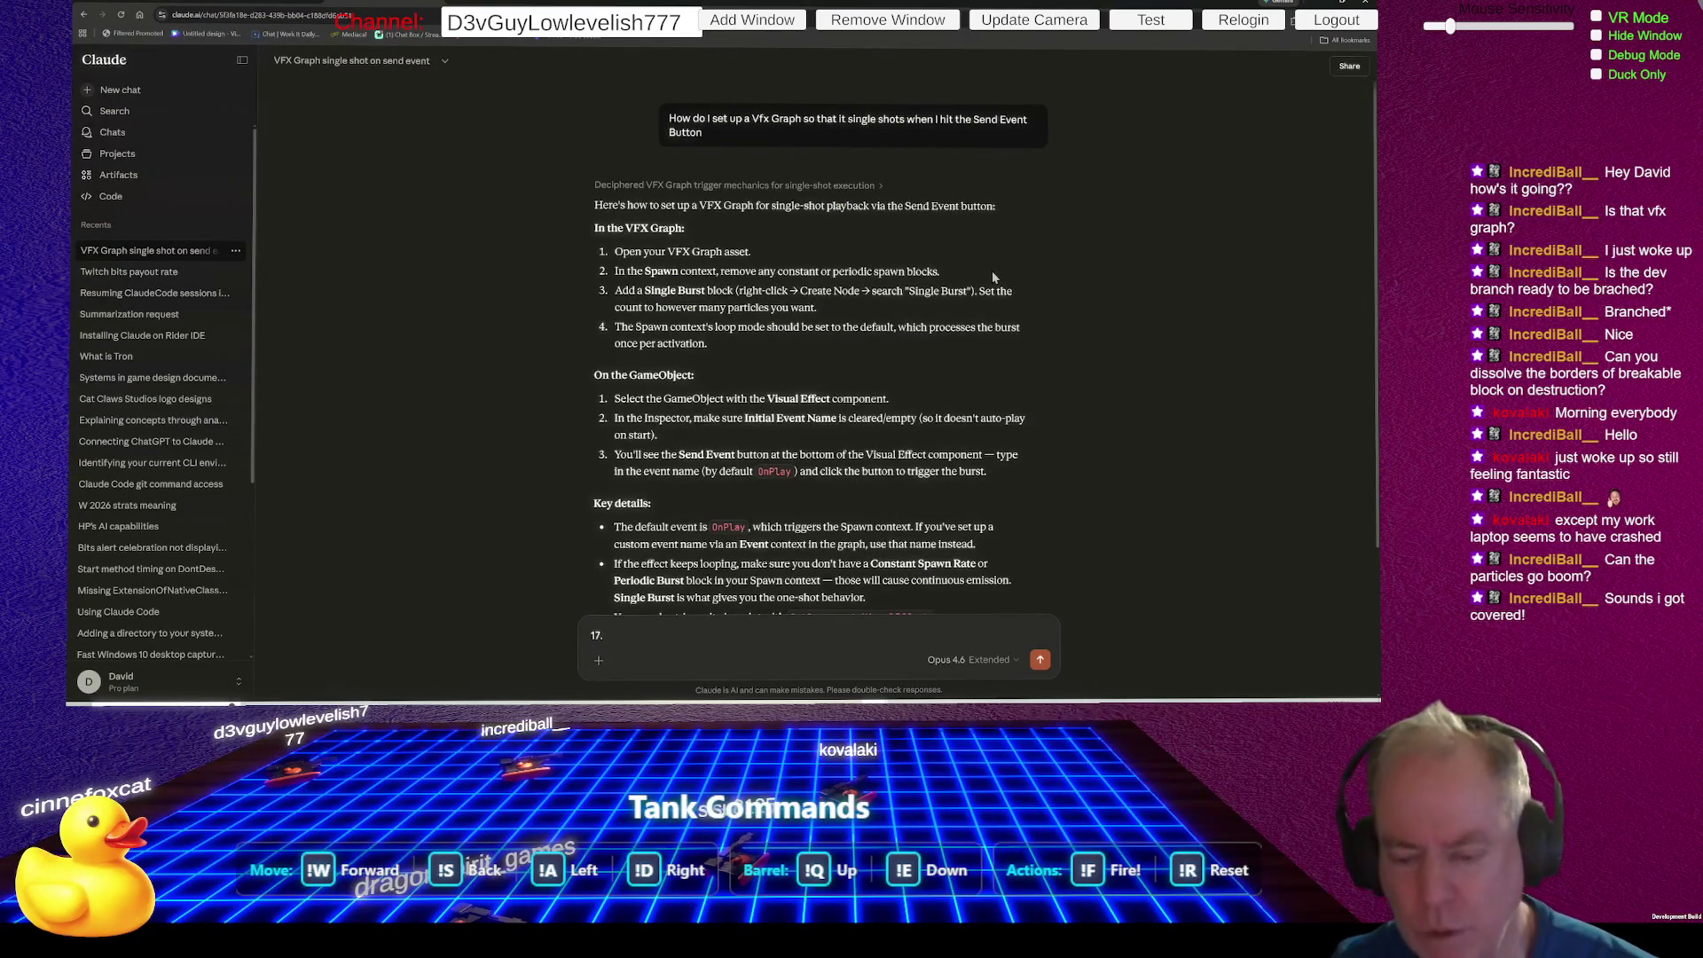
pyautogui.hotkey('alt', 'Tab')
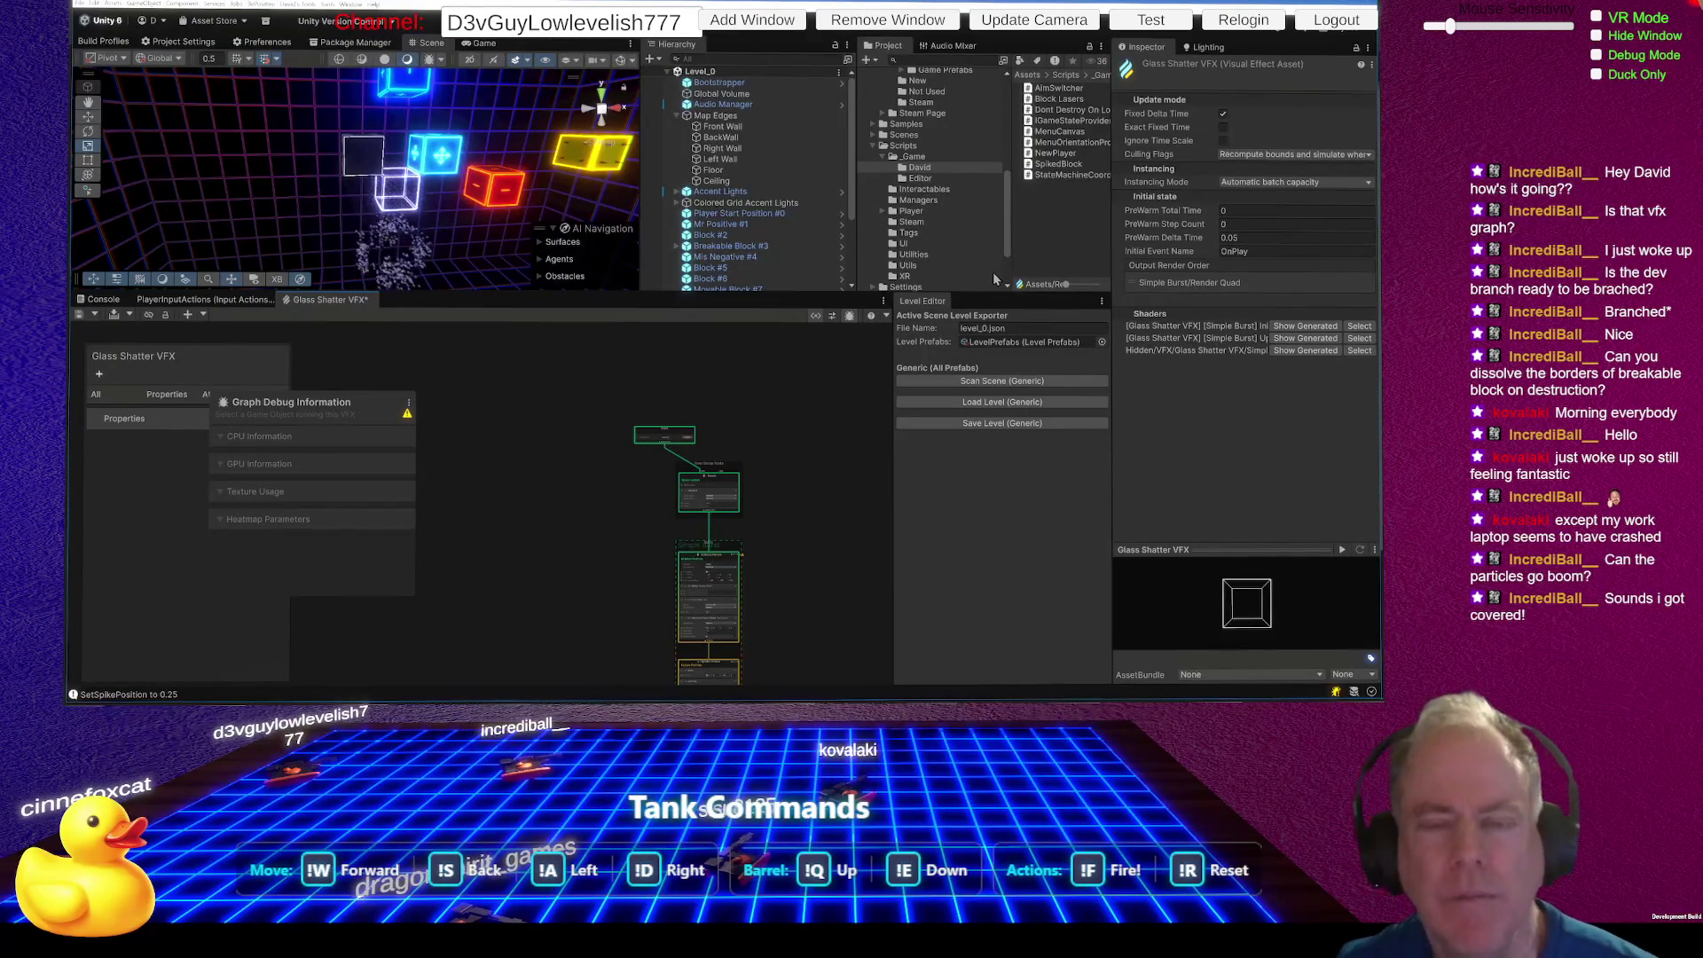
pyautogui.click(354, 42)
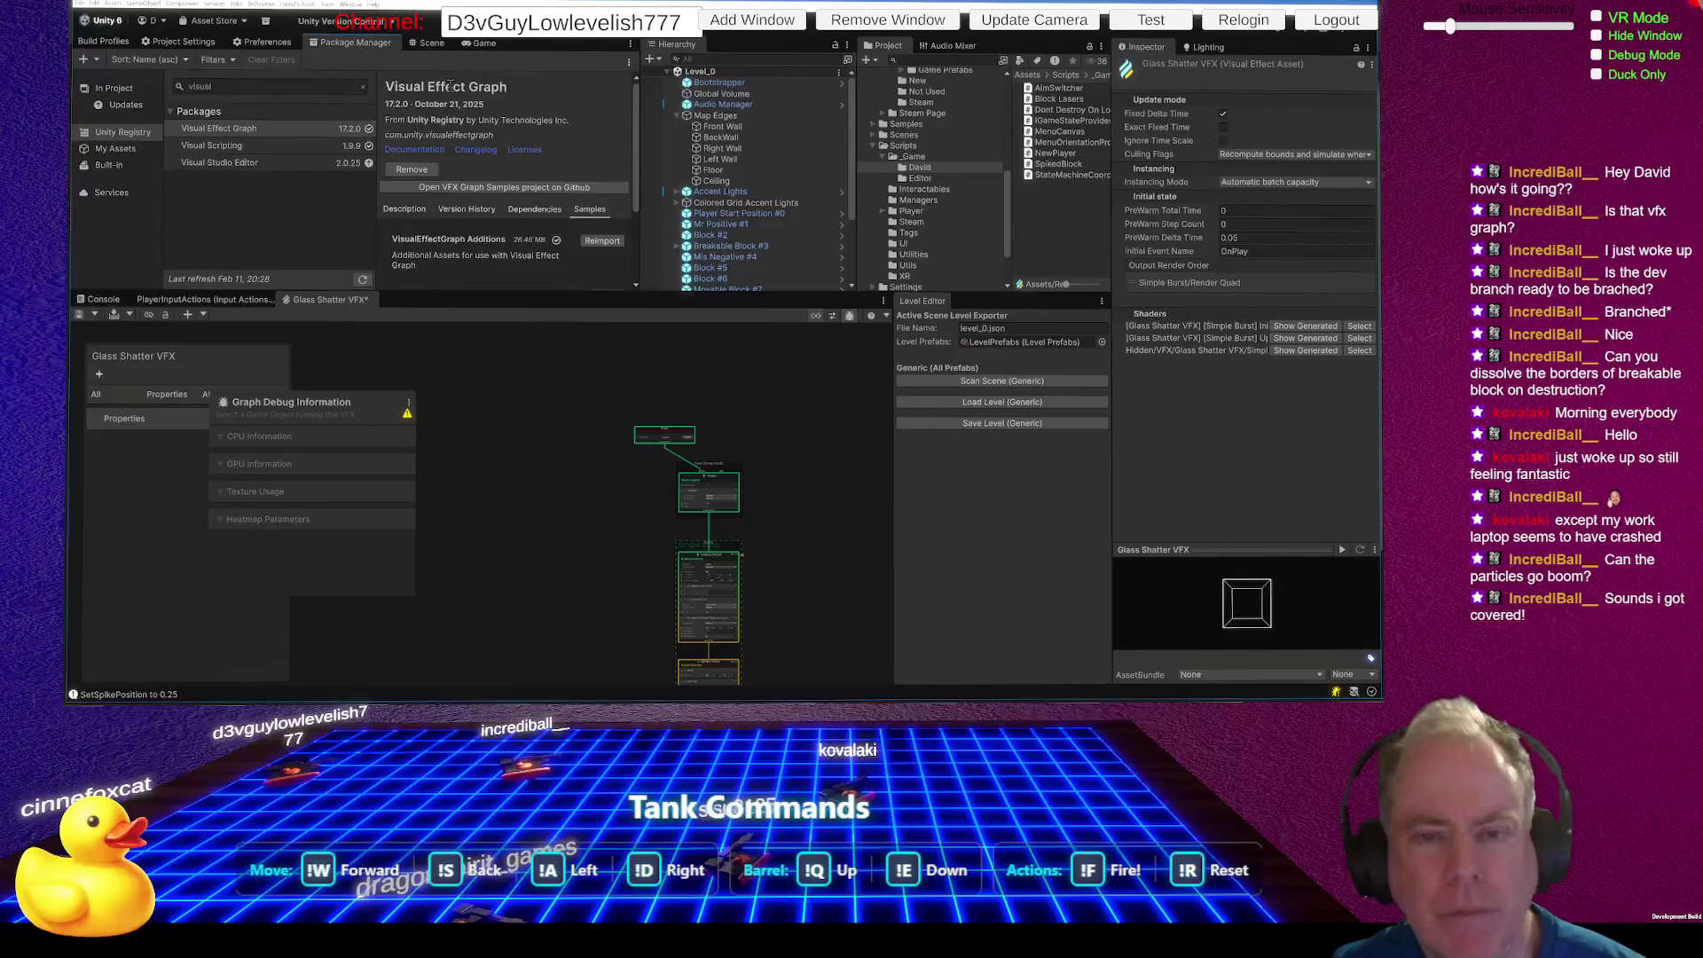
pyautogui.hotkey('alt', 'Tab')
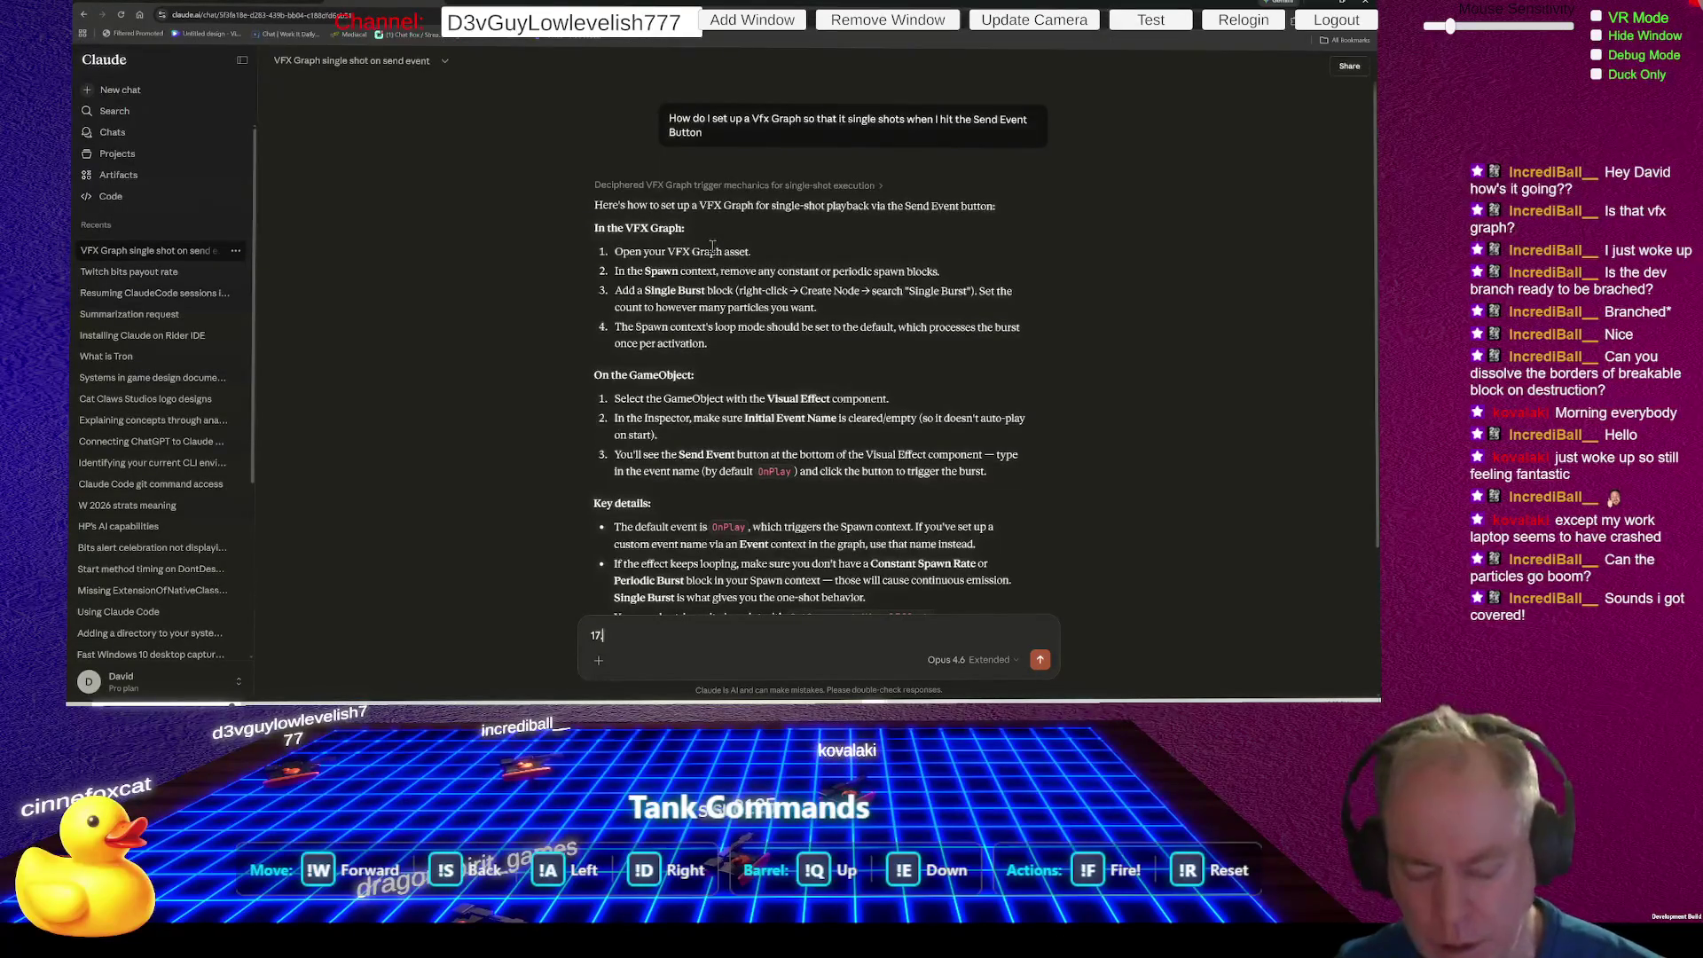
pyautogui.press('Return')
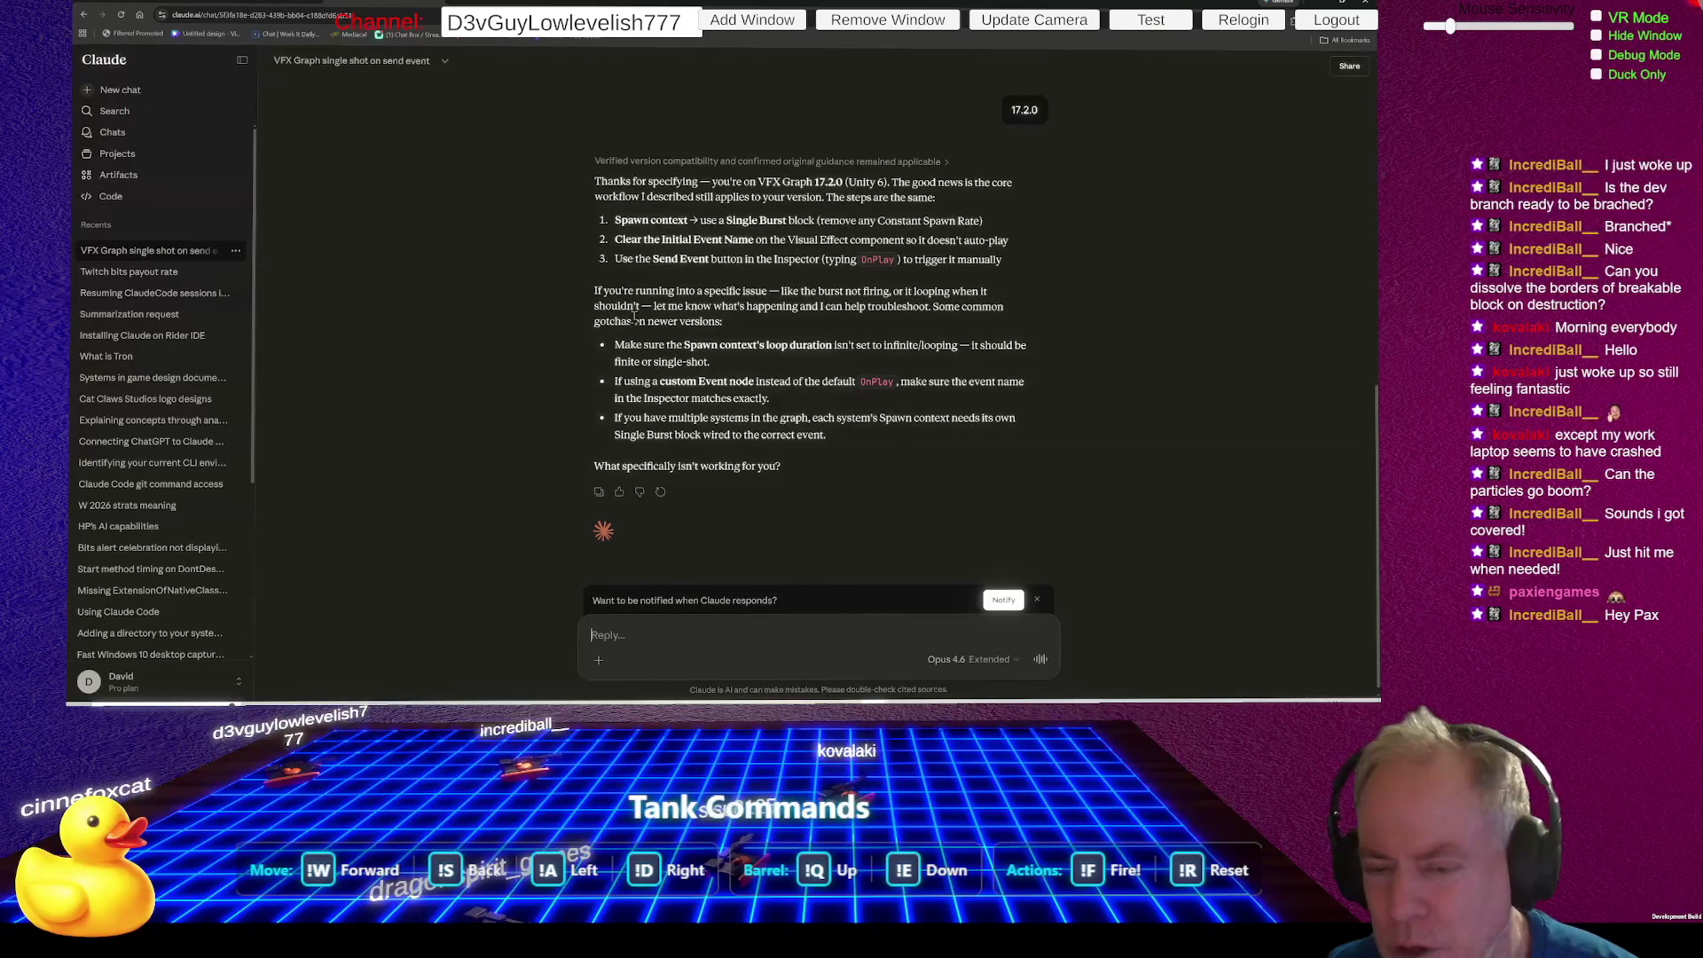
pyautogui.write('It t')
pyautogui.write('ps')
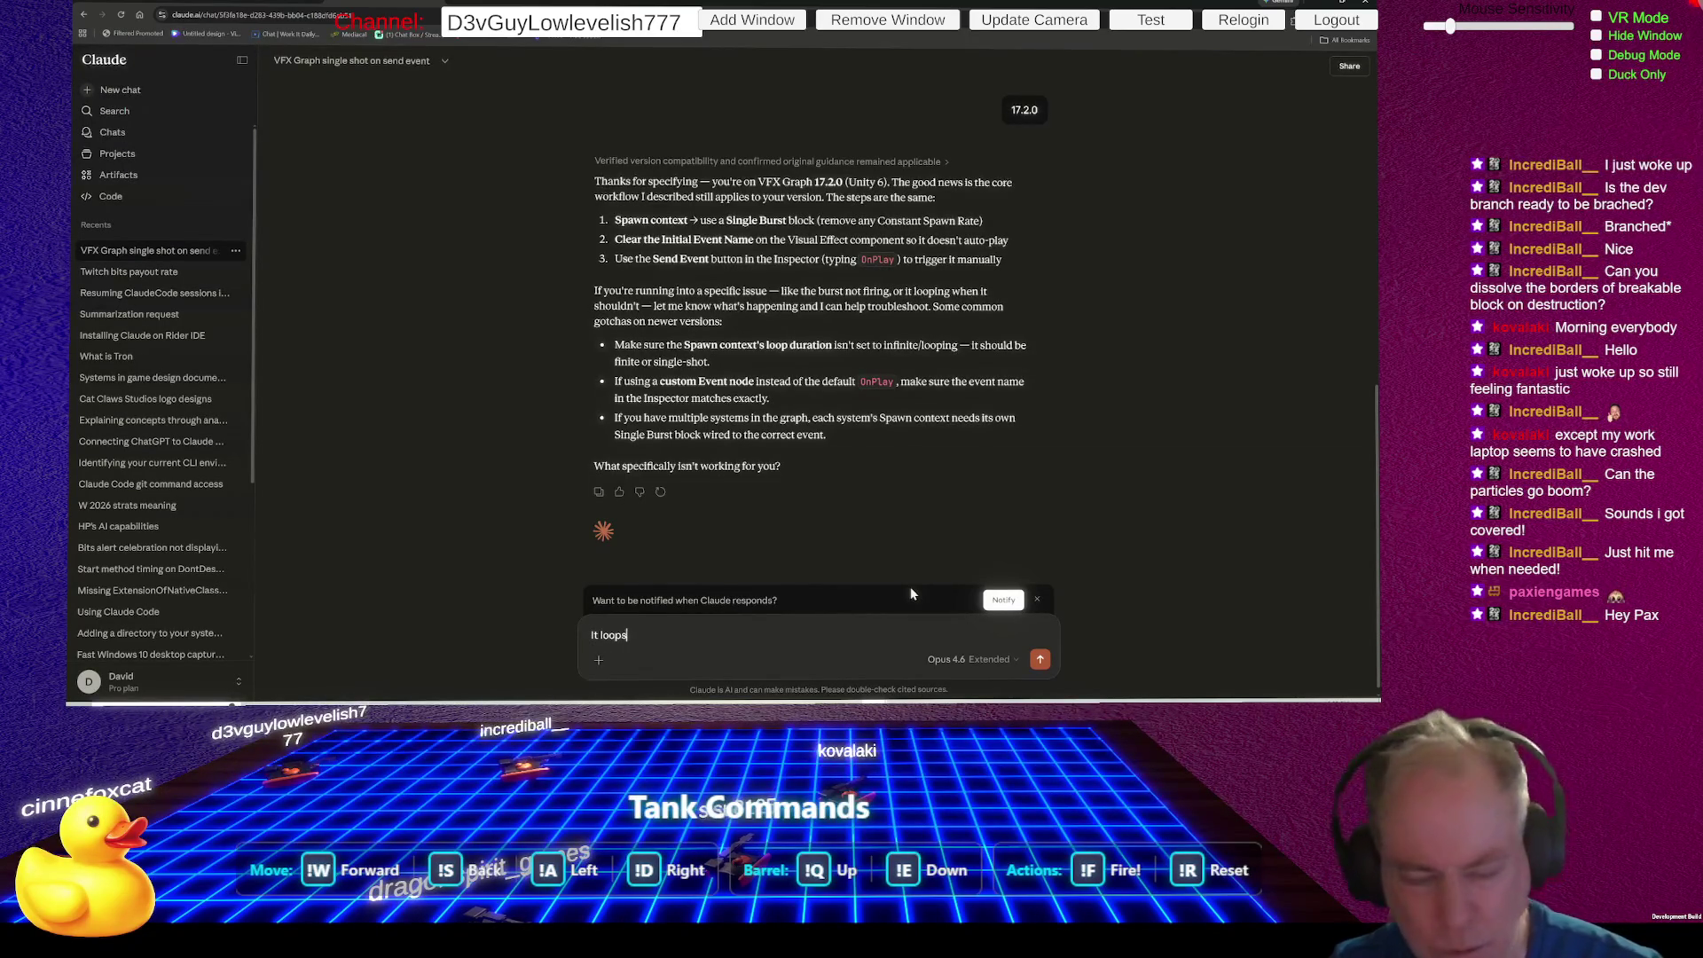
# Step: Tell Claude 'It loops' and highlight its Loop Duration instructions in the reply
pyautogui.press('Return')
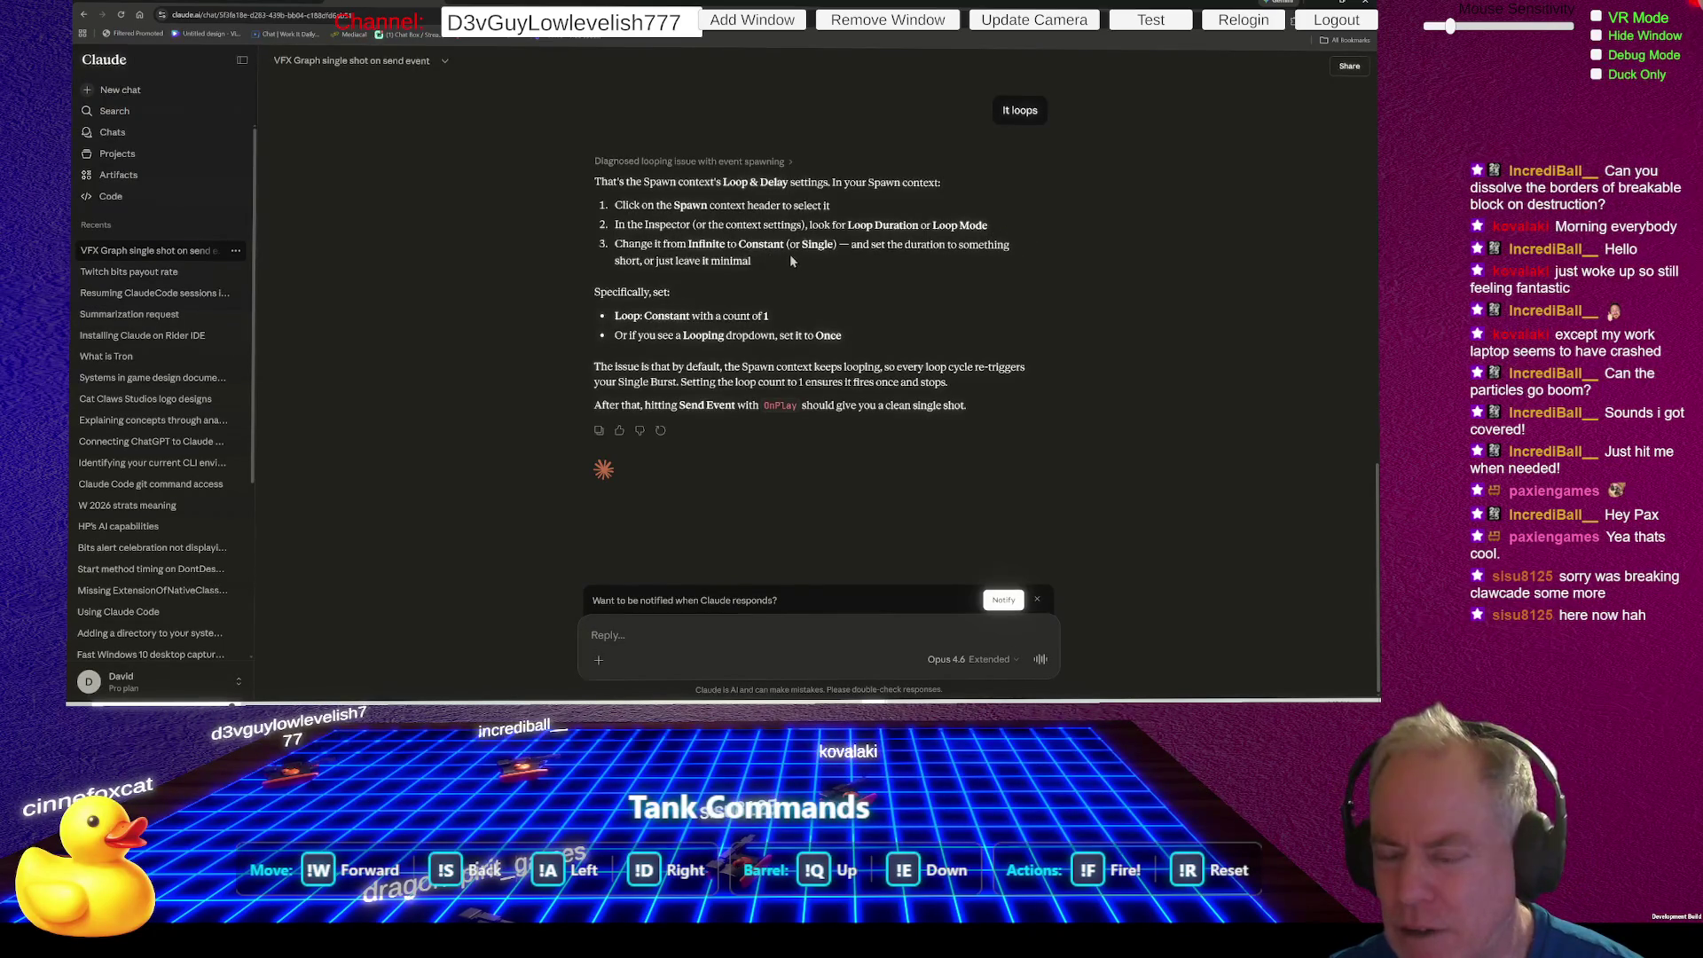
pyautogui.moveTo(830, 227); pyautogui.dragTo(1012, 246)
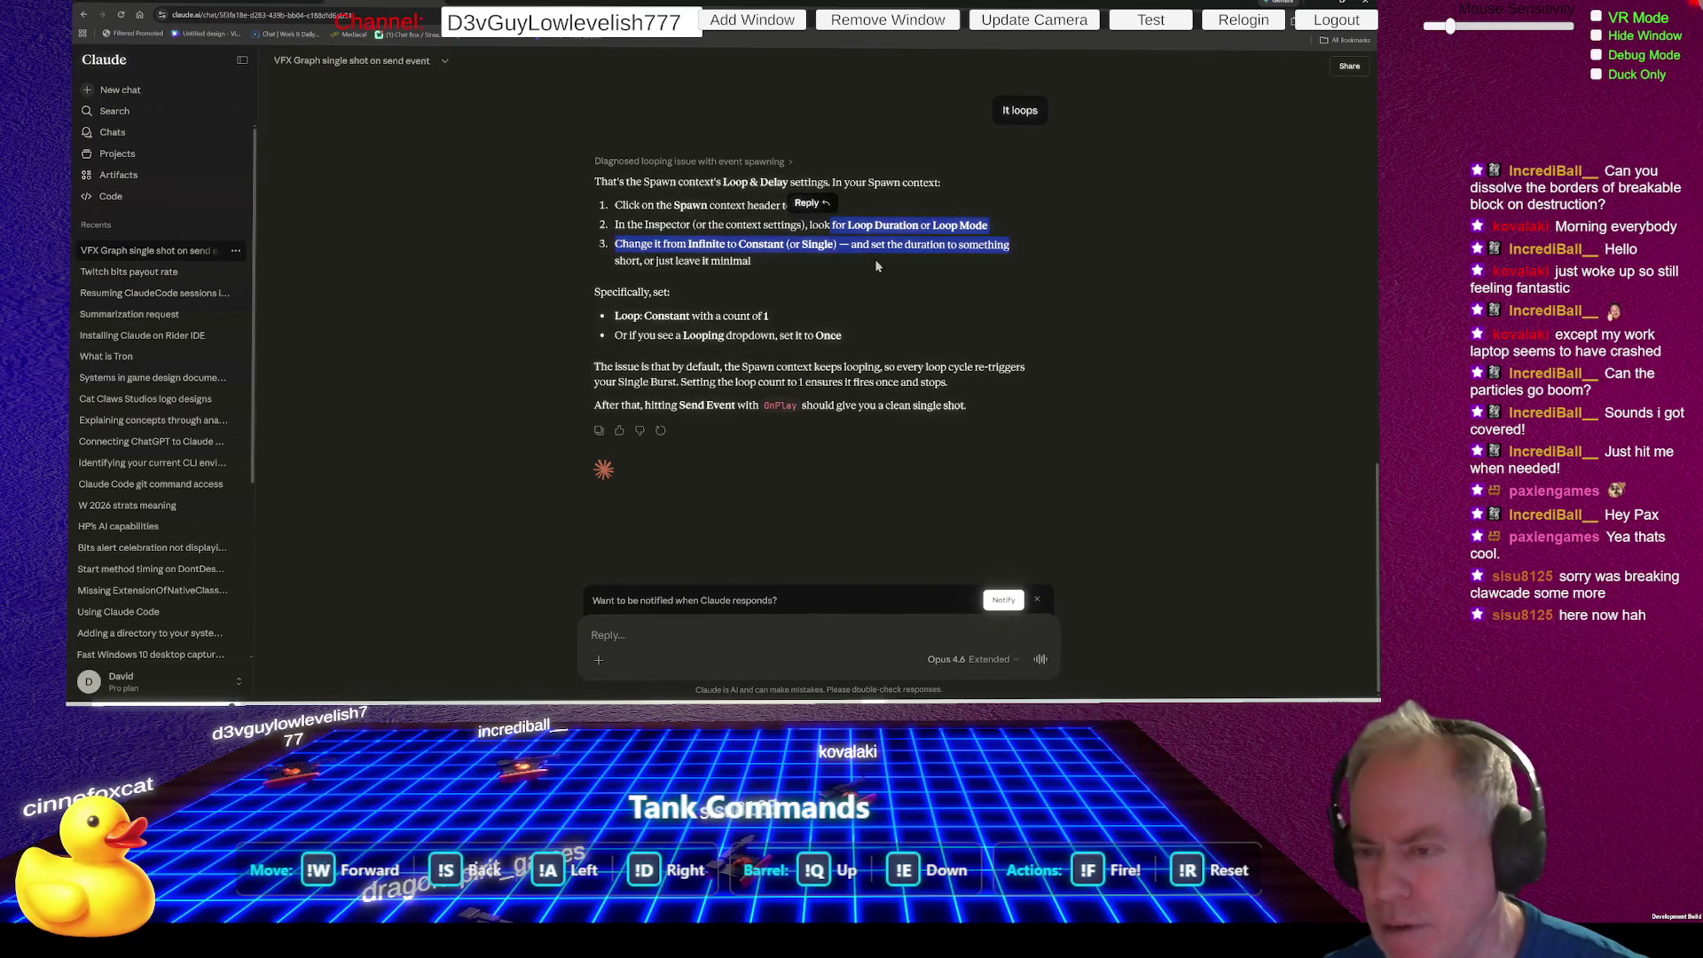
pyautogui.hotkey('alt', 'Tab')
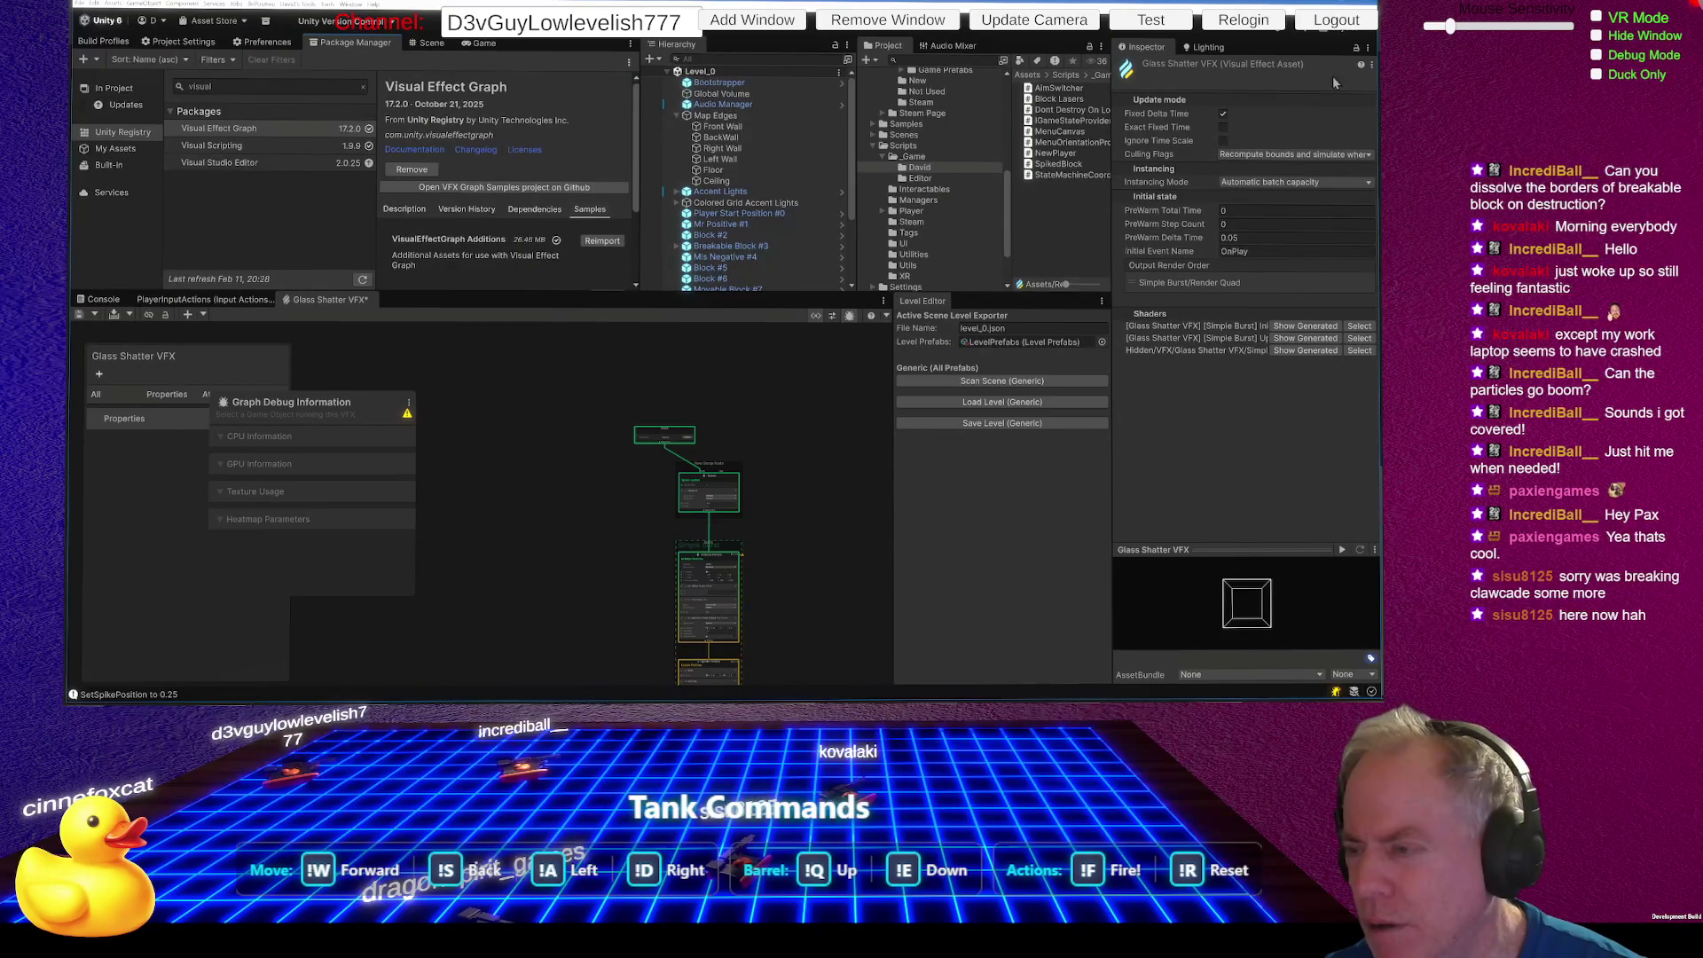
# Step: Set the Spawn context's Loop Duration to Infinite and return to the Scene view
pyautogui.click(697, 490)
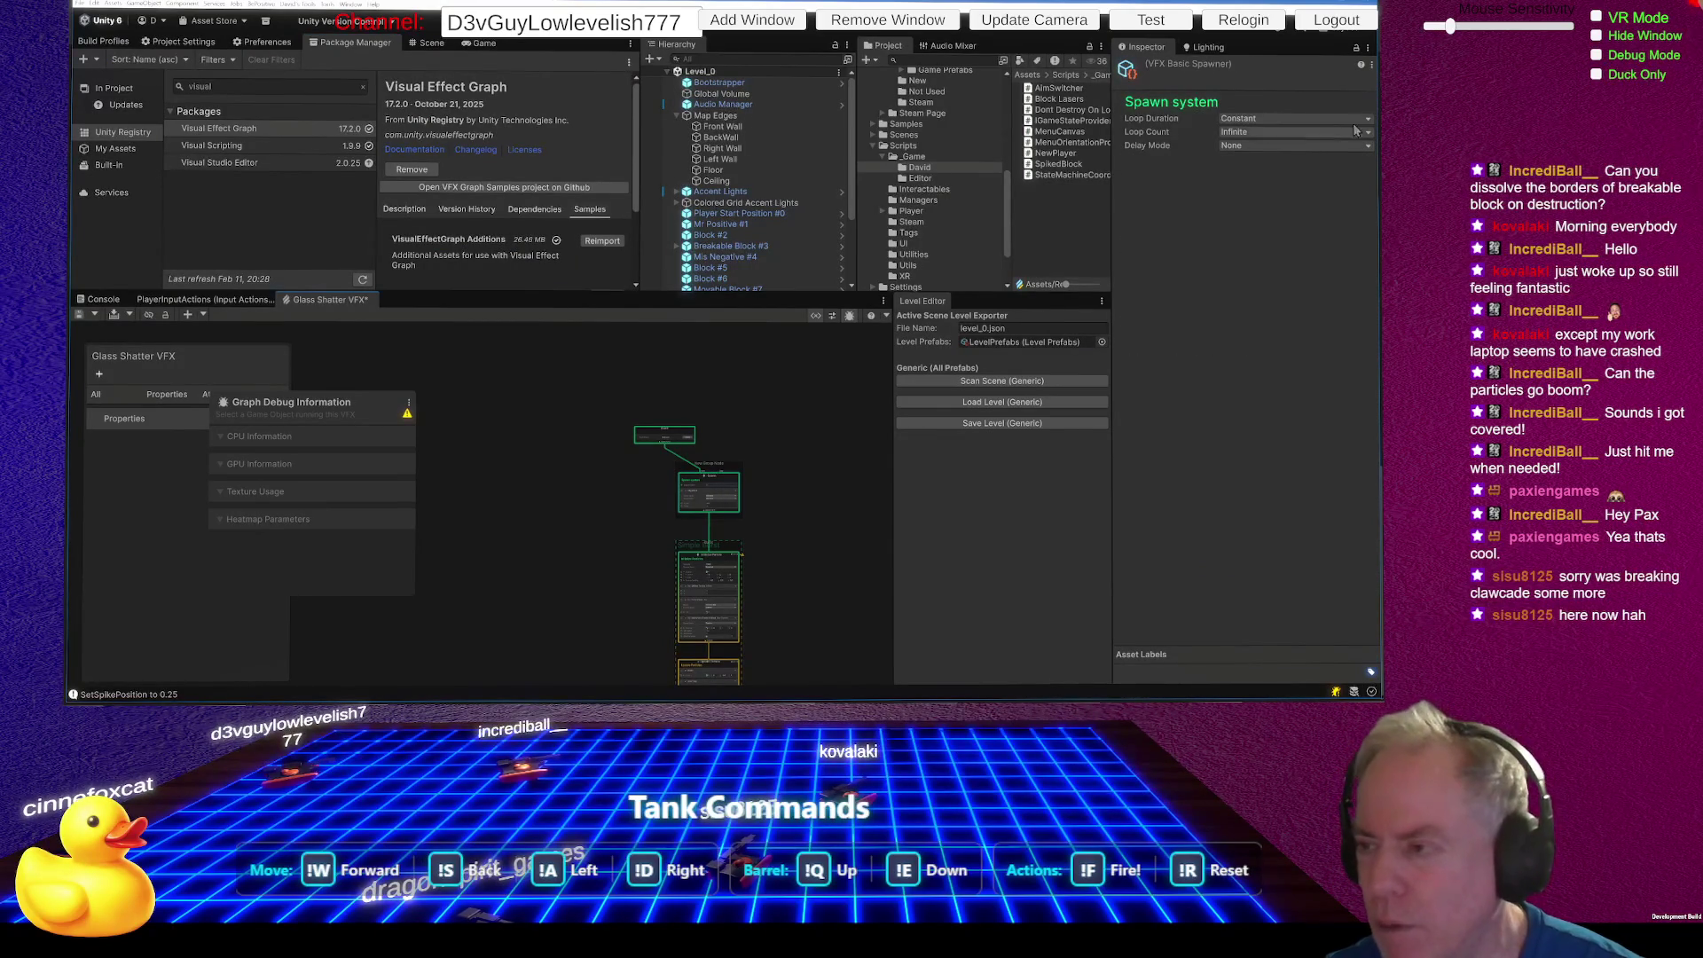
pyautogui.click(1260, 119)
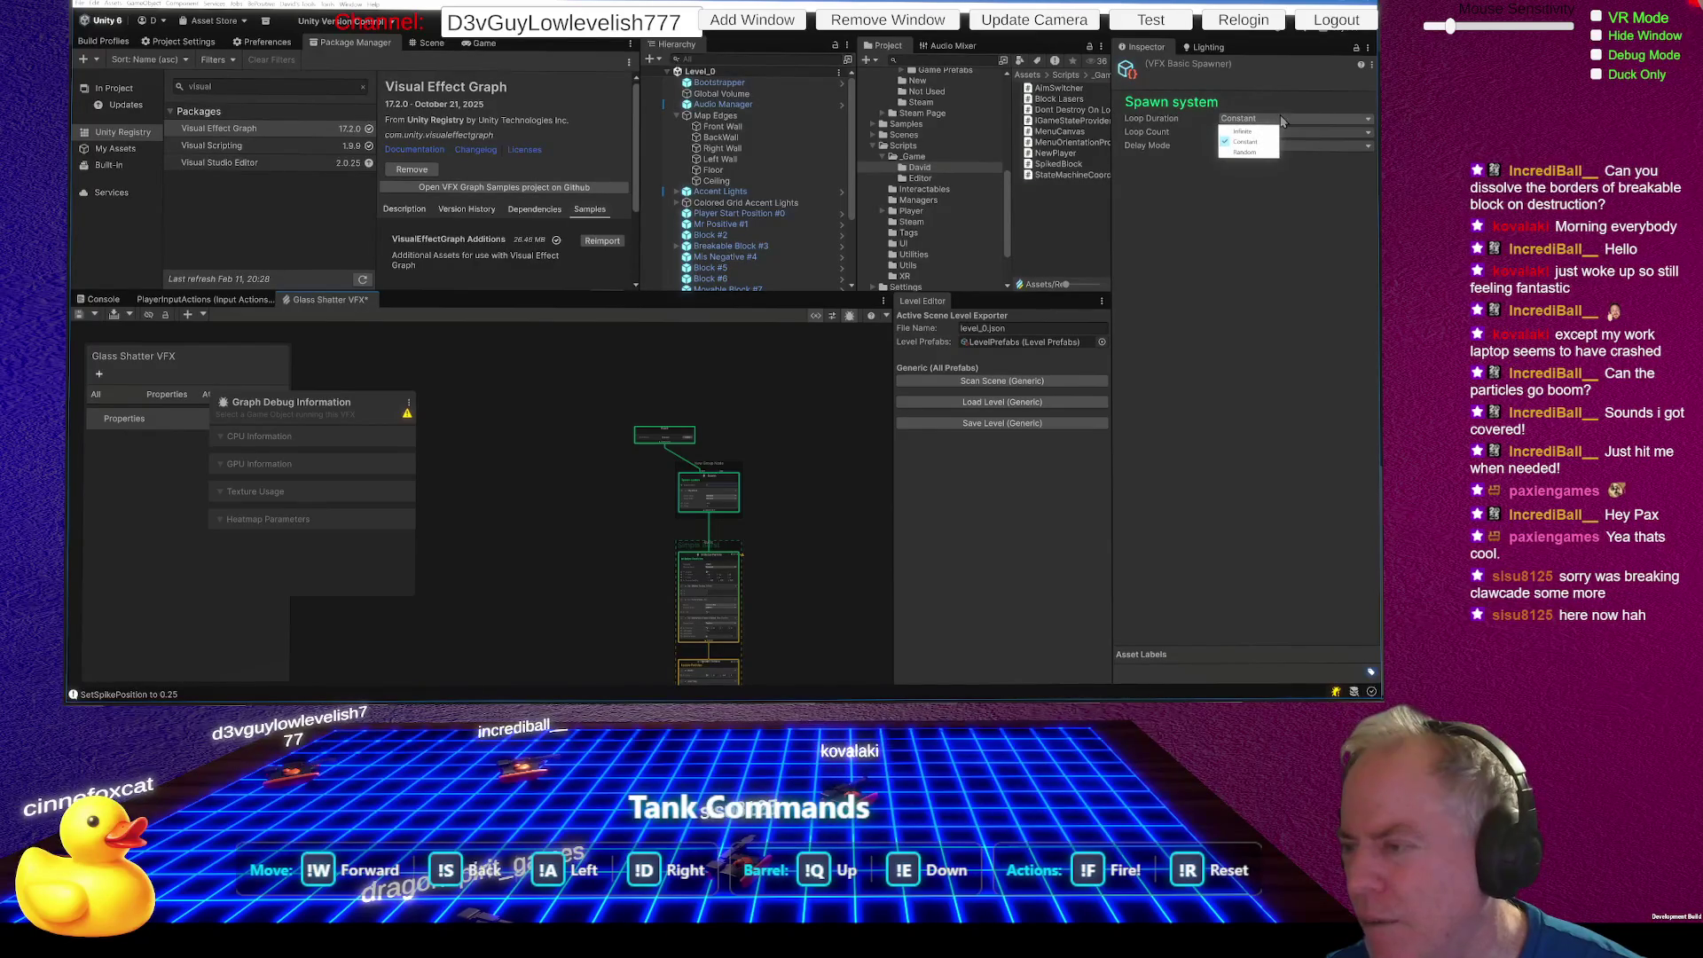
pyautogui.click(1252, 132)
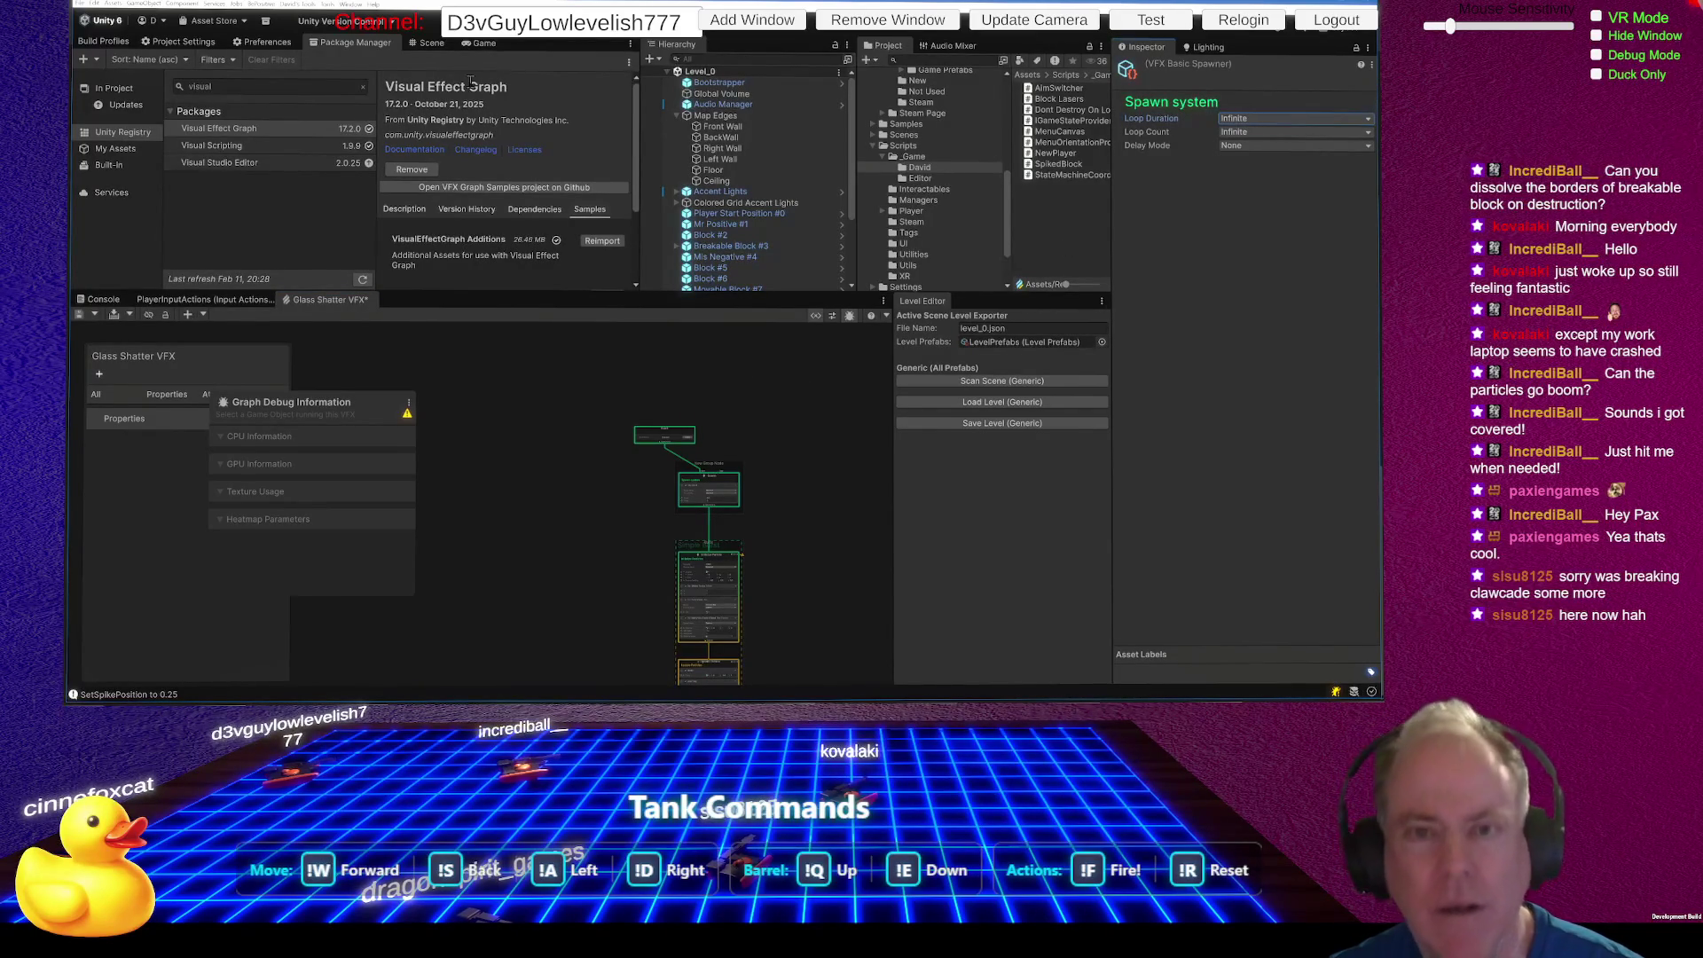
pyautogui.click(429, 44)
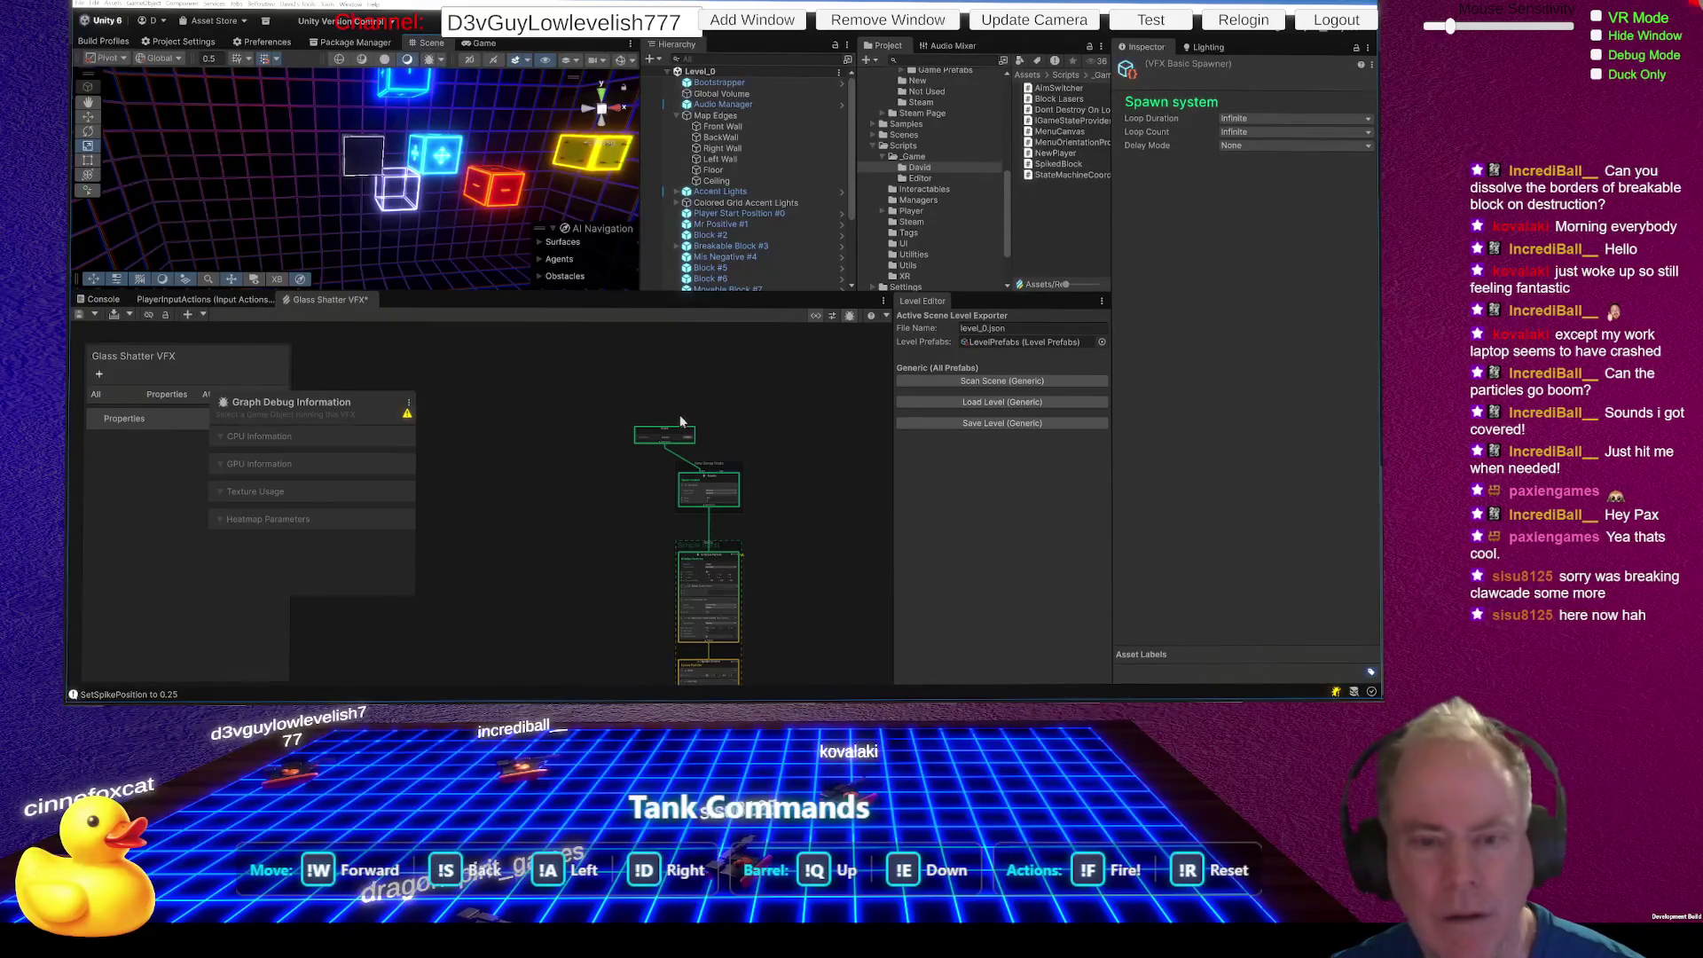
pyautogui.scroll(4, 697, 442)
pyautogui.scroll(2, 698, 441)
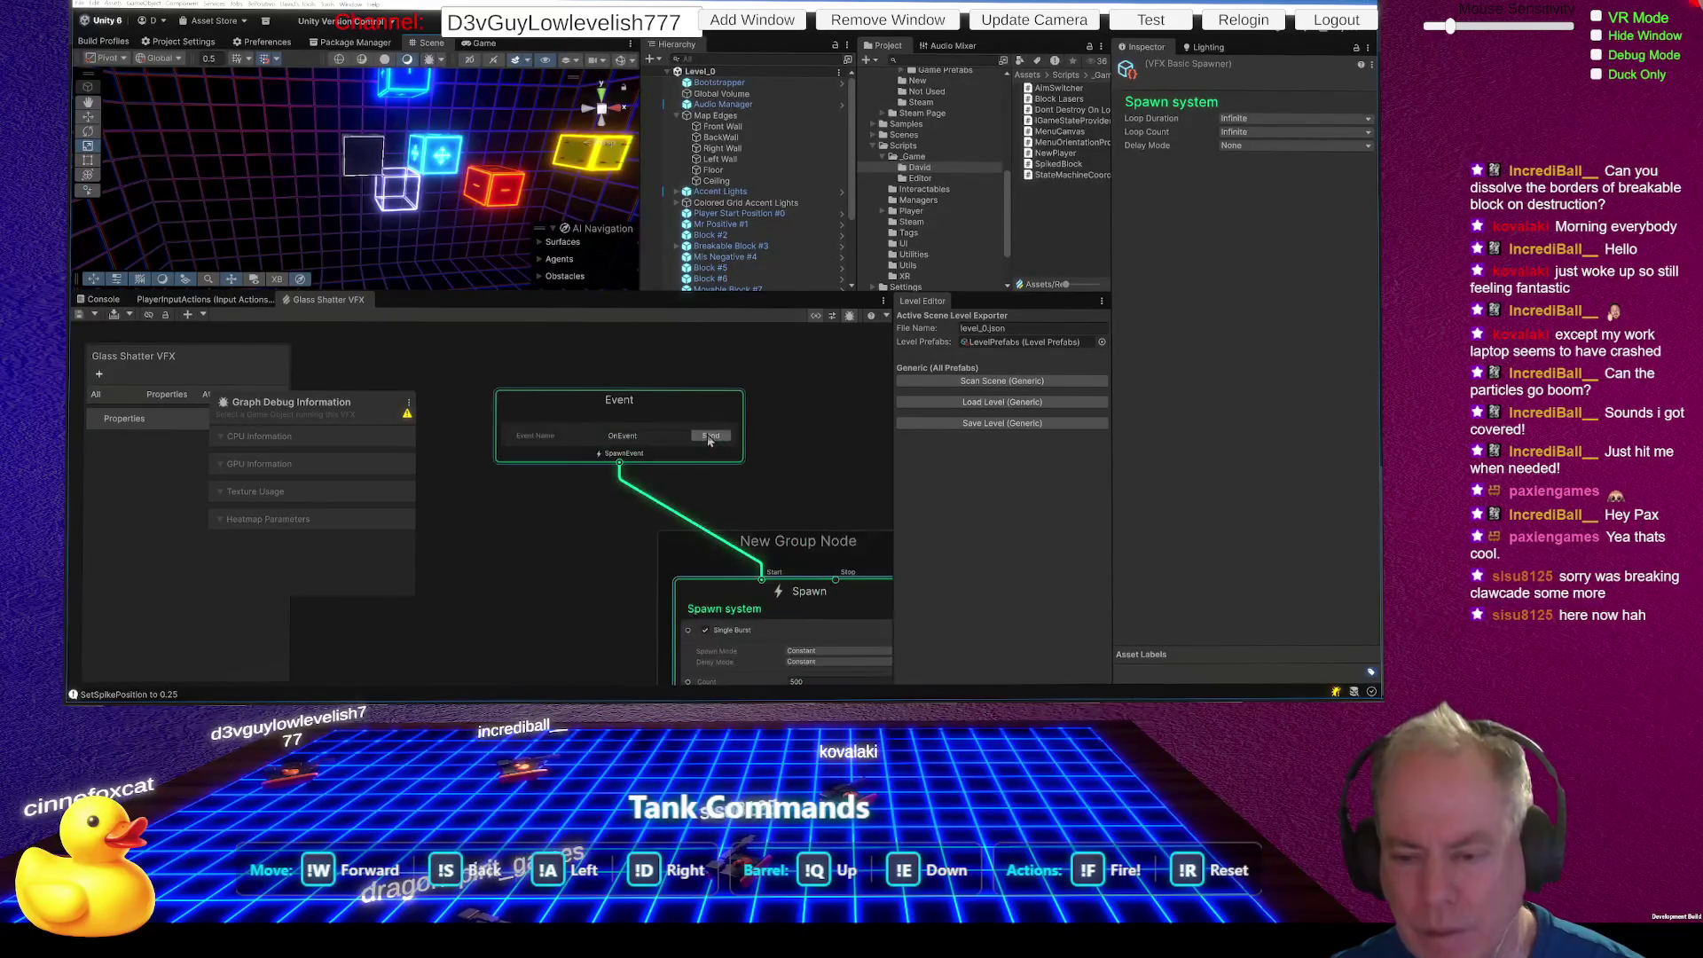
# Step: Trigger the Event context's Send several times to play particle bursts around the cube
pyautogui.click(717, 438)
pyautogui.click(717, 437)
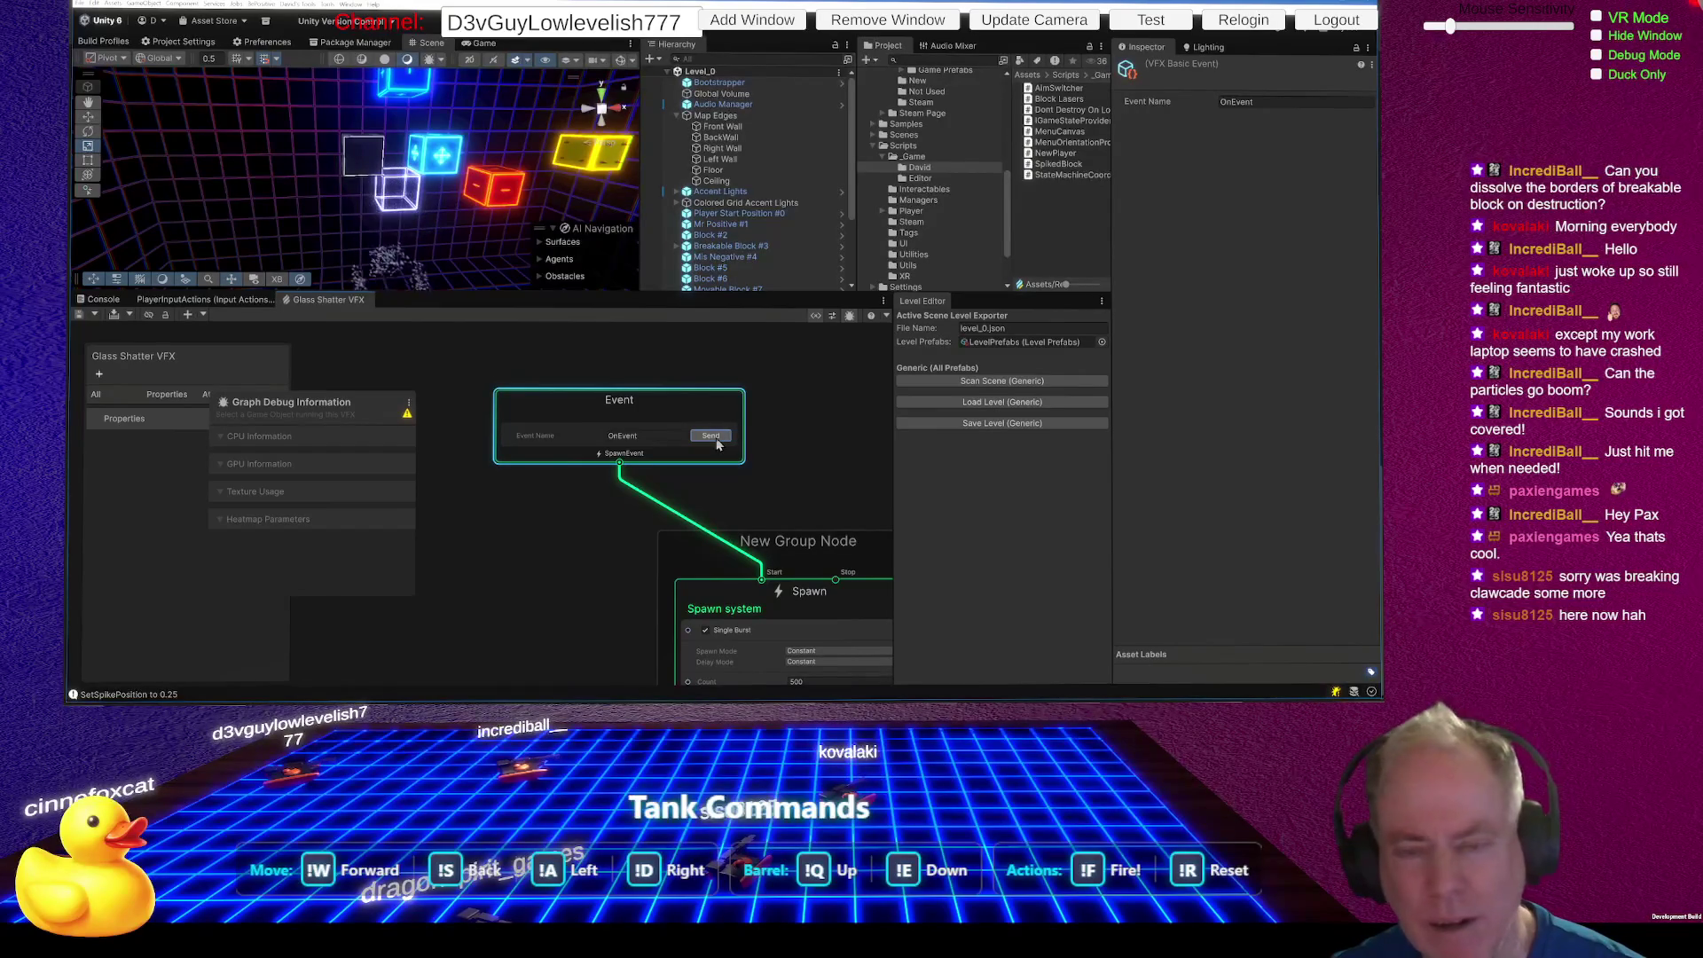
pyautogui.click(717, 437)
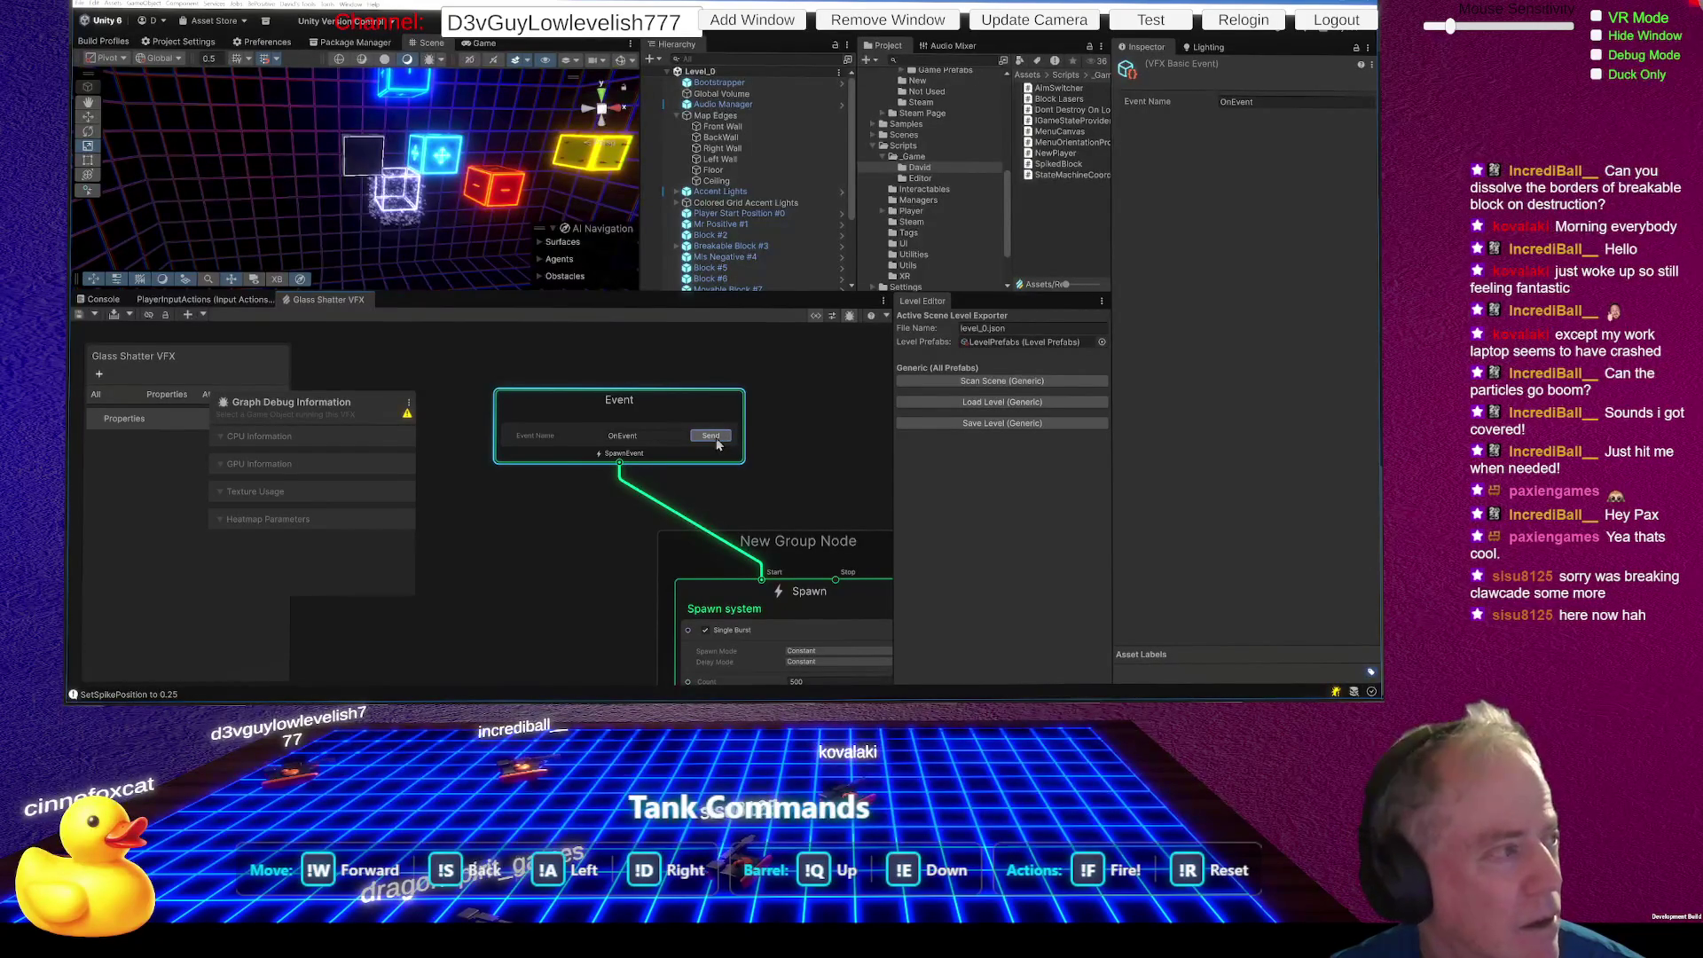
pyautogui.click(717, 440)
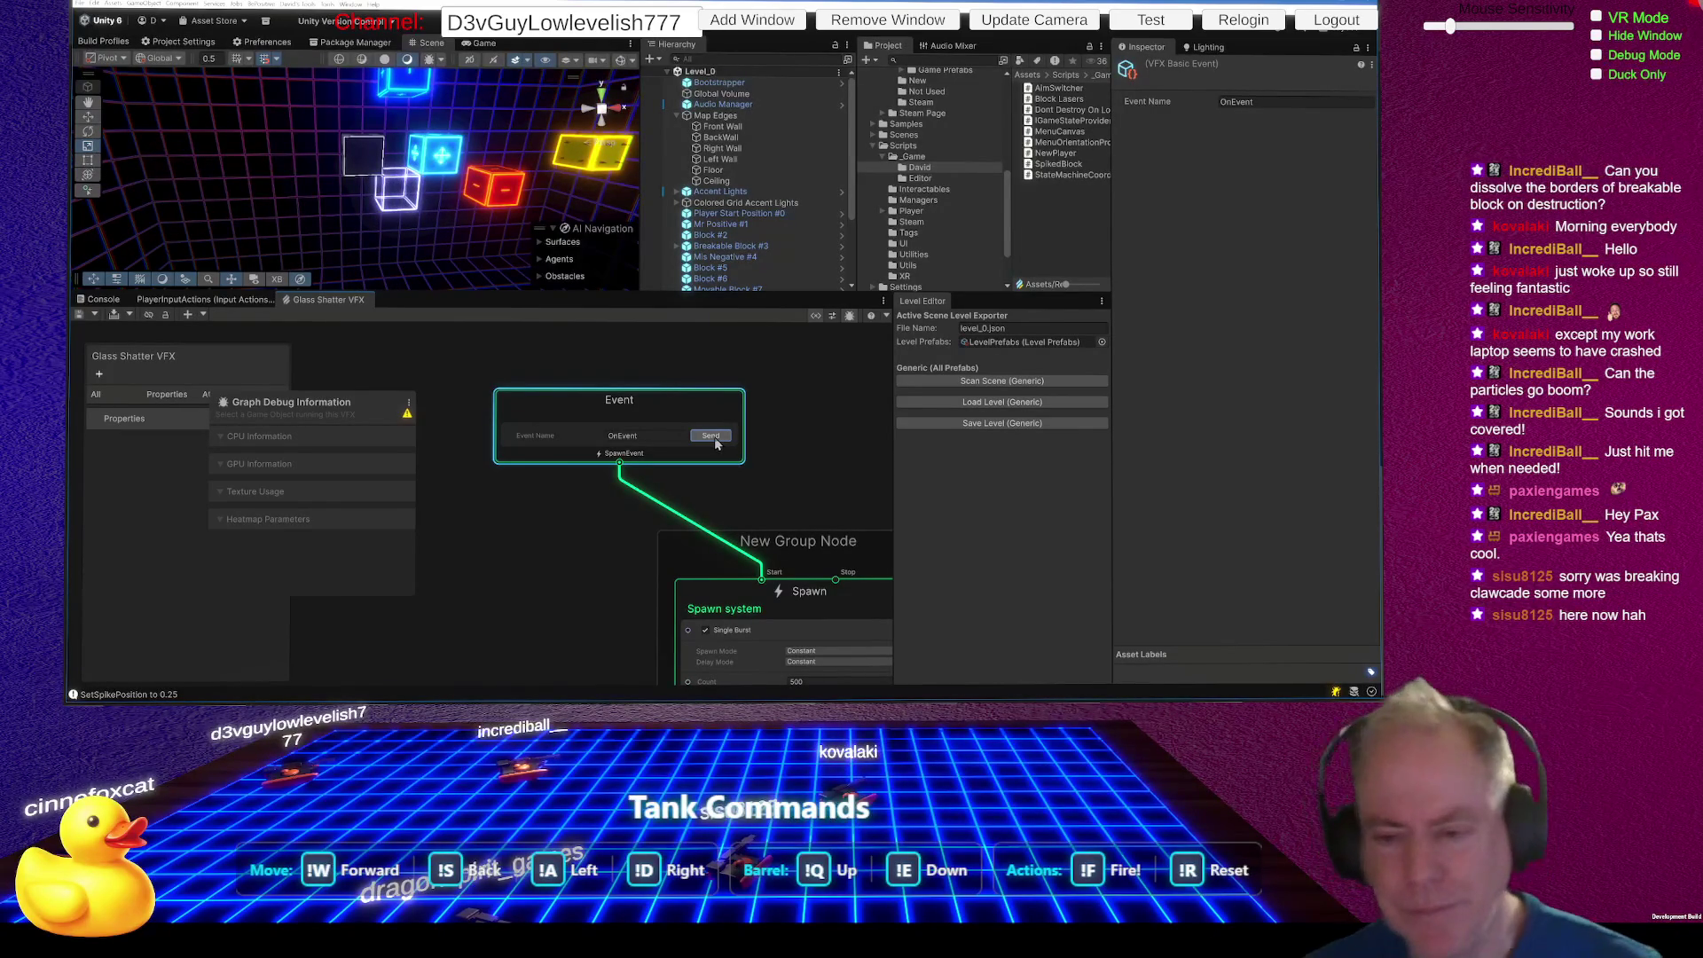
pyautogui.moveTo(663, 398); pyautogui.dragTo(707, 410)
# Step: Abandon renaming the event, keeping OnEvent, and reposition the Event context in the graph
pyautogui.click(696, 427)
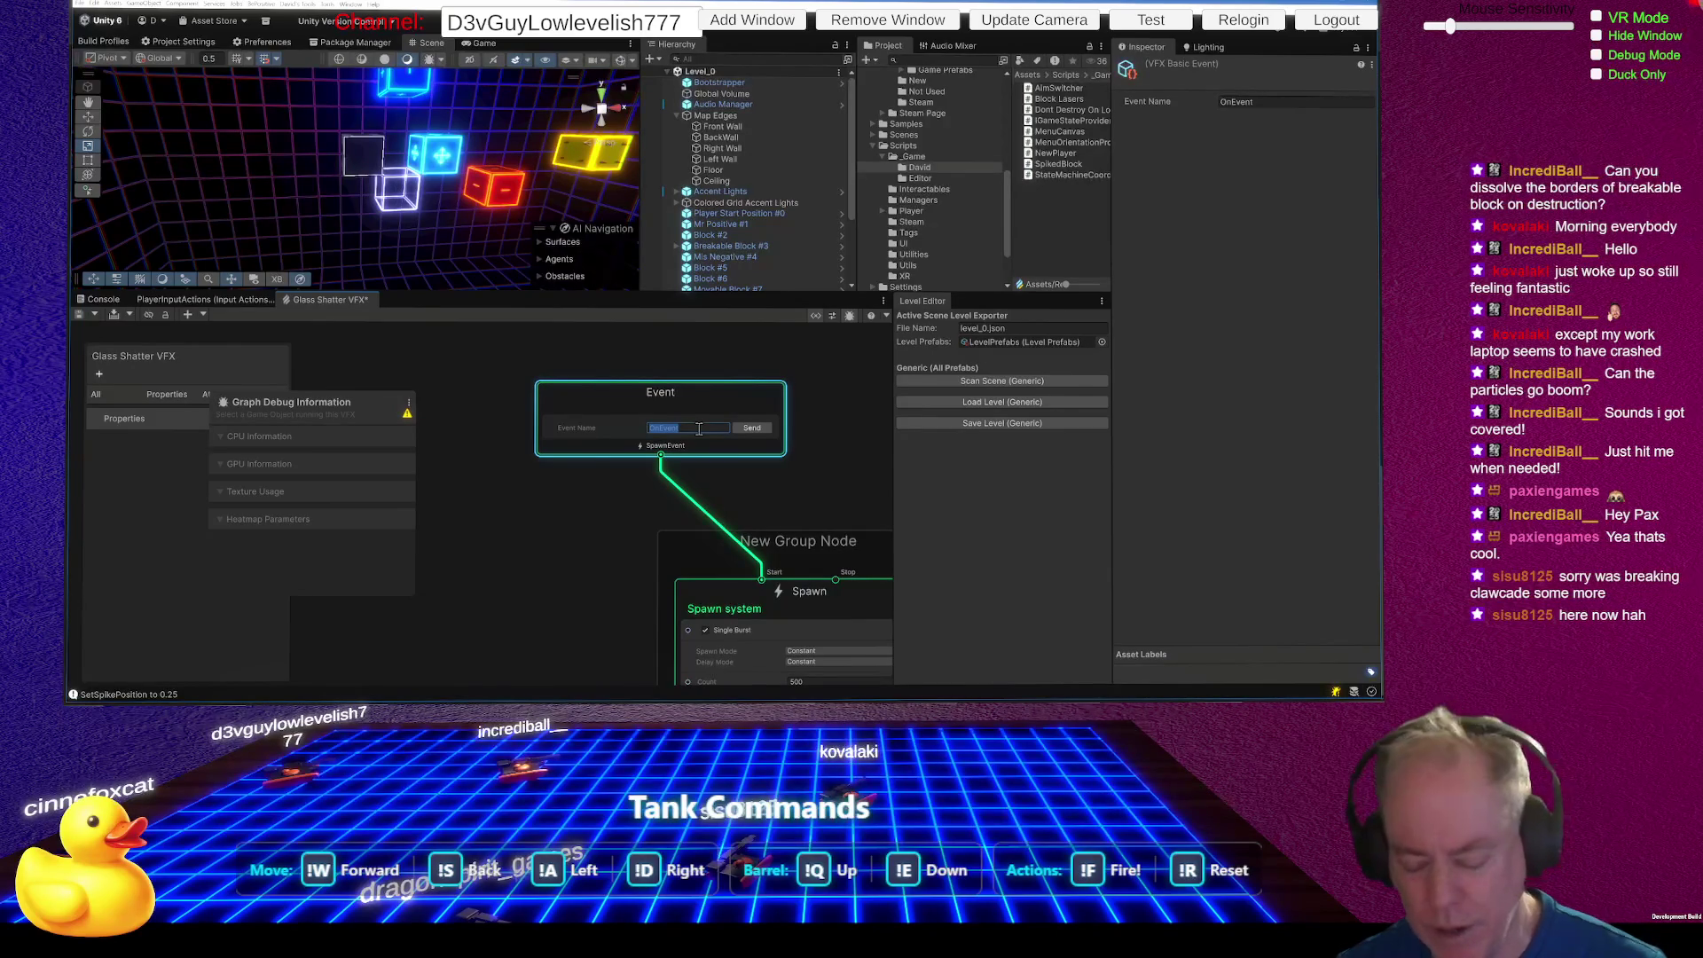
pyautogui.write('Shatter')
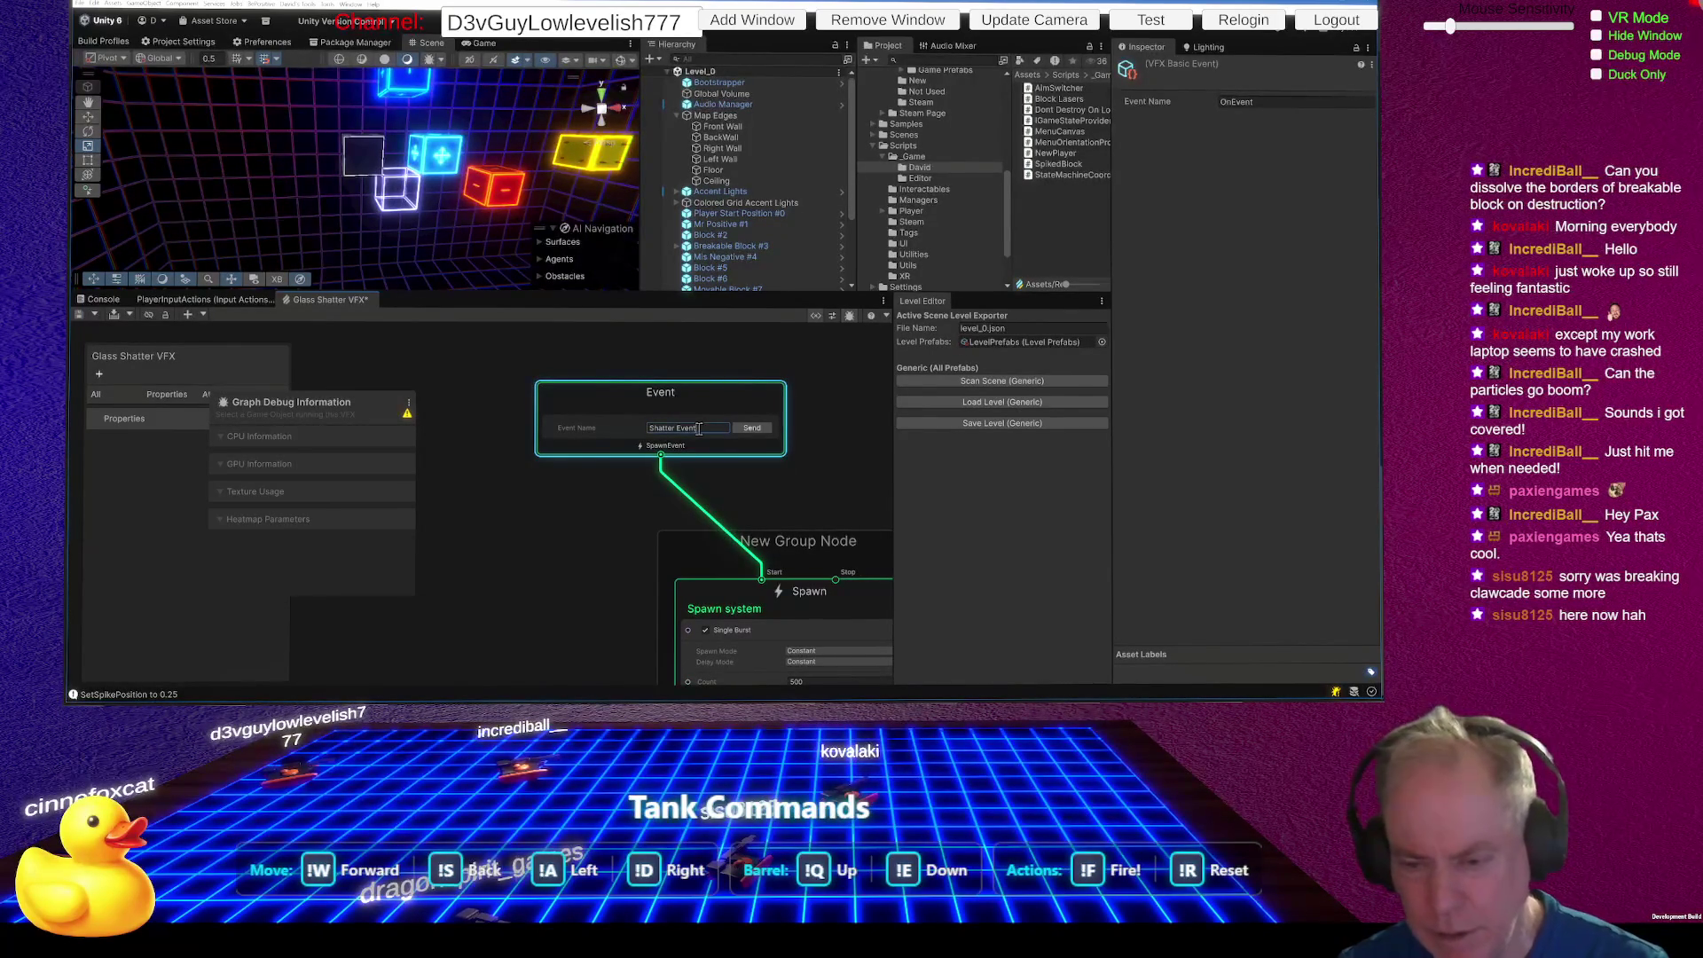
pyautogui.press('Escape')
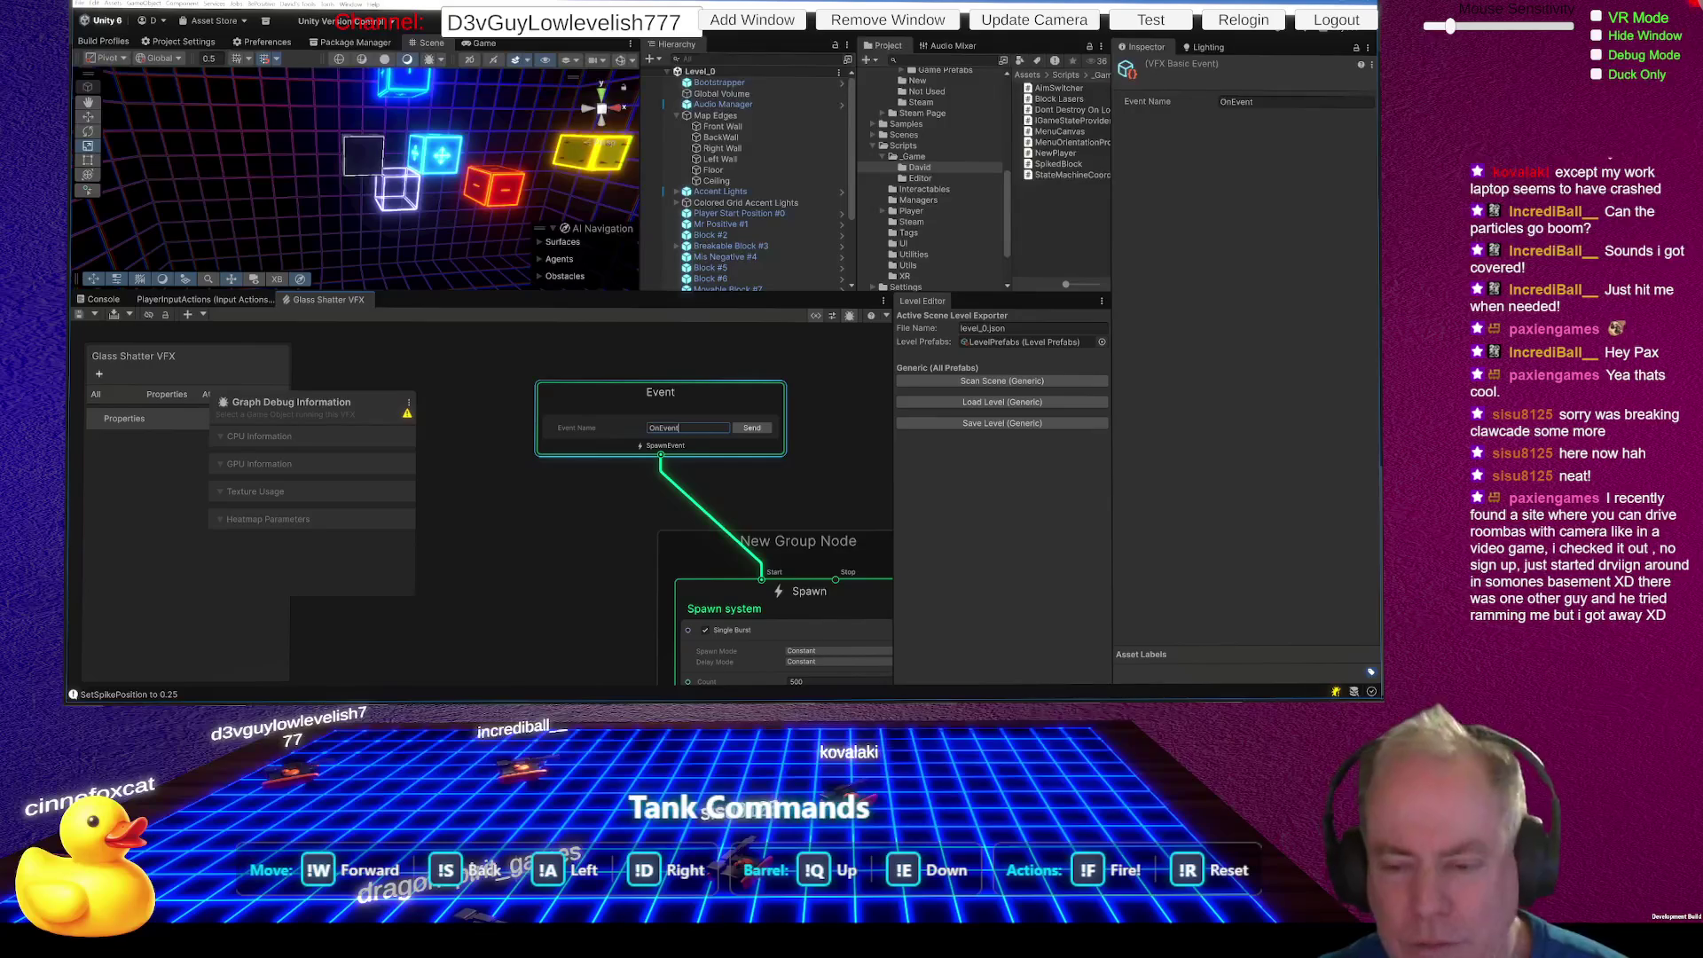
pyautogui.moveTo(625, 392); pyautogui.dragTo(722, 433)
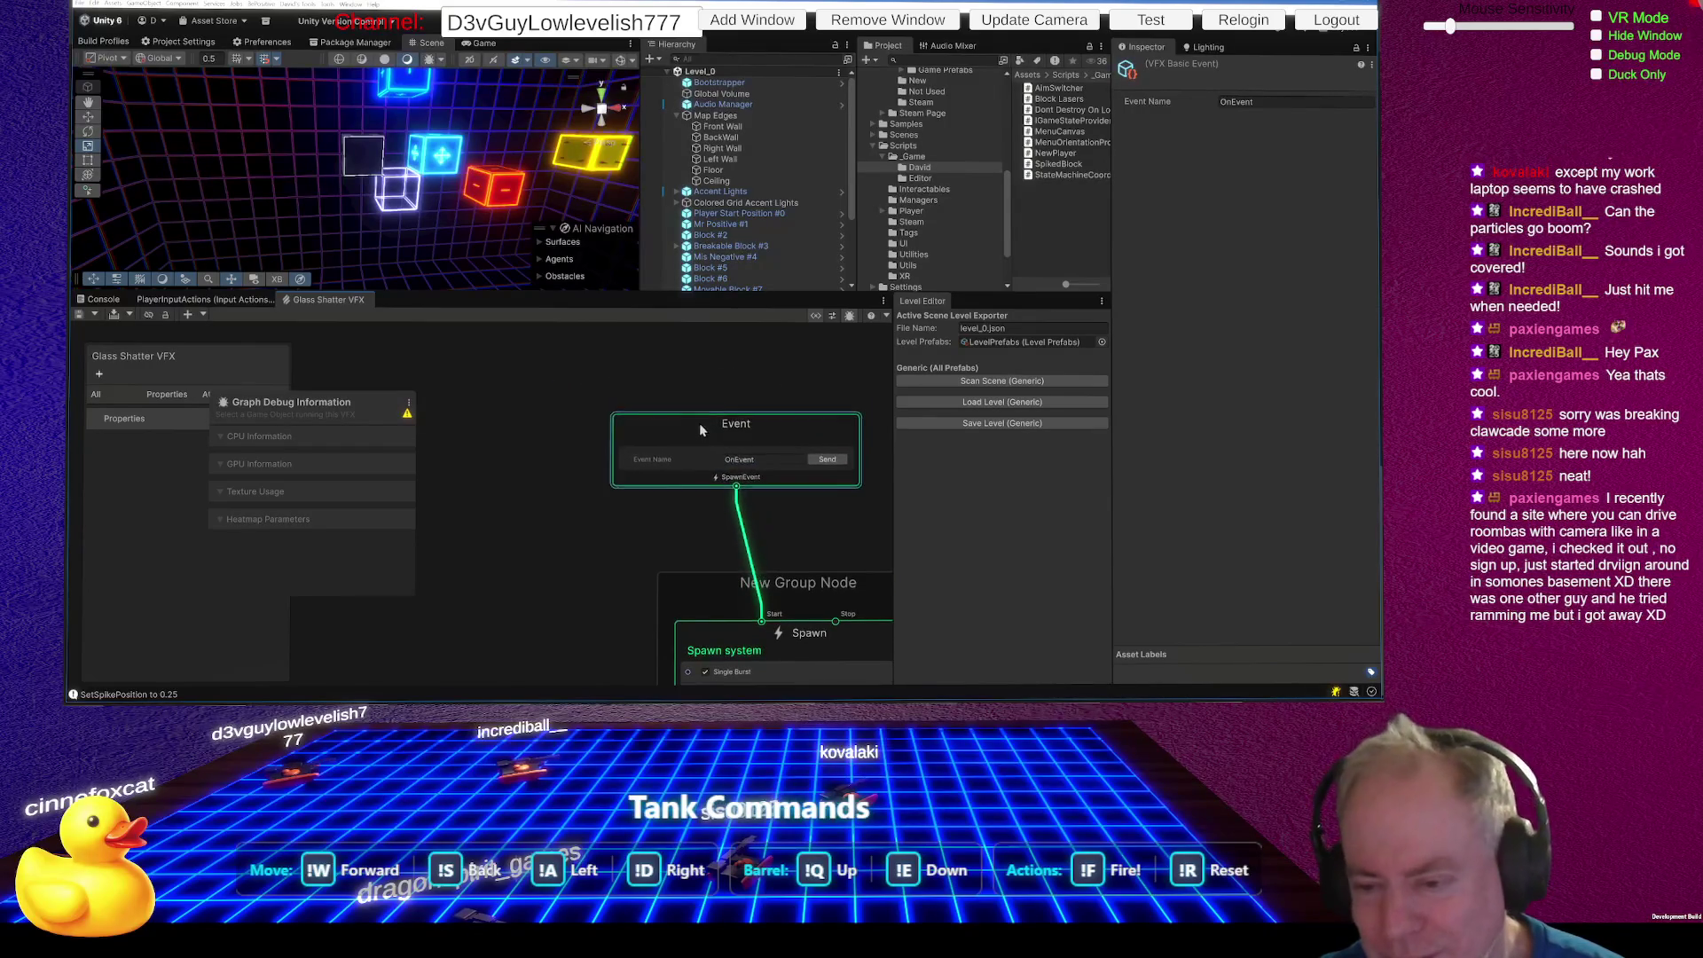
# Step: Rename the Event context's event from OnEvent to ShatterEvent
pyautogui.click(778, 468)
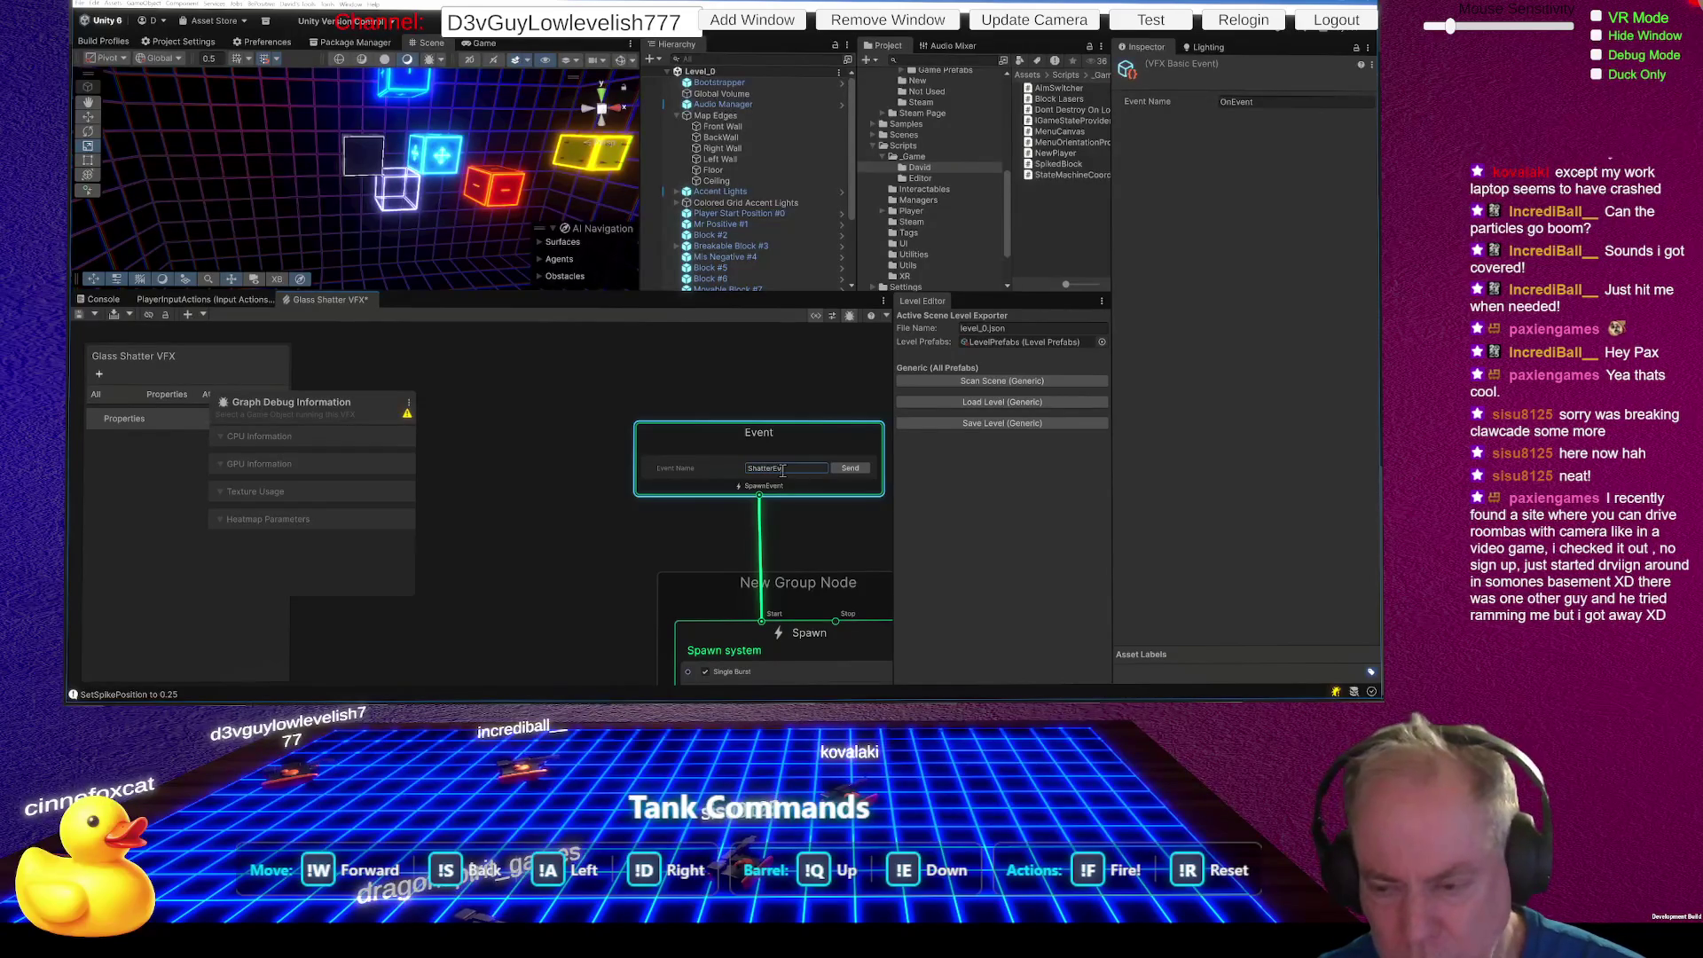
pyautogui.click(740, 398)
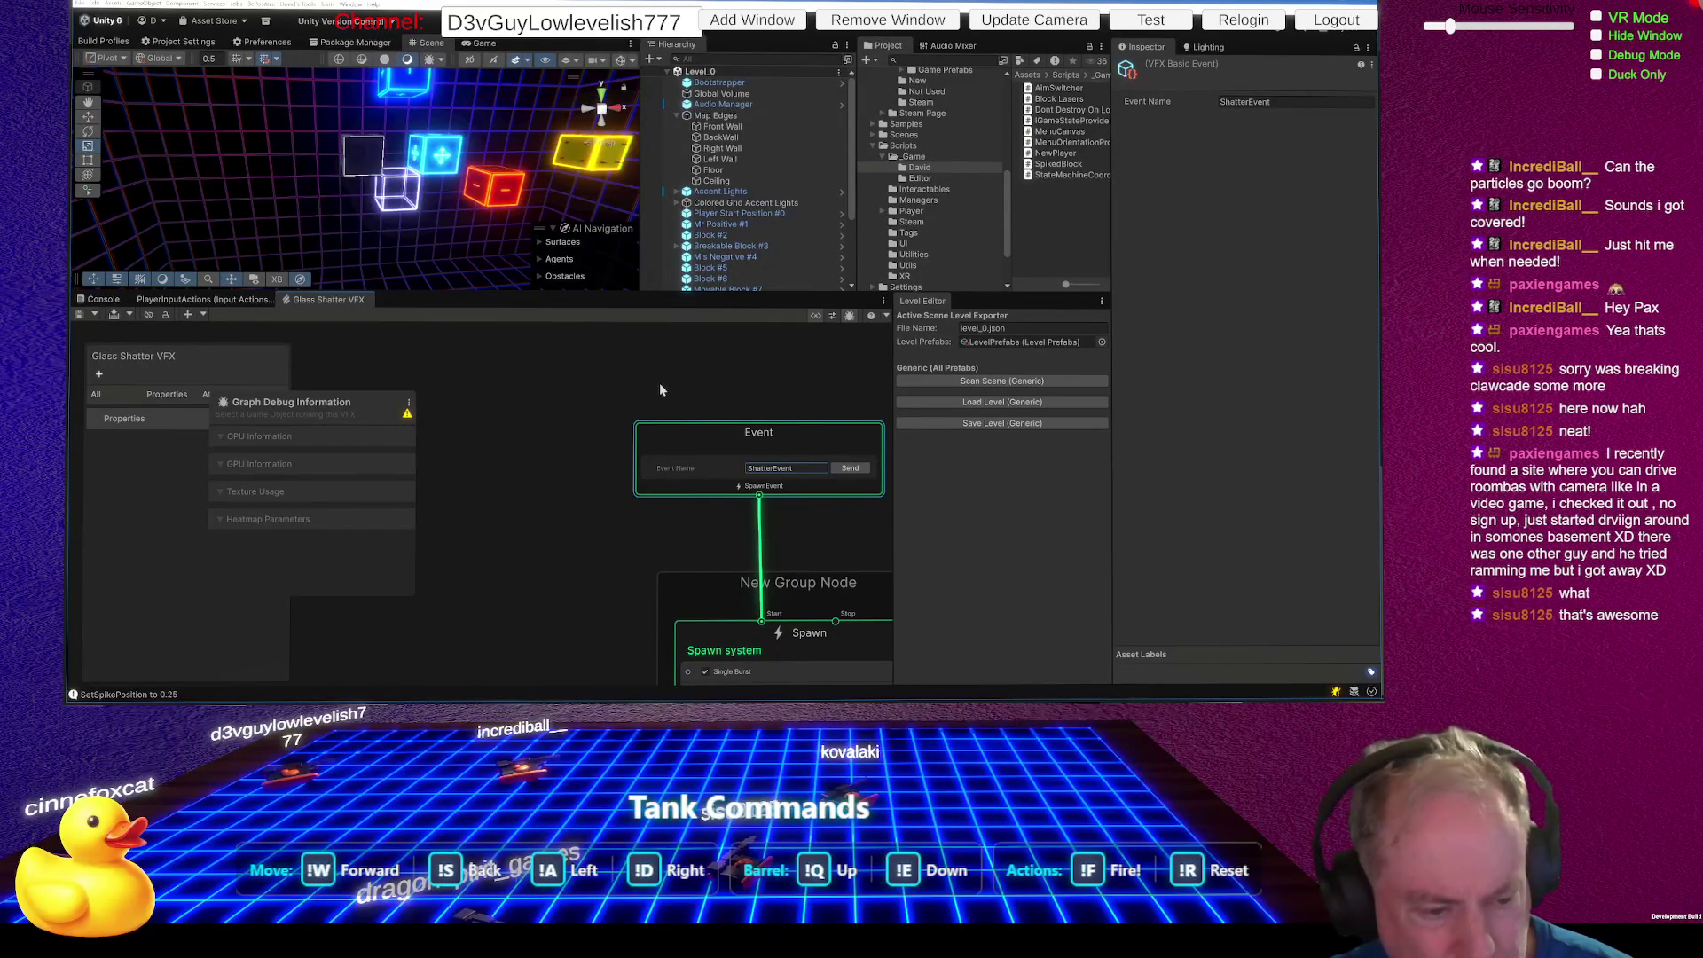
pyautogui.hotkey('alt', 'Tab')
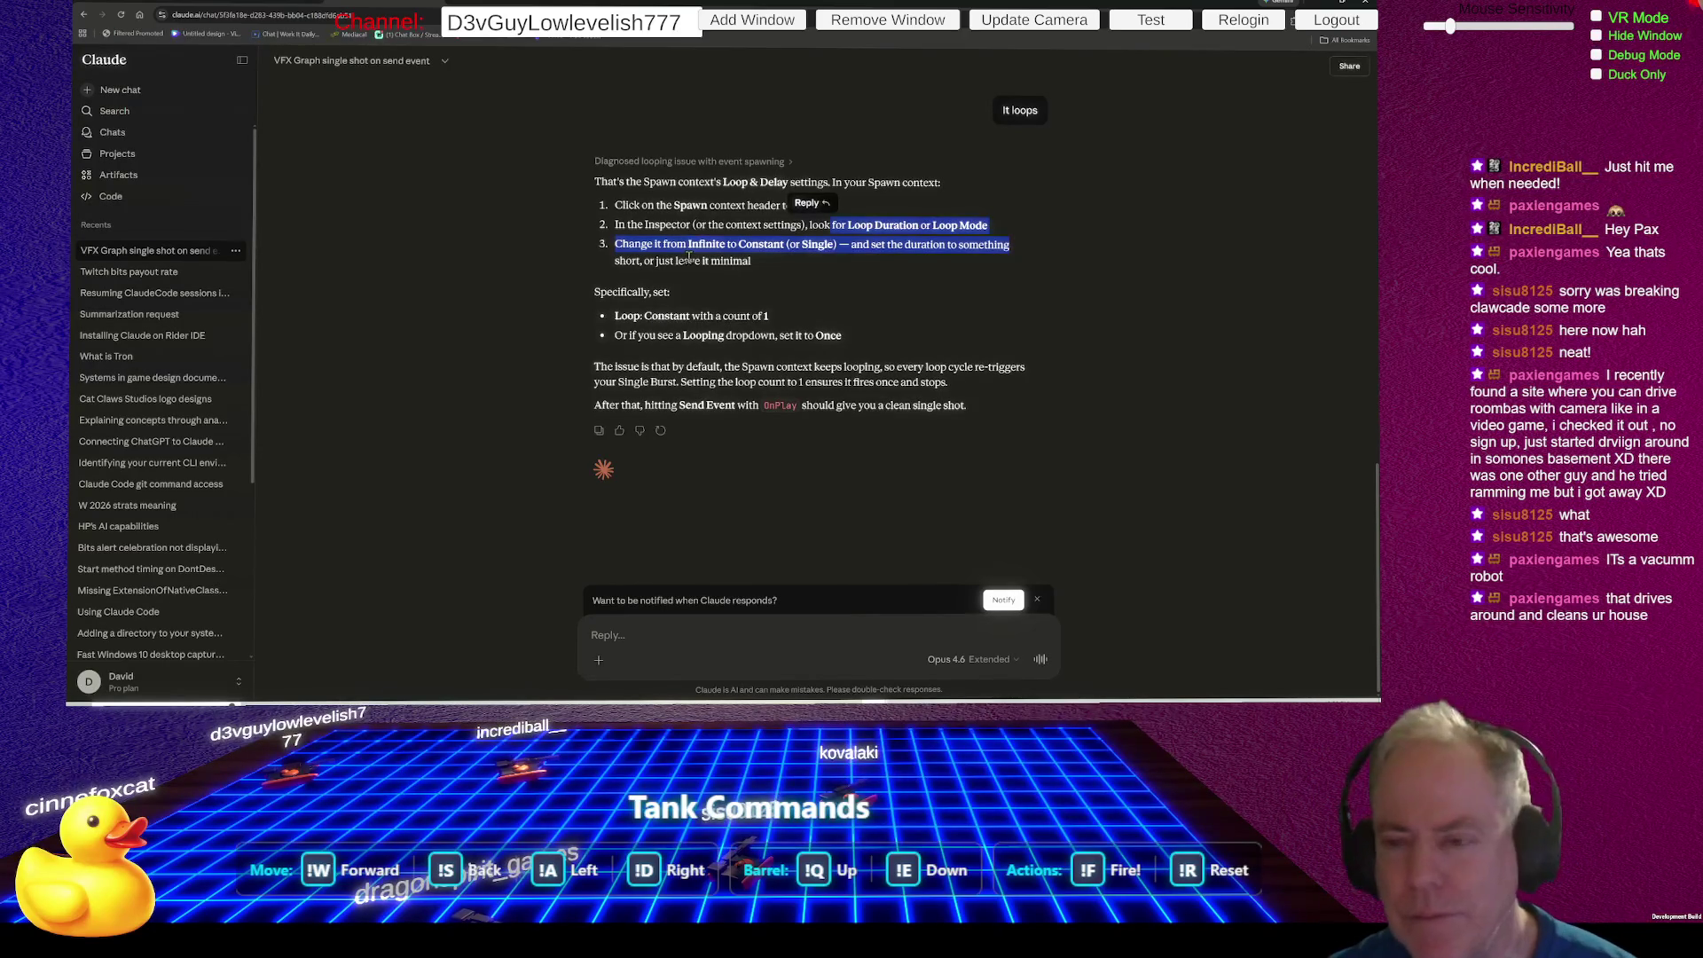
# Step: Reply to Claude 'Got it! I didn't see the inspector!' and switch to Rider
pyautogui.click(641, 633)
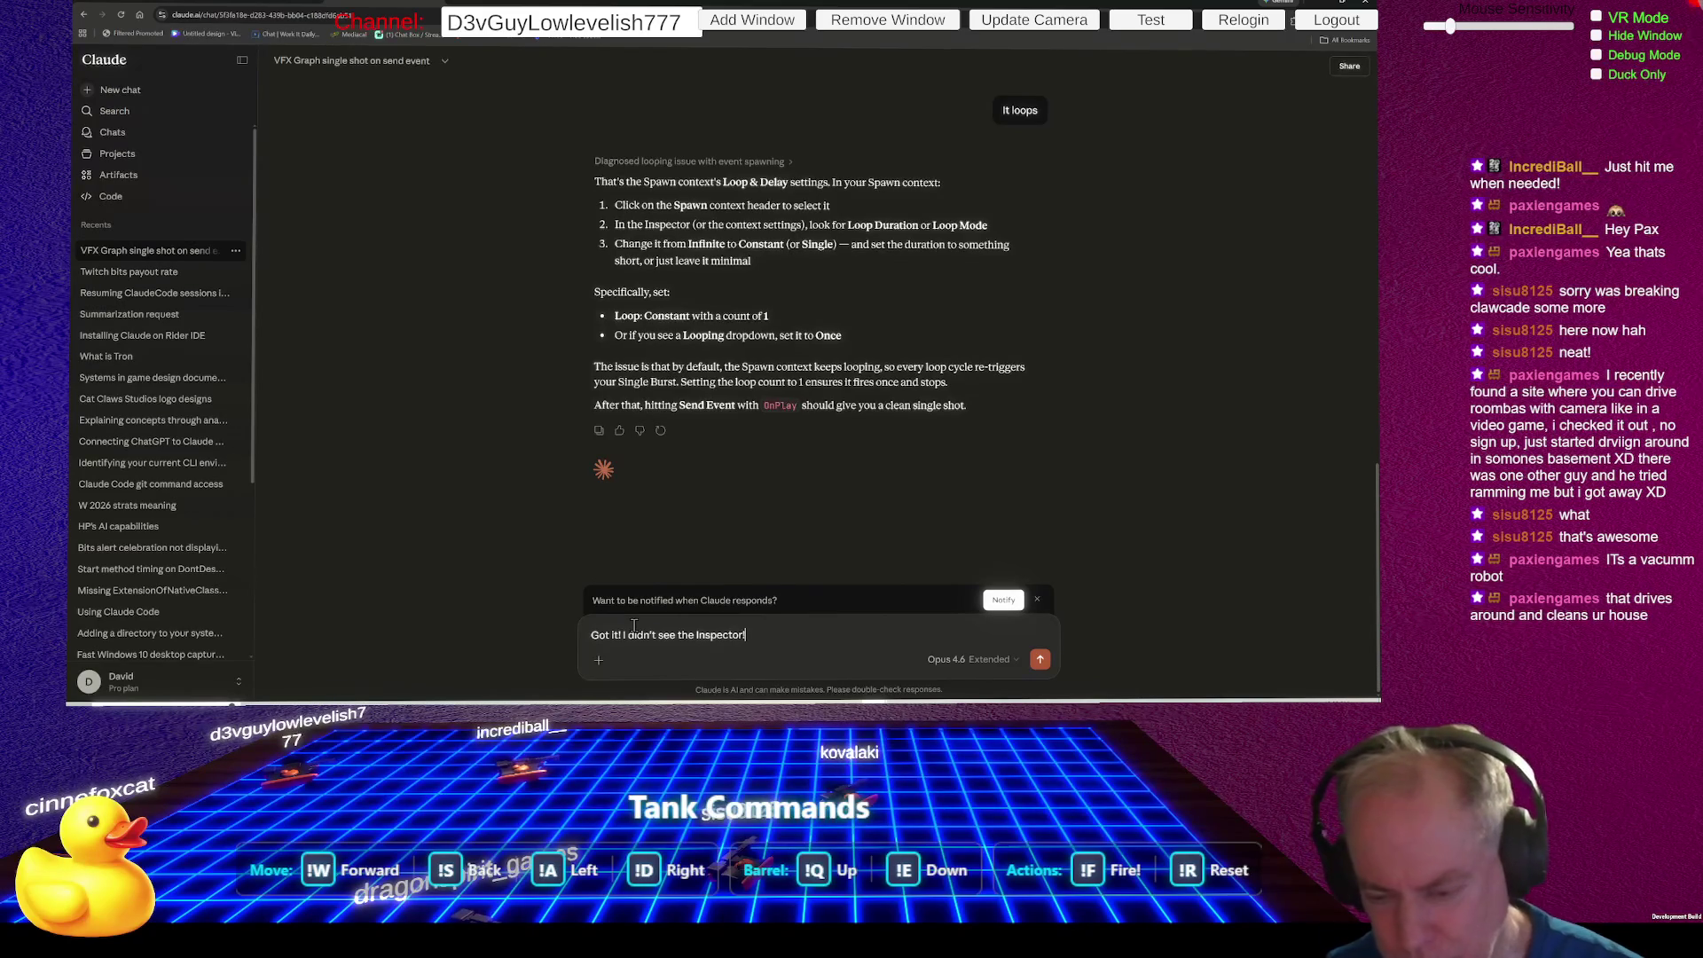
pyautogui.press('Return')
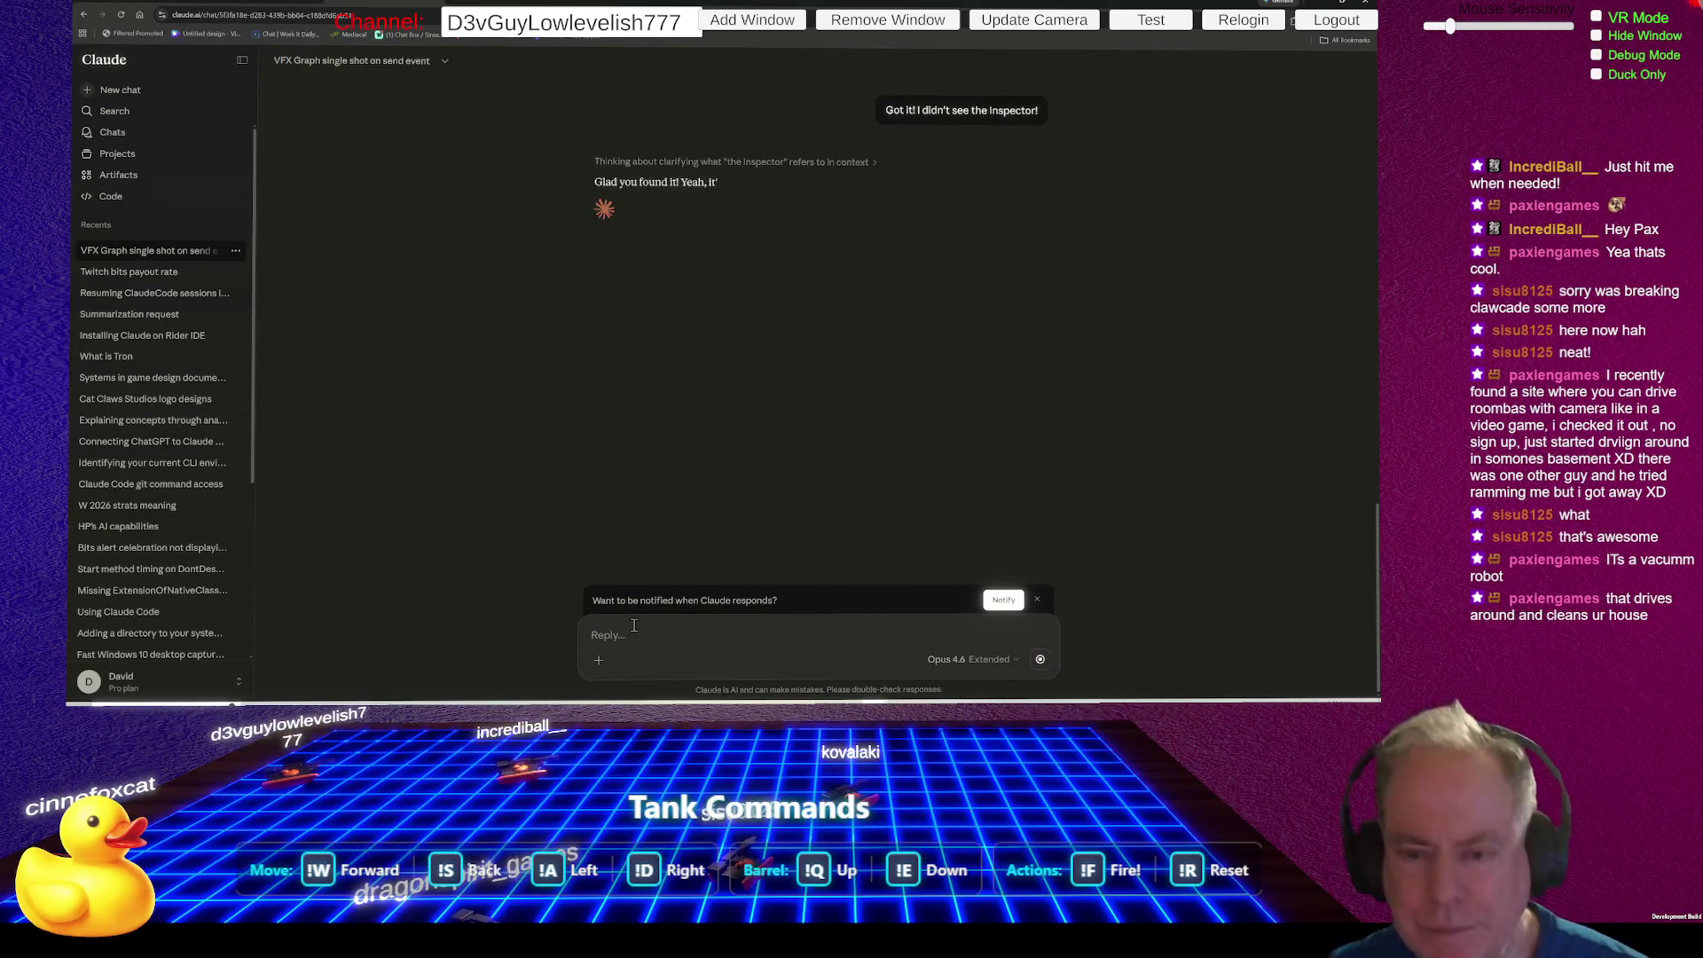
pyautogui.hotkey('alt', 'Tab')
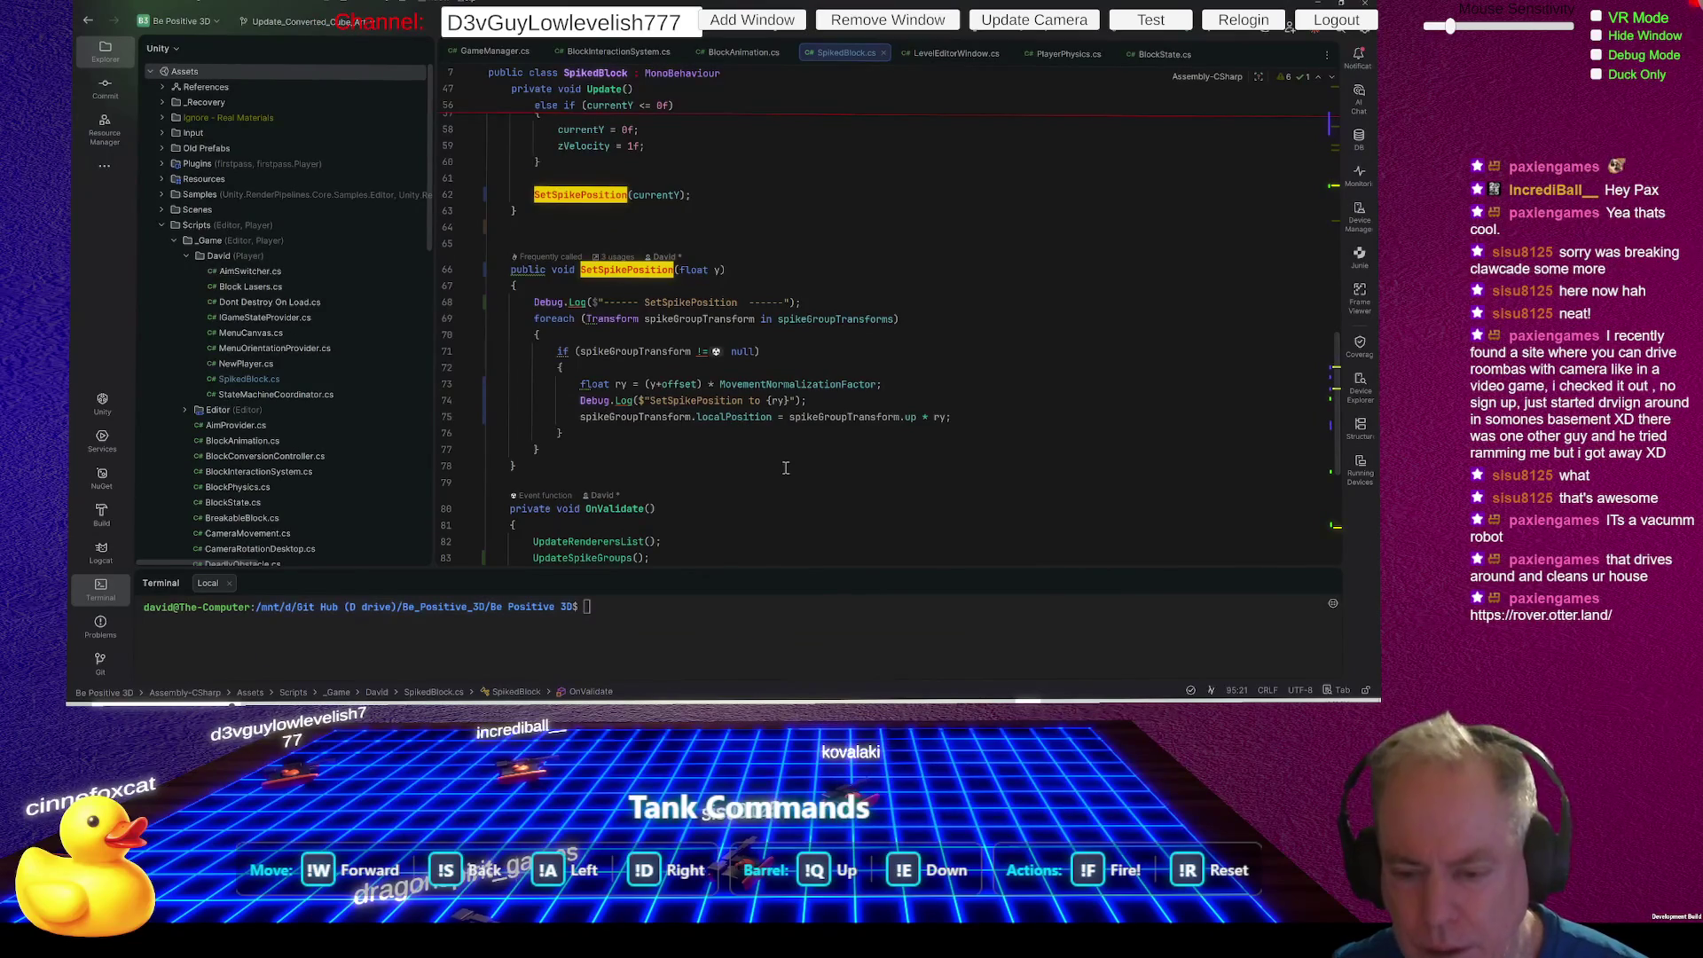
pyautogui.scroll(-2, 785, 466)
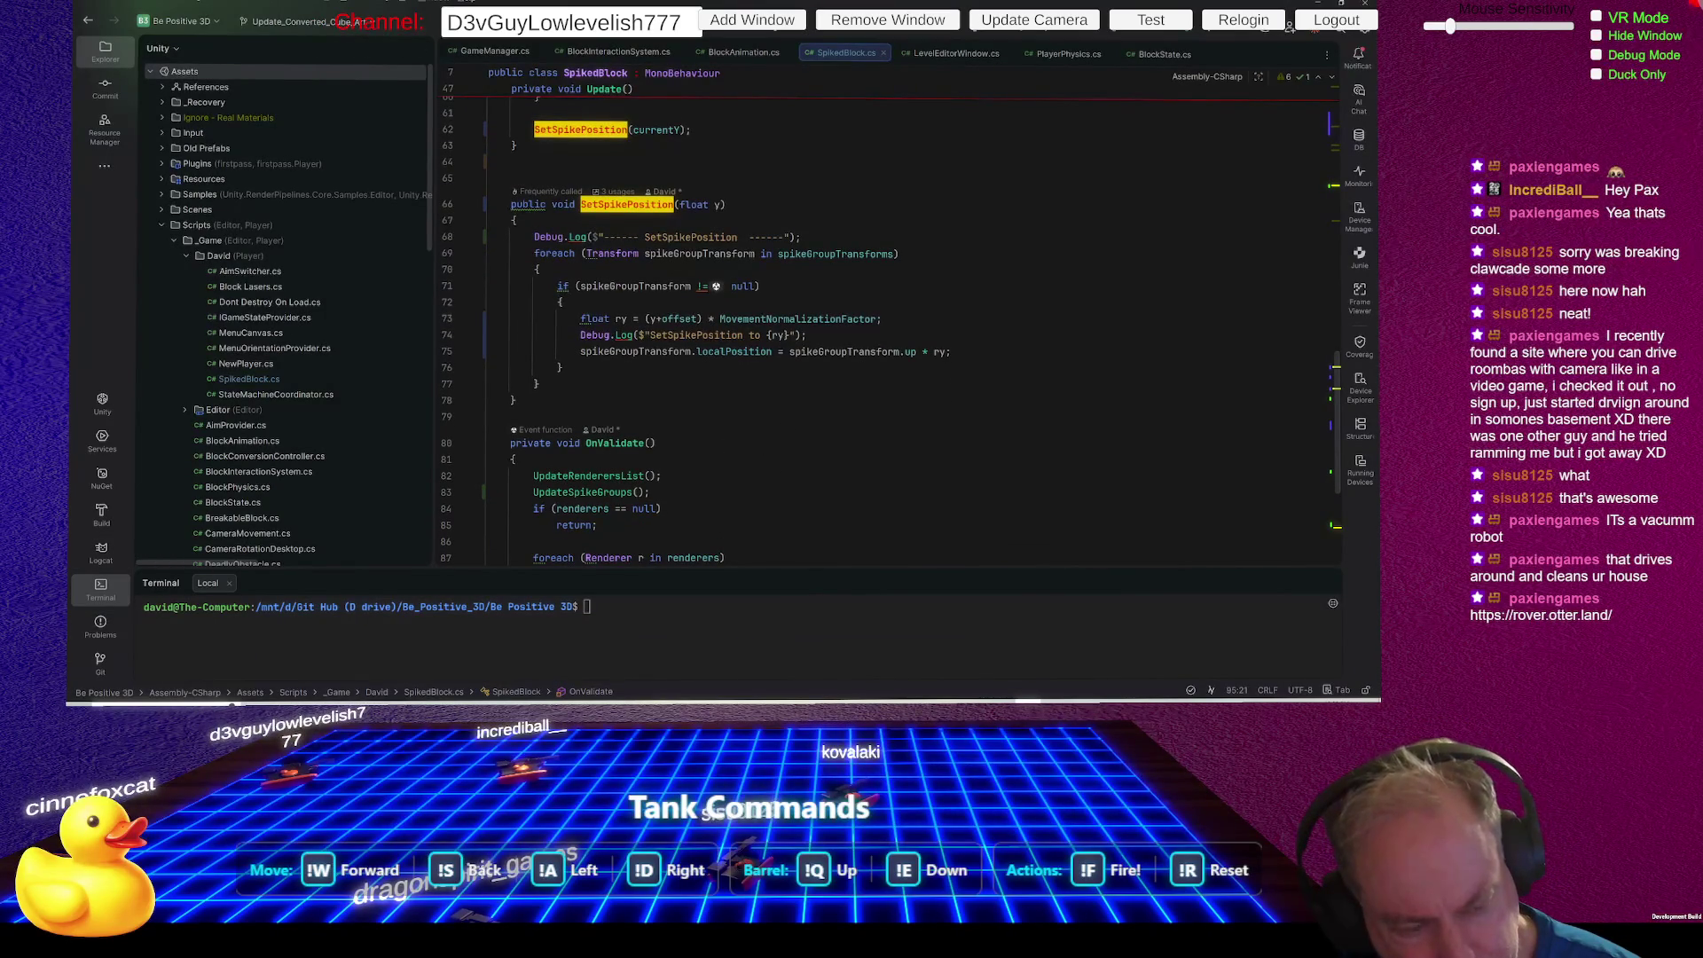
# Step: Switch from Rider to the rover.otter.land page in the browser
pyautogui.hotkey('alt', 'Tab')
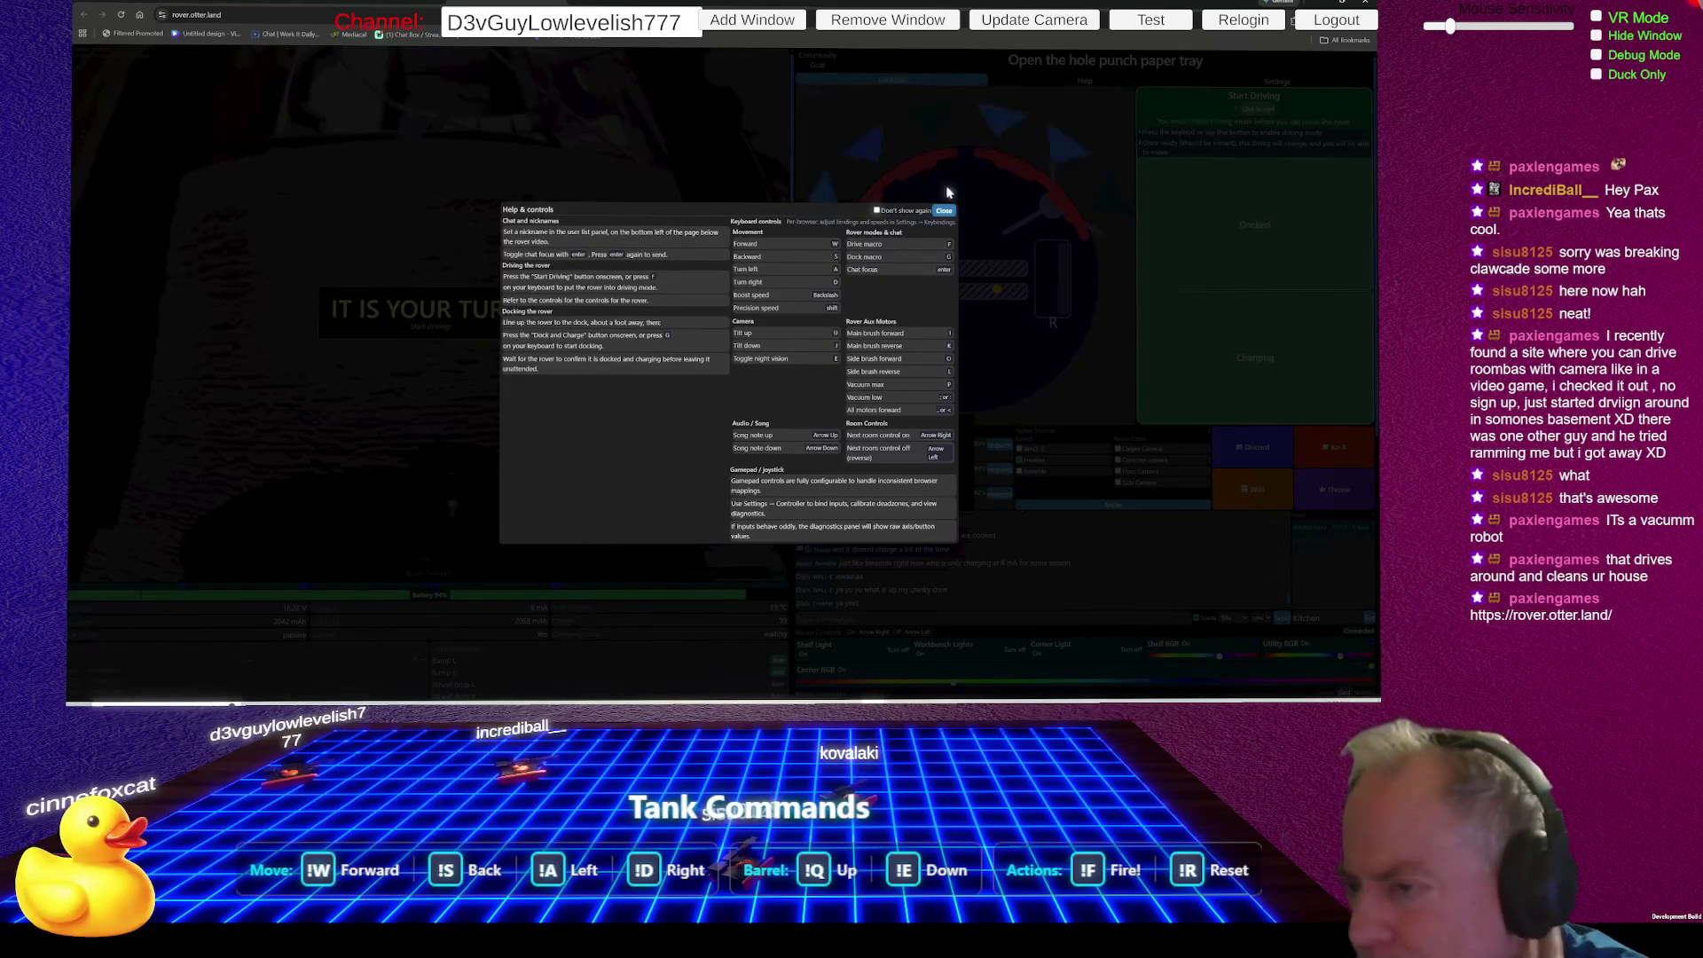
# Step: Close the Help & controls guide, dismiss the your-turn notice and start driving to undock the rover
pyautogui.click(946, 210)
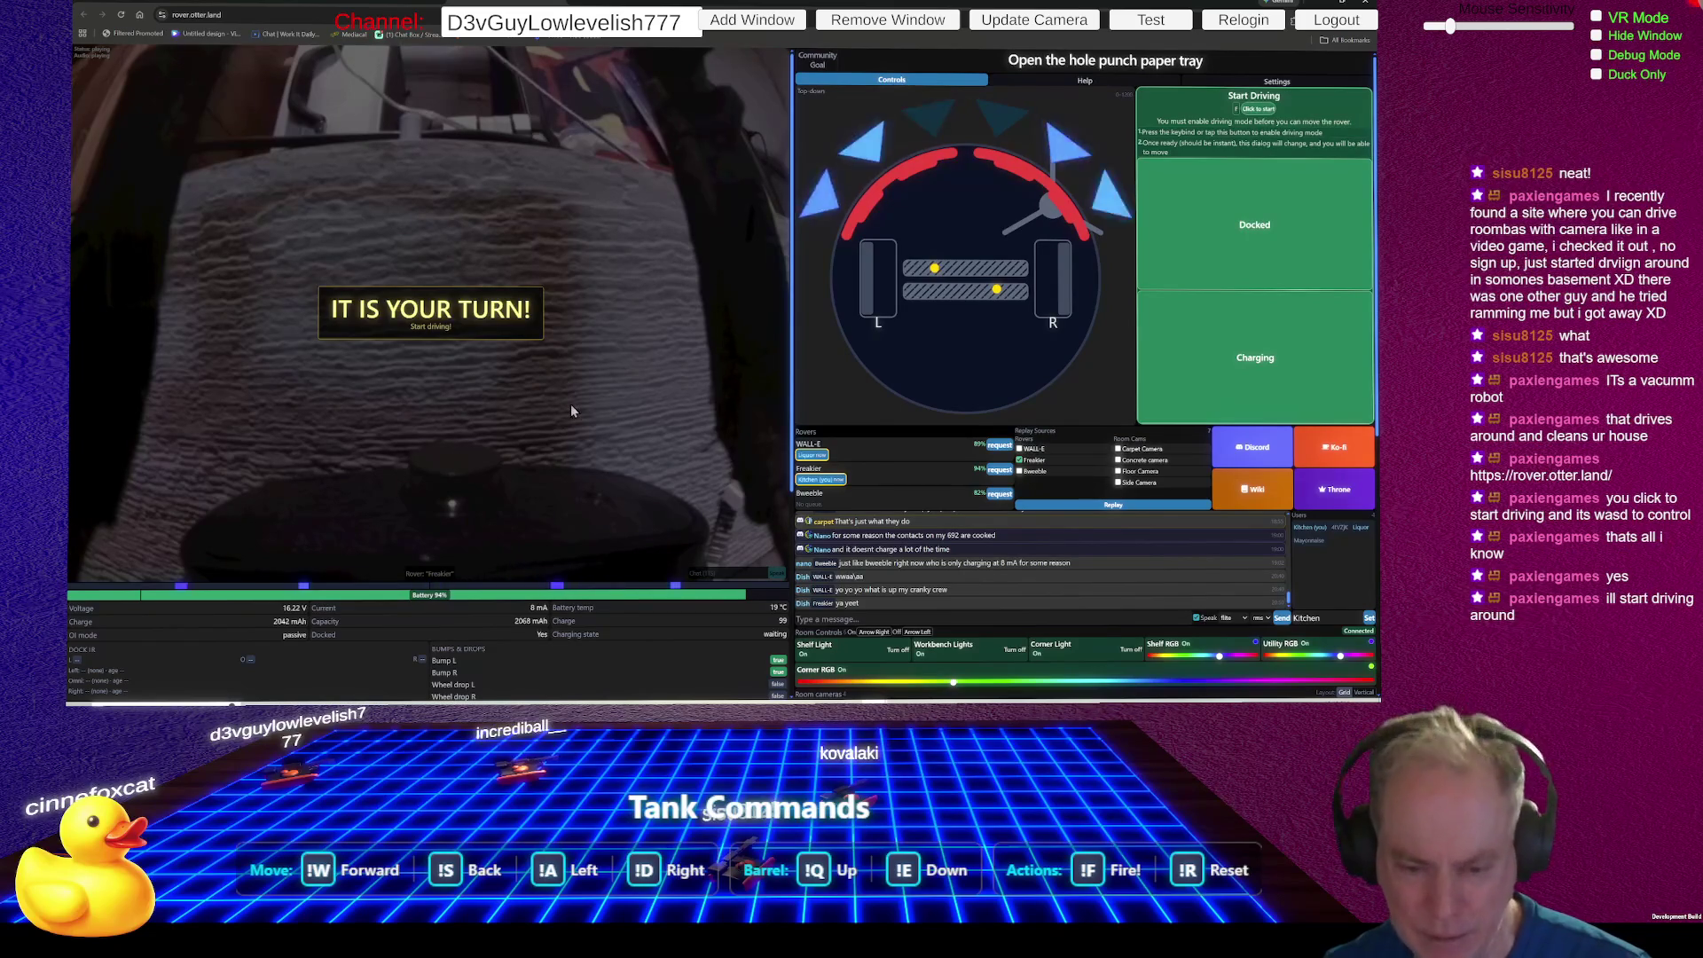
pyautogui.click(665, 408)
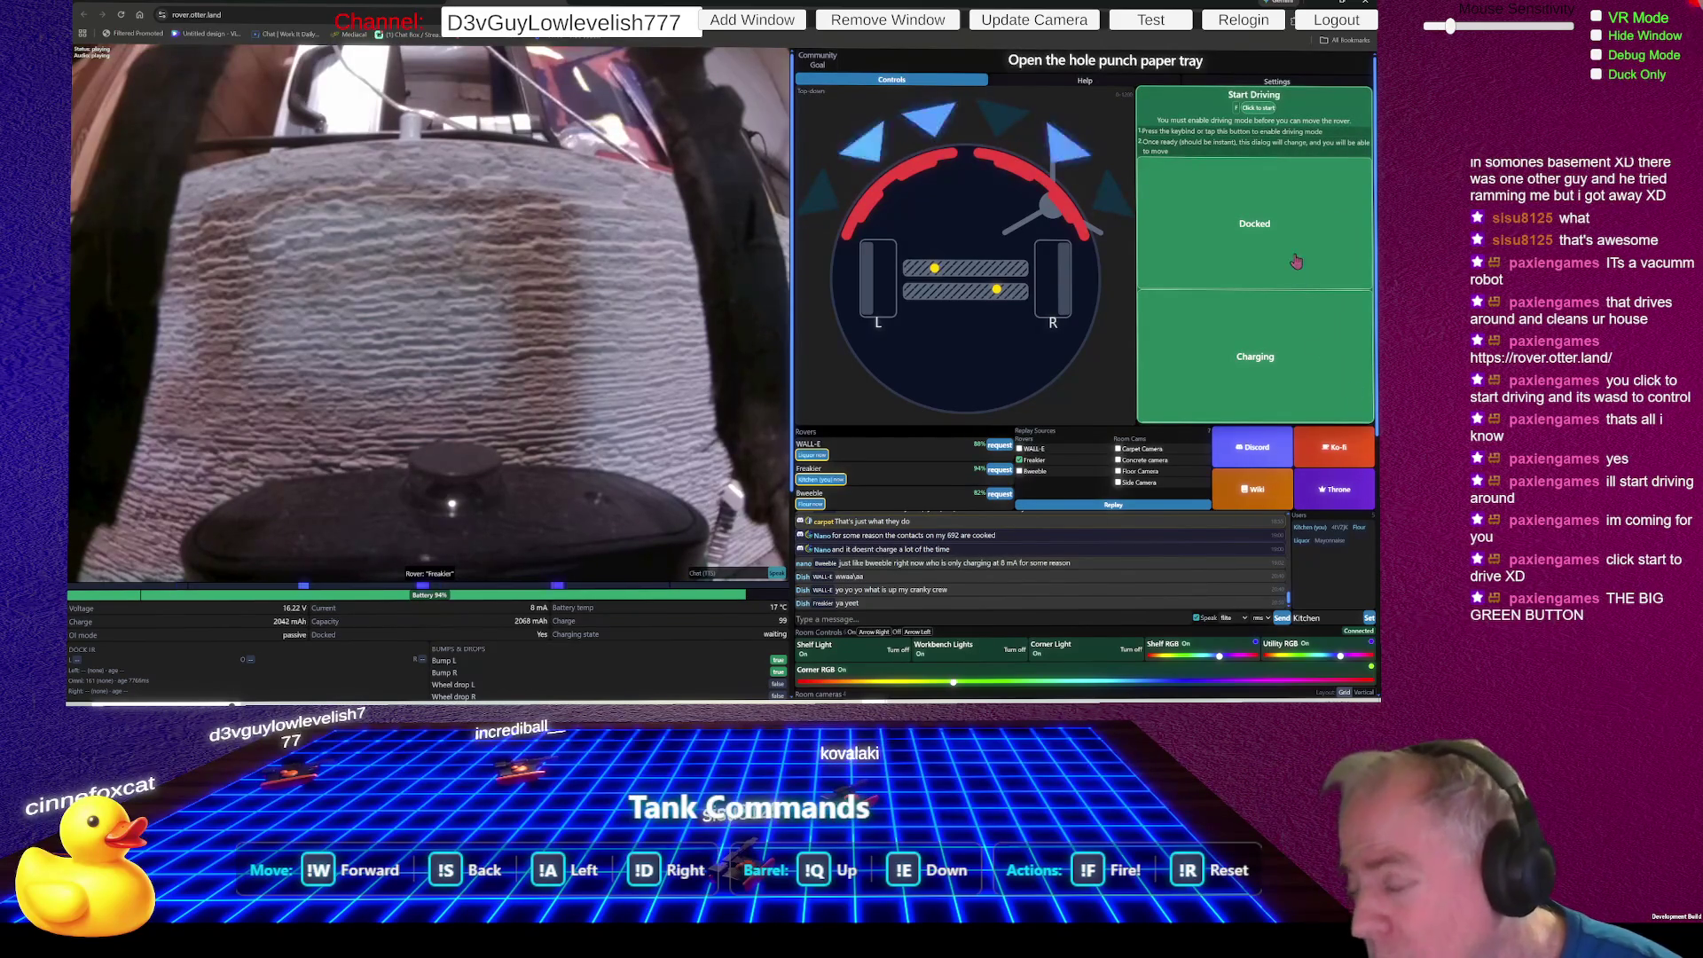
pyautogui.click(1267, 114)
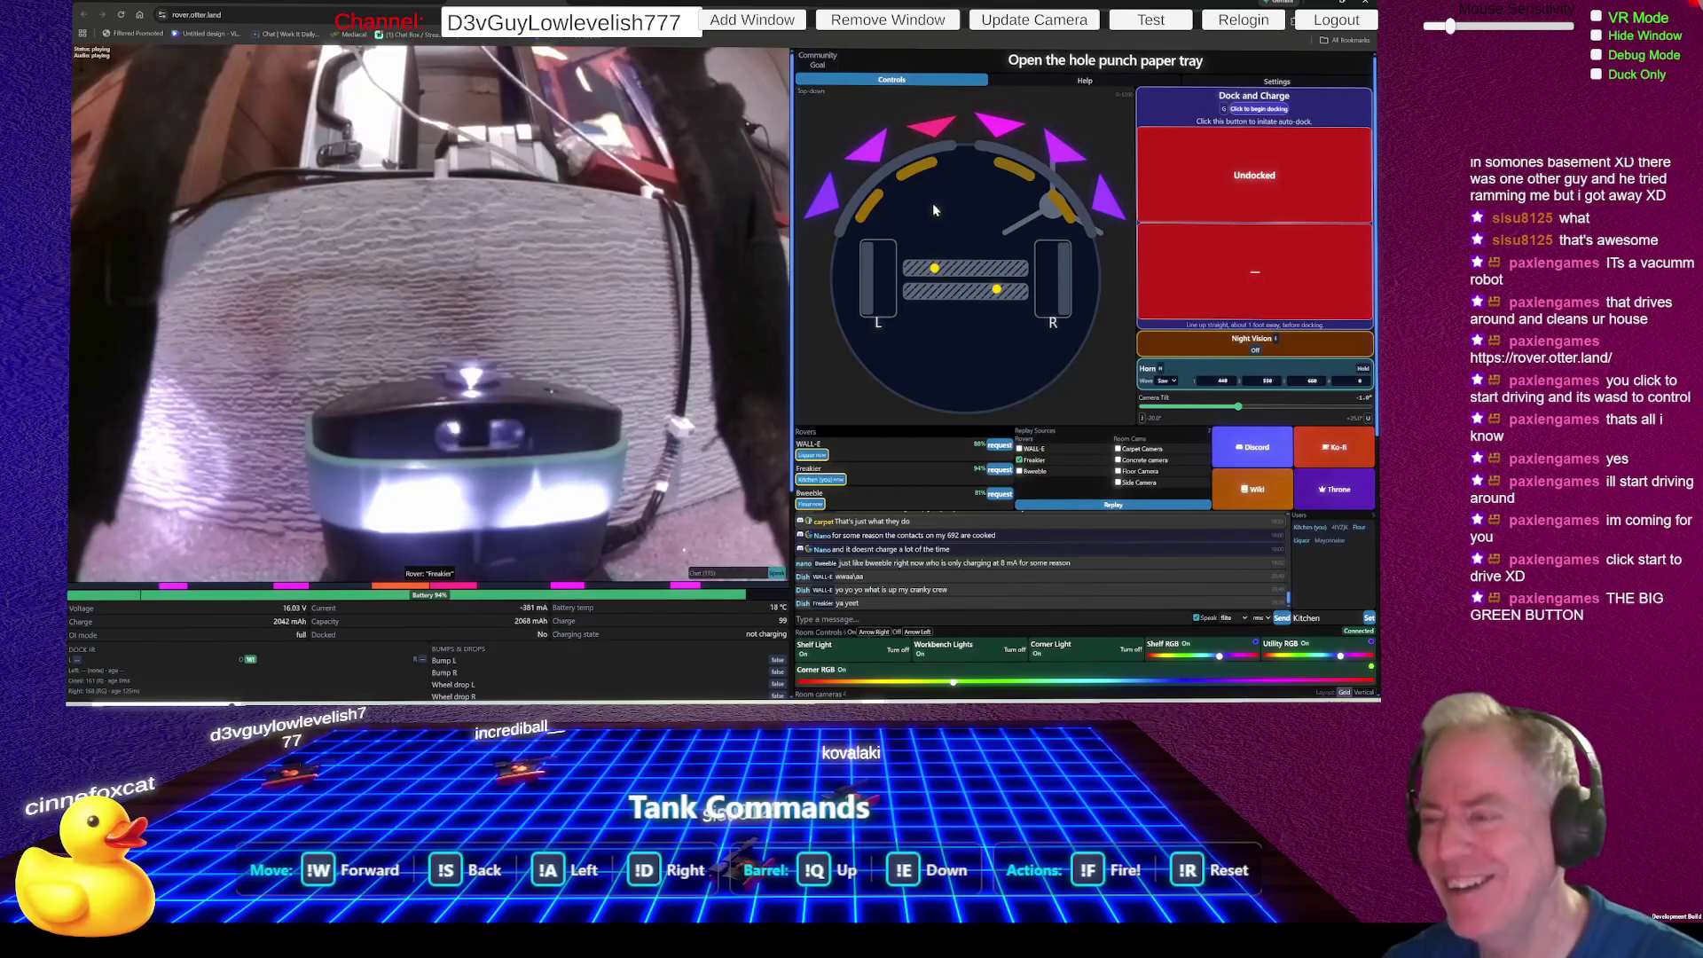
# Step: Drive the rover off the dock and steer it into the warehouse area with W/A/S/D
pyautogui.press('w')
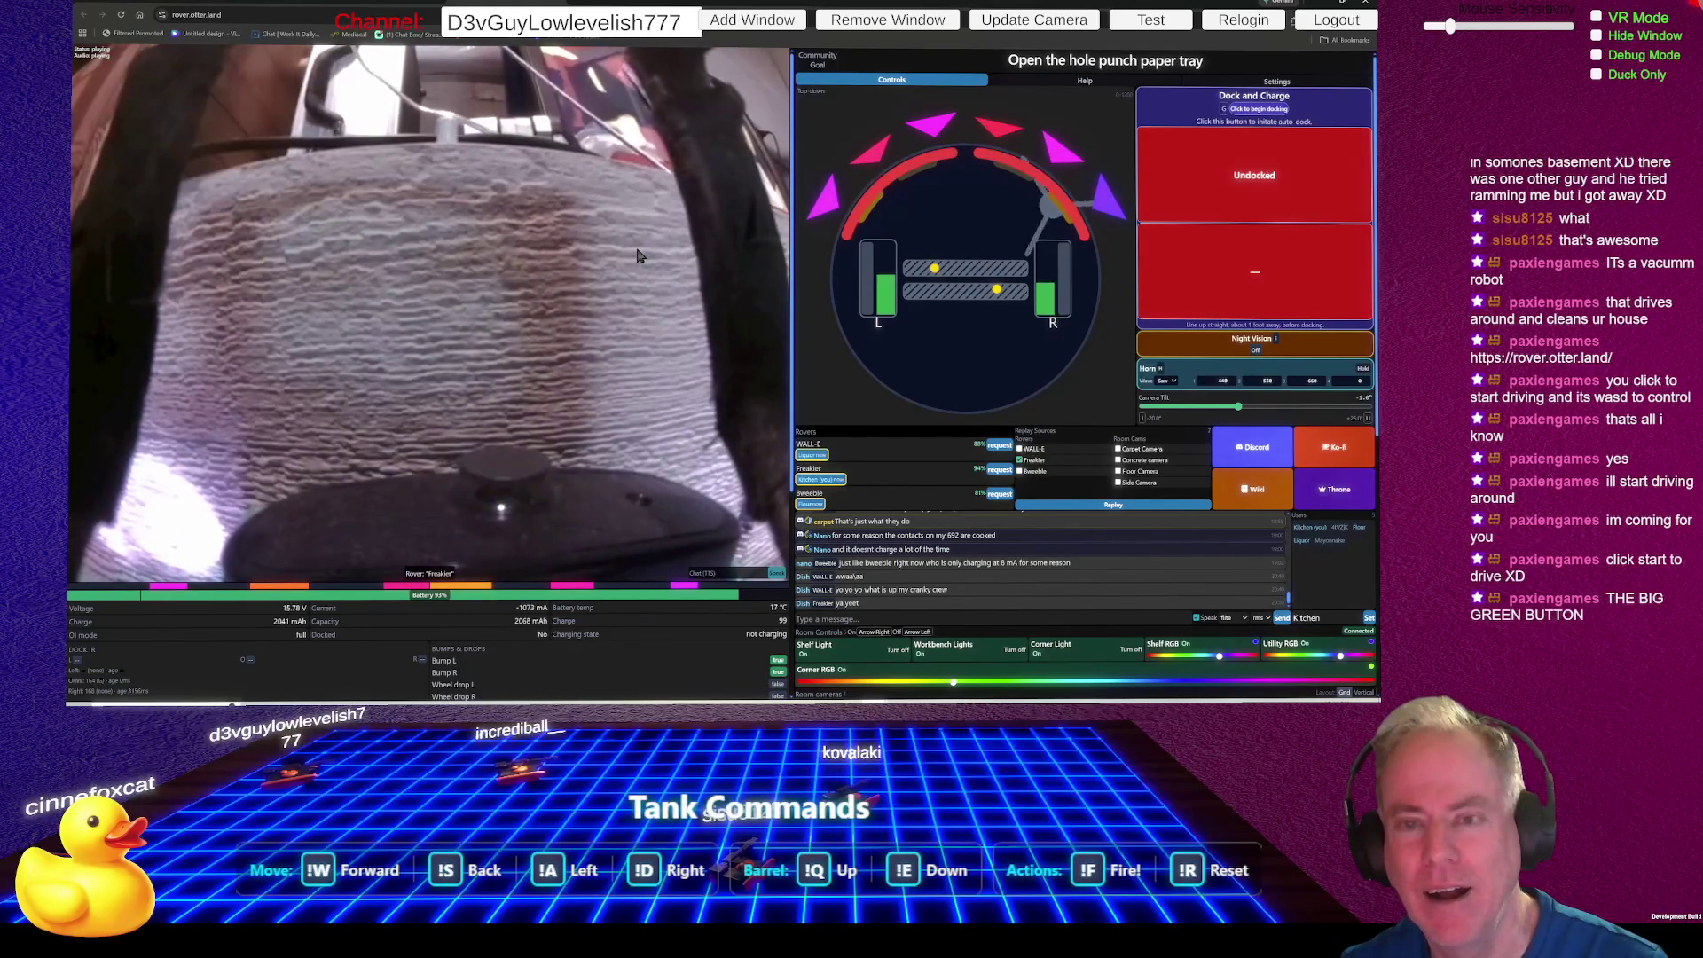
pyautogui.press('s')
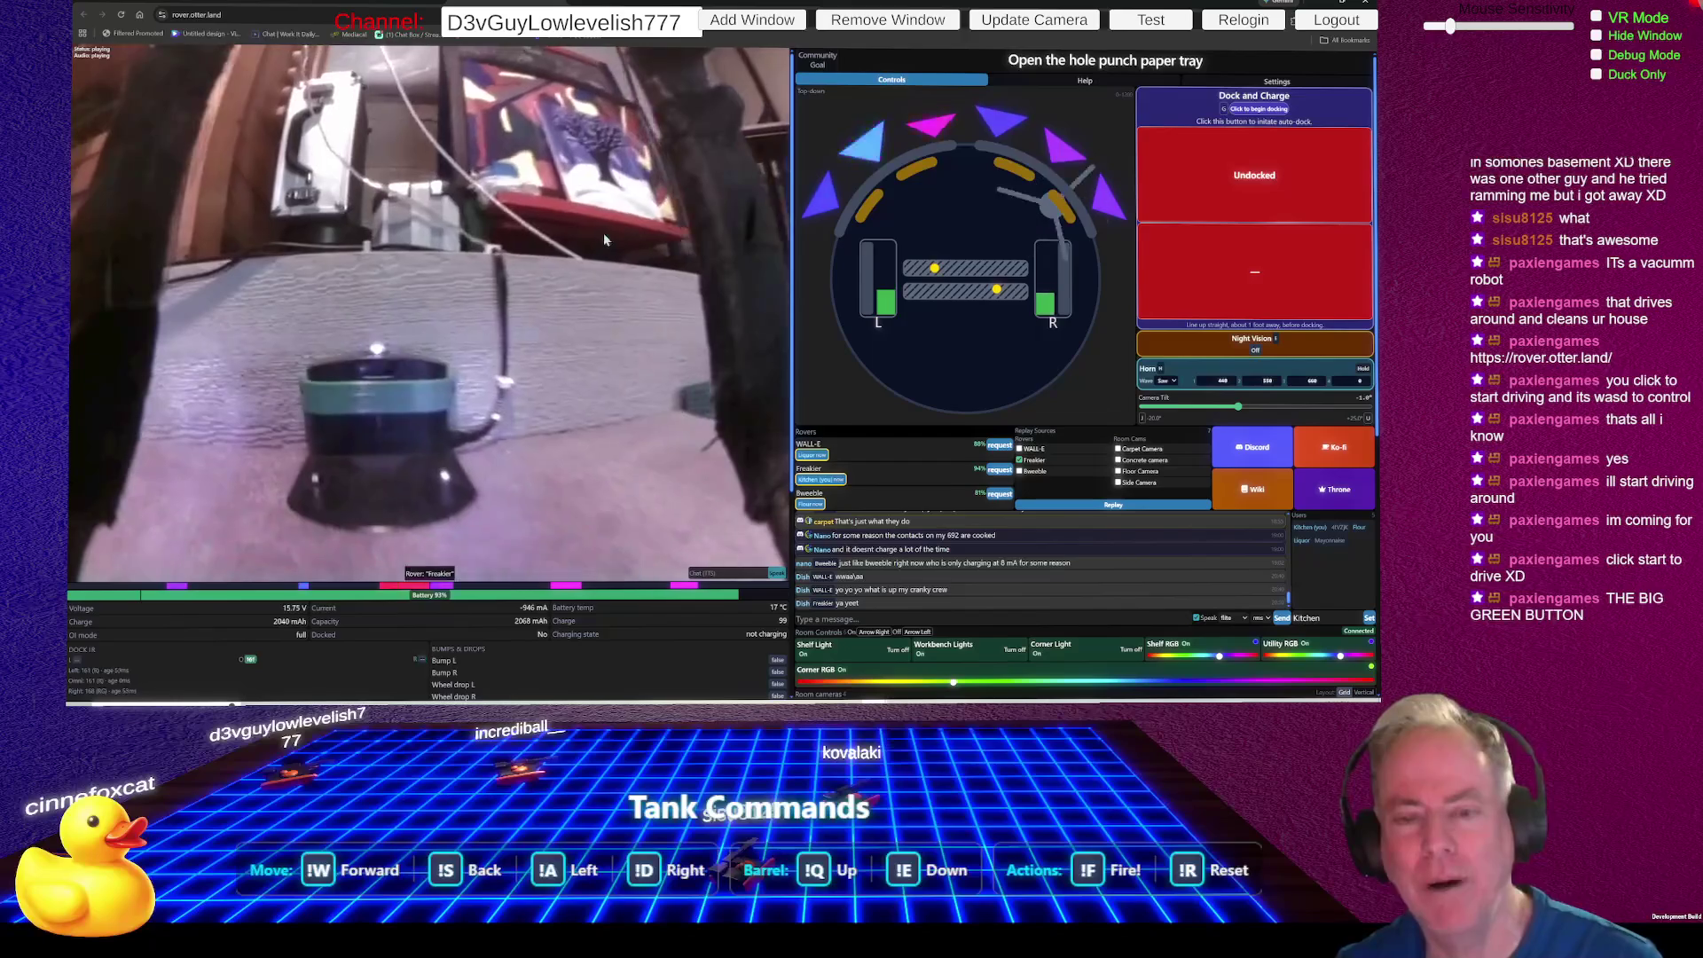
pyautogui.press('d')
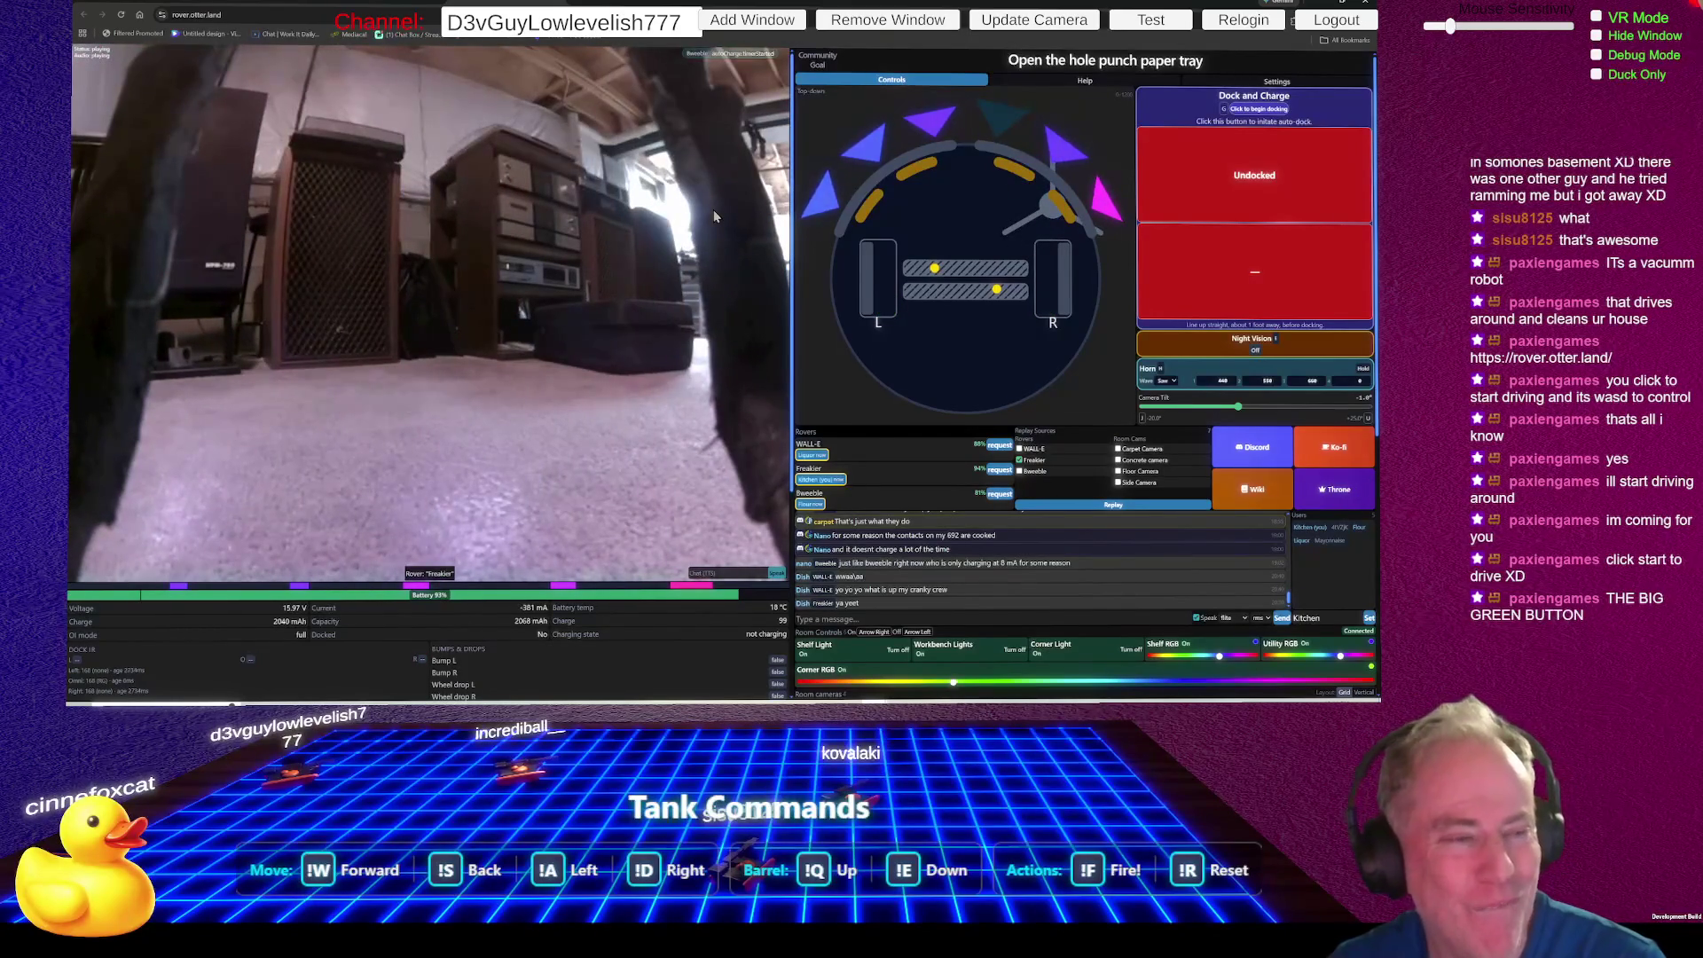
pyautogui.press('a')
pyautogui.press('a')
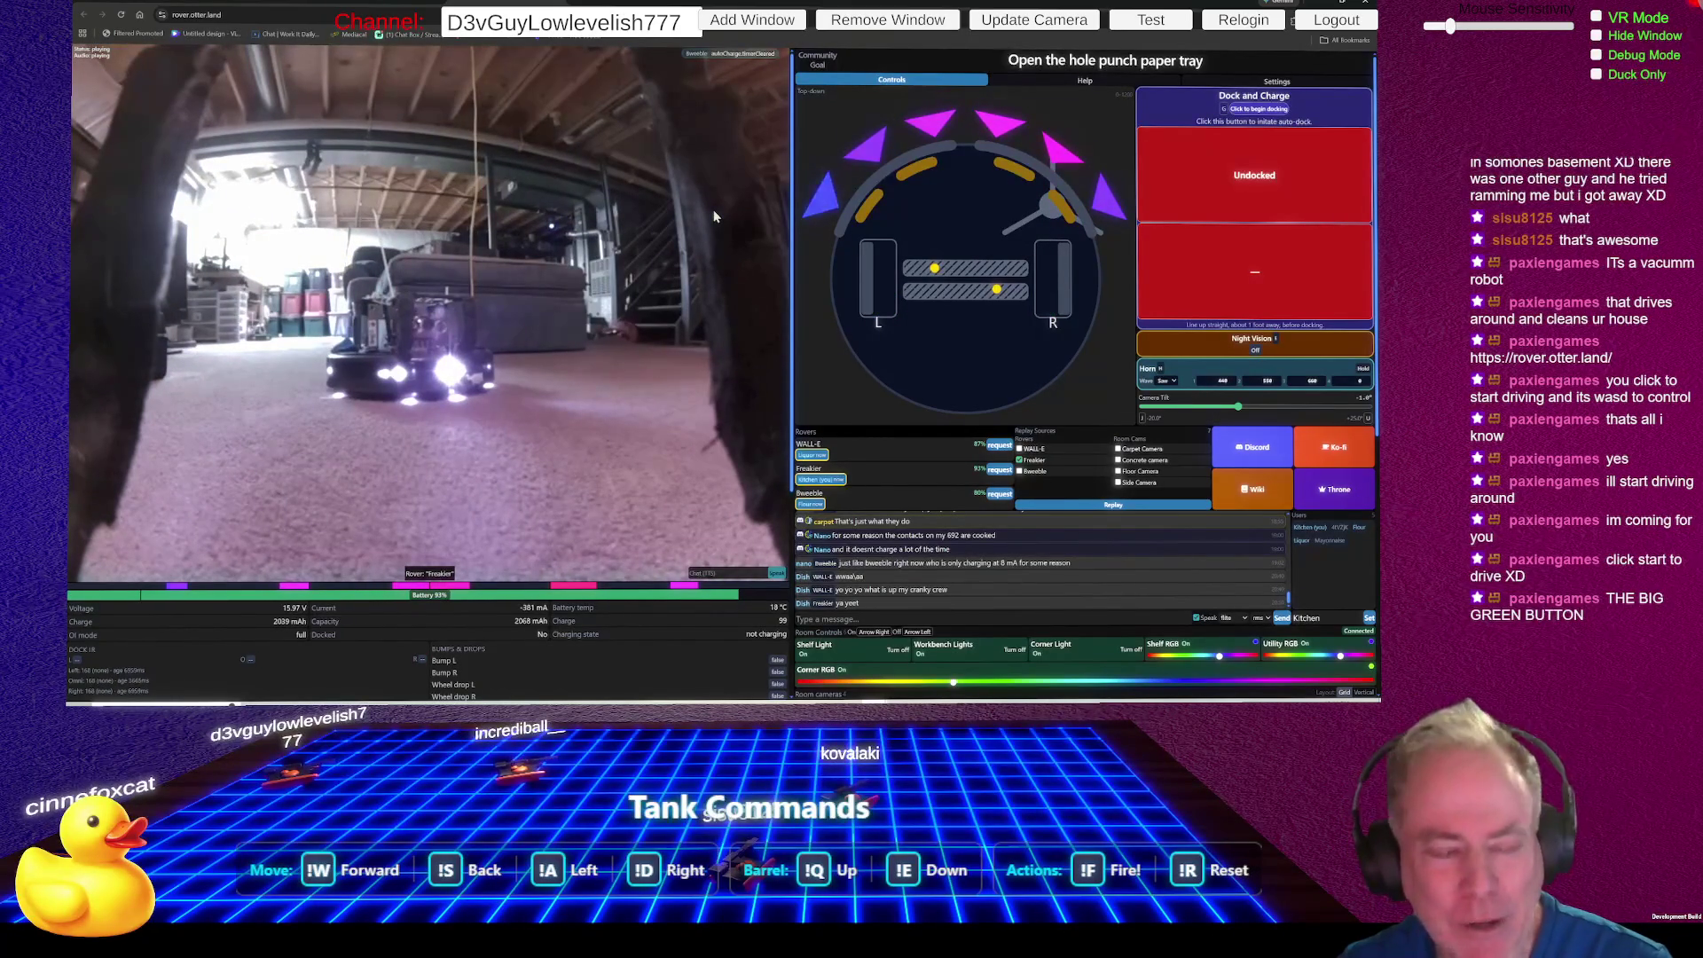
pyautogui.press('w')
pyautogui.press('a')
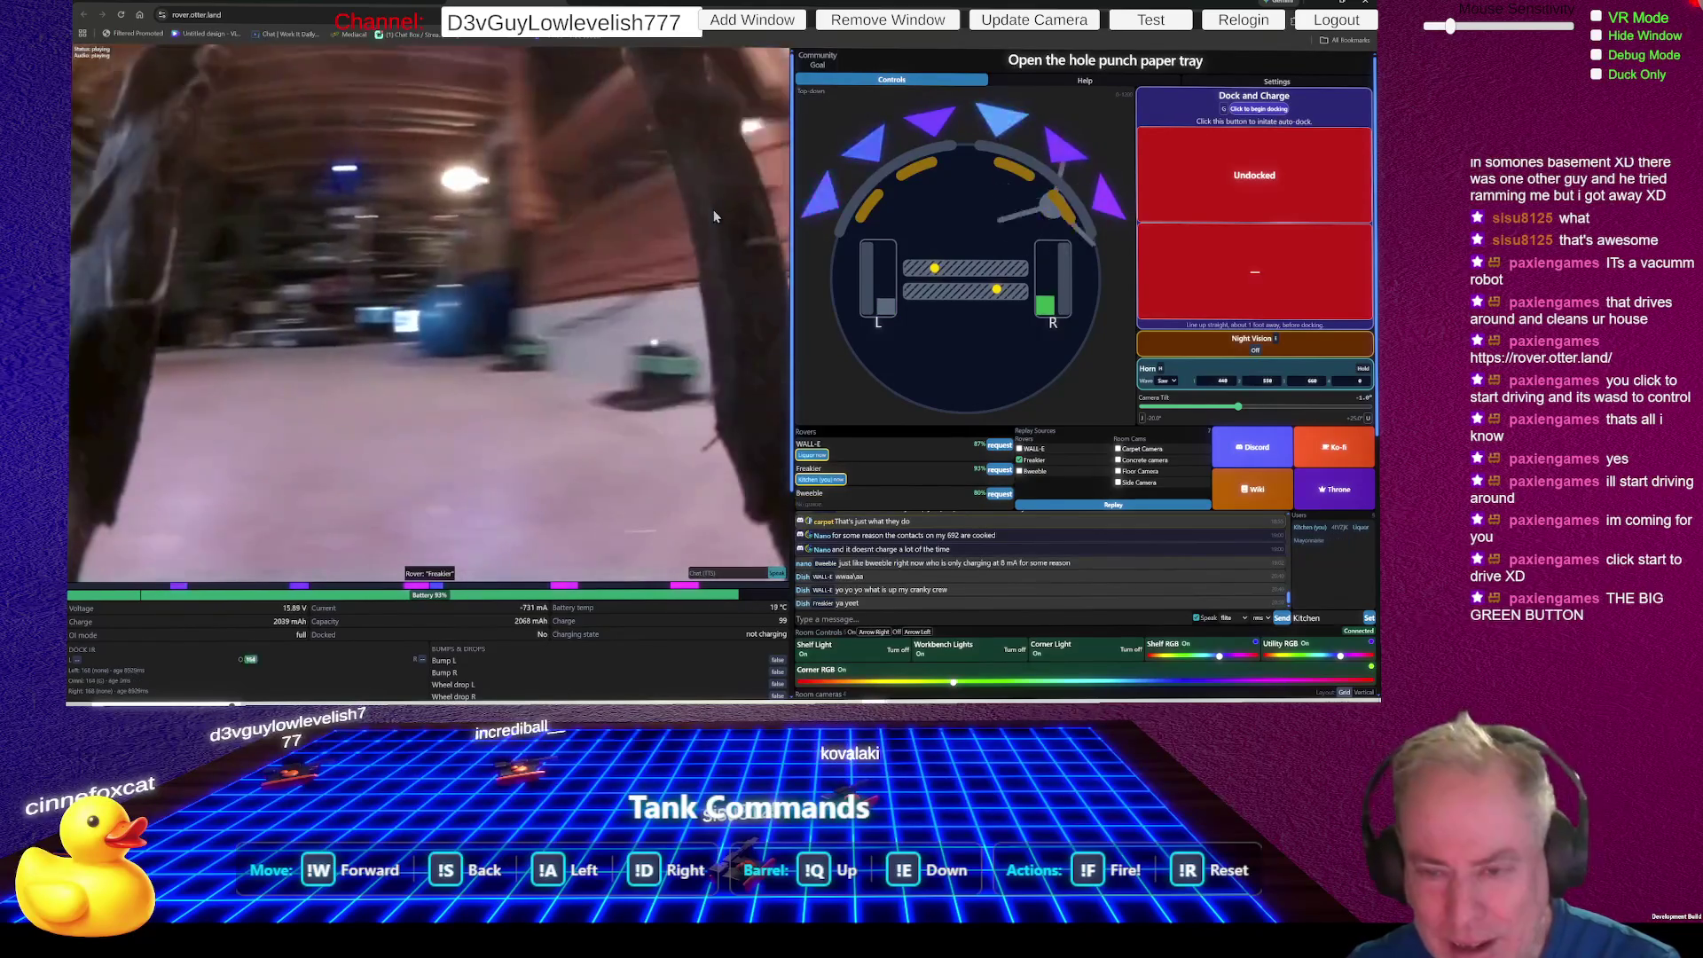
pyautogui.press('w')
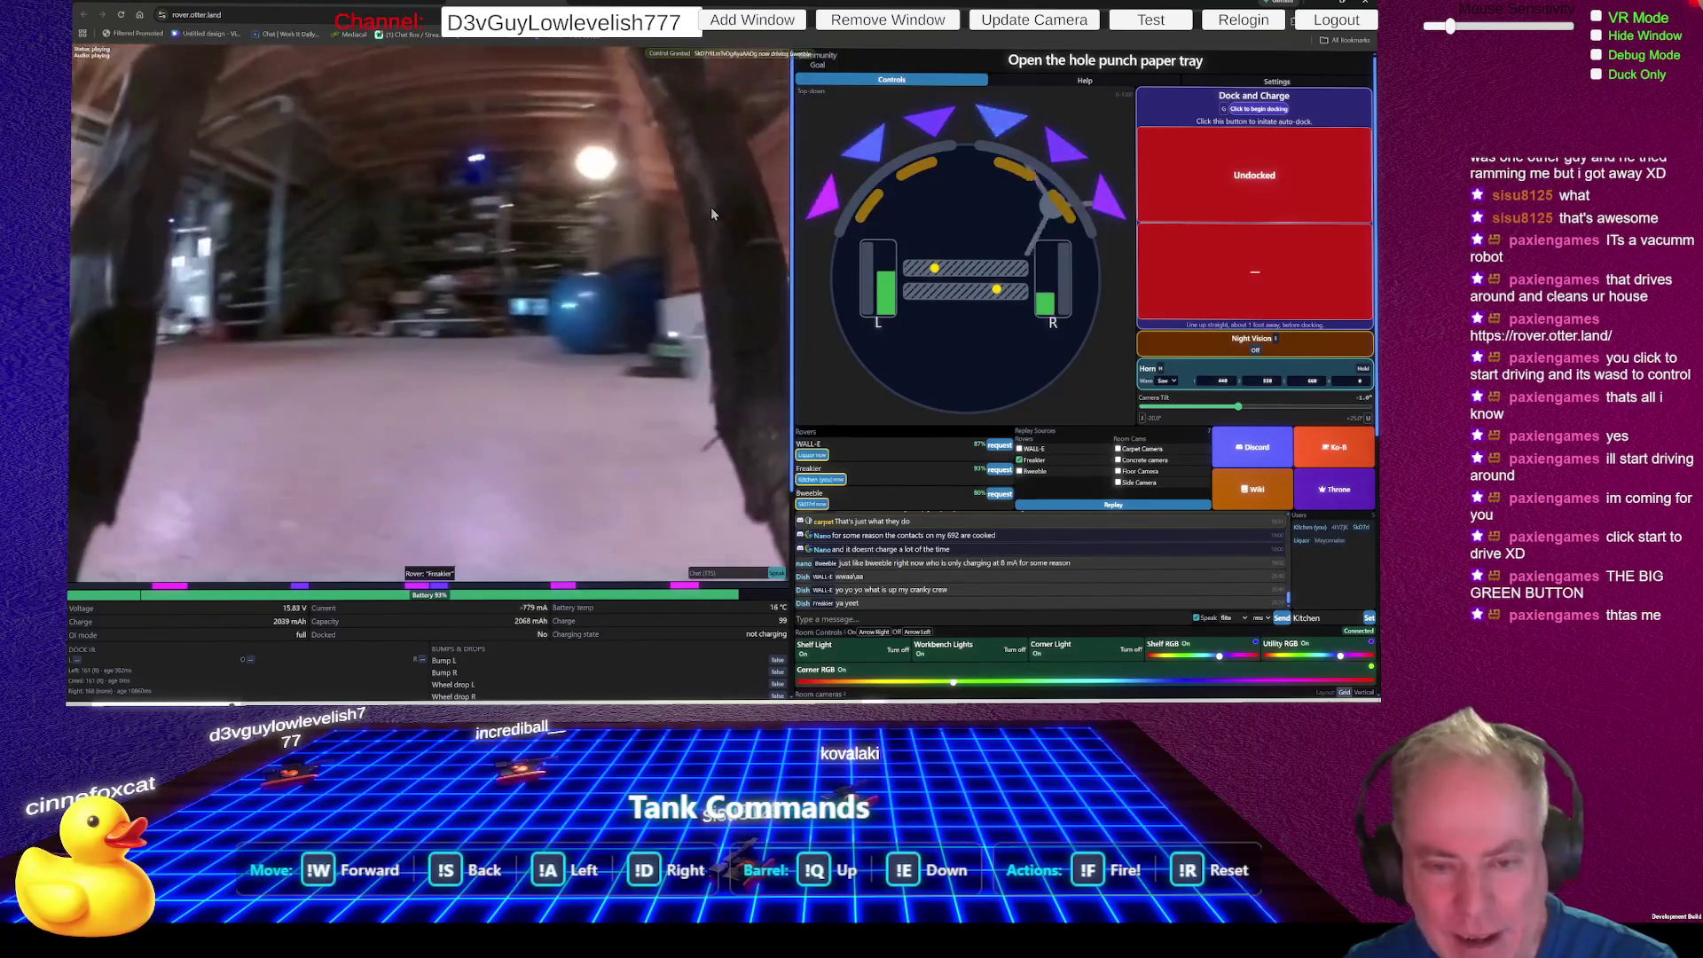
pyautogui.press('w')
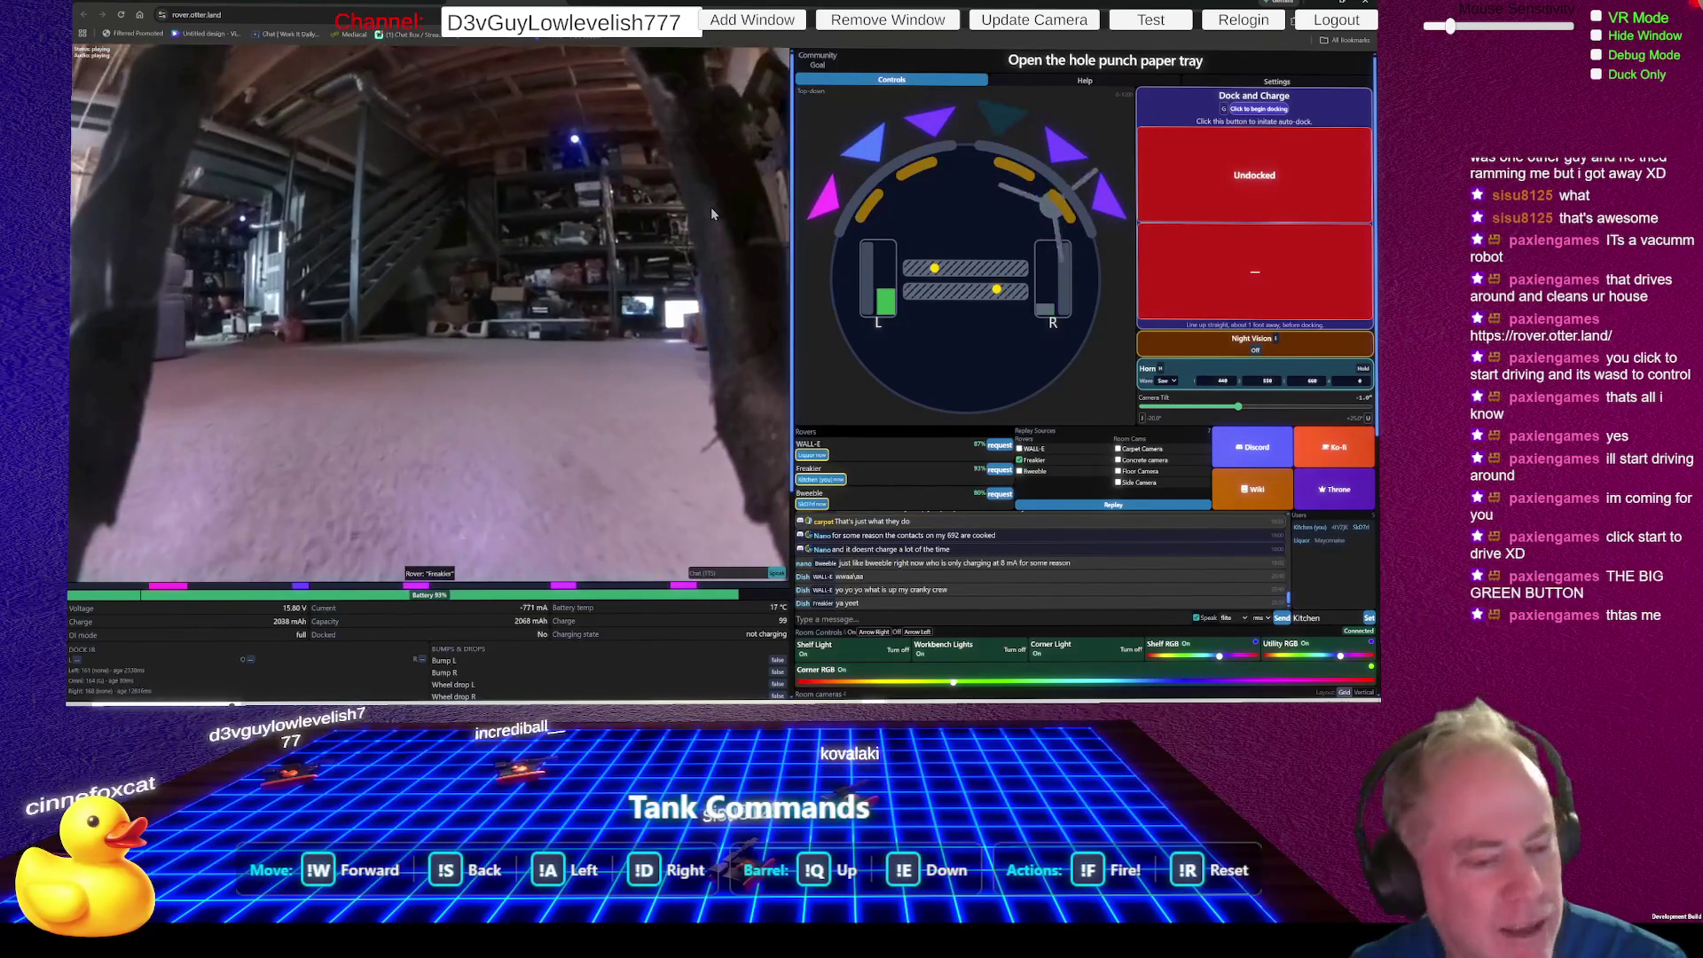
# Step: Roam past the blue exercise ball, shelves and blue bin, turning toward the bright window
pyautogui.press('d')
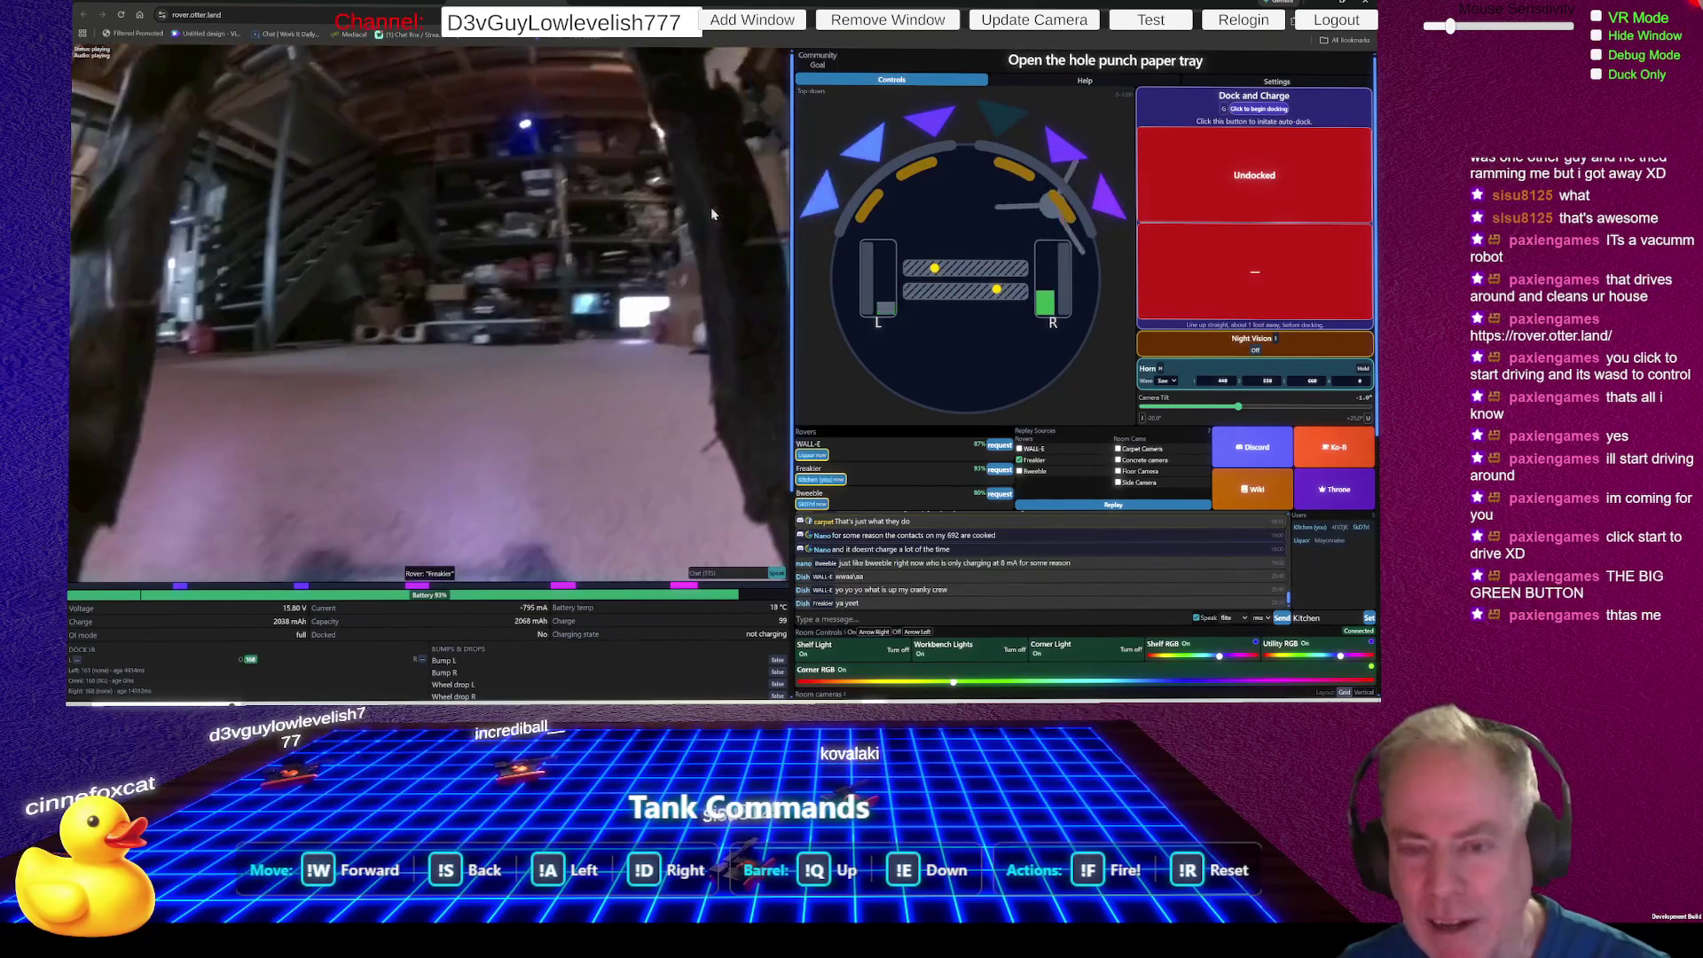
pyautogui.press('a')
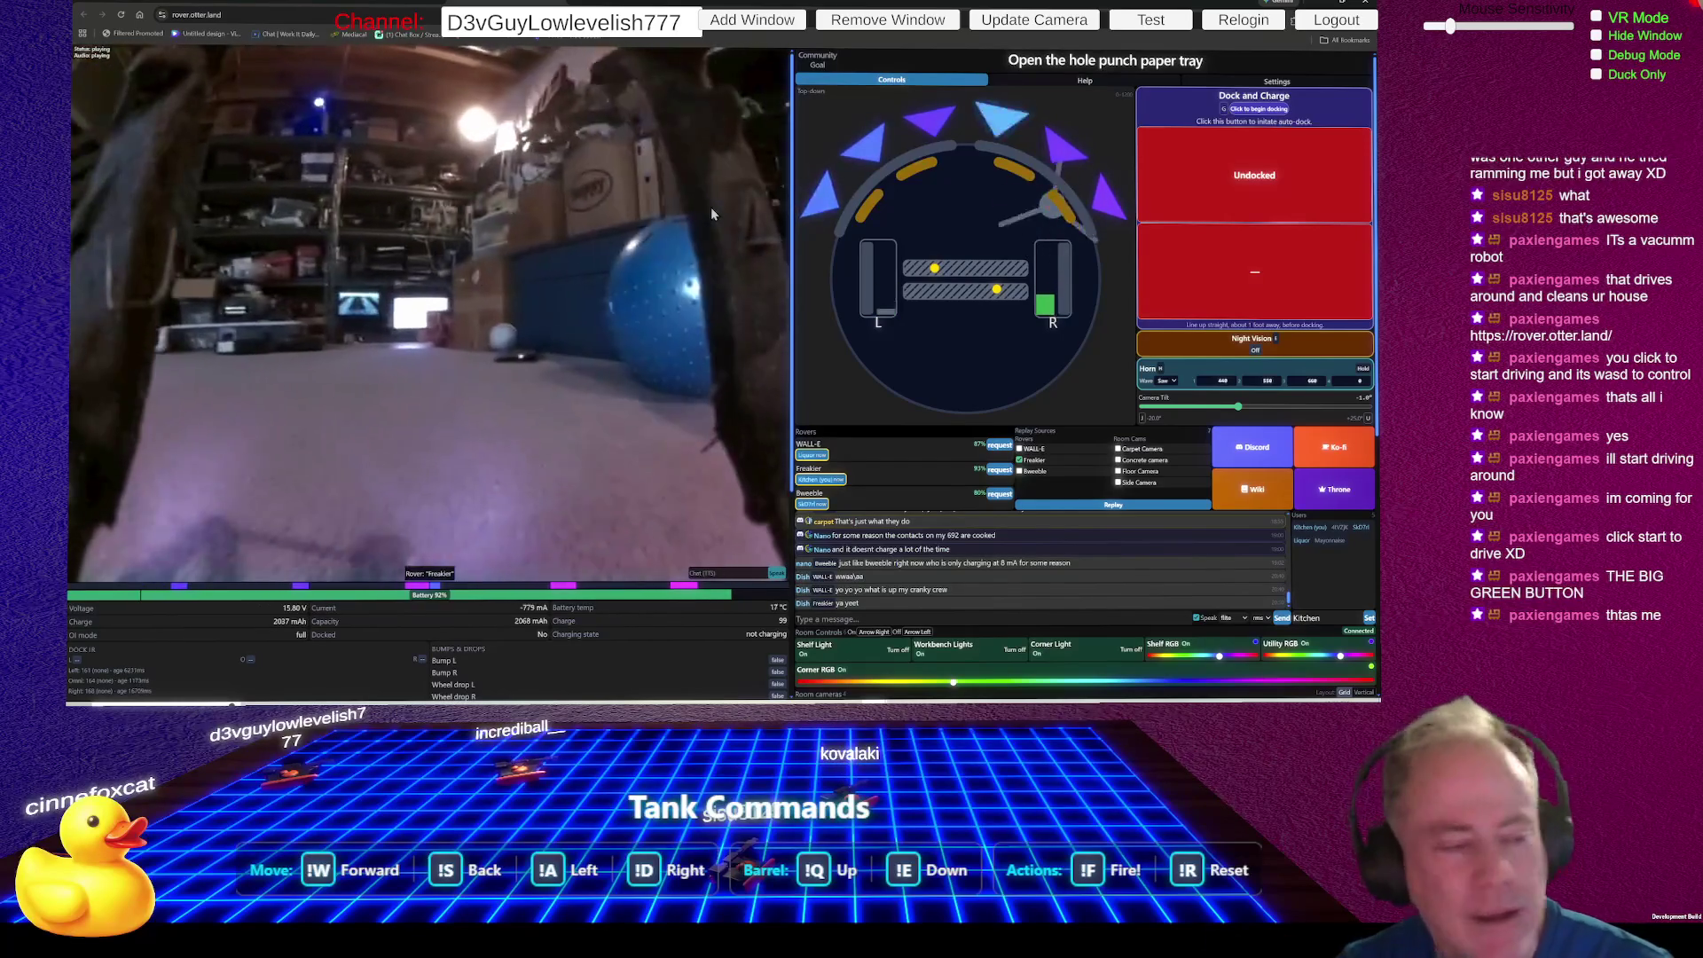
pyautogui.press('w')
pyautogui.press('a')
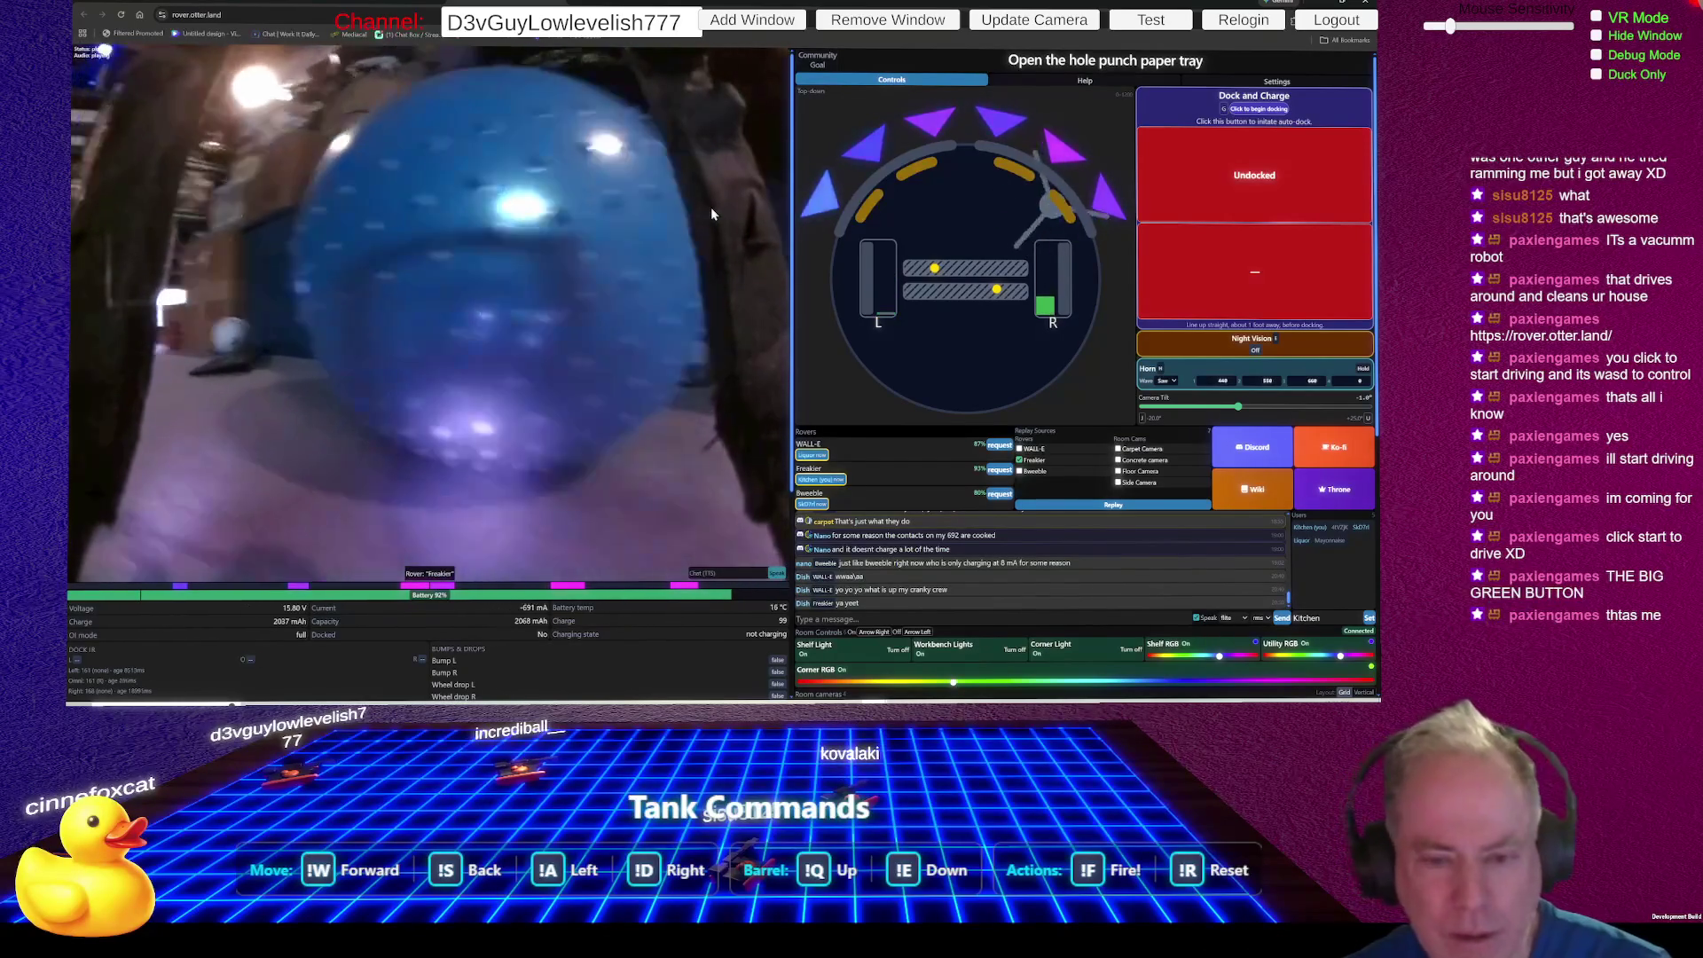
pyautogui.press('w')
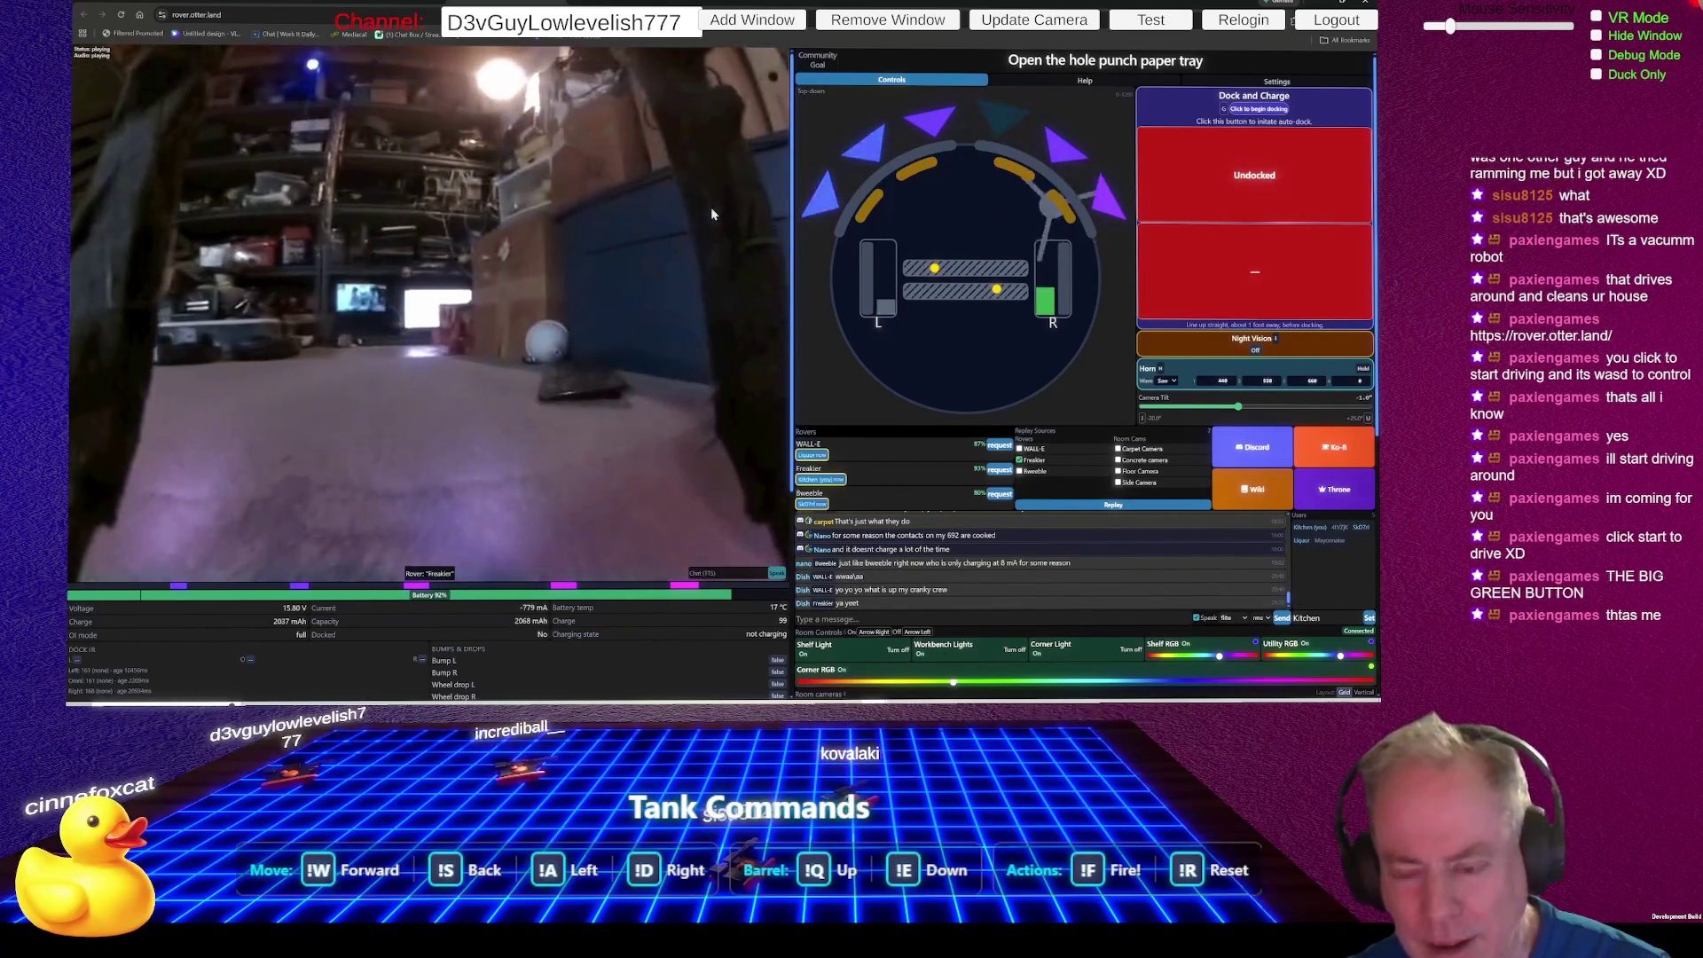
pyautogui.press('d')
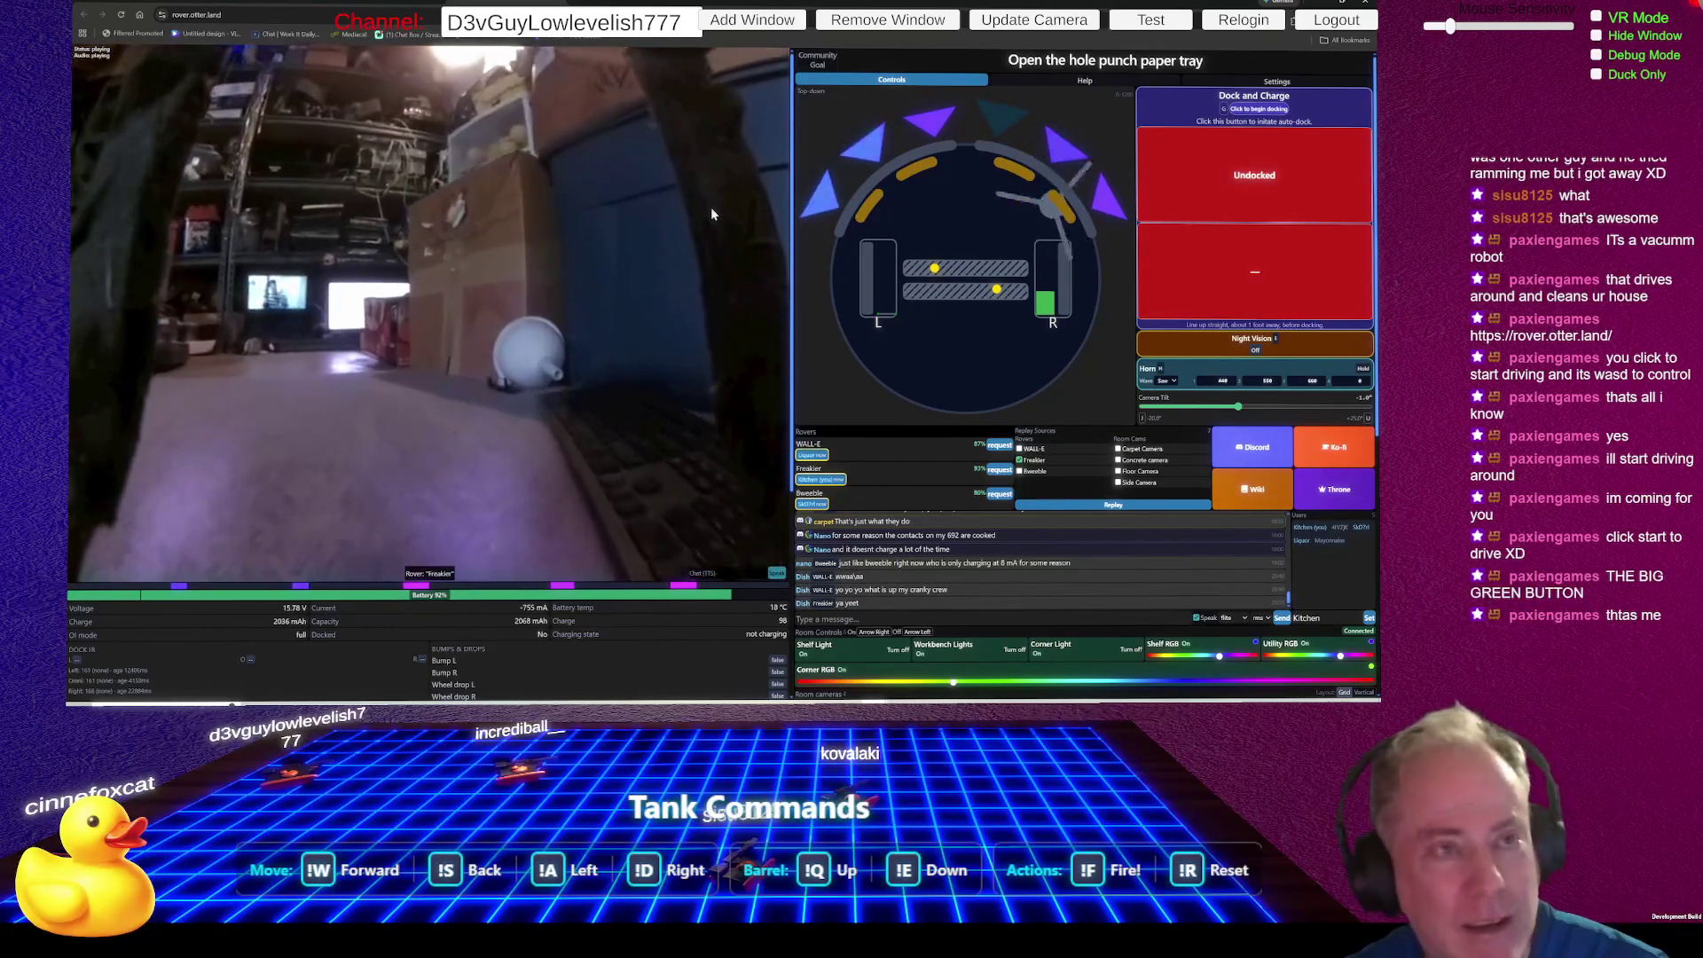
pyautogui.press('d')
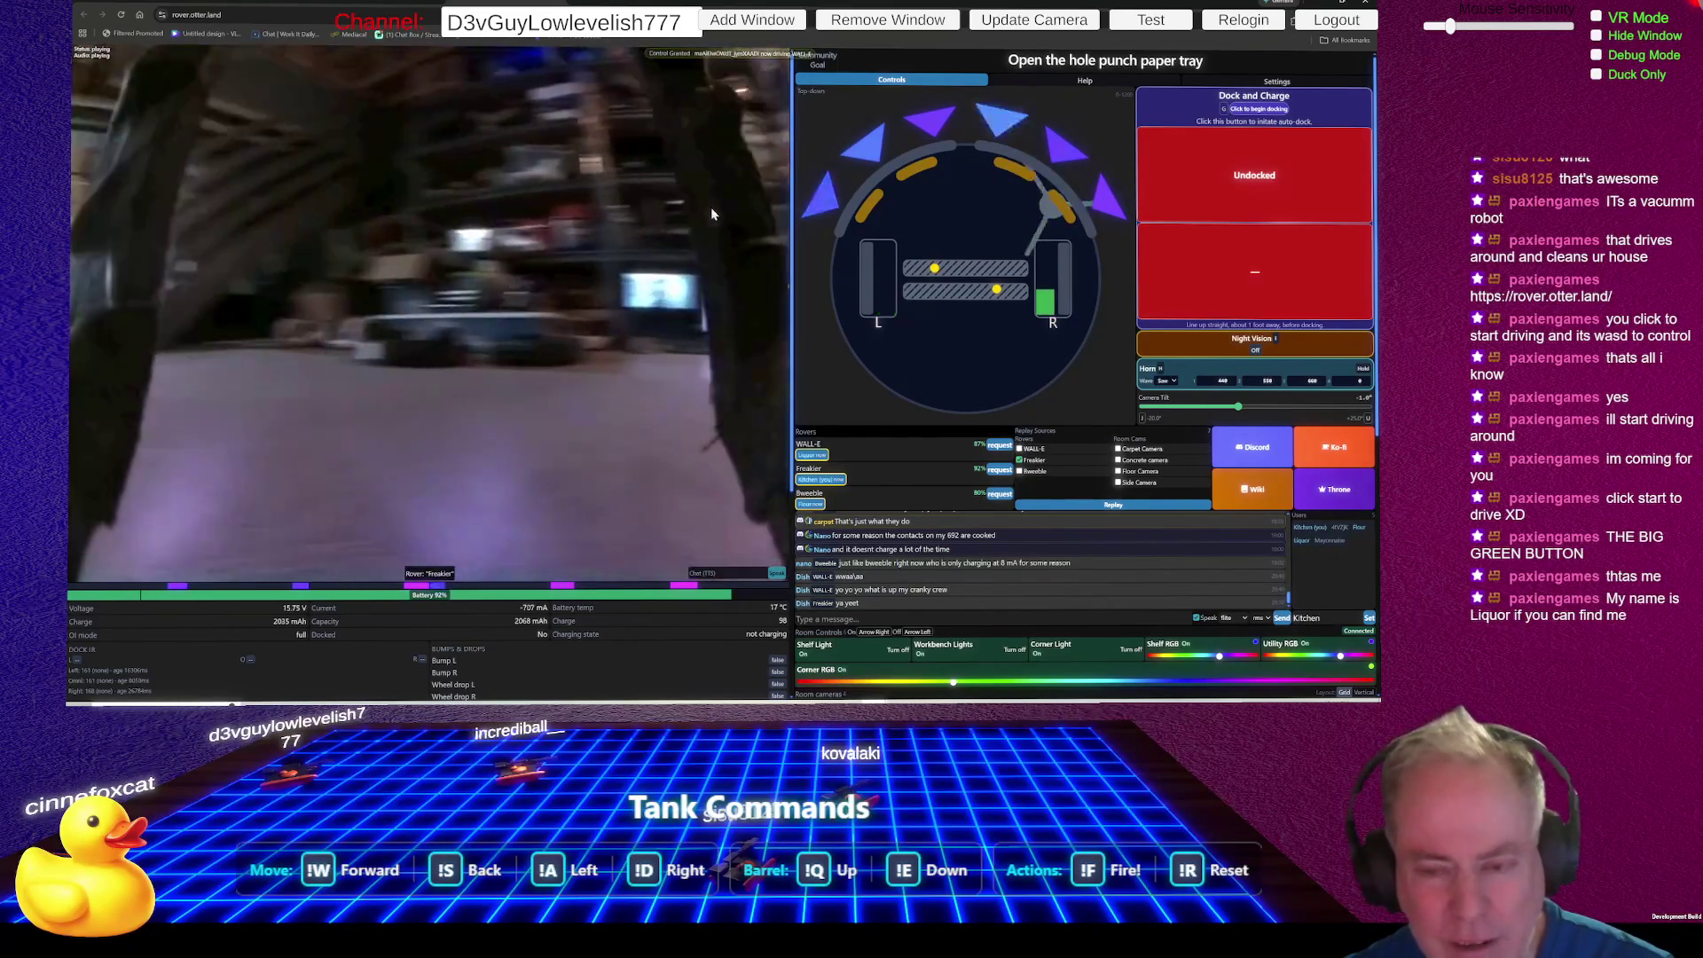
pyautogui.press('a')
pyautogui.press('a')
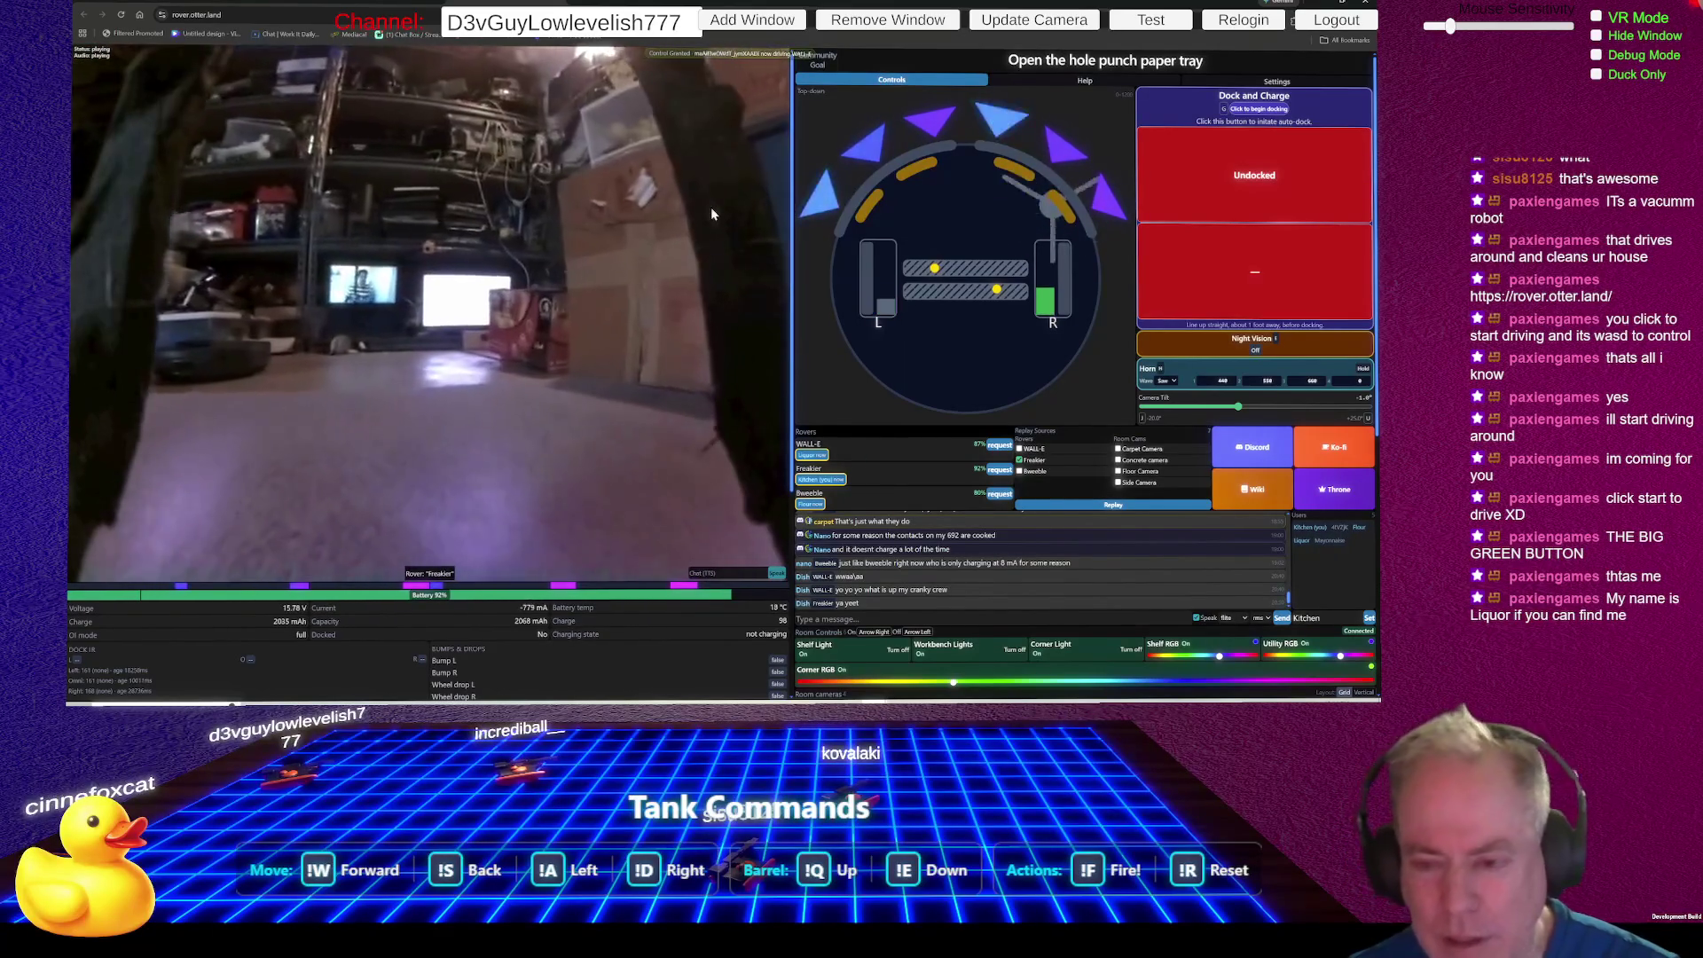
pyautogui.press('w')
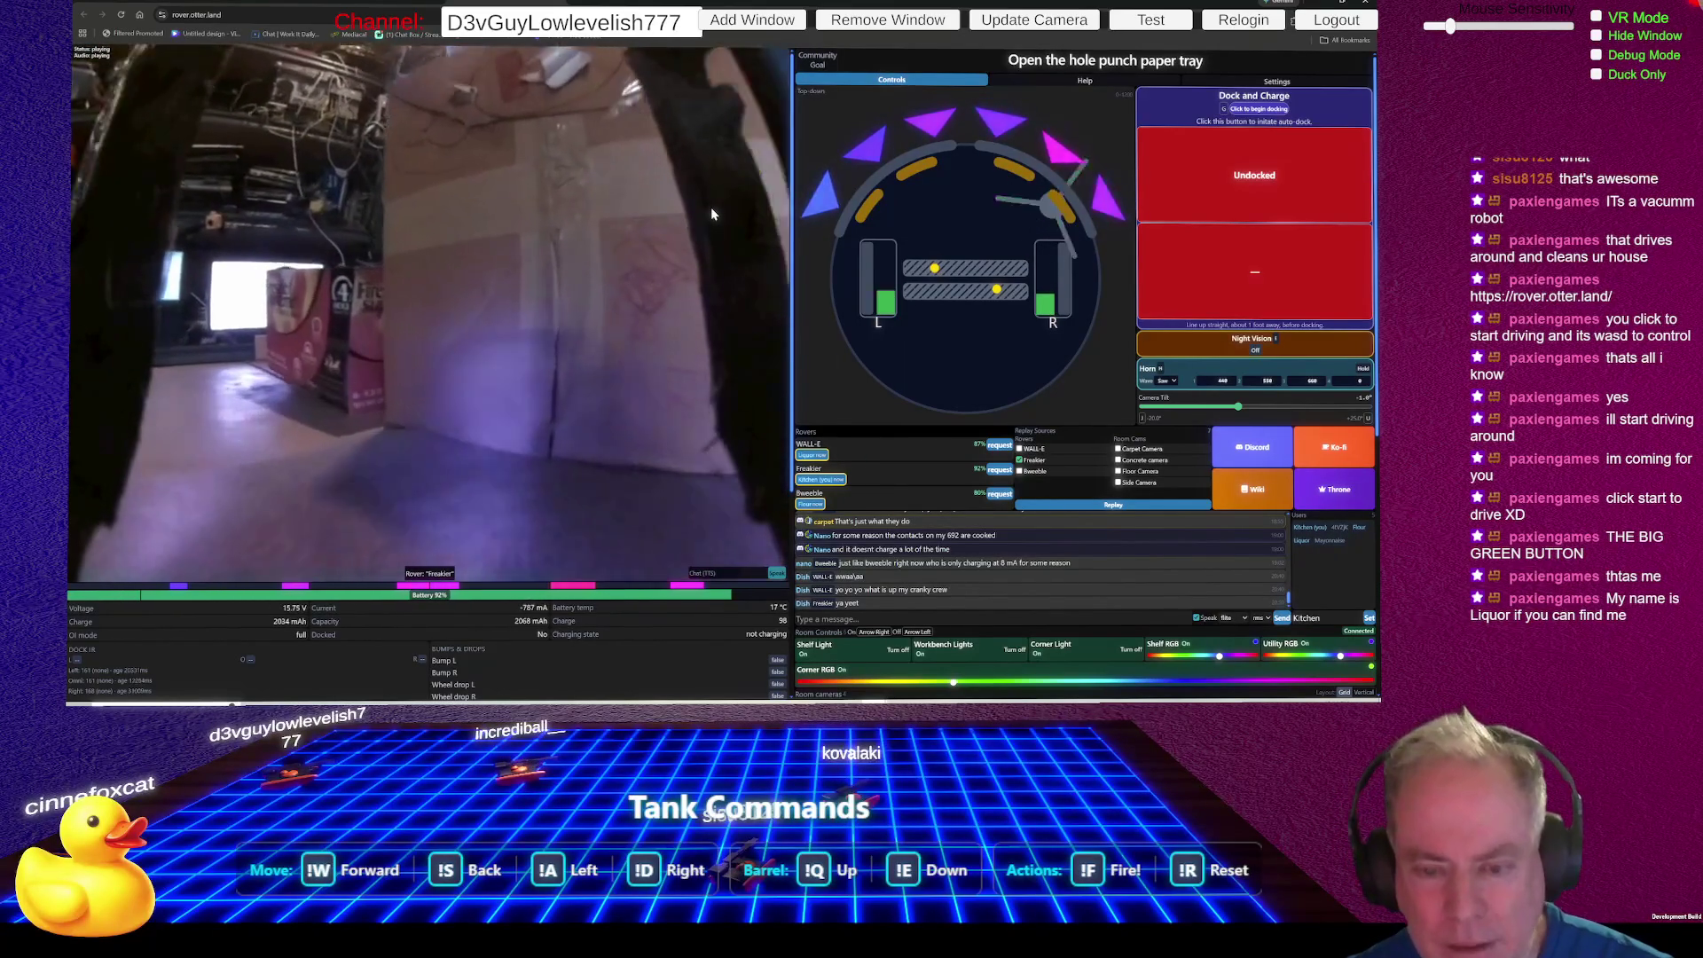
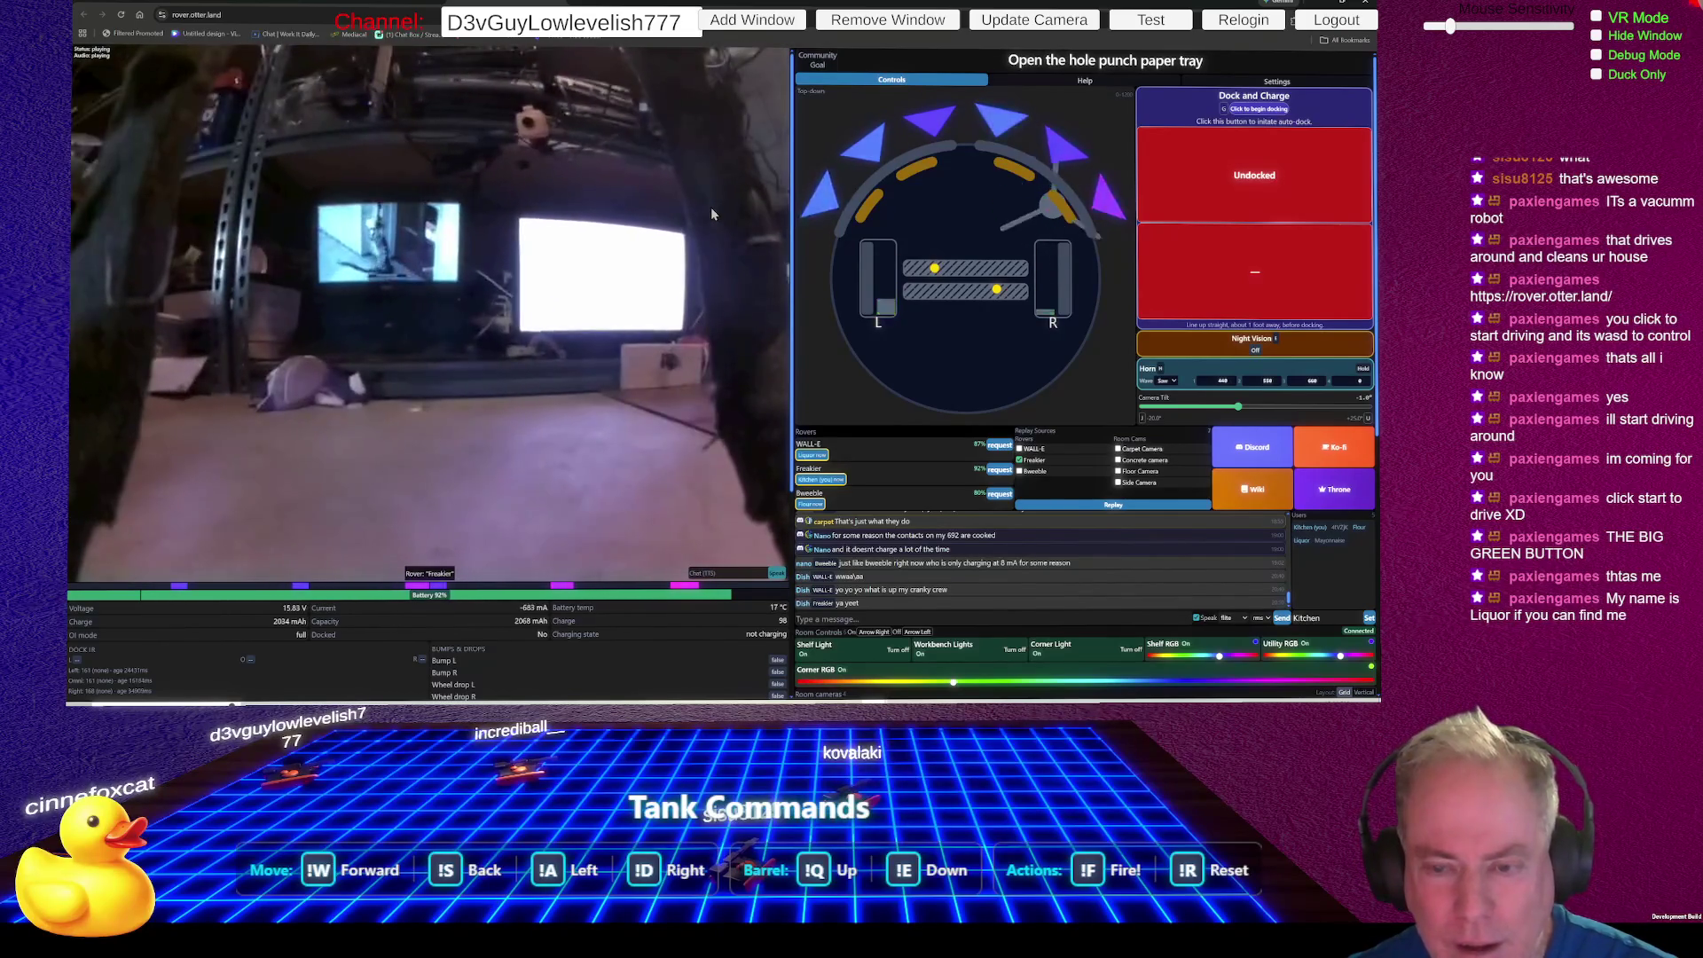
# Step: Turn the rover left toward the shelving, drive it across the room, then spin it further left
pyautogui.press('a')
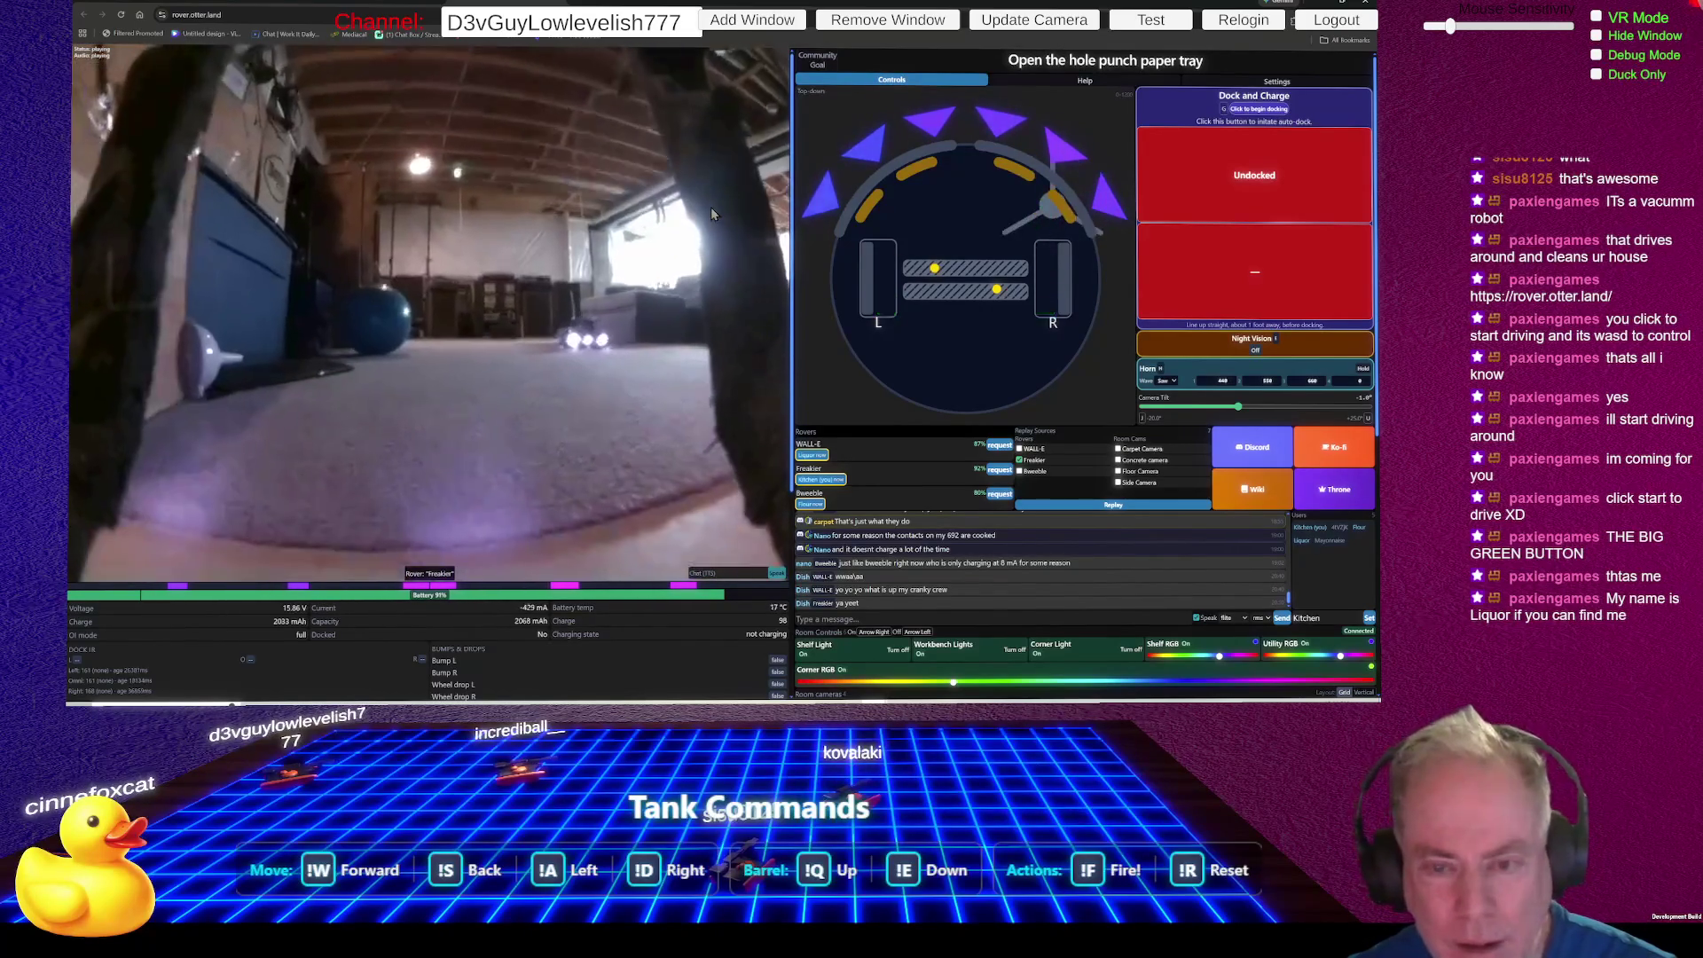
pyautogui.press('a')
pyautogui.press('a')
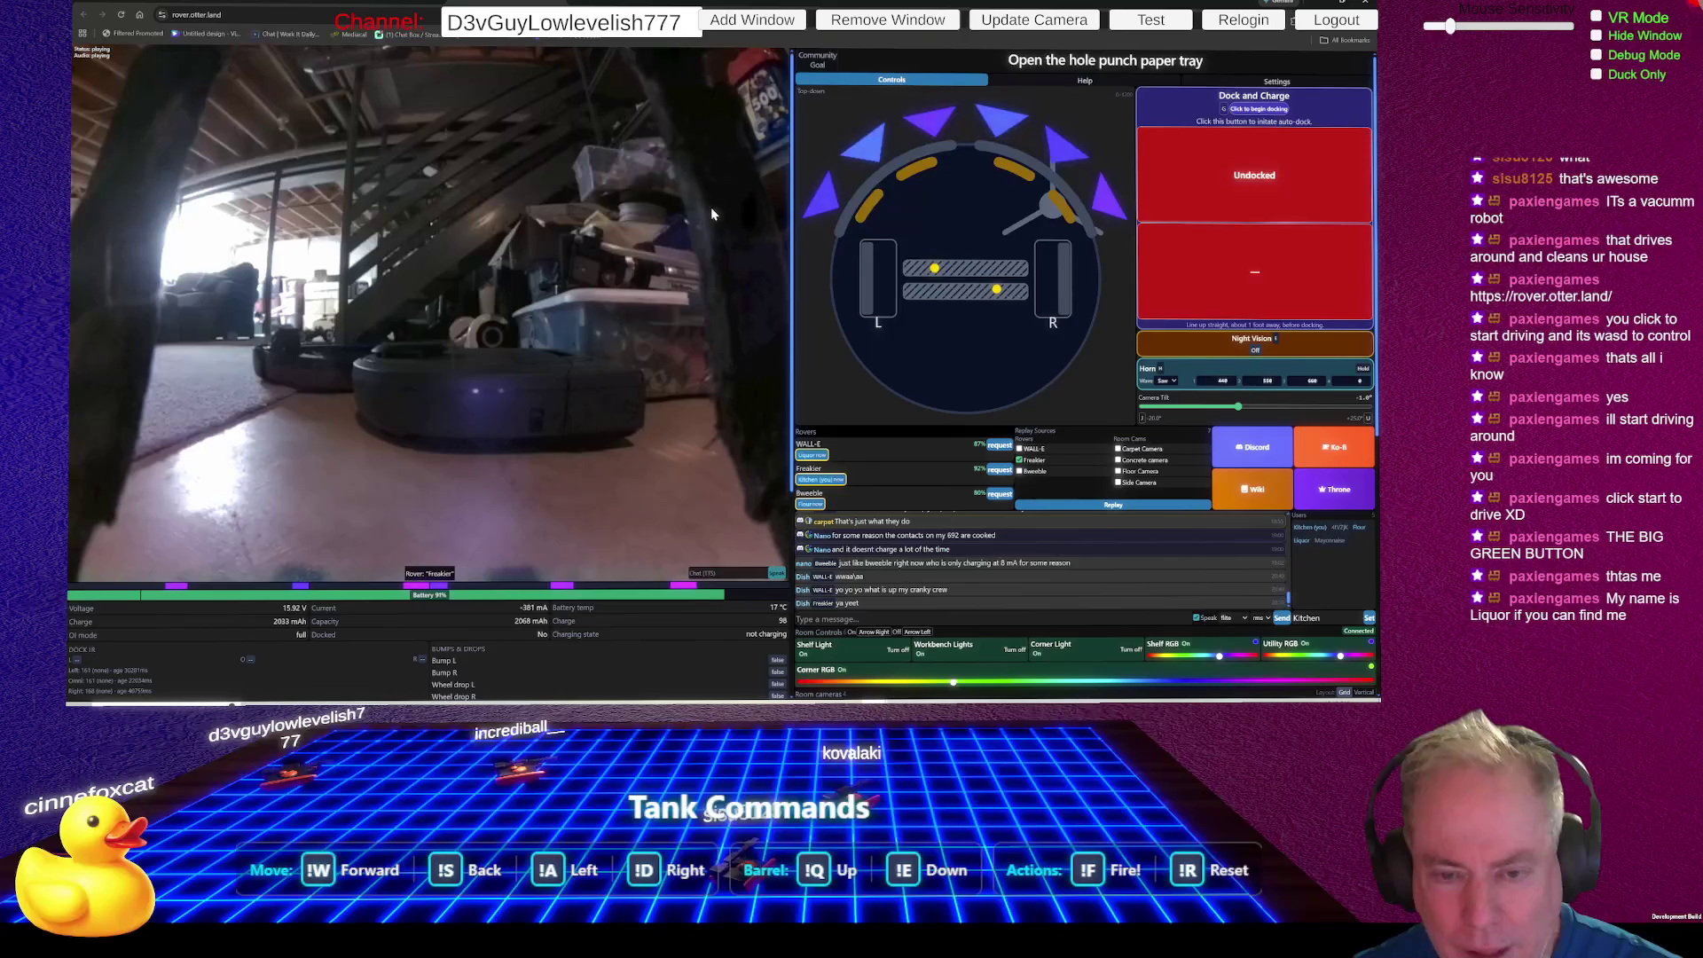
pyautogui.press('w')
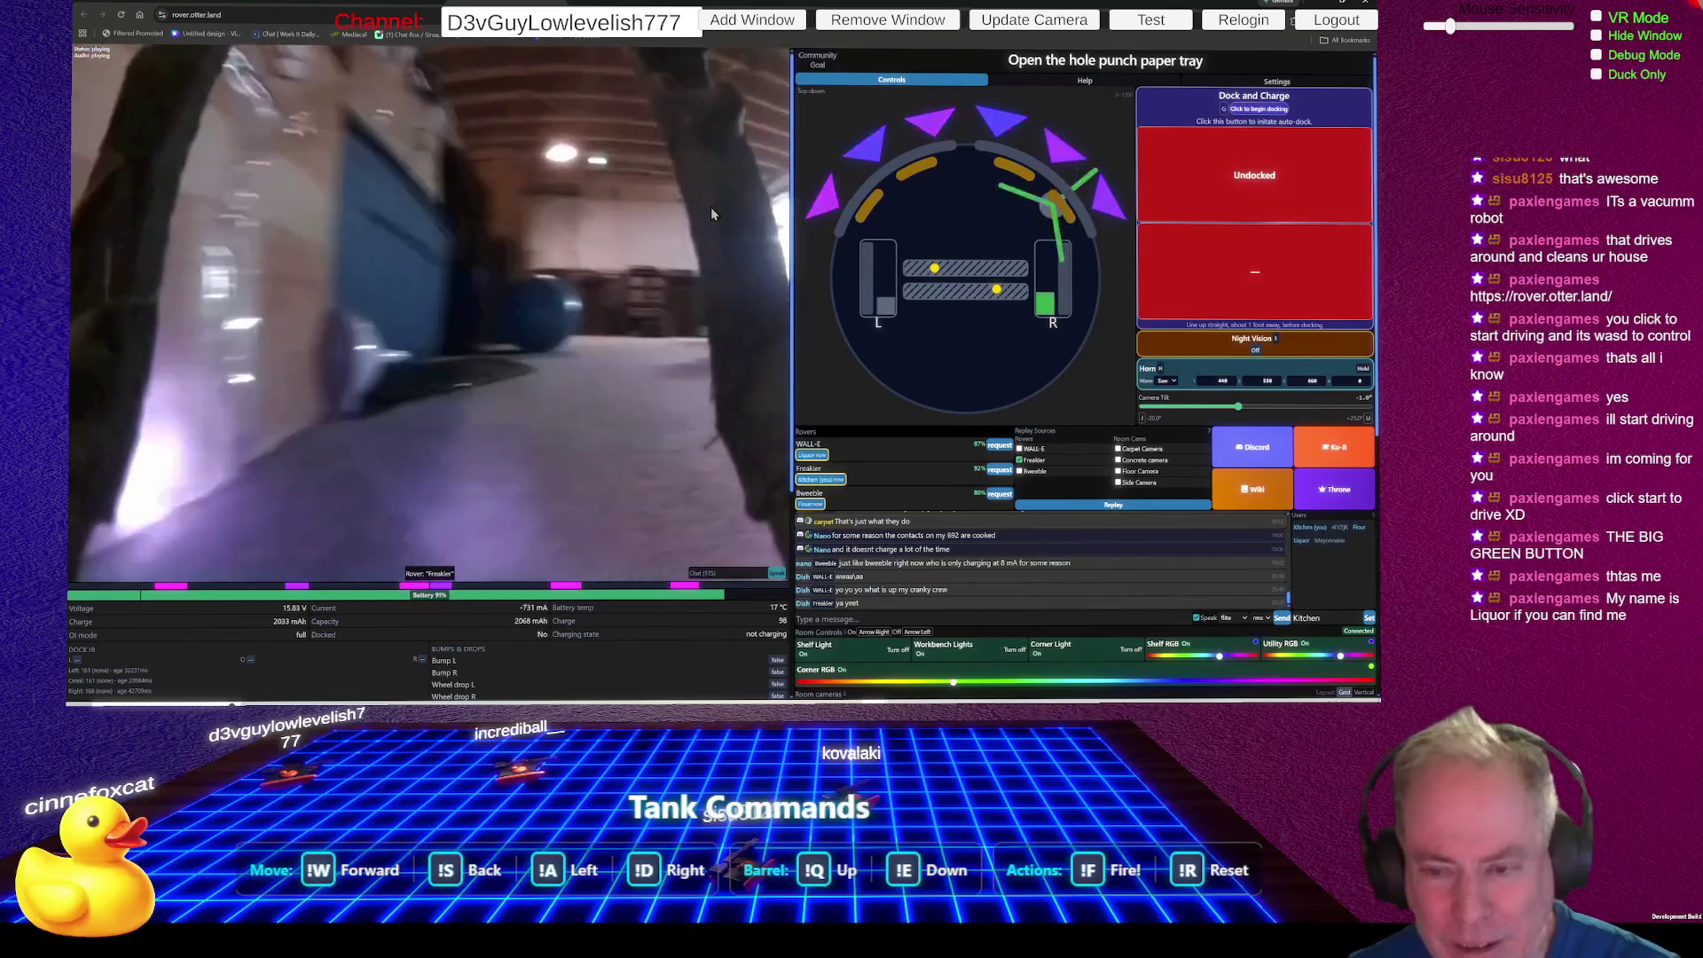
pyautogui.press('a')
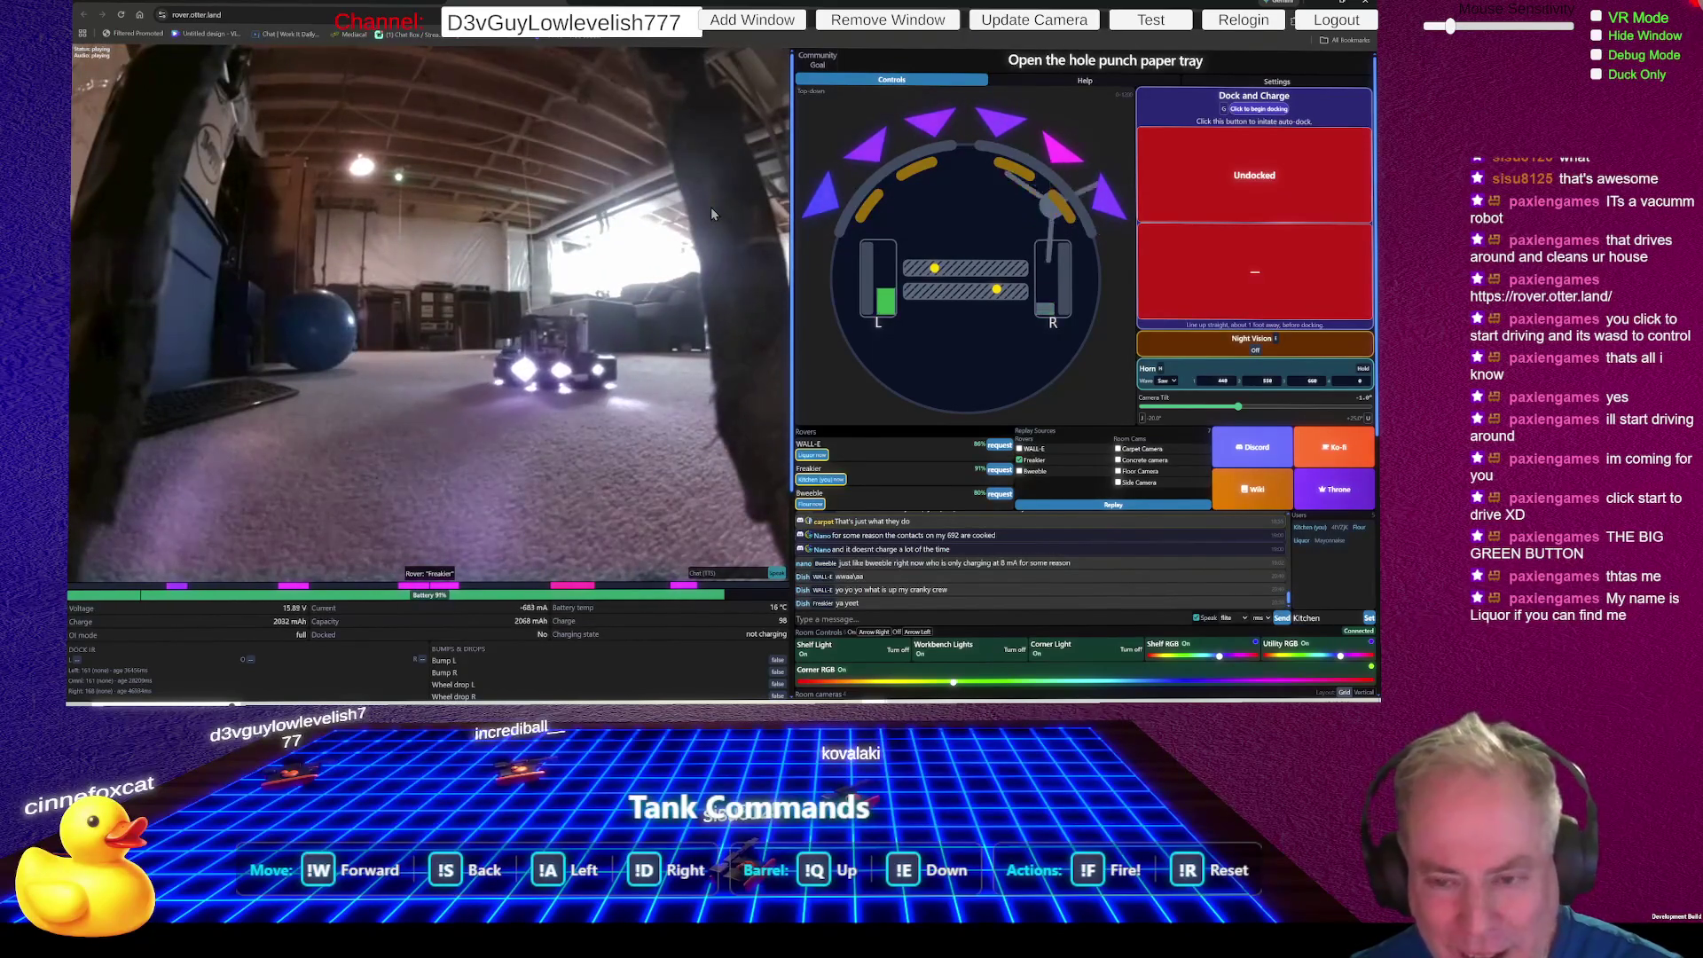
pyautogui.press('a')
pyautogui.press('a')
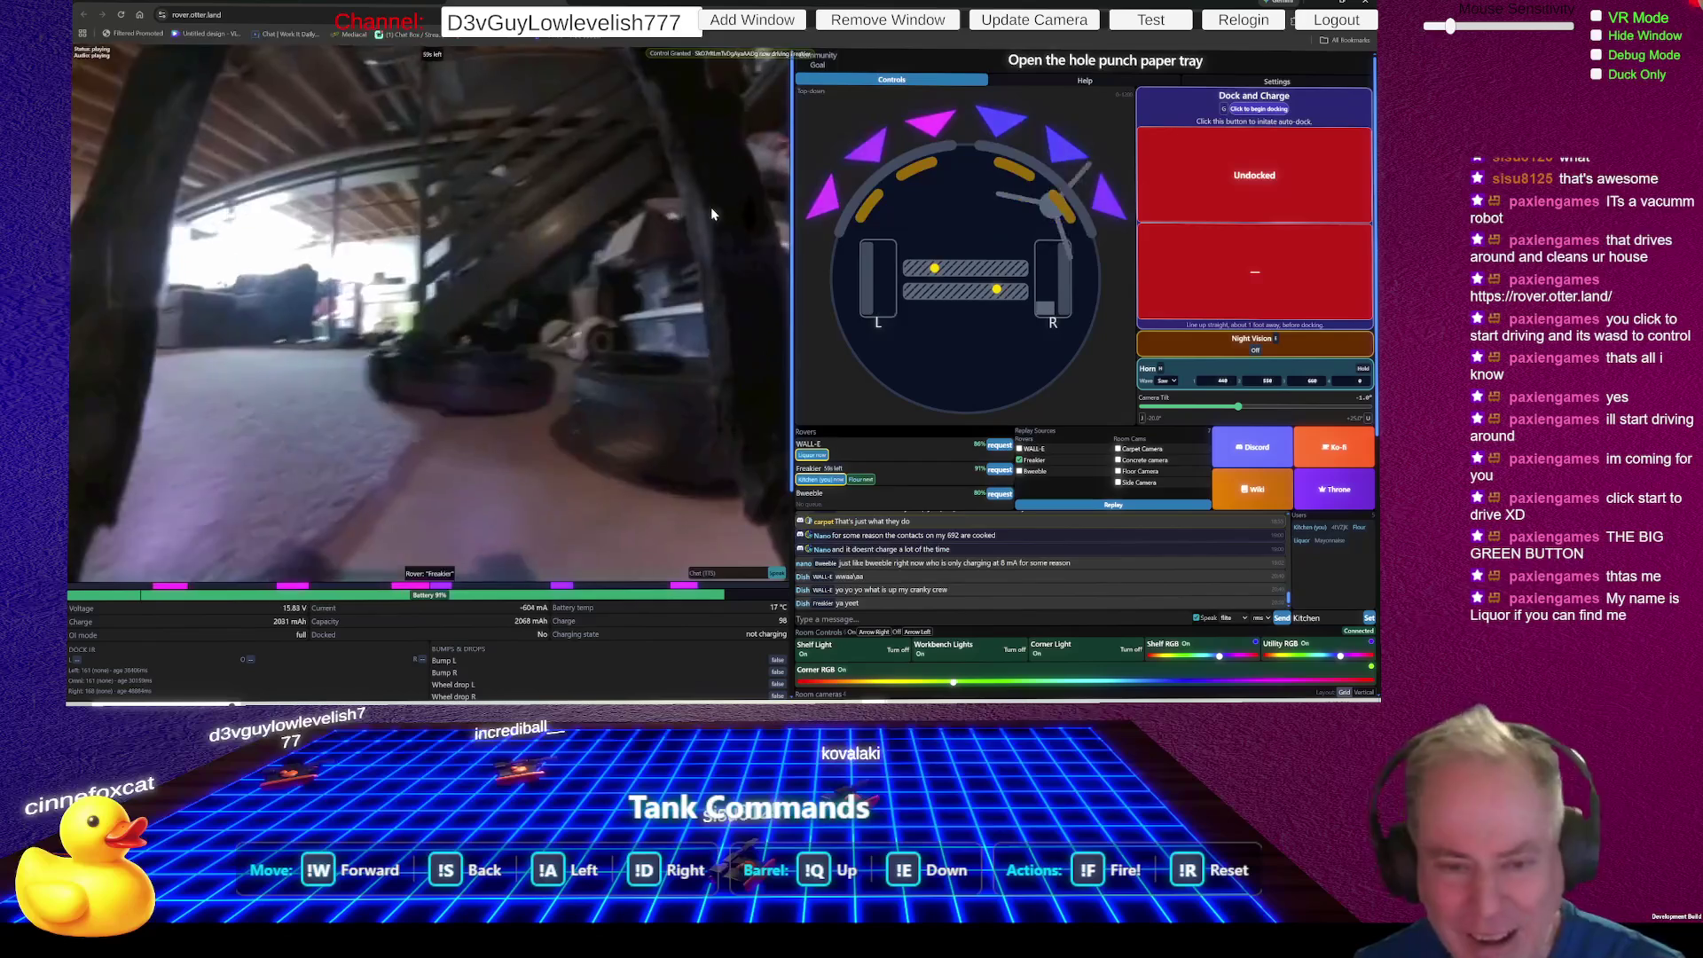
pyautogui.press('a')
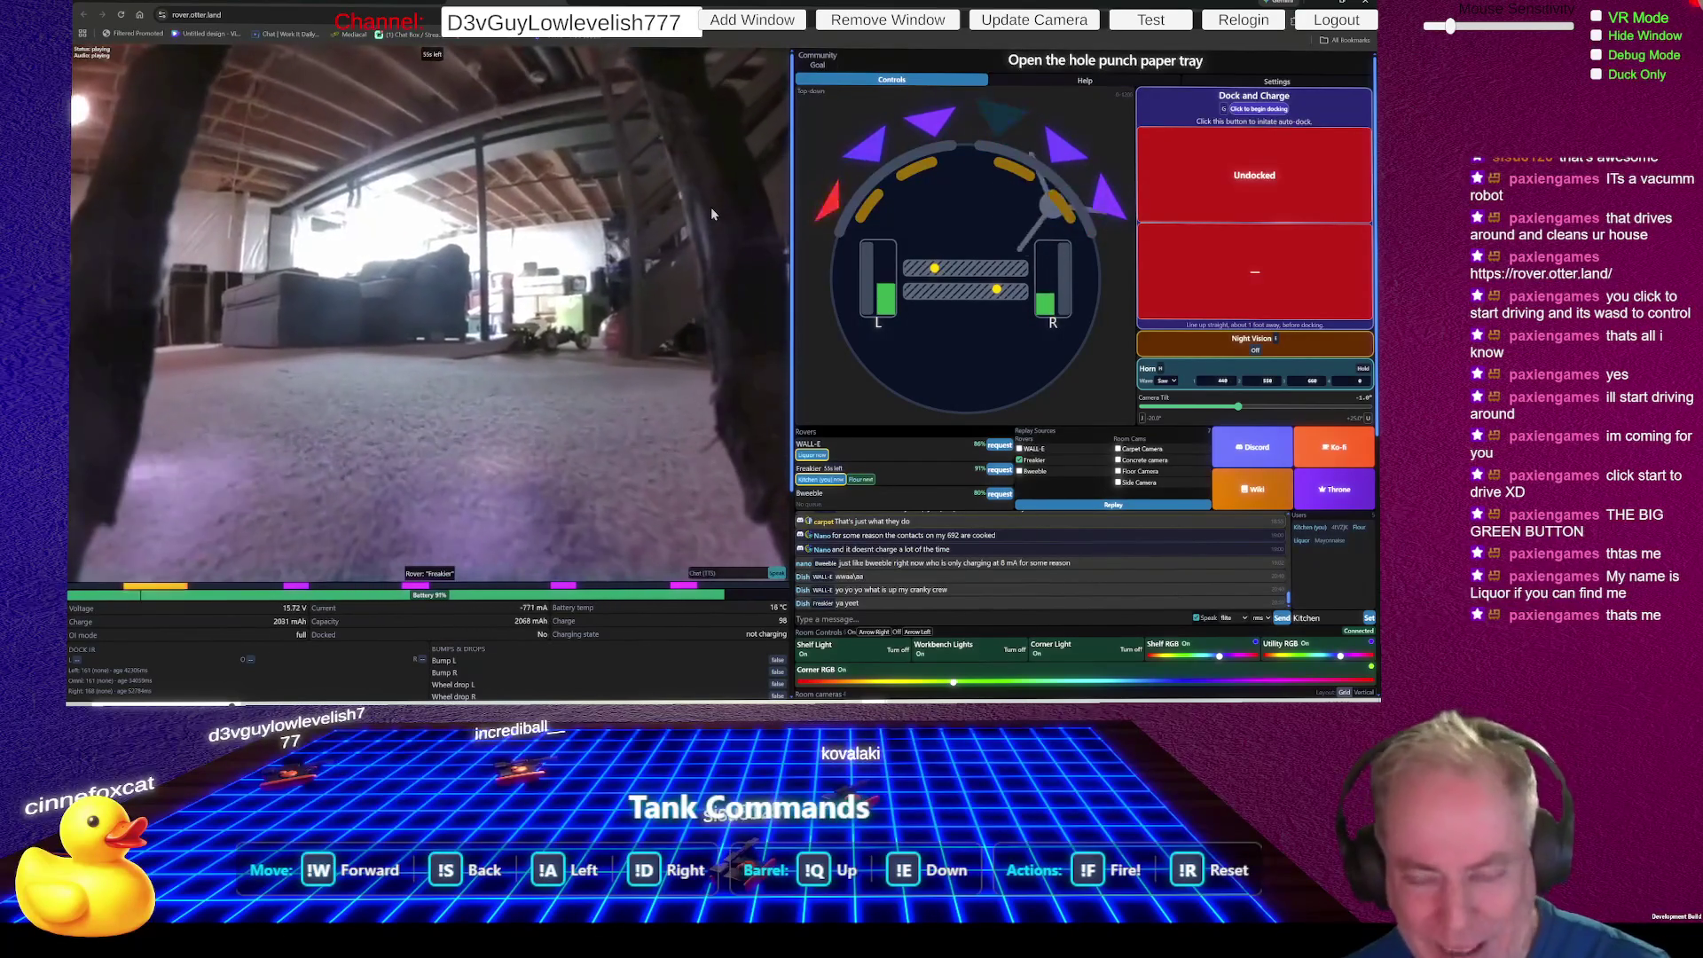
pyautogui.press('a')
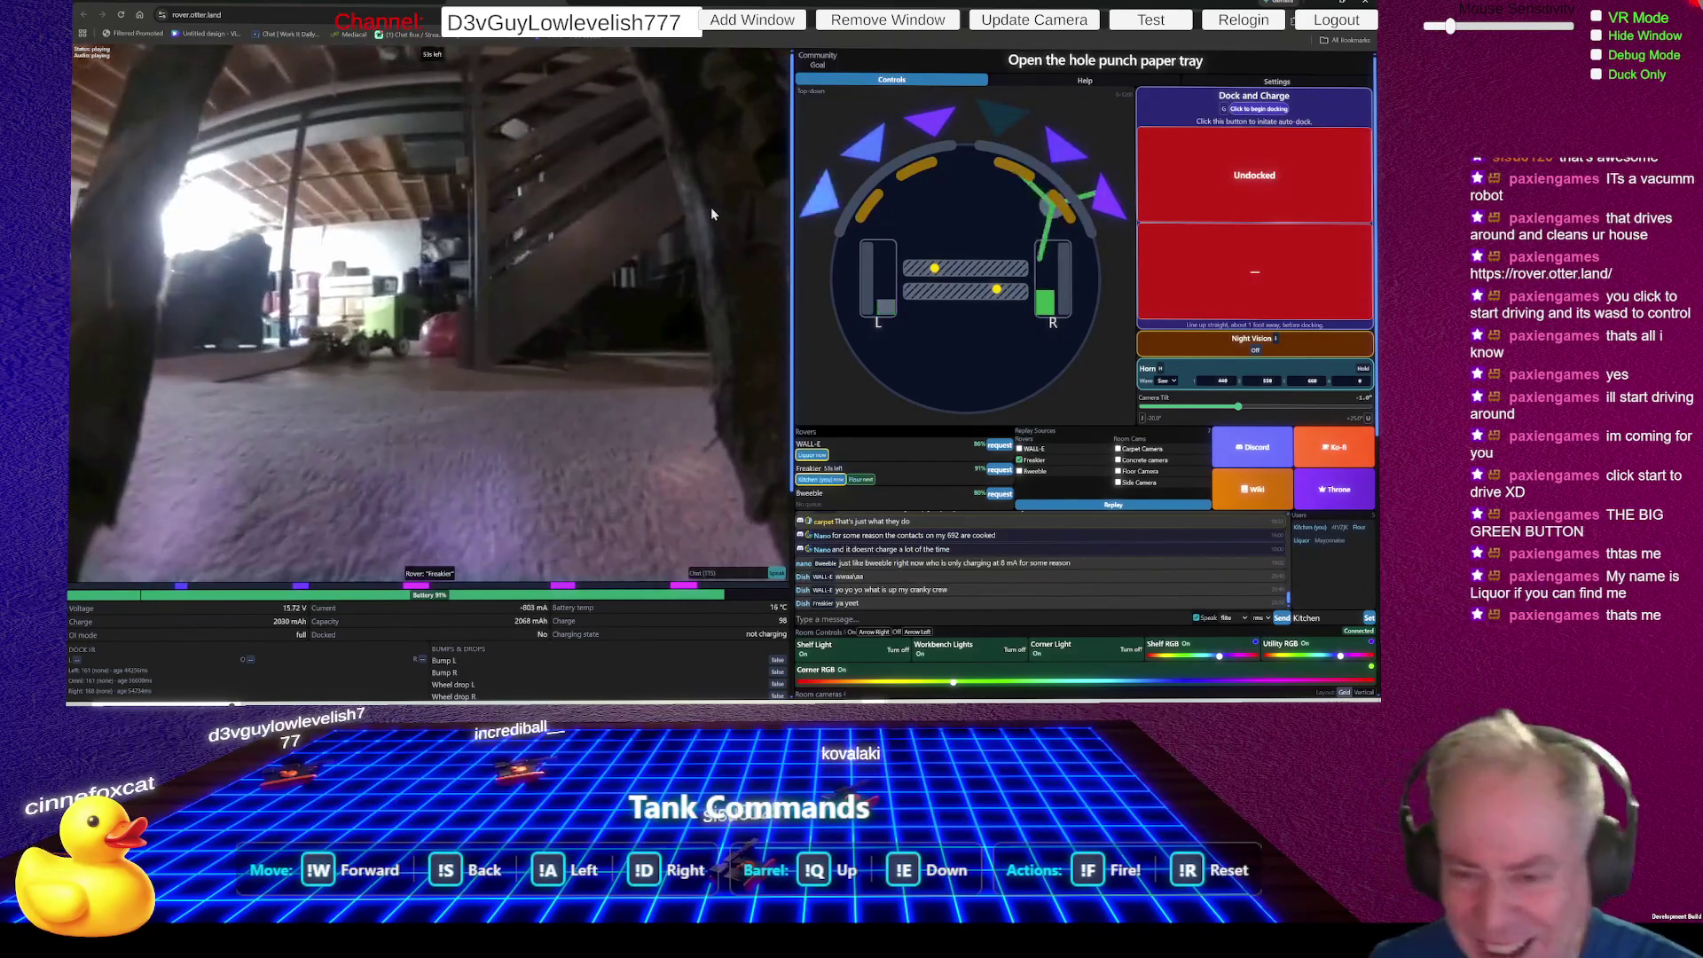
# Step: Wiggle the rover's heading with alternating right and left turns to look around the garage
pyautogui.press('d')
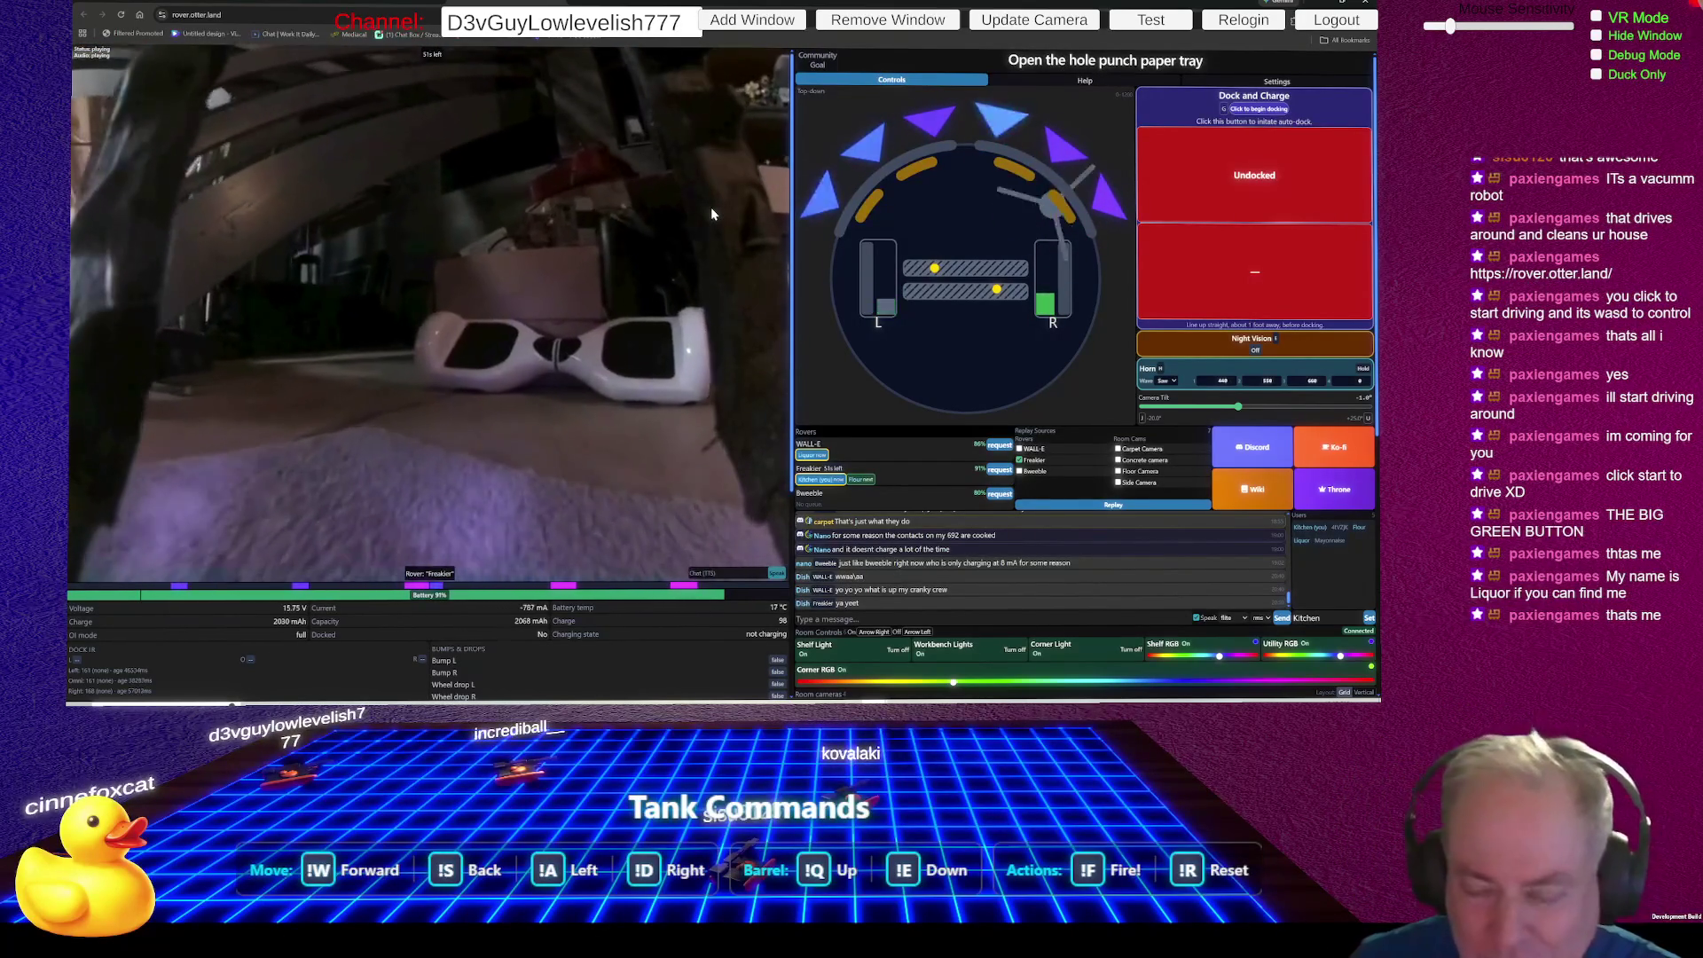
pyautogui.press('d')
pyautogui.press('d')
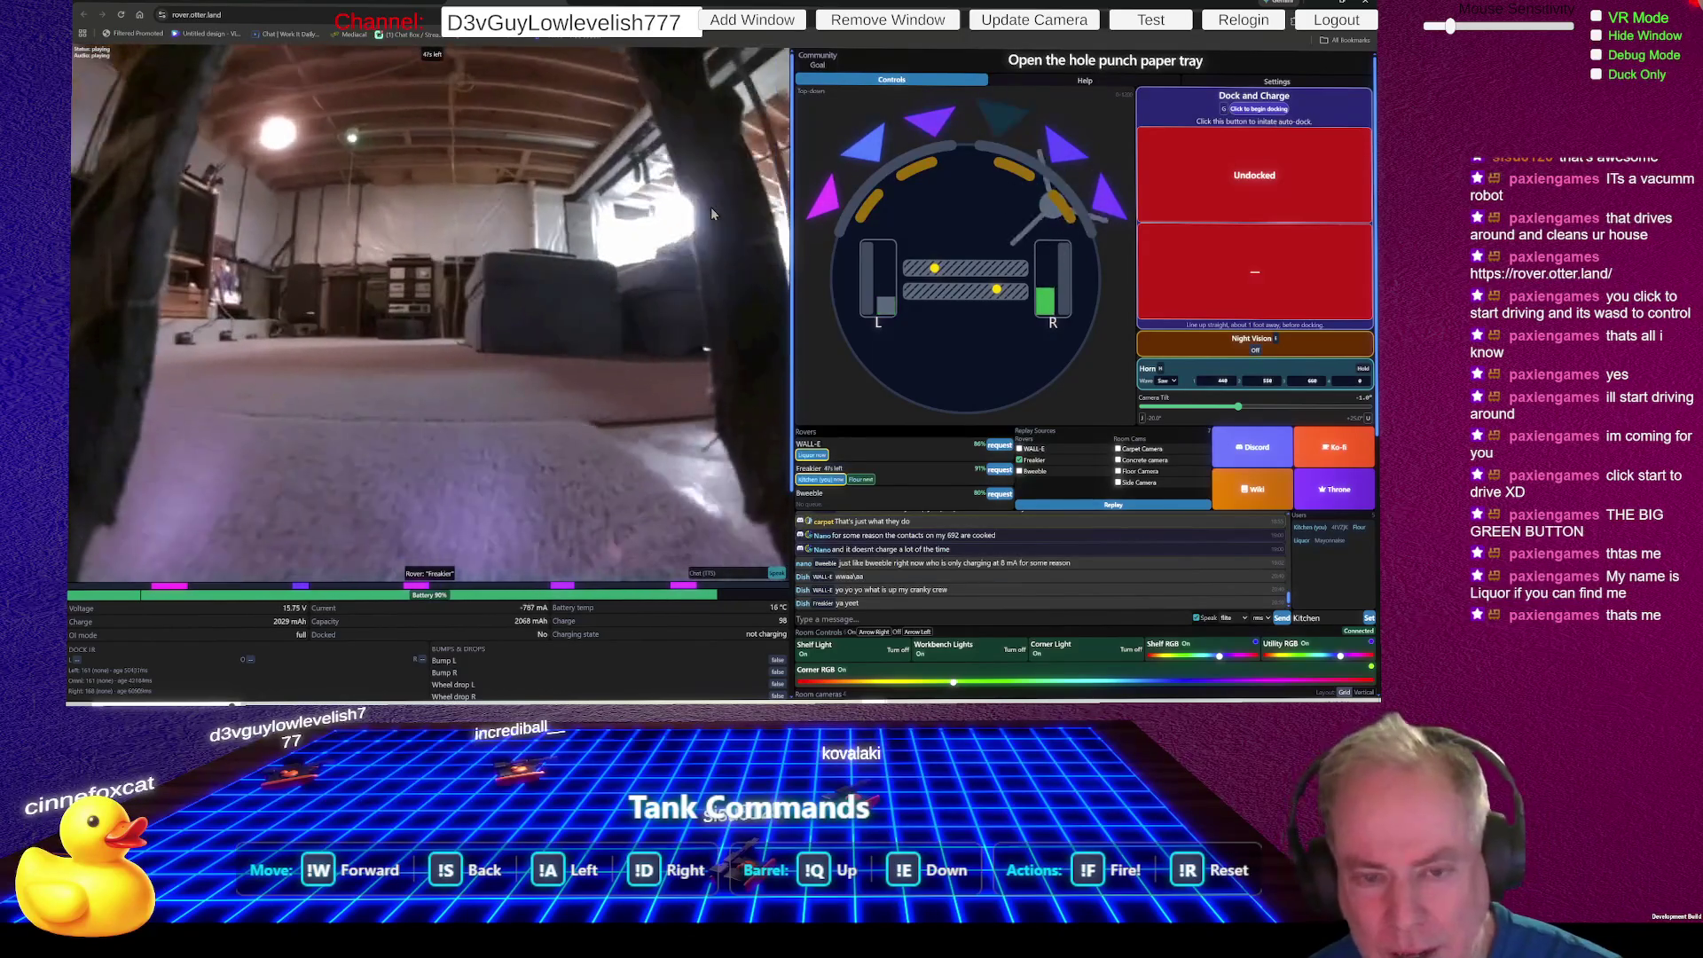
pyautogui.press('a')
pyautogui.press('d')
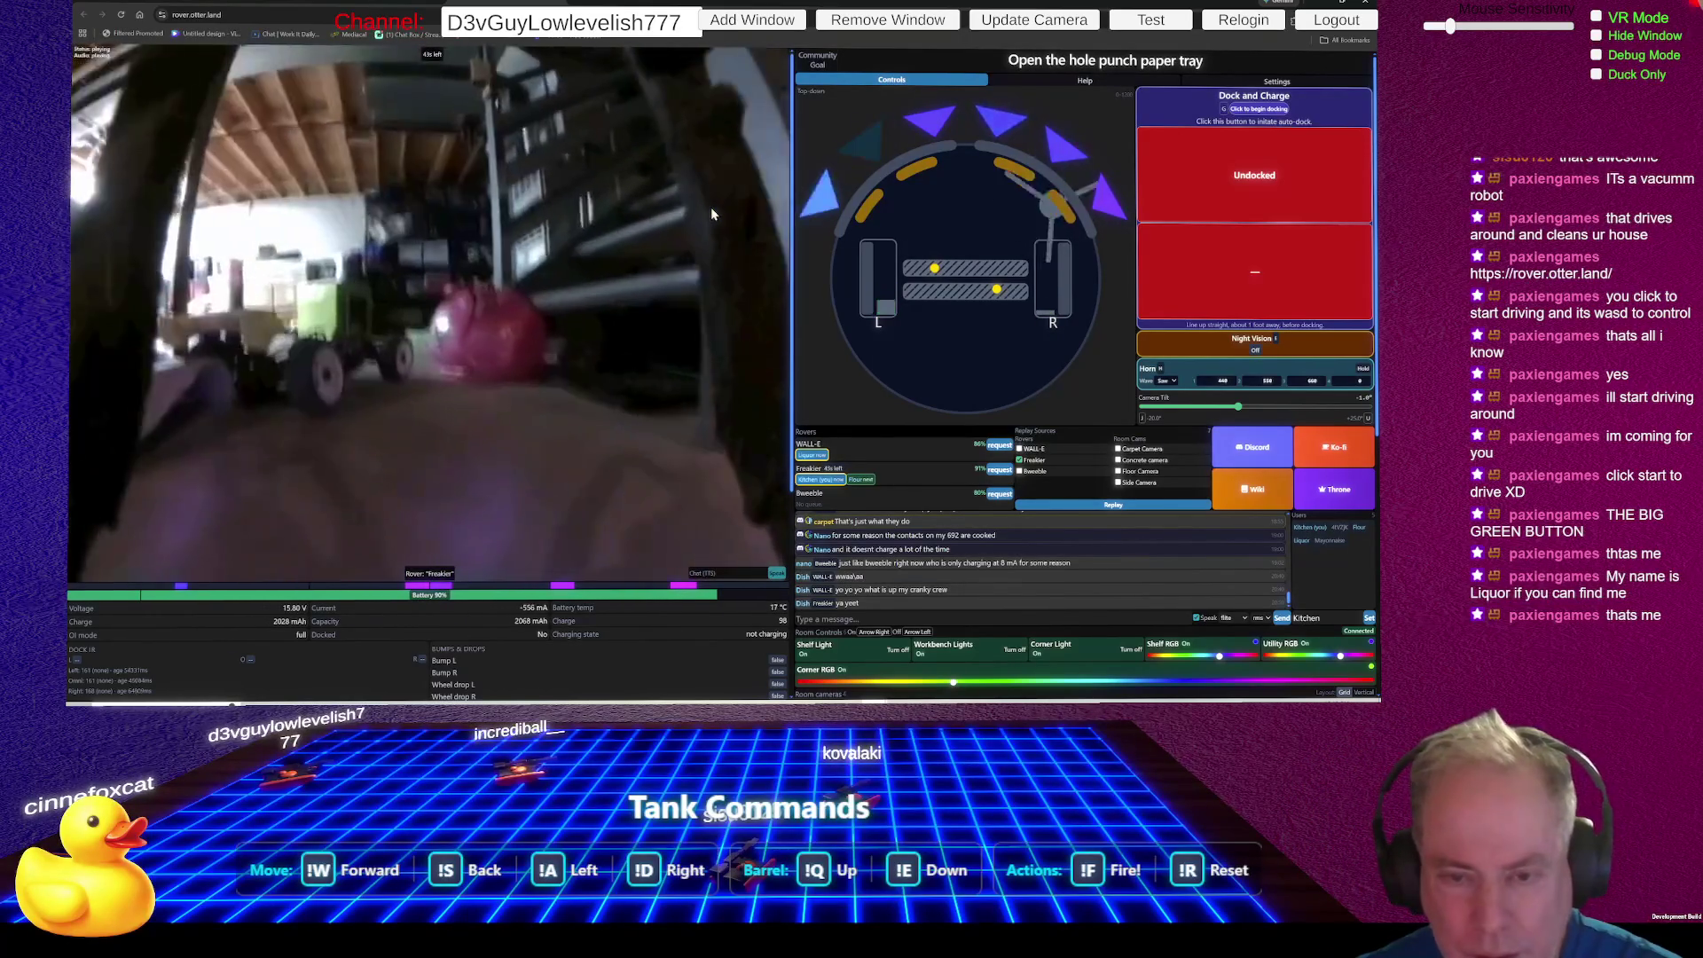
pyautogui.press('a')
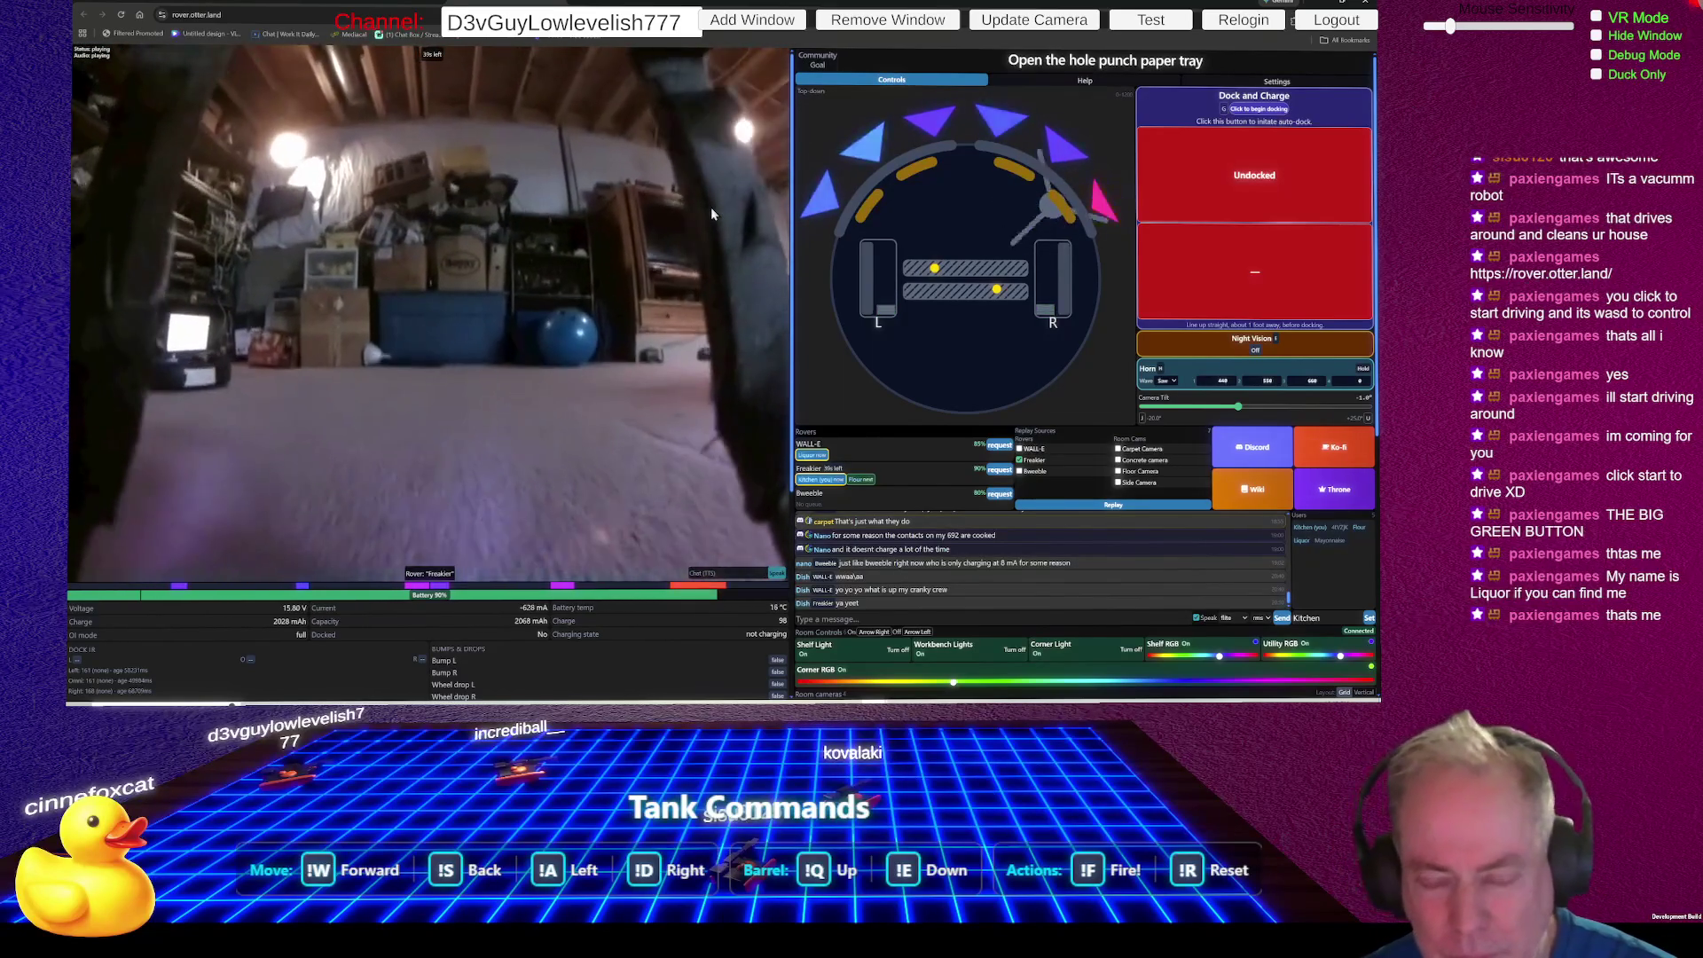
pyautogui.press('d')
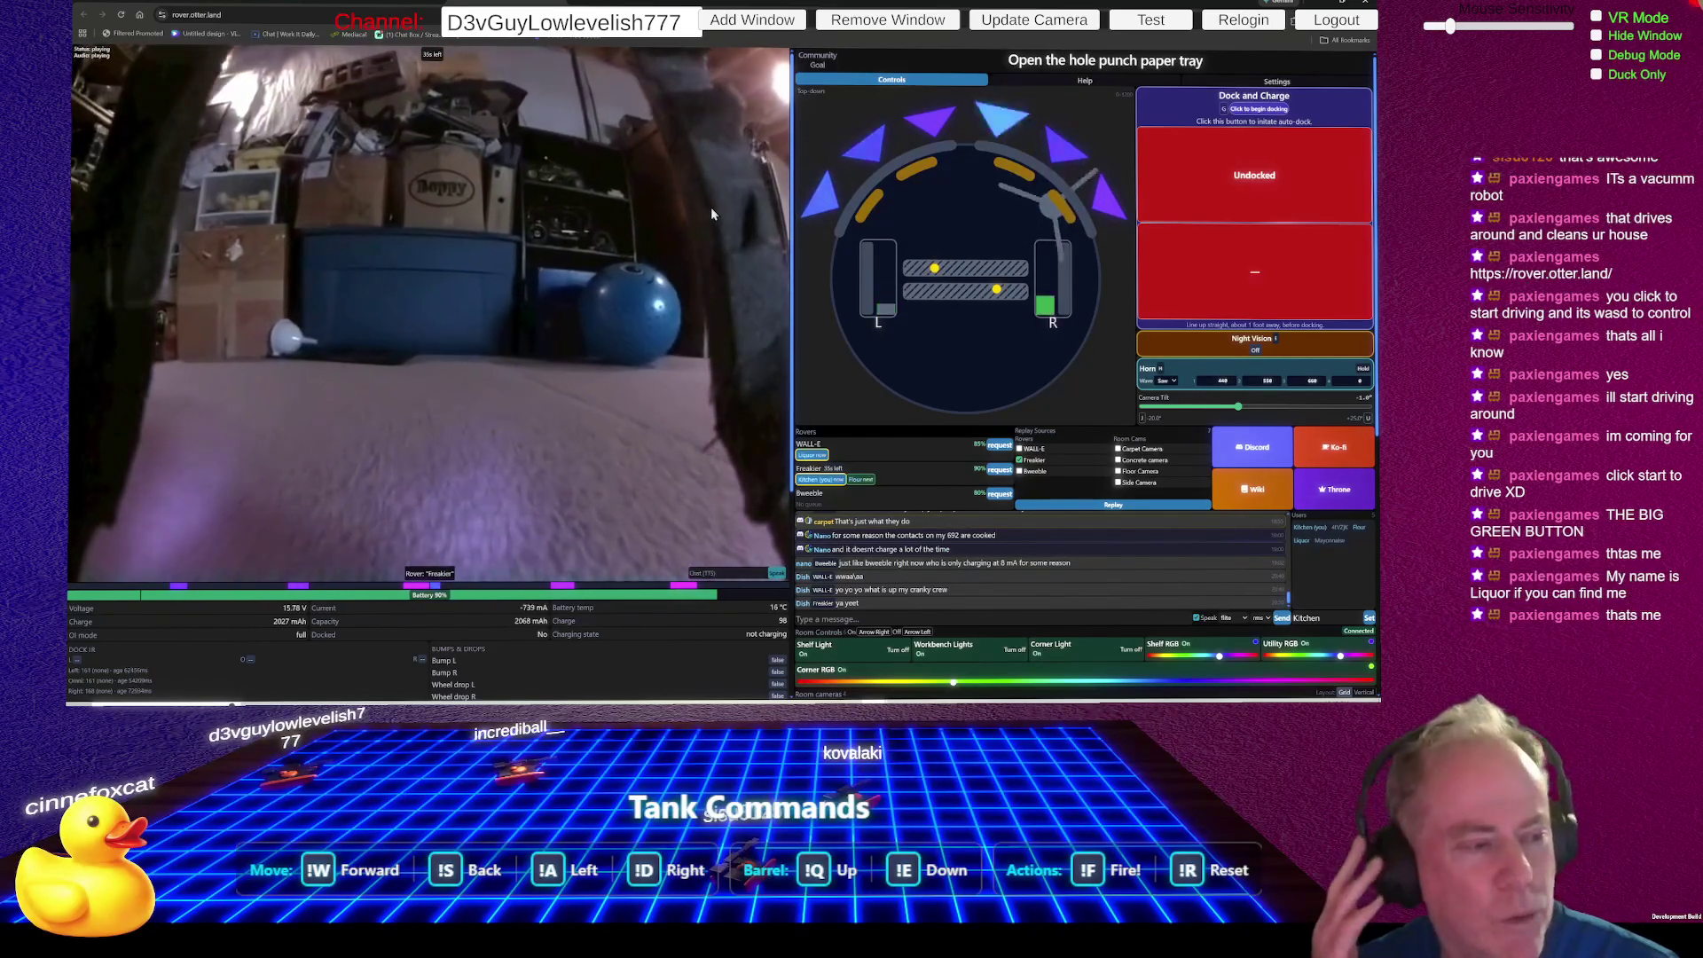
pyautogui.press('a')
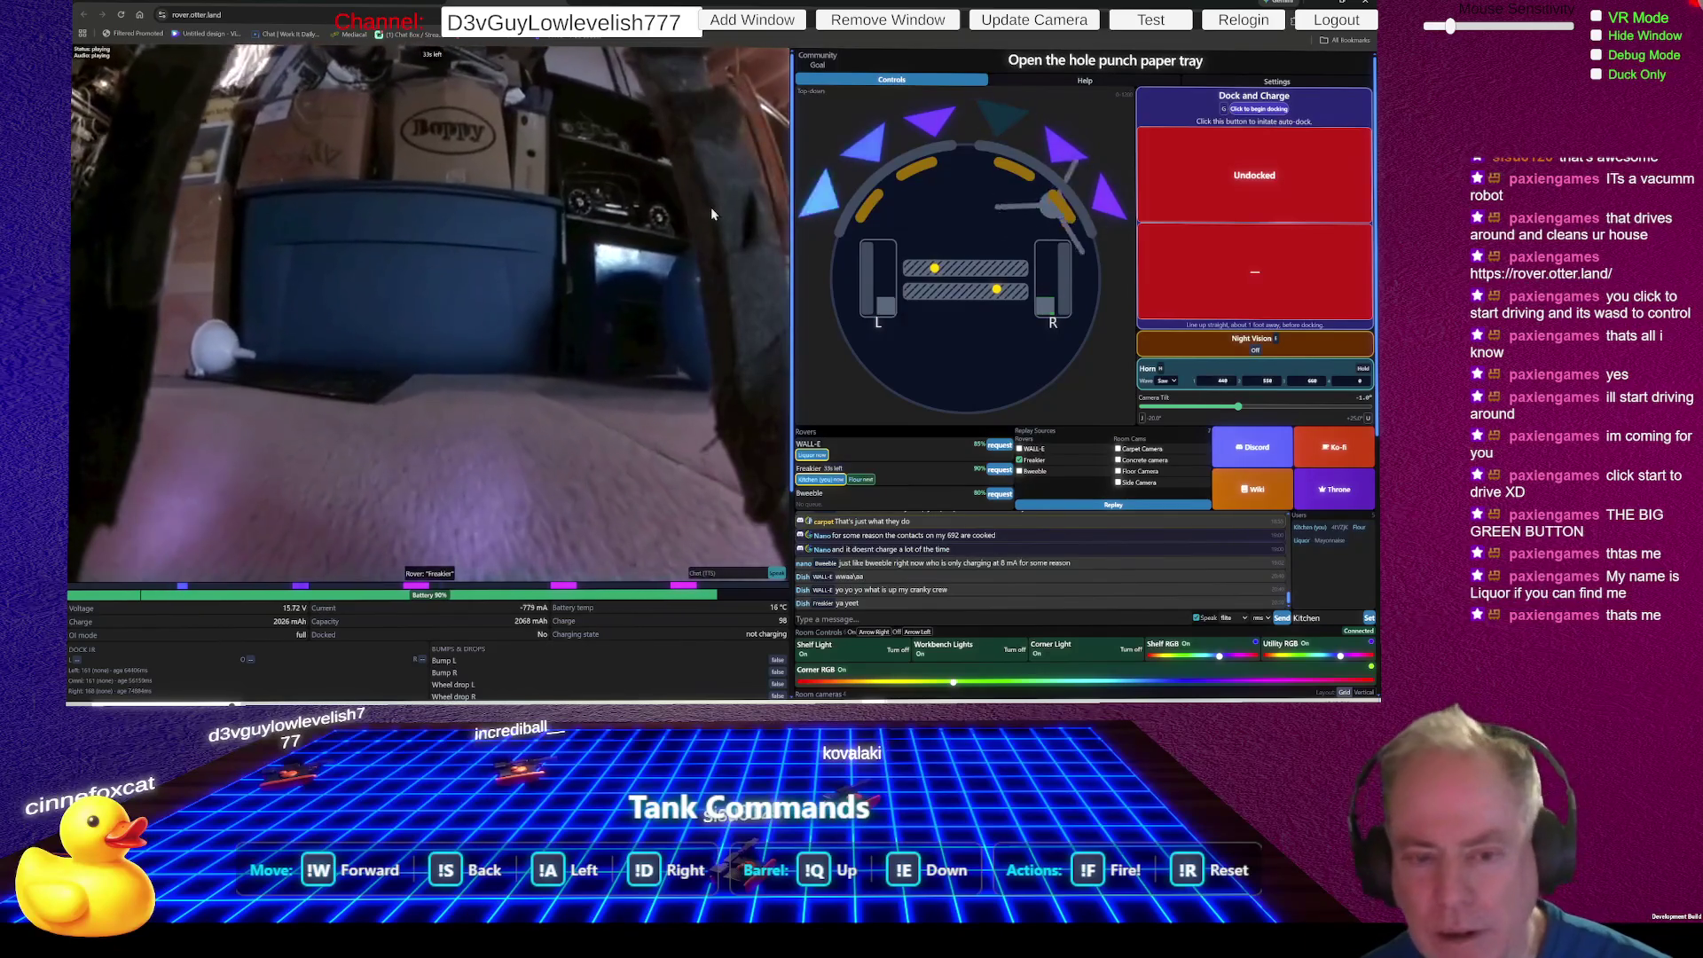
pyautogui.press('d')
pyautogui.press('a')
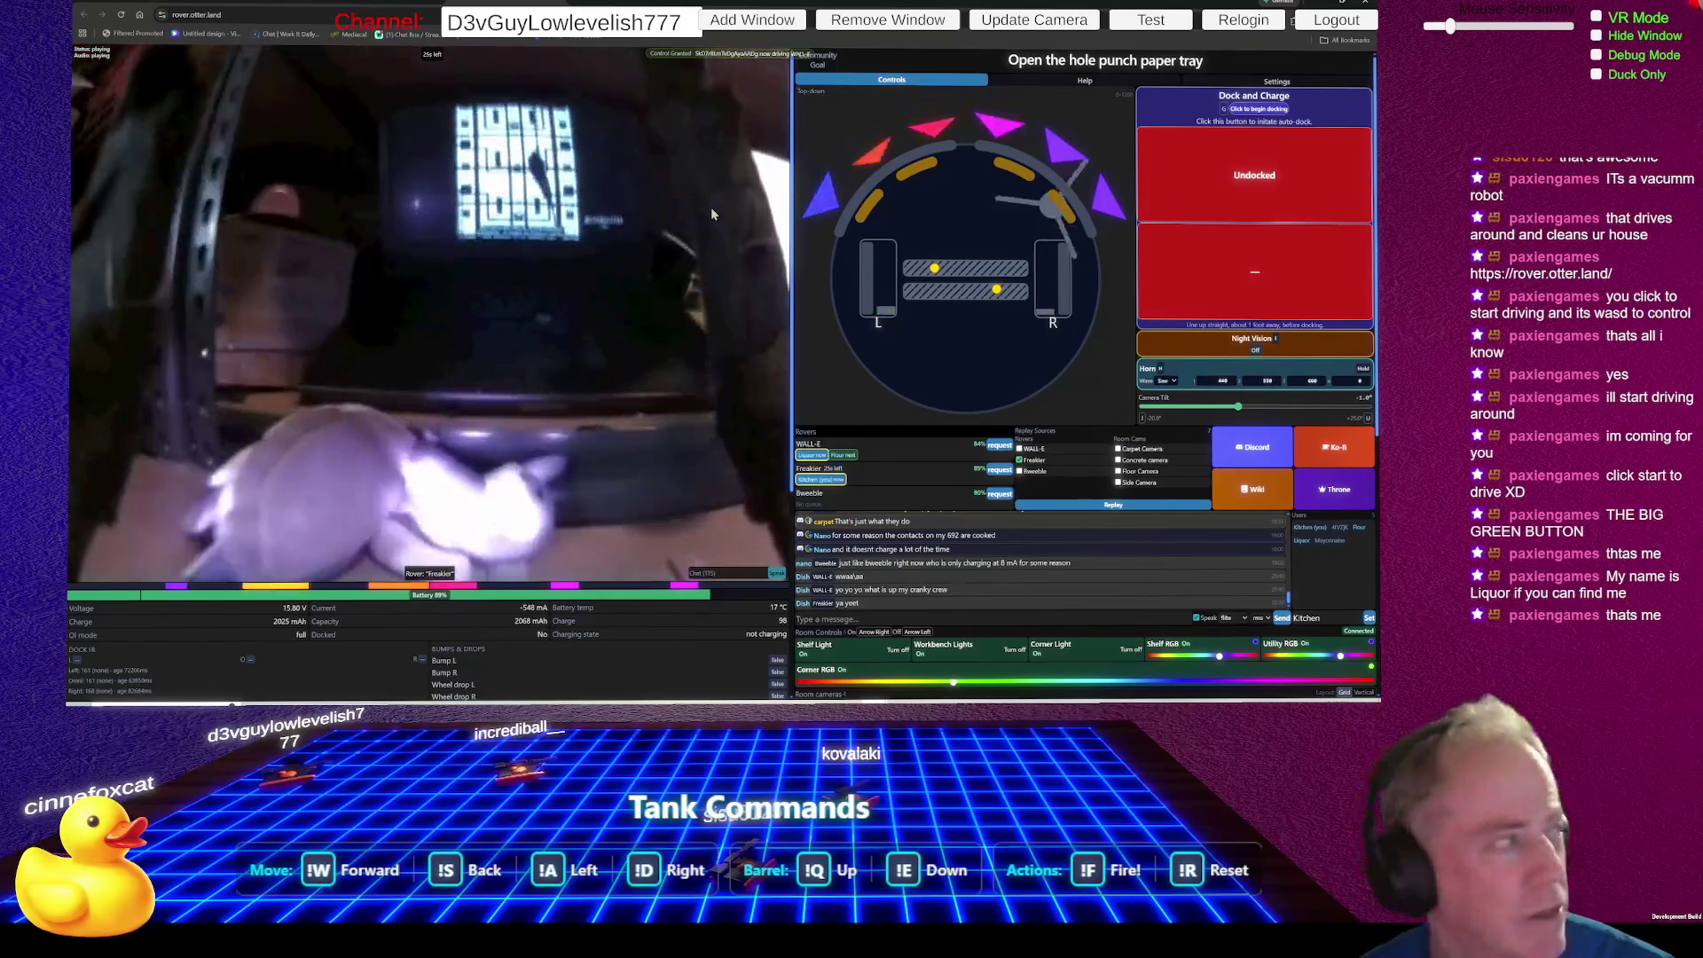
# Step: Drive the rover forward past the TV and turn it toward the open warehouse
pyautogui.press('w')
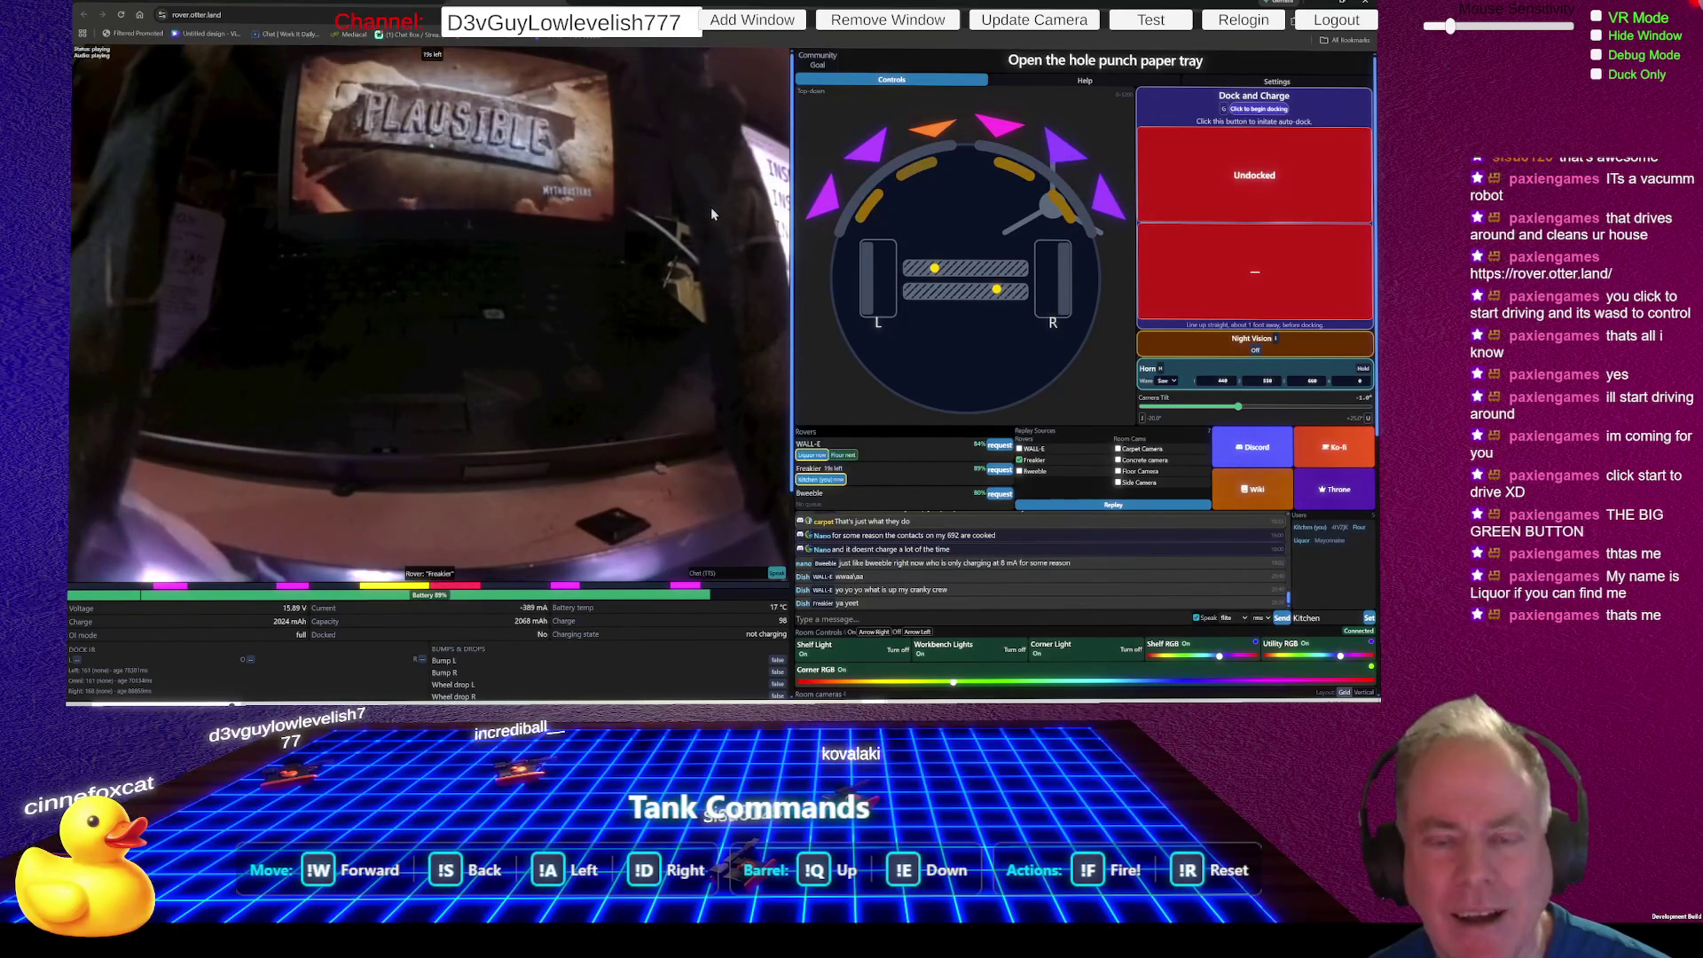
pyautogui.press('d')
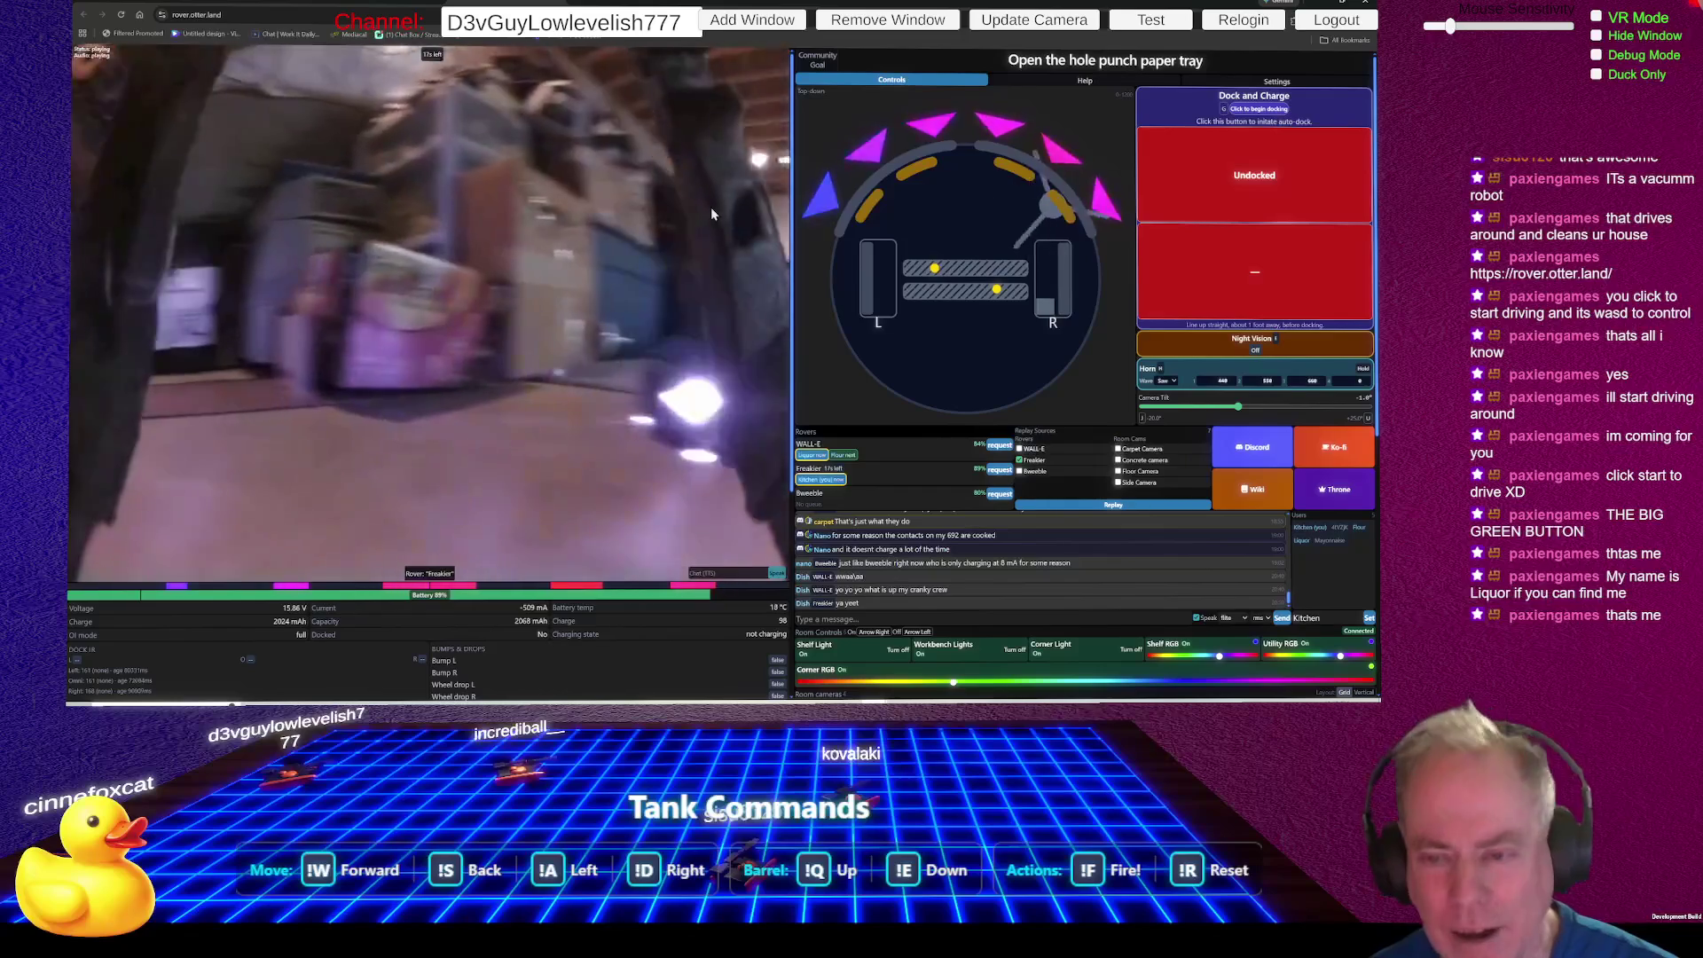
pyautogui.press('a')
pyautogui.press('w')
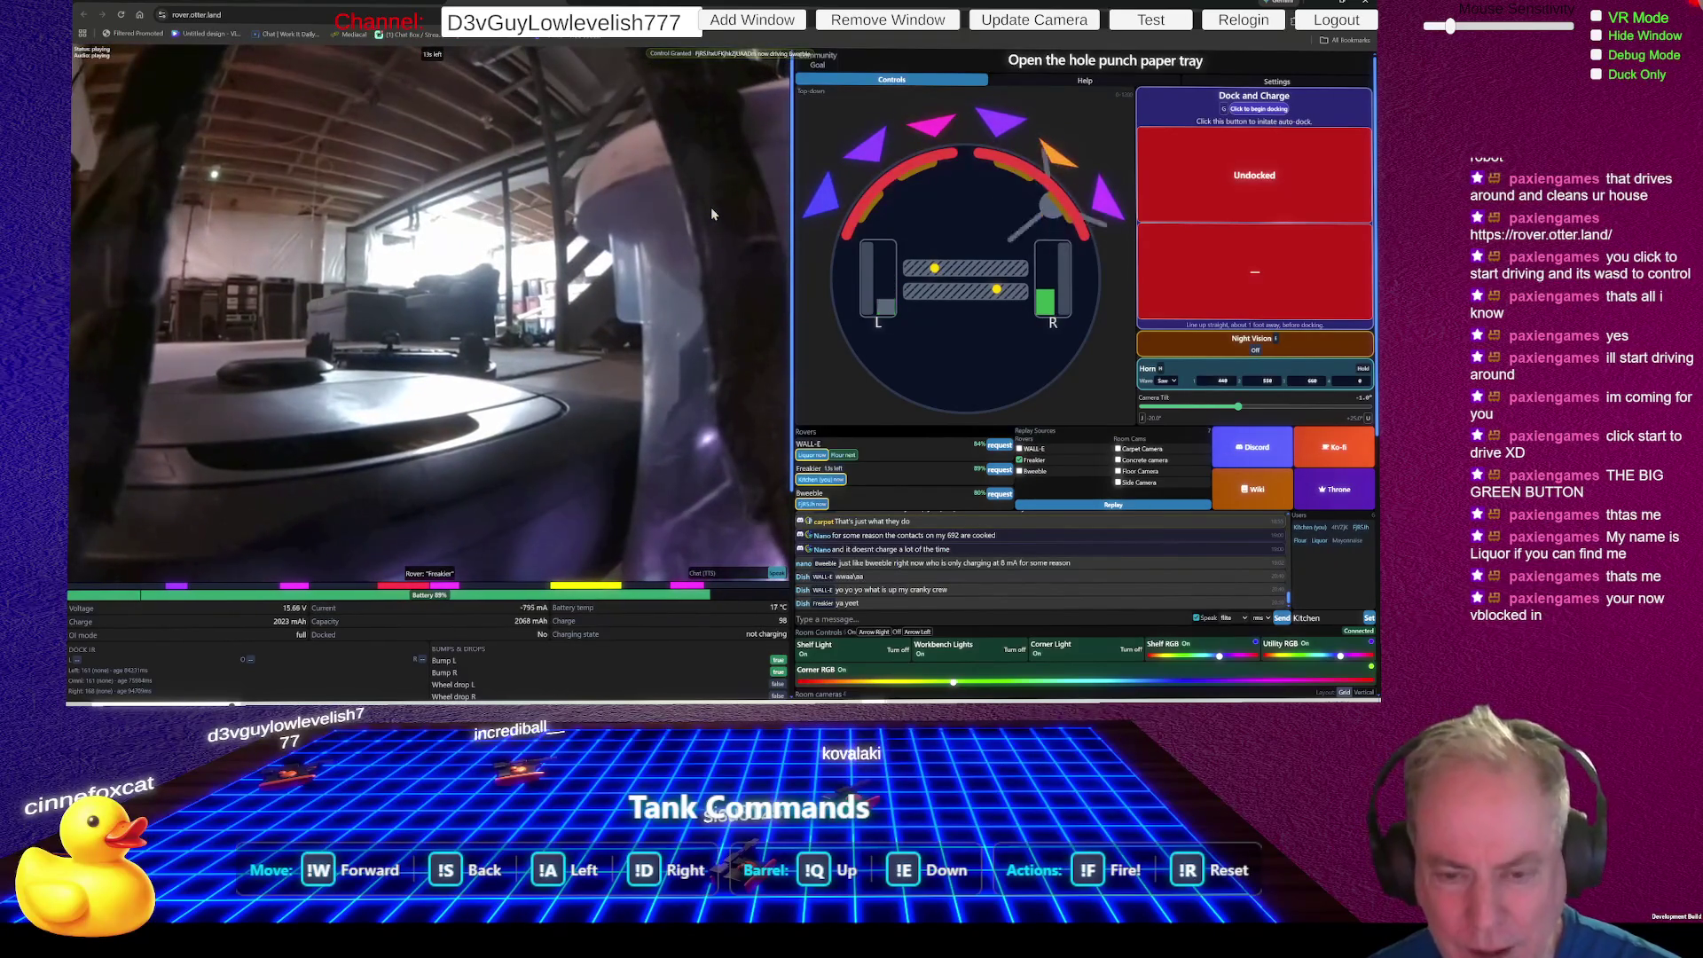
# Step: Adjust the rover's heading with a series of right and left turns before setting off
pyautogui.press('d')
pyautogui.press('e')
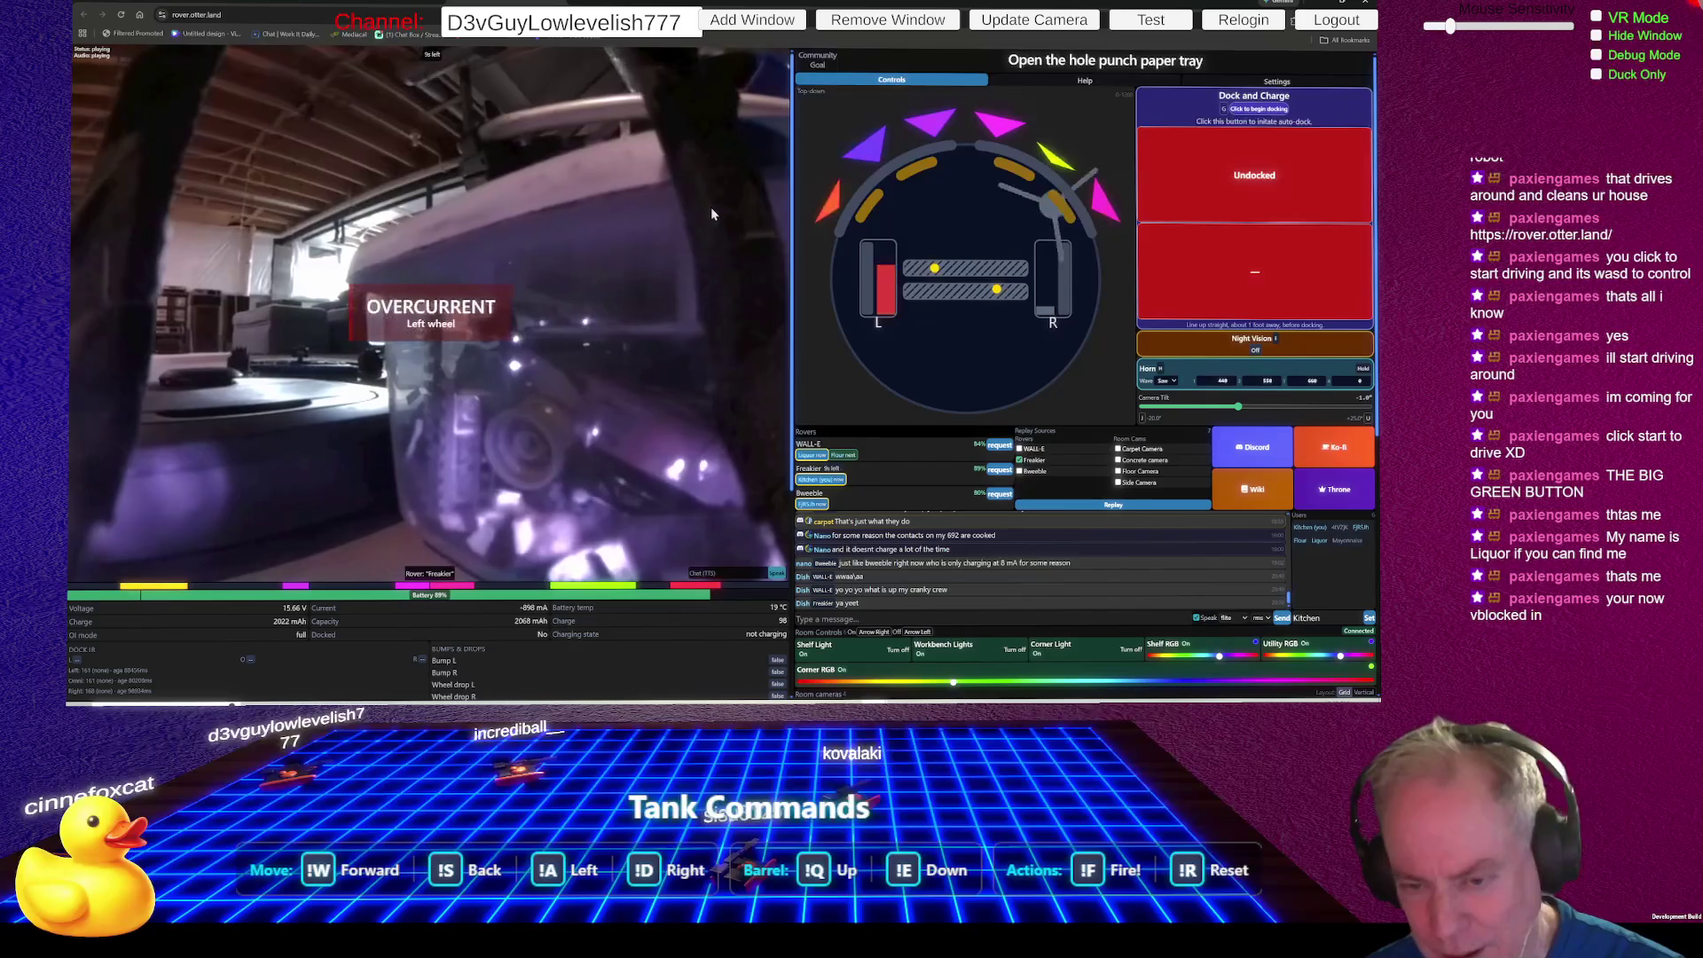
pyautogui.press('a')
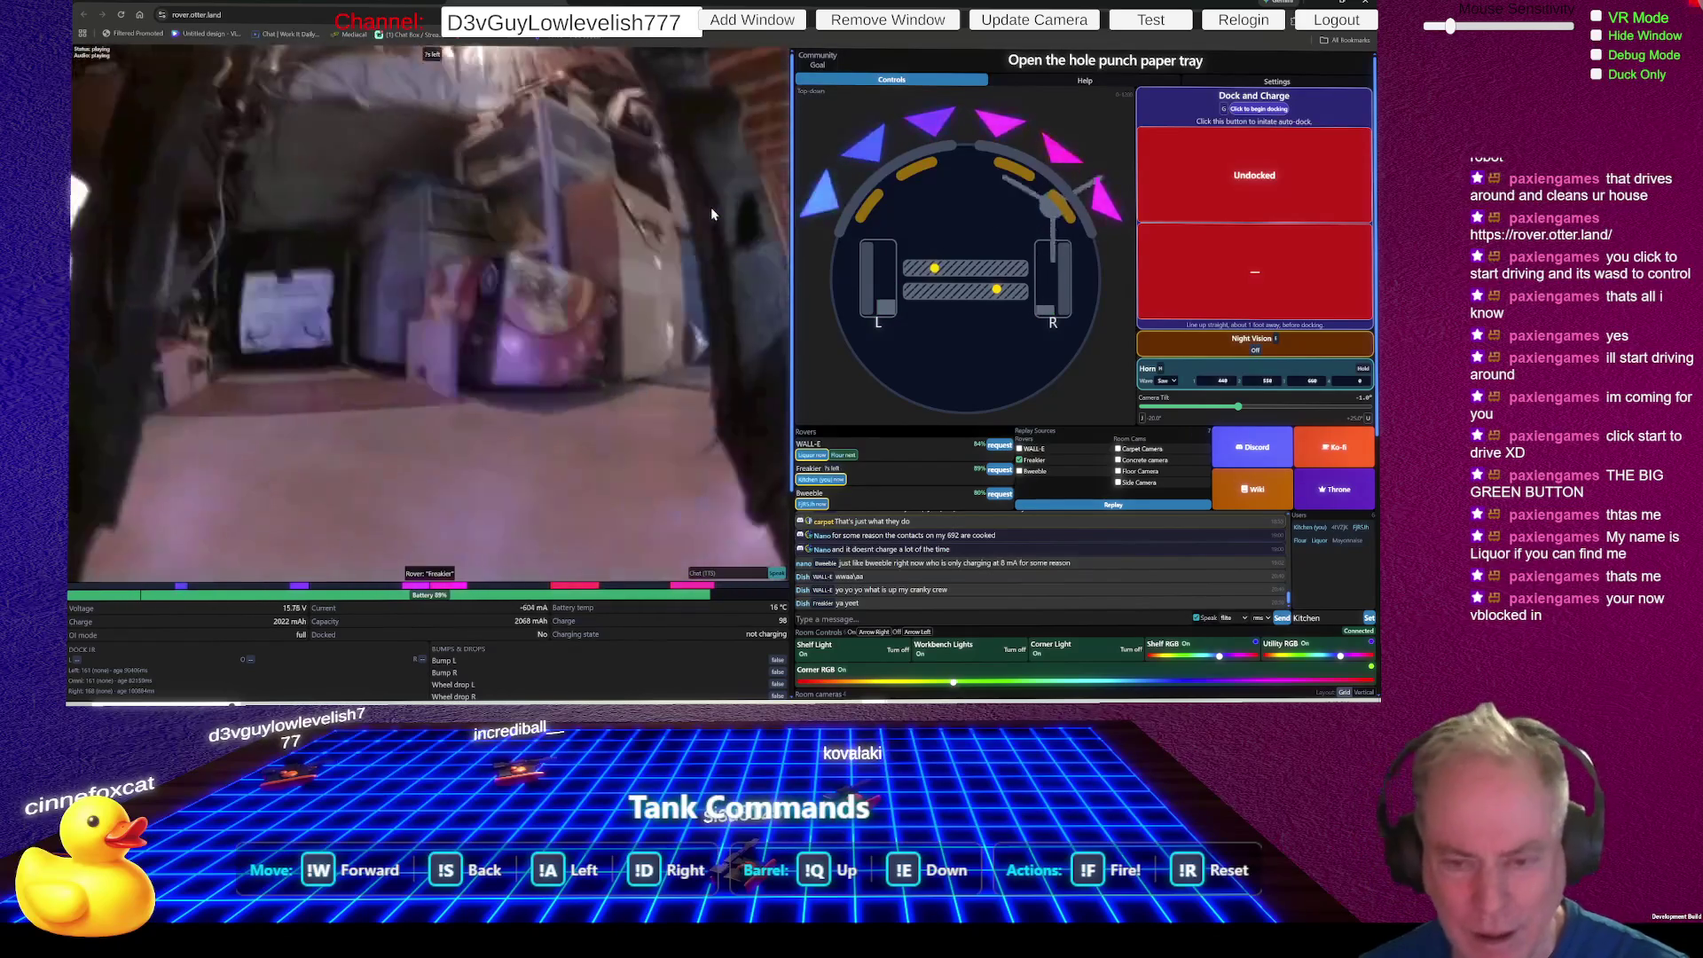
pyautogui.press('e')
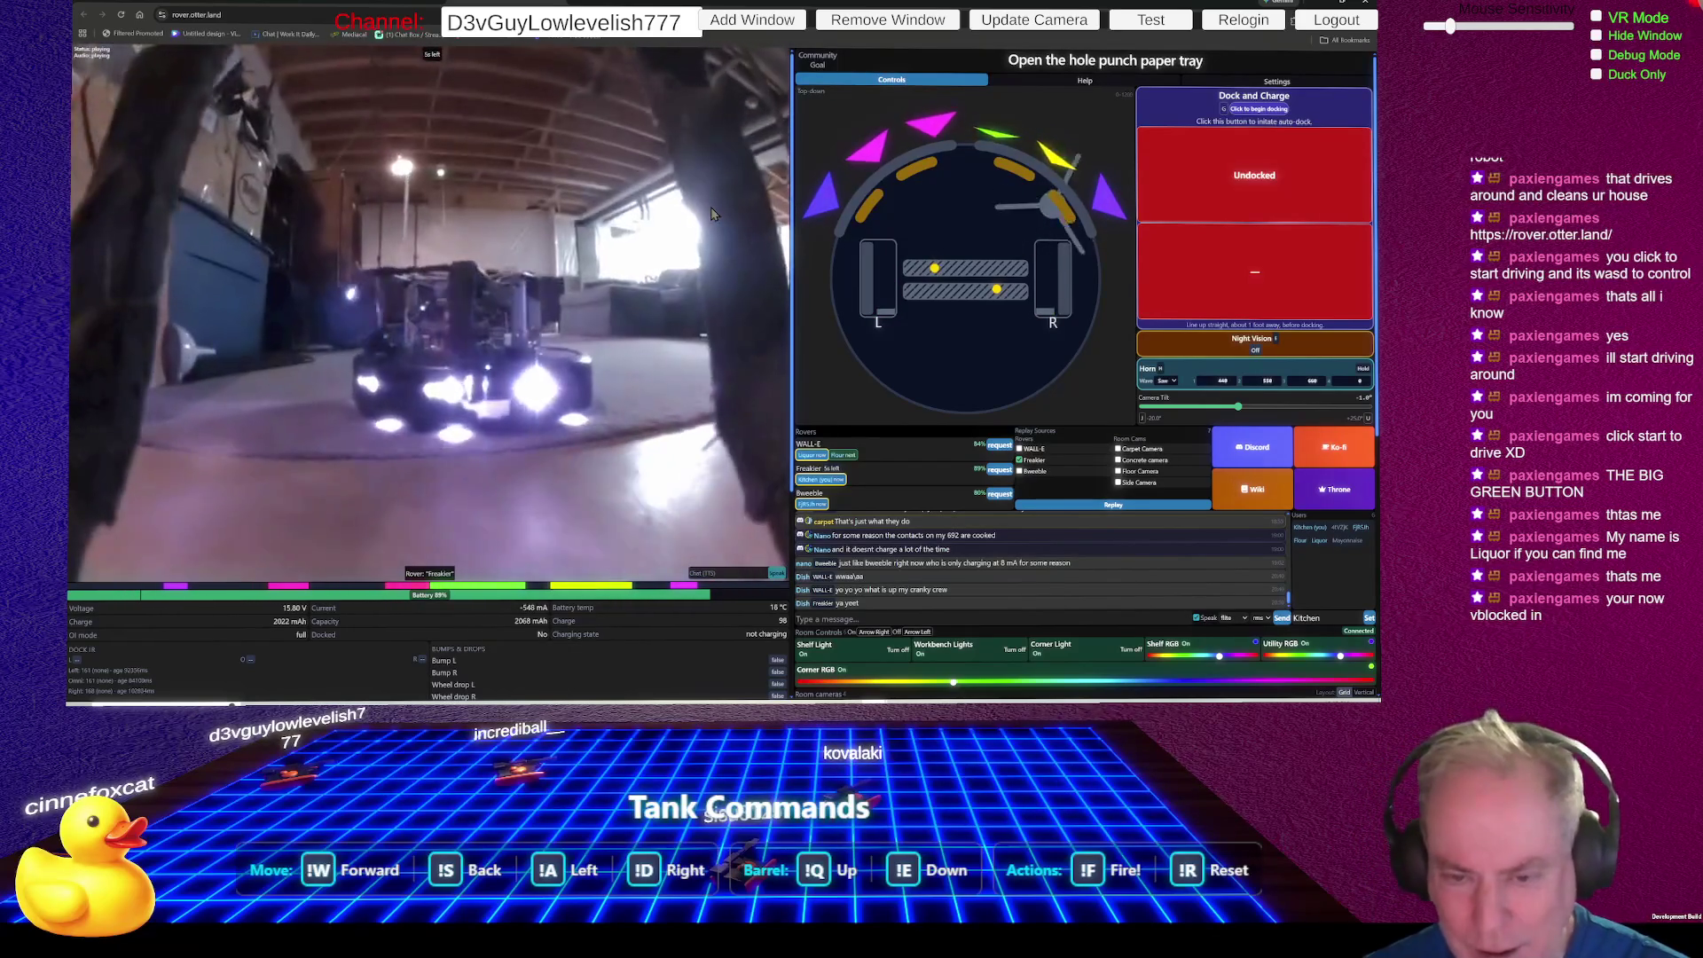
pyautogui.press('d')
pyautogui.press('a')
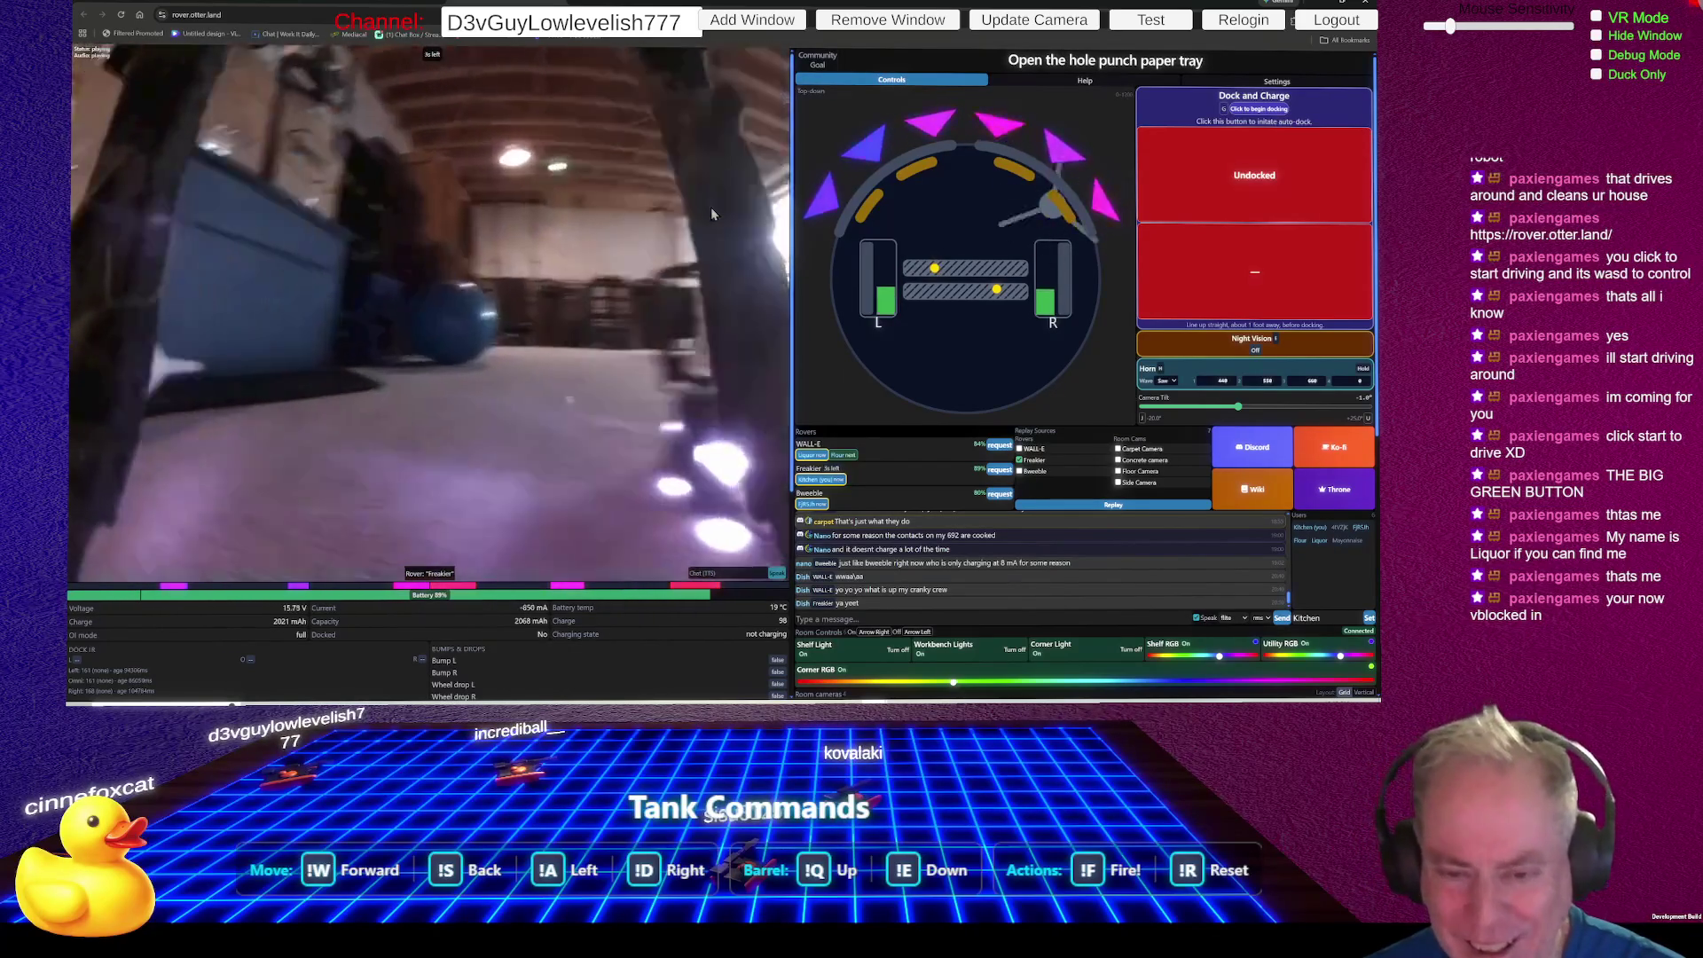
pyautogui.press('d')
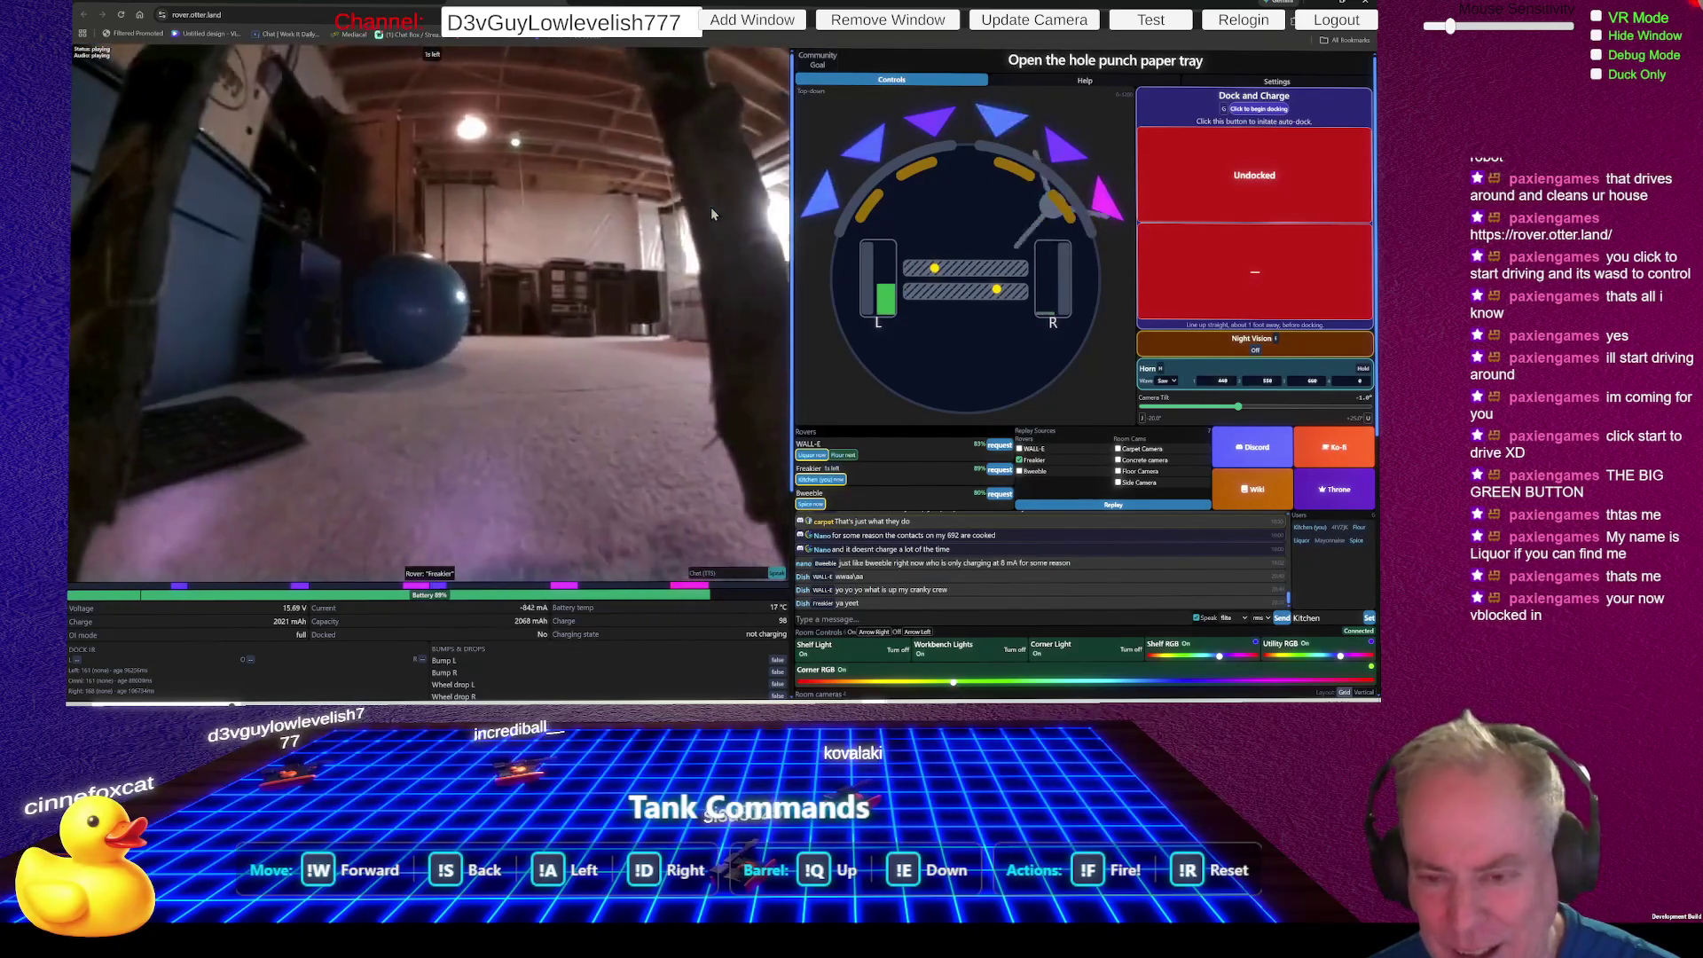
# Step: Drive the rover across the garage toward the far wall and turn to look around
pyautogui.press('w')
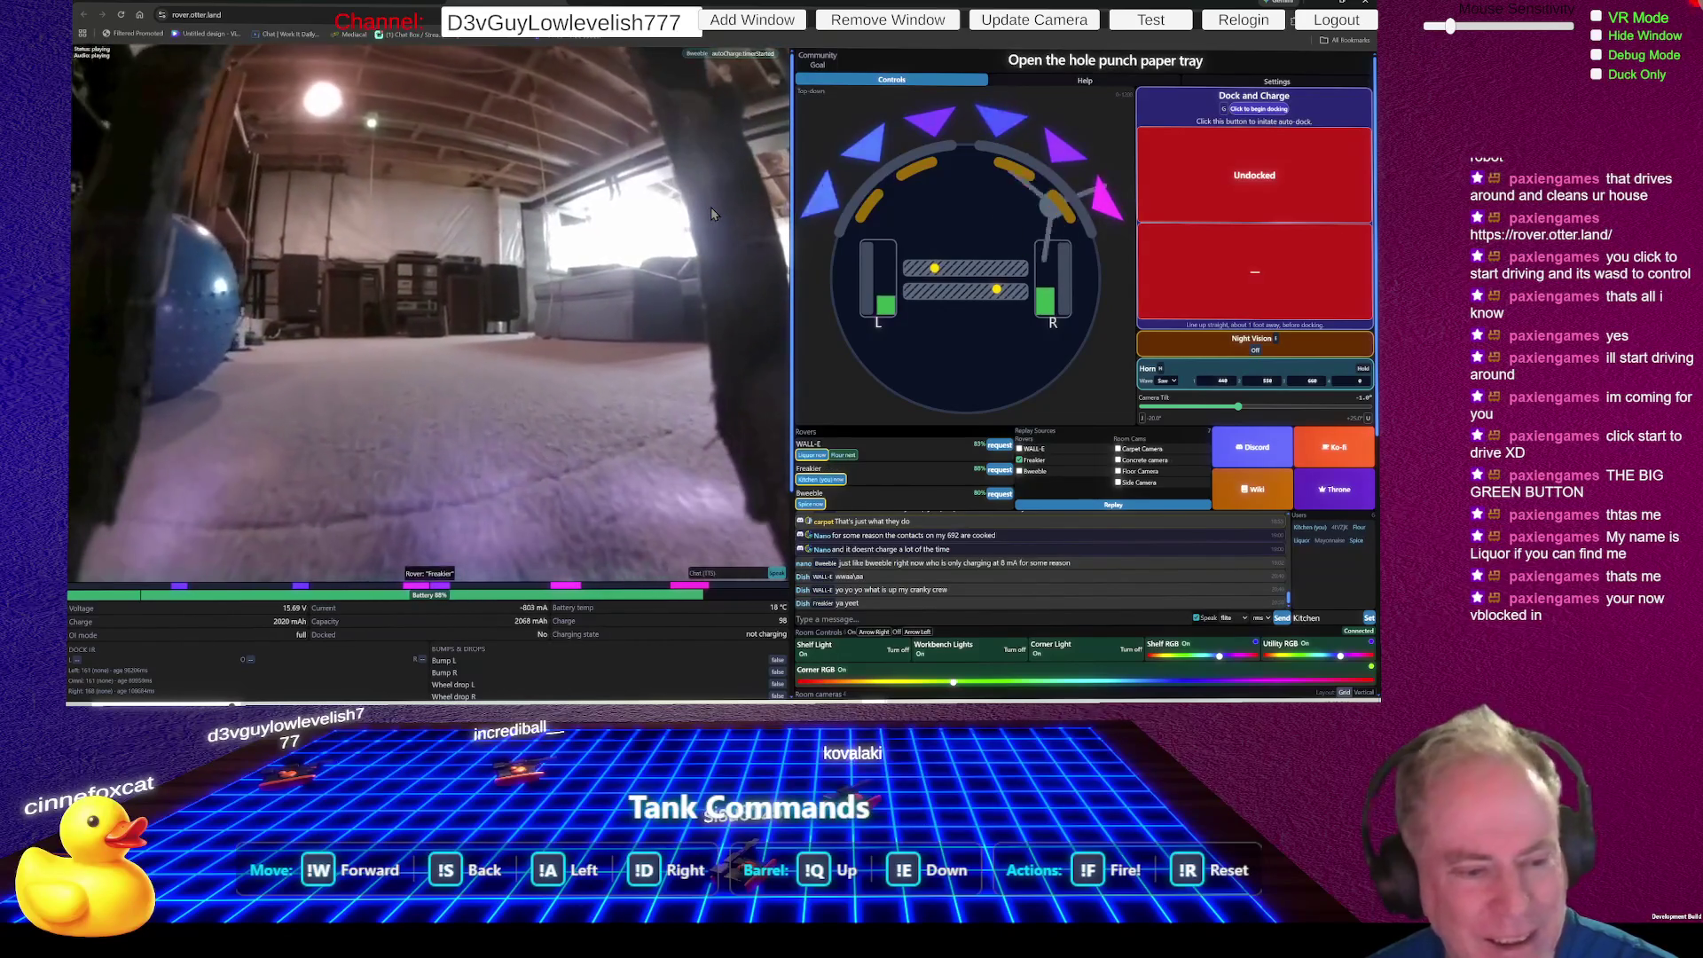
pyautogui.press('w')
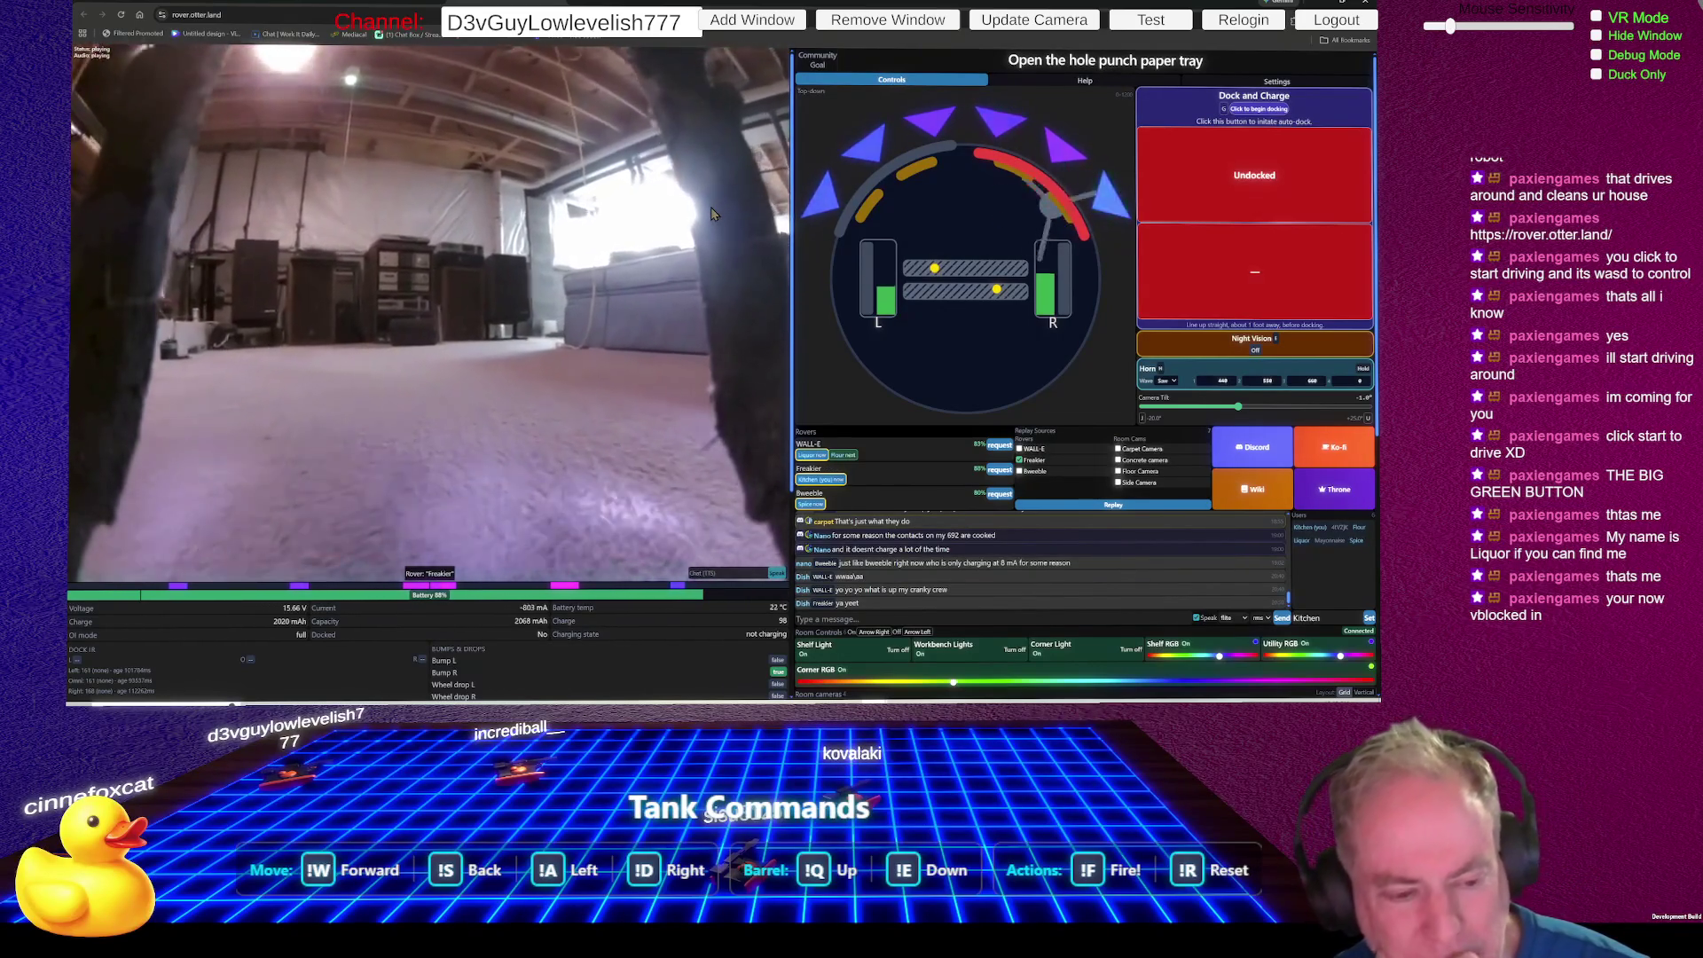
pyautogui.press('w')
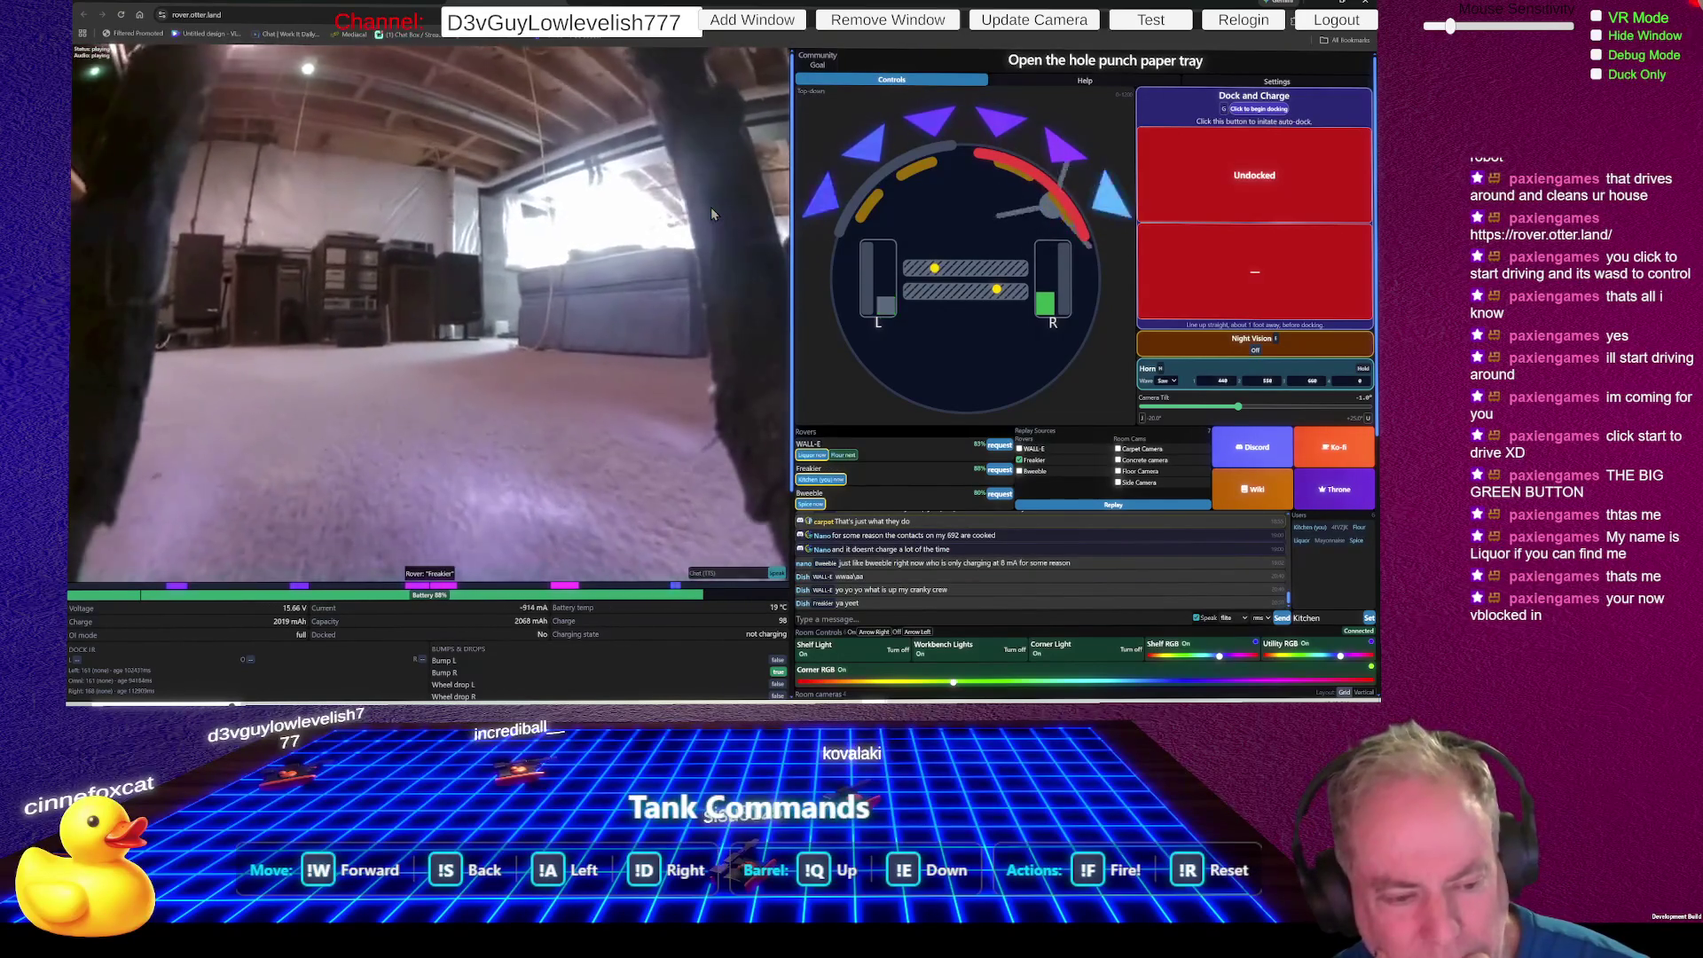
pyautogui.press('w')
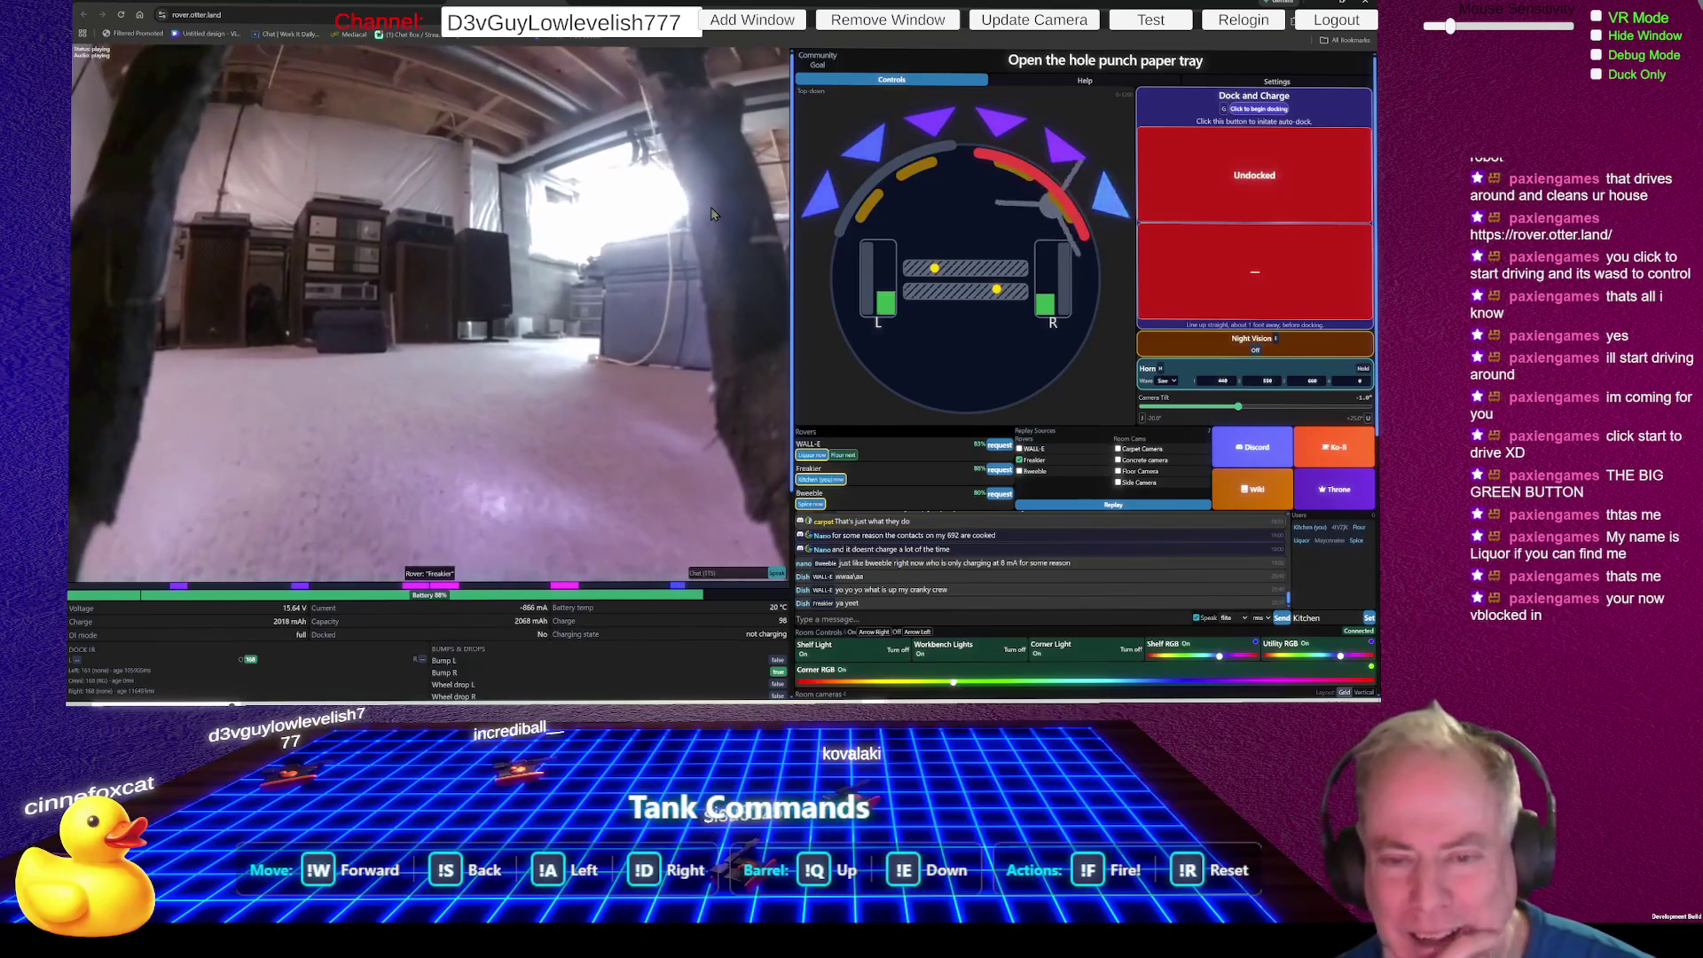
pyautogui.press('w')
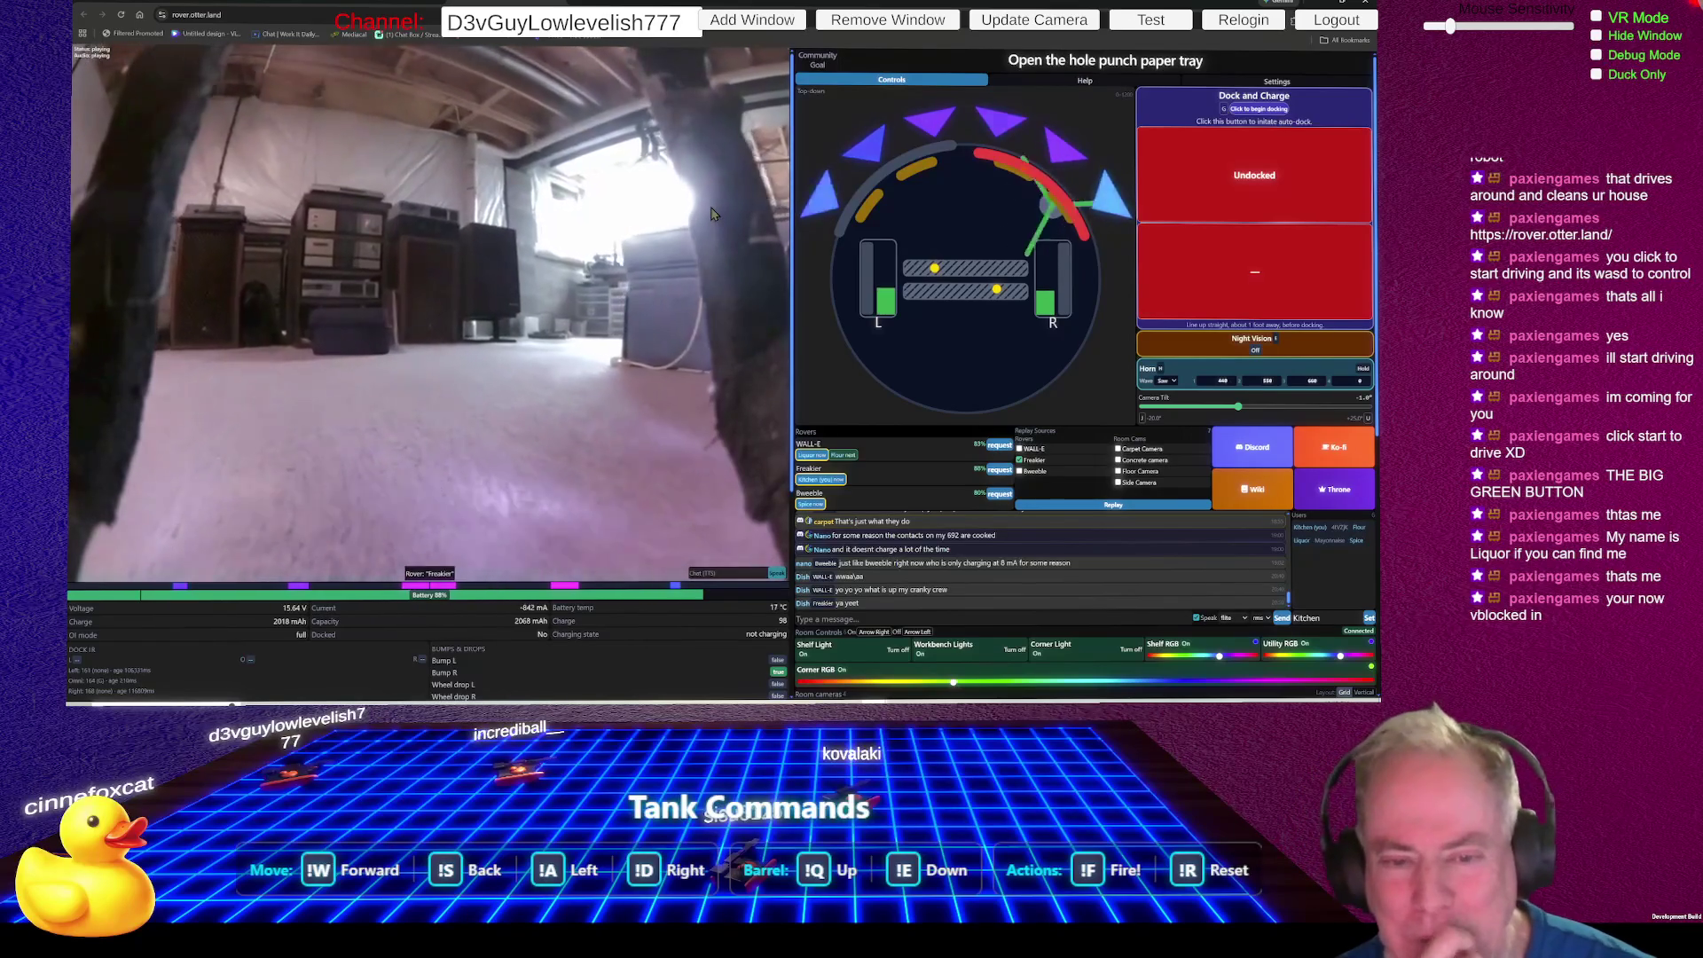
pyautogui.press('d')
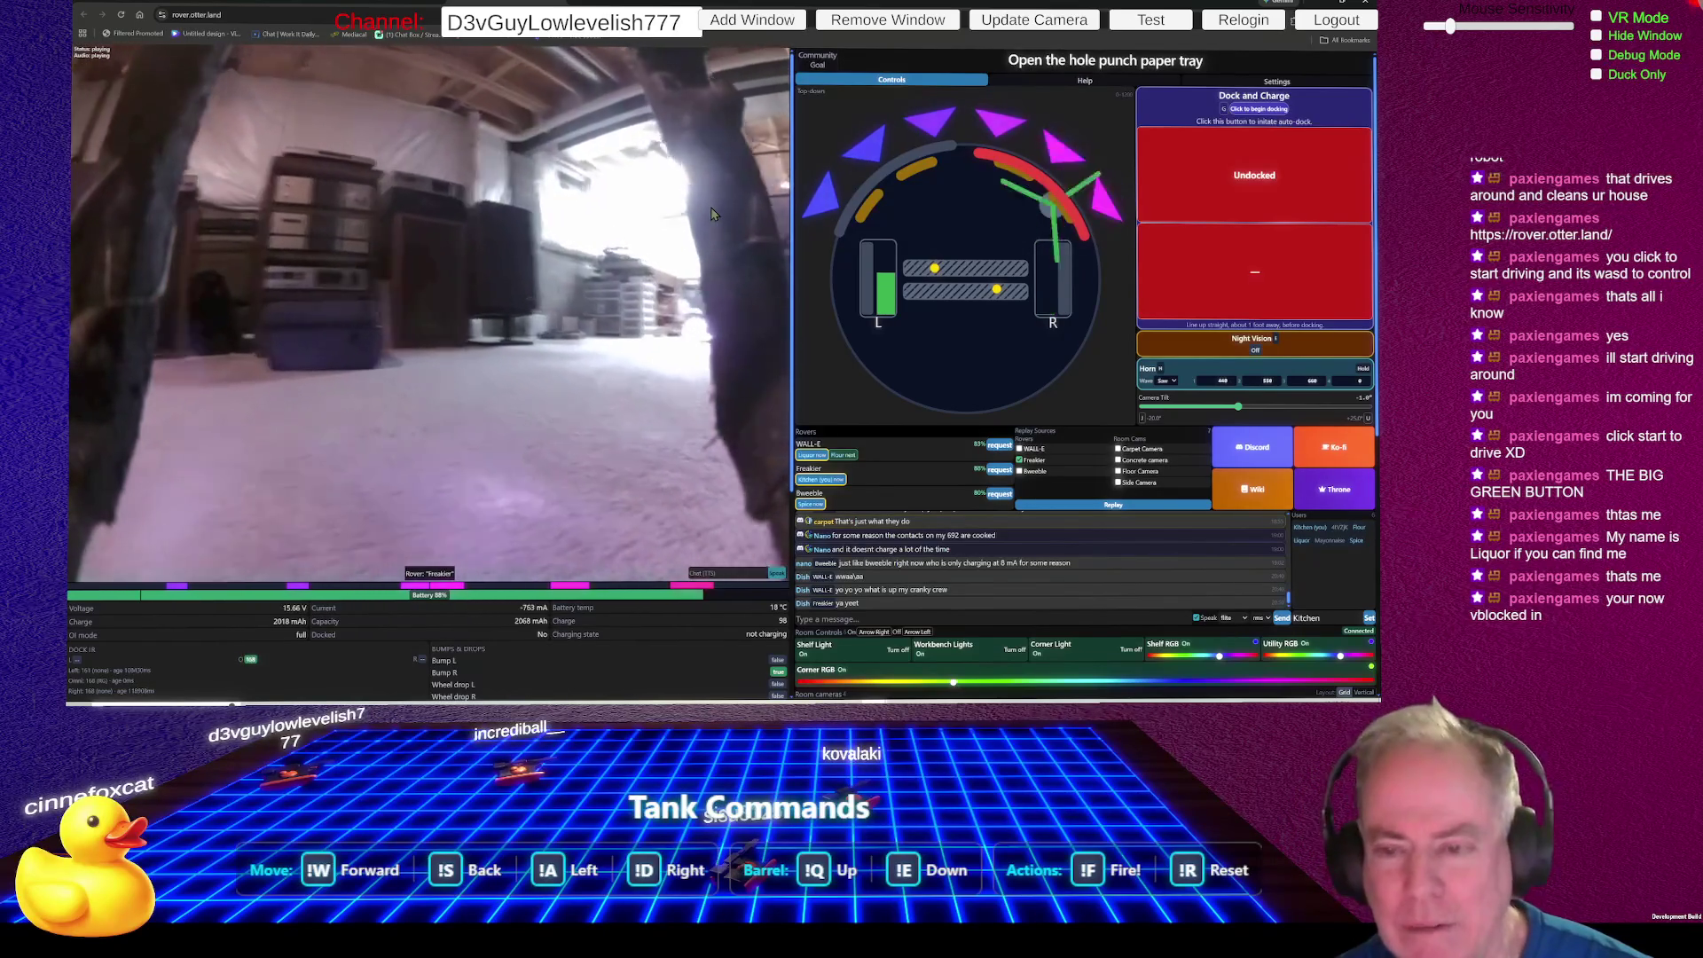
pyautogui.press('a')
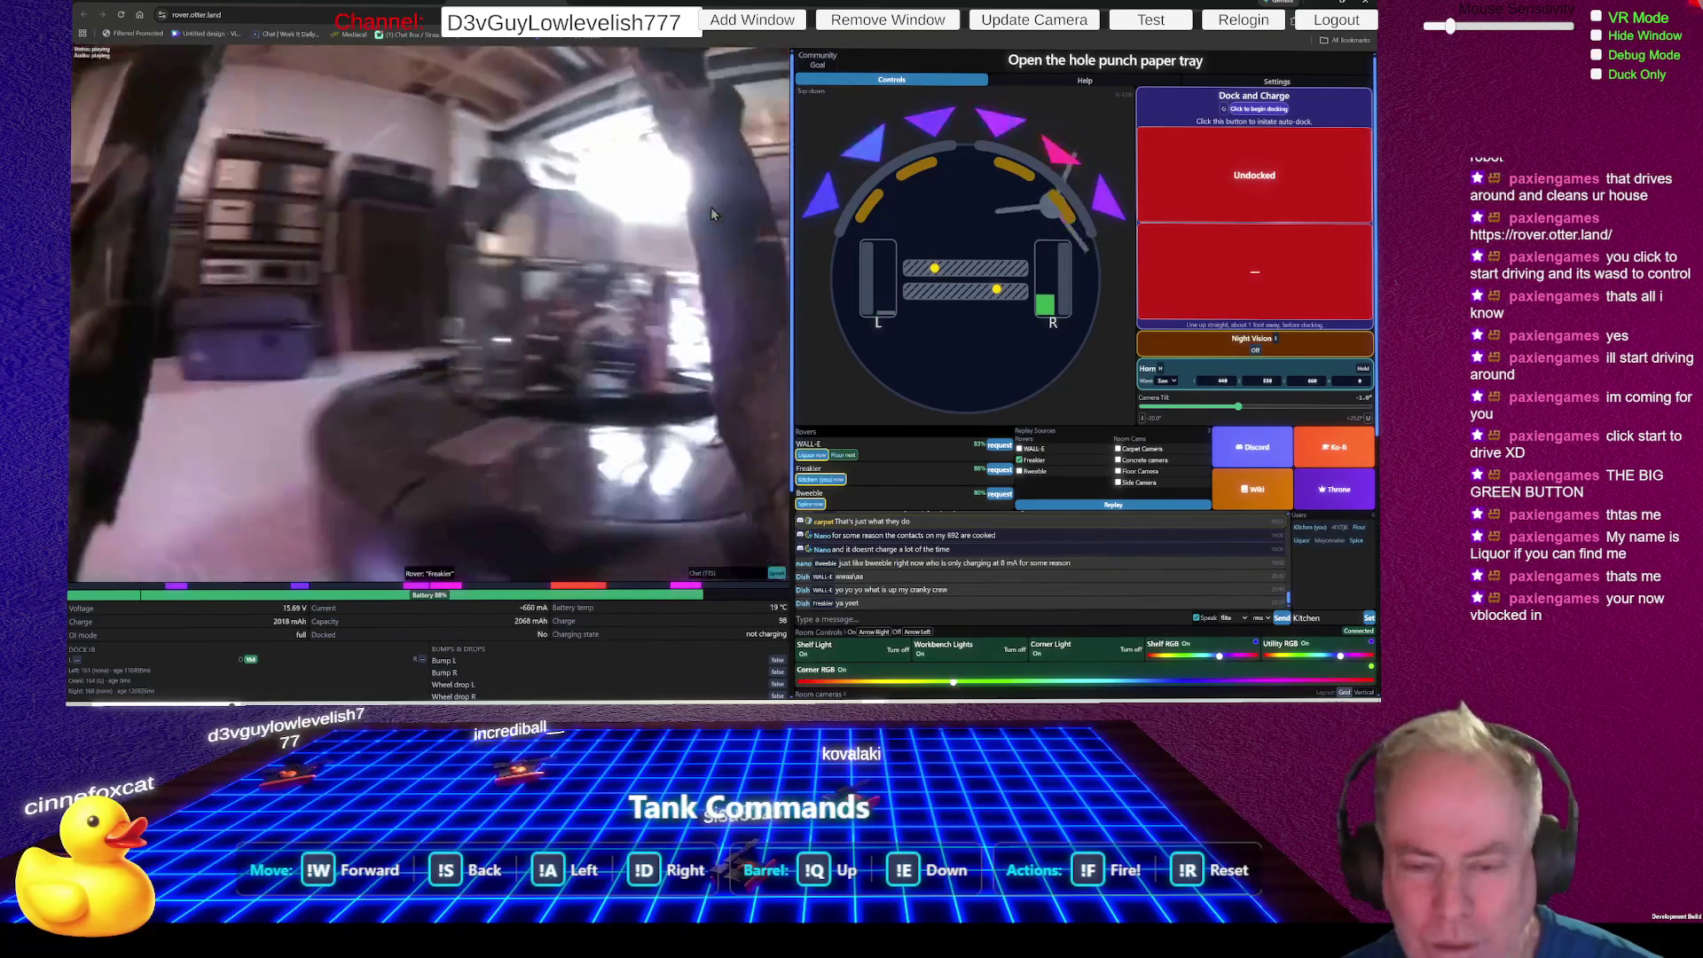
pyautogui.press('d')
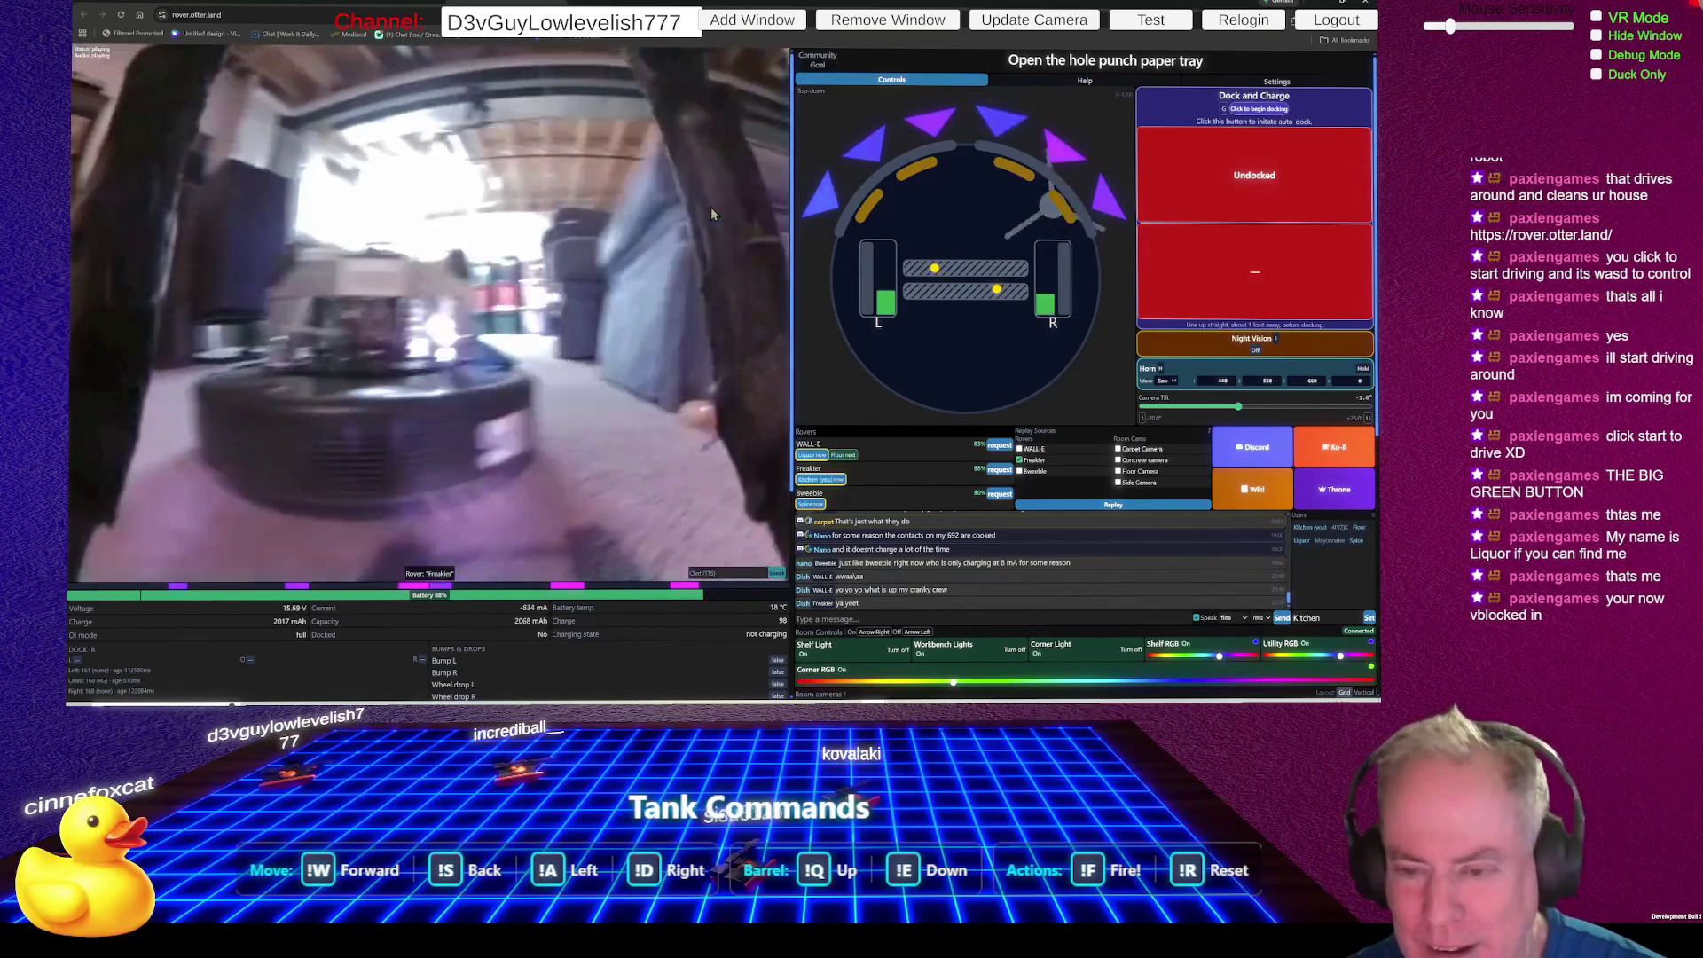
# Step: Drive up to the other rovers, swing around past them and head toward the shelves and blue ball
pyautogui.press('w')
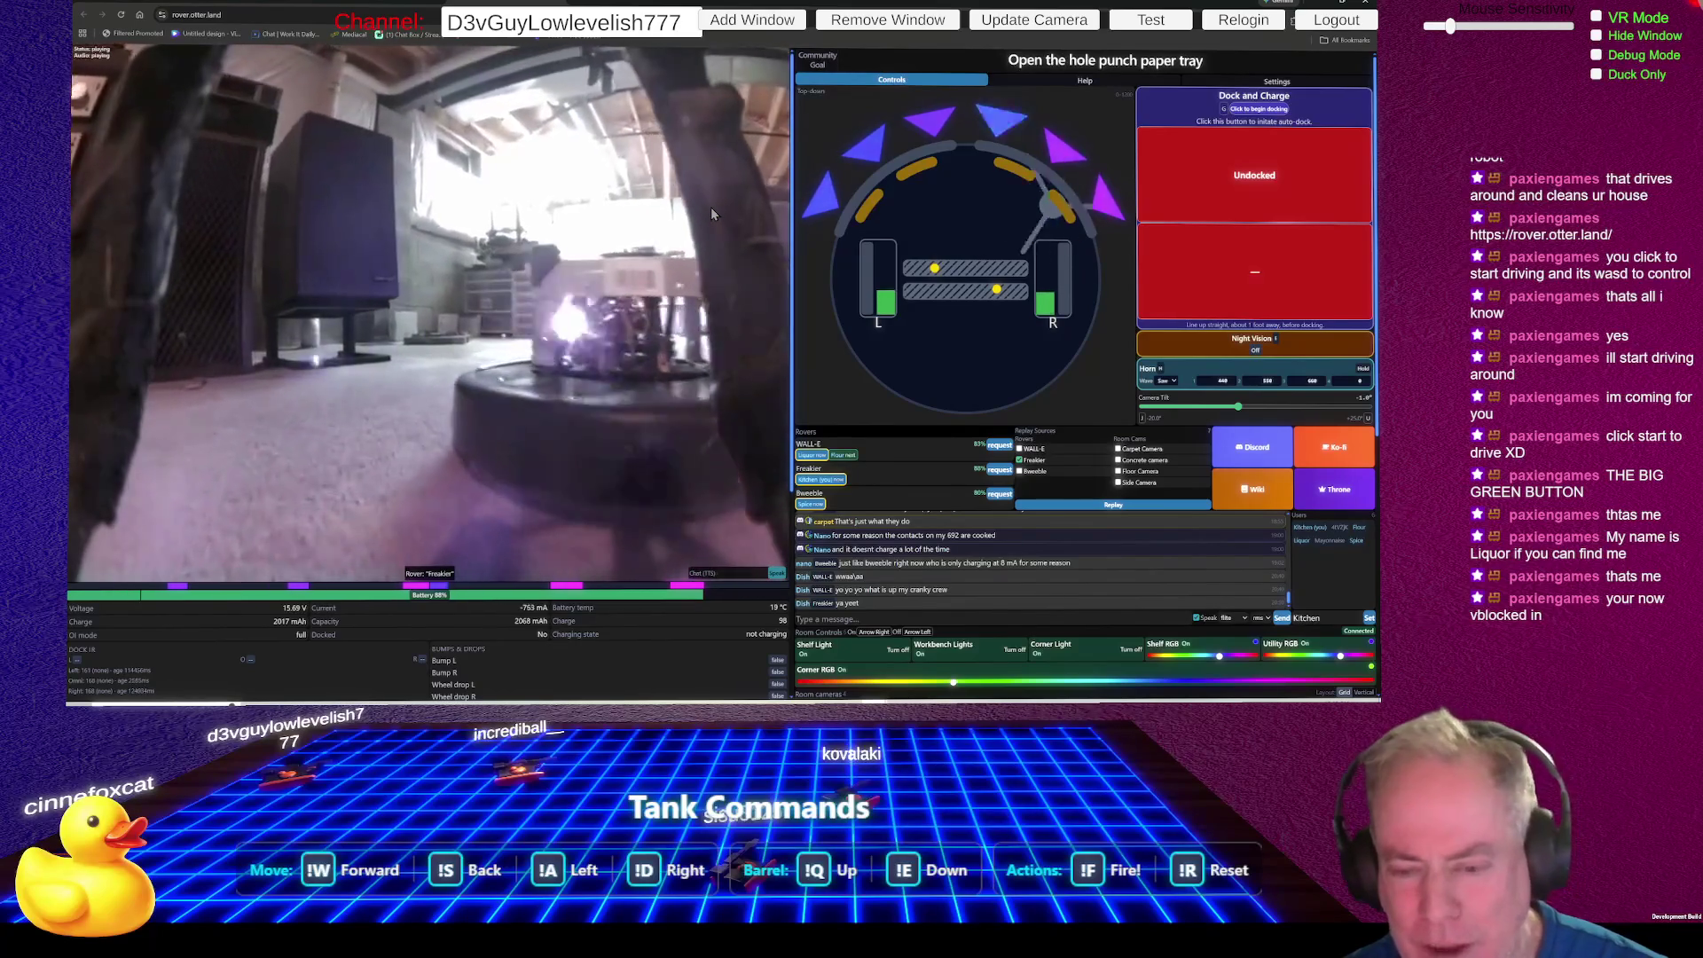
pyautogui.press('a')
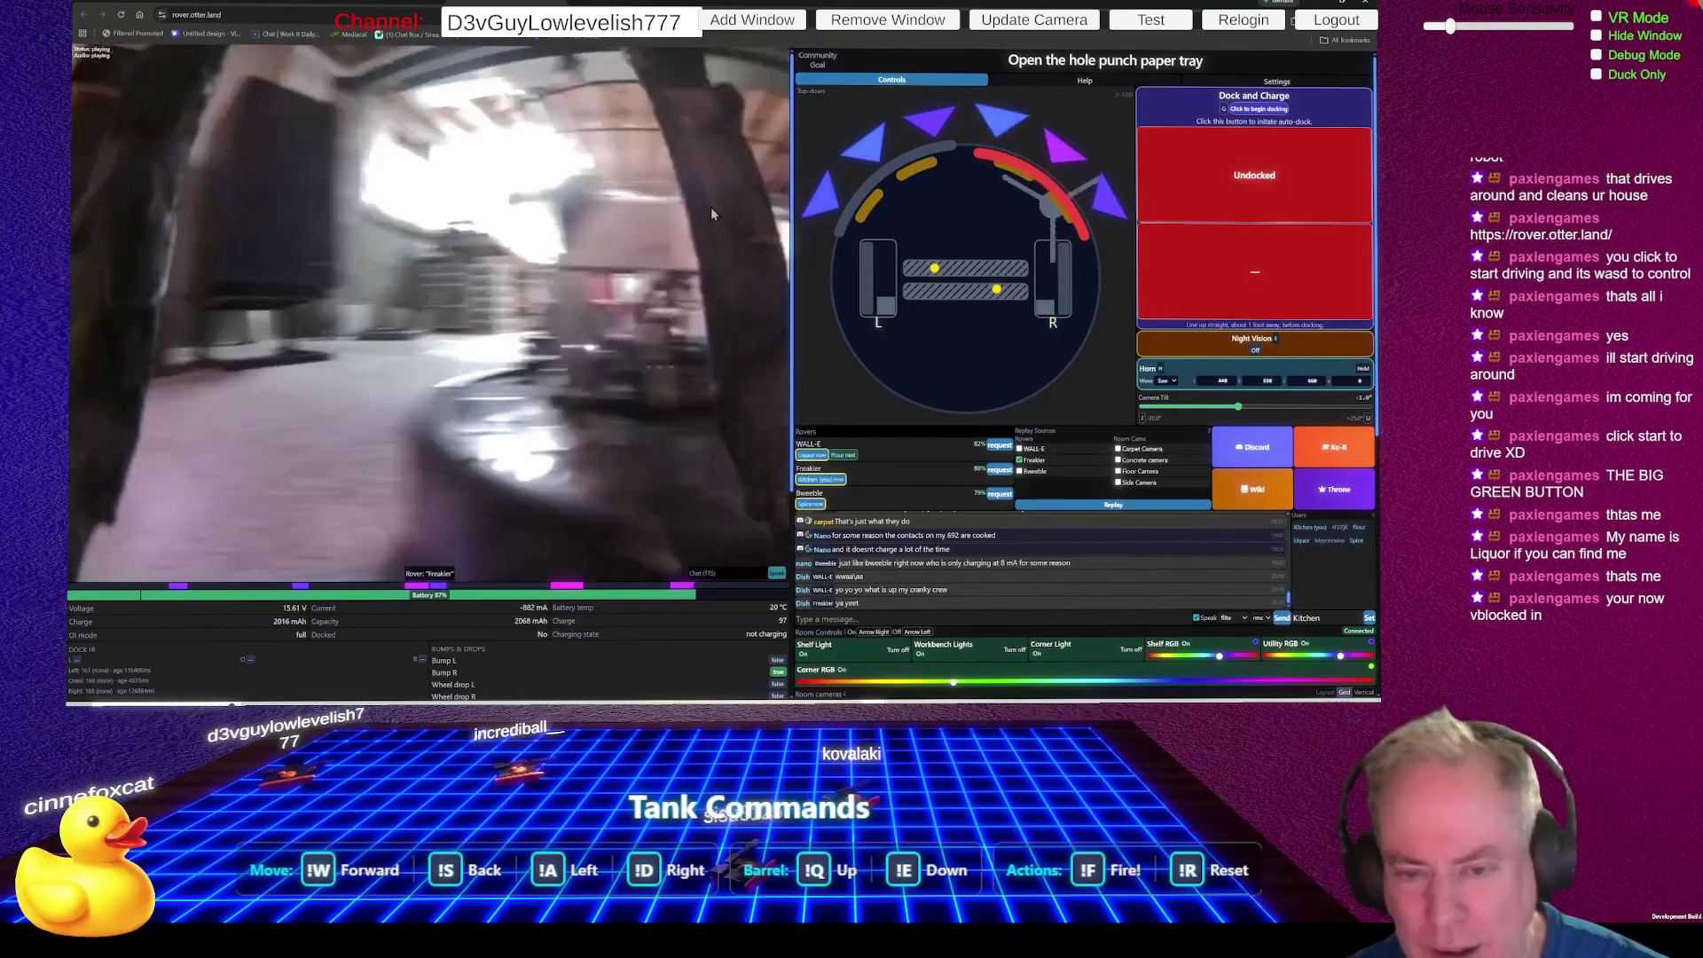
pyautogui.press('a')
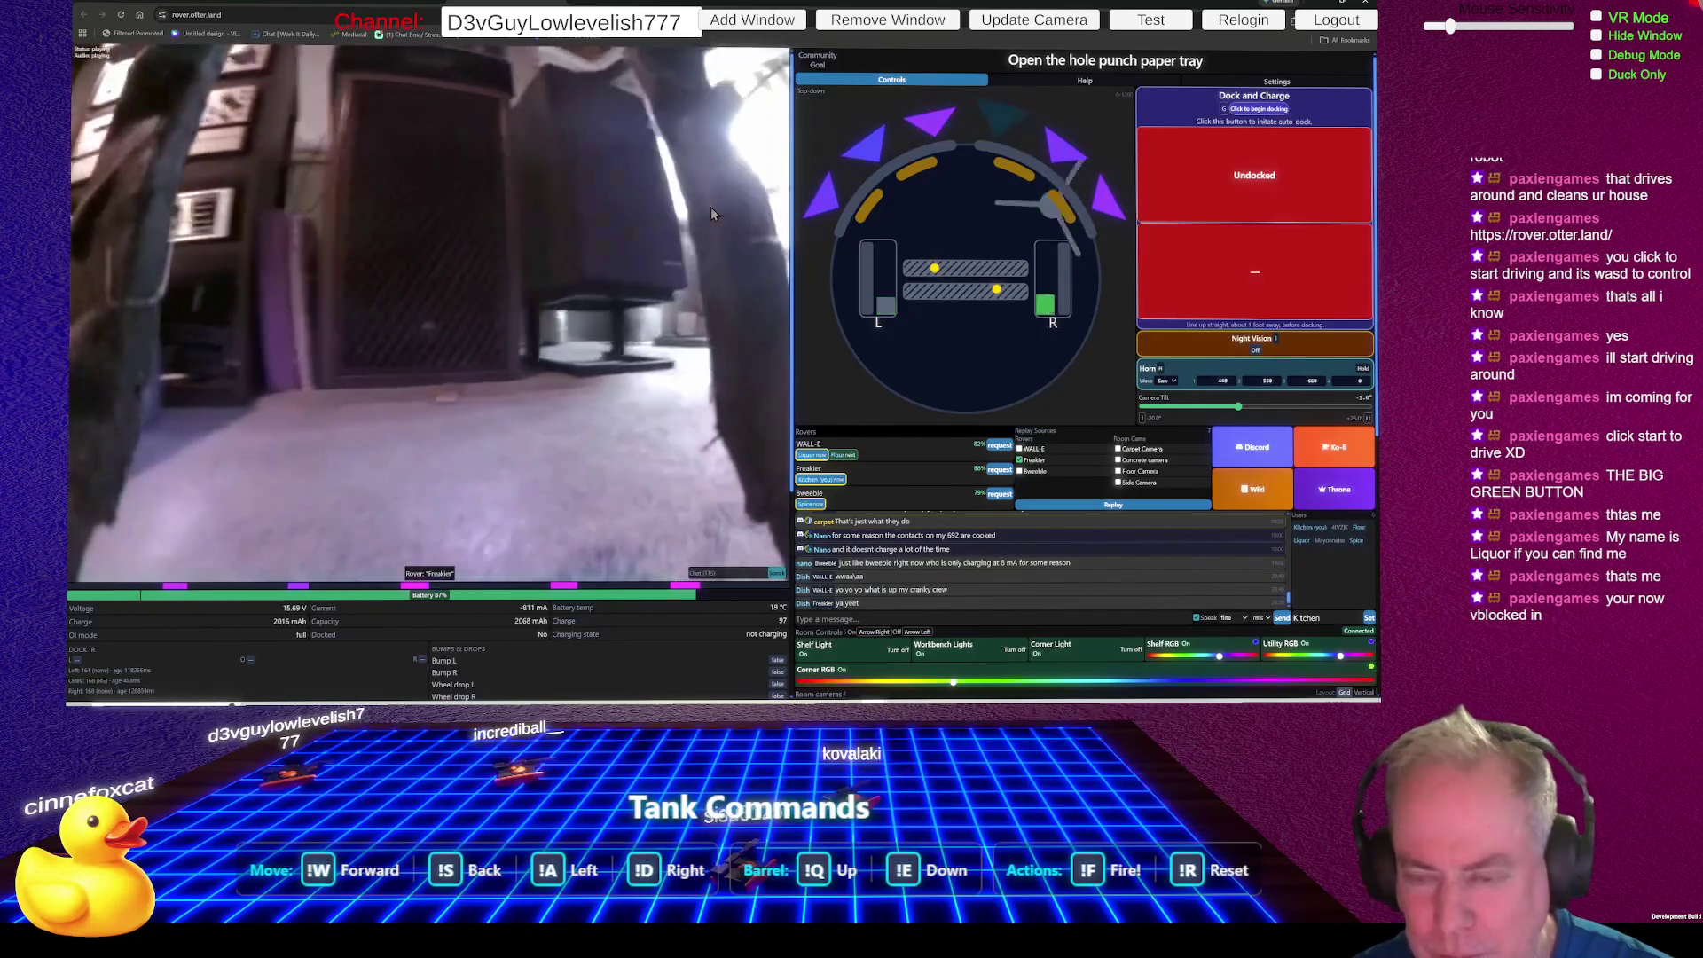
pyautogui.press('a')
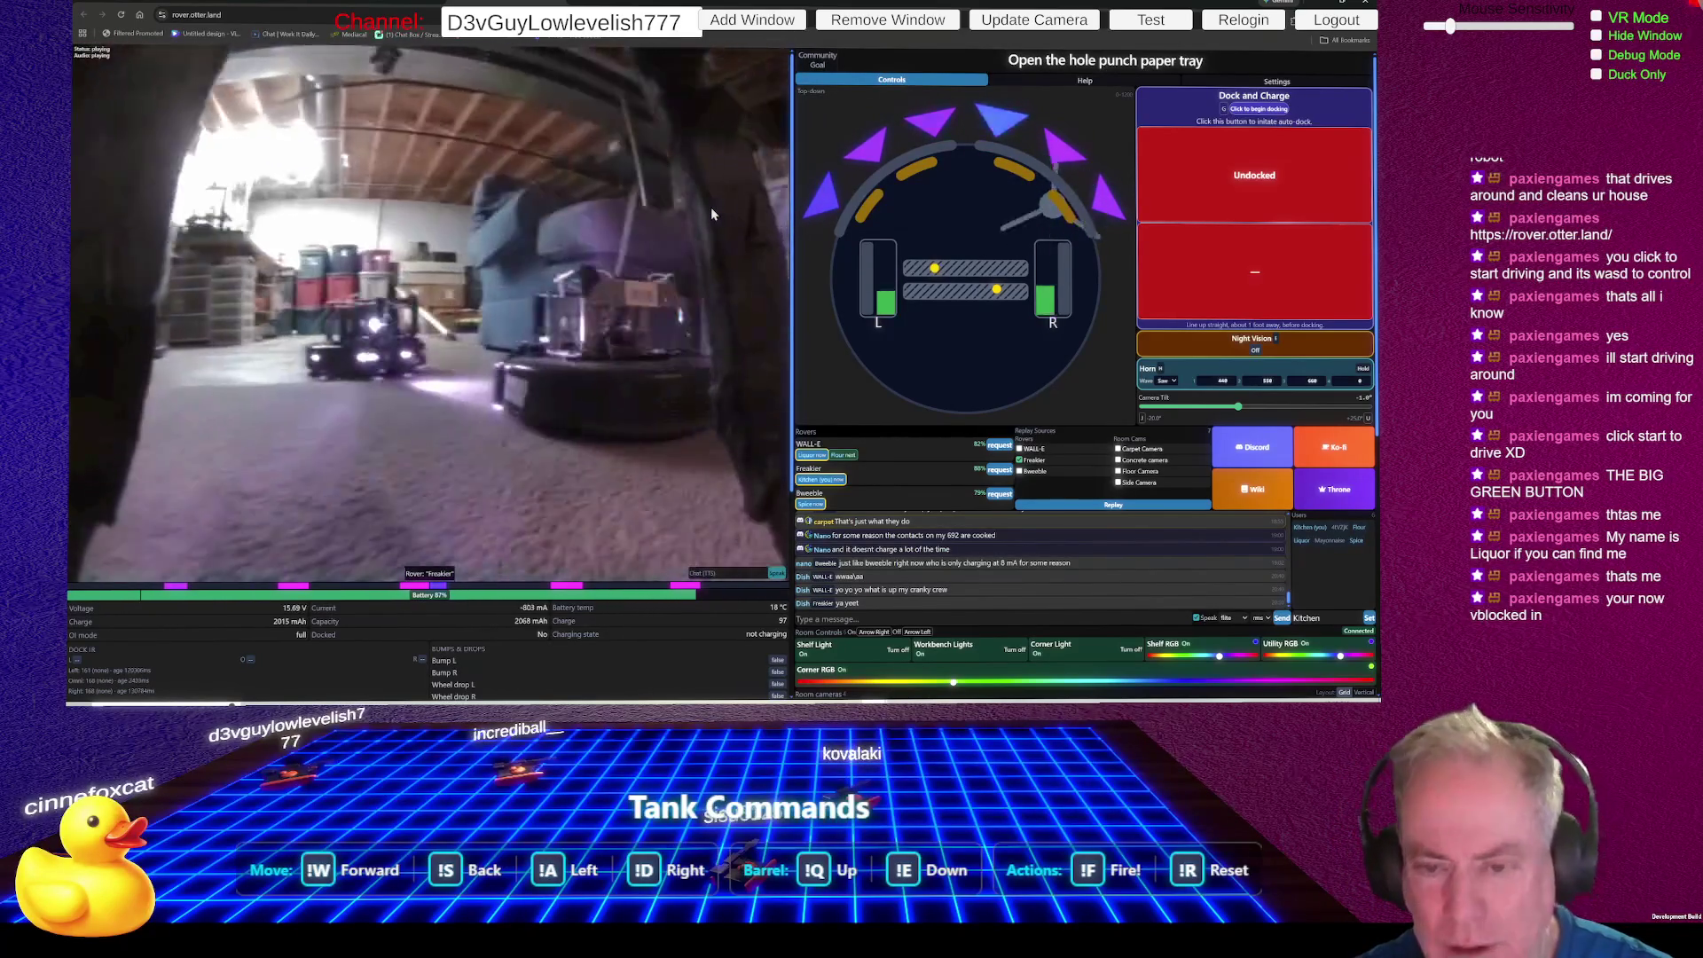
pyautogui.press('w')
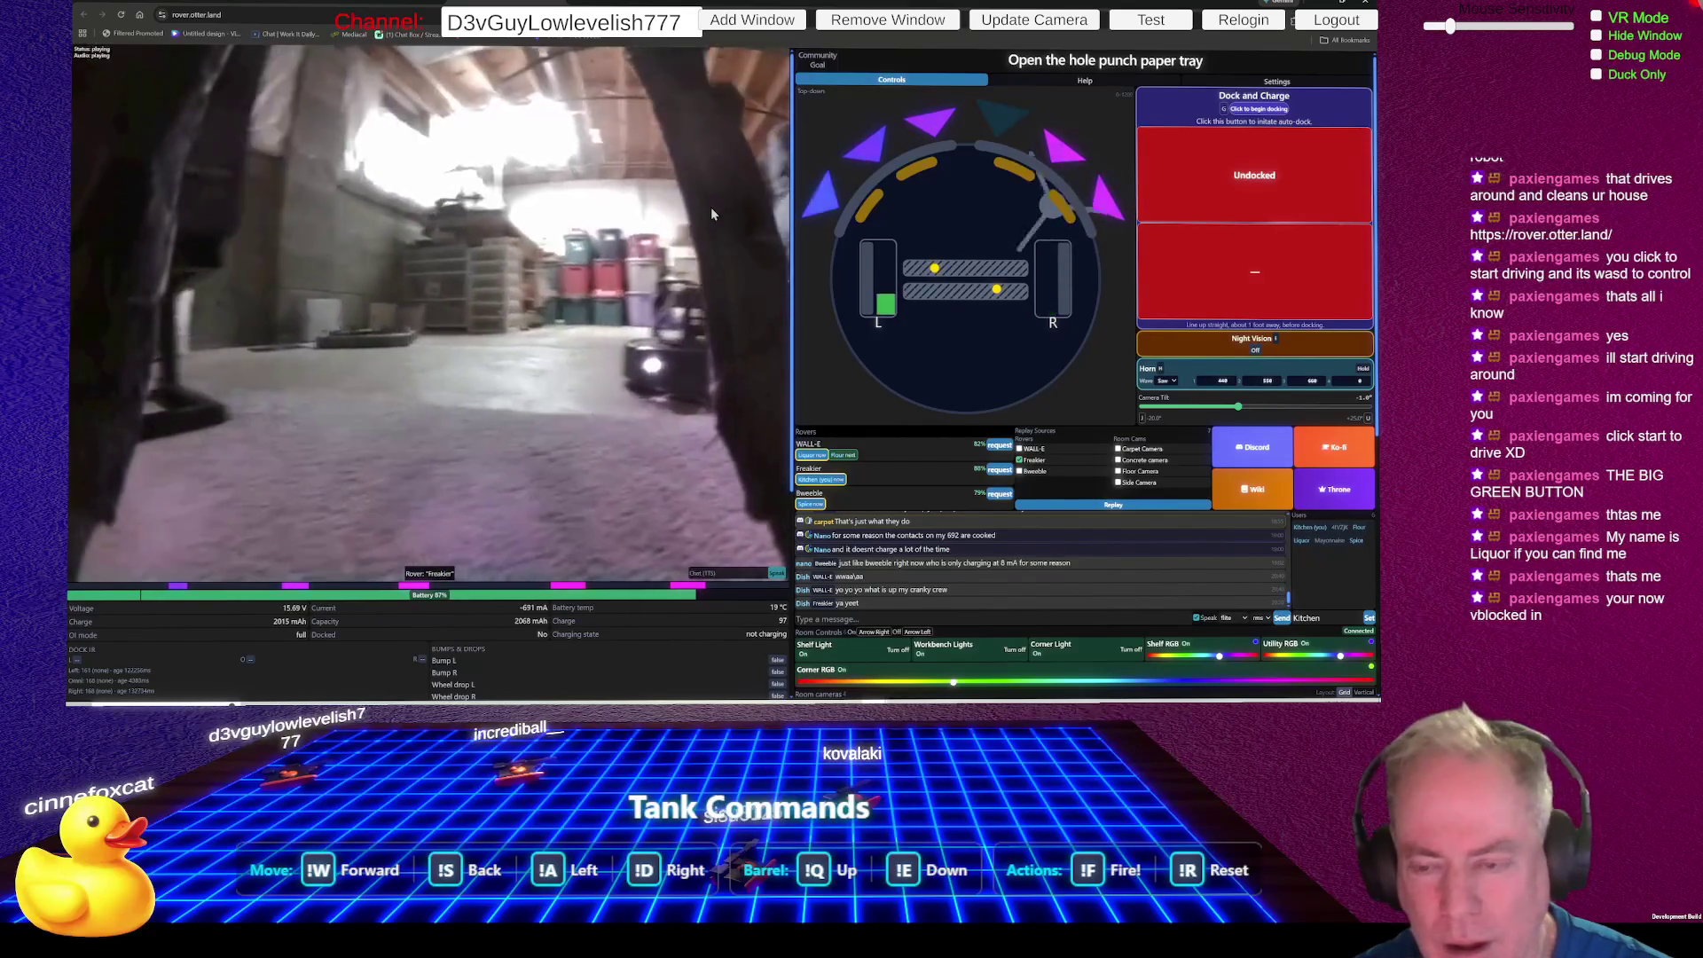
pyautogui.press('w')
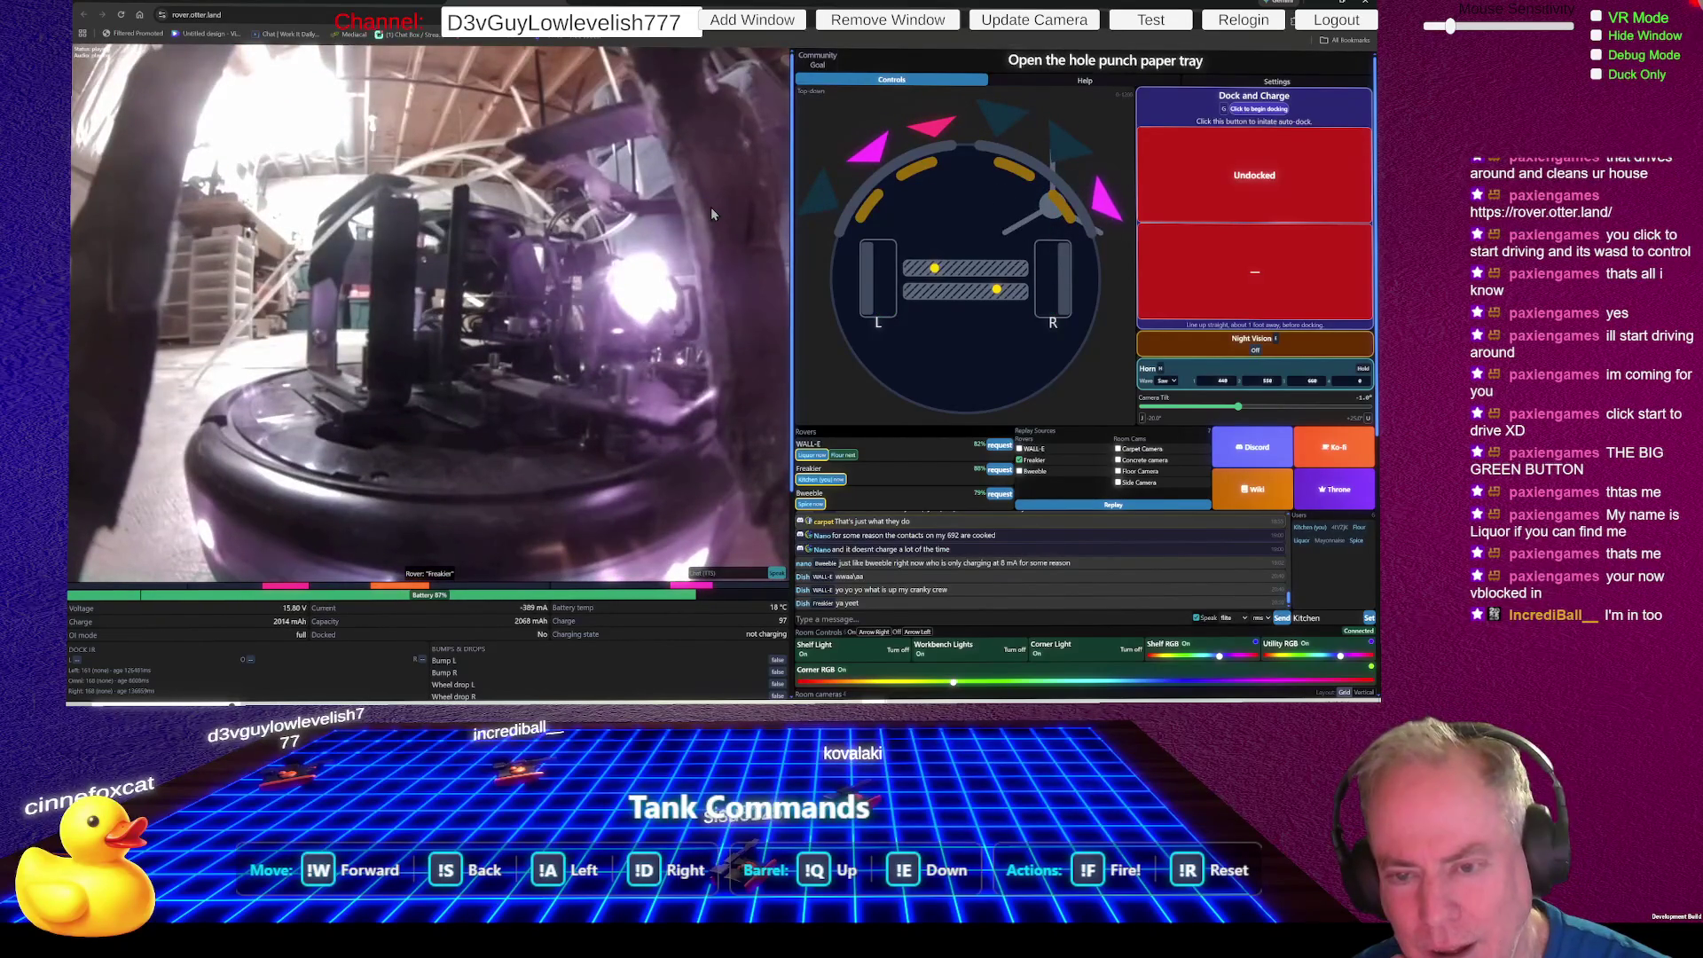
pyautogui.press('a')
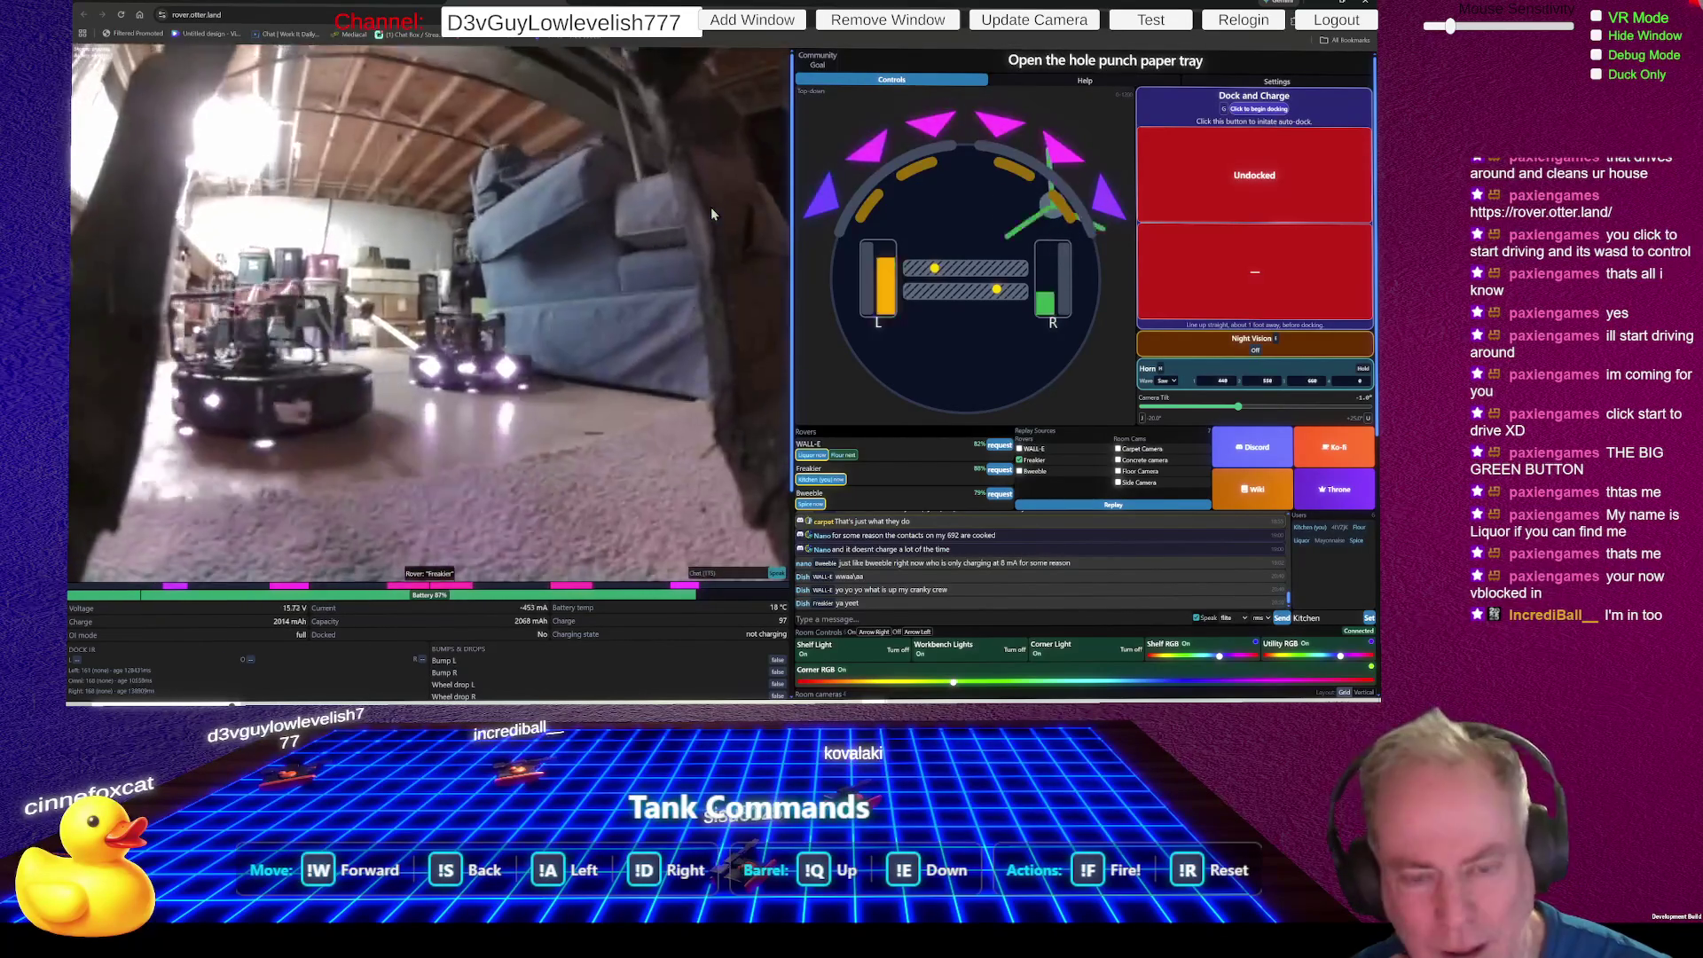
pyautogui.press('a')
pyautogui.press('a')
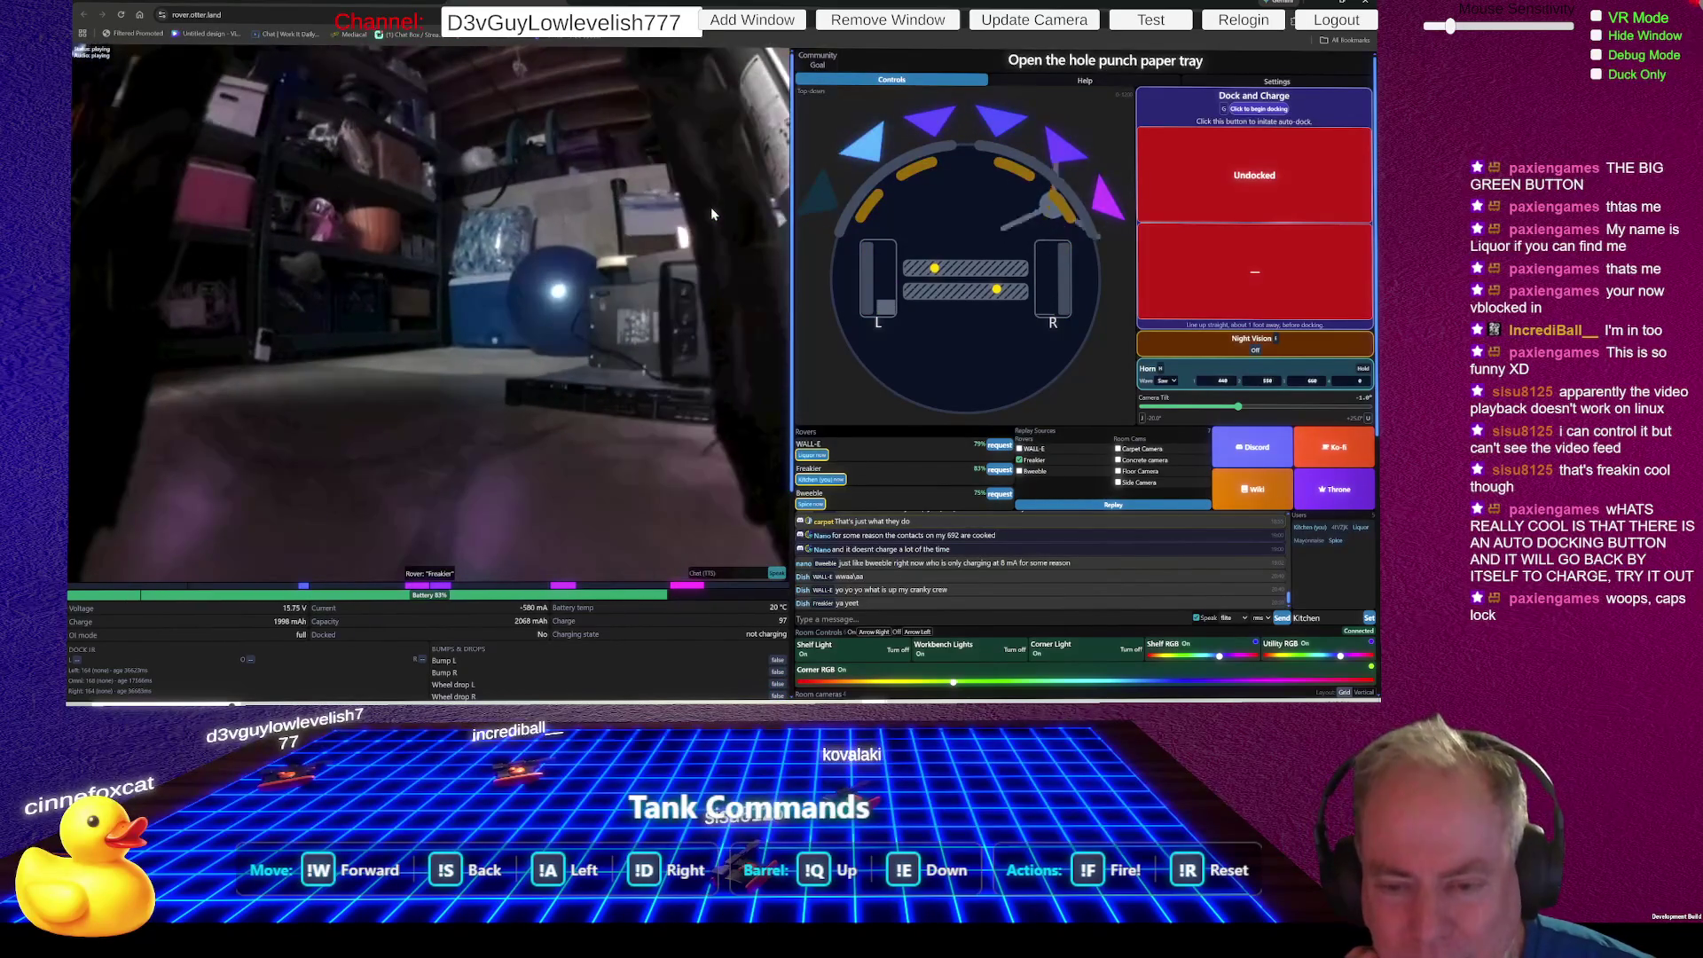
pyautogui.press('w')
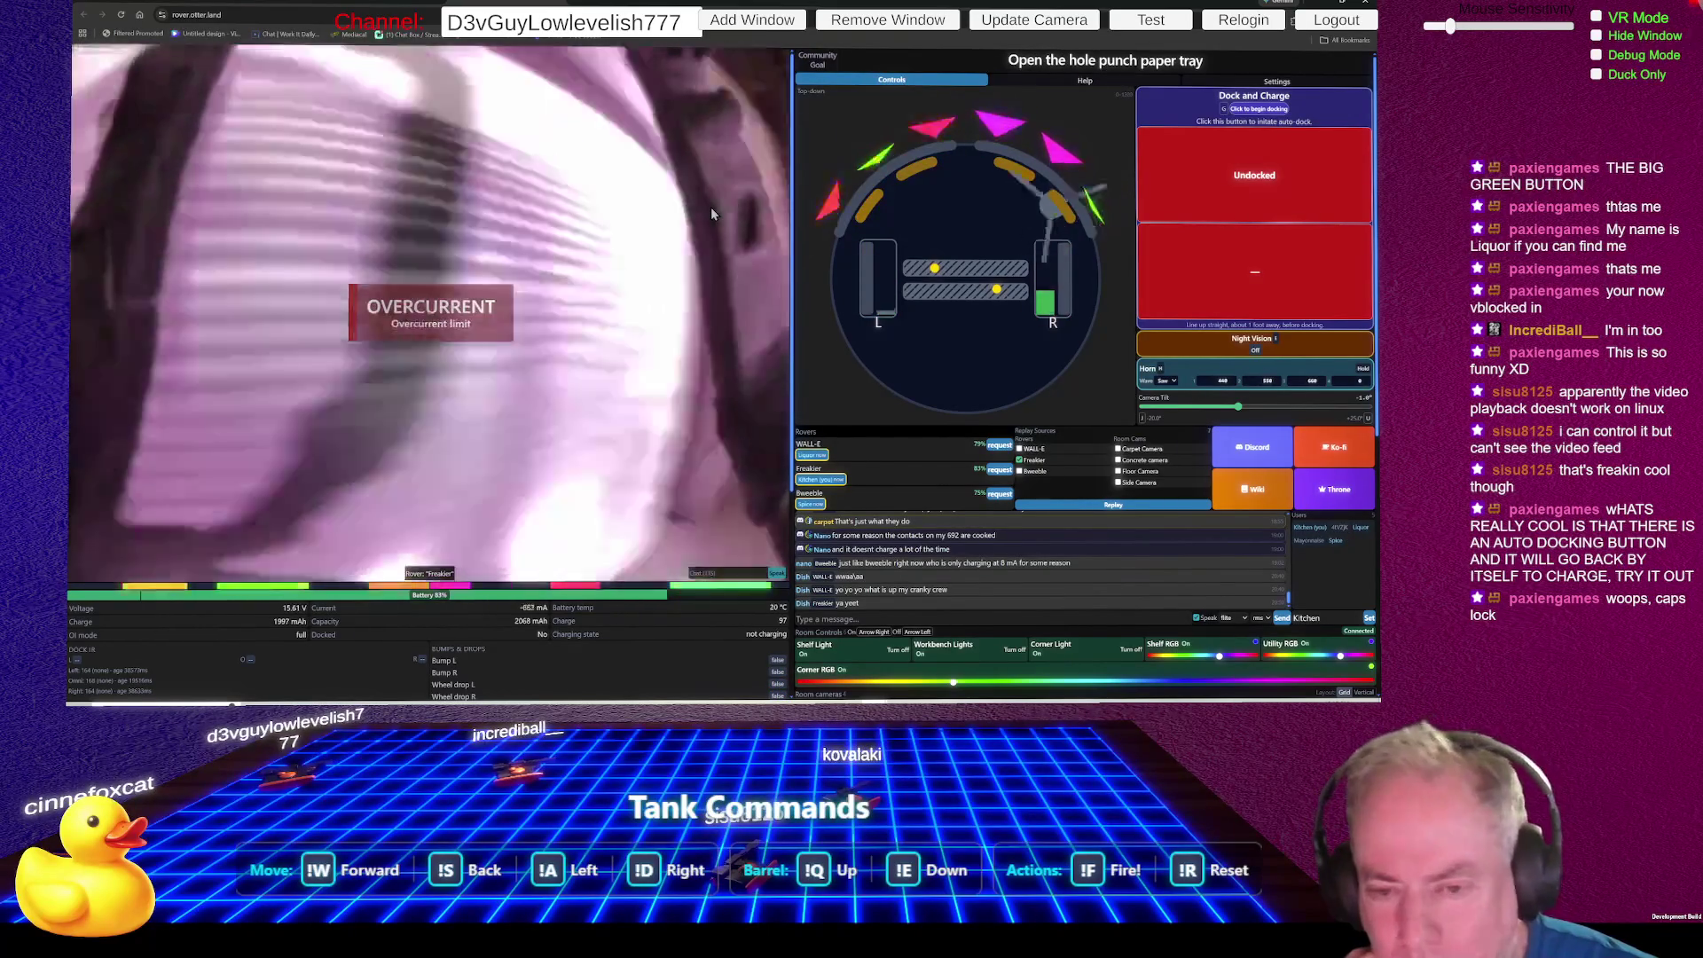
# Step: Maneuver the rover around the blue exercise ball with short turns and forward nudges
pyautogui.press('w')
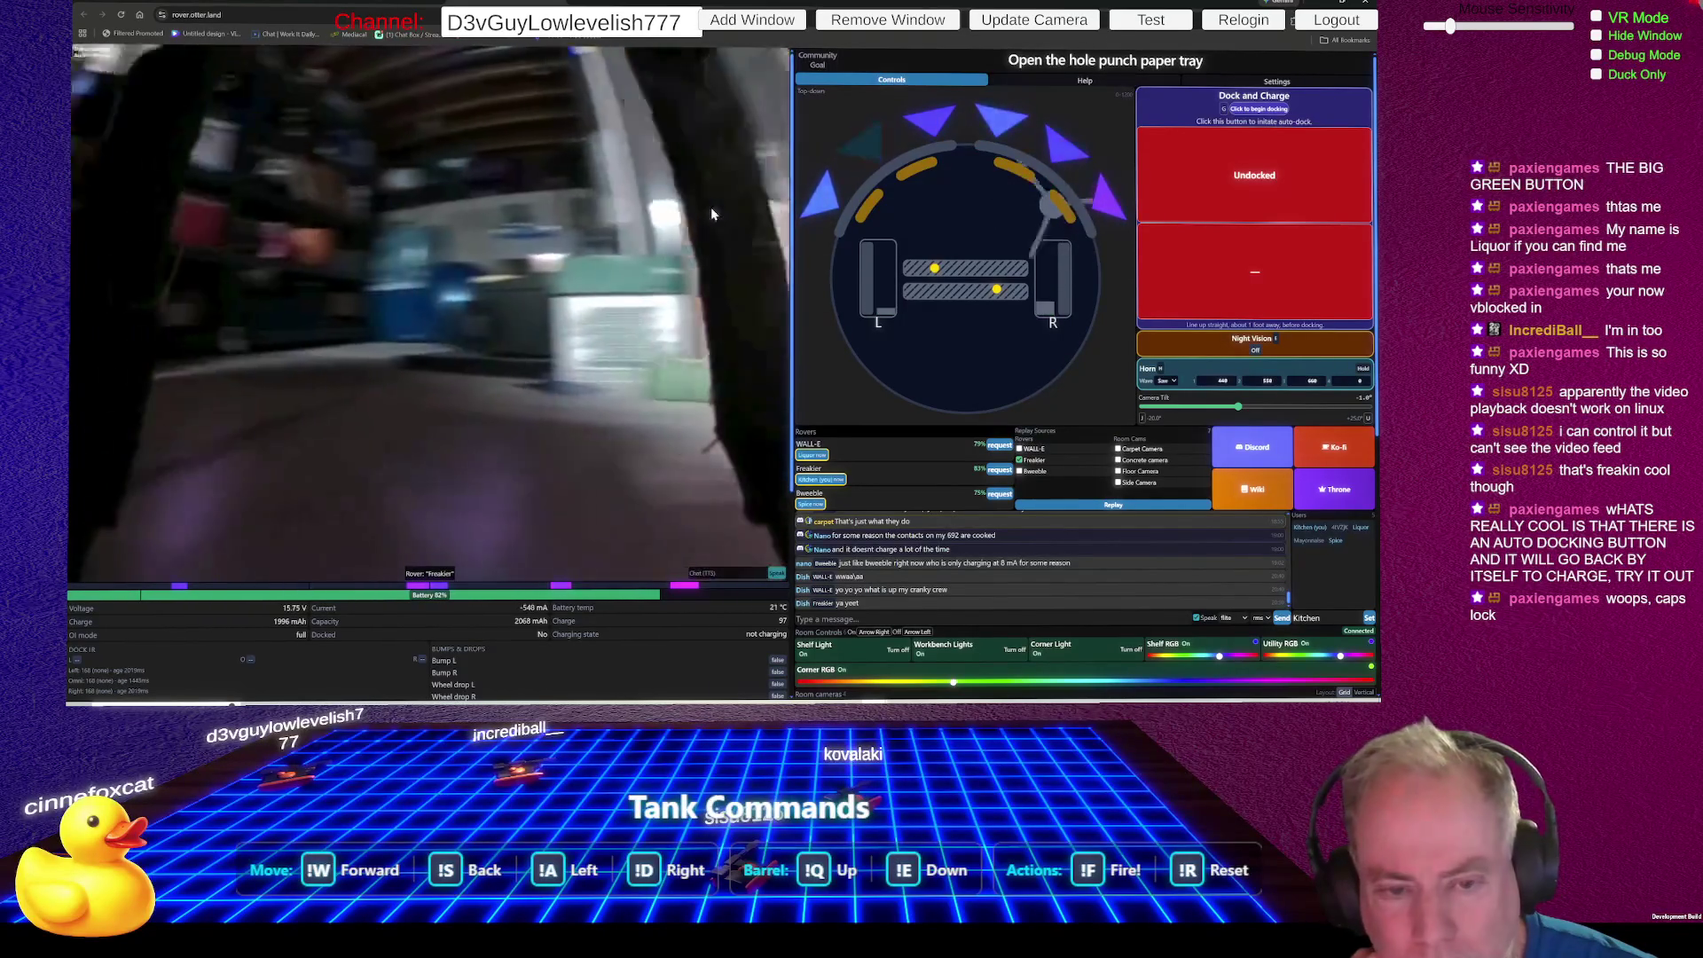
pyautogui.press('a')
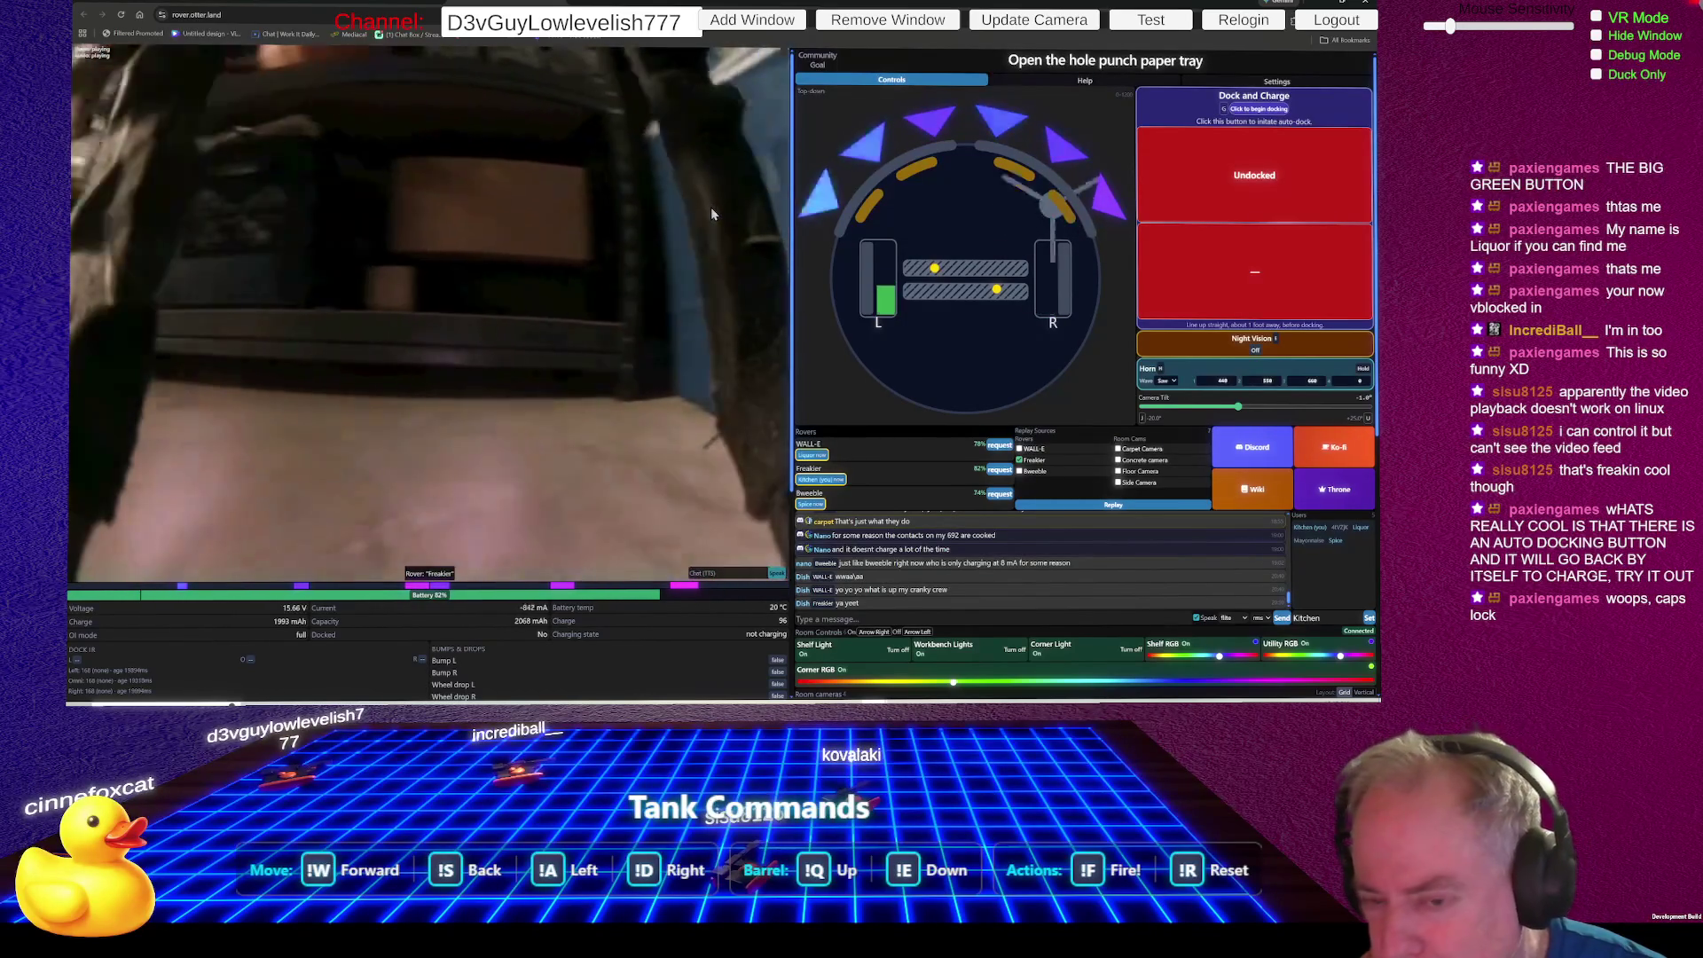
pyautogui.press('w')
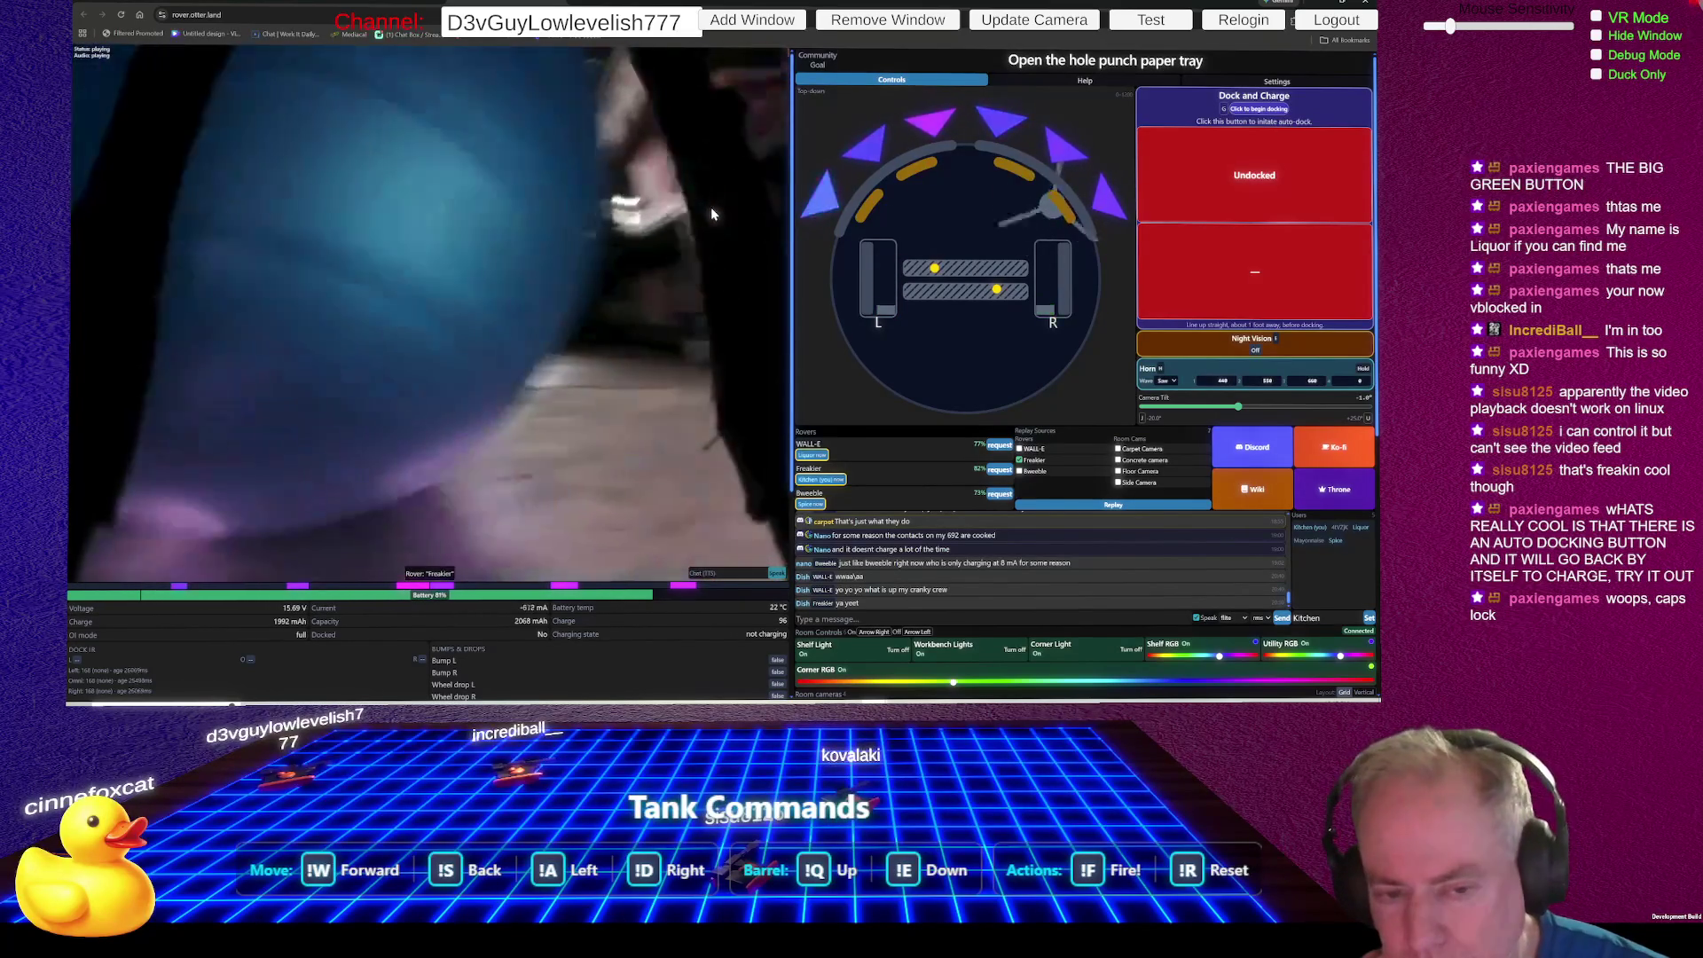
pyautogui.press('d')
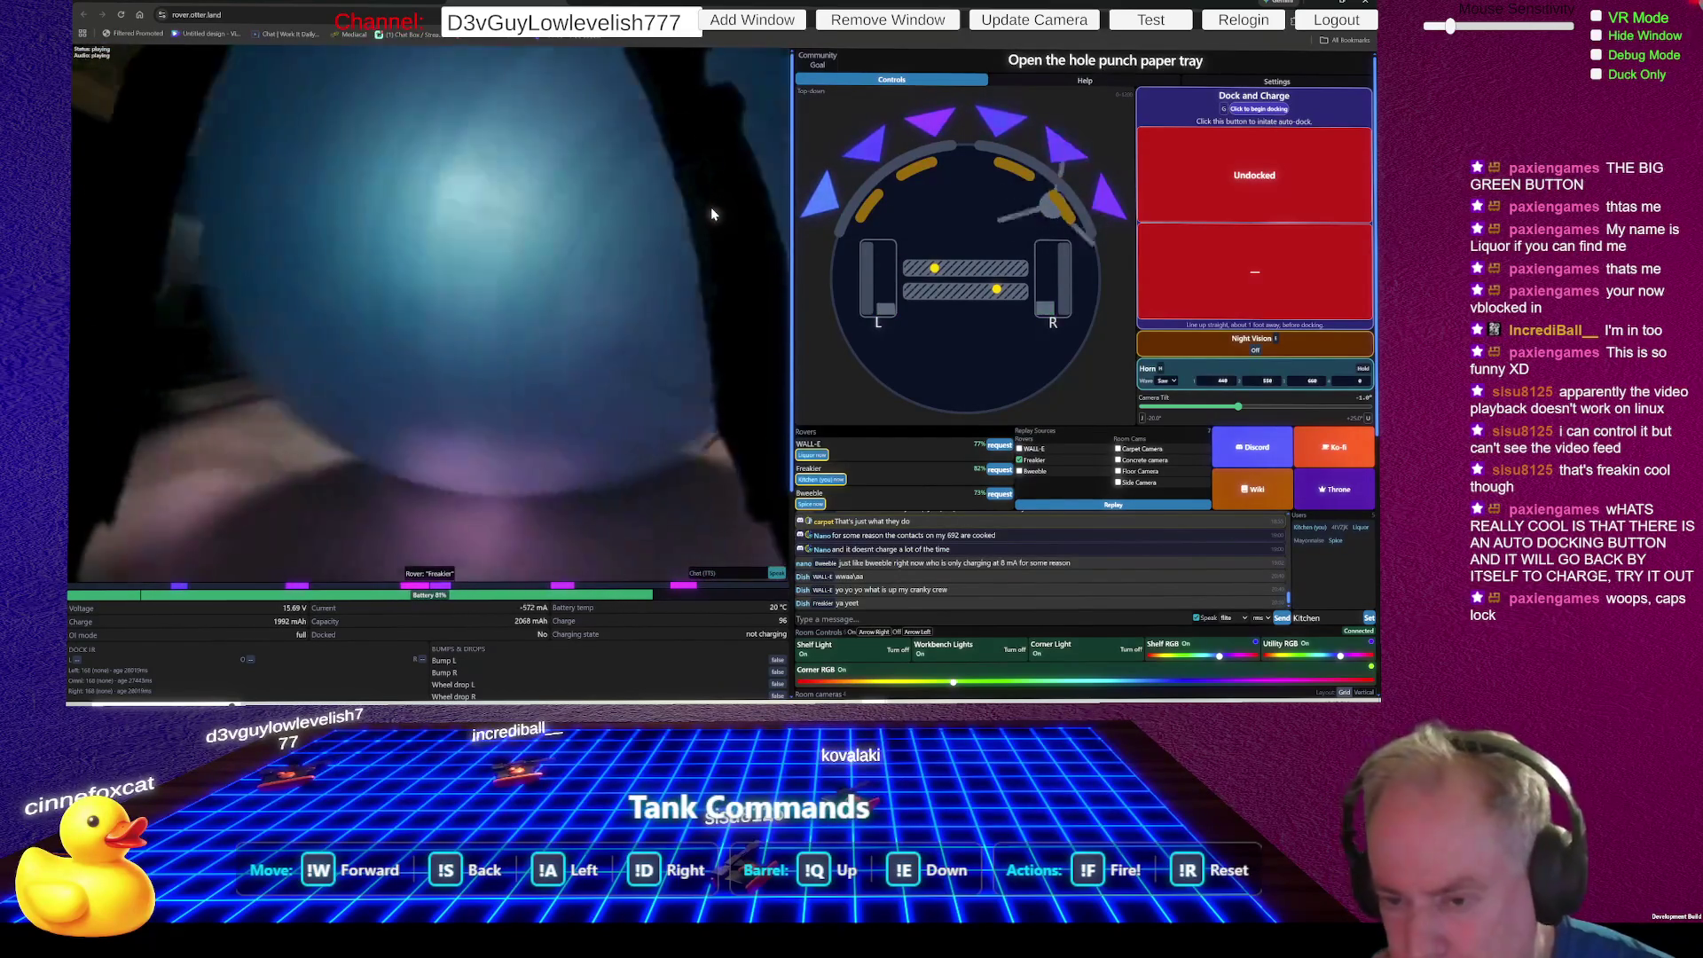
pyautogui.press('w')
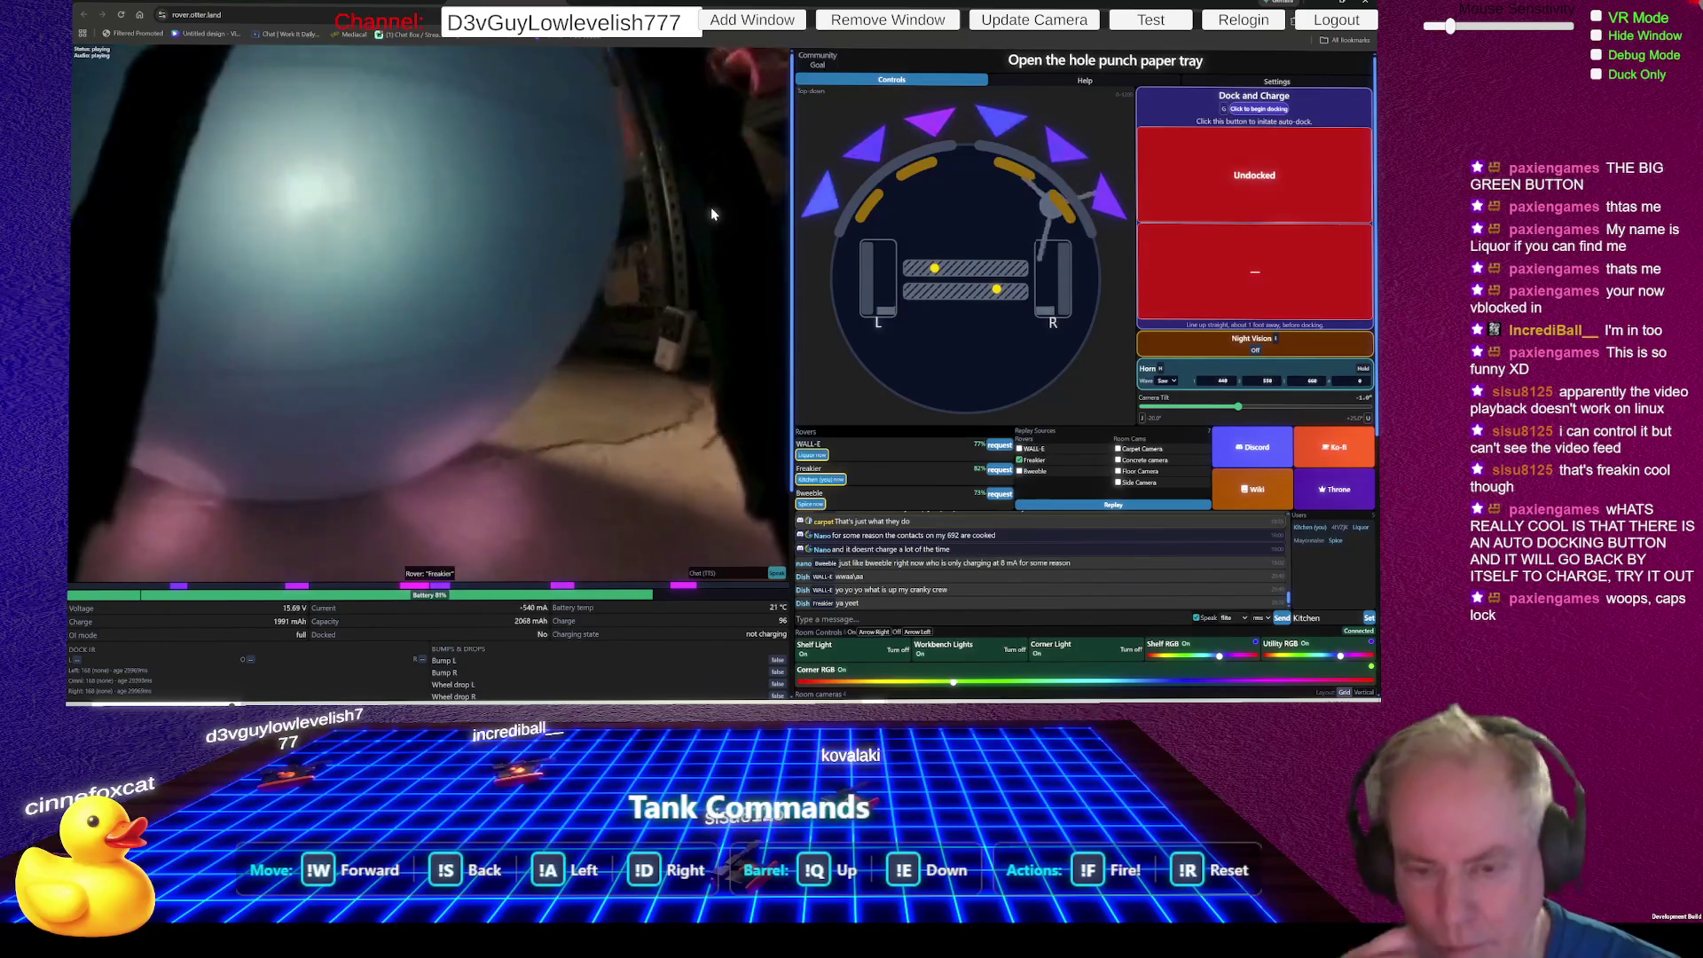
pyautogui.press('s')
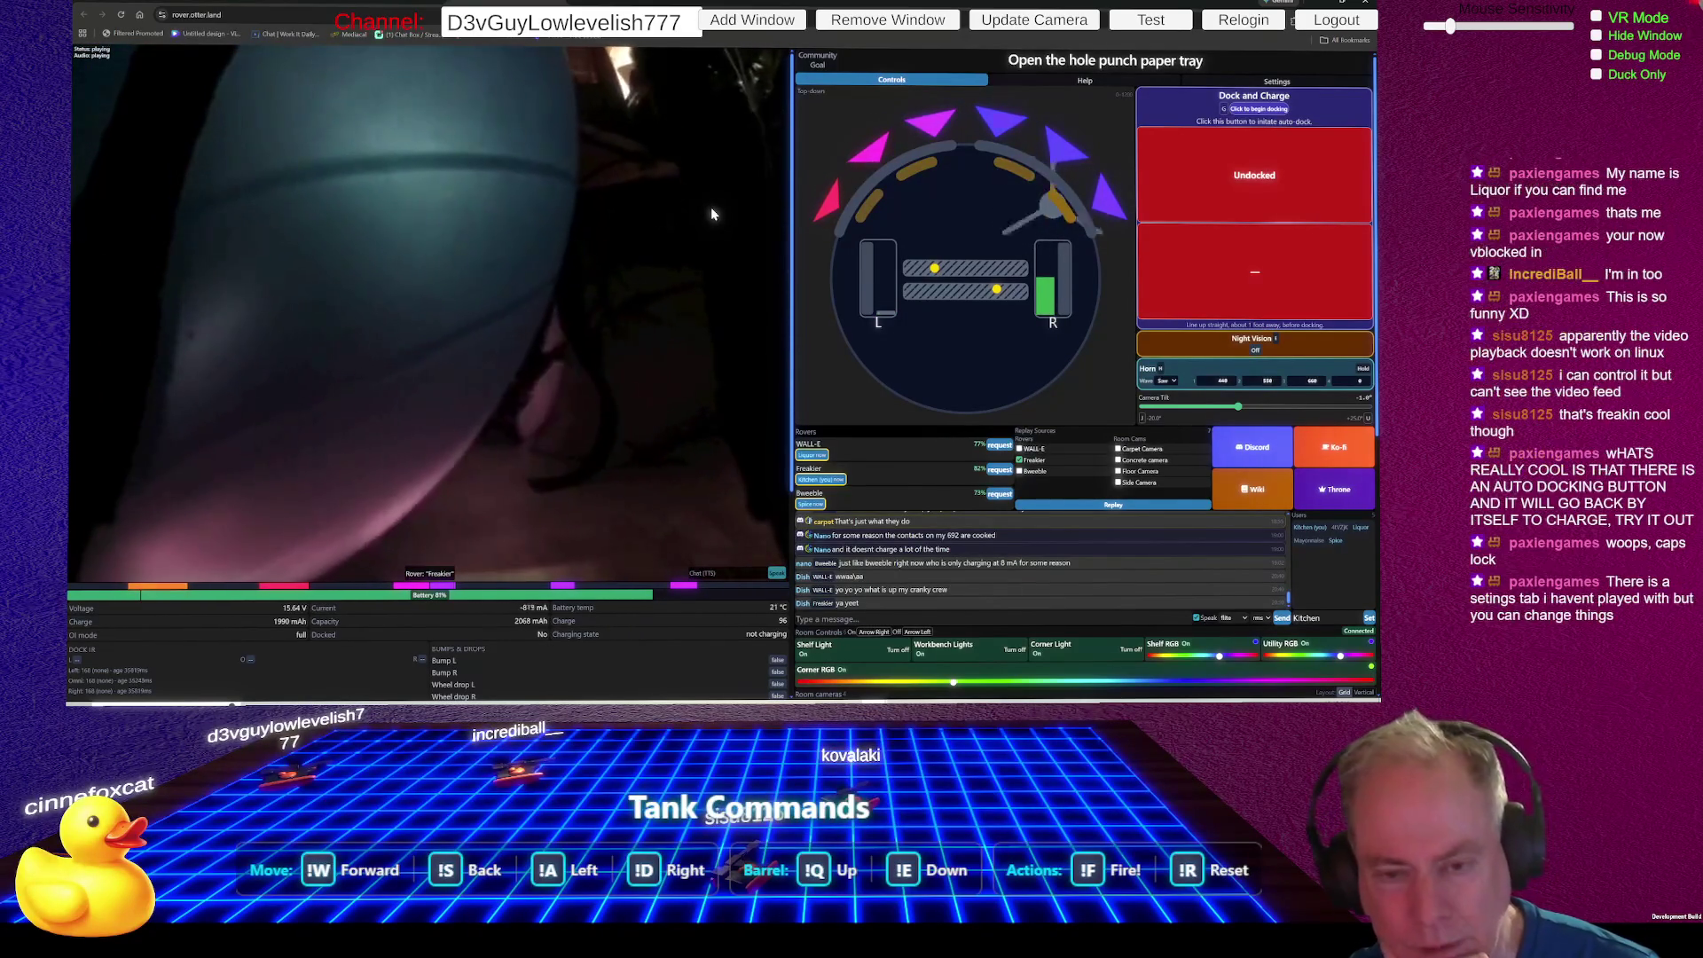
pyautogui.press('w')
pyautogui.press('w')
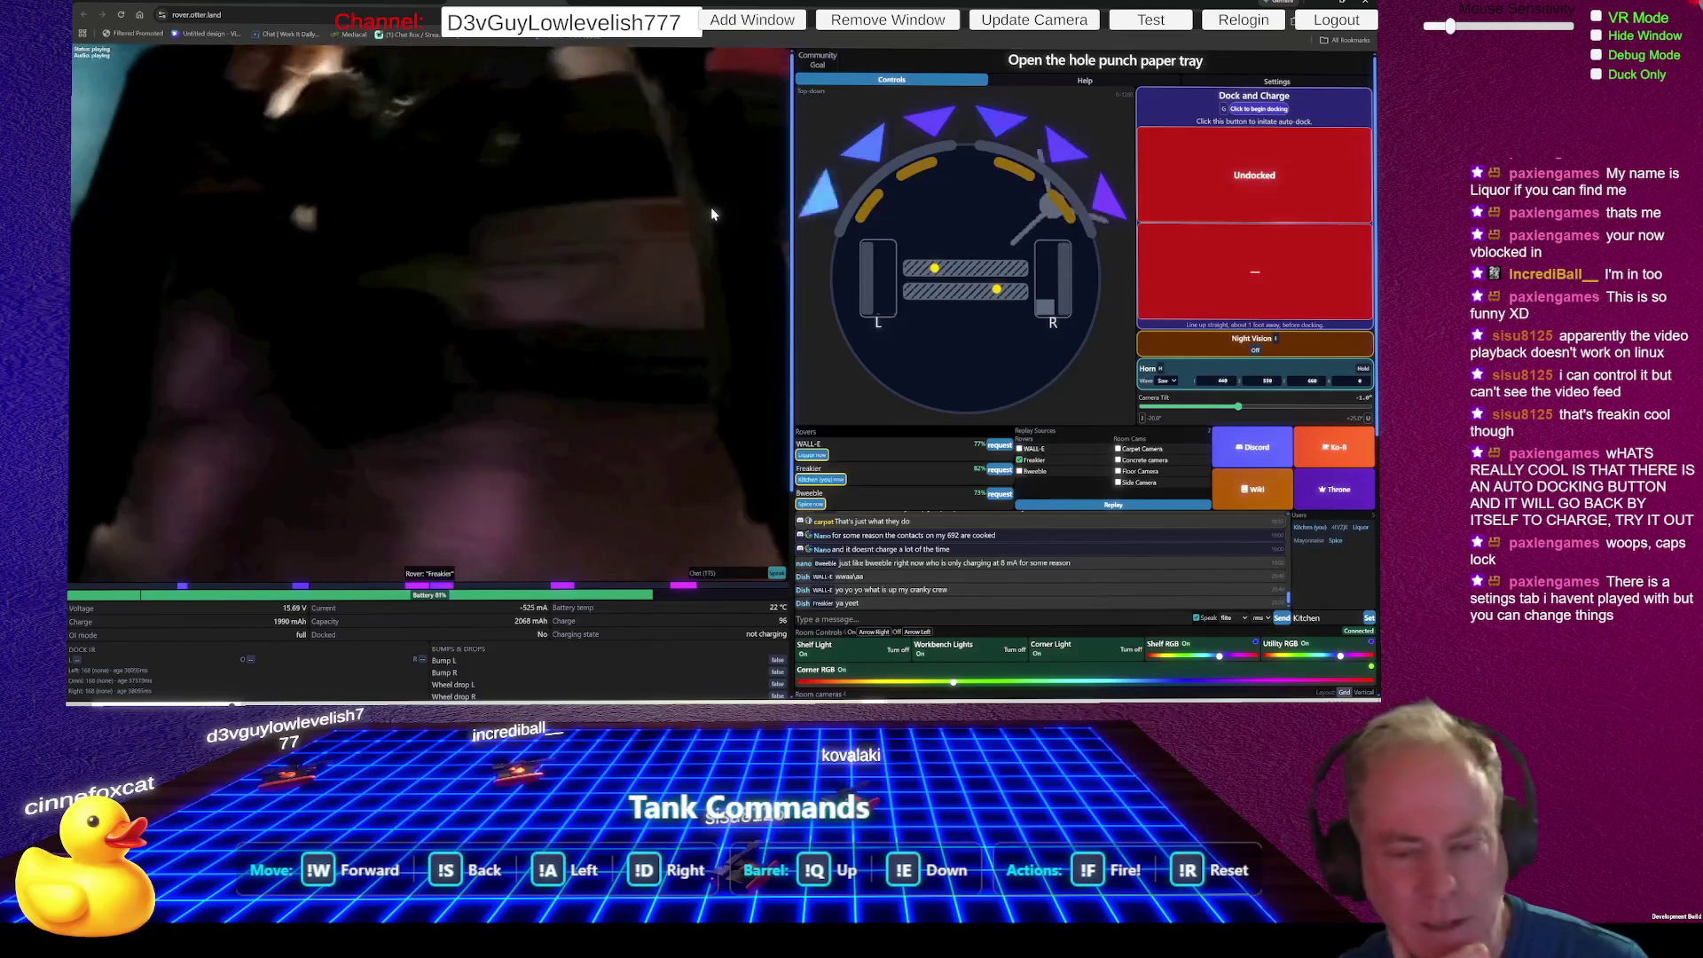
pyautogui.press('w')
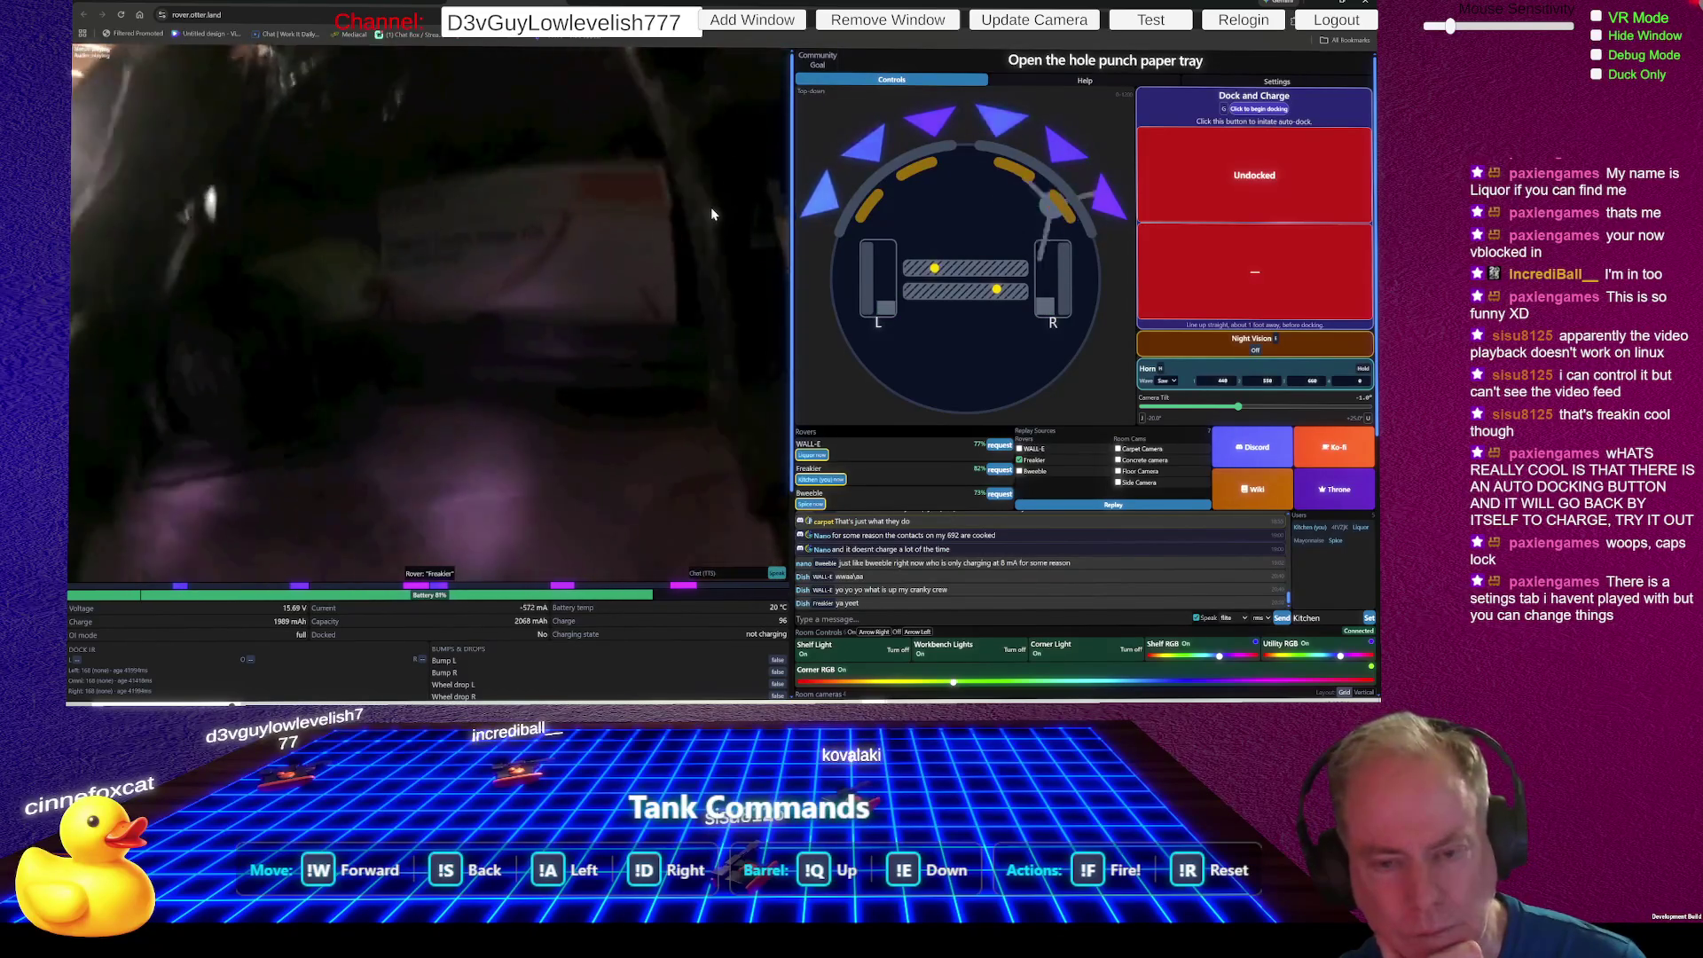
pyautogui.press('w')
pyautogui.press('w')
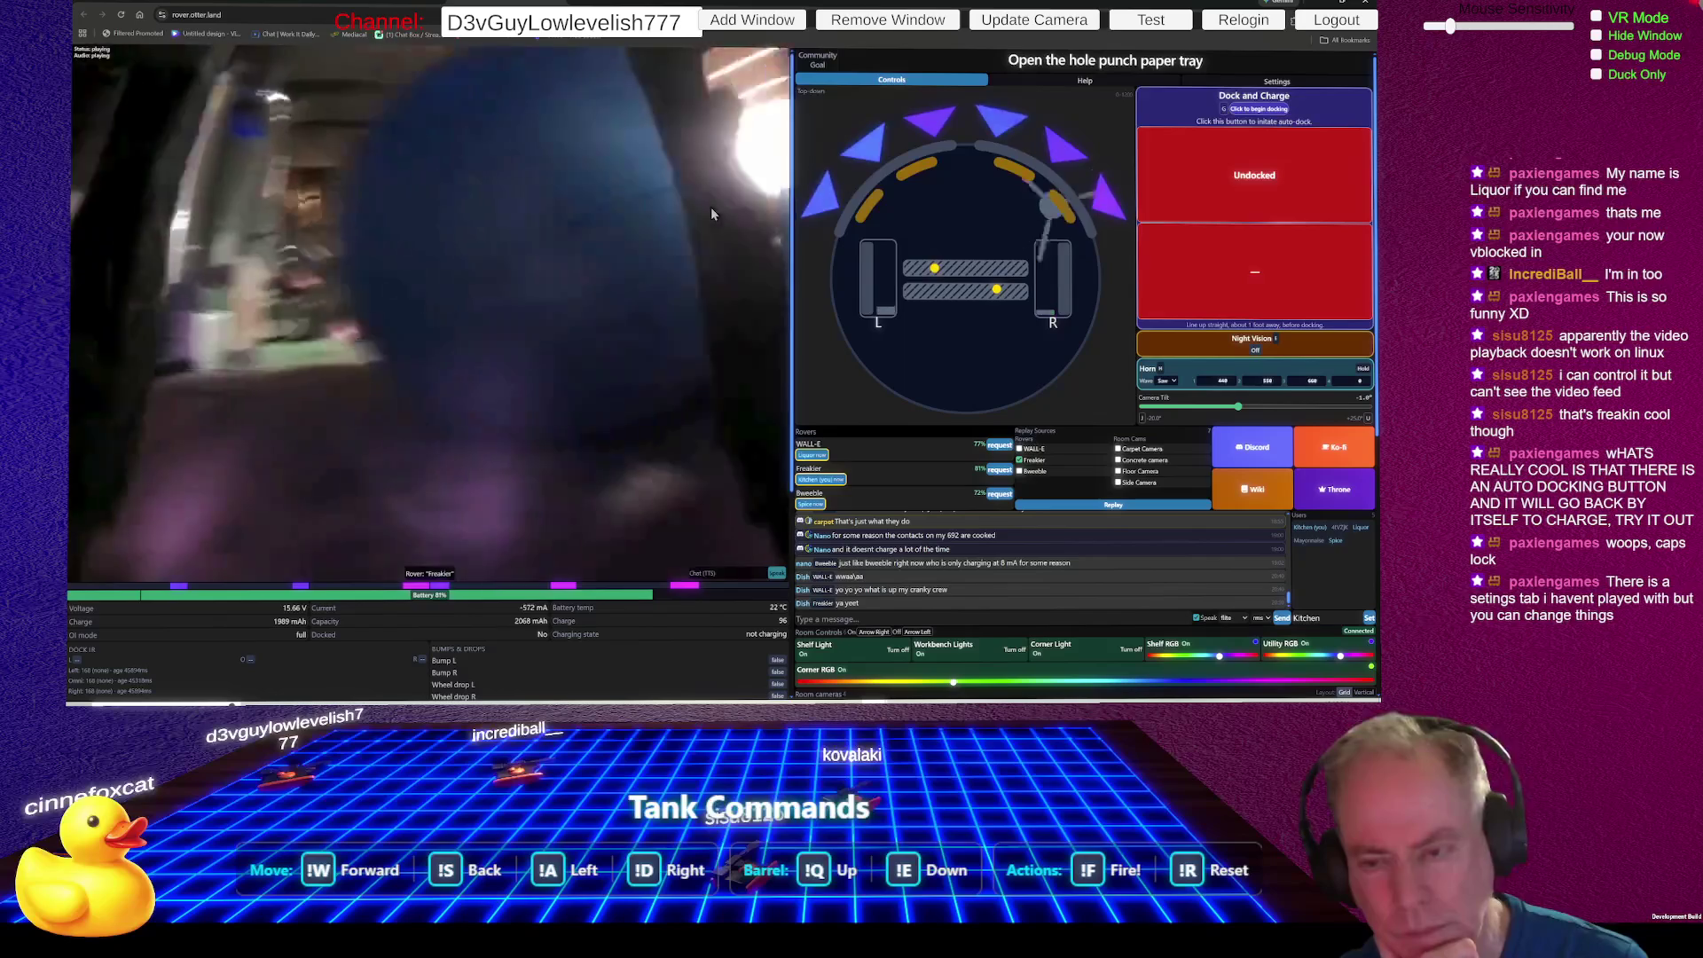
# Step: Spin the rover, push it against the blue ball, then drive past and circle around it
pyautogui.press('d')
pyautogui.press('d')
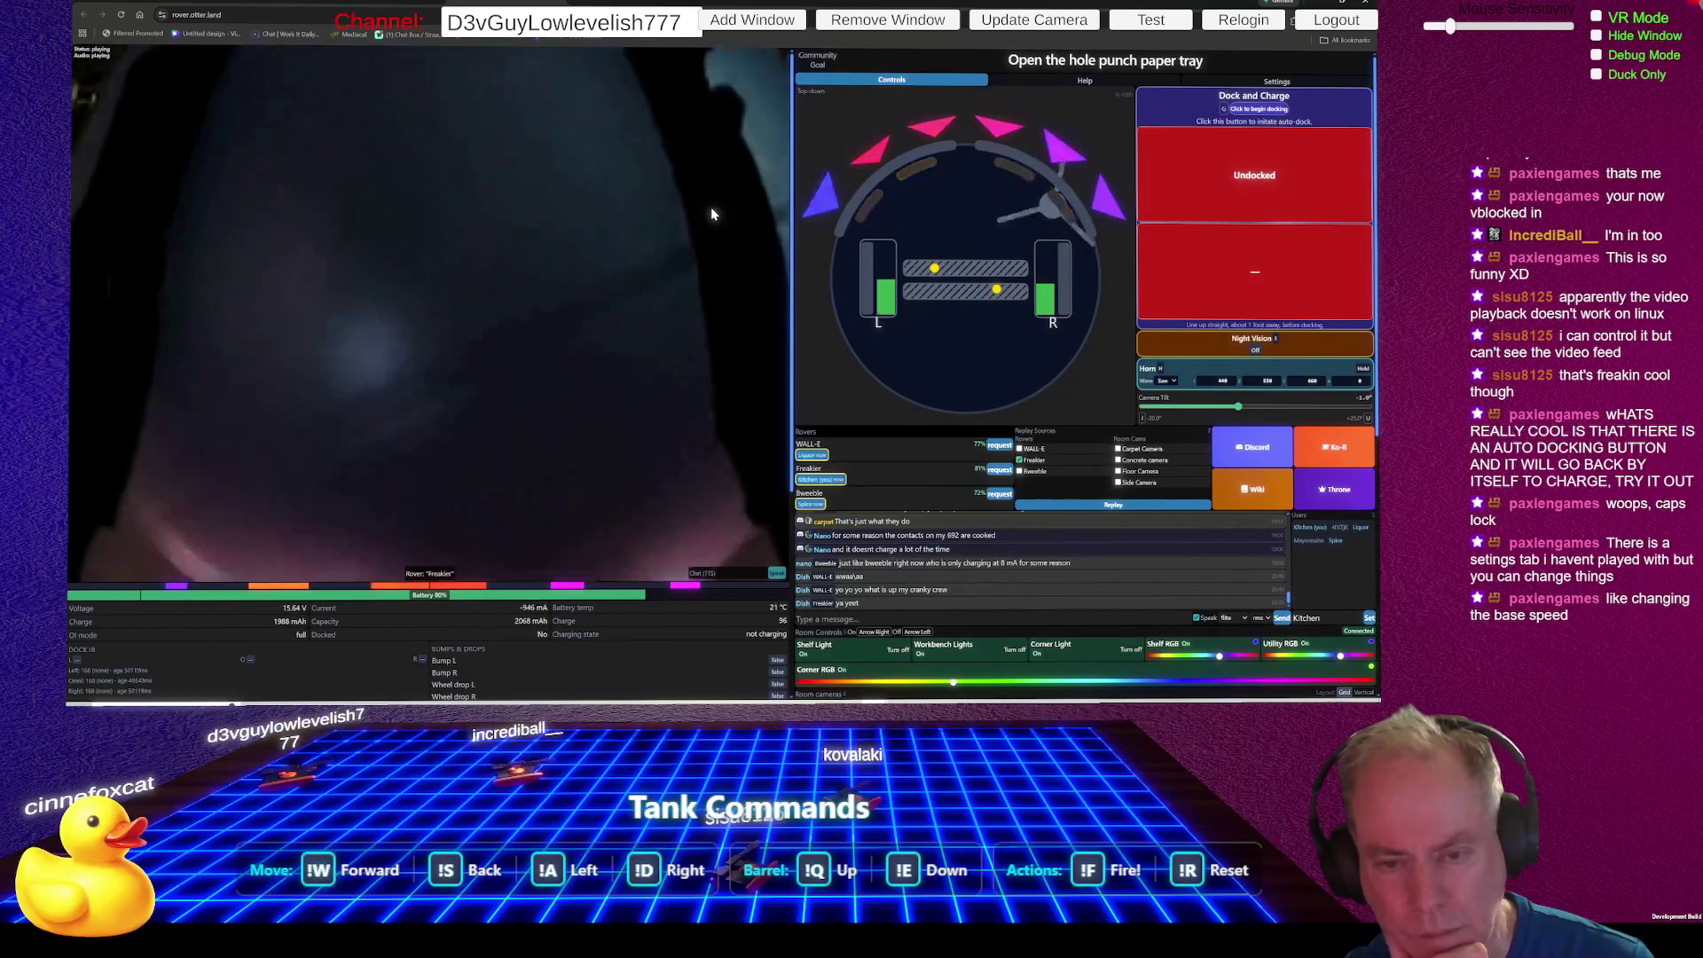
pyautogui.press('w')
pyautogui.press('s')
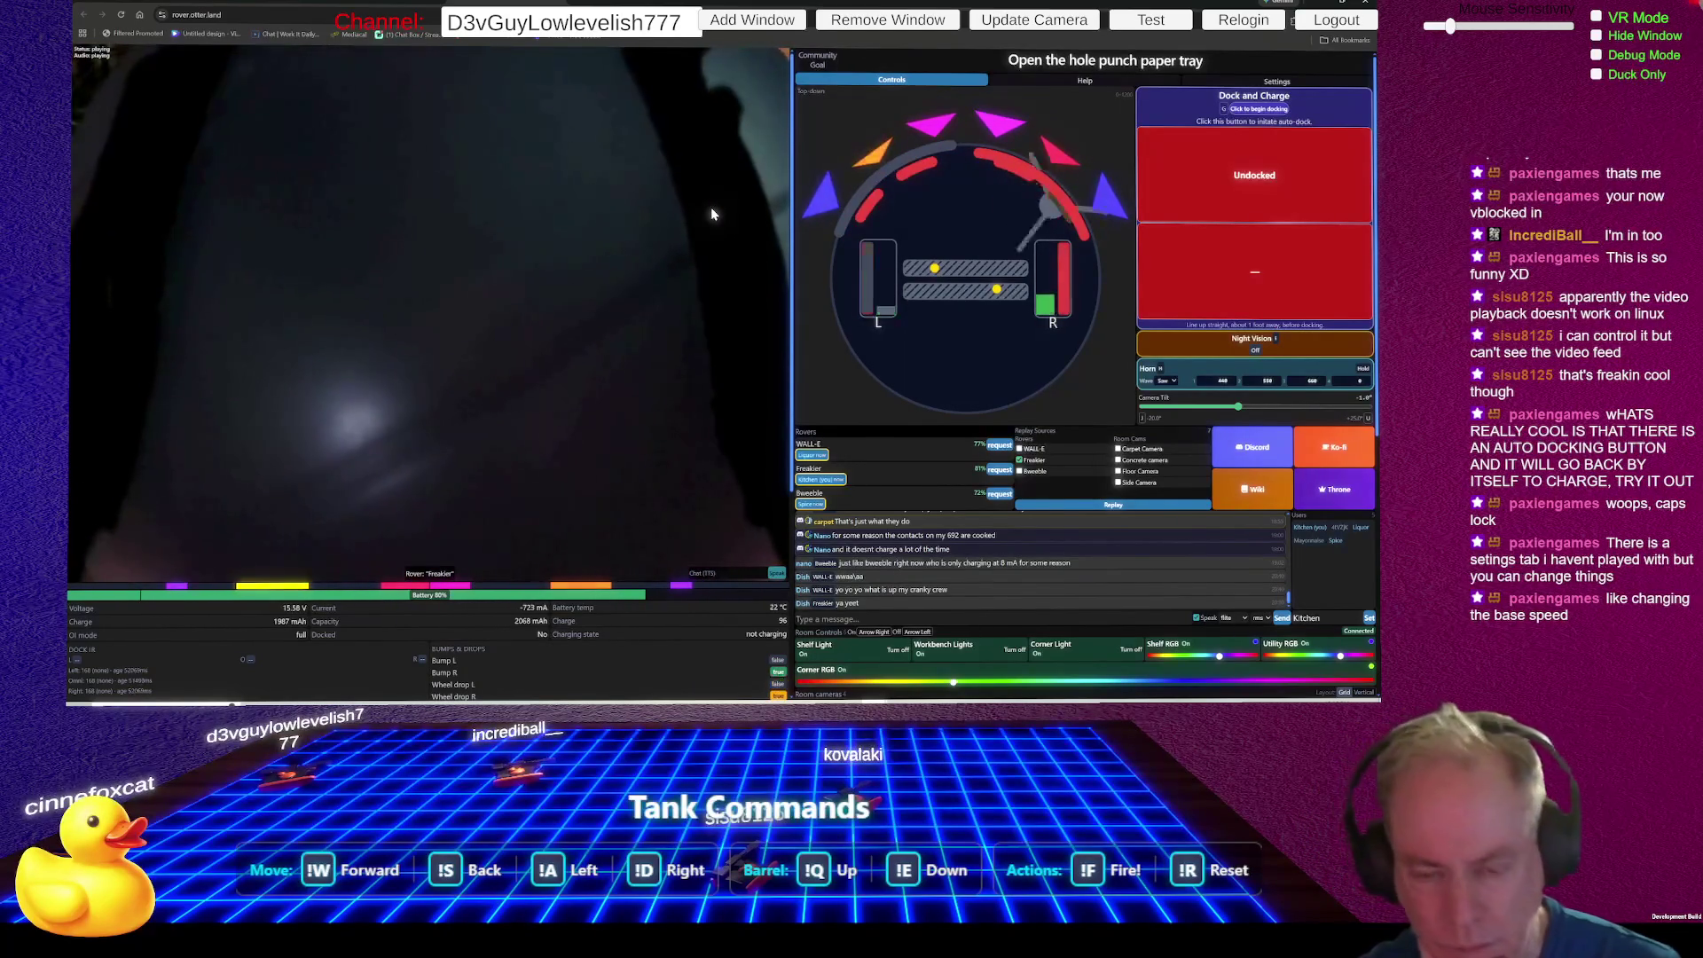
pyautogui.press('d')
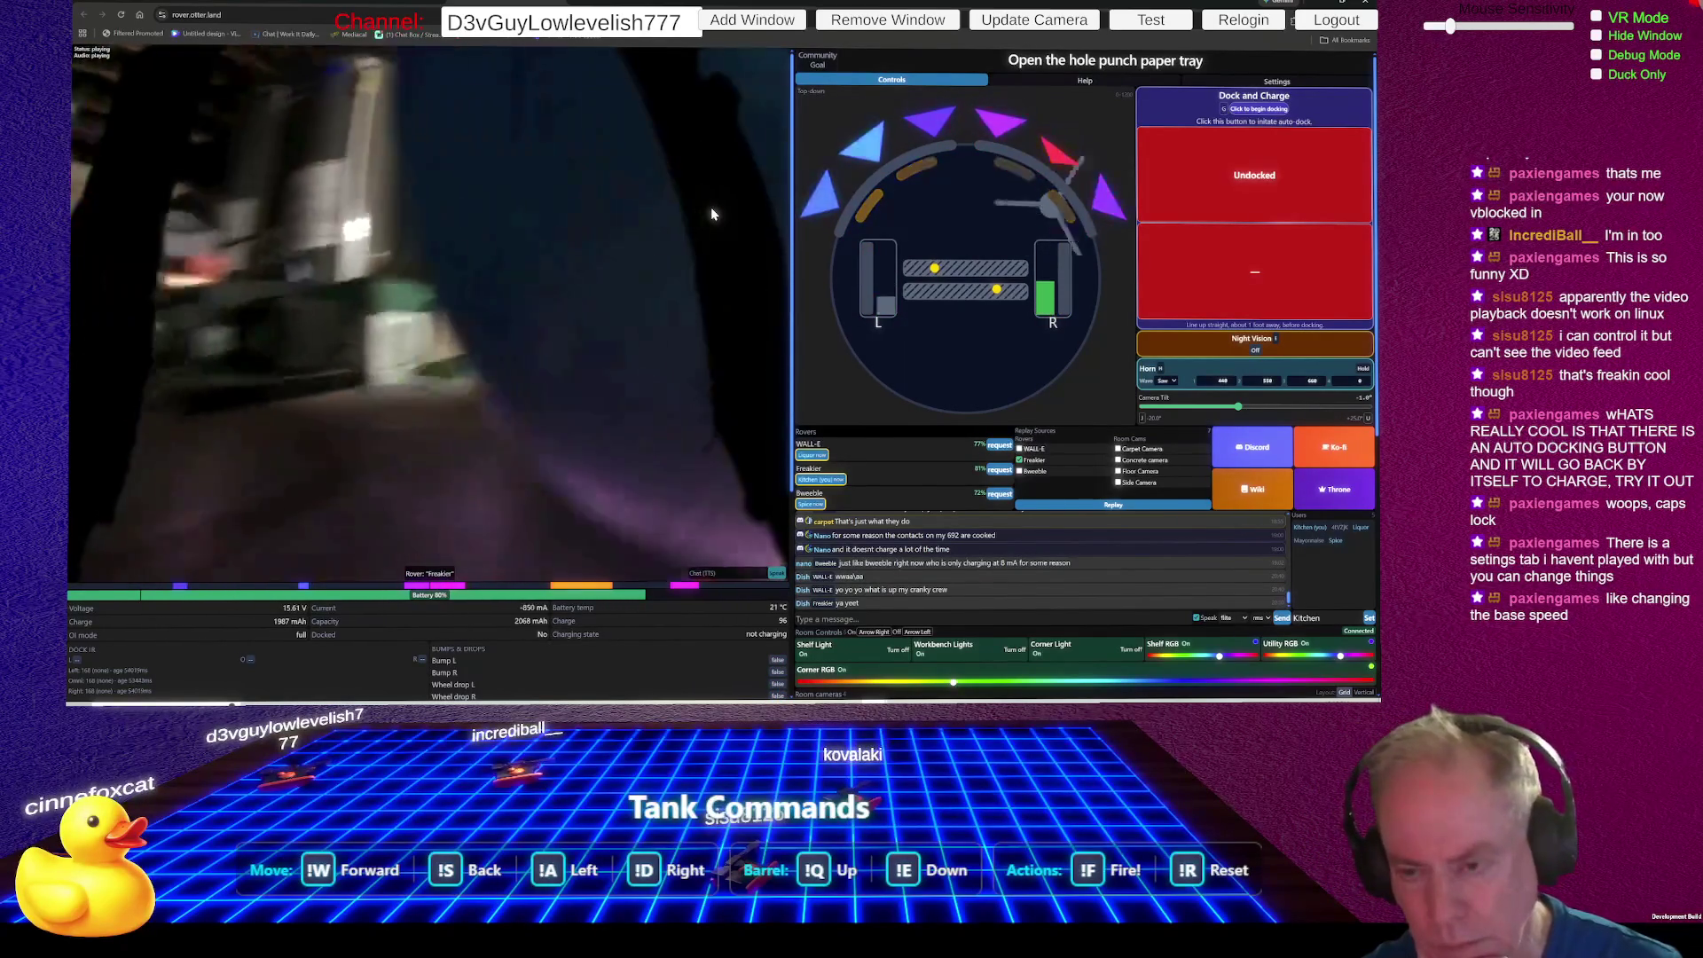
pyautogui.press('d')
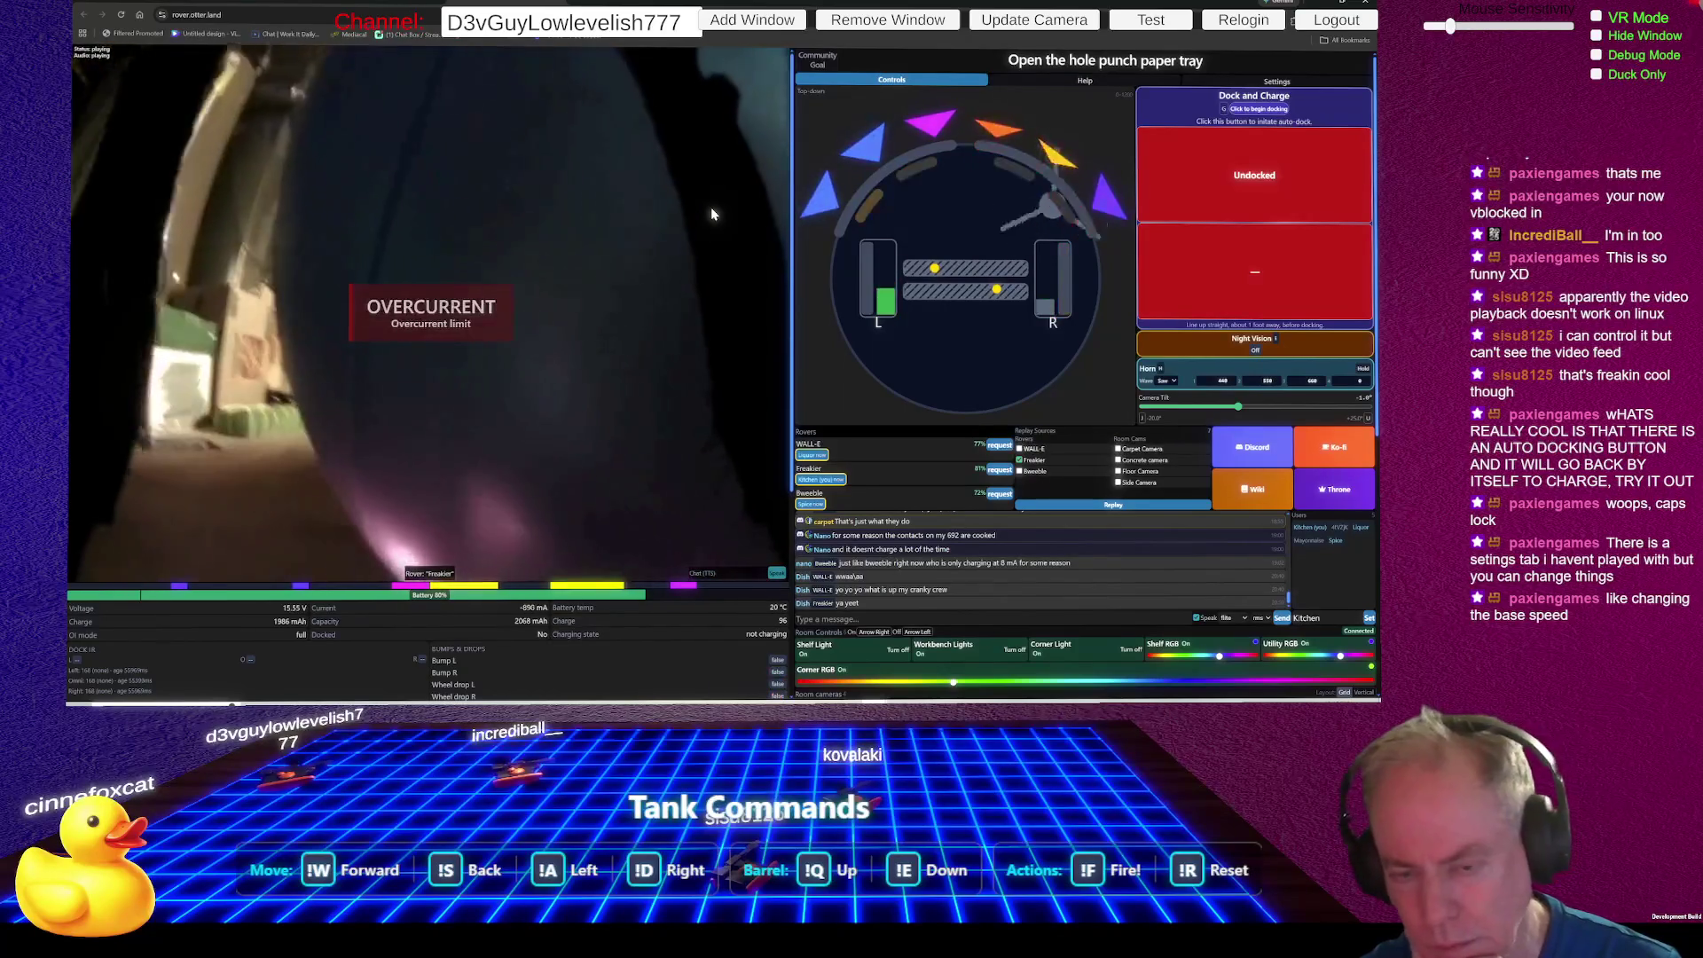
pyautogui.press('d')
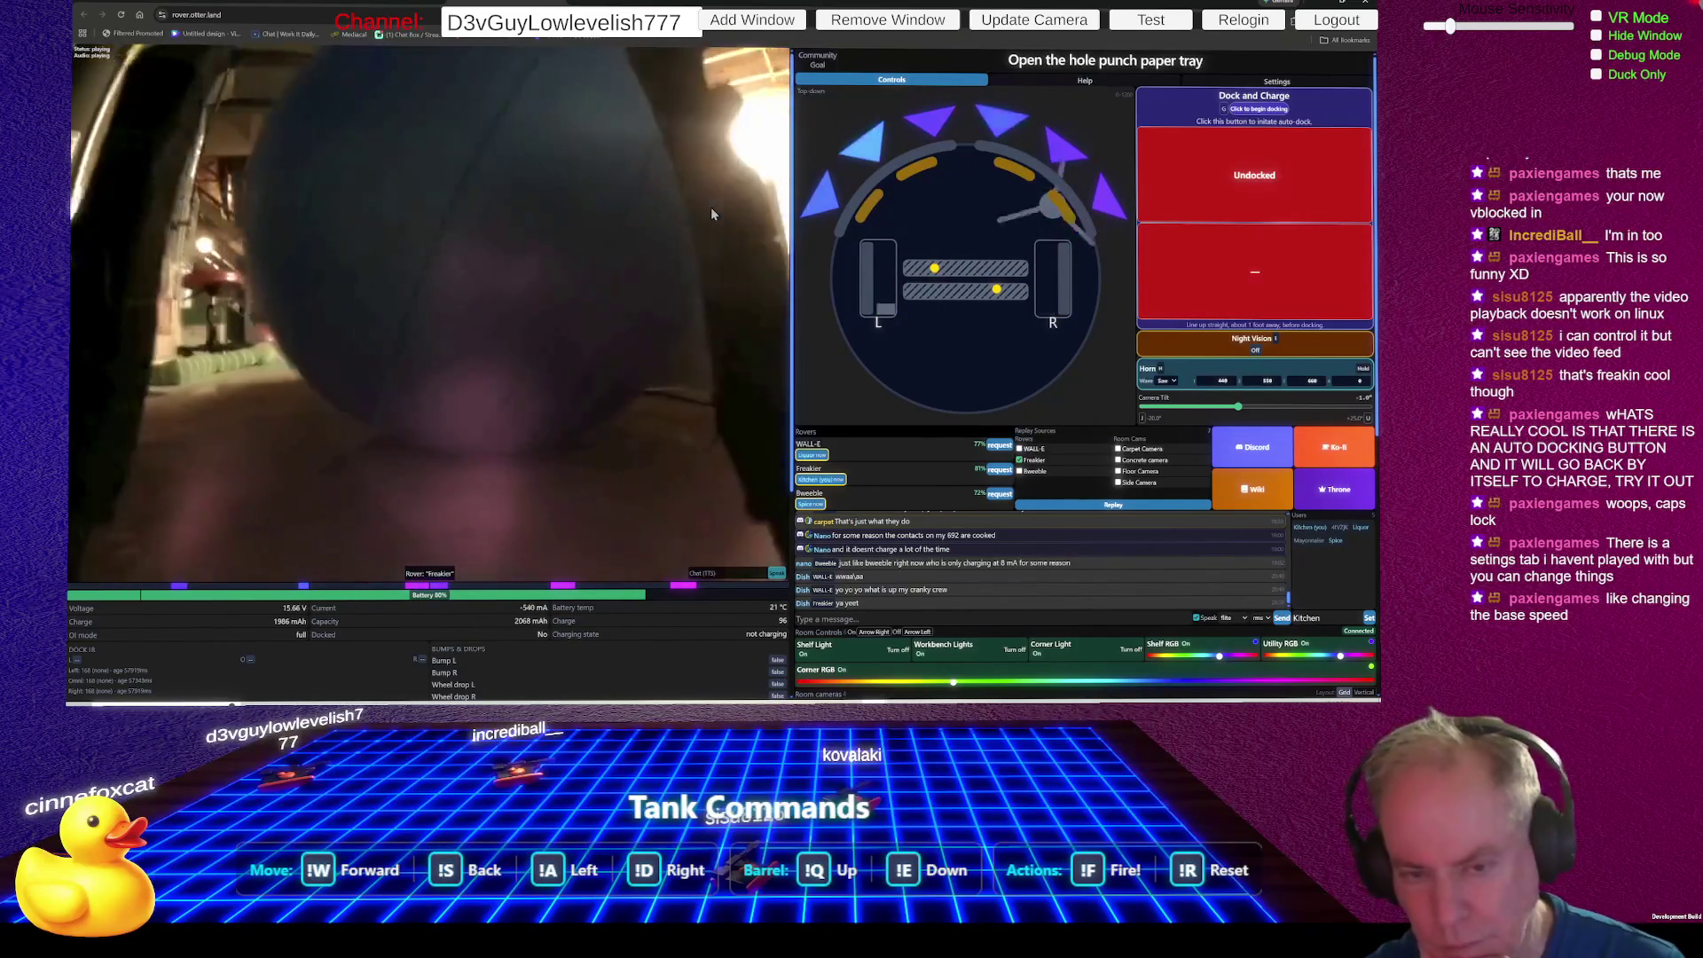
pyautogui.press('w')
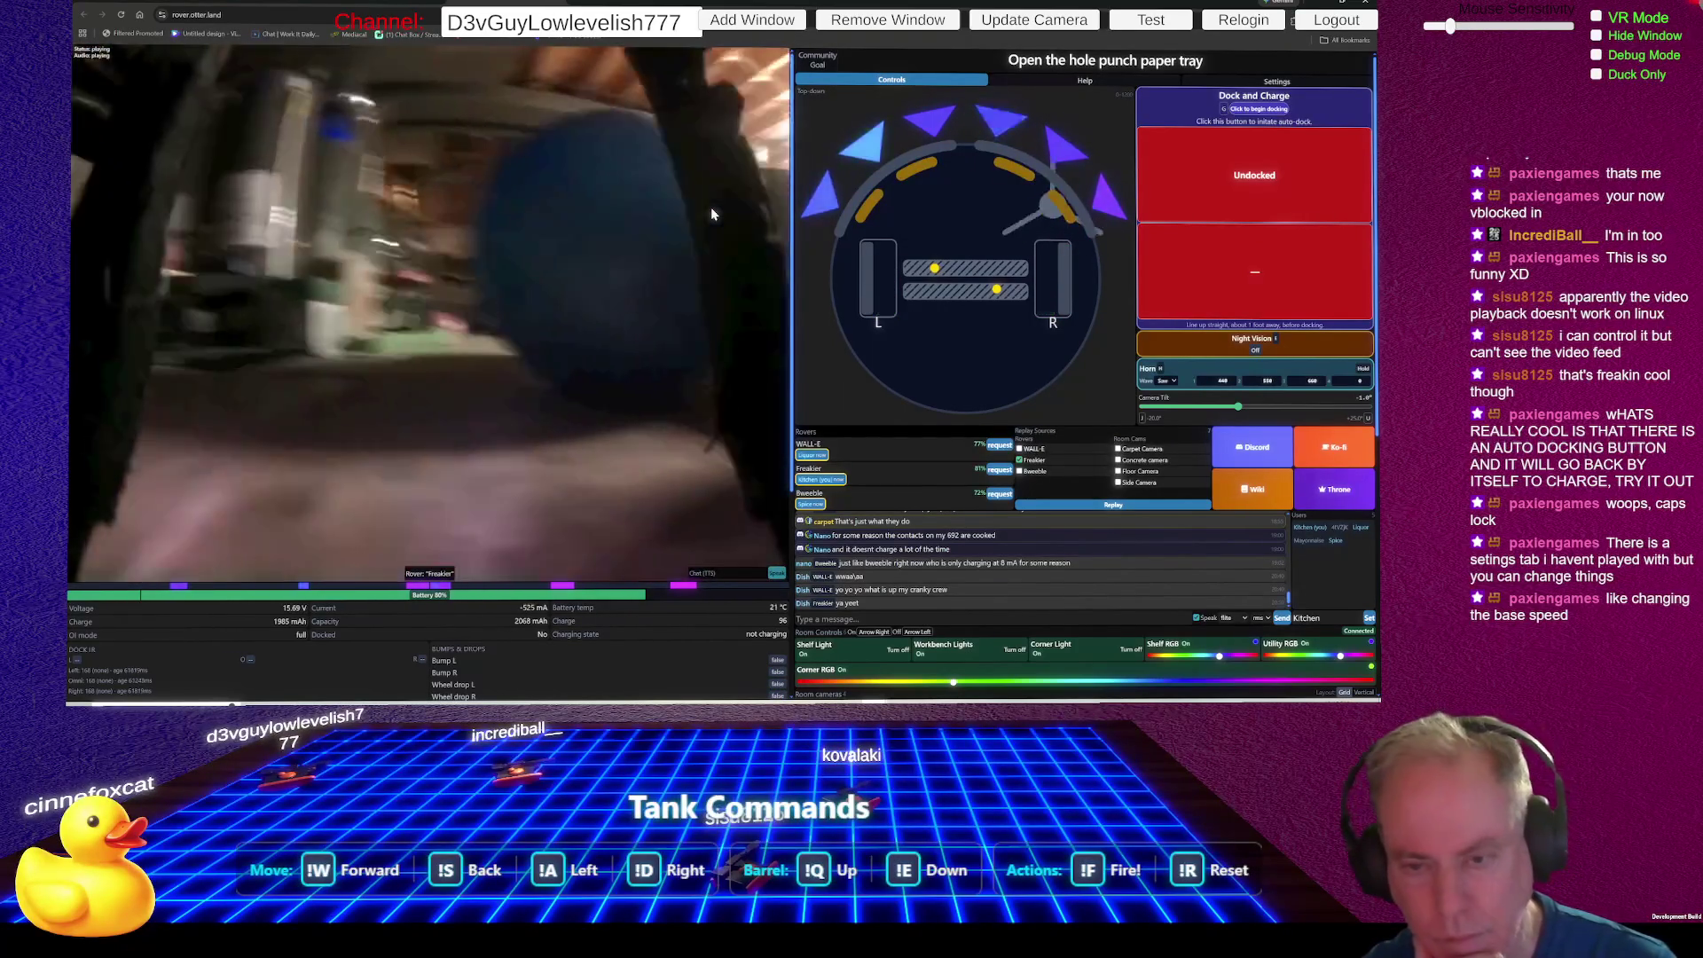
pyautogui.press('w')
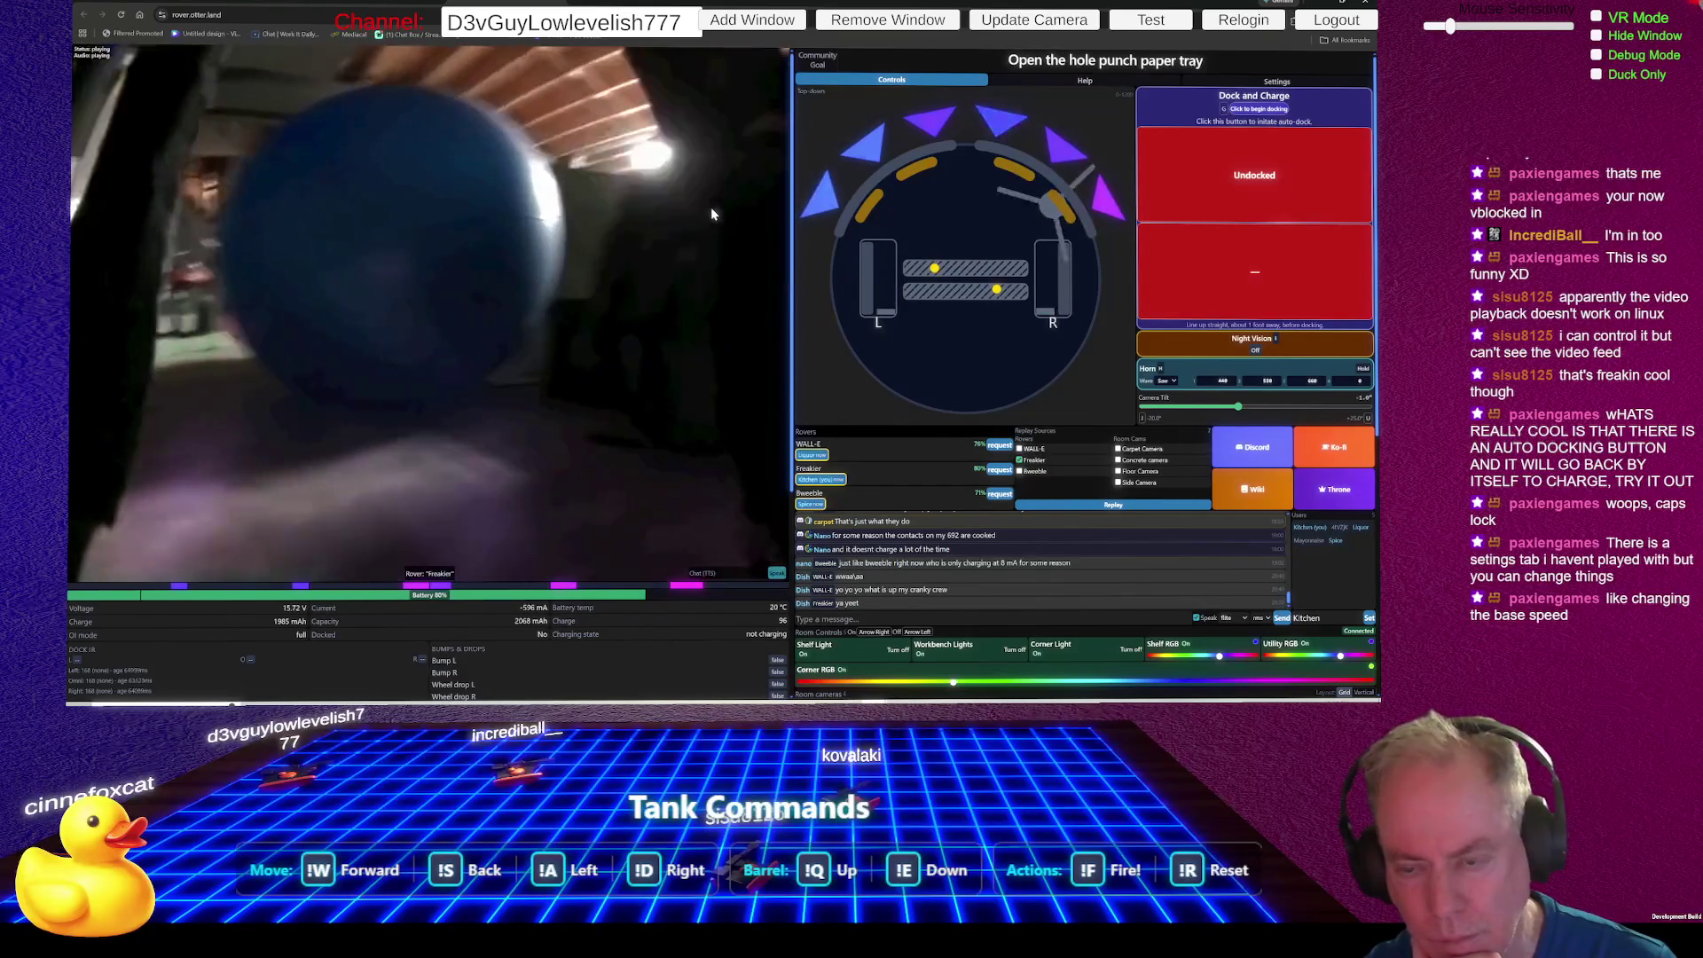
pyautogui.press('w')
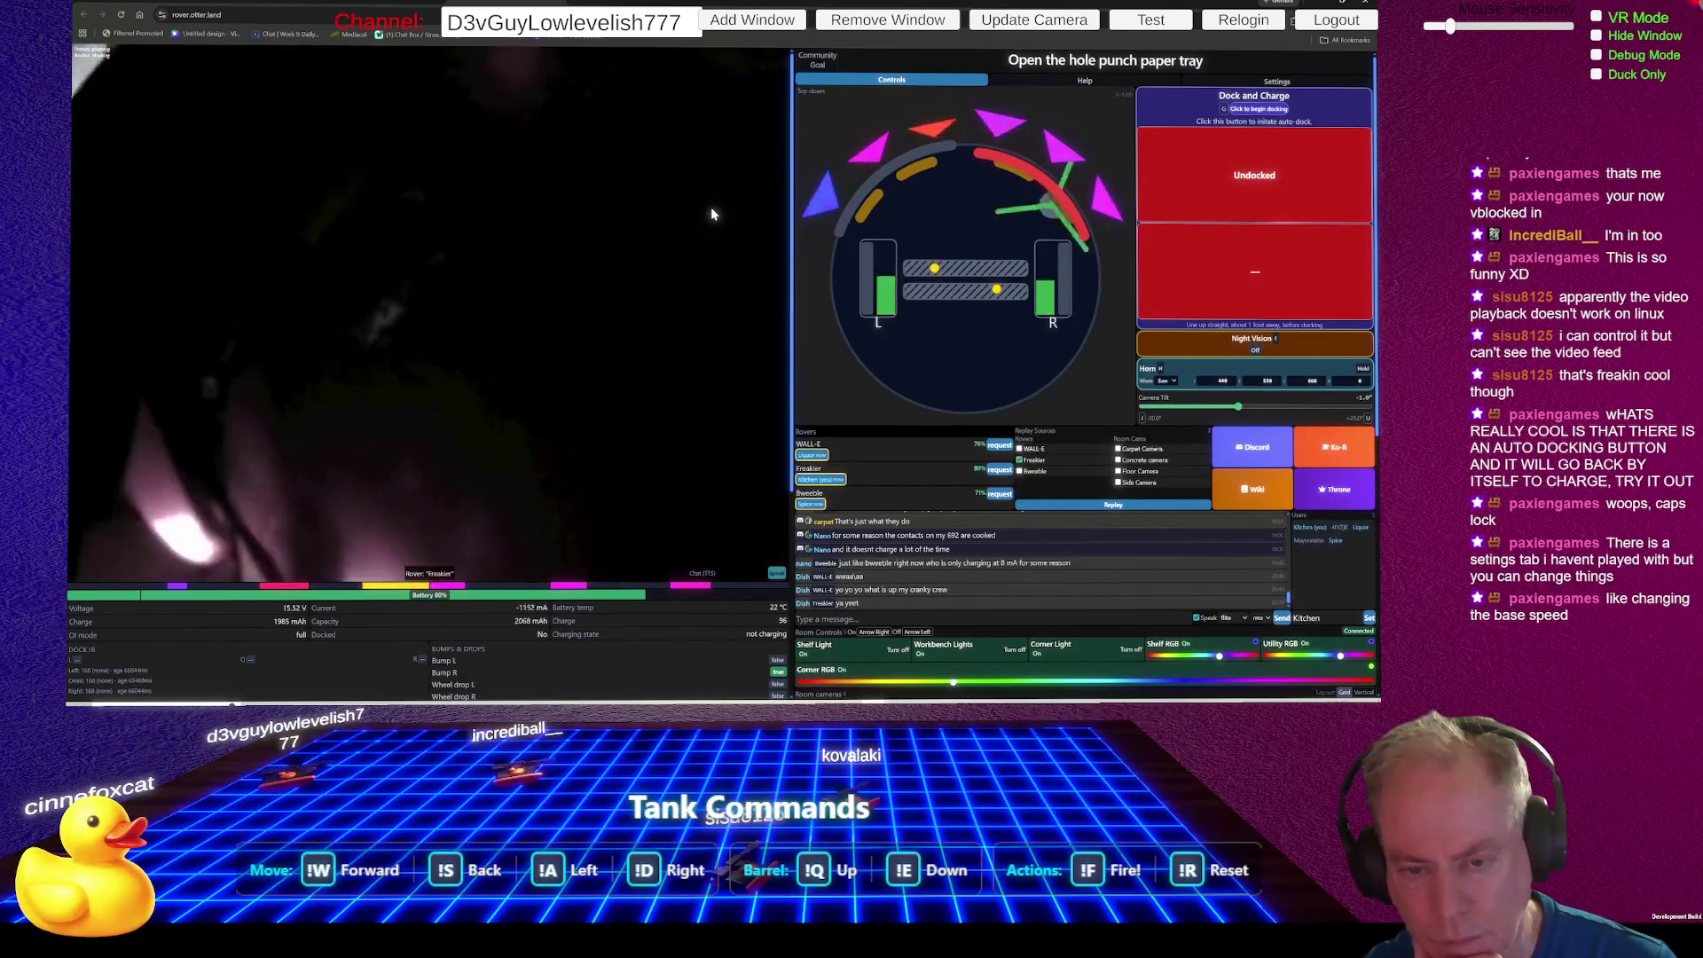
pyautogui.press('w')
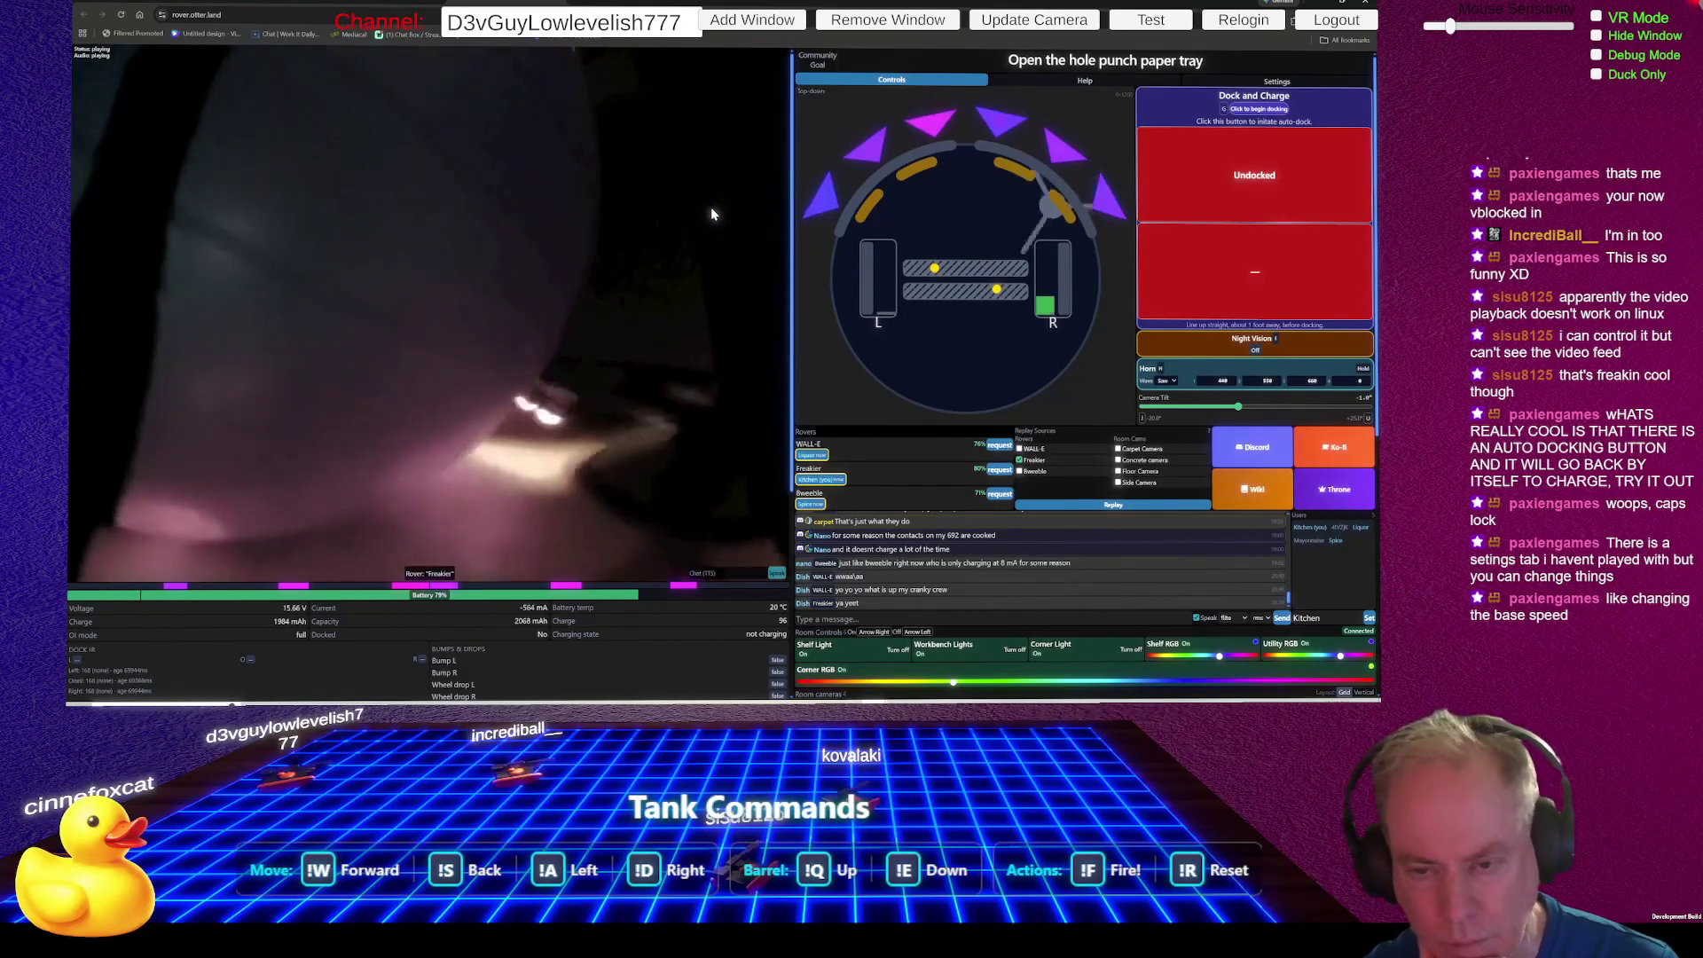
pyautogui.press('w')
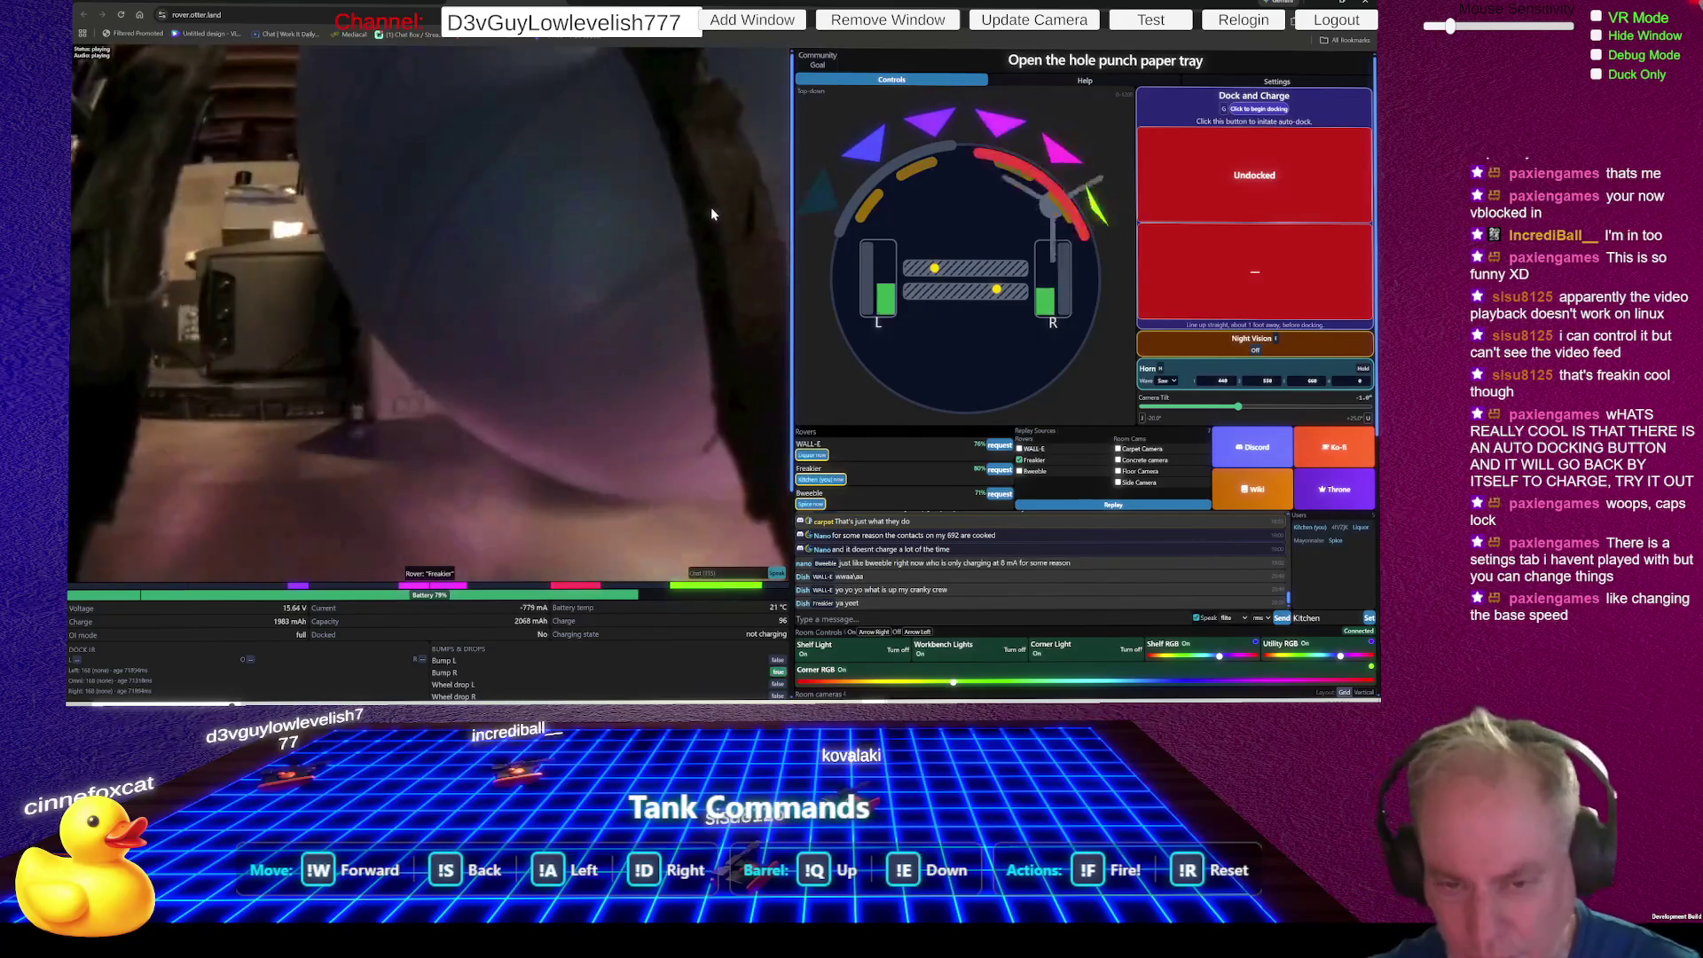
# Step: Turn the rover right around the room until it faces the storage area
pyautogui.press('d')
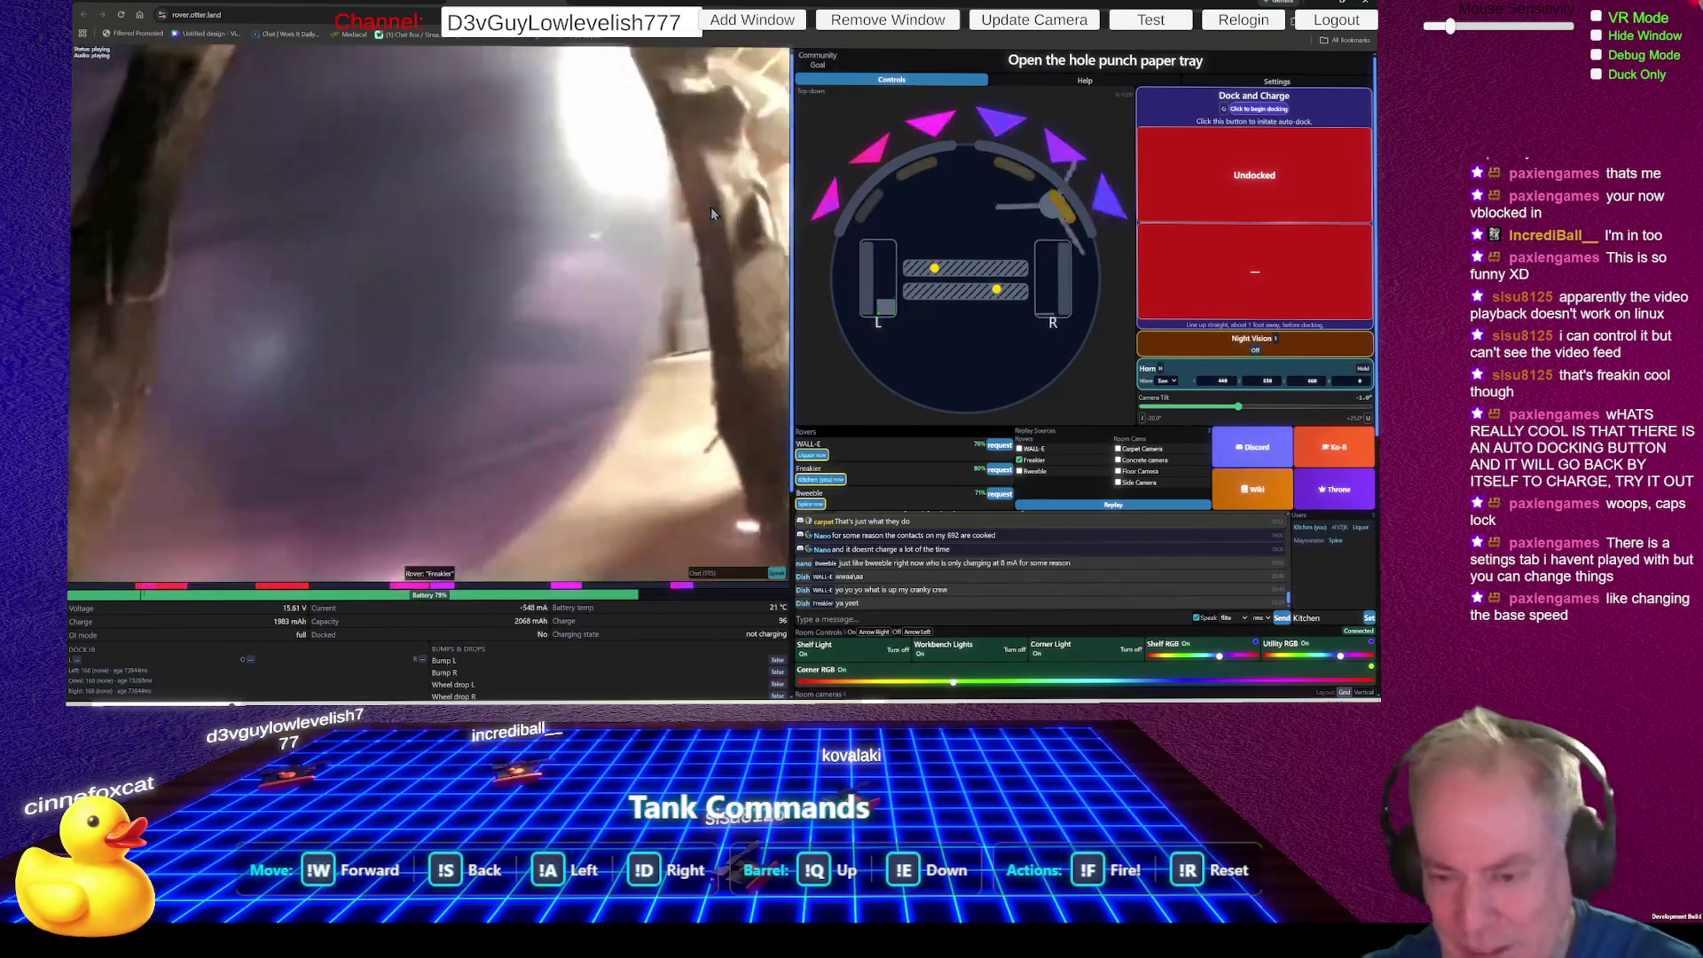
pyautogui.press('d')
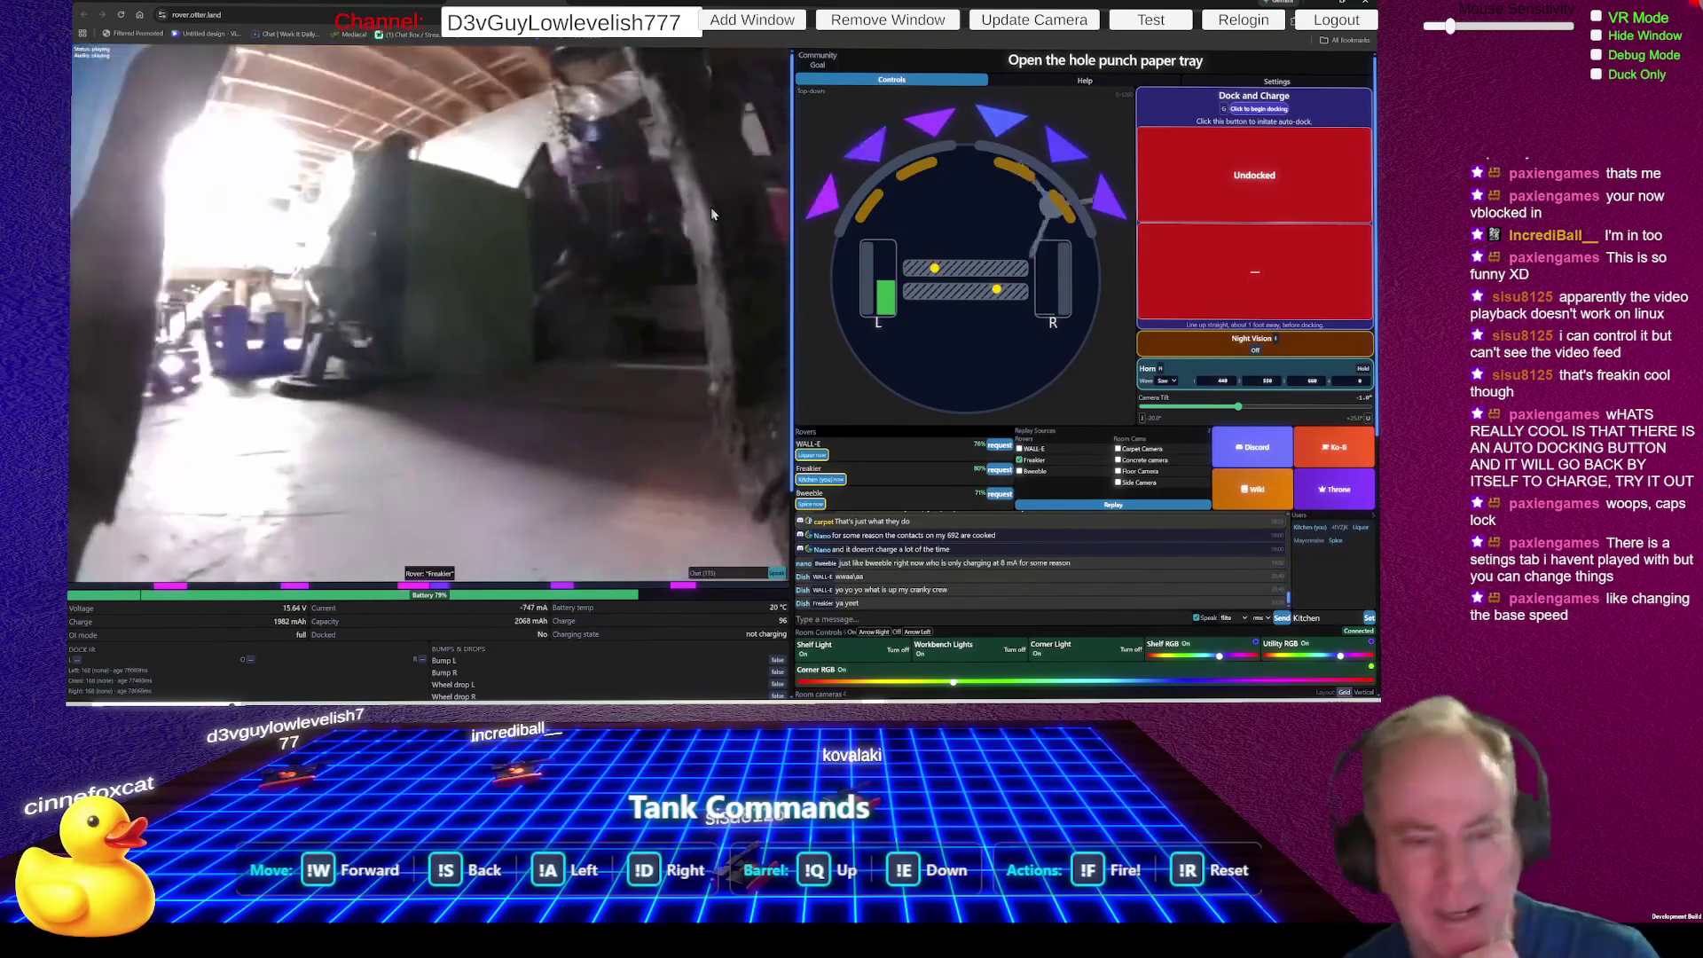
pyautogui.press('d')
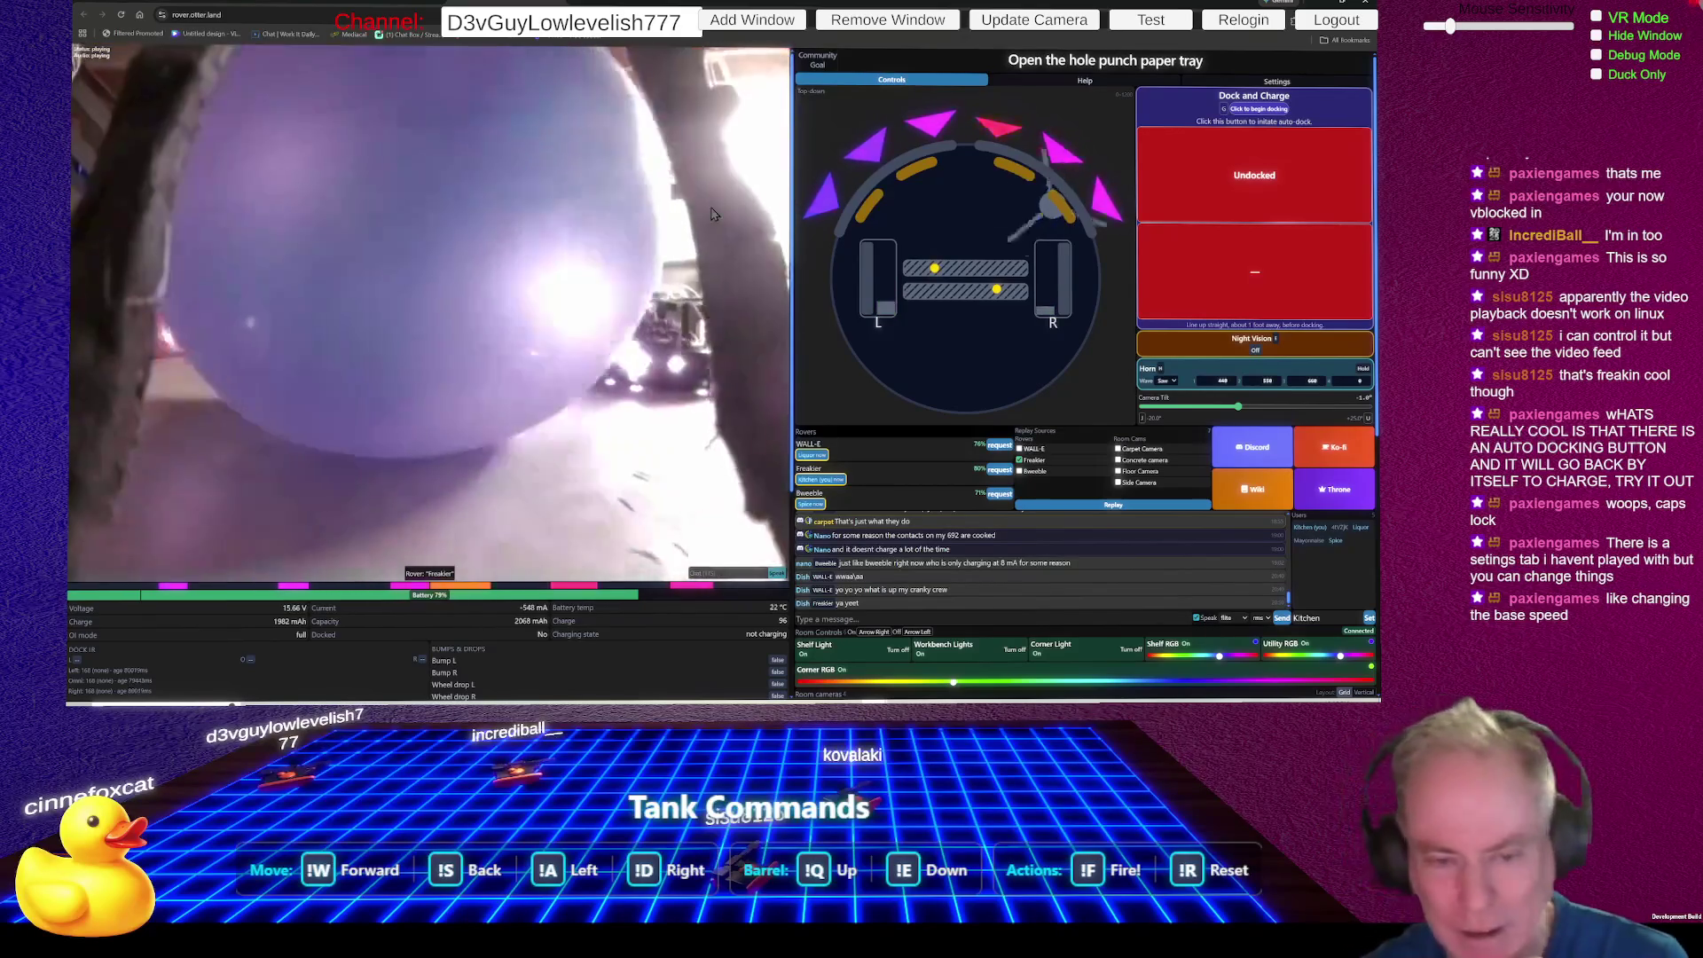
pyautogui.press('d')
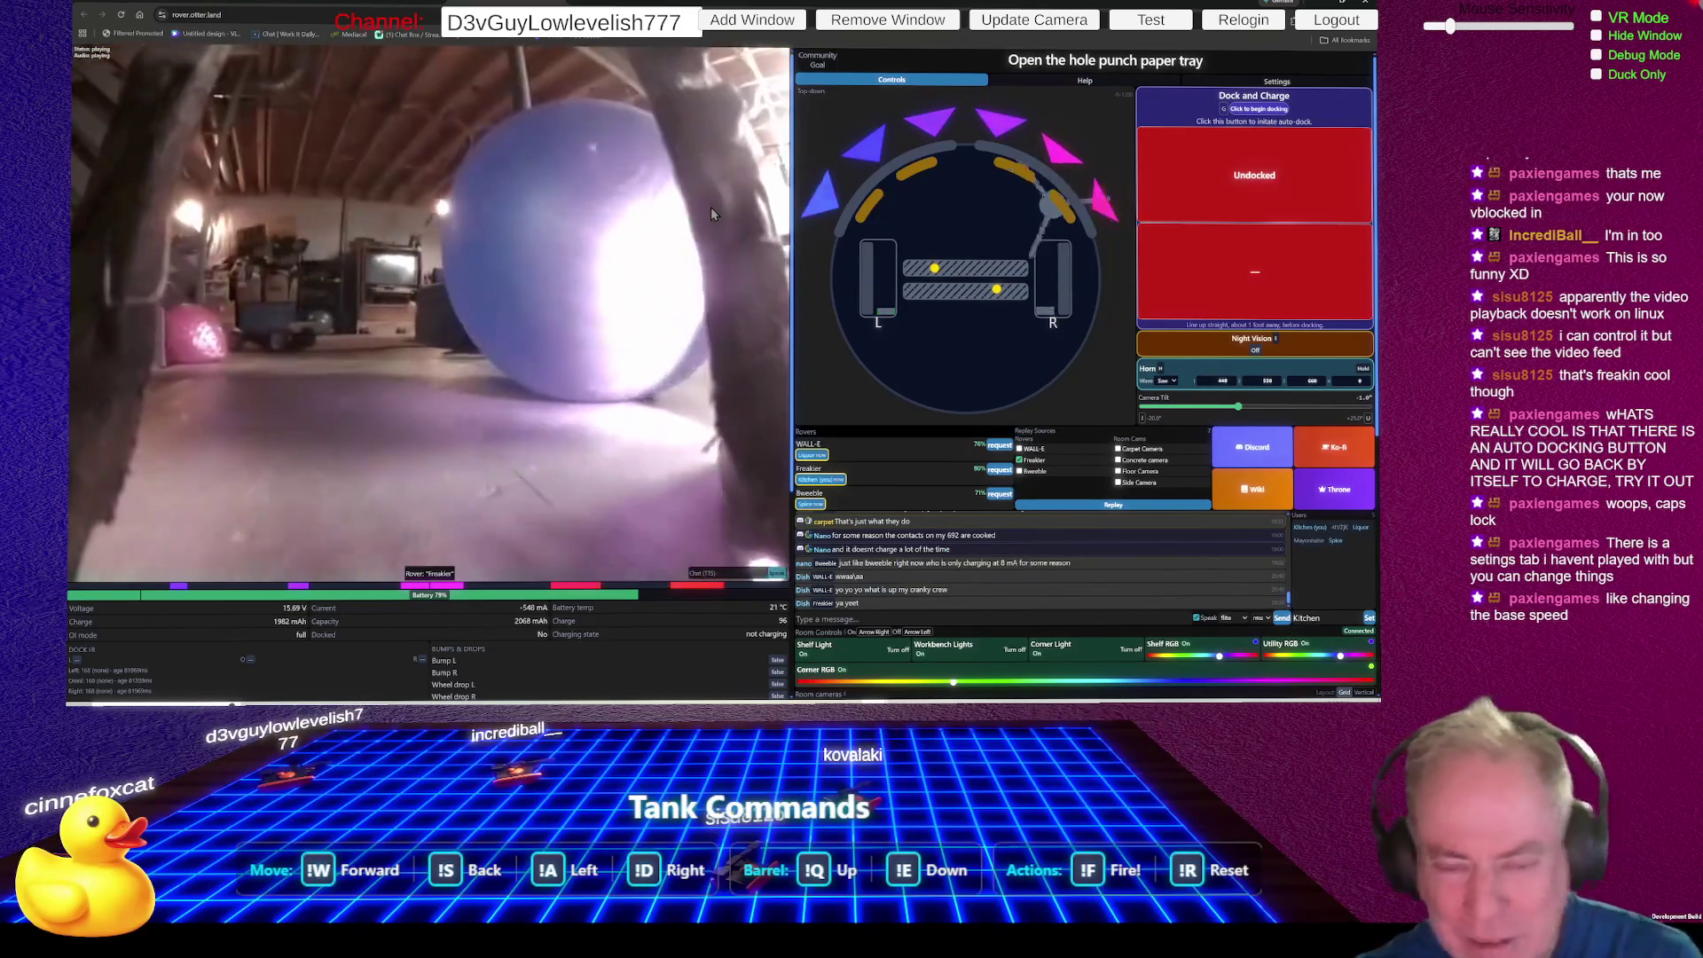
pyautogui.press('d')
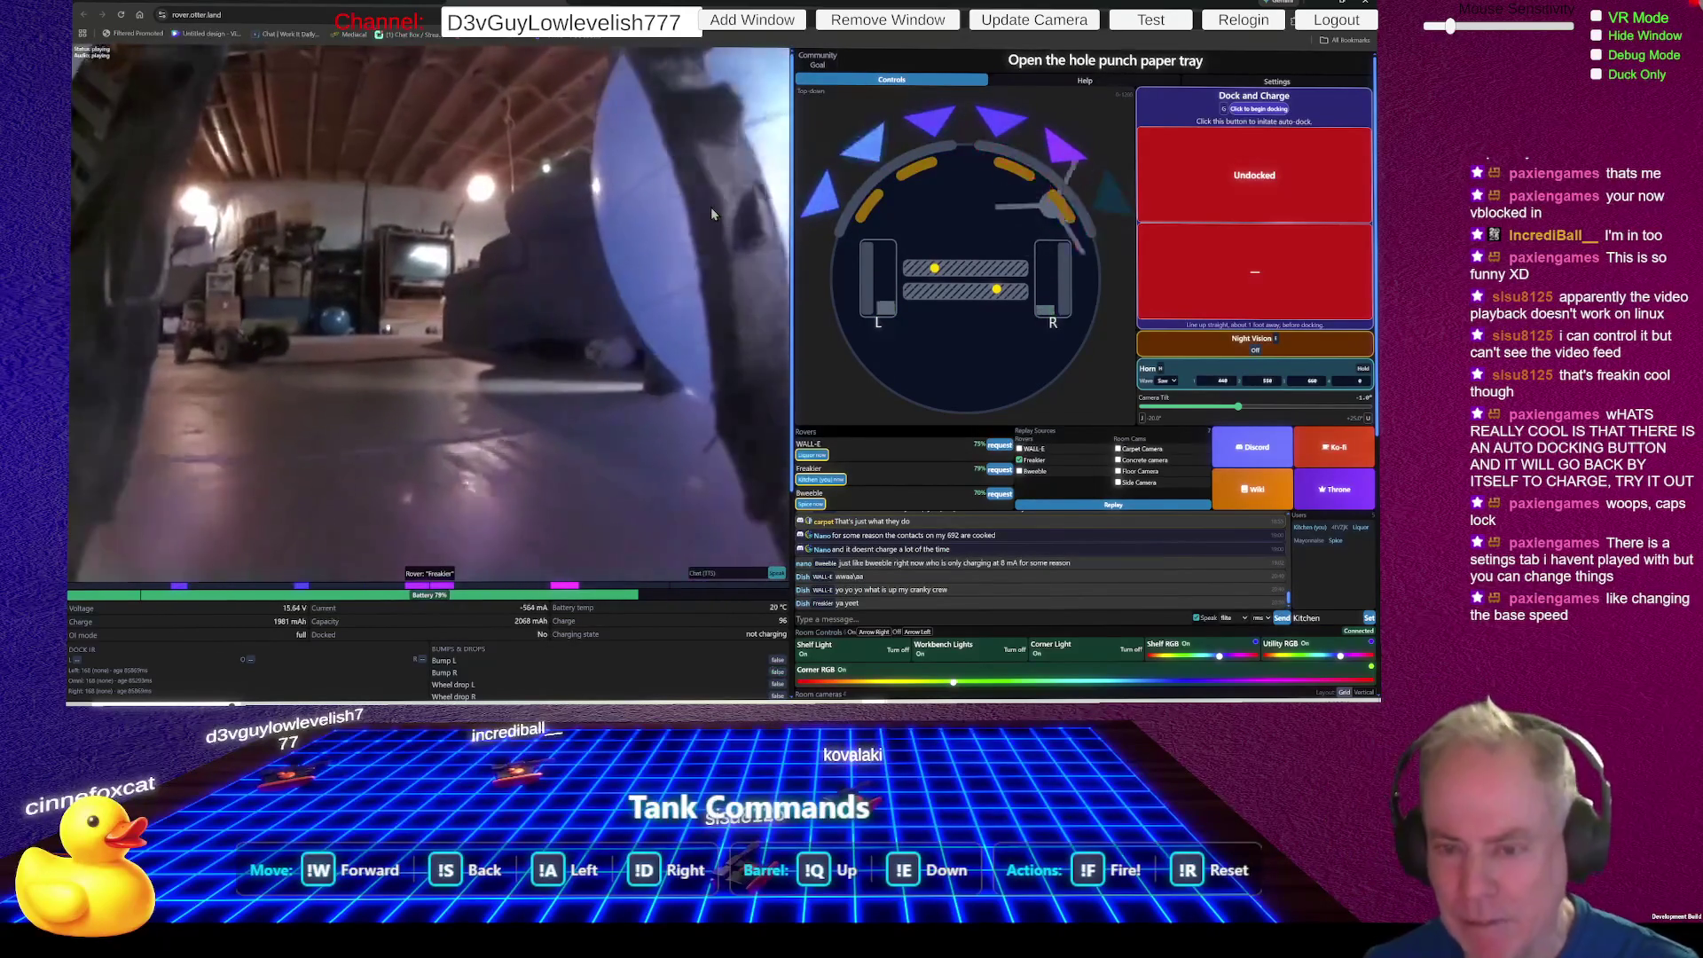
pyautogui.press('d')
pyautogui.press('a')
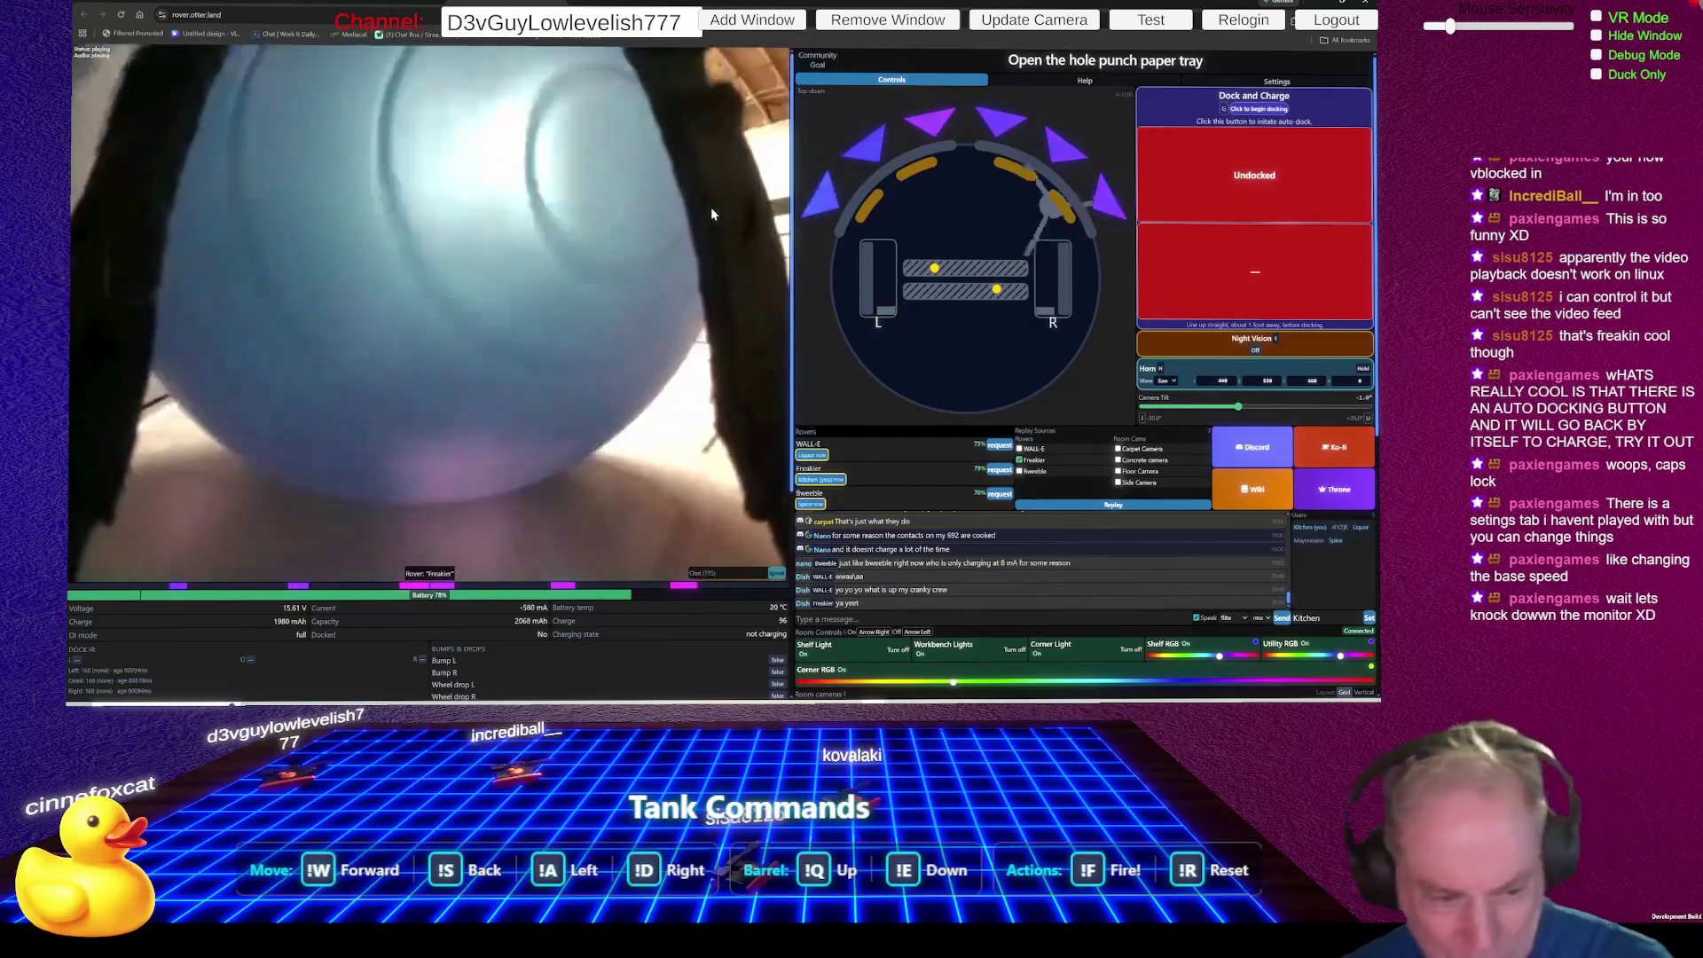
pyautogui.press('d')
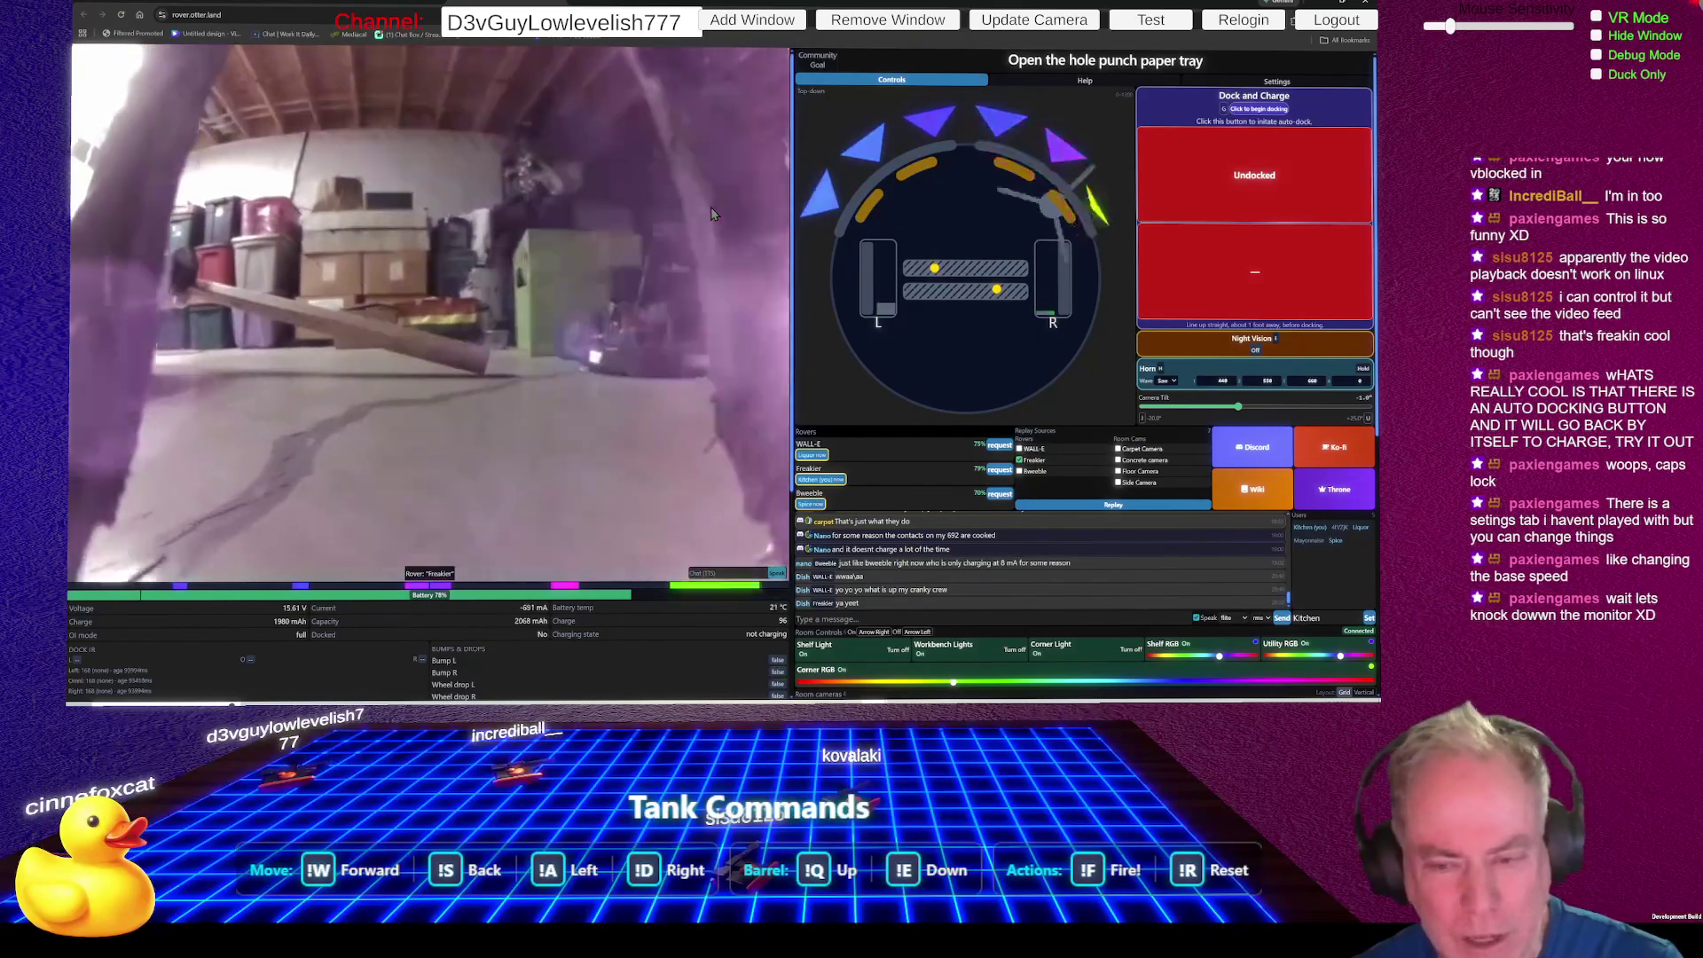
# Step: Line the rover up on the blue ball and ram it forward twice, turning away after each hit
pyautogui.press('a')
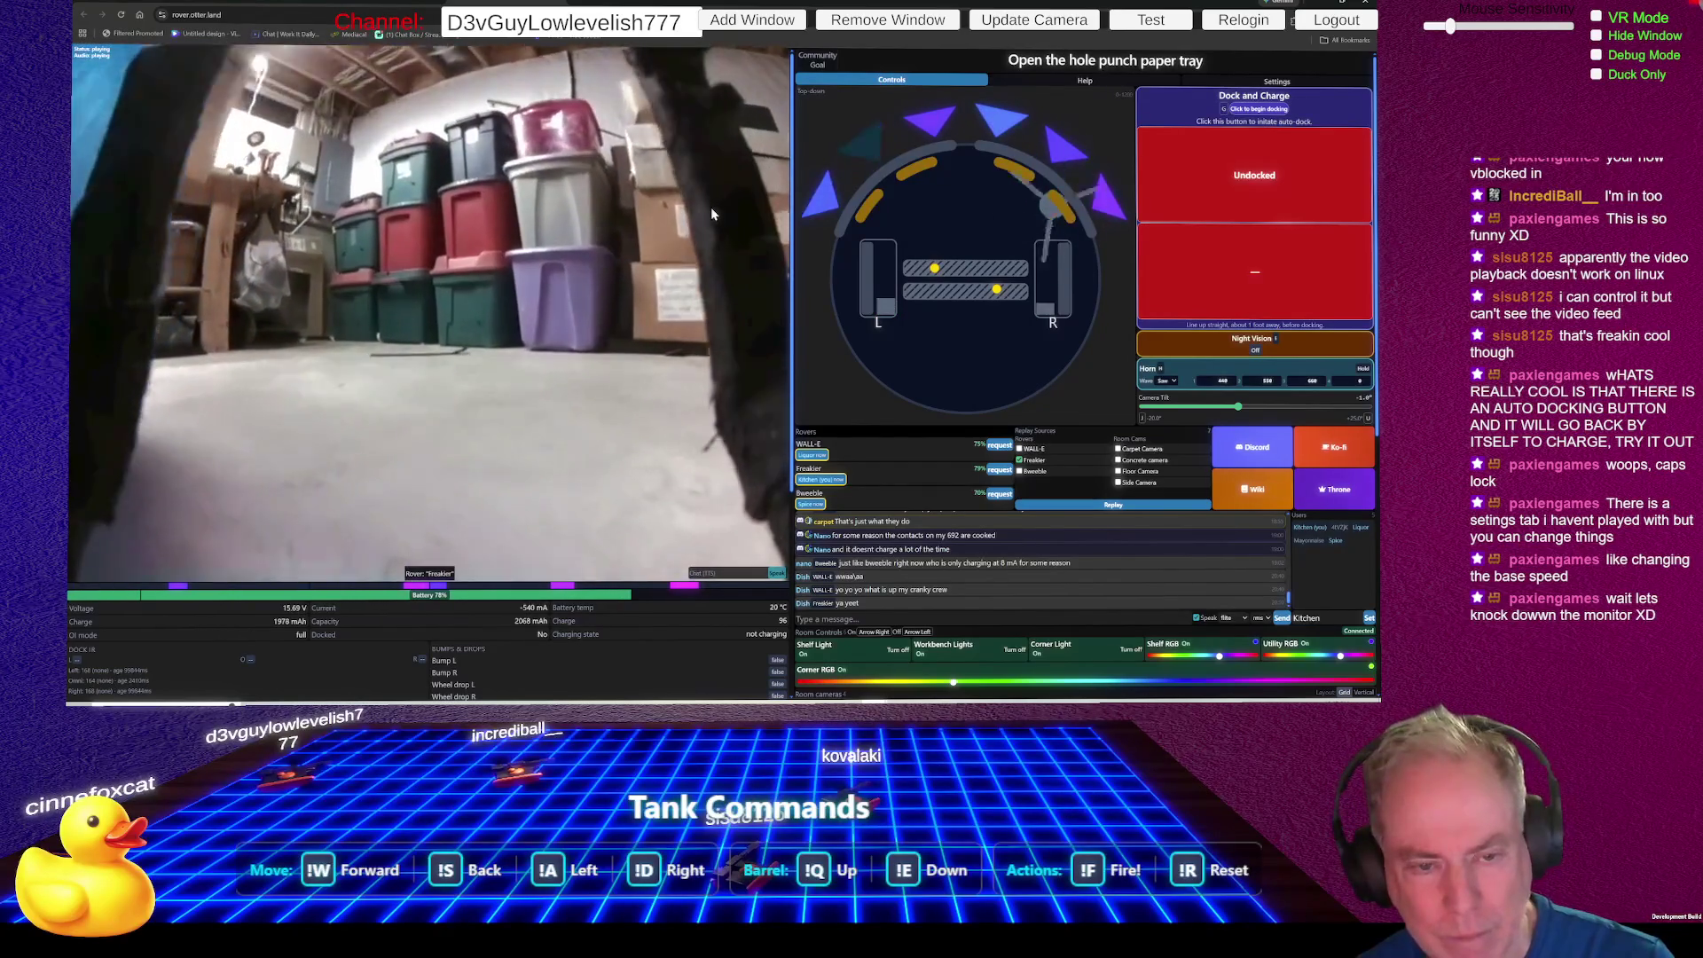
pyautogui.press('d')
pyautogui.press('a')
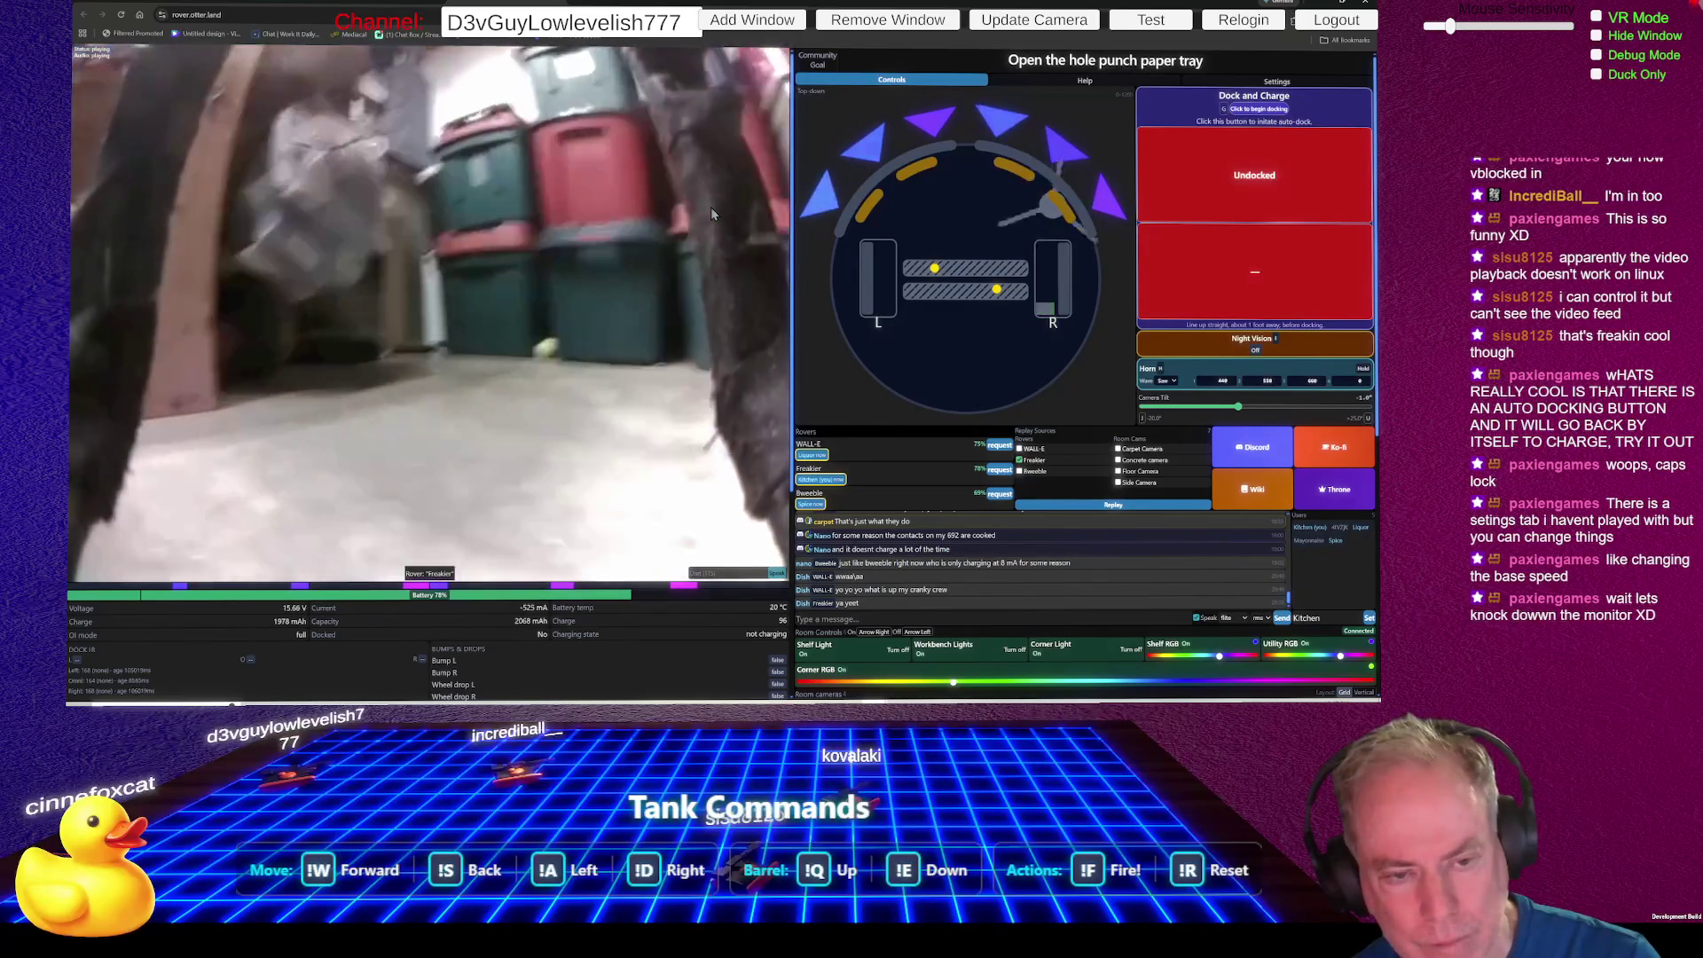
pyautogui.press('w')
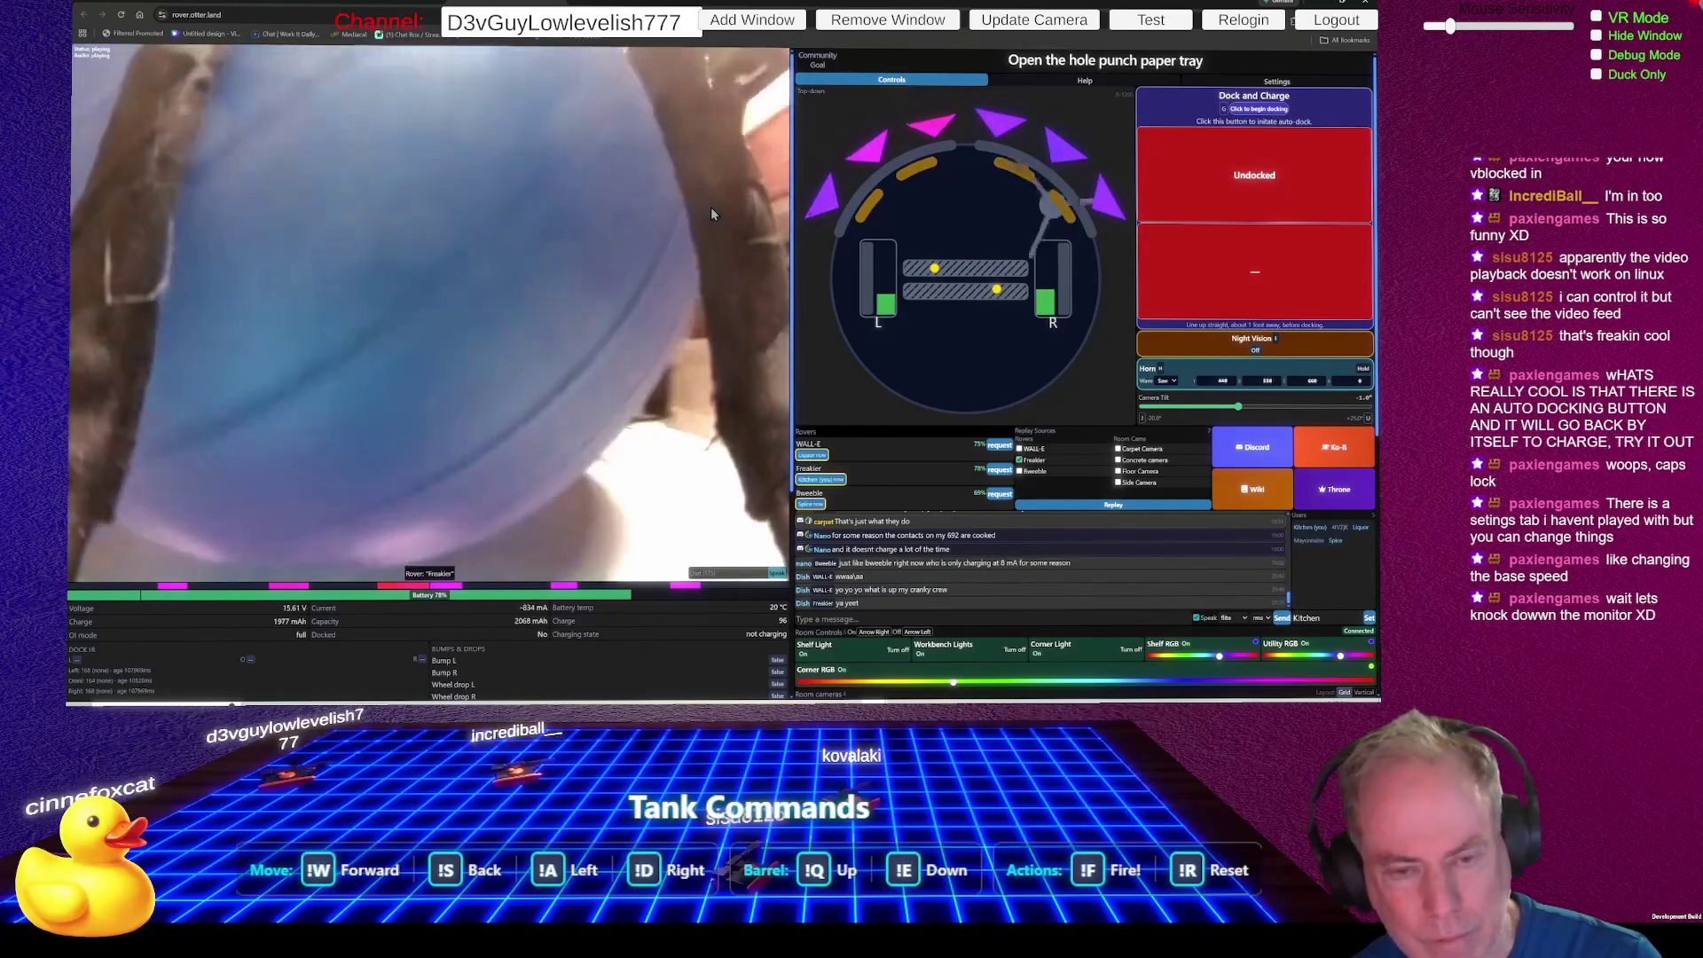
pyautogui.press('a')
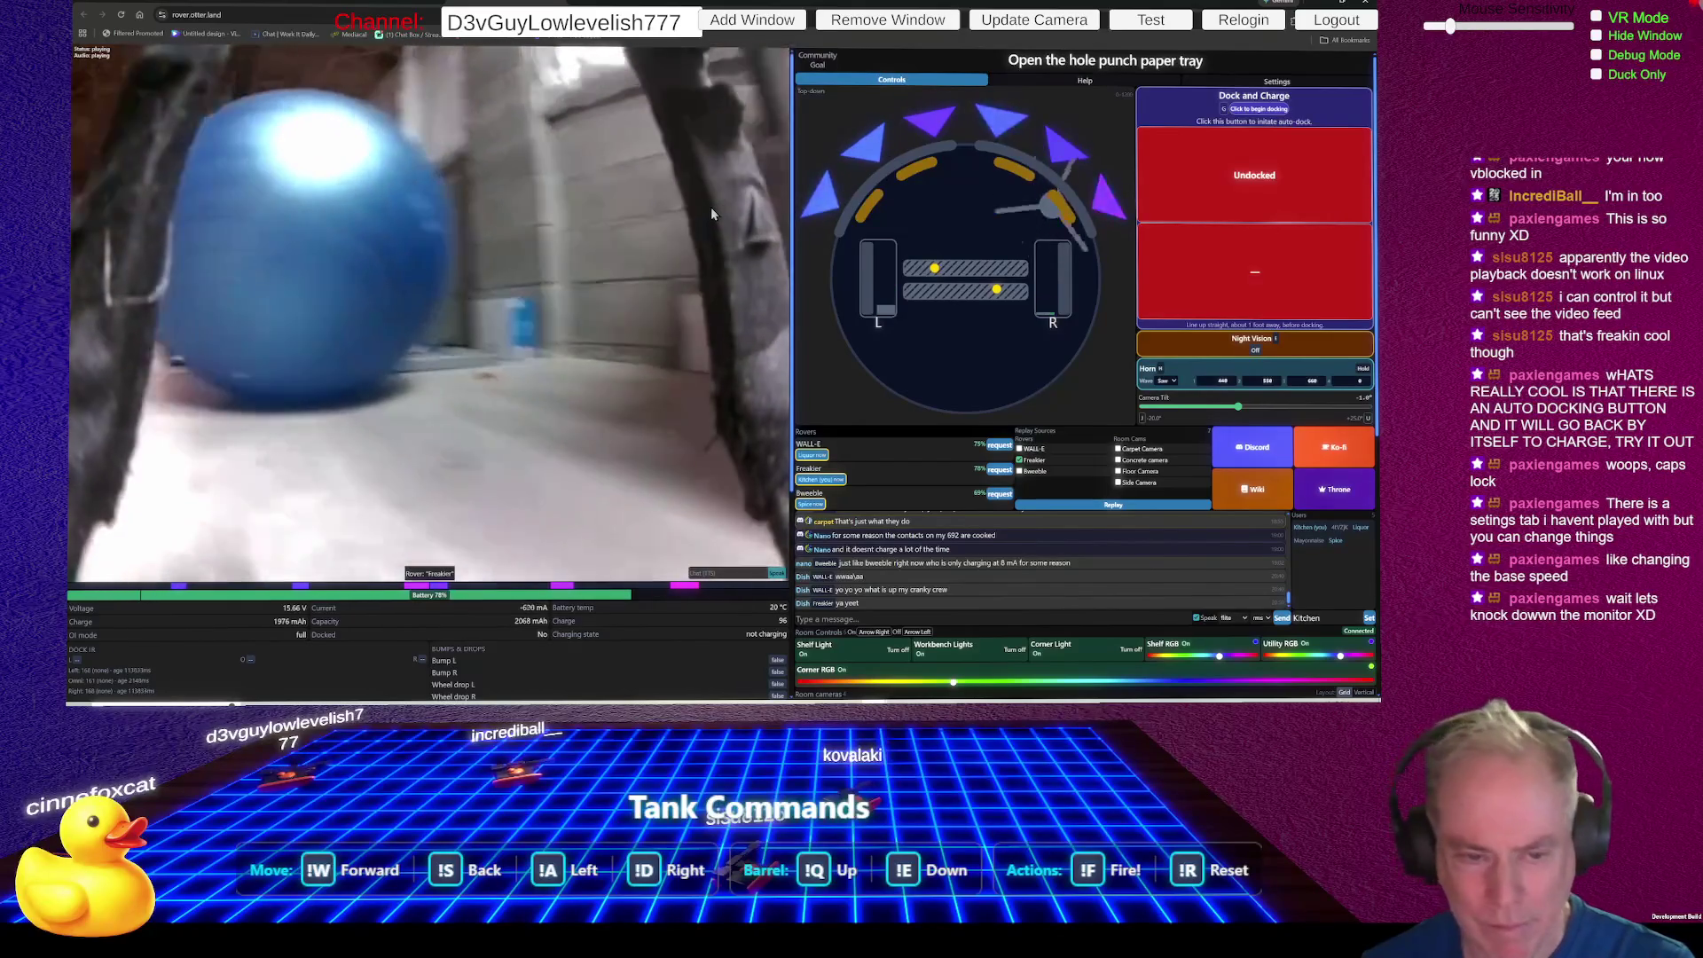
pyautogui.press('w')
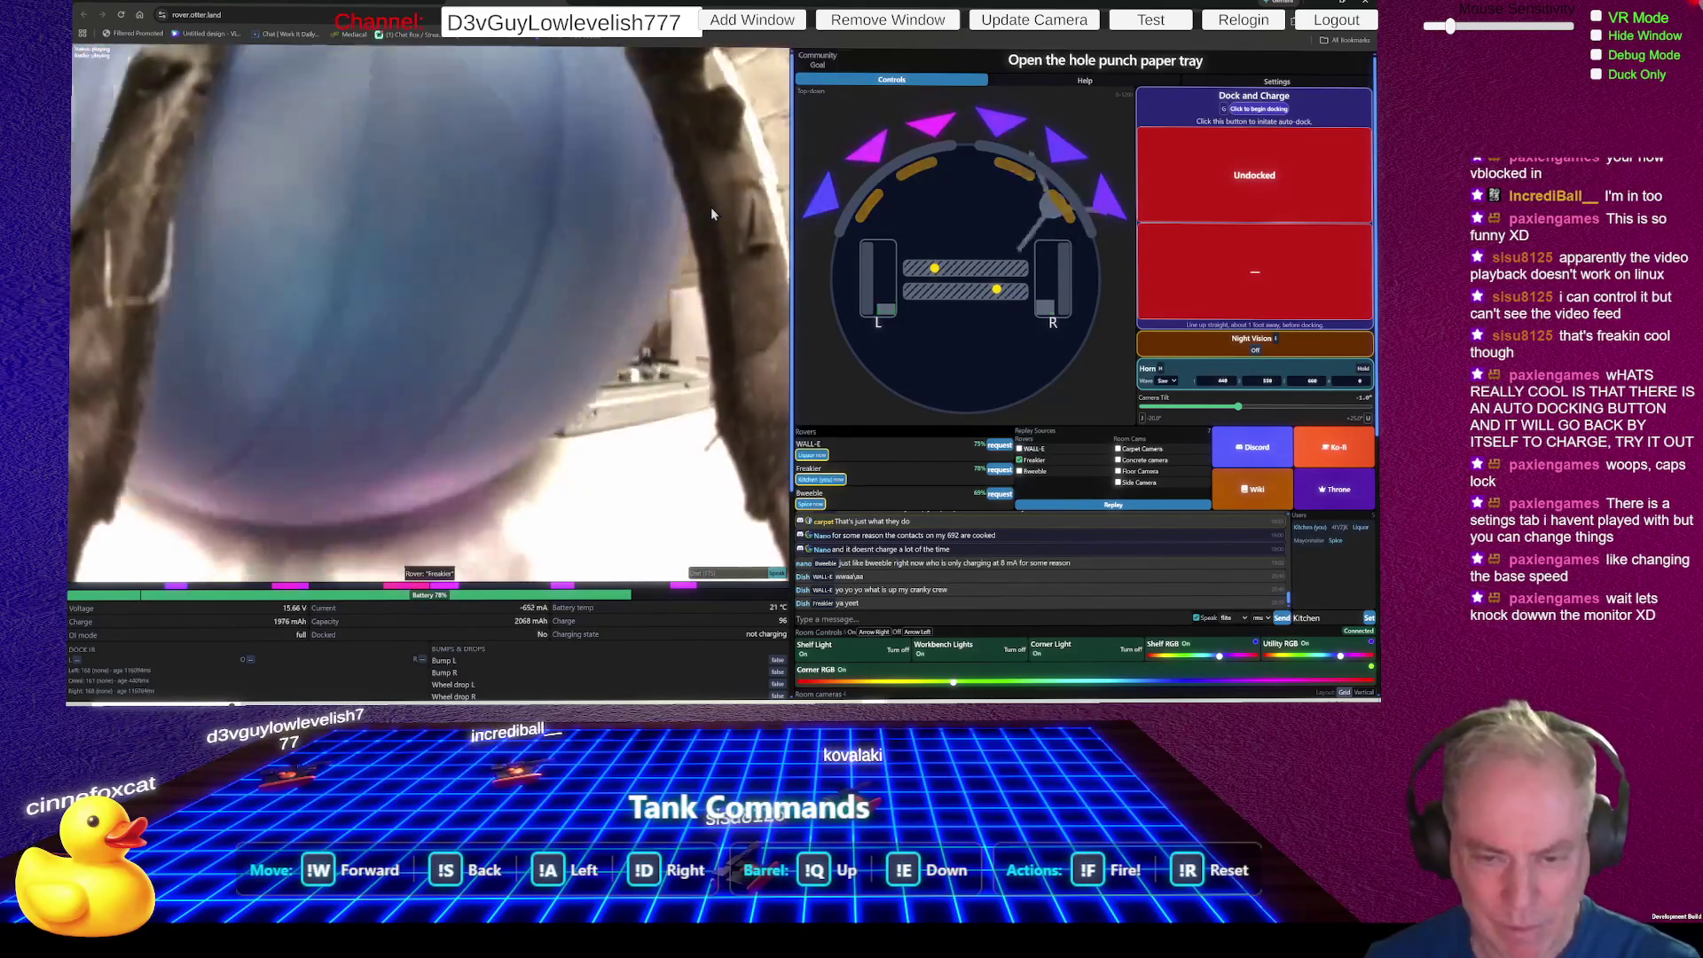
pyautogui.press('d')
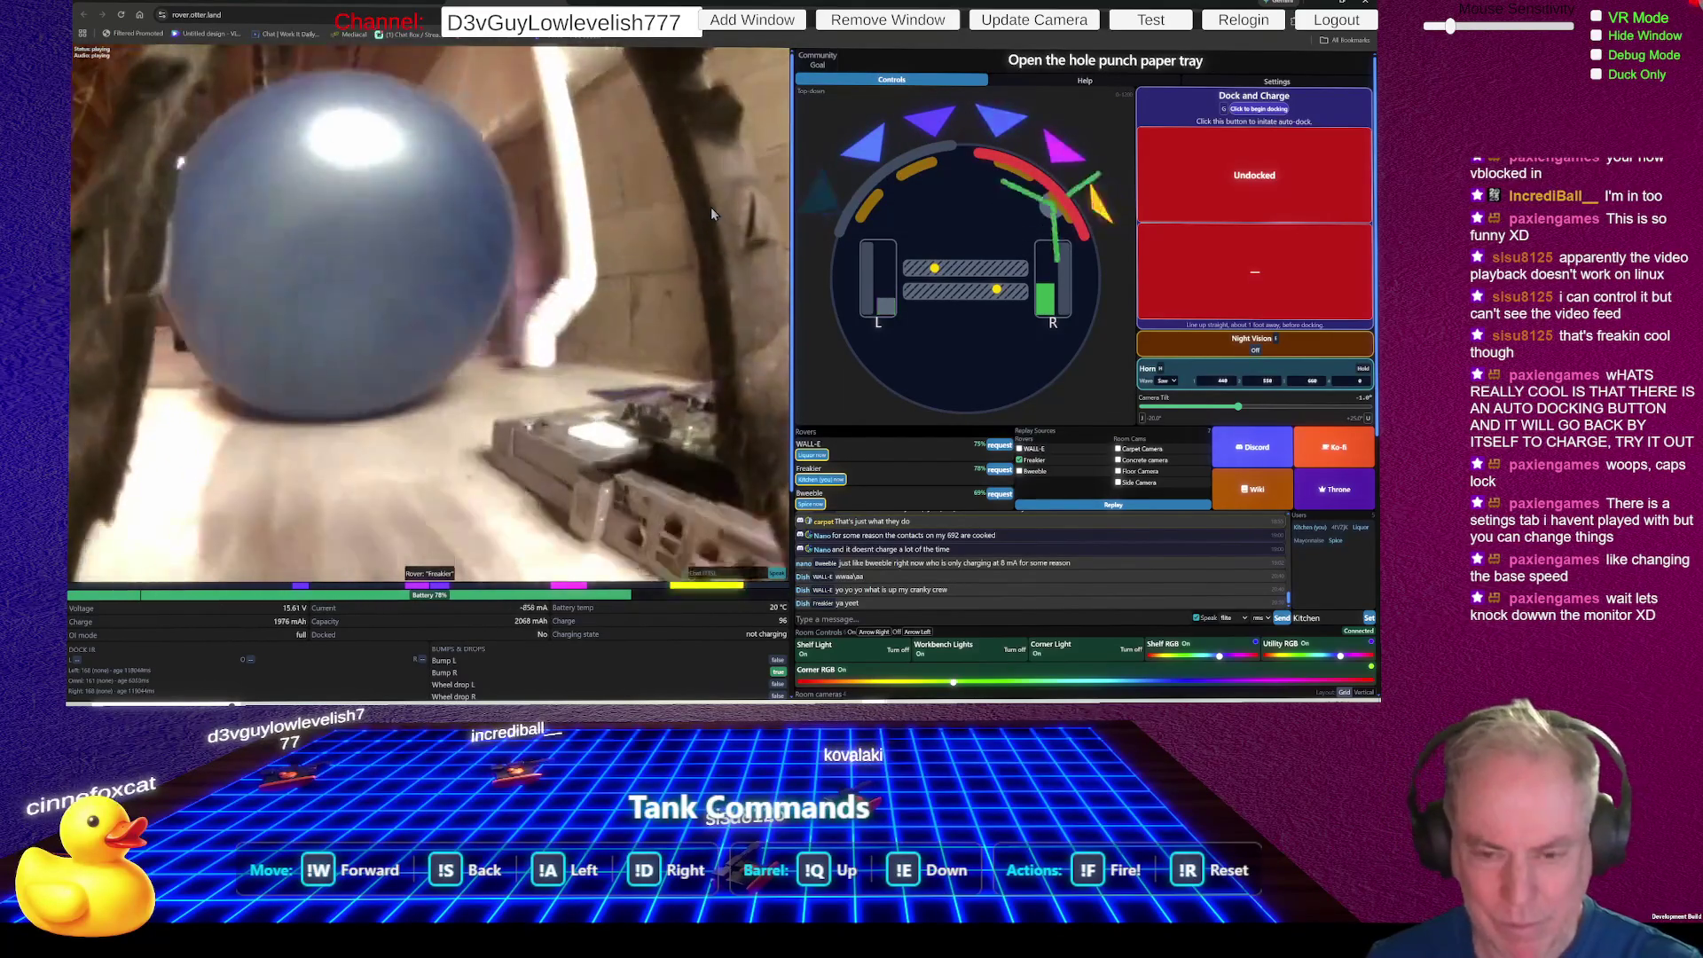
pyautogui.press('w')
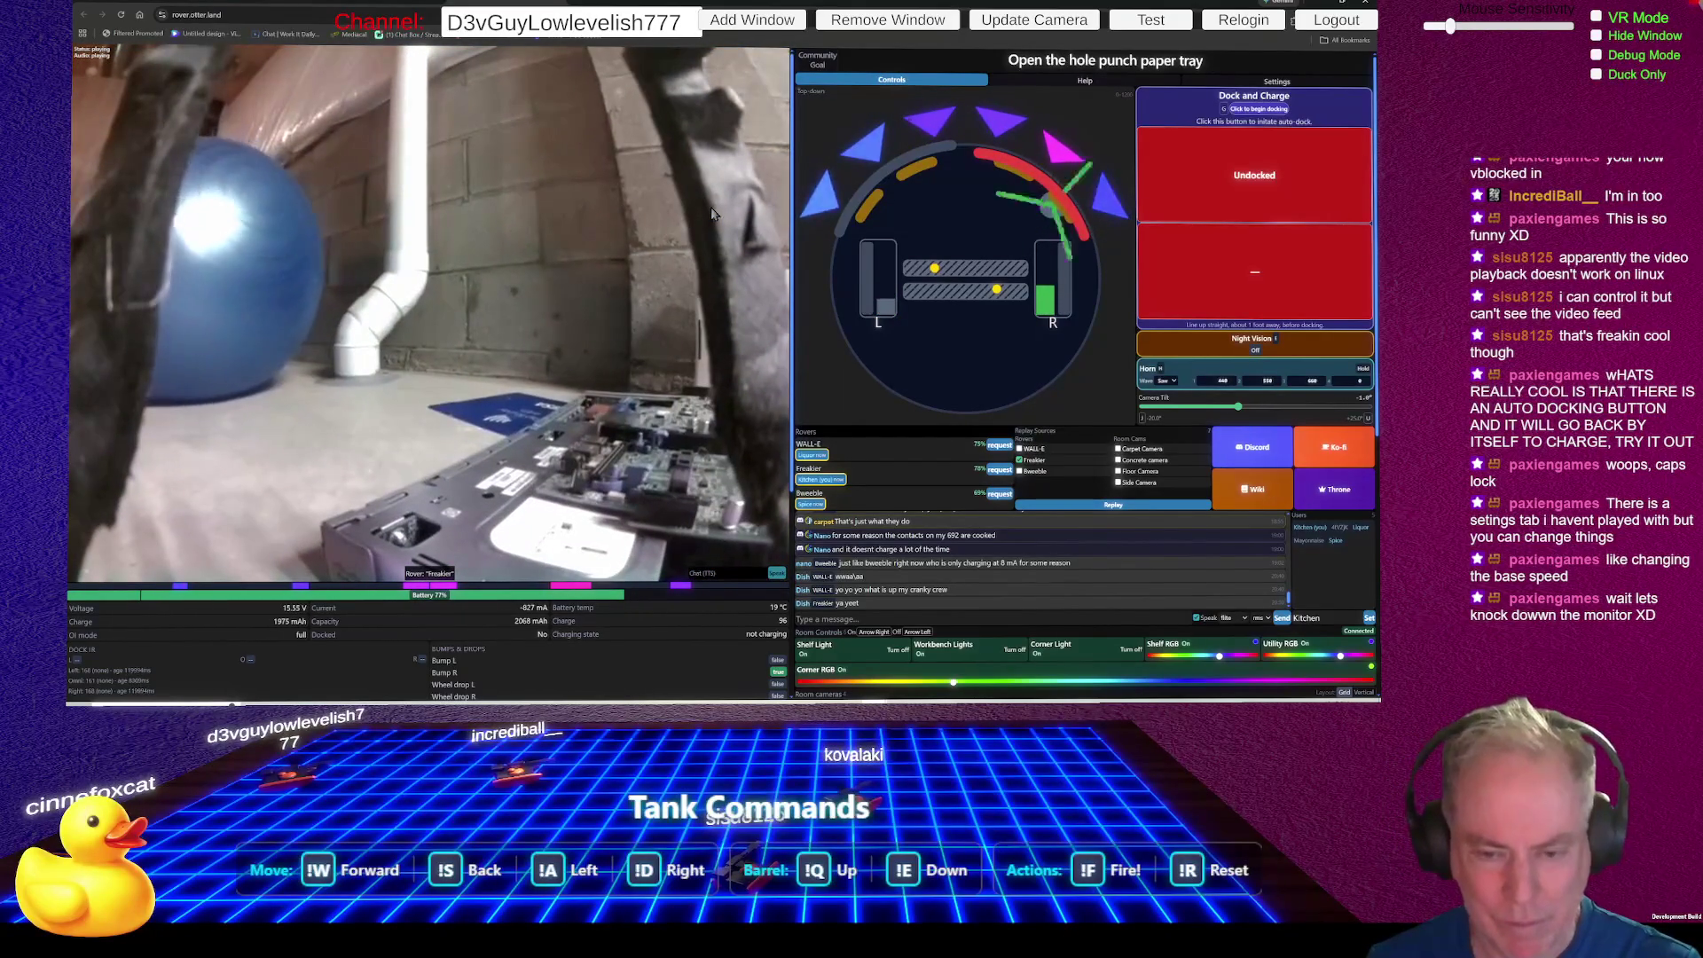
pyautogui.press('d')
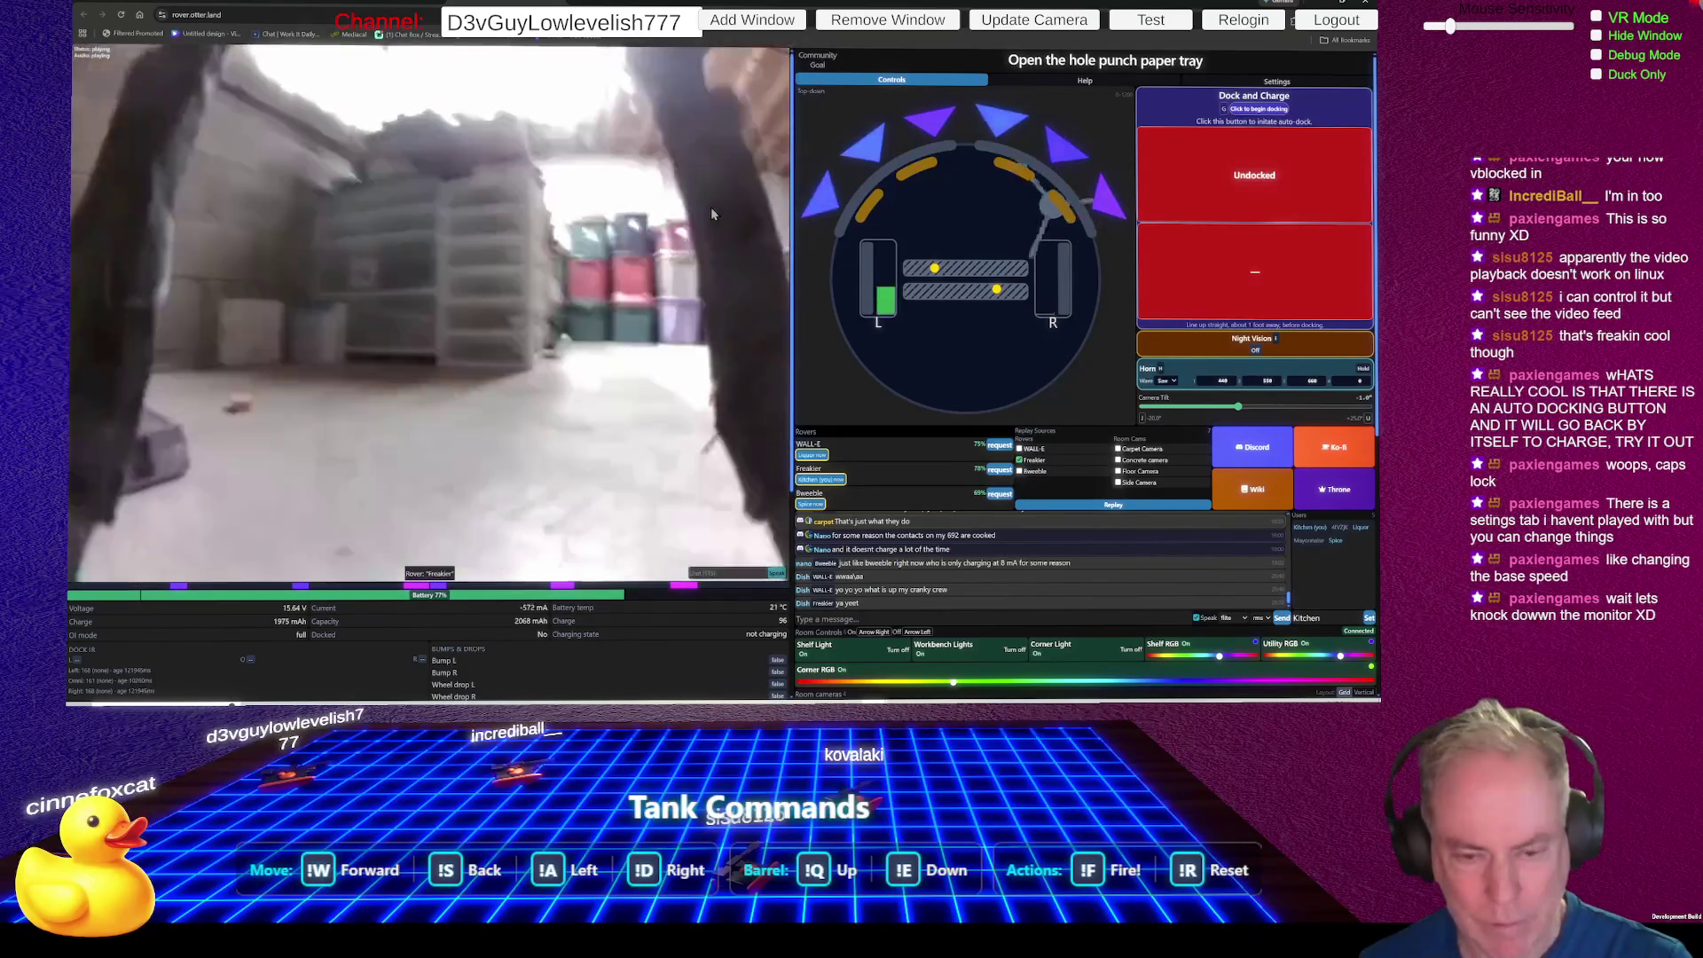
# Step: Push the ball once more, then rotate the rover past the couches to face the other rover
pyautogui.press('a')
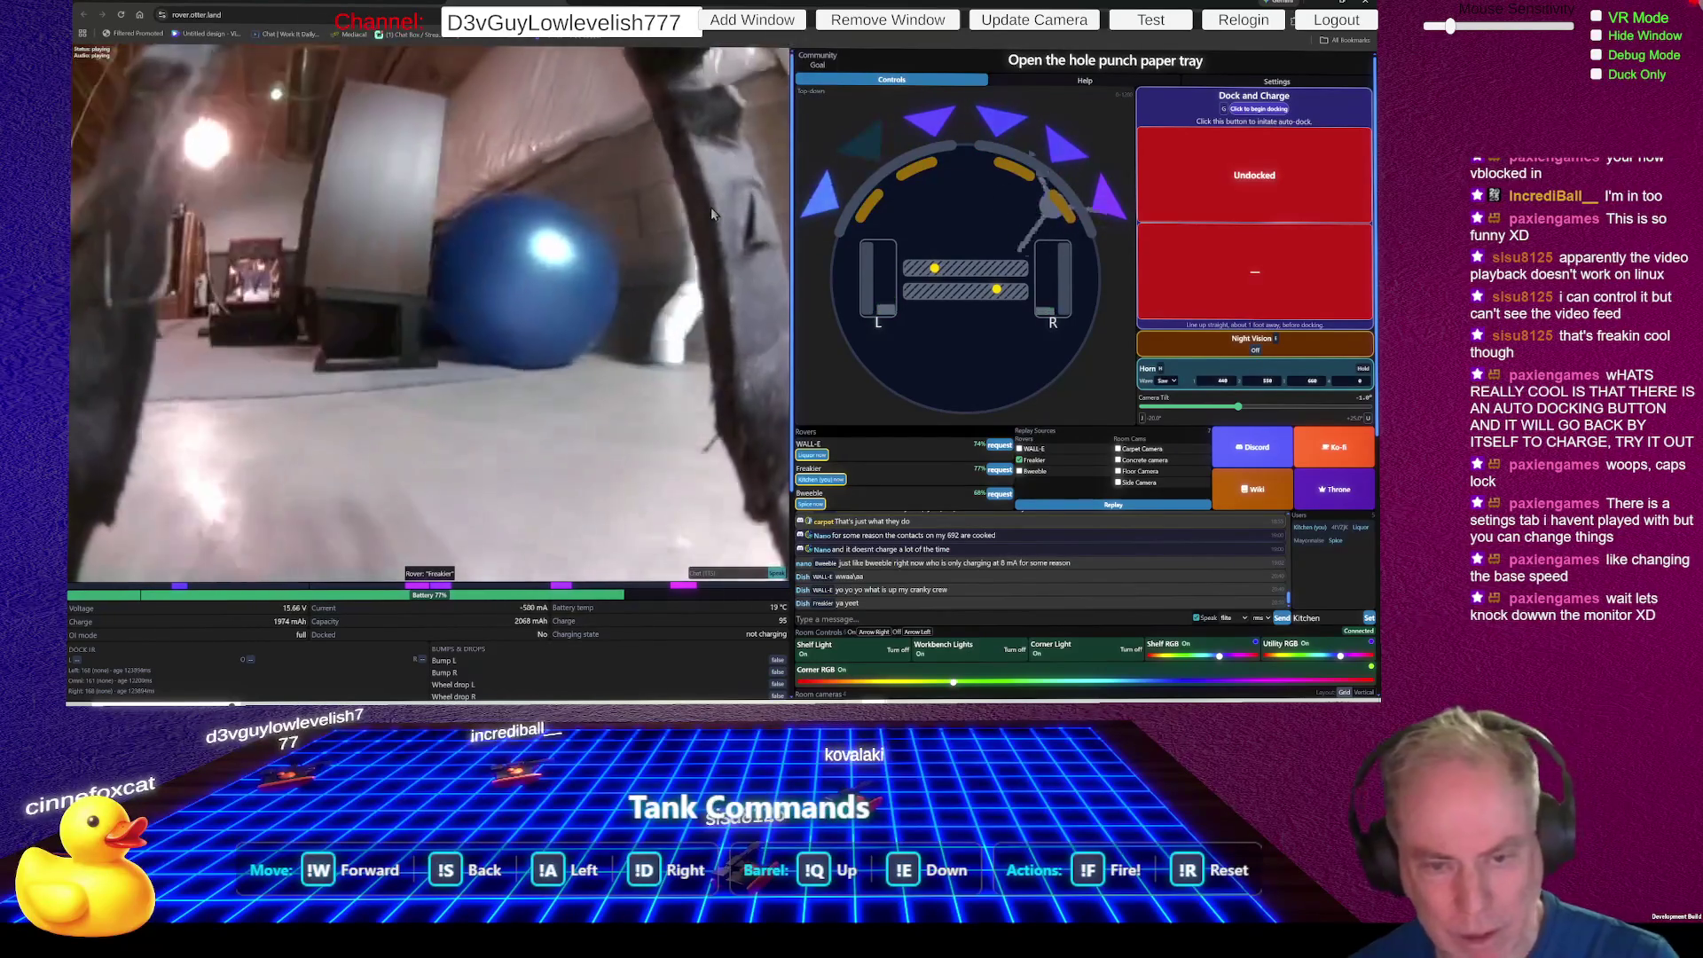
pyautogui.press('a')
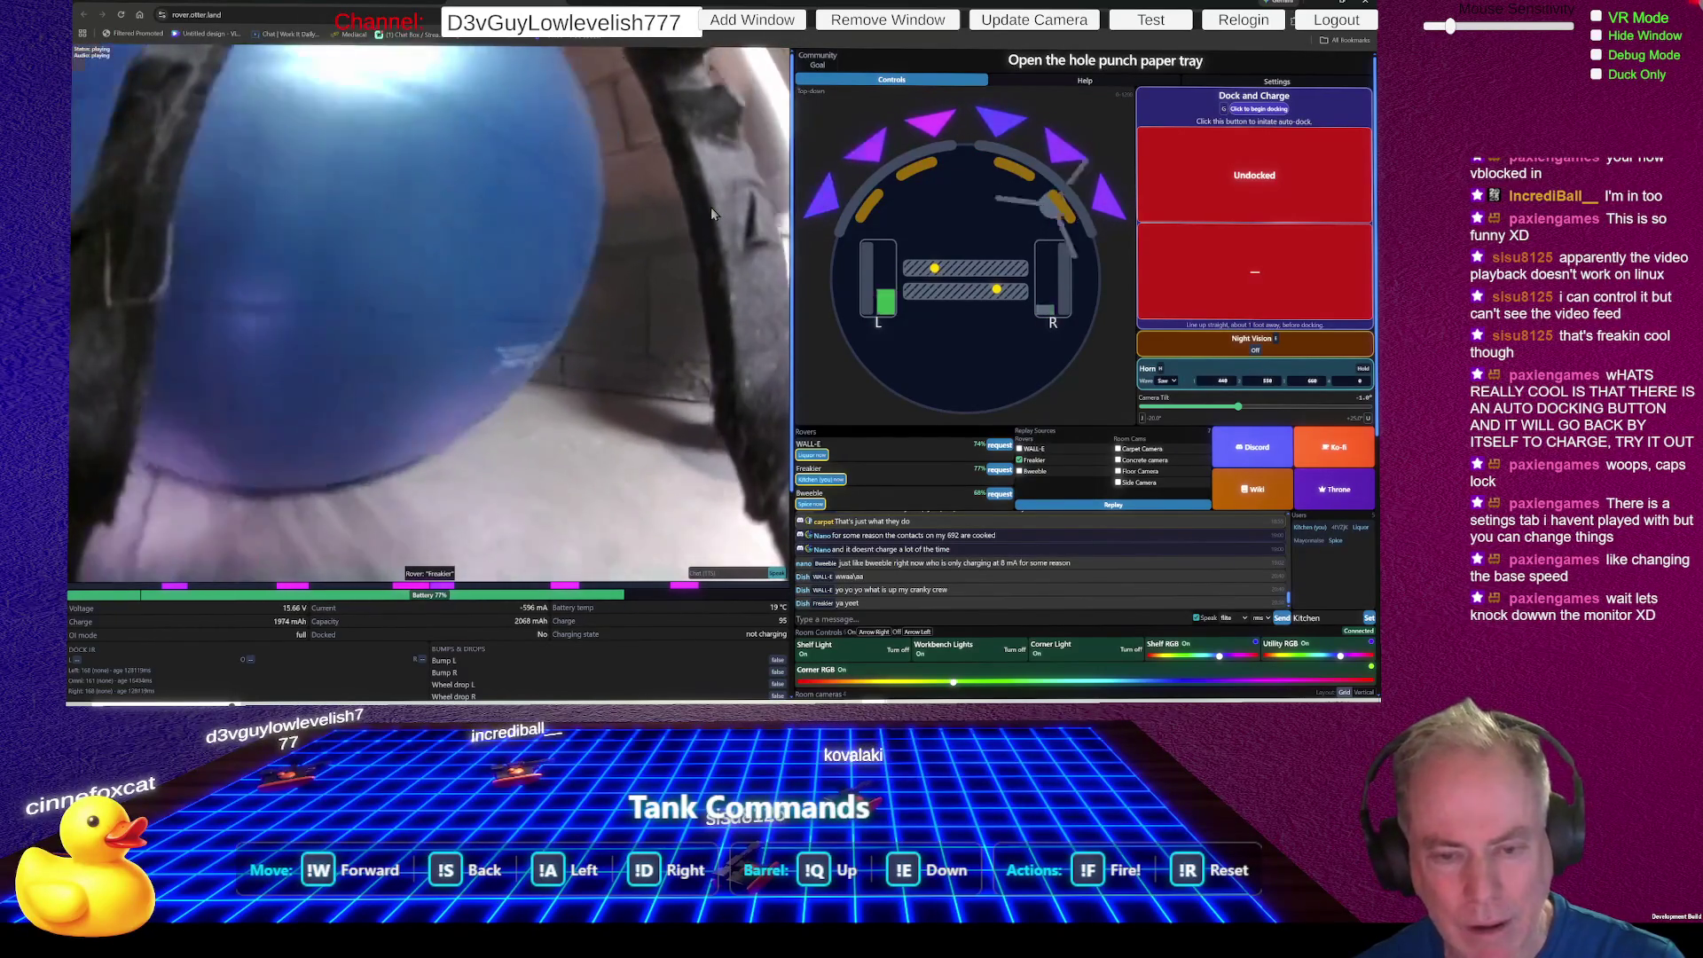
pyautogui.press('w')
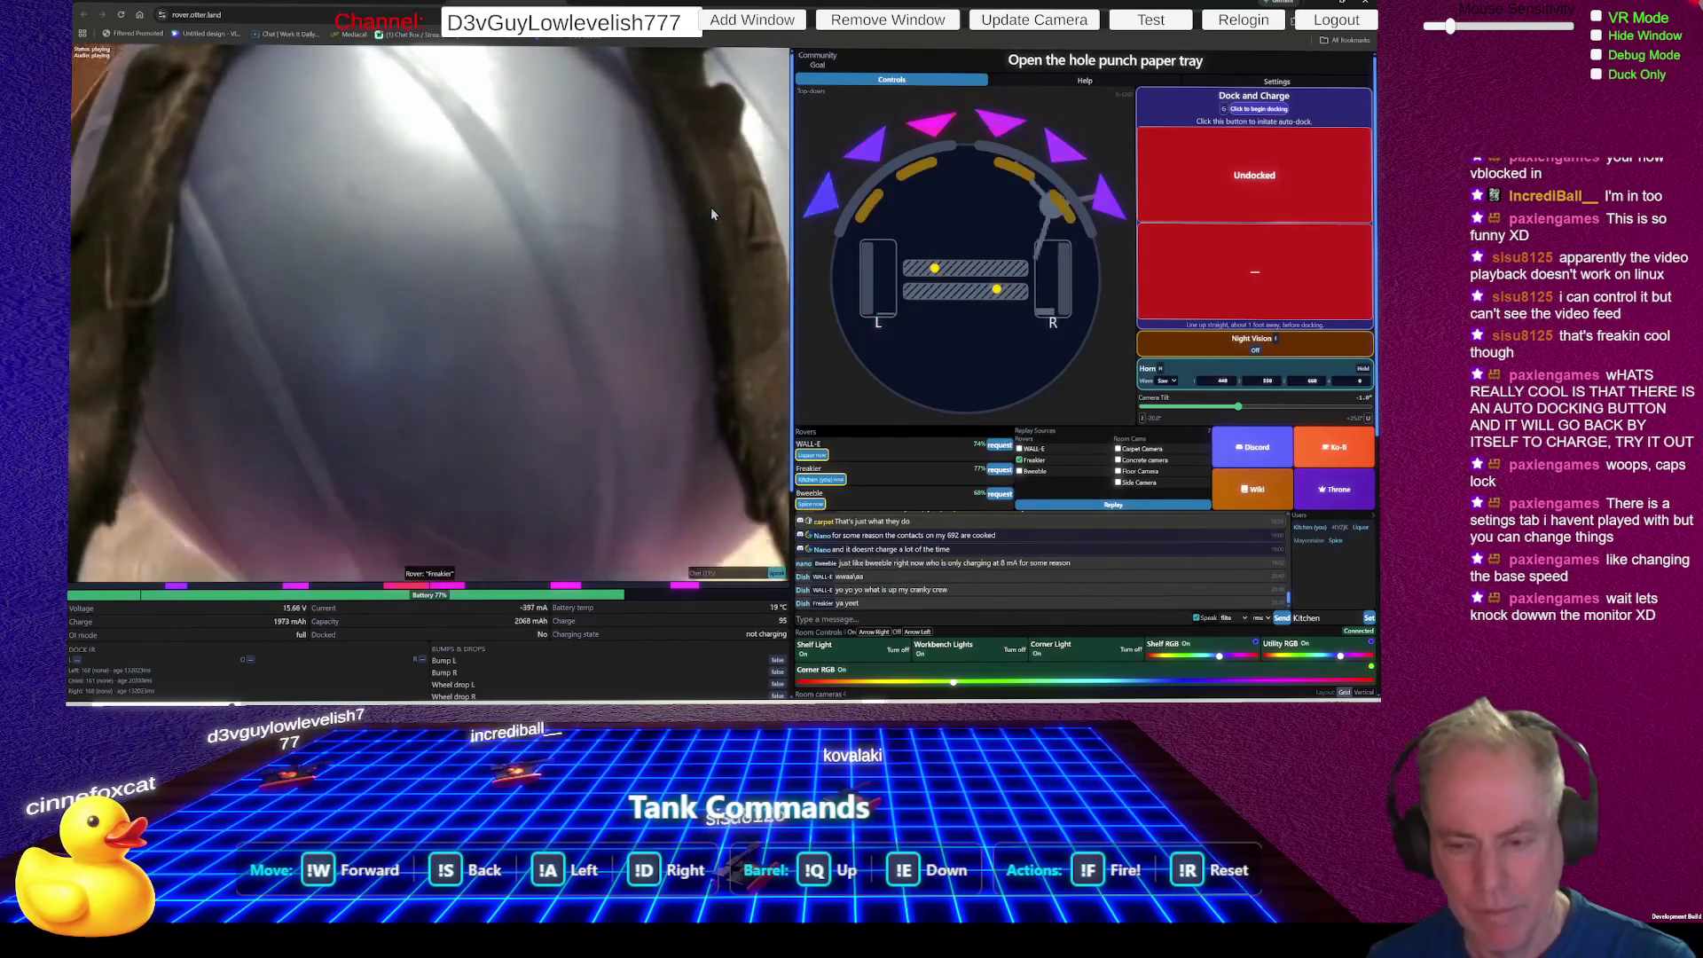
pyautogui.press('w')
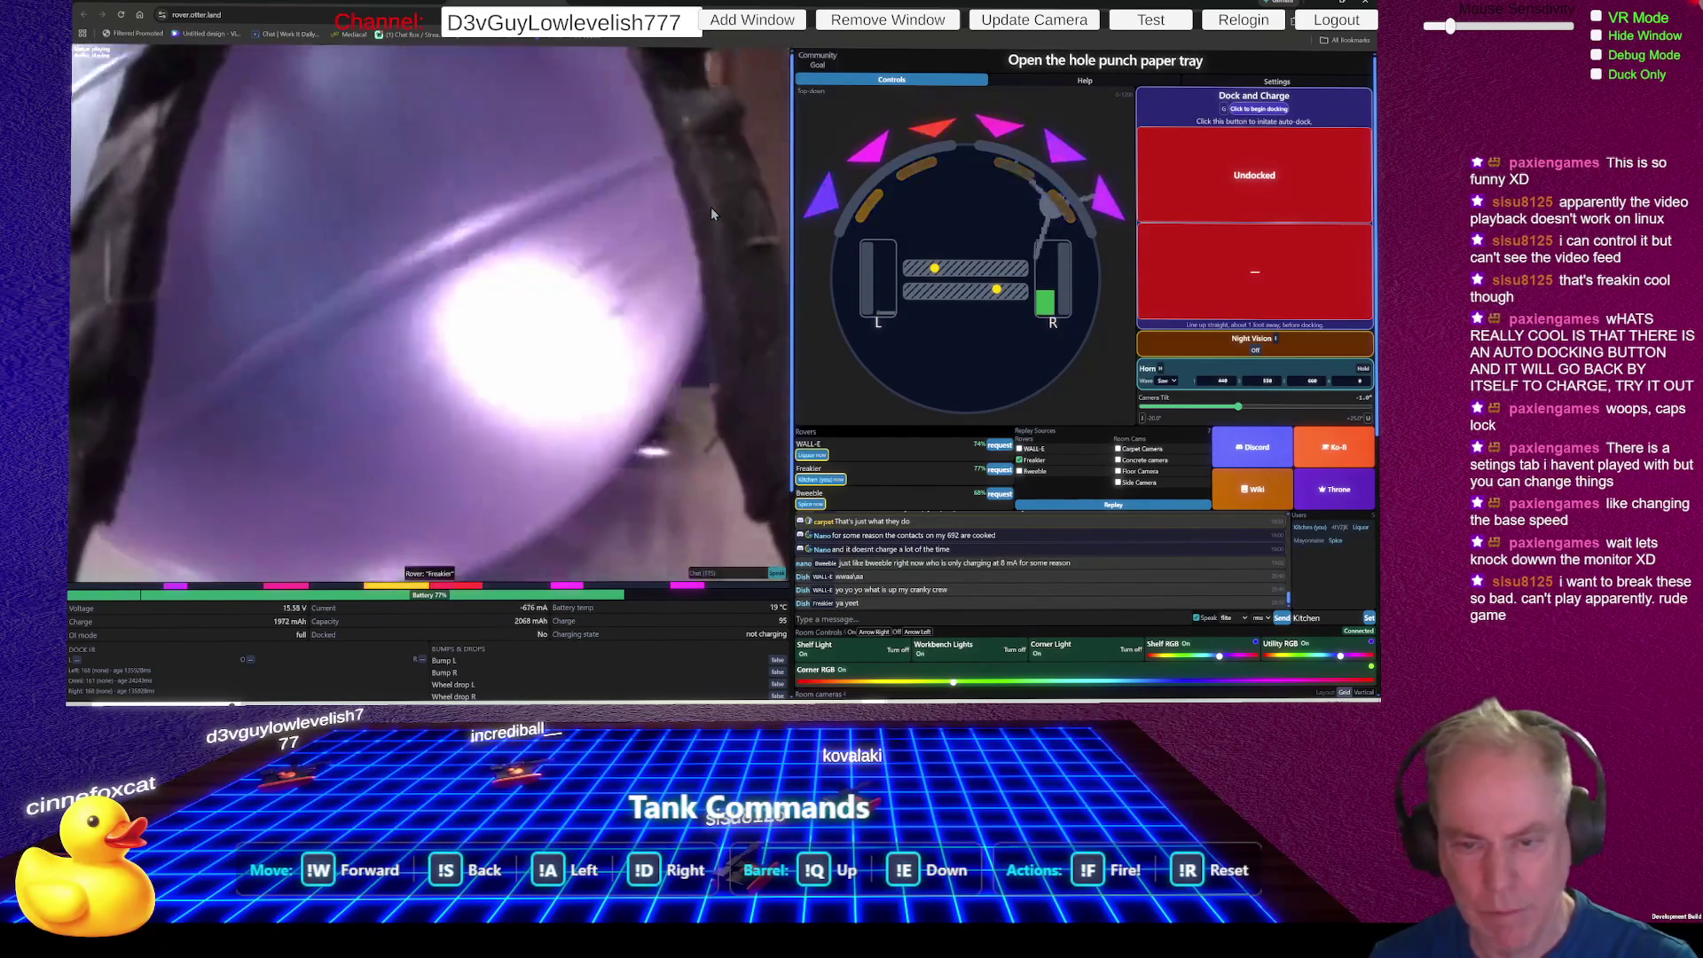
pyautogui.press('a')
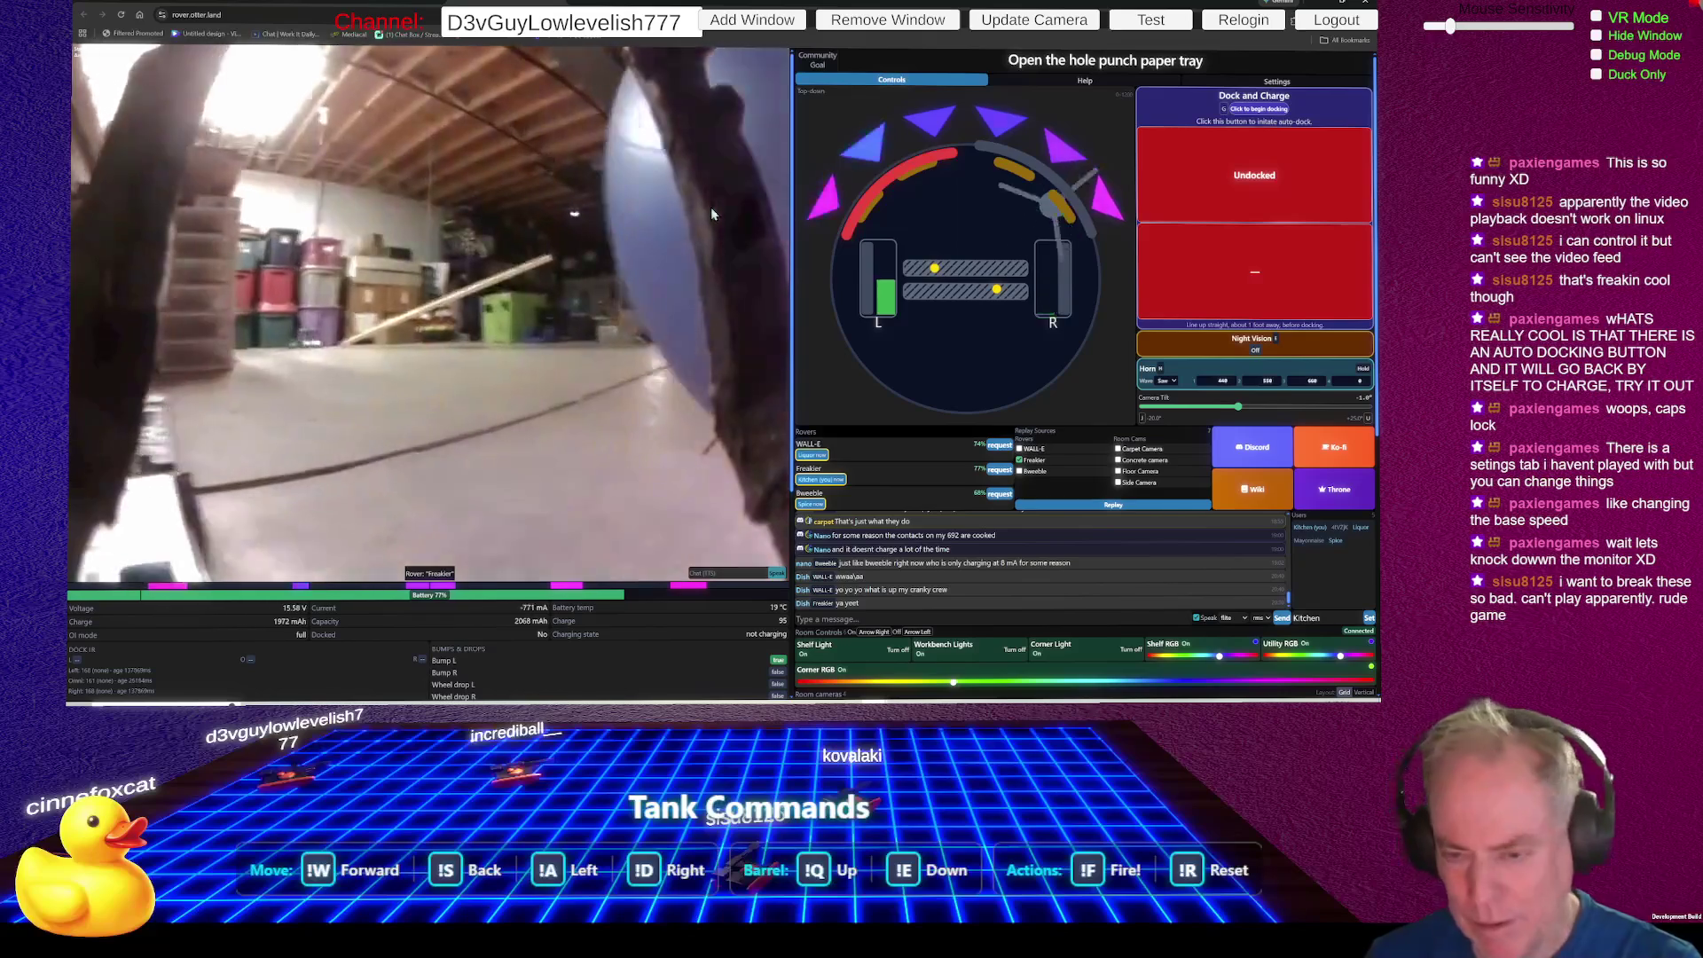
pyautogui.press('a')
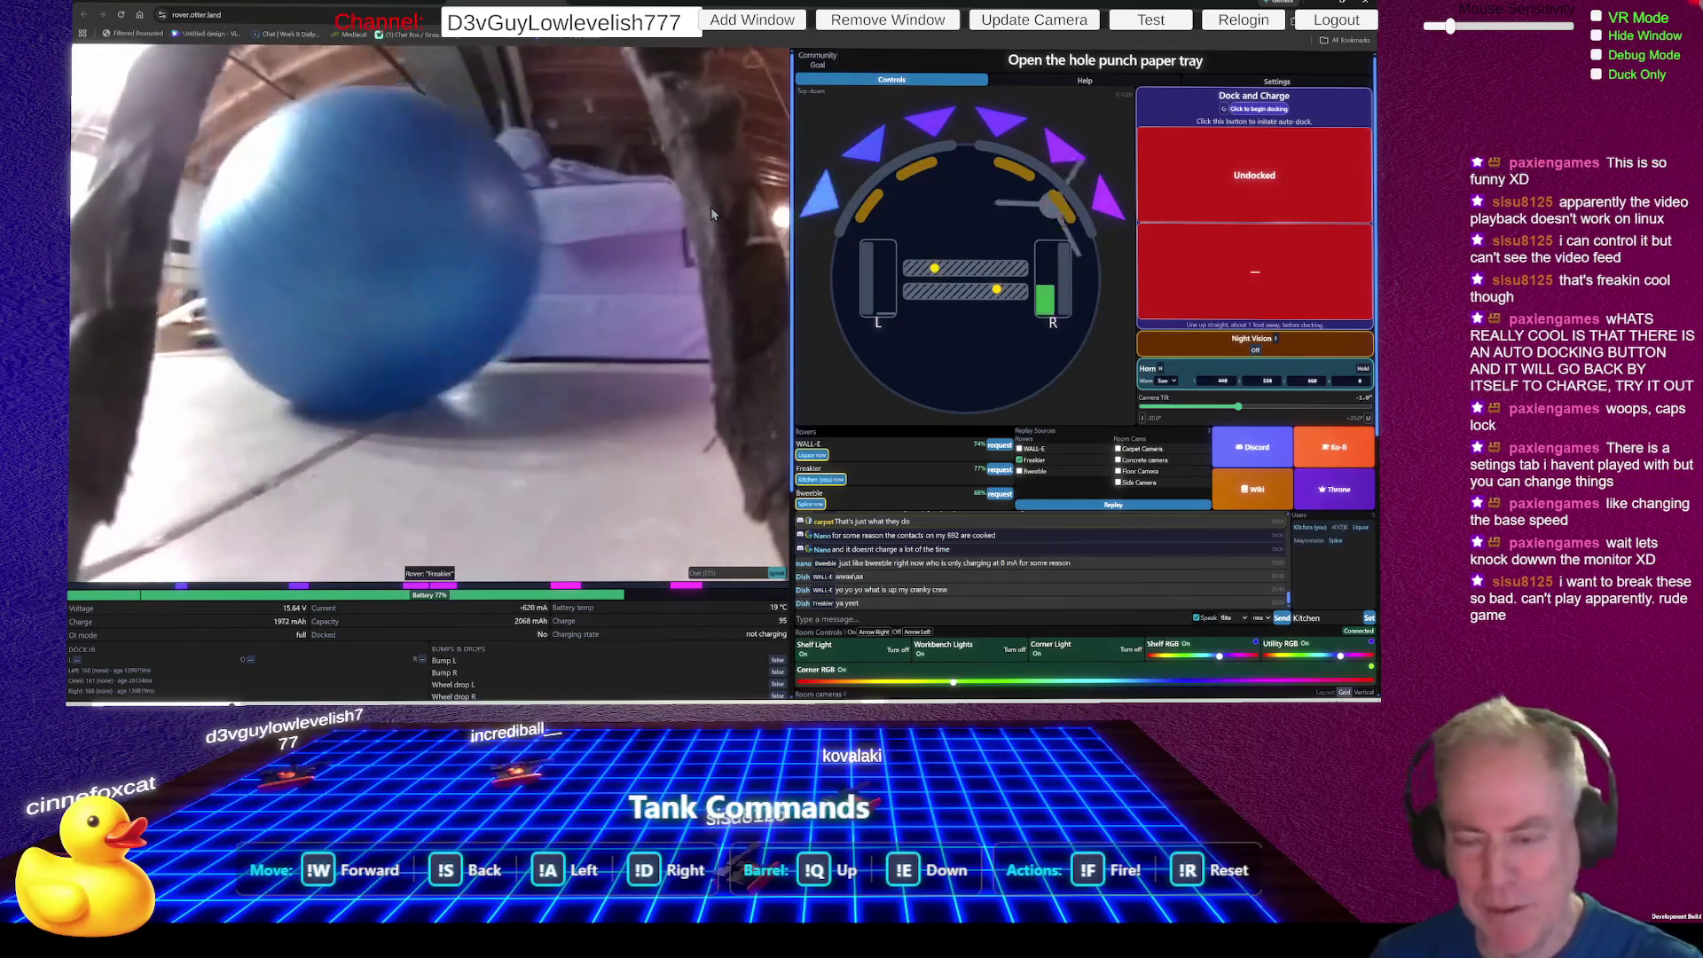
pyautogui.press('a')
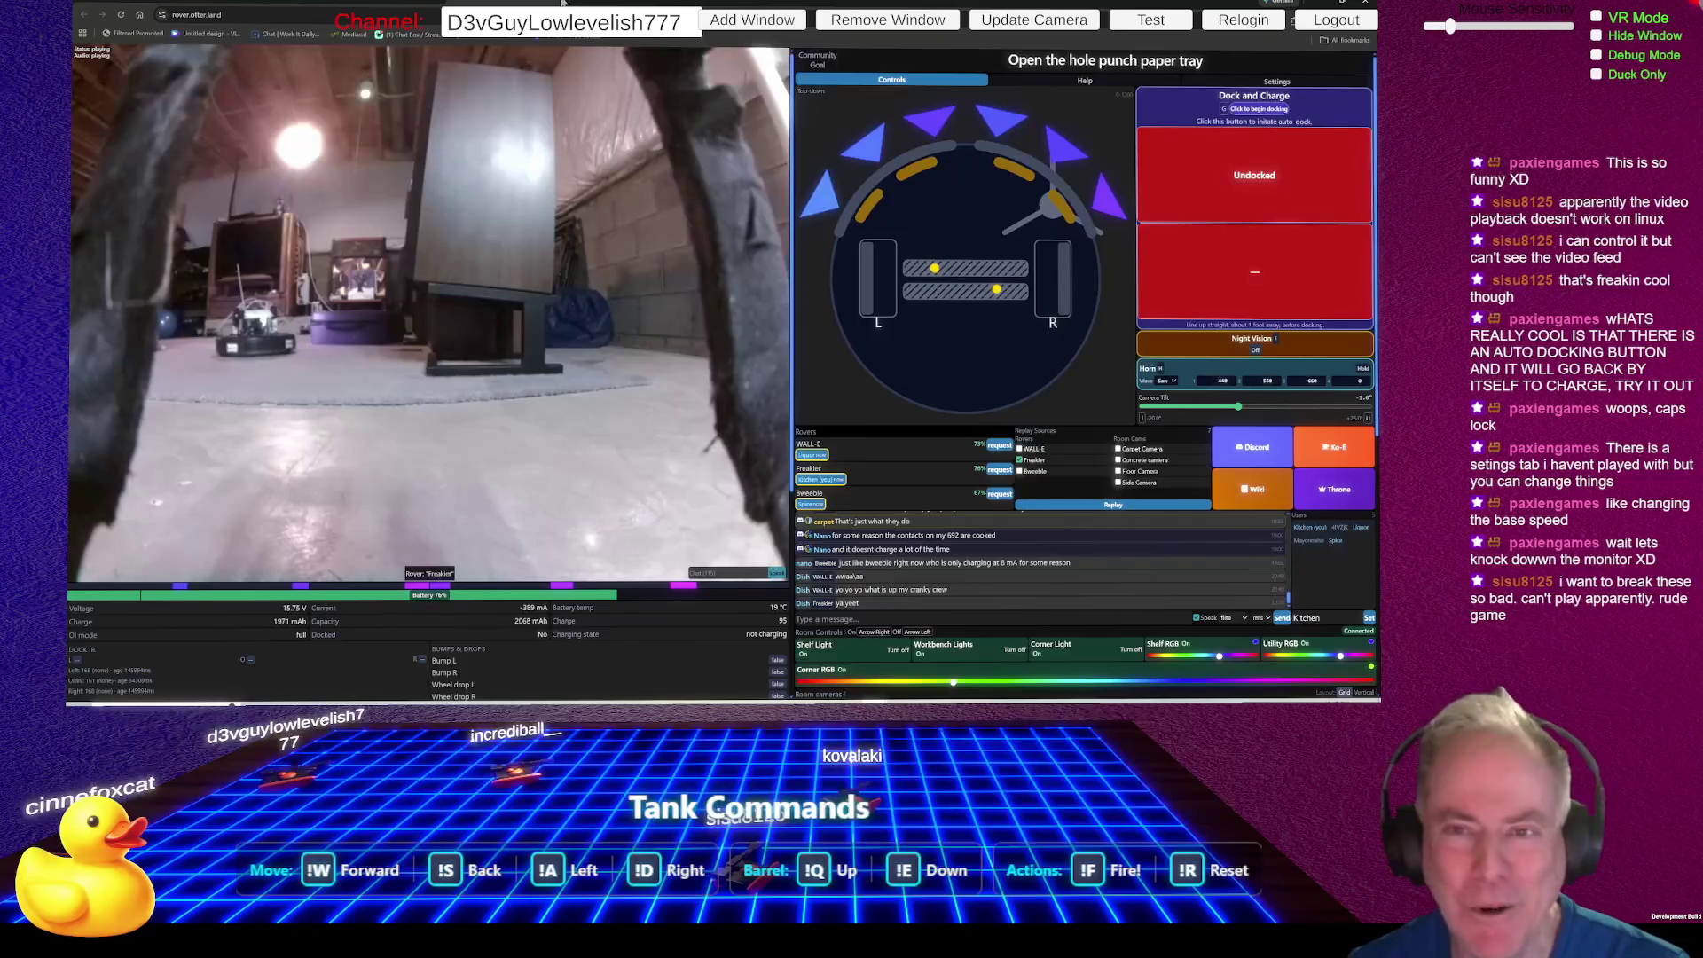
pyautogui.hotkey('ctrl', 'Tab')
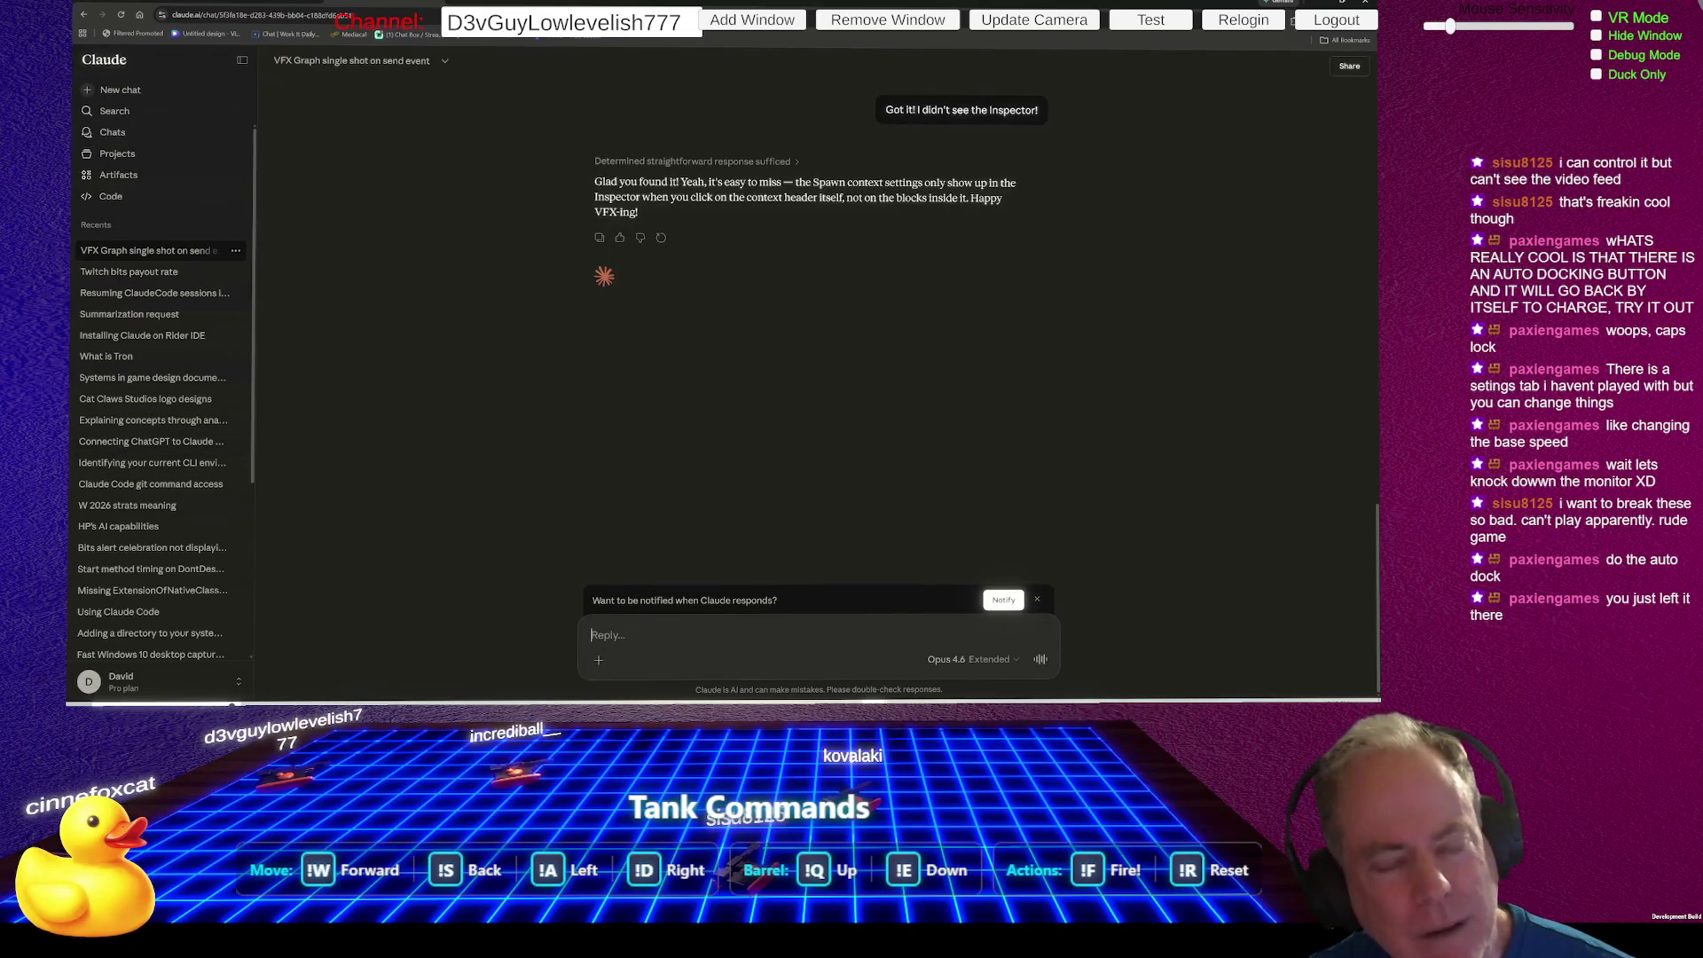
# Step: Switch back from the Claude chat to the rover.otter.land control page
pyautogui.hotkey('ctrl', 'Tab')
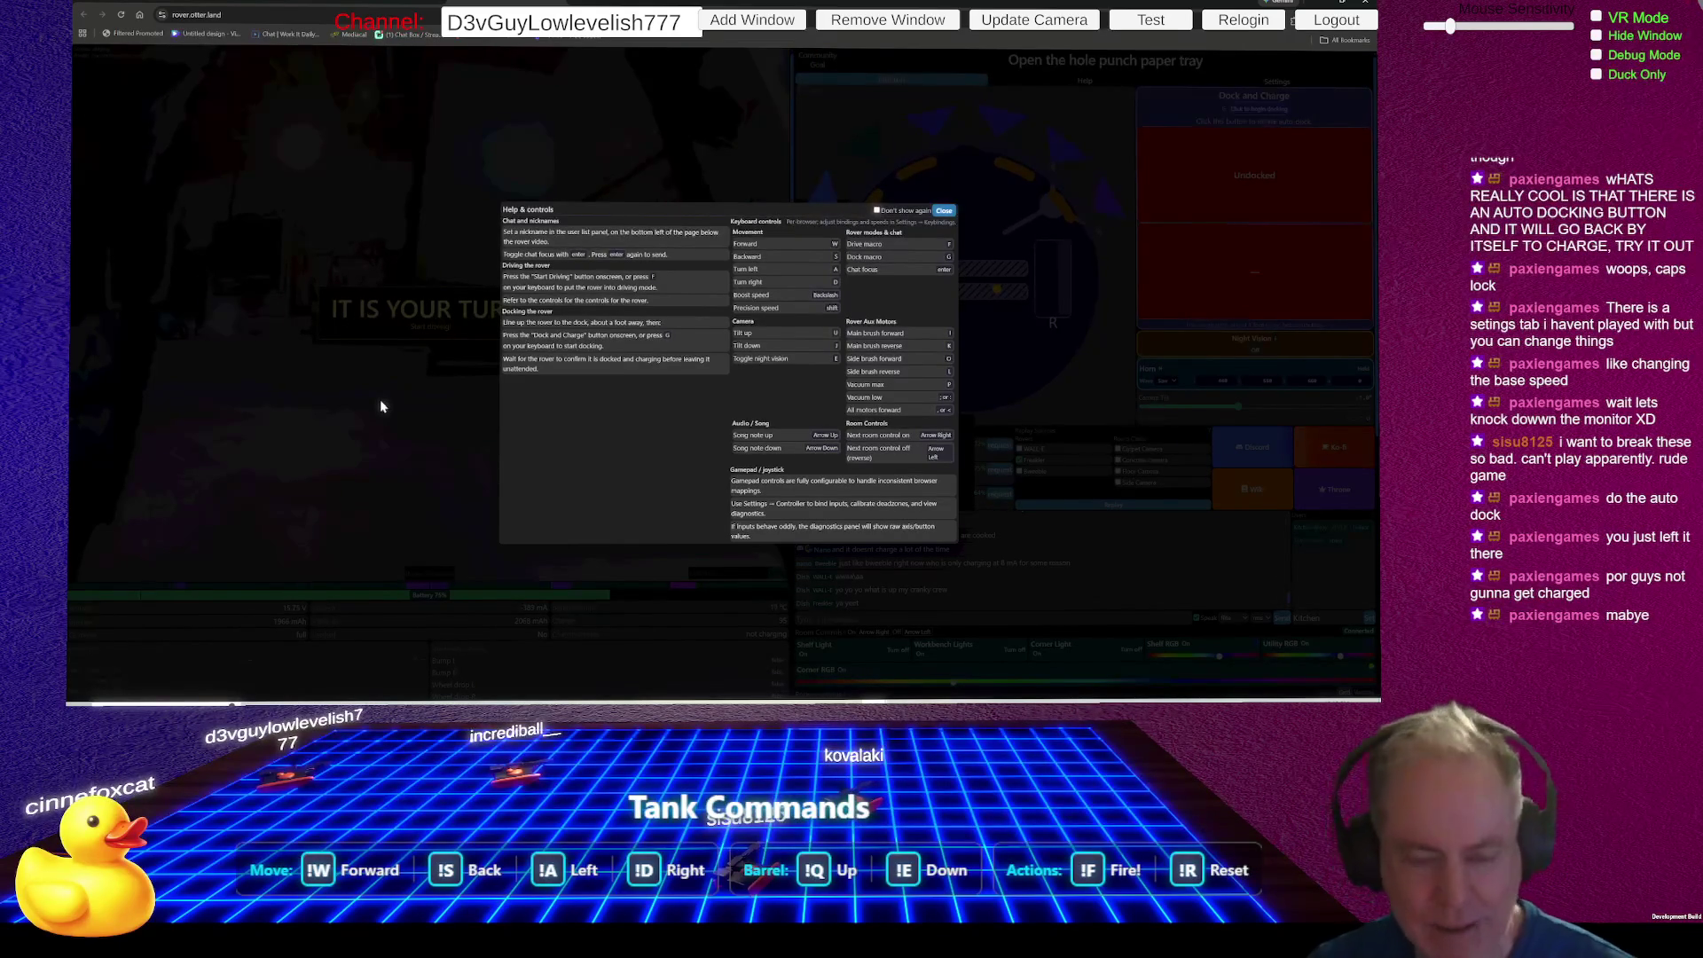
# Step: Close the Help & controls guide overlay on the rover page
pyautogui.click(943, 210)
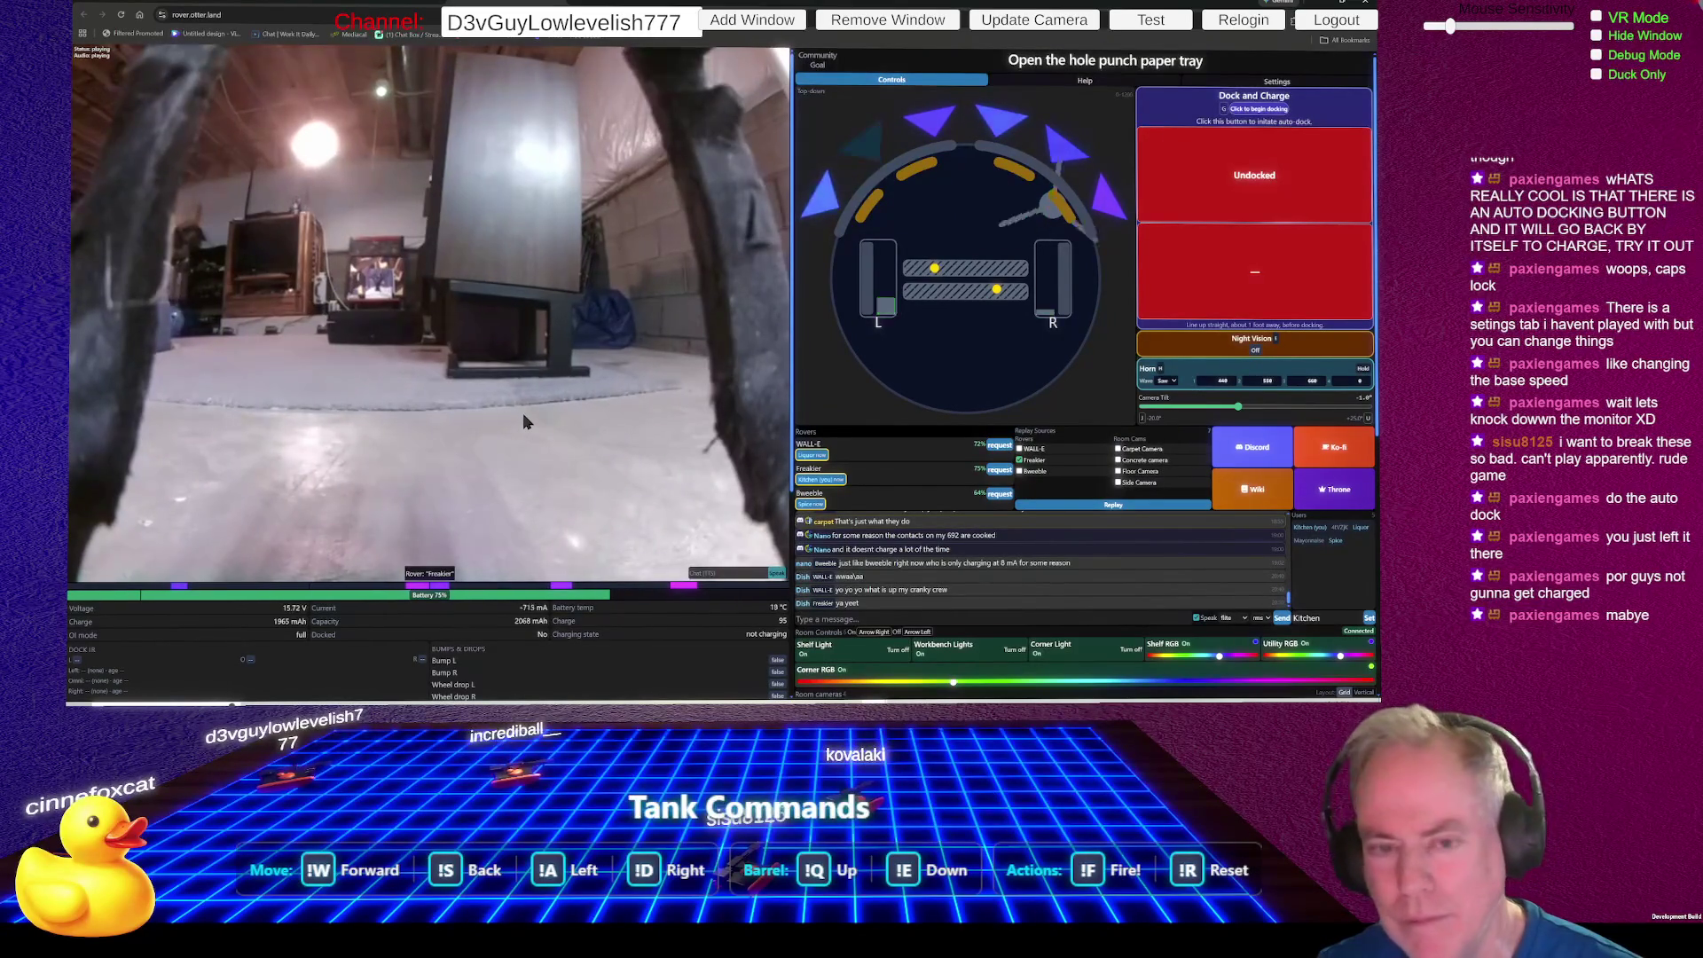
# Step: Turn the rover past the couch and steer it right toward the cabinet
pyautogui.press('a')
pyautogui.press('a')
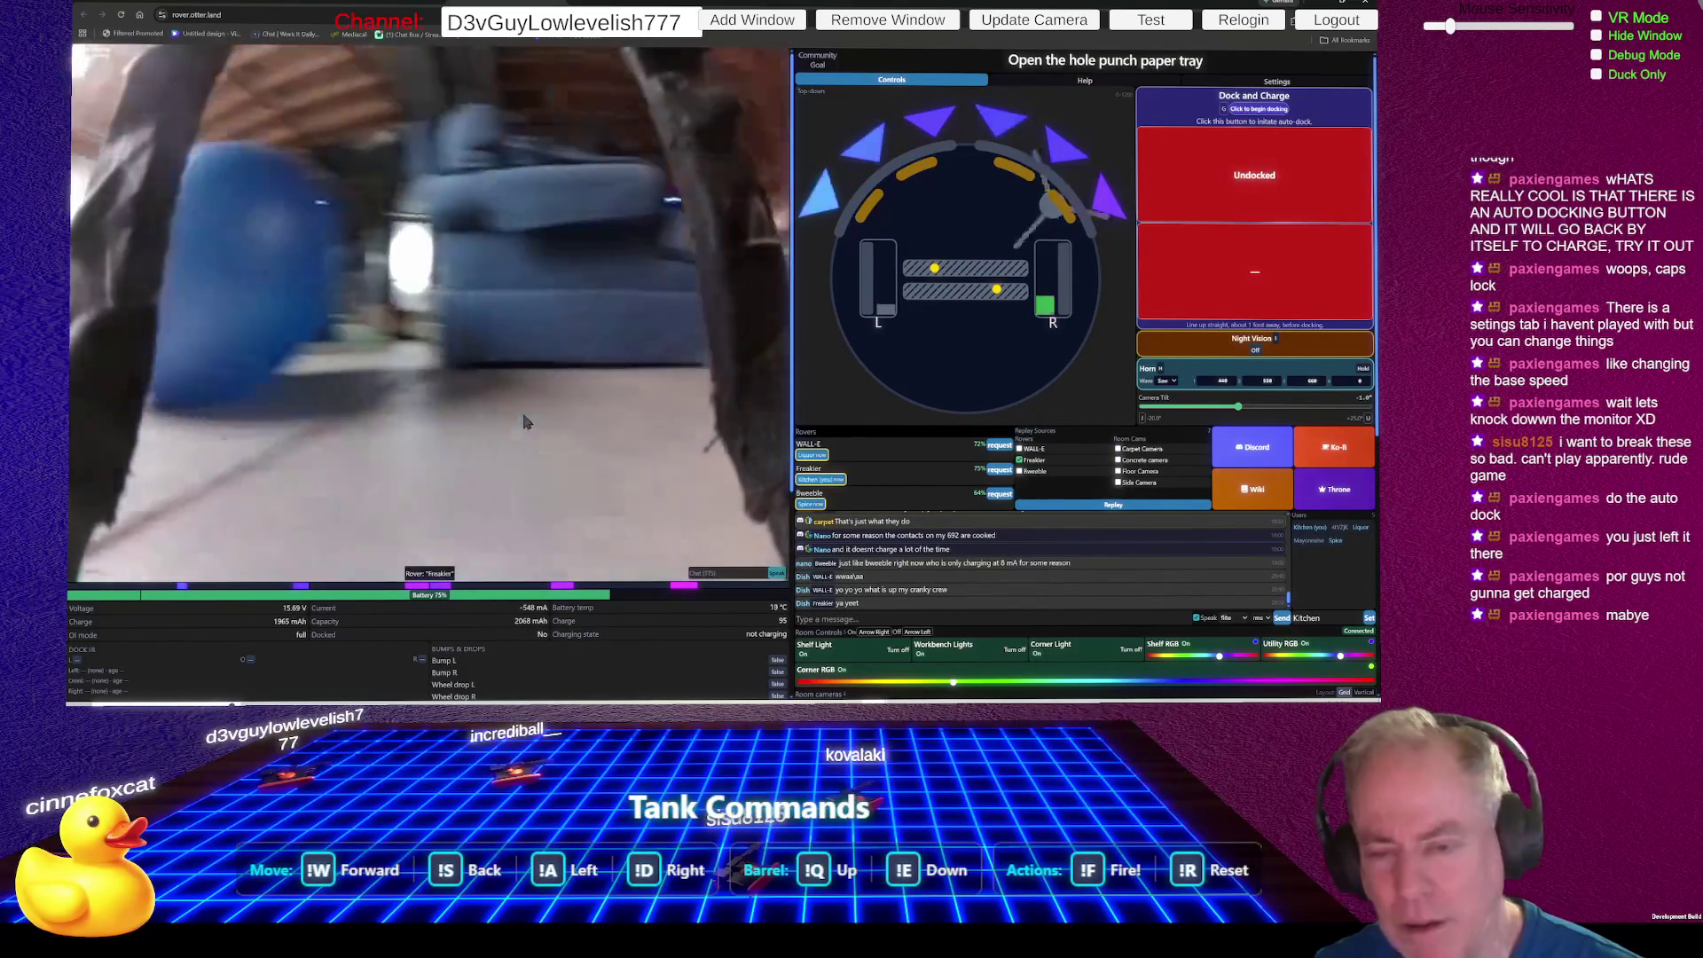
pyautogui.press('a')
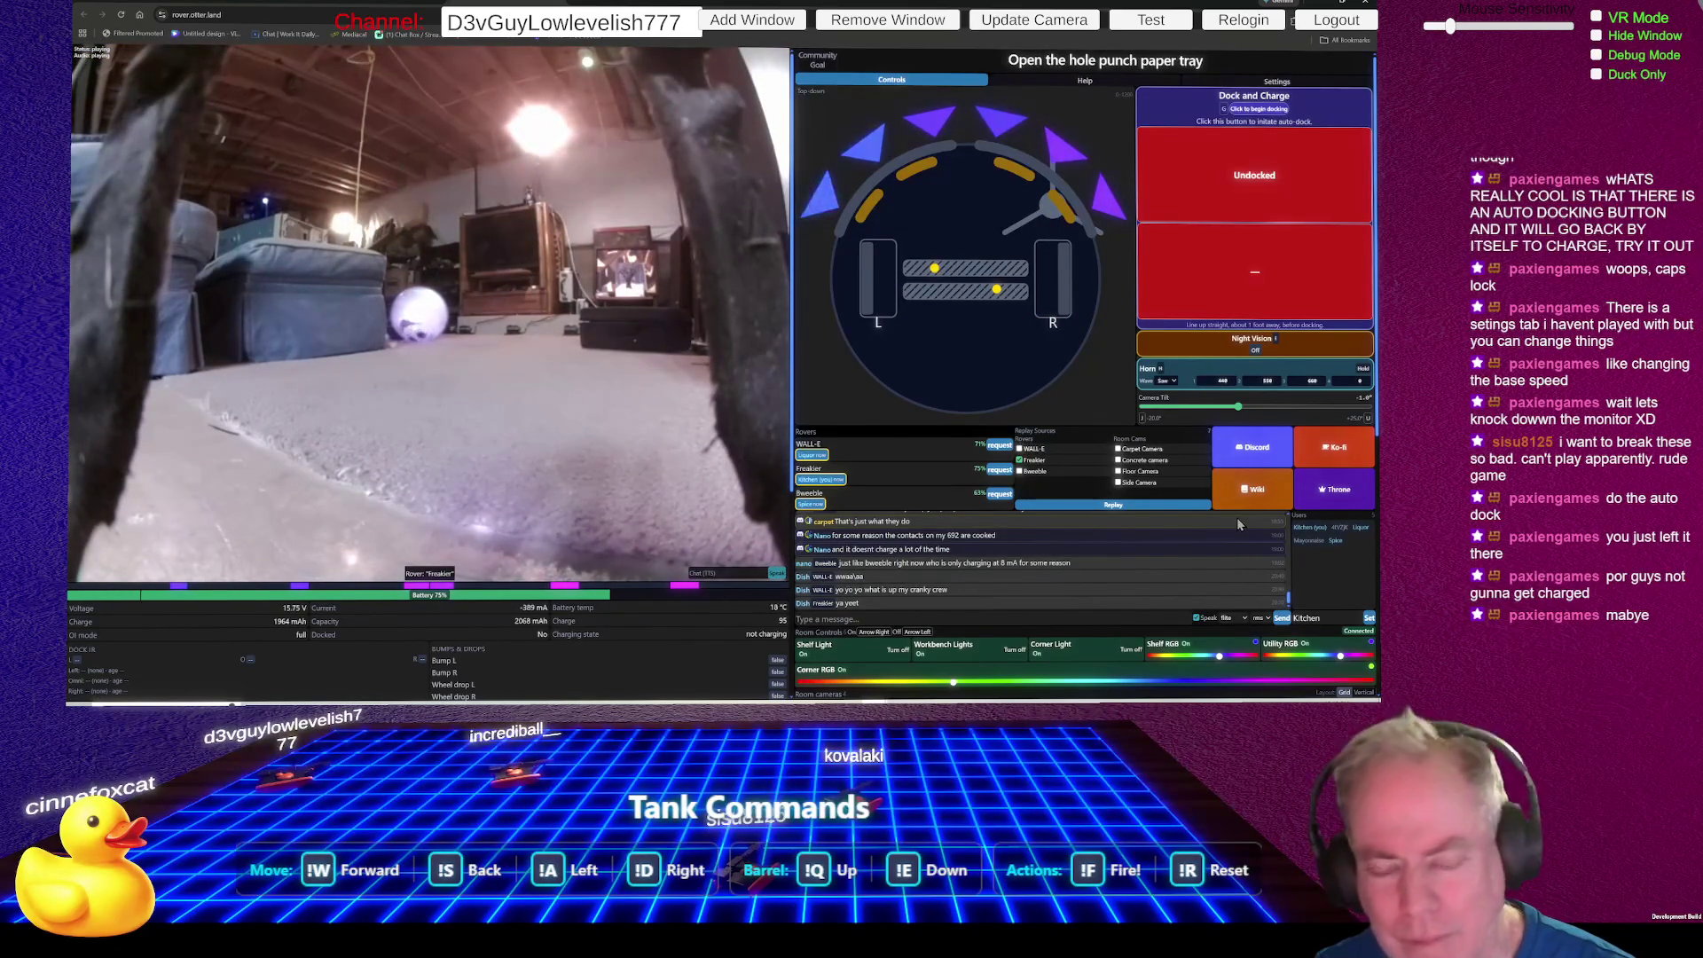
pyautogui.press('d')
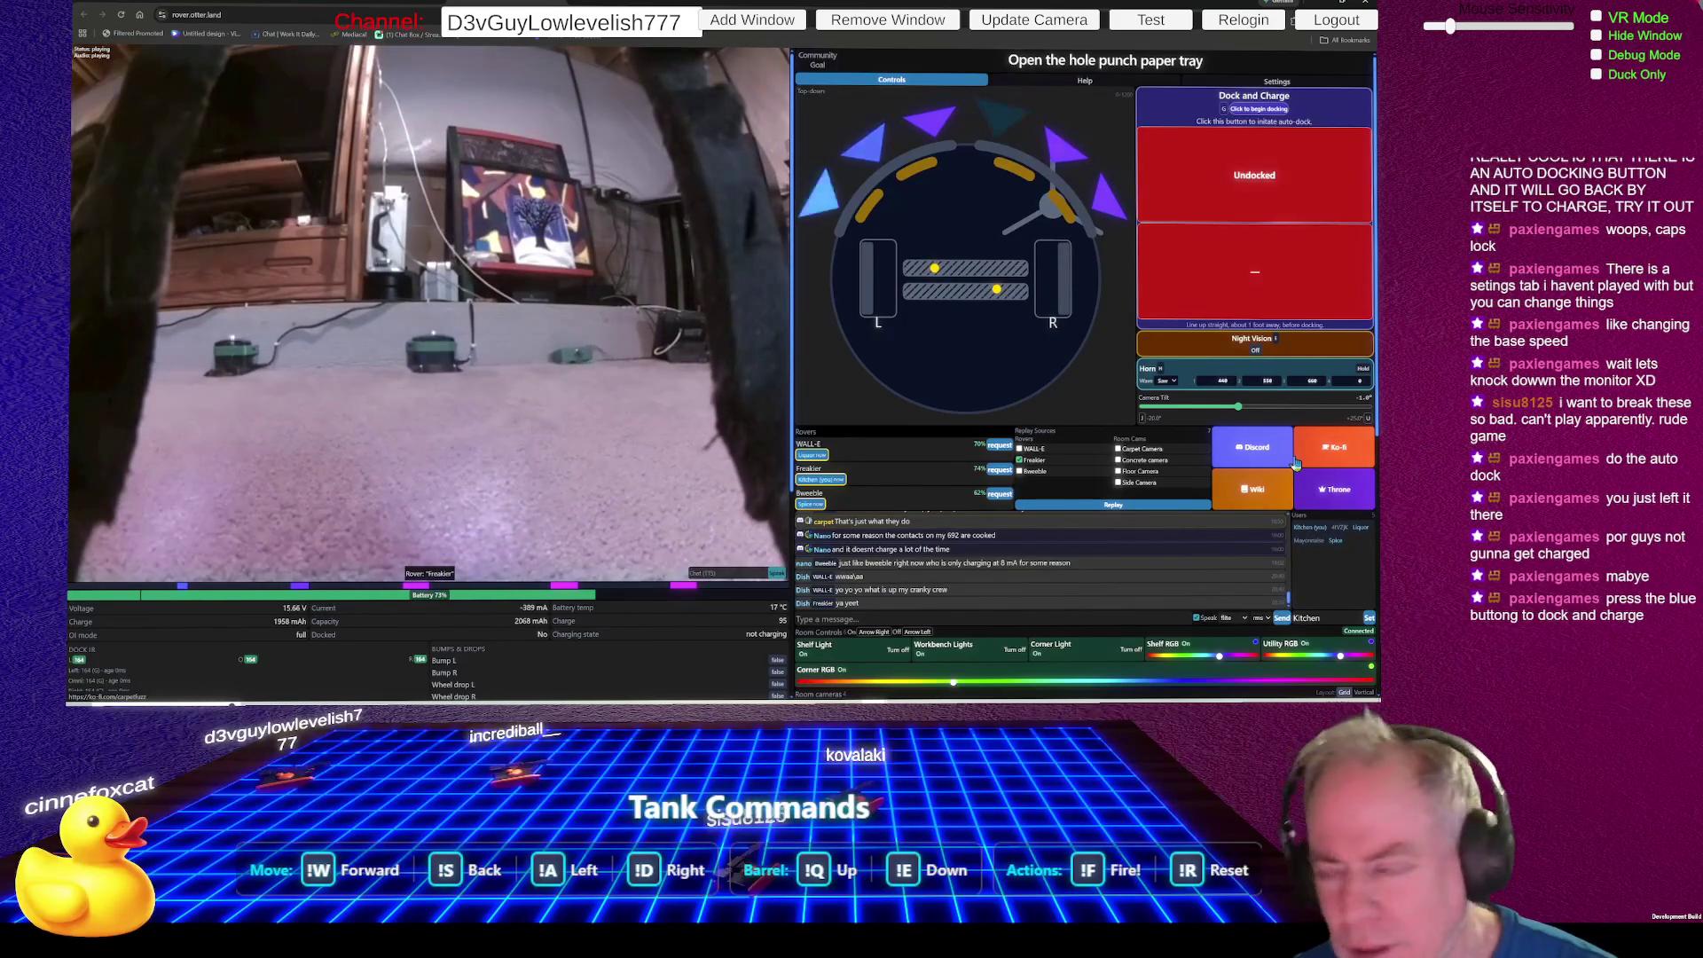
# Step: Switch off night vision and turn the rover to face the charging docks
pyautogui.click(1327, 348)
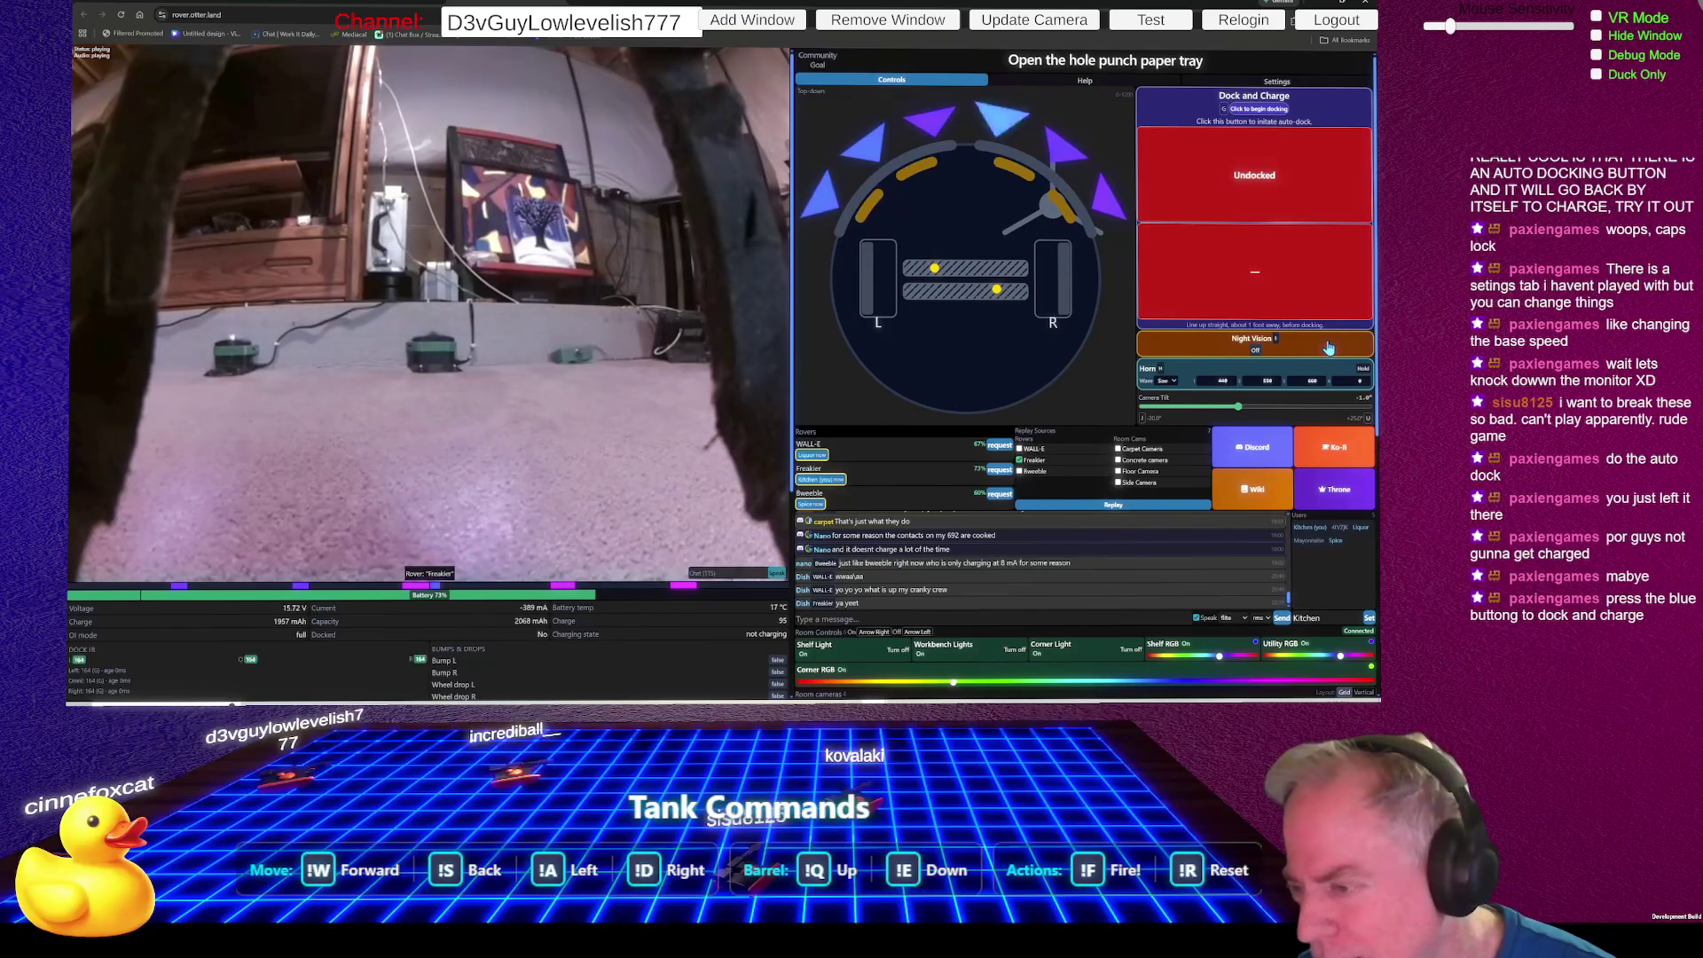
pyautogui.moveTo(1222, 380)
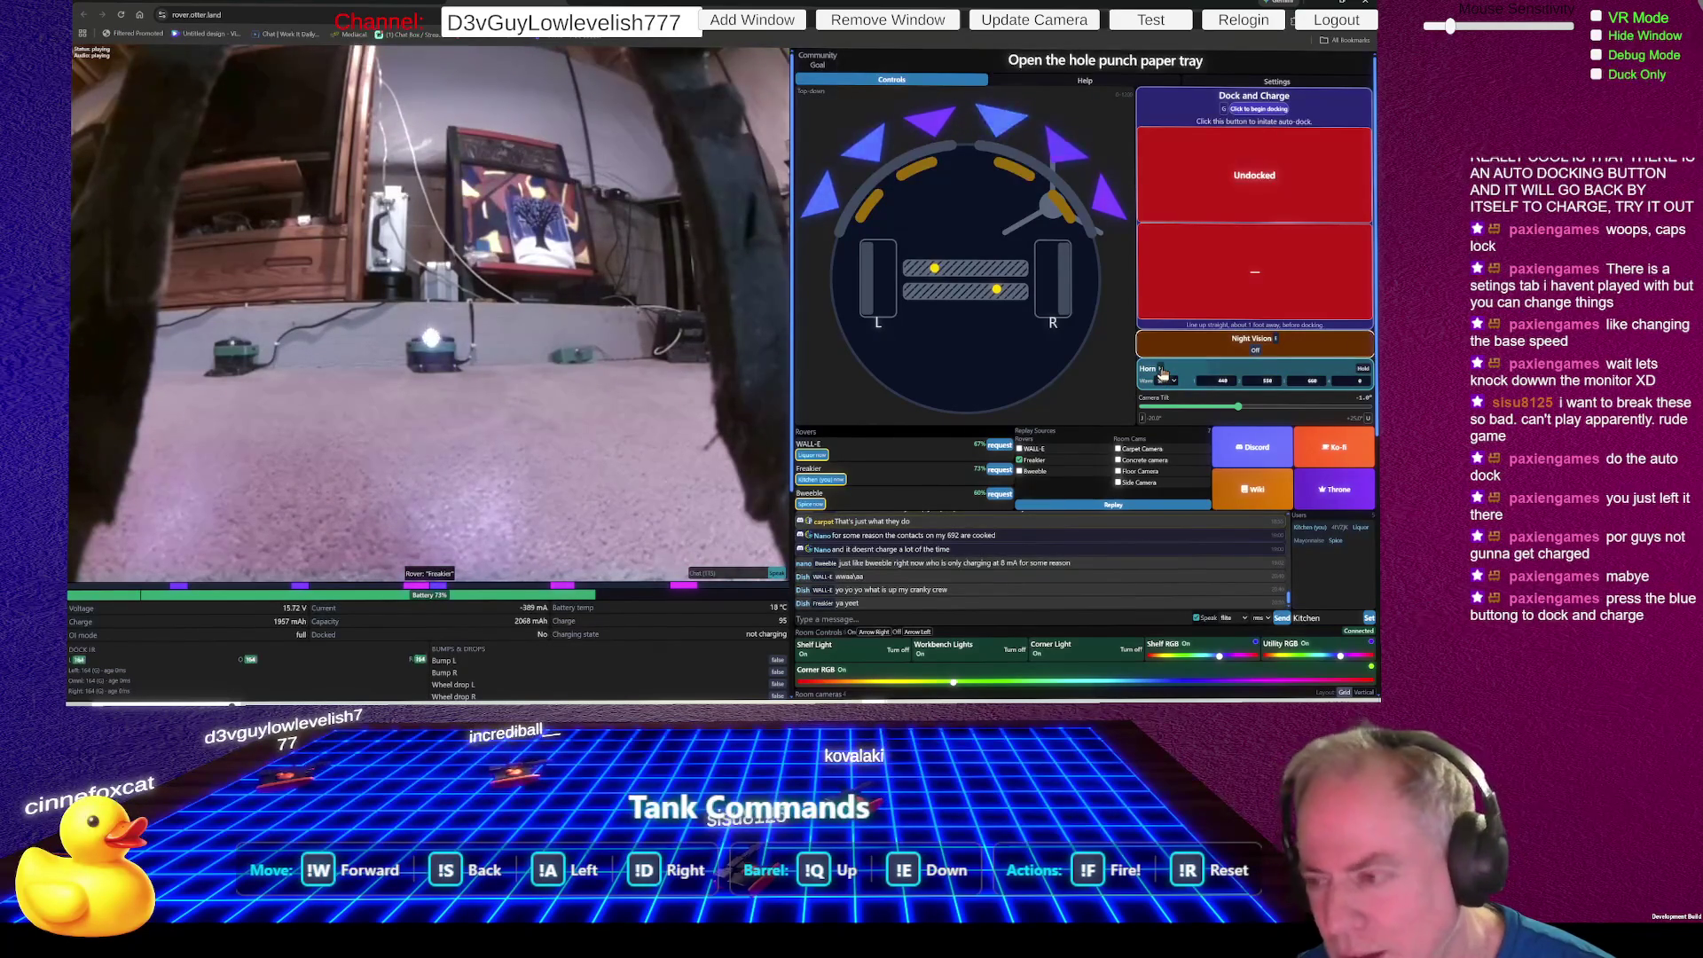
pyautogui.press('a')
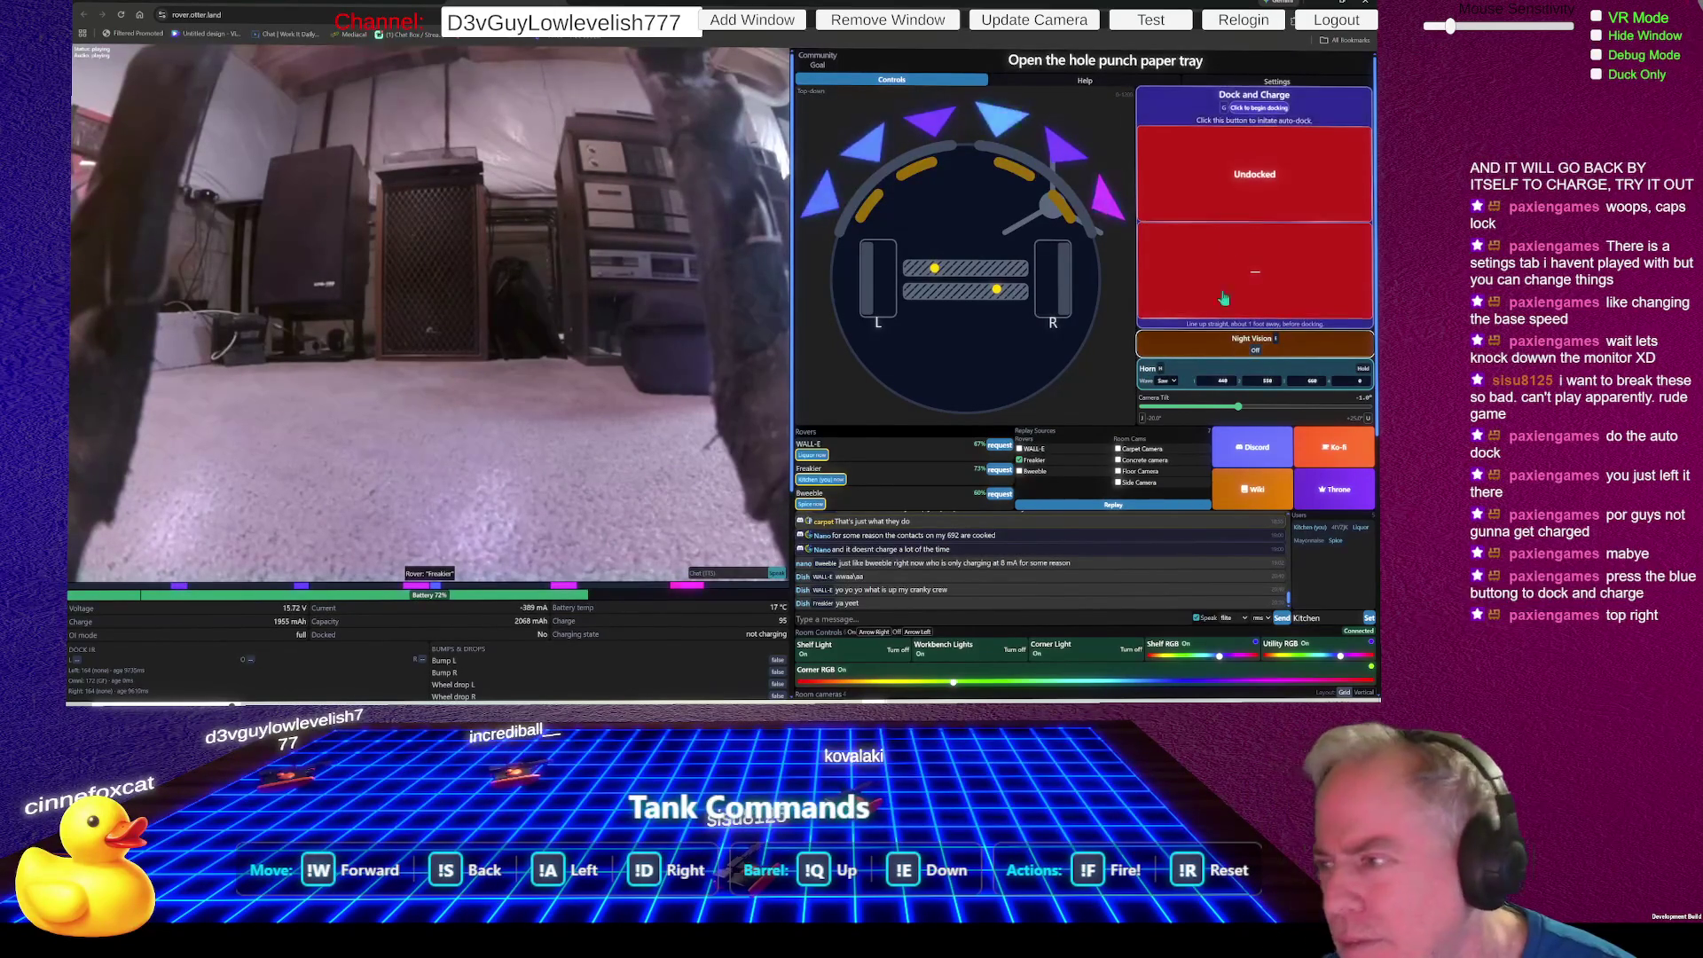
# Step: Start automatic docking via the Undocked button and Confirm Dock, then switch to the Claude chat
pyautogui.click(1287, 185)
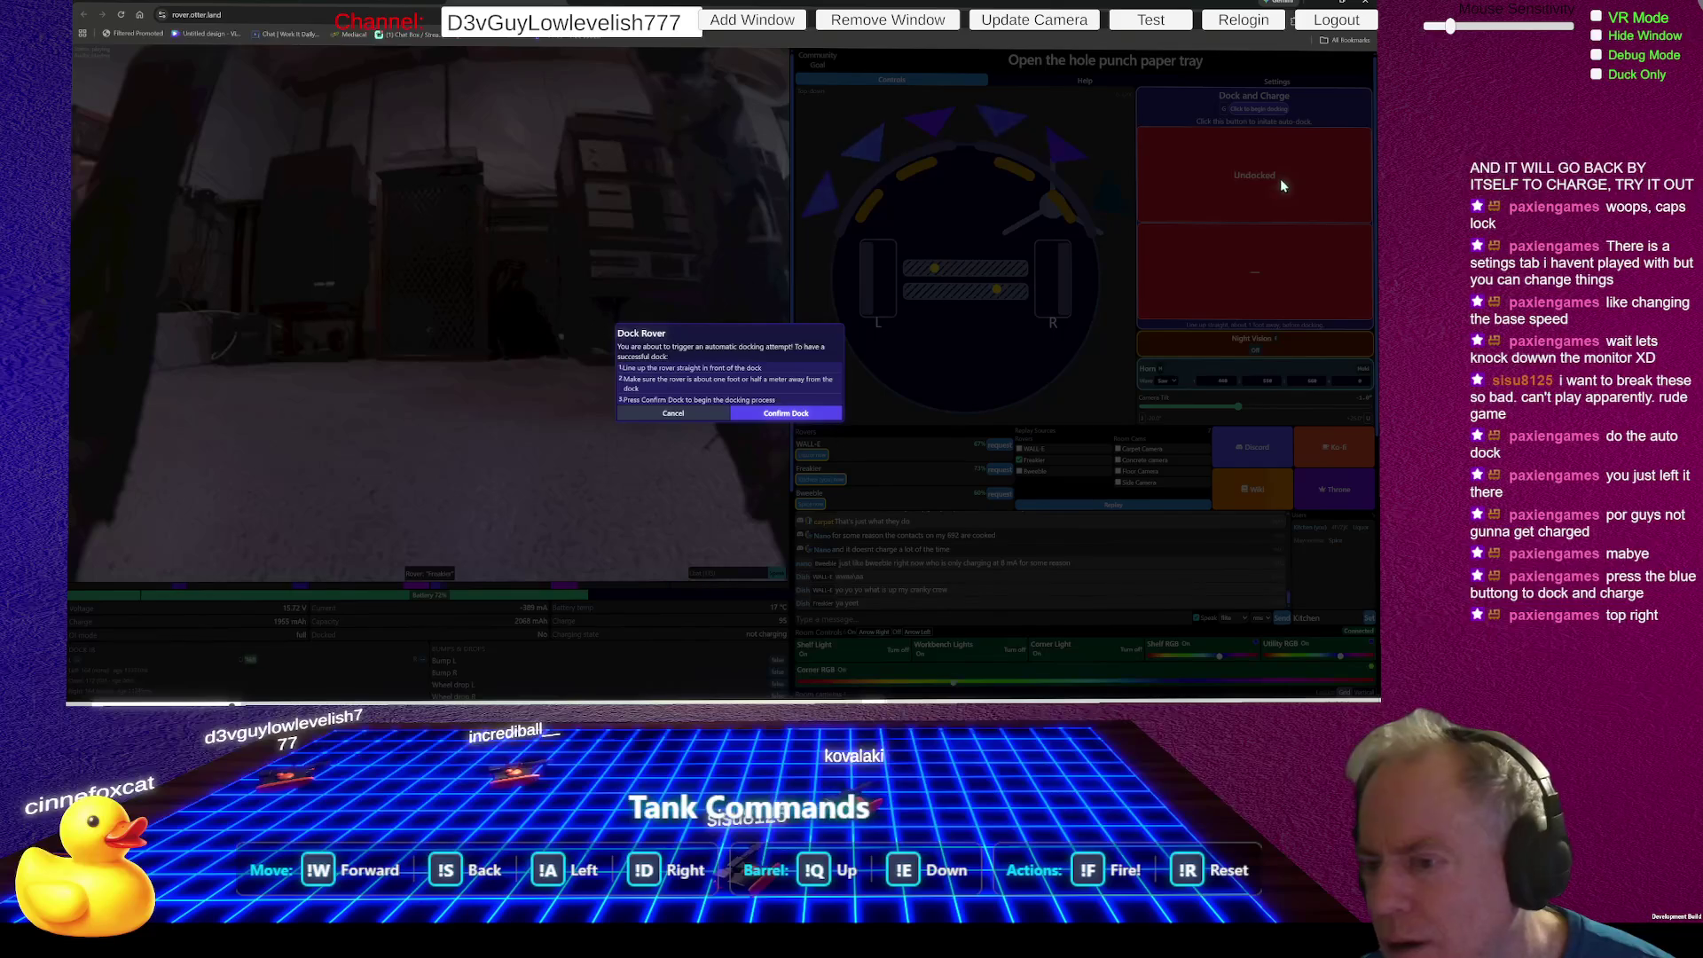
pyautogui.click(798, 415)
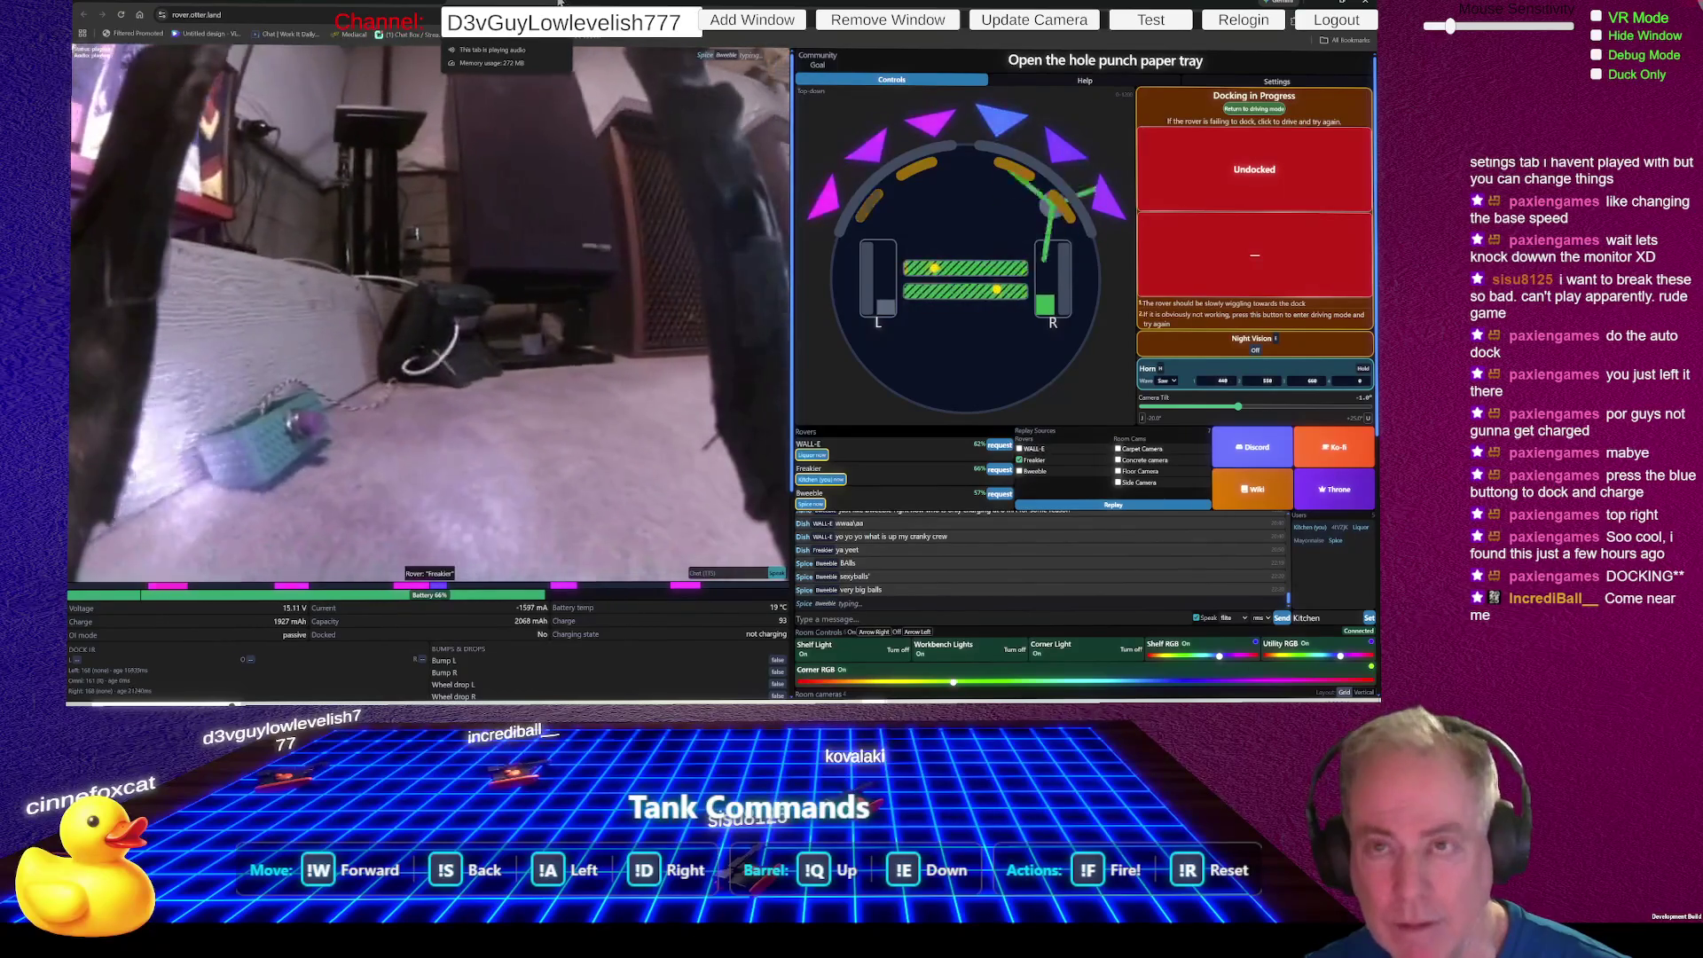
pyautogui.hotkey('ctrl', 'Tab')
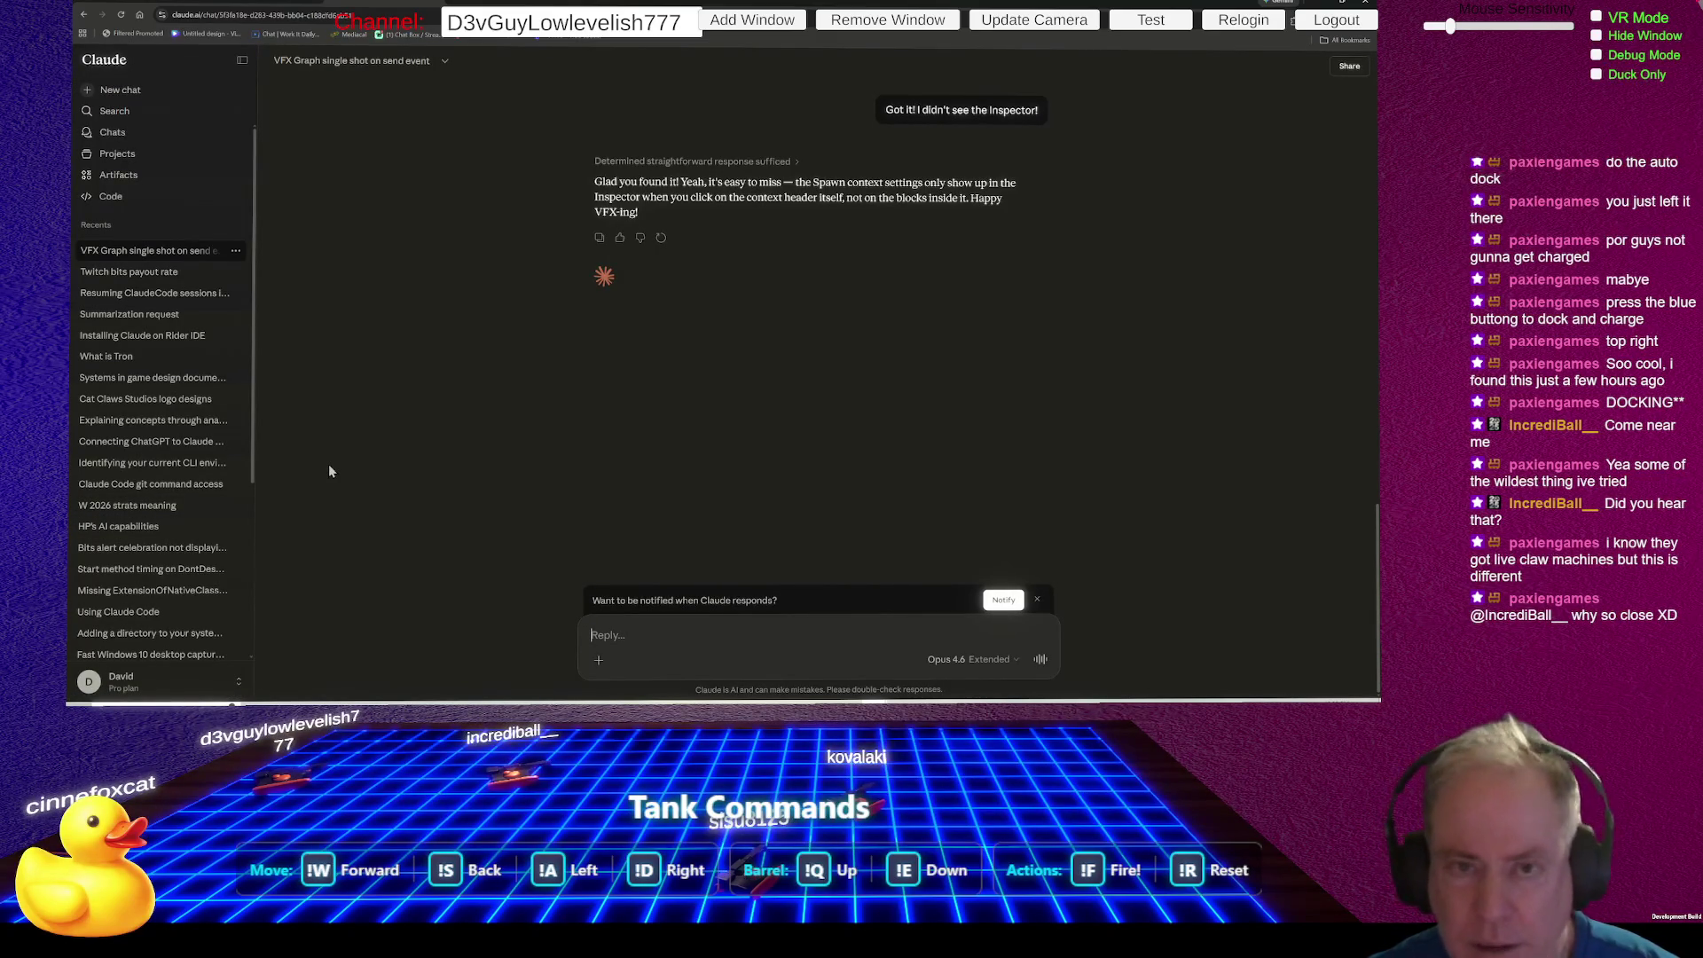
# Step: Review the Unity docs and ChatGPT looping-advice tabs, then return to the Claude conversation
pyautogui.click(214, 35)
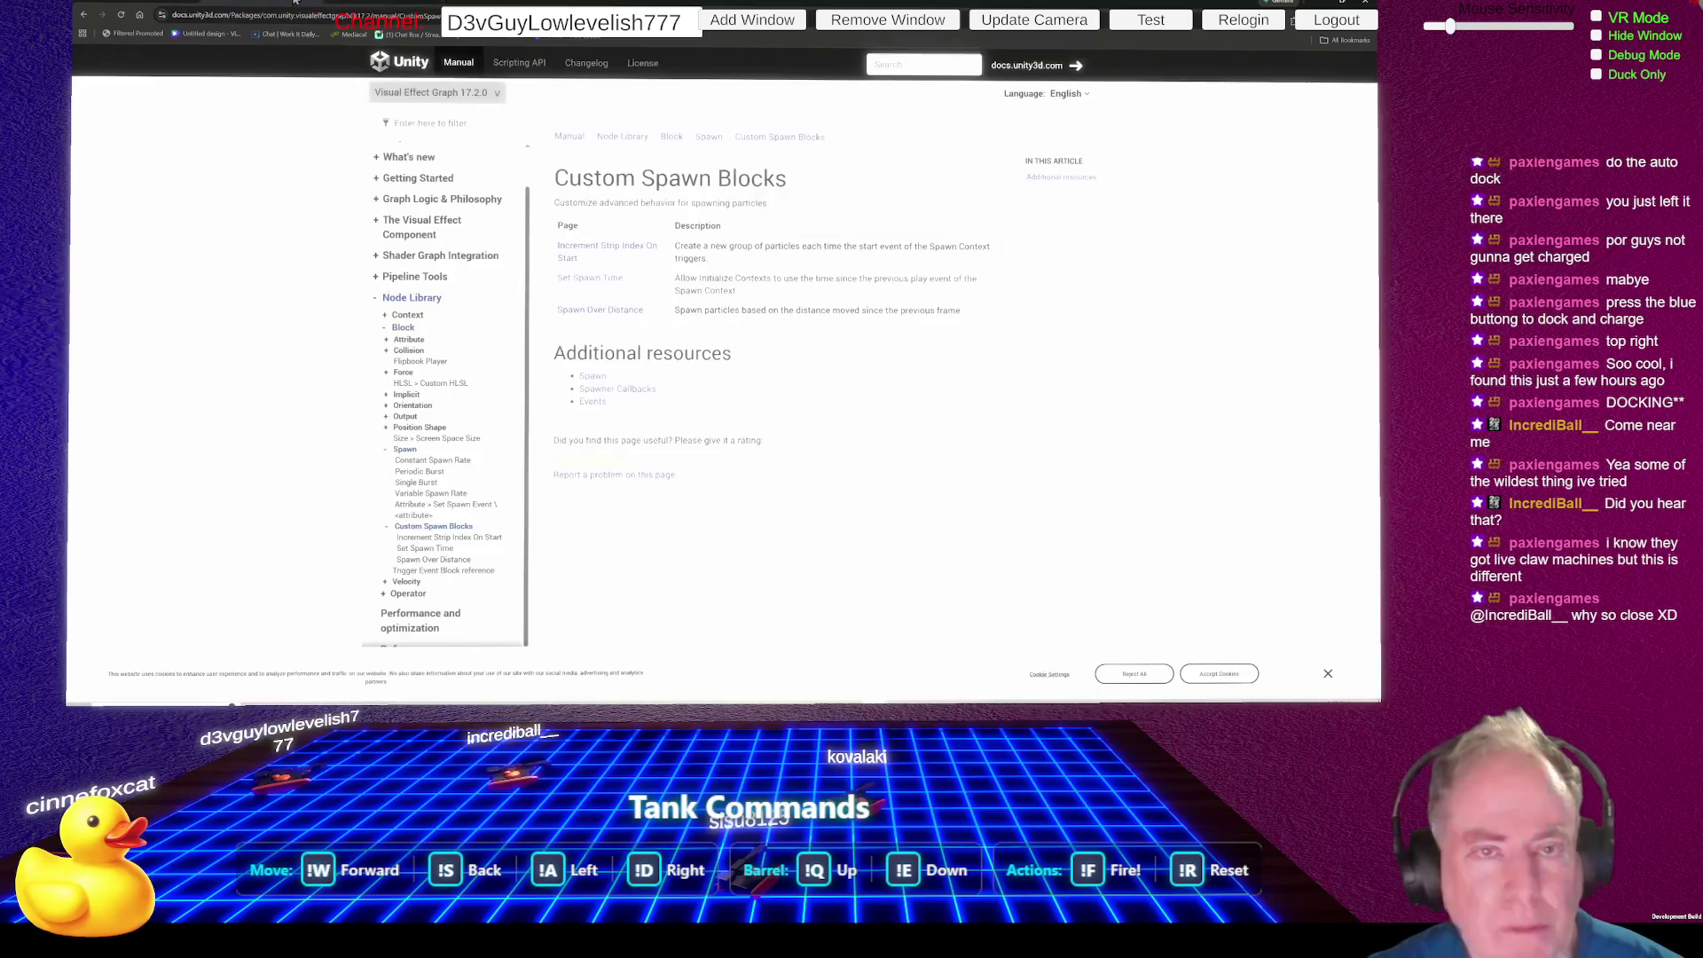
pyautogui.click(213, 17)
pyautogui.click(334, 16)
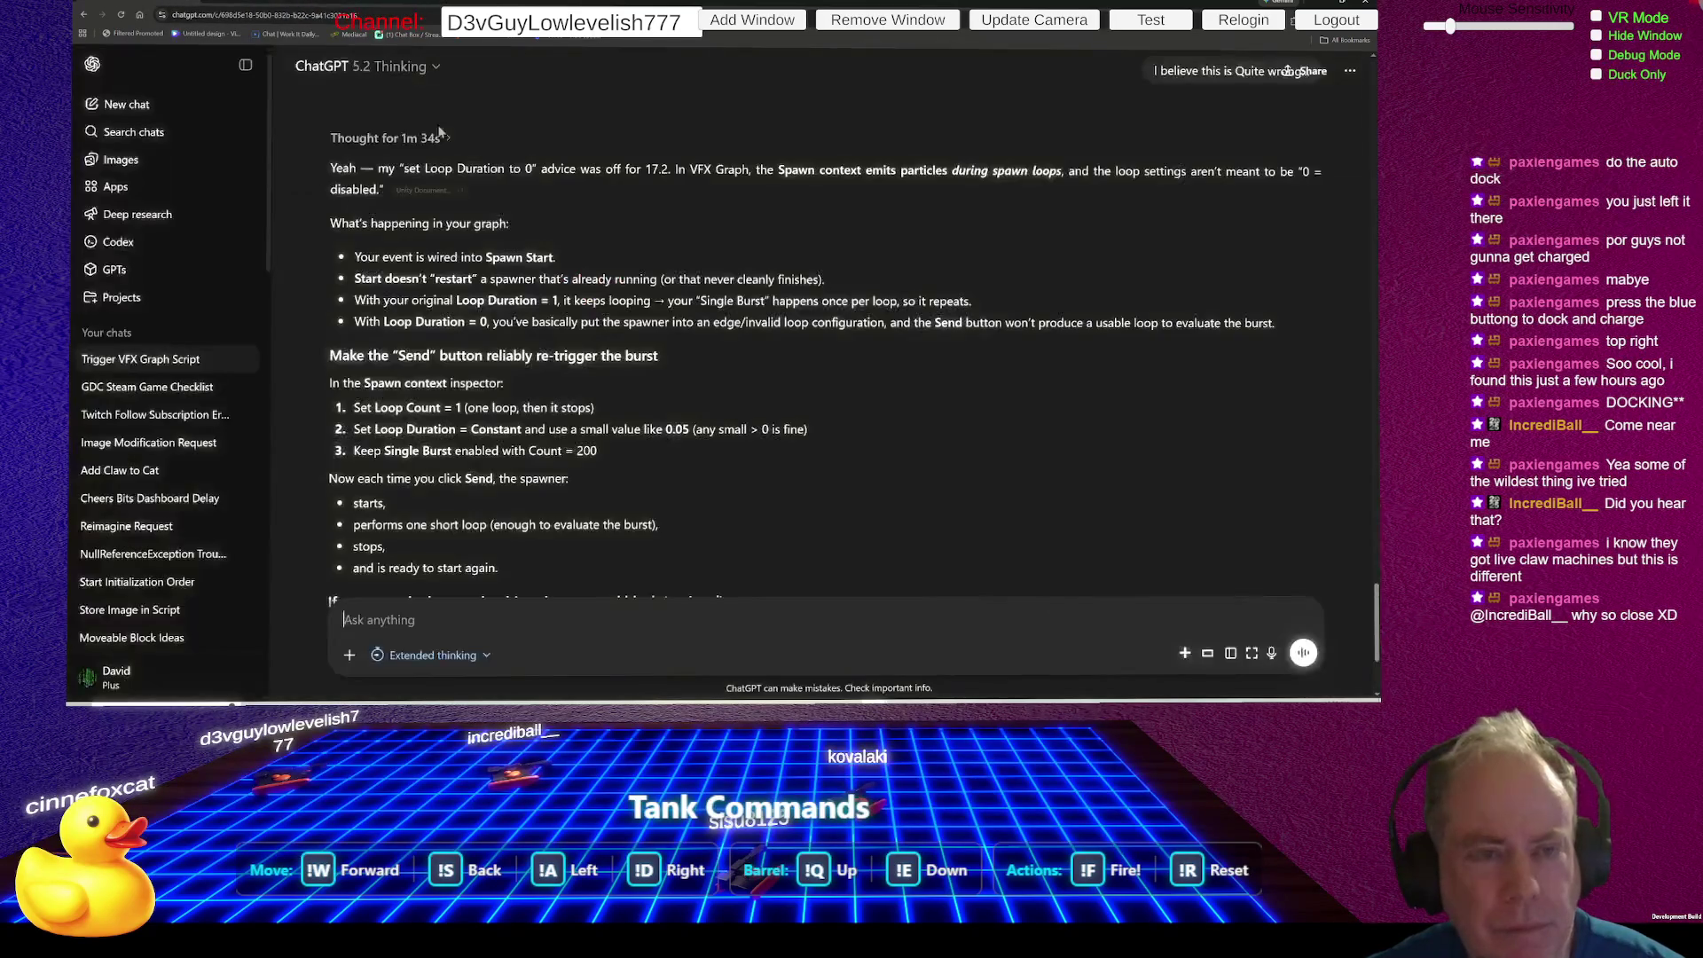
pyautogui.scroll(1, 634, 383)
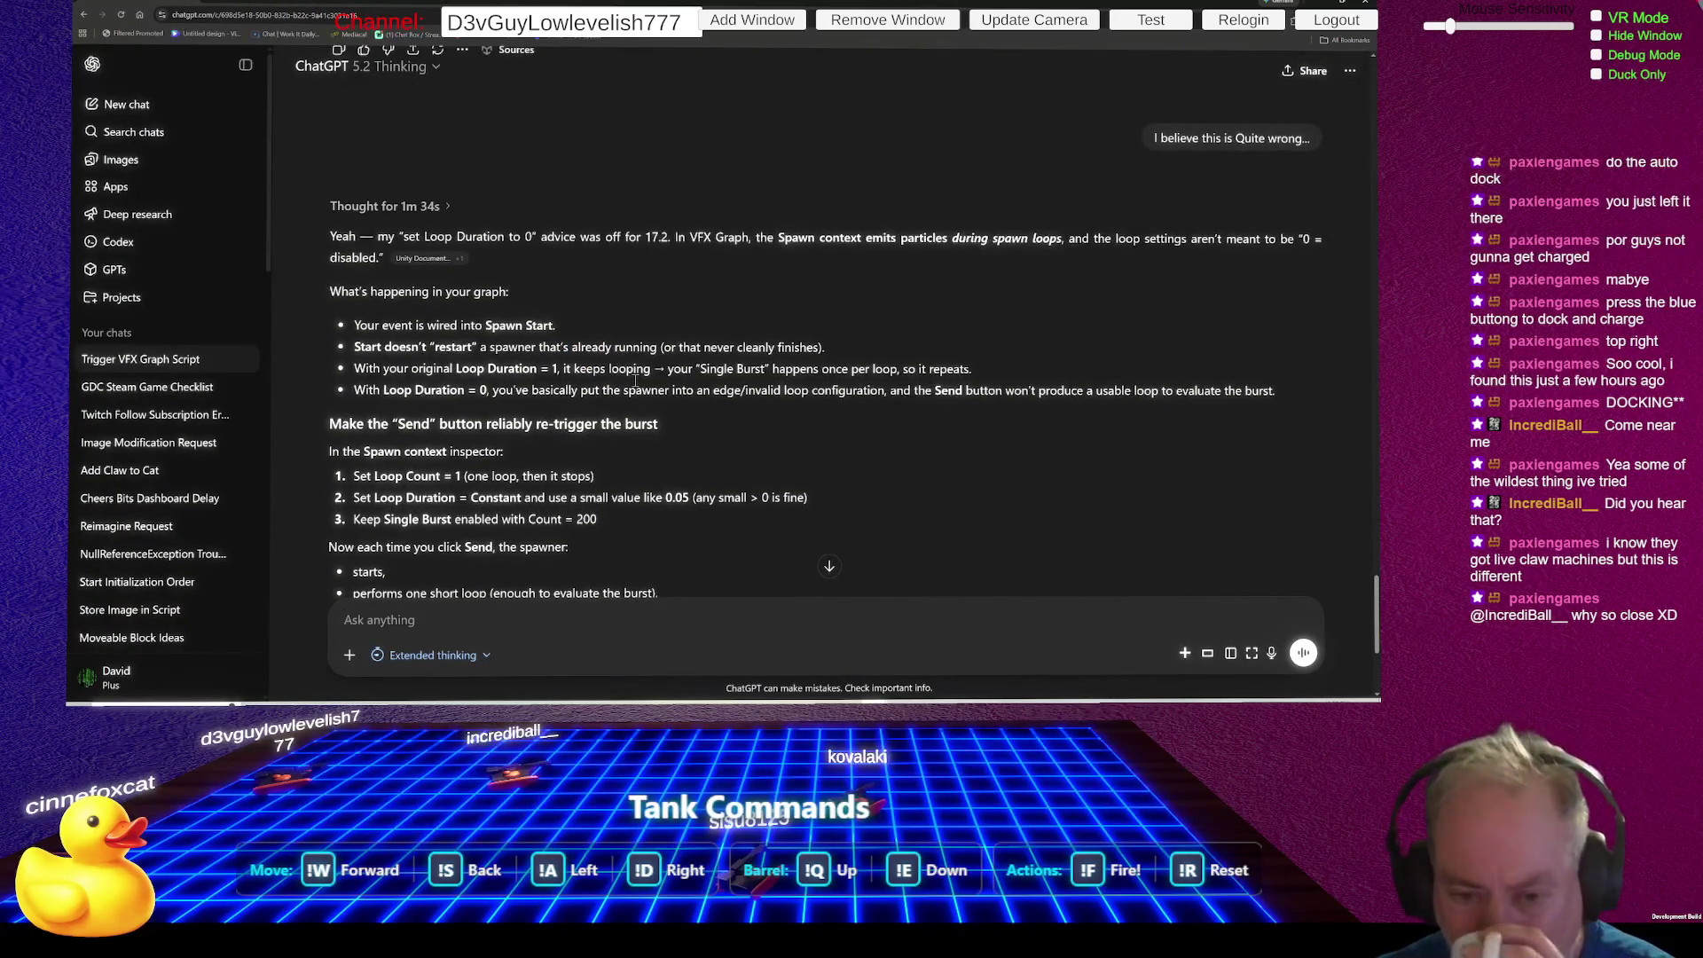
pyautogui.scroll(-1, 635, 382)
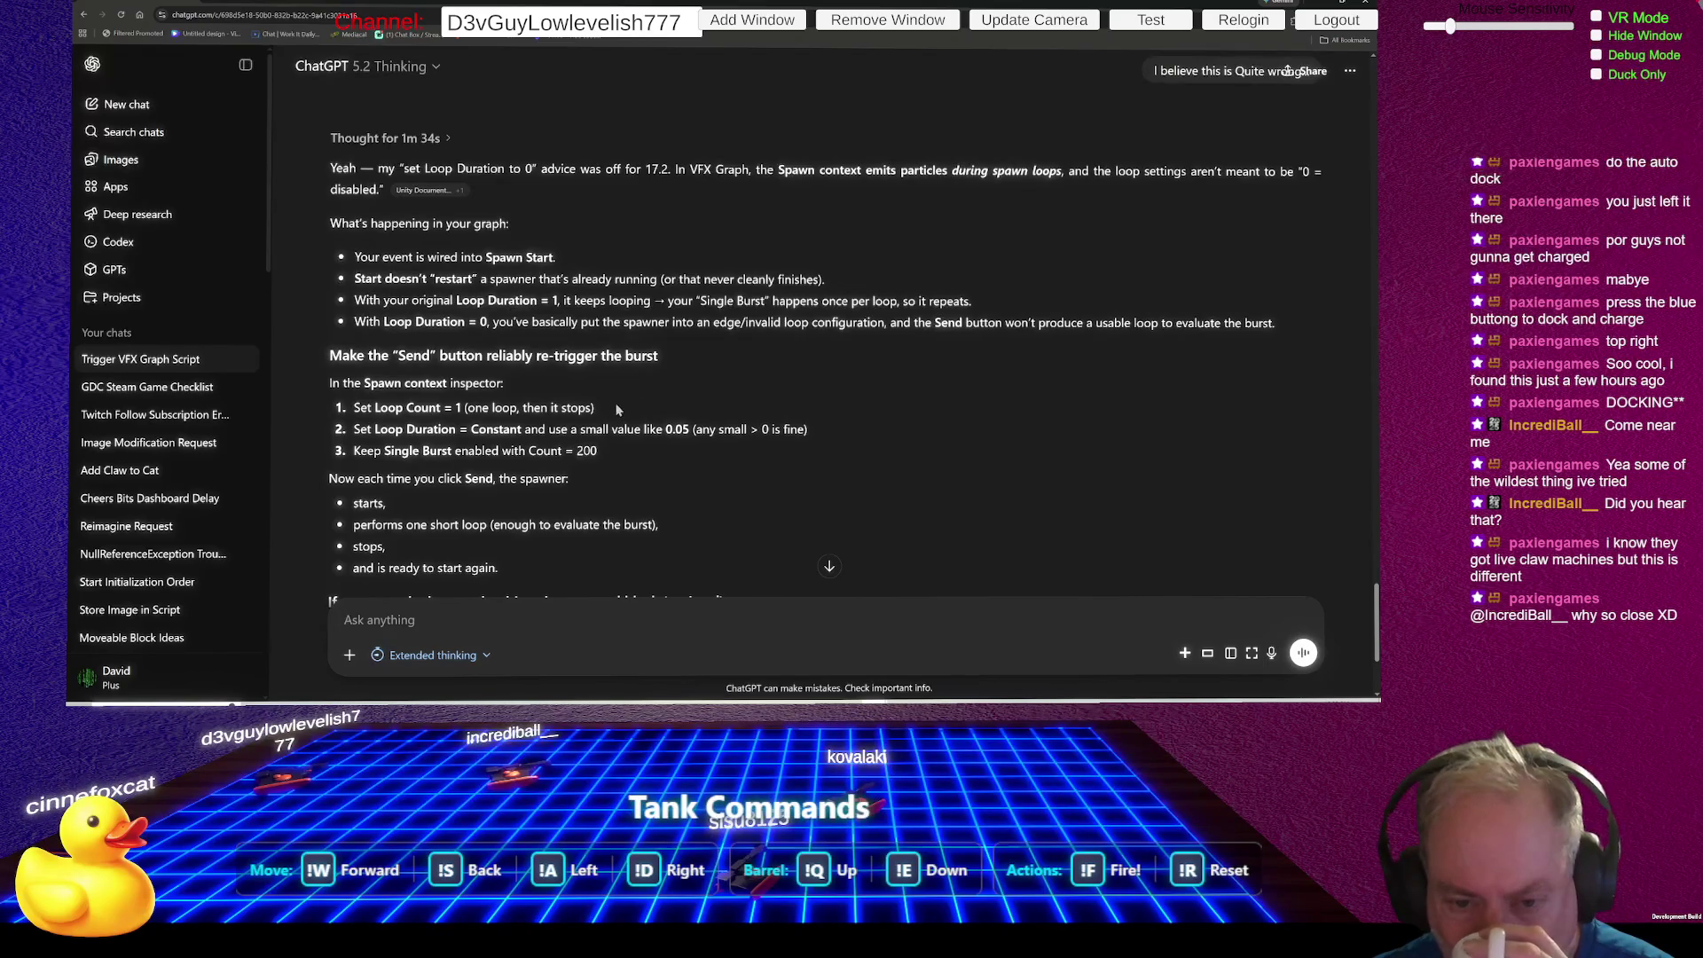
pyautogui.scroll(-1, 619, 403)
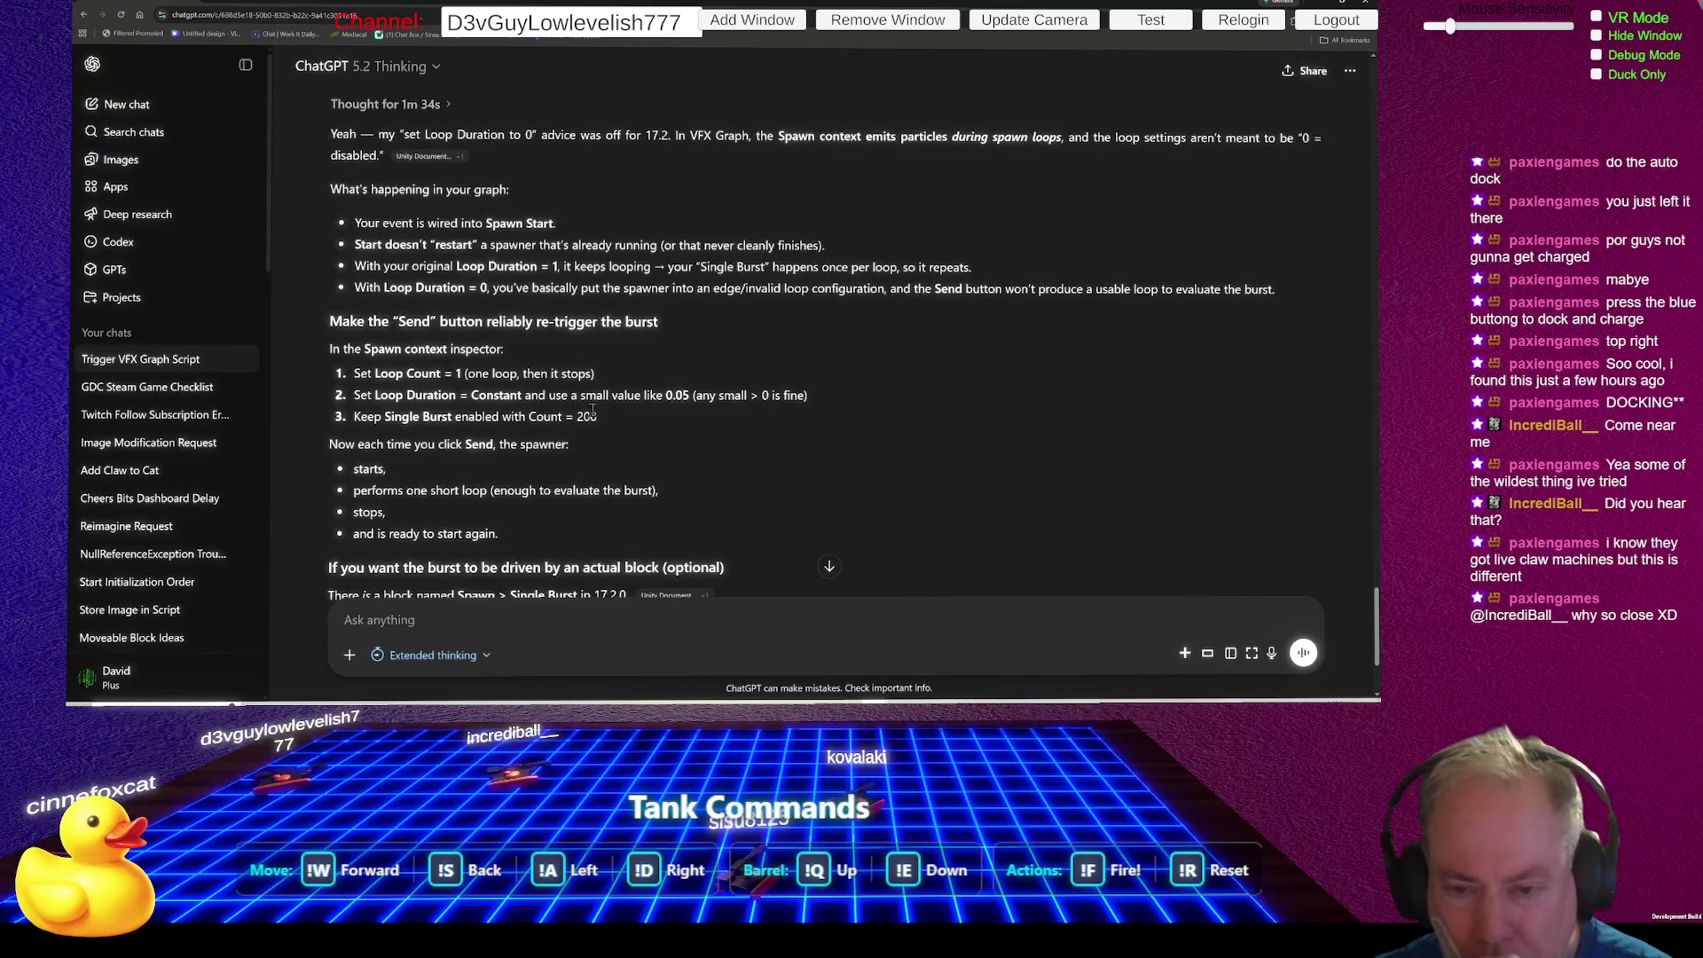
pyautogui.scroll(2, 561, 409)
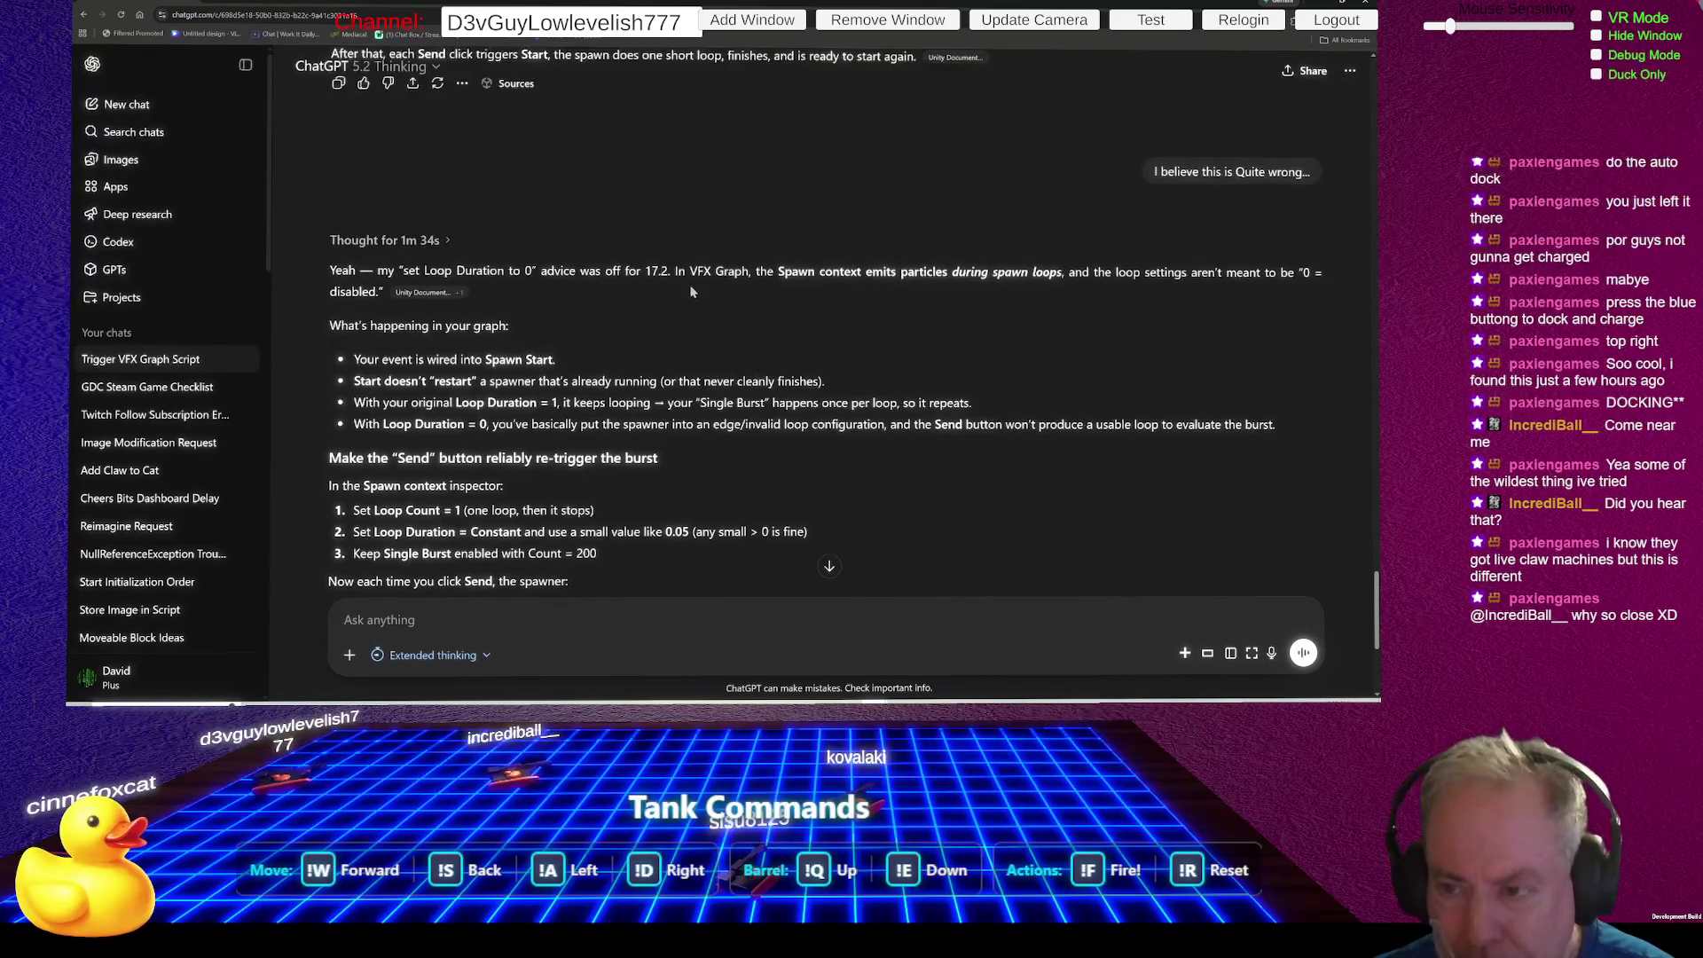
pyautogui.scroll(3, 940, 296)
pyautogui.scroll(2, 941, 296)
pyautogui.scroll(2, 941, 295)
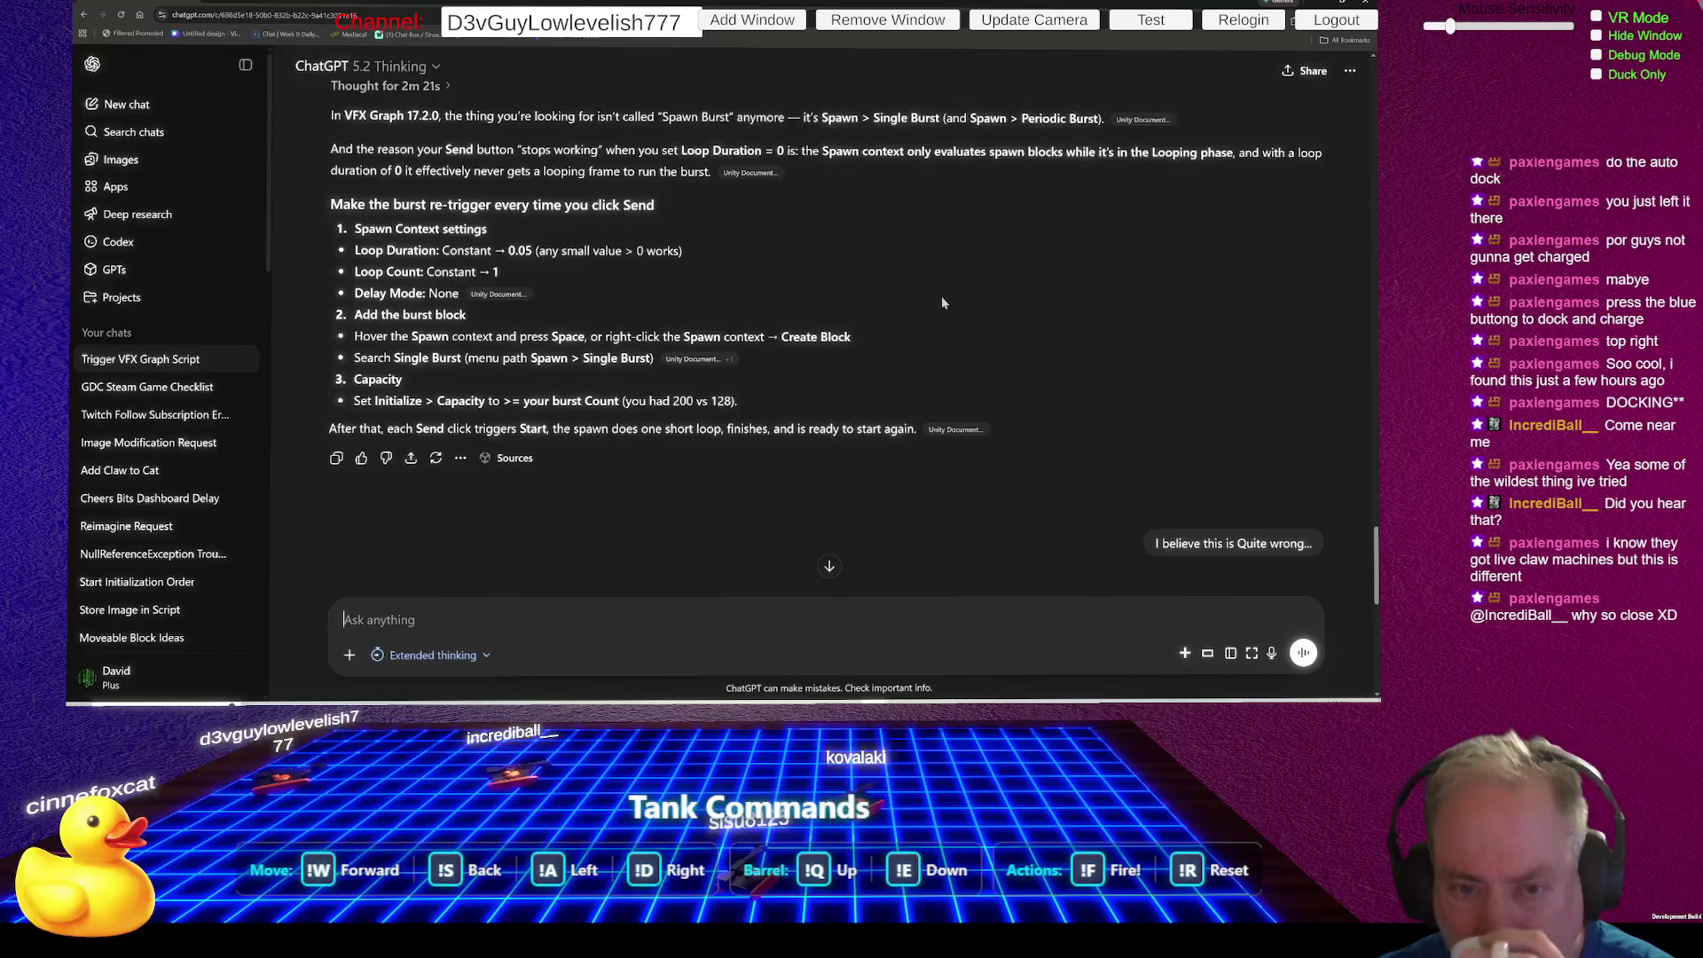
pyautogui.scroll(2, 941, 296)
pyautogui.scroll(5, 941, 296)
pyautogui.scroll(3, 962, 289)
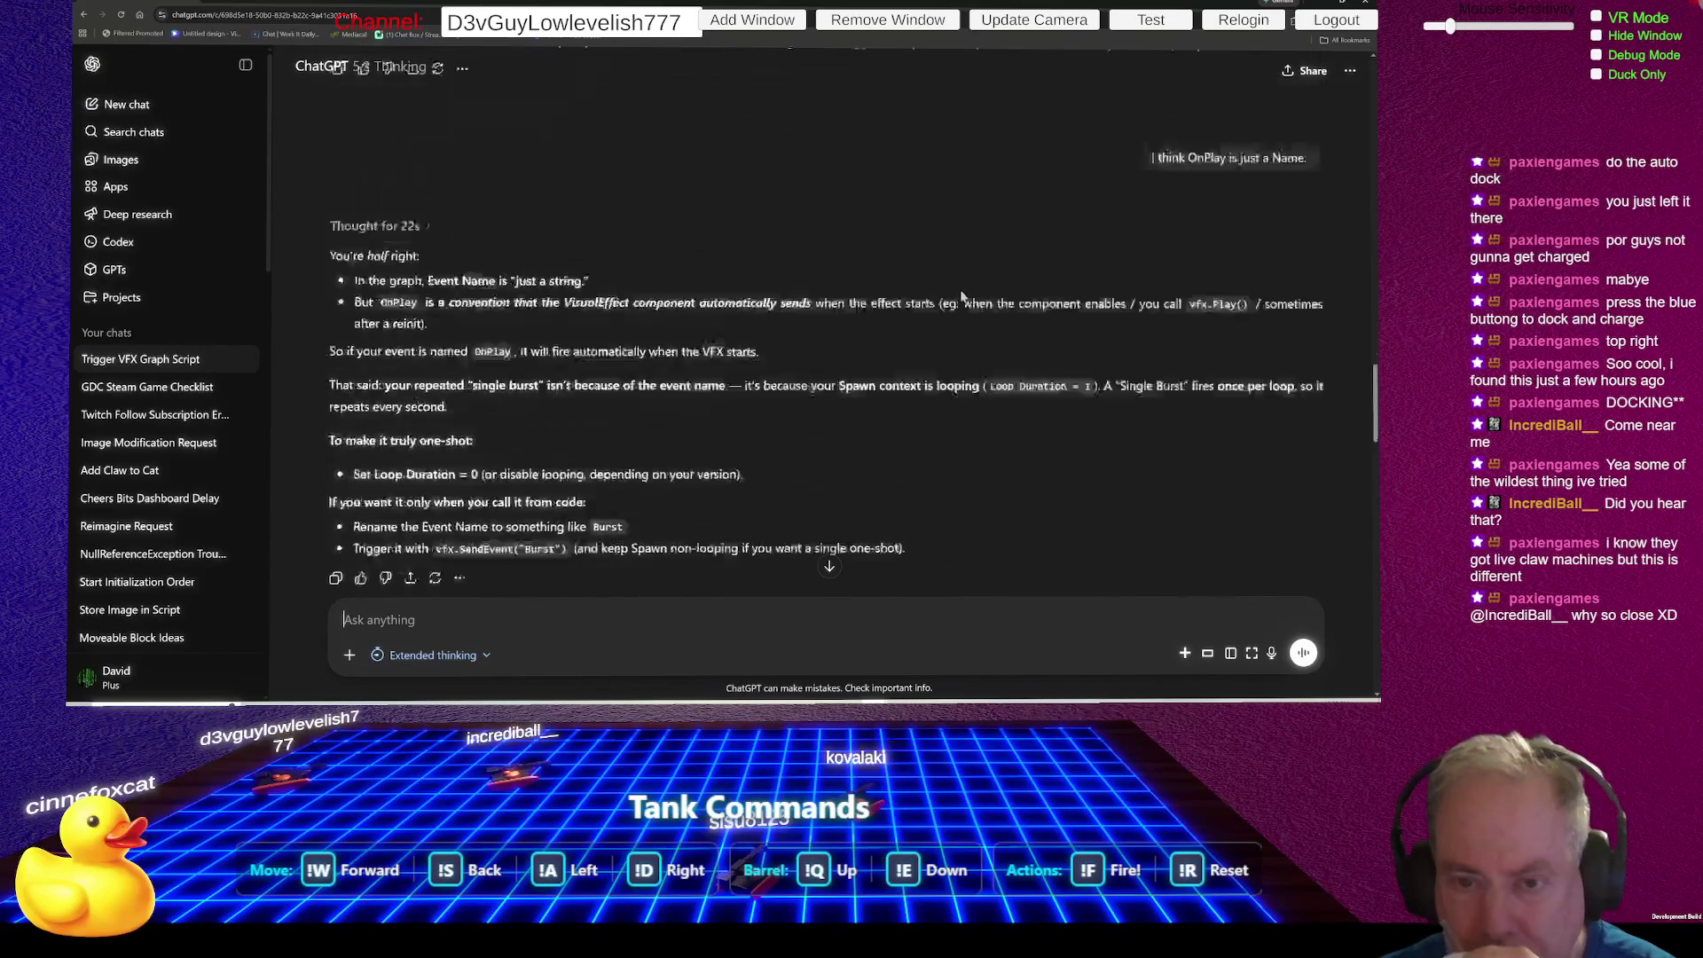
pyautogui.scroll(3, 960, 289)
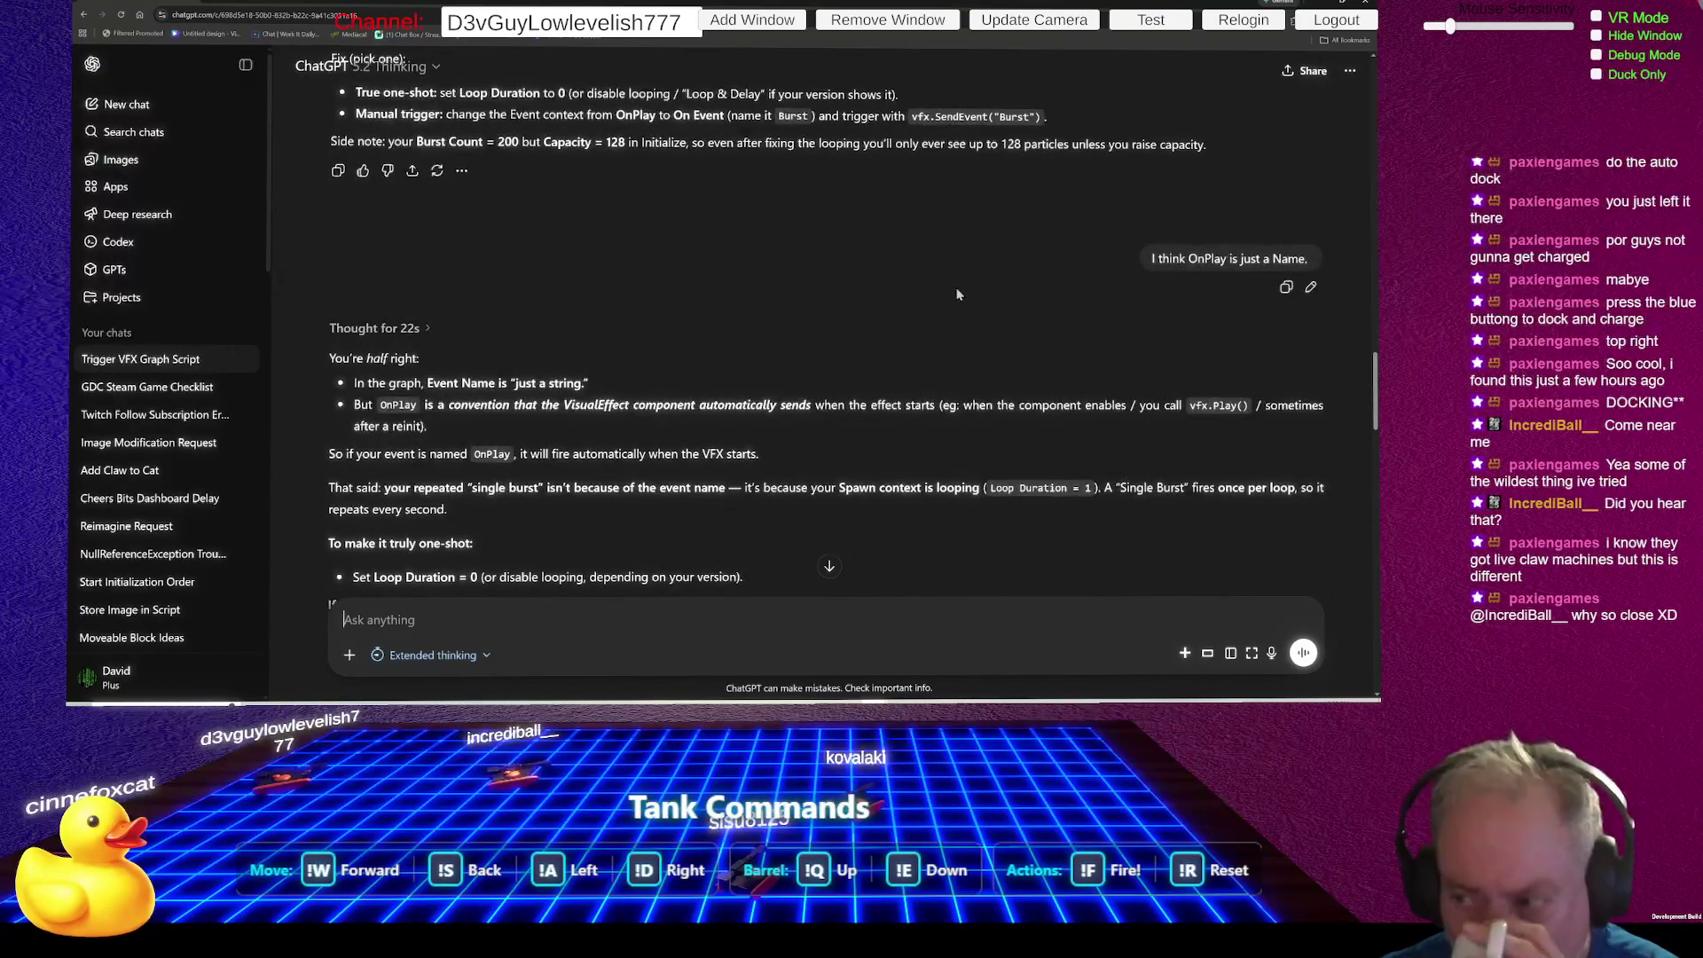
pyautogui.scroll(5, 958, 294)
pyautogui.scroll(4, 959, 295)
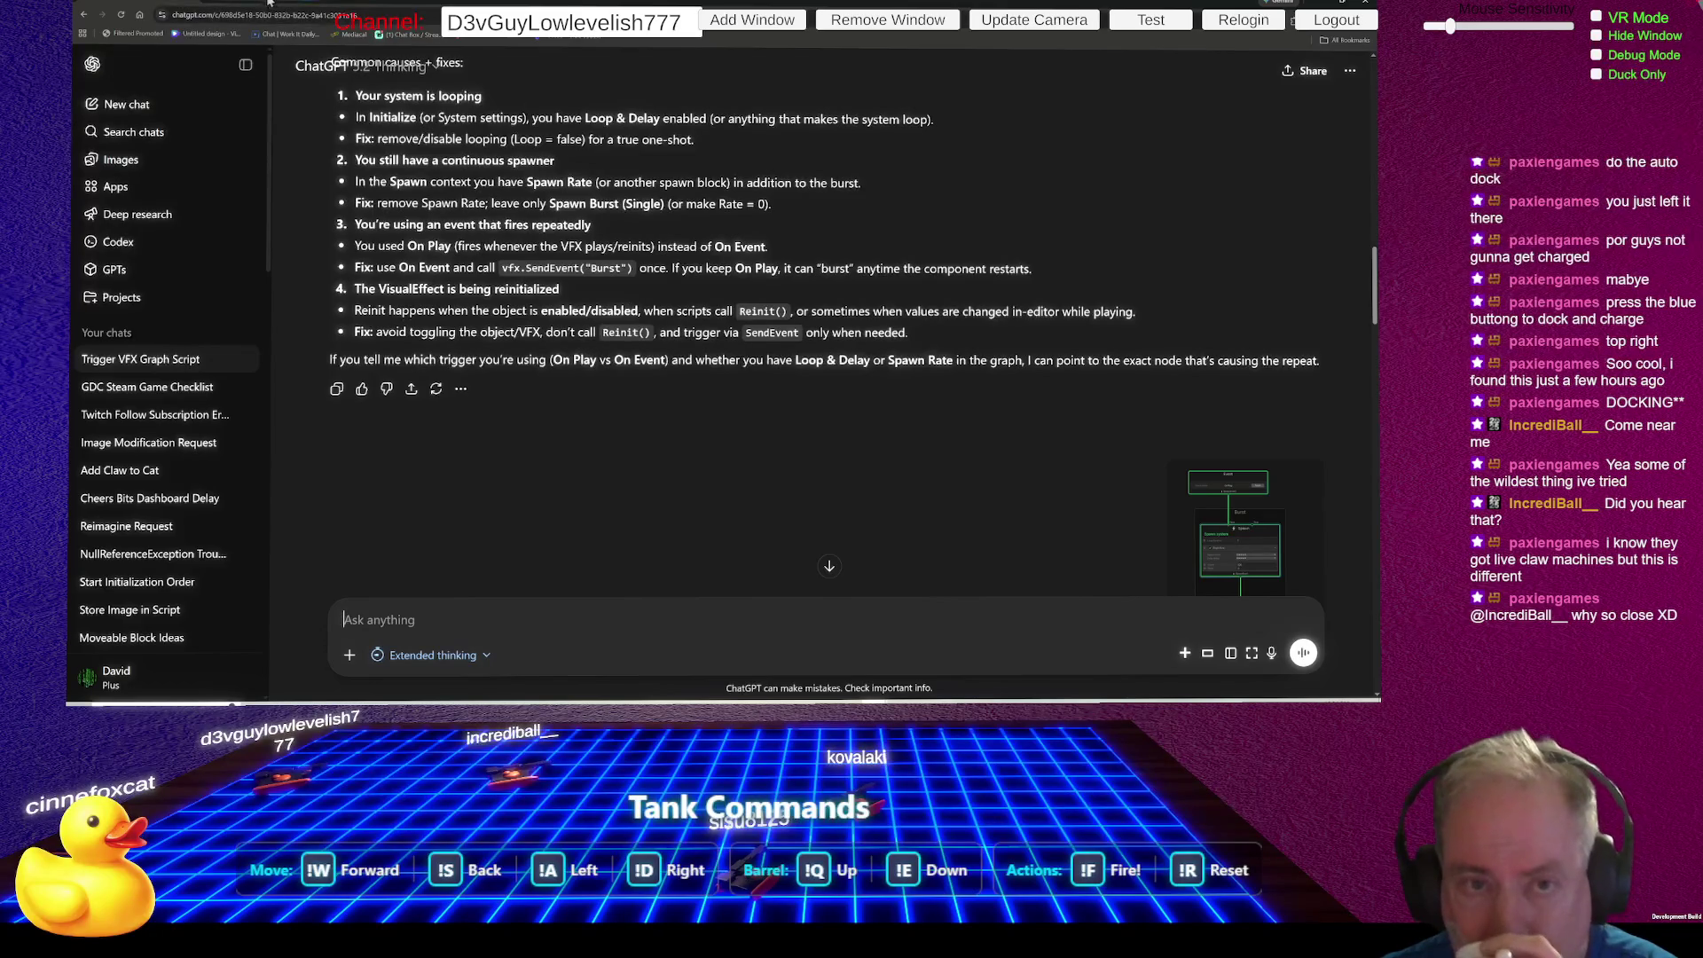
pyautogui.click(419, 35)
pyautogui.scroll(3, 766, 187)
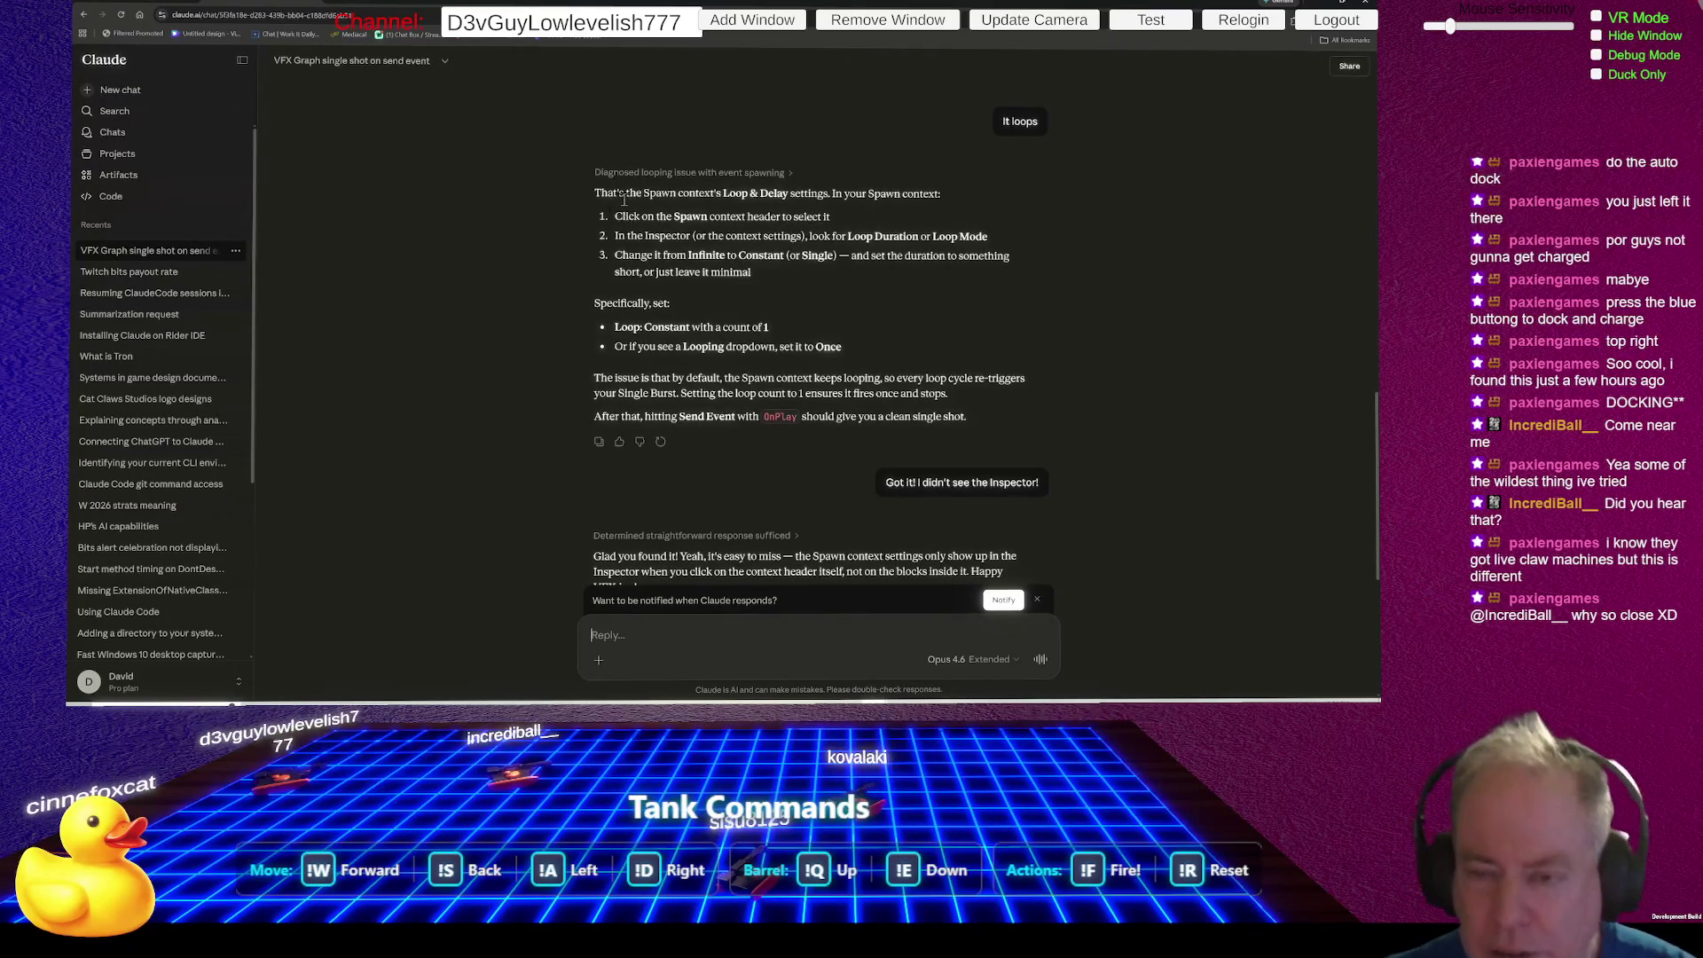
# Step: Read through Claude's Spawn context steps on the header and Loop Duration settings
pyautogui.moveTo(596, 193); pyautogui.dragTo(949, 236)
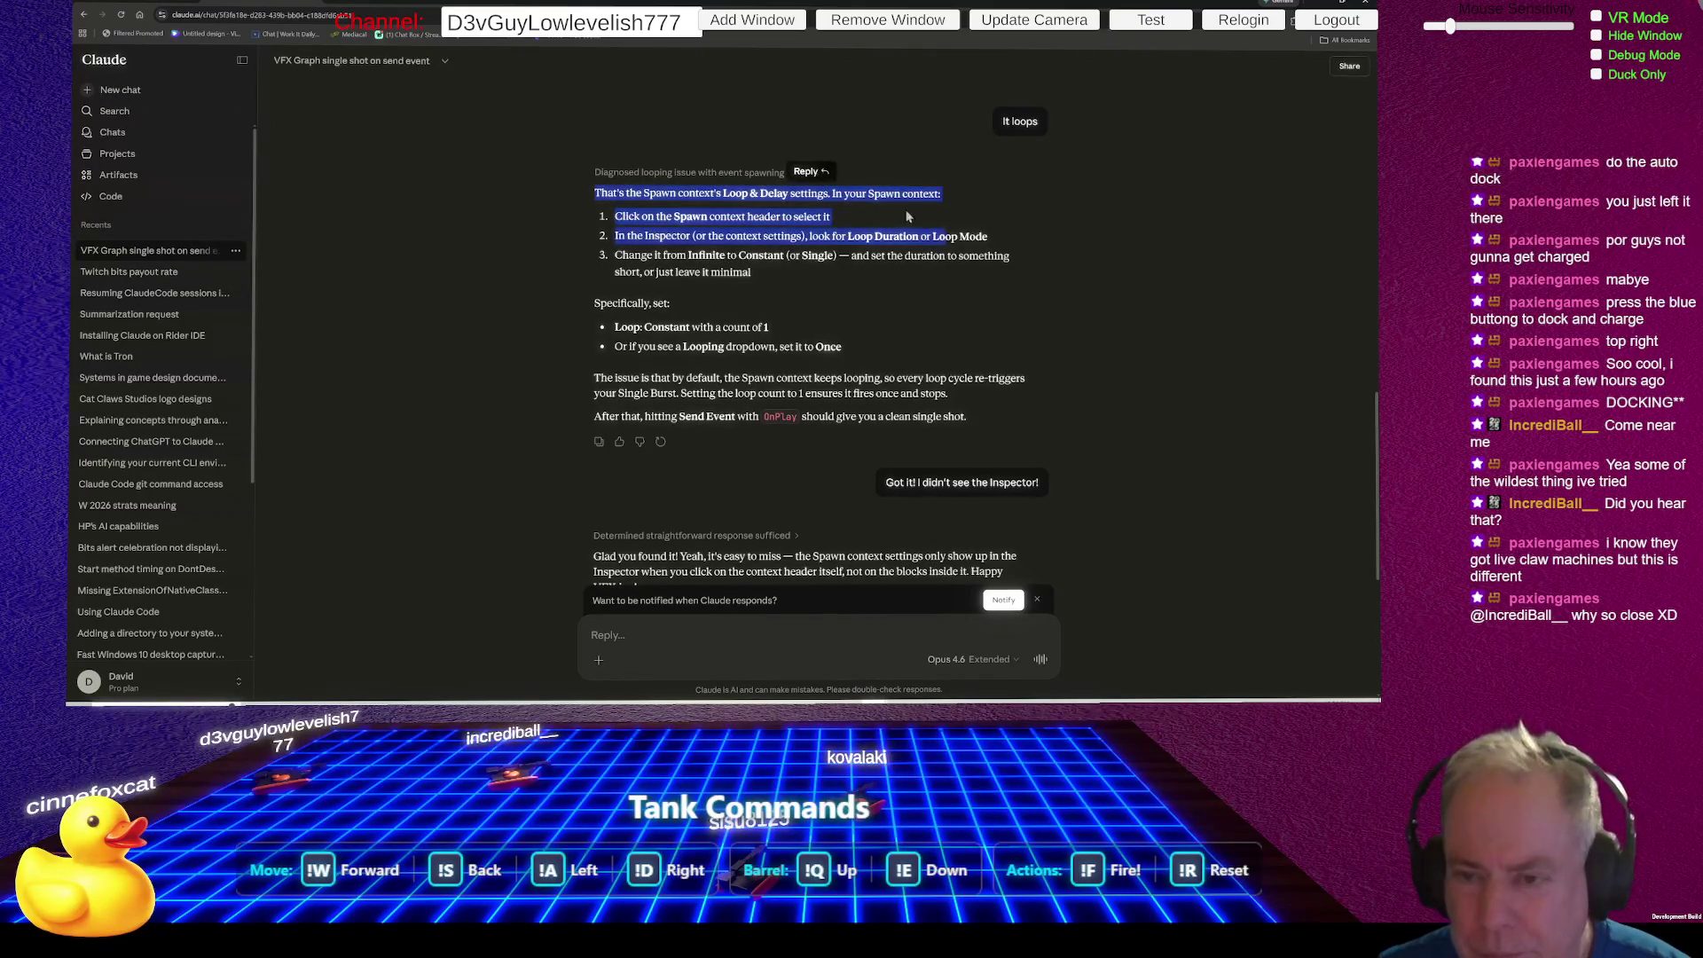
pyautogui.click(535, 216)
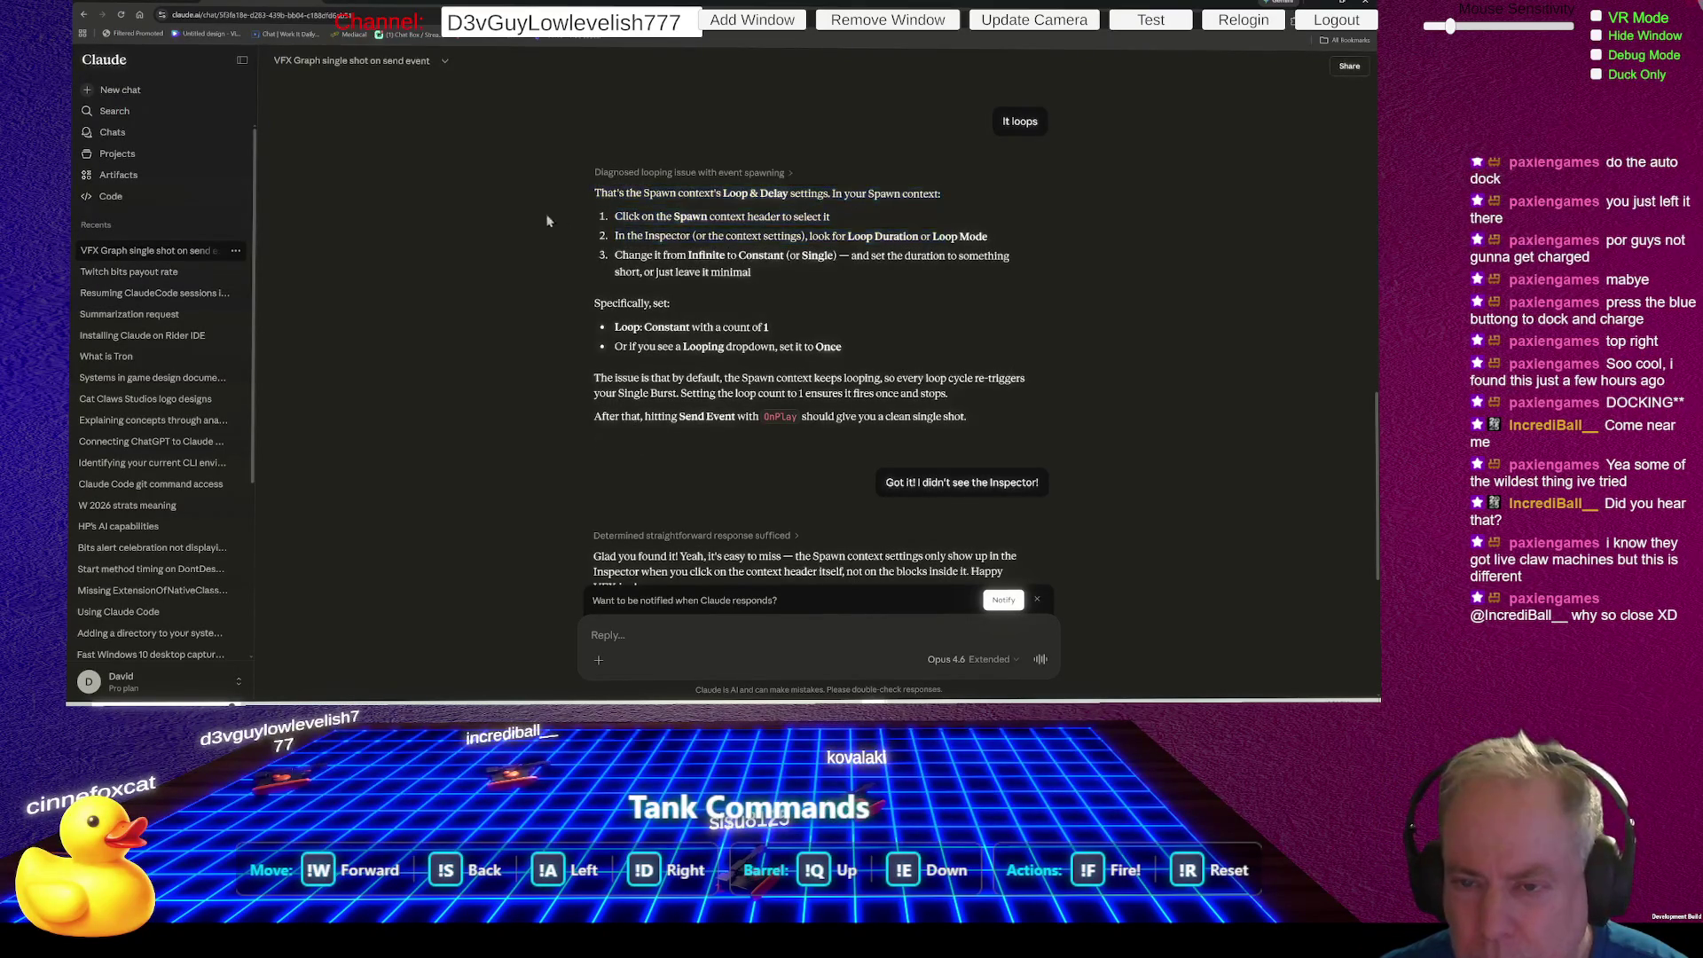
pyautogui.moveTo(614, 216); pyautogui.dragTo(838, 215)
pyautogui.click(682, 234)
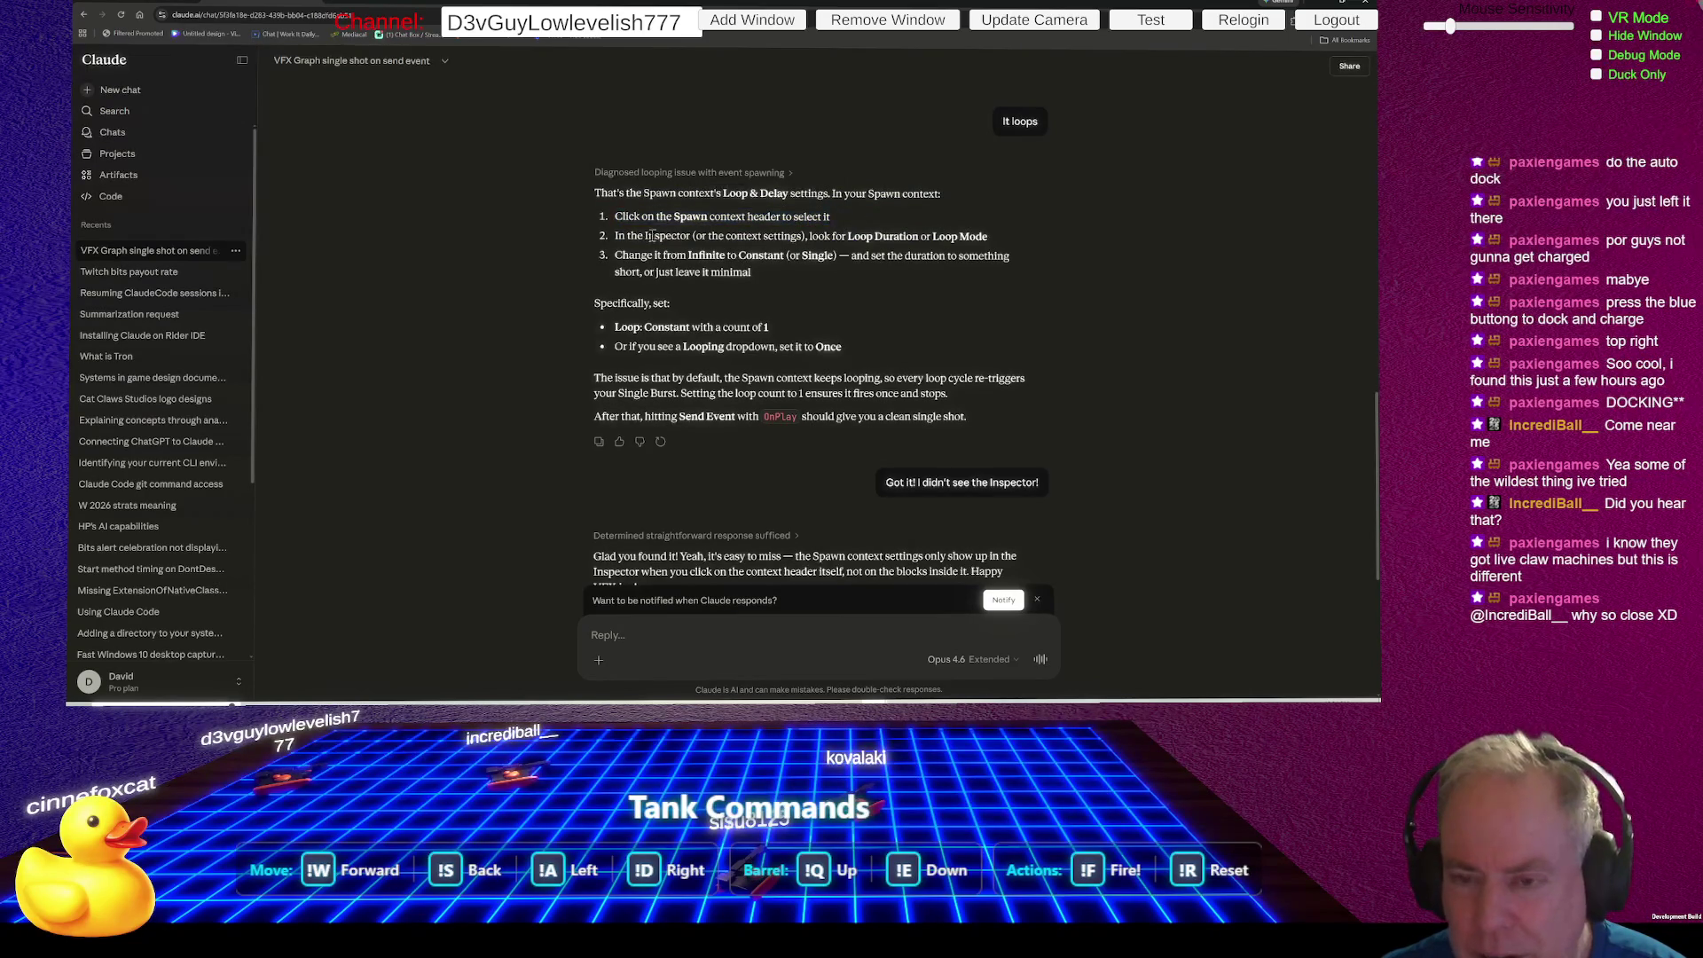
pyautogui.moveTo(615, 236); pyautogui.dragTo(989, 236)
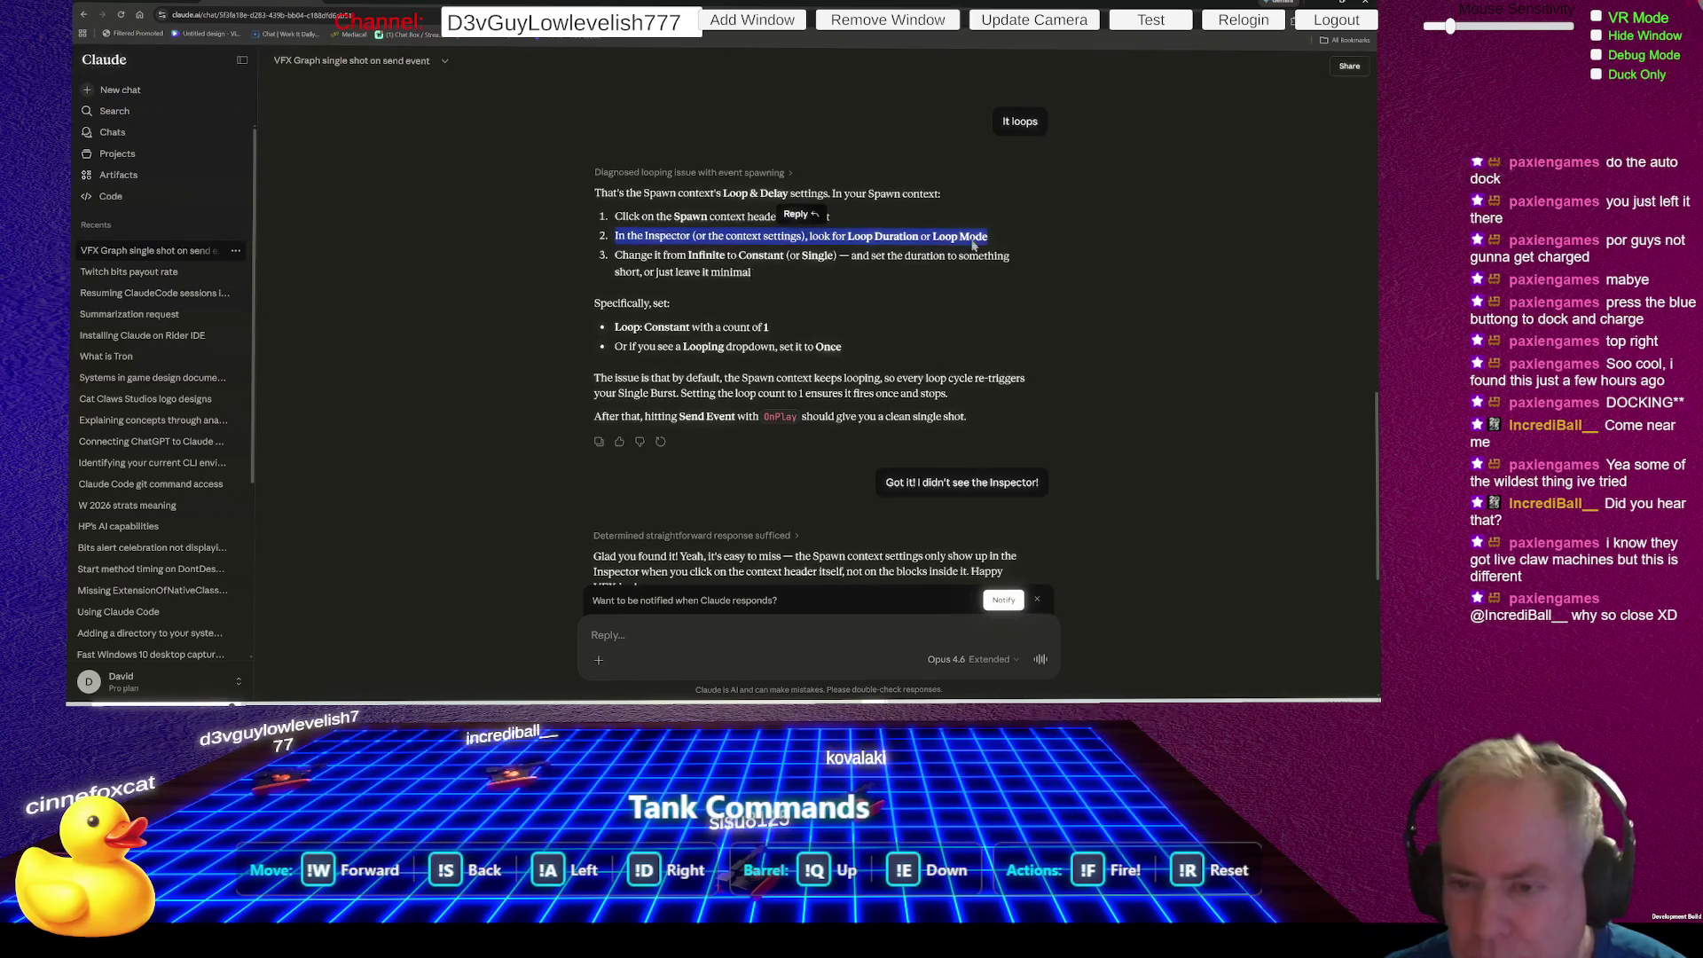
# Step: Review the Infinite-to-Constant step, then switch back to the ChatGPT conversation
pyautogui.moveTo(614, 254); pyautogui.dragTo(799, 278)
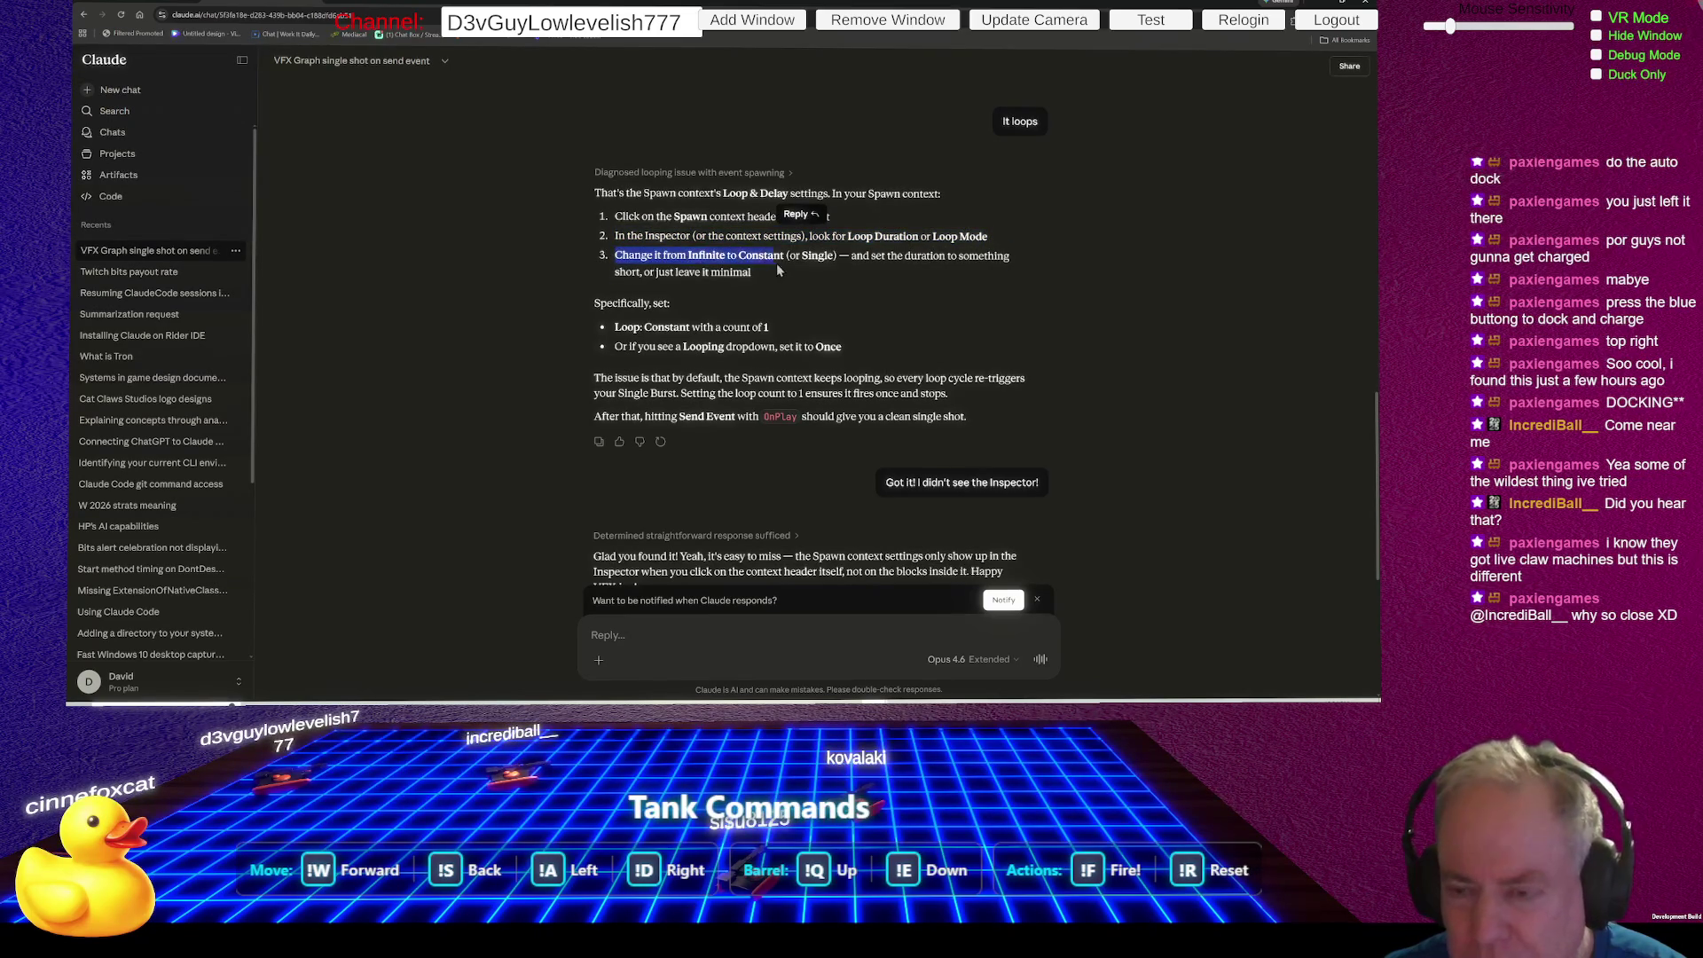
pyautogui.click(858, 292)
pyautogui.doubleClick(662, 237)
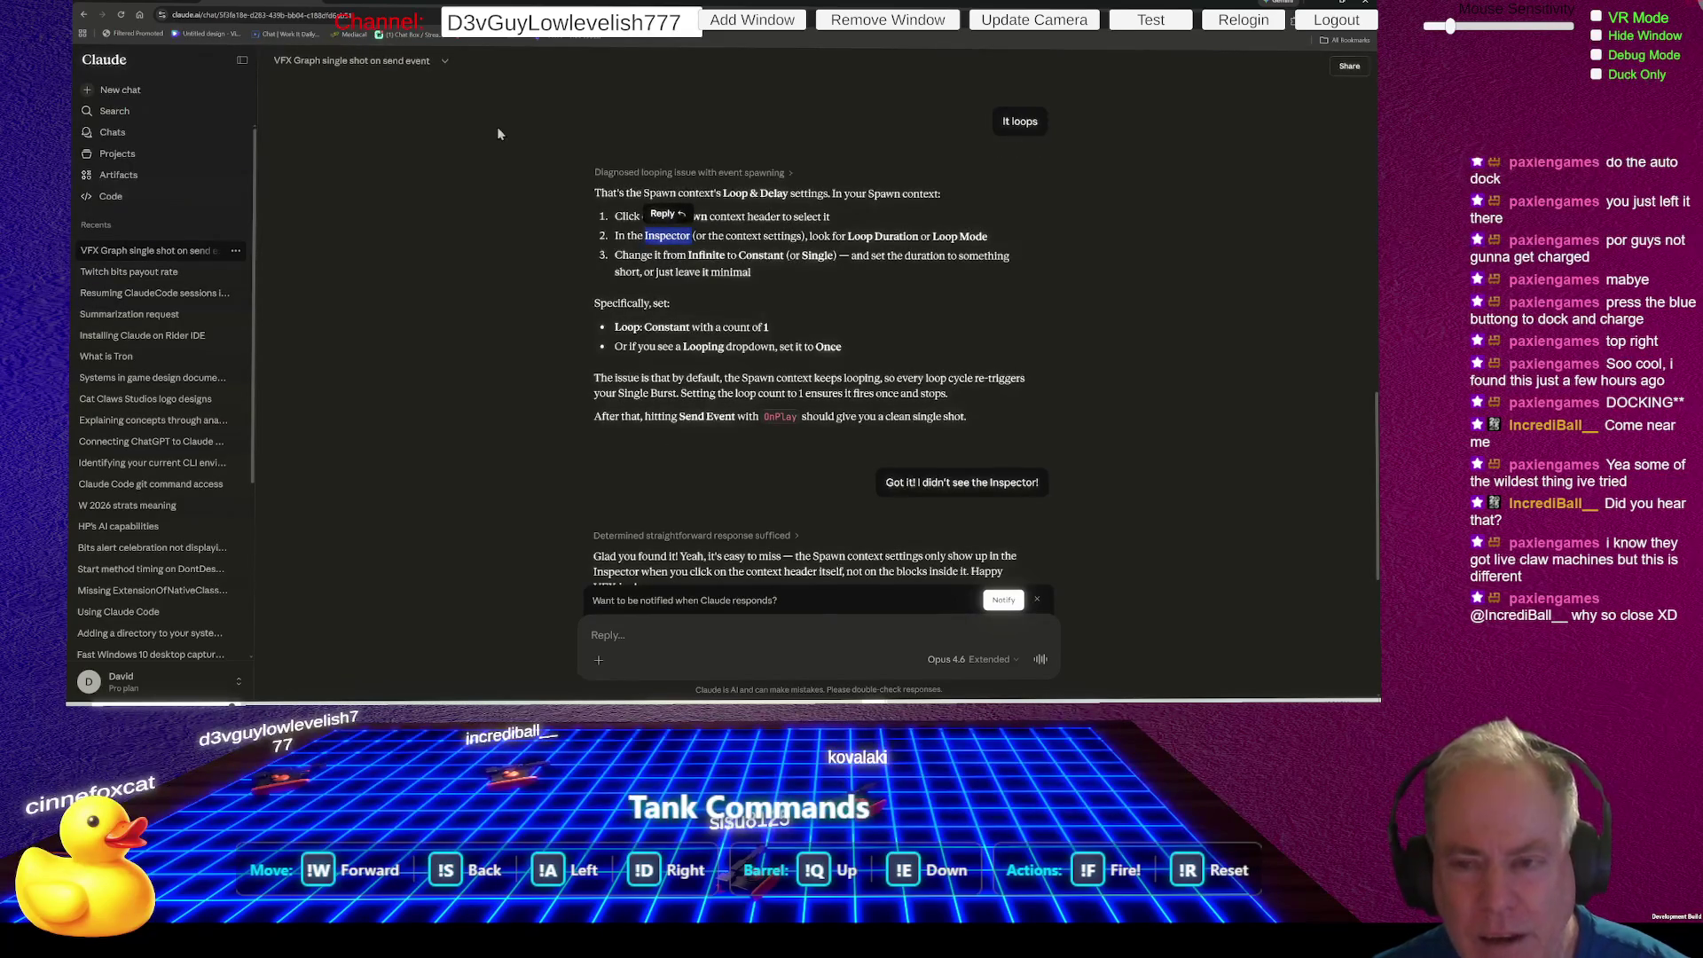
pyautogui.hotkey('ctrl', 'Tab')
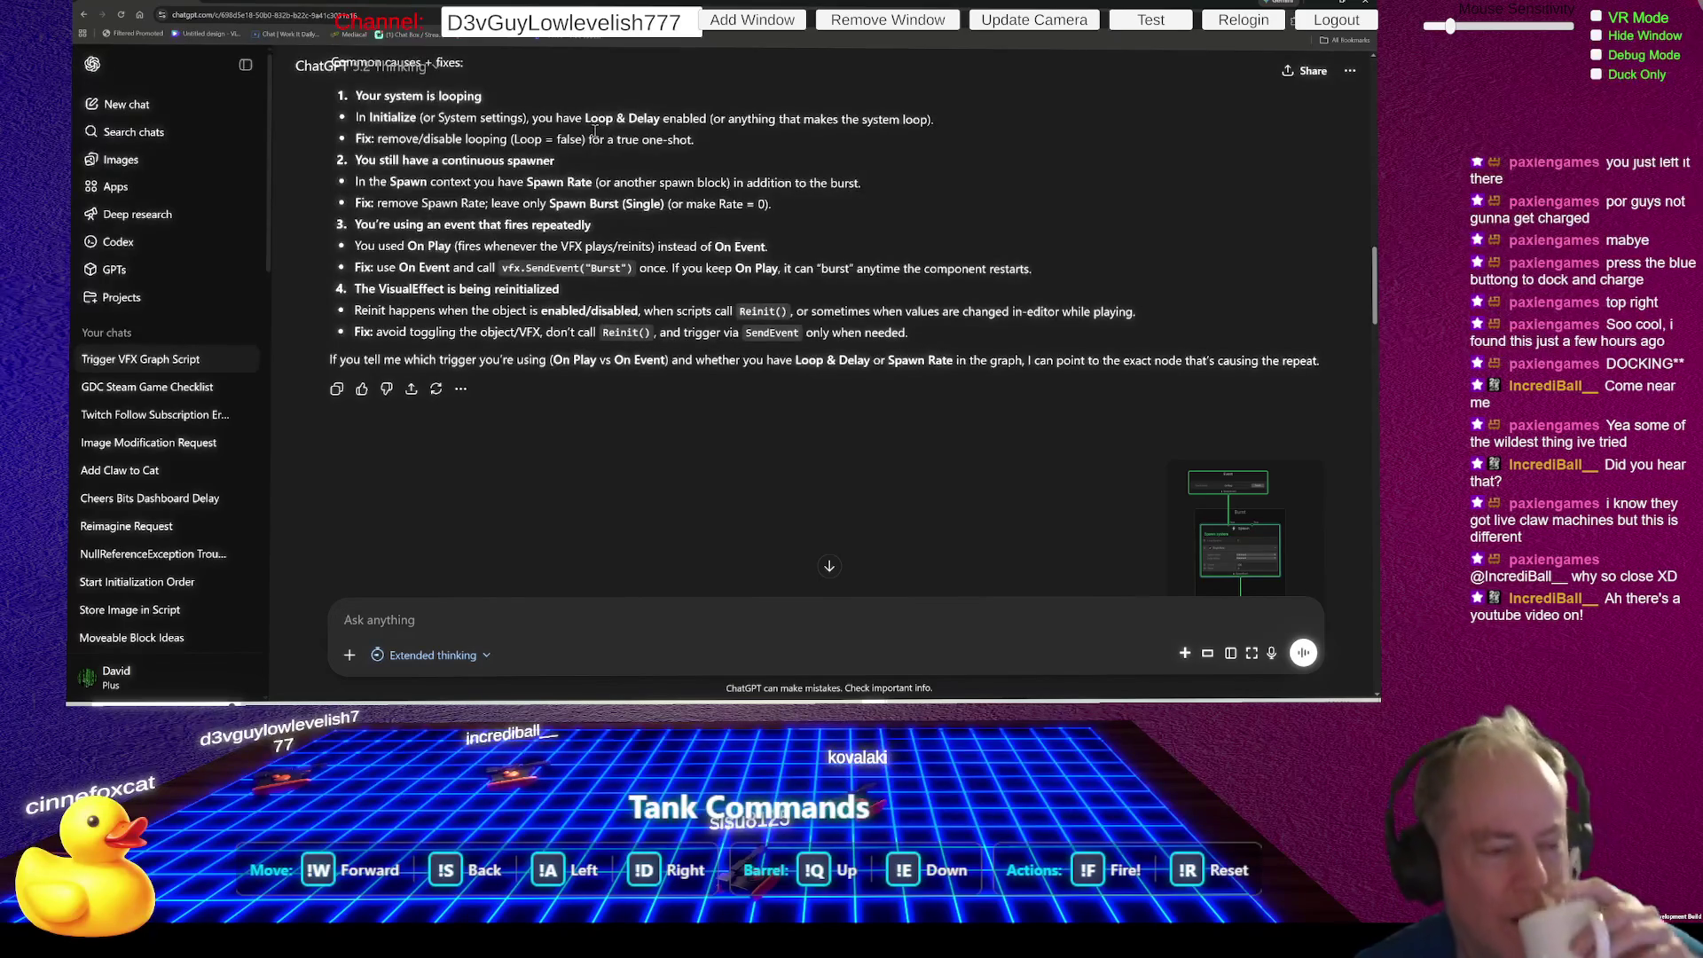
pyautogui.scroll(1, 688, 217)
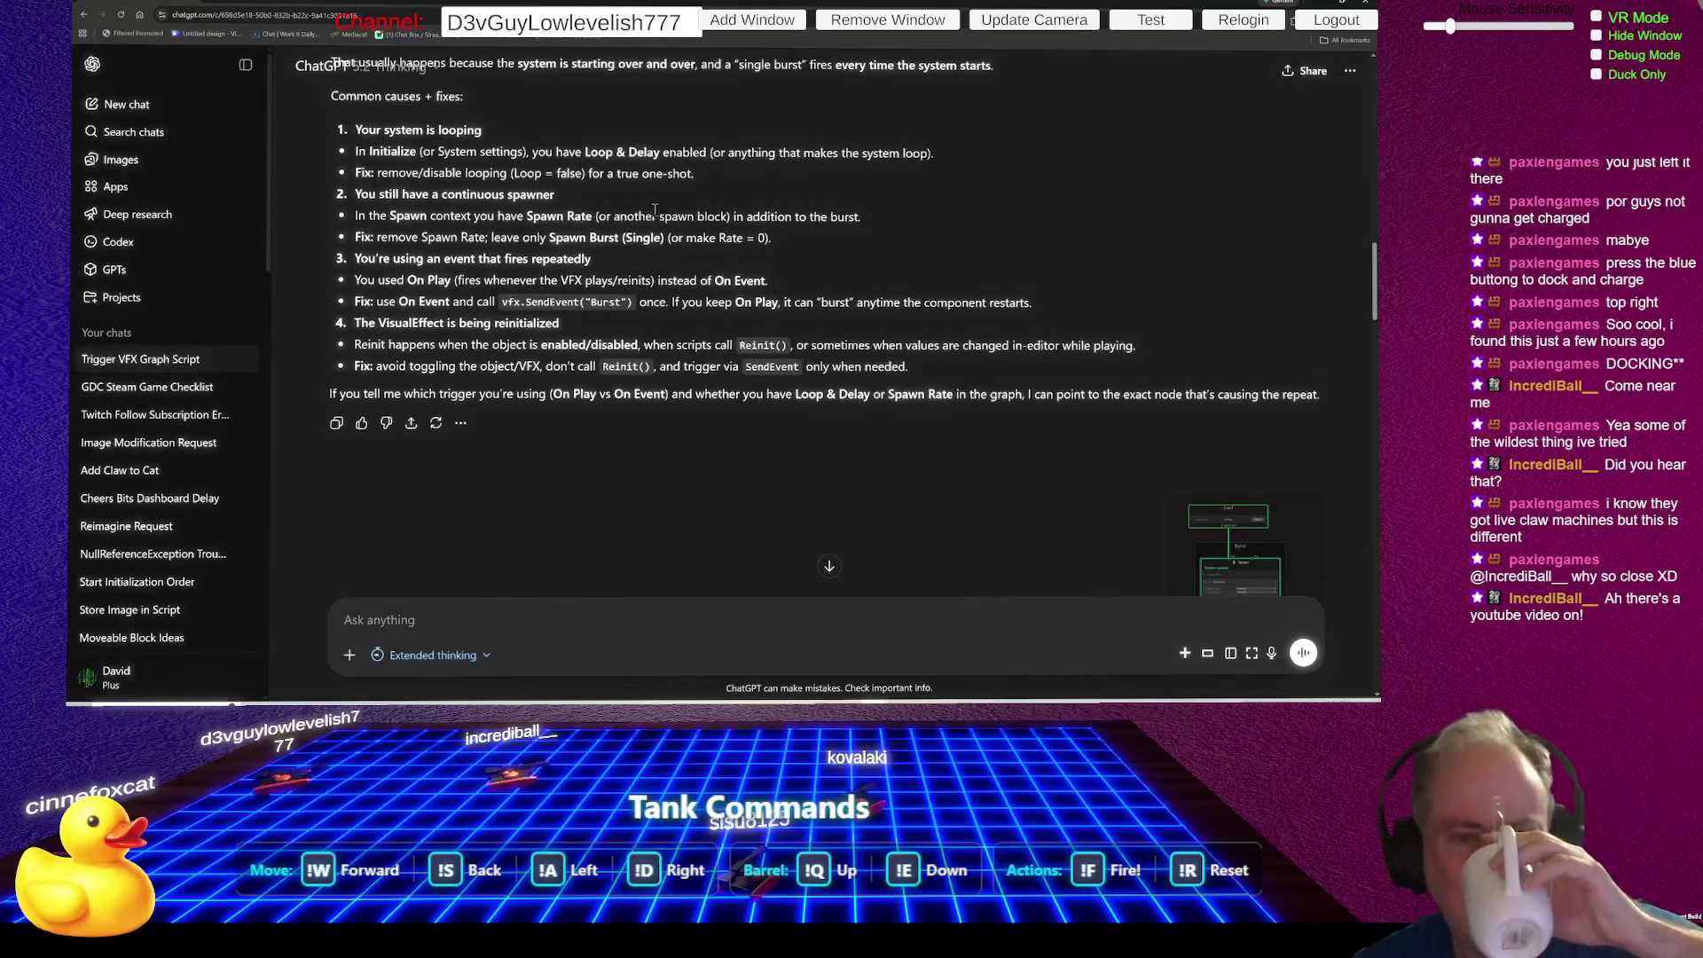
pyautogui.scroll(1, 688, 216)
pyautogui.scroll(1, 863, 229)
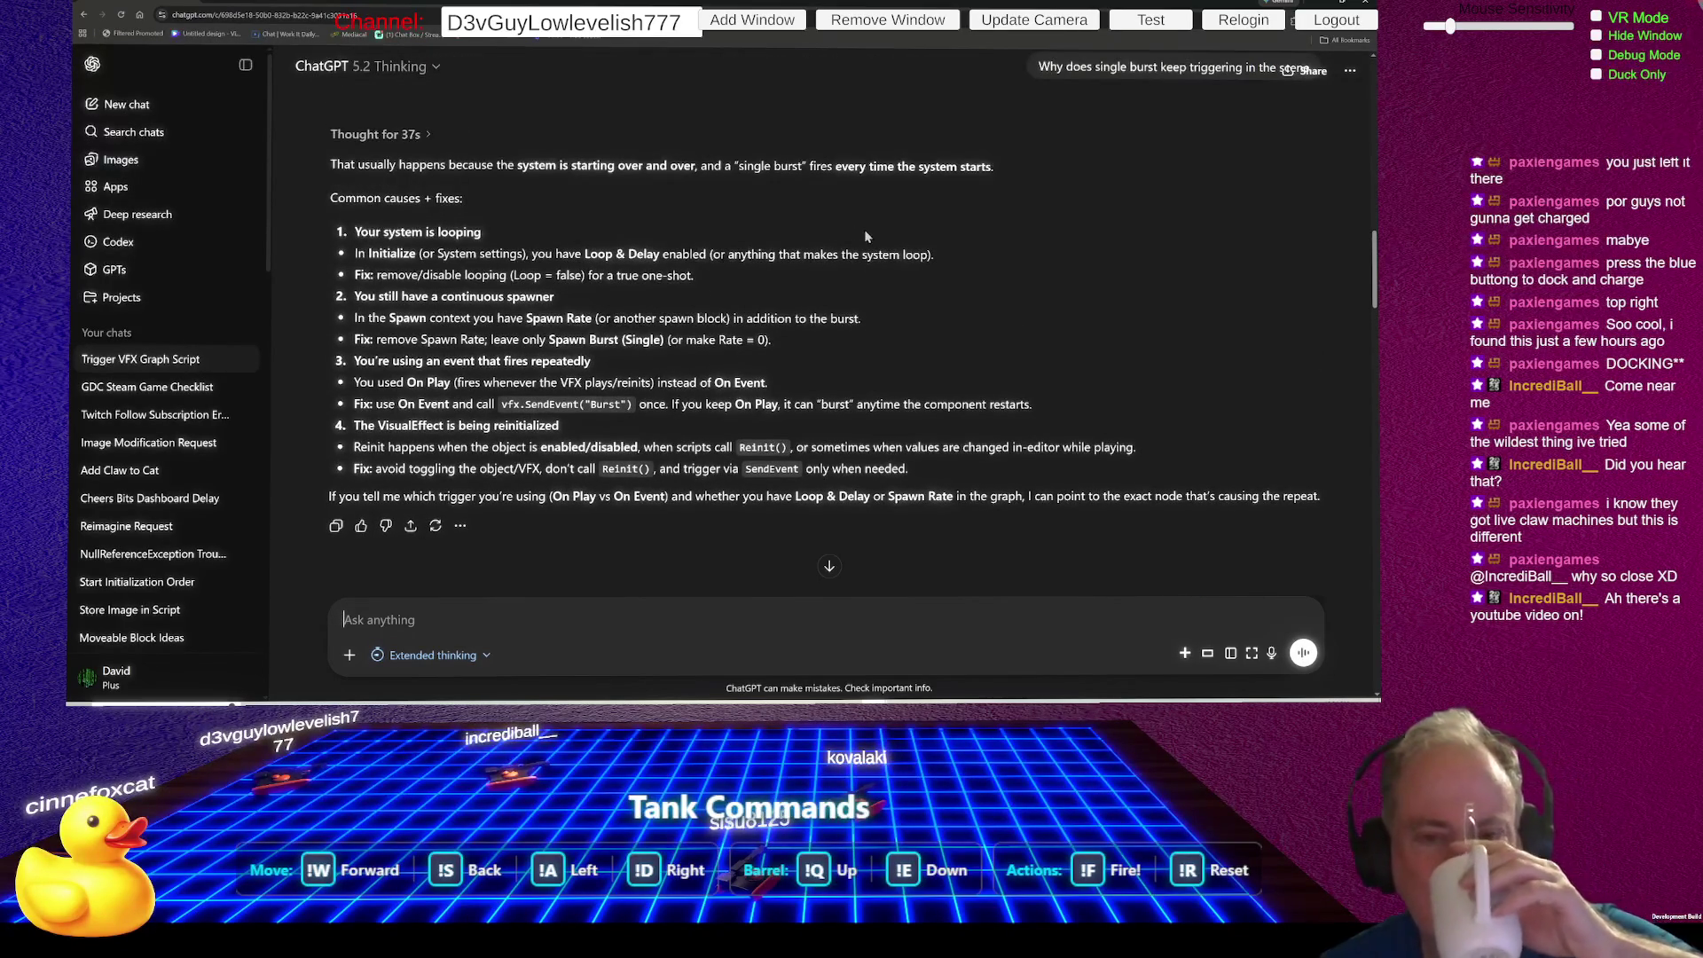
pyautogui.scroll(1, 864, 229)
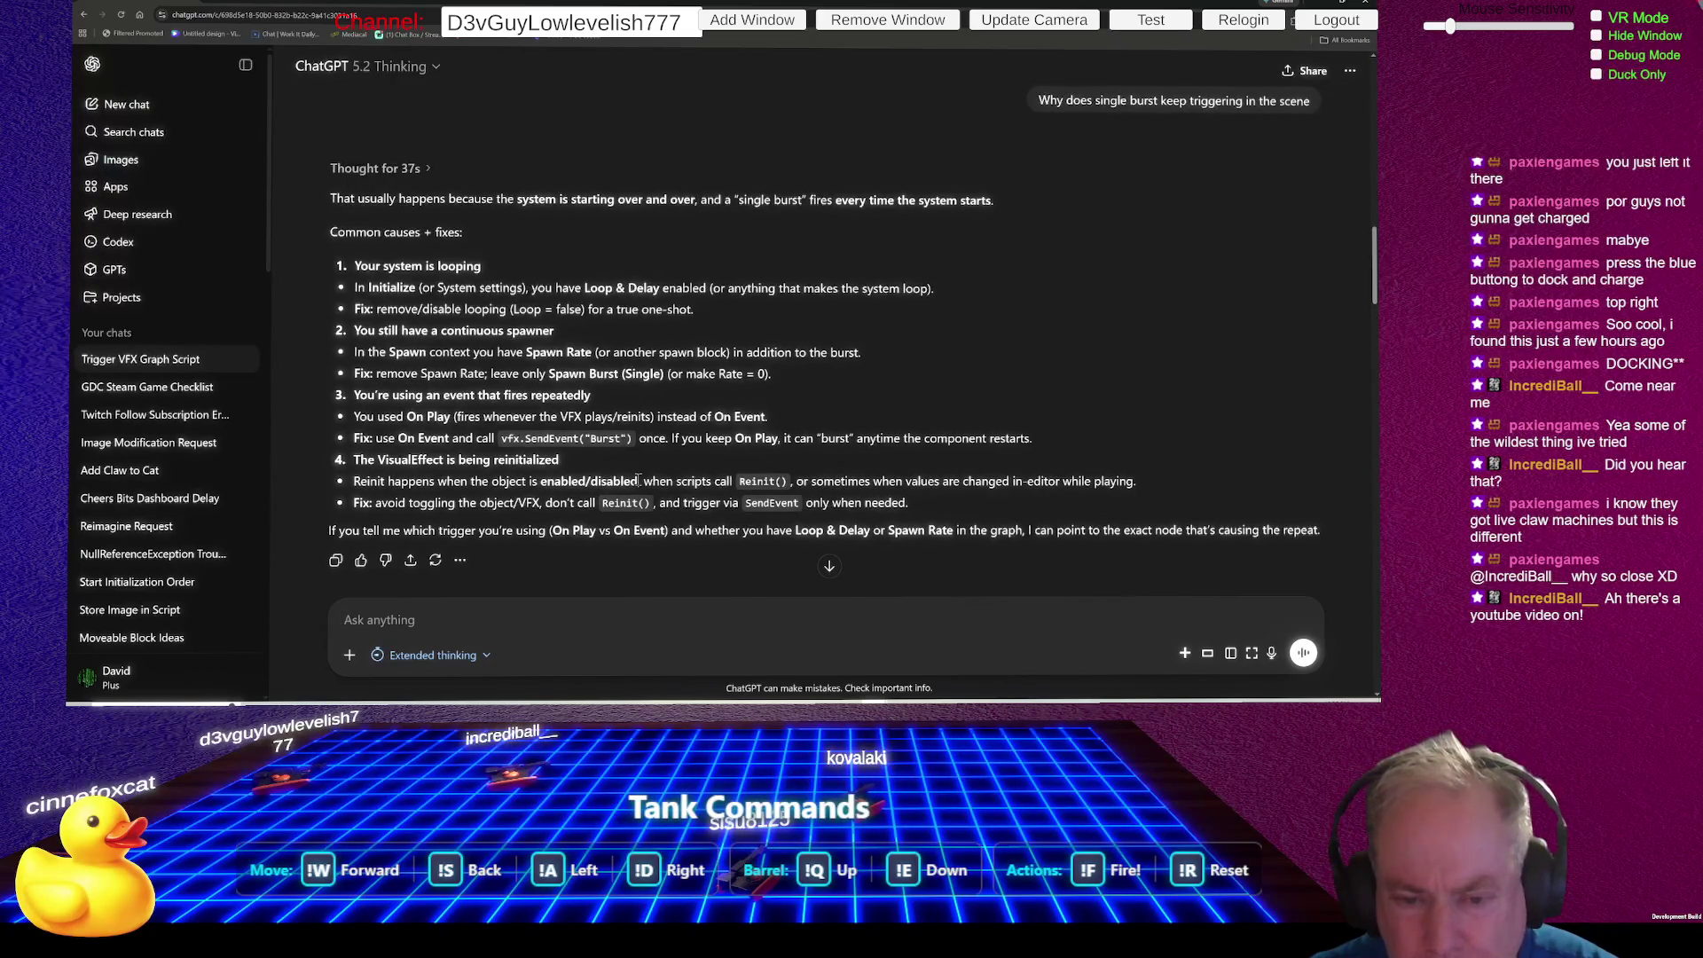
pyautogui.scroll(3, 800, 367)
pyautogui.scroll(3, 800, 366)
pyautogui.scroll(3, 799, 365)
pyautogui.scroll(3, 800, 366)
pyautogui.scroll(3, 799, 366)
pyautogui.scroll(3, 800, 365)
pyautogui.scroll(4, 800, 366)
pyautogui.scroll(2, 799, 365)
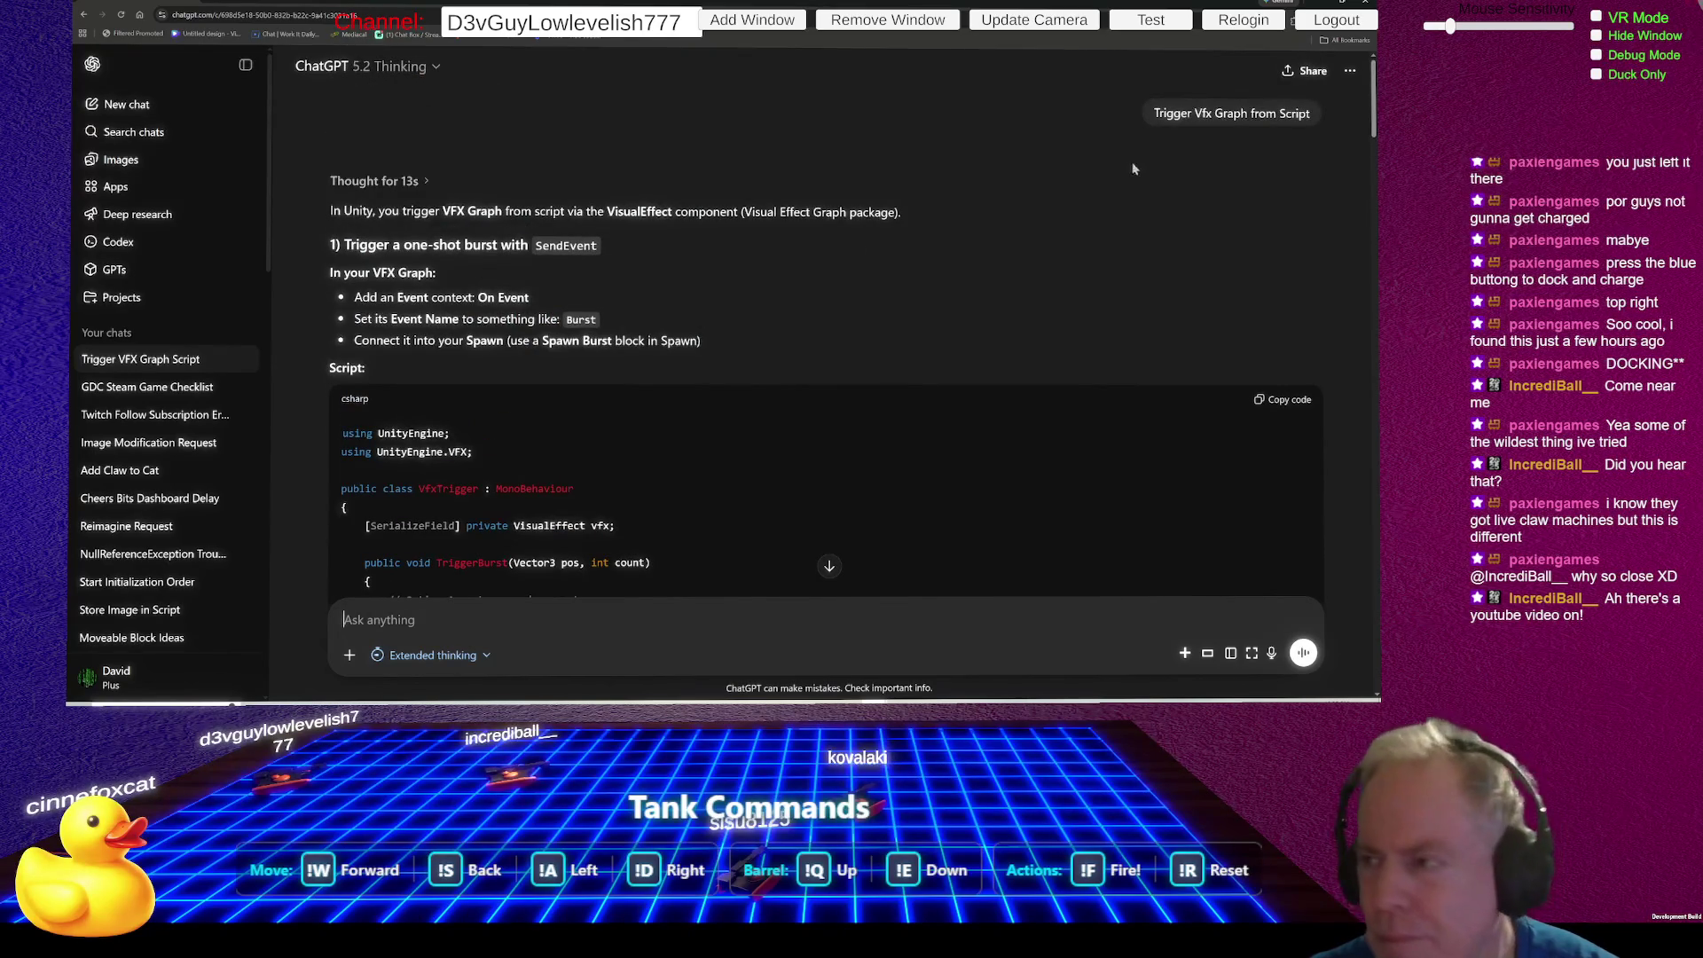
pyautogui.moveTo(1231, 113)
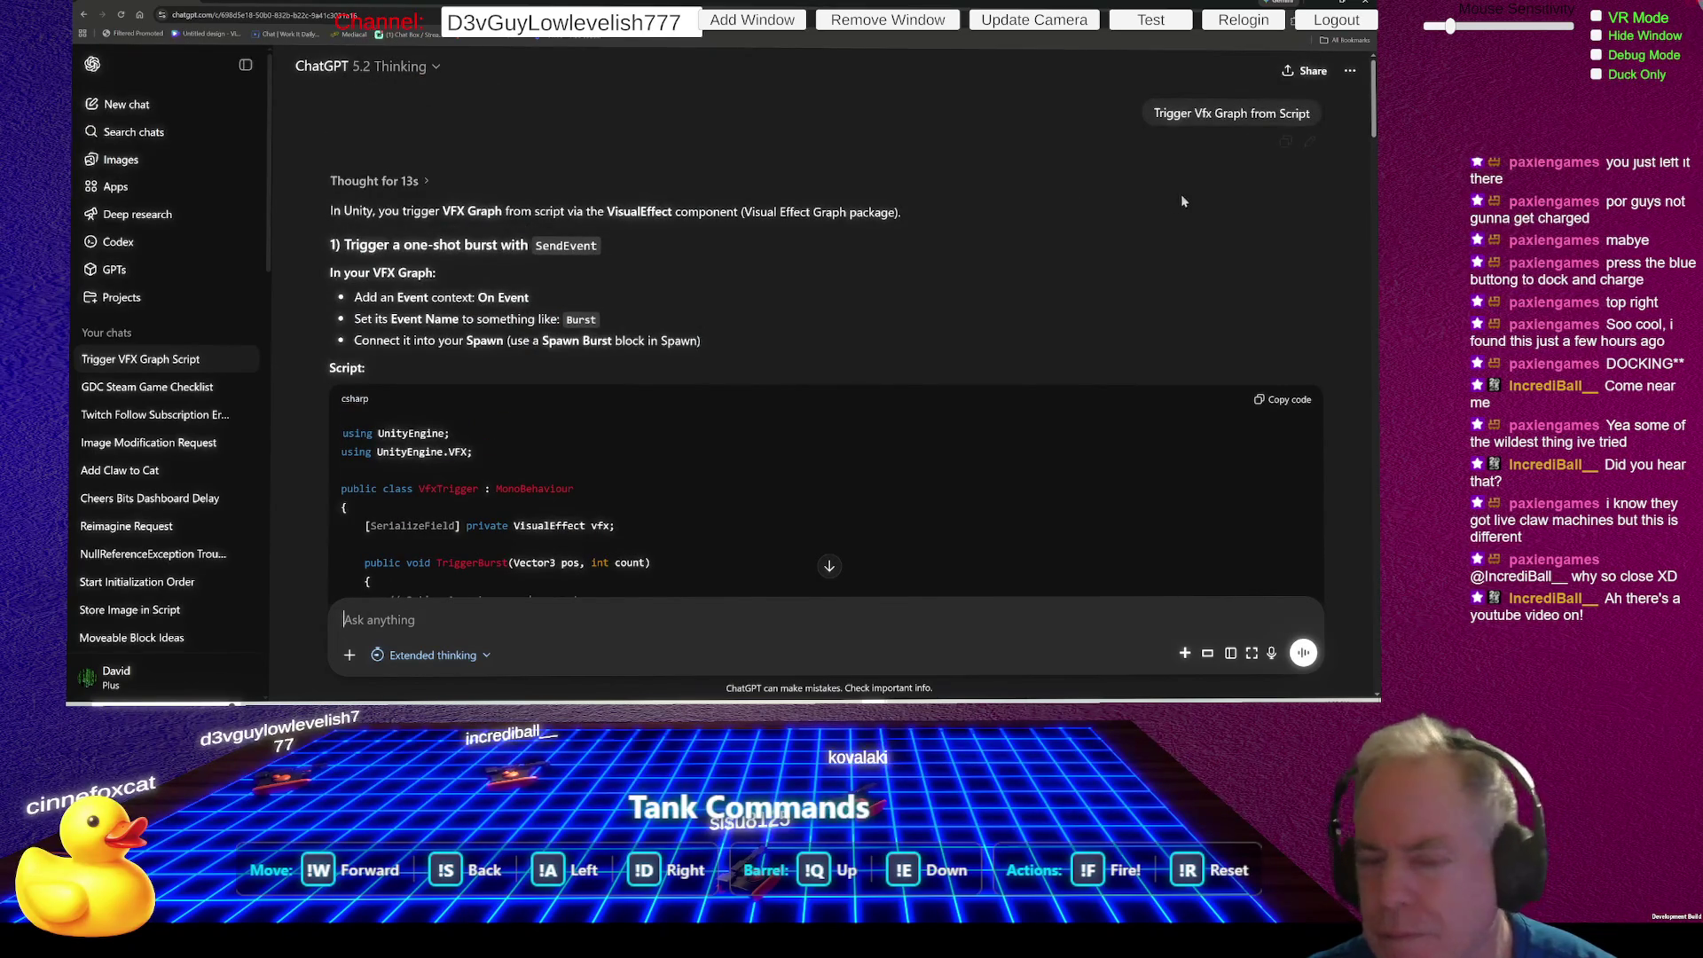
pyautogui.scroll(-4, 588, 262)
pyautogui.scroll(-4, 831, 252)
pyautogui.scroll(-3, 848, 305)
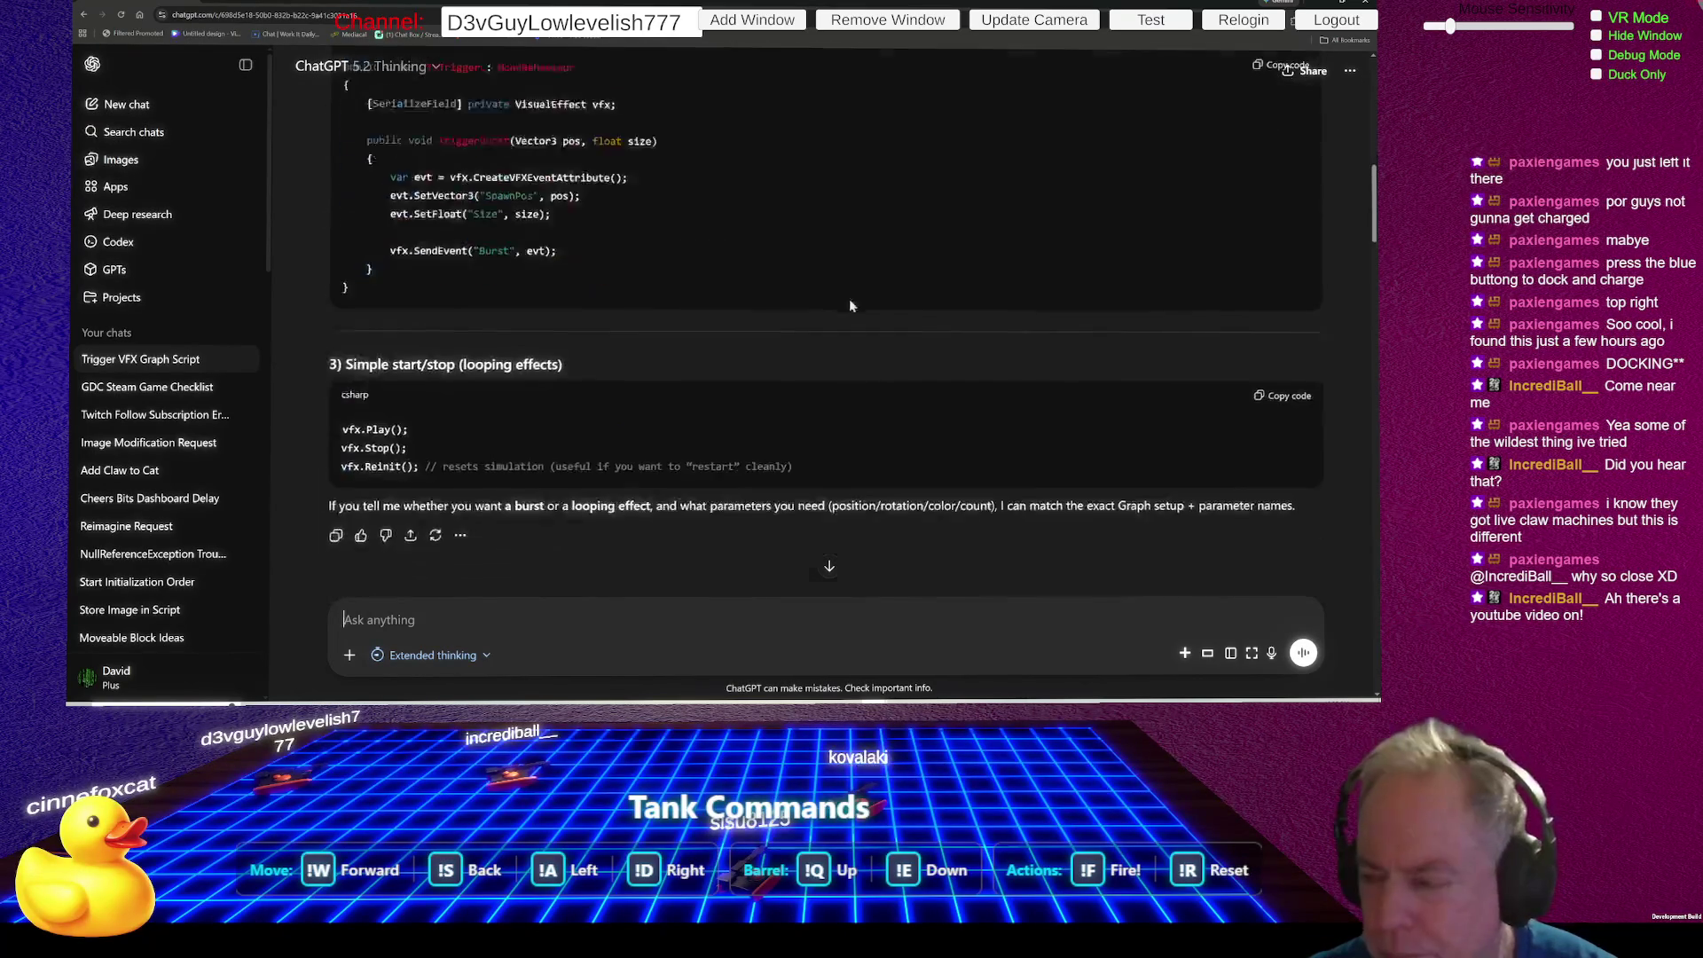
pyautogui.scroll(-5, 848, 300)
pyautogui.scroll(3, 853, 302)
pyautogui.scroll(3, 845, 277)
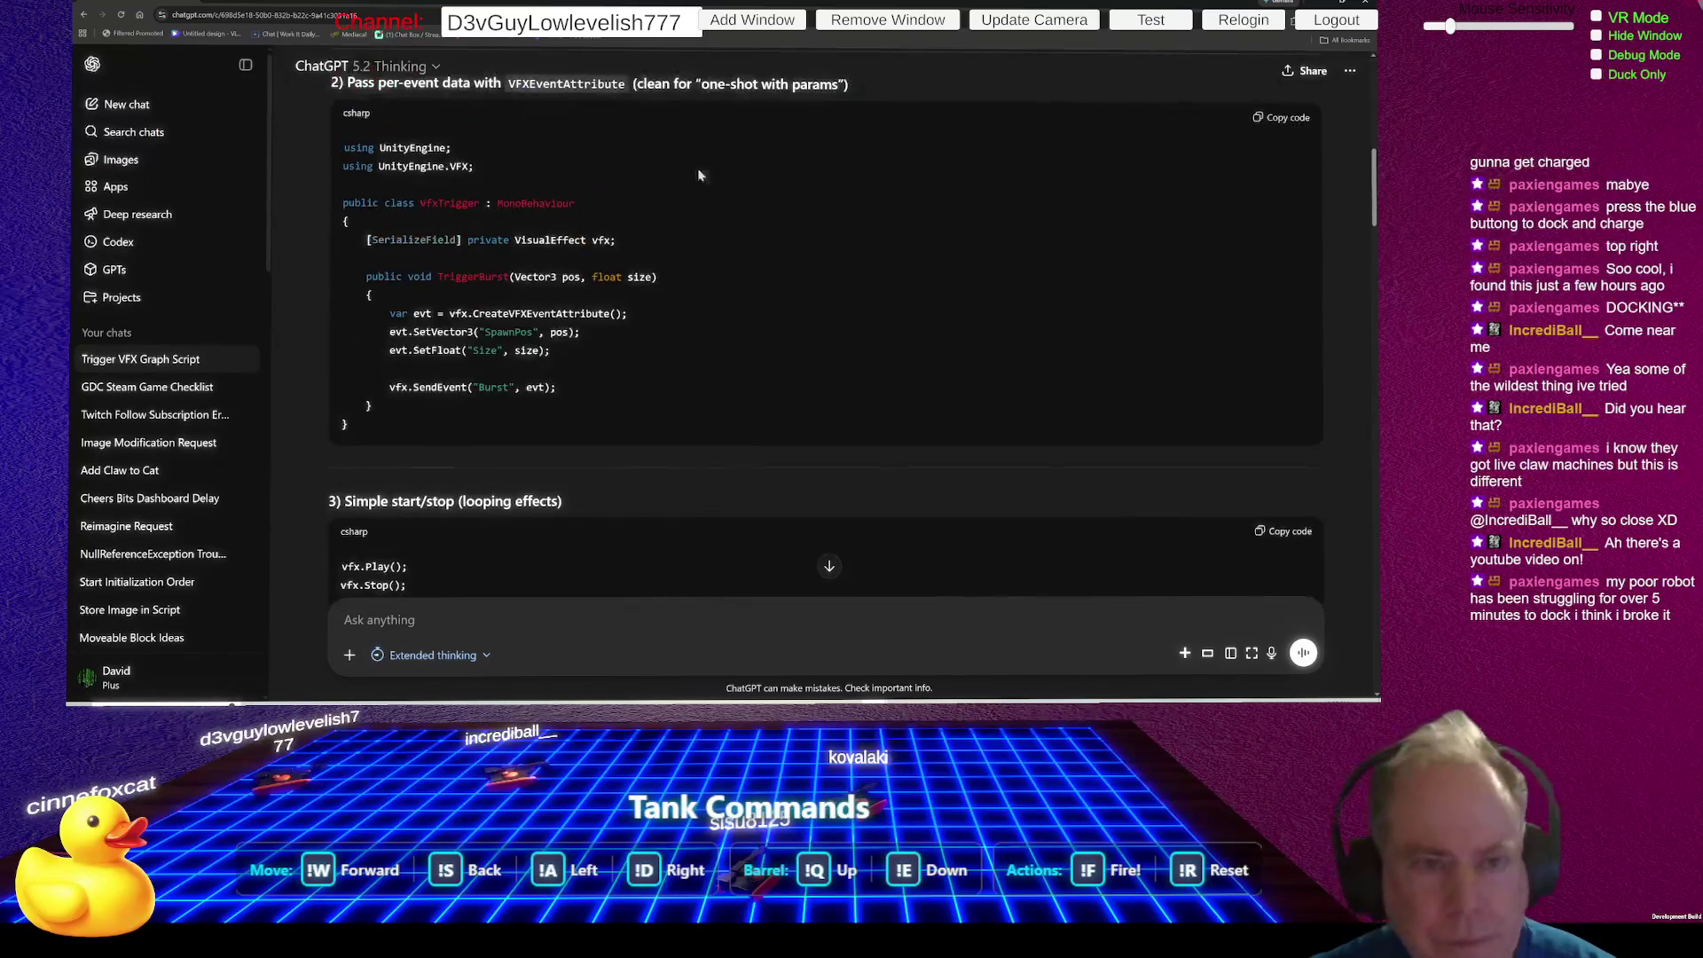
pyautogui.scroll(3, 694, 294)
pyautogui.scroll(3, 694, 294)
pyautogui.scroll(2, 696, 287)
pyautogui.scroll(-3, 702, 284)
pyautogui.scroll(-3, 665, 291)
pyautogui.scroll(-3, 624, 295)
pyautogui.scroll(-1, 624, 296)
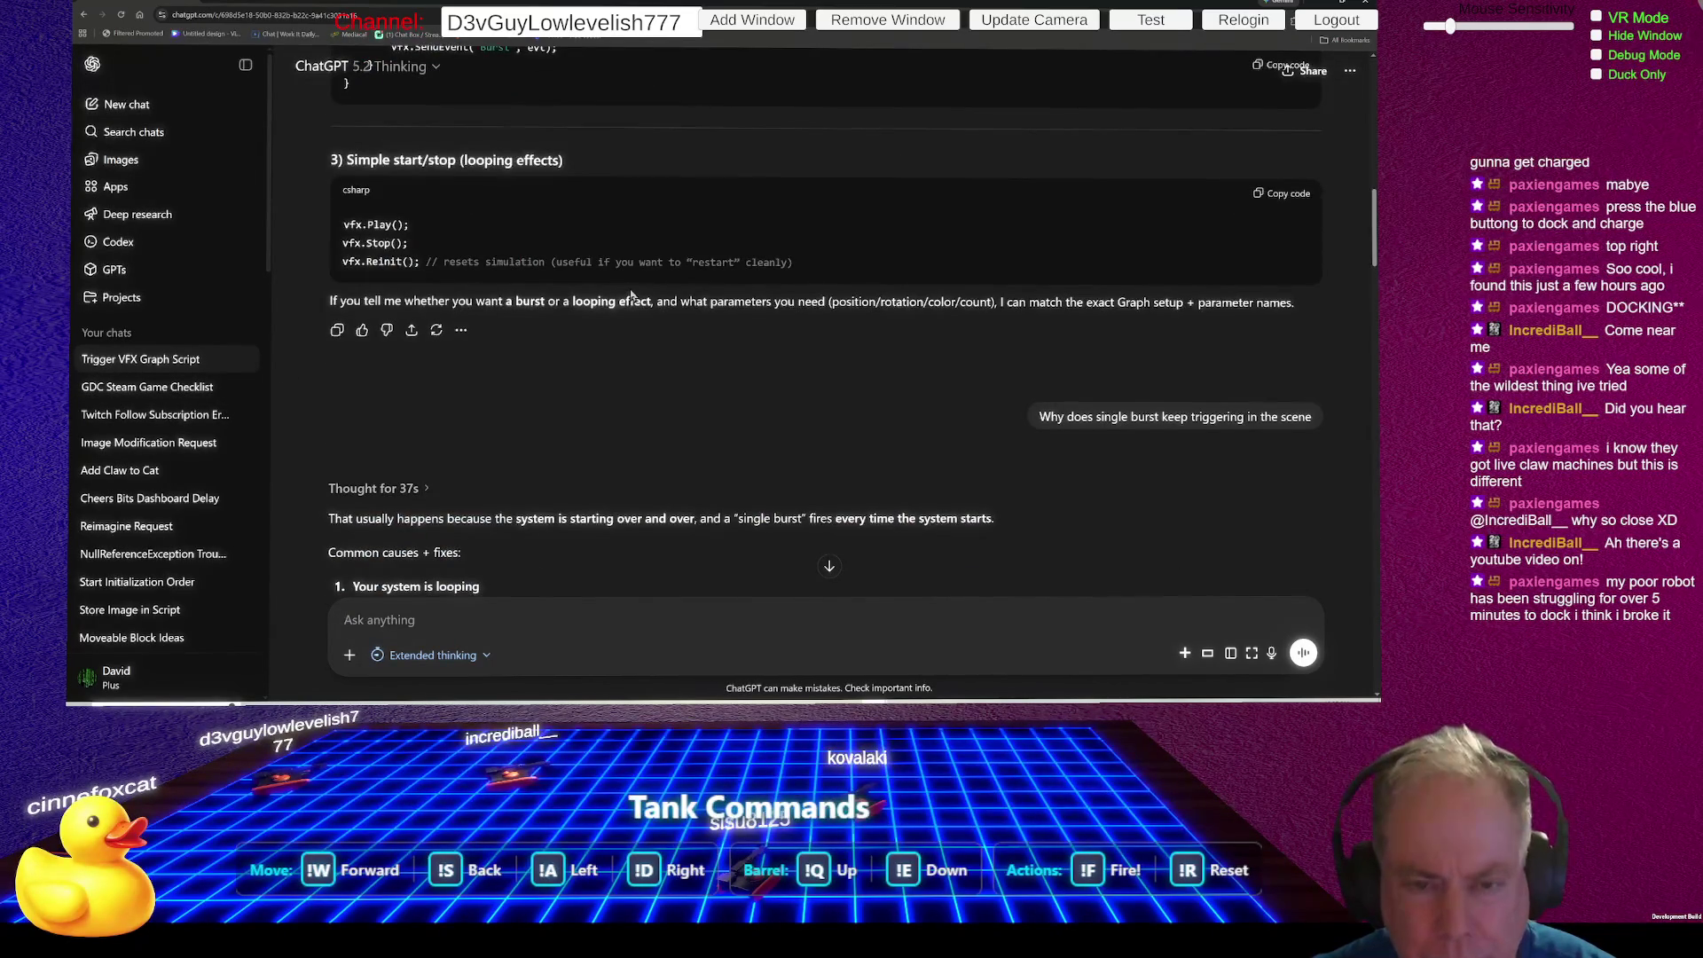
pyautogui.scroll(-3, 634, 297)
pyautogui.scroll(-2, 635, 297)
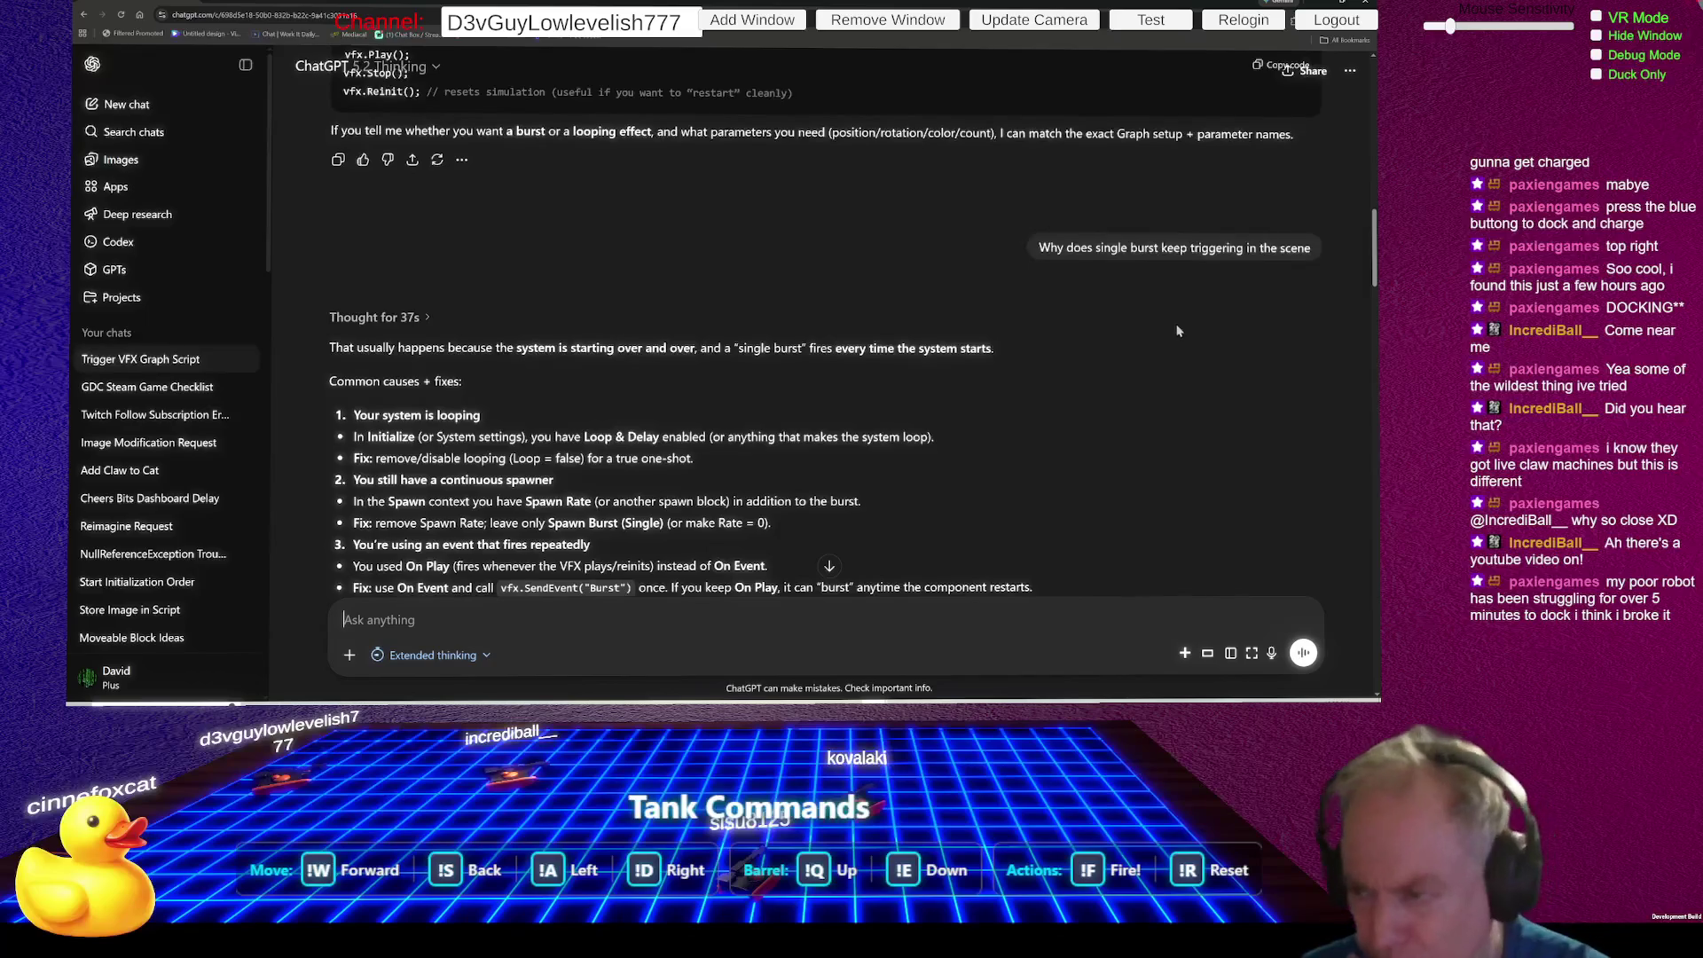
pyautogui.scroll(-1, 764, 344)
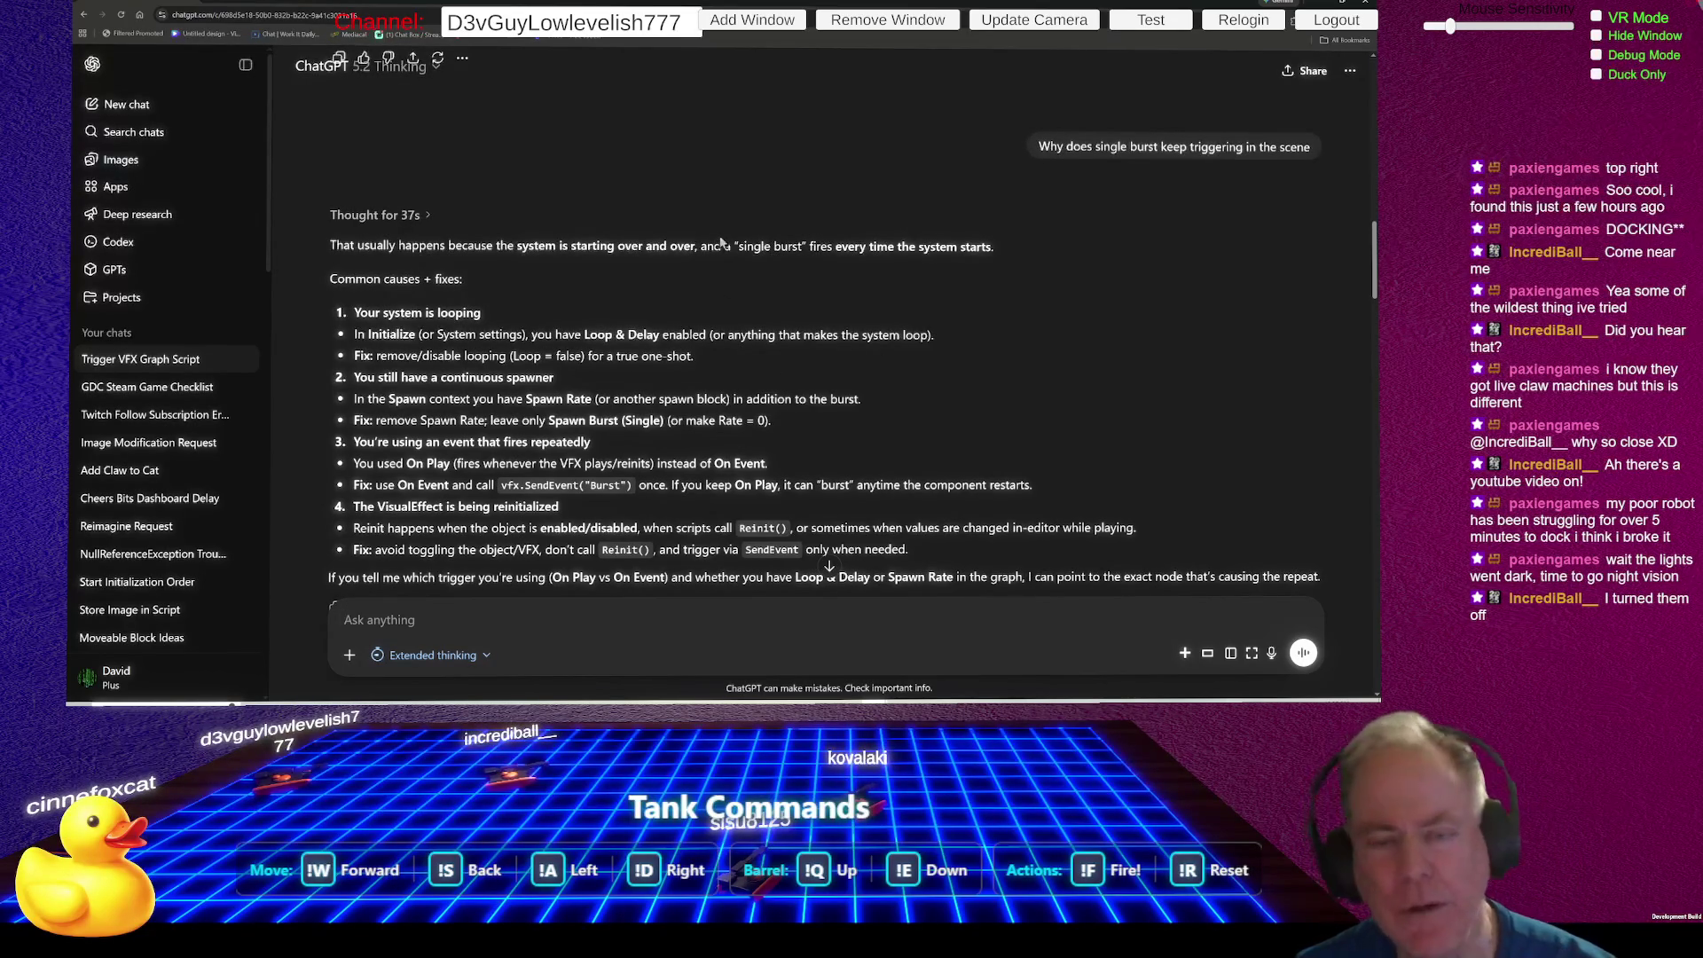
# Step: Peek at ChatGPT's model selector without changing it, then switch to the Claude tab
pyautogui.click(399, 66)
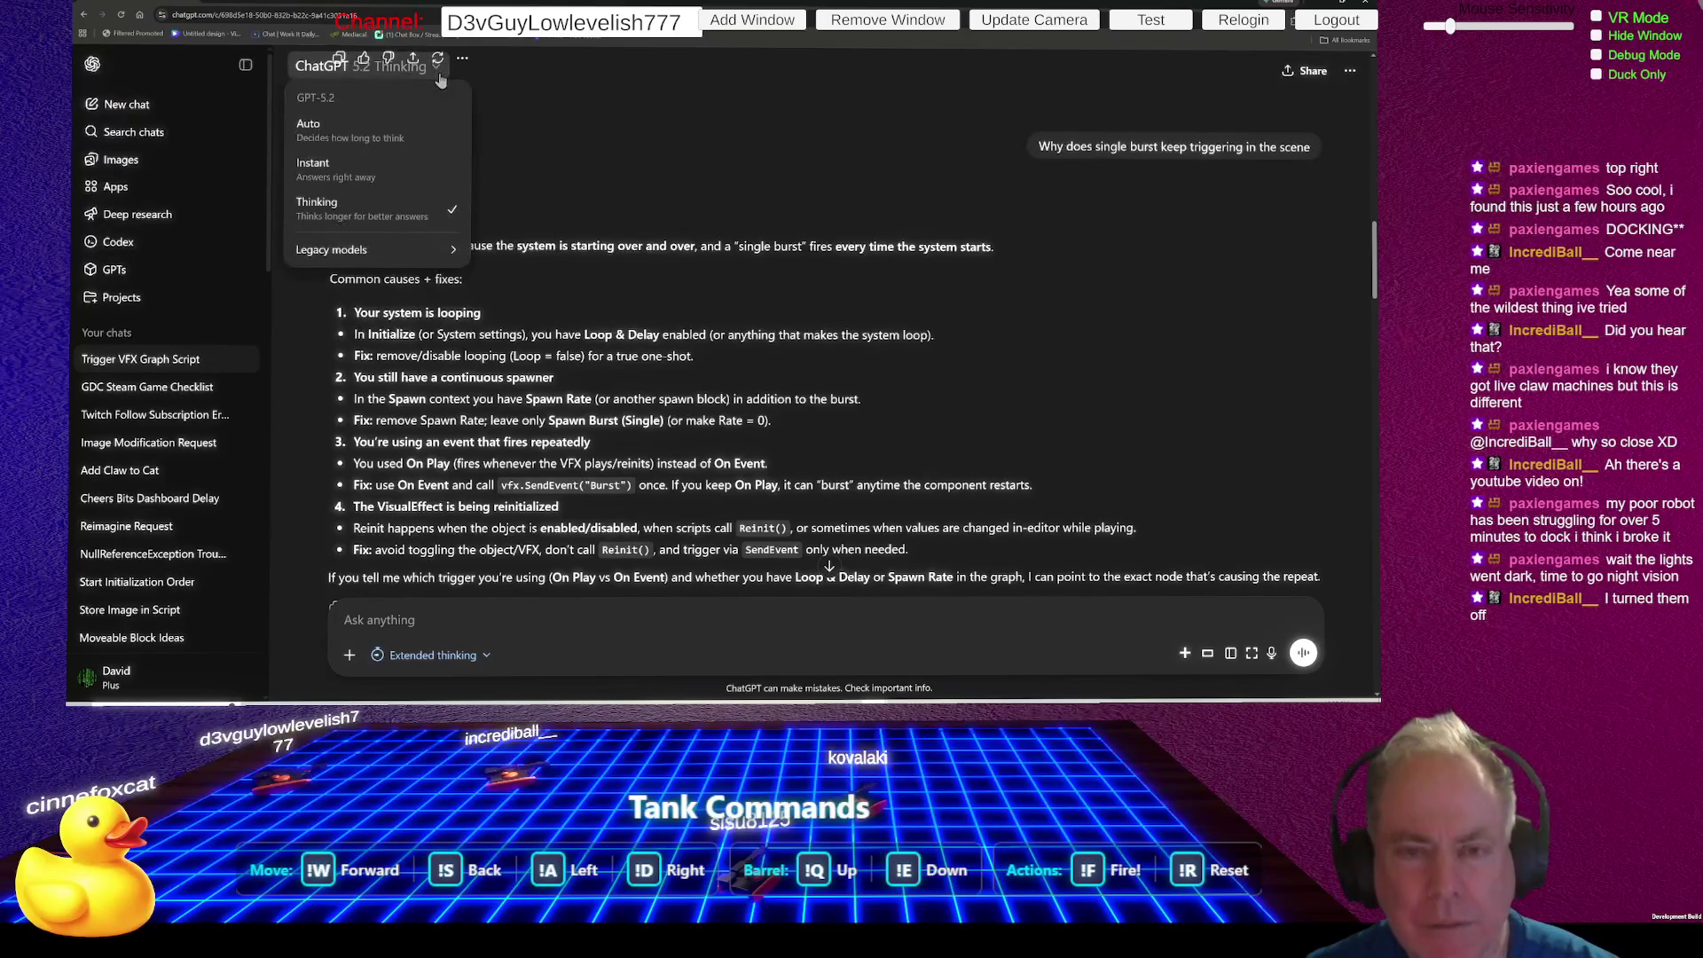
pyautogui.click(619, 130)
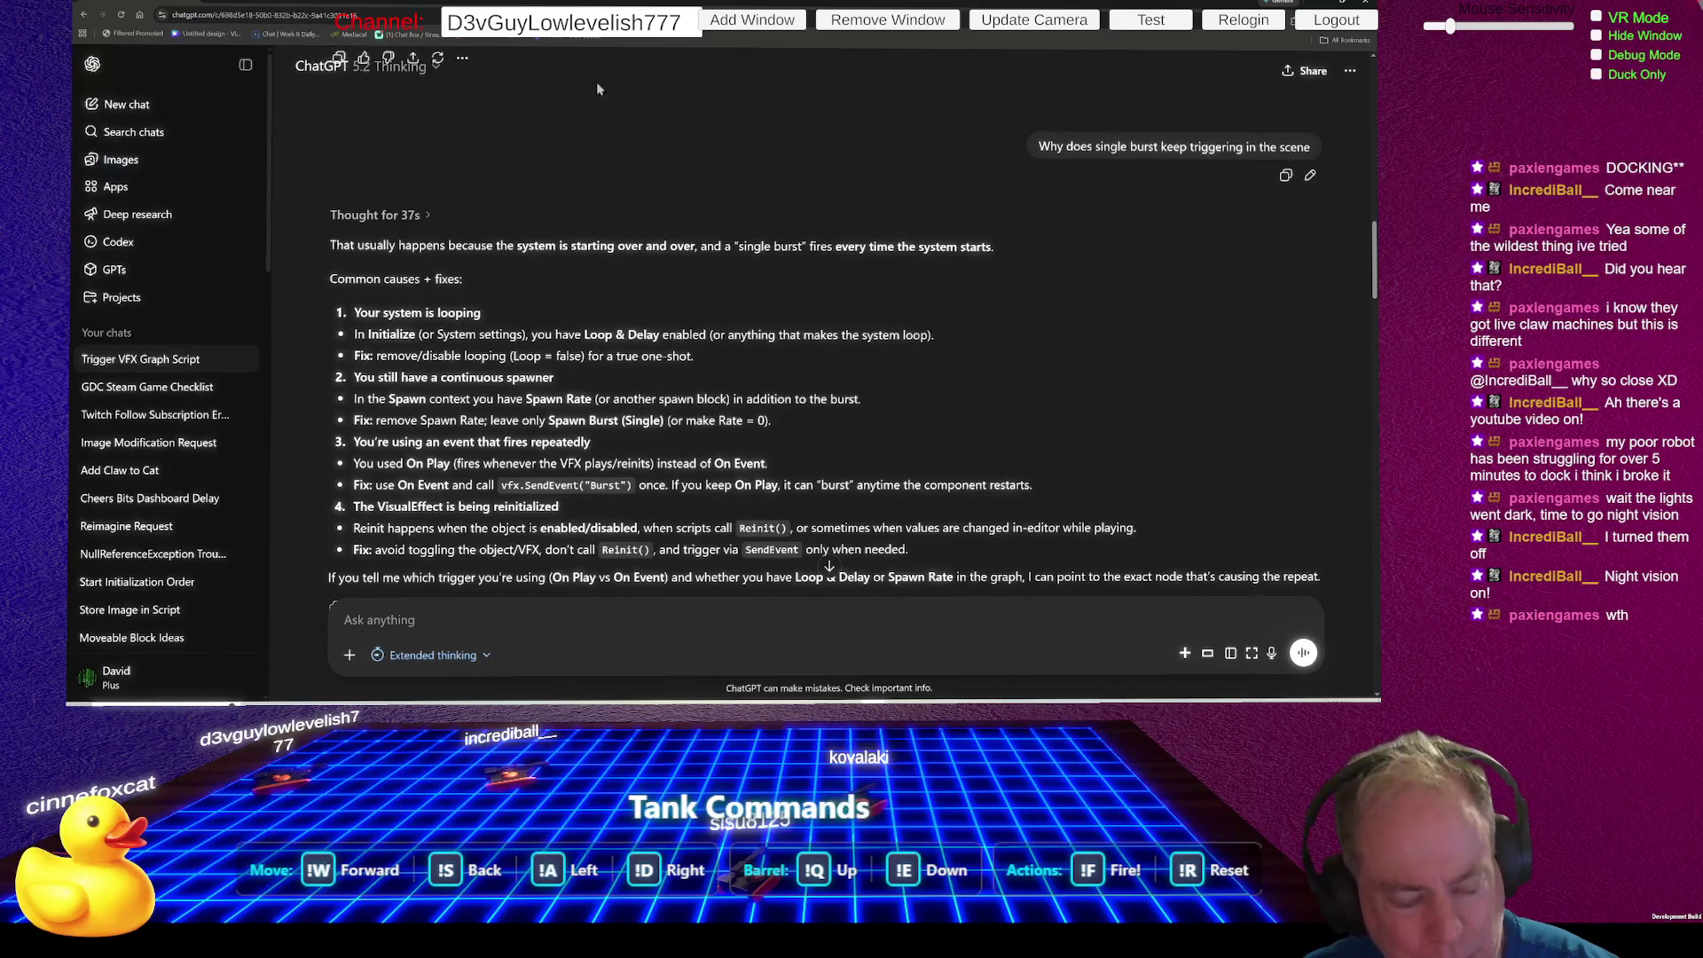
pyautogui.click(213, 16)
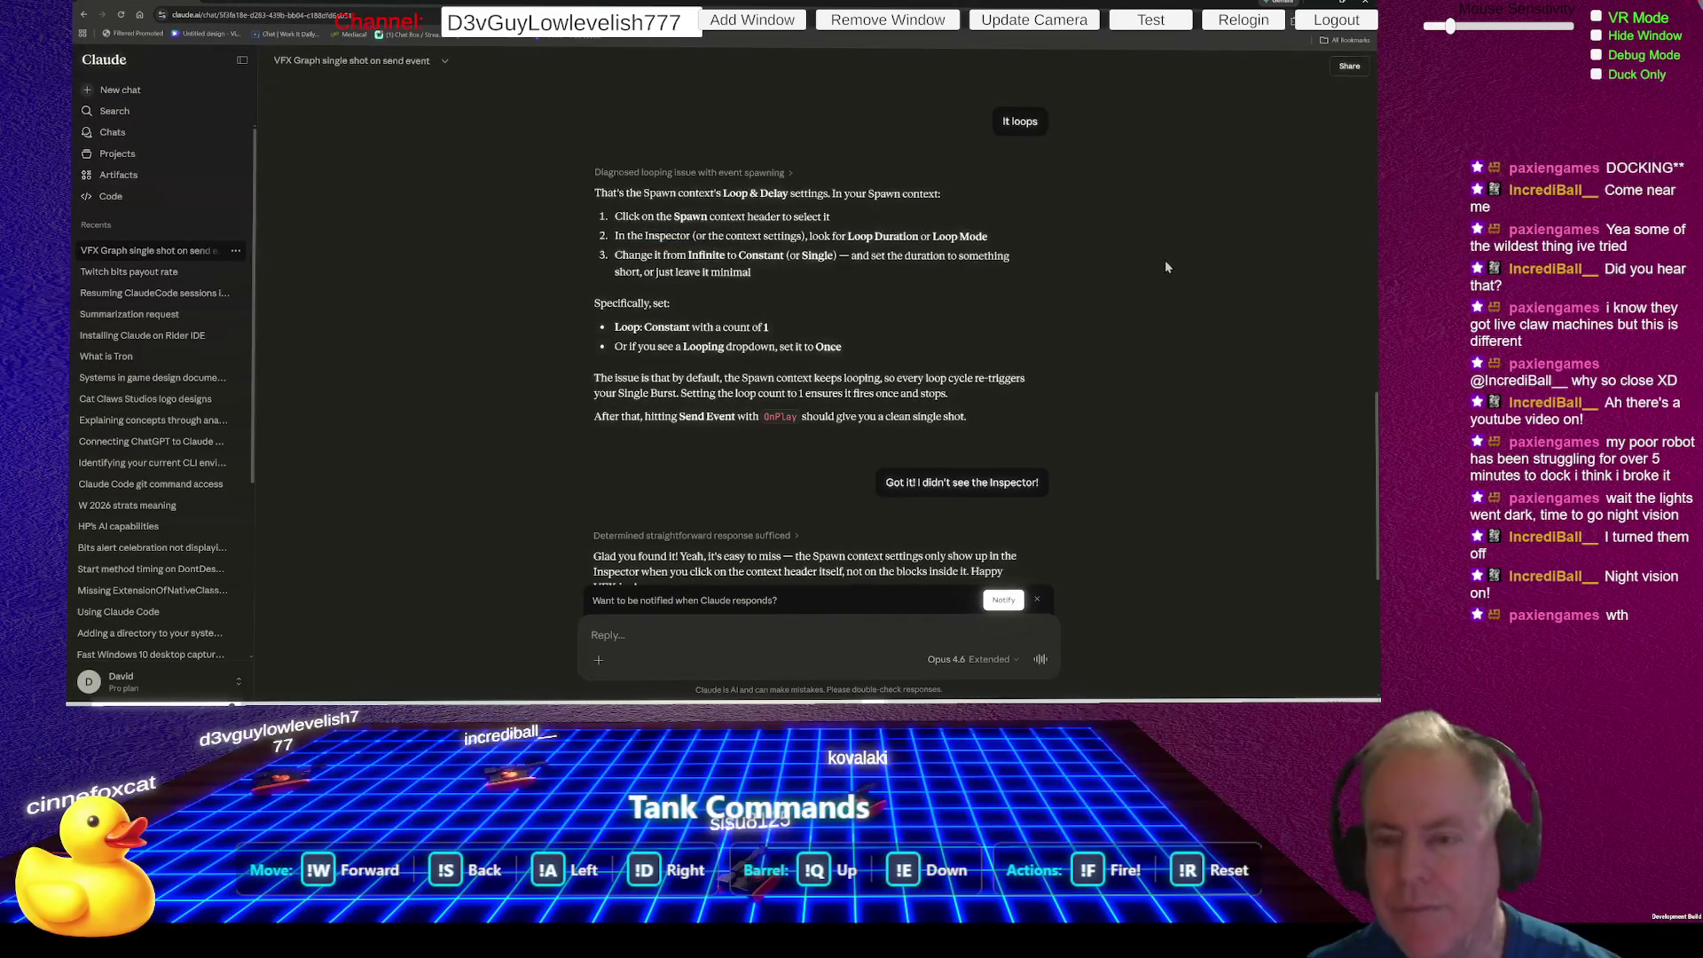
pyautogui.scroll(-1, 1165, 260)
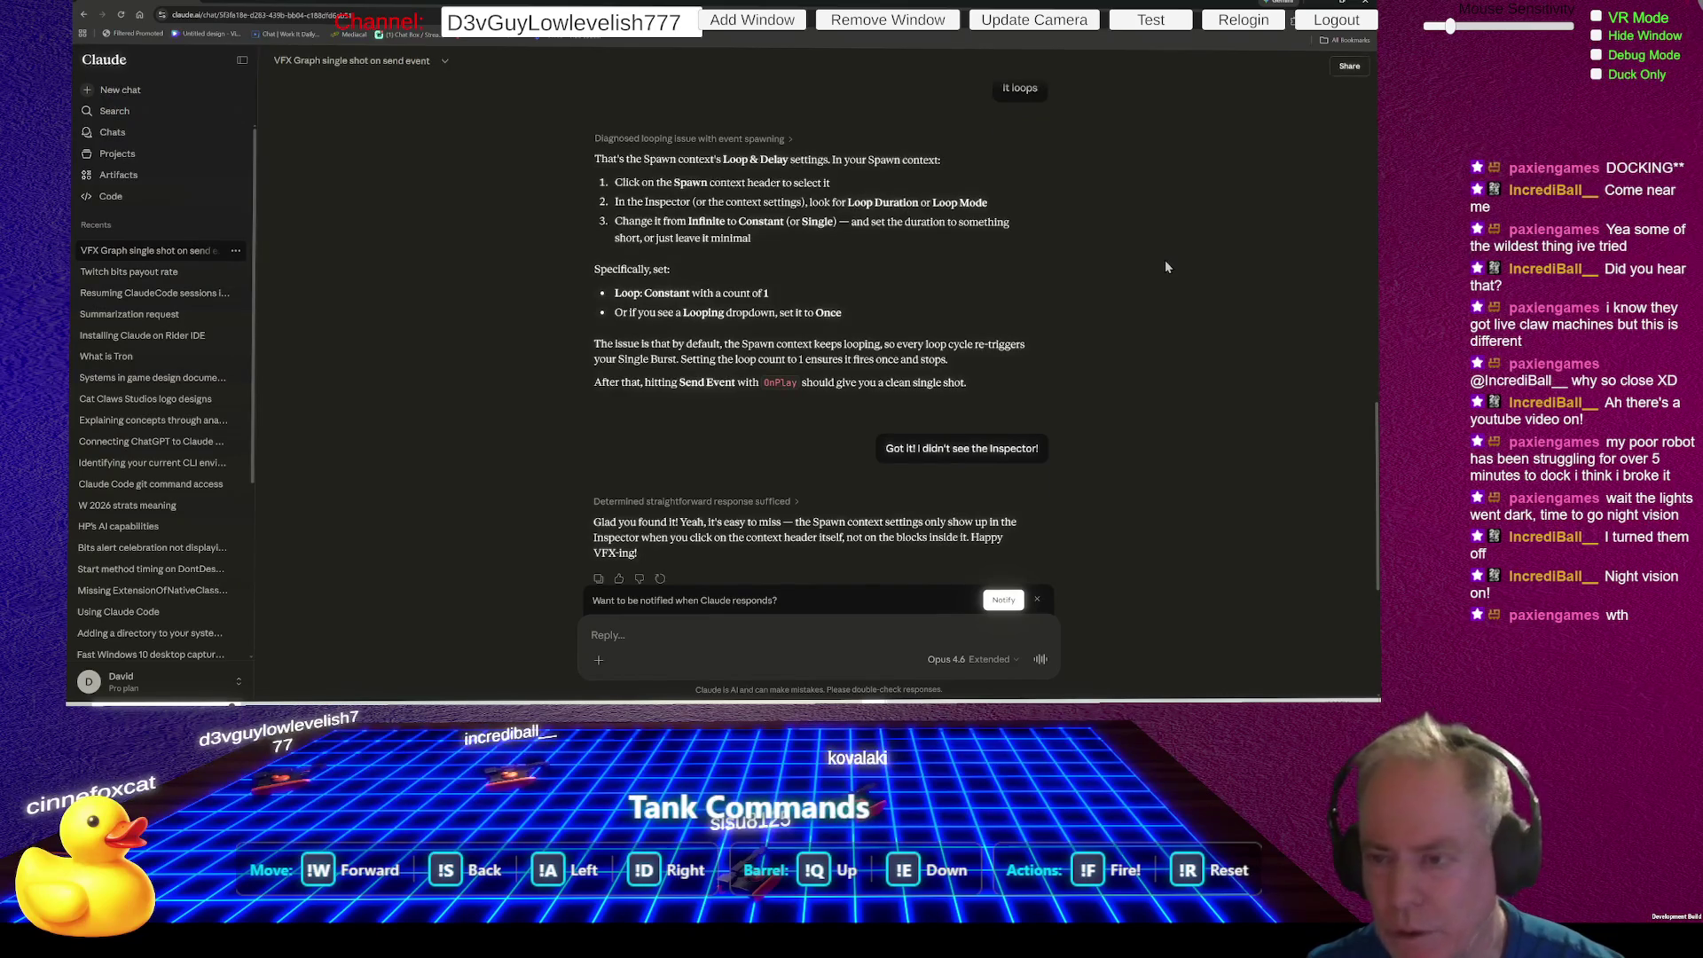
# Step: Cycle between Rider and Claude, then land on the Unity editor's Glass Shatter graph
pyautogui.hotkey('alt', 'Tab')
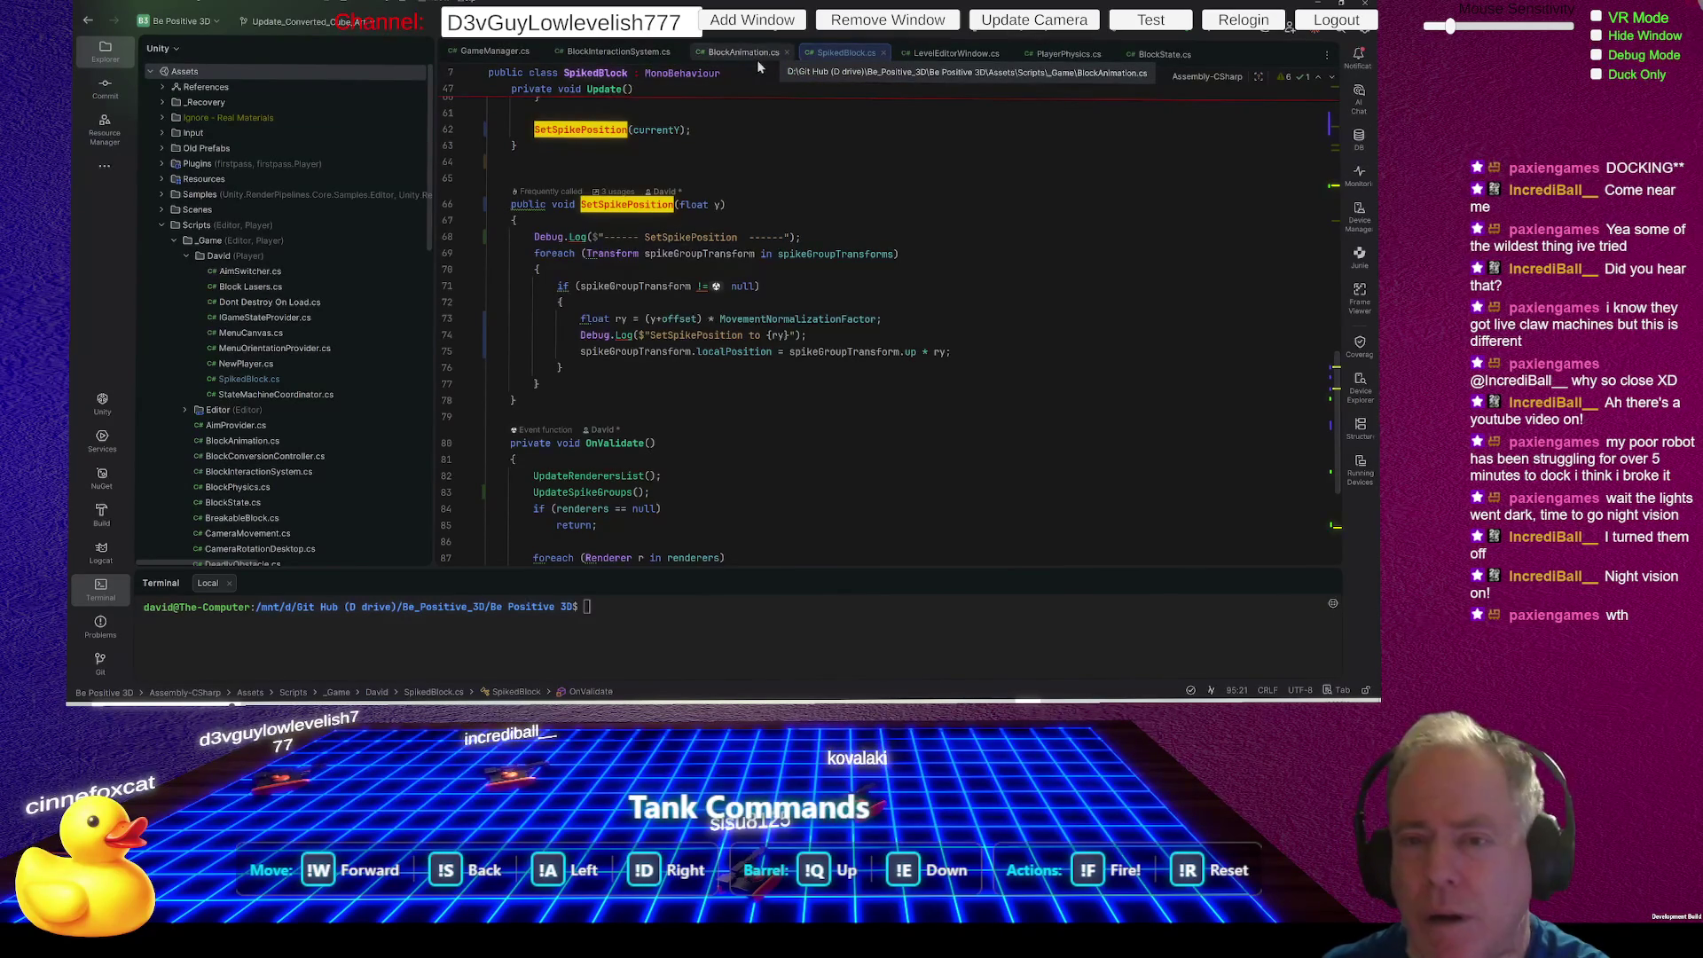
pyautogui.hotkey('alt', 'Tab')
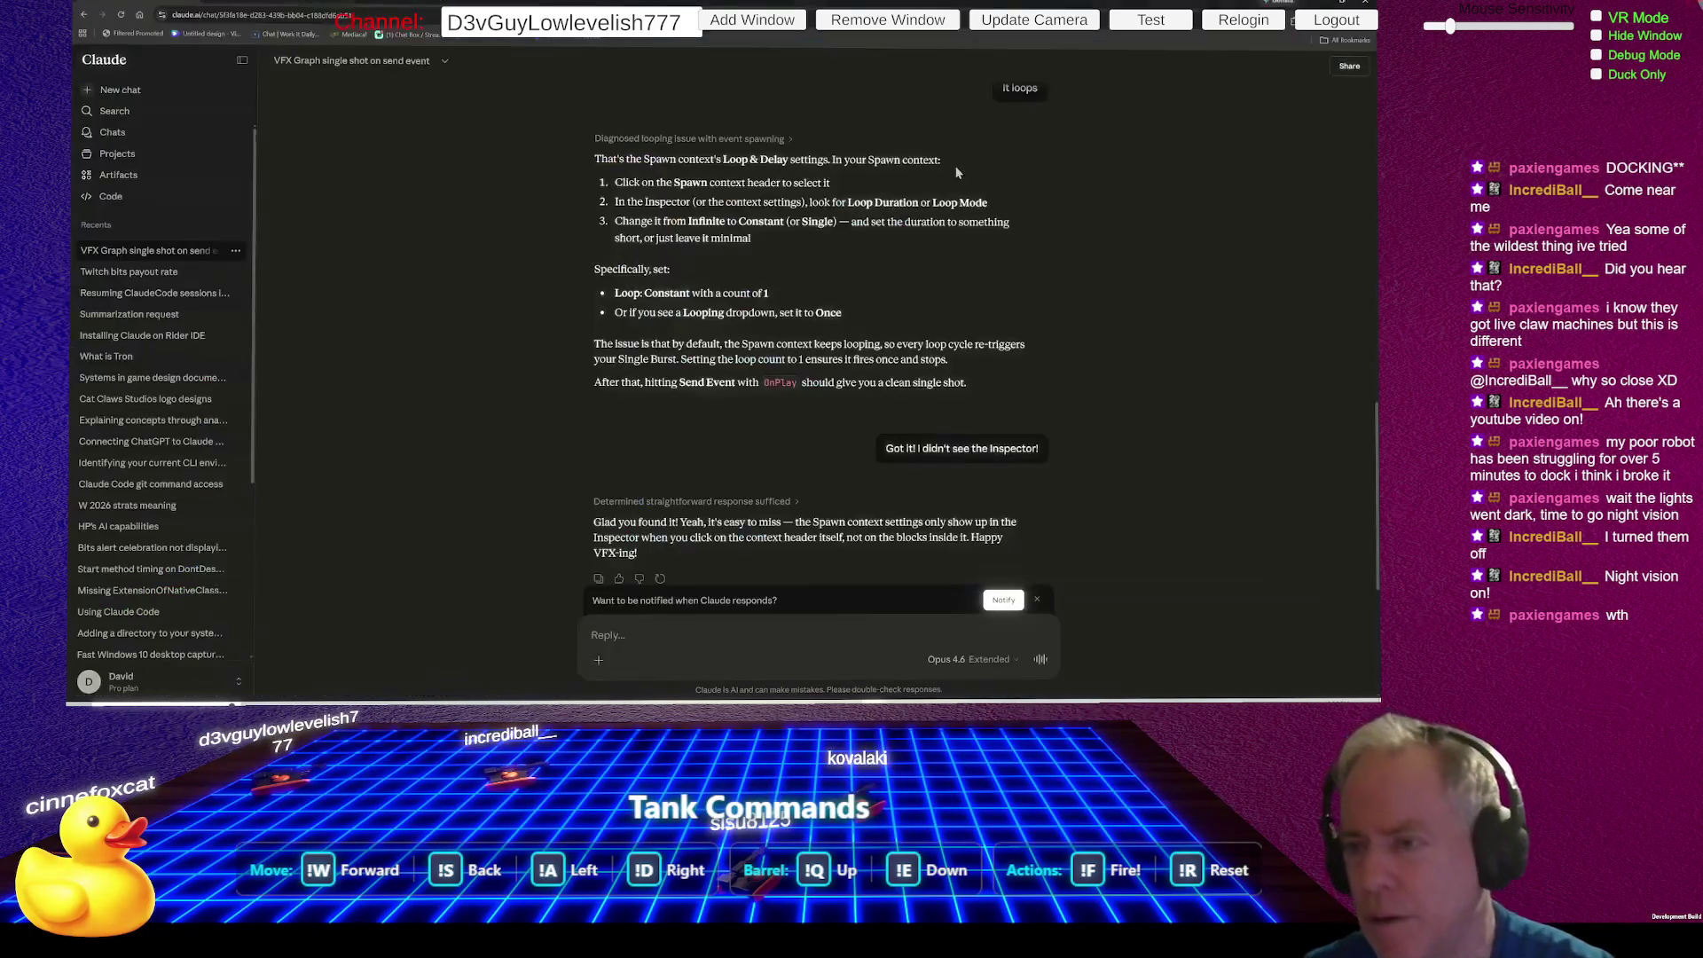
pyautogui.hotkey('alt', 'Tab')
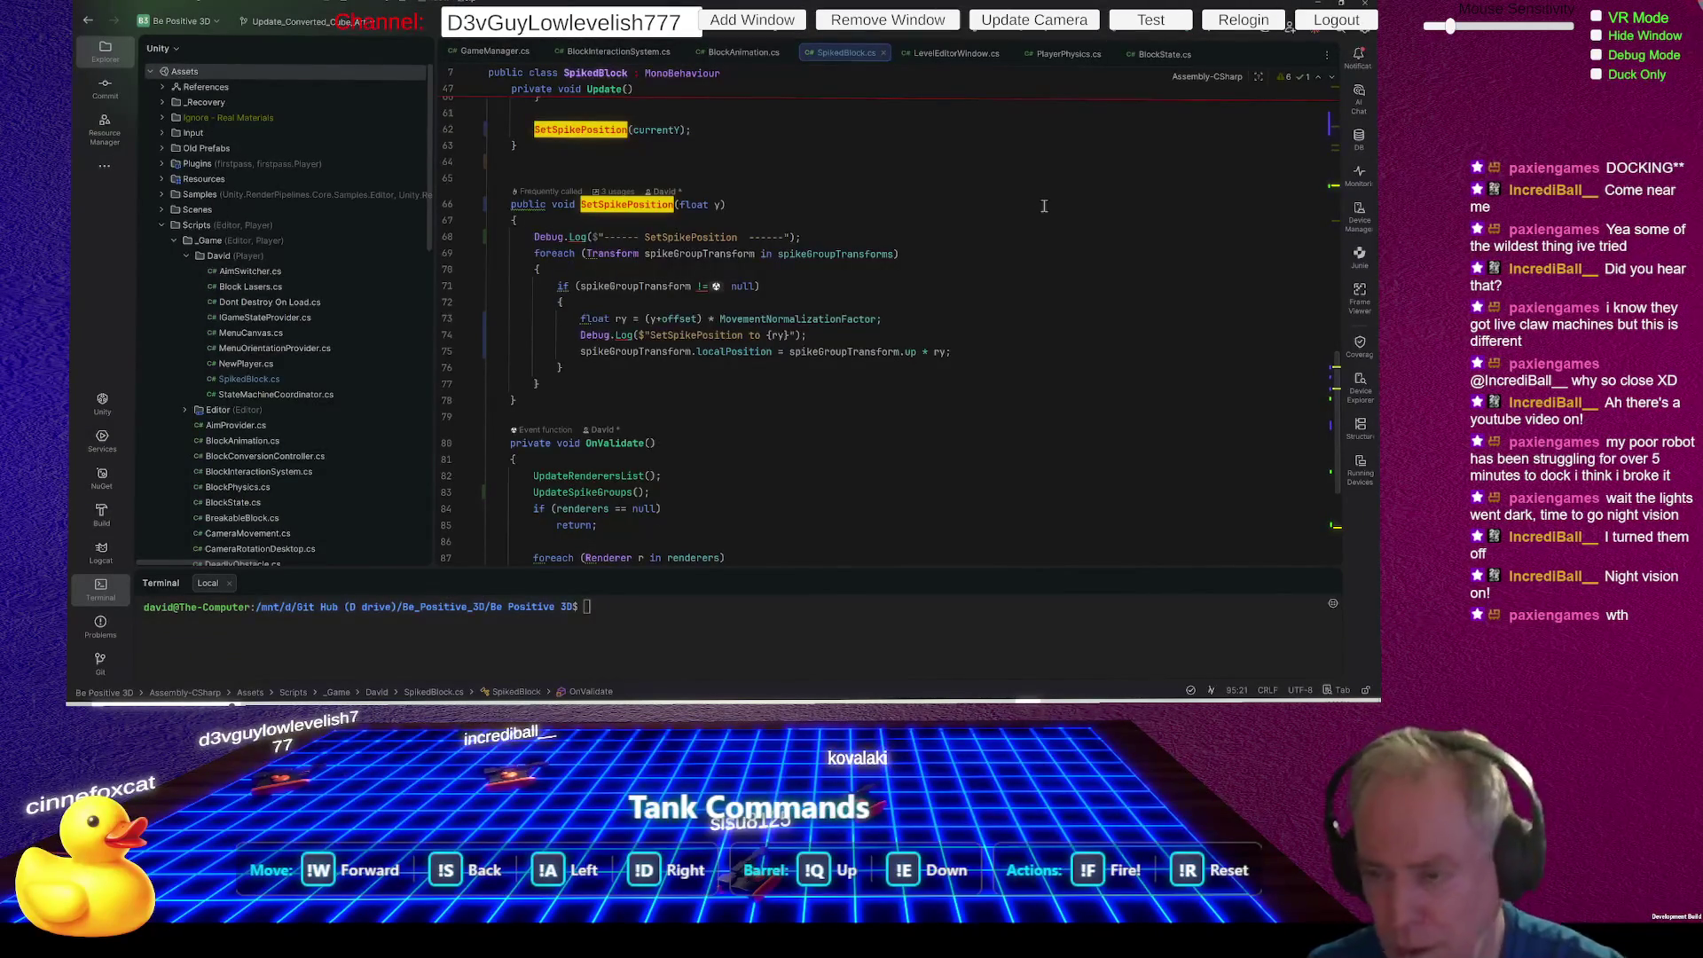
pyautogui.hotkey('alt', 'Tab')
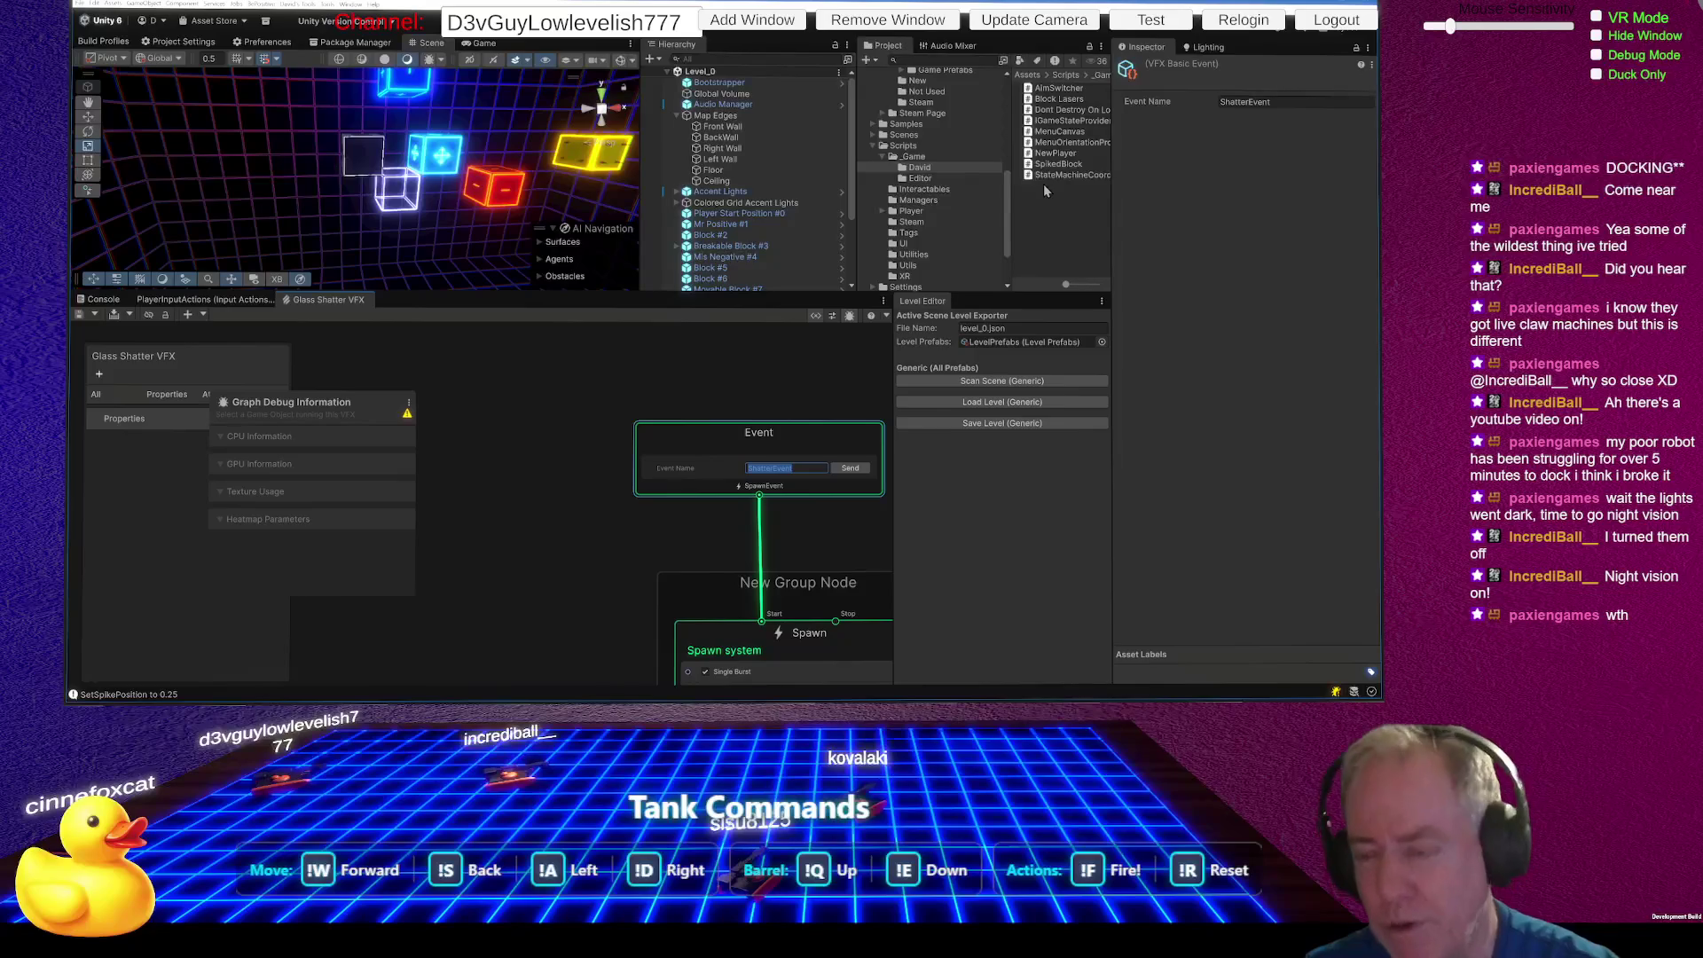
pyautogui.scroll(-3, 638, 400)
pyautogui.scroll(-3, 633, 386)
pyautogui.scroll(-2, 633, 373)
pyautogui.scroll(-2, 652, 399)
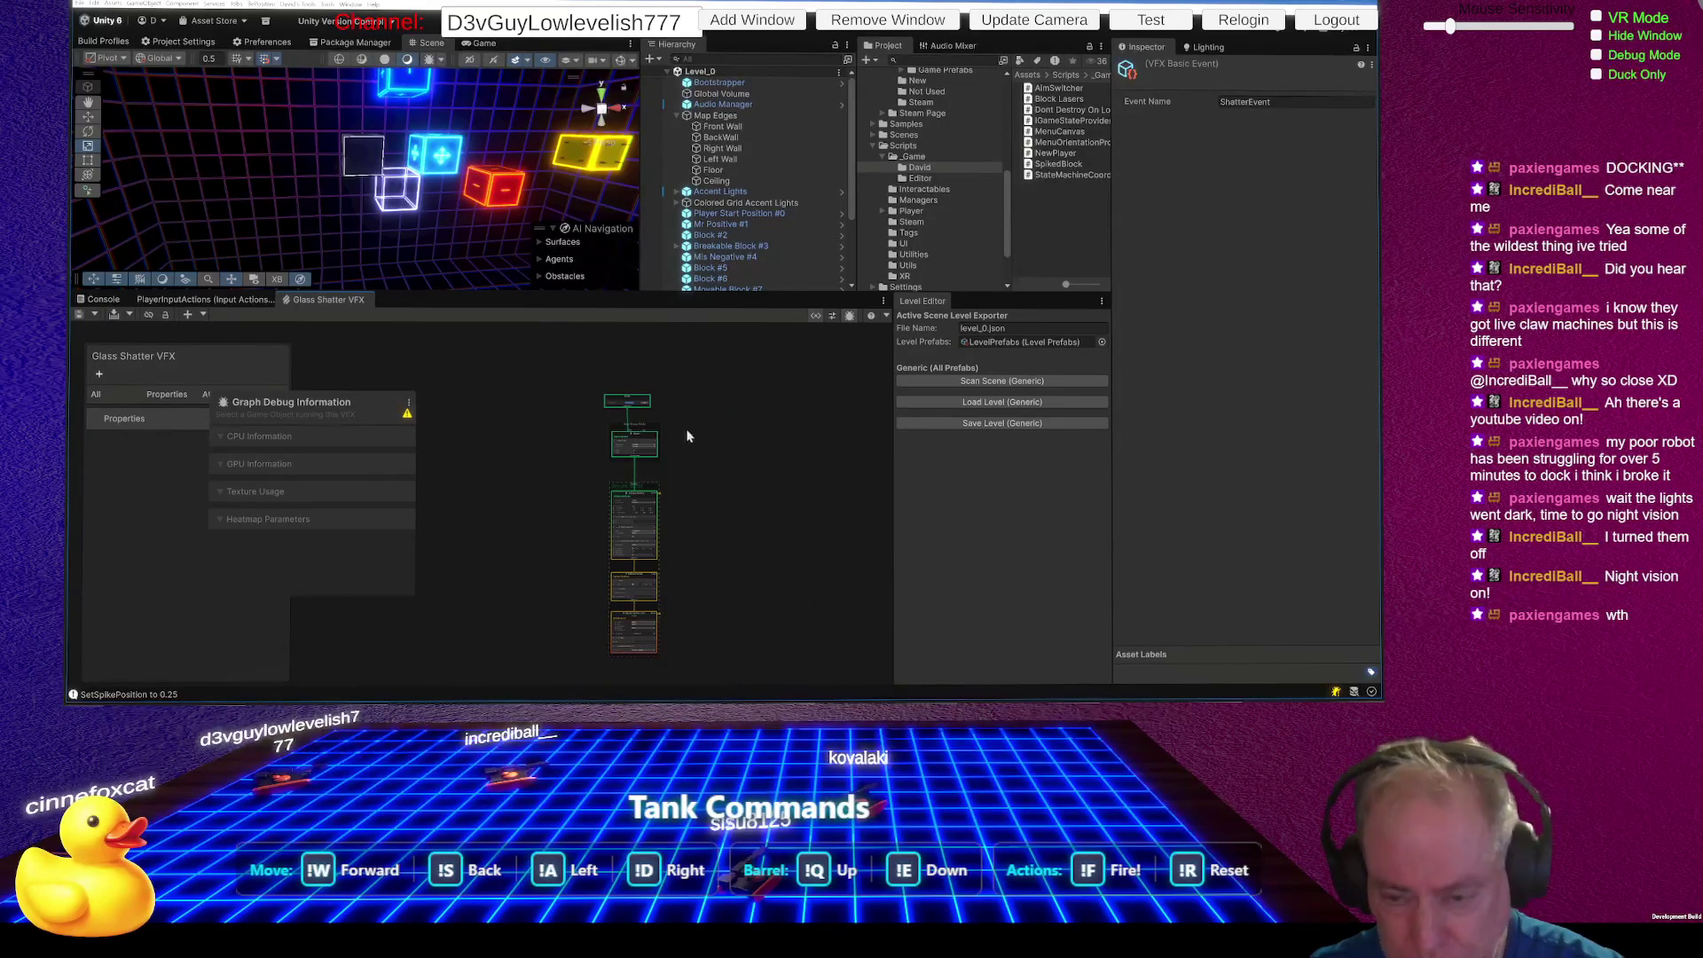
pyautogui.scroll(3, 646, 442)
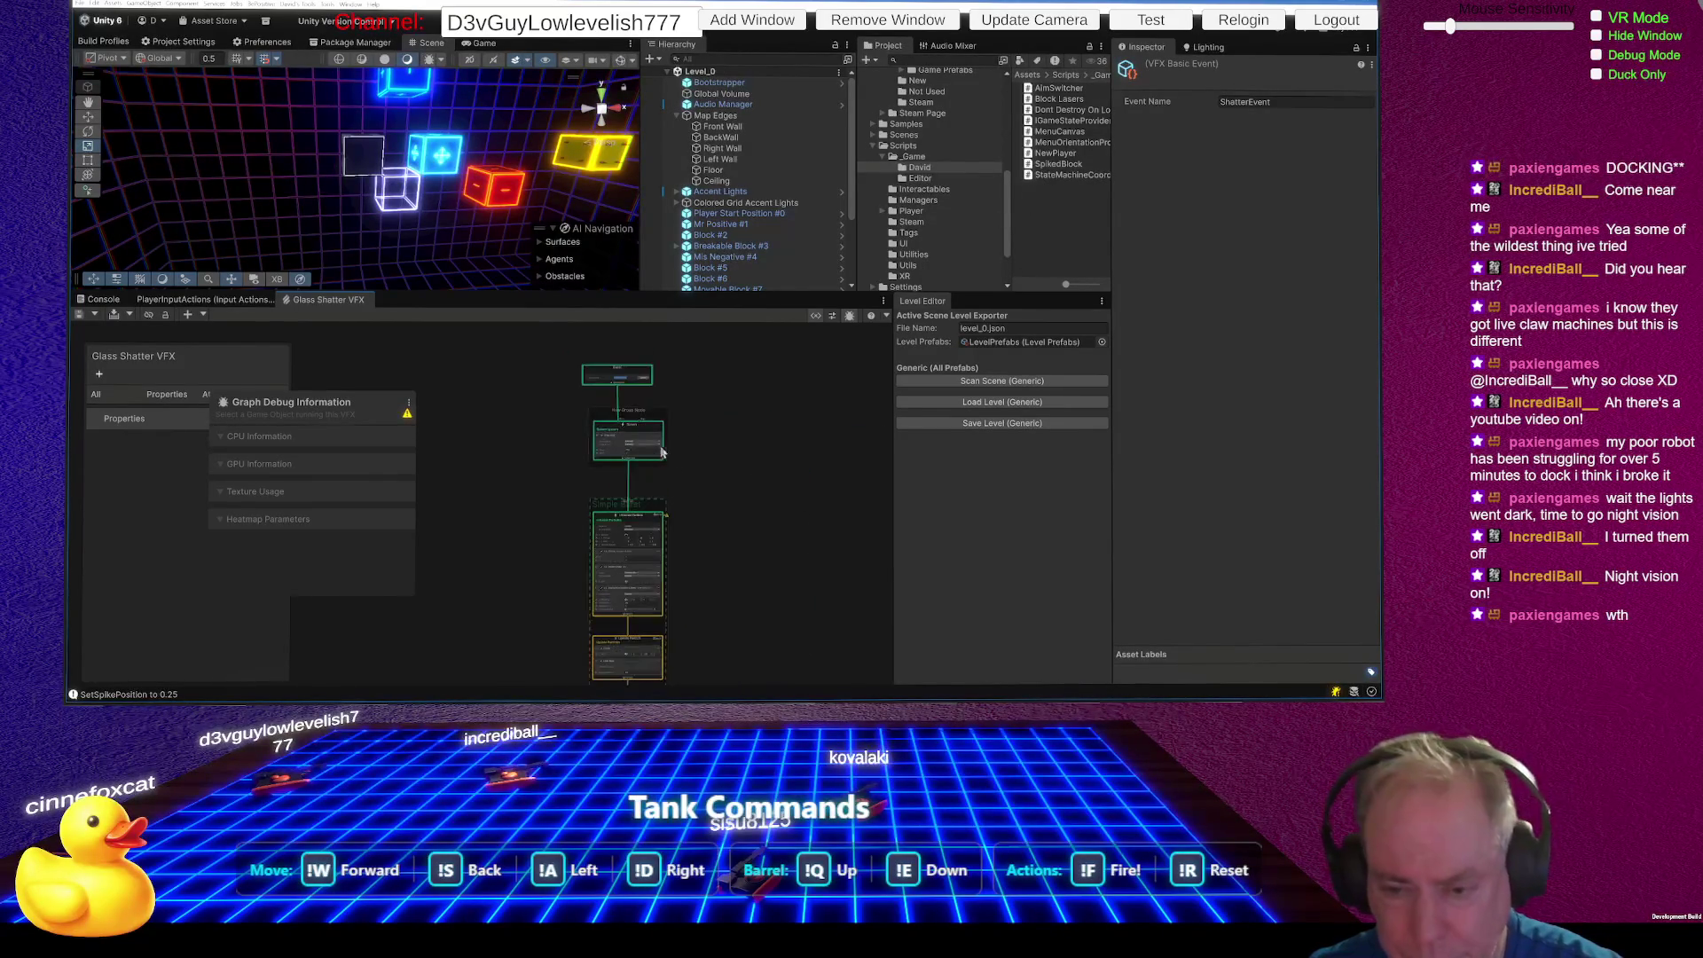
pyautogui.scroll(3, 639, 400)
# Step: Inspect the Spawn loop settings and Event node, then select the Front Wall object
pyautogui.click(621, 454)
pyautogui.moveTo(621, 451); pyautogui.dragTo(624, 461)
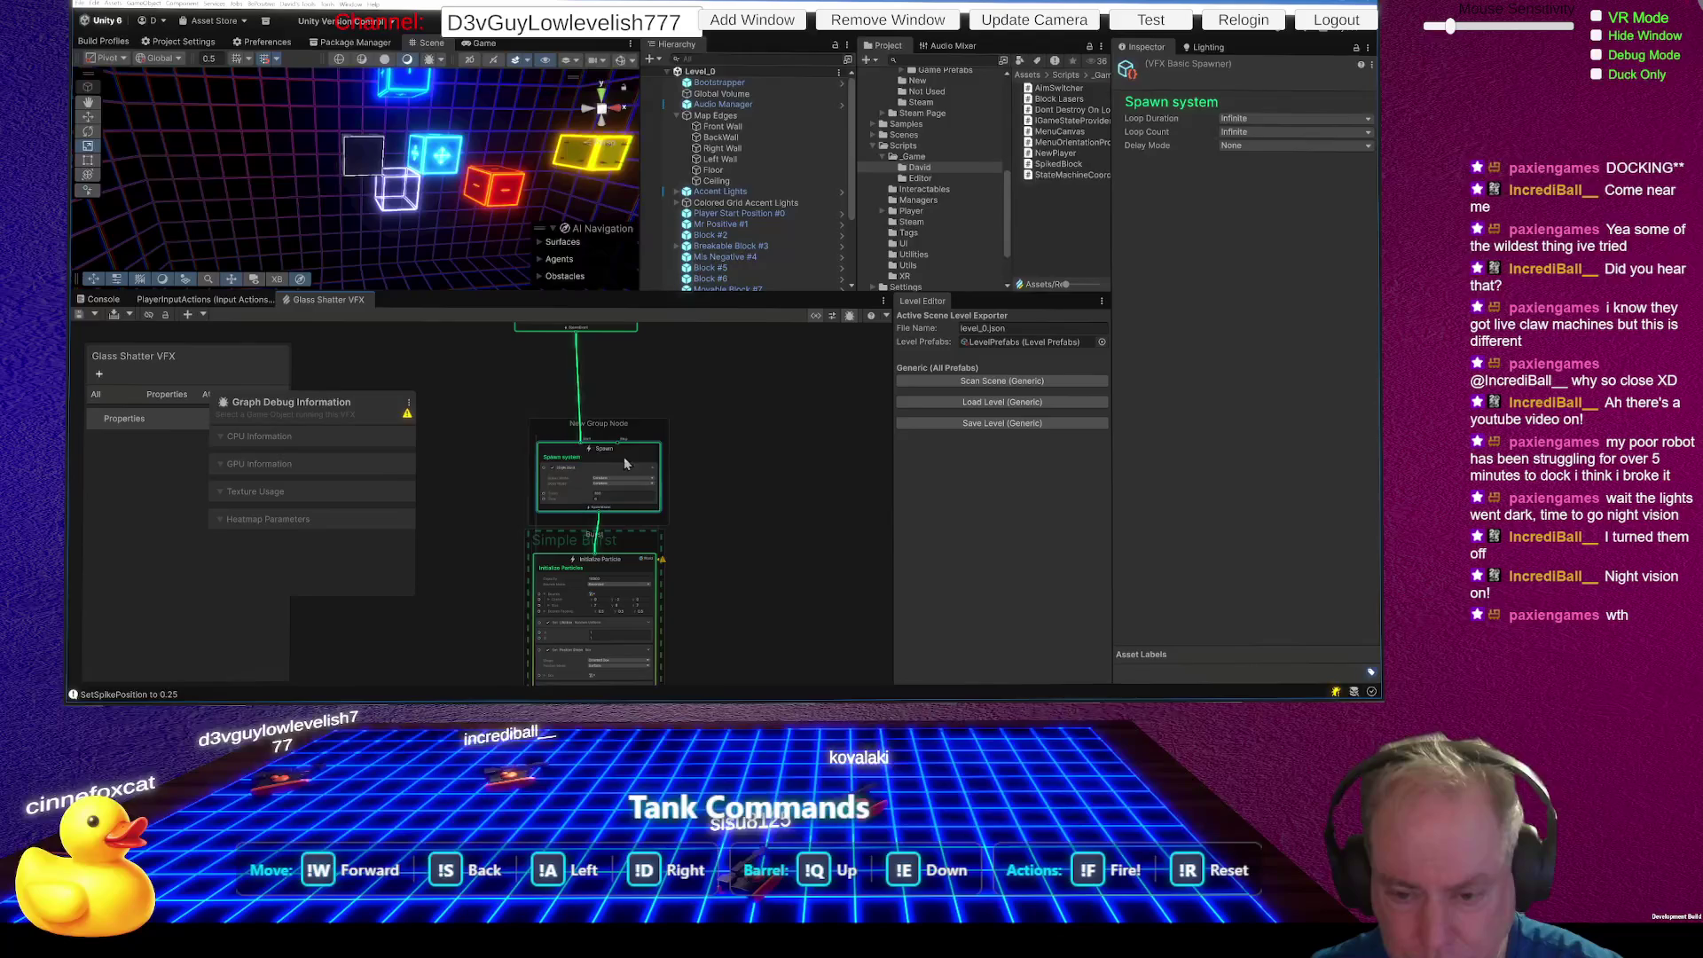
pyautogui.click(612, 332)
pyautogui.moveTo(614, 332)
pyautogui.mouseDown()
pyautogui.moveTo(612, 455)
pyautogui.moveTo(628, 458)
pyautogui.mouseUp()
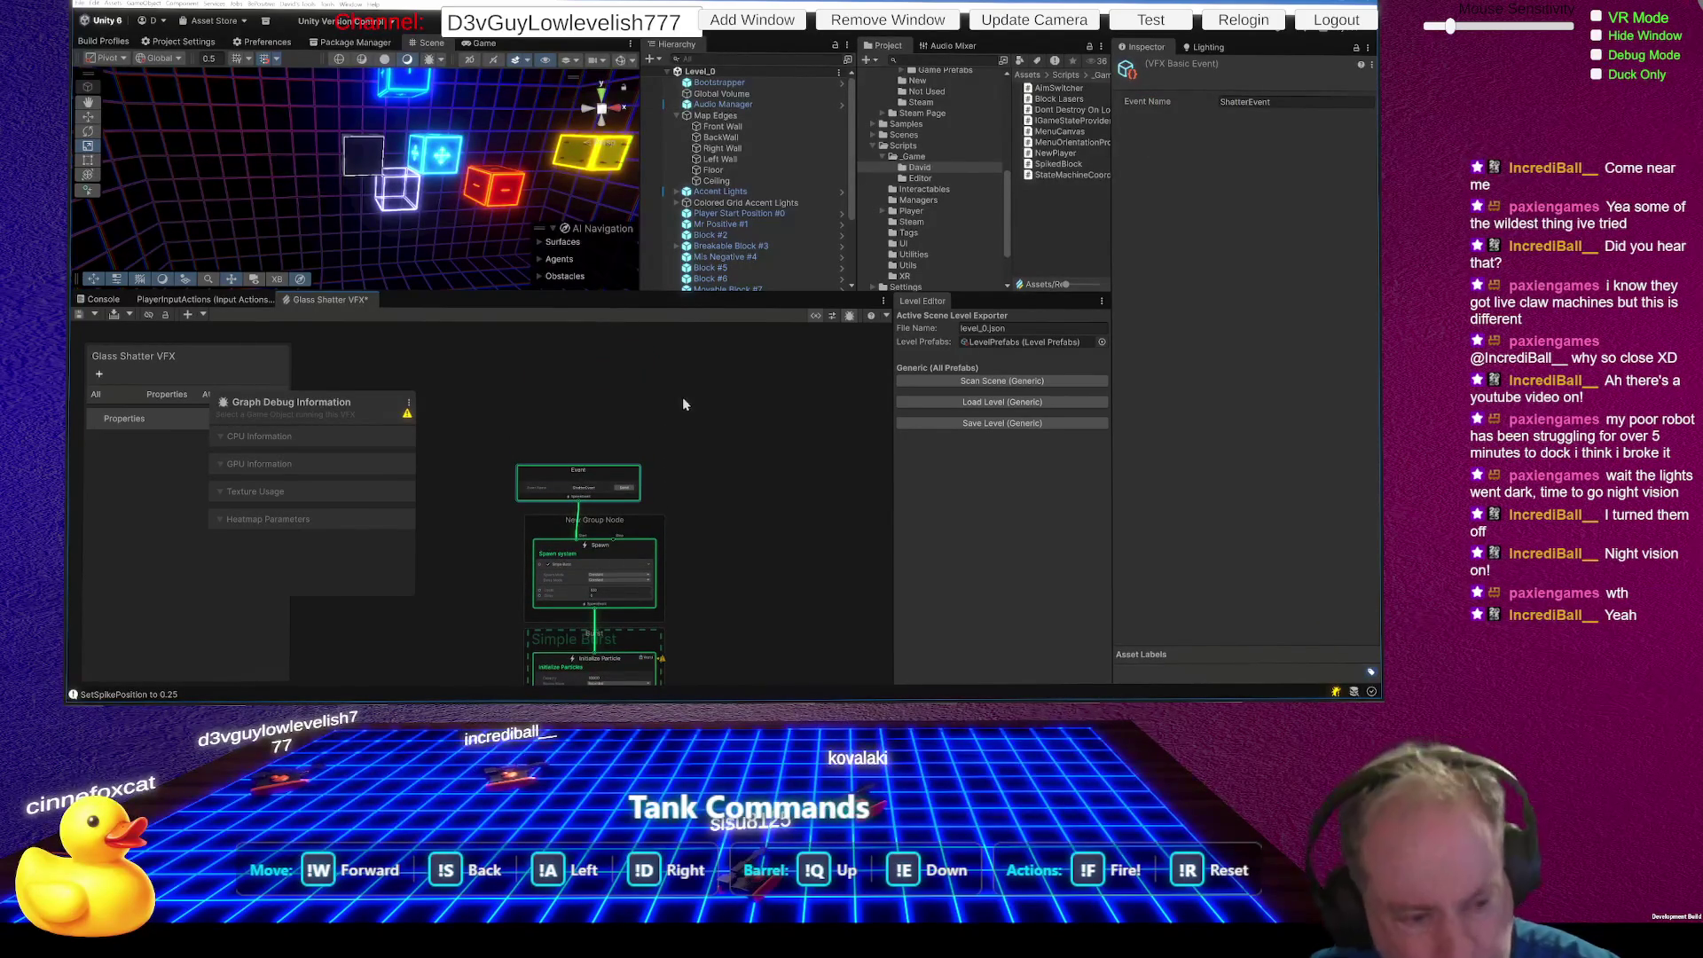
pyautogui.scroll(-5, 705, 385)
pyautogui.scroll(-5, 729, 614)
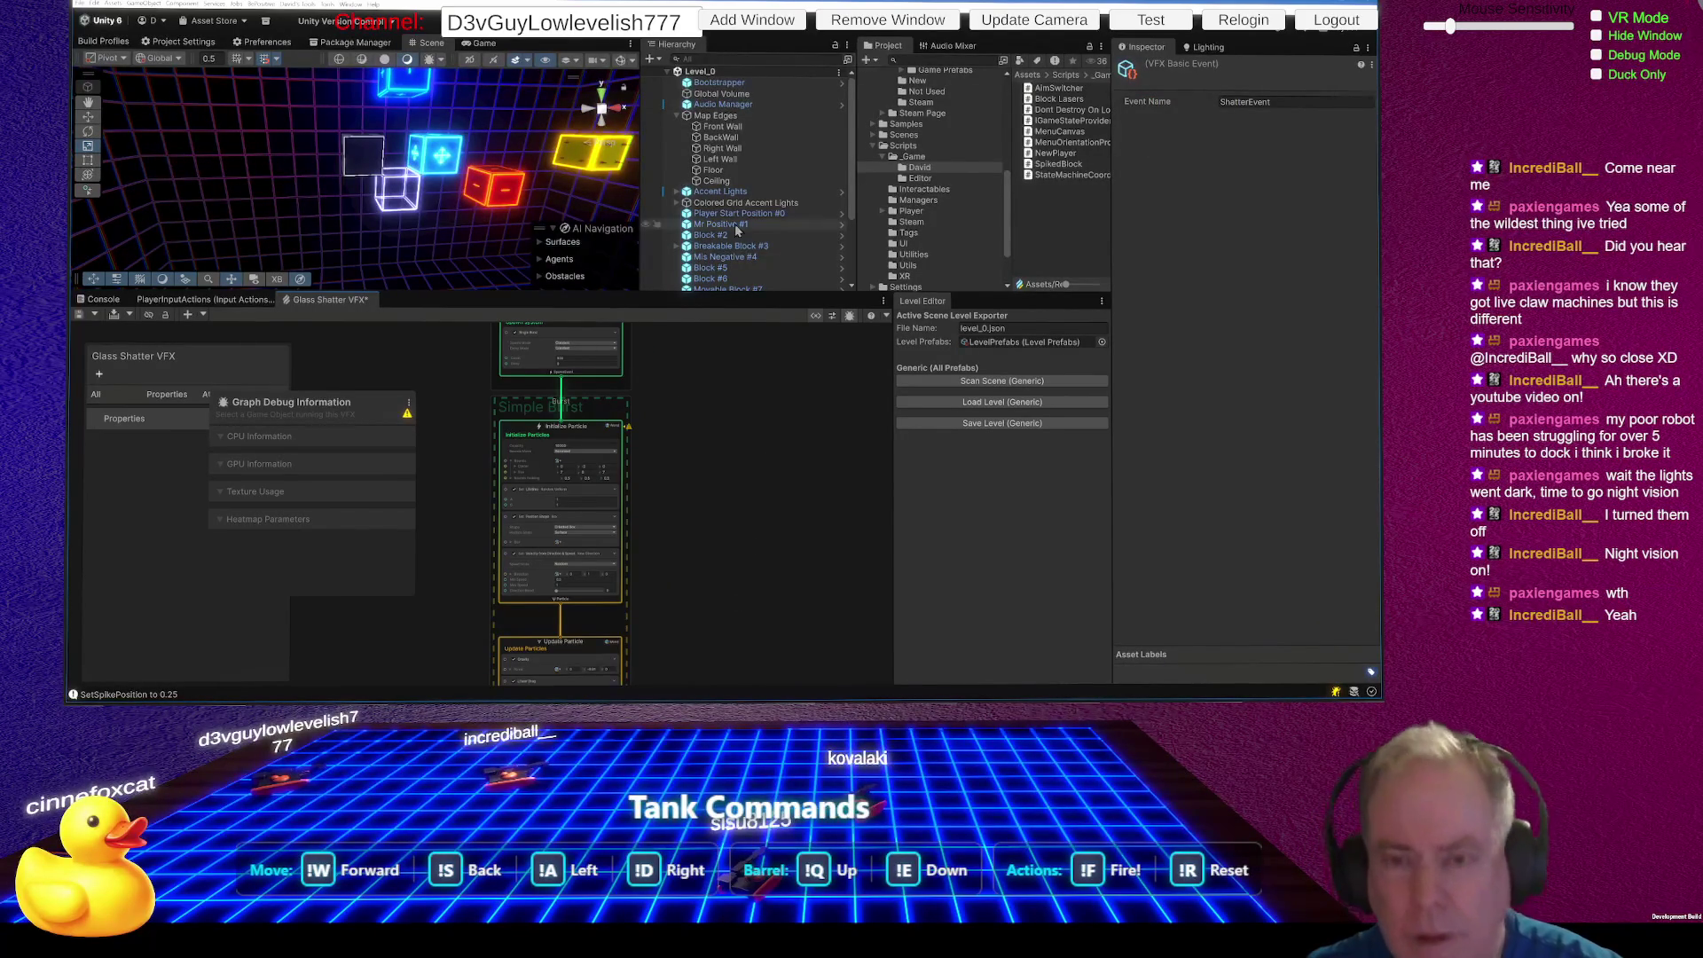
pyautogui.click(392, 191)
# Step: Select Breakable Block #3 and open its BreakableBlock.cs script in Rider
pyautogui.click(394, 191)
pyautogui.click(389, 196)
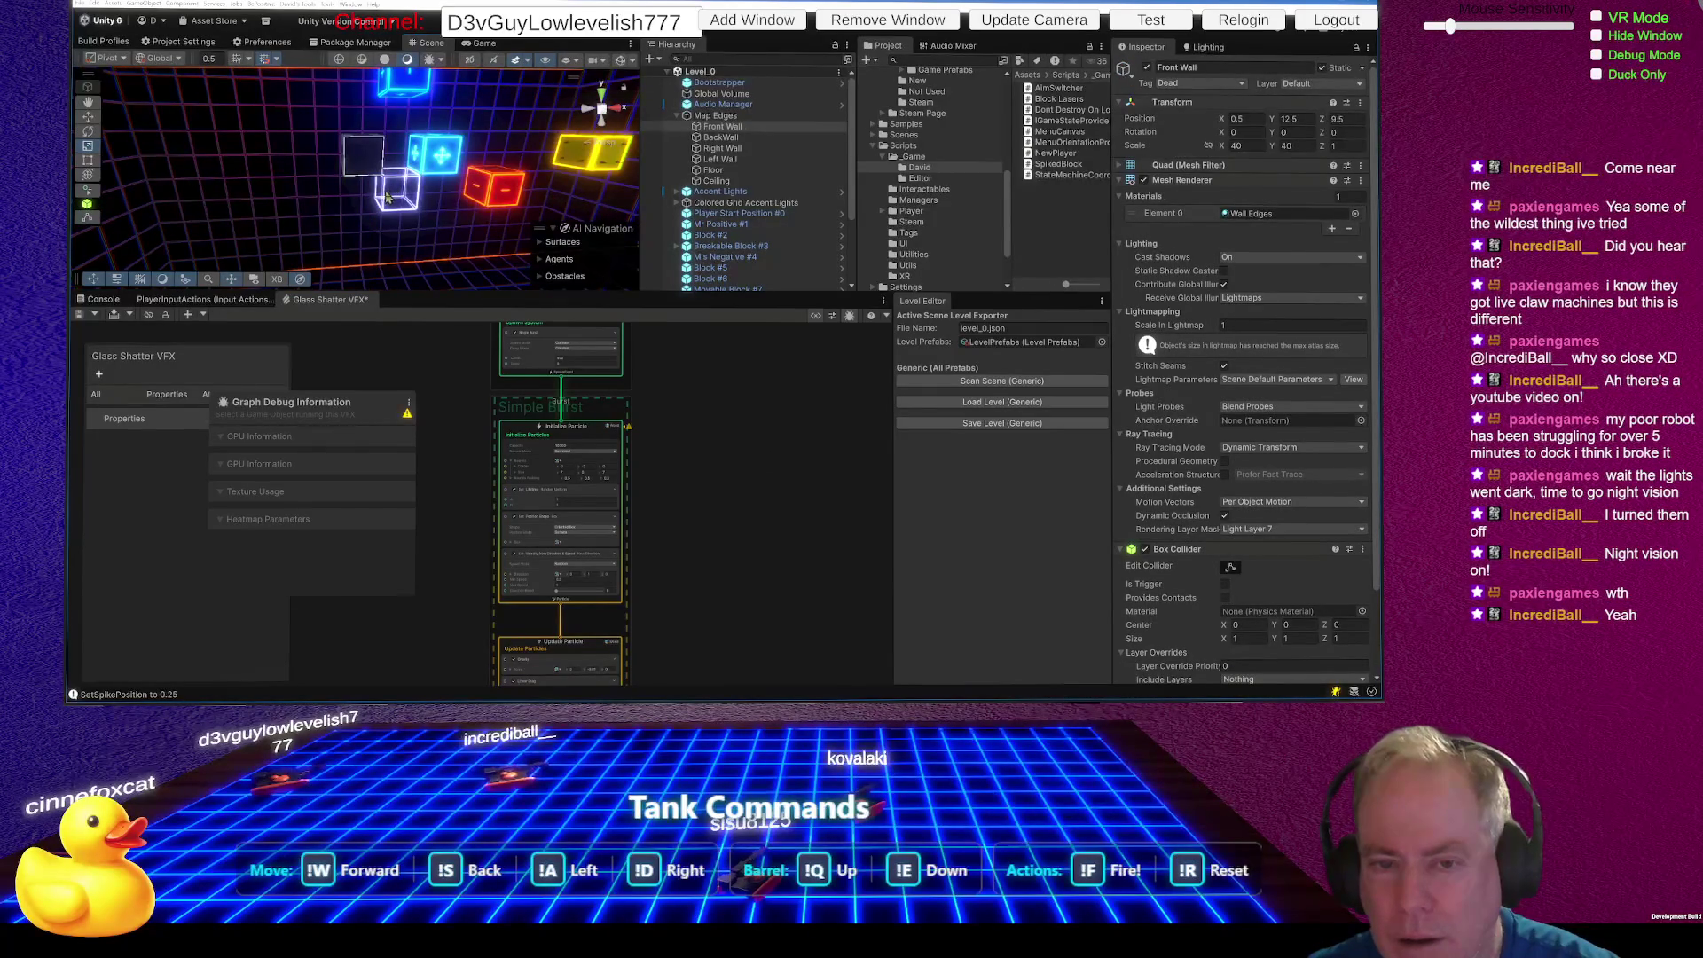
pyautogui.click(391, 196)
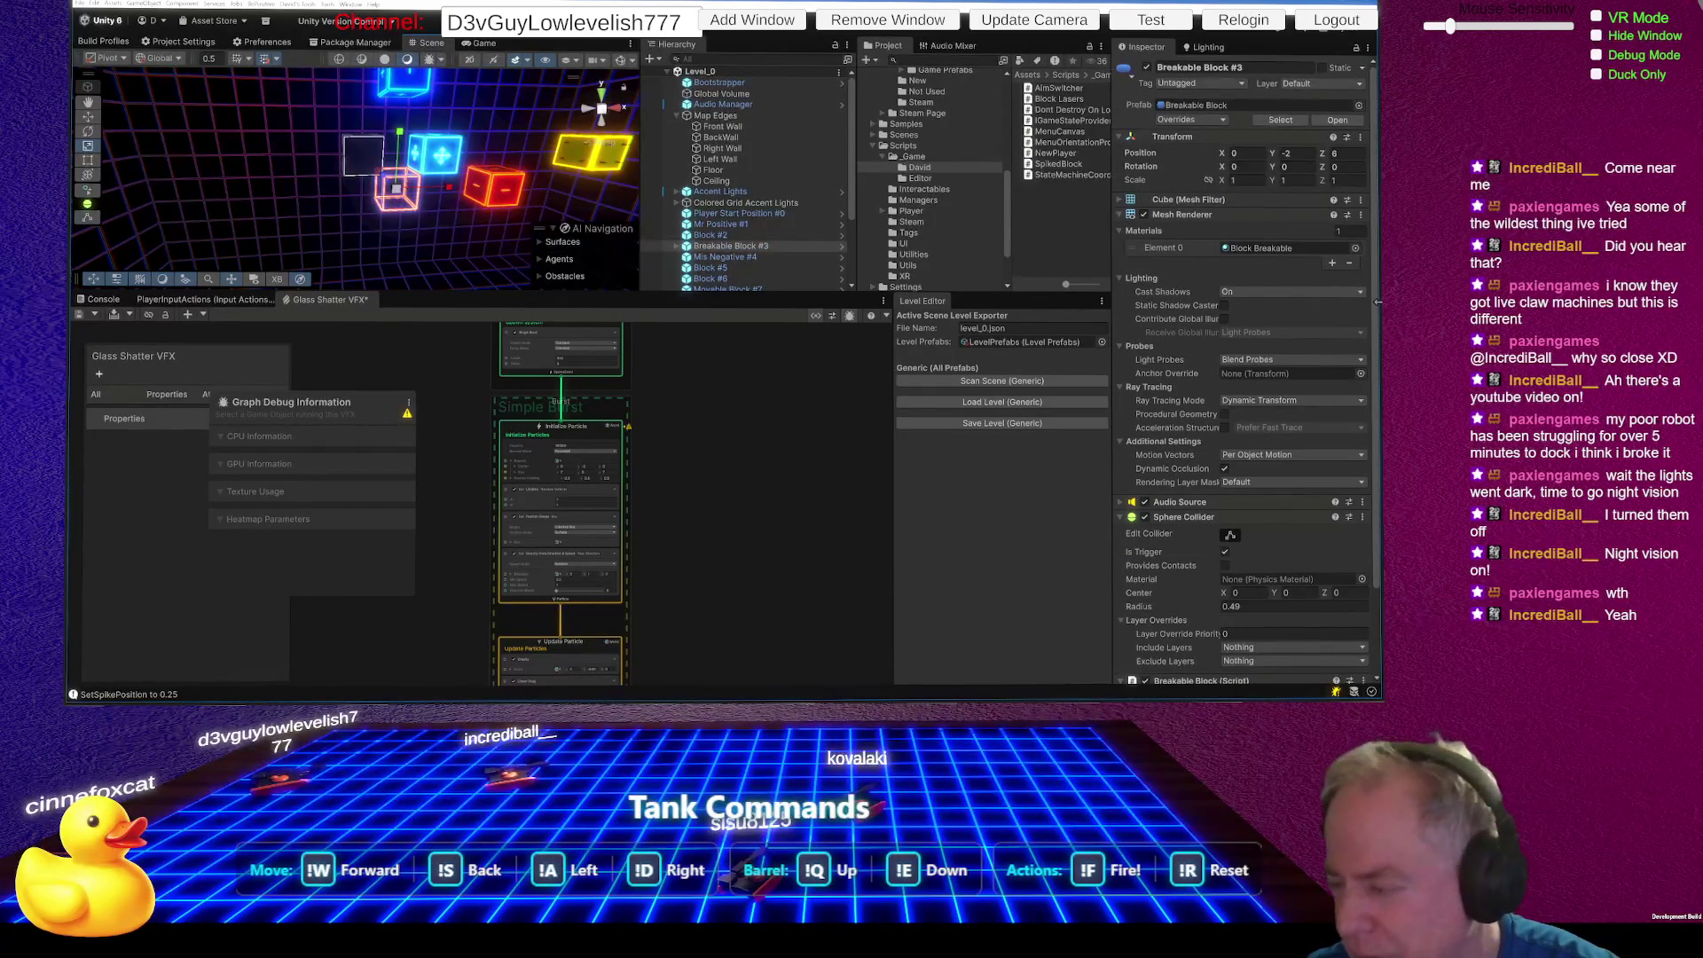
pyautogui.scroll(-3, 1218, 358)
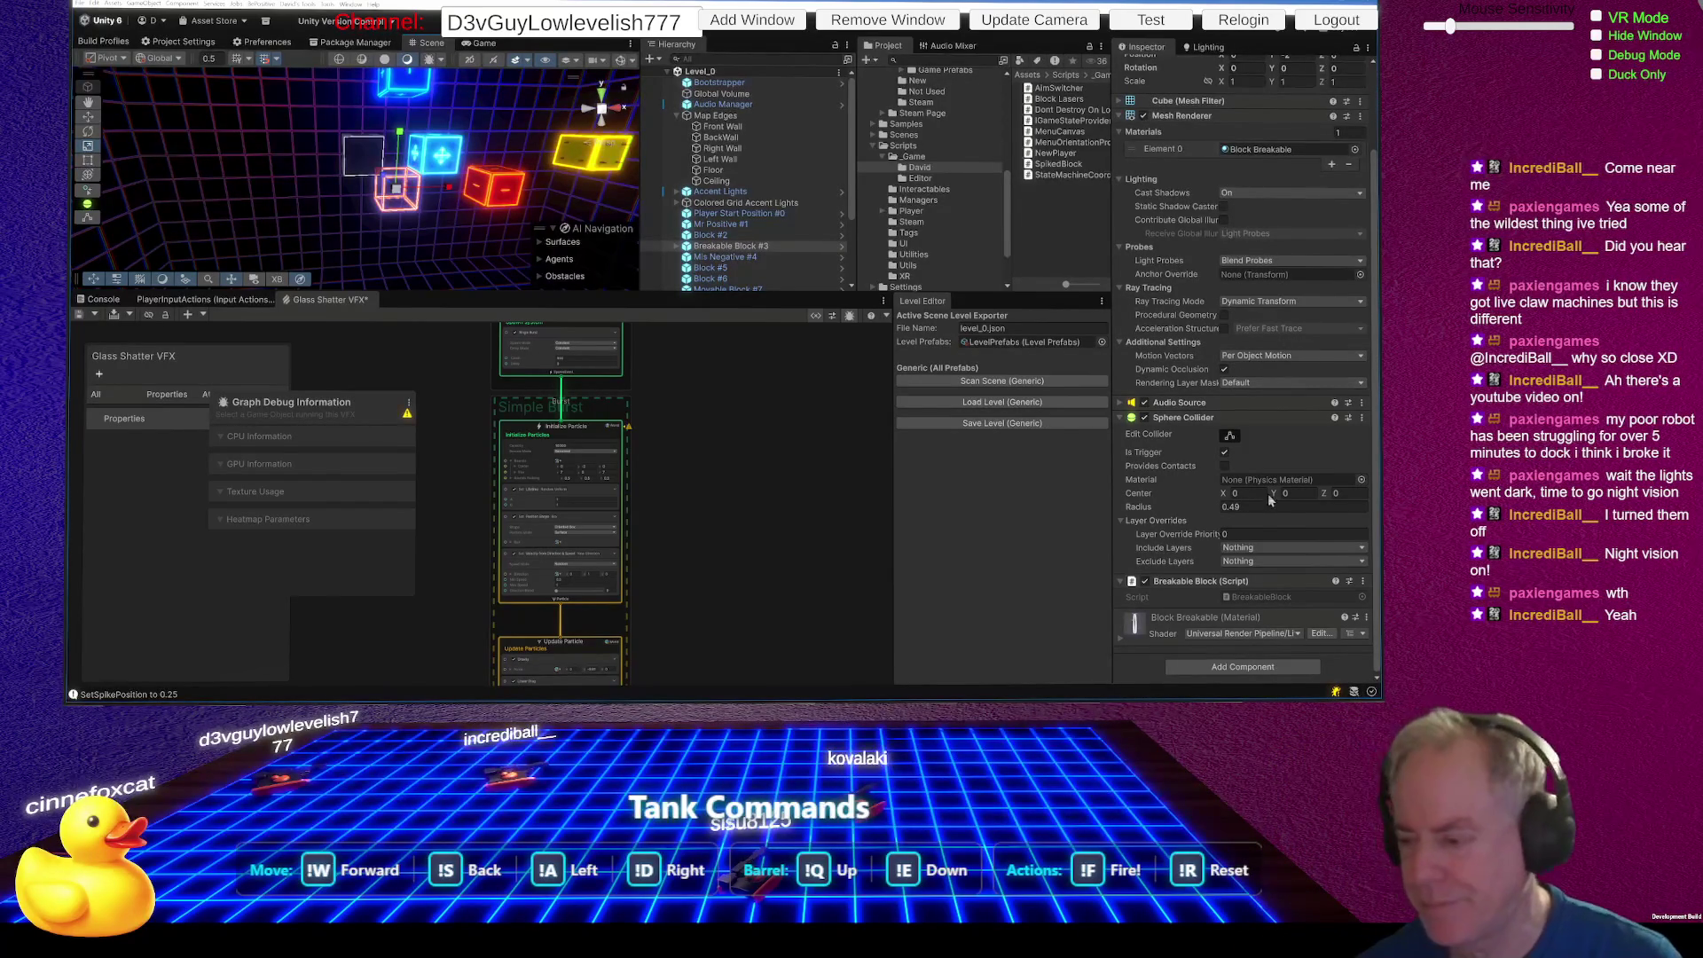
pyautogui.click(1241, 595)
pyautogui.doubleClick(1242, 596)
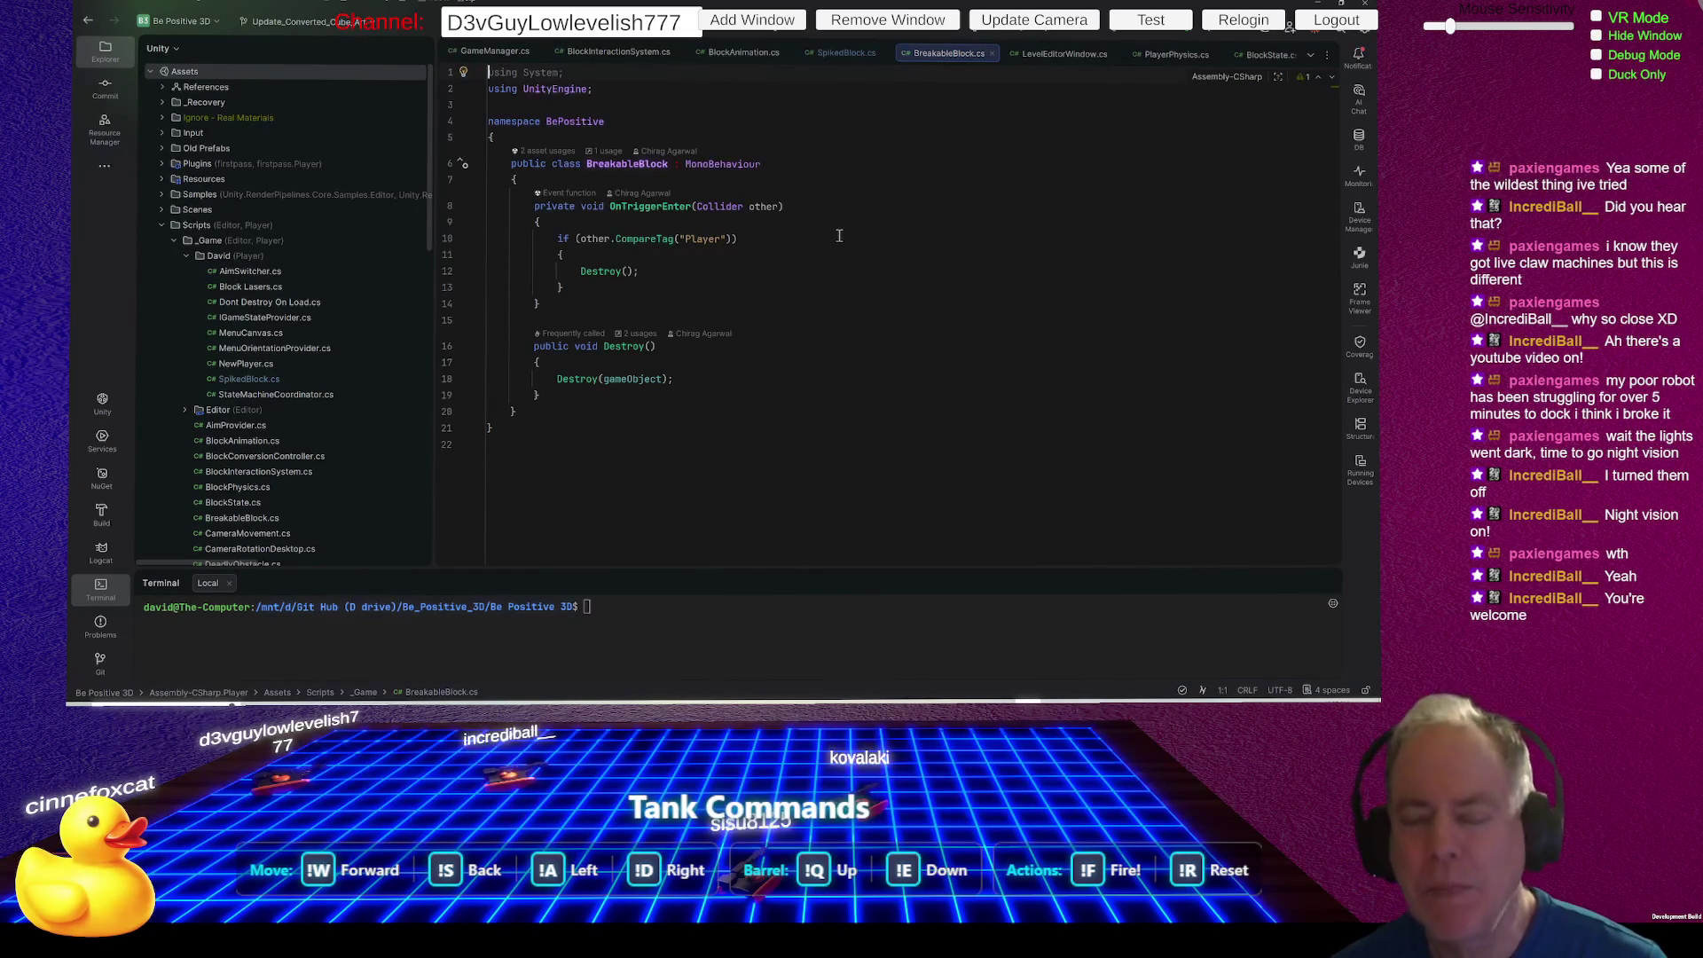
# Step: Start a [SerializeField] line inside BreakableBlock with a partly typed type, then return to Unity
pyautogui.press('Down')
pyautogui.press('Down')
pyautogui.press('Down')
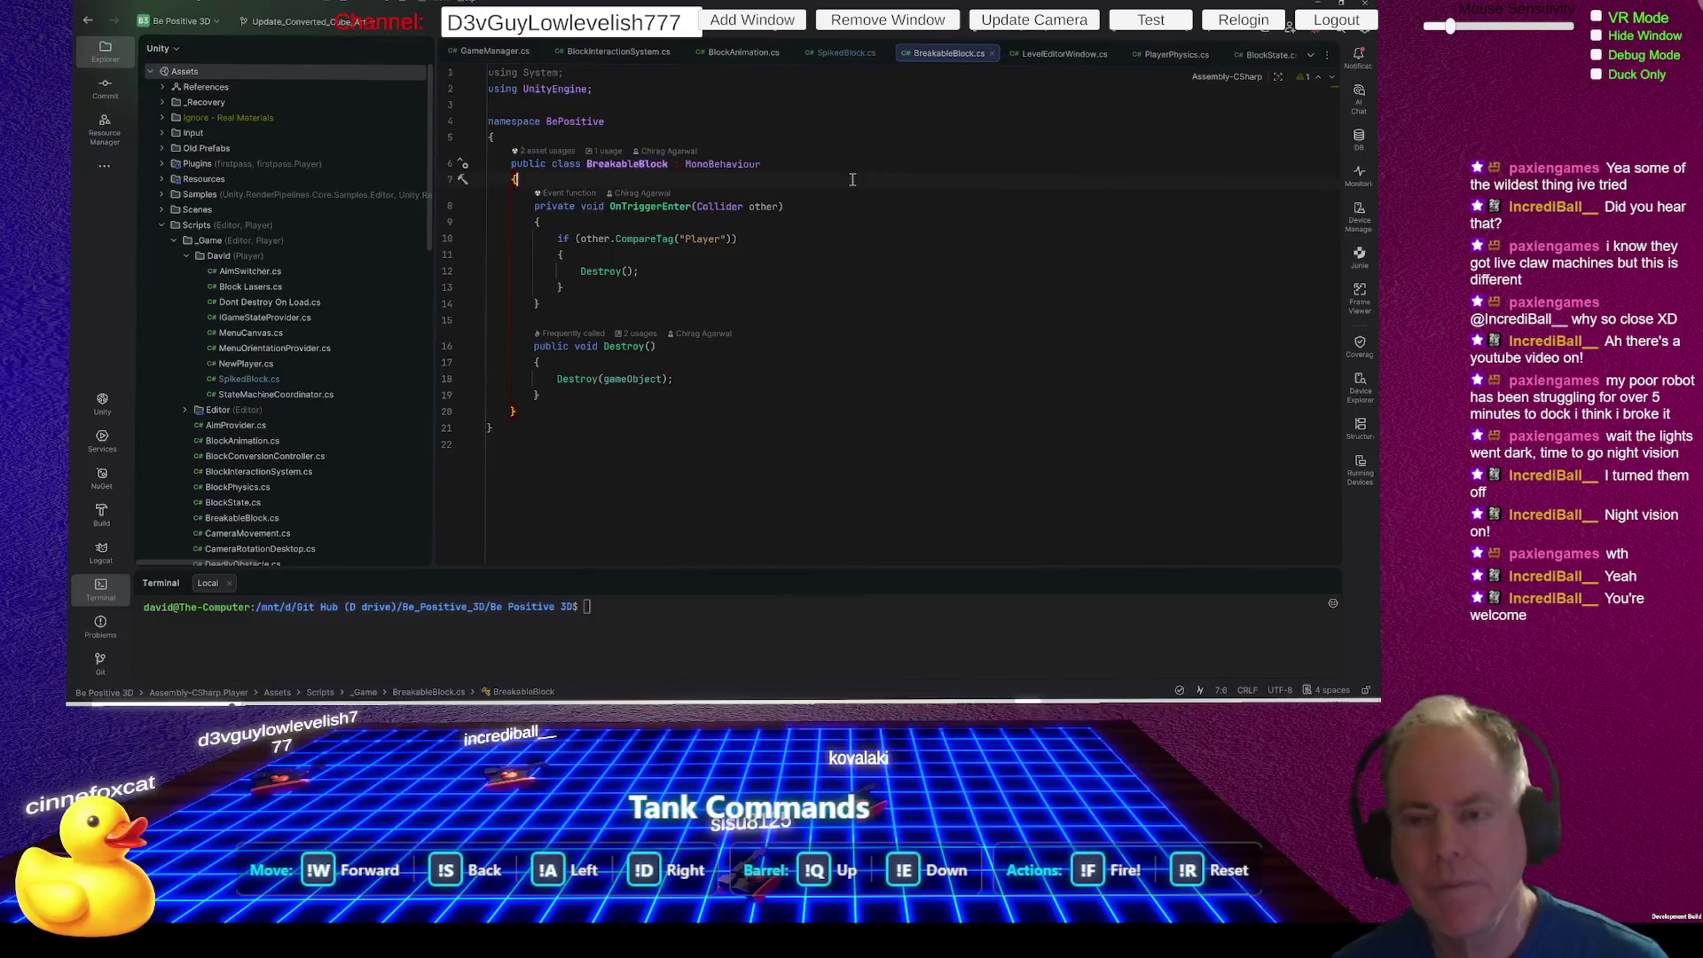
pyautogui.press('Return')
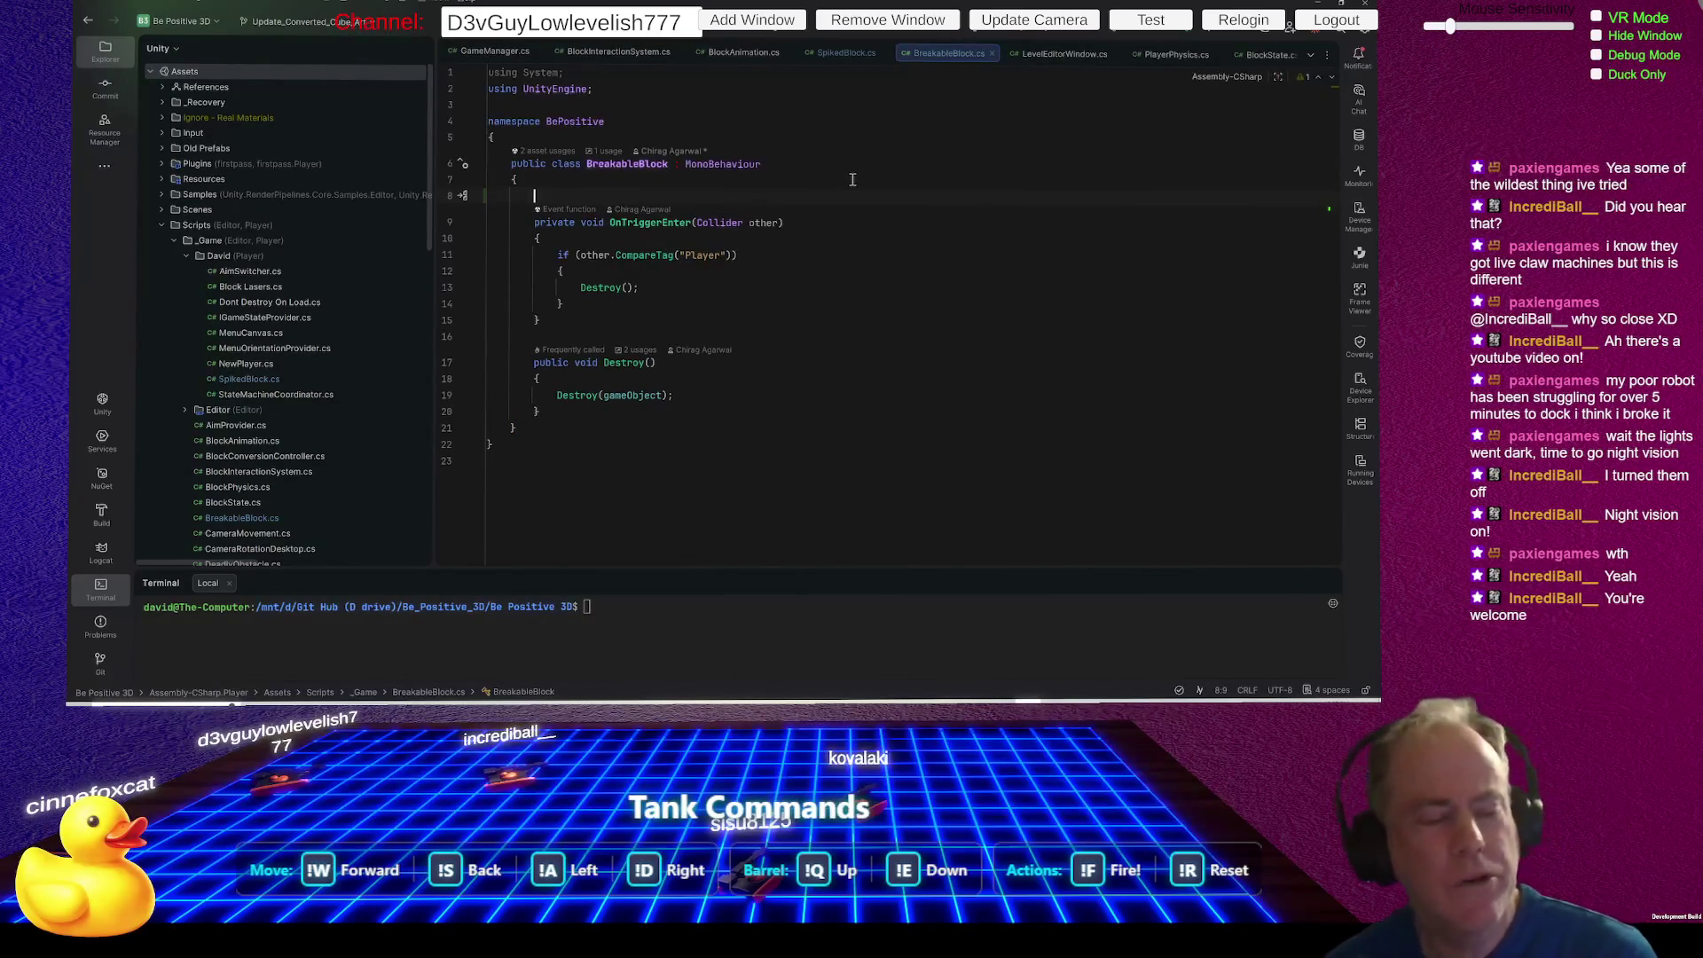
pyautogui.press('Tab')
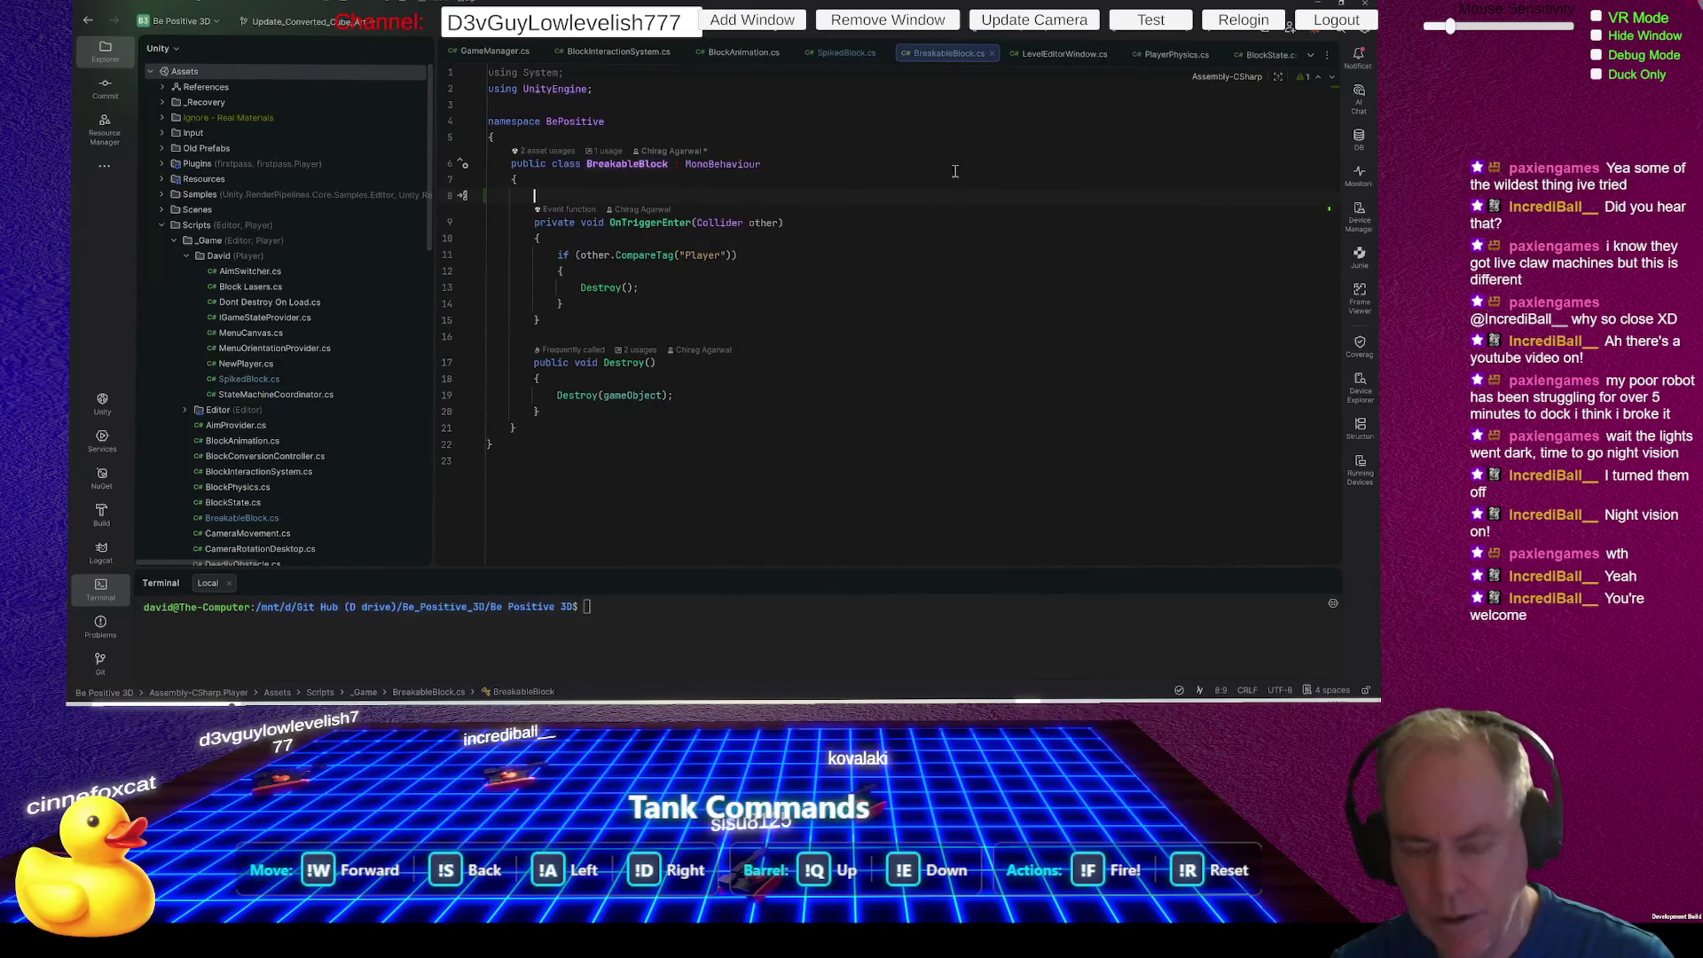
pyautogui.write('[')
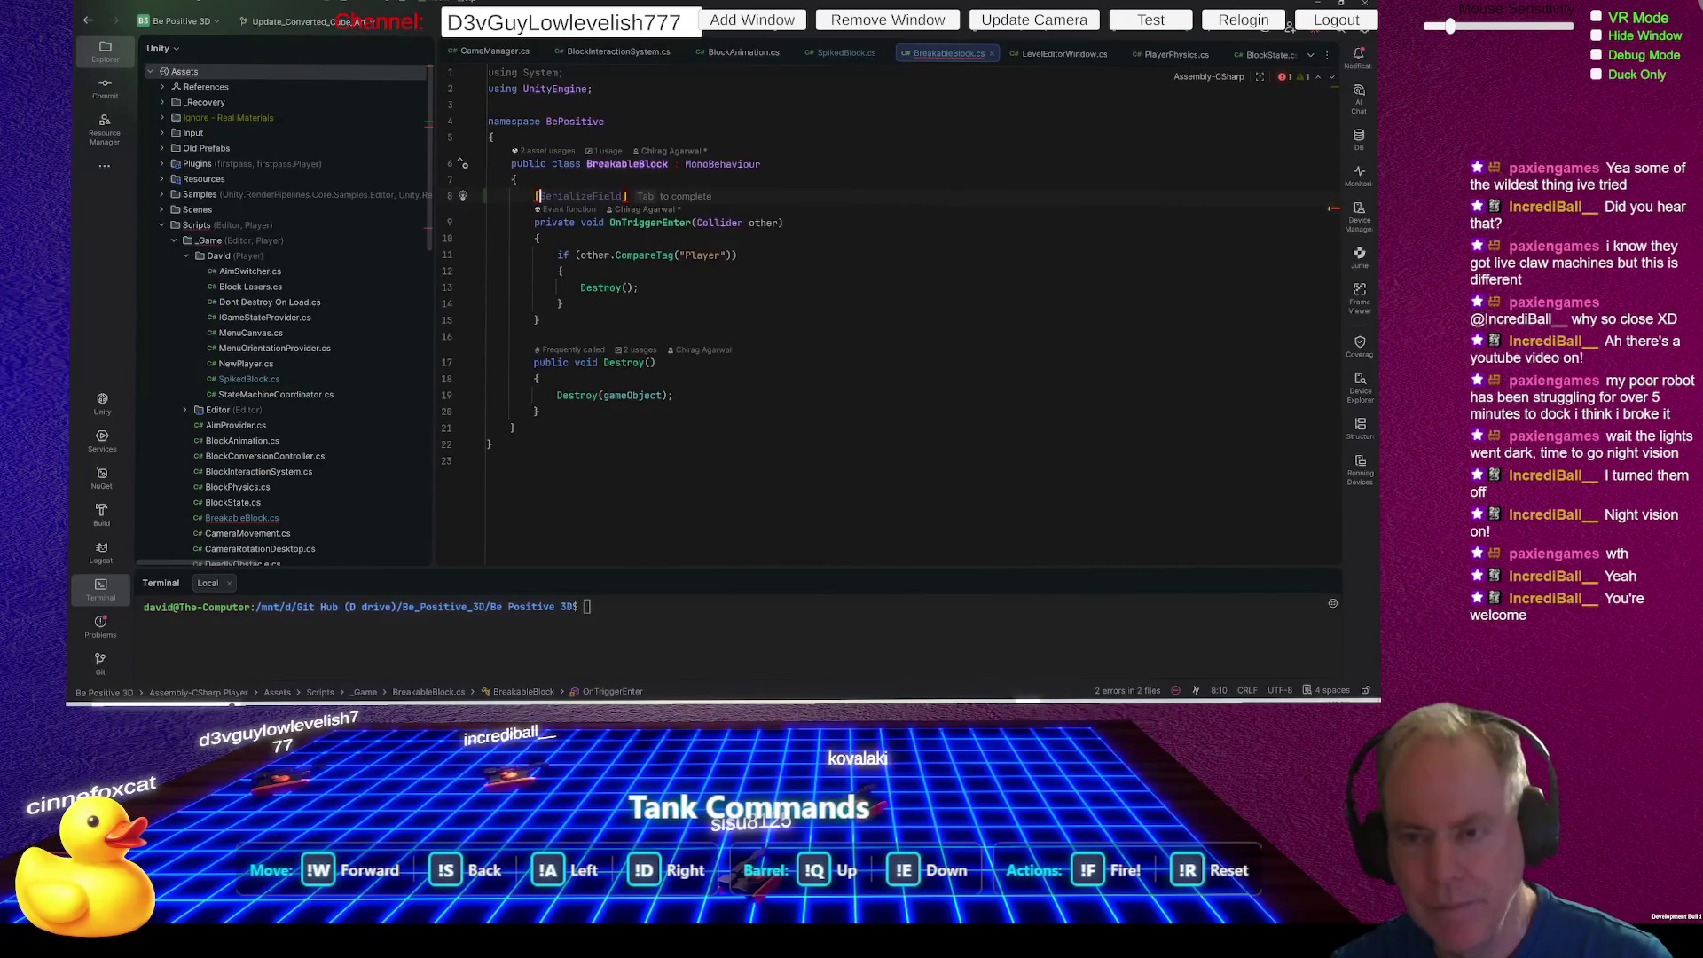
pyautogui.press('Tab')
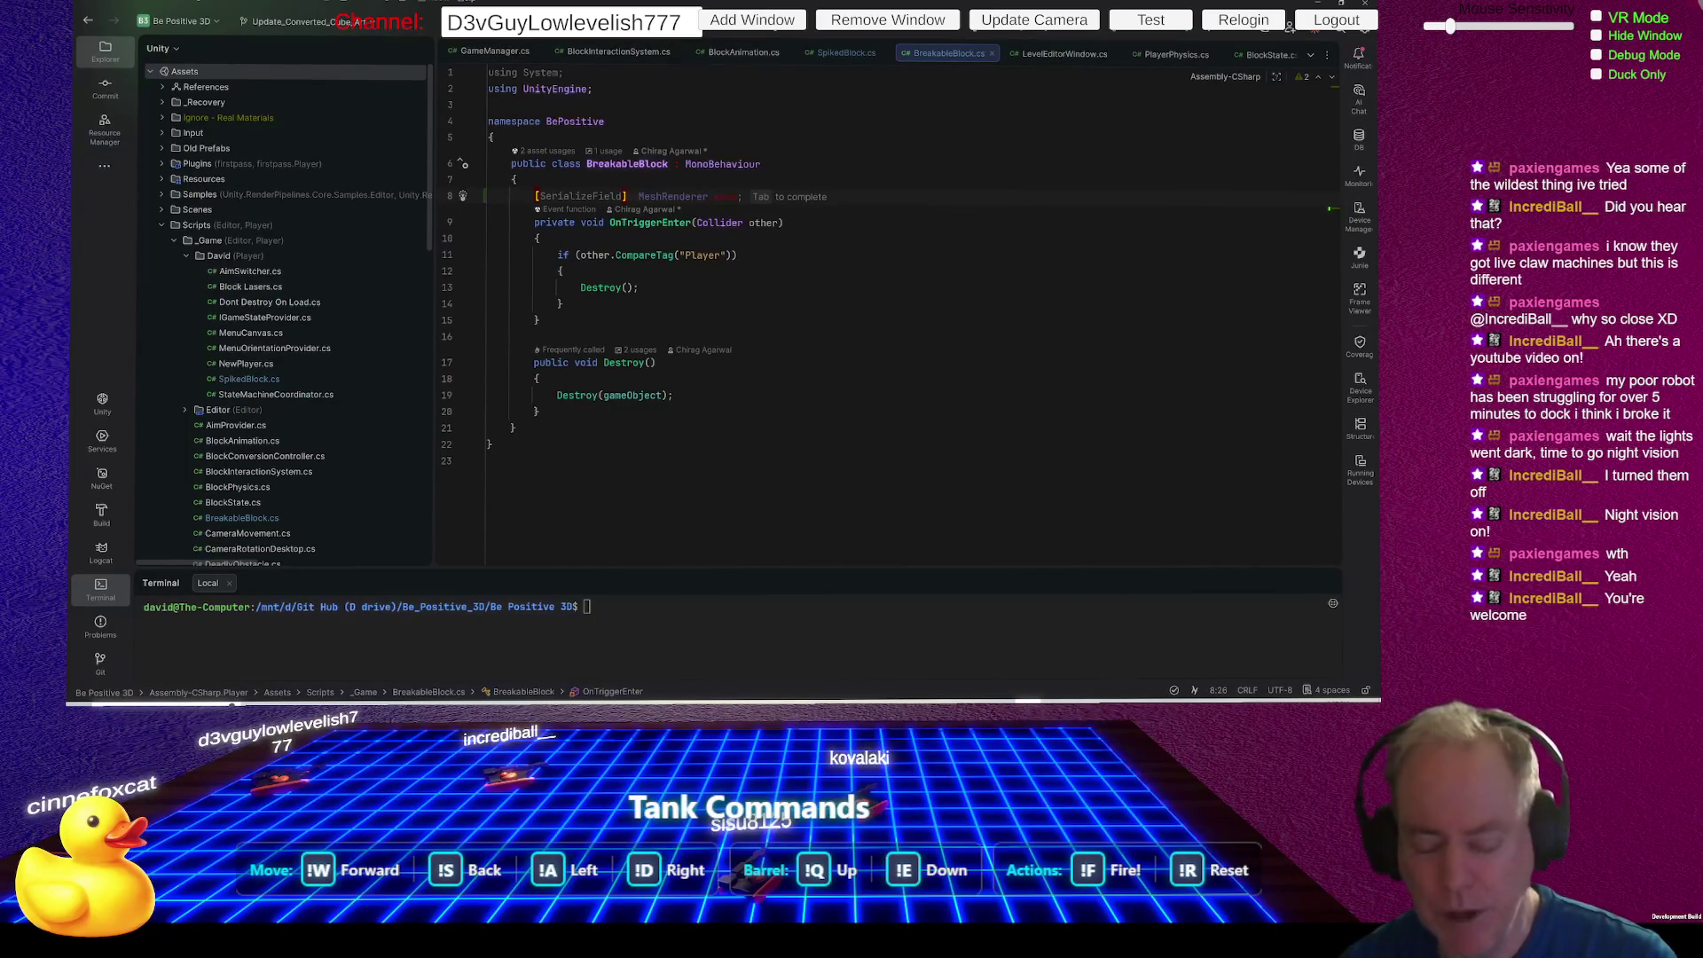
pyautogui.write('Vgu')
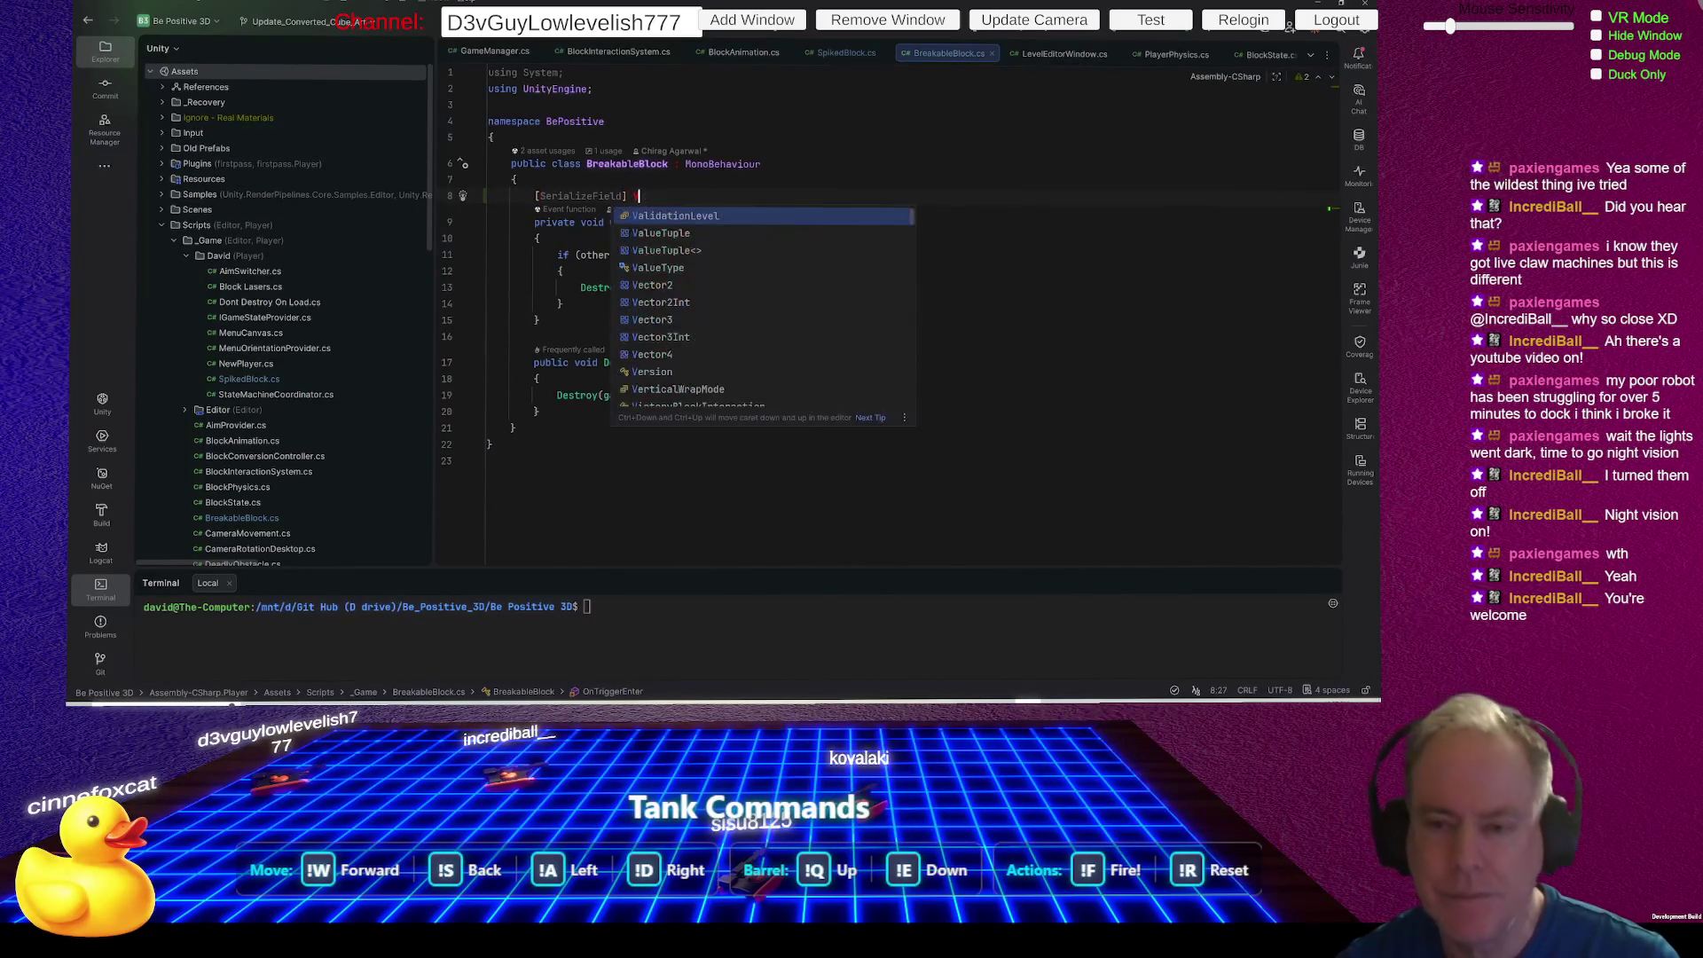
pyautogui.press('BackSpace')
pyautogui.press('BackSpace')
pyautogui.write('FX')
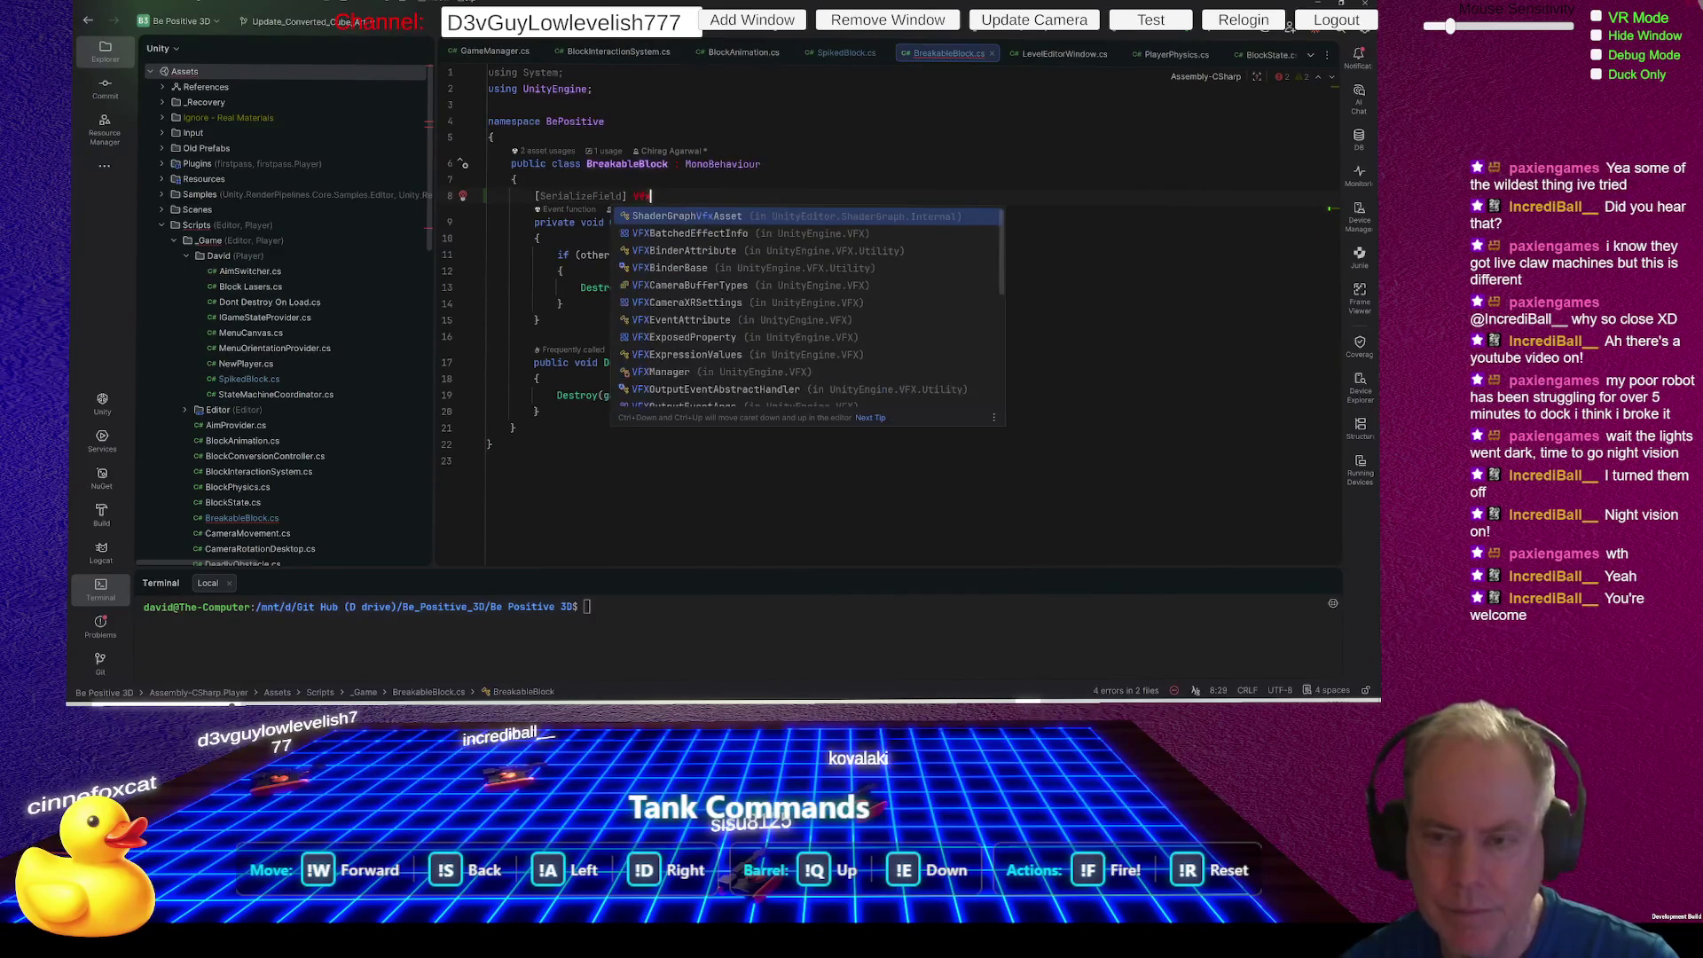
pyautogui.write('g')
pyautogui.press('BackSpace')
pyautogui.press('BackSpace')
pyautogui.press('BackSpace')
pyautogui.write('graph')
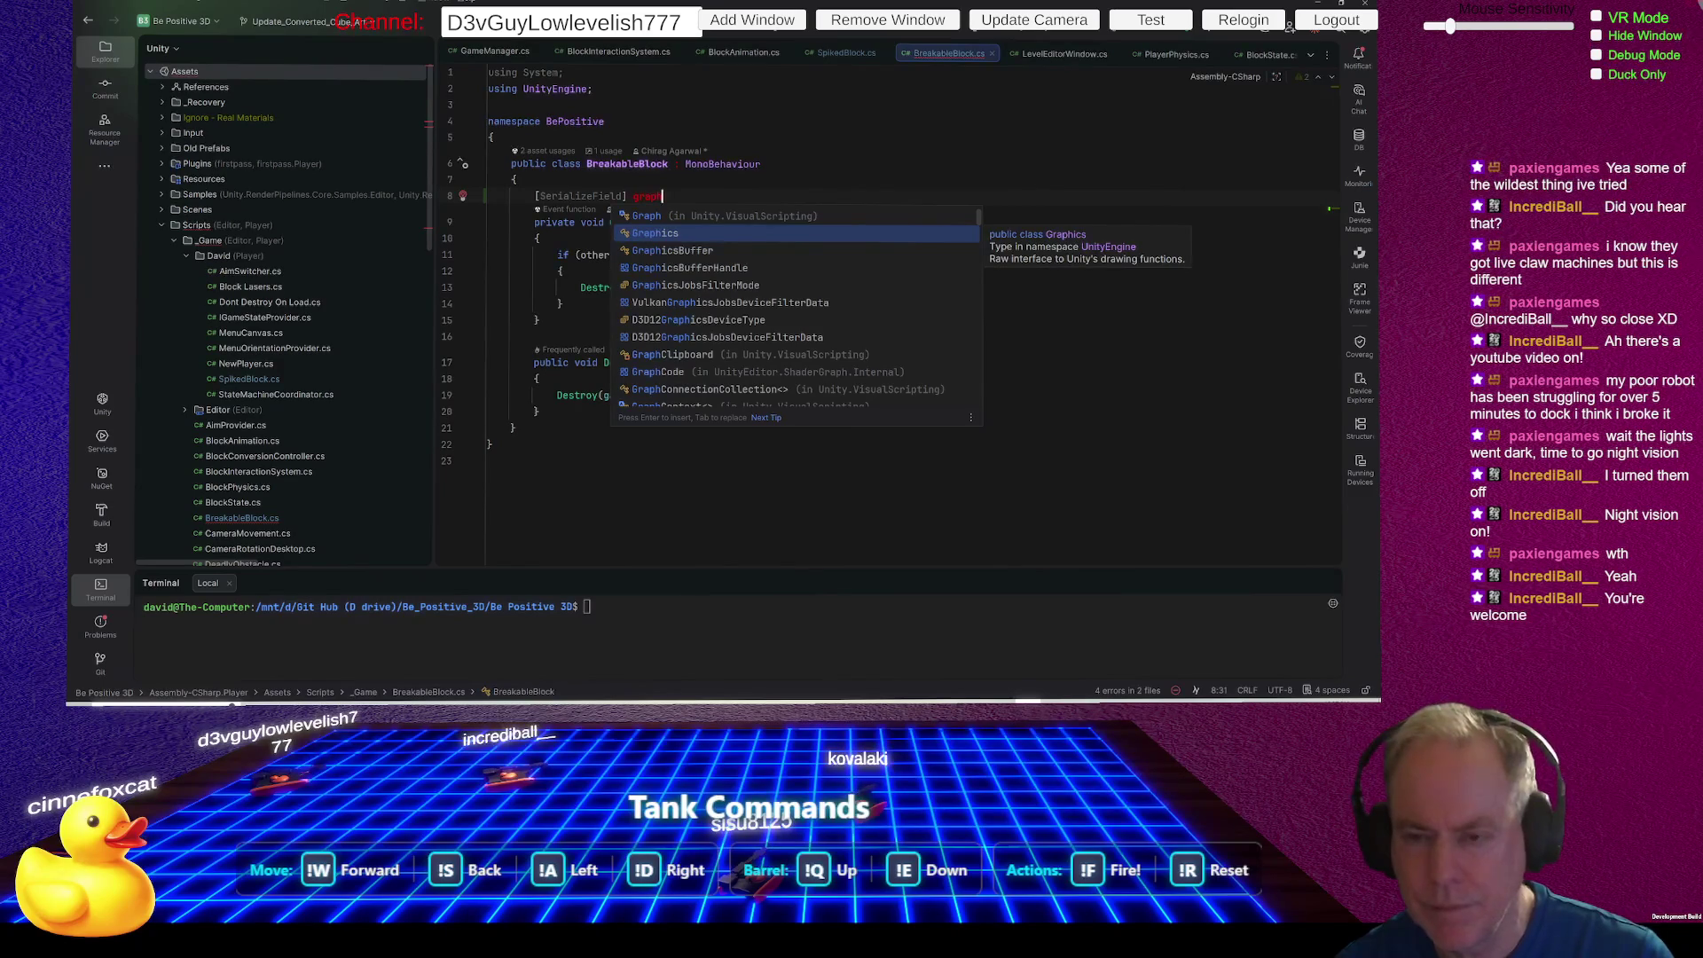
pyautogui.hotkey('alt', 'Tab')
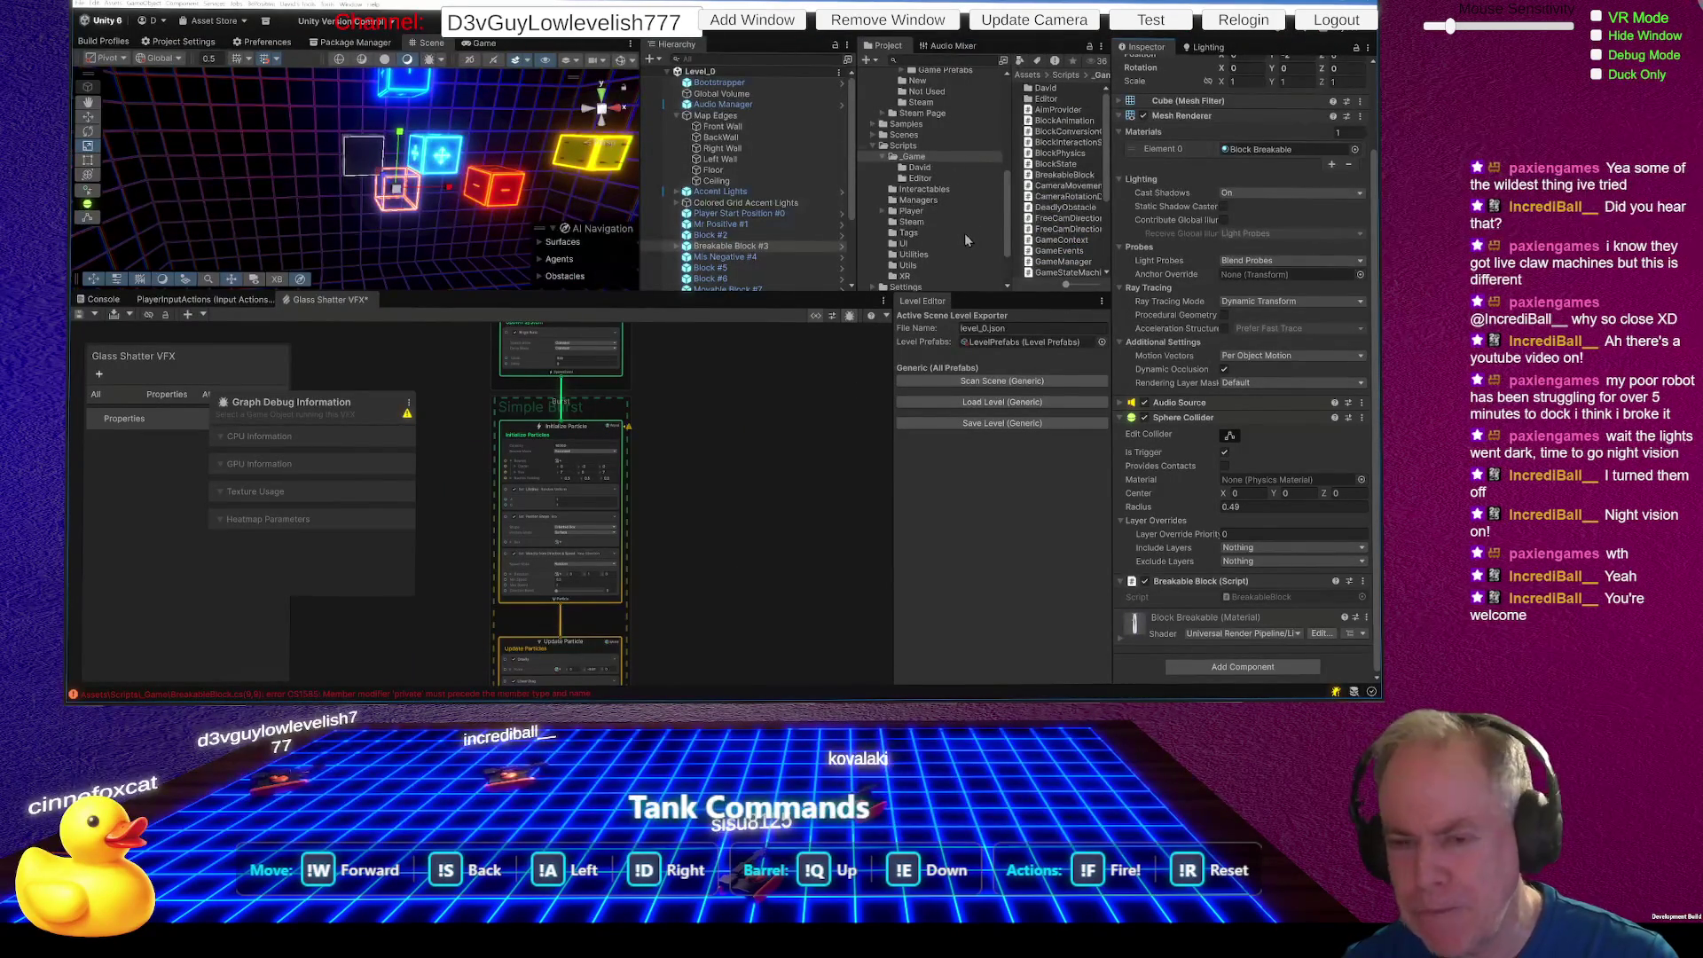
pyautogui.scroll(-2, 641, 575)
pyautogui.scroll(3, 625, 505)
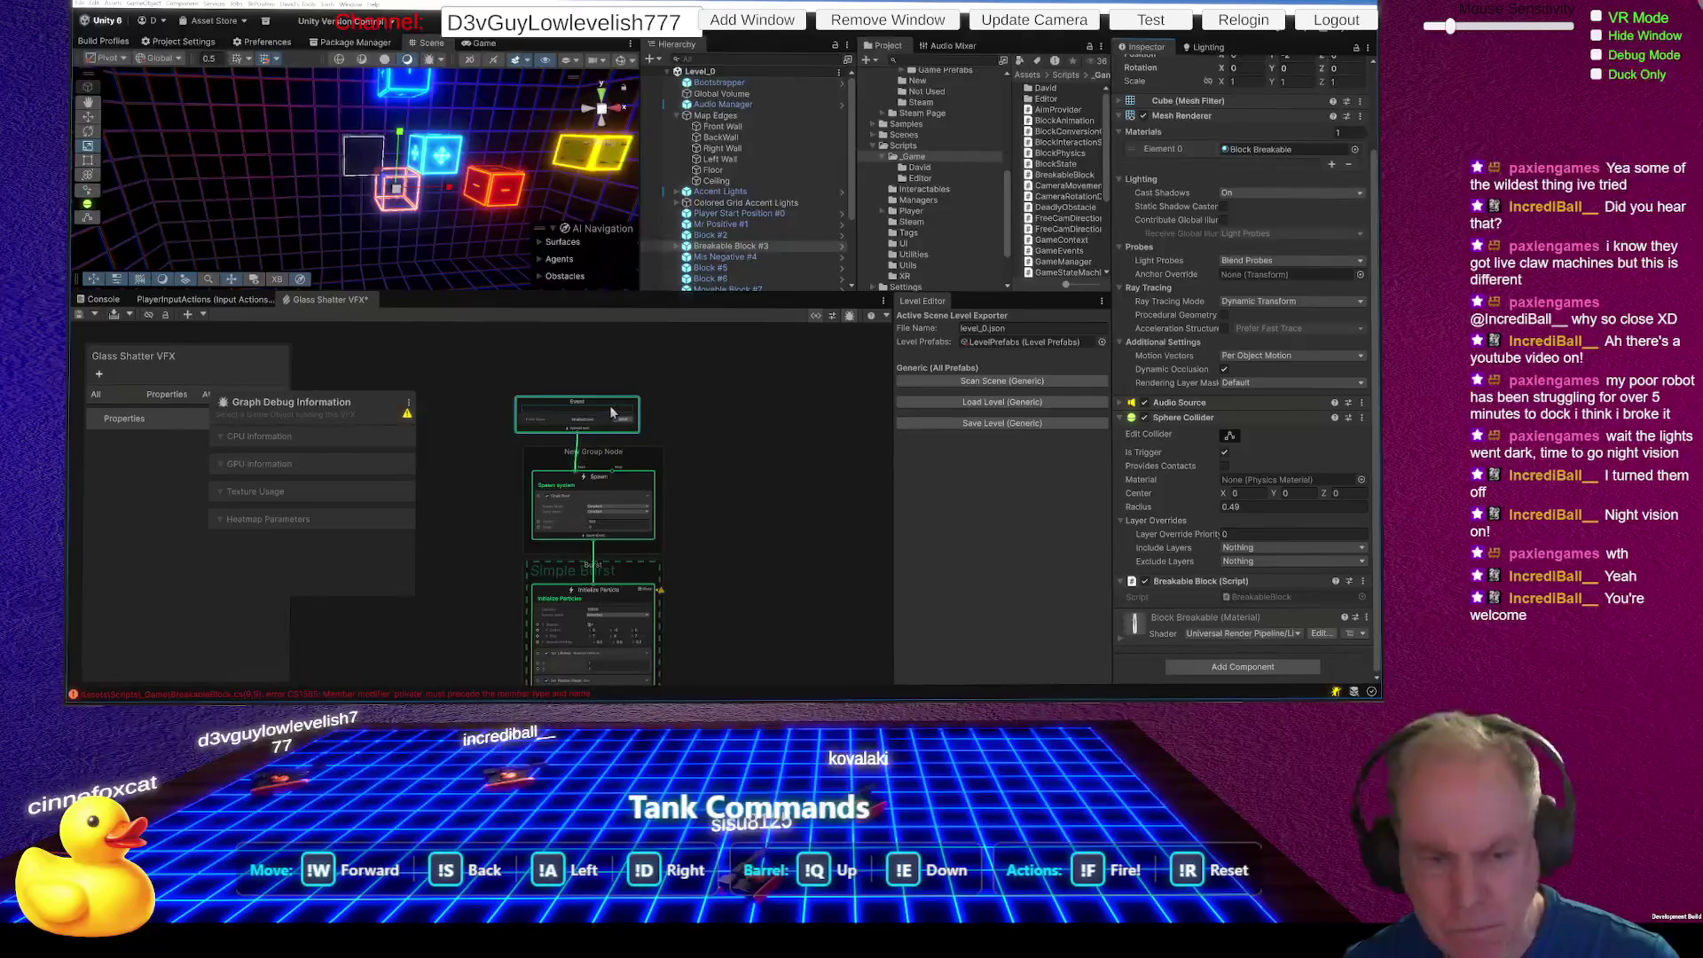
# Step: Declare a serialized VFXRenderer field named graph in BreakableBlock, then return to Unity
pyautogui.hotkey('alt', 'Tab')
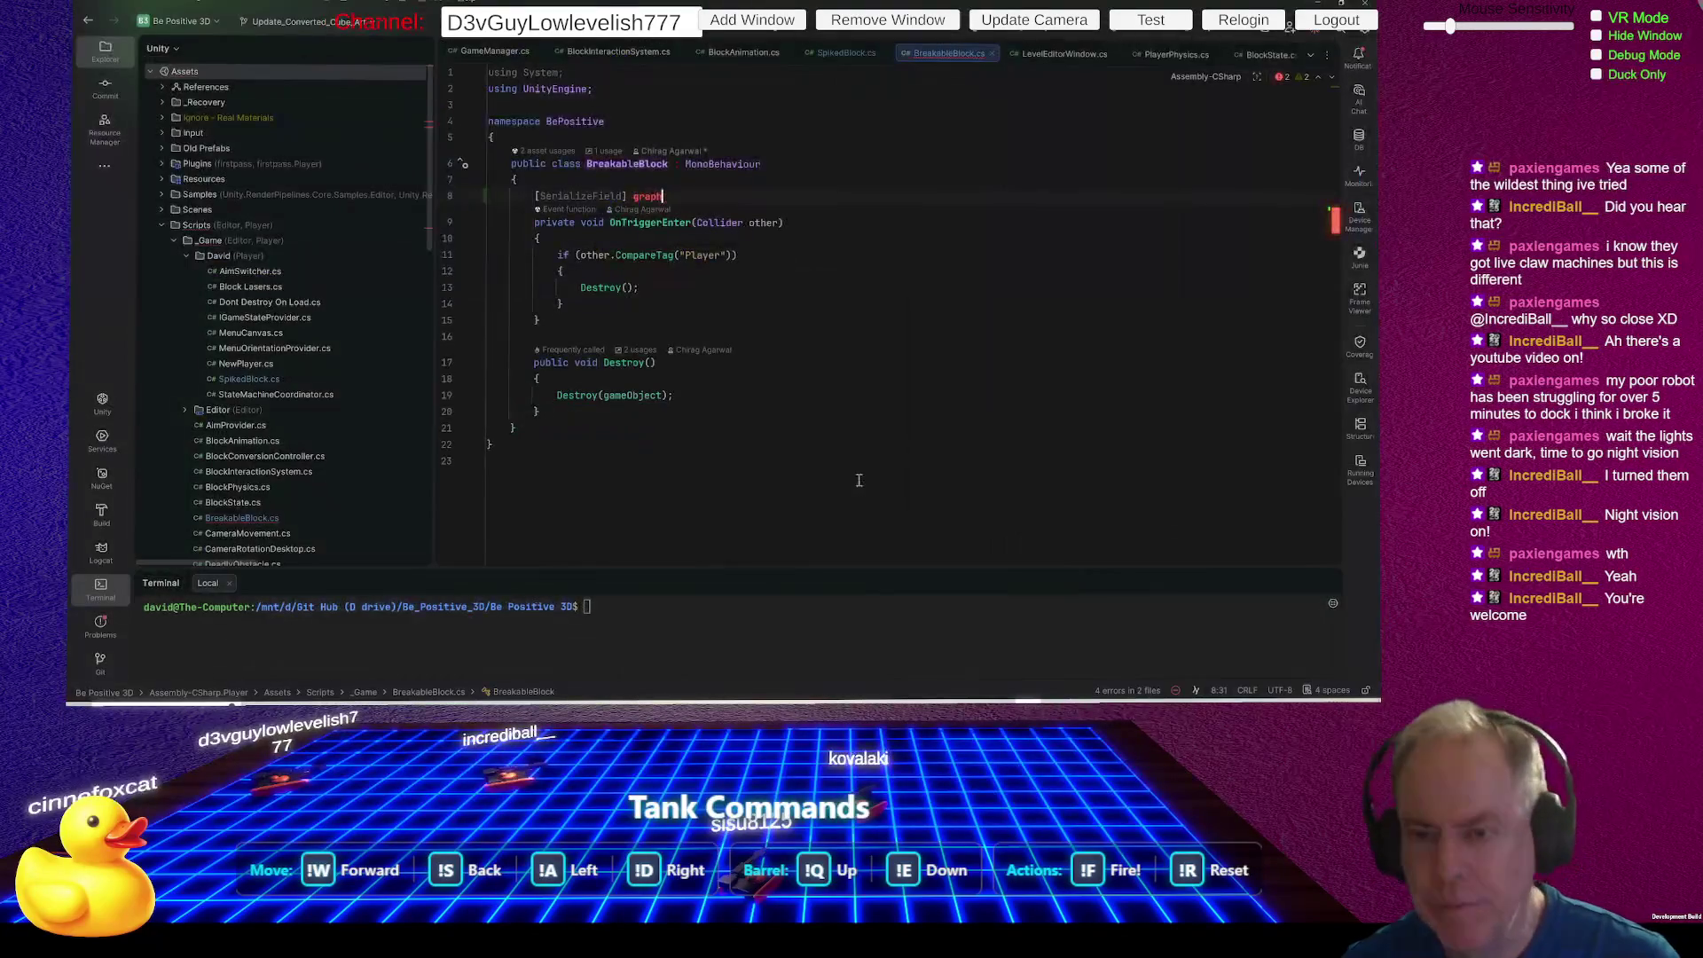
pyautogui.press('BackSpace')
pyautogui.press('BackSpace')
pyautogui.press('BackSpace')
pyautogui.press('BackSpace')
pyautogui.press('BackSpace')
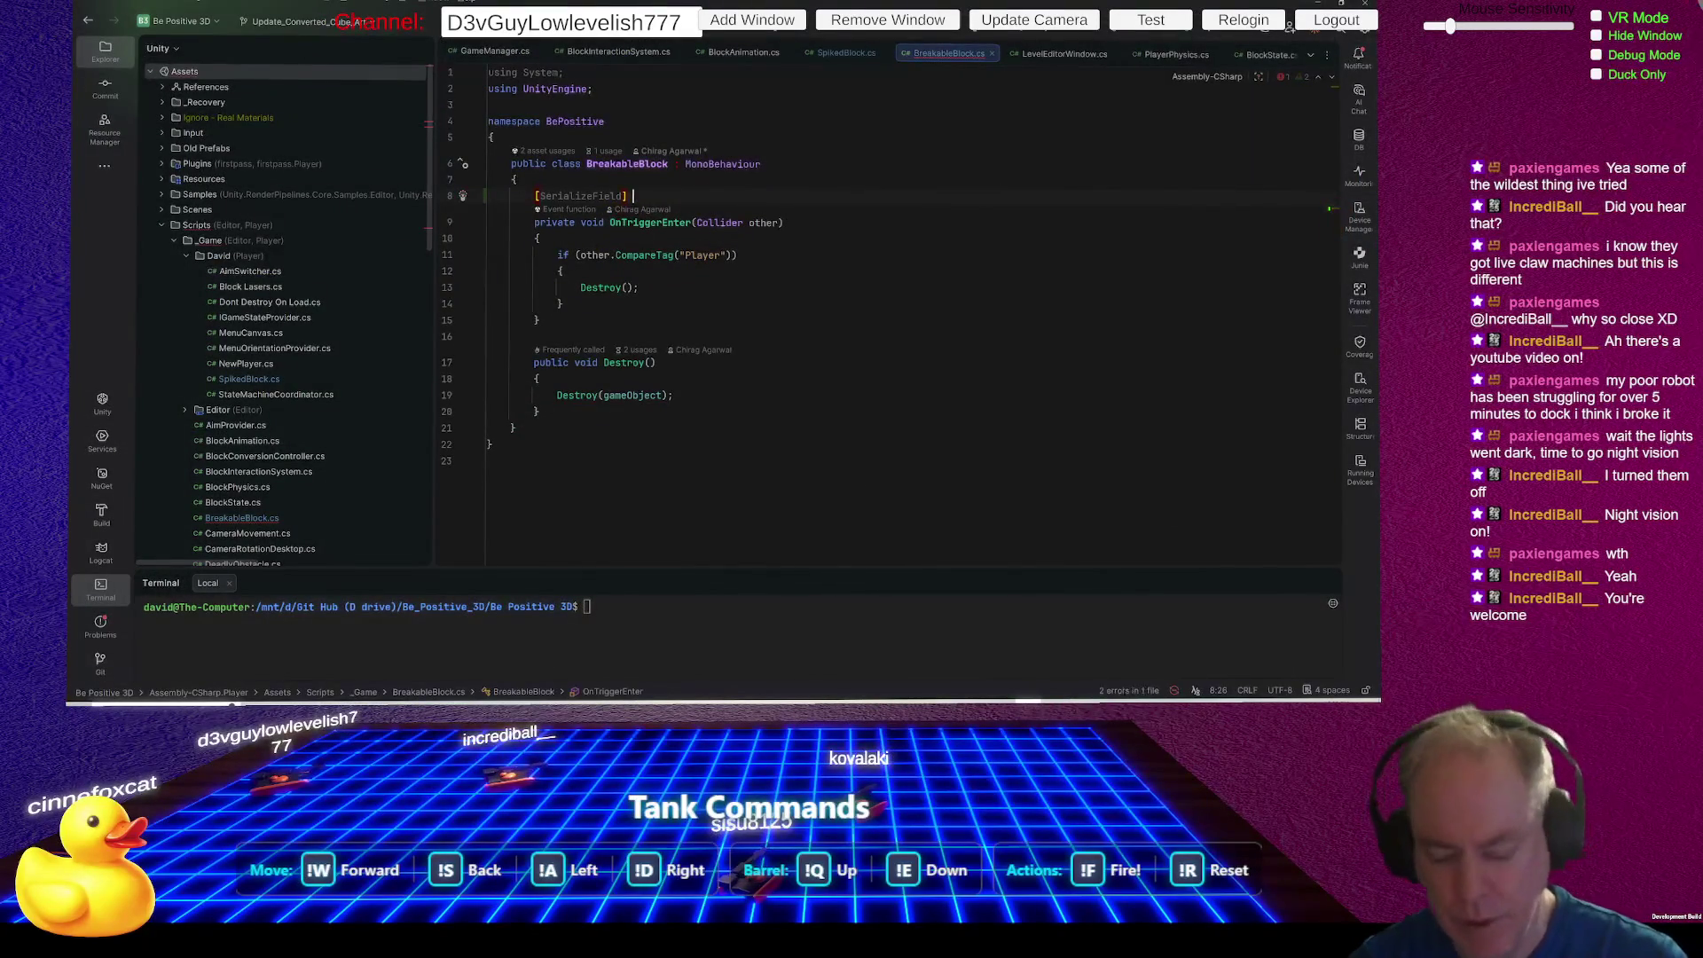
pyautogui.write('vfx')
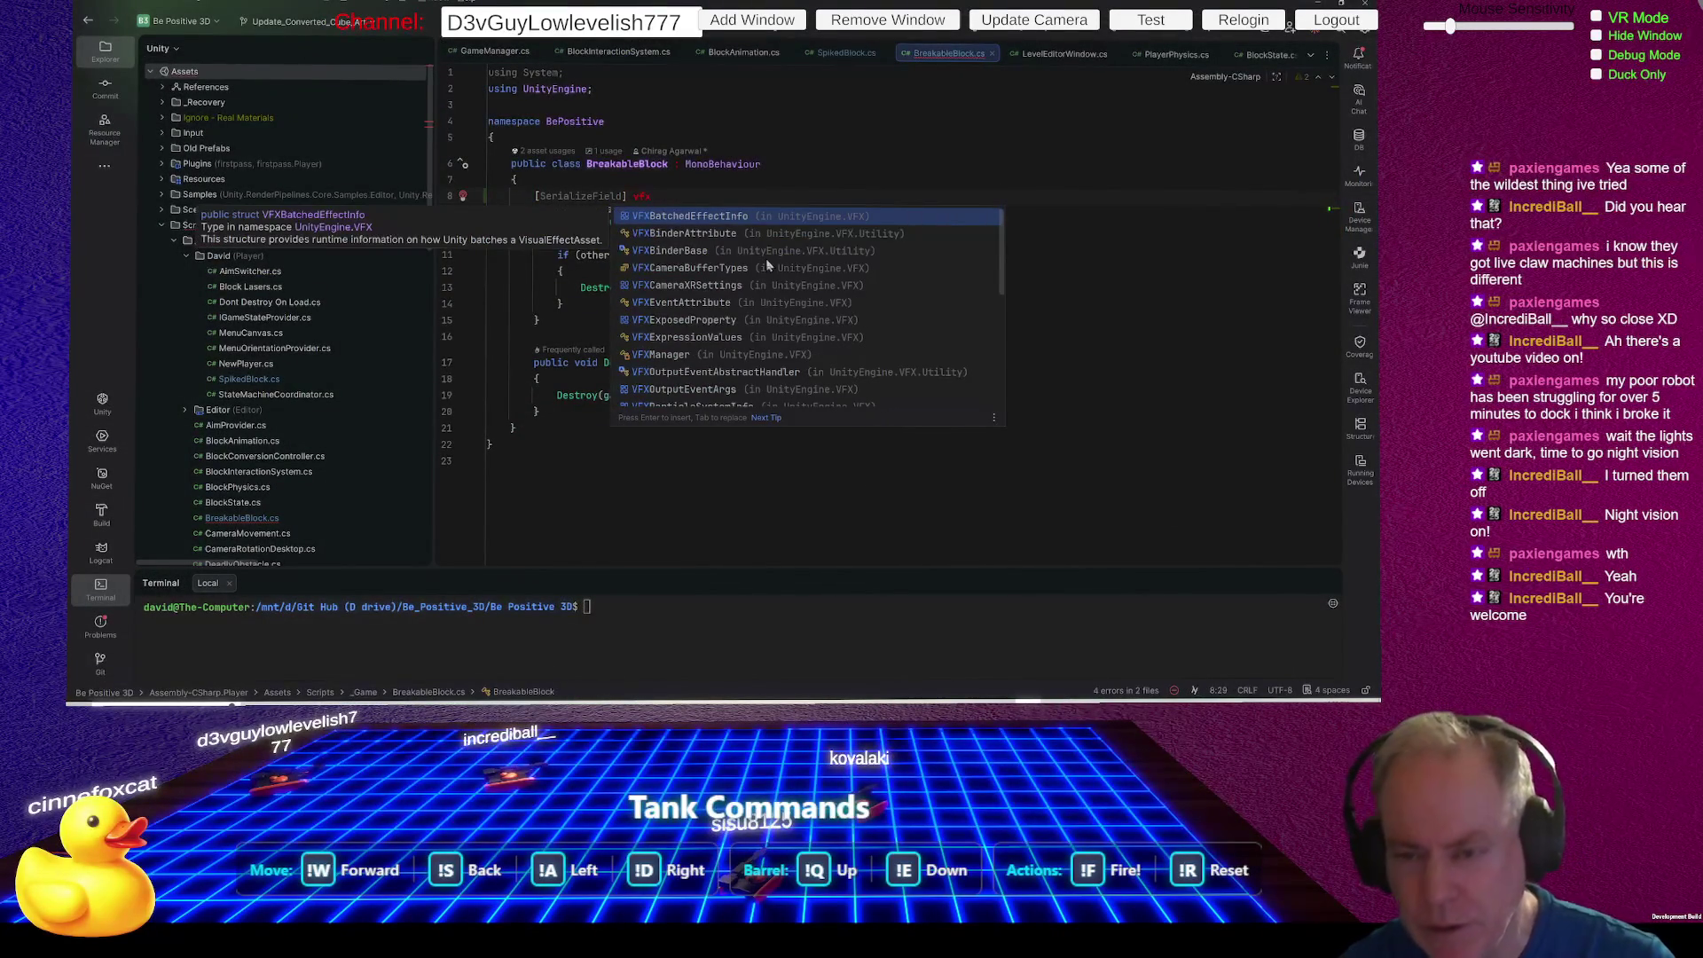
pyautogui.scroll(-3, 765, 259)
pyautogui.scroll(-3, 798, 280)
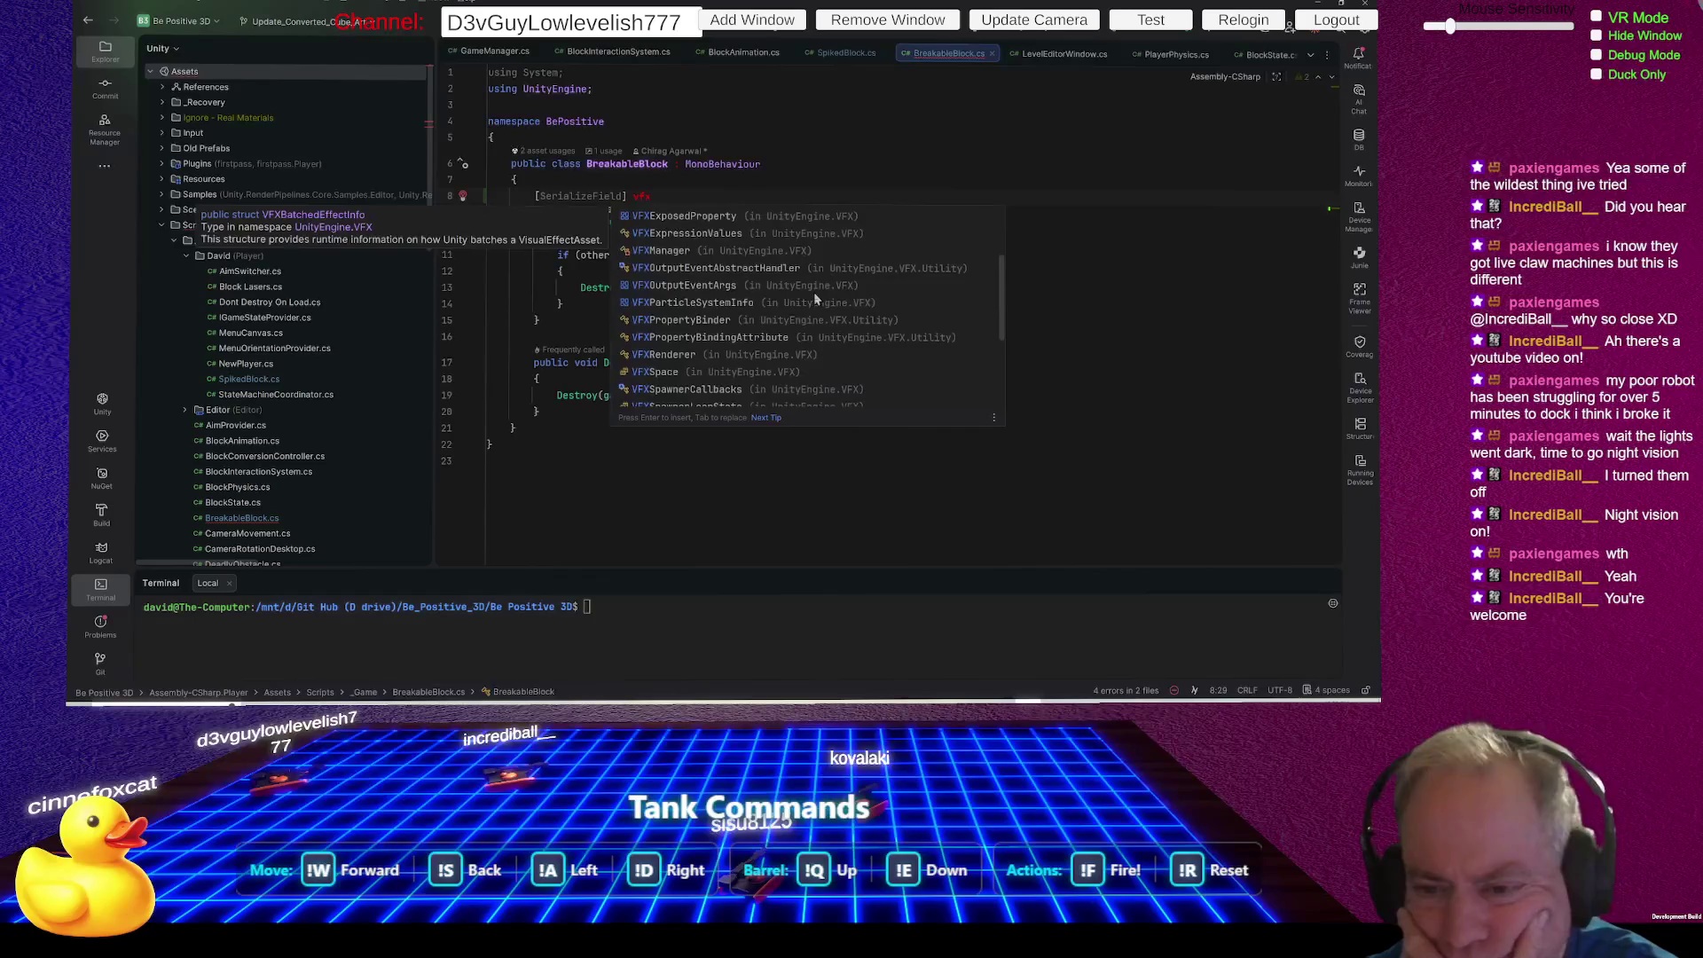
pyautogui.scroll(-3, 813, 291)
pyautogui.scroll(-3, 813, 299)
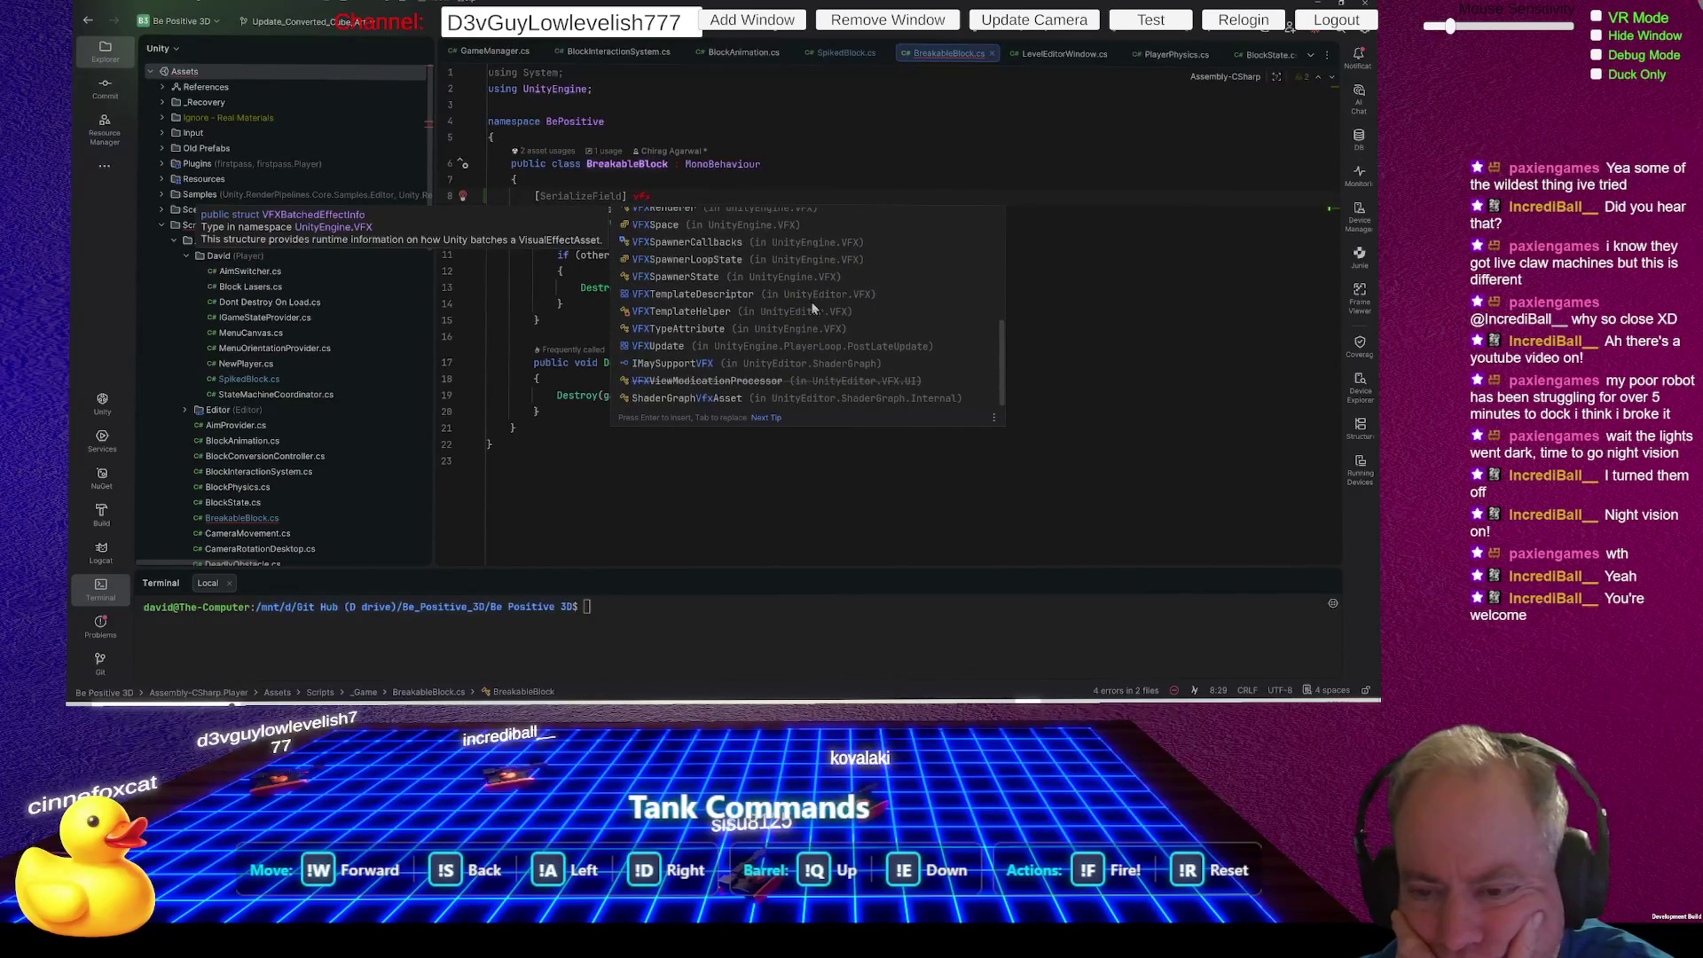
pyautogui.scroll(3, 765, 342)
pyautogui.scroll(3, 765, 342)
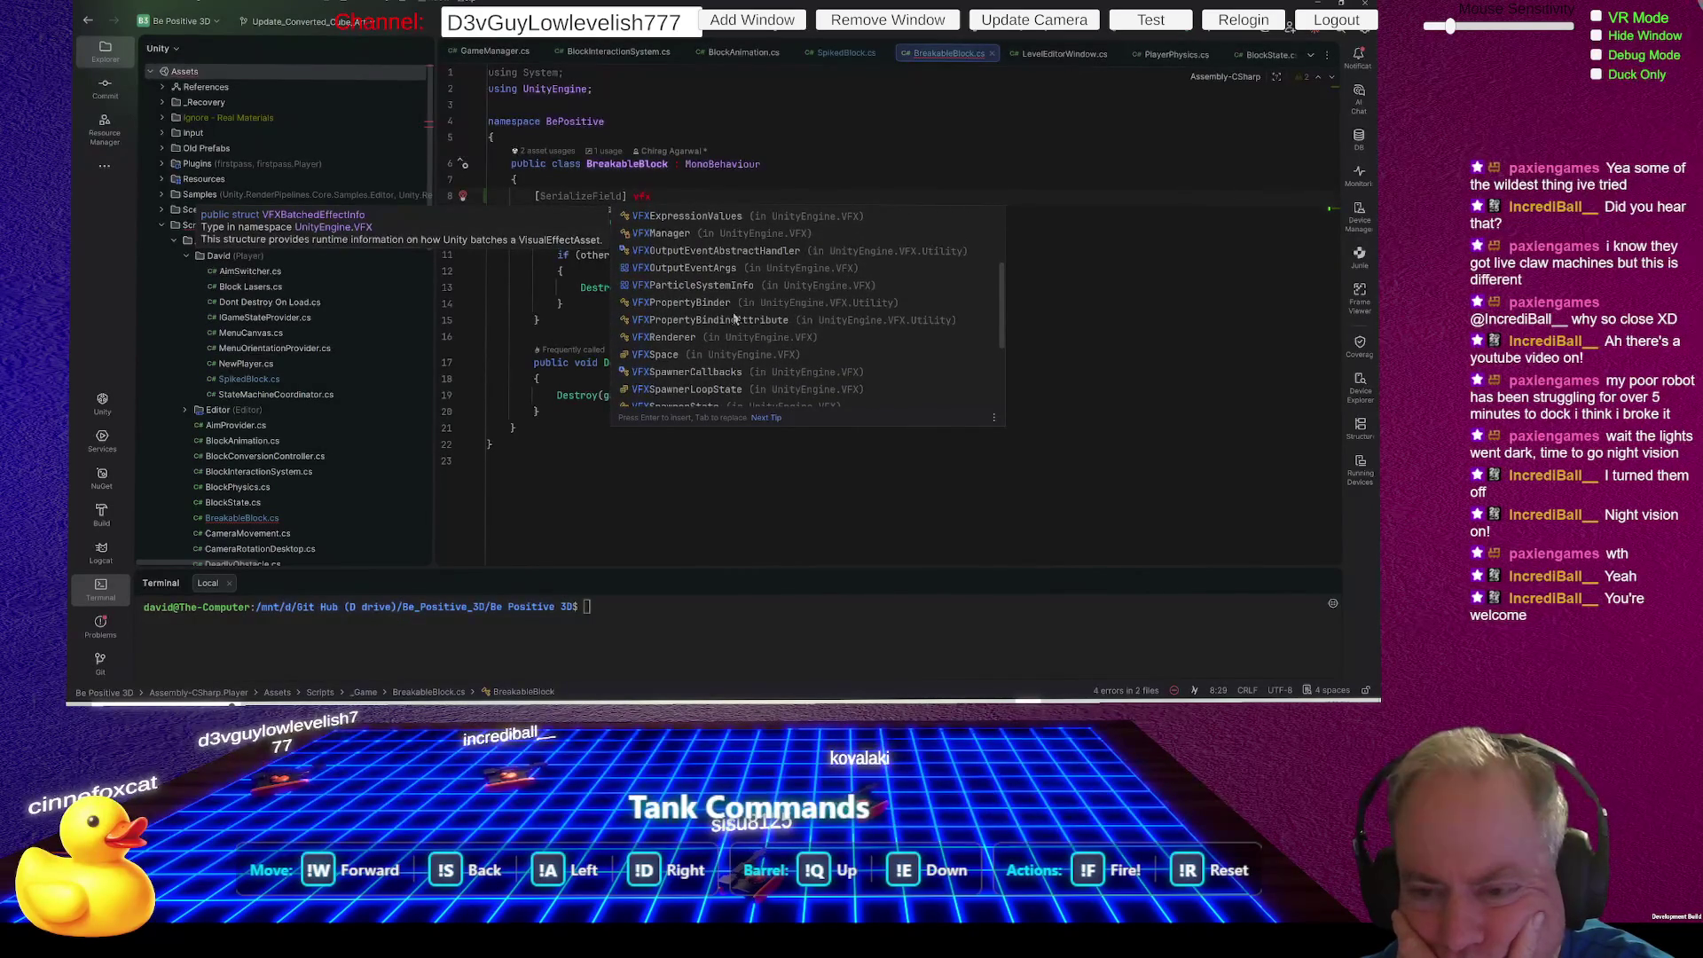
pyautogui.doubleClick(666, 334)
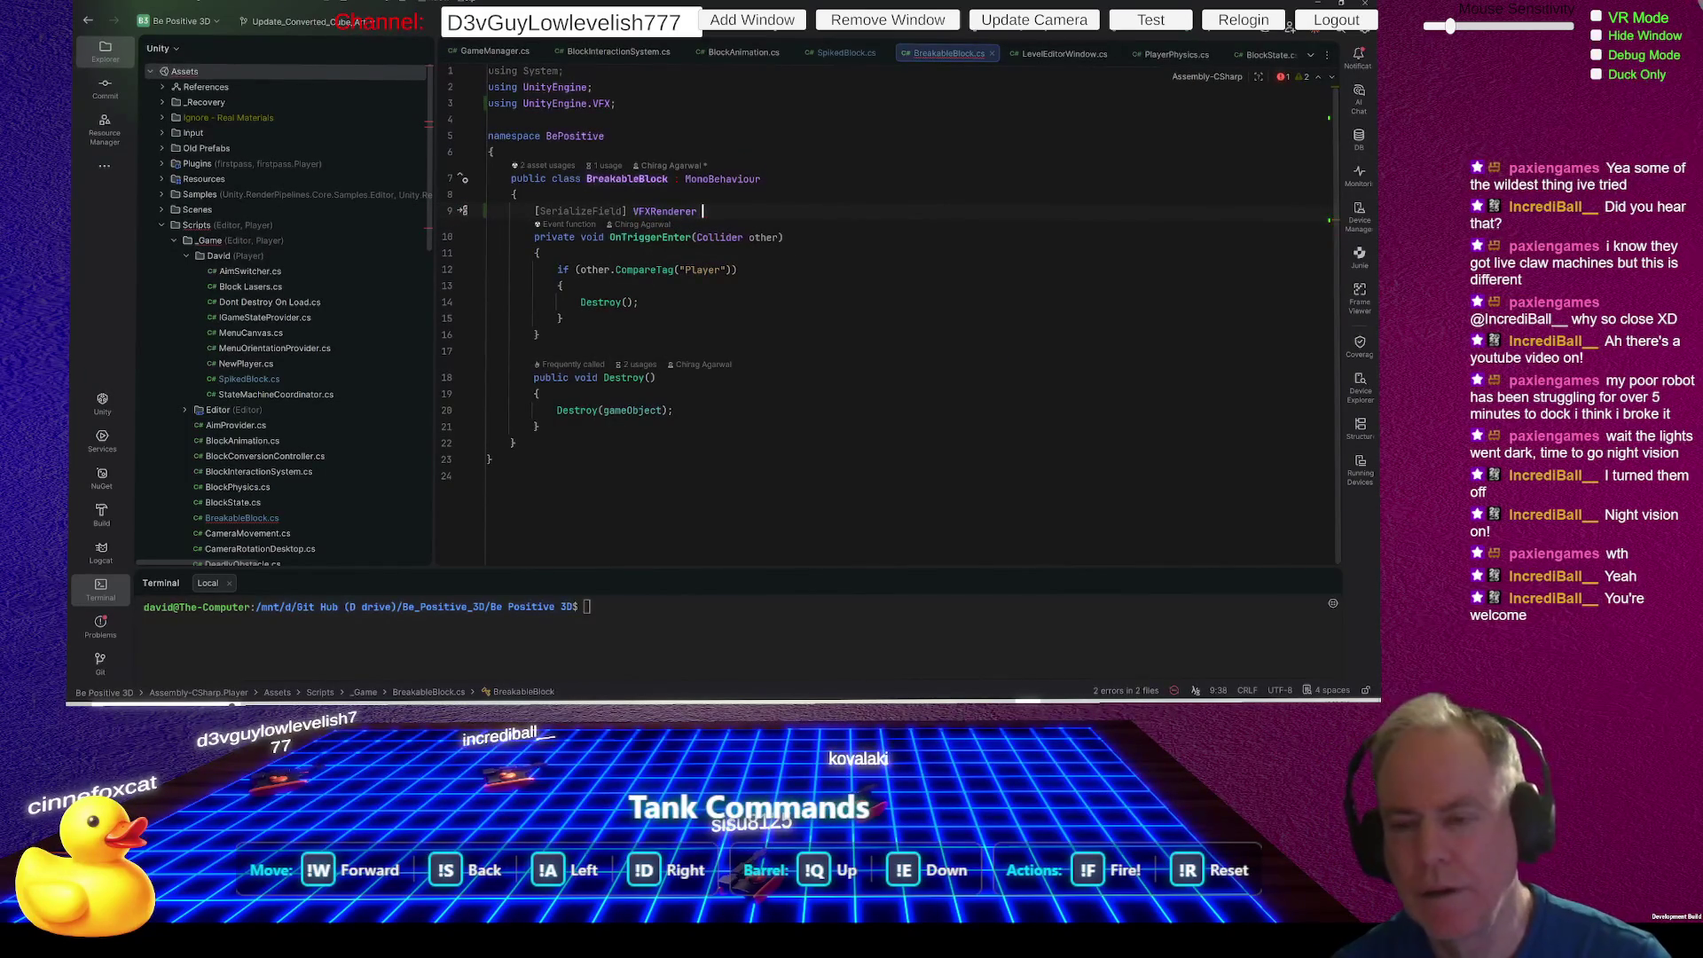
pyautogui.write('graph;')
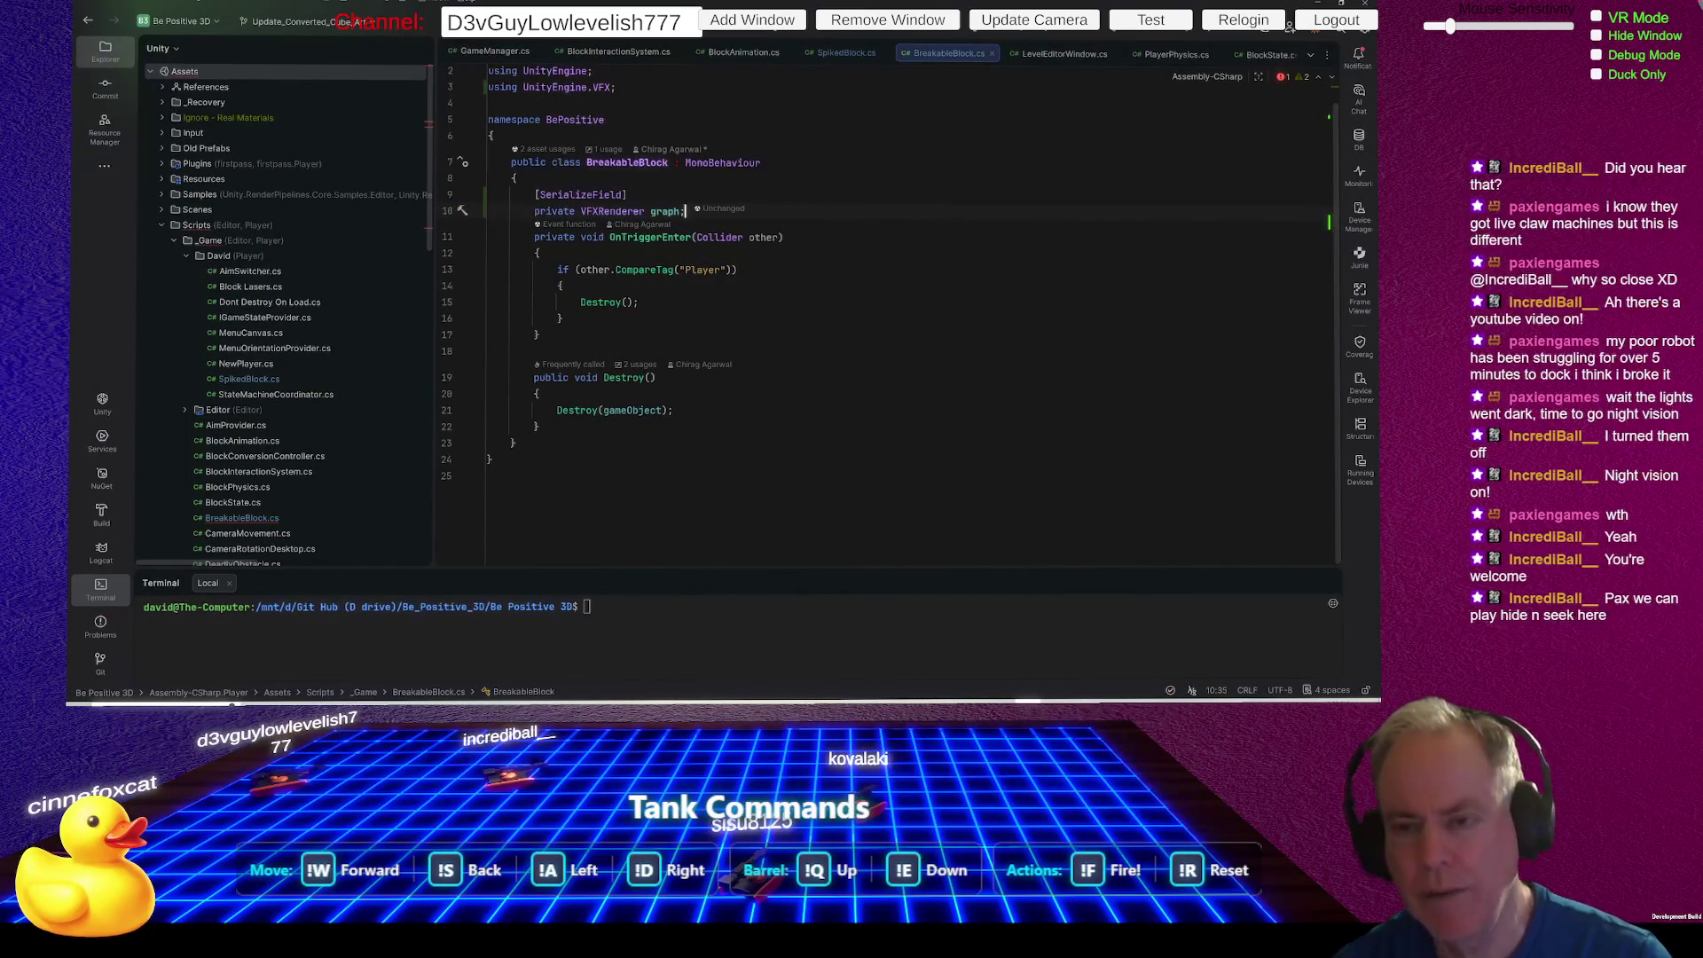
pyautogui.press('Return')
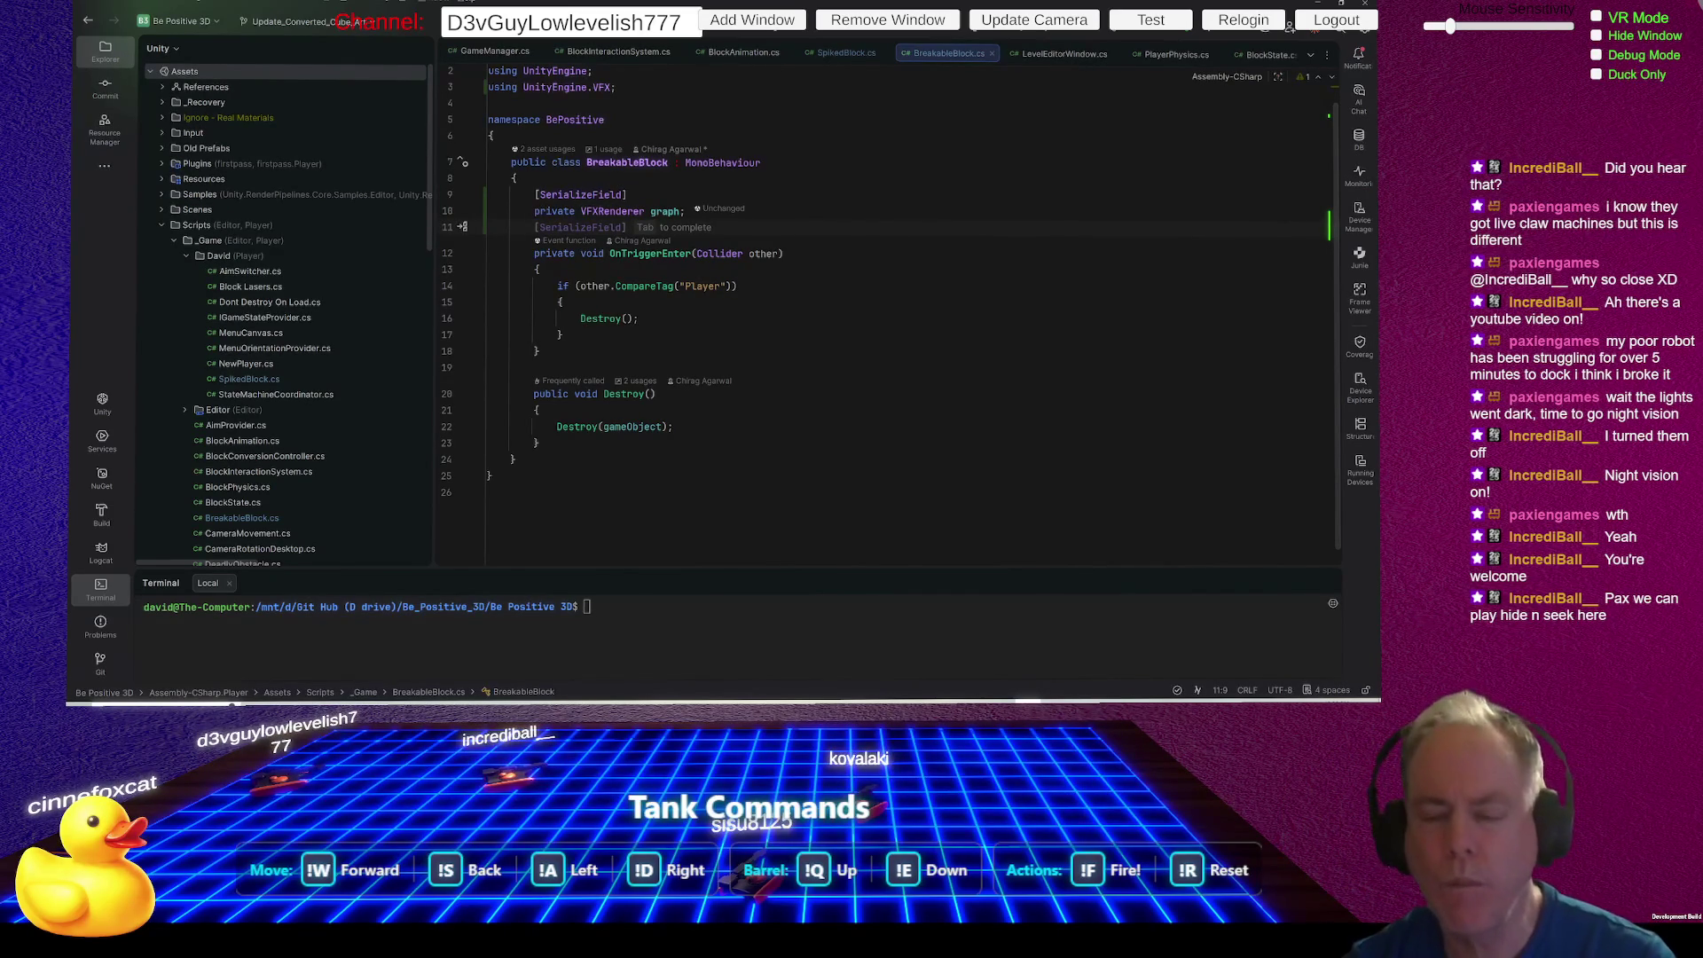
pyautogui.hotkey('alt', 'Tab')
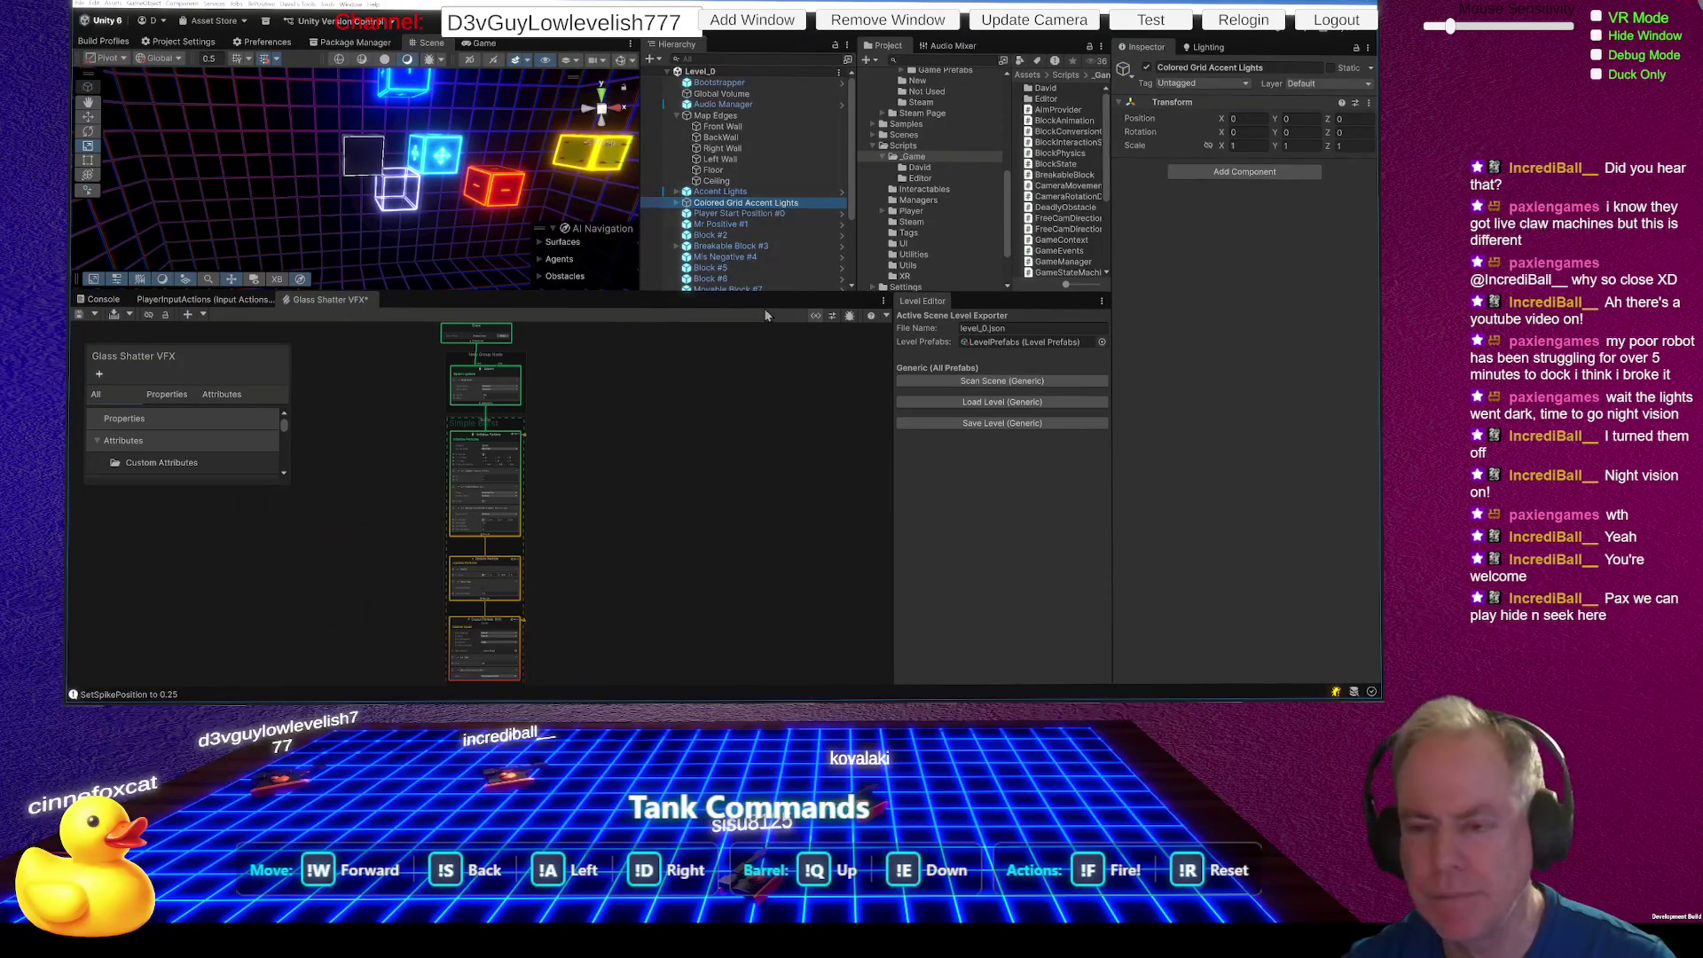
# Step: Inspect Breakable Block #3's empty Graph slot and open the Game Prefabs folder
pyautogui.moveTo(762, 302); pyautogui.dragTo(782, 489)
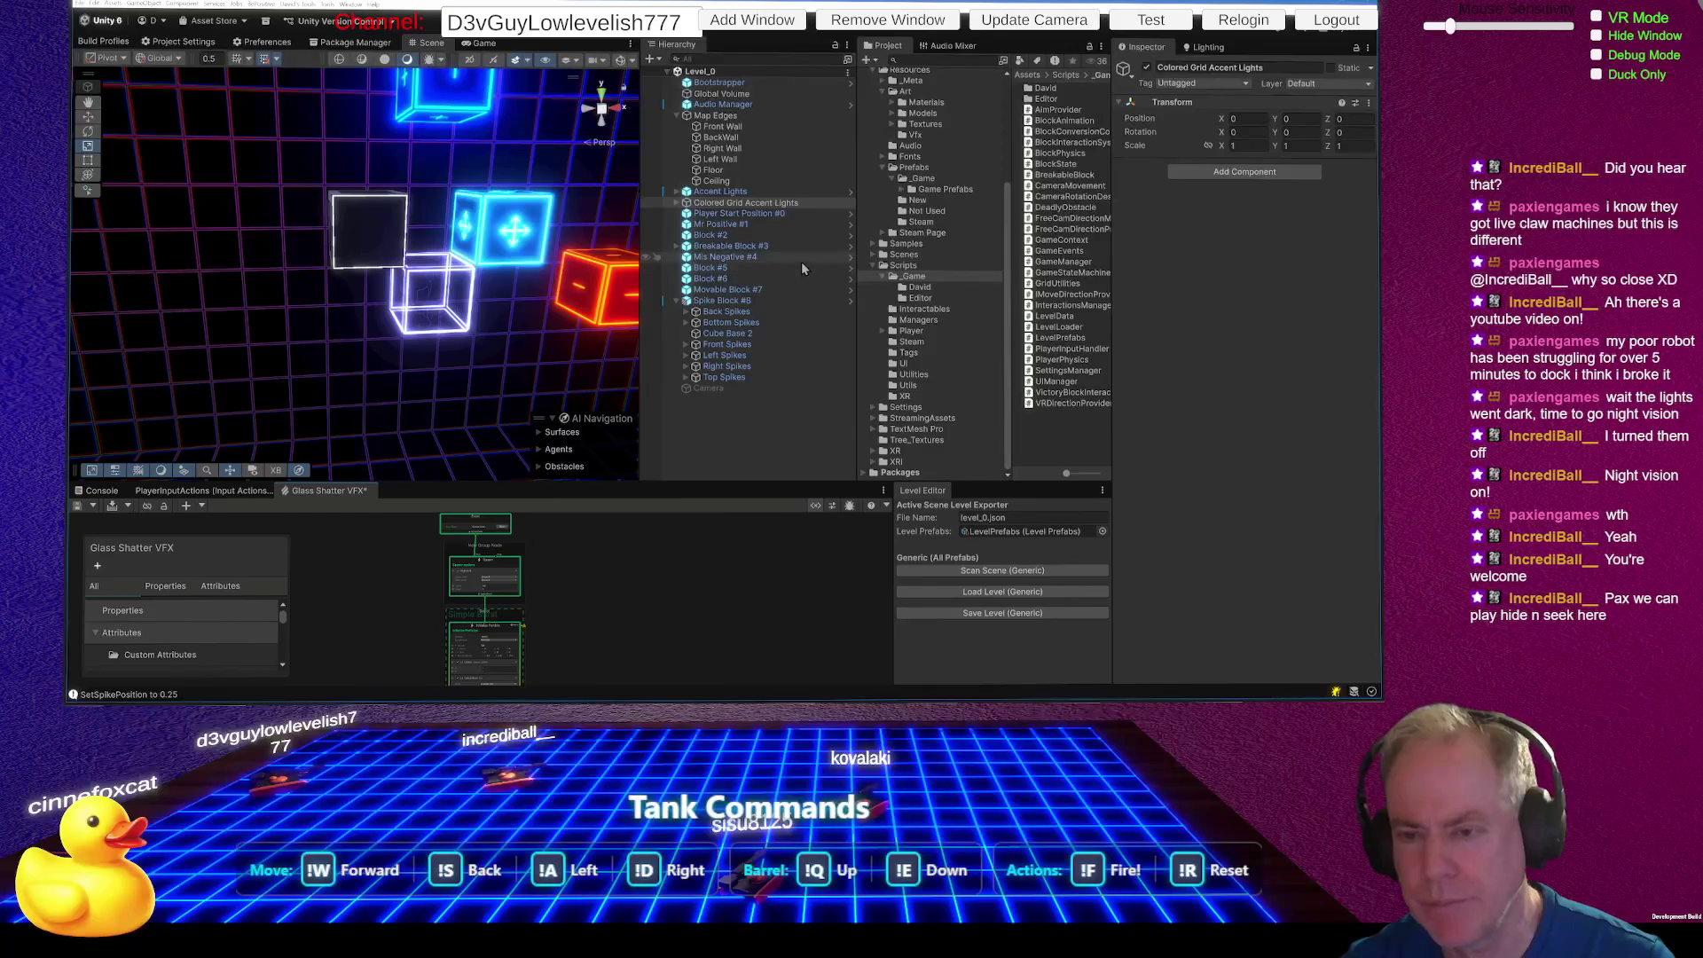
pyautogui.click(409, 303)
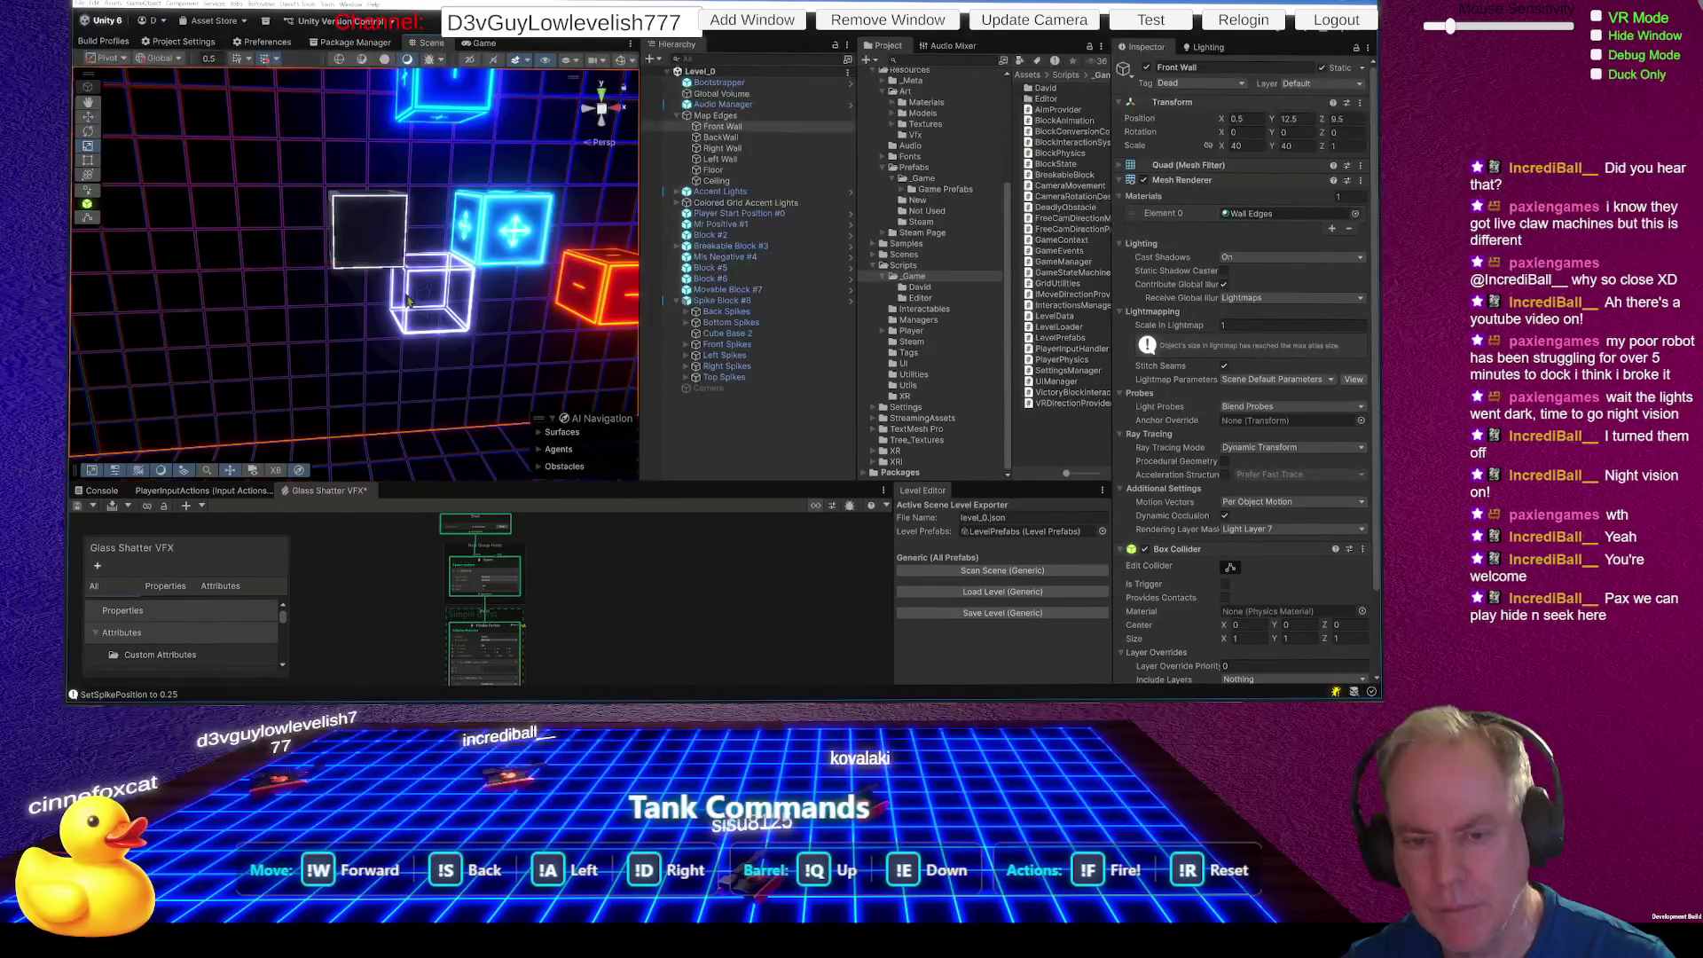
pyautogui.click(419, 331)
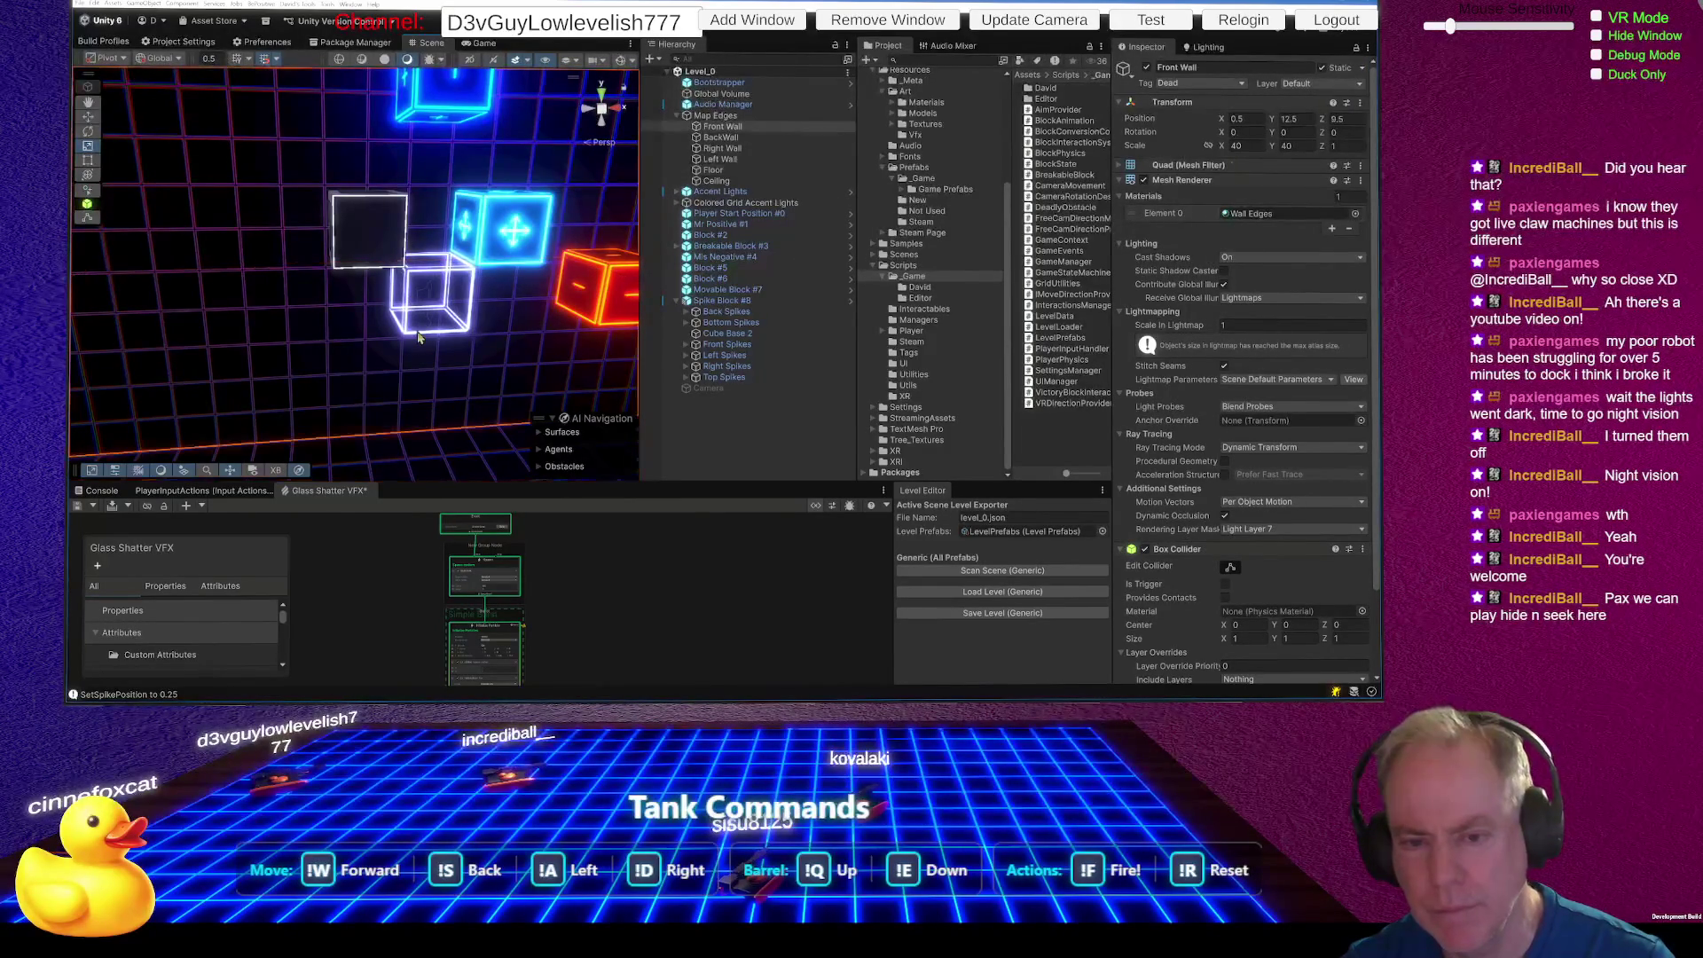
pyautogui.click(463, 336)
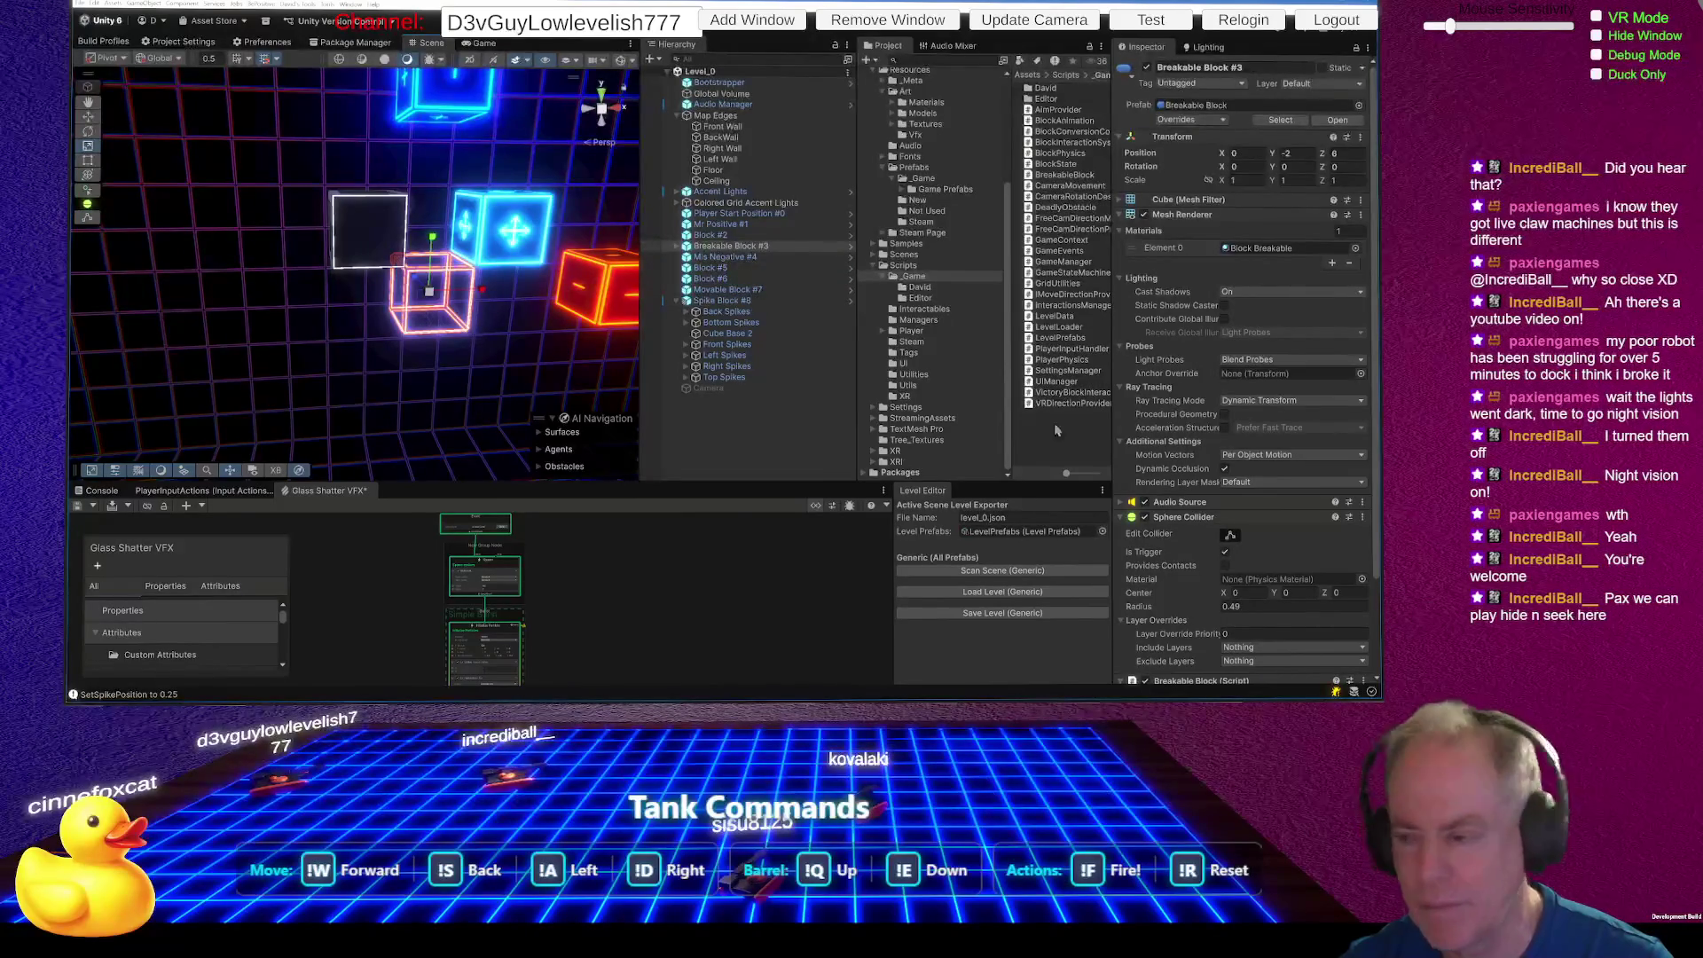
pyautogui.scroll(-3, 1240, 482)
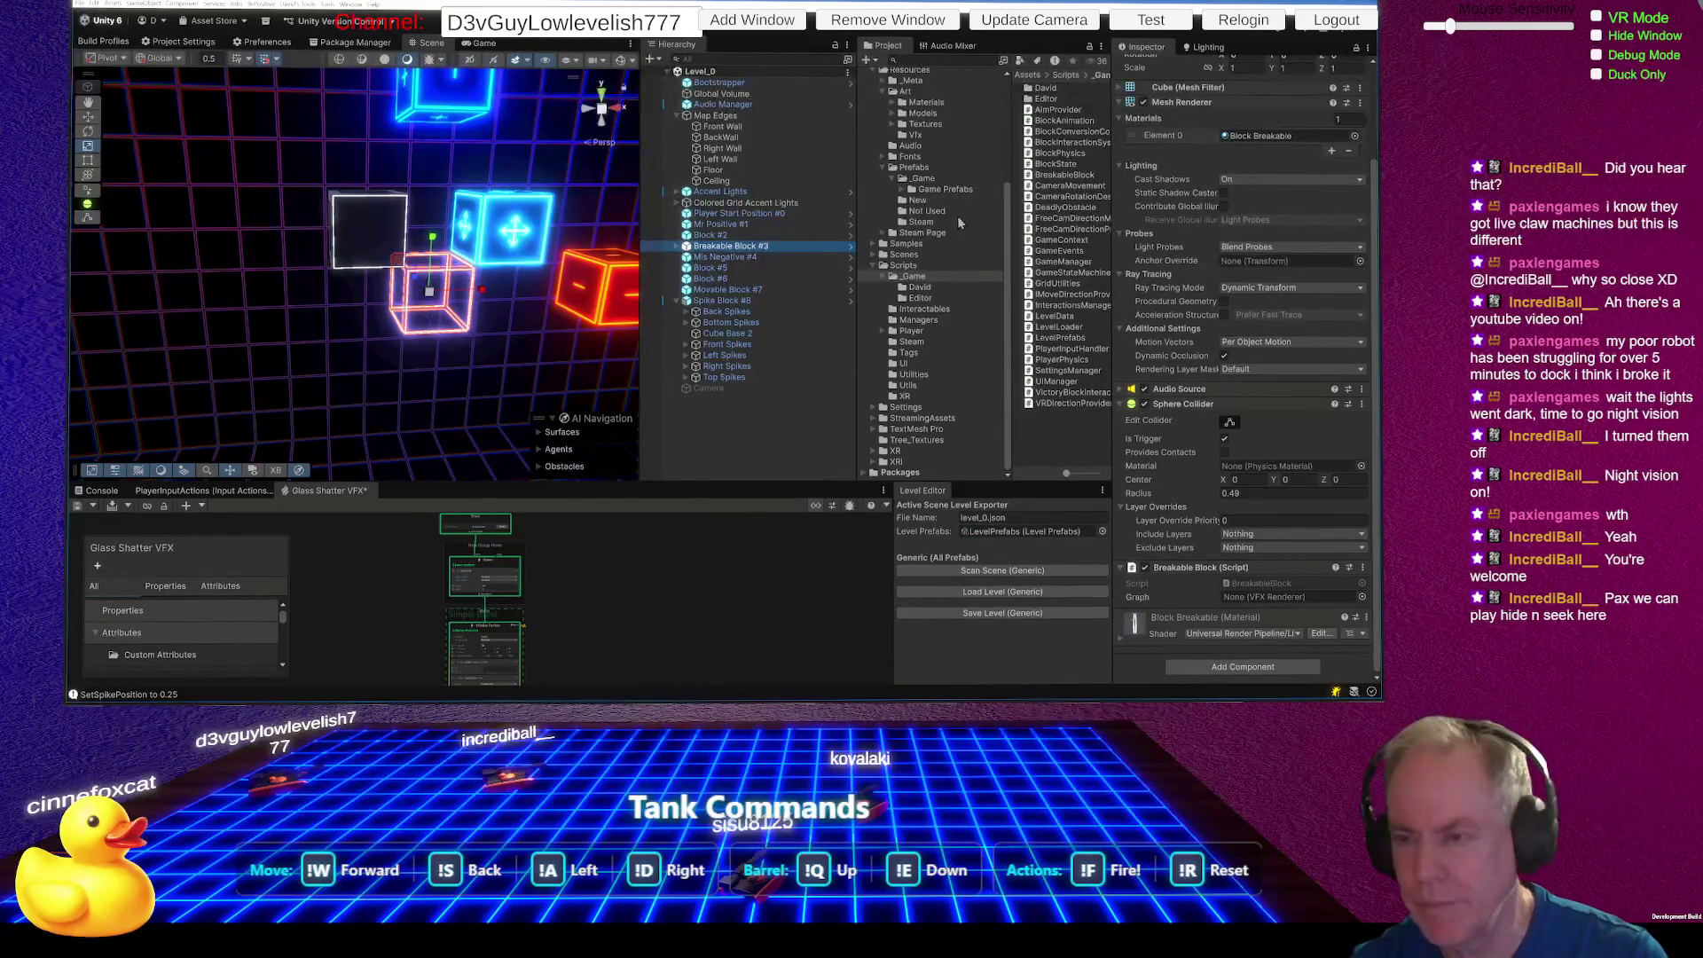
pyautogui.click(946, 191)
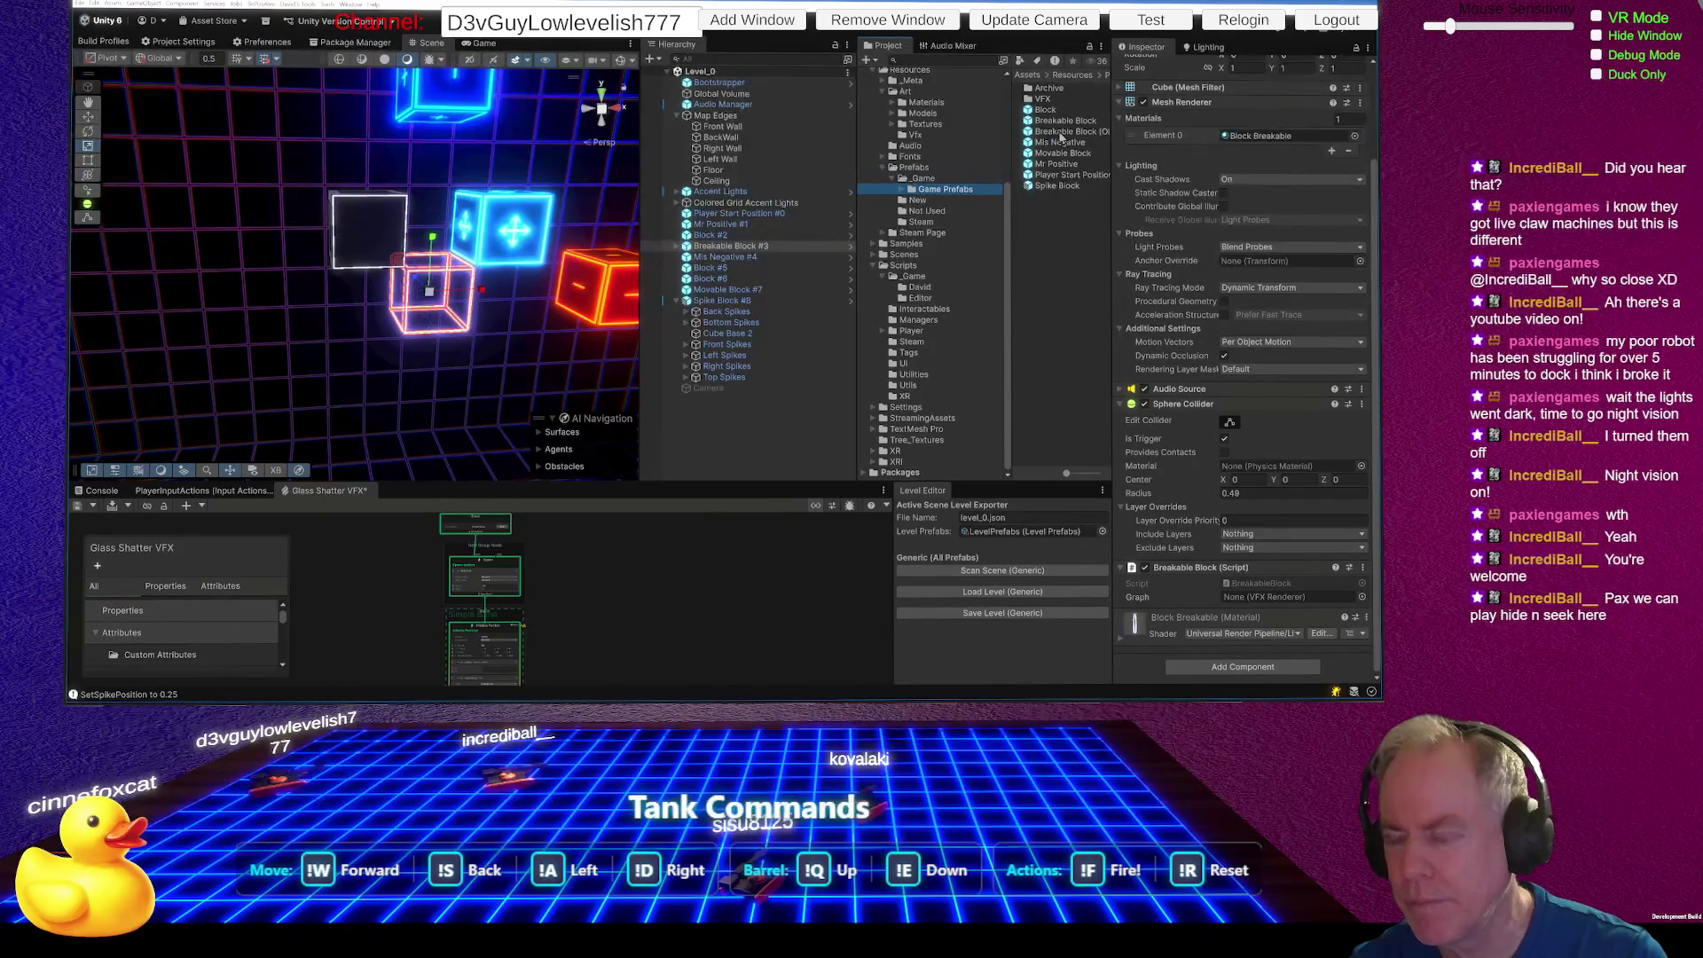
# Step: Open the Breakable Block prefab in Prefab Mode
pyautogui.click(1060, 133)
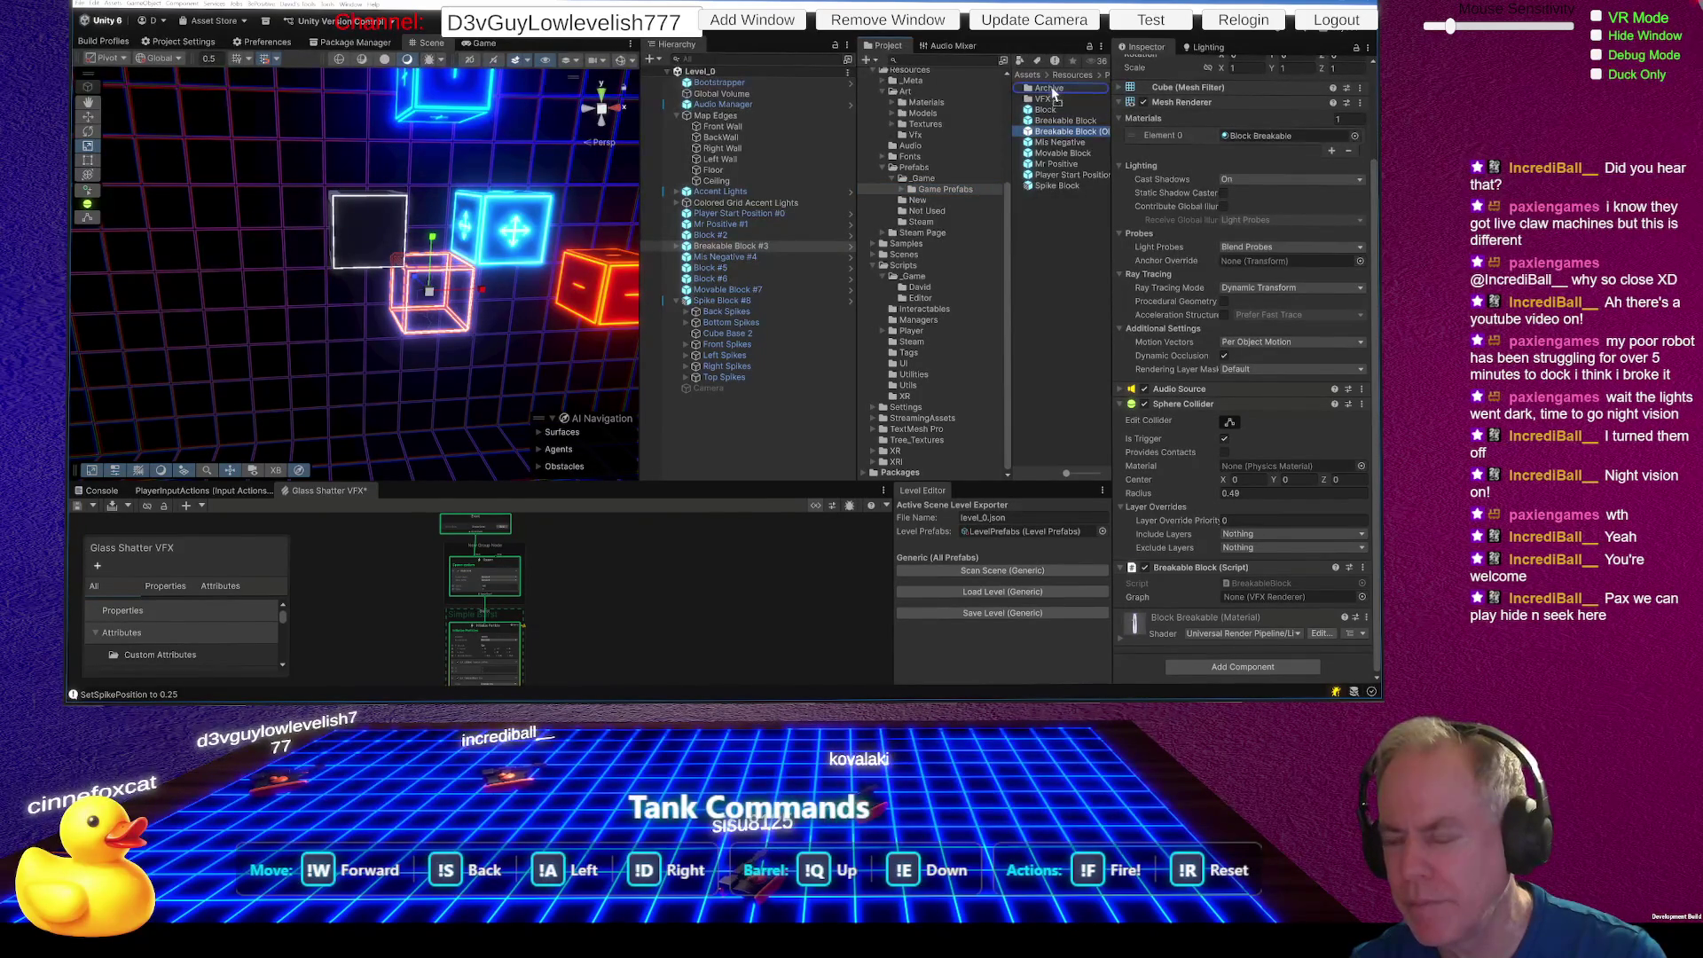
pyautogui.click(1052, 90)
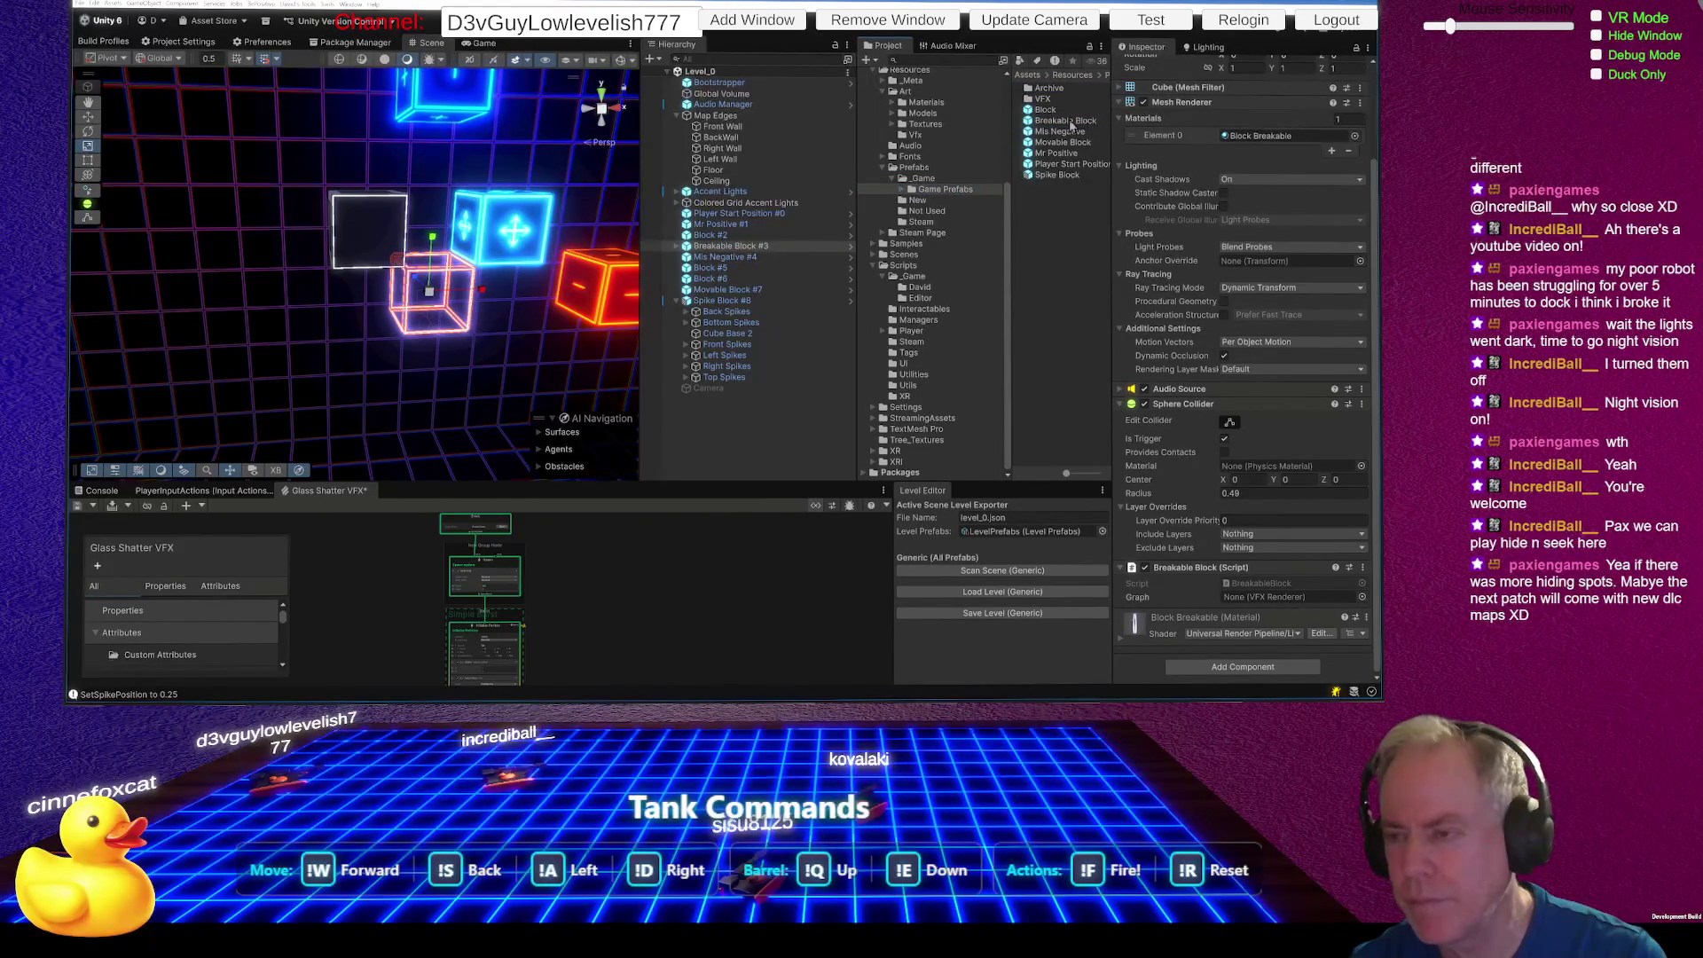
pyautogui.doubleClick(1064, 123)
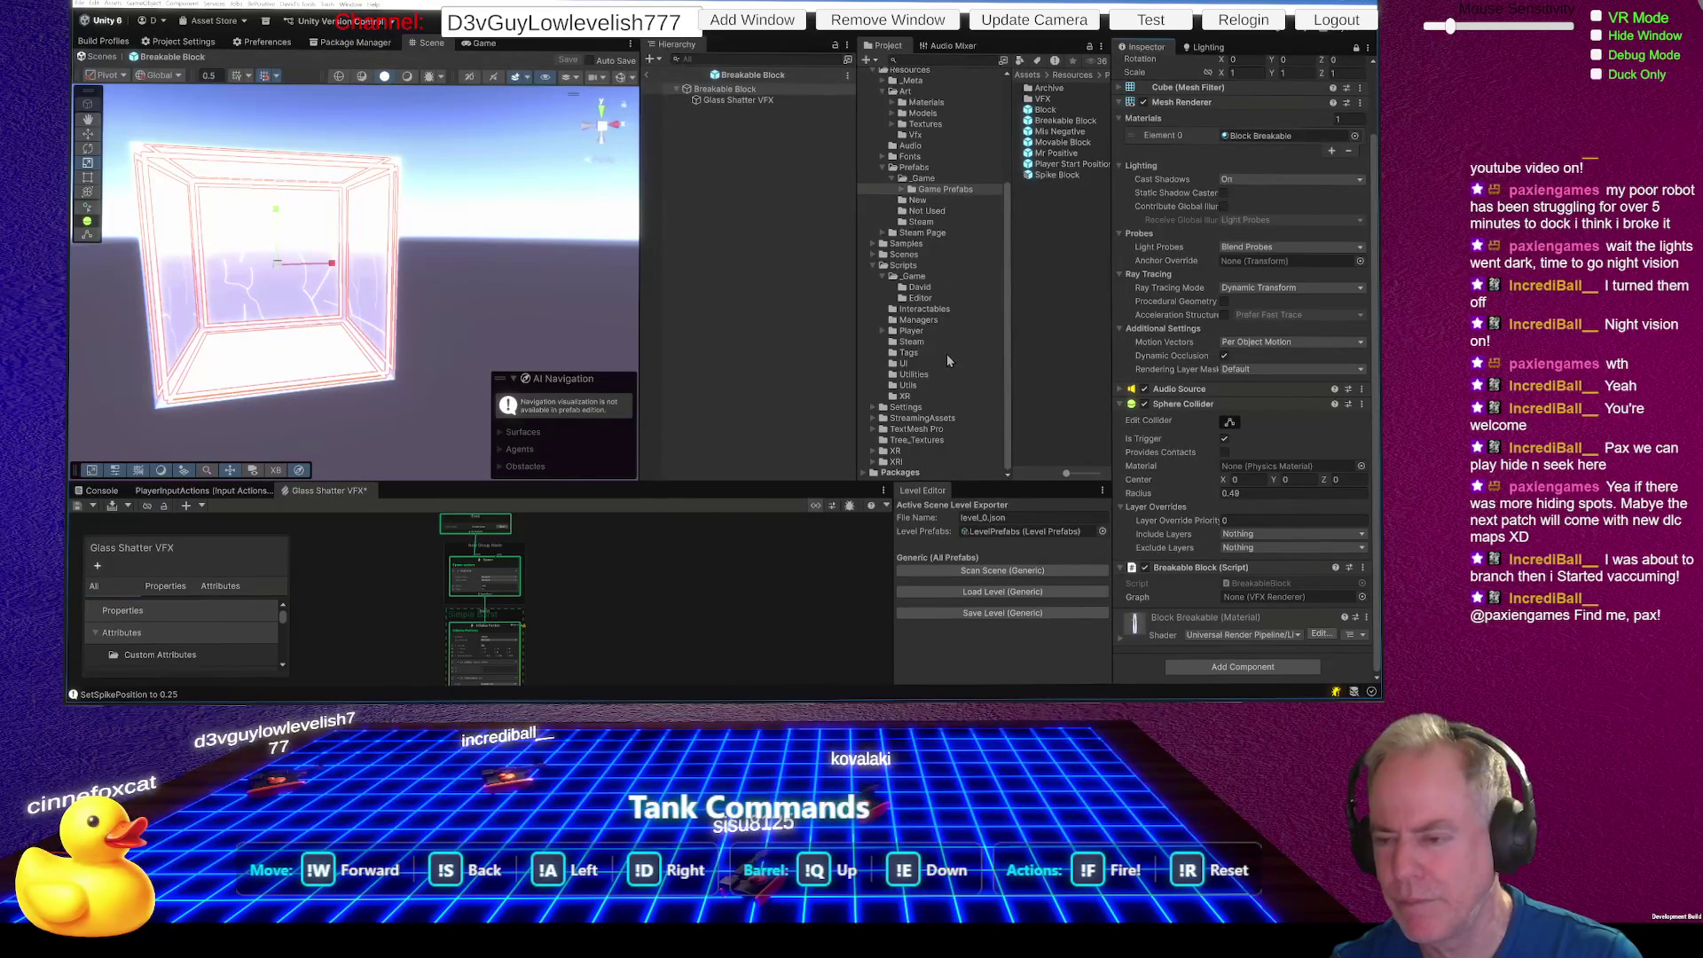
# Step: Drag Glass Shatter VFX from the Vfx folder, adding an accidental child instead of assigning Graph
pyautogui.click(930, 138)
pyautogui.moveTo(1057, 108); pyautogui.dragTo(1281, 596)
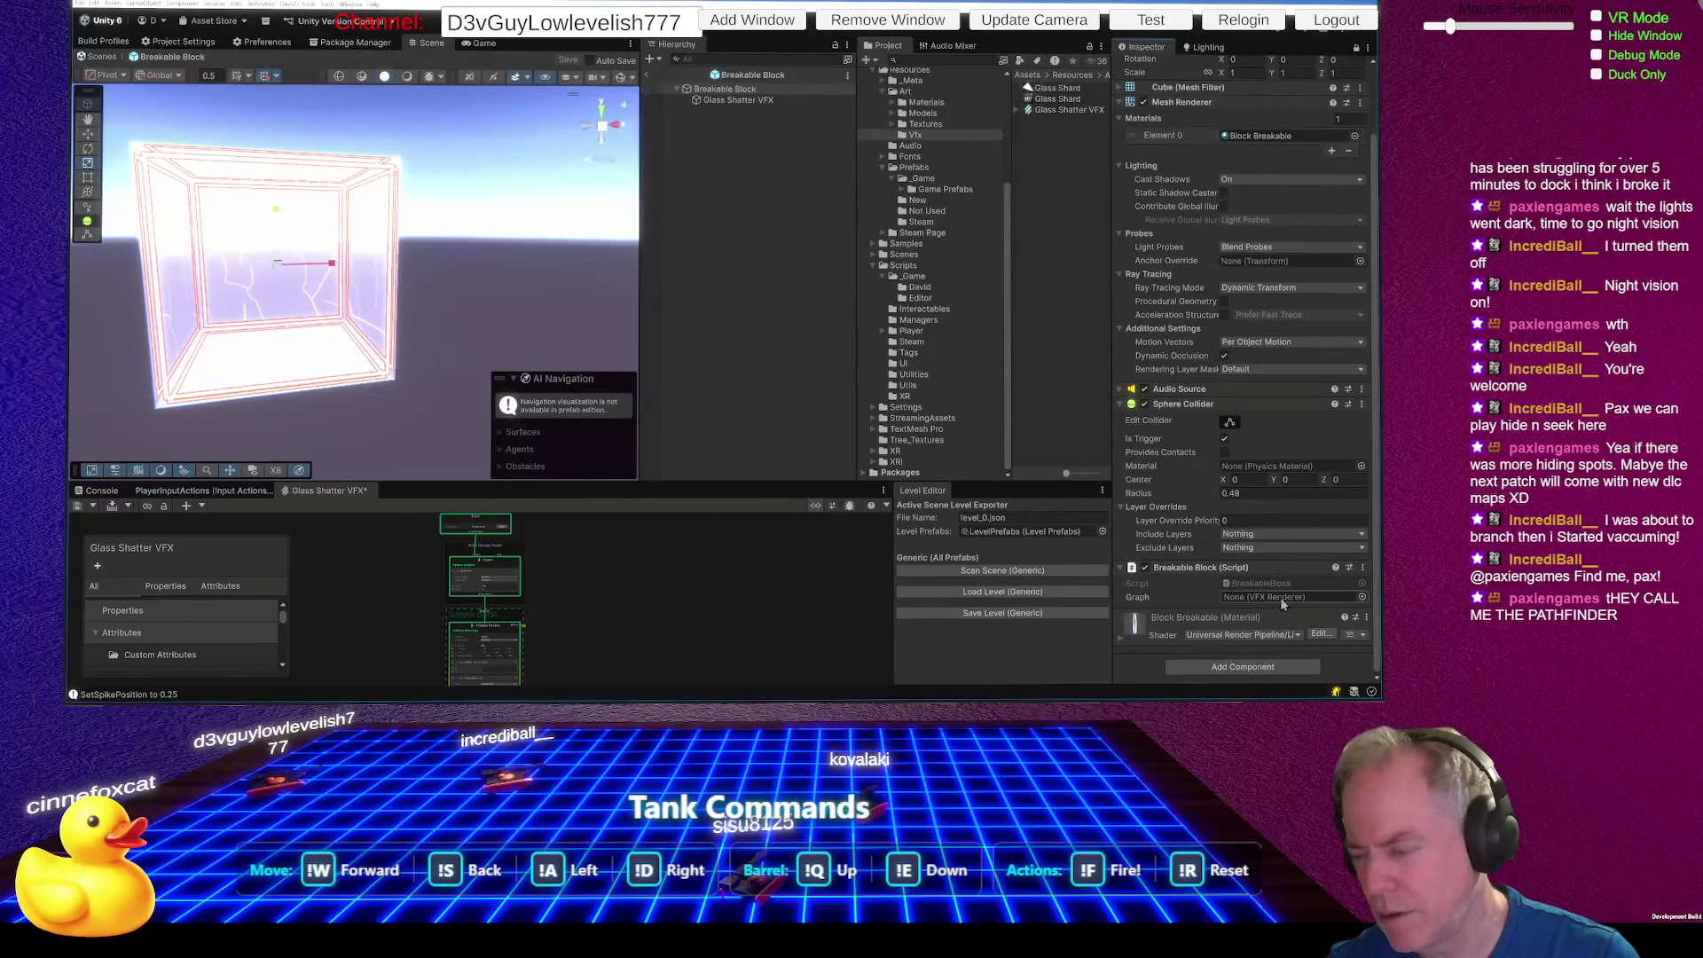
pyautogui.moveTo(1057, 108); pyautogui.dragTo(746, 88)
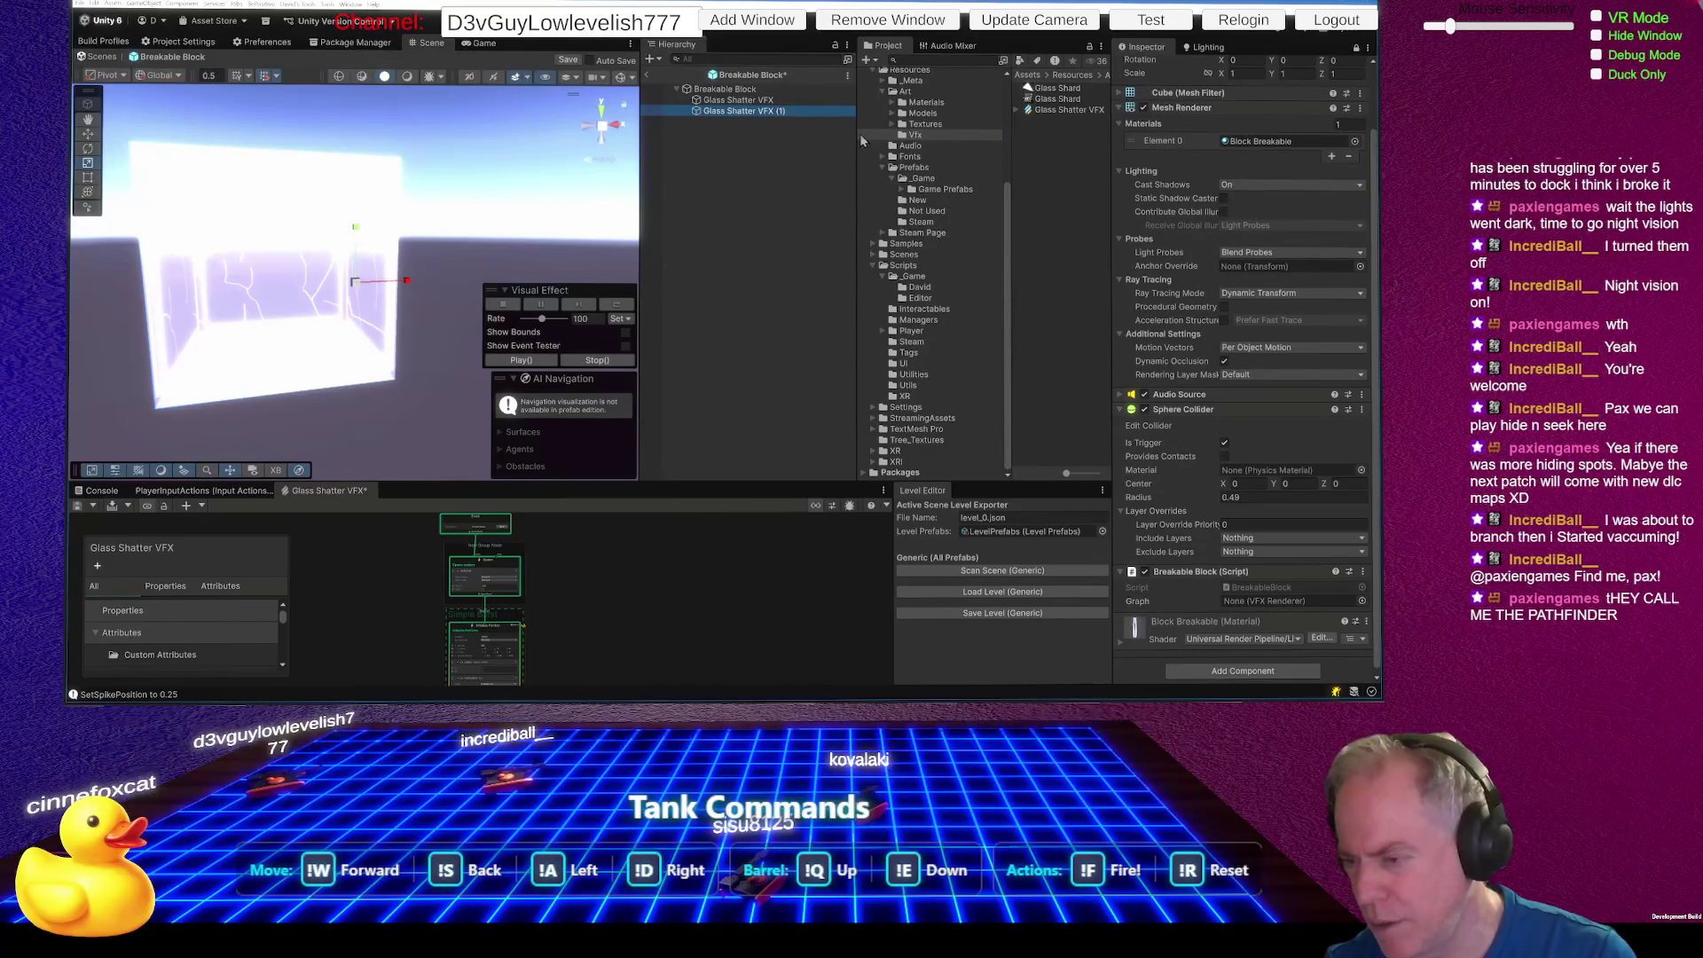
pyautogui.scroll(-1, 1234, 359)
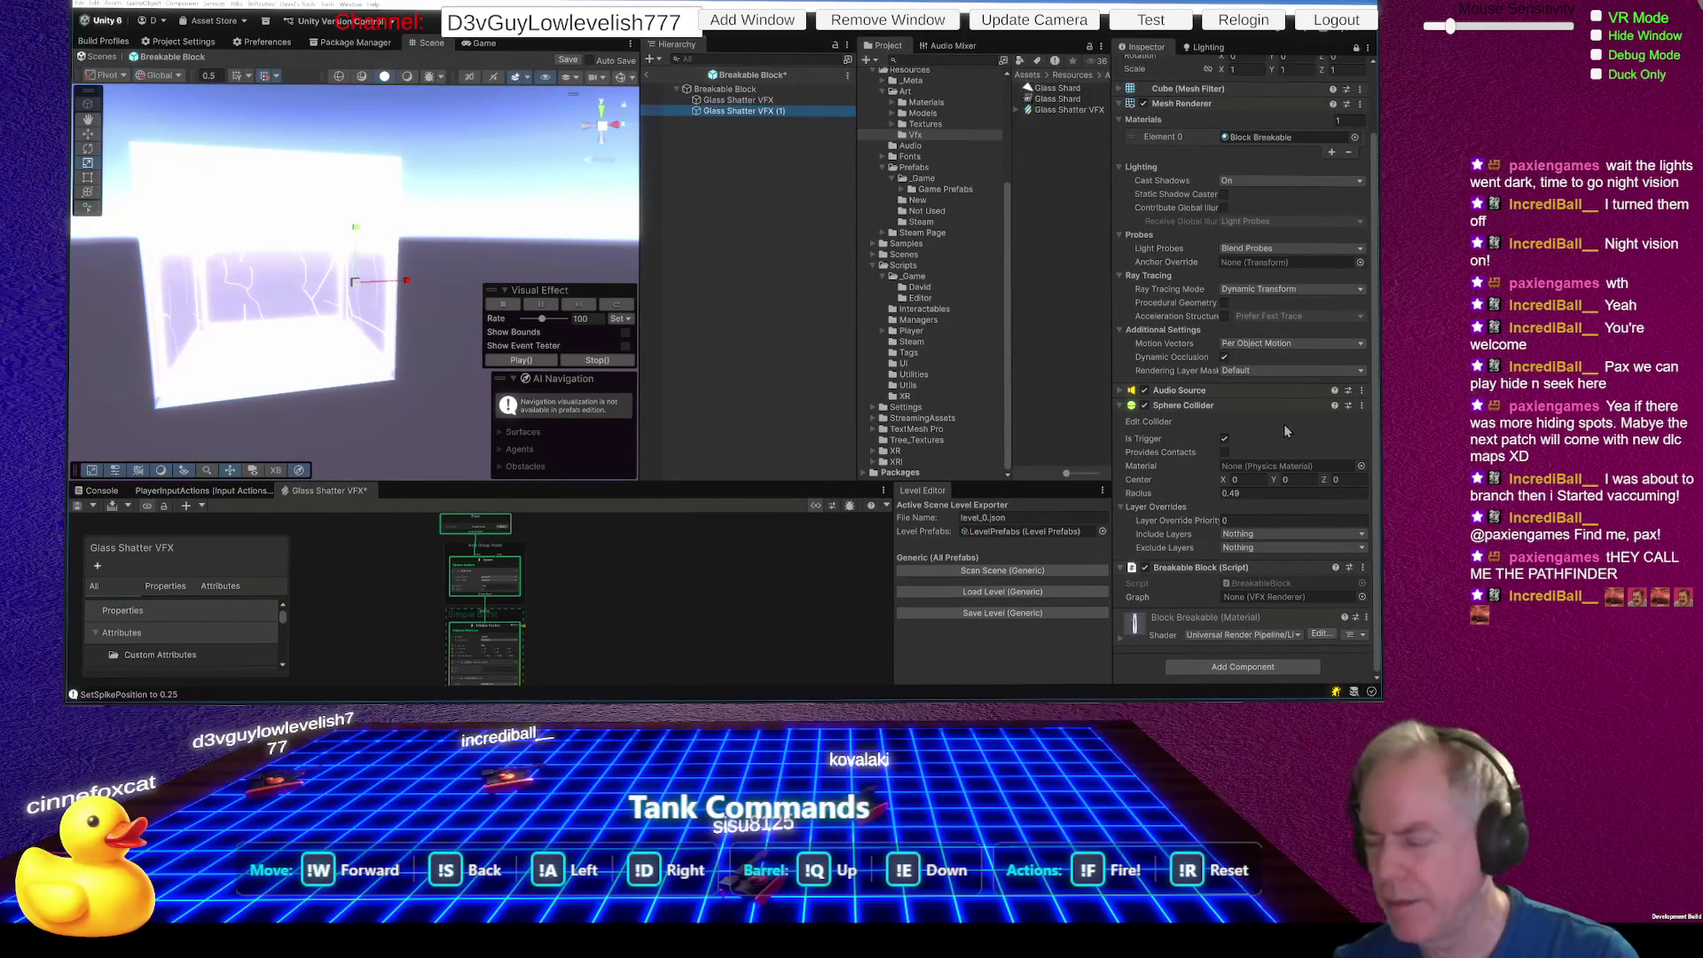
# Step: Delete the duplicate Glass Shatter VFX (1) child from the prefab
pyautogui.click(808, 302)
pyautogui.click(727, 113)
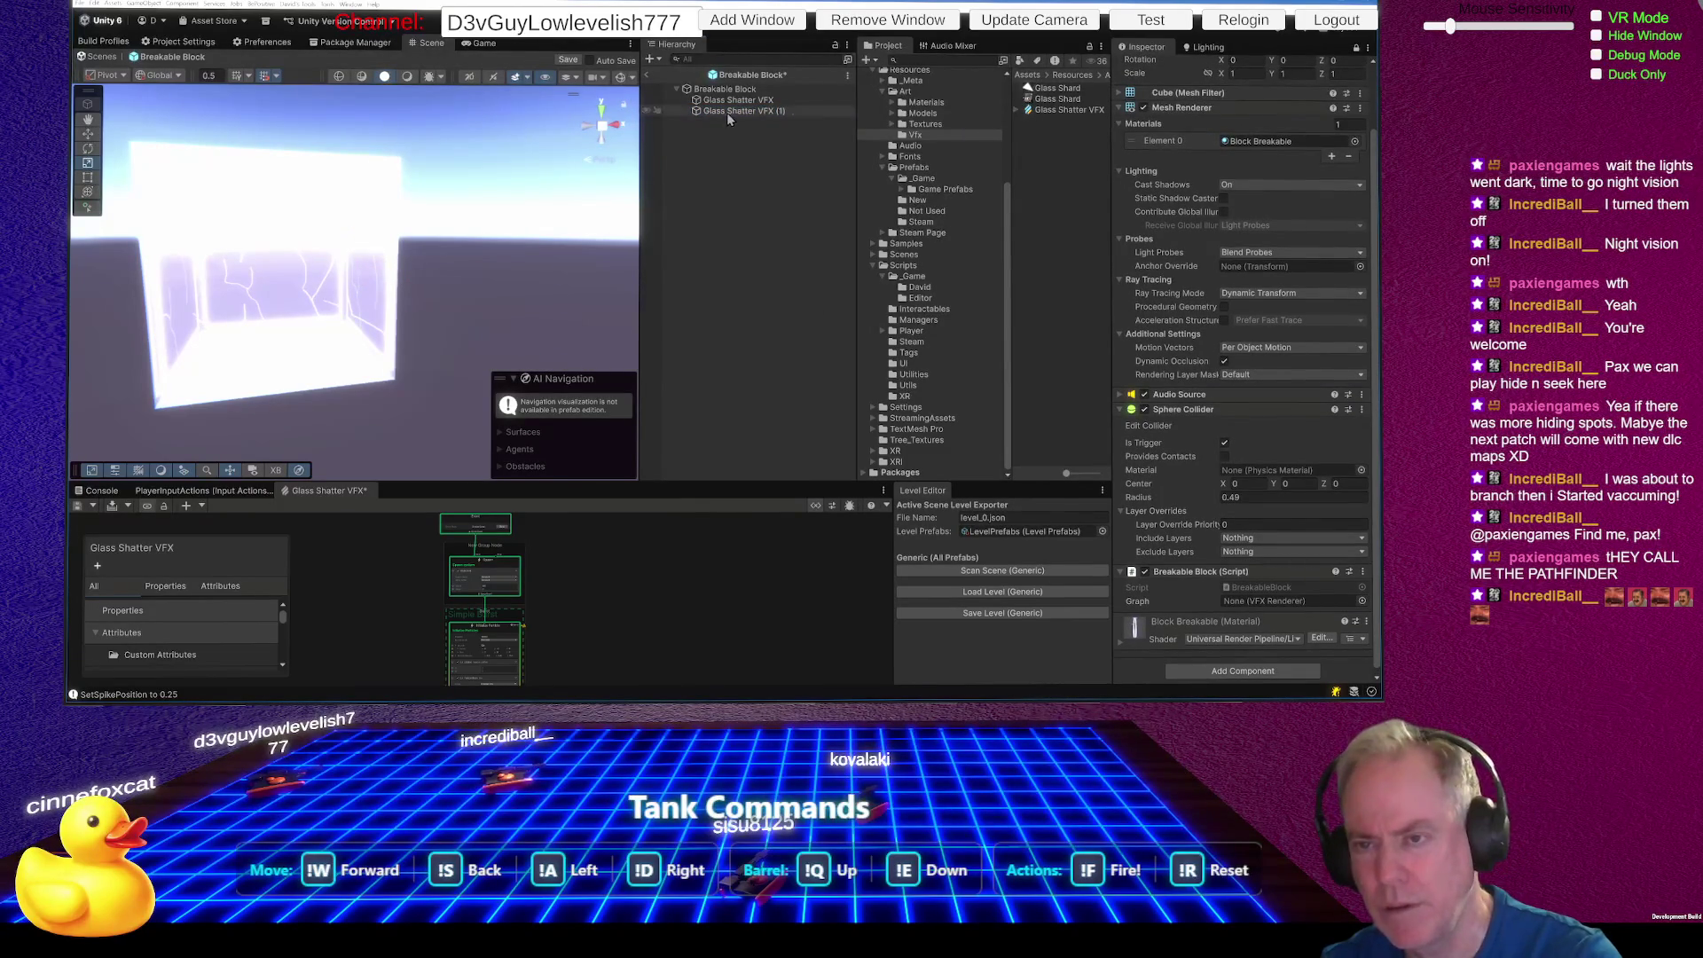
pyautogui.press('Delete')
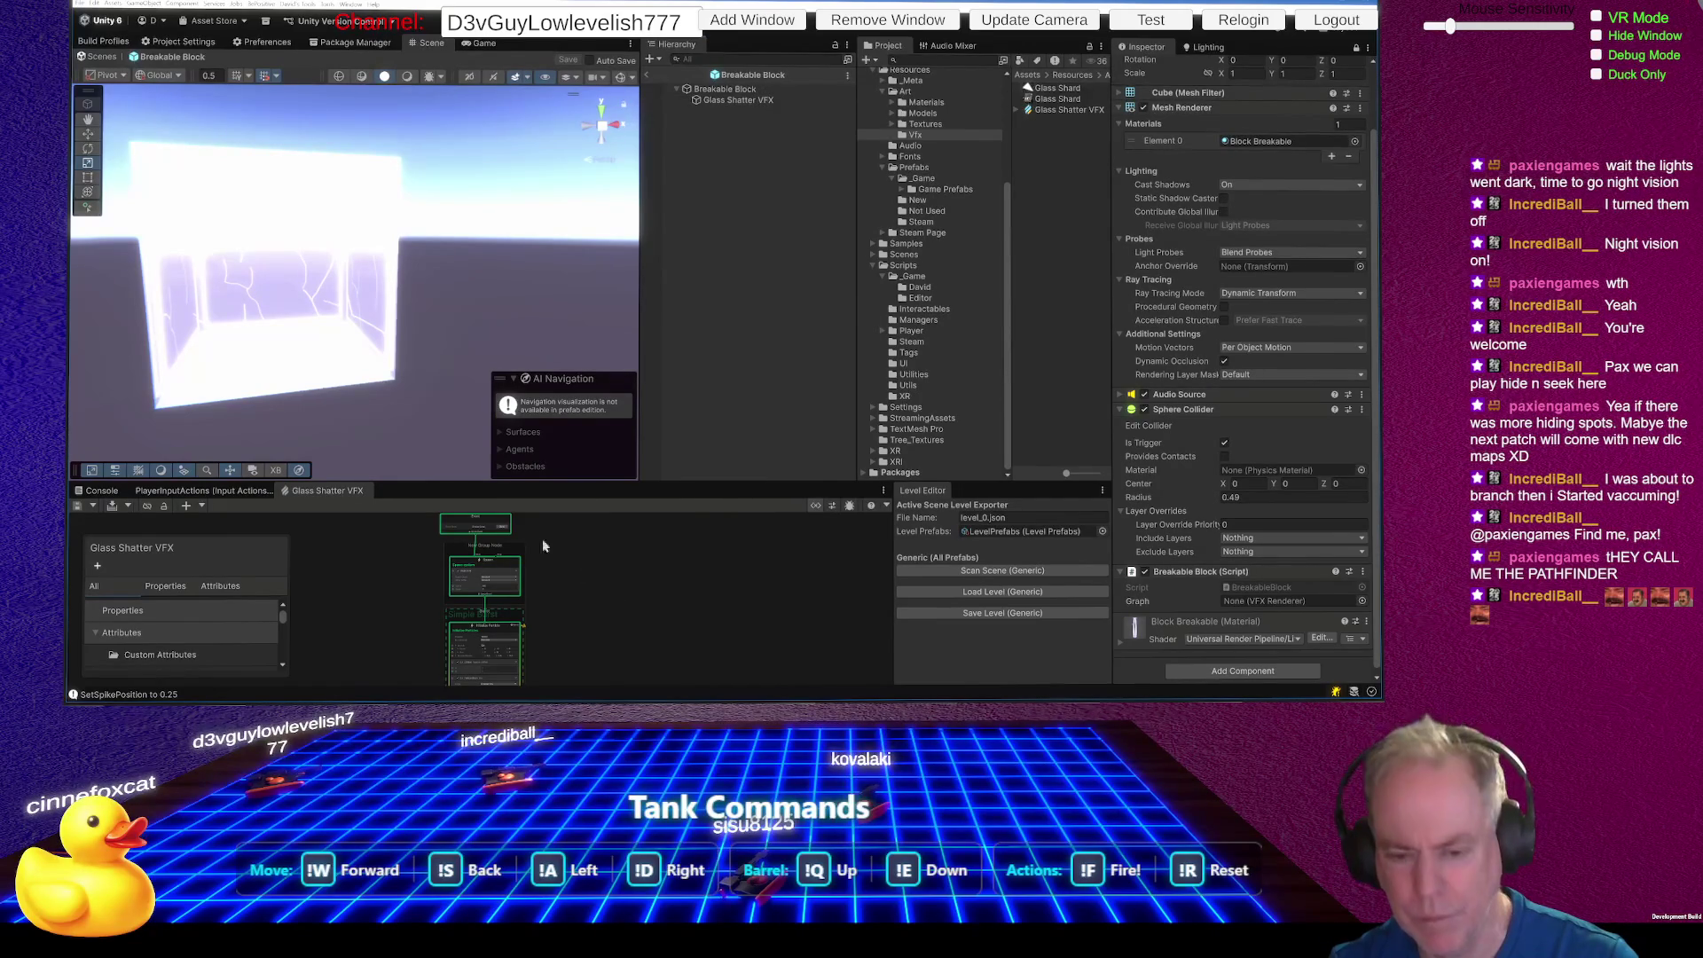
pyautogui.scroll(4, 499, 530)
# Step: Fire the ShatterEvent twice to preview the glass shatter in the VFX graph
pyautogui.click(514, 534)
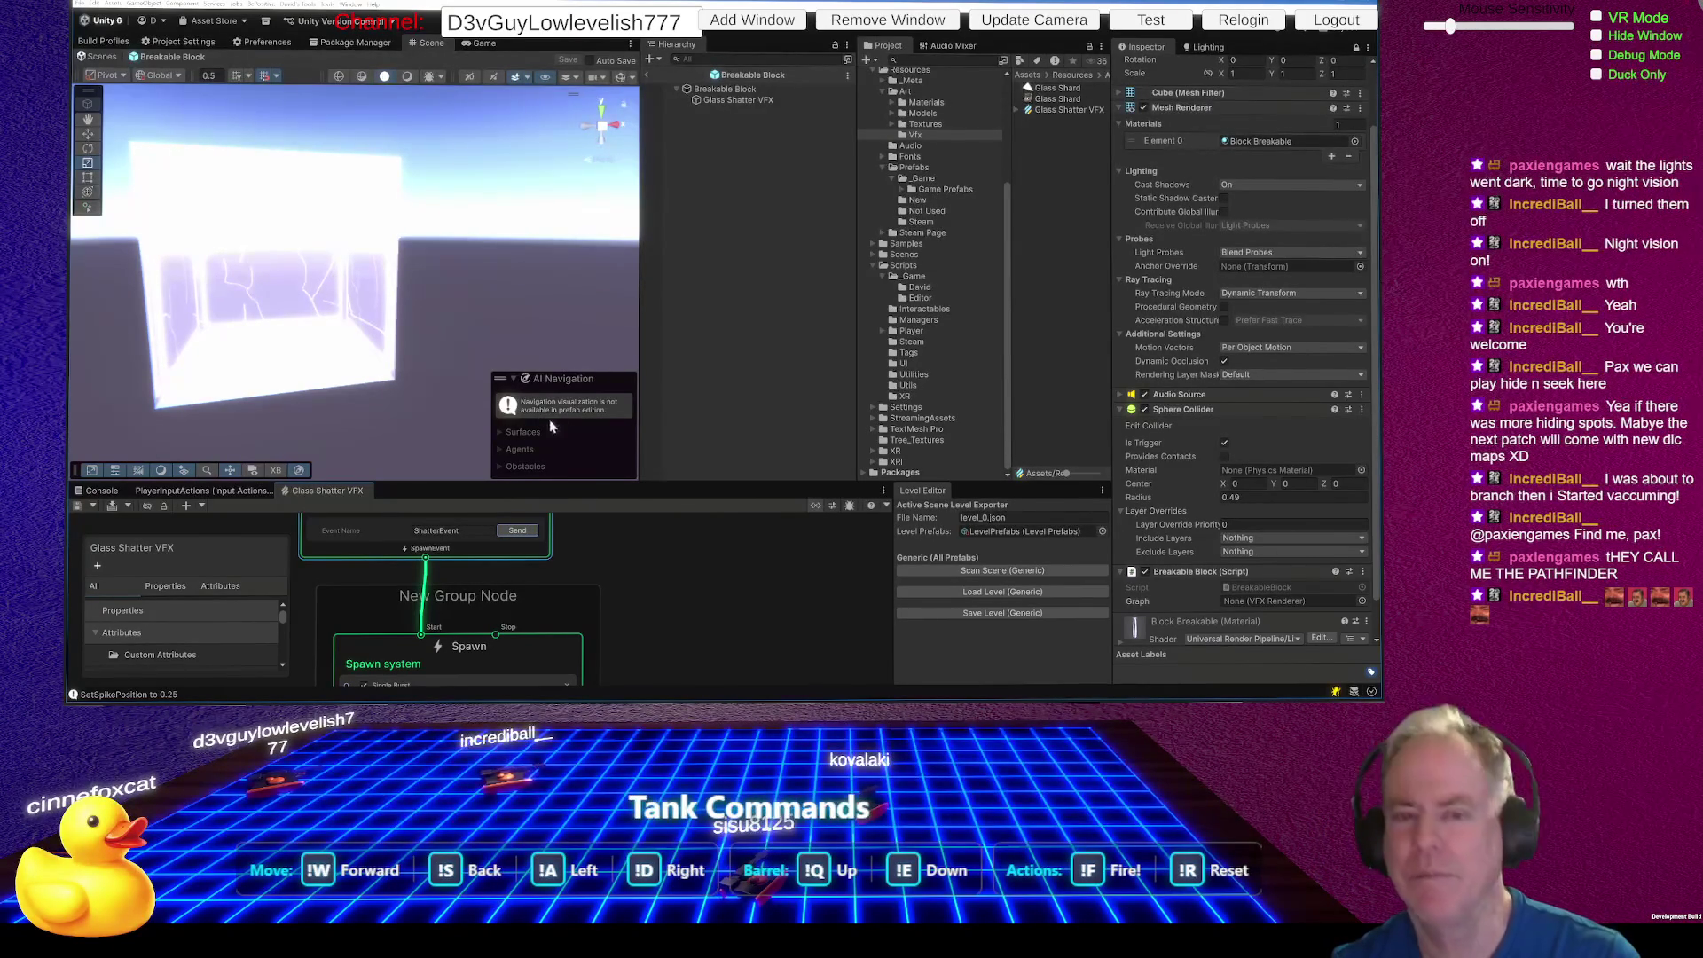
pyautogui.click(516, 531)
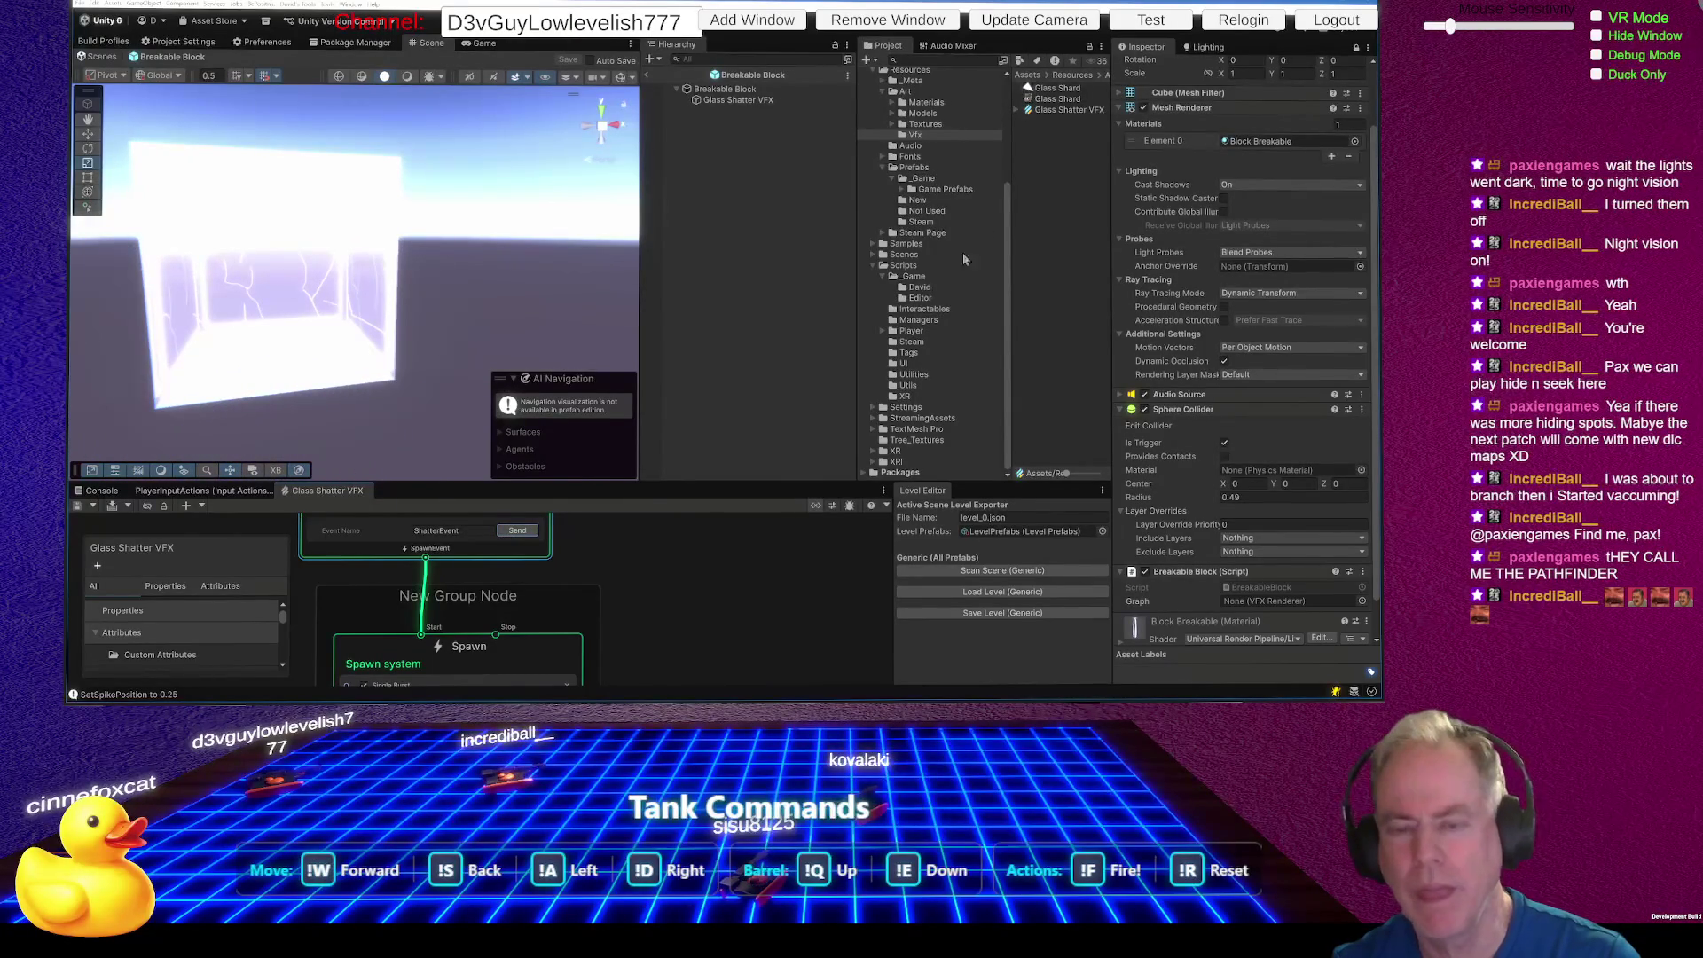
# Step: Select the prefab's Glass Shatter VFX child to view its Visual Effect settings, then return to the script
pyautogui.click(738, 102)
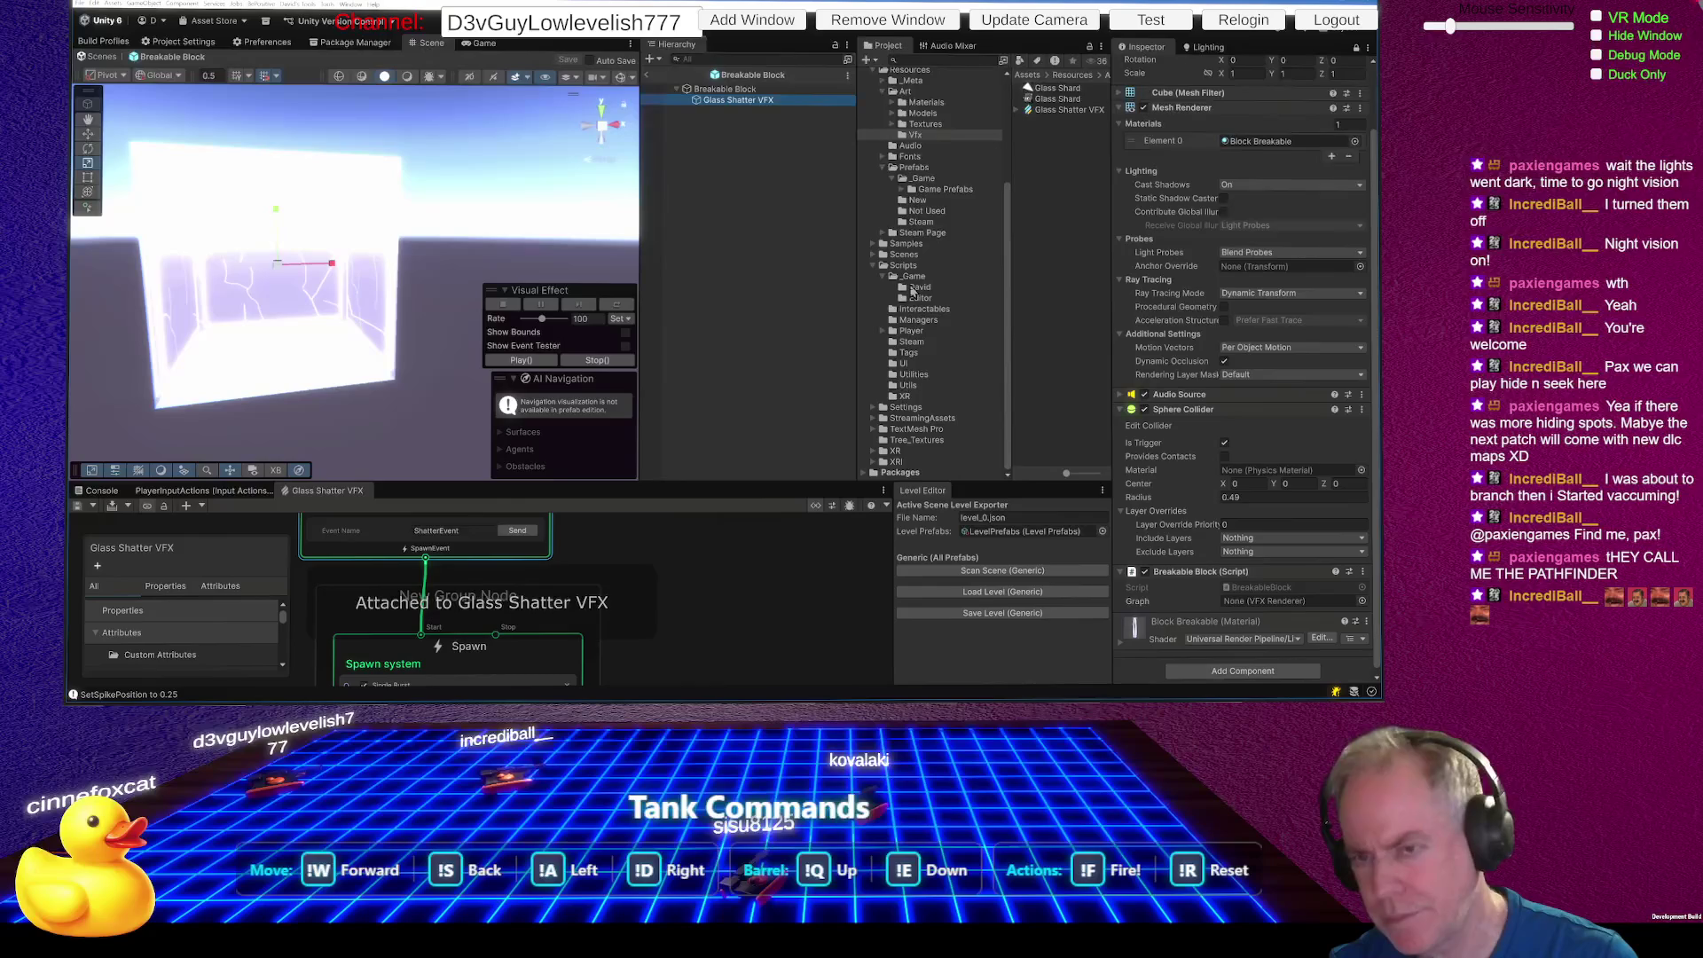
pyautogui.click(1358, 48)
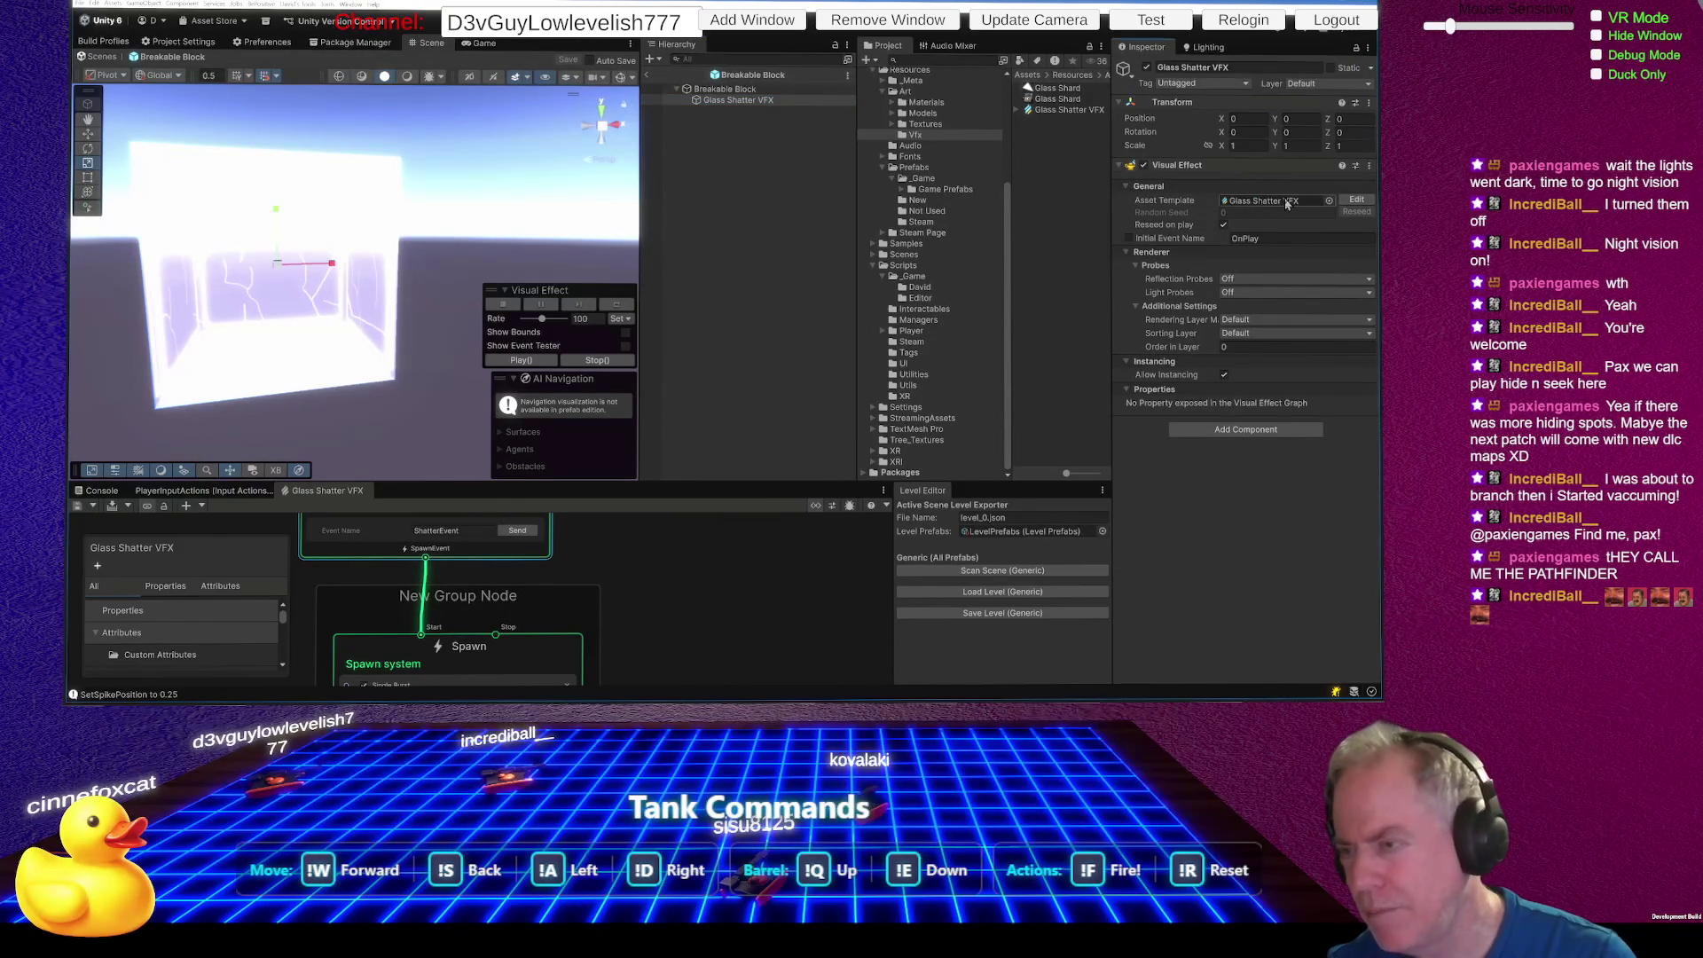
pyautogui.hotkey('alt', 'Tab')
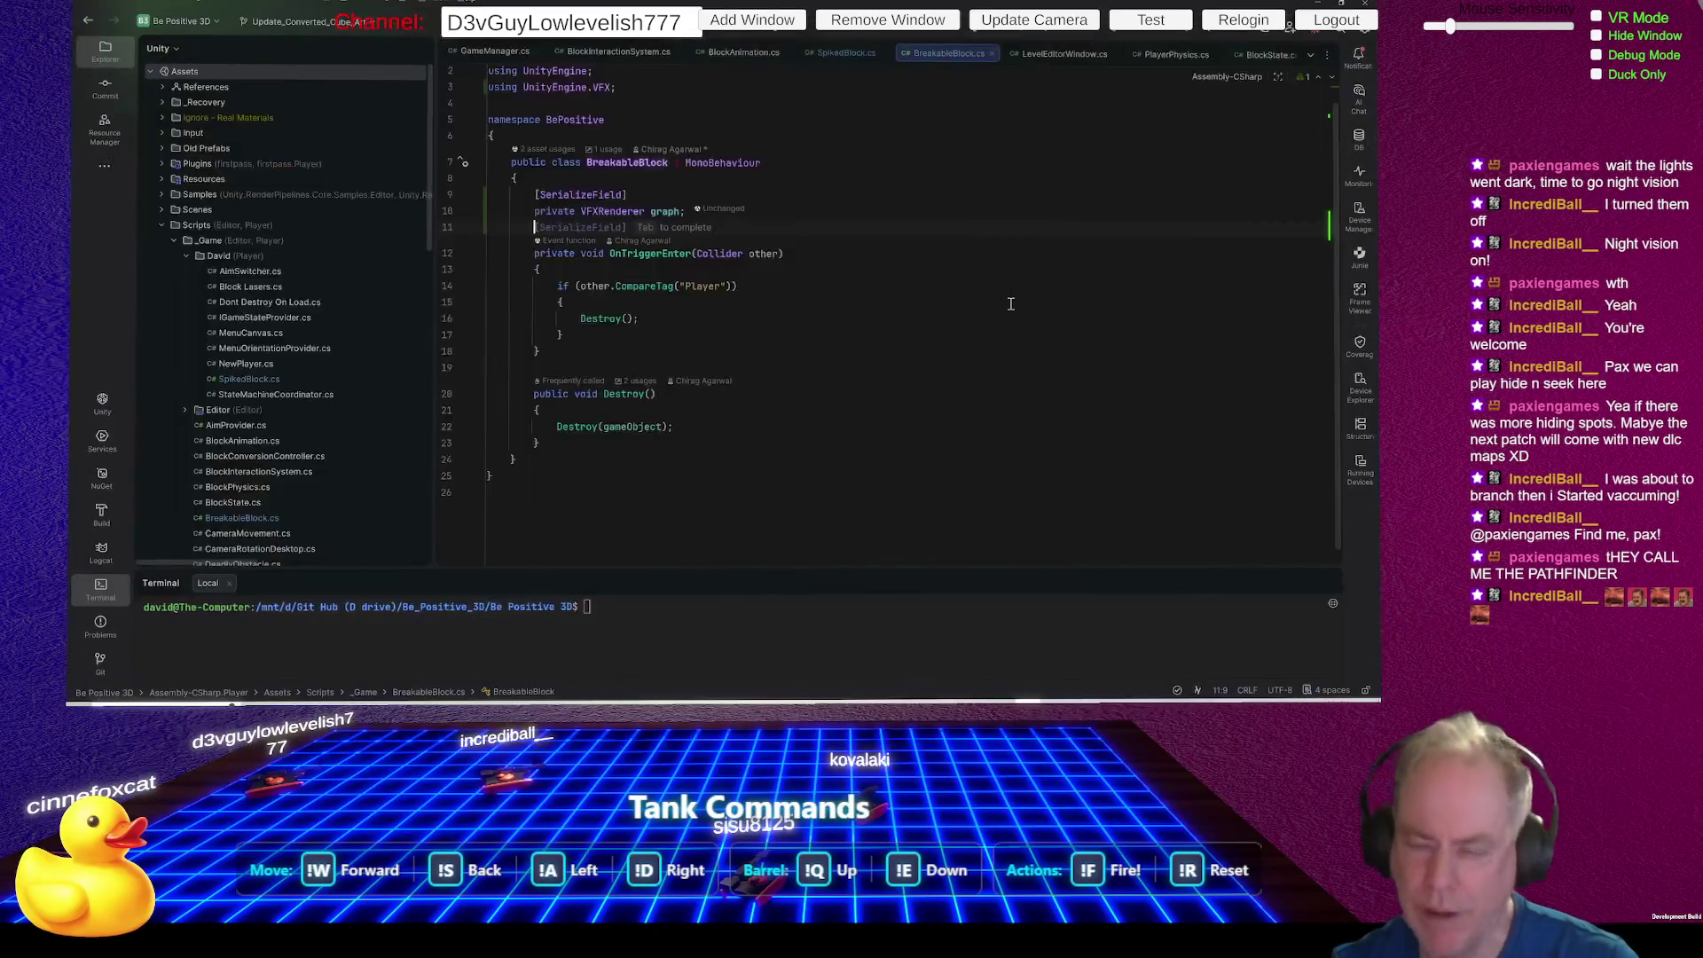
pyautogui.moveTo(620, 216)
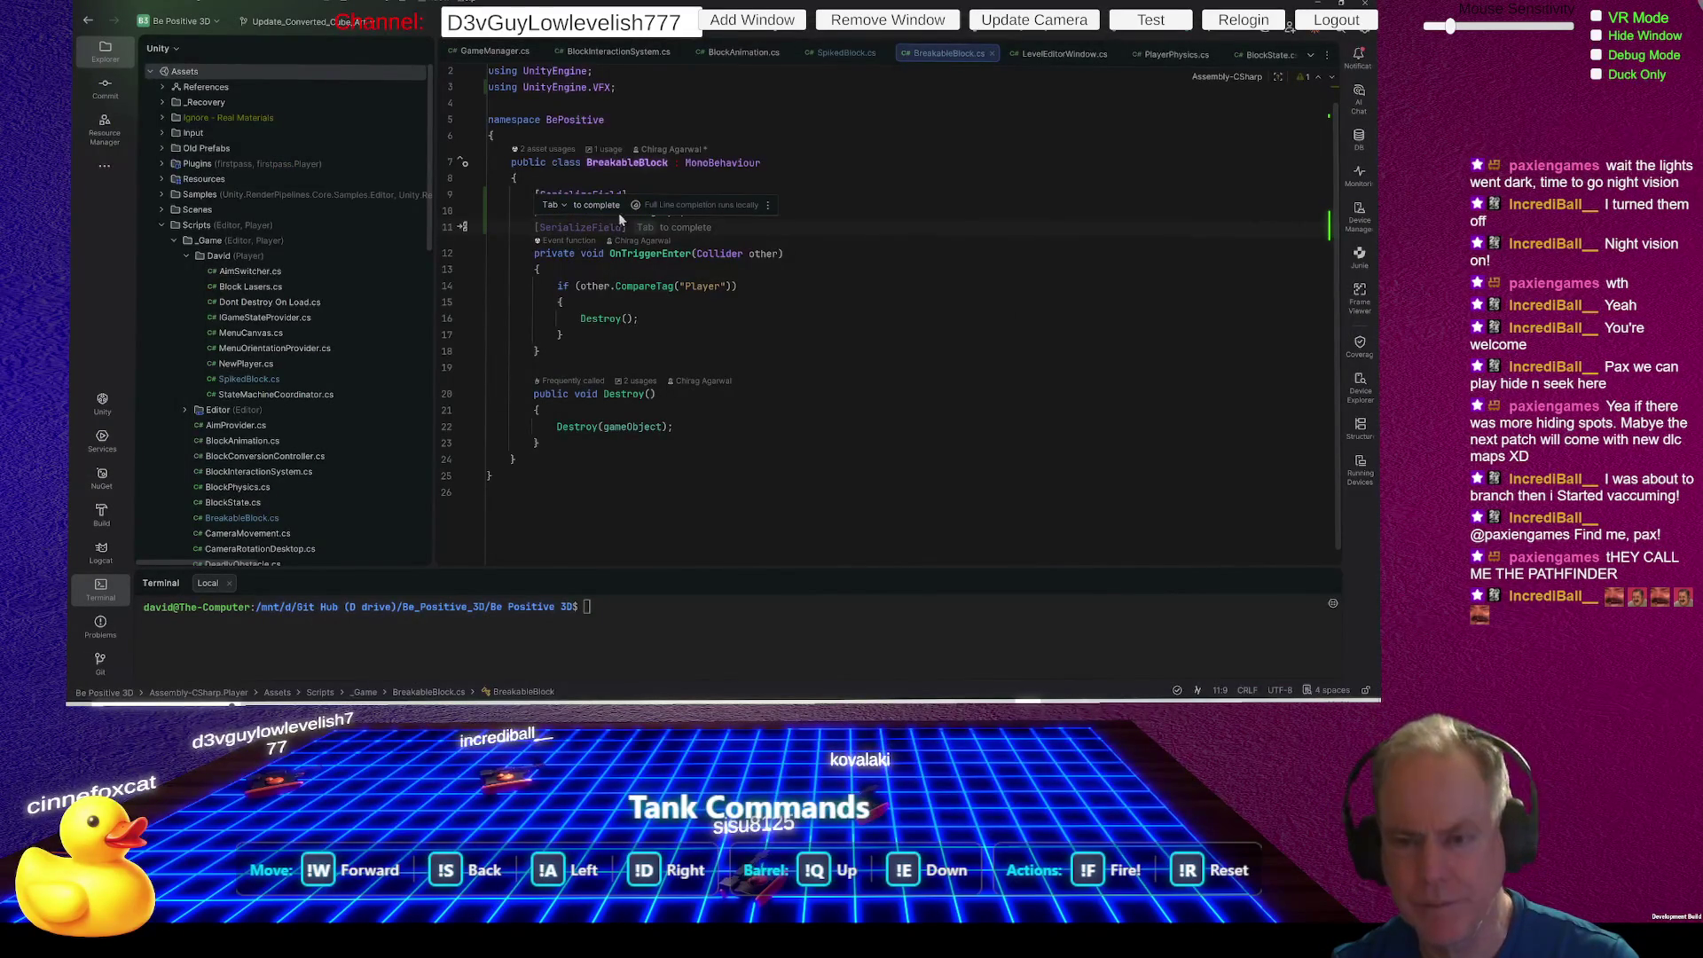
# Step: Delete the VFXRenderer type from the serialized graph field and switch back to Unity
pyautogui.press('Down')
pyautogui.doubleClick(612, 210)
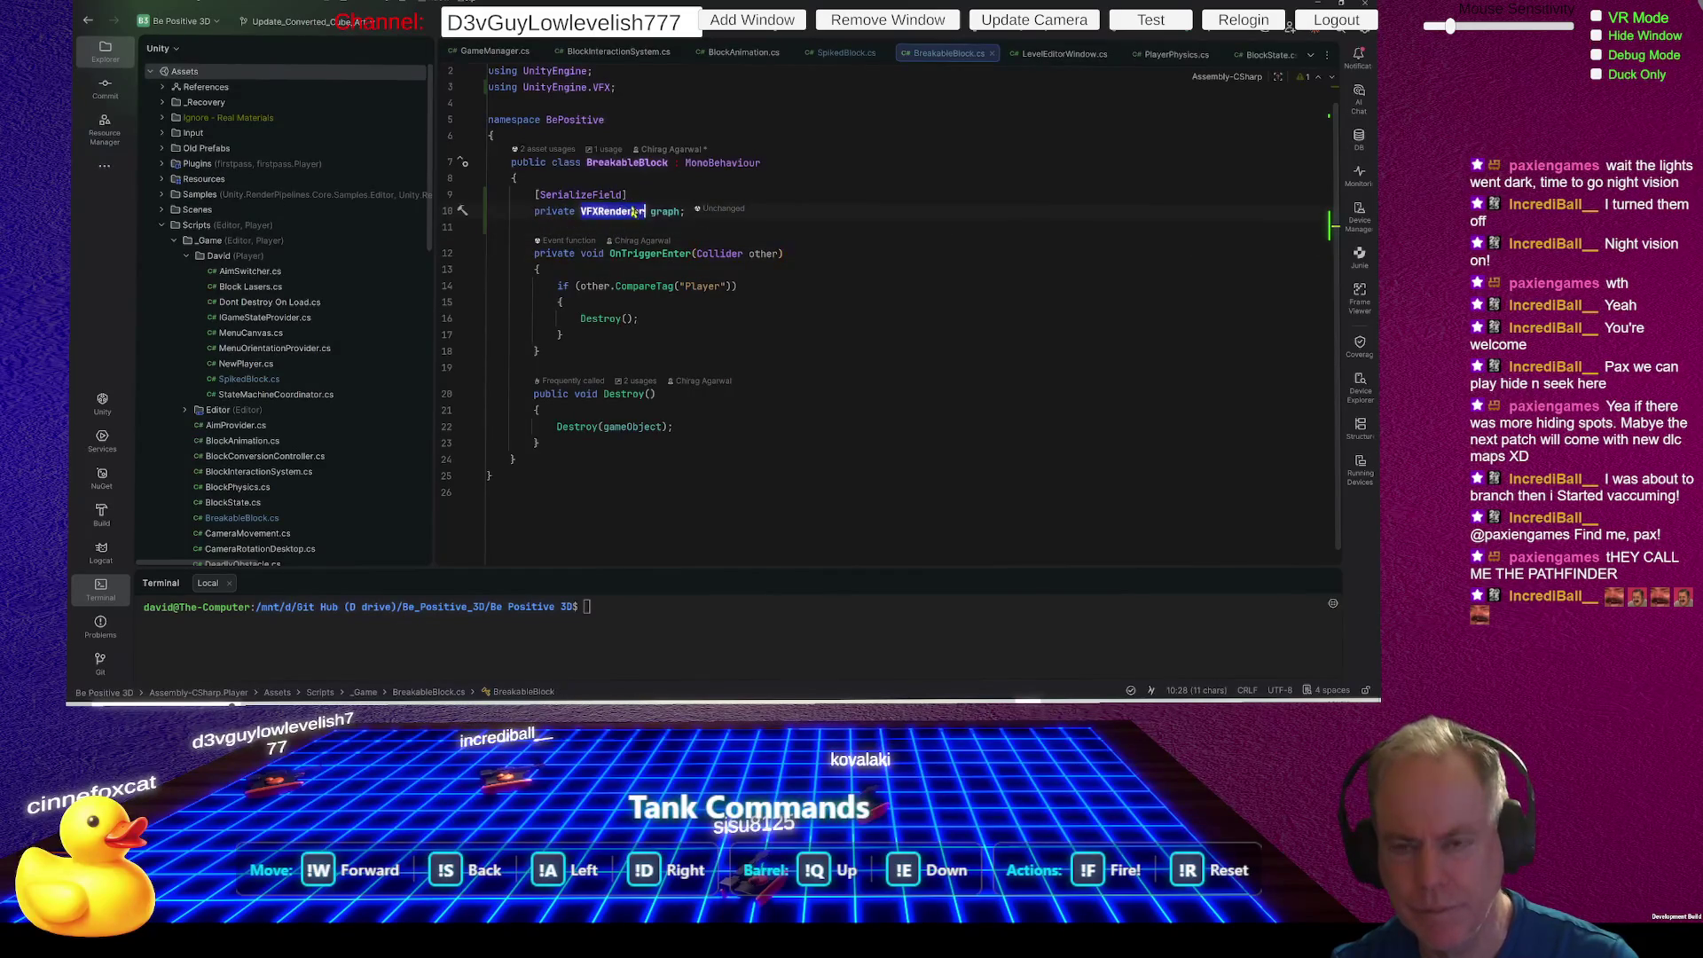
pyautogui.press('BackSpace')
pyautogui.press('Escape')
pyautogui.hotkey('alt', 'Tab')
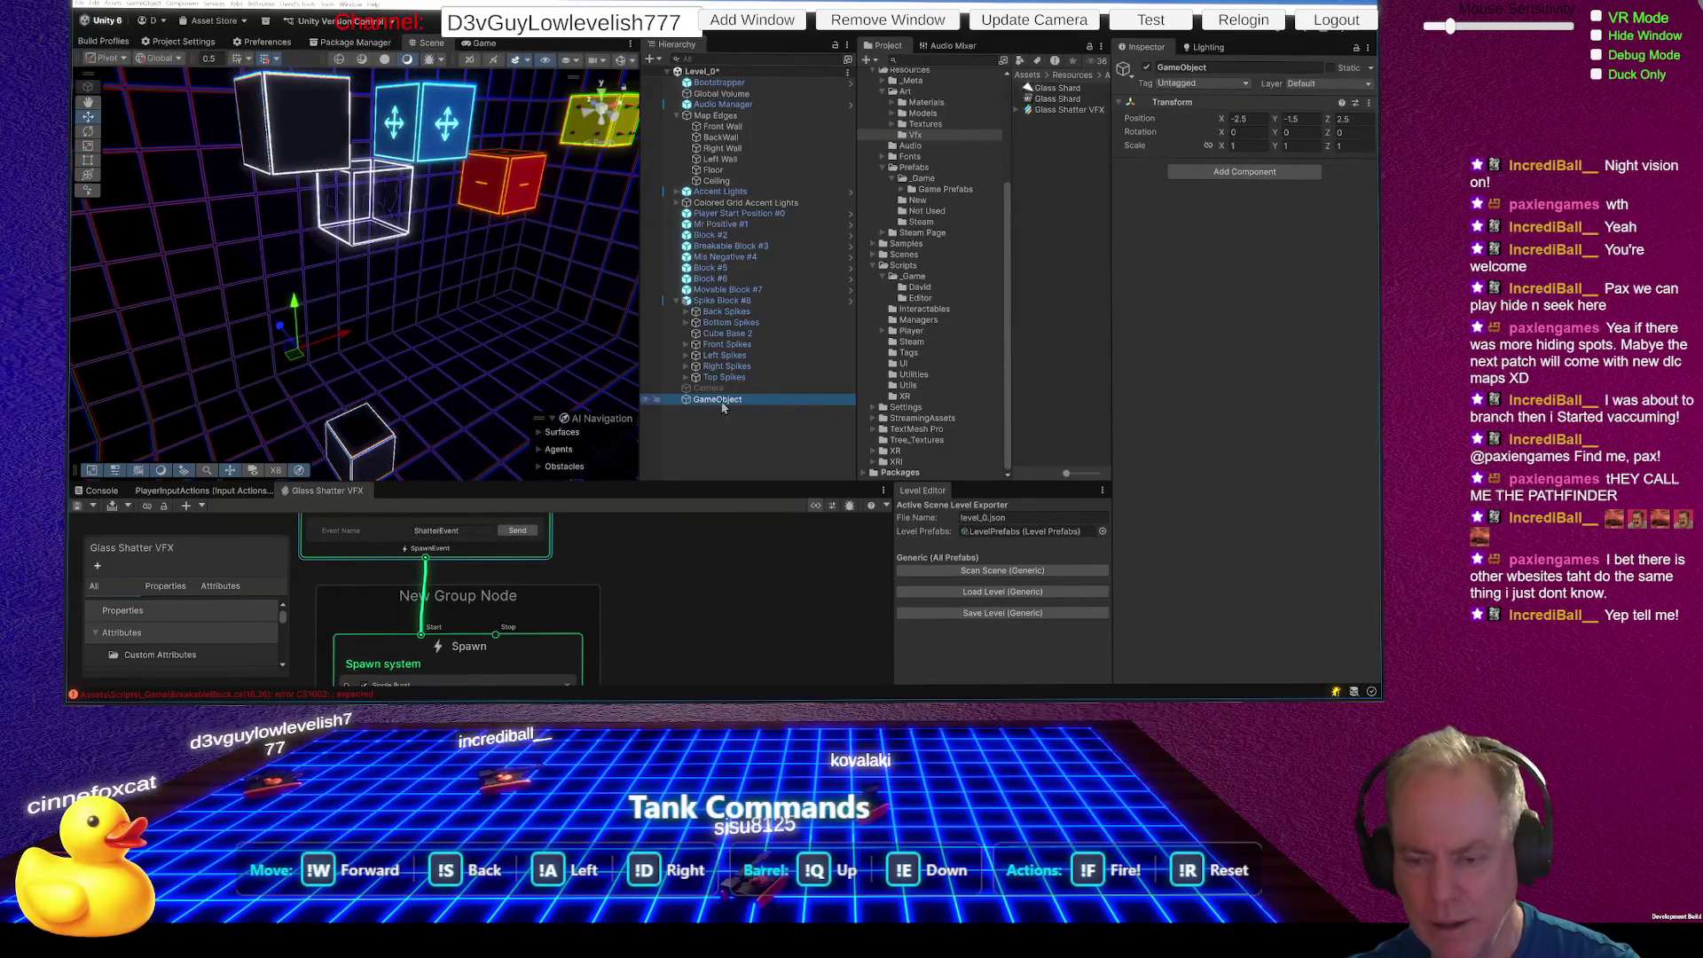
# Step: Rename the empty GameObject to Glass Shatter VFX and add the Glass Shatter VFX effect into the scene
pyautogui.press('F2')
pyautogui.write('Glass Shatter VFX')
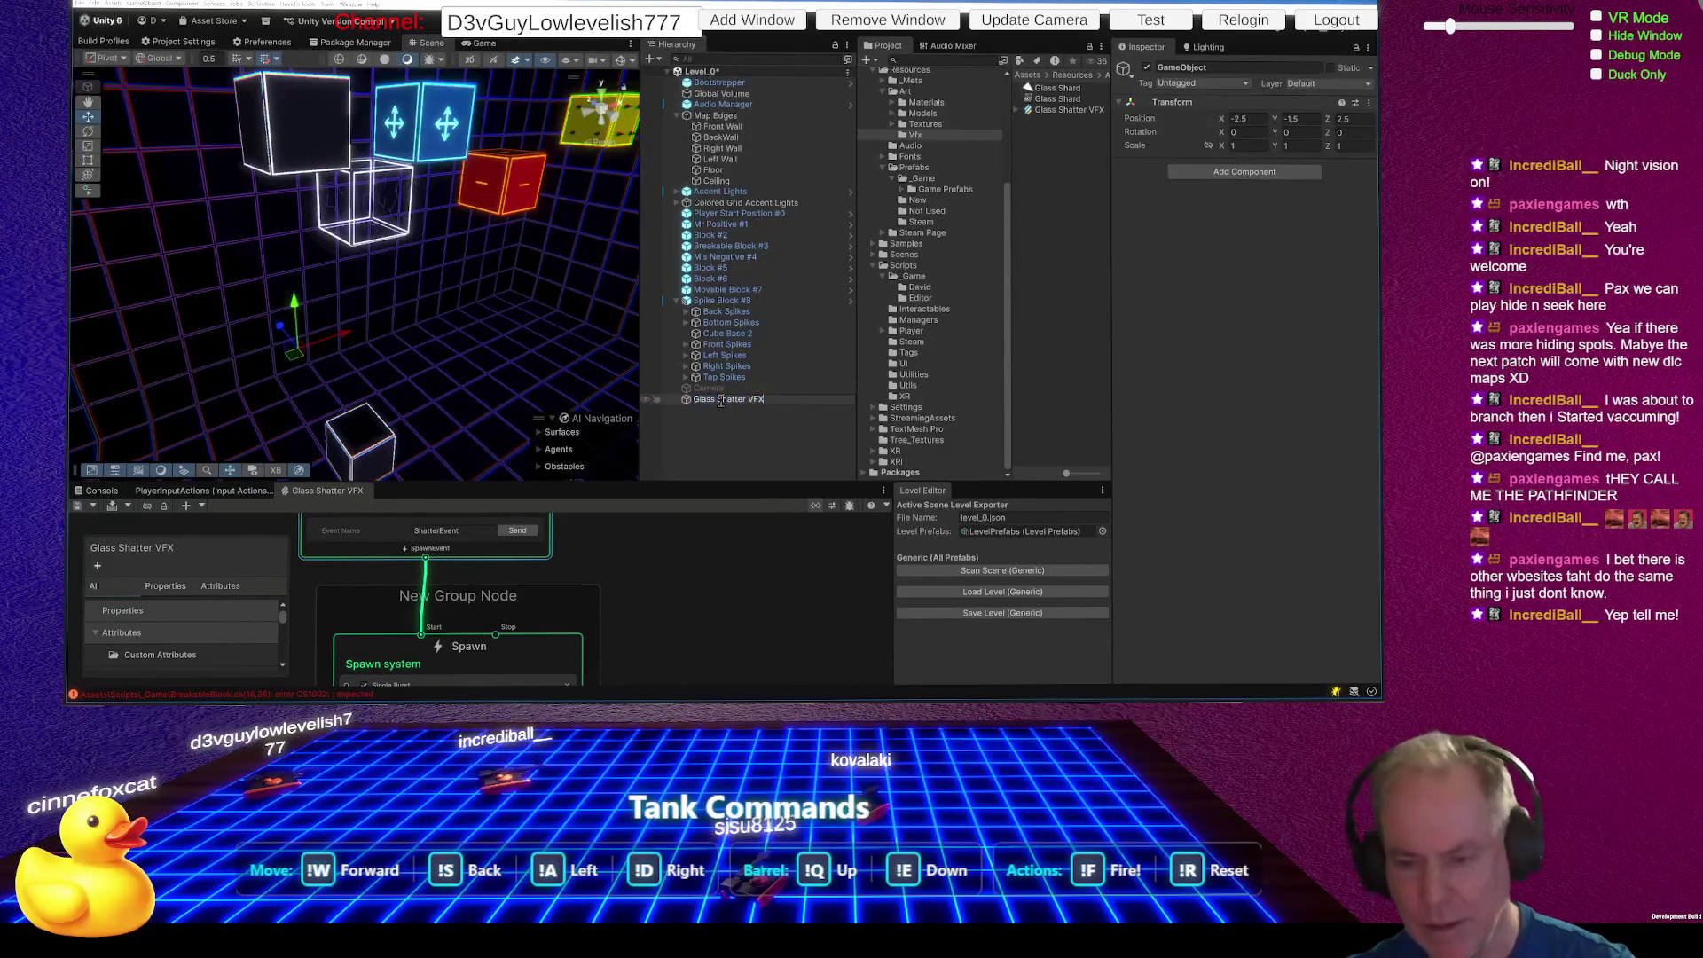
pyautogui.press('Return')
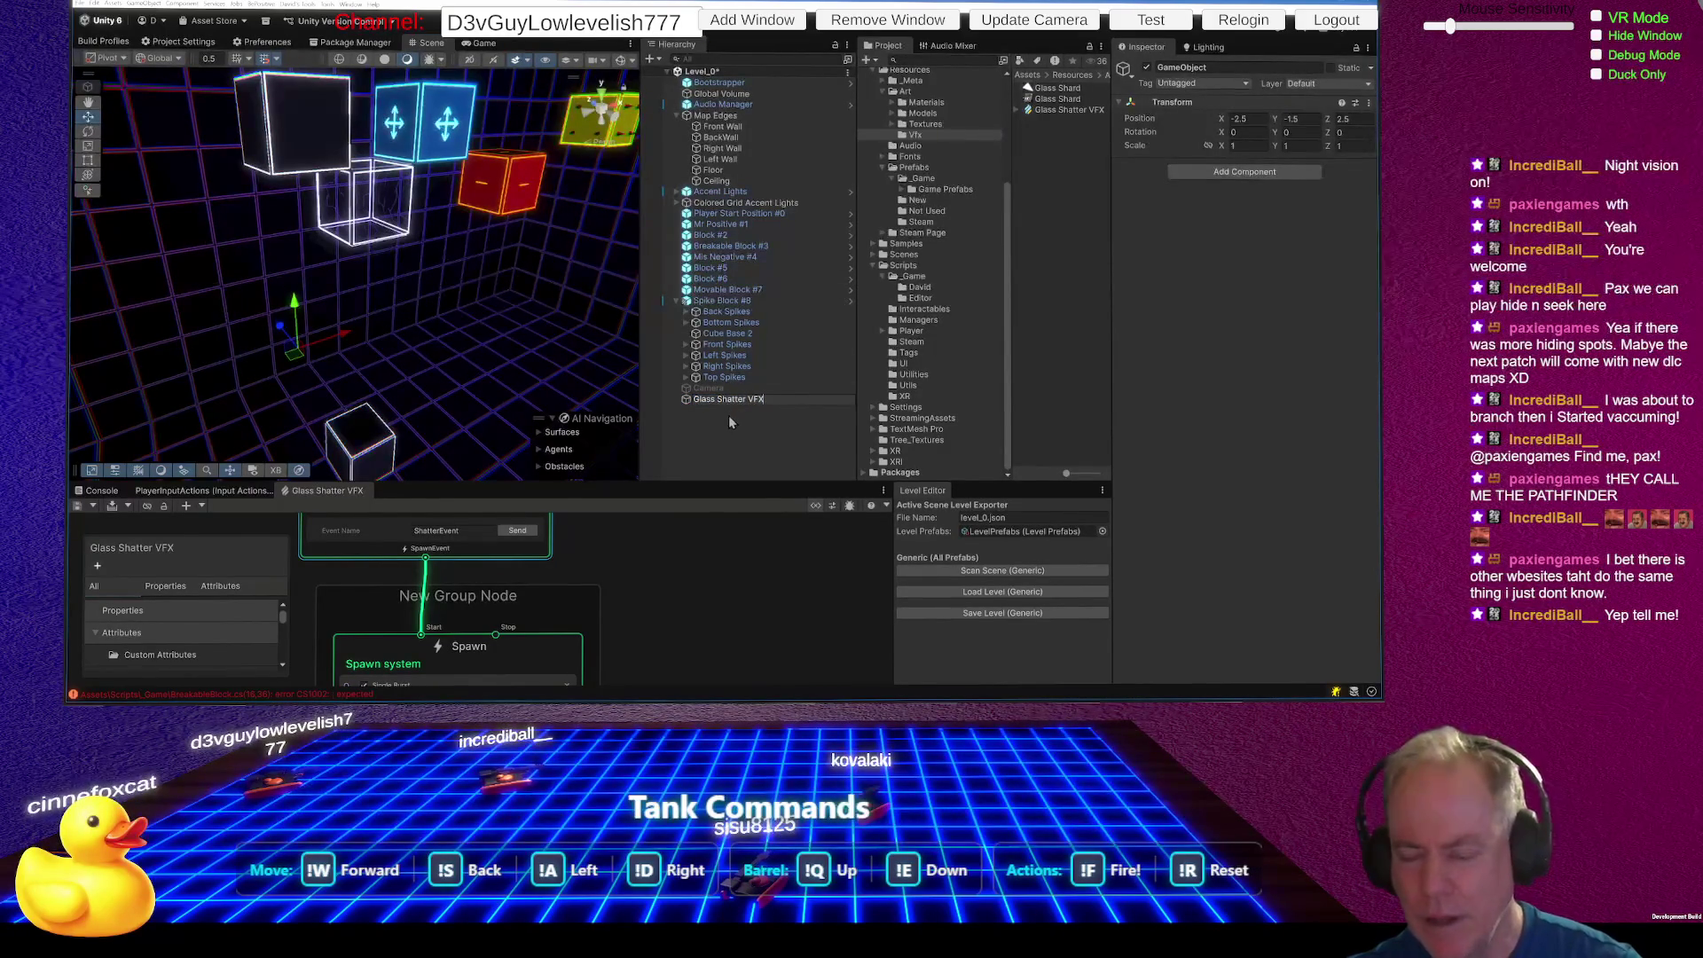
pyautogui.moveTo(791, 400)
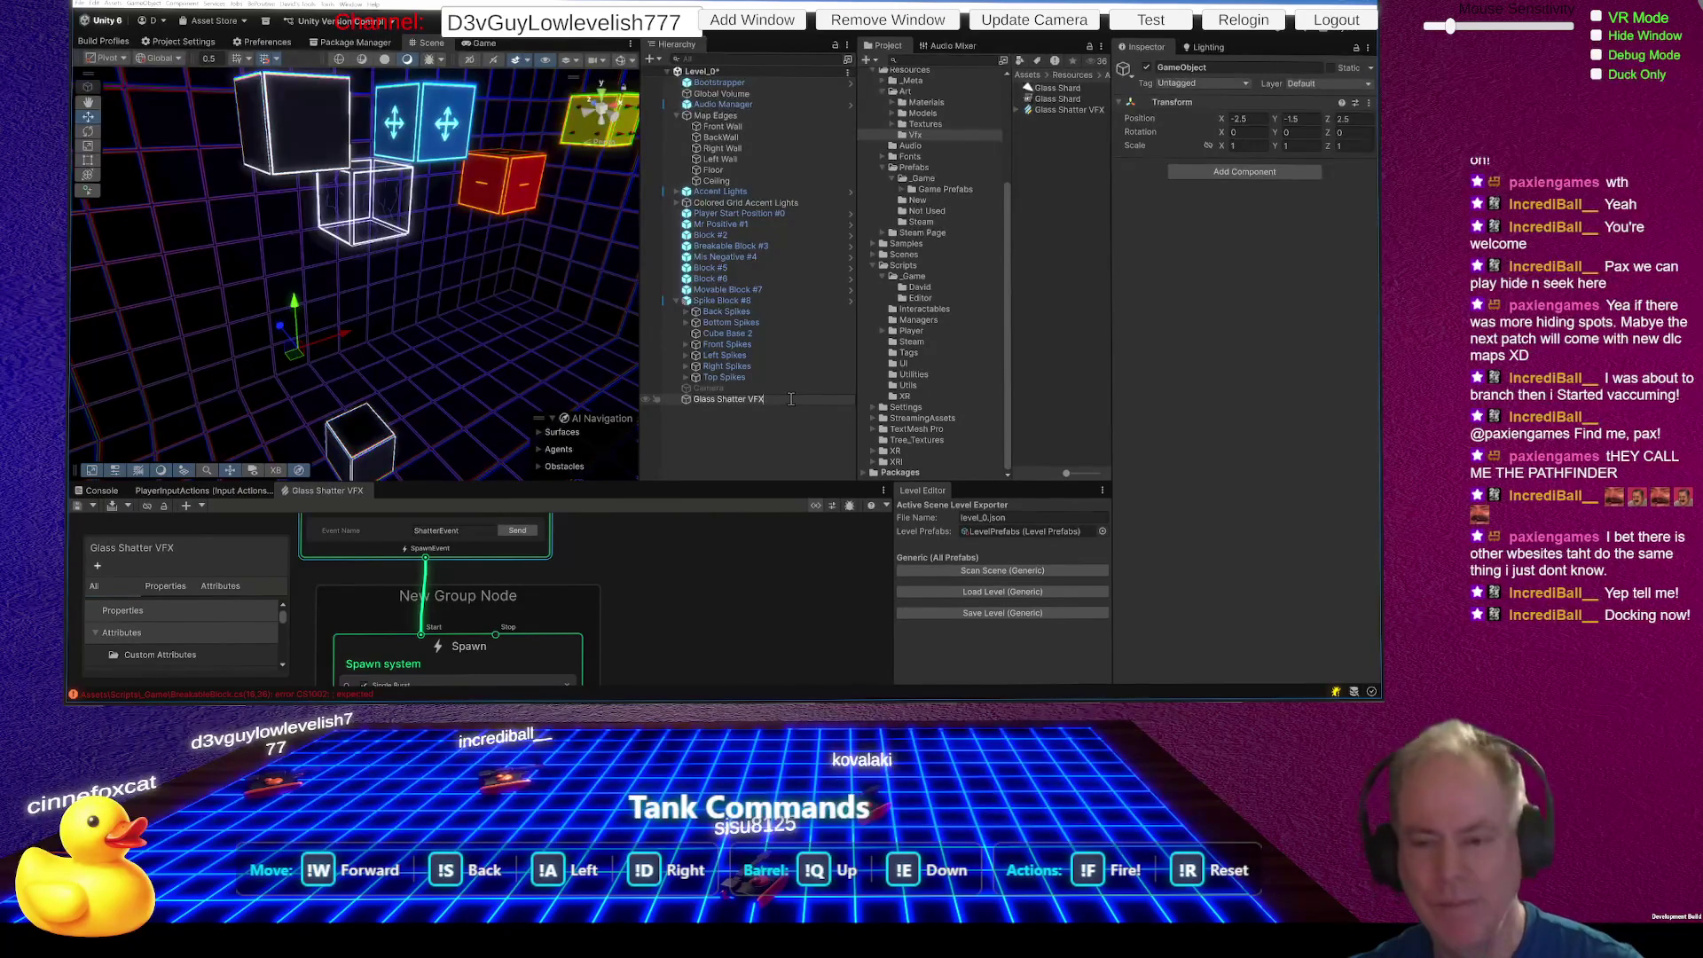
pyautogui.click(740, 429)
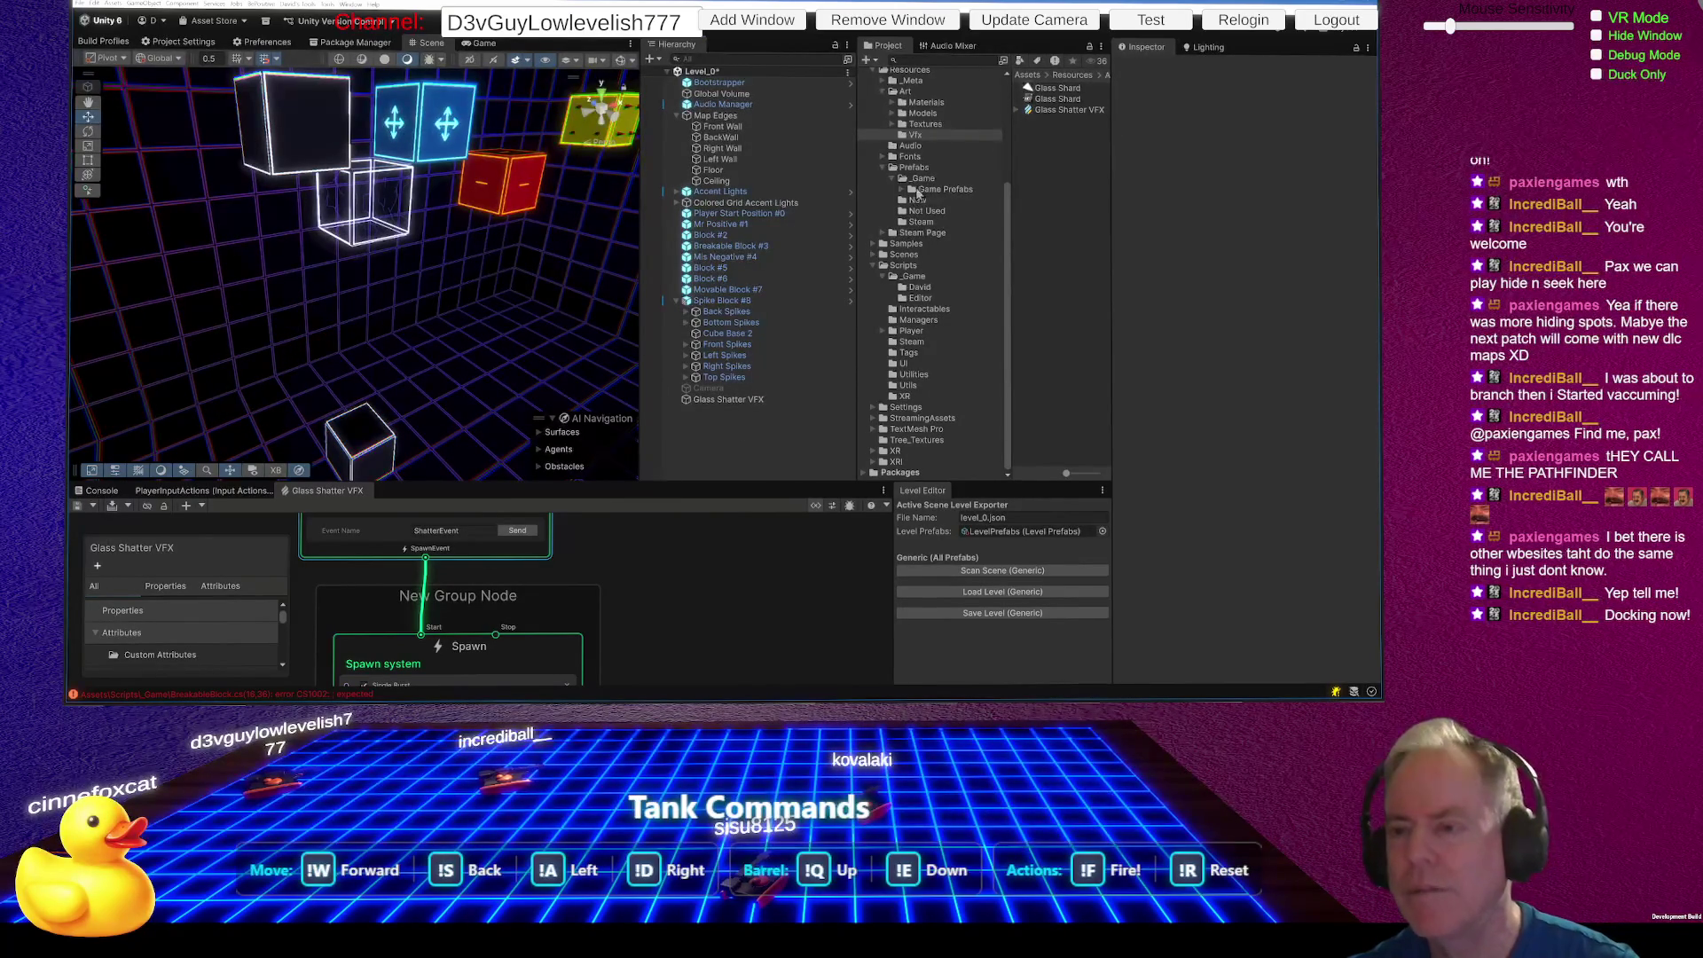
pyautogui.click(726, 401)
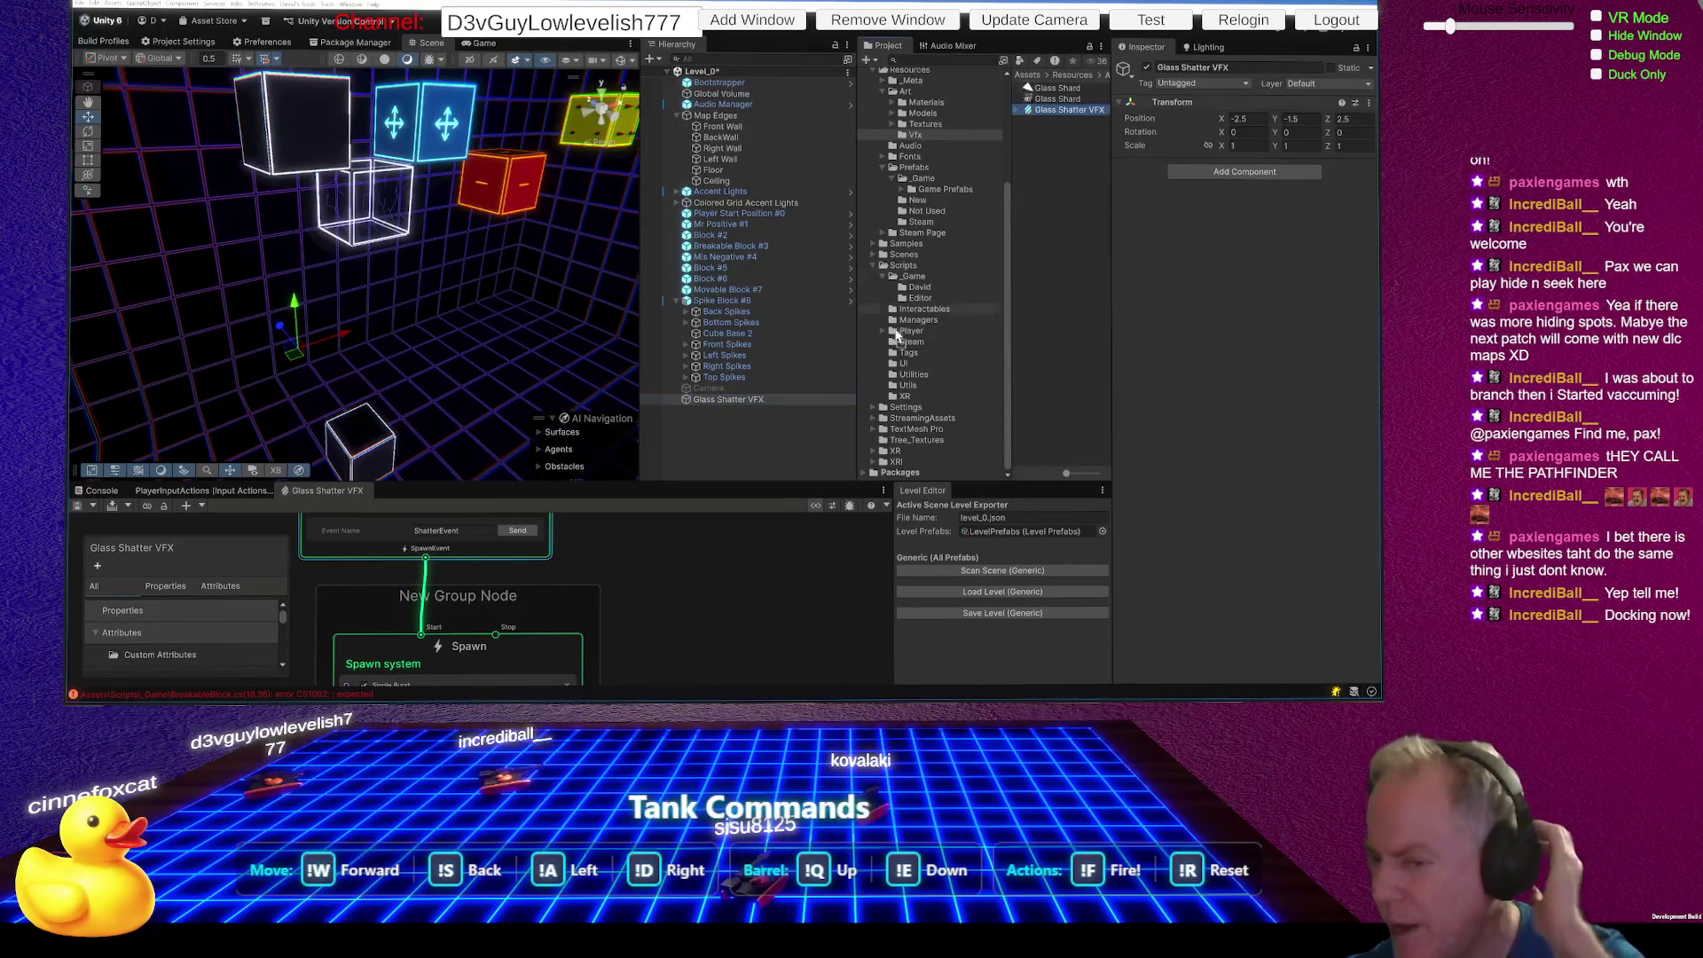
pyautogui.moveTo(751, 420); pyautogui.dragTo(752, 419)
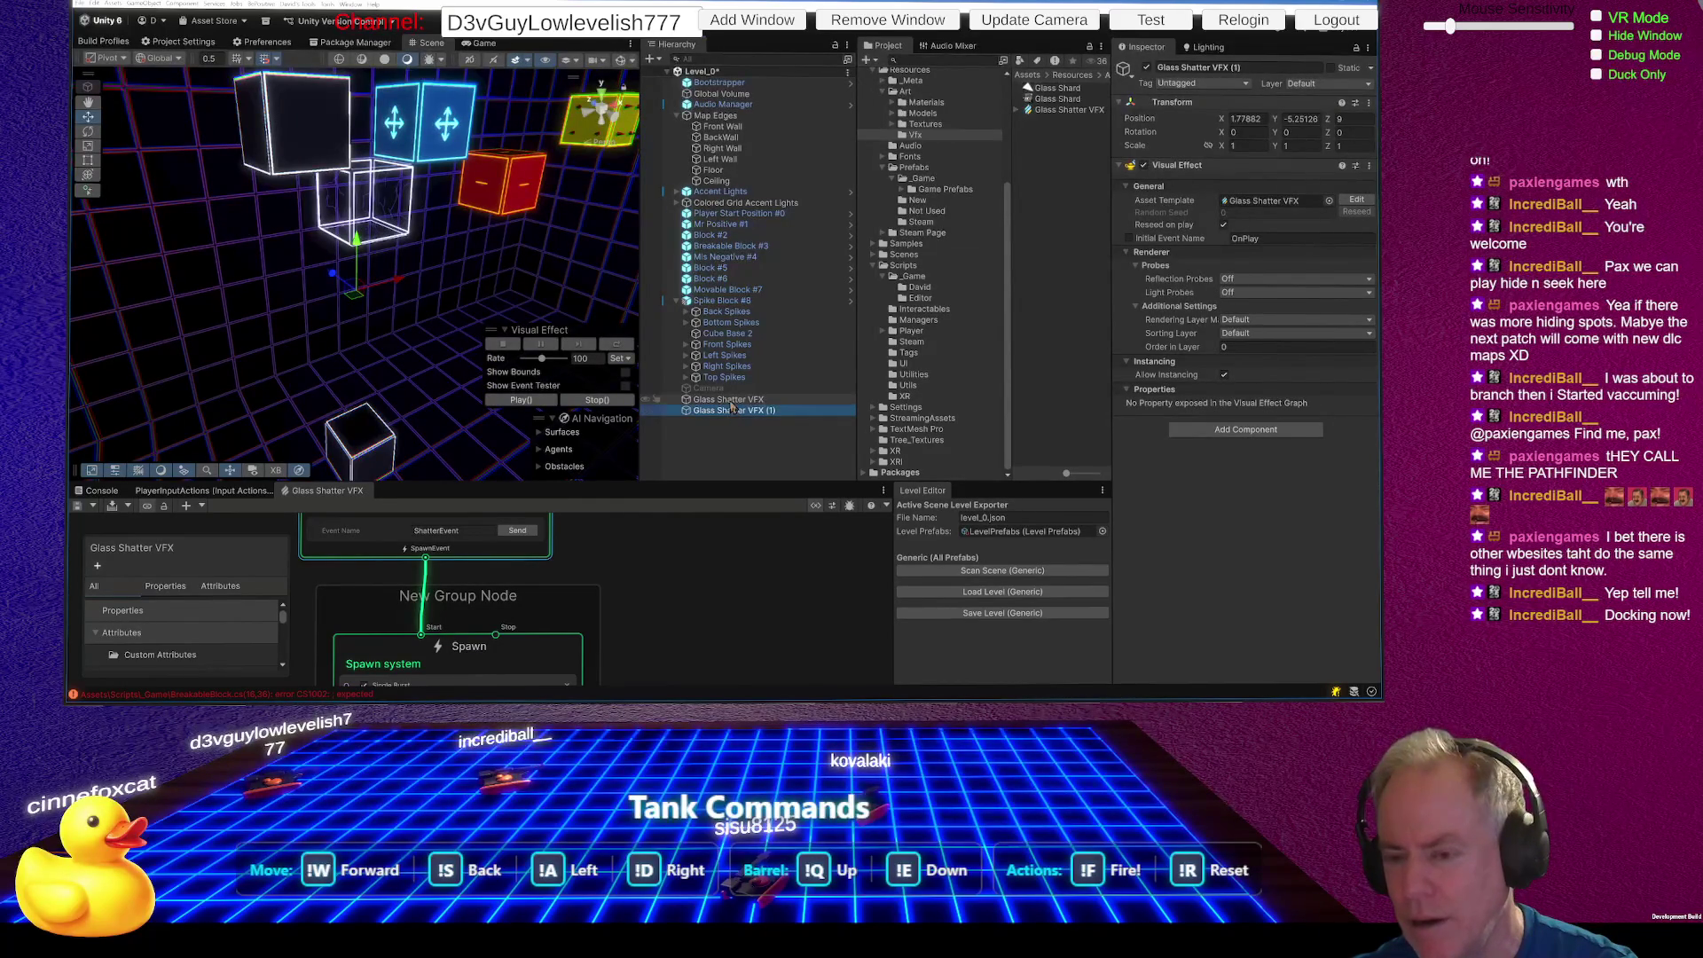
# Step: Compare the two objects and delete the empty Glass Shatter VFX, keeping the one with the Visual Effect
pyautogui.click(729, 400)
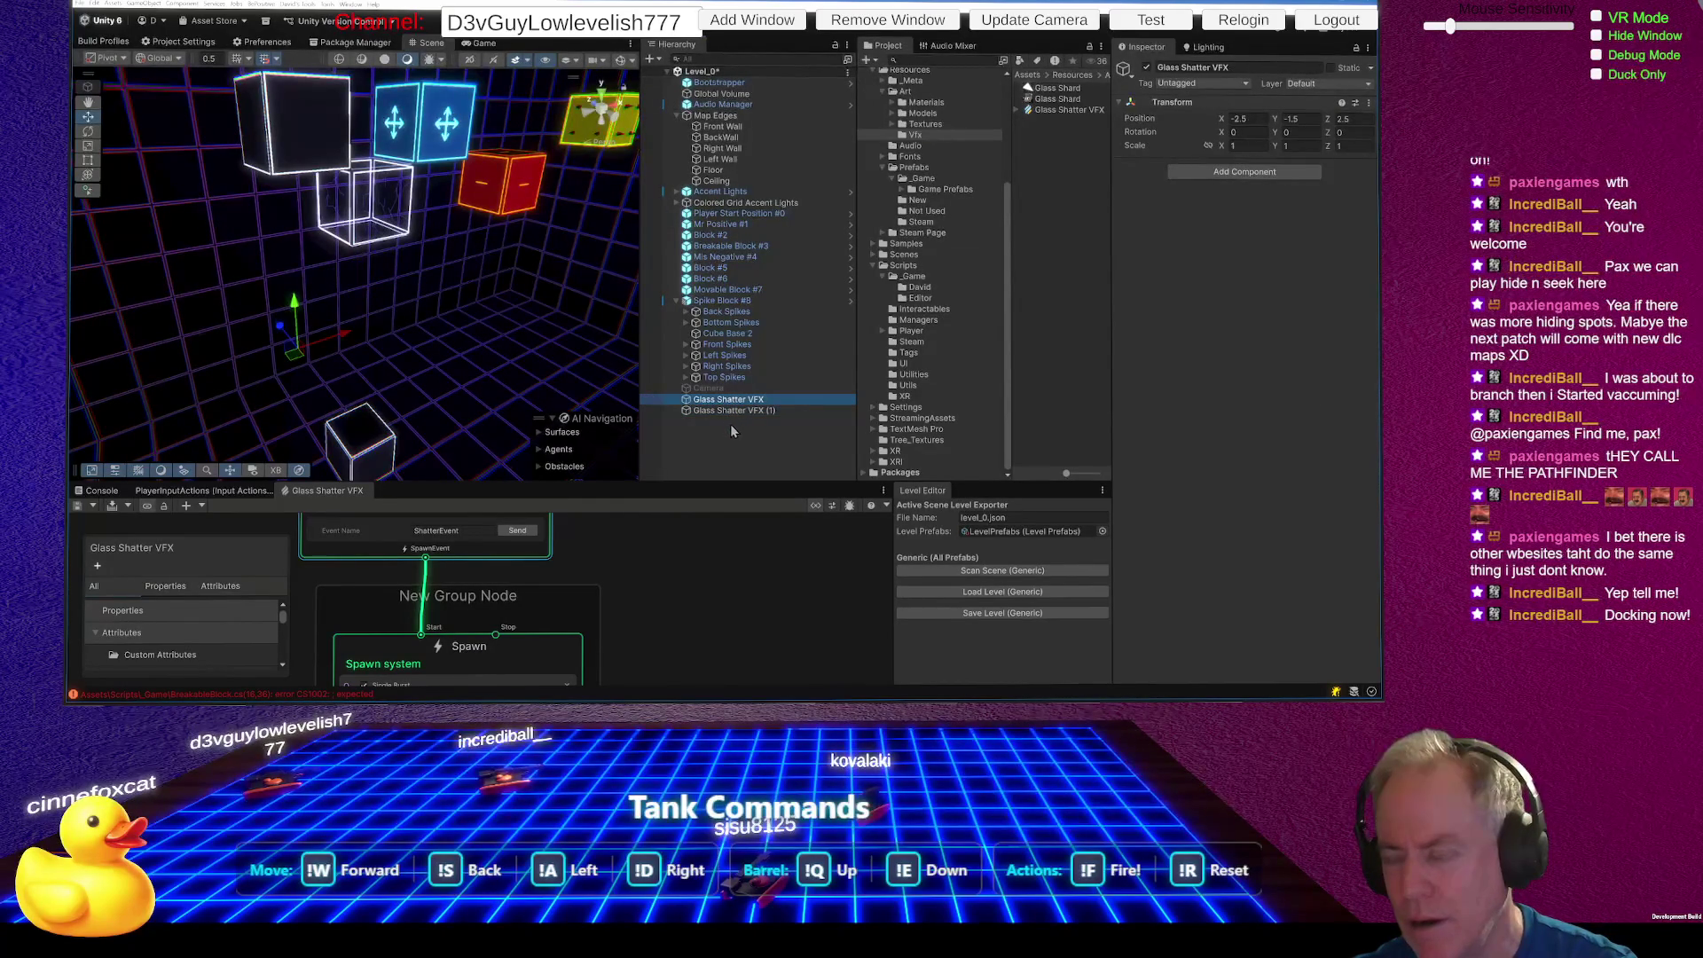
pyautogui.click(726, 410)
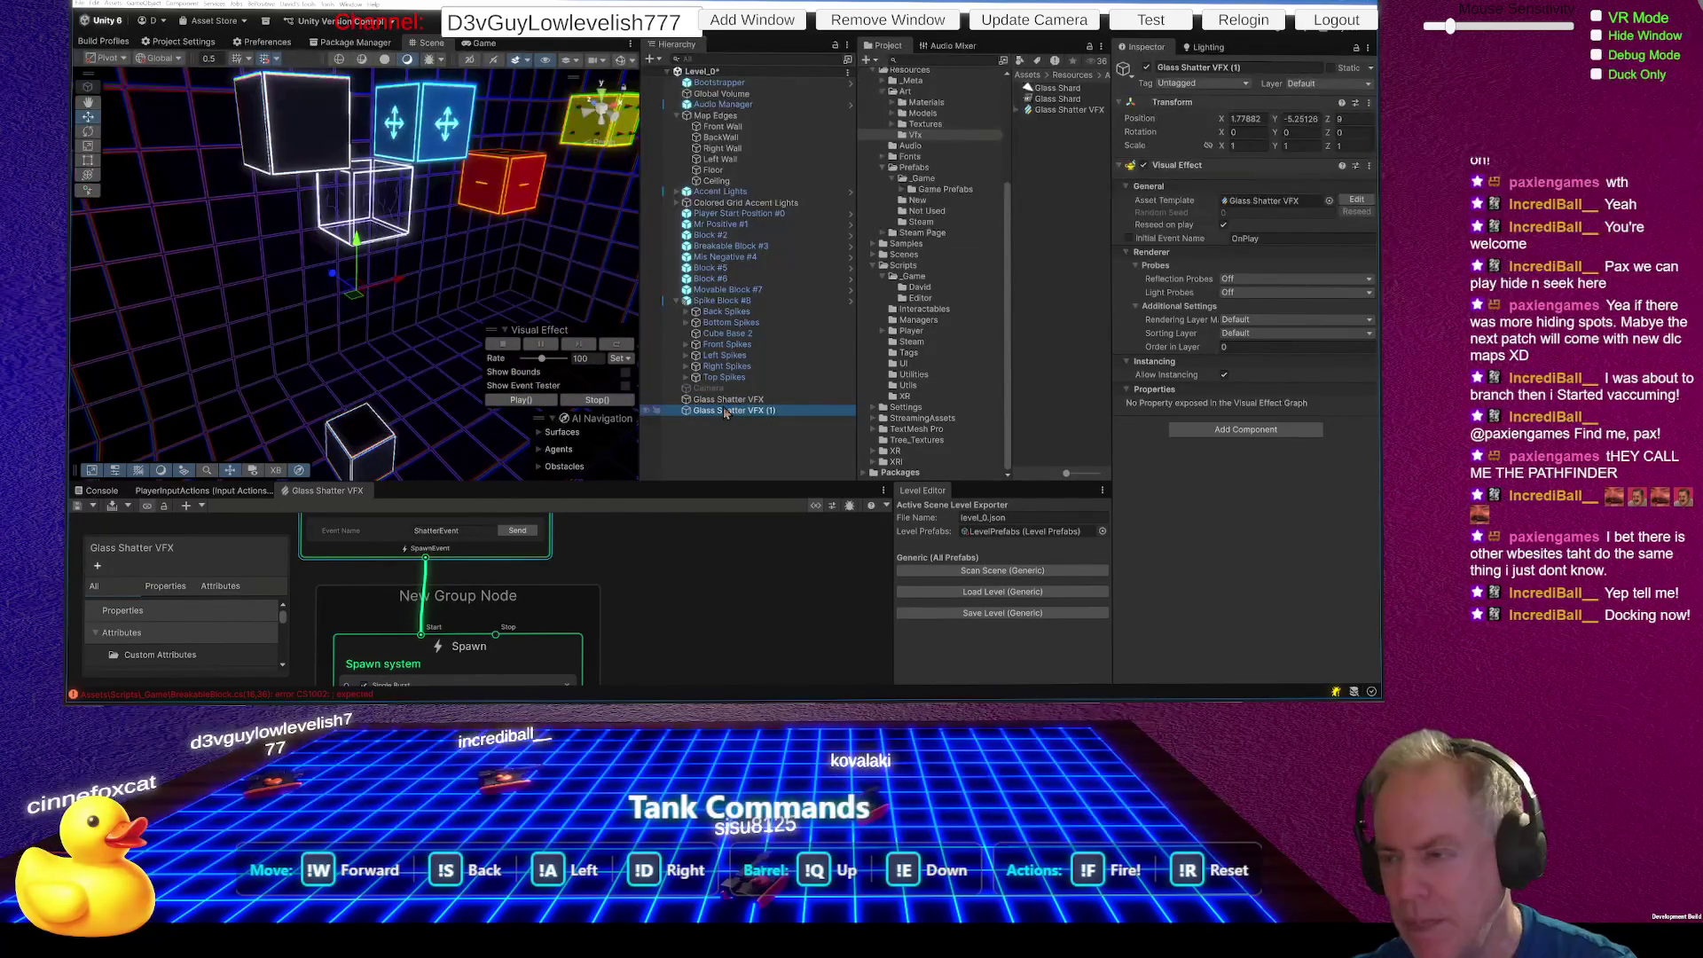
pyautogui.click(732, 400)
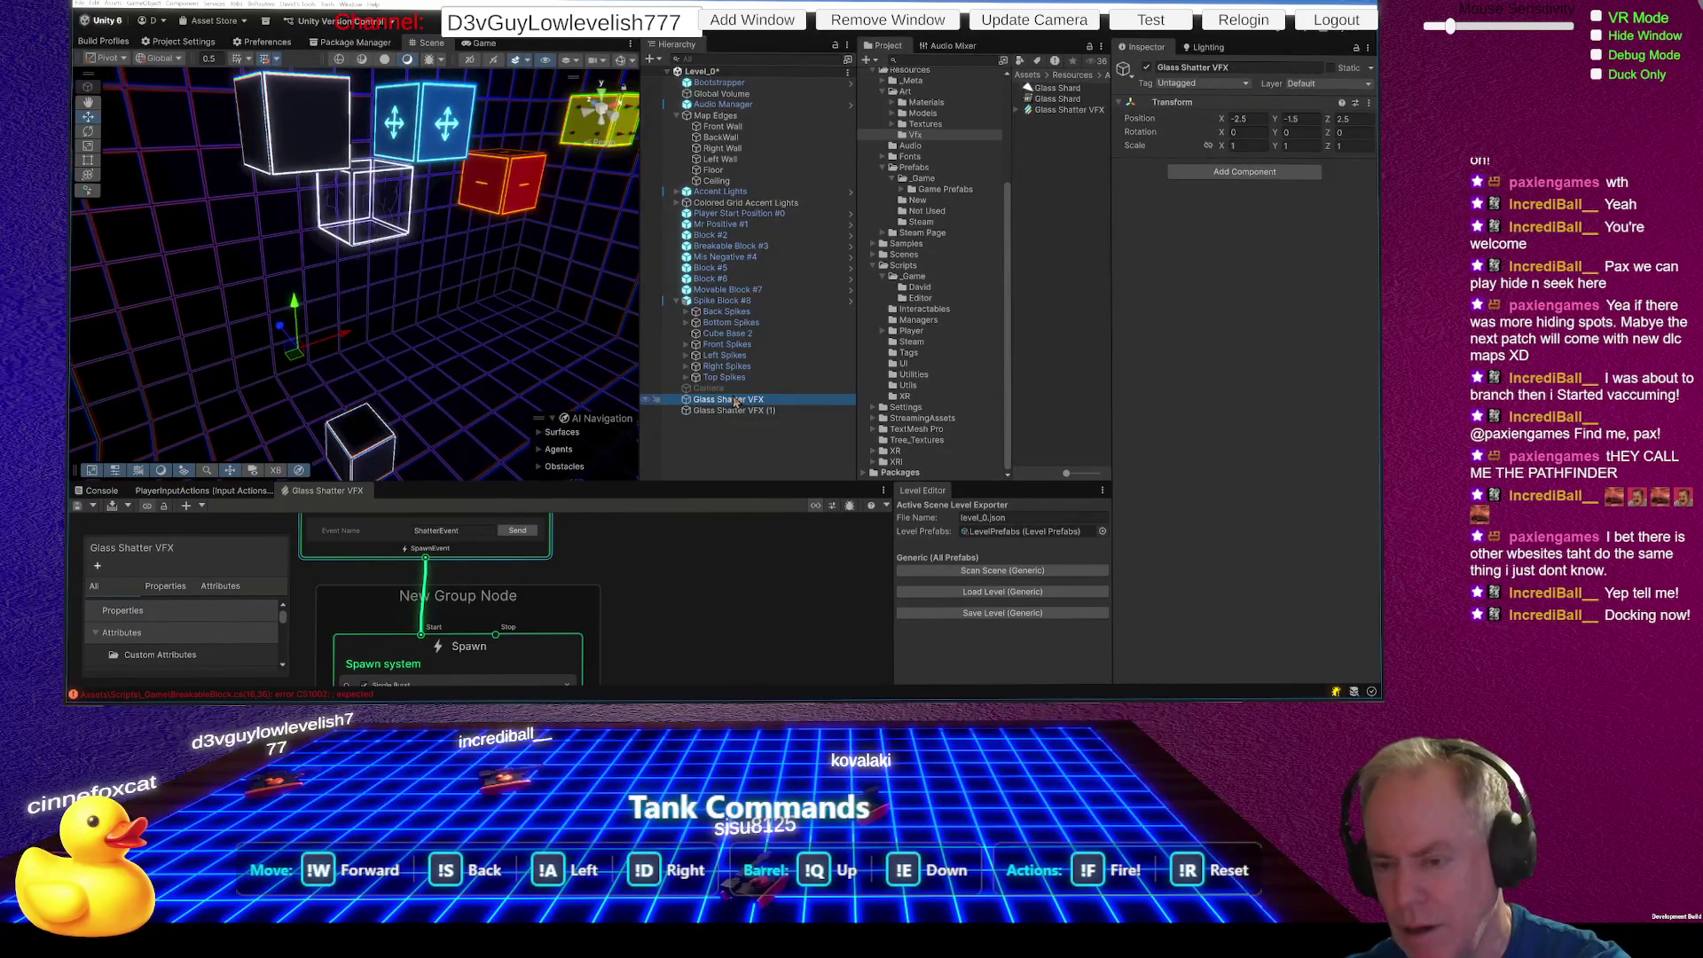
pyautogui.press('Delete')
# Step: Rename Glass Shatter VFX (1) to Glass Shatter VFX and select it
pyautogui.click(778, 398)
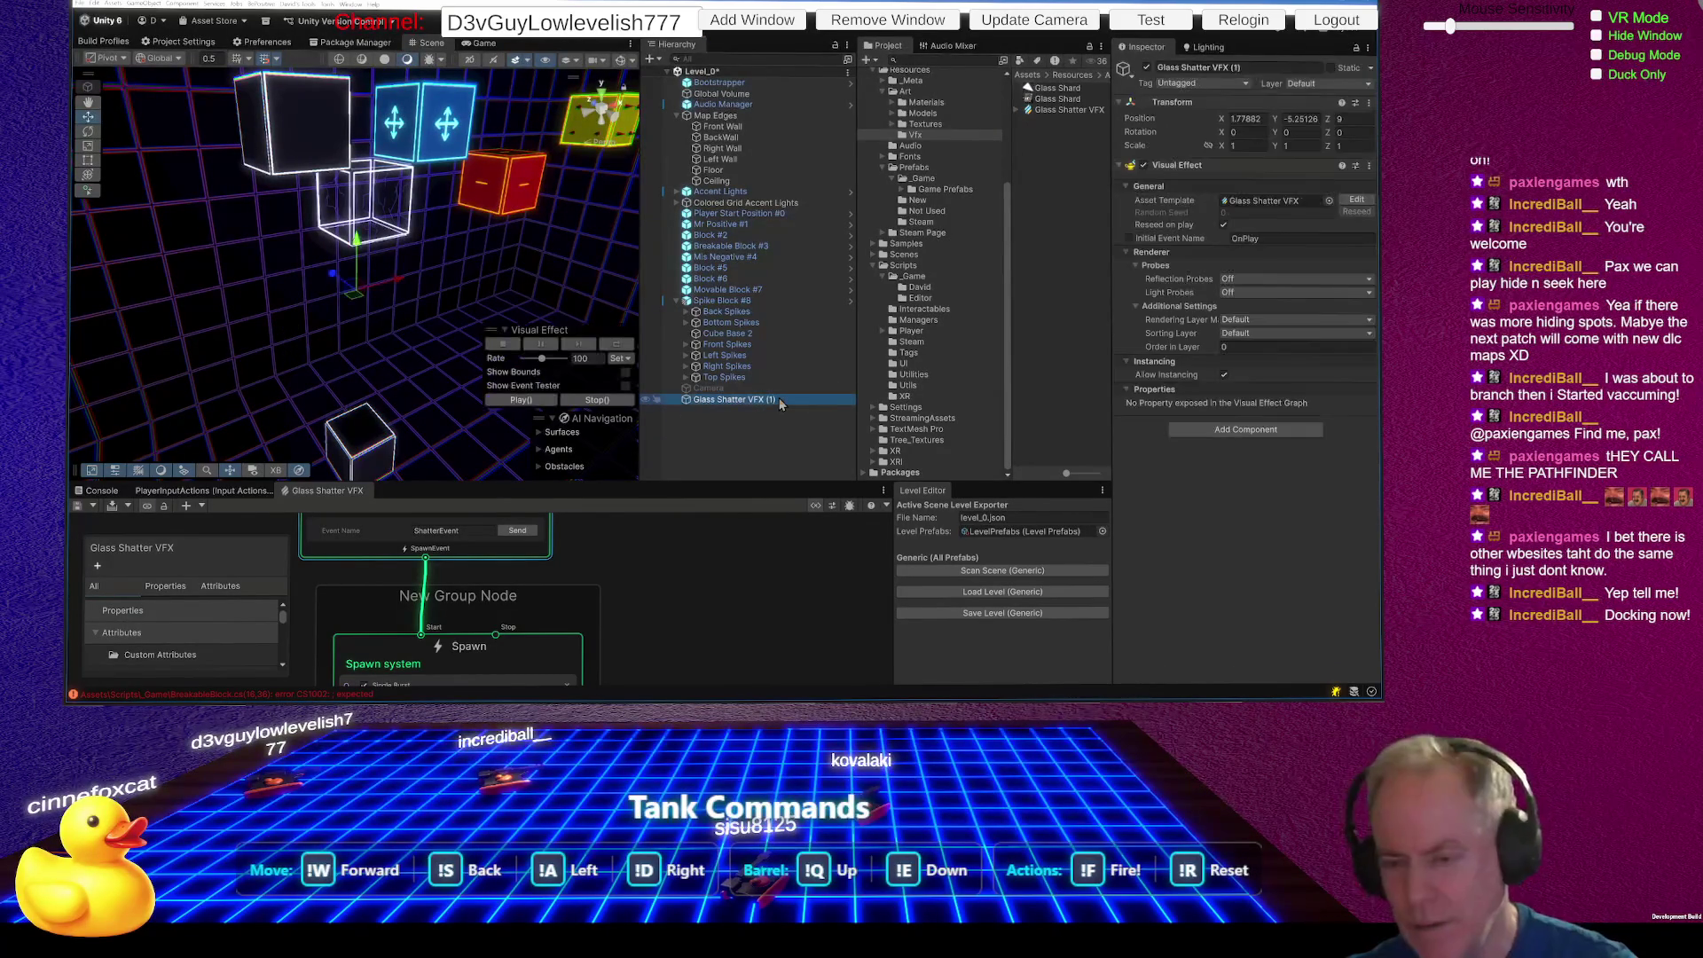
pyautogui.click(778, 398)
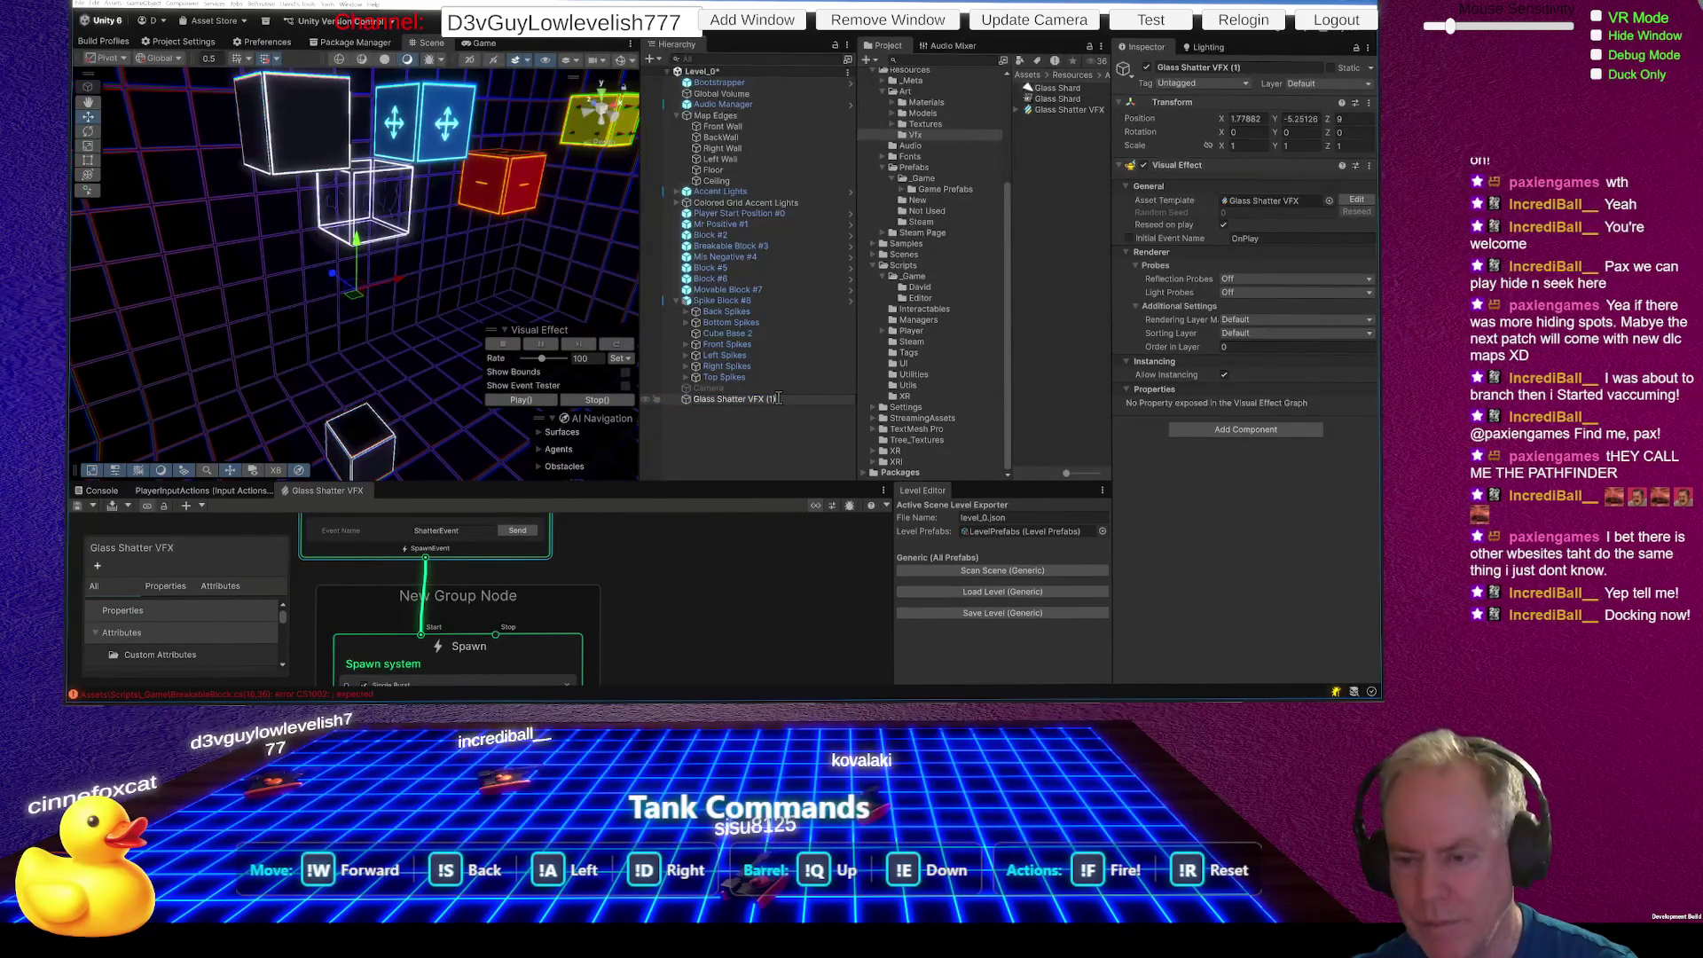
pyautogui.press('BackSpace')
pyautogui.press('BackSpace')
pyautogui.press('BackSpace')
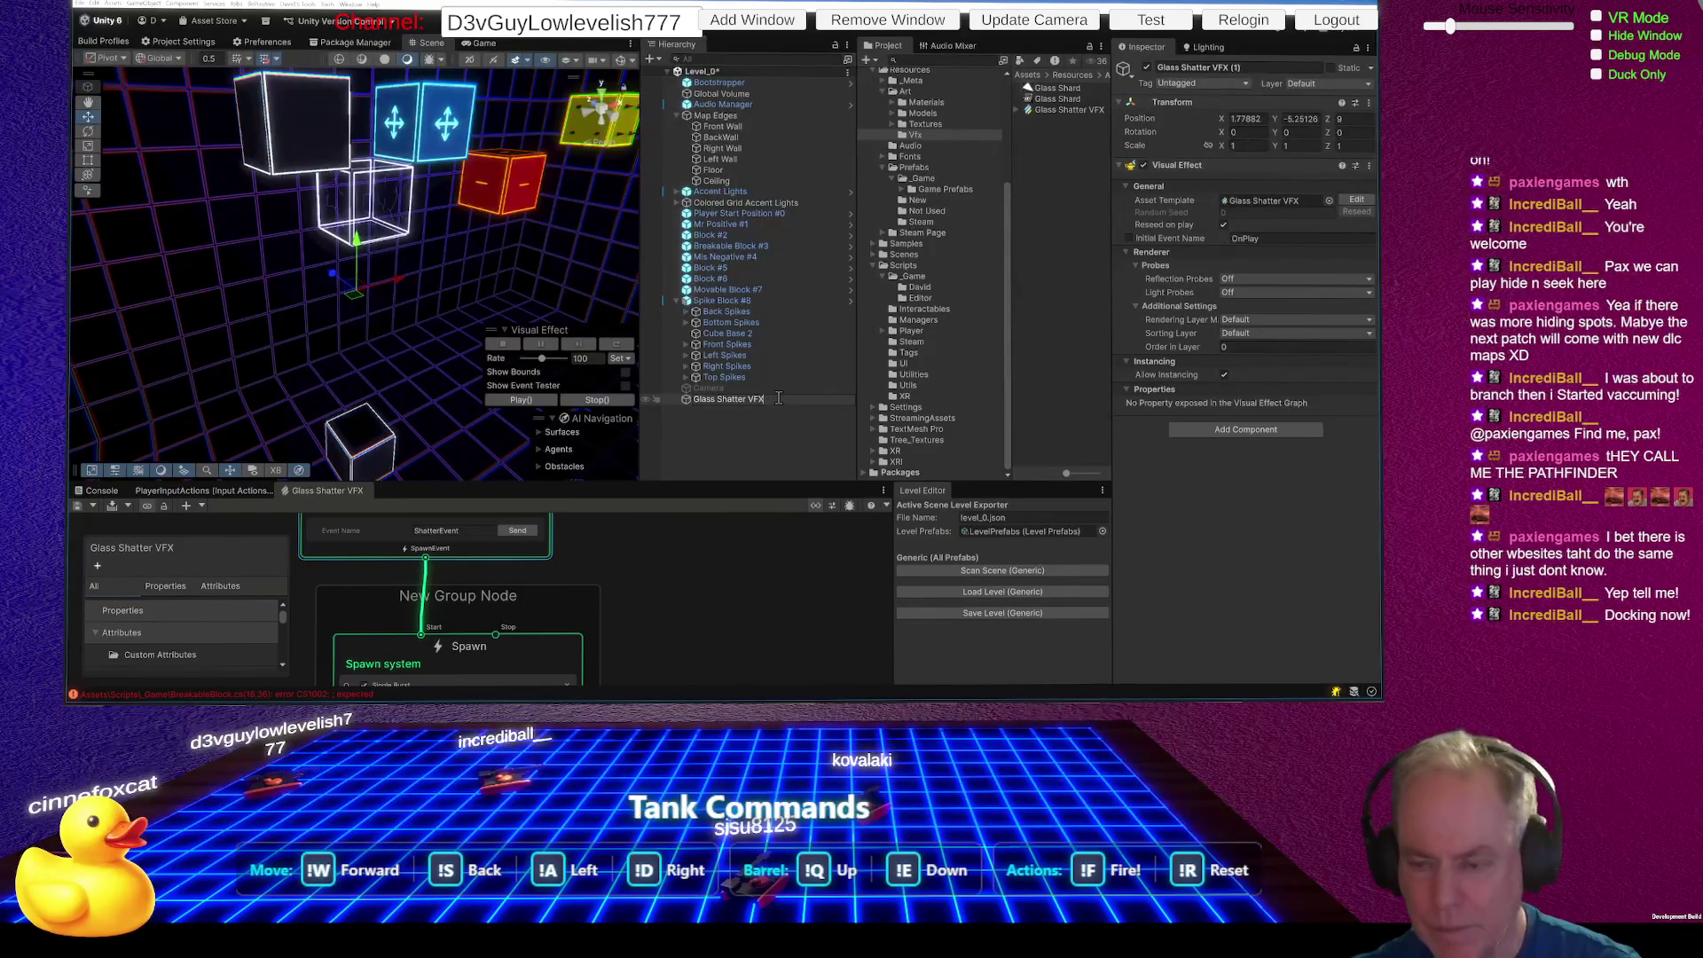
pyautogui.click(739, 444)
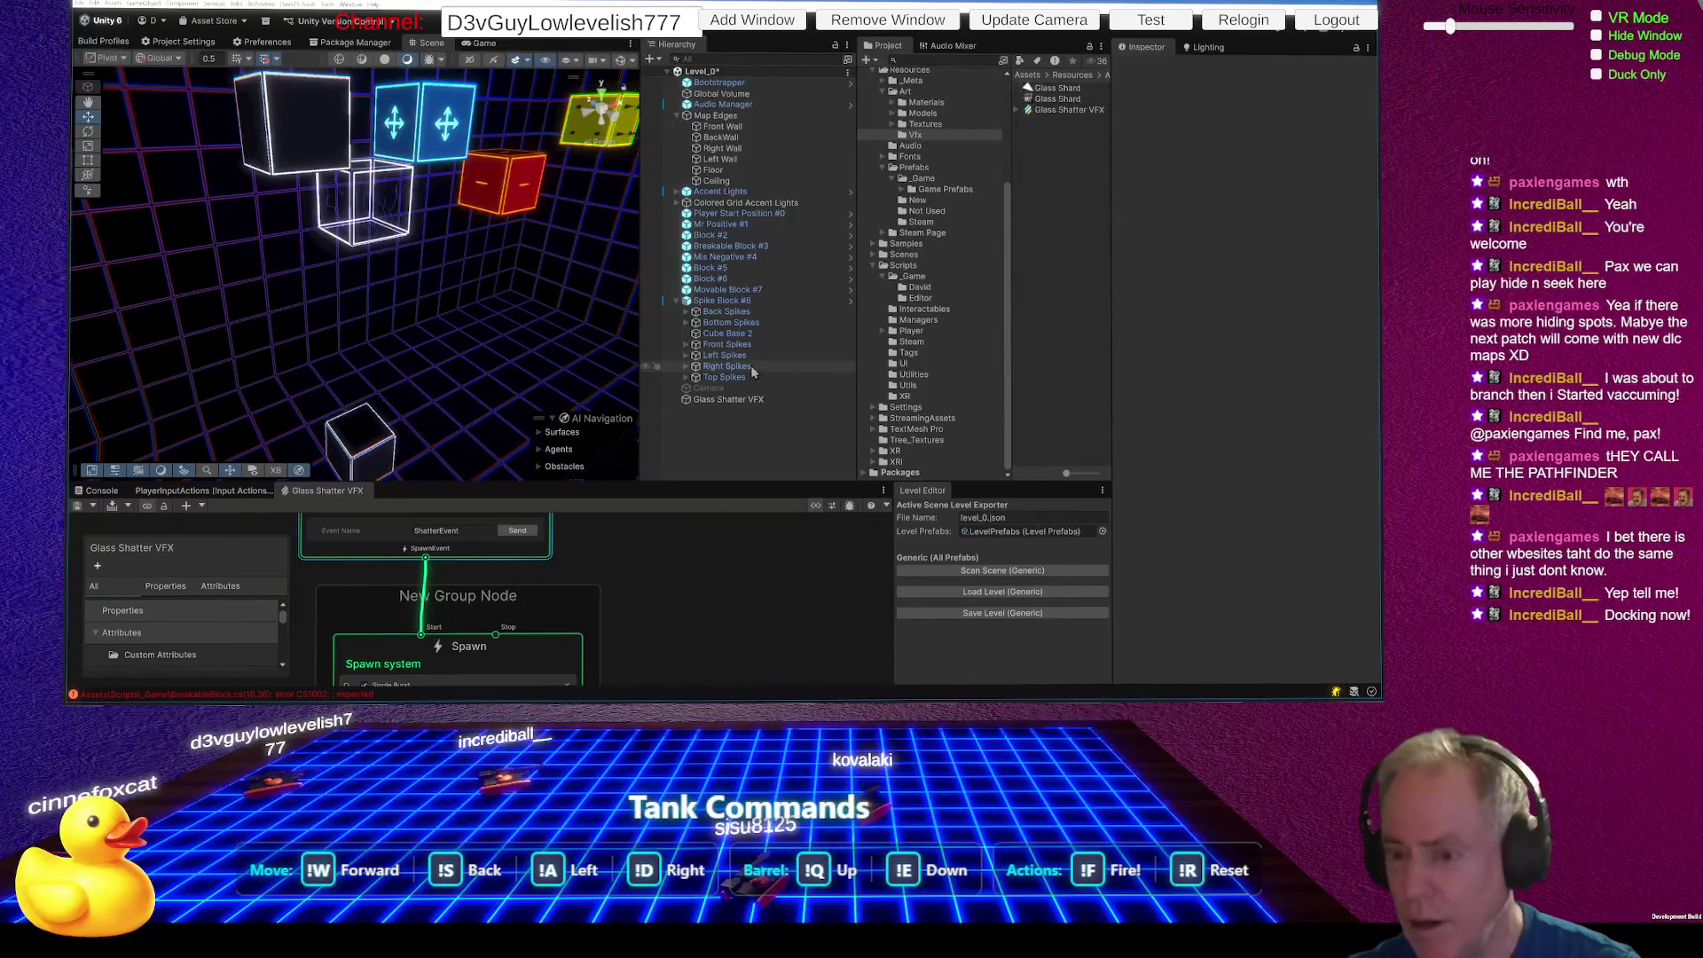
pyautogui.click(732, 402)
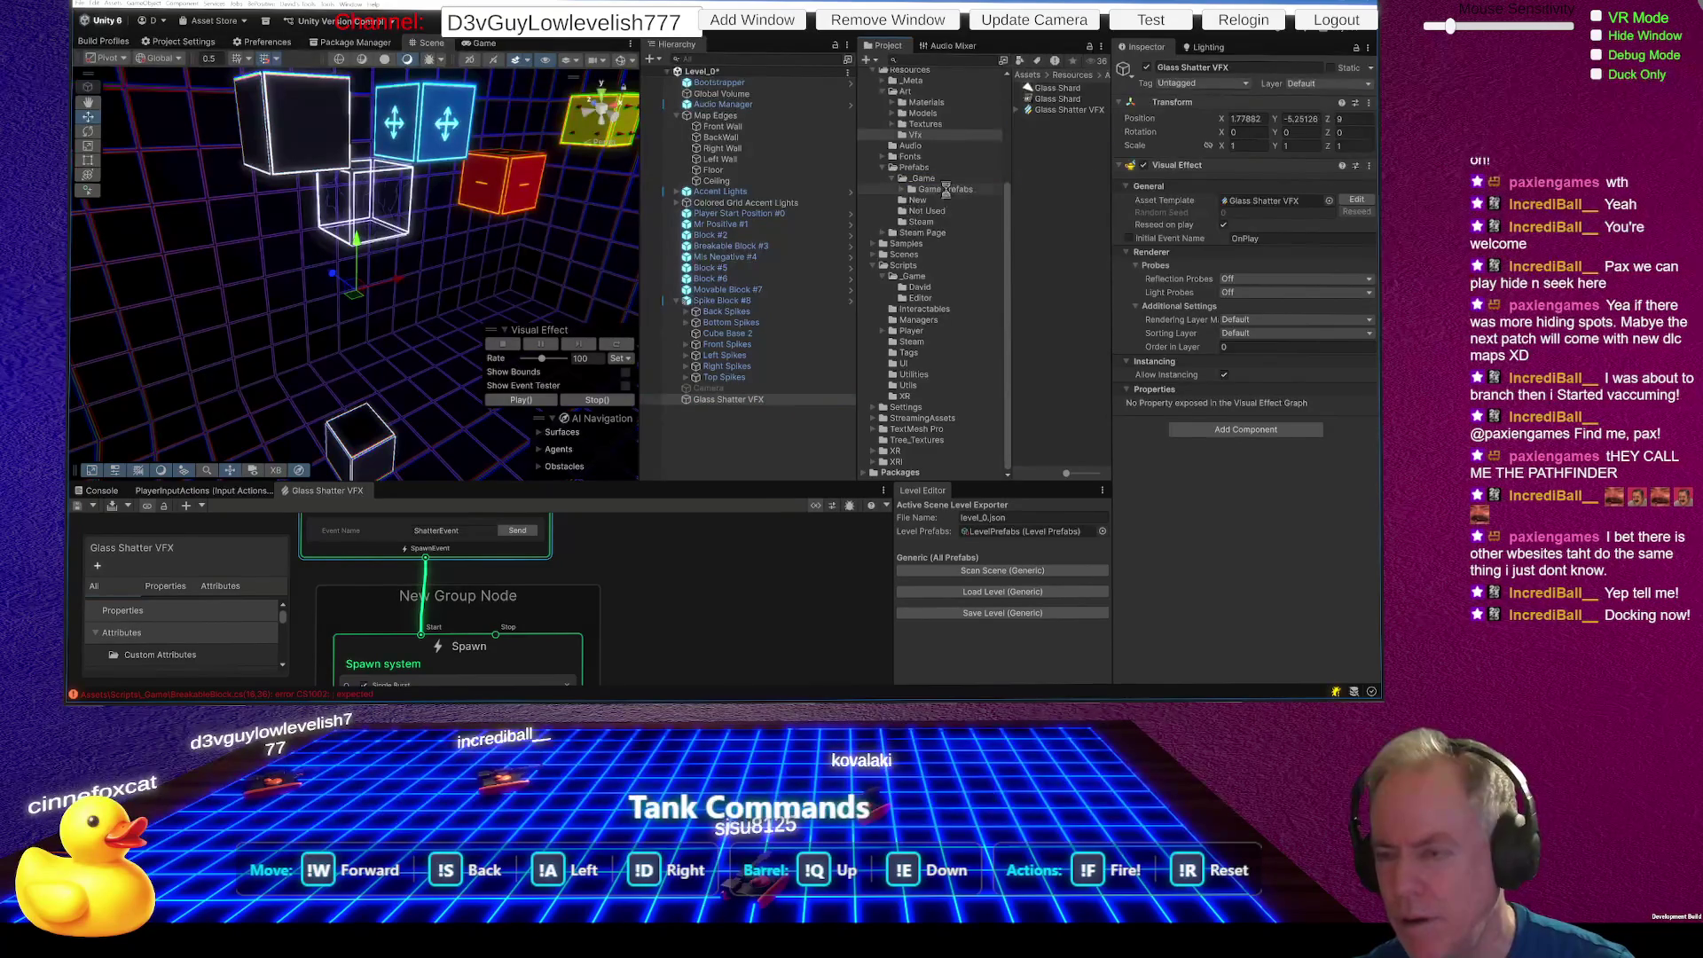
# Step: Save Glass Shatter VFX as a prefab in Prefabs/Game Prefabs and delete it from the scene
pyautogui.moveTo(724, 399); pyautogui.dragTo(957, 189)
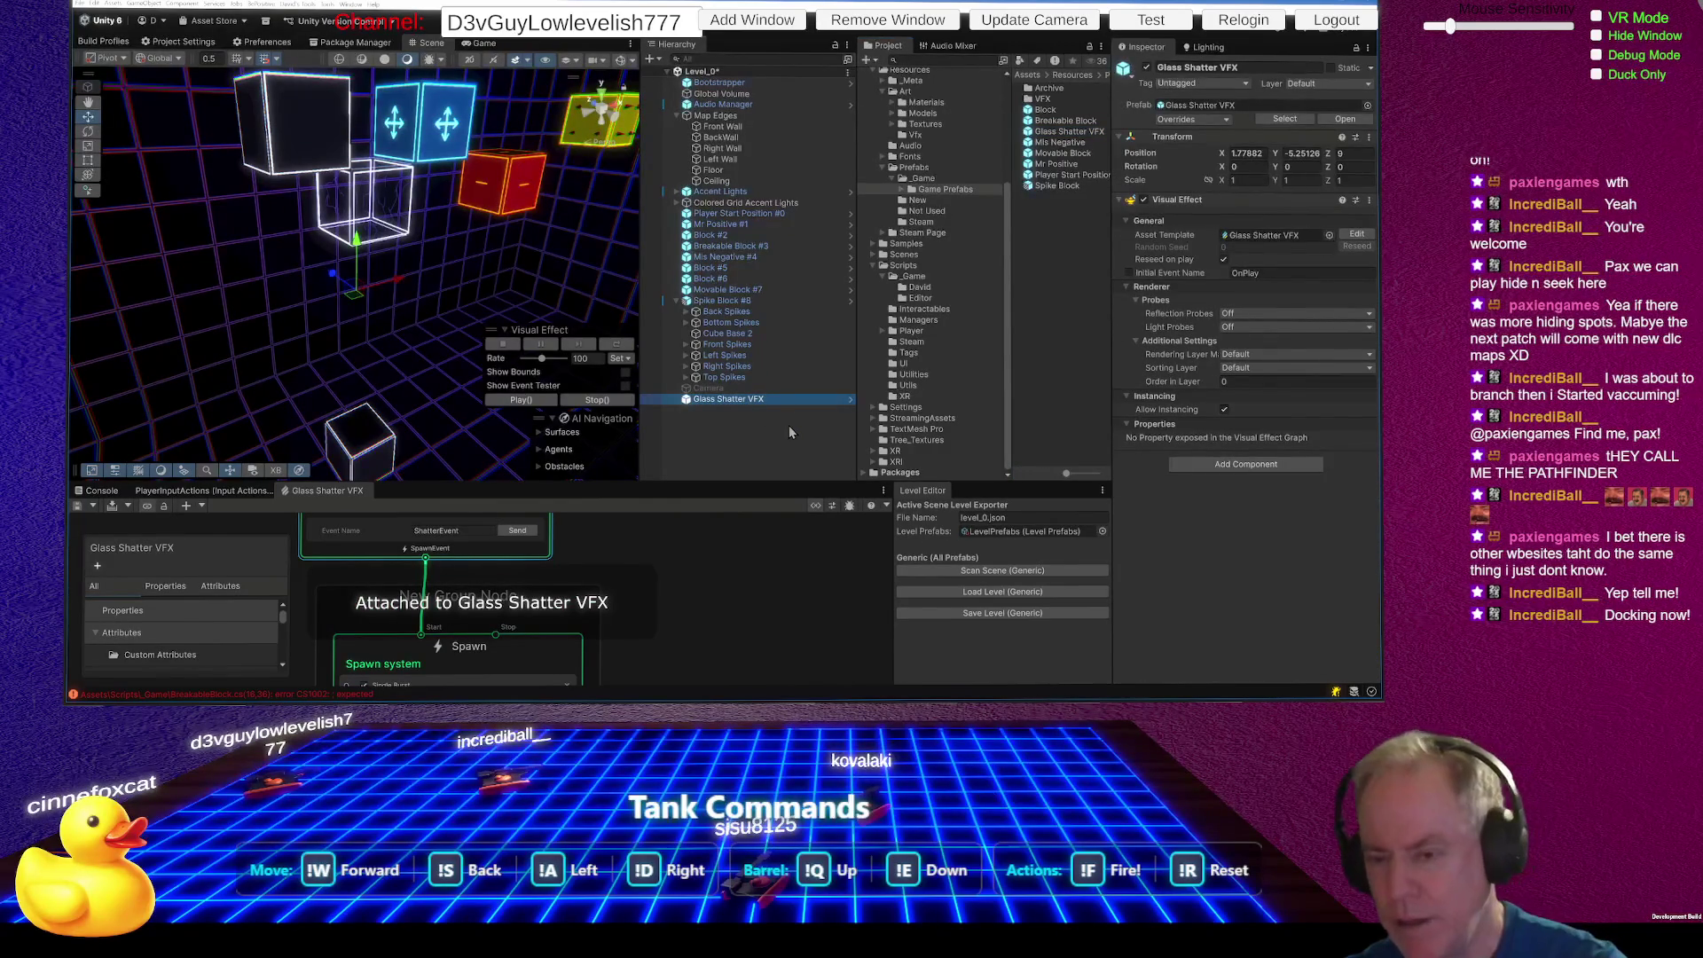
pyautogui.press('Delete')
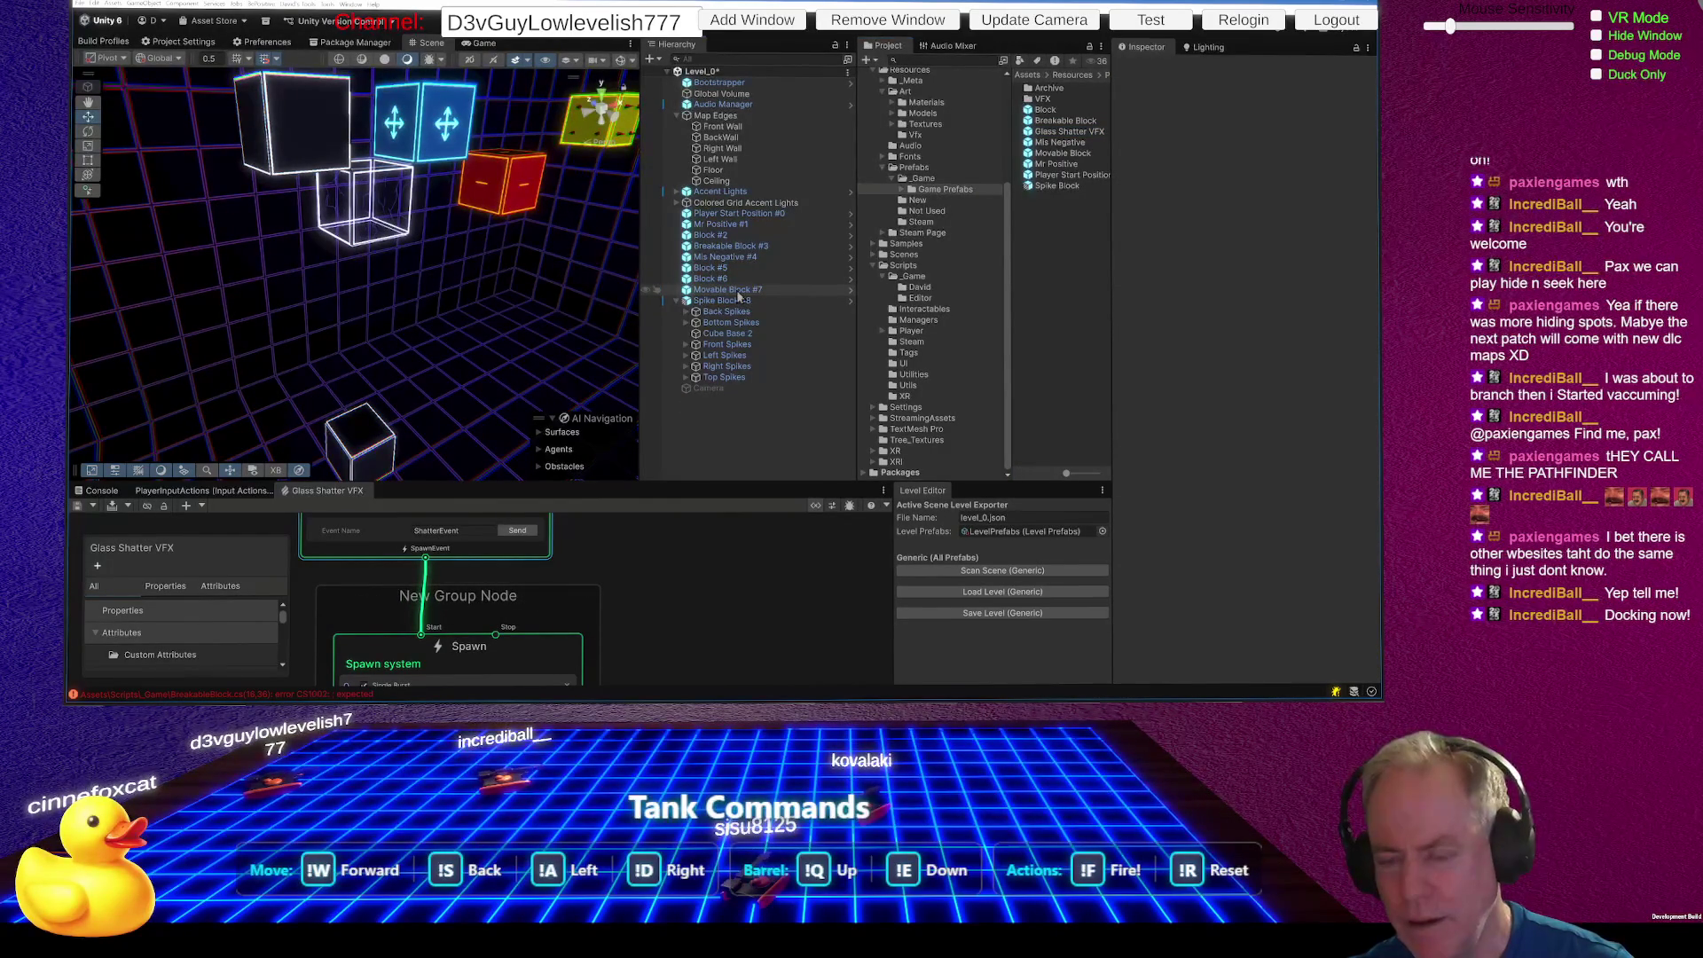
# Step: Briefly open Movable Block, then open the Breakable Block prefab for editing and switch to Rider
pyautogui.click(850, 297)
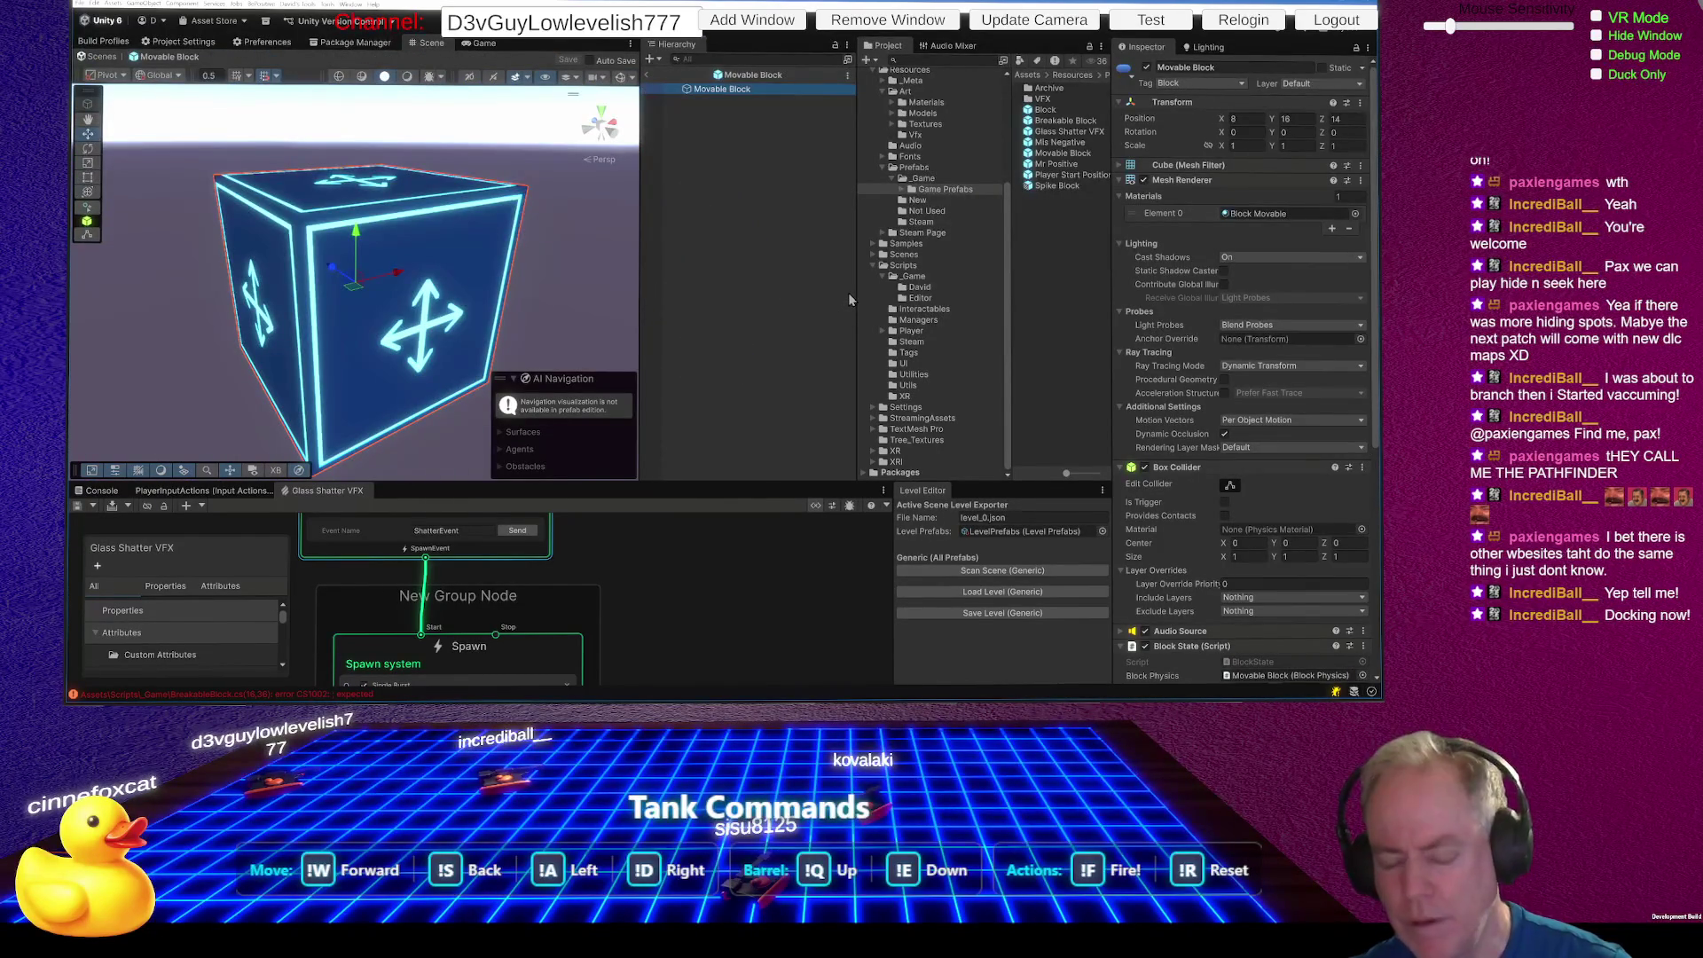
pyautogui.click(652, 89)
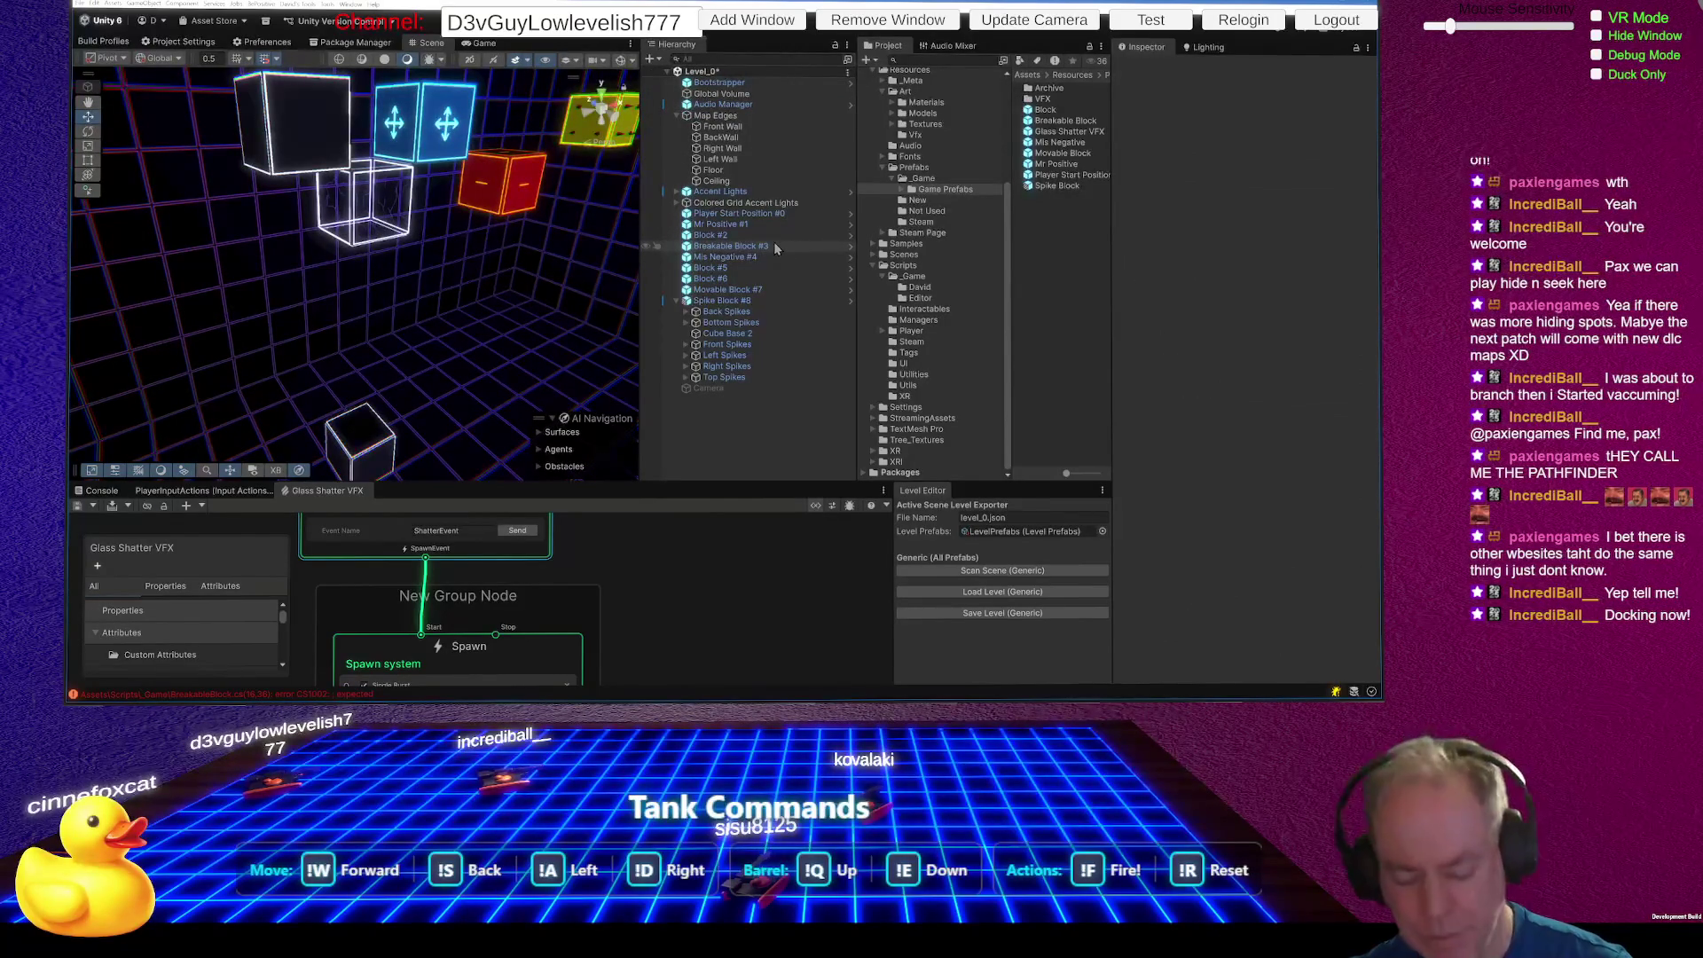
pyautogui.click(848, 246)
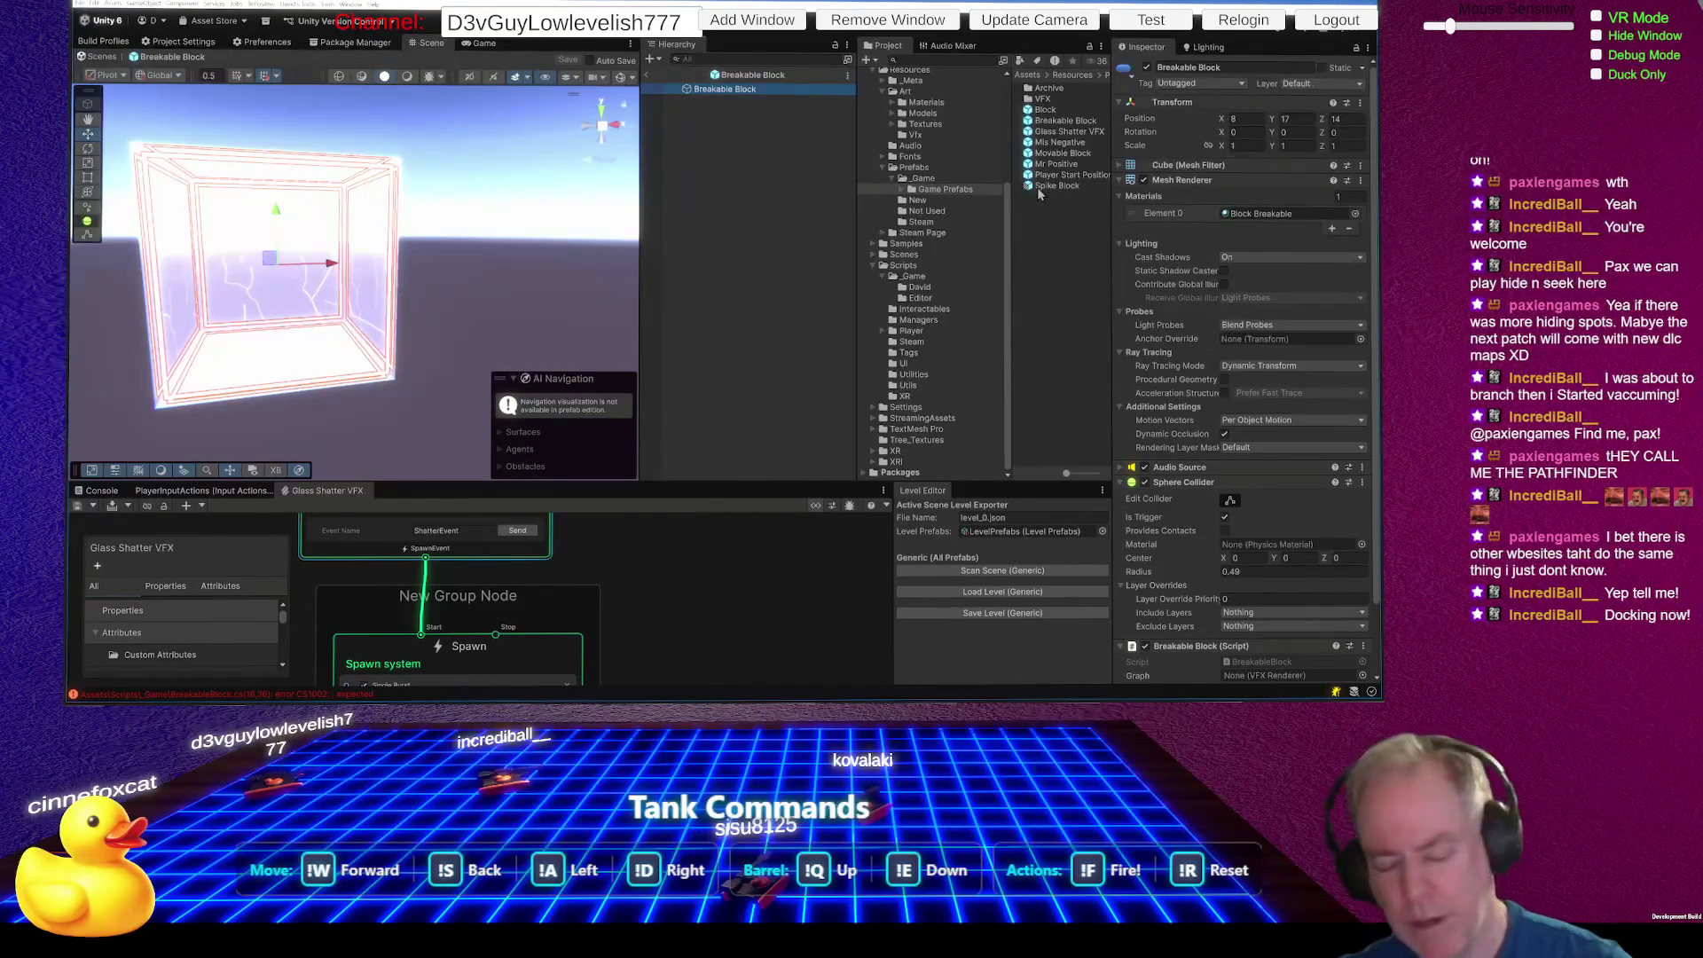
pyautogui.hotkey('alt', 'Tab')
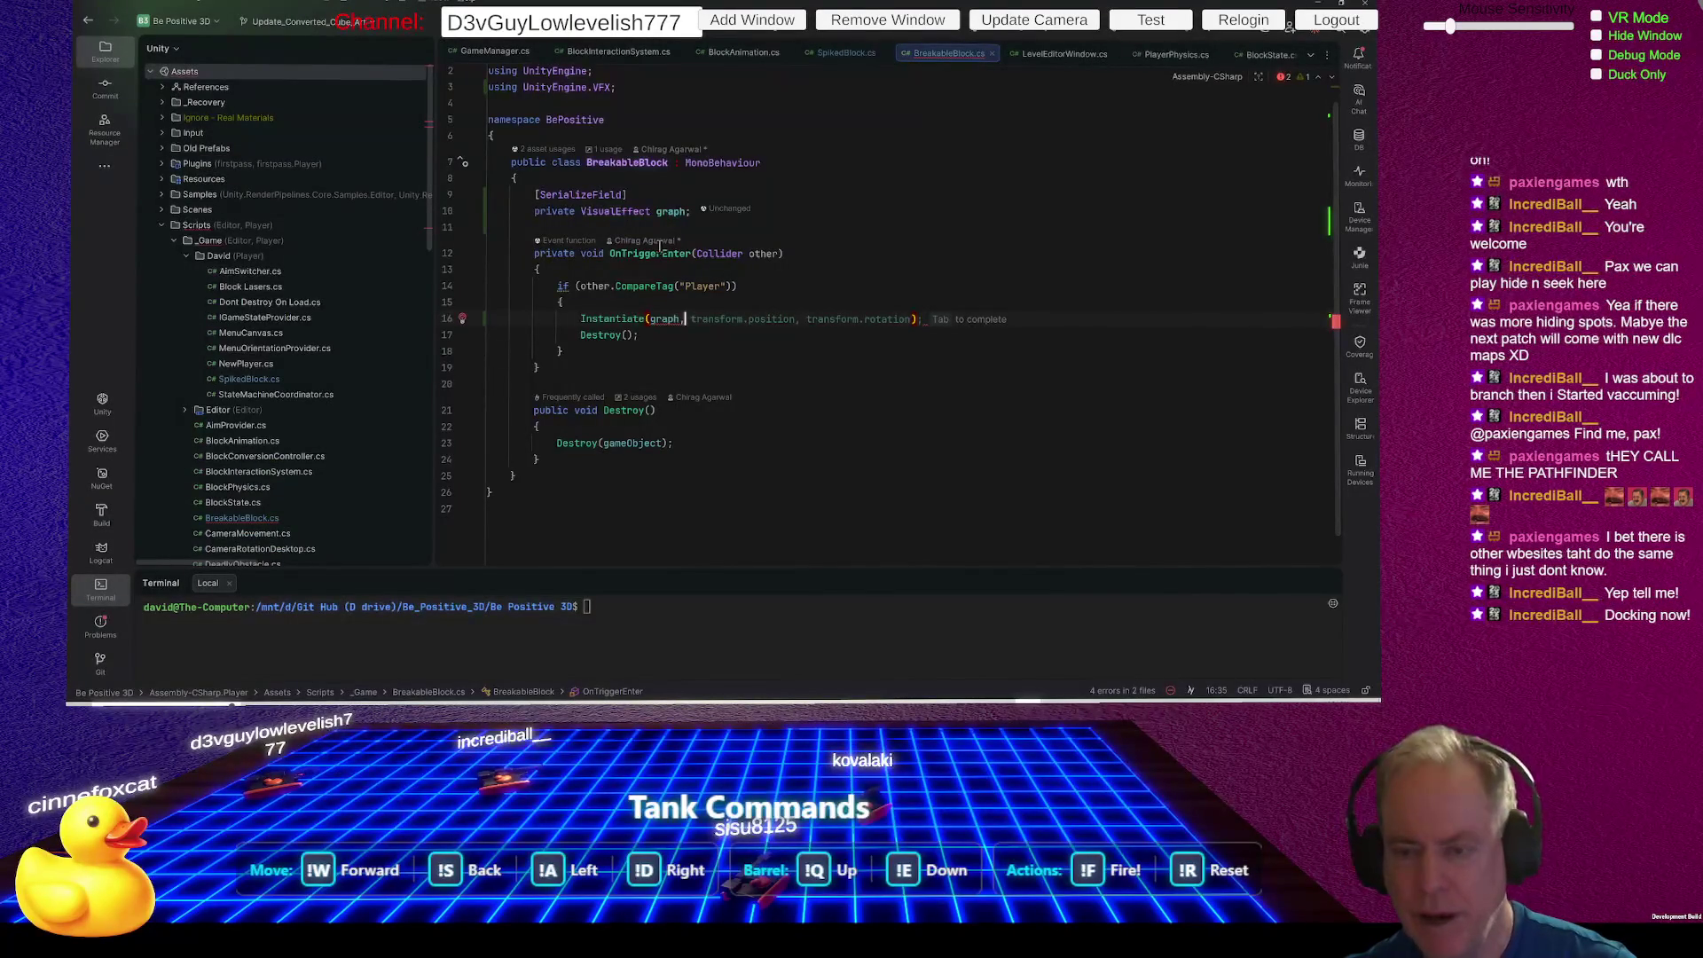
# Step: Change the graph field type to GameObject and fix Instantiate(graph) by removing the stray comma
pyautogui.doubleClick(605, 210)
pyautogui.press('BackSpace')
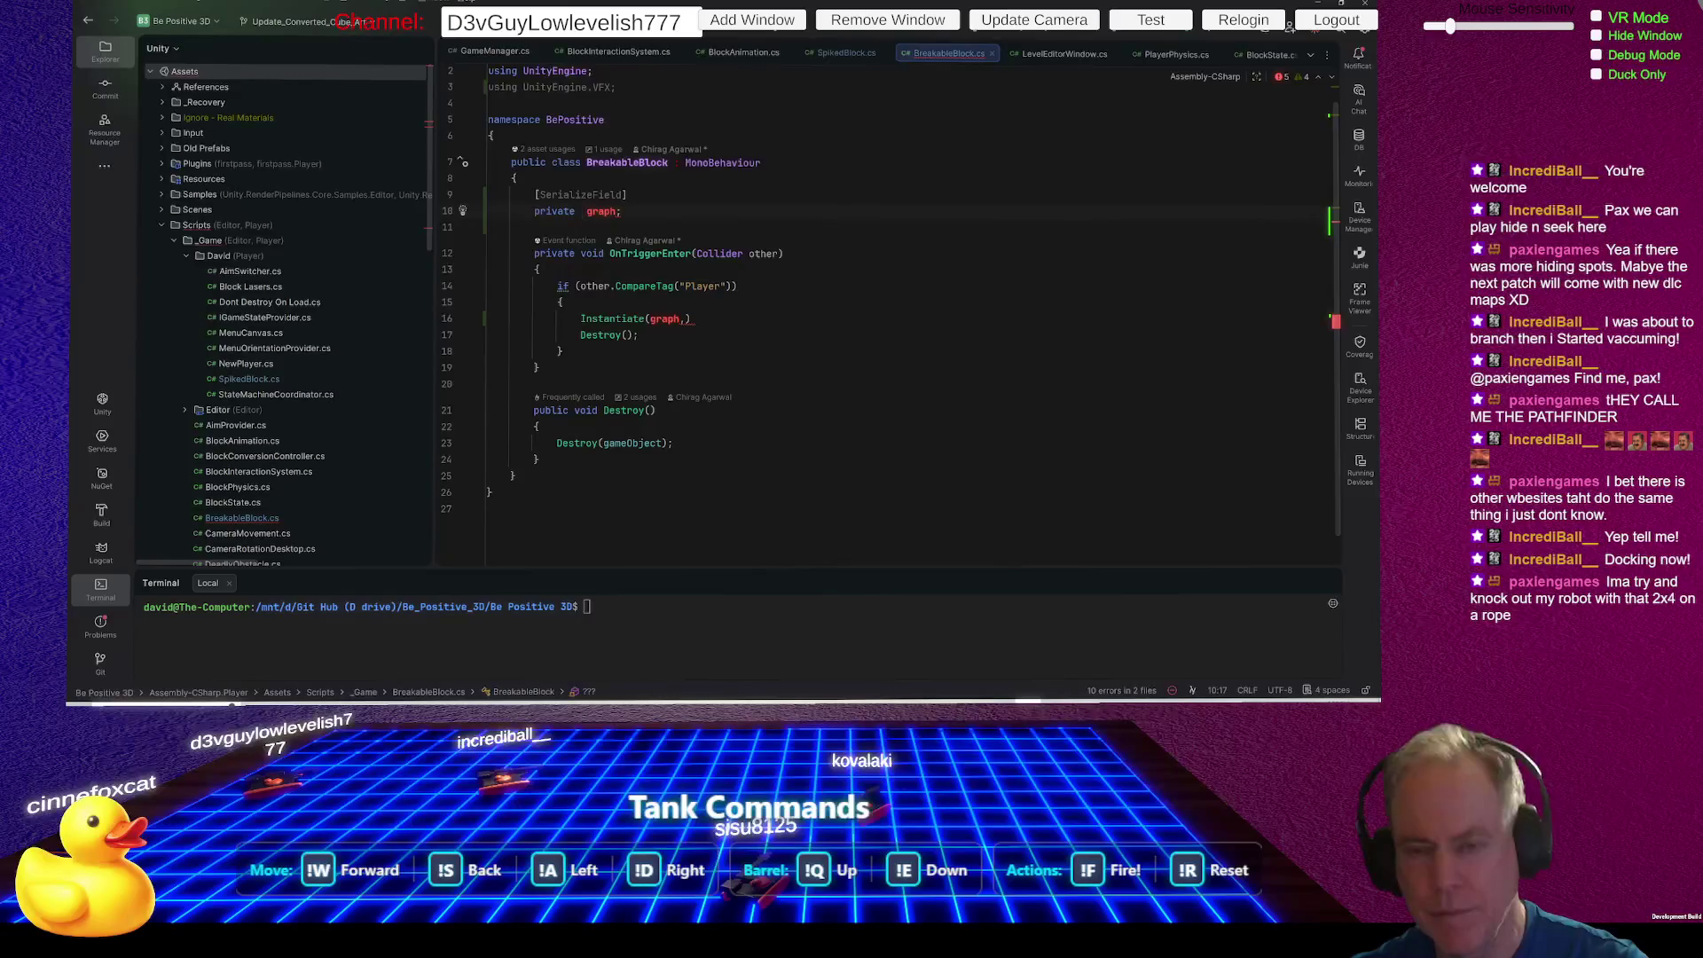
pyautogui.write('GameOb')
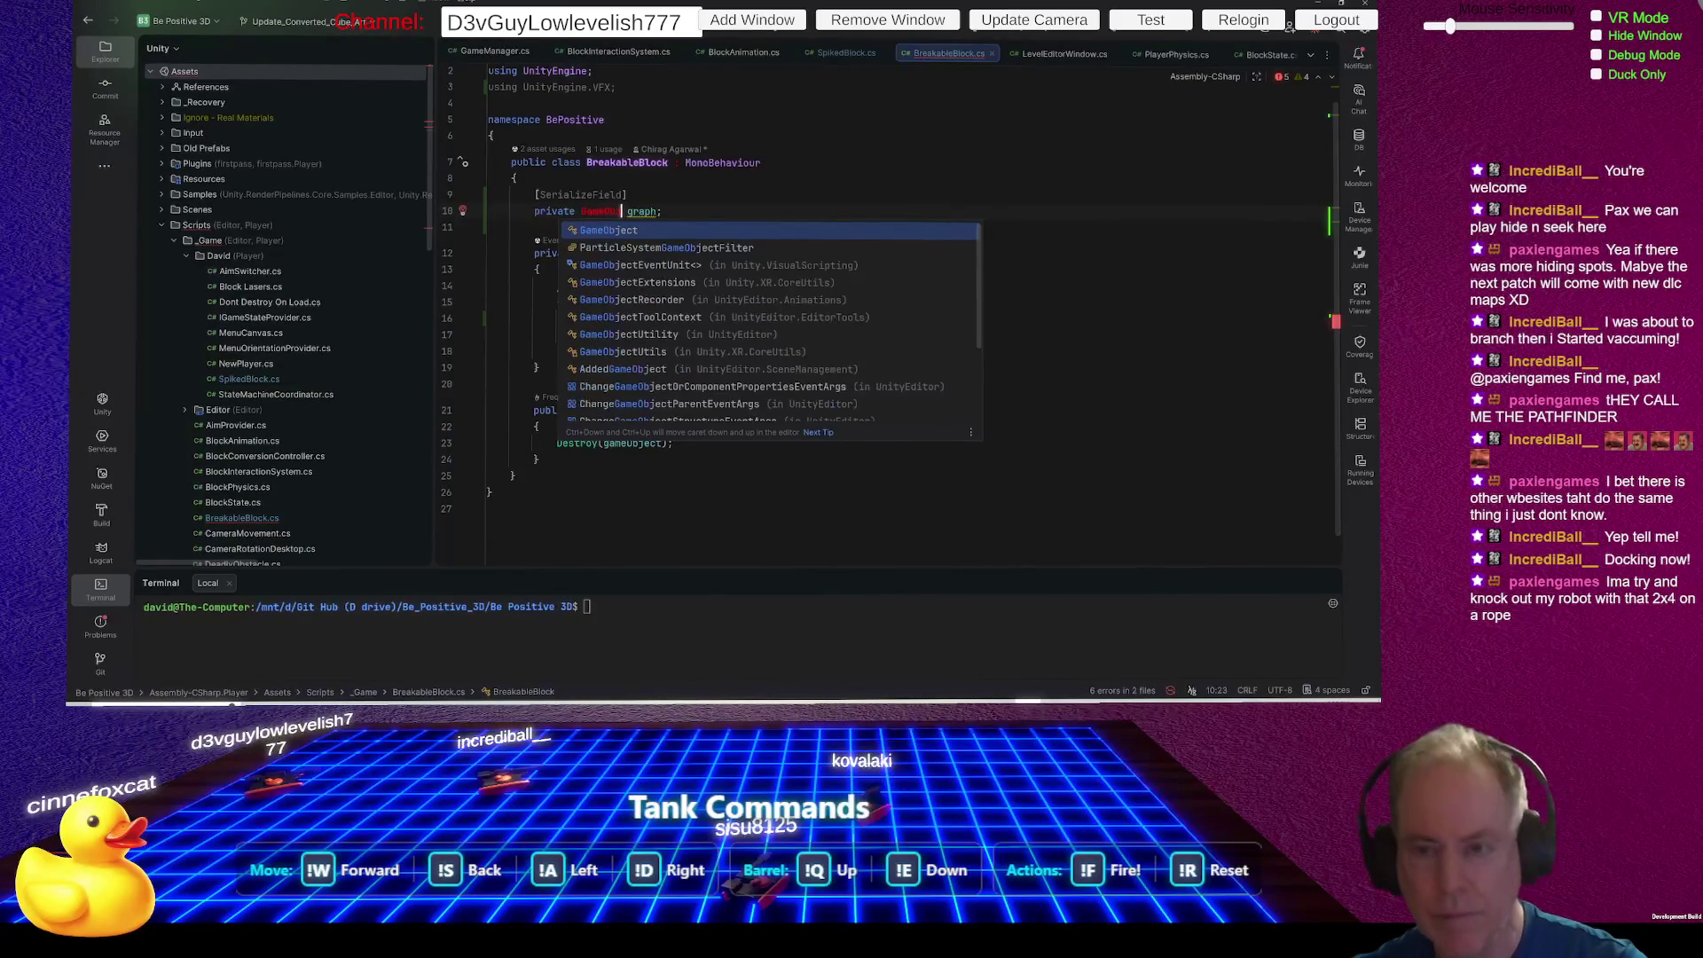
pyautogui.press('Tab')
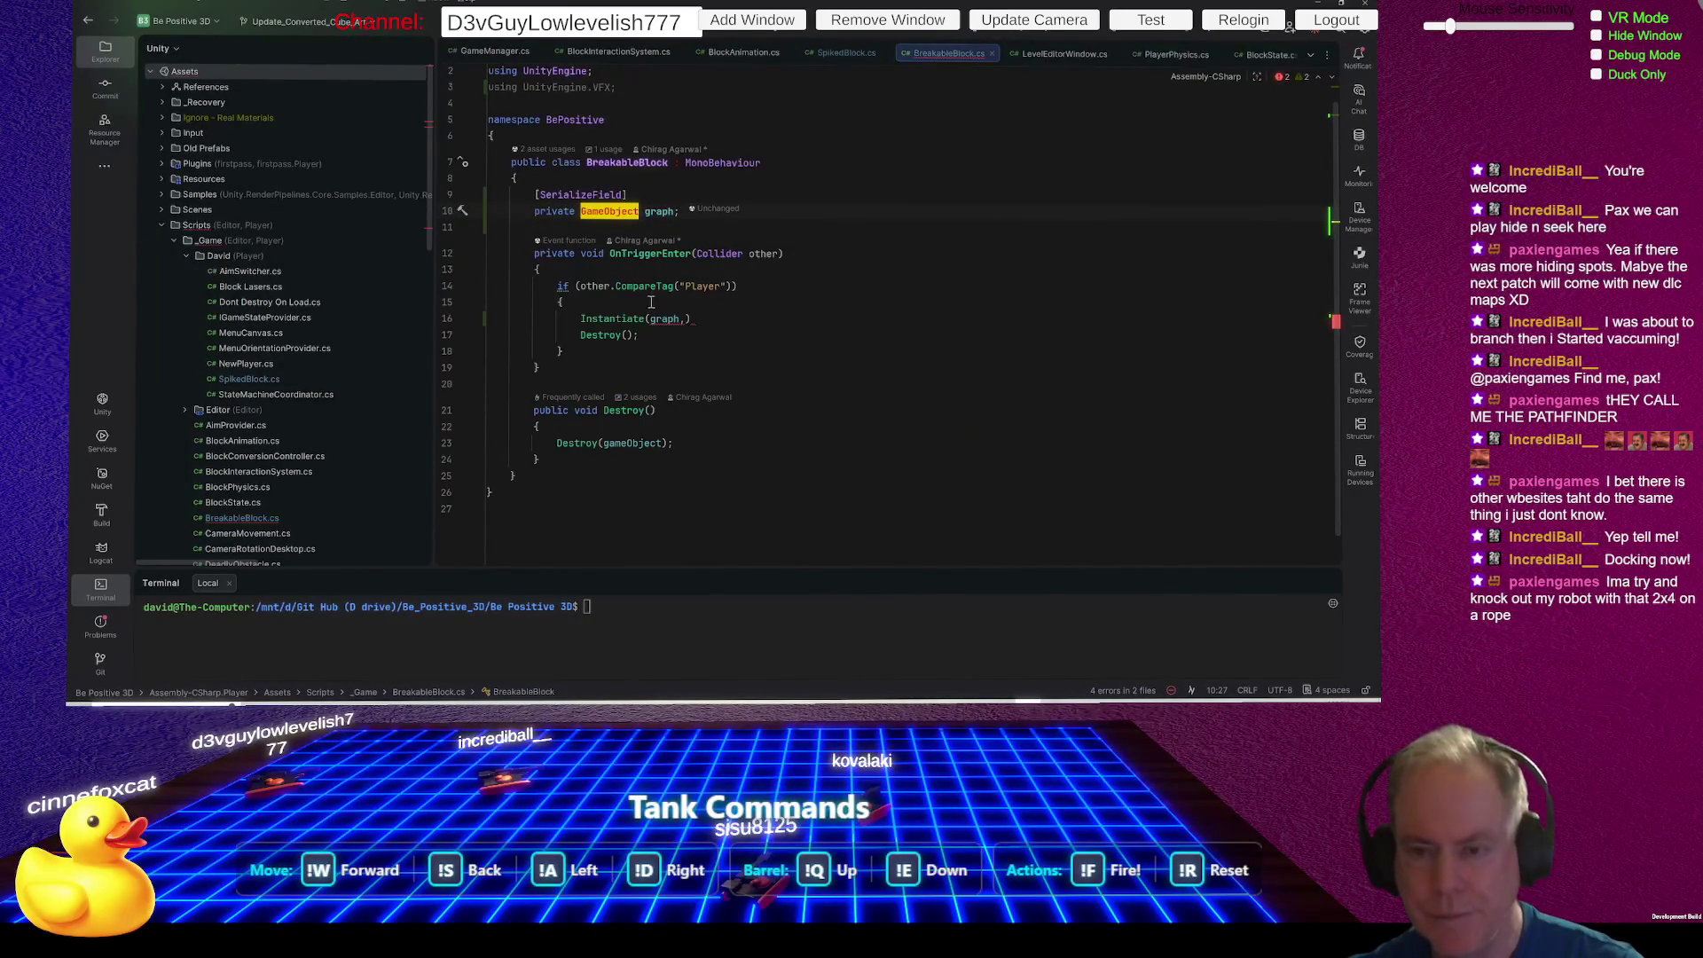
pyautogui.click(704, 318)
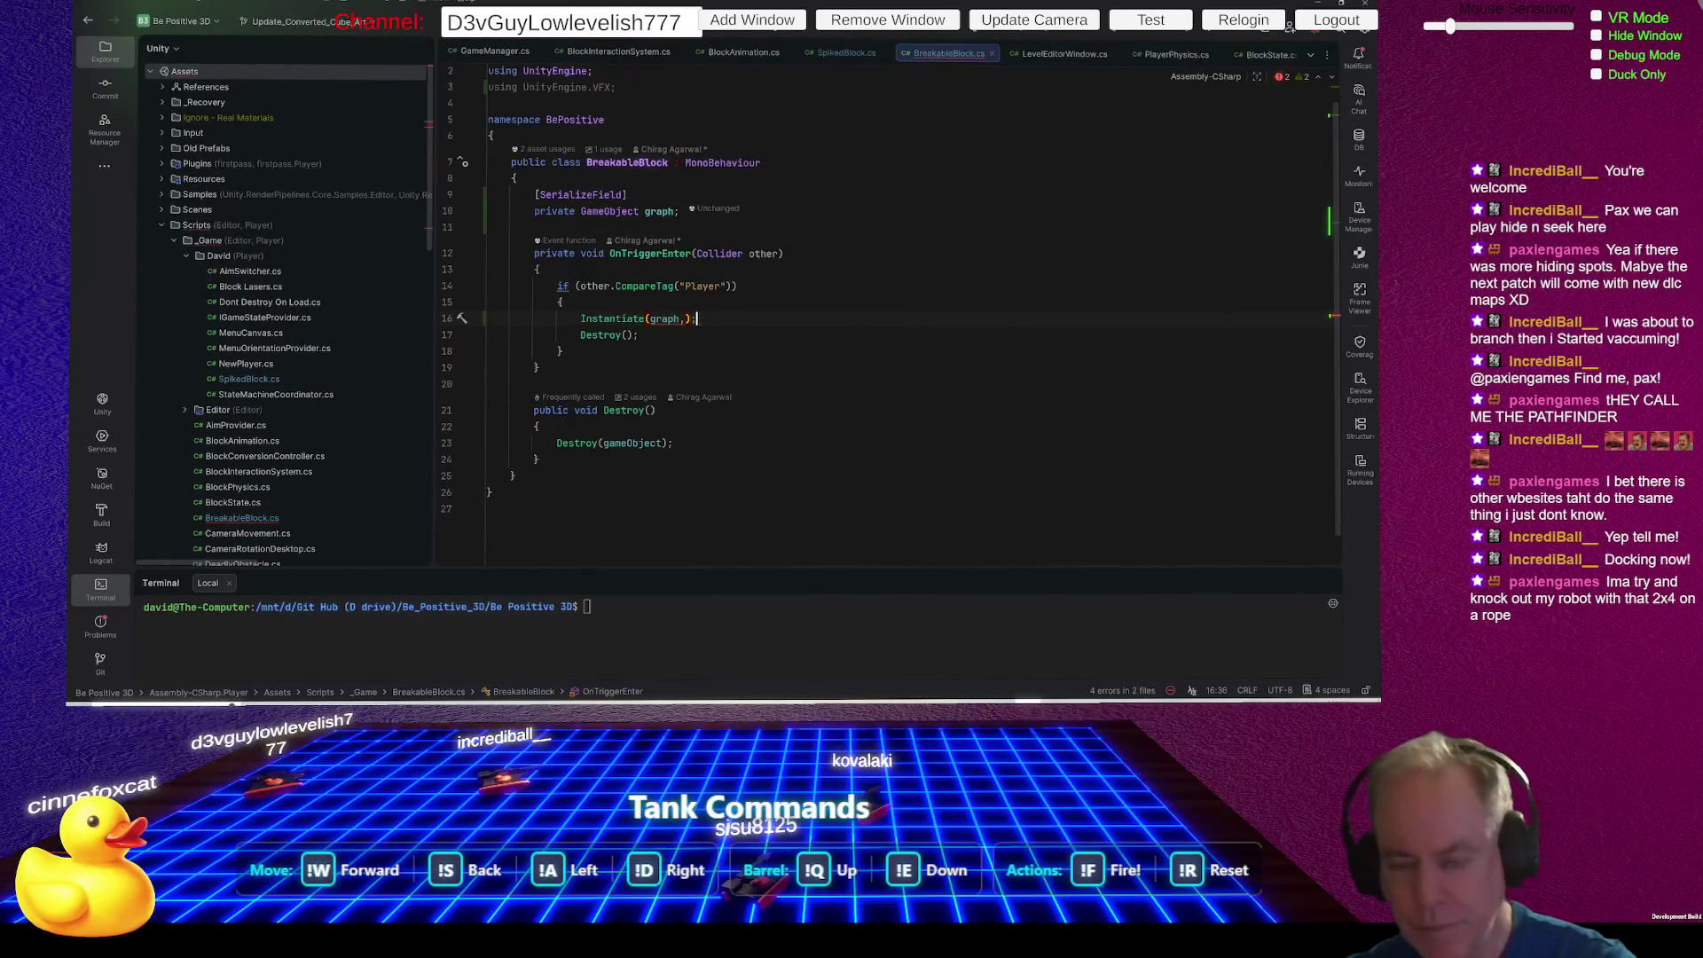
pyautogui.moveTo(663, 318)
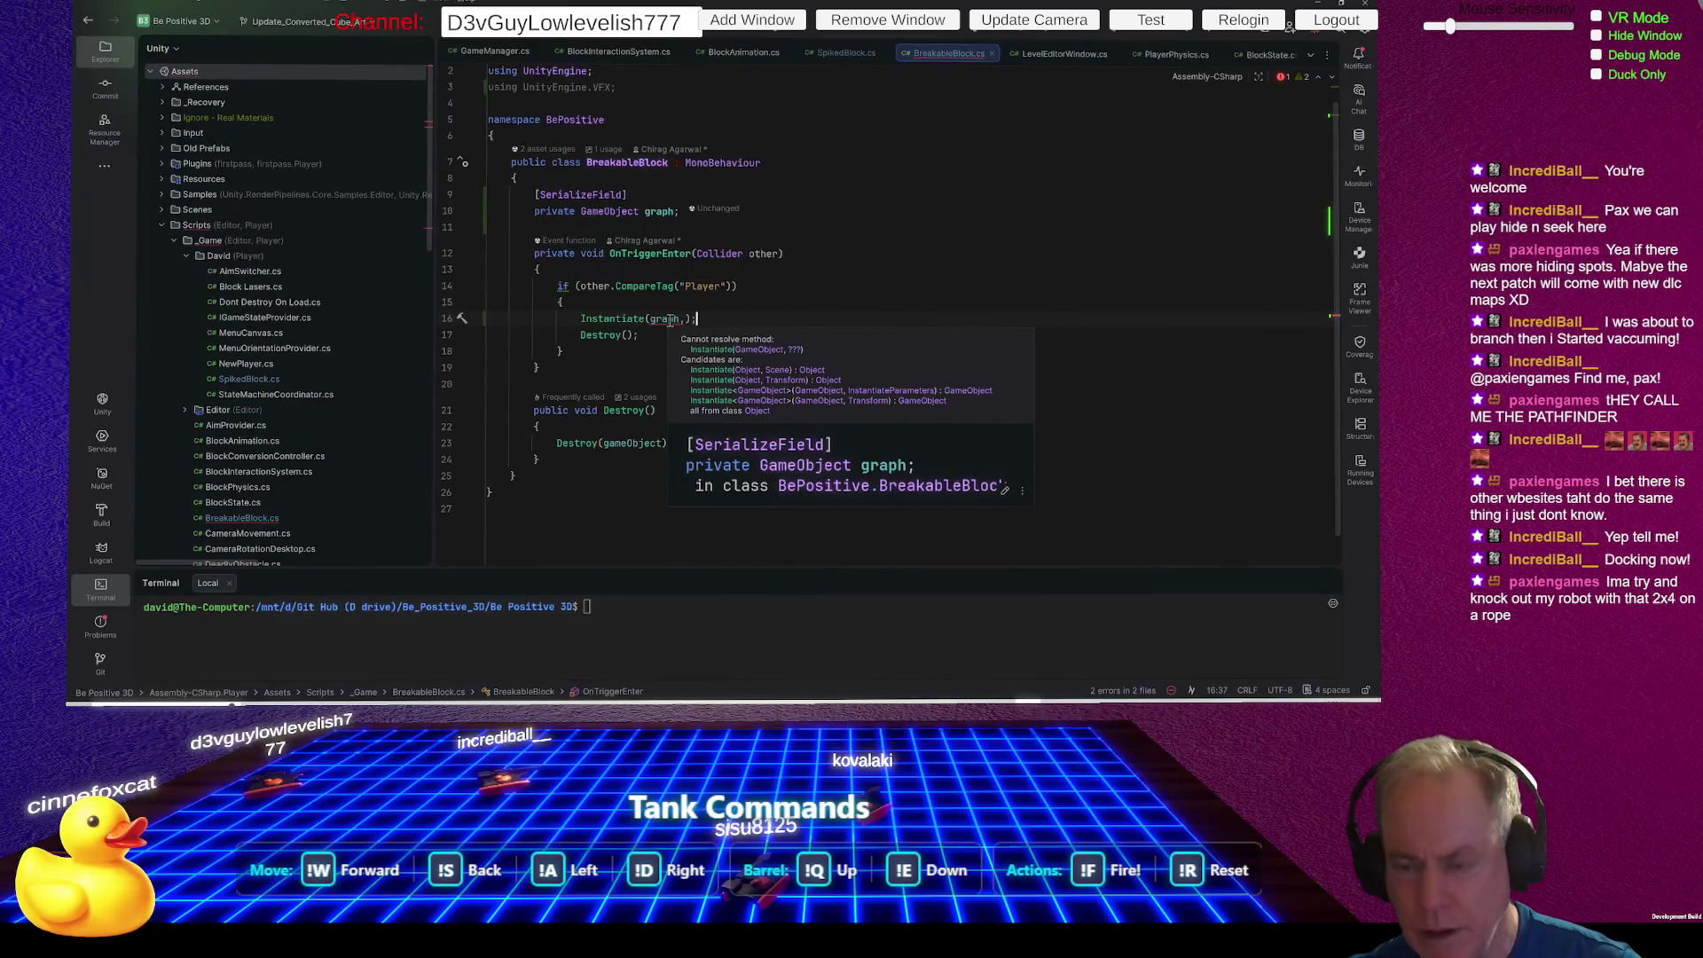
pyautogui.hotkey('alt', 'Tab')
pyautogui.hotkey('alt', 'Tab')
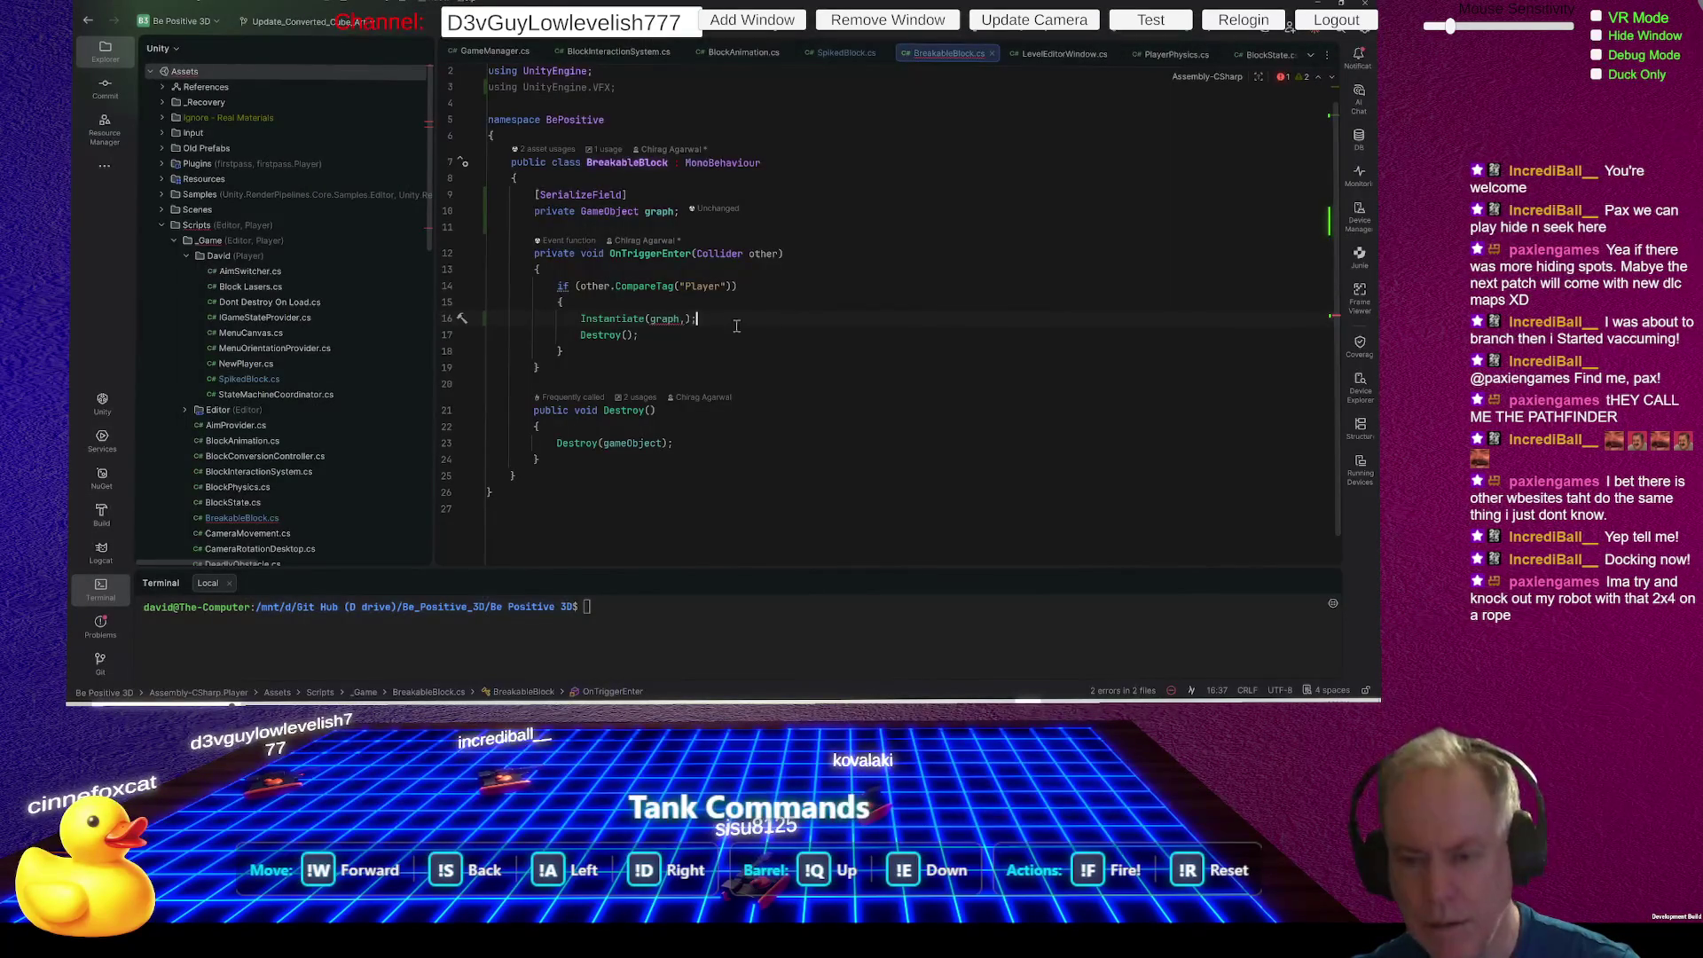
pyautogui.press('BackSpace')
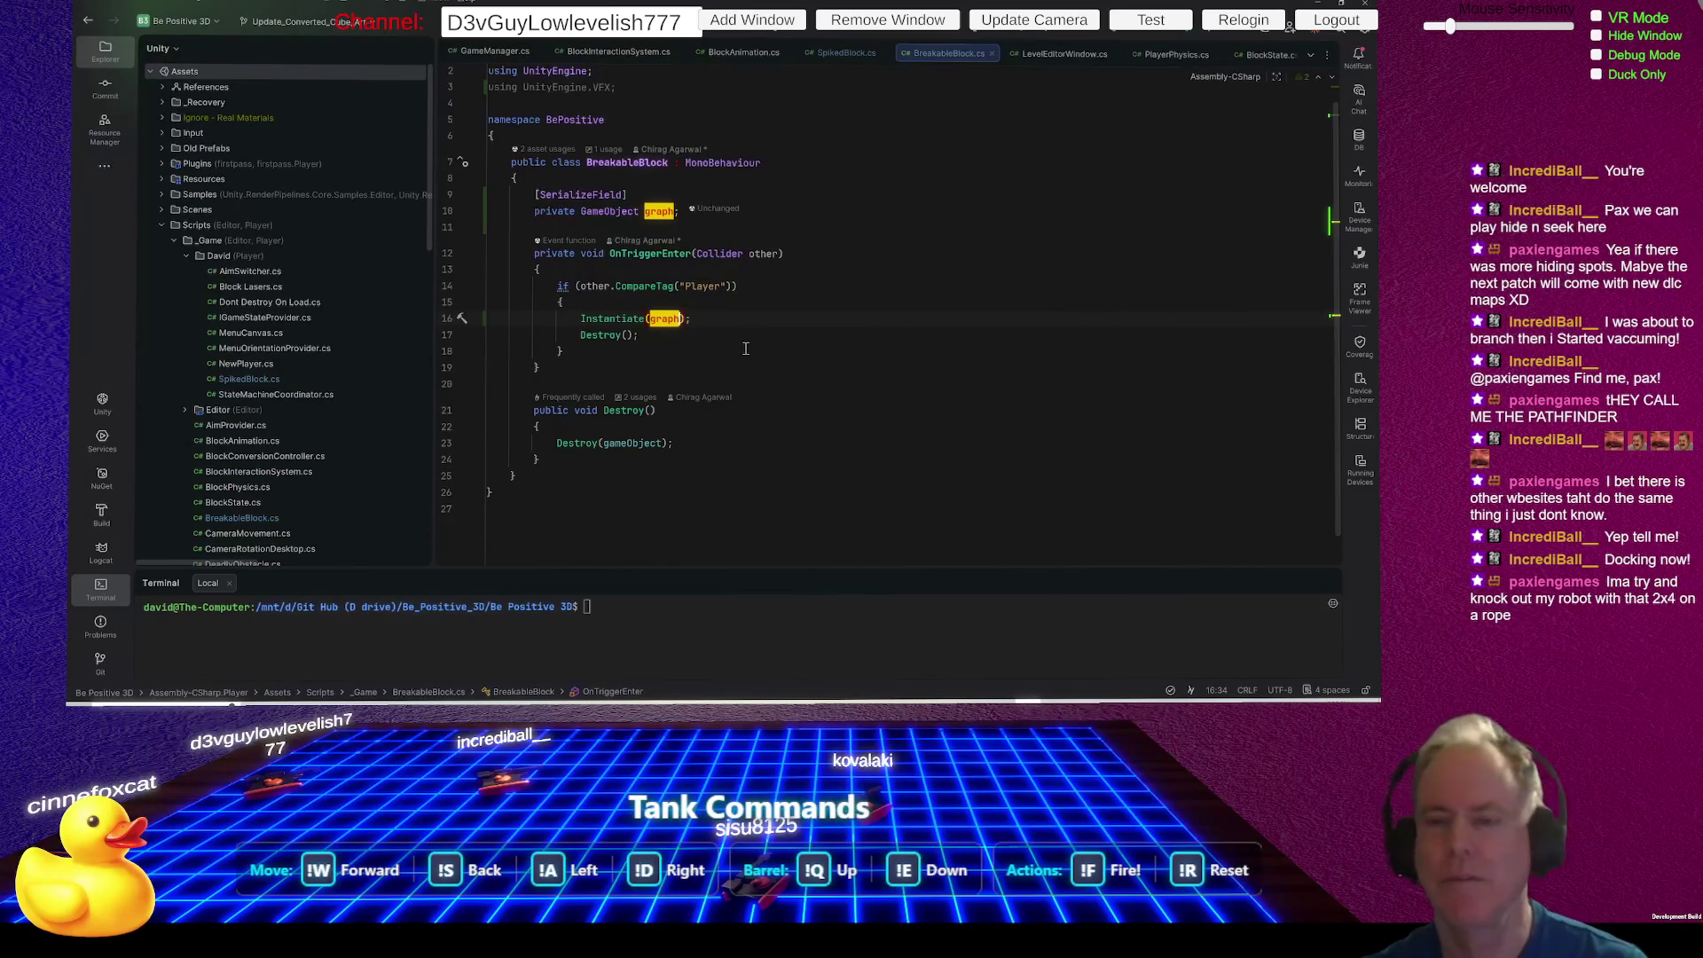
pyautogui.hotkey('alt', 'Tab')
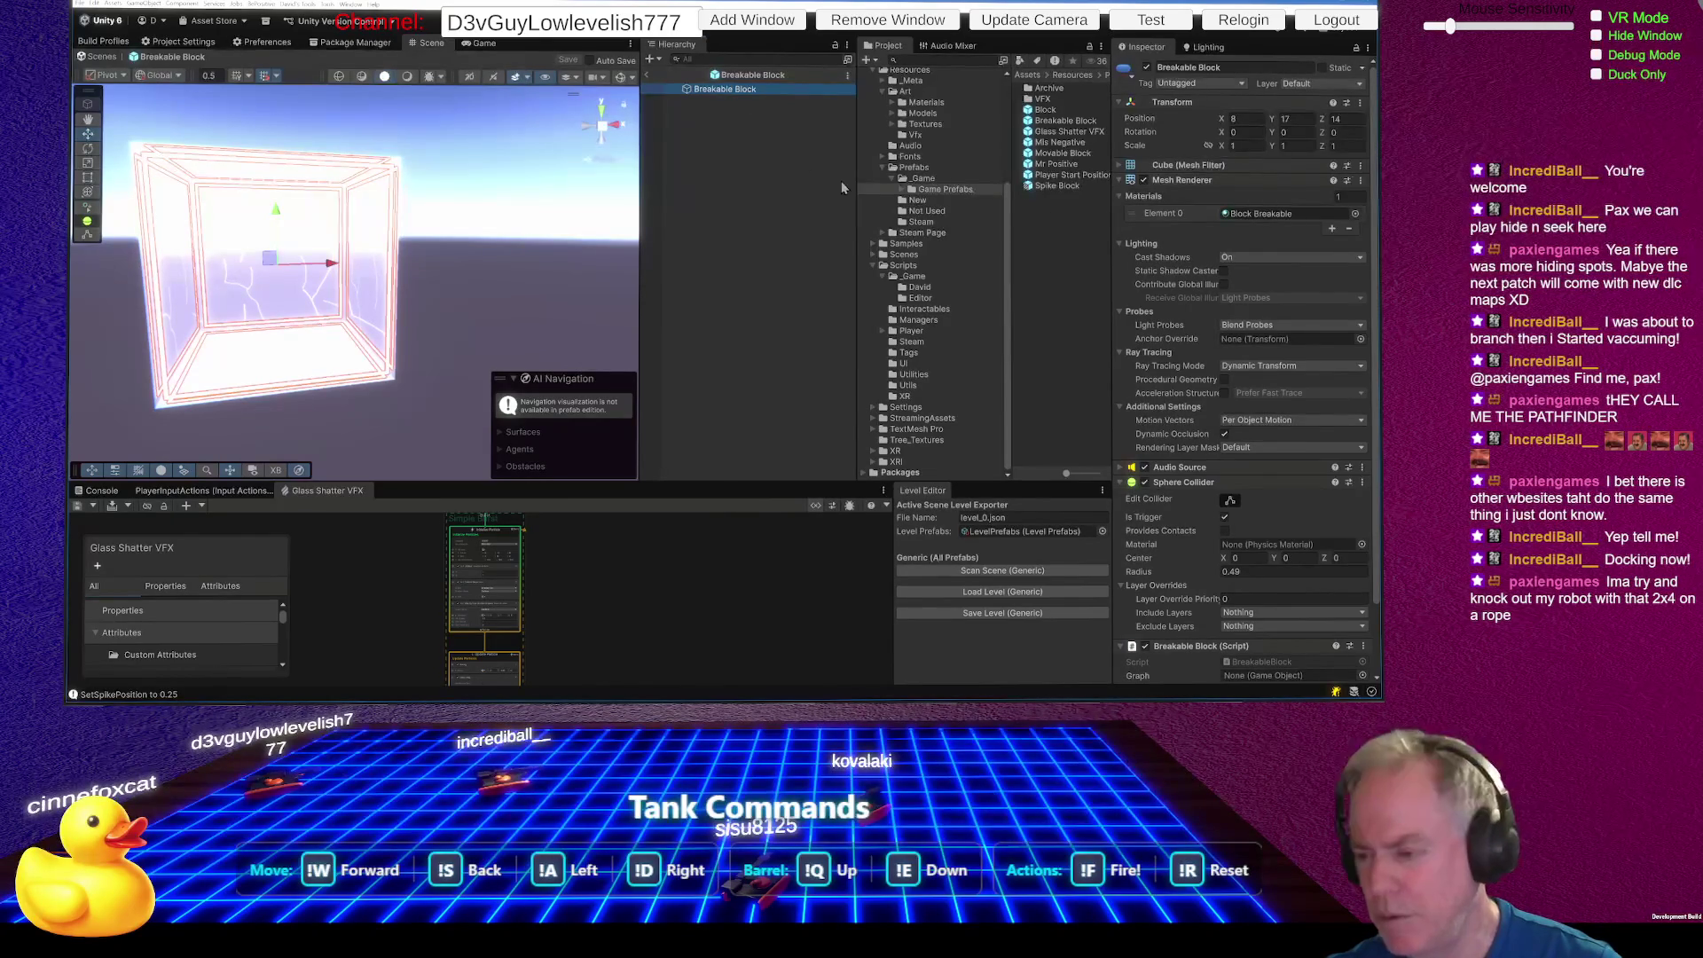
pyautogui.scroll(-2, 1353, 427)
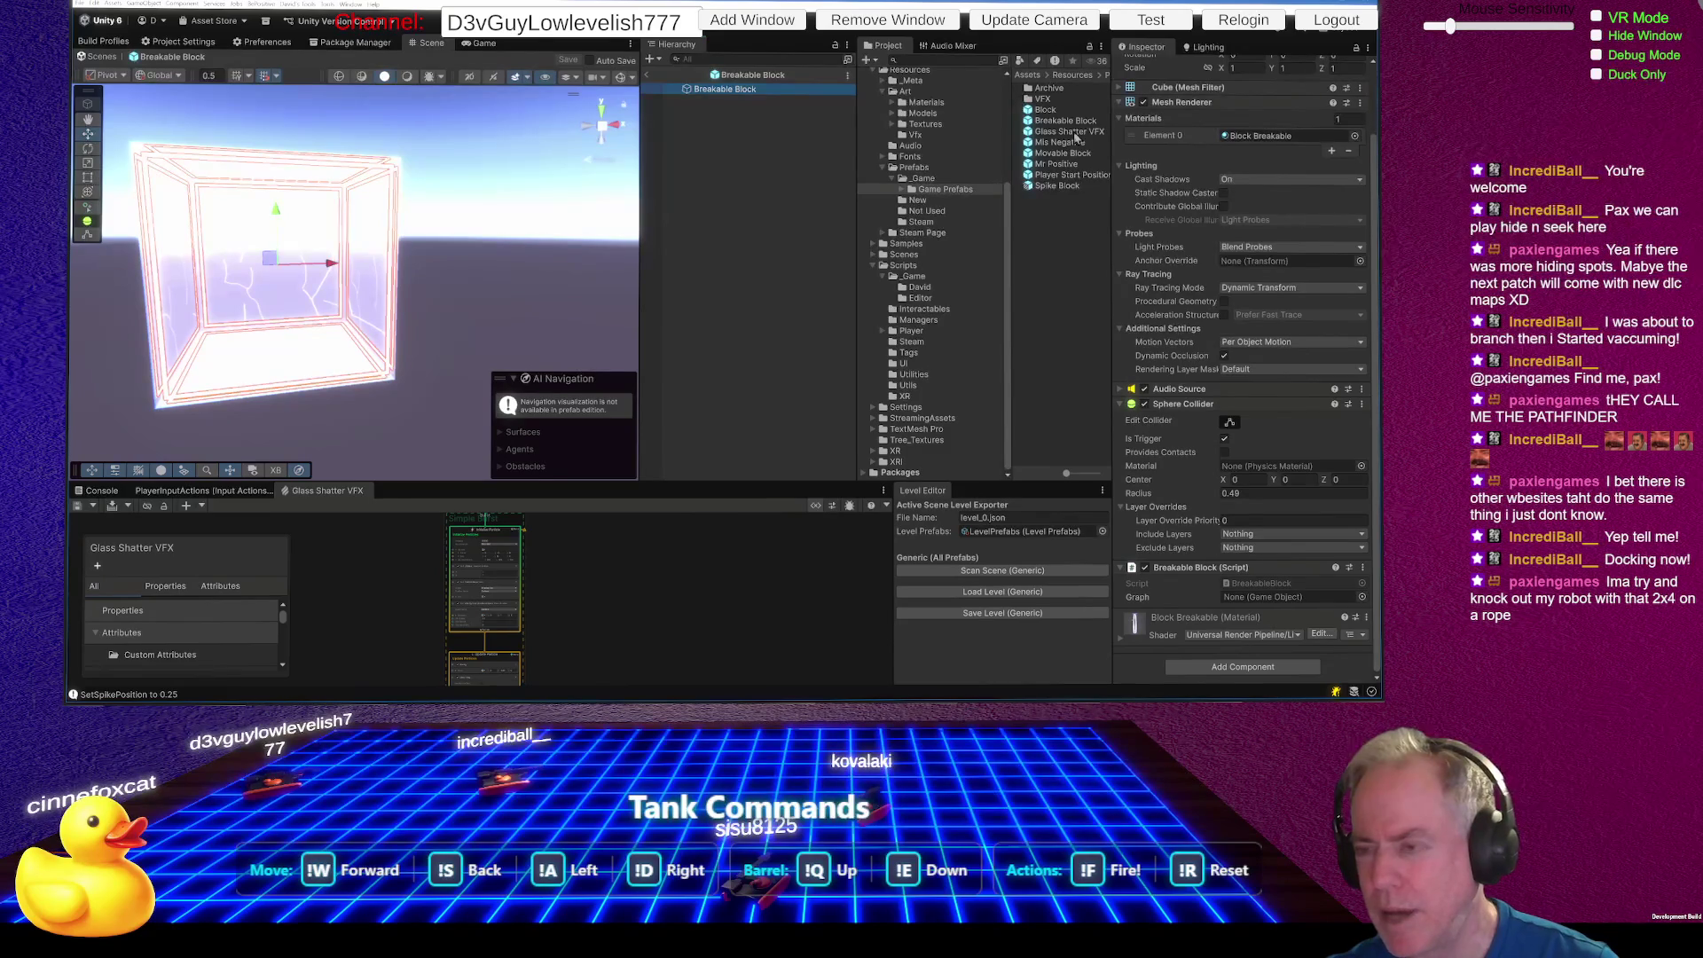
# Step: Assign the Glass Shatter VFX prefab to the Breakable Block's Graph field and return to the code
pyautogui.moveTo(1073, 130); pyautogui.dragTo(1283, 598)
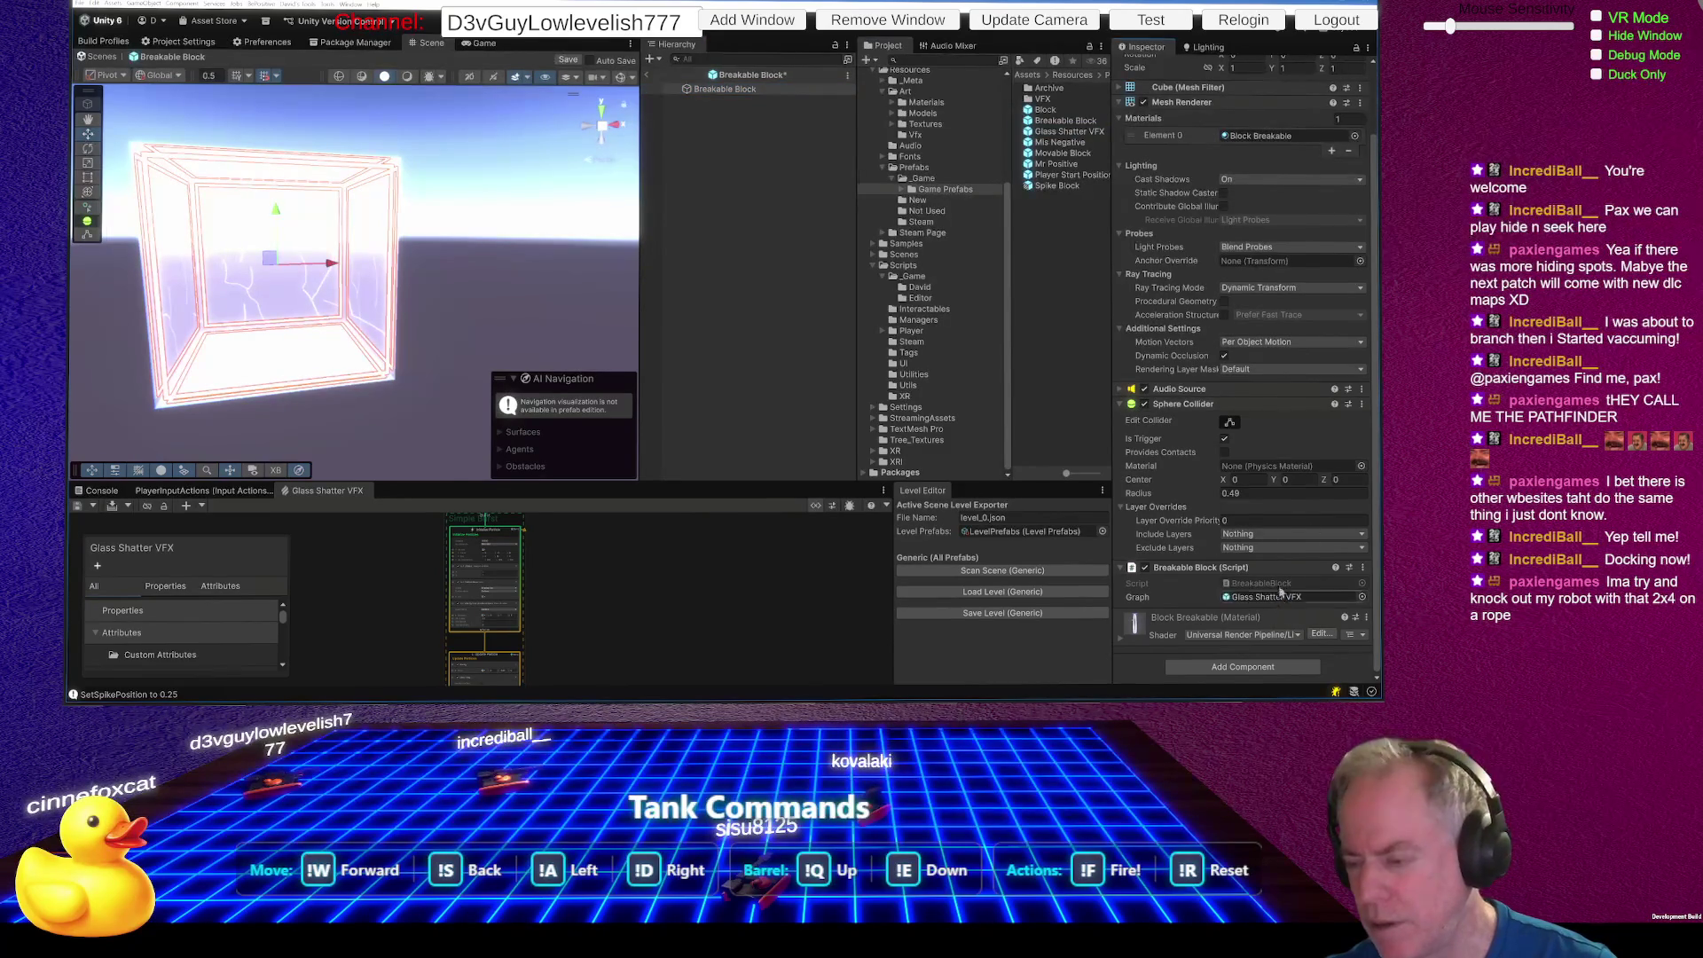
pyautogui.hotkey('alt', 'Tab')
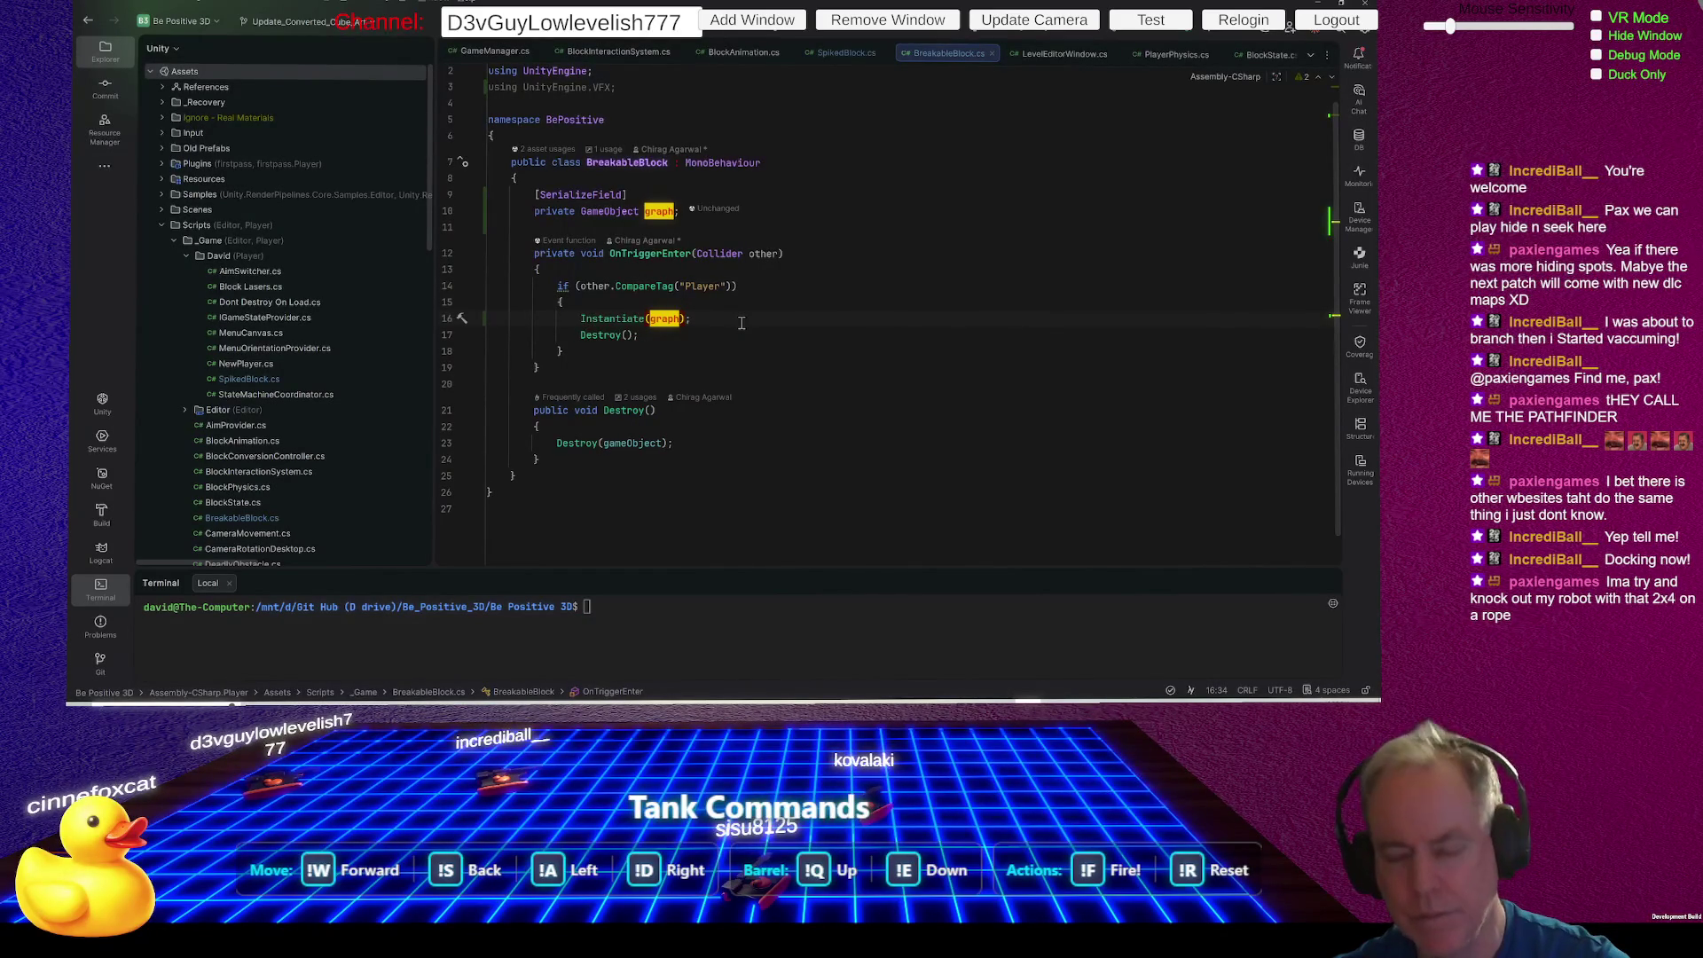
# Step: Instantiate graph at transform.position and transform.rotation, then switch to Unity to reload
pyautogui.click(683, 318)
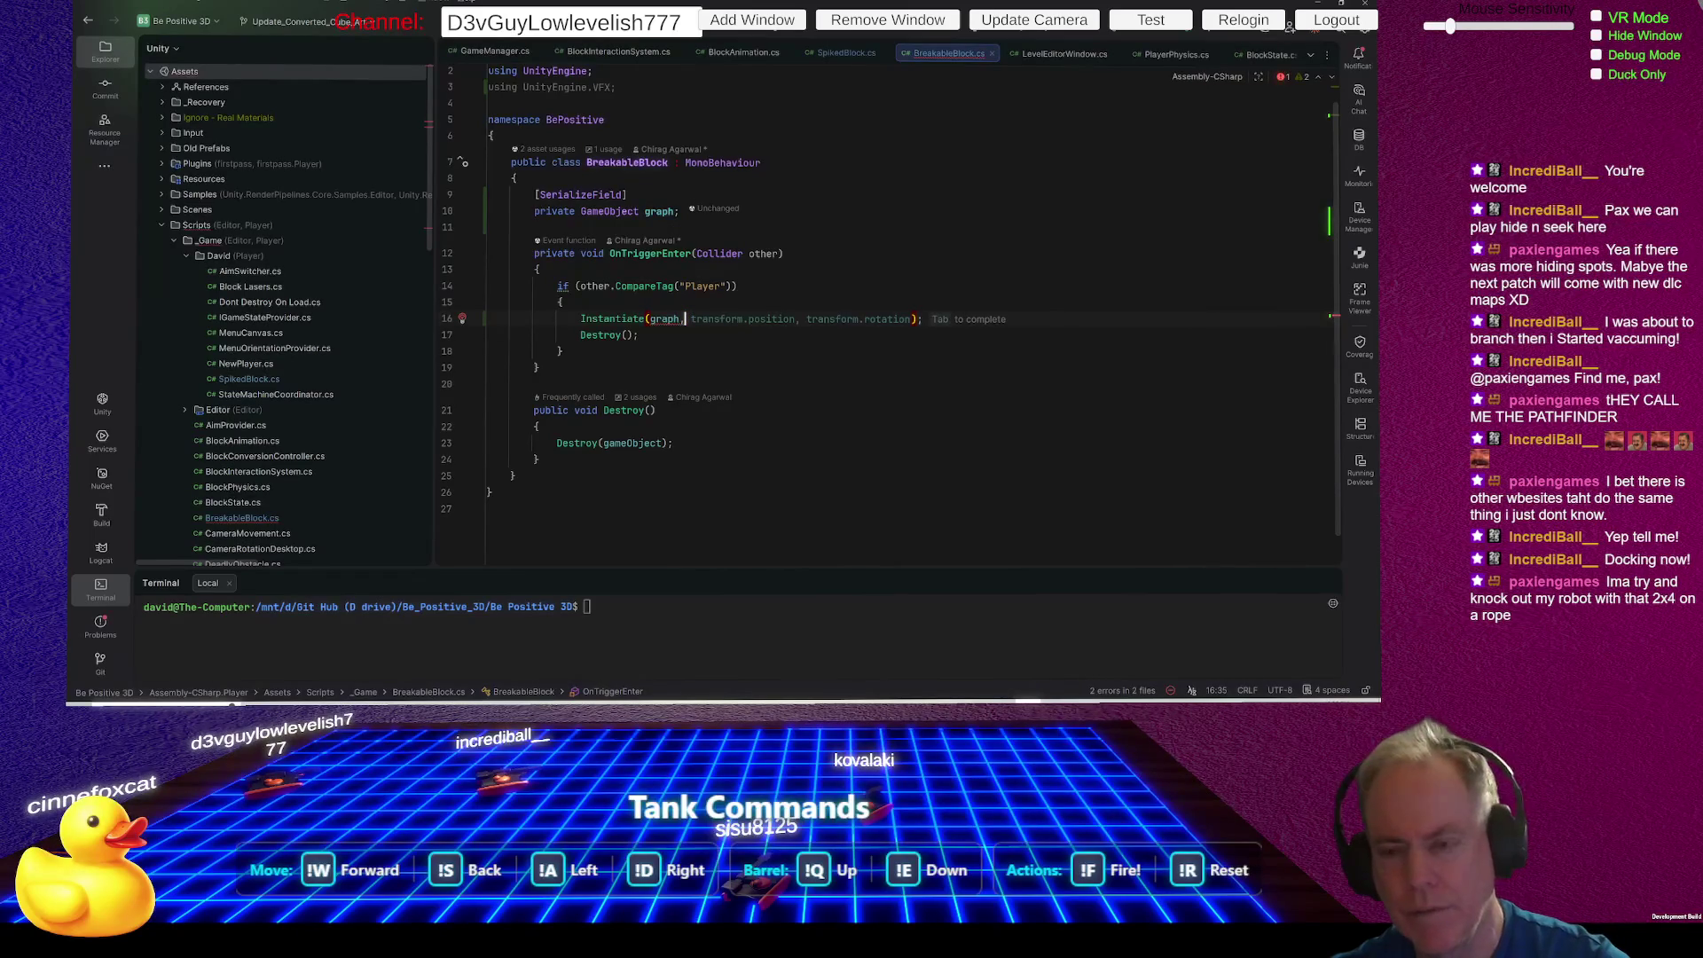
pyautogui.write(', transform.rotation')
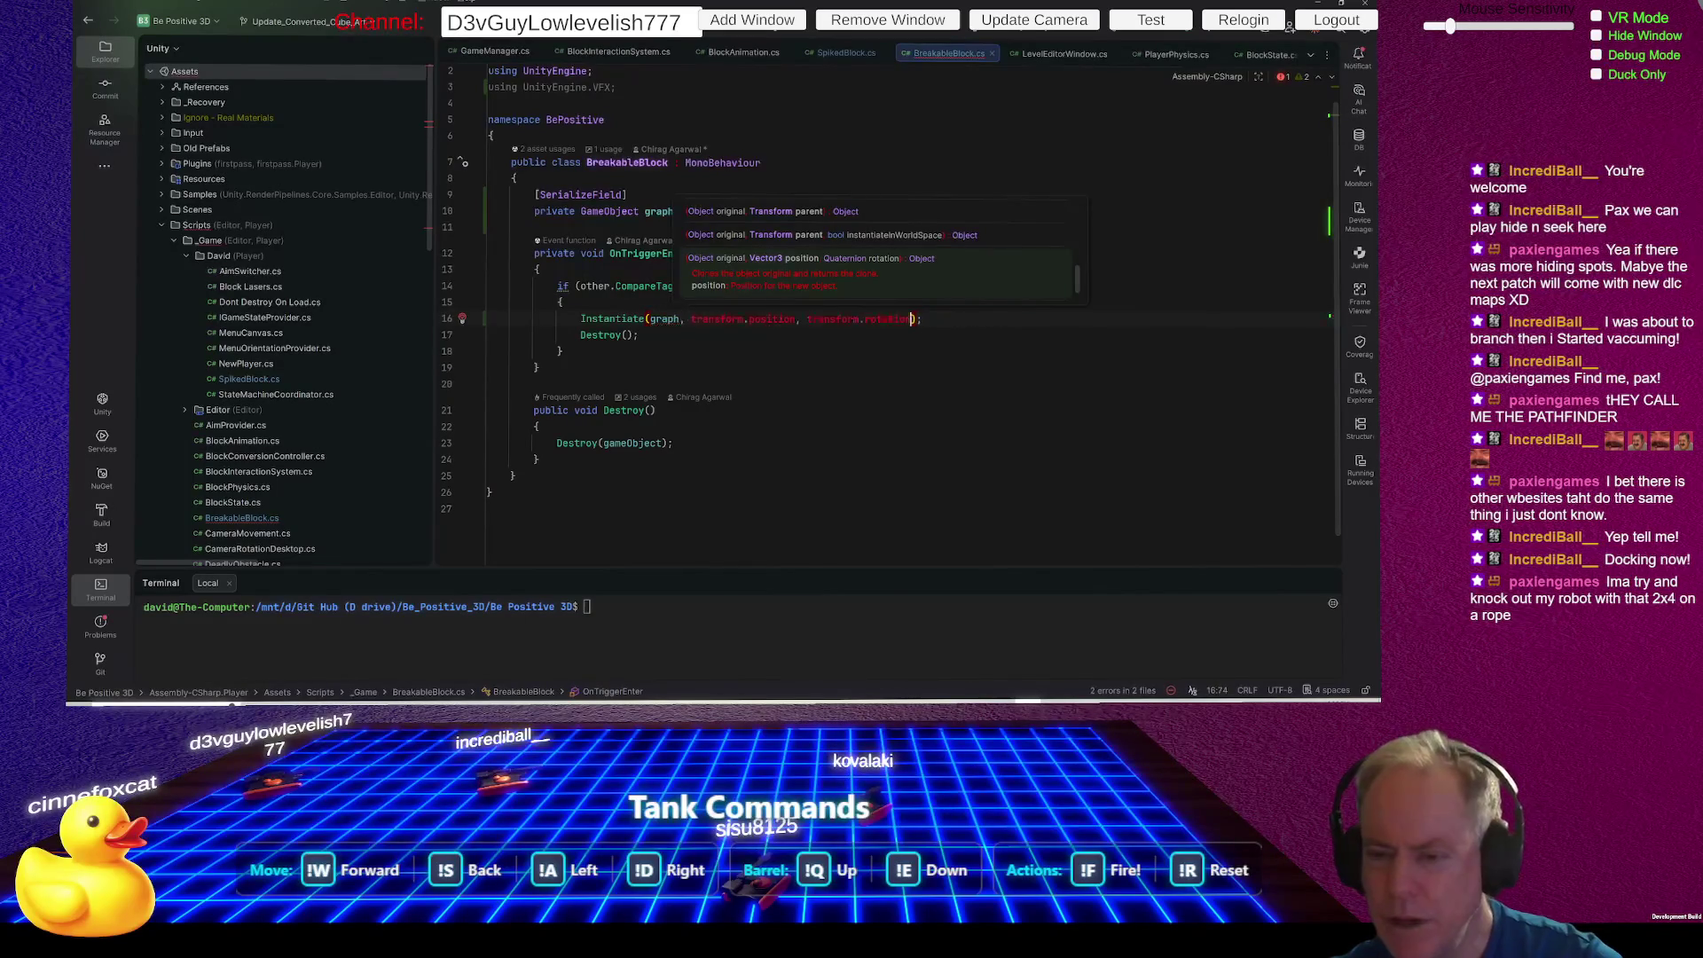
pyautogui.press('Tab')
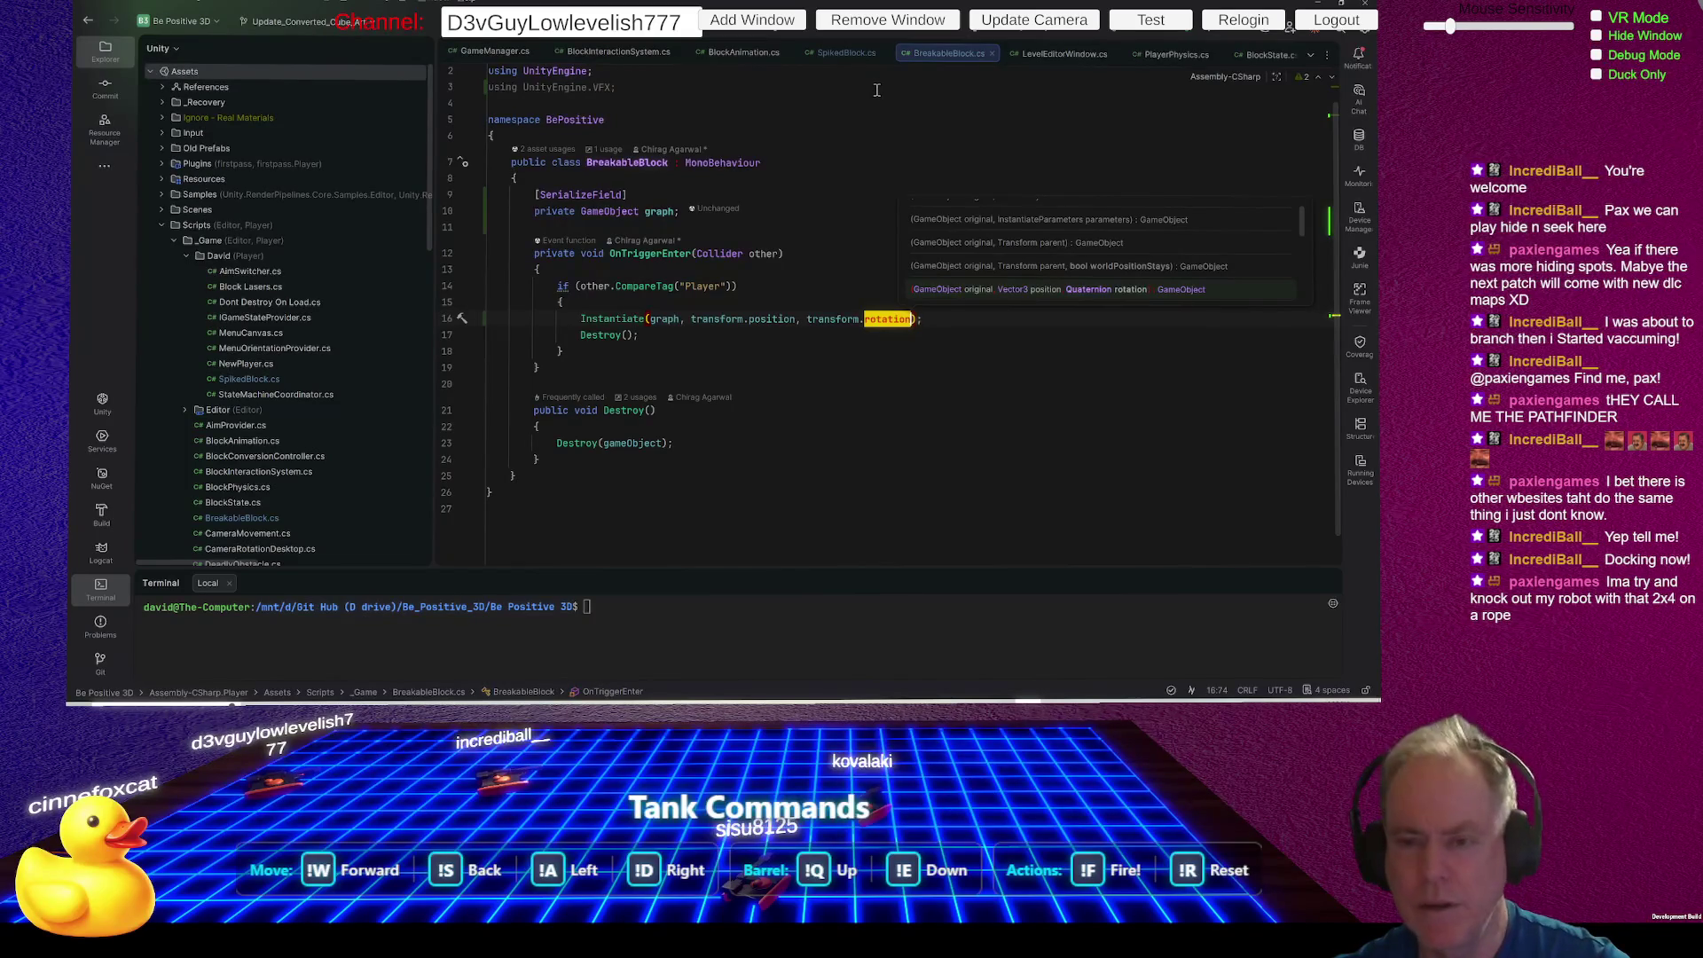
pyautogui.hotkey('alt', 'Tab')
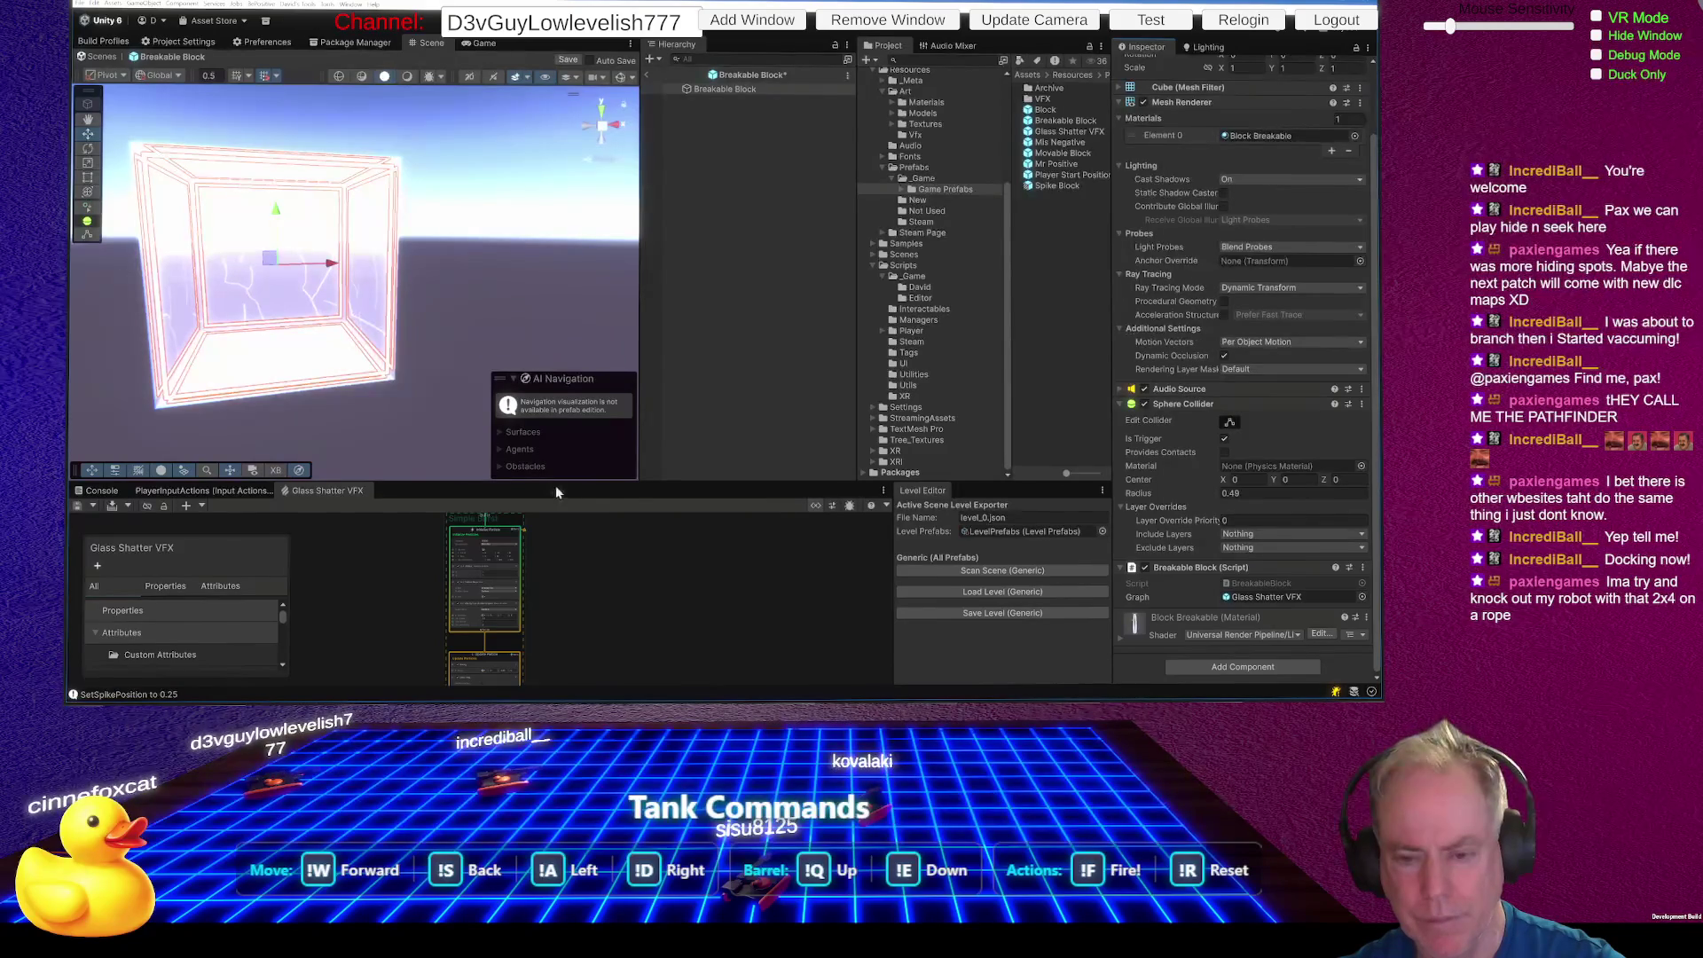
# Step: Rename the graph's OnPlay event node to Shatter and return to the BreakableBlock code
pyautogui.moveTo(555, 488); pyautogui.dragTo(550, 379)
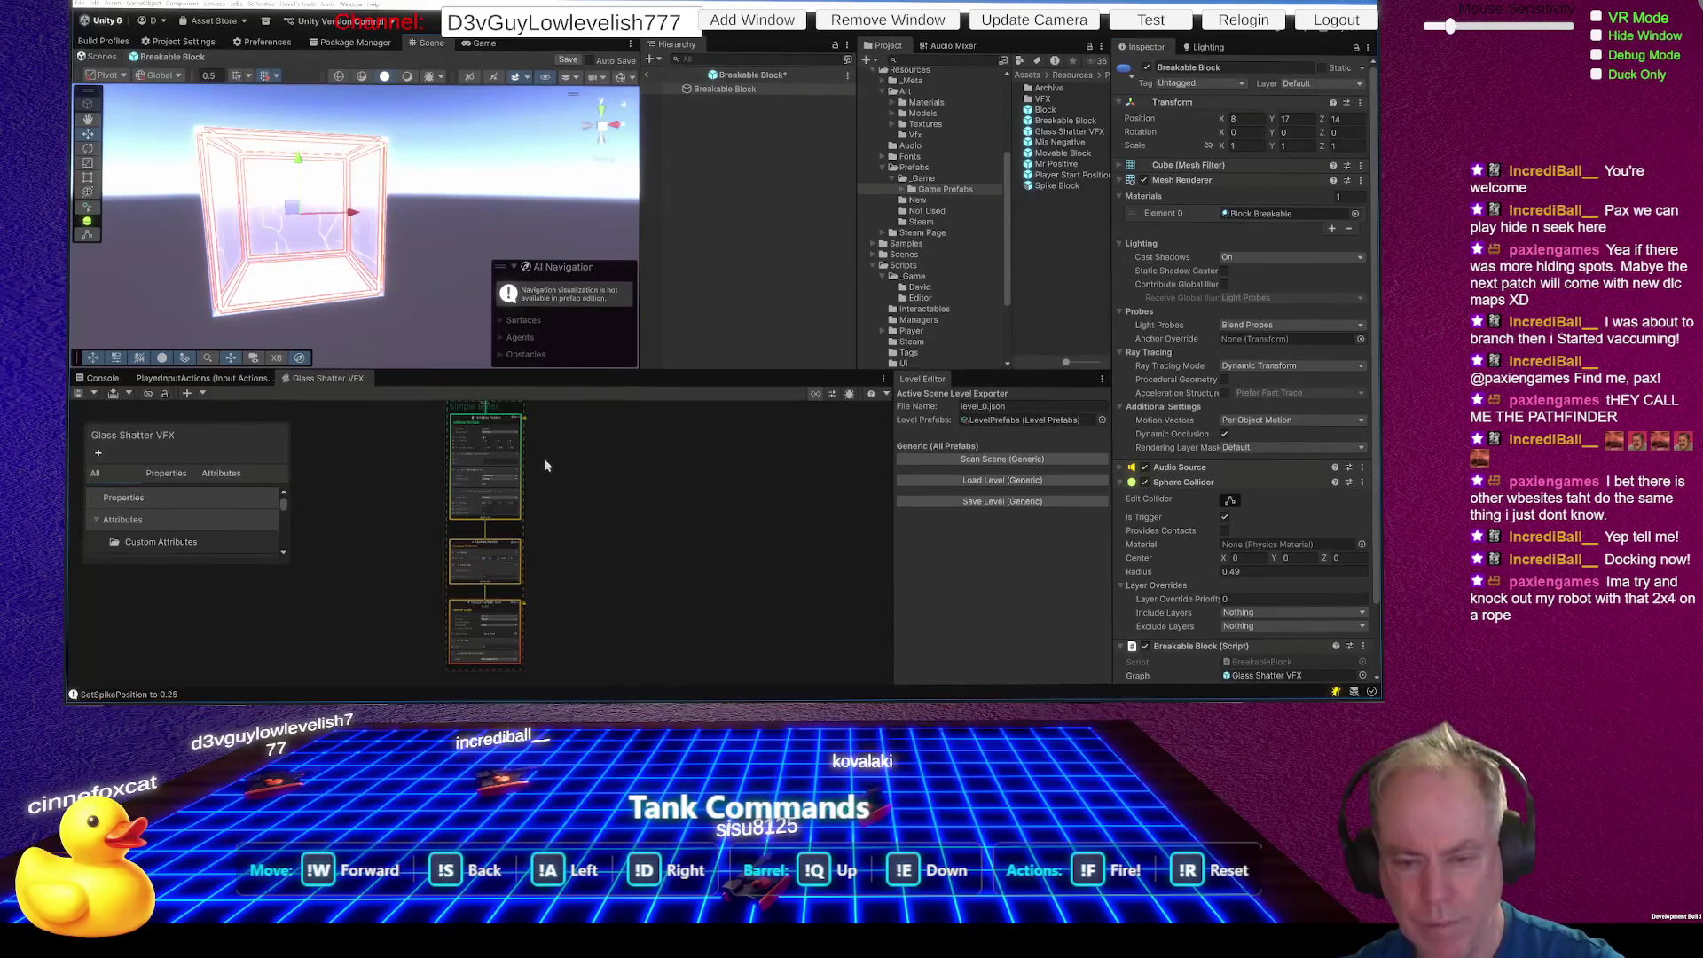
pyautogui.scroll(-3, 548, 459)
pyautogui.scroll(-2, 546, 520)
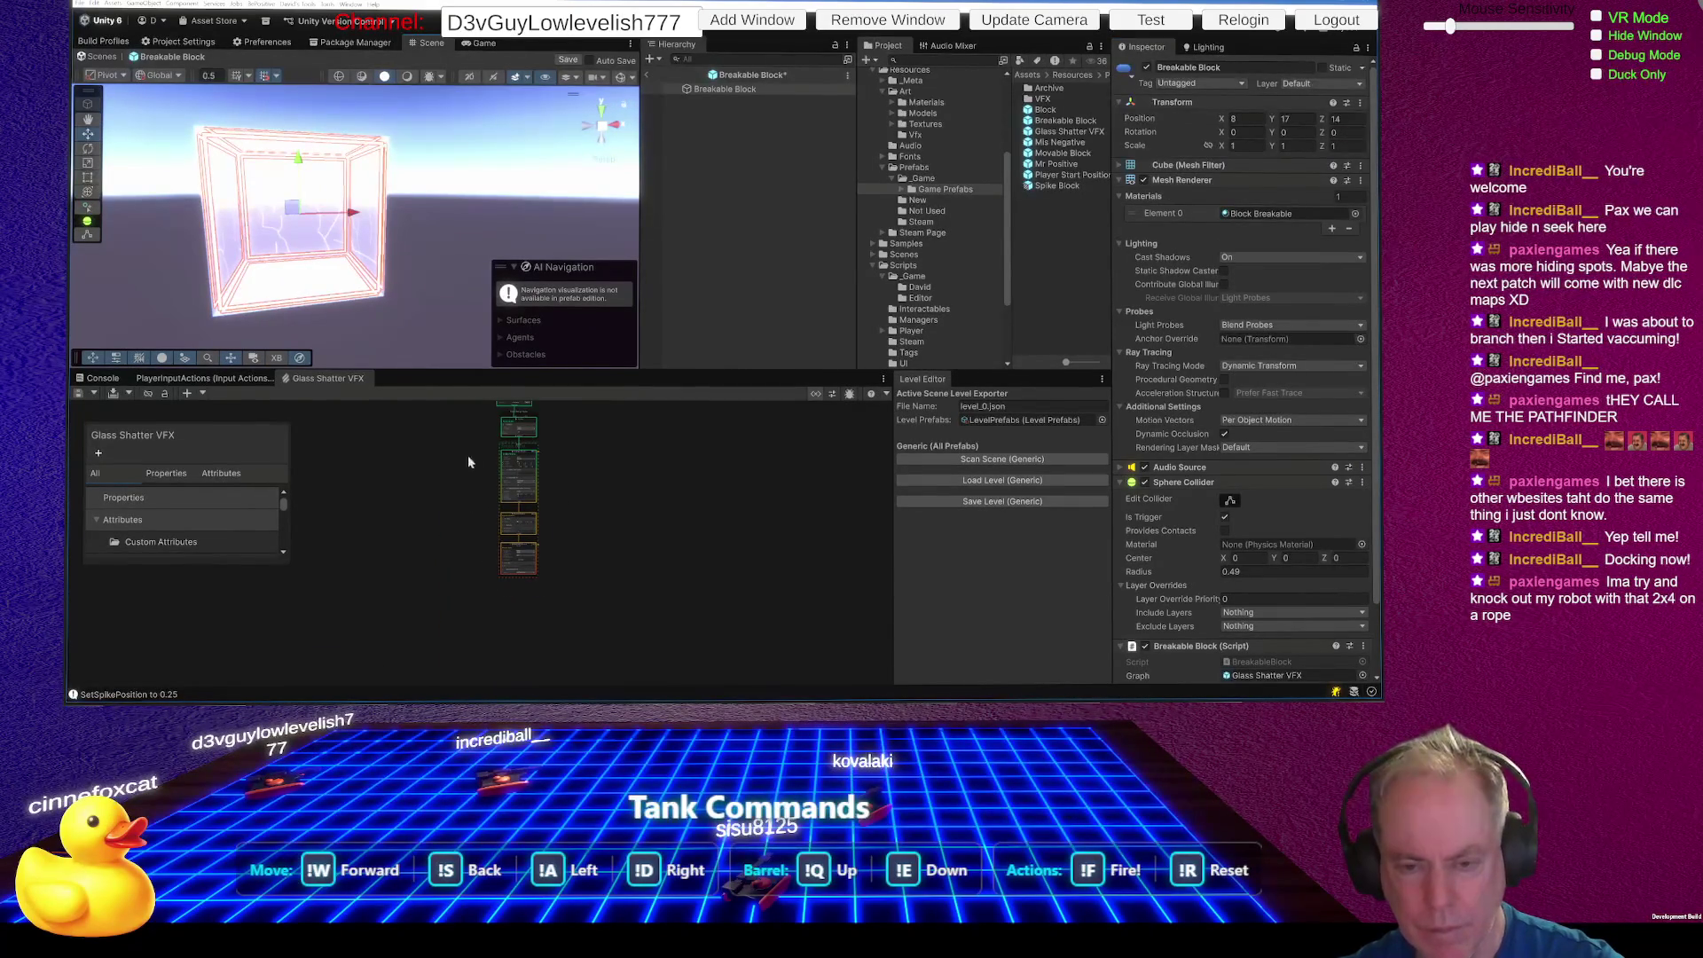
pyautogui.scroll(3, 521, 459)
pyautogui.scroll(2, 520, 460)
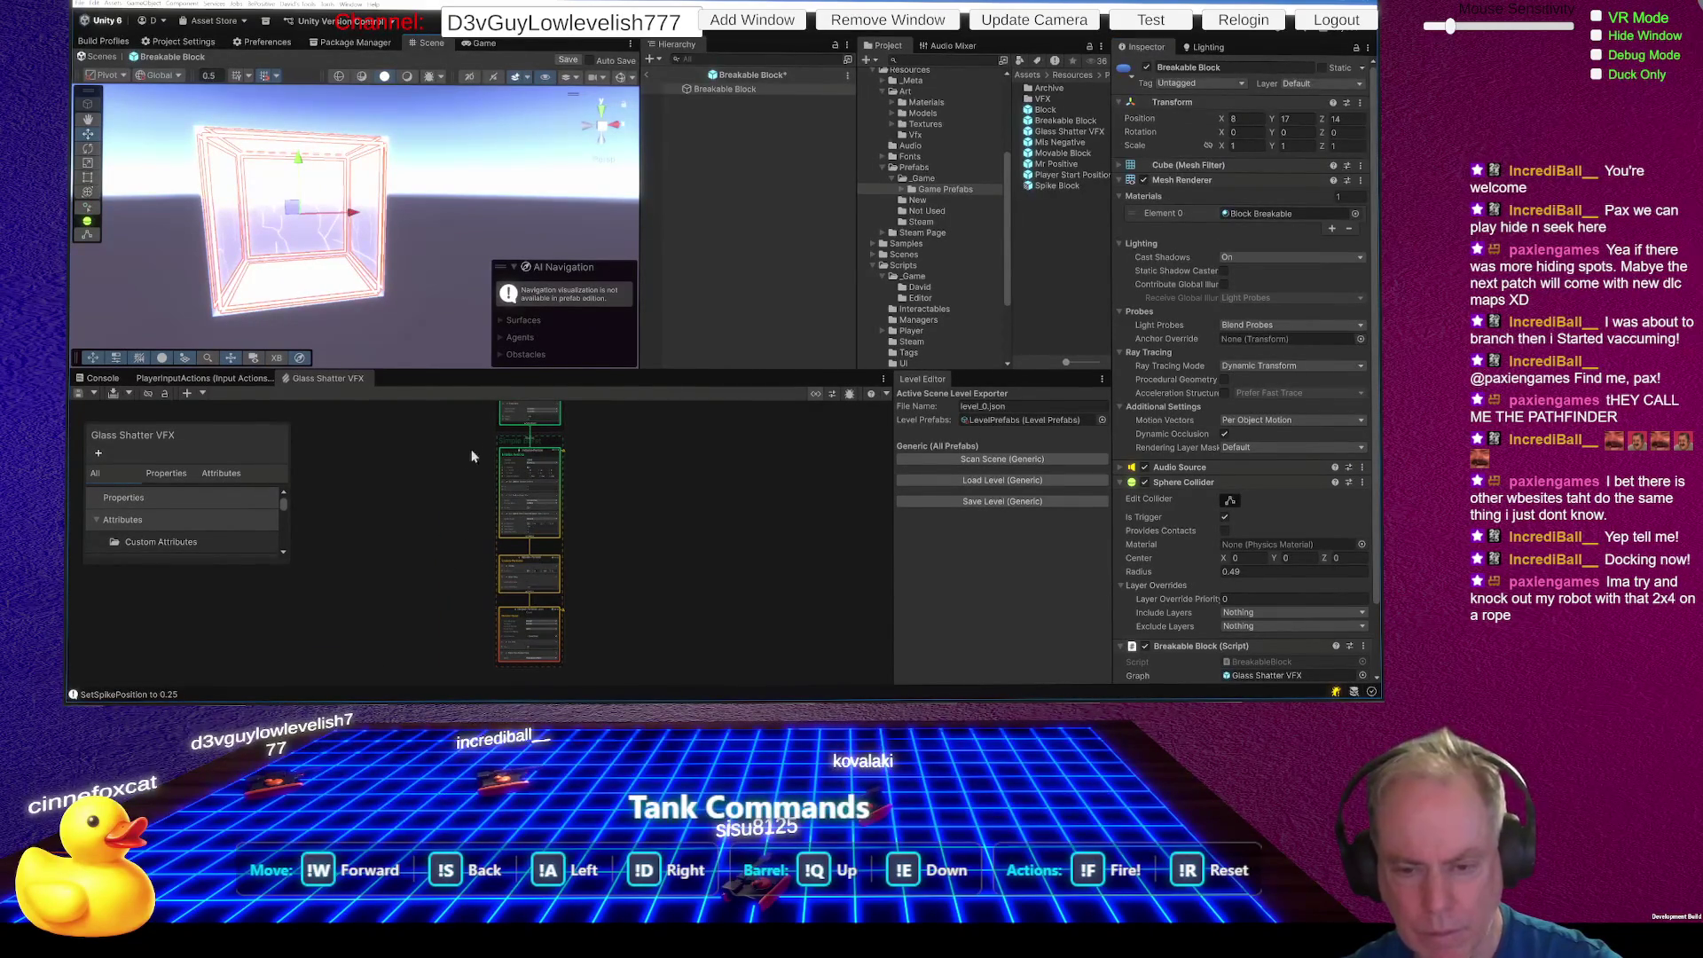
pyautogui.scroll(3, 470, 457)
pyautogui.scroll(4, 470, 457)
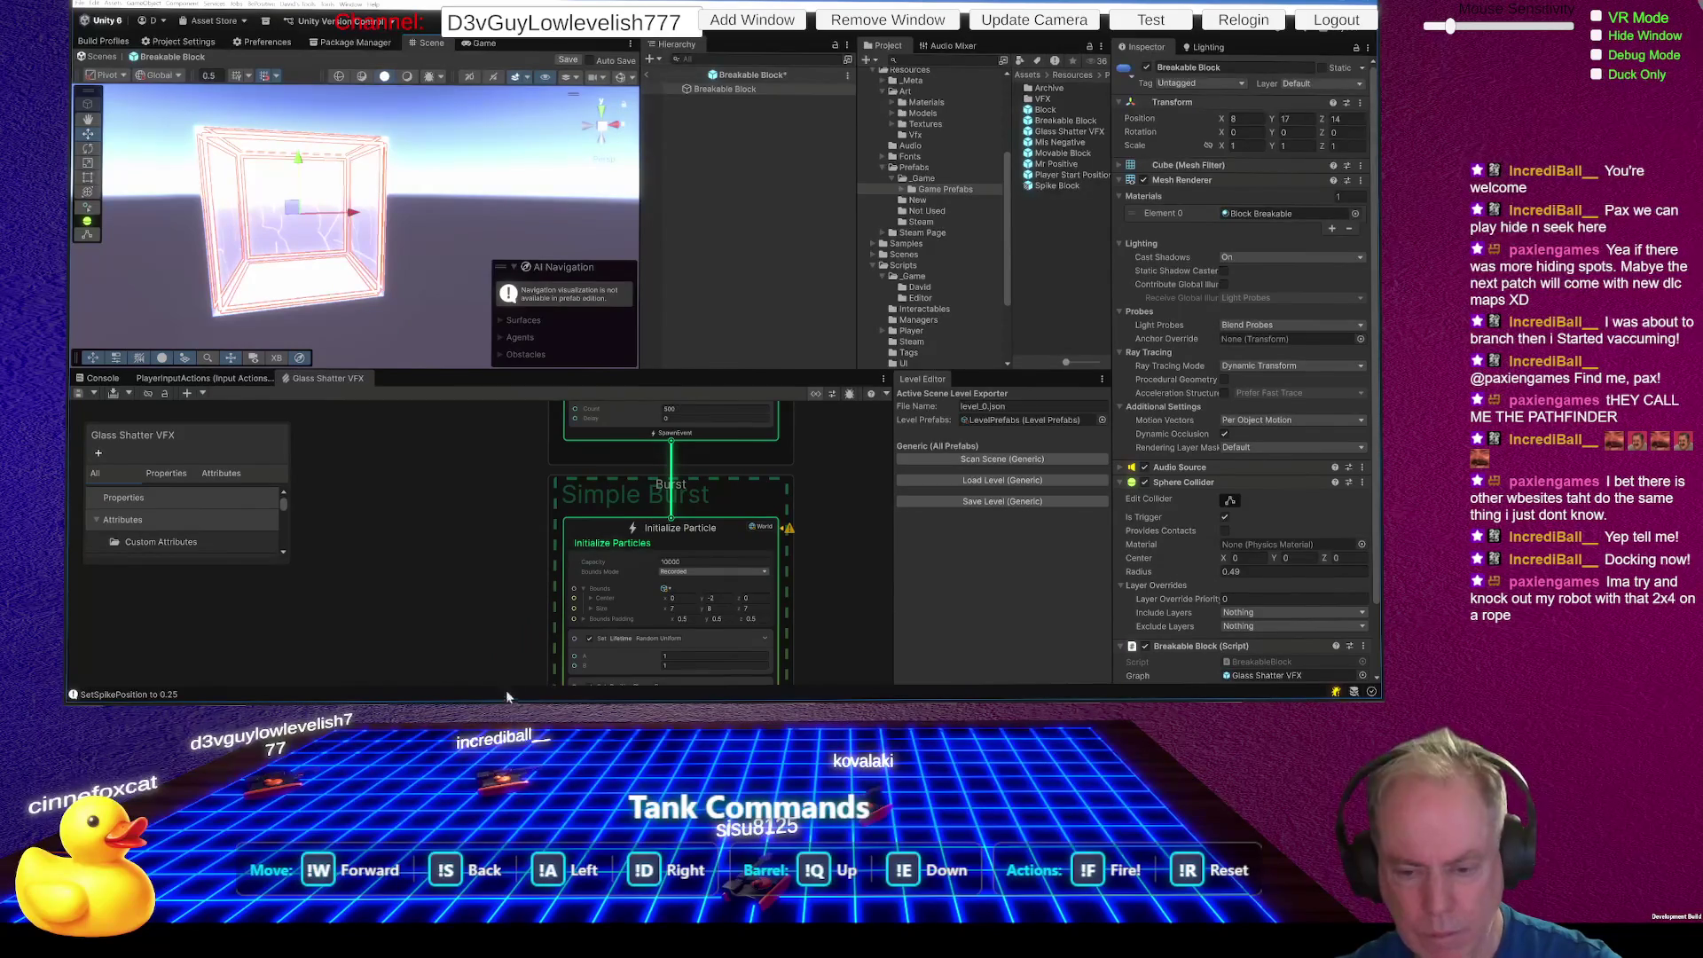
pyautogui.moveTo(554, 628); pyautogui.dragTo(552, 646)
pyautogui.moveTo(582, 473); pyautogui.dragTo(576, 609)
pyautogui.scroll(4, 574, 609)
pyautogui.doubleClick(558, 545)
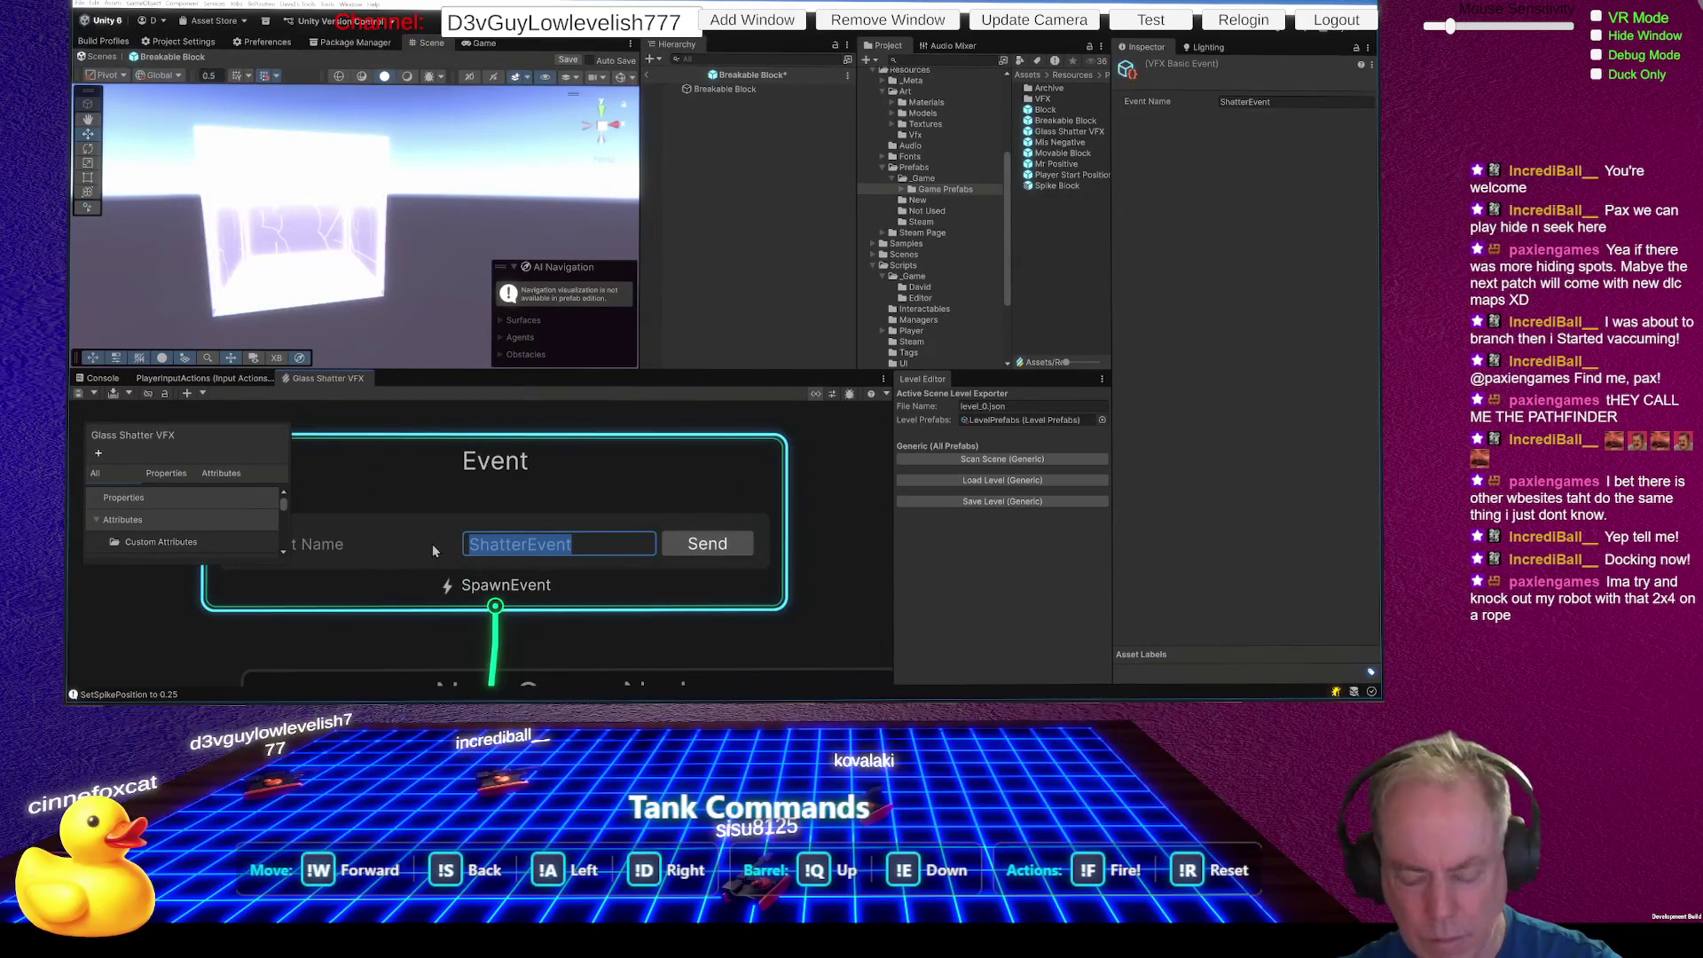
pyautogui.write('OnPlay')
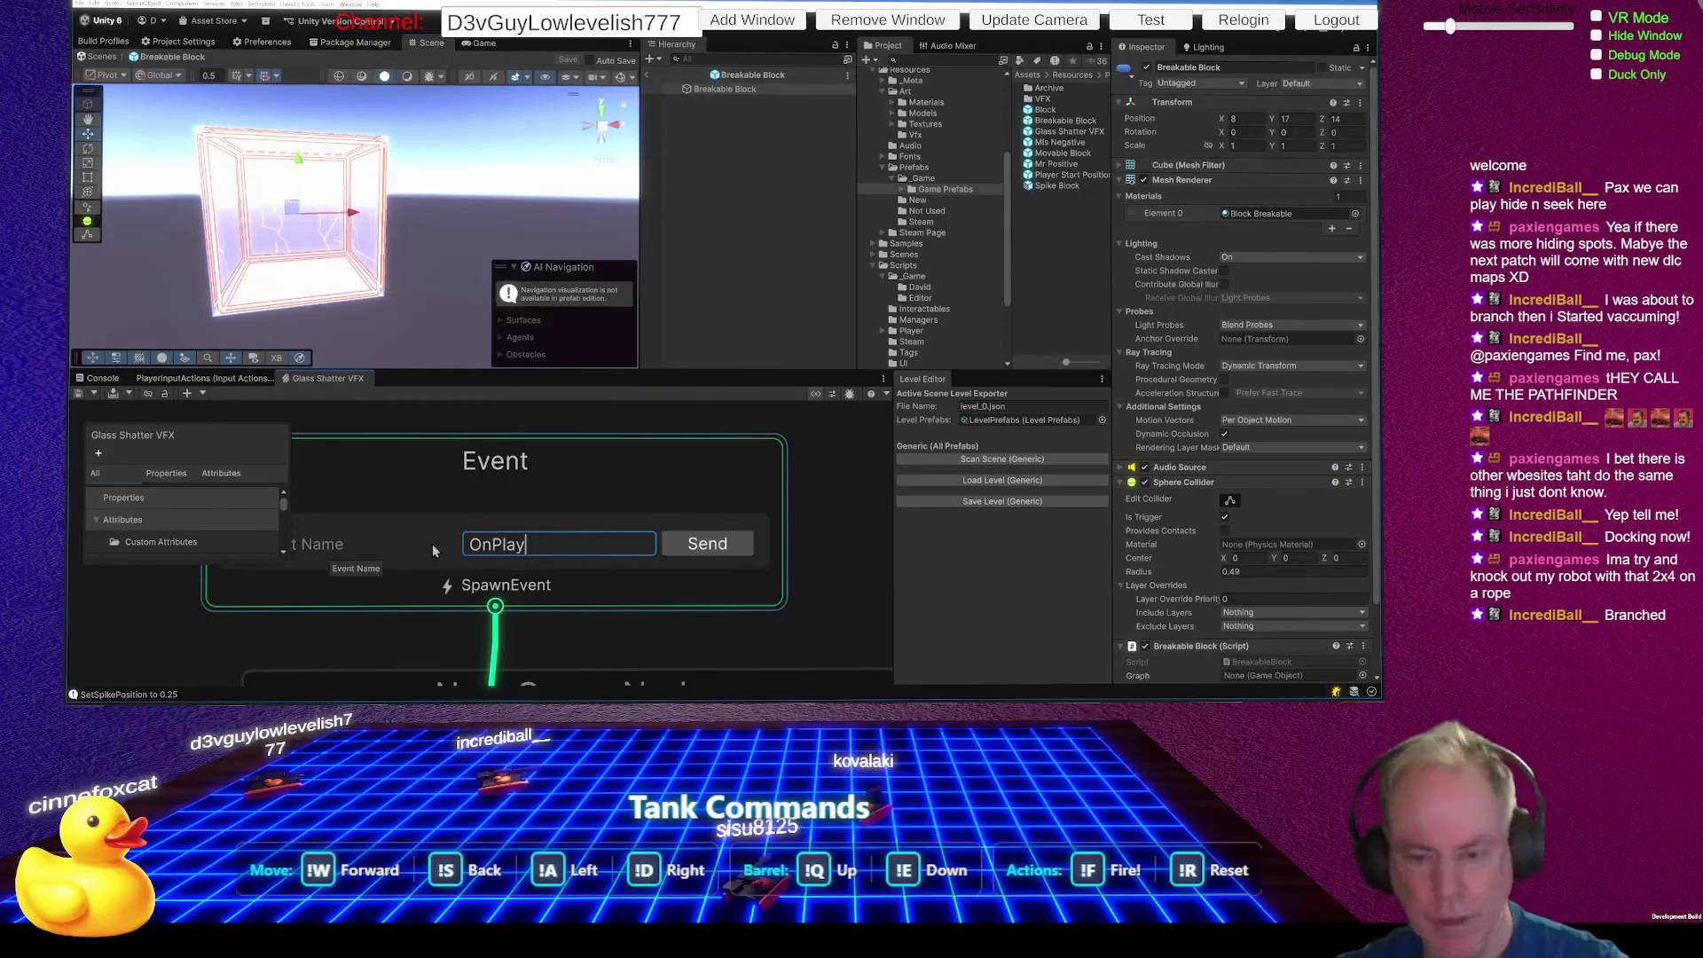
pyautogui.doubleClick(495, 543)
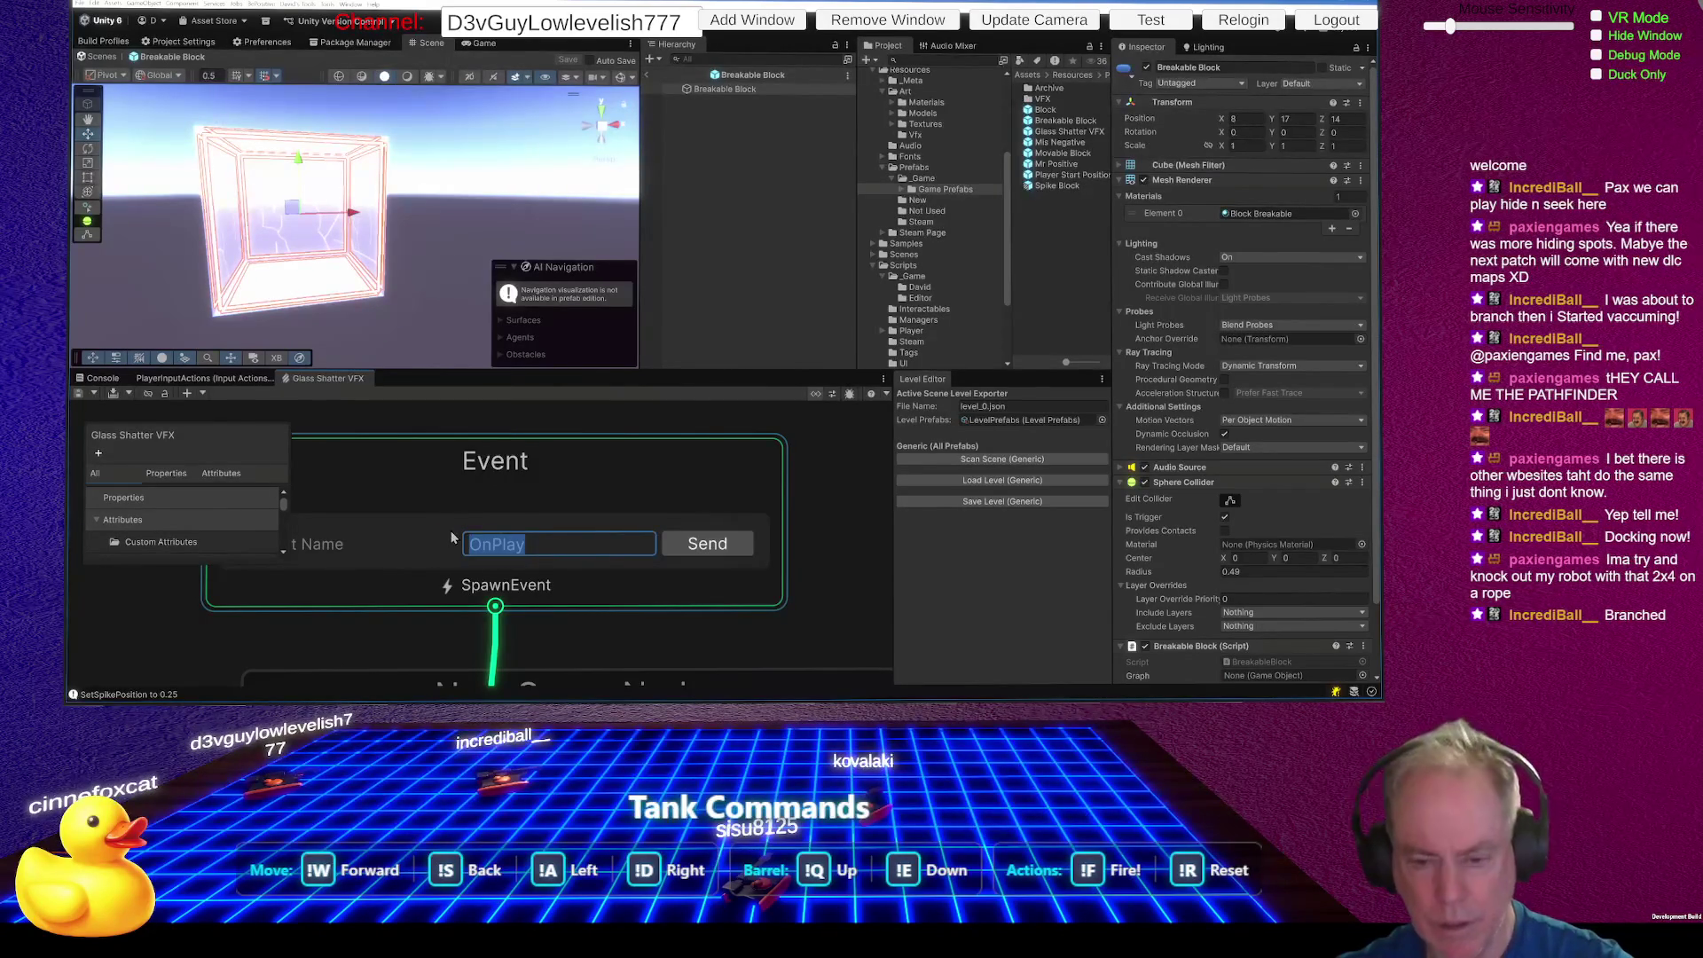
pyautogui.write('Shatter')
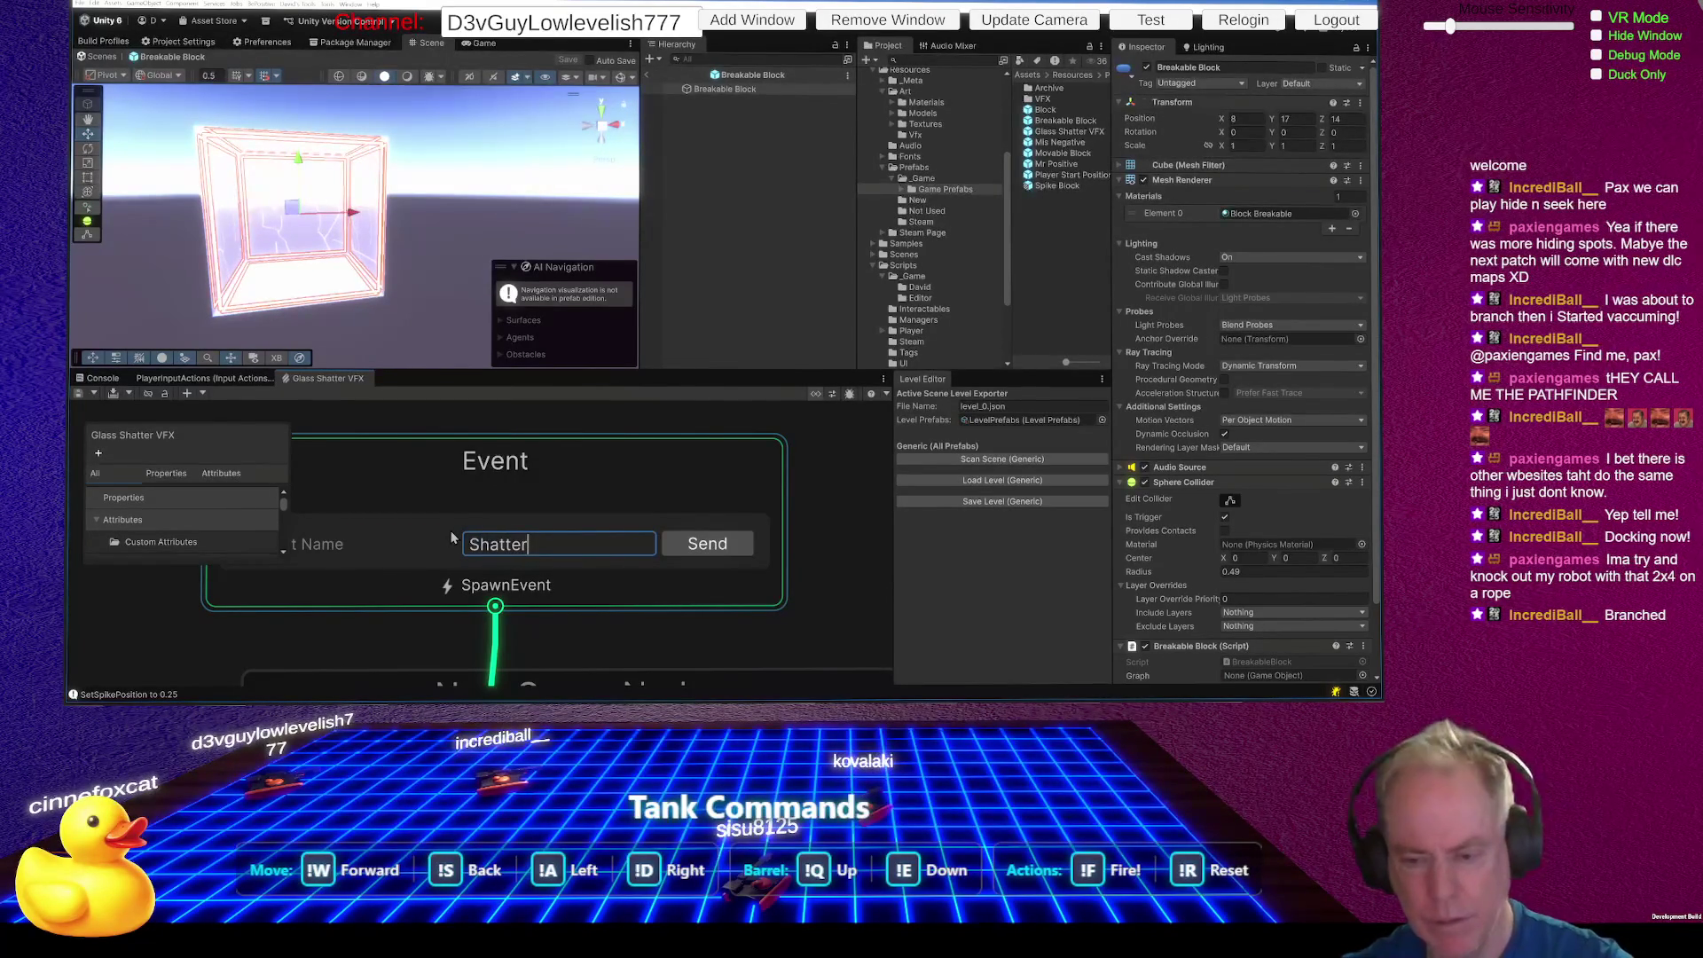
pyautogui.click(582, 502)
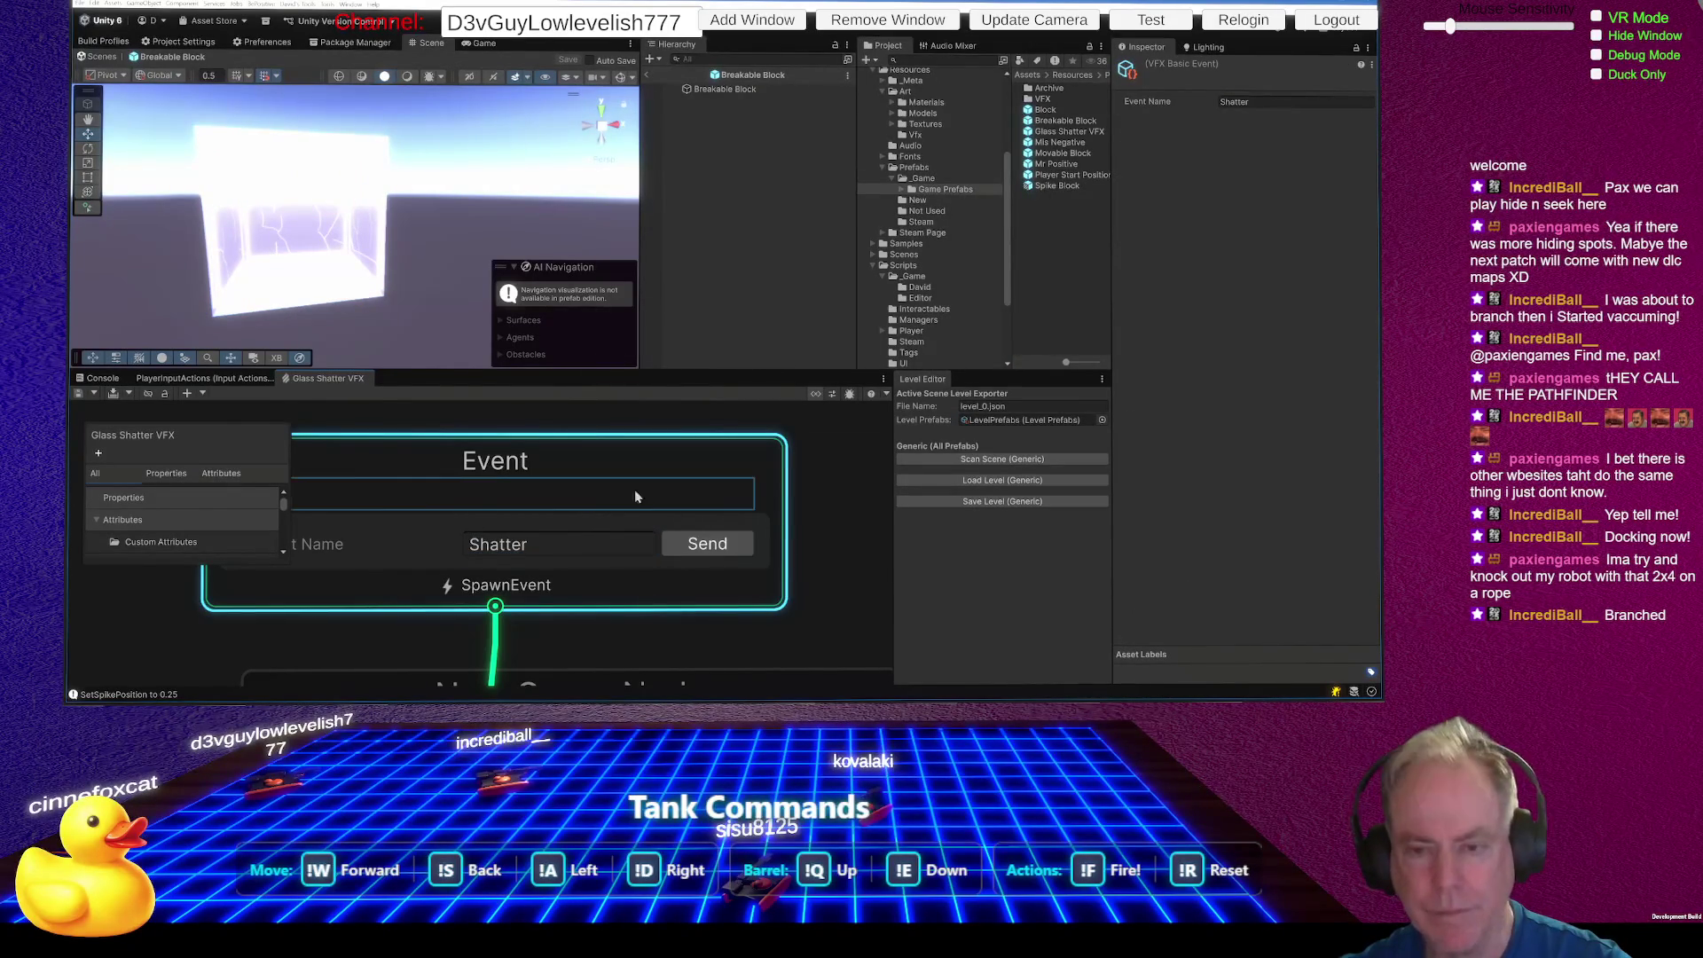
pyautogui.hotkey('alt', 'Tab')
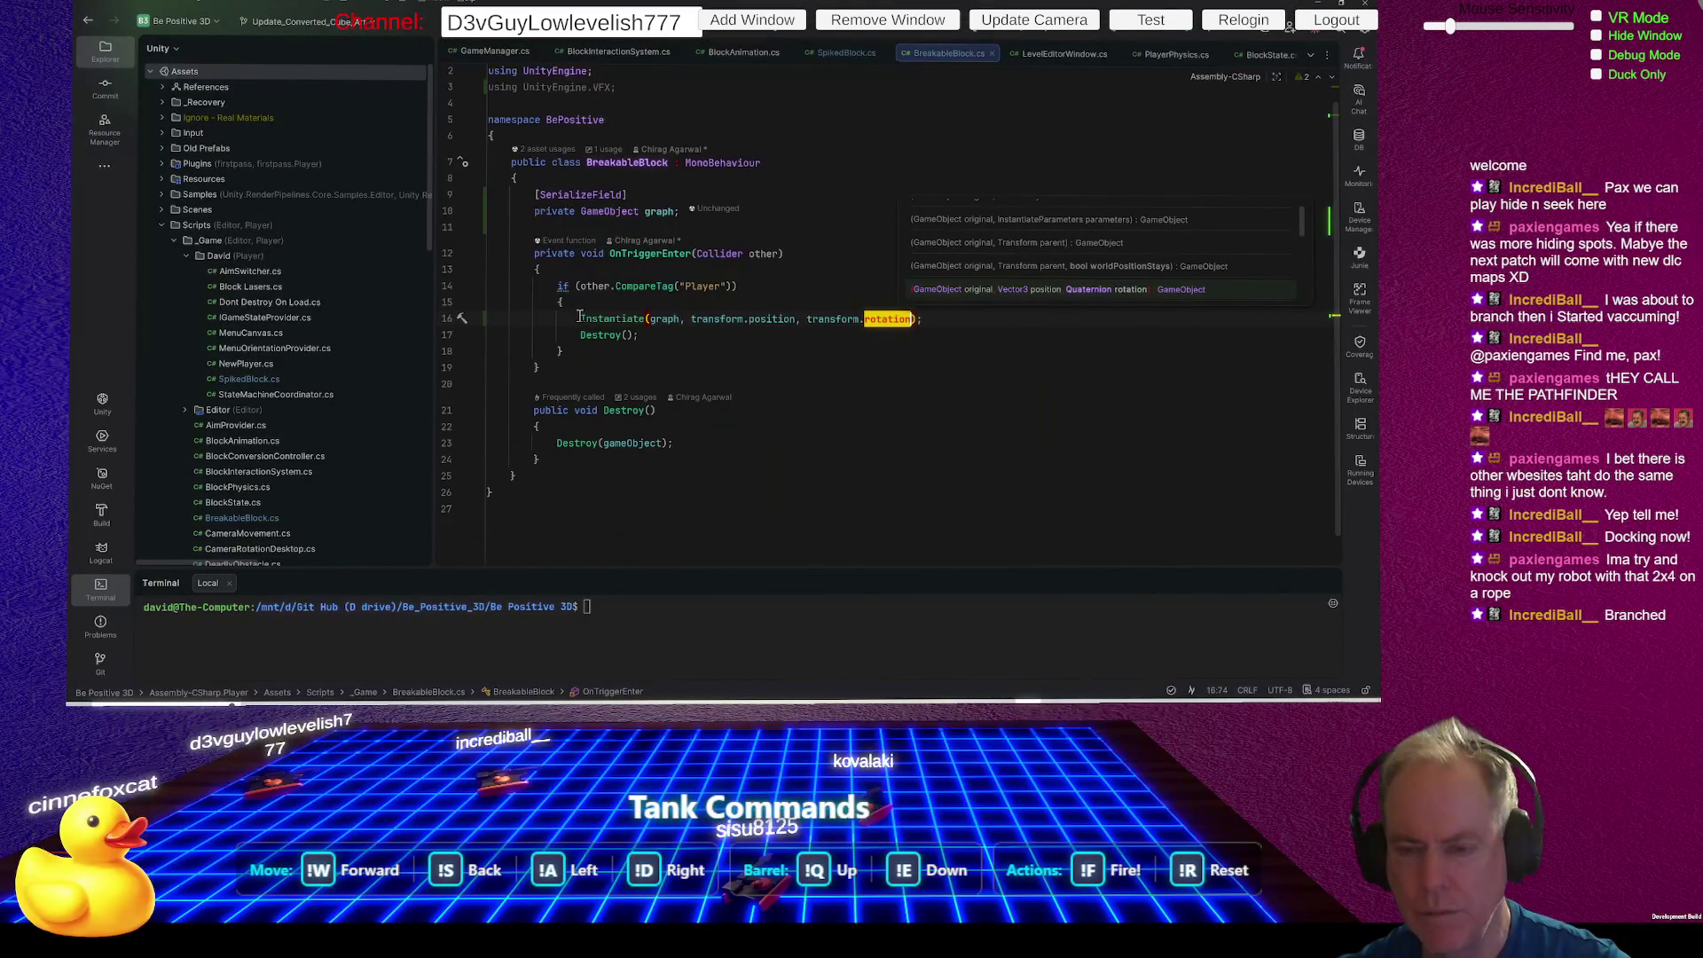
# Step: Store the instantiated effect in a GameObject variable vfx and start a new line below
pyautogui.doubleClick(610, 318)
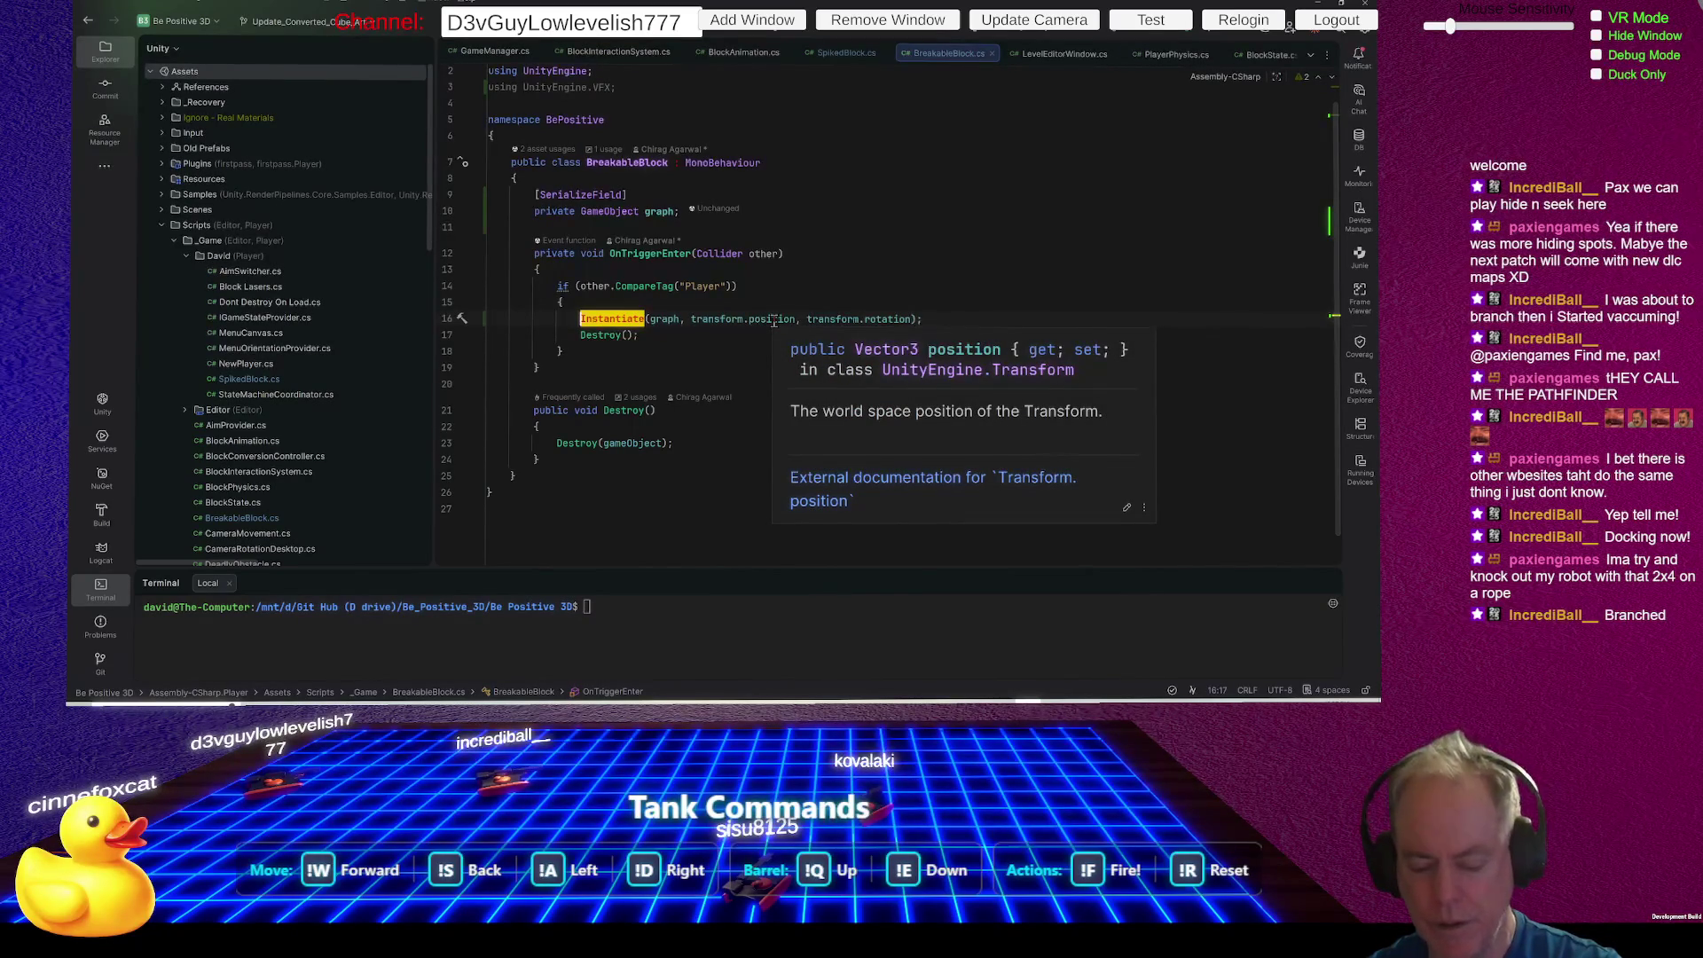
pyautogui.write('VFX')
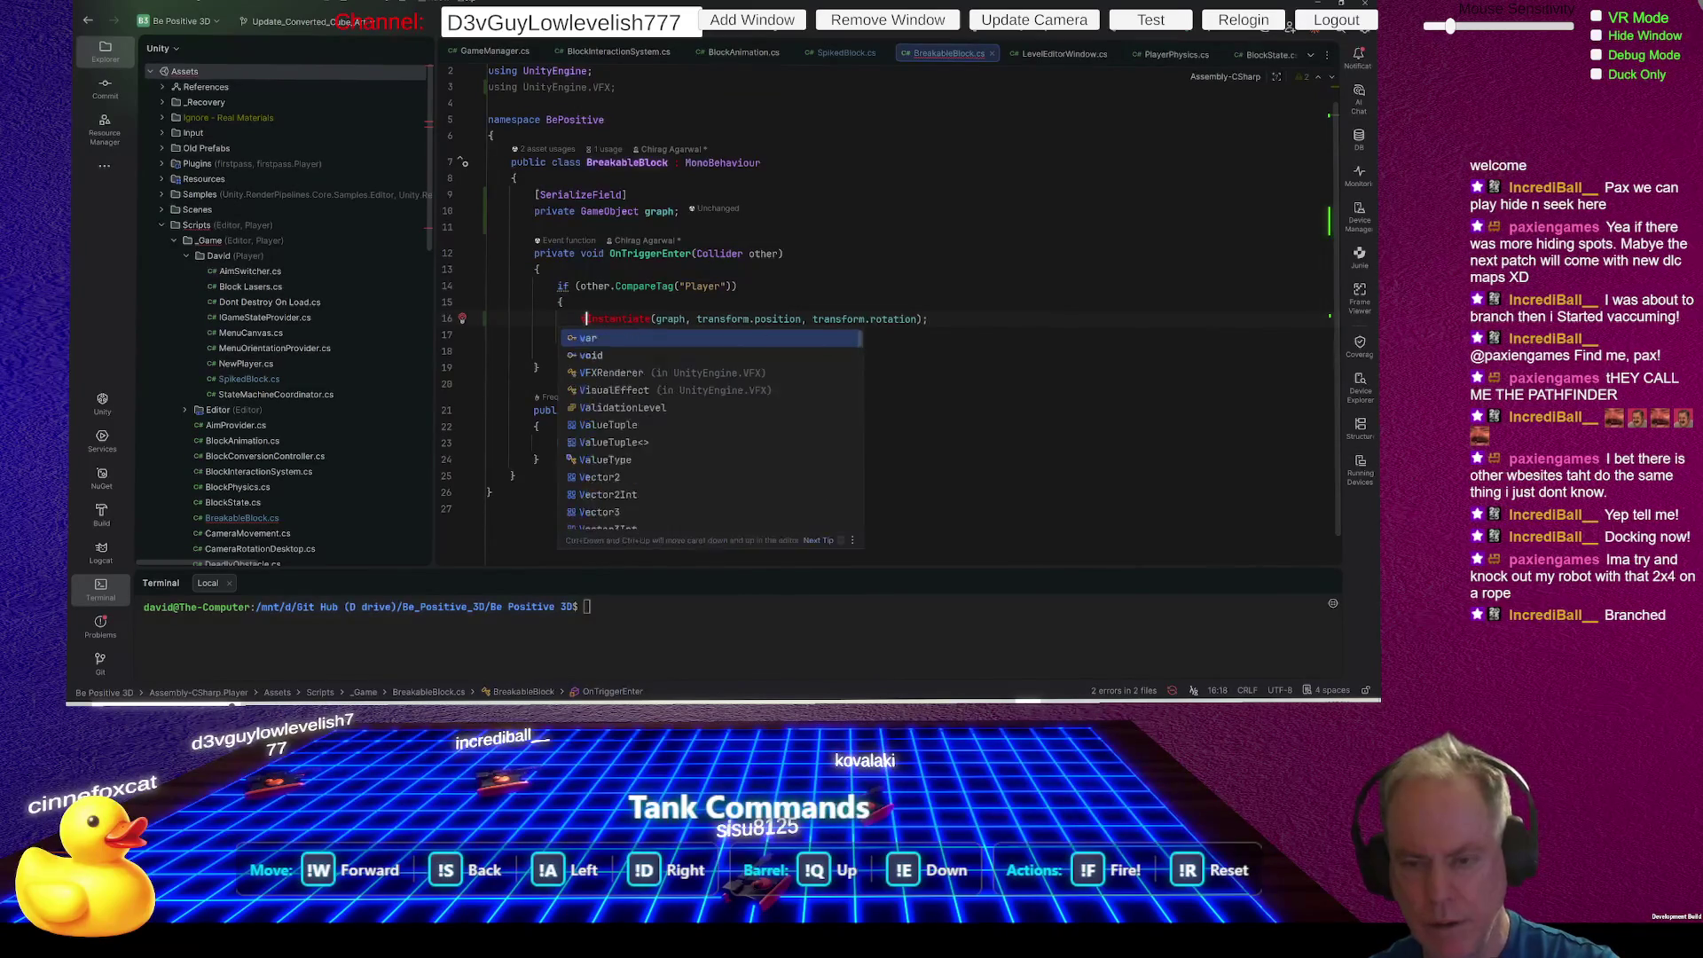
pyautogui.press('BackSpace')
pyautogui.press('BackSpace')
pyautogui.press('BackSpace')
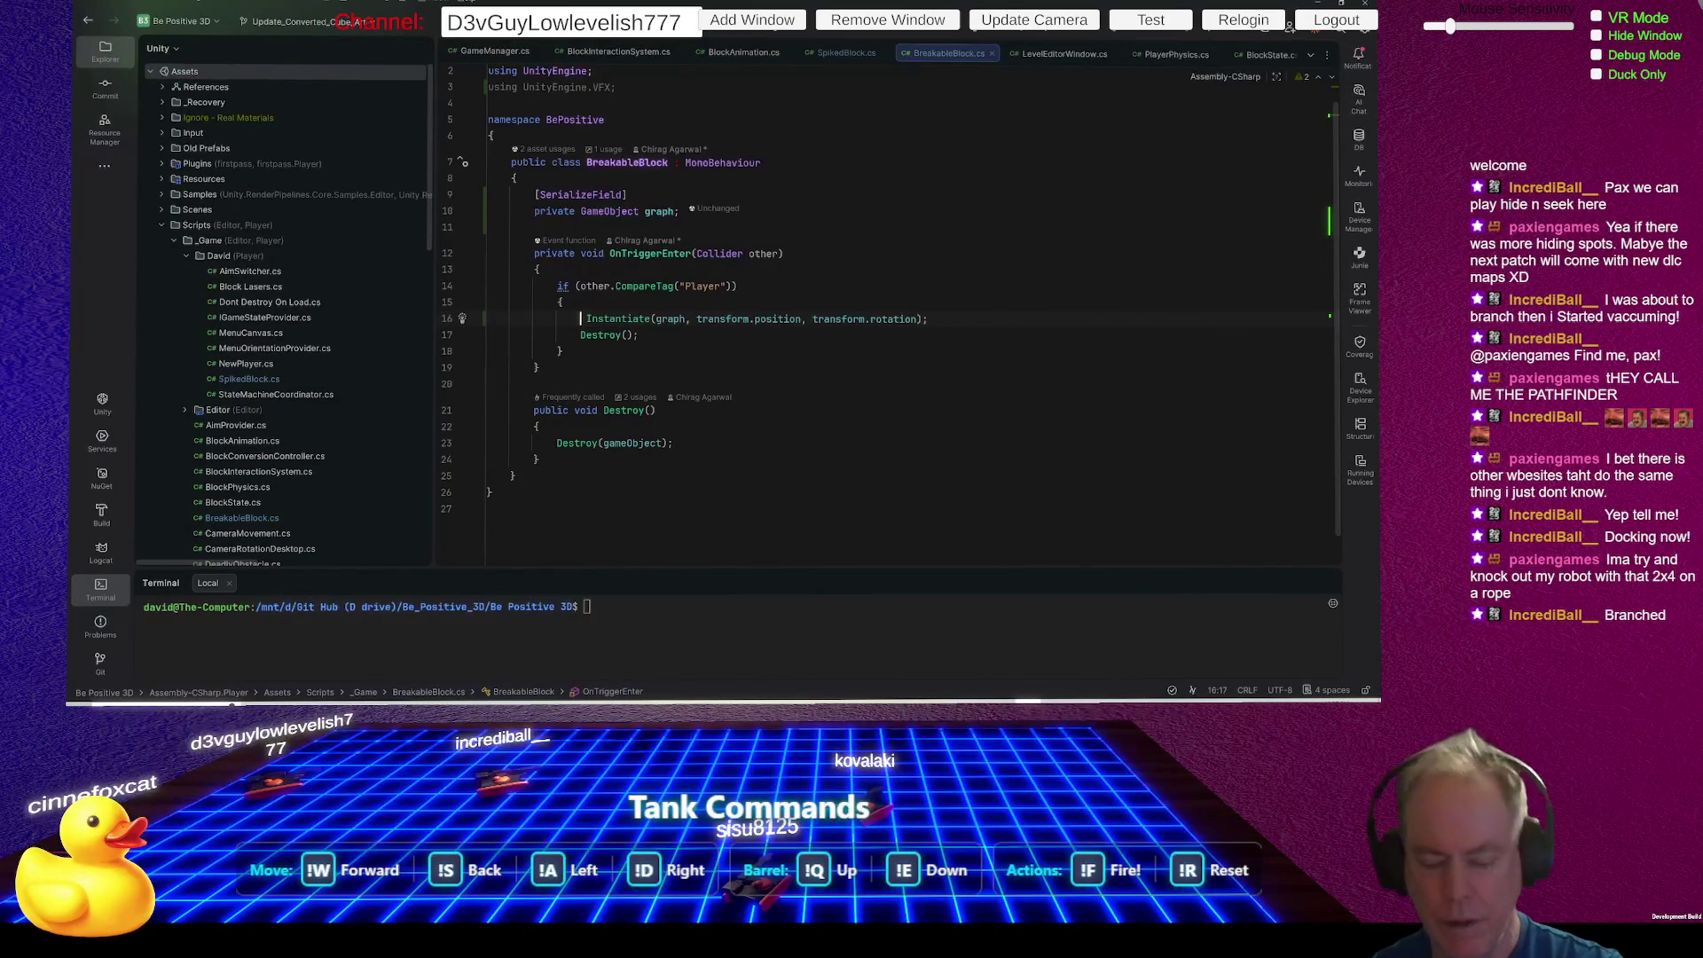
pyautogui.write('Gam')
pyautogui.press('Tab')
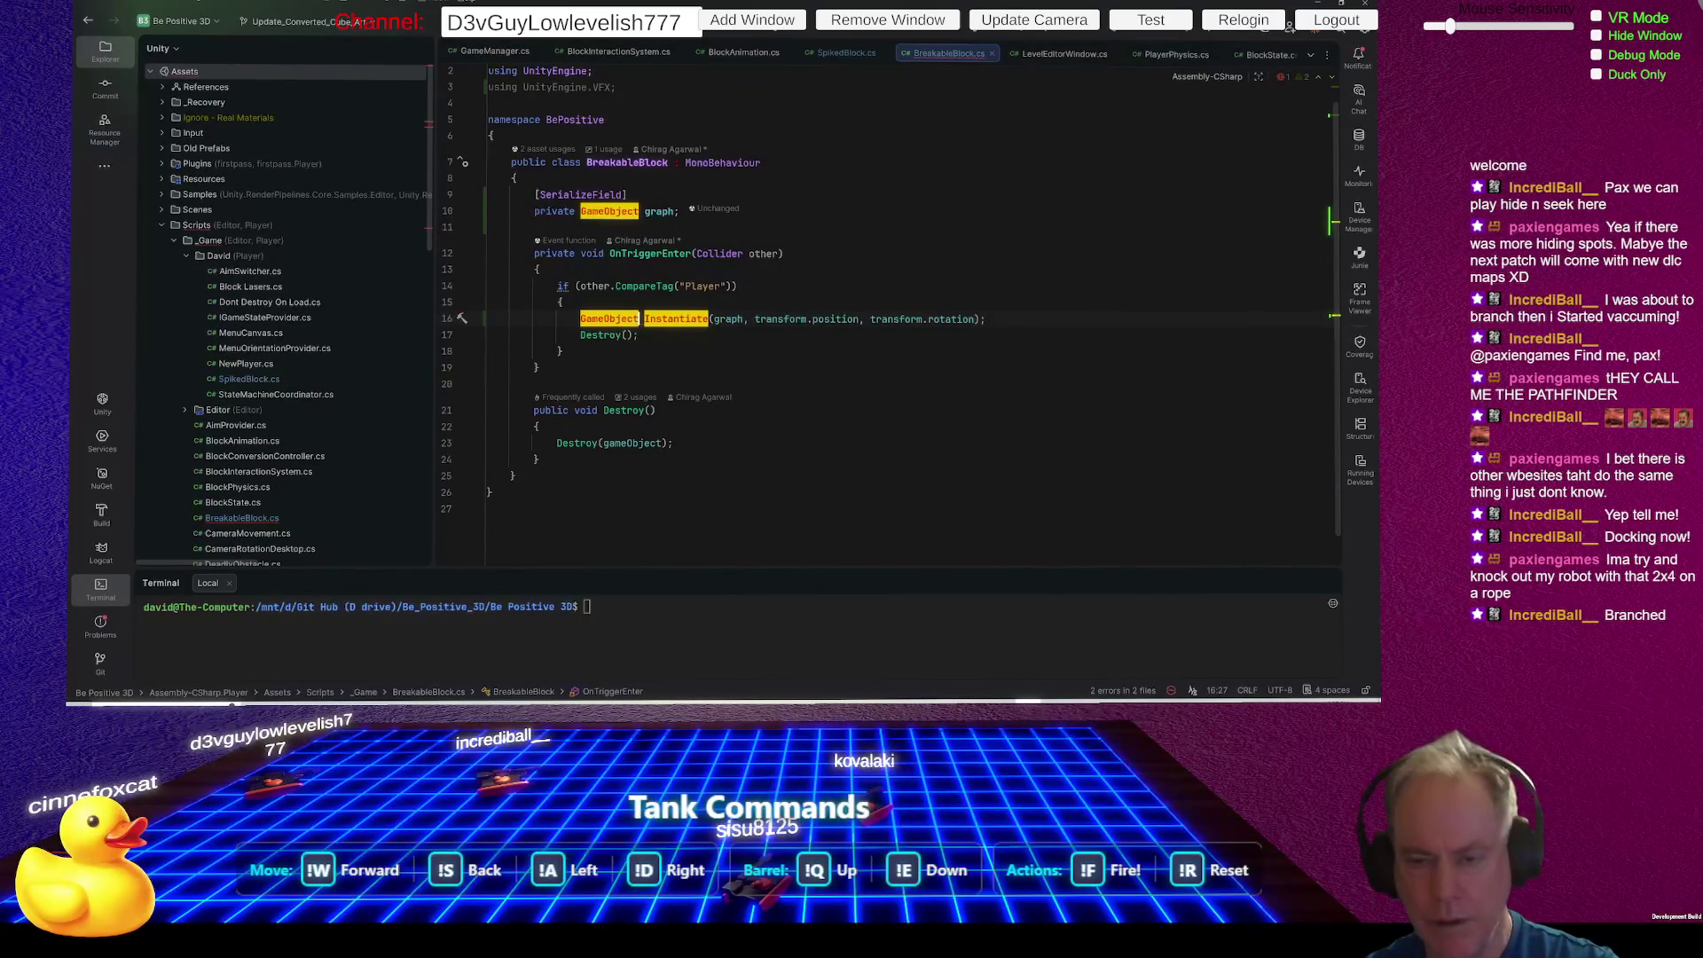
pyautogui.write('vfx =')
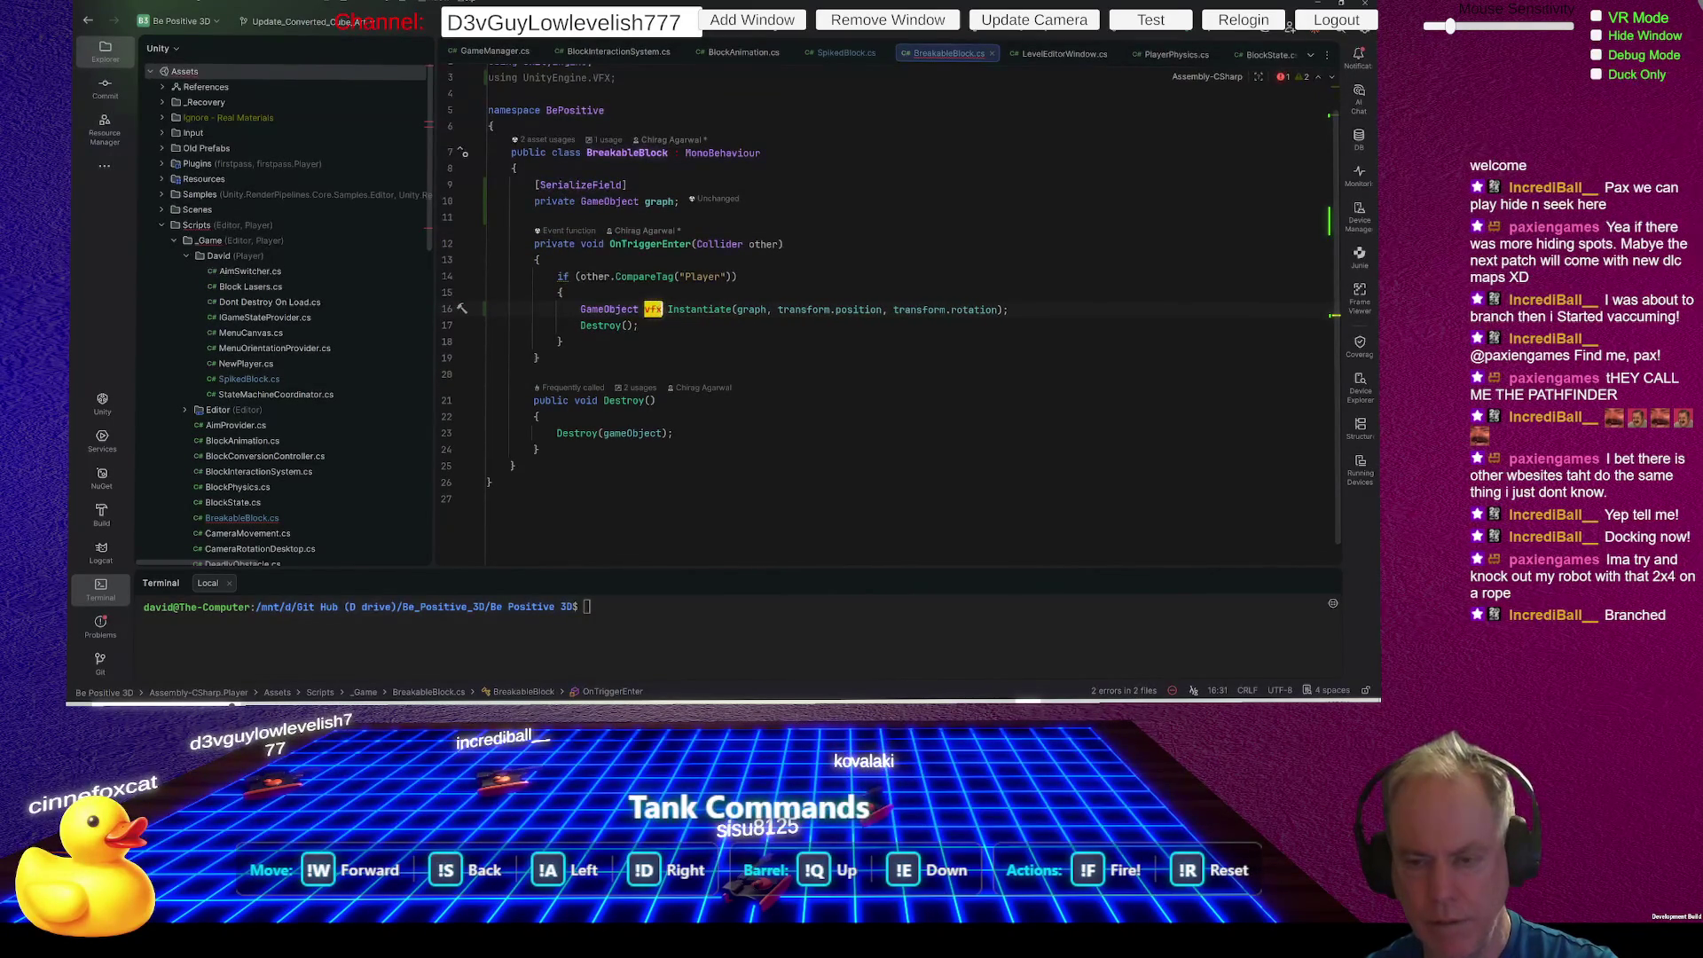
pyautogui.press('End')
pyautogui.press('Return')
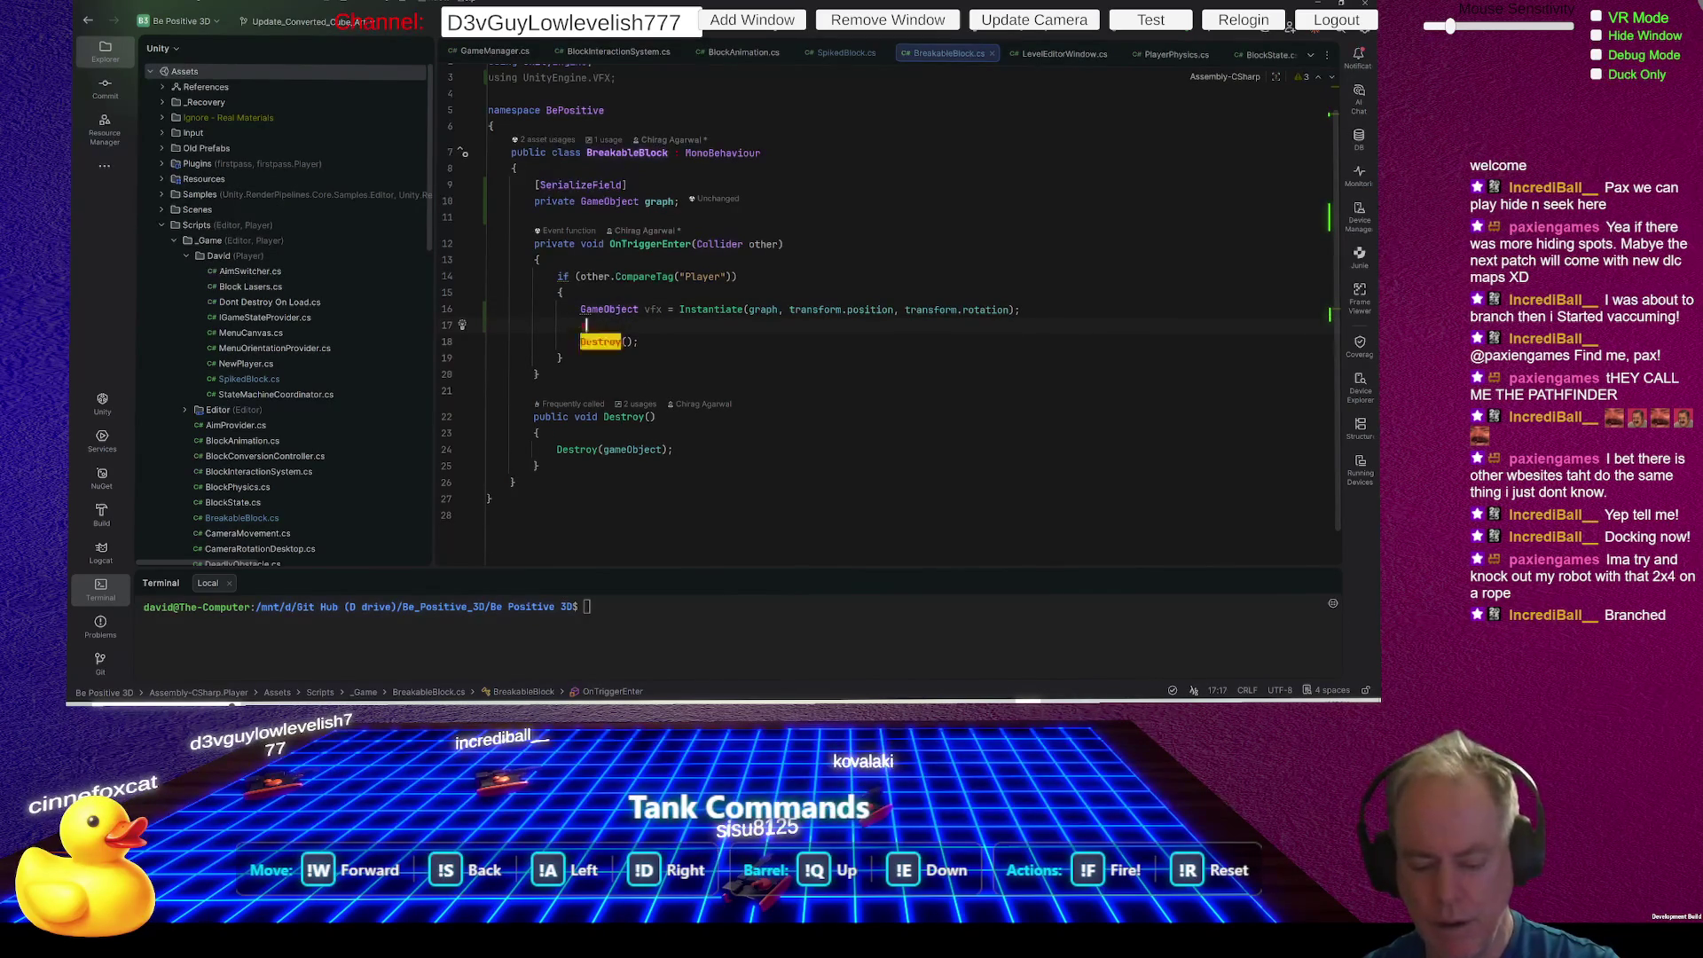
pyautogui.write('vfx')
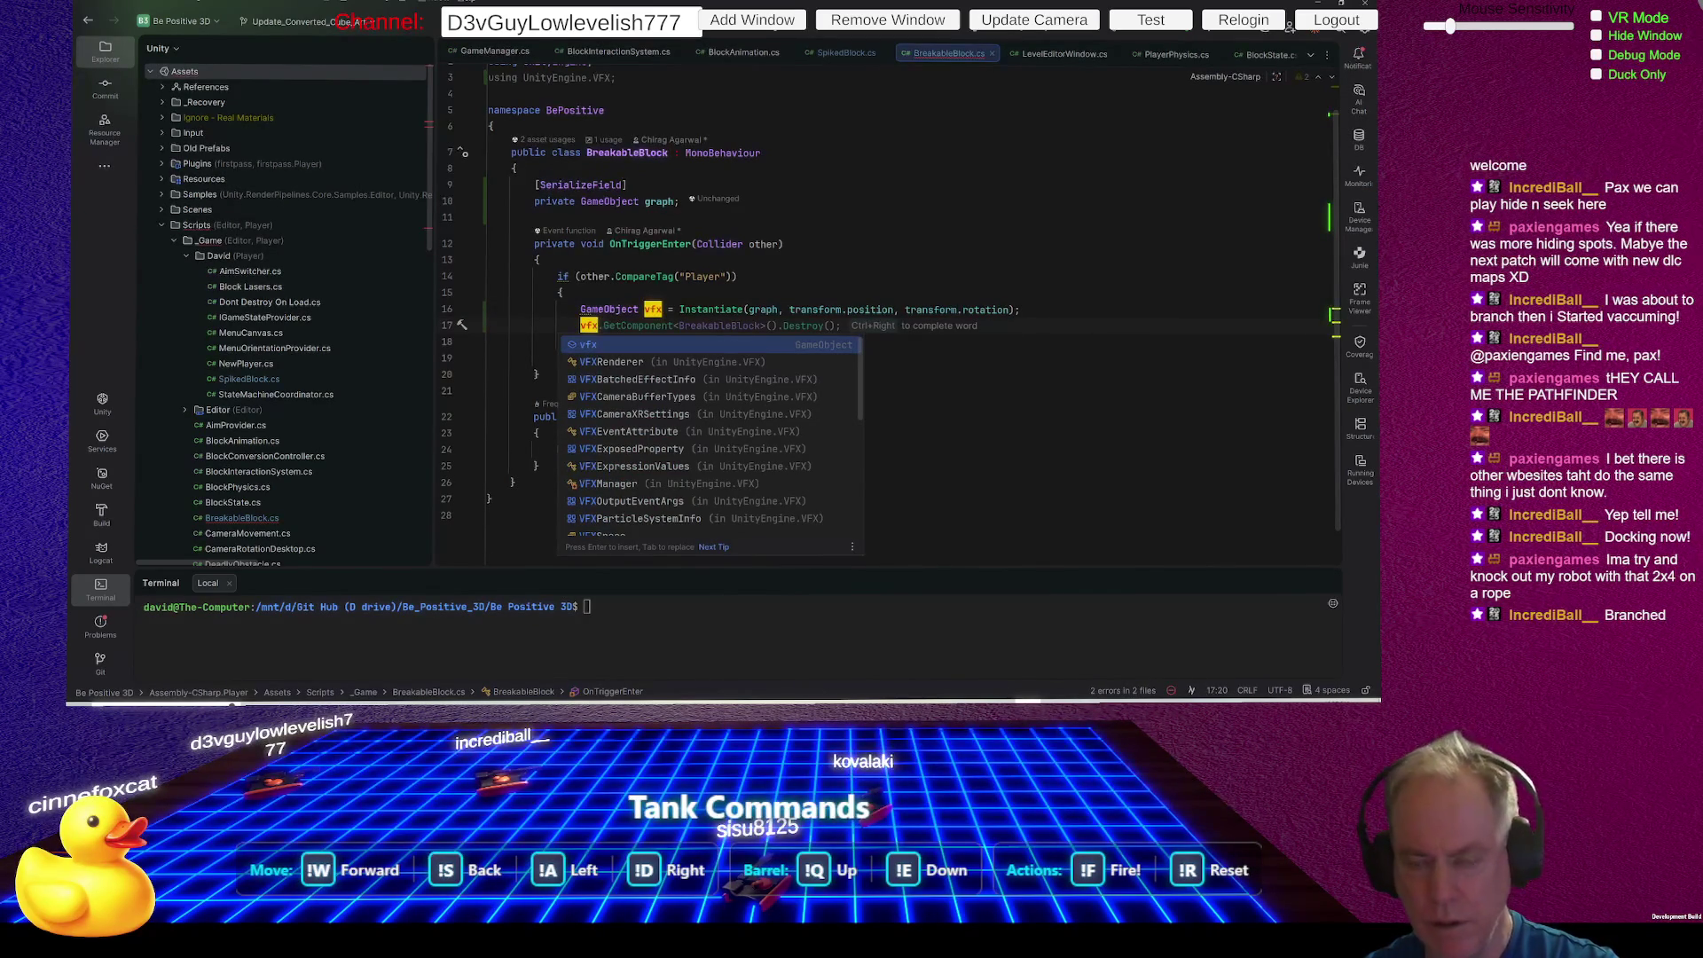
pyautogui.write('.get')
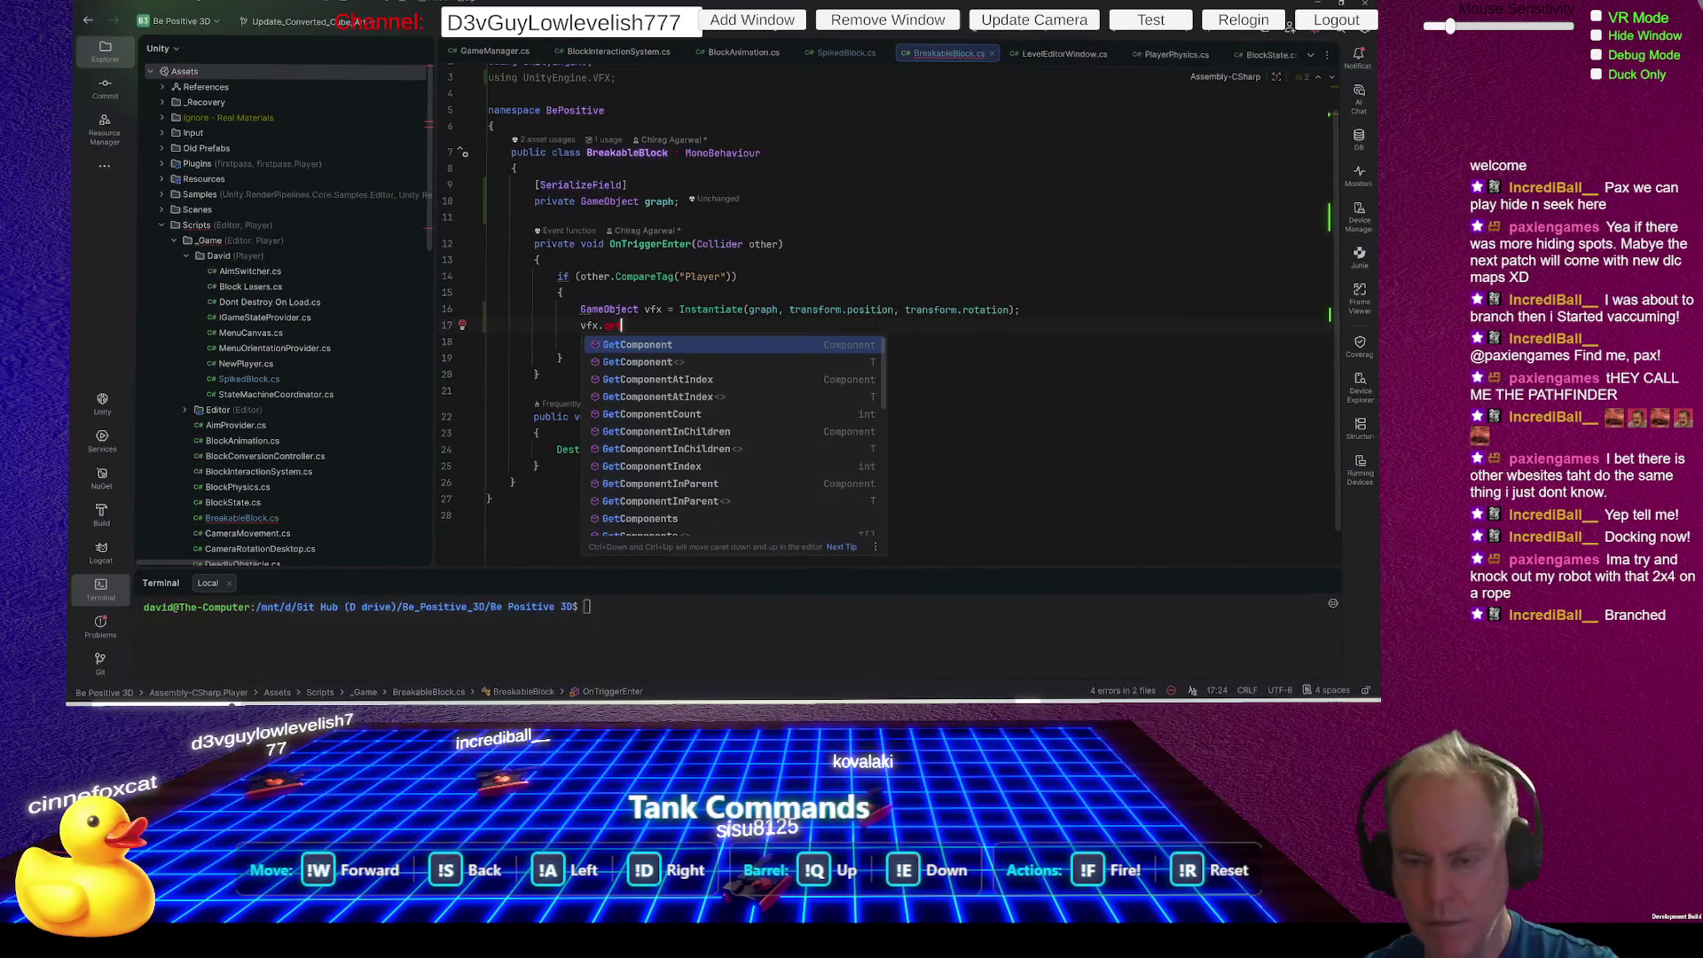
# Step: Call vfx.GetComponent<VisualEffect>().SendEvent("Shatter") instead of Play, save the script and return to Unity
pyautogui.press('Tab')
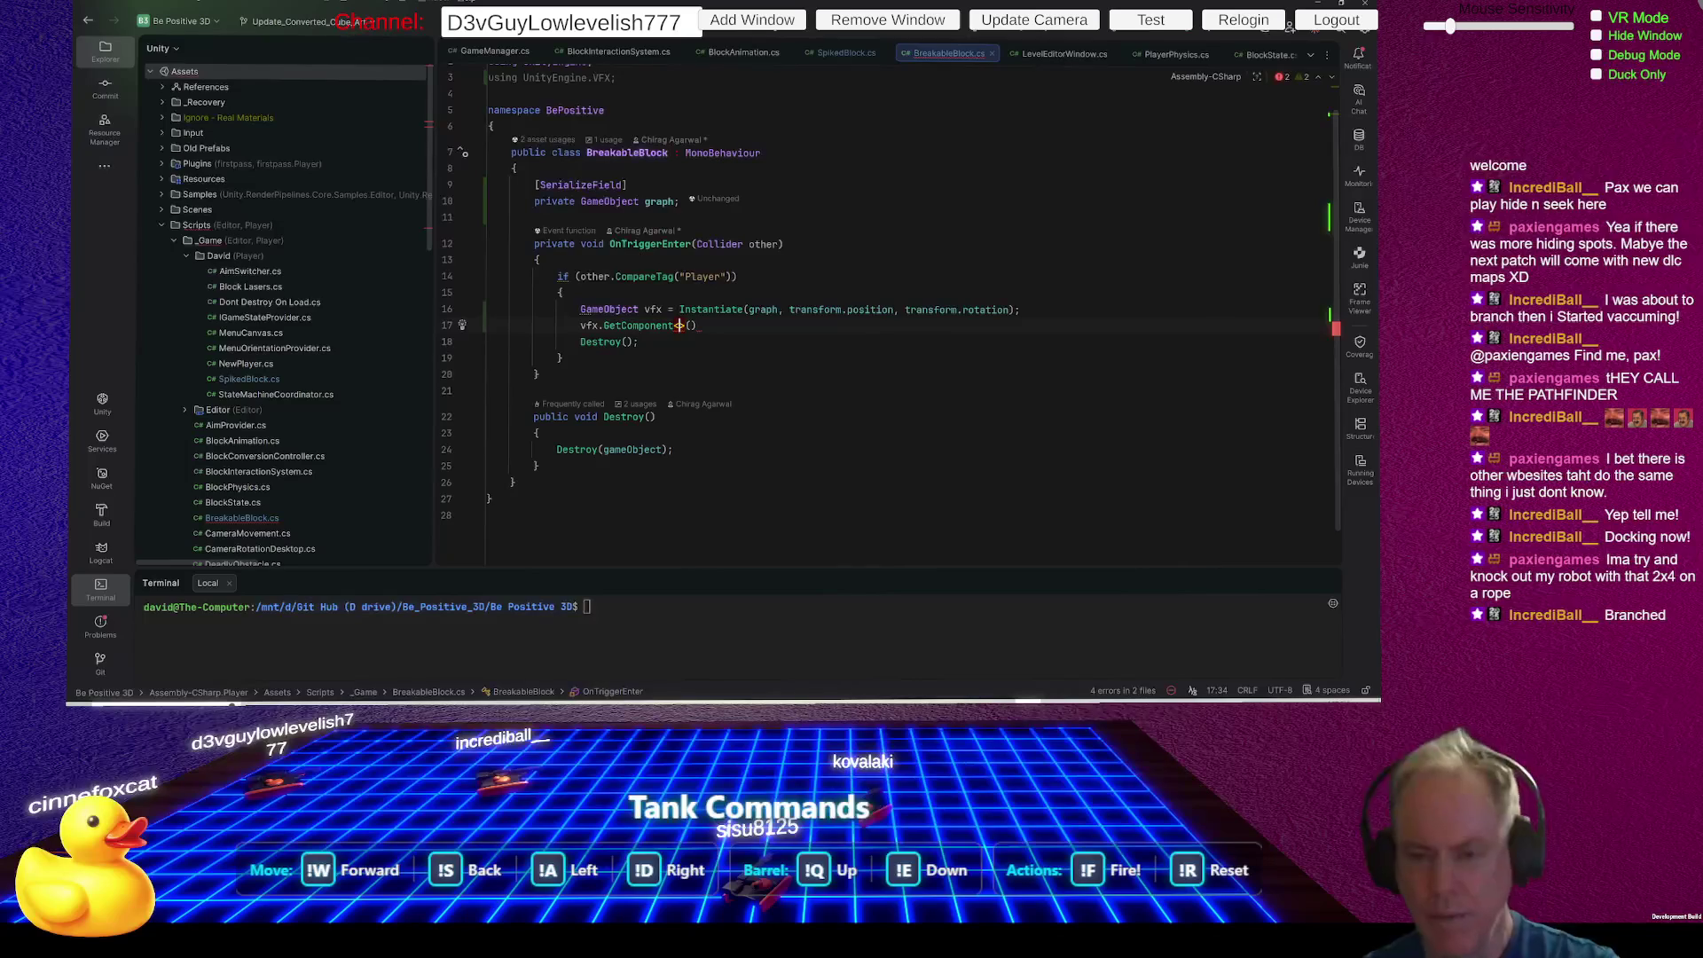
pyautogui.write('Visu')
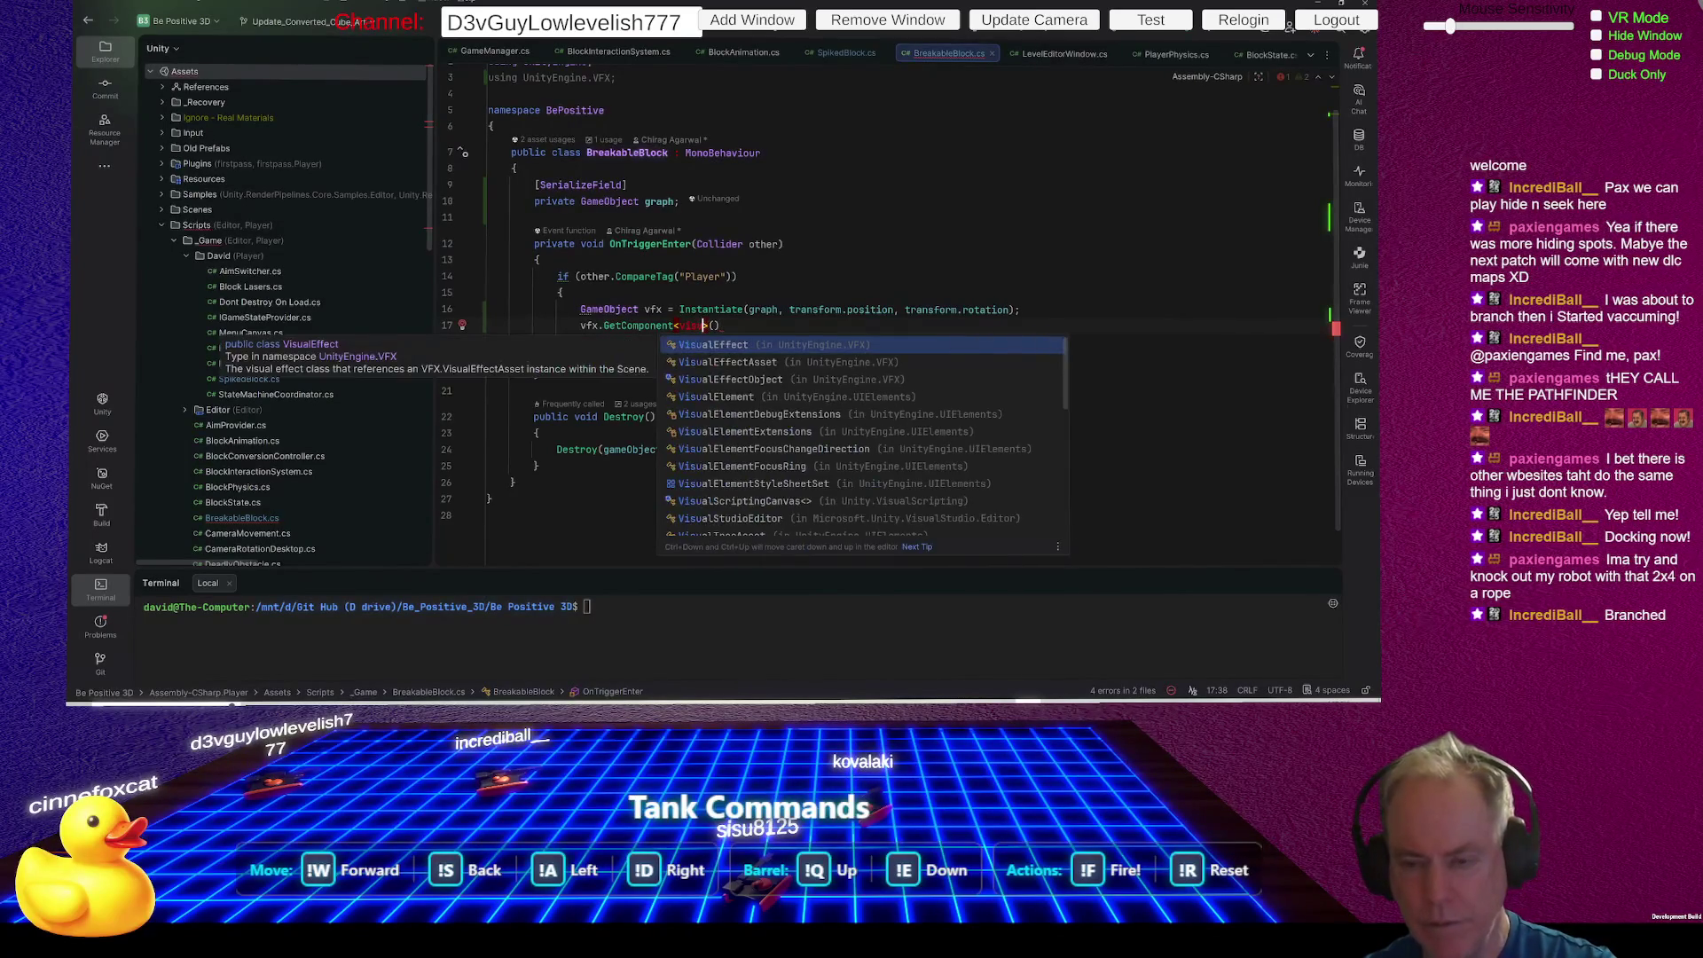
pyautogui.press('Tab')
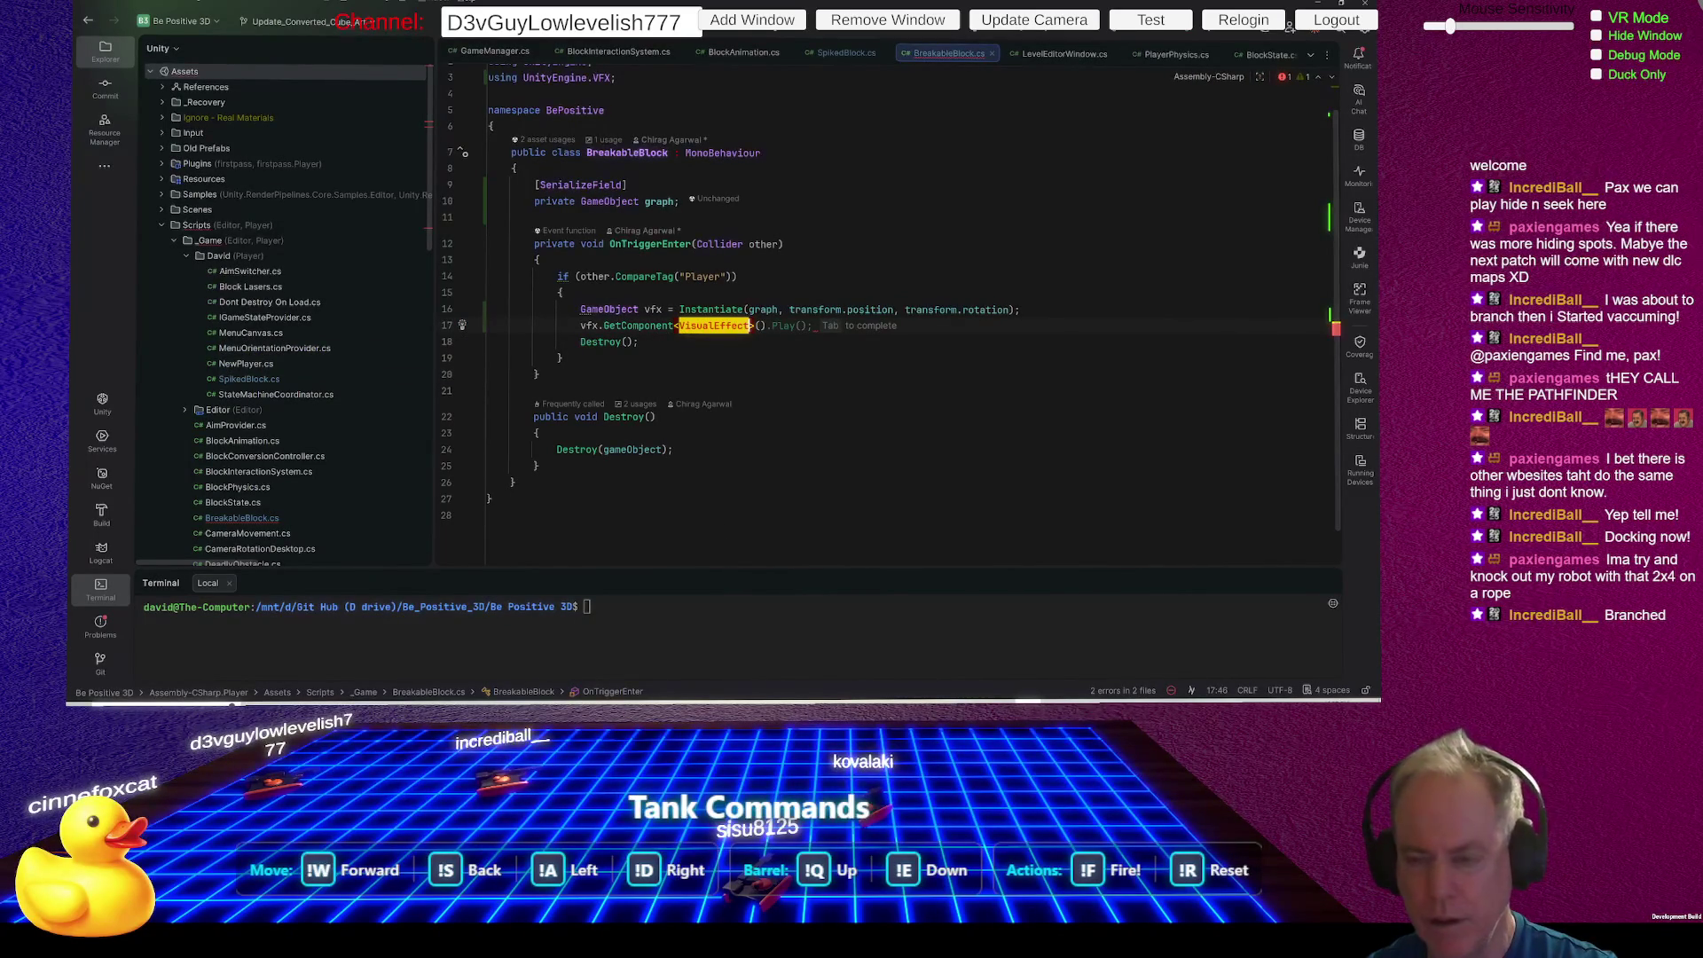
pyautogui.press('Tab')
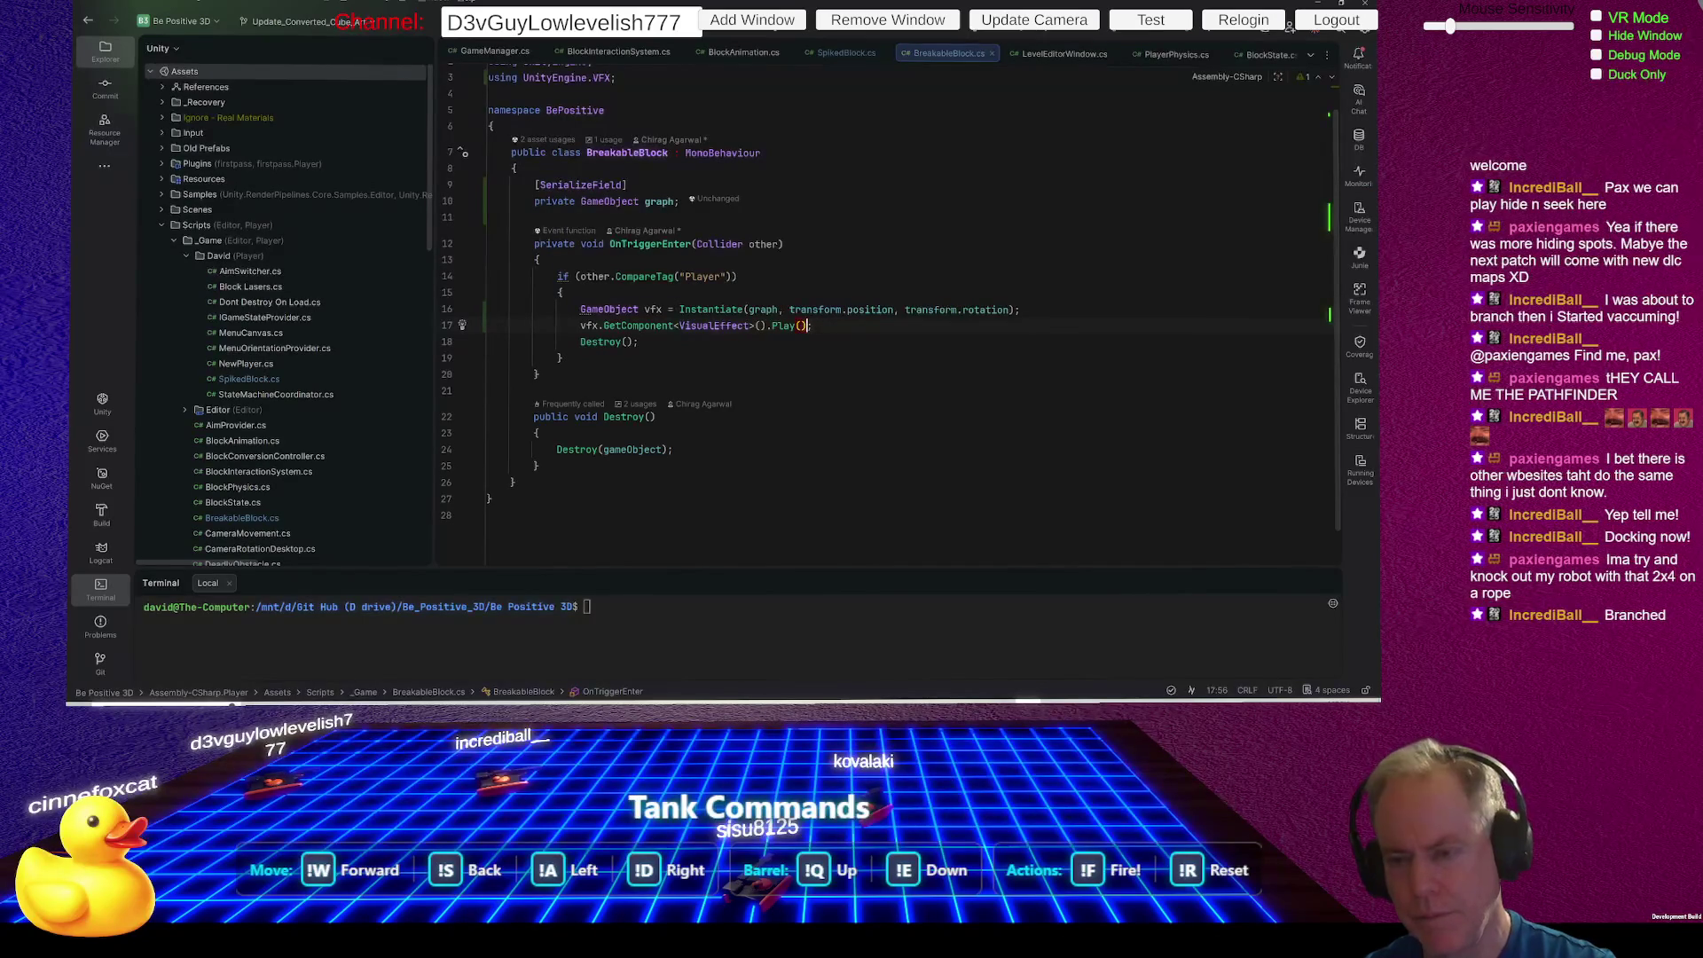
pyautogui.doubleClick(785, 325)
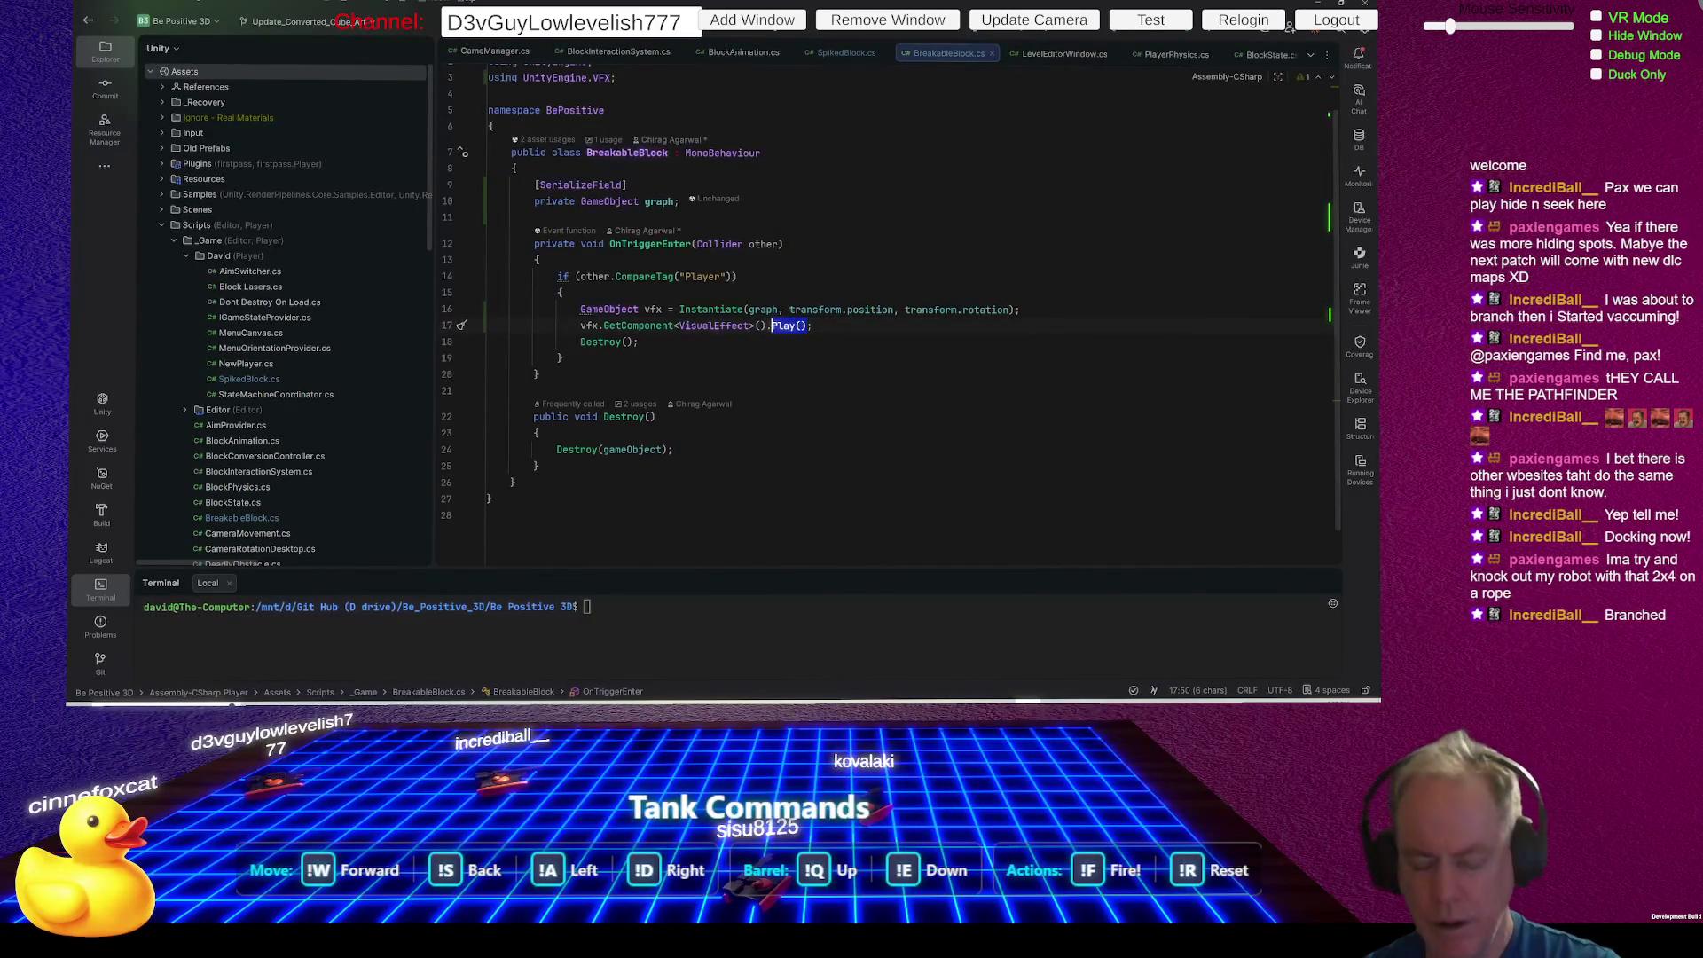
pyautogui.write('send')
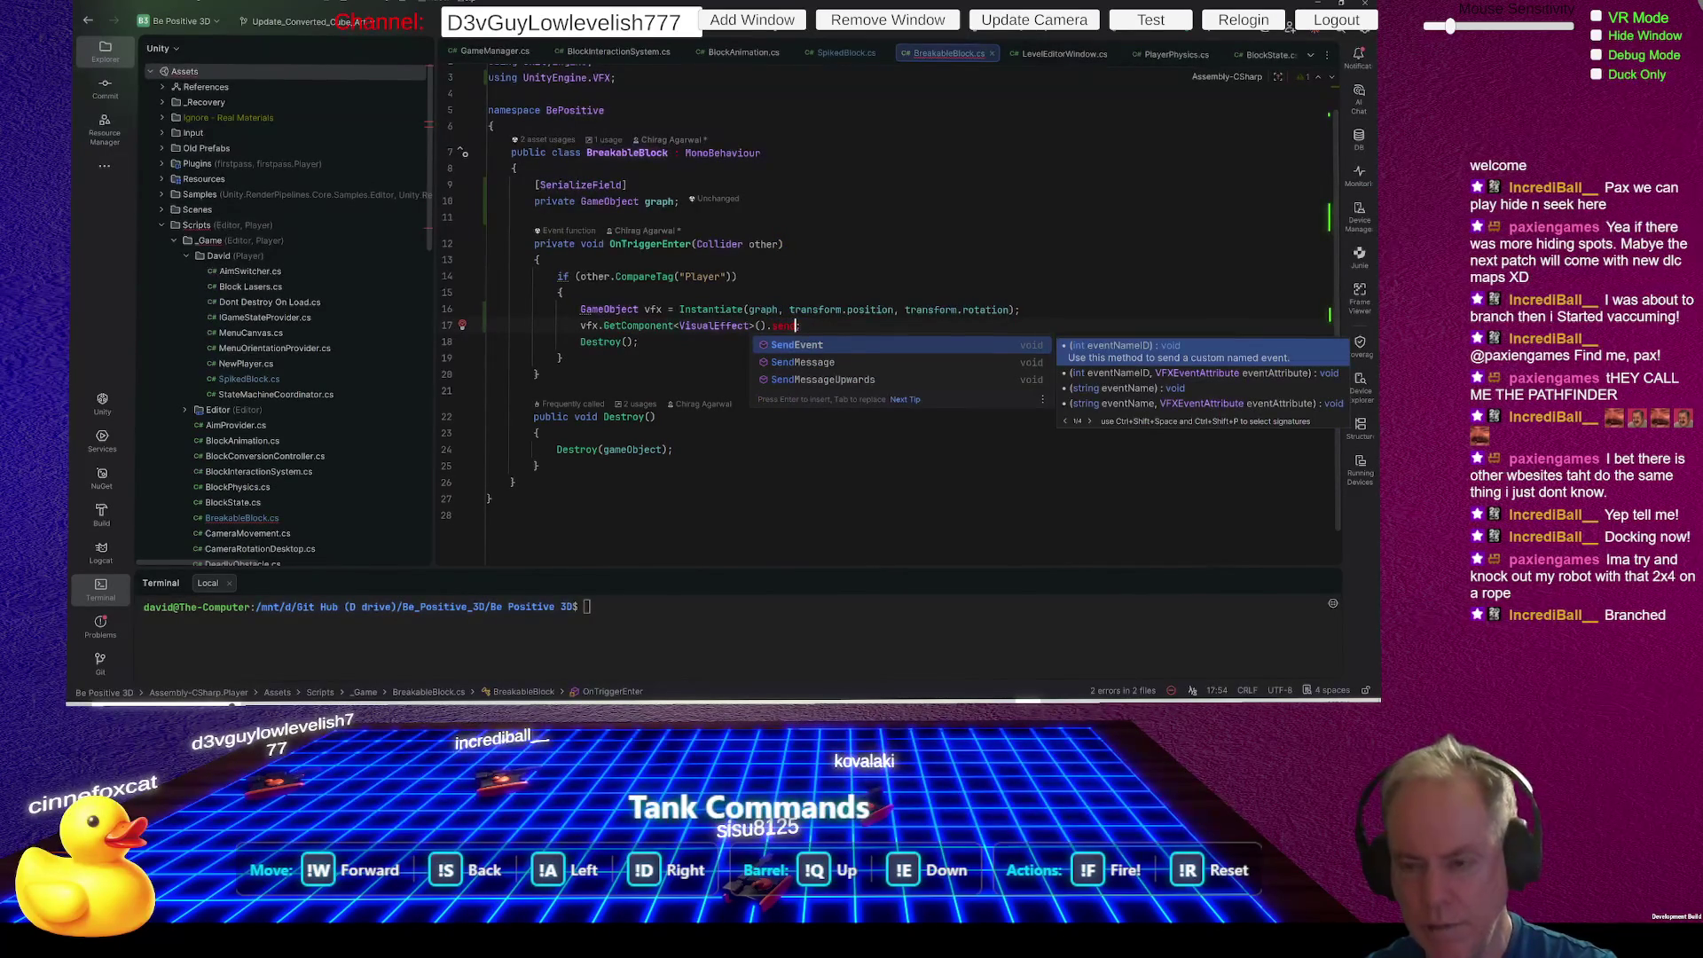
pyautogui.press('Tab')
pyautogui.write('"s')
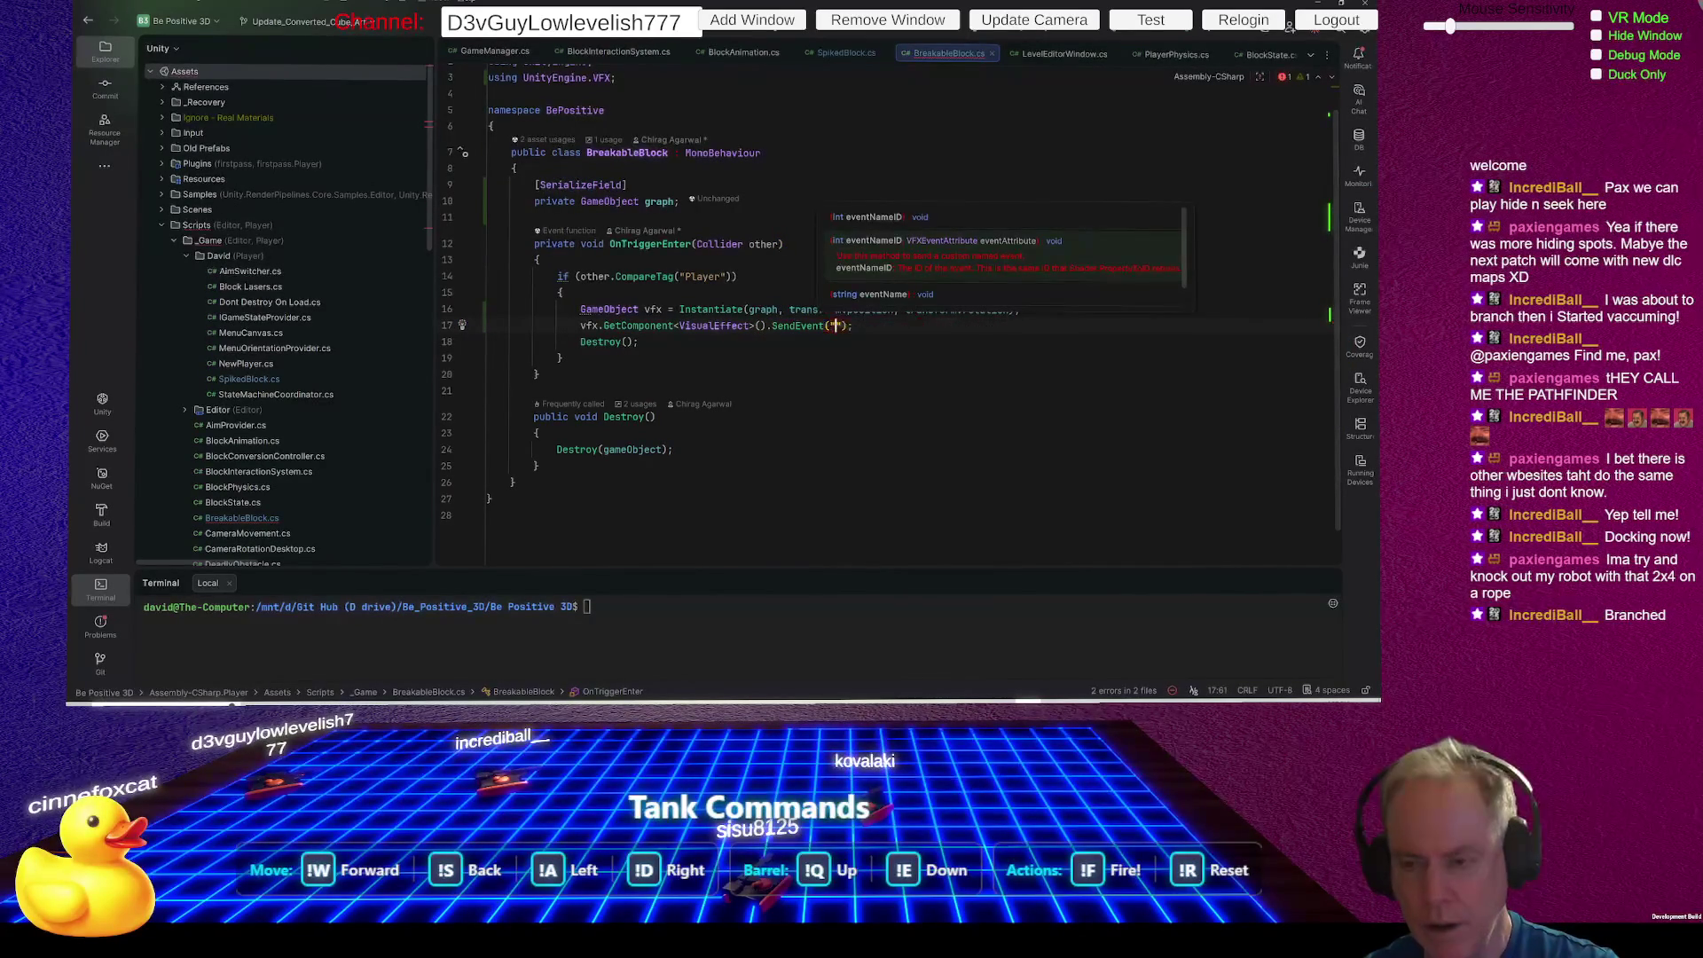
pyautogui.write('ha')
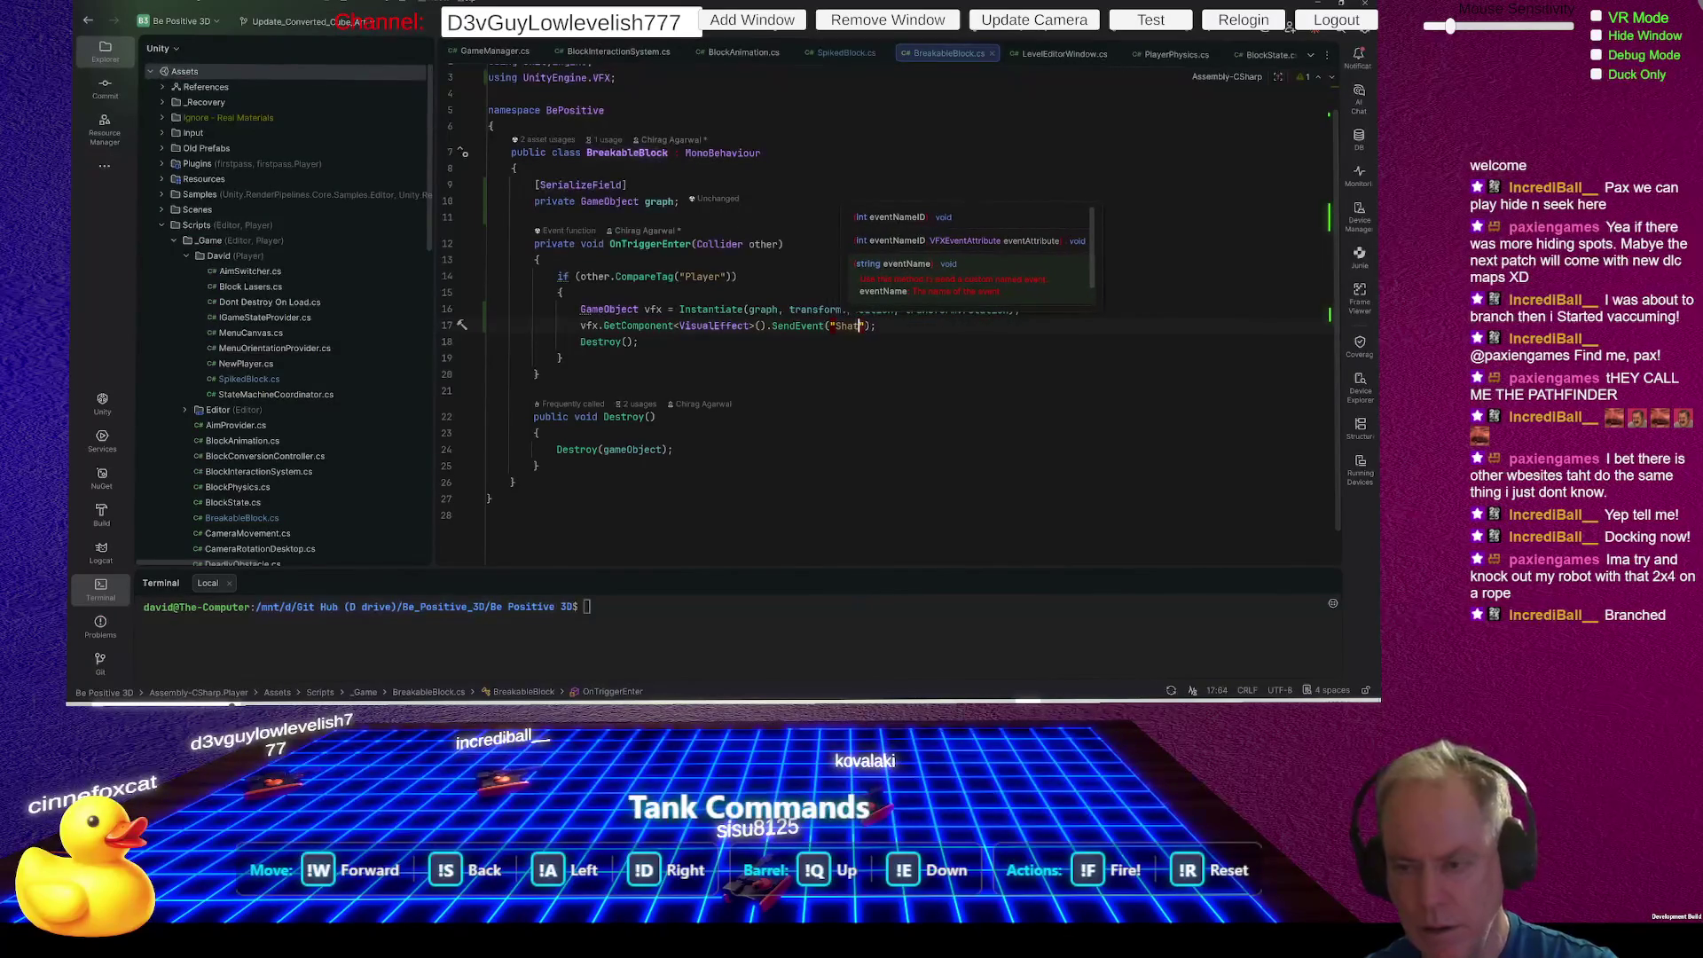
pyautogui.write('tter"')
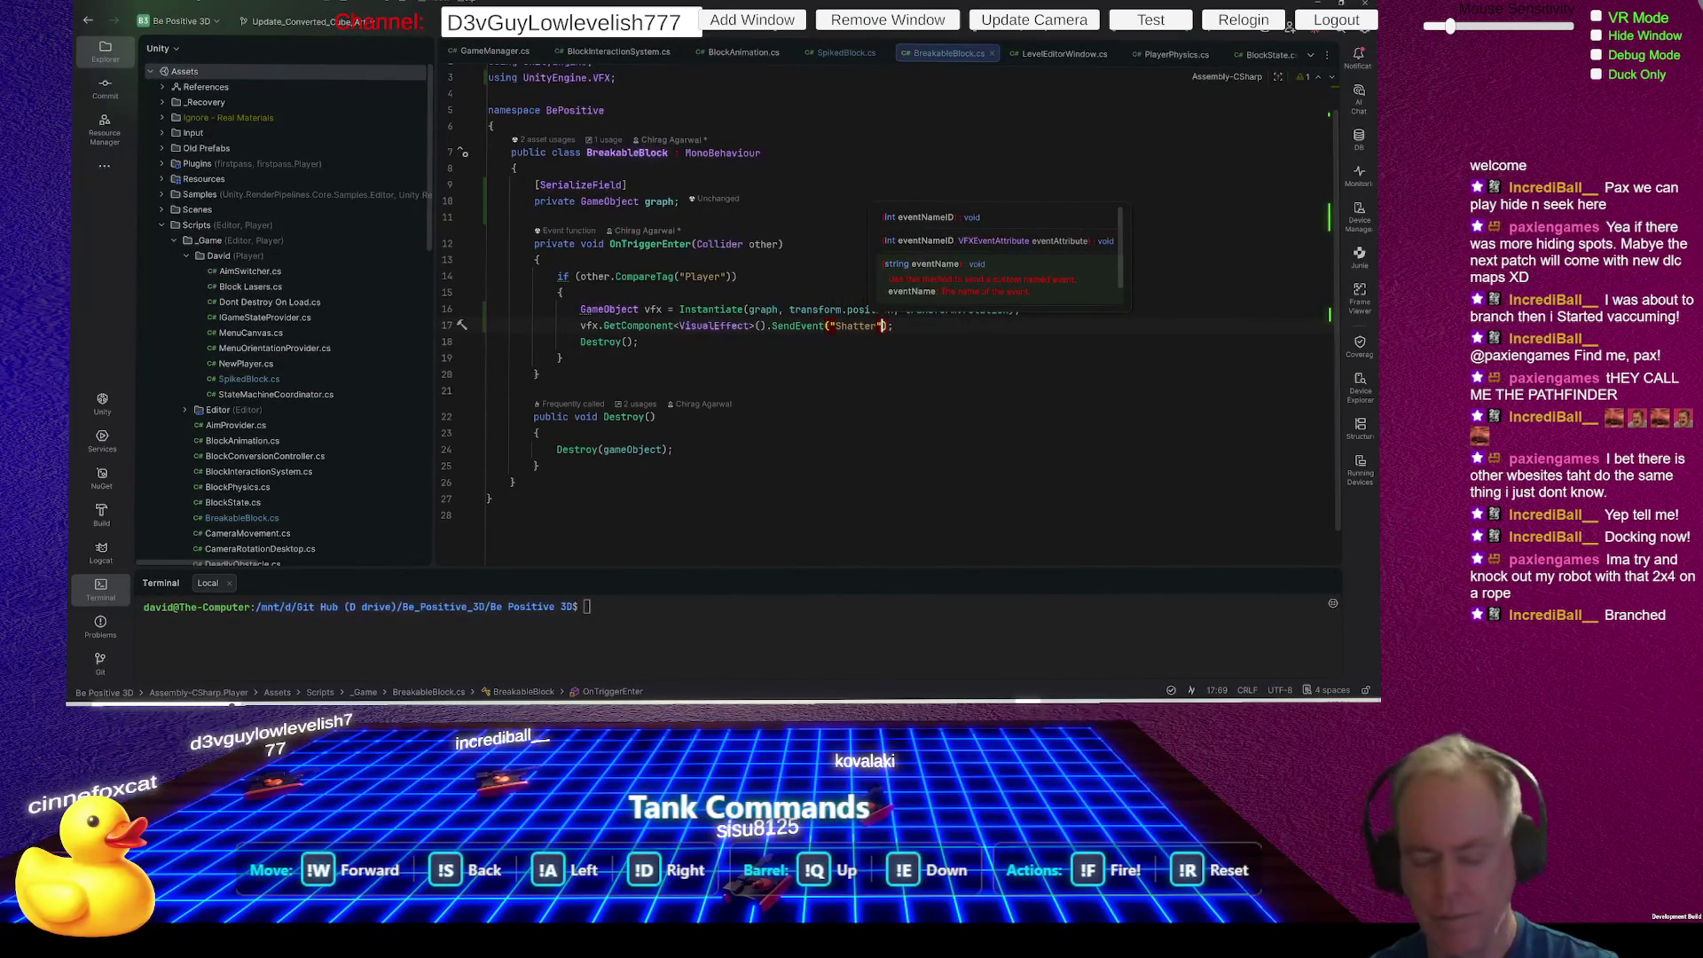
pyautogui.hotkey('ctrl', 's')
pyautogui.hotkey('alt', 'Tab')
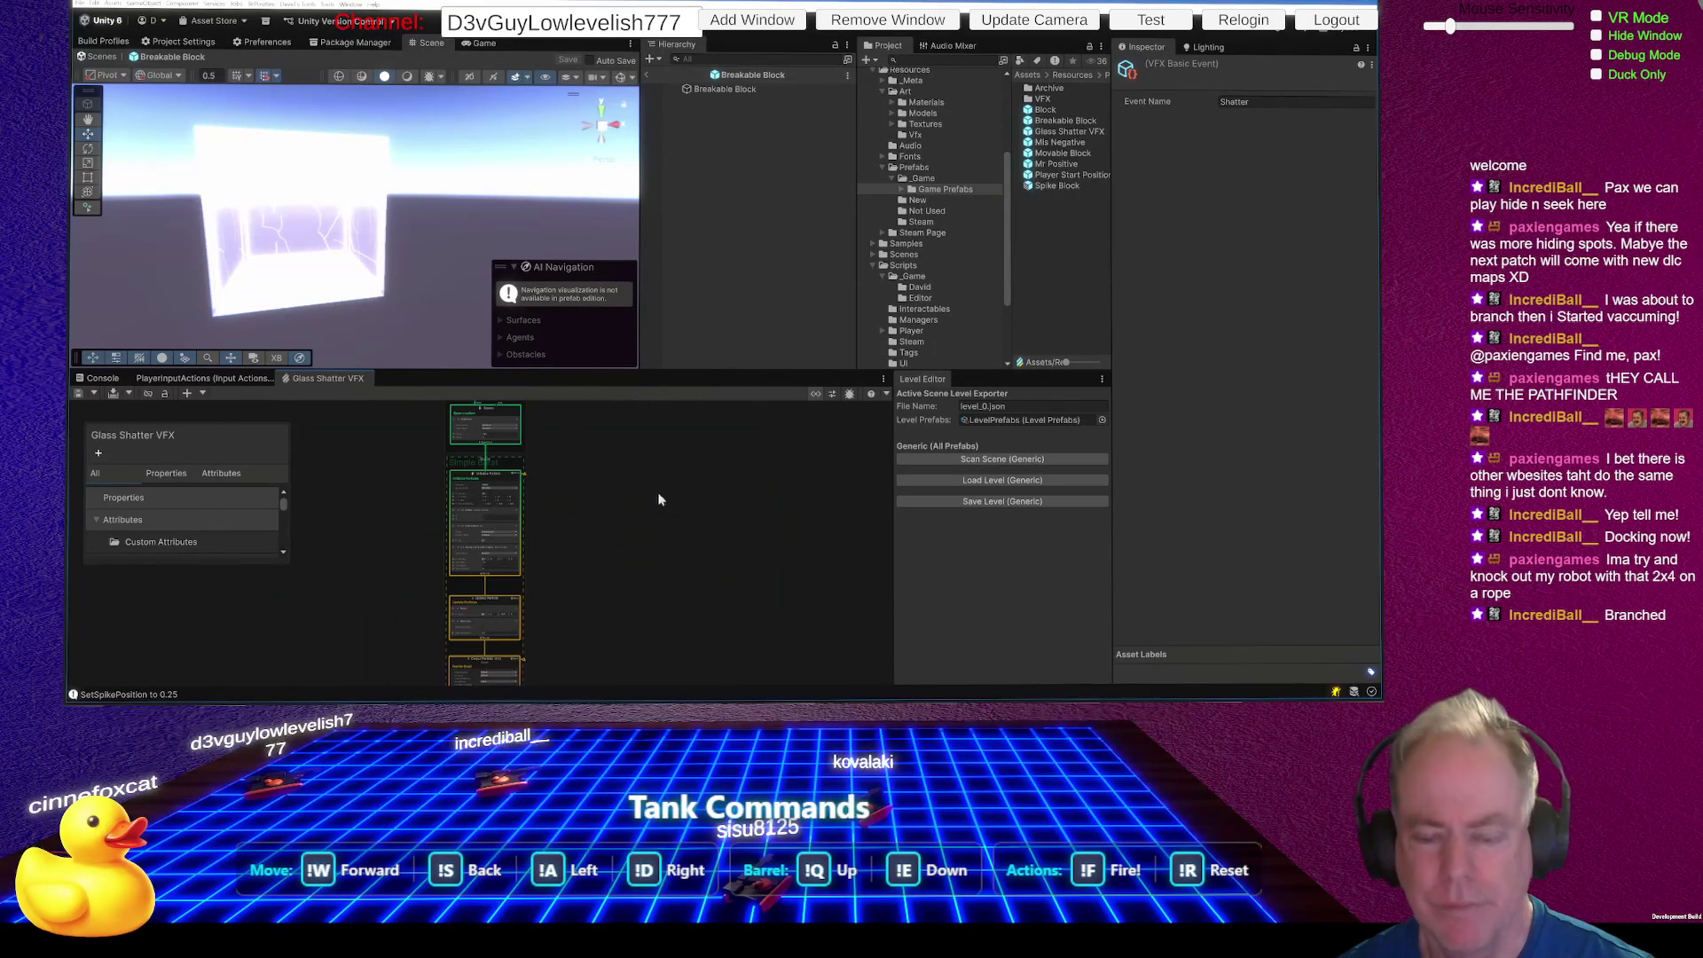
pyautogui.scroll(2, 652, 445)
pyautogui.scroll(3, 601, 610)
pyautogui.scroll(3, 602, 586)
pyautogui.scroll(3, 625, 559)
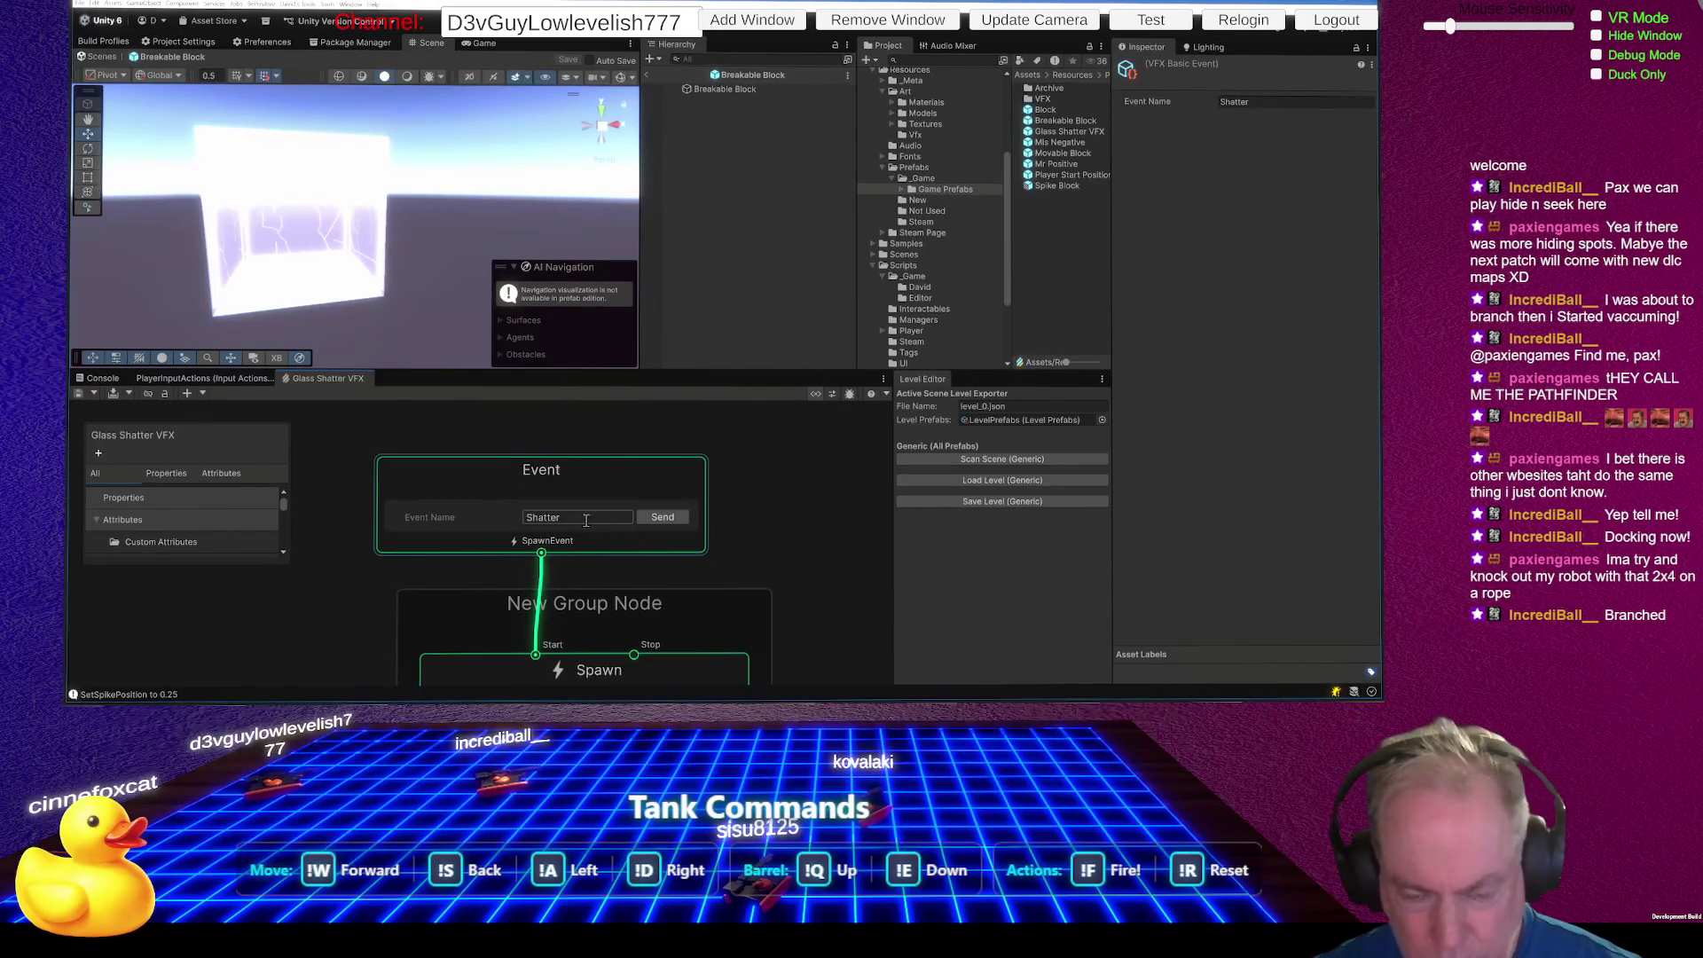
pyautogui.scroll(-5, 585, 519)
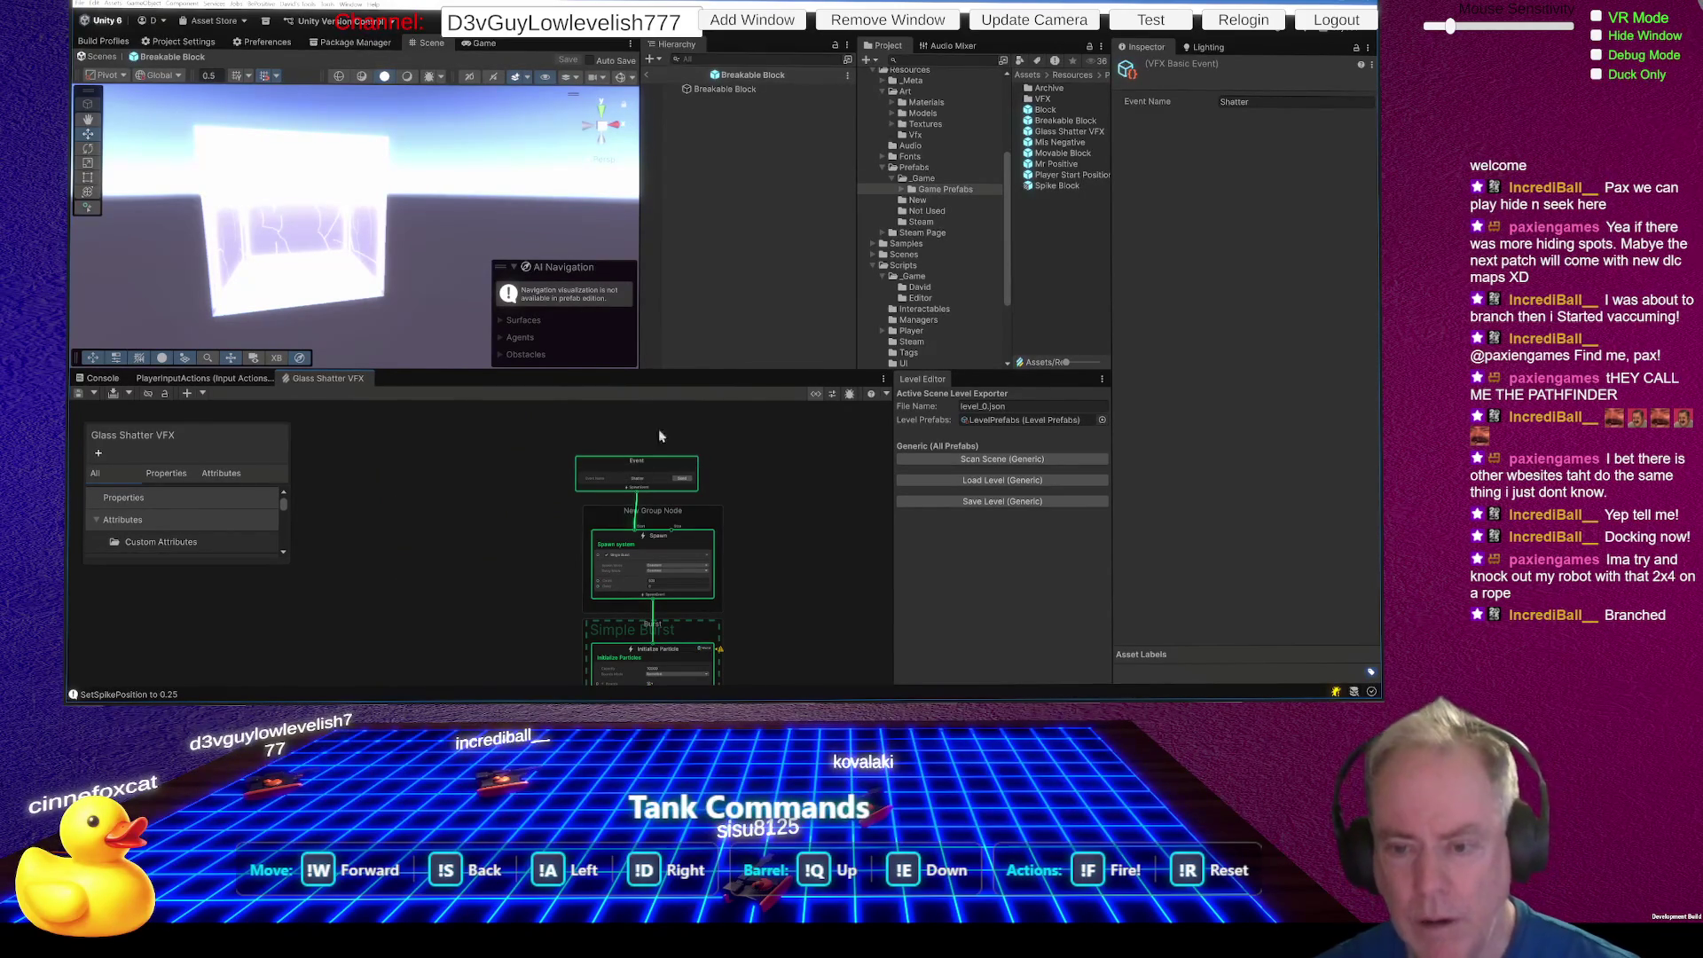
pyautogui.click(689, 484)
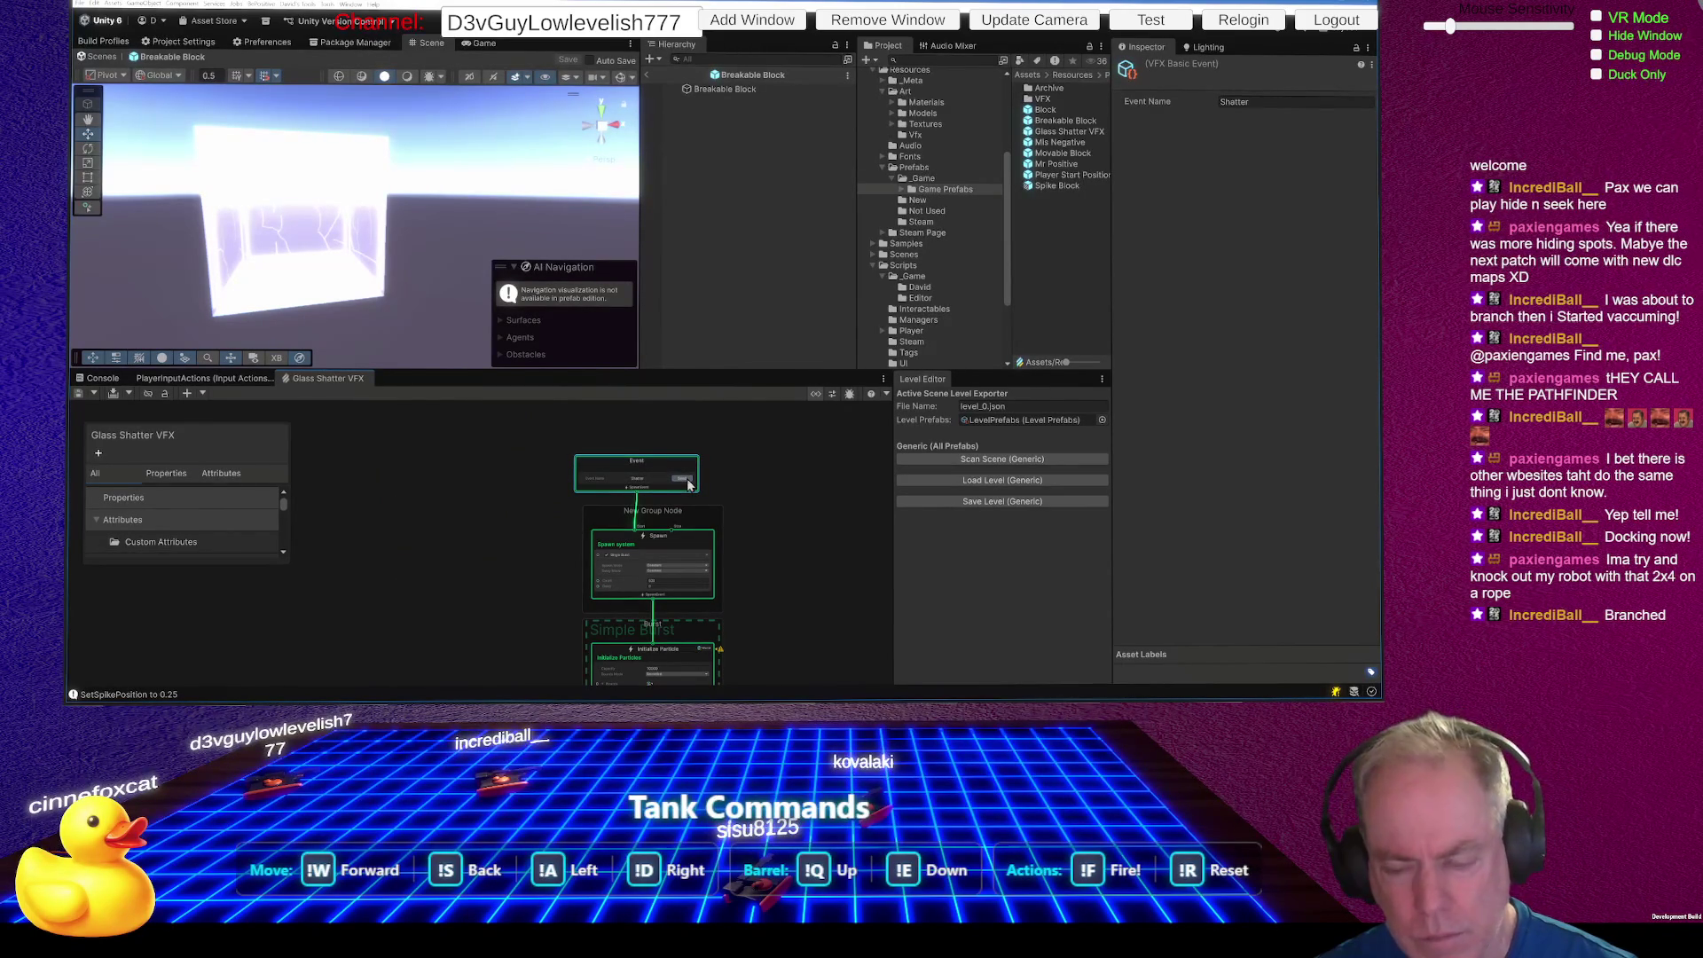
pyautogui.click(750, 459)
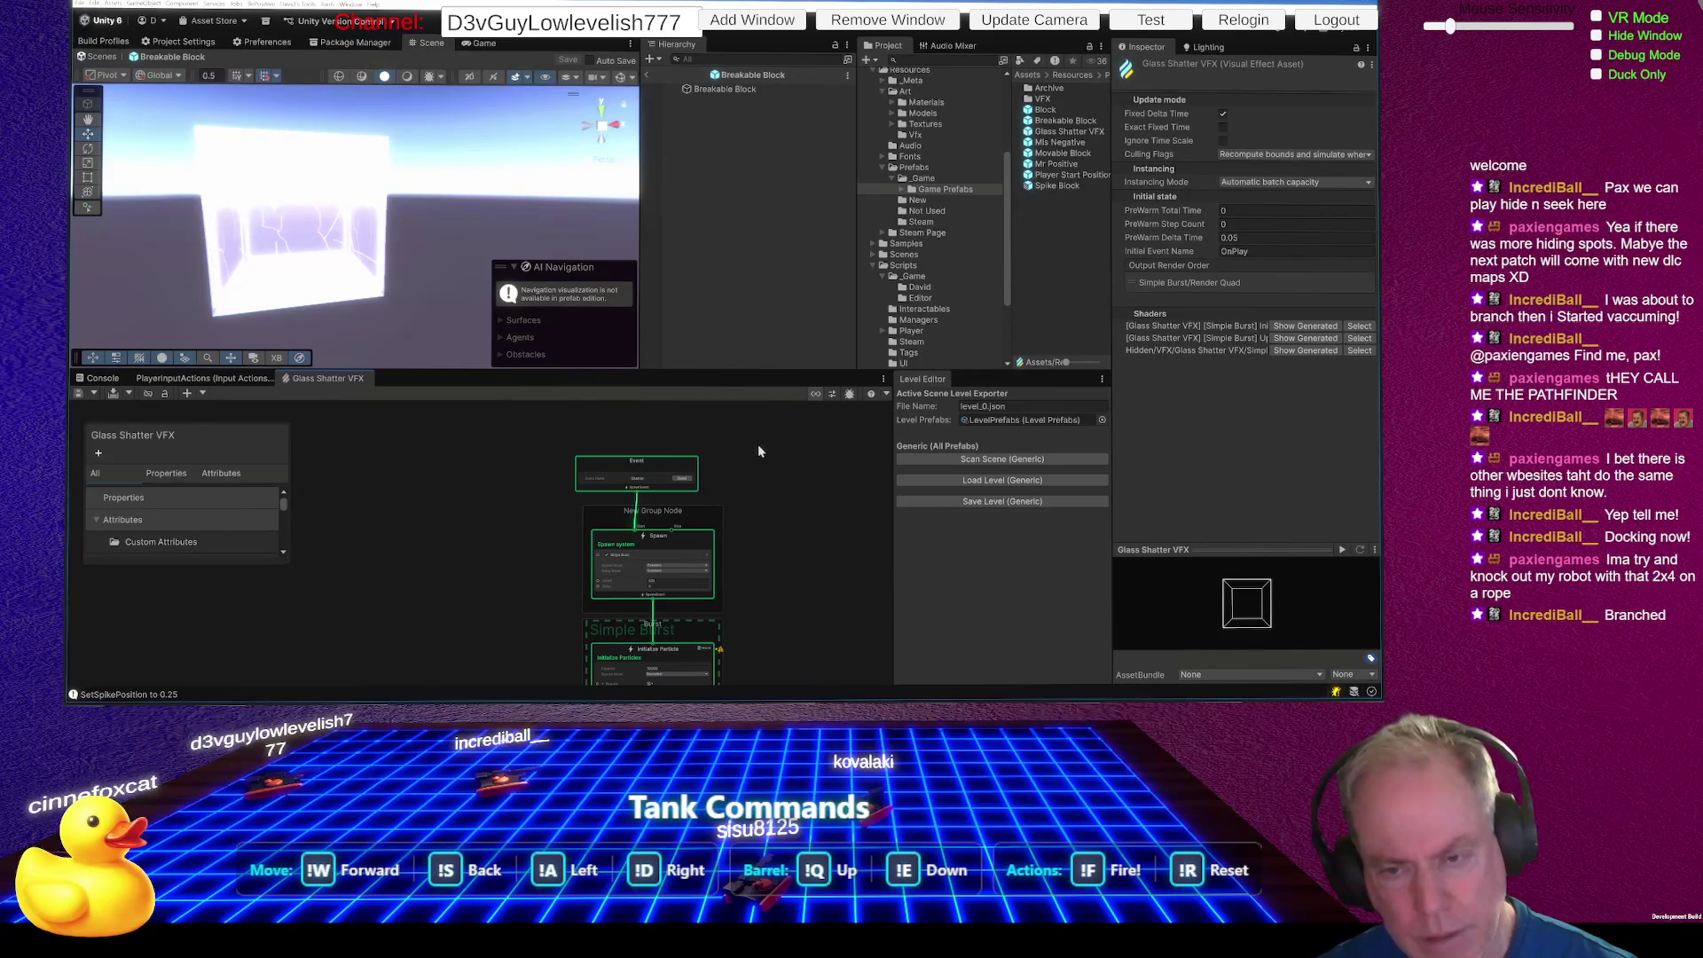
pyautogui.click(676, 481)
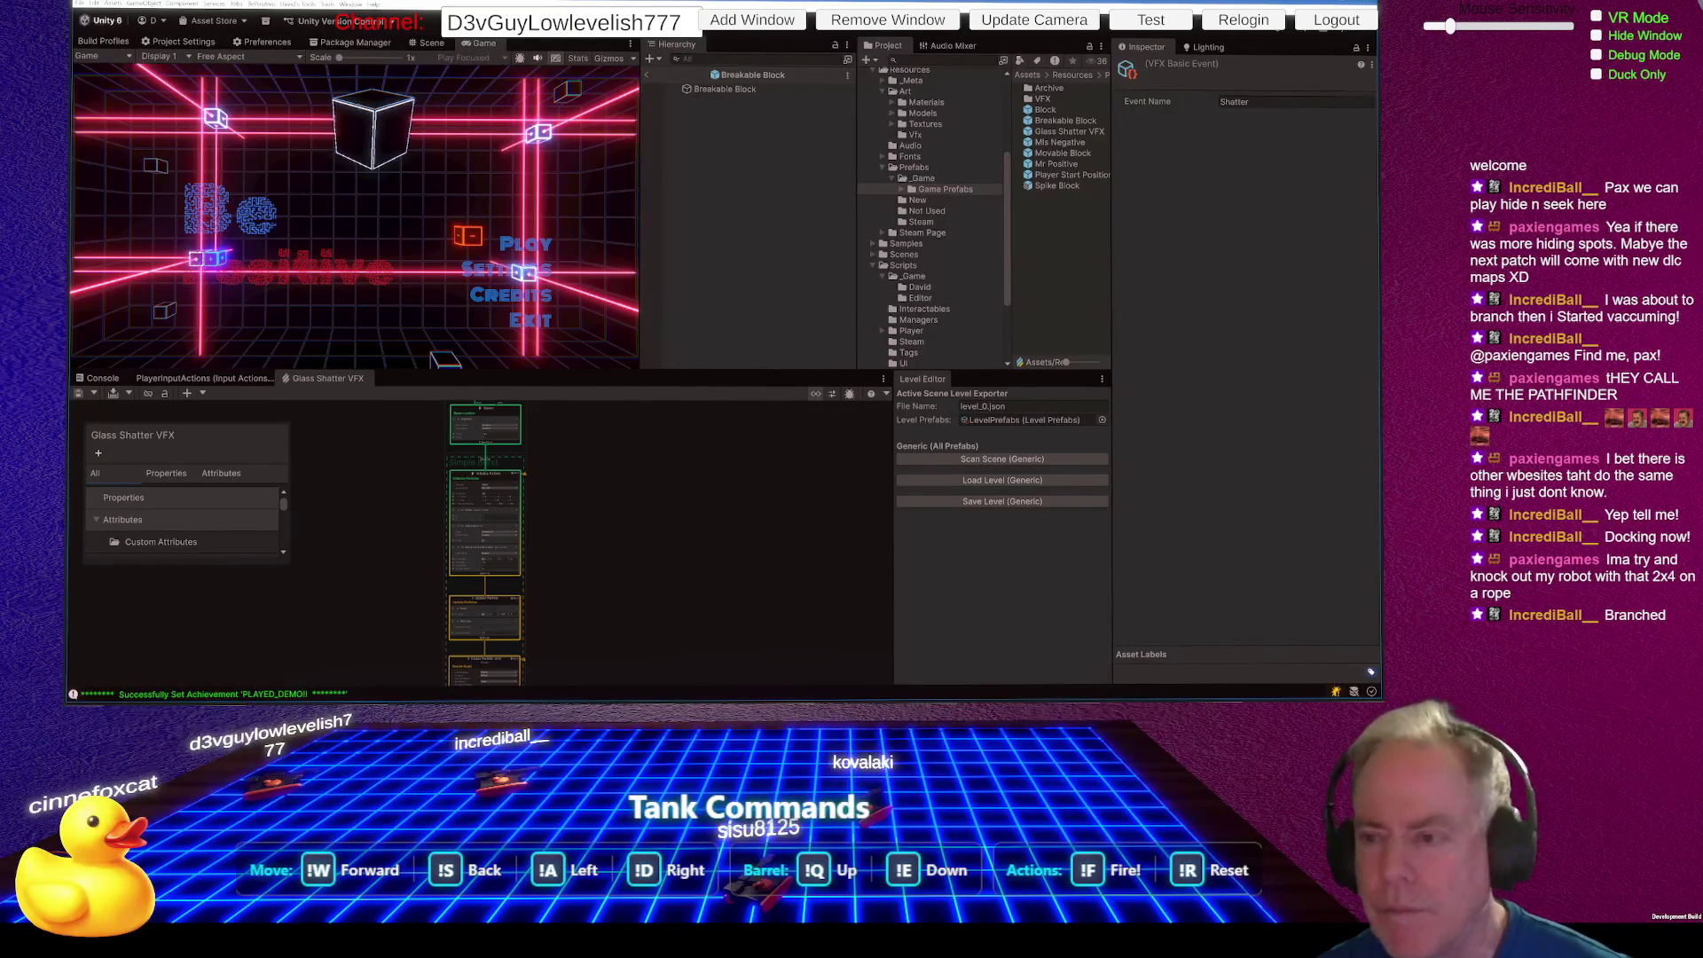
# Step: Switch to Chrome and reach rover.otter.land in a new tab via the Roomba Rover search result
pyautogui.hotkey('alt', 'Tab')
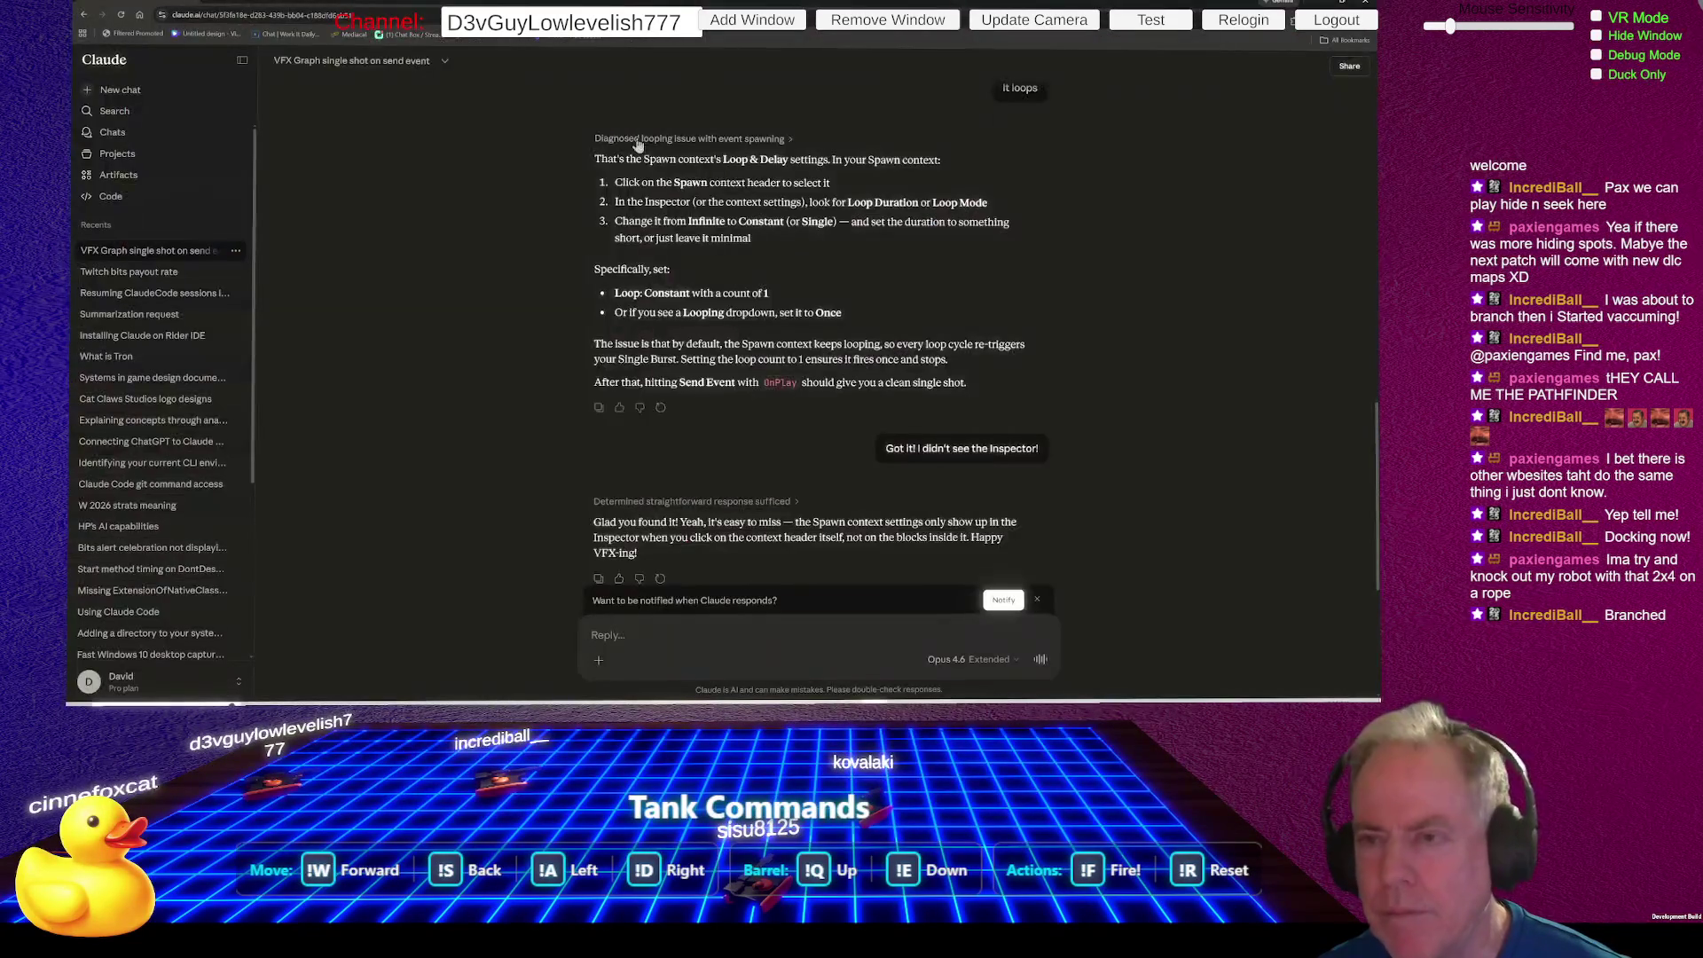
pyautogui.hotkey('ctrl', 't')
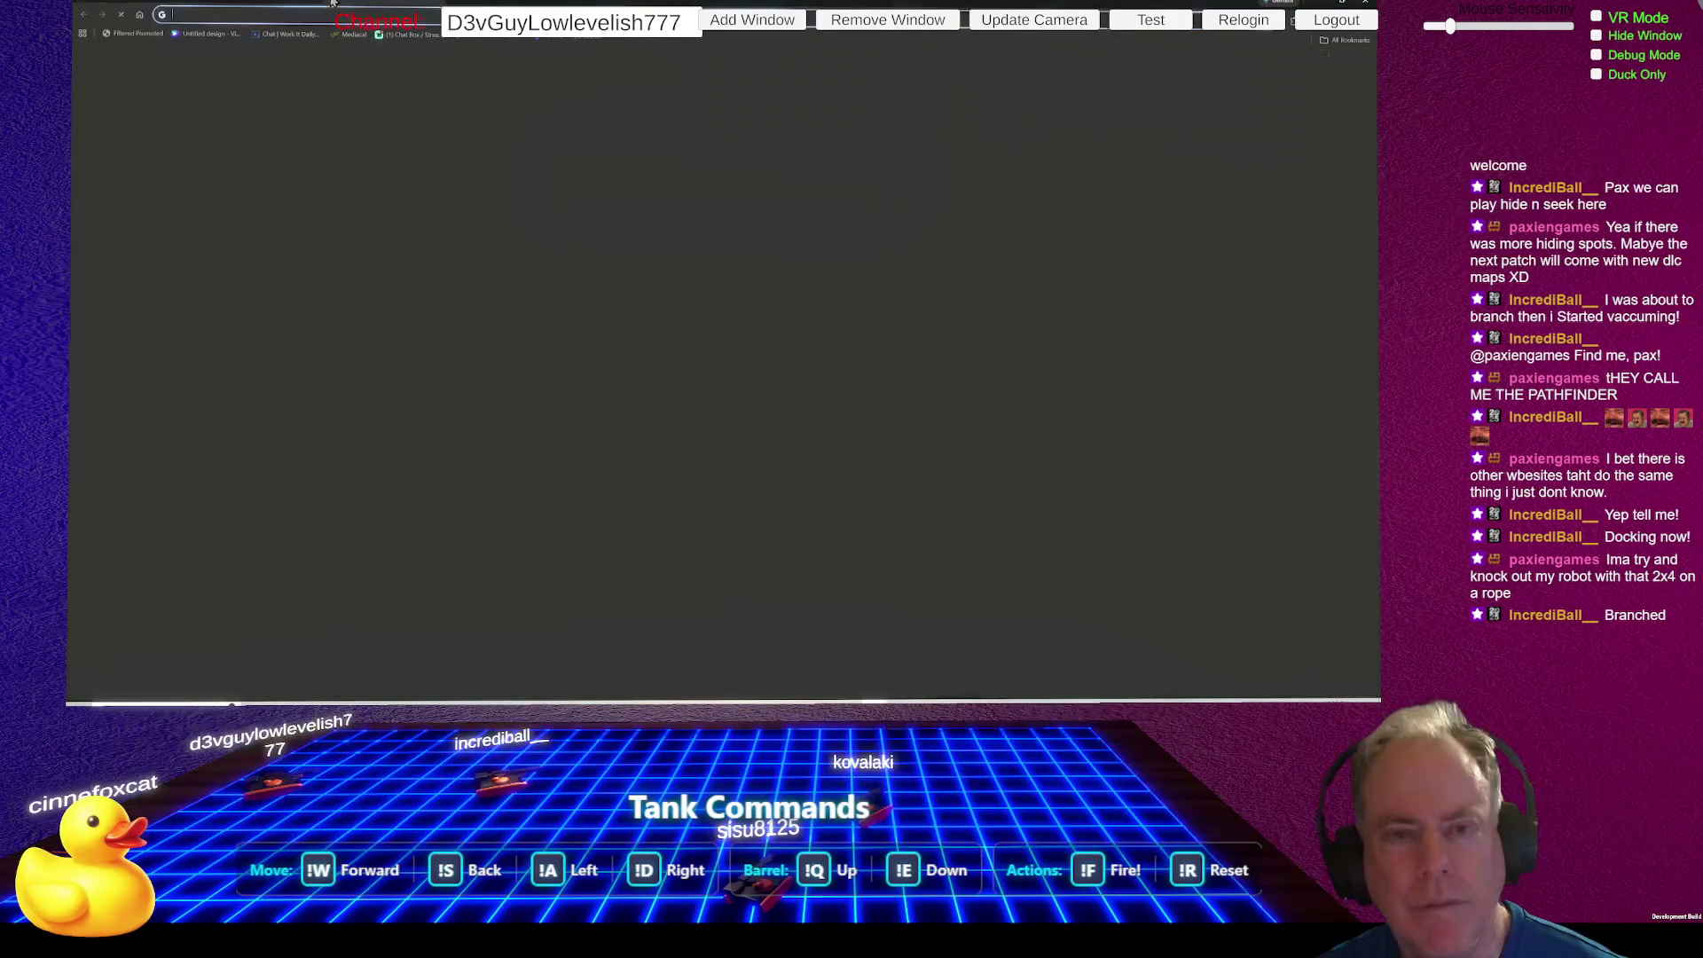
pyautogui.write('rover.otter.land/')
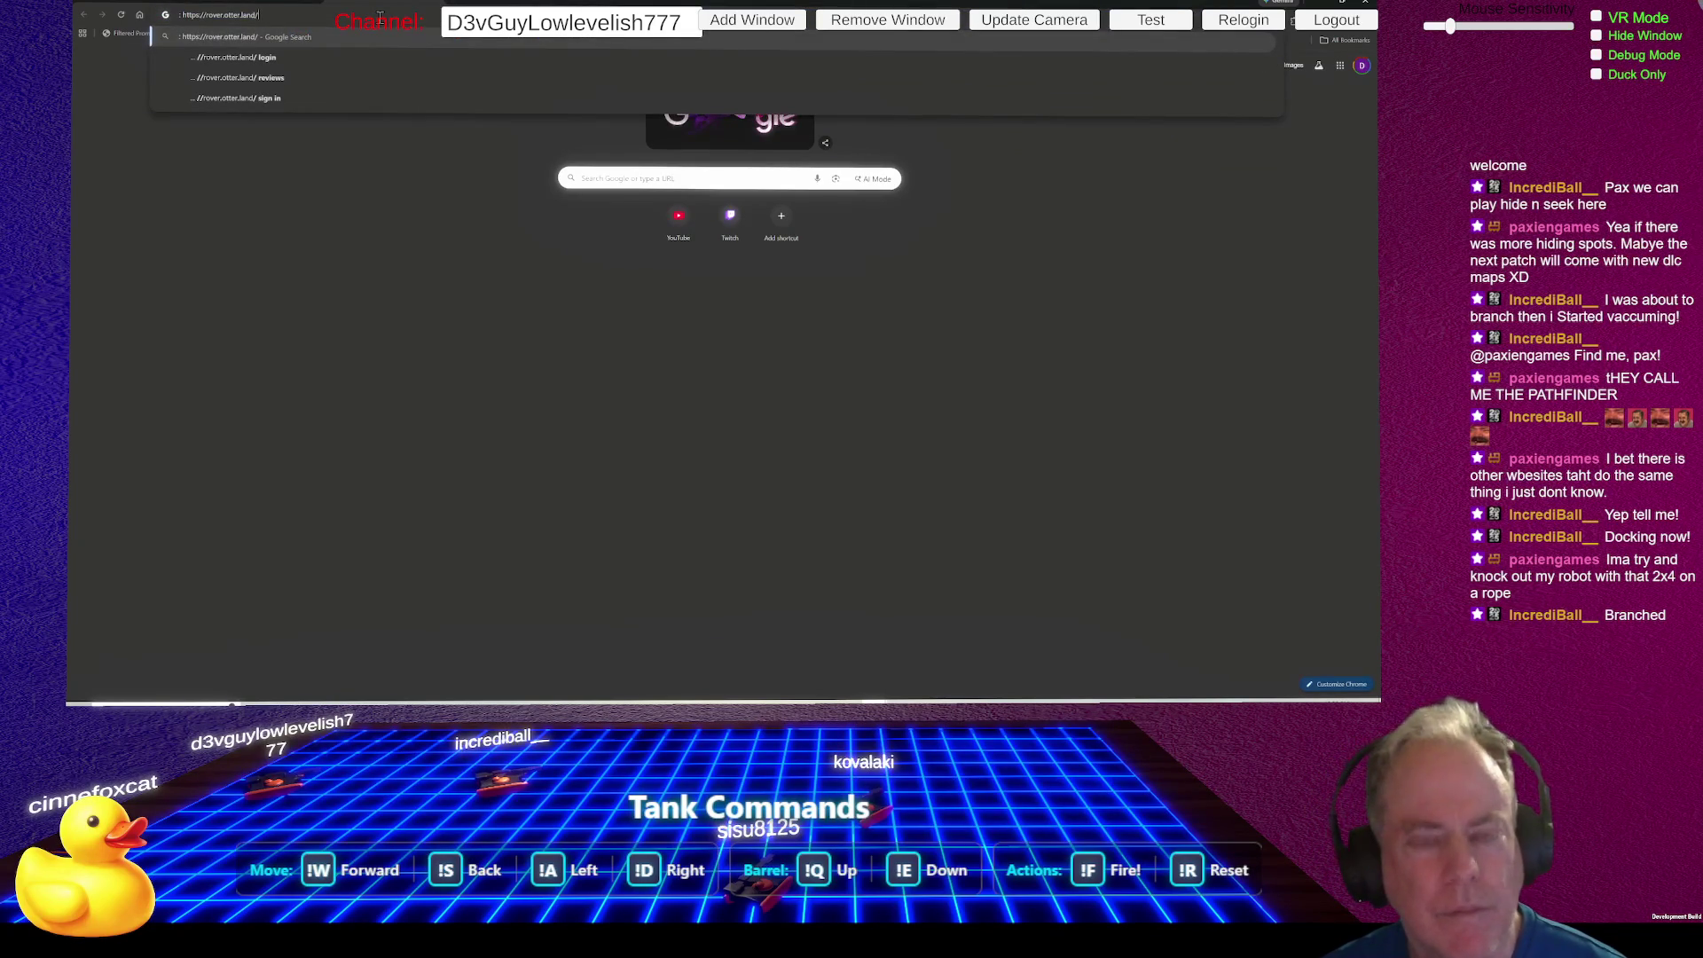
pyautogui.press('Return')
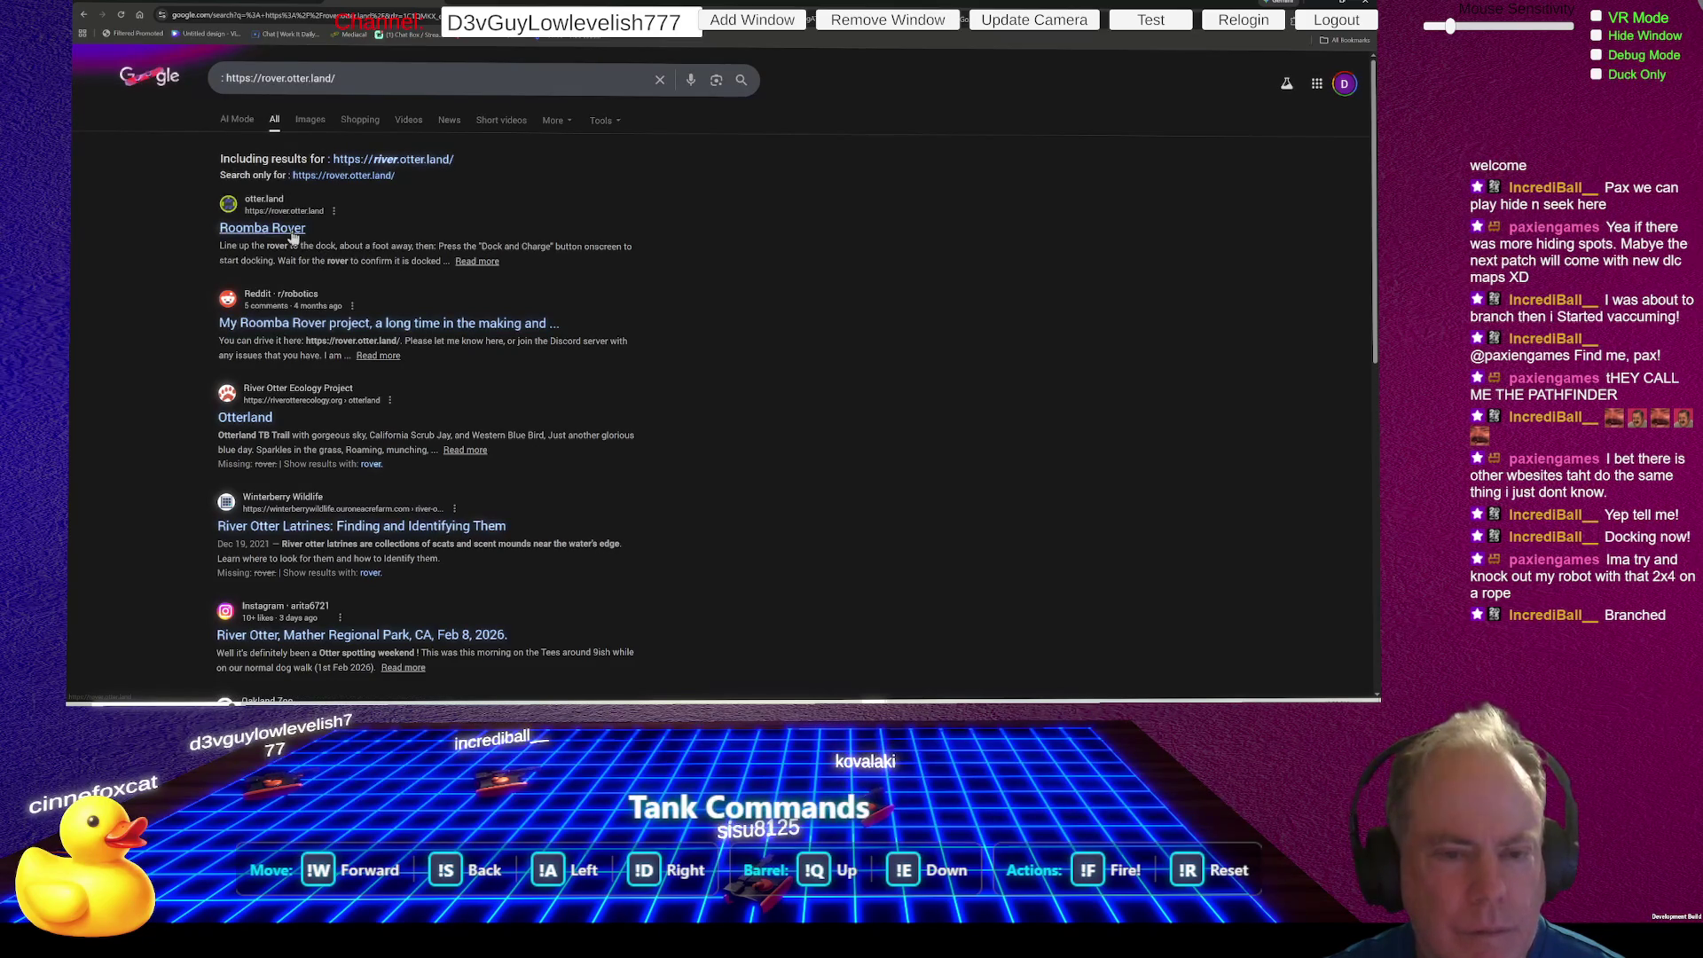
pyautogui.click(262, 228)
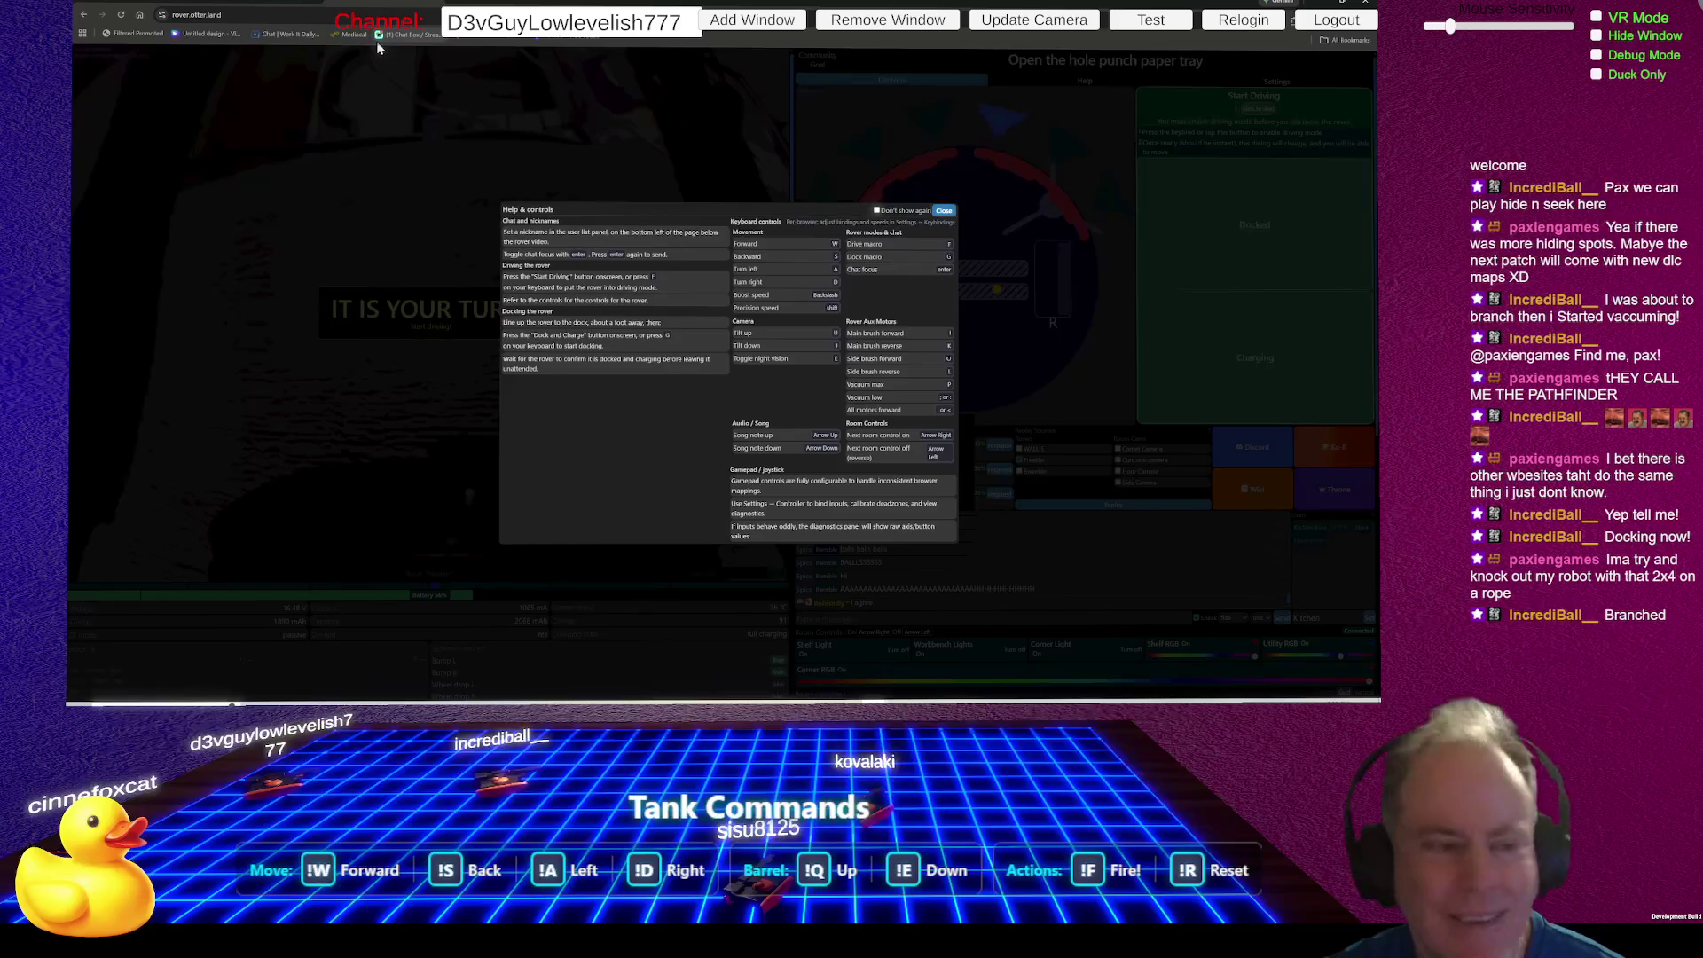
# Step: Clear the rover page's address bar, then switch to the Claude VFX Graph chat tab
pyautogui.click(258, 16)
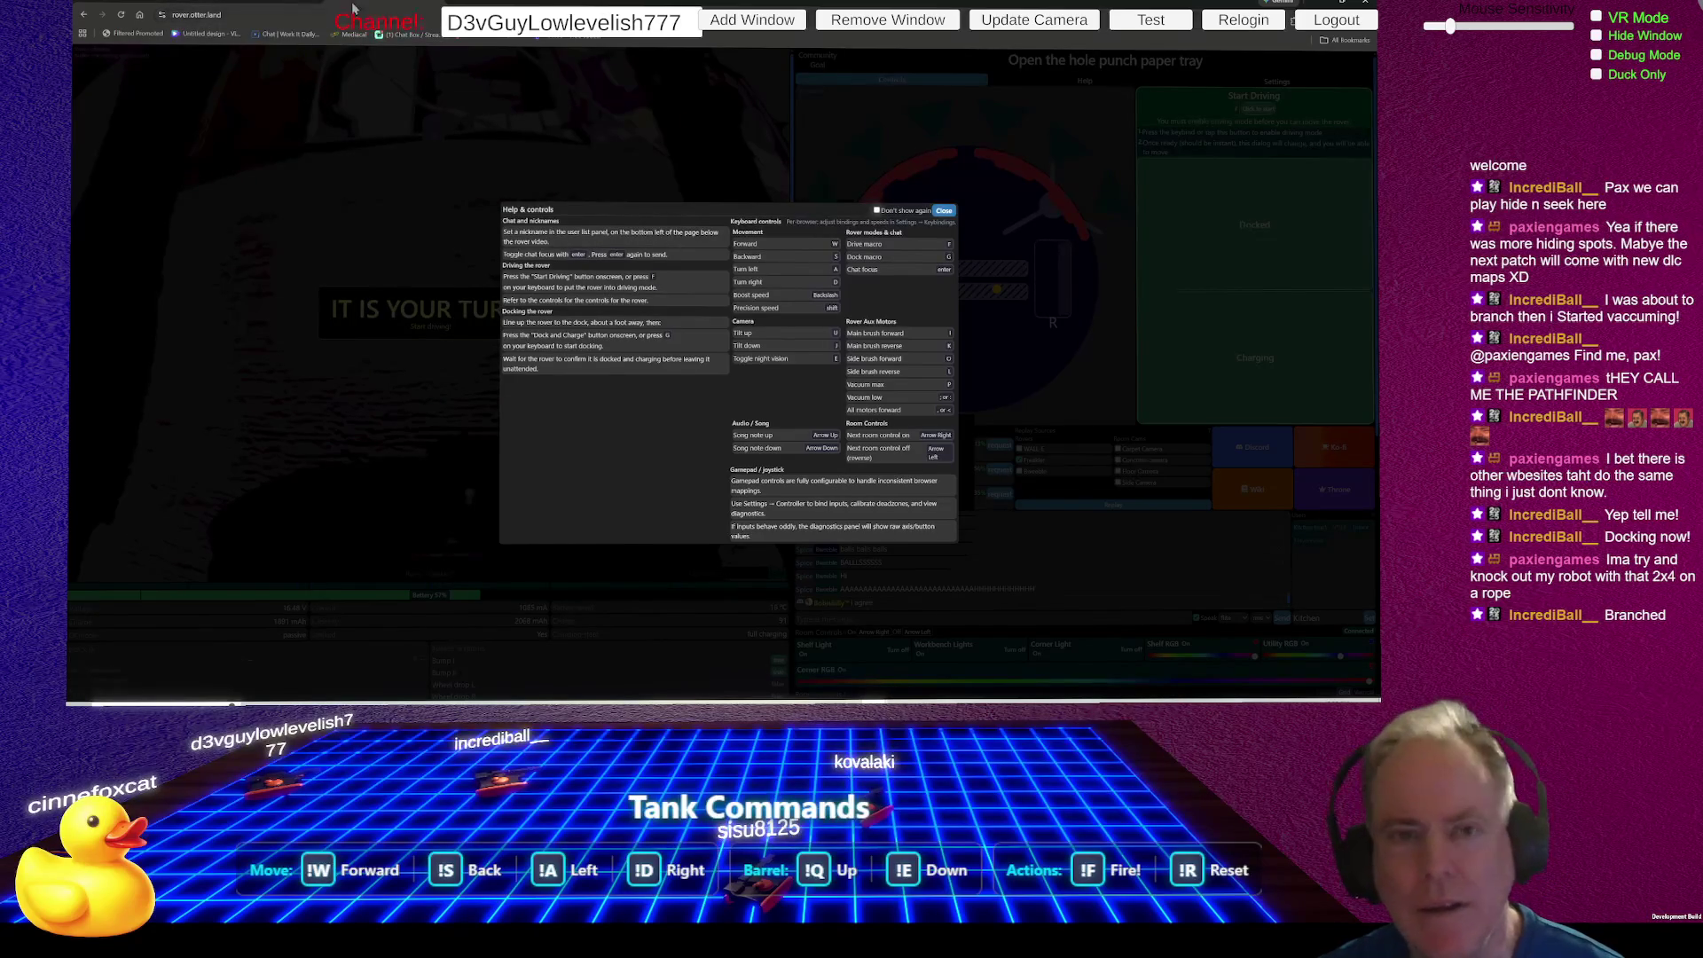
pyautogui.press('BackSpace')
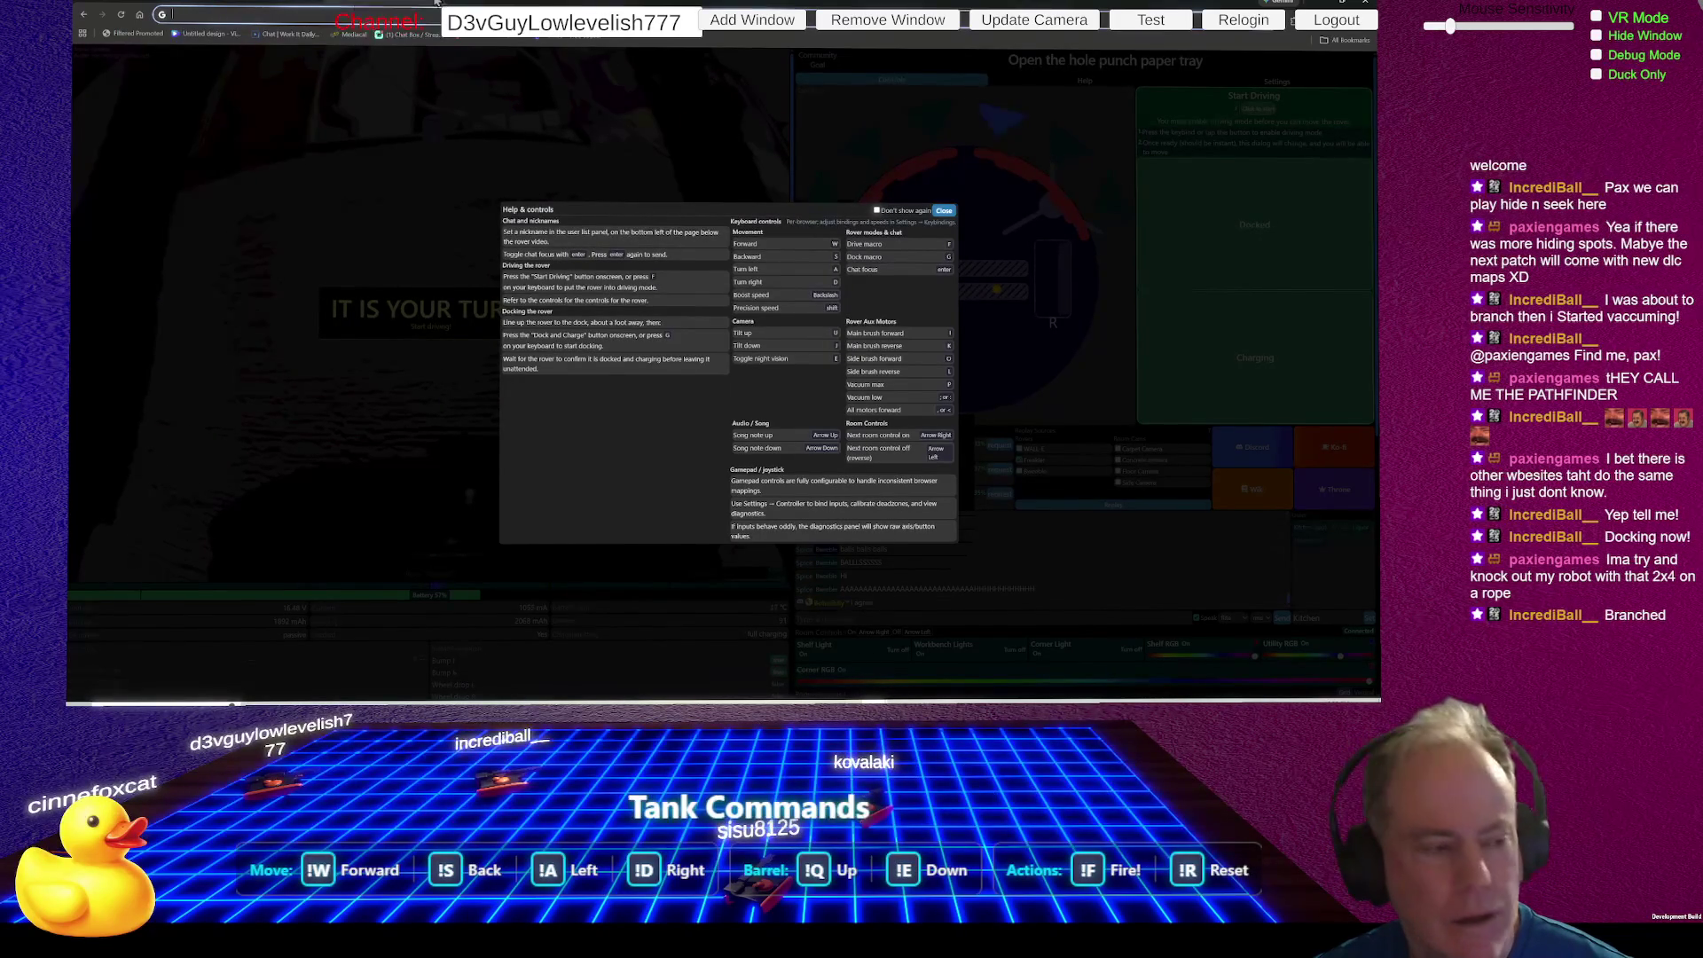
pyautogui.hotkey('ctrl', 'Tab')
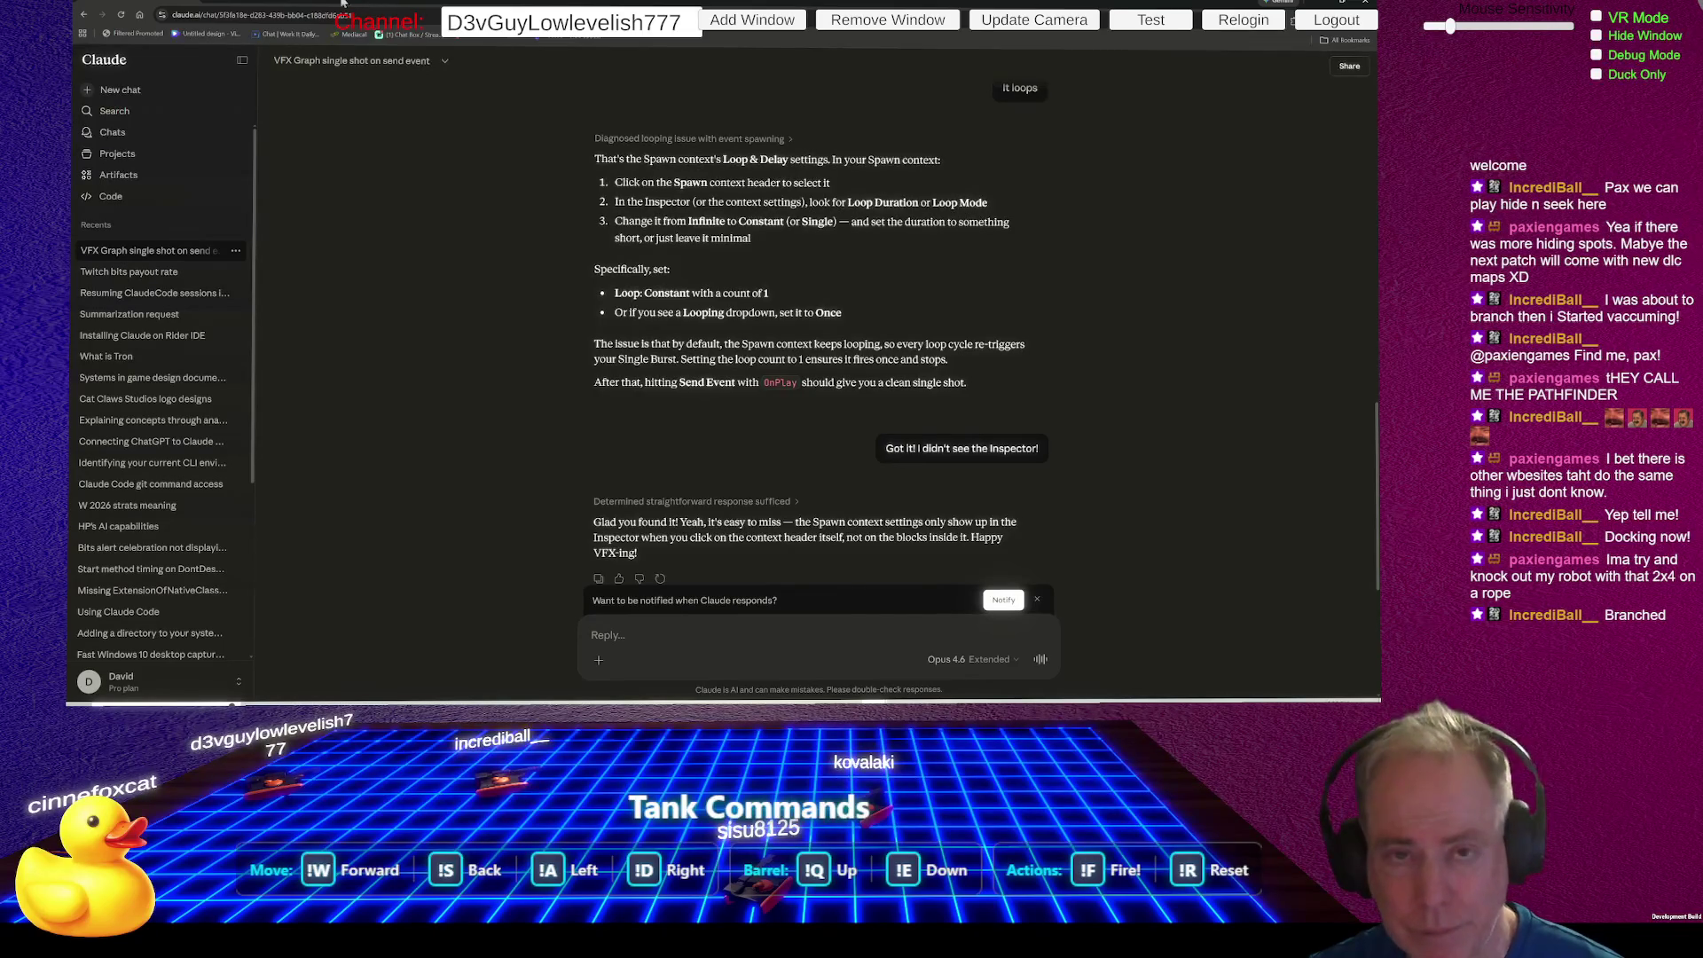
# Step: Add a new-tab shortcut named rover pointing to rover.otter.land
pyautogui.hotkey('ctrl', 't')
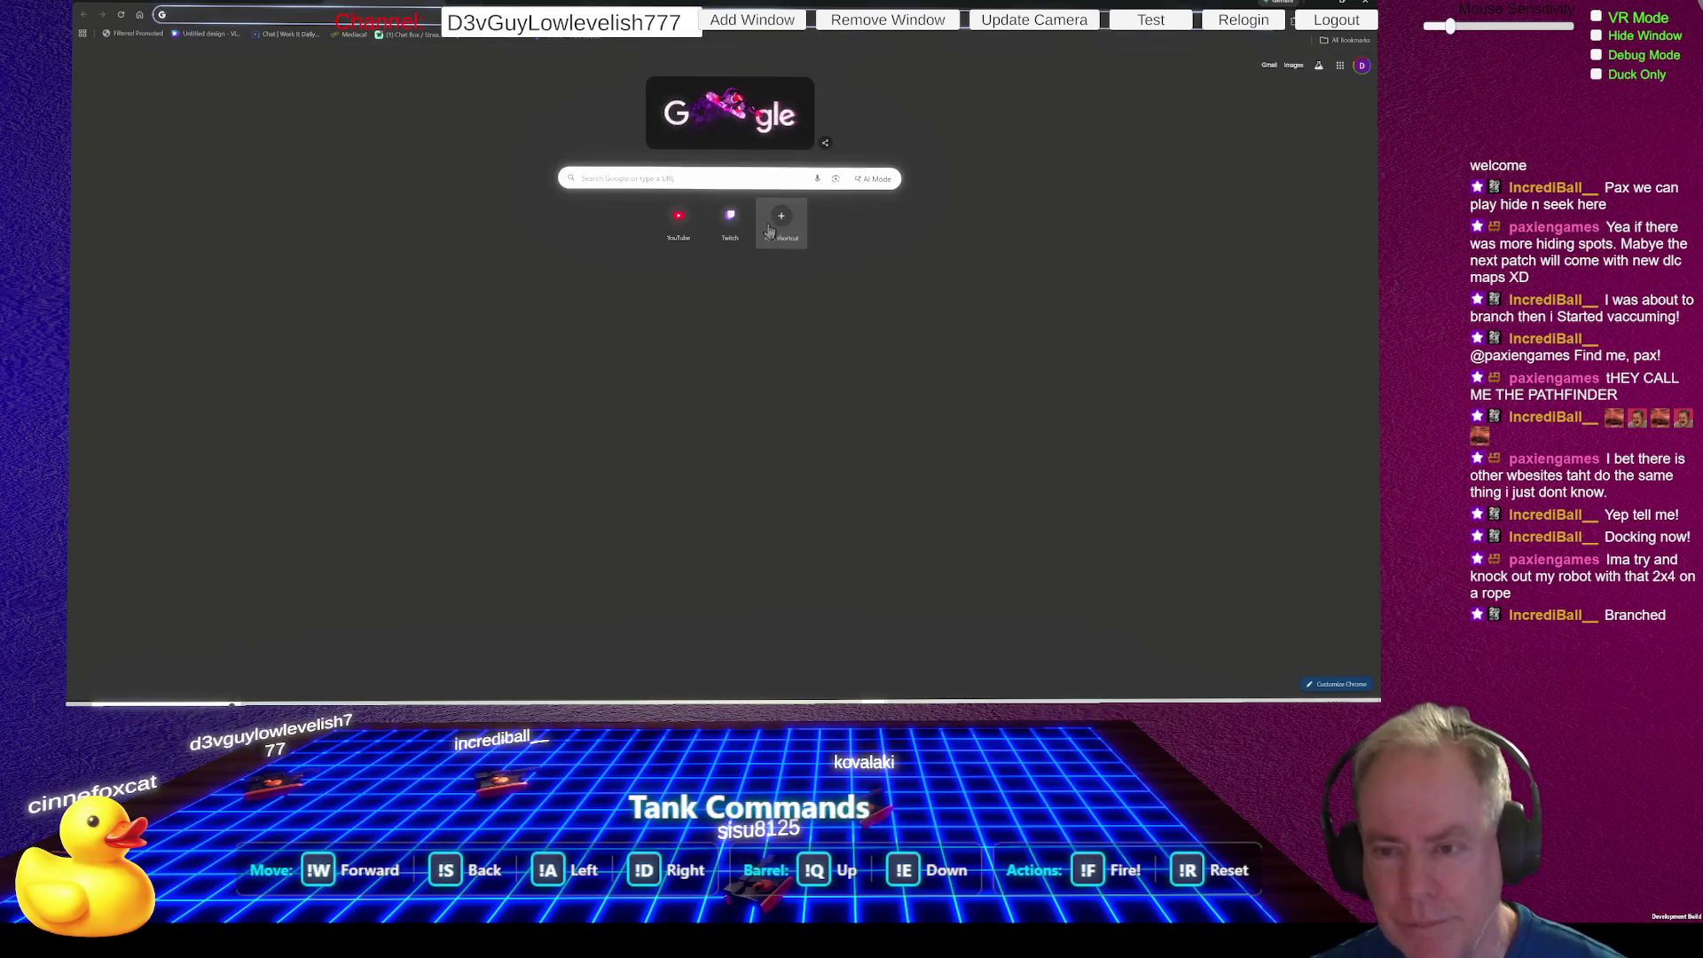
pyautogui.click(783, 217)
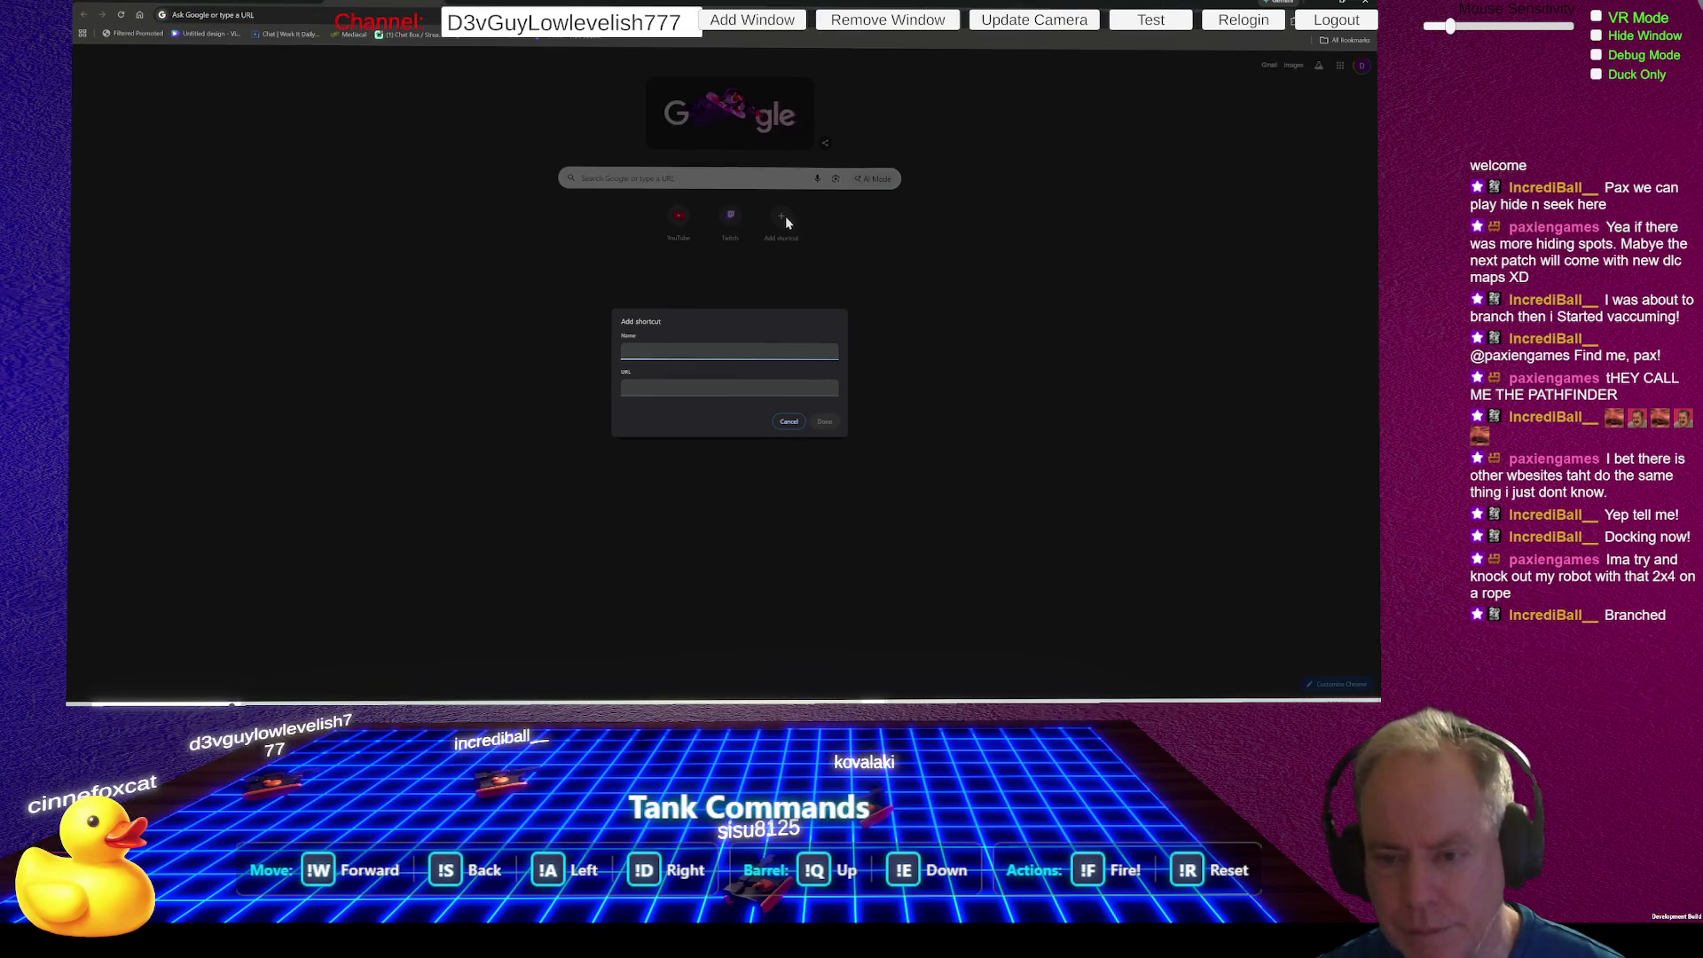
pyautogui.click(669, 387)
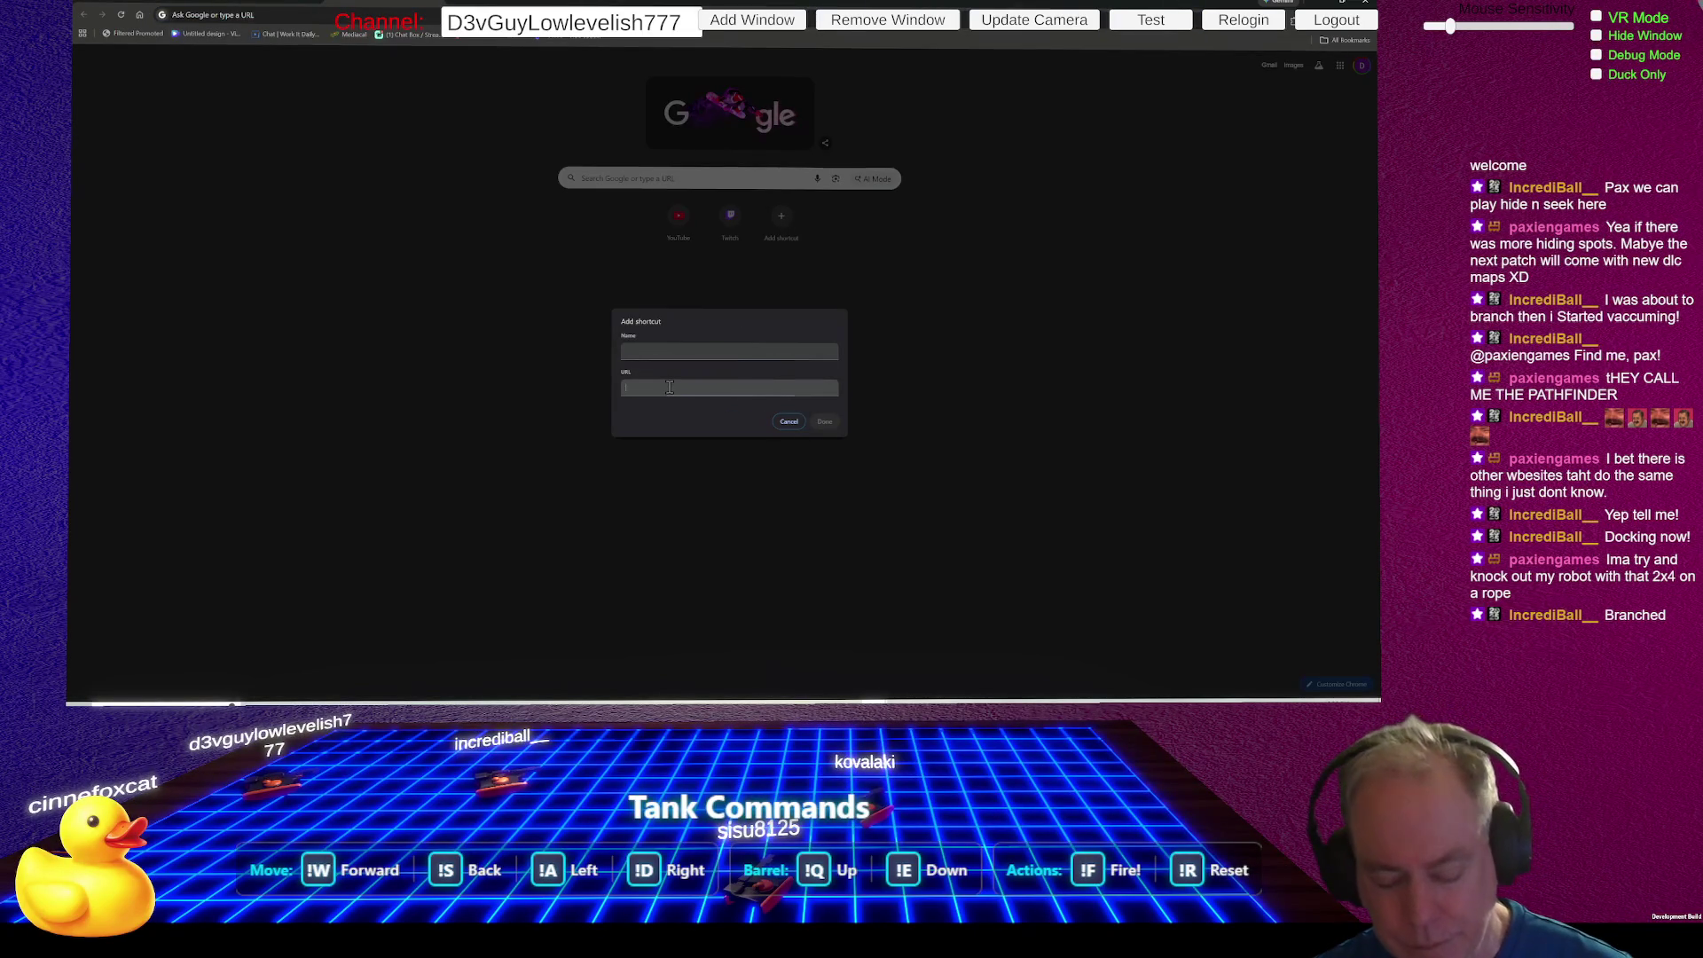
pyautogui.write('https://chat.claude.local')
pyautogui.click(691, 350)
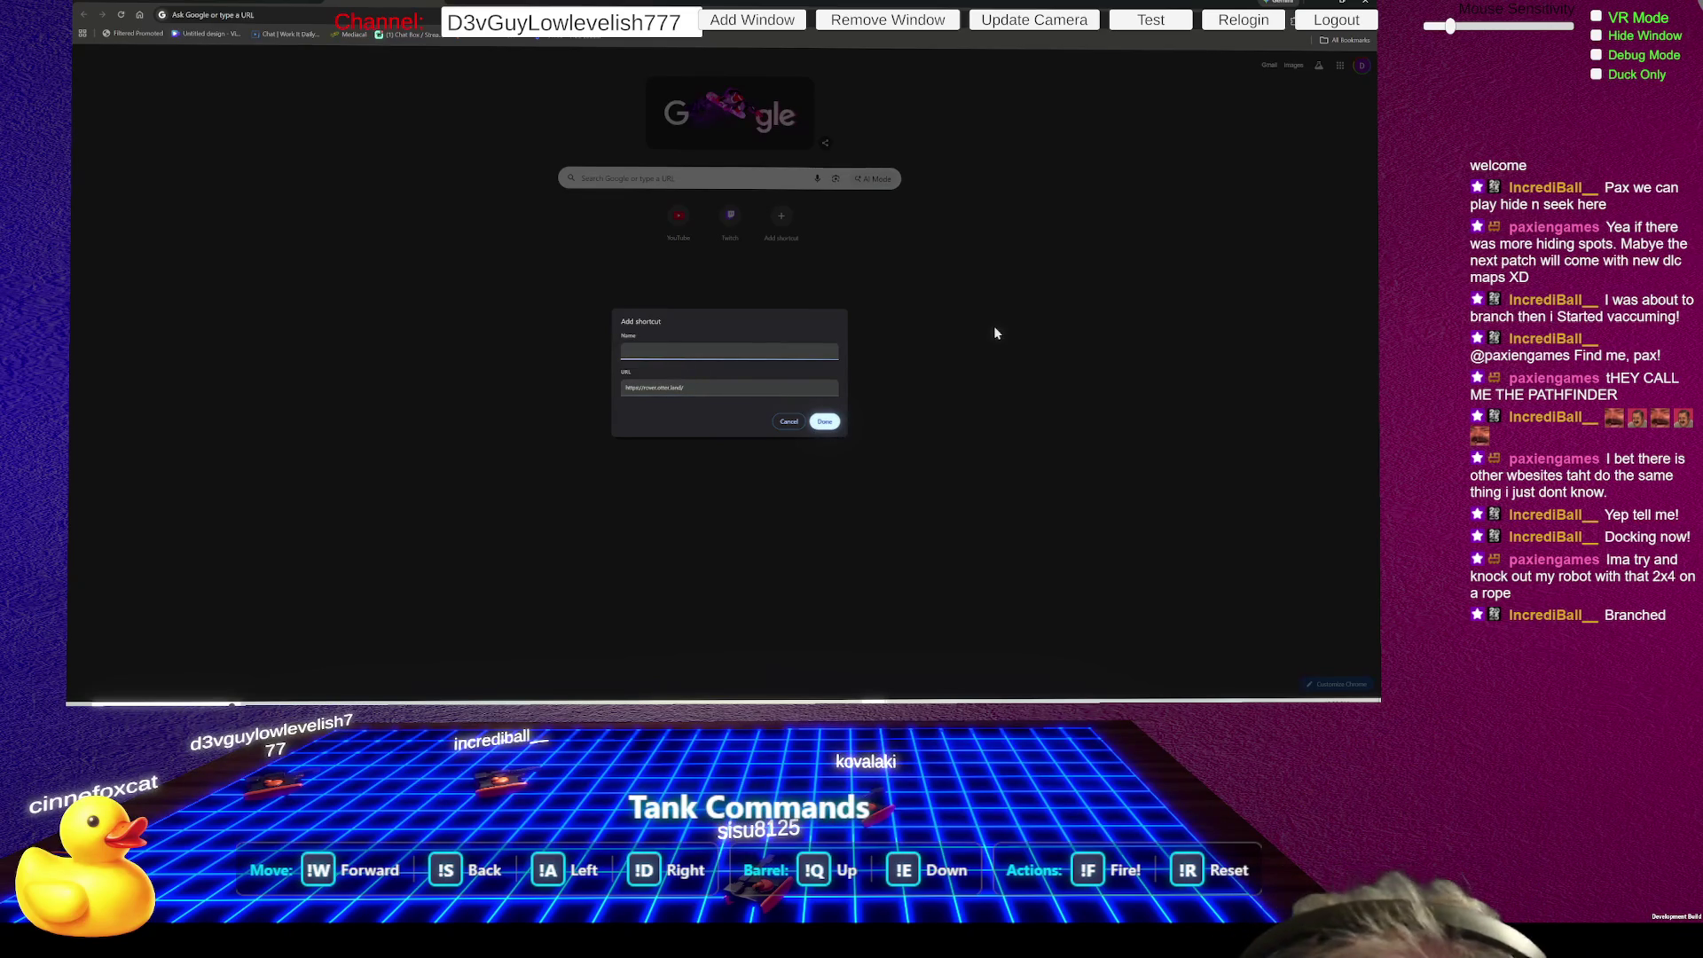
pyautogui.write('chat')
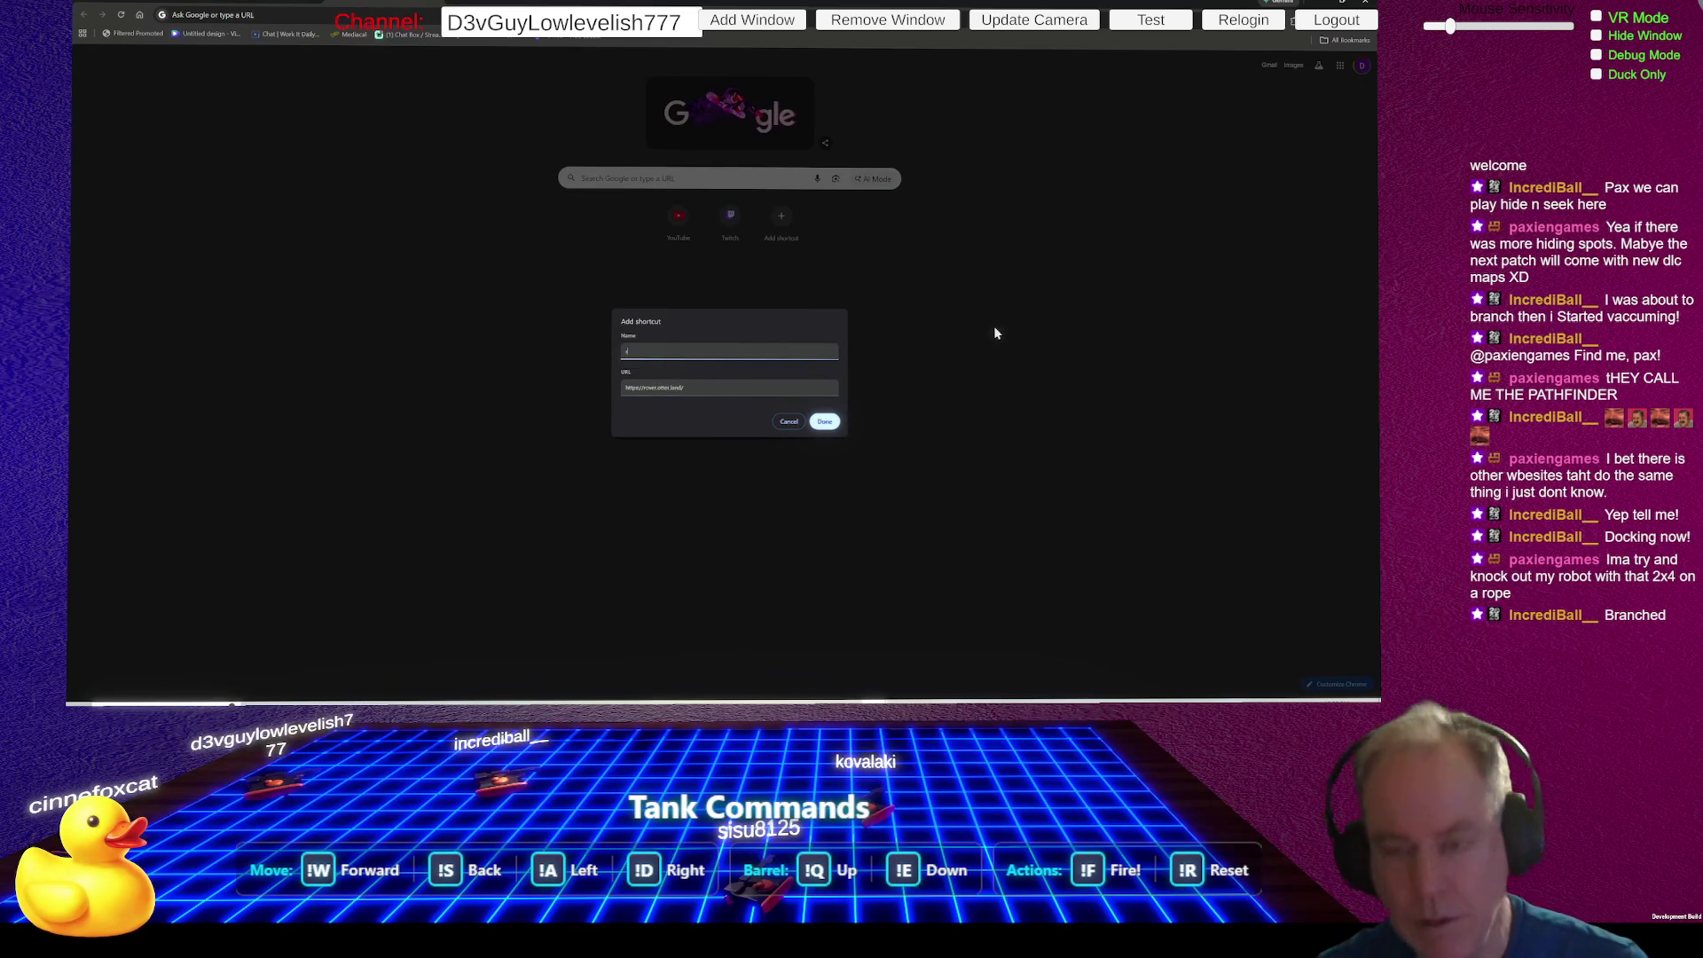
pyautogui.press('Return')
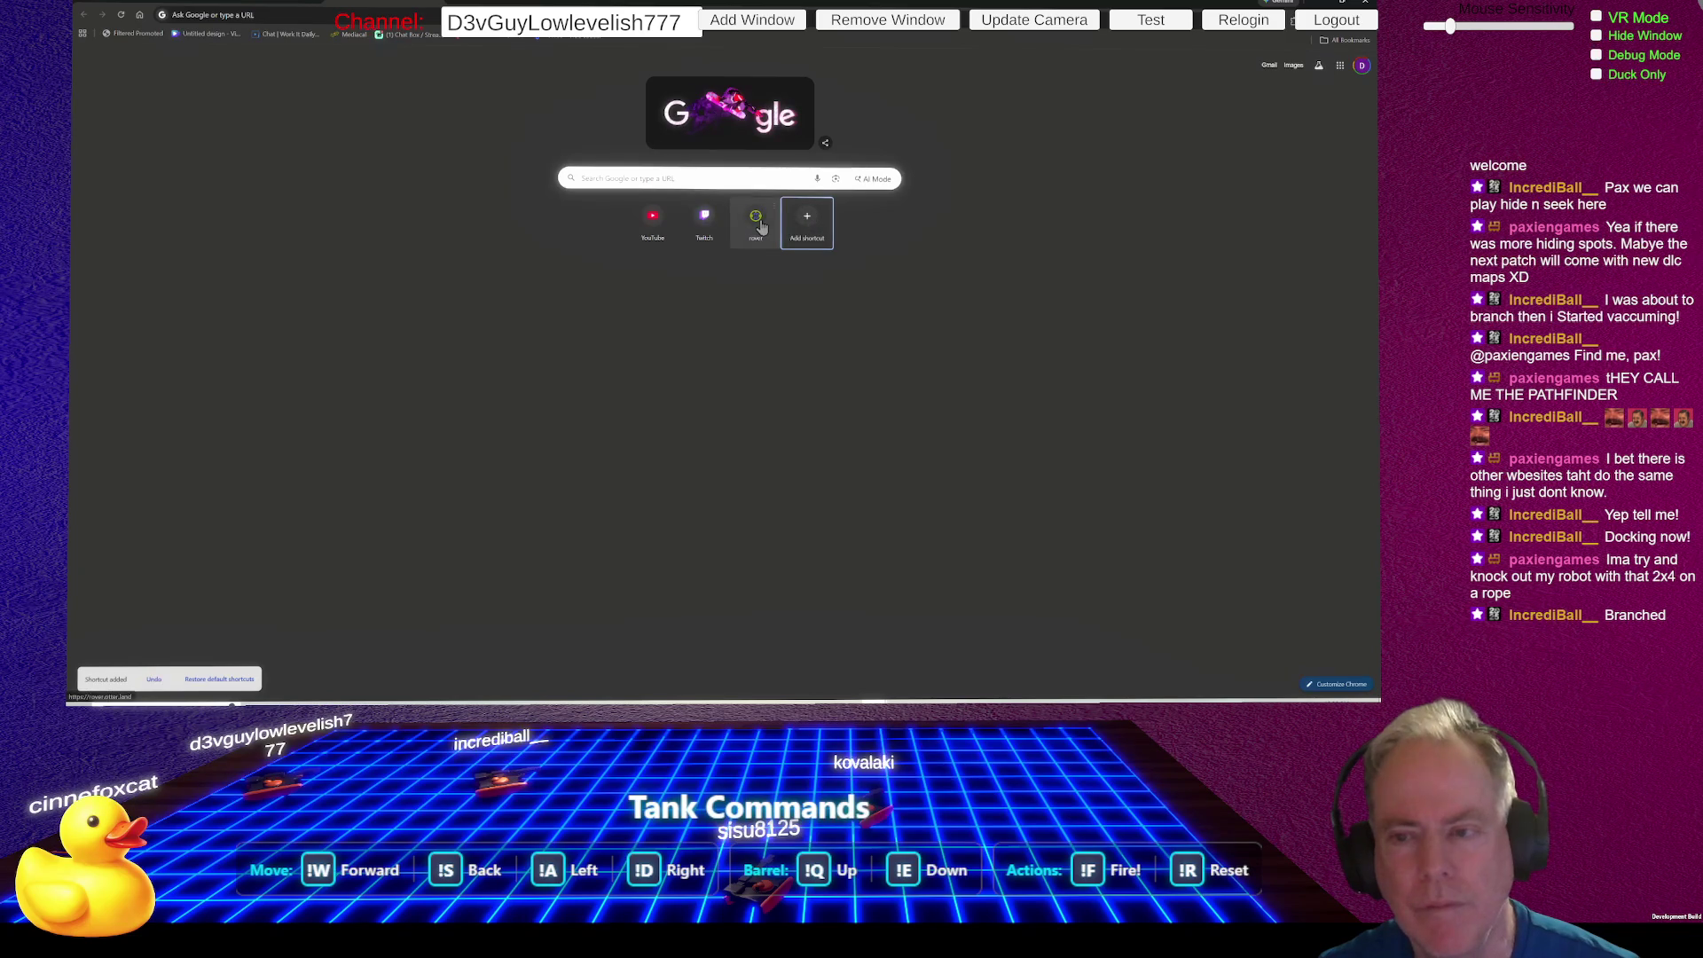
# Step: Launch rover.otter.land from the new shortcut, then return to the Claude chat tab
pyautogui.click(757, 219)
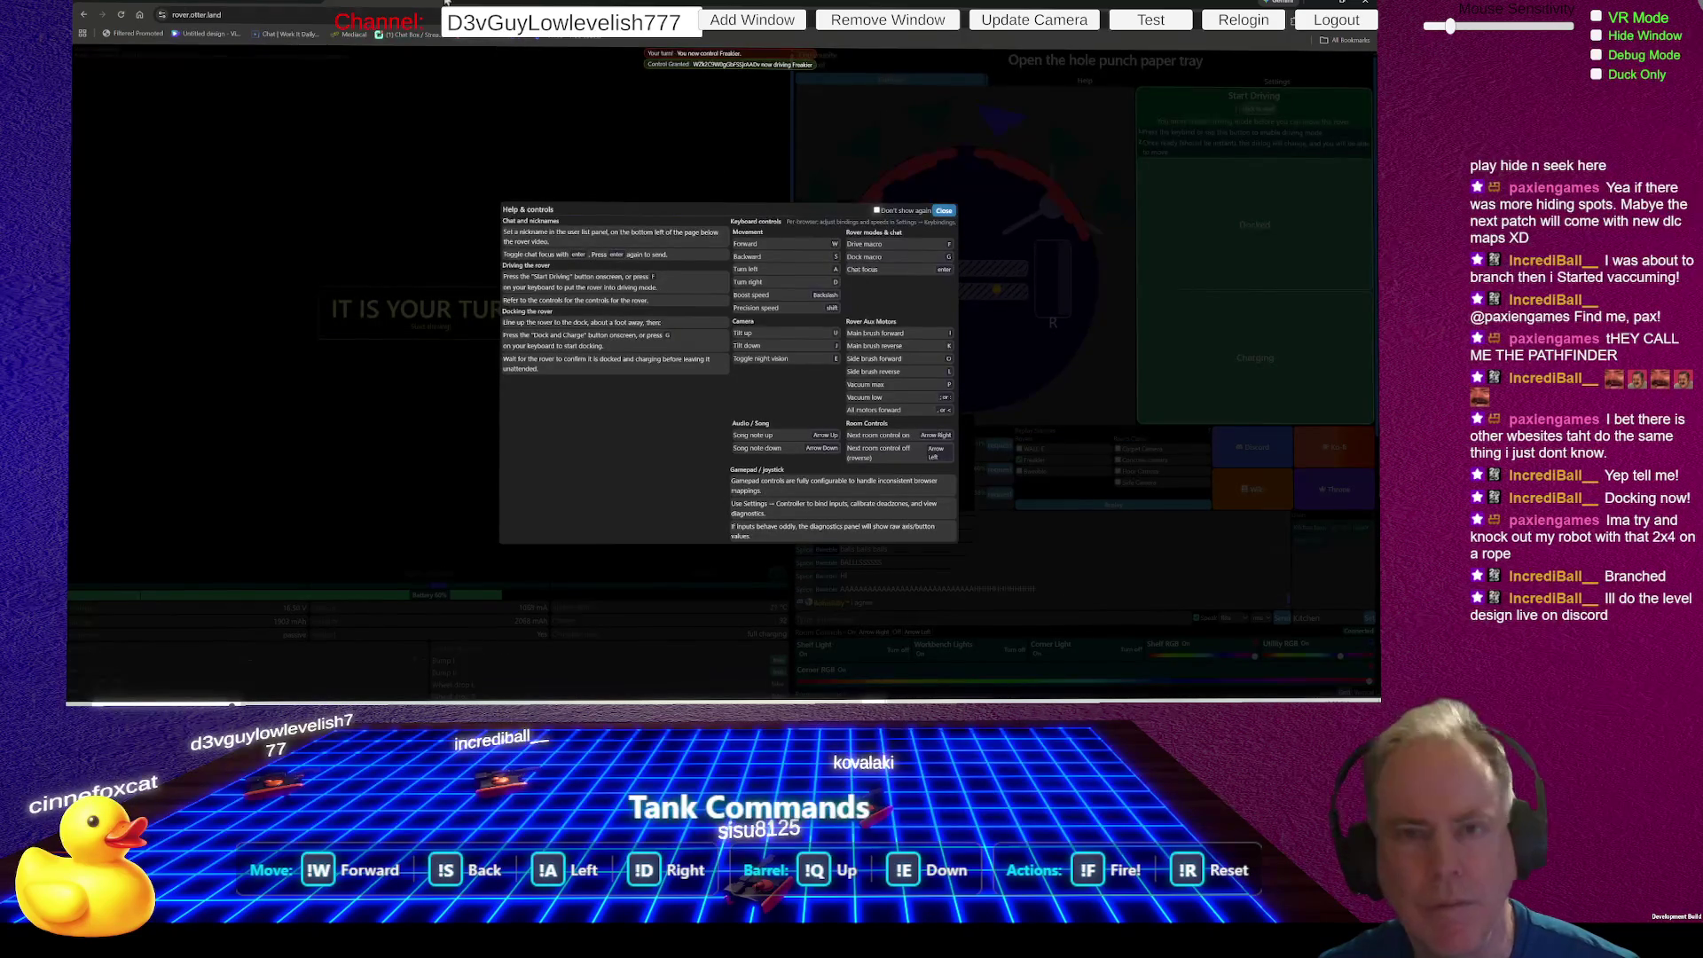
pyautogui.hotkey('ctrl', 'Tab')
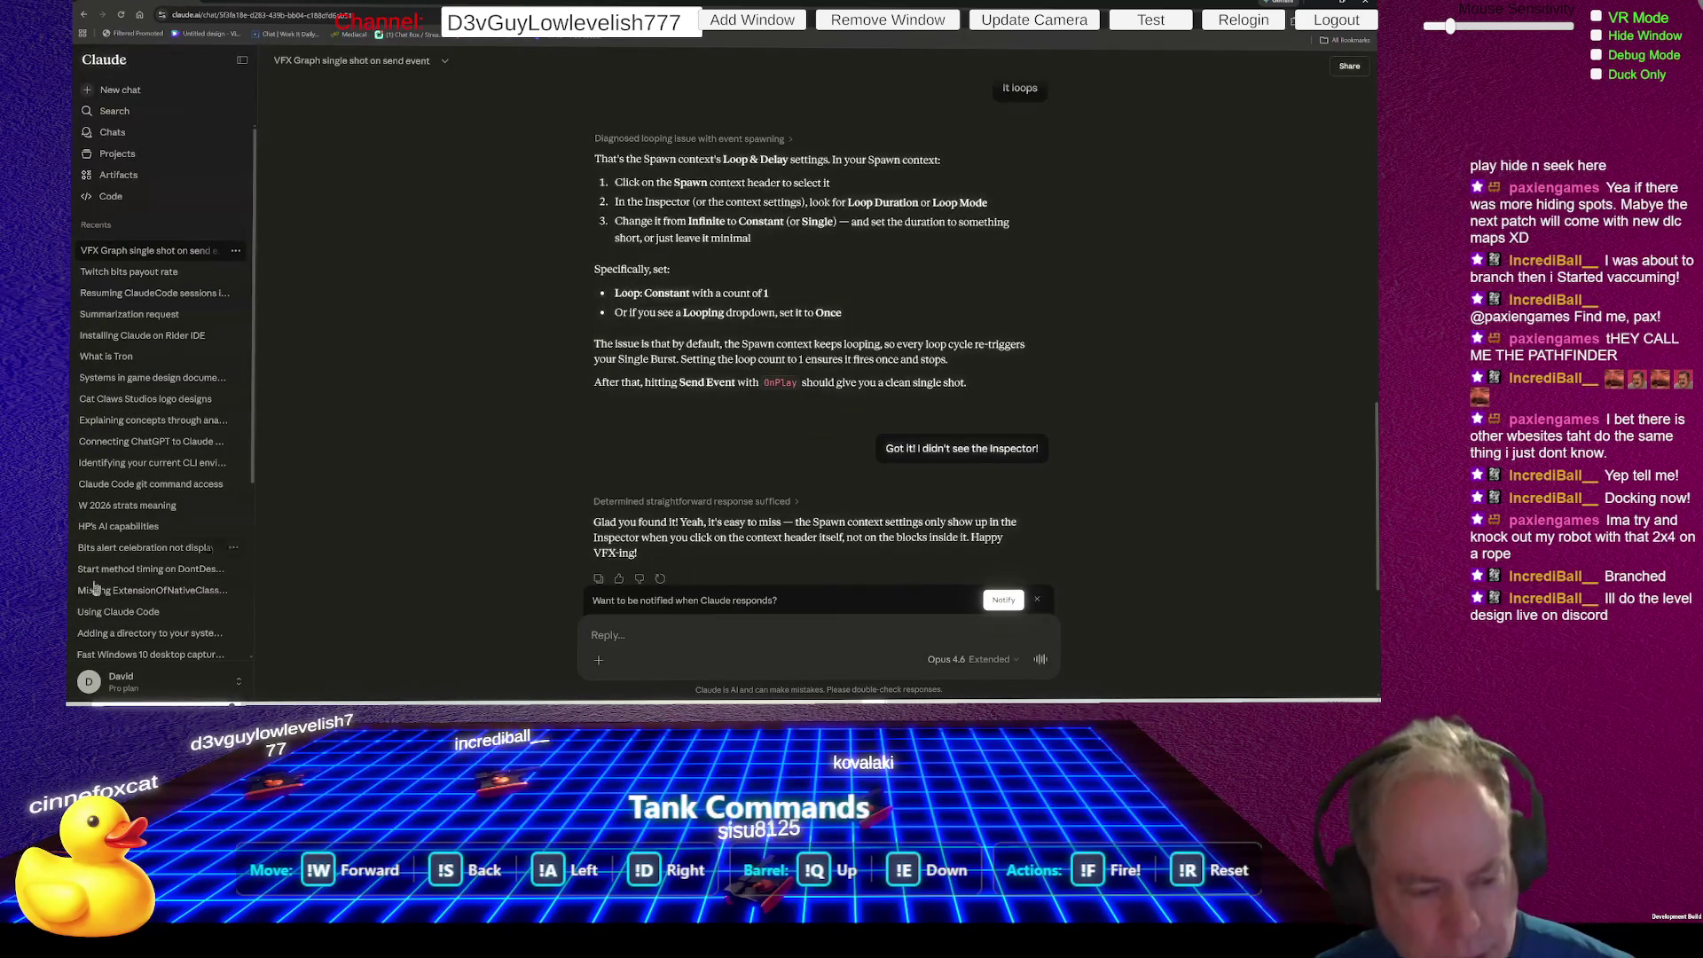
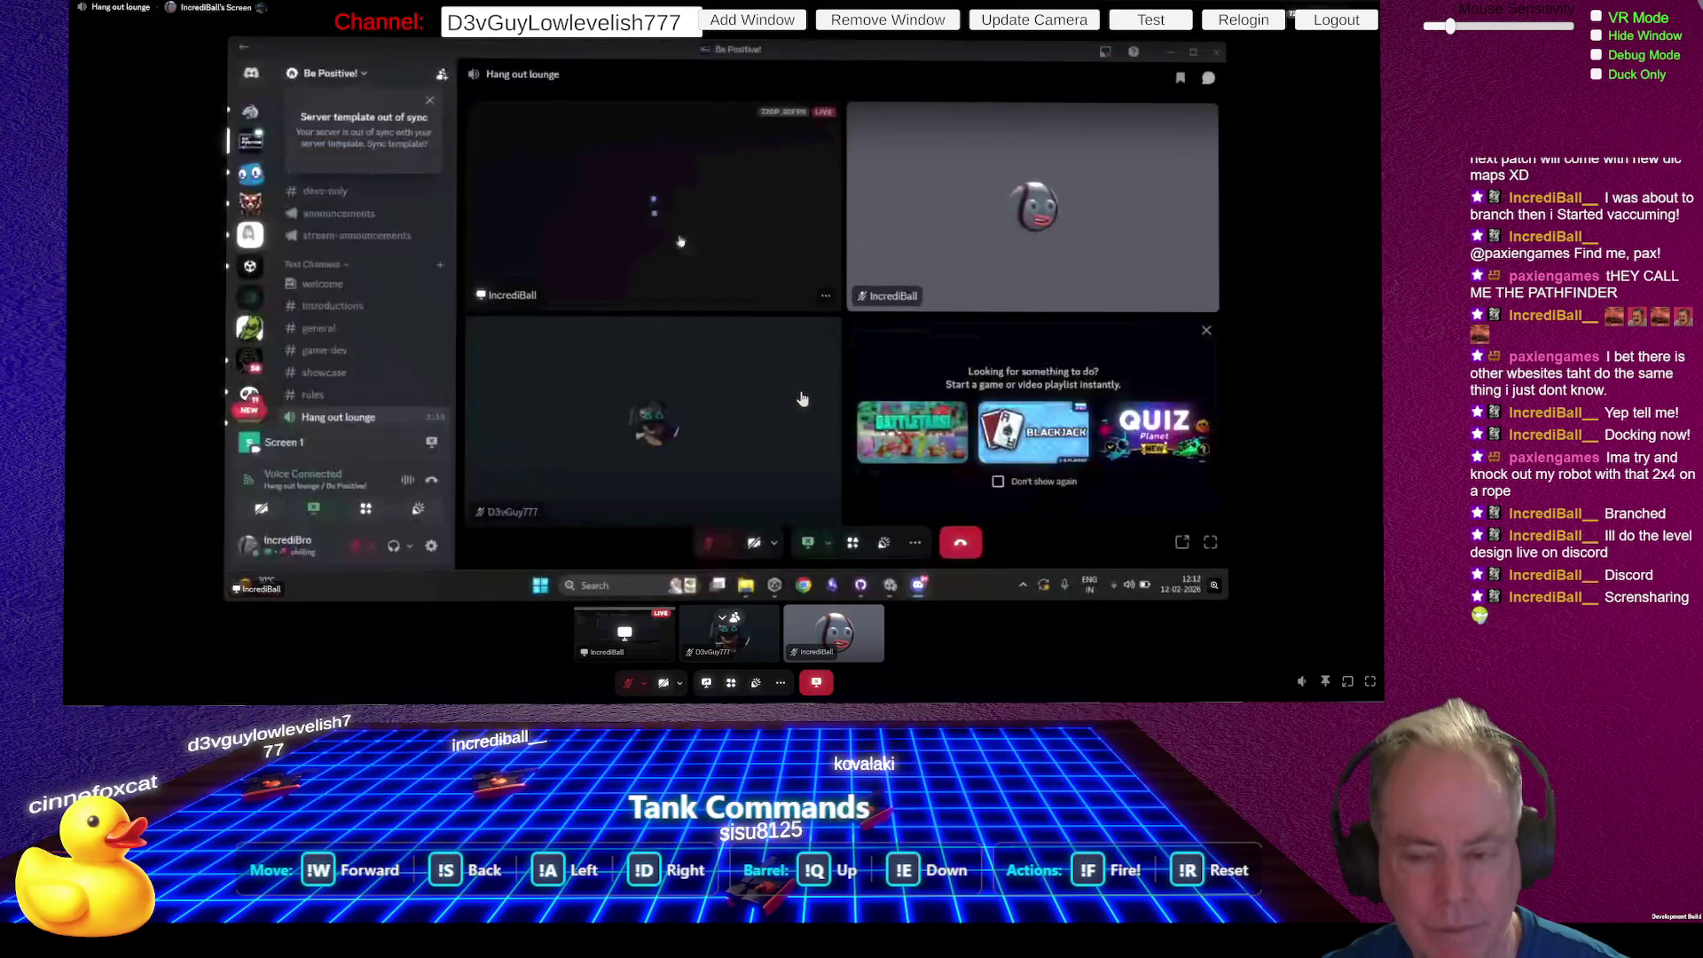
# Step: Browse the C: drive's Programs folder for an app to open the .blend file, then cancel
pyautogui.click(1170, 65)
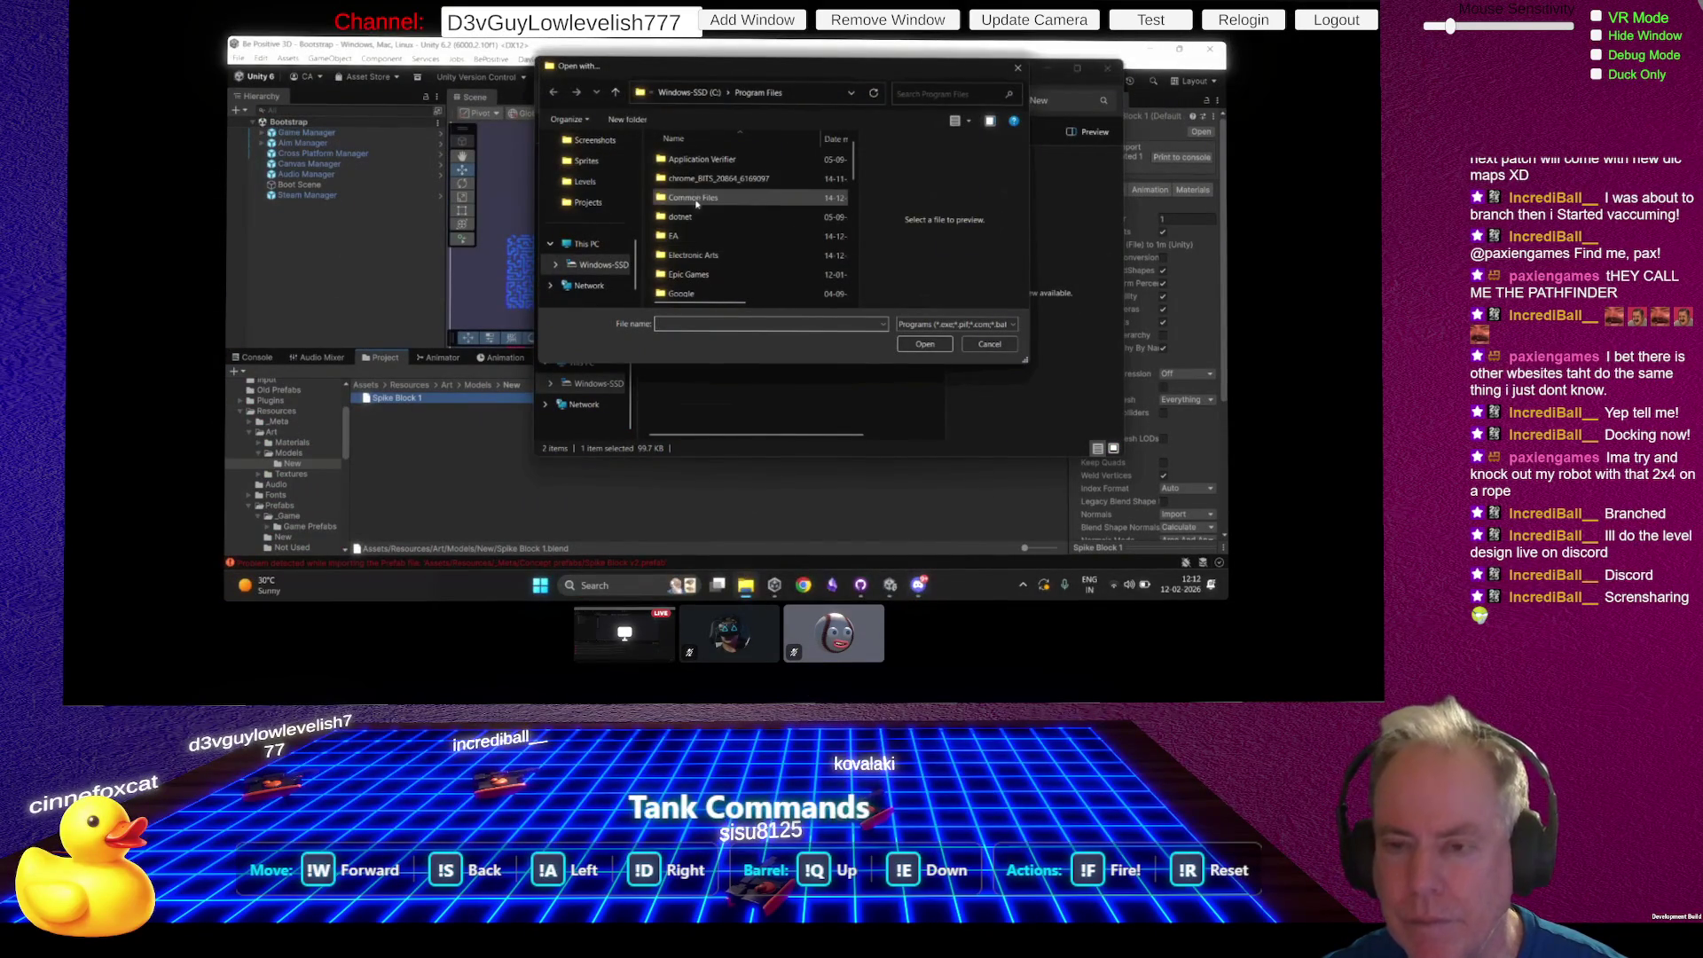
pyautogui.scroll(-1, 707, 267)
pyautogui.scroll(-3, 706, 267)
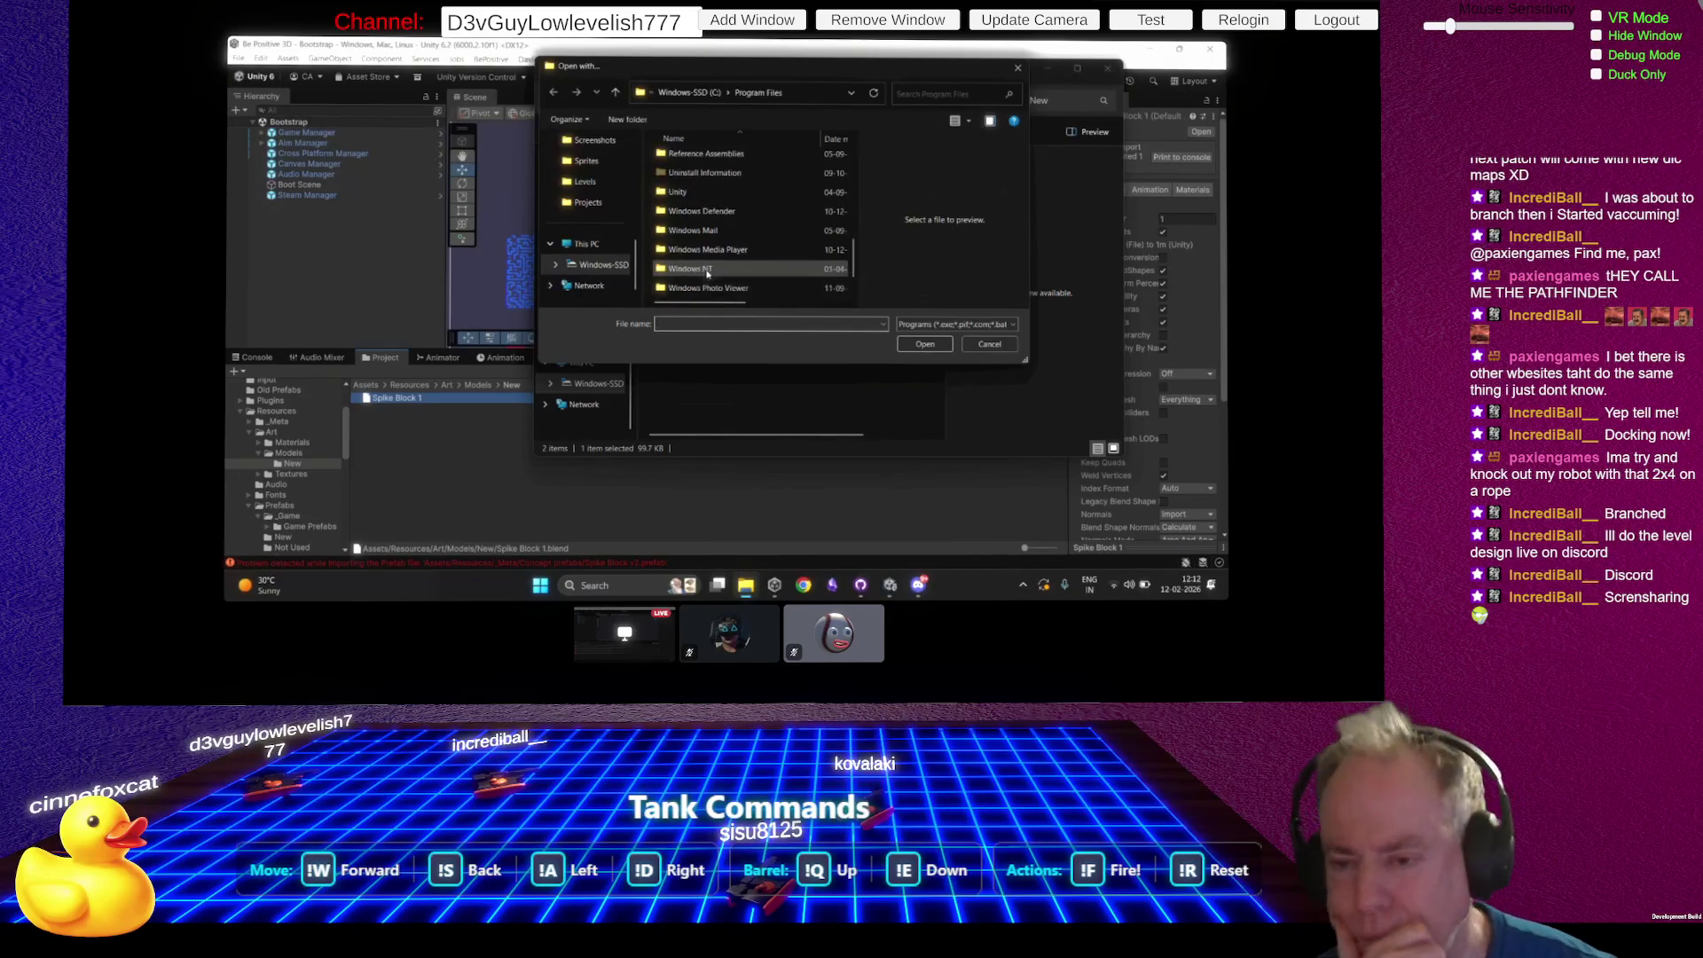
pyautogui.click(685, 91)
pyautogui.scroll(-3, 705, 268)
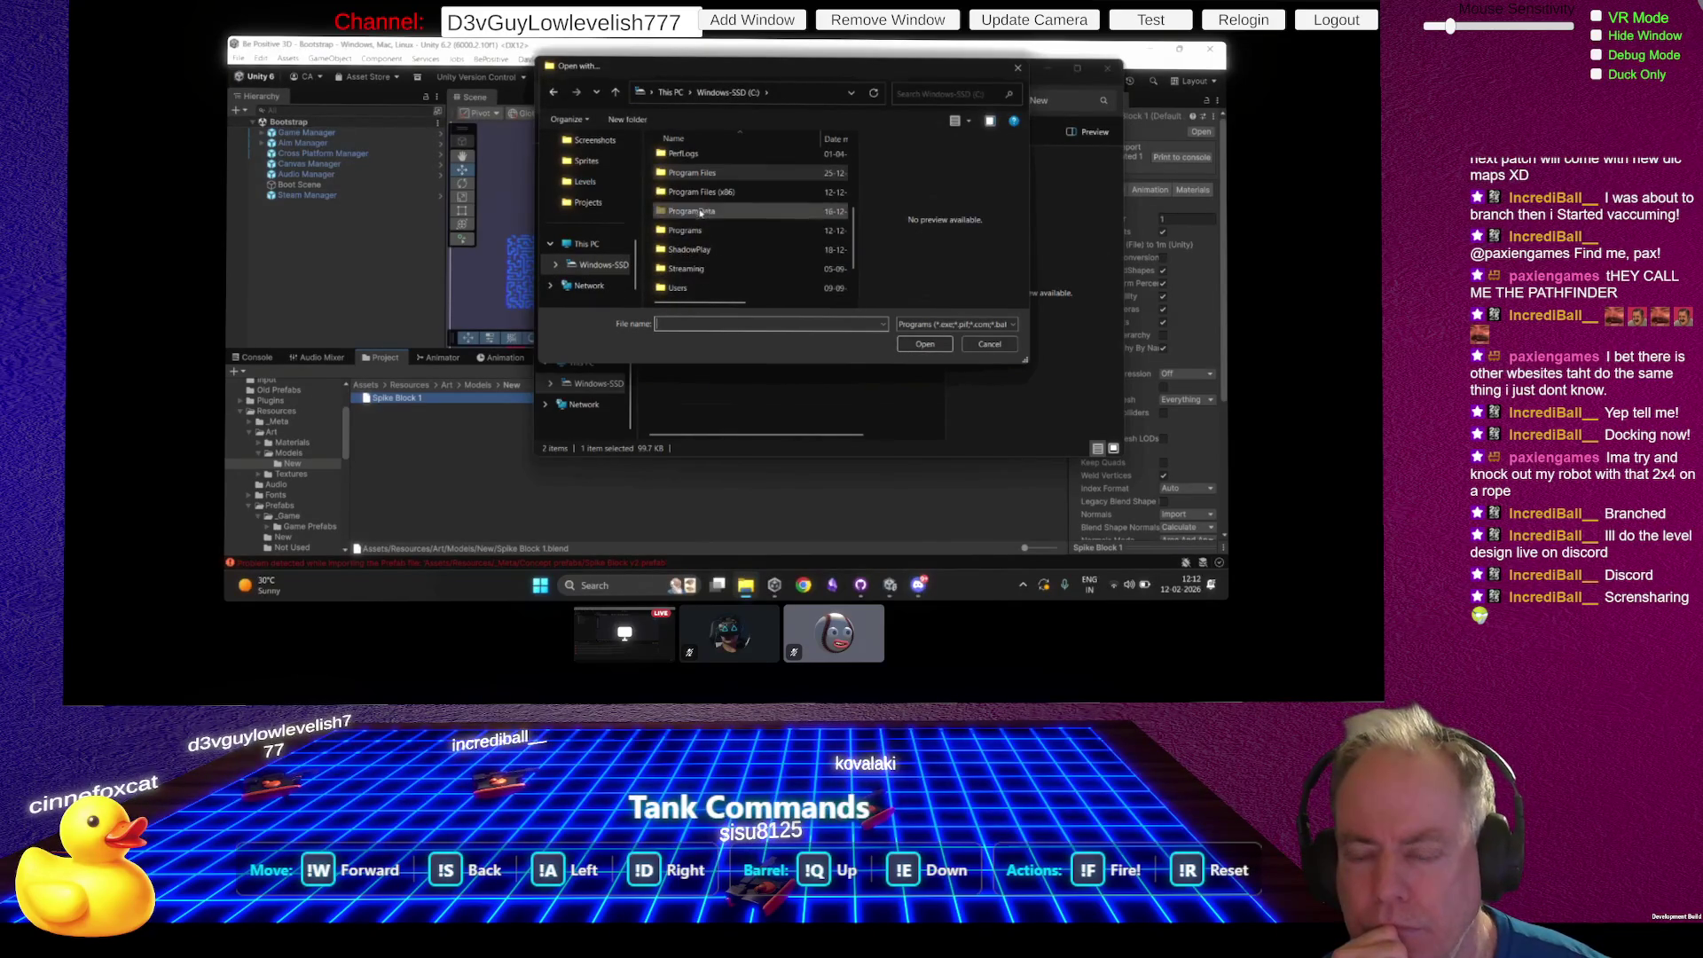
pyautogui.doubleClick(723, 232)
pyautogui.scroll(-3, 731, 224)
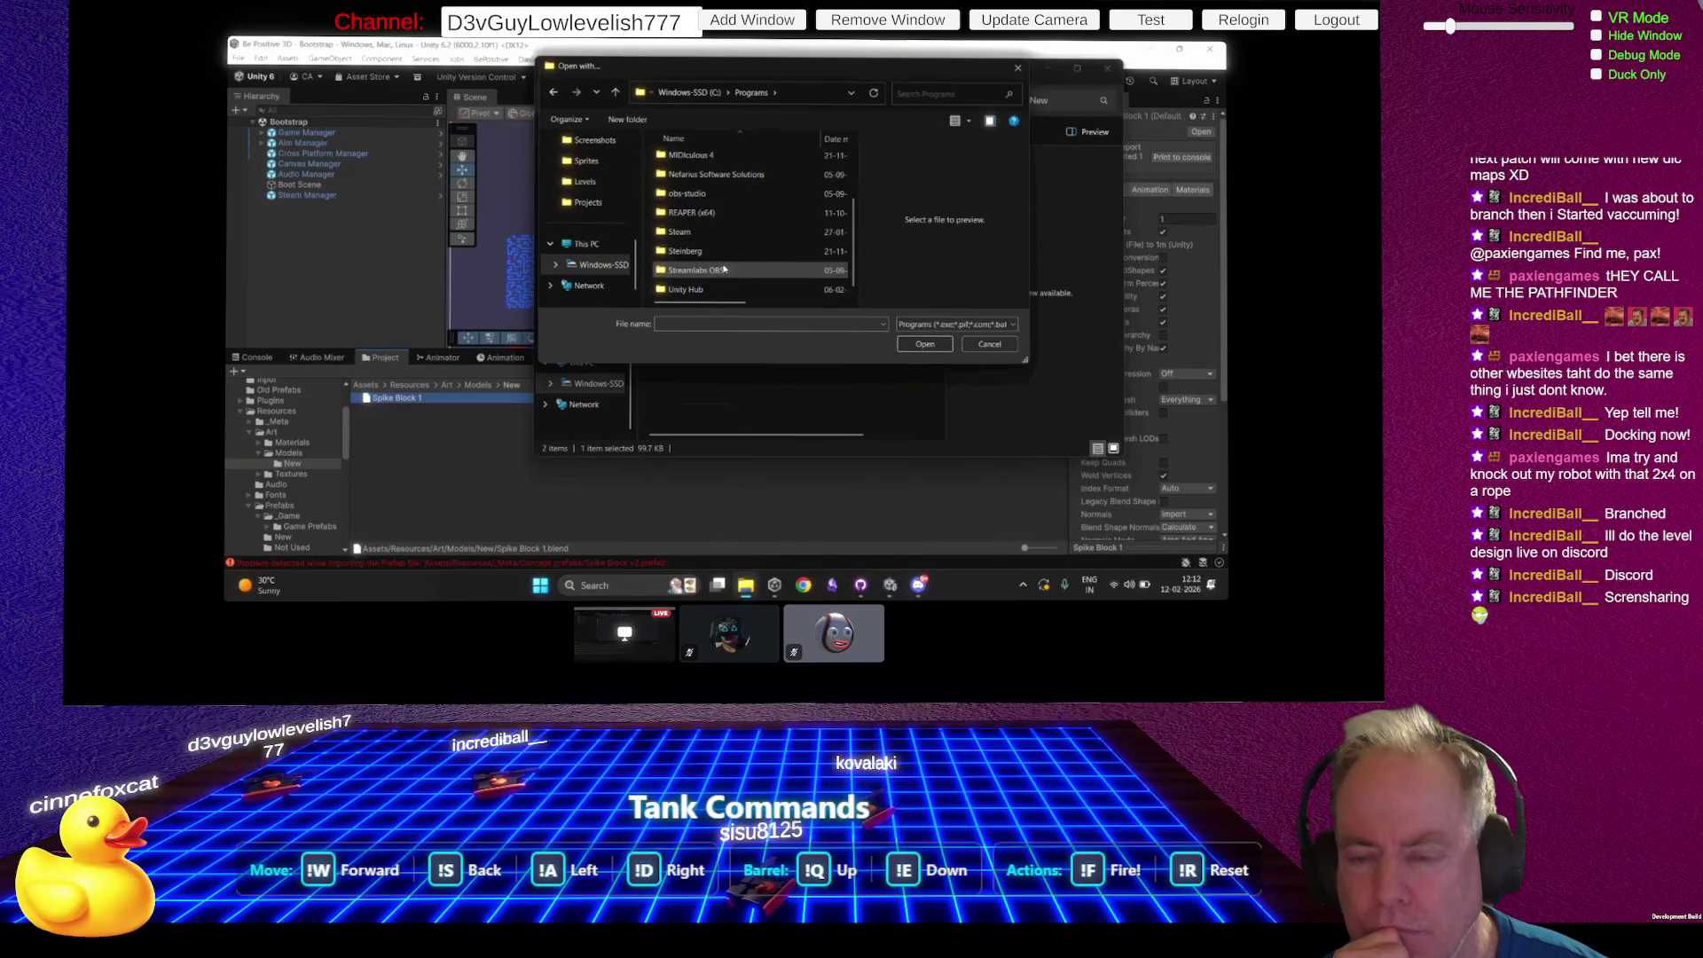
pyautogui.scroll(2, 718, 254)
pyautogui.scroll(2, 706, 258)
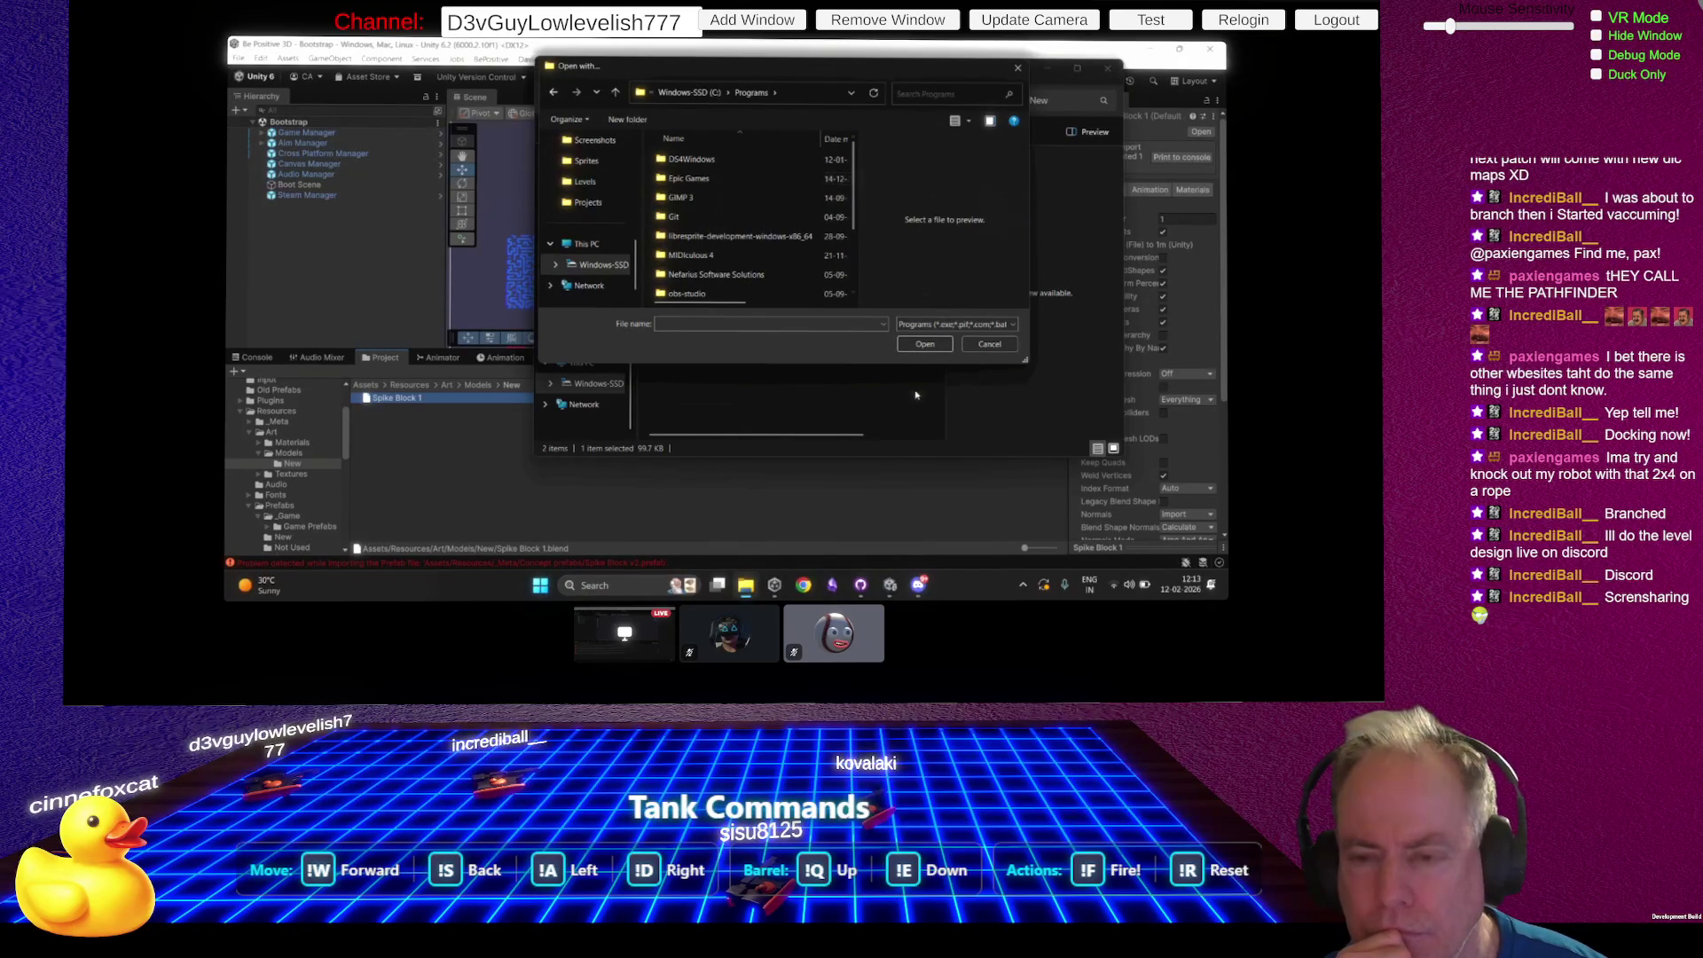
pyautogui.click(989, 343)
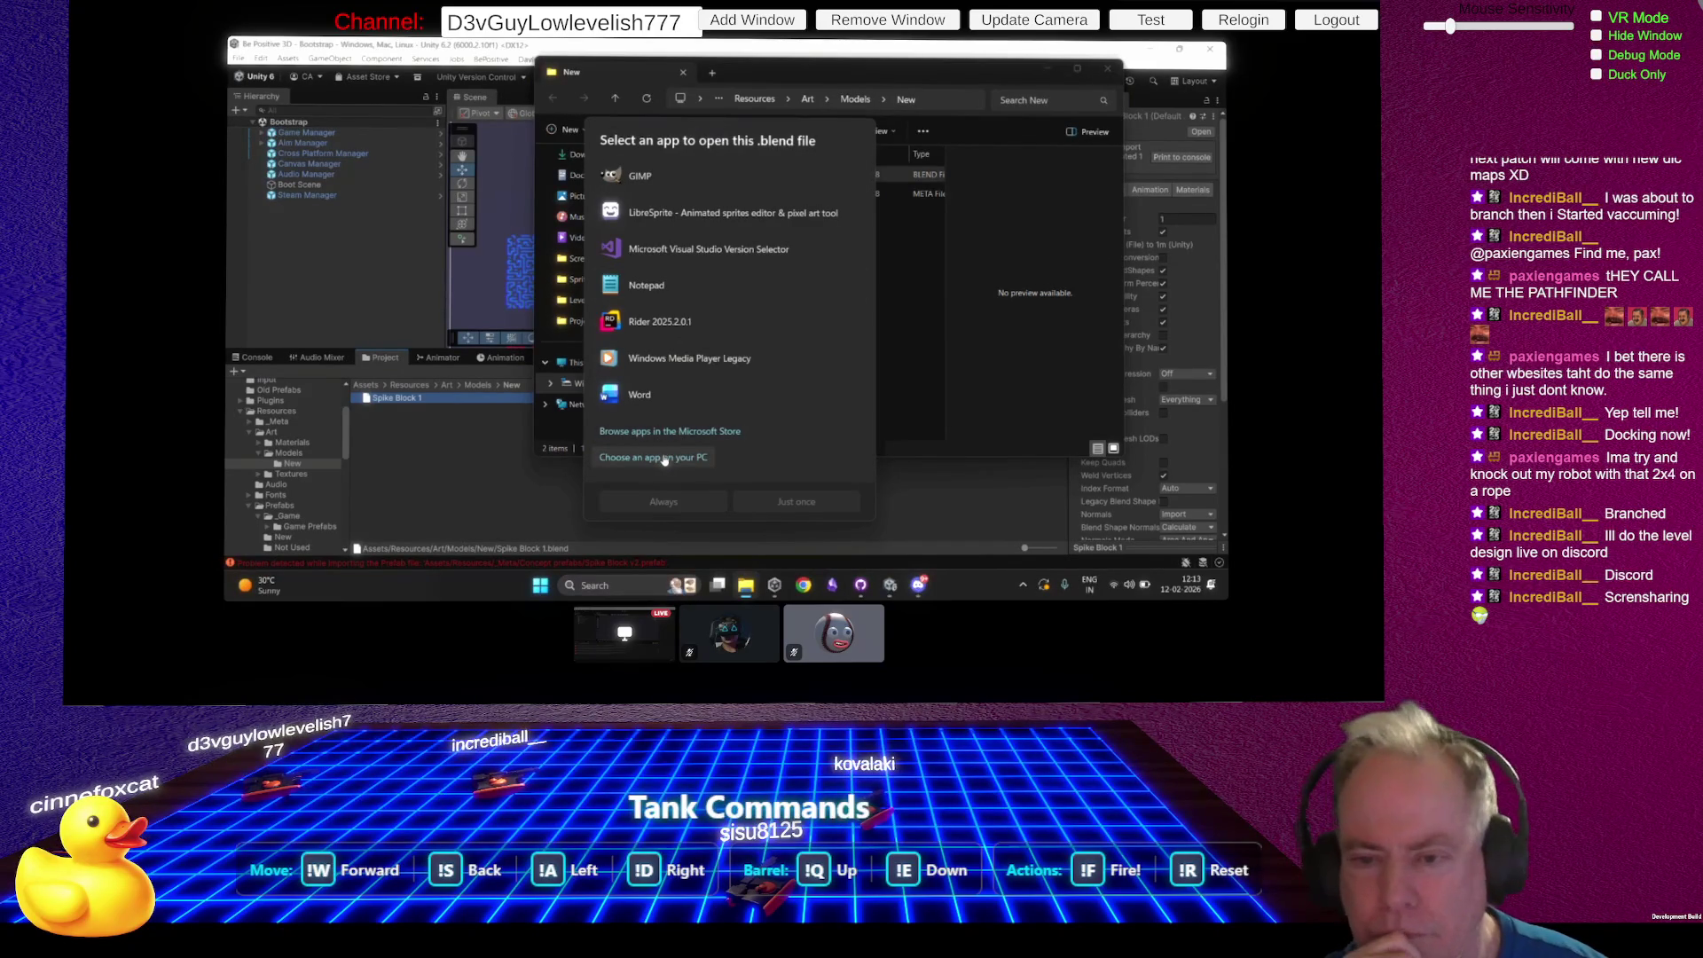
# Step: Browse the PC for a program a second time, cancel again and dismiss the app chooser
pyautogui.click(663, 458)
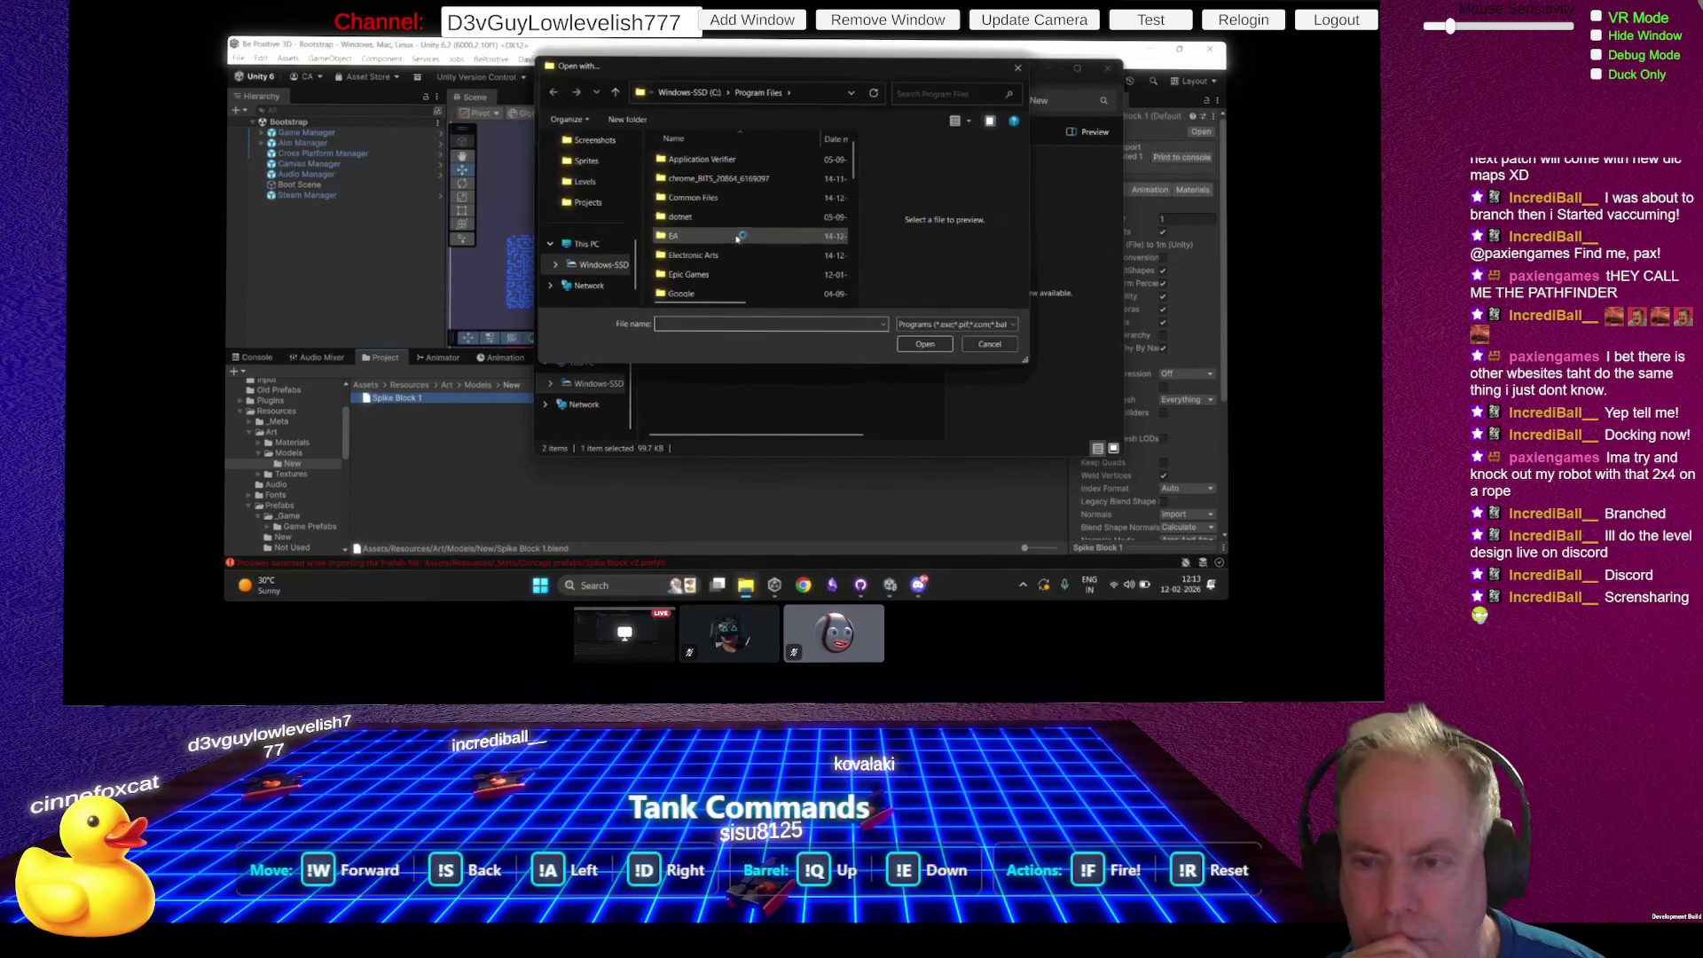
pyautogui.scroll(-1, 714, 239)
pyautogui.scroll(-1, 714, 271)
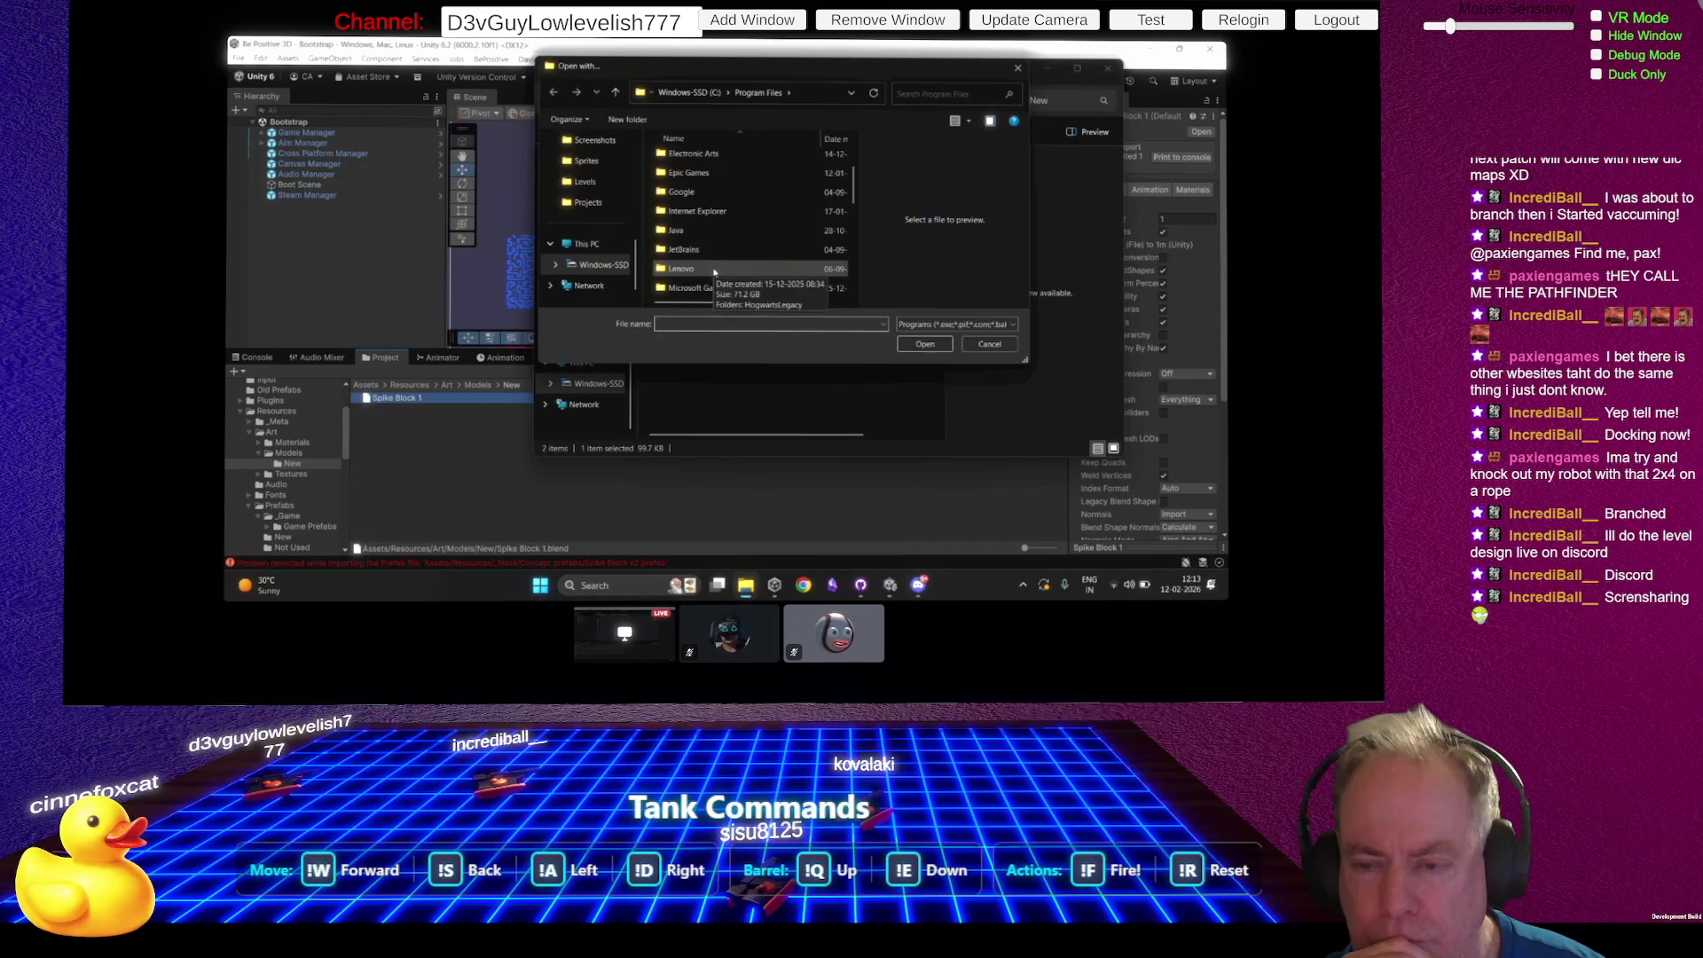
pyautogui.moveTo(681, 269)
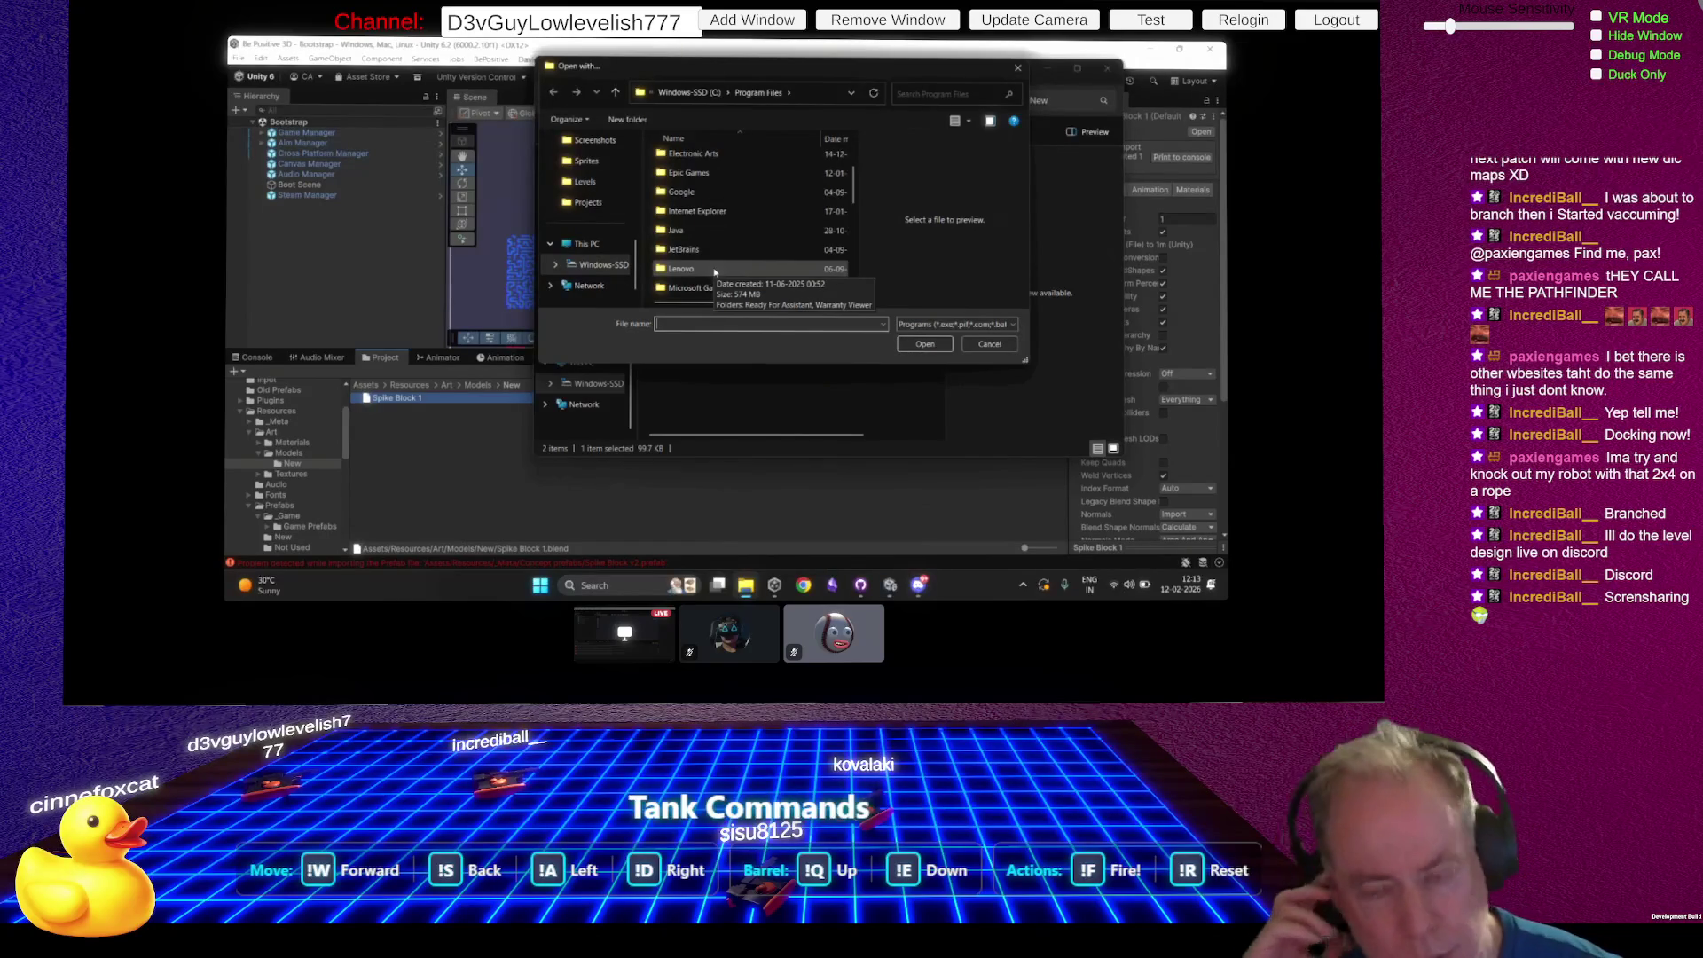
pyautogui.scroll(-5, 720, 267)
pyautogui.scroll(-2, 733, 271)
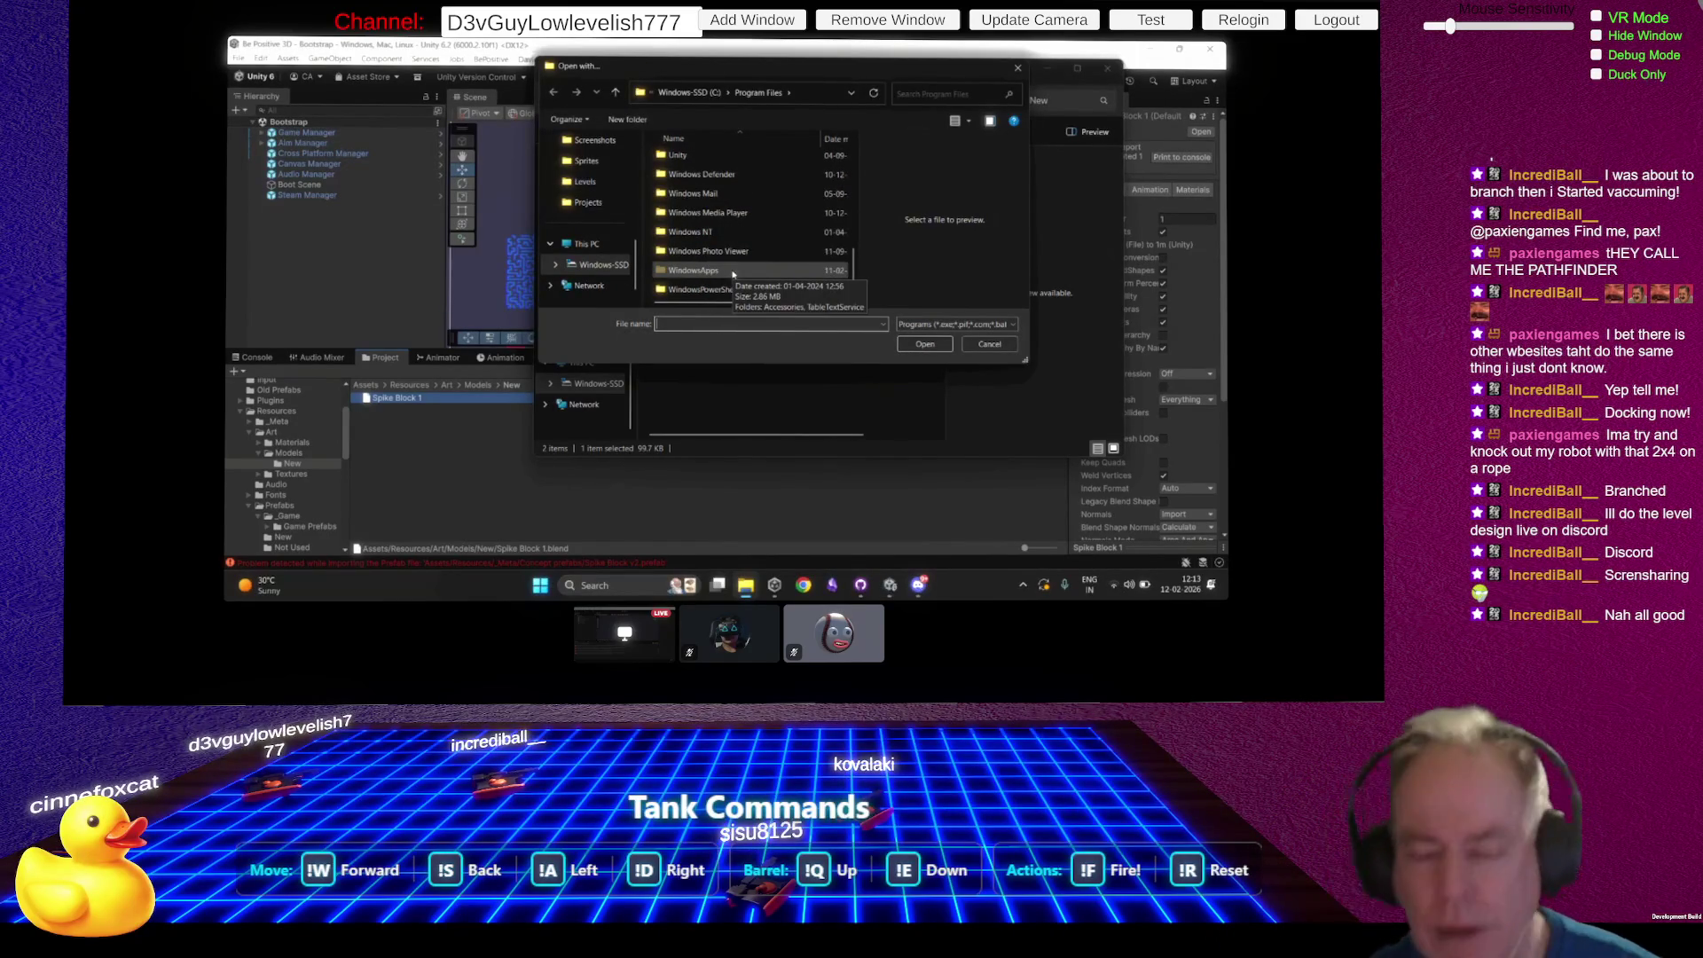
pyautogui.scroll(2, 719, 240)
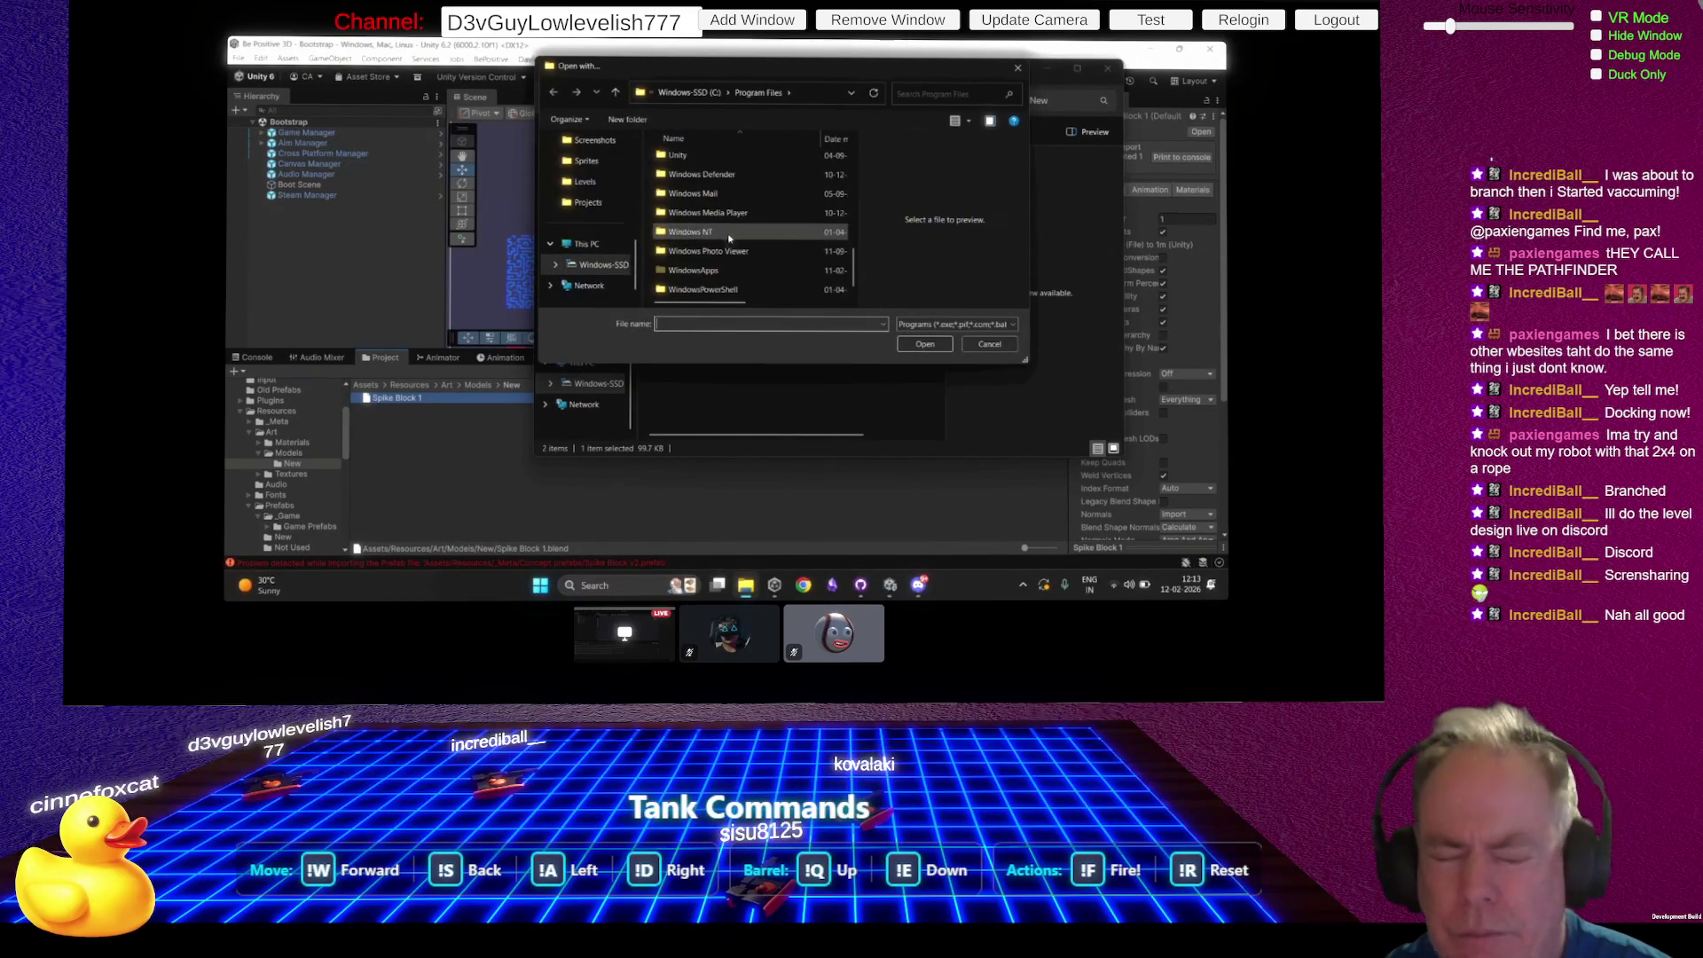
pyautogui.click(990, 345)
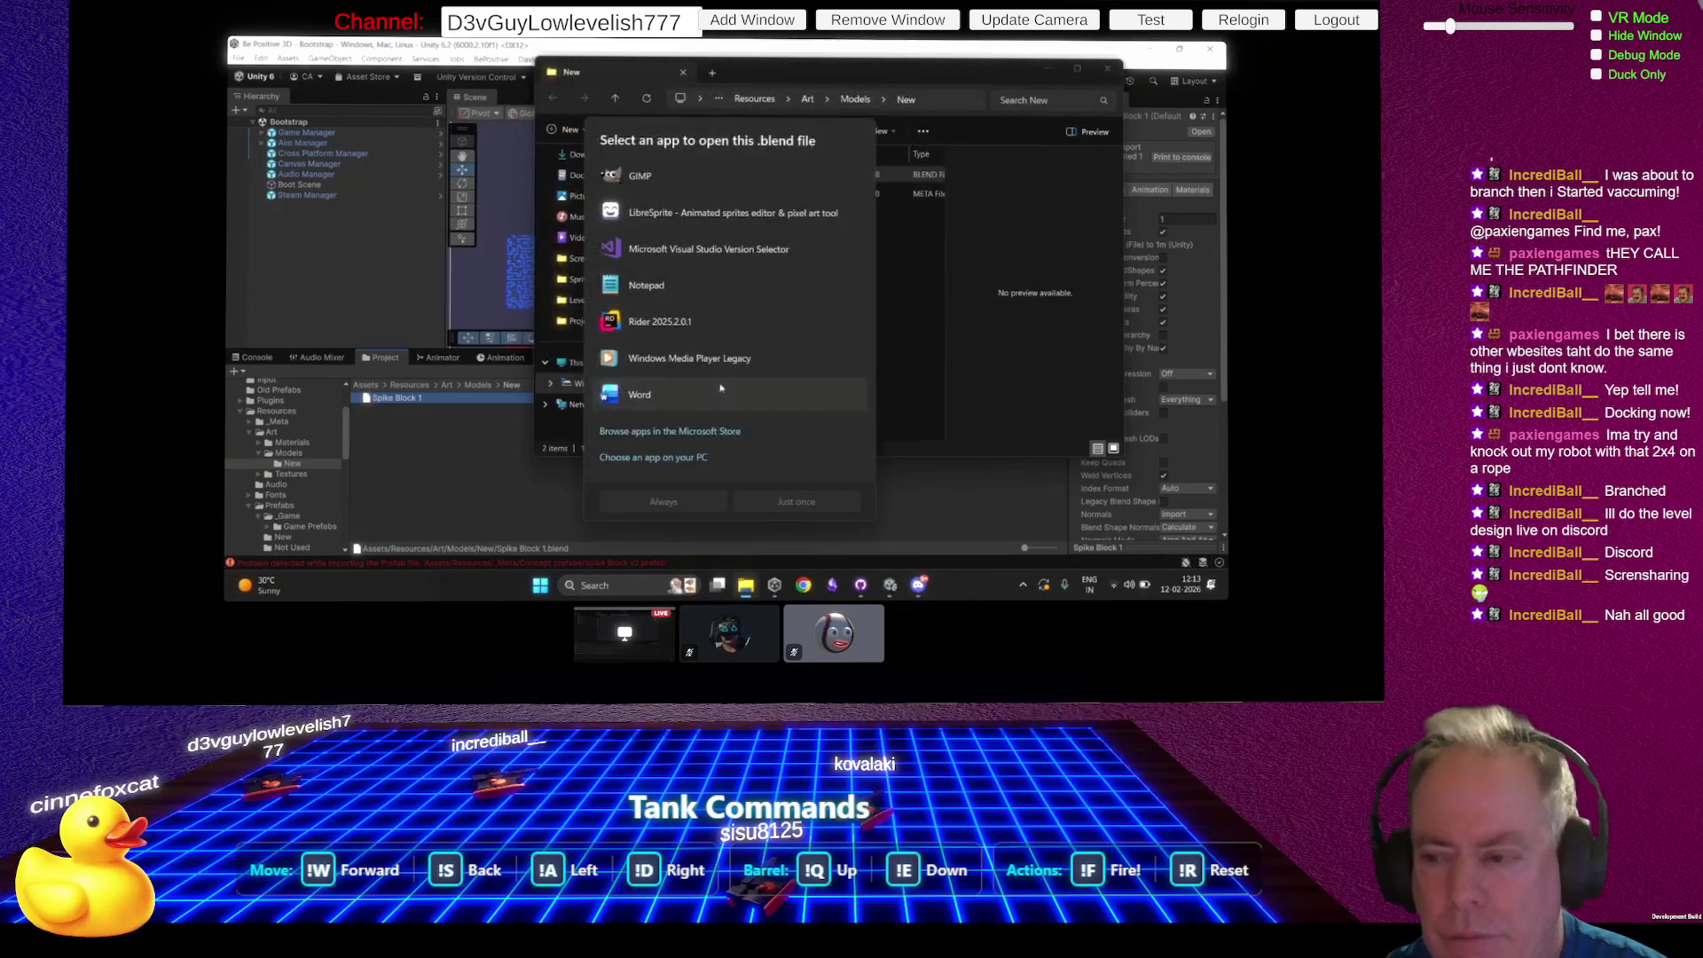
pyautogui.press('Escape')
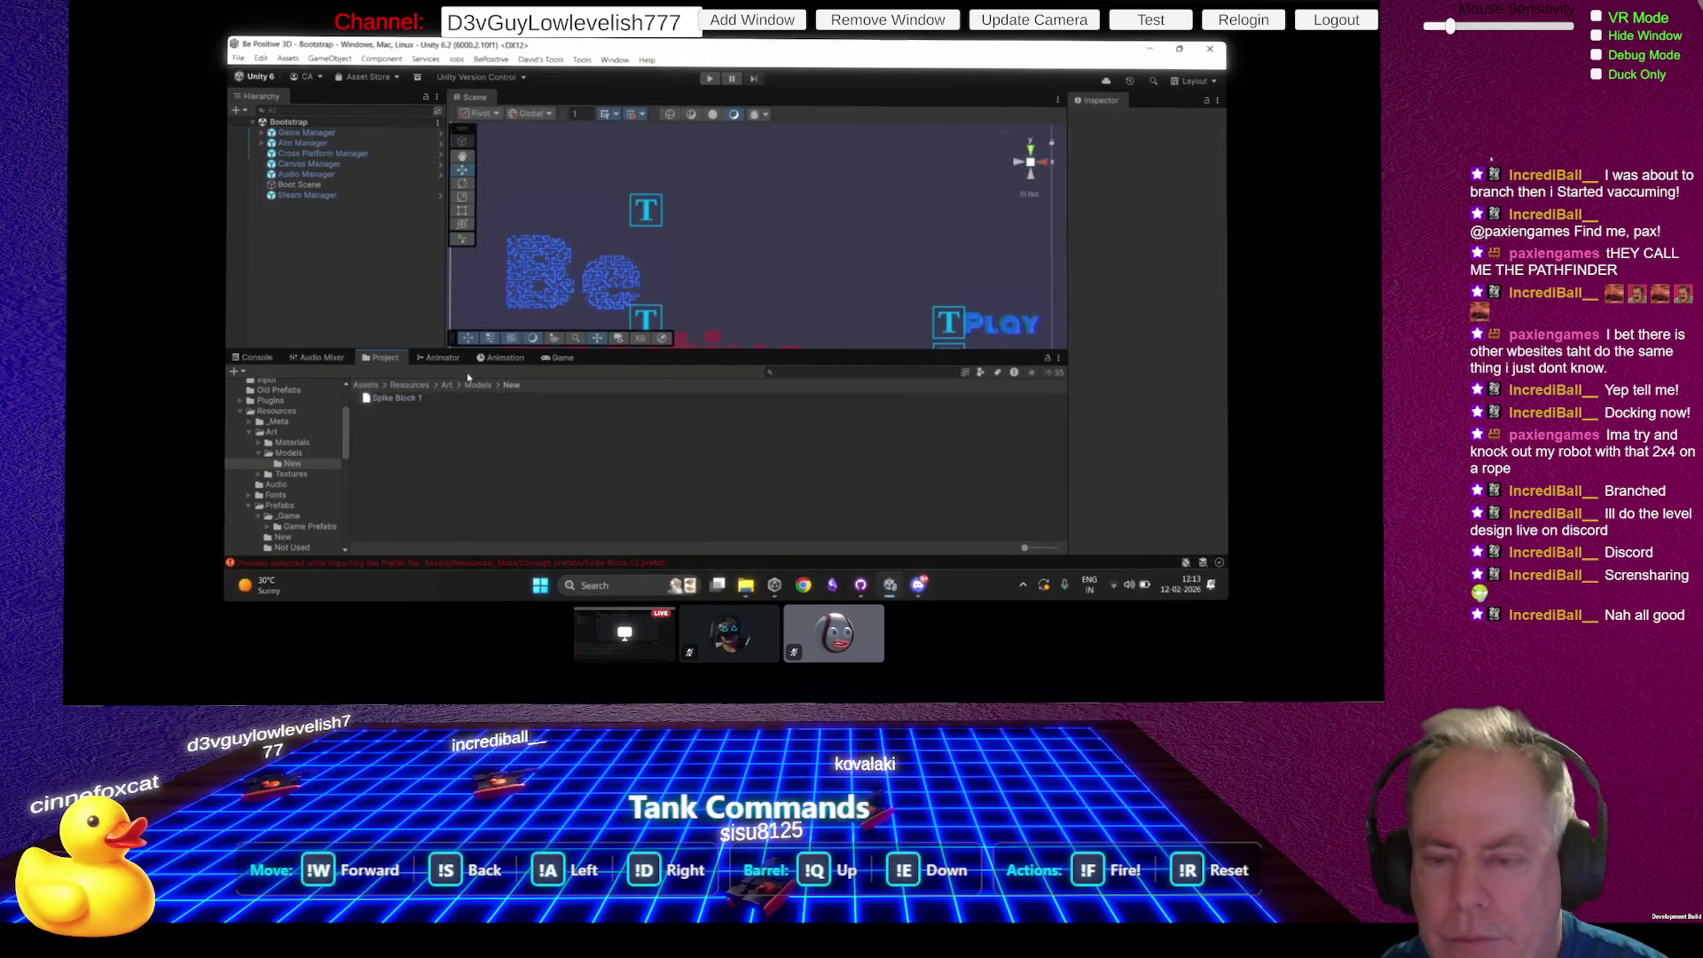
# Step: Try opening Spike Block 1 from Unity, dismiss the chooser and show its files in Explorer
pyautogui.doubleClick(393, 399)
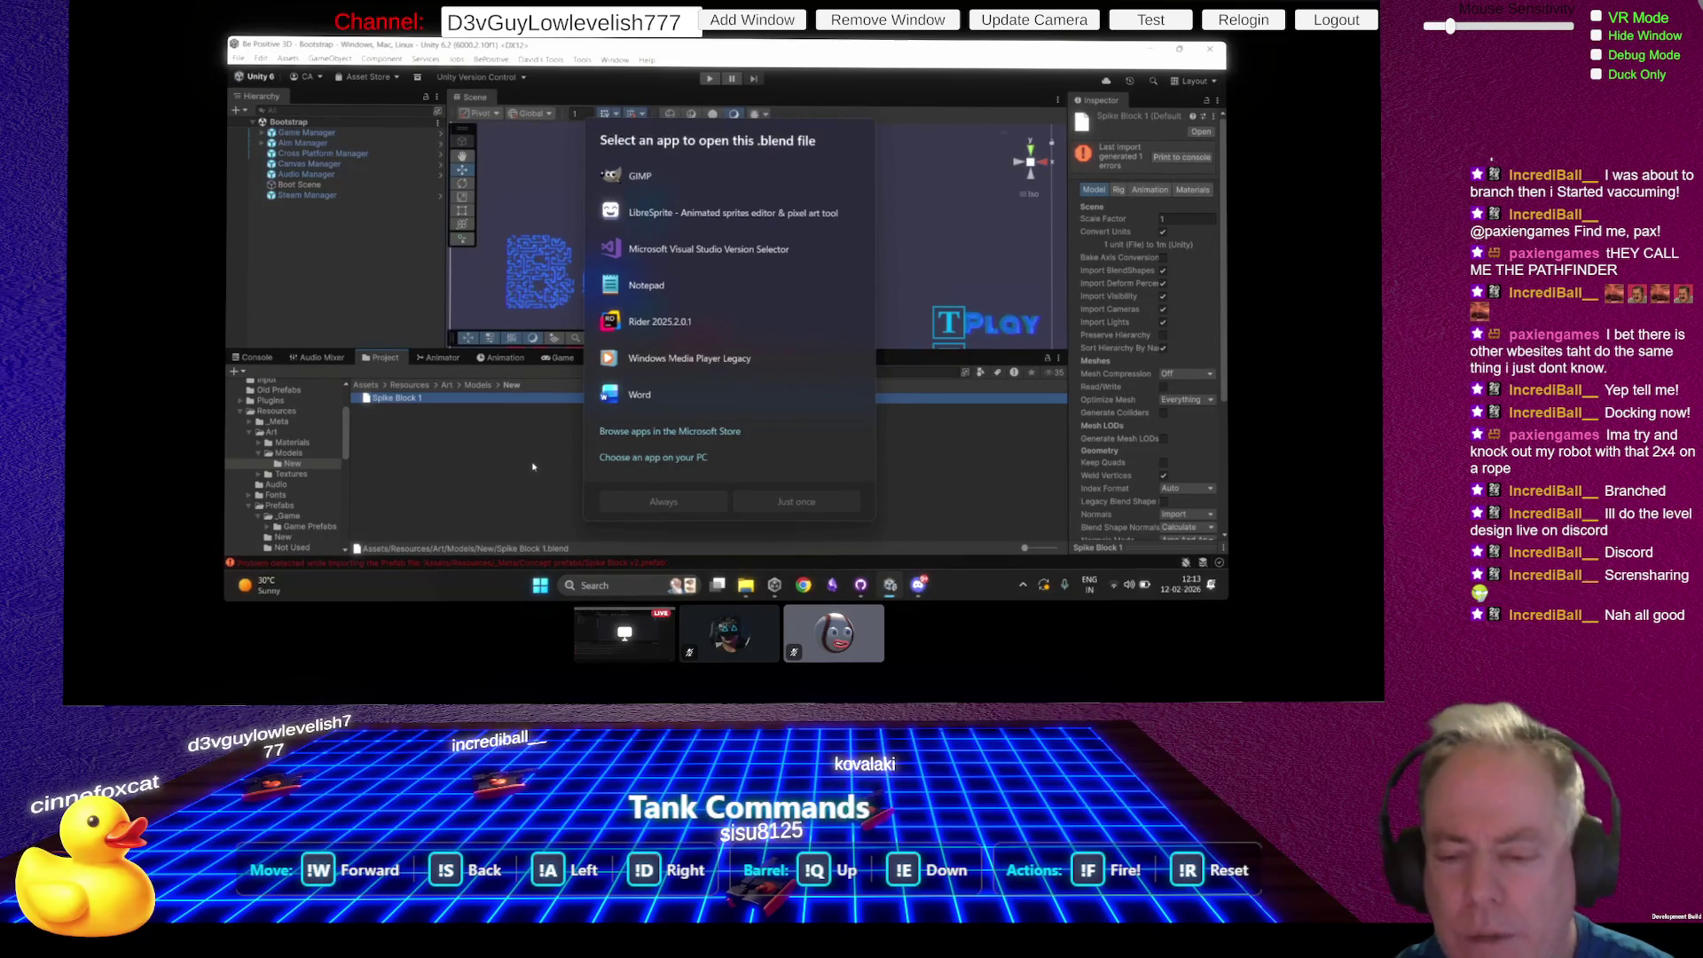
pyautogui.click(654, 461)
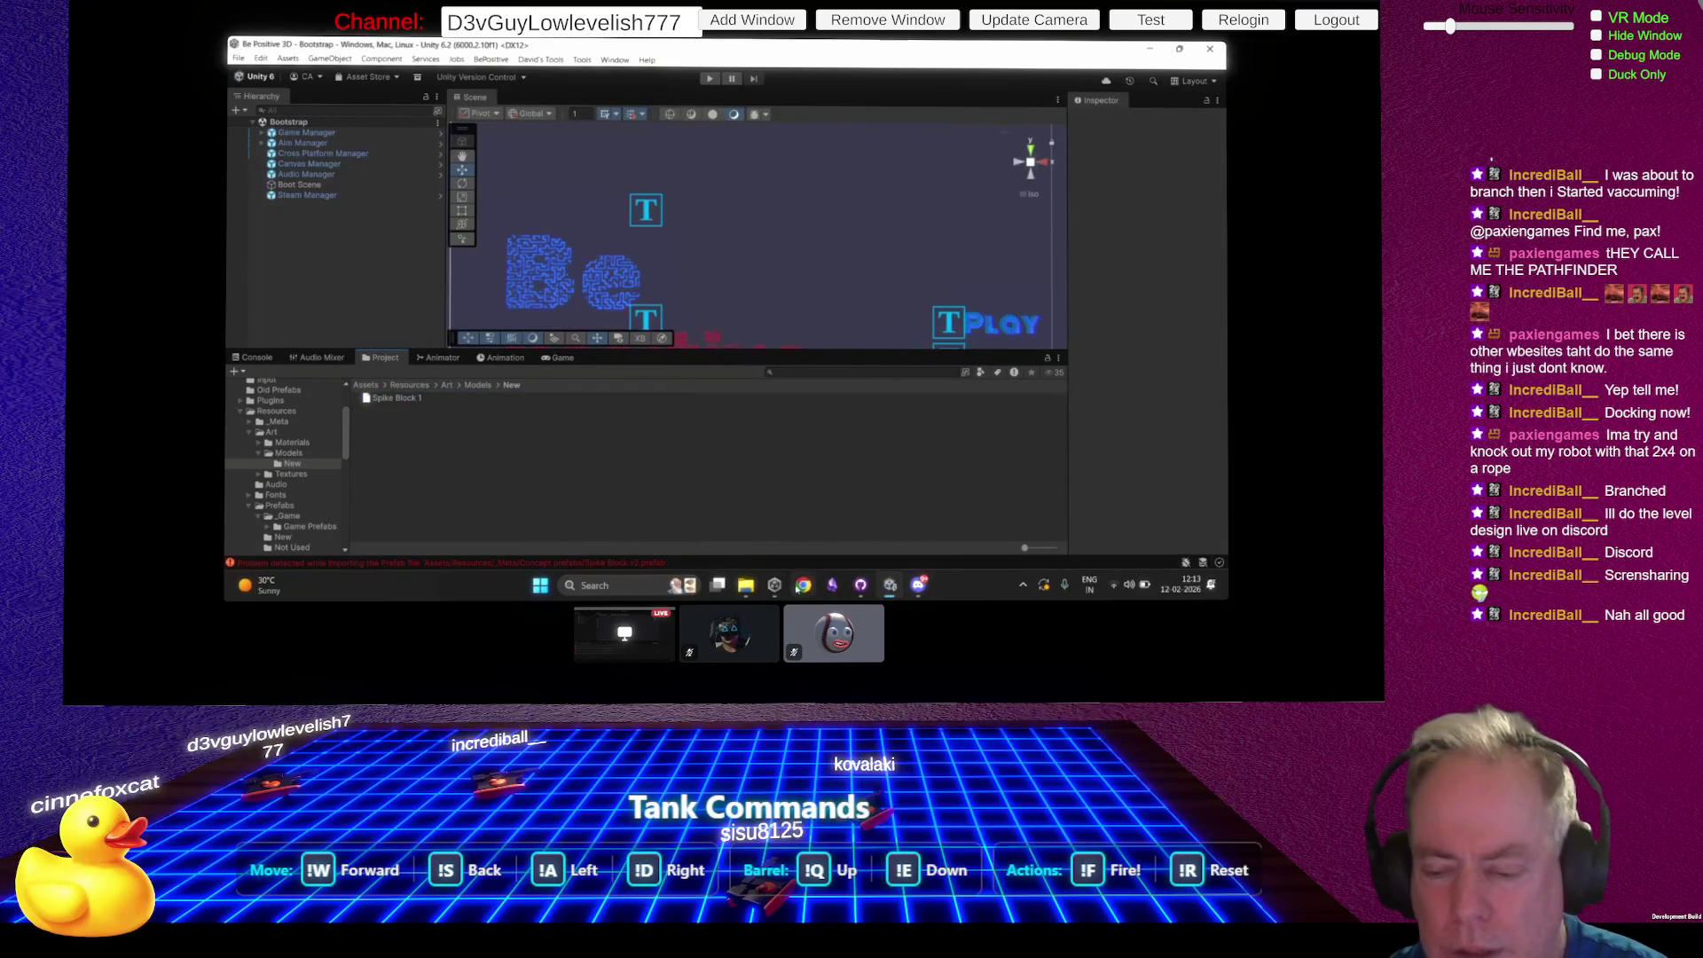
pyautogui.click(746, 585)
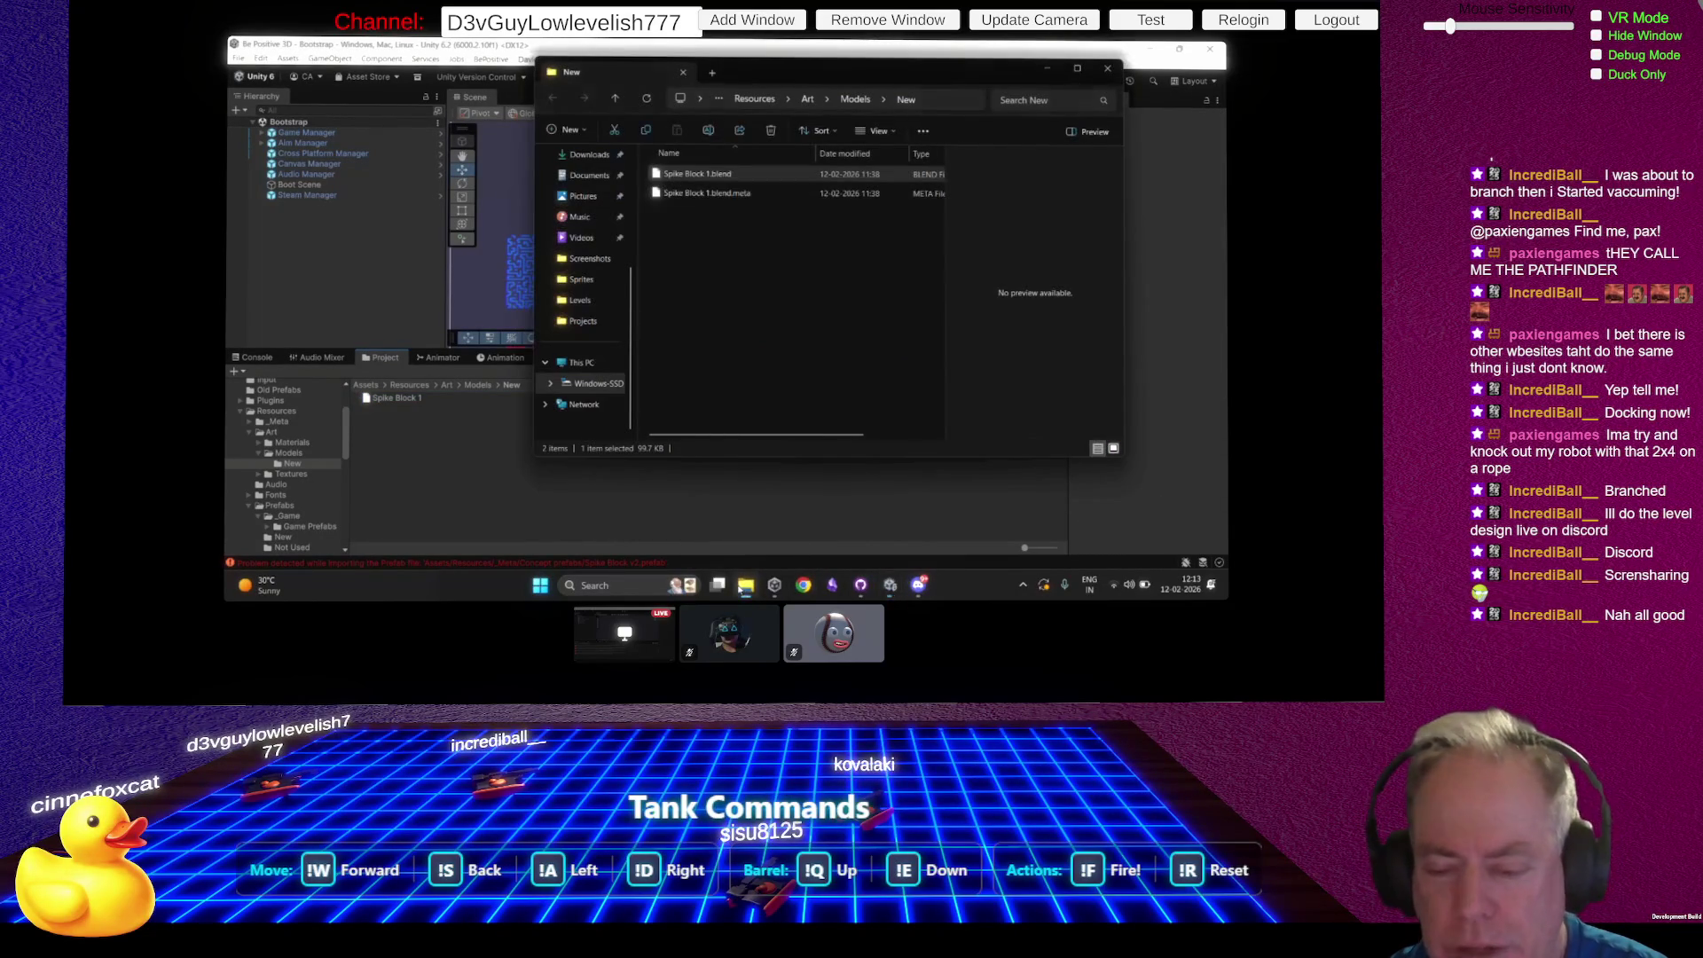
# Step: Check the context options for Spike Block 1.blend, then bring up the Start menu
pyautogui.rightClick(731, 178)
pyautogui.moveTo(798, 263)
pyautogui.click(690, 287)
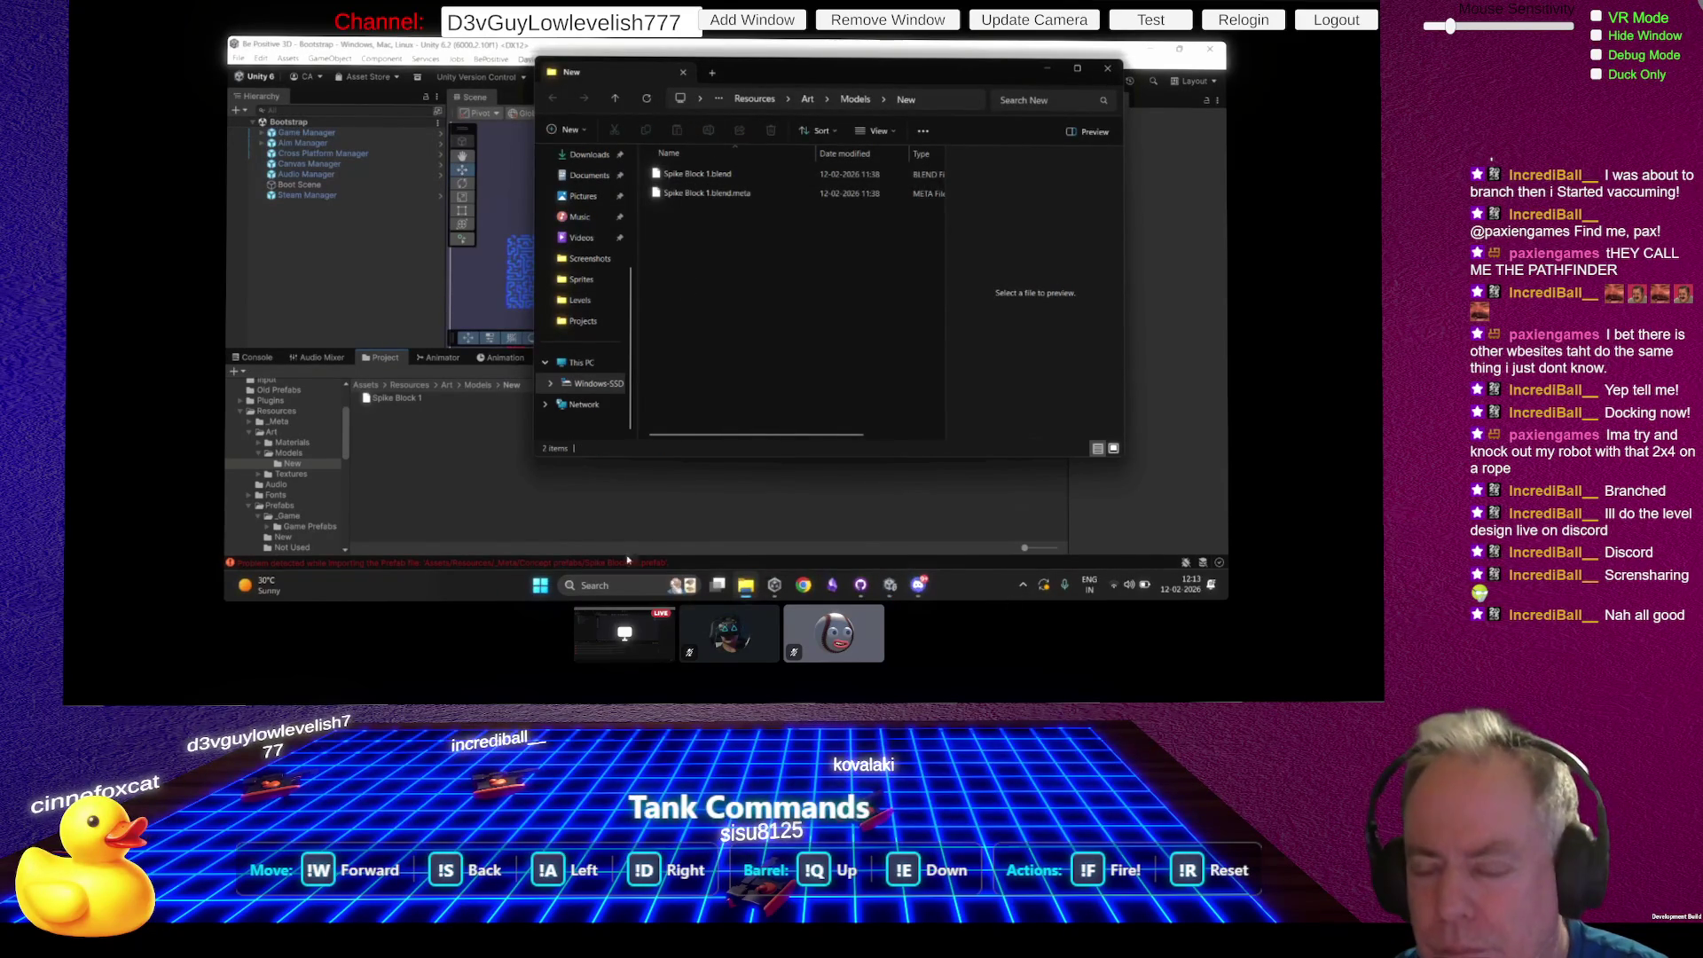
pyautogui.click(540, 587)
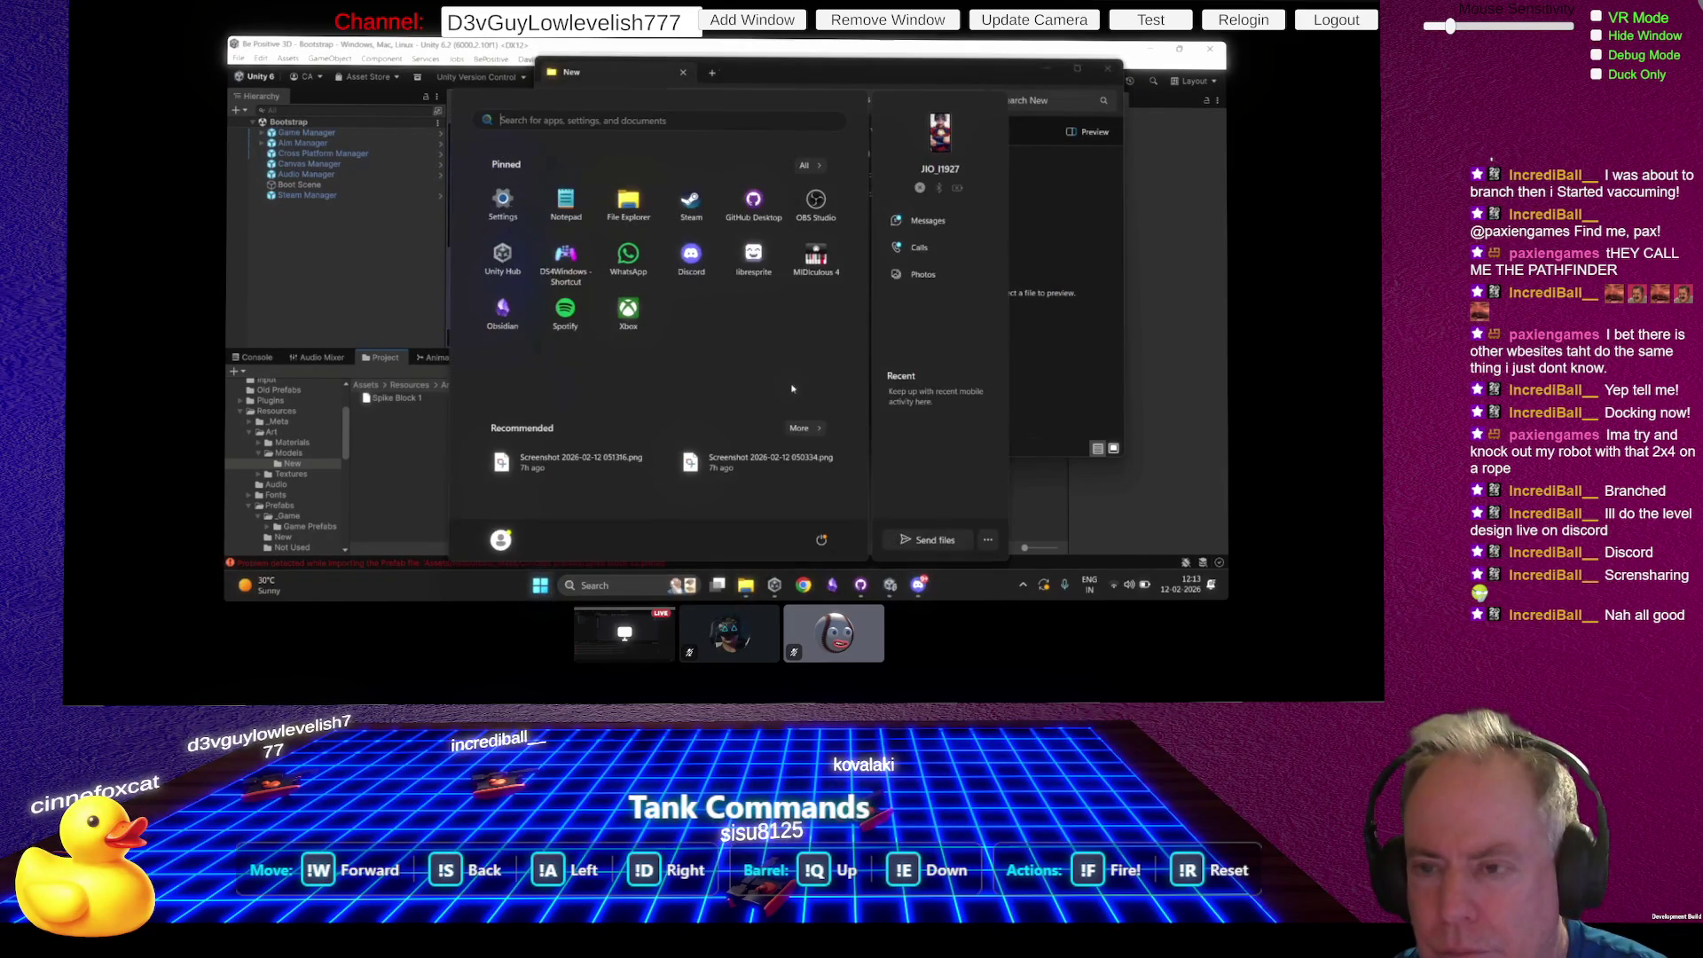
# Step: Launch Steam from the Start menu and close the Midweek Deal popup
pyautogui.click(690, 207)
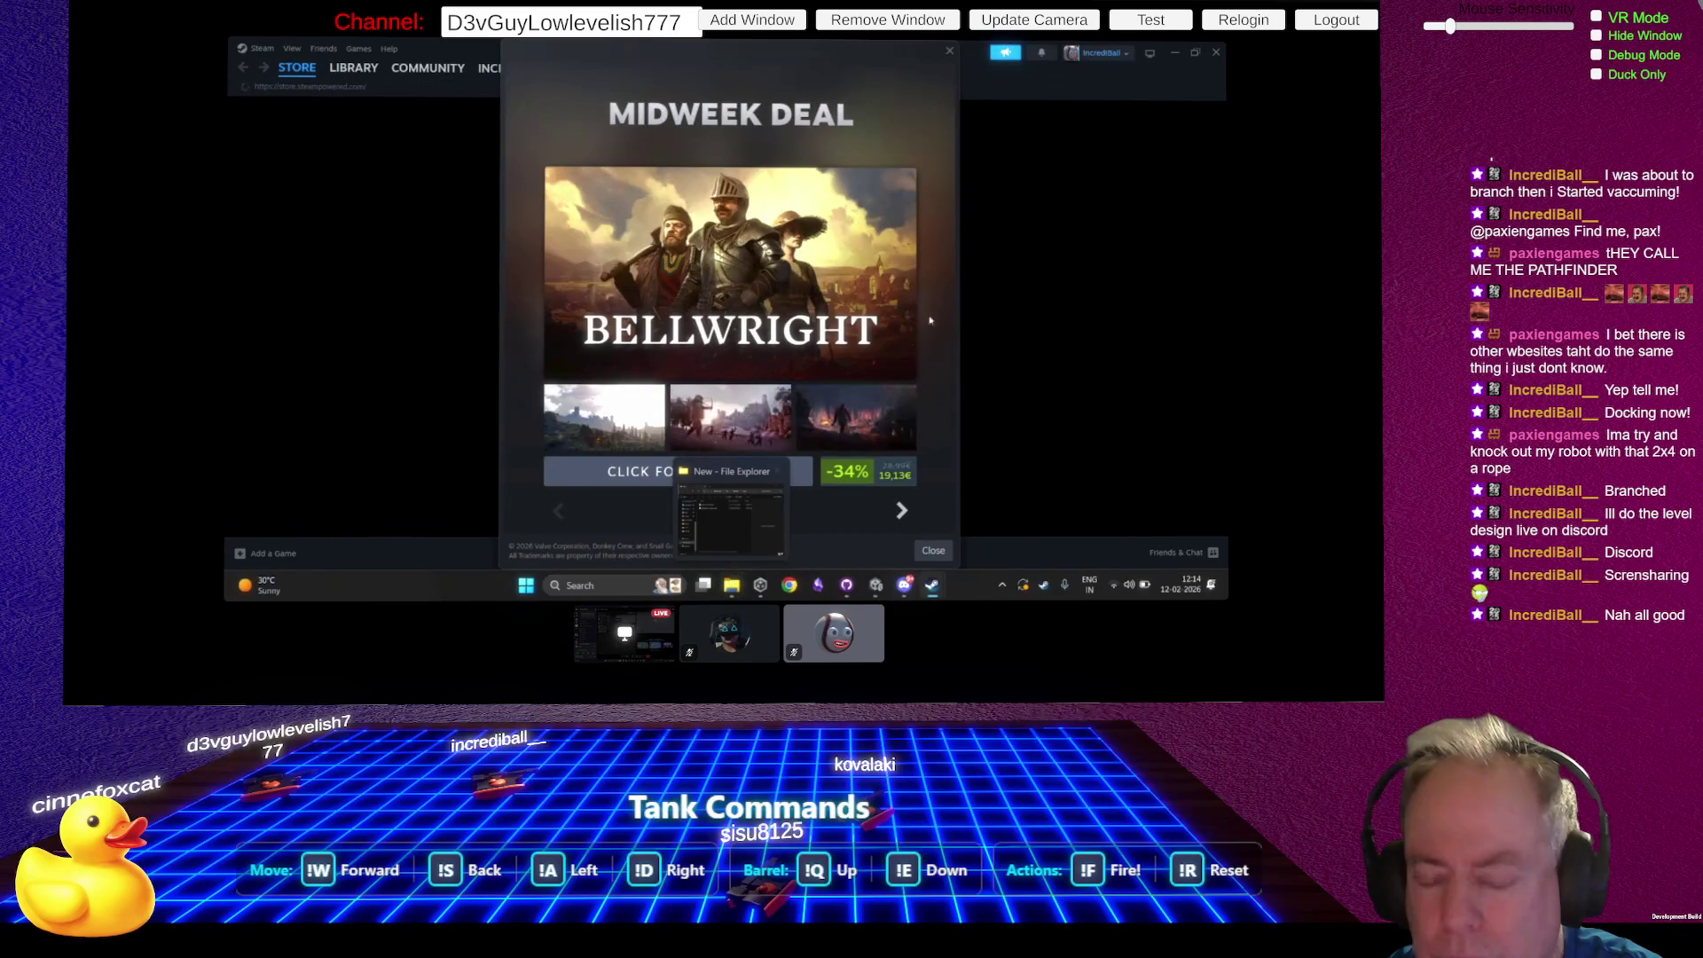
pyautogui.click(949, 54)
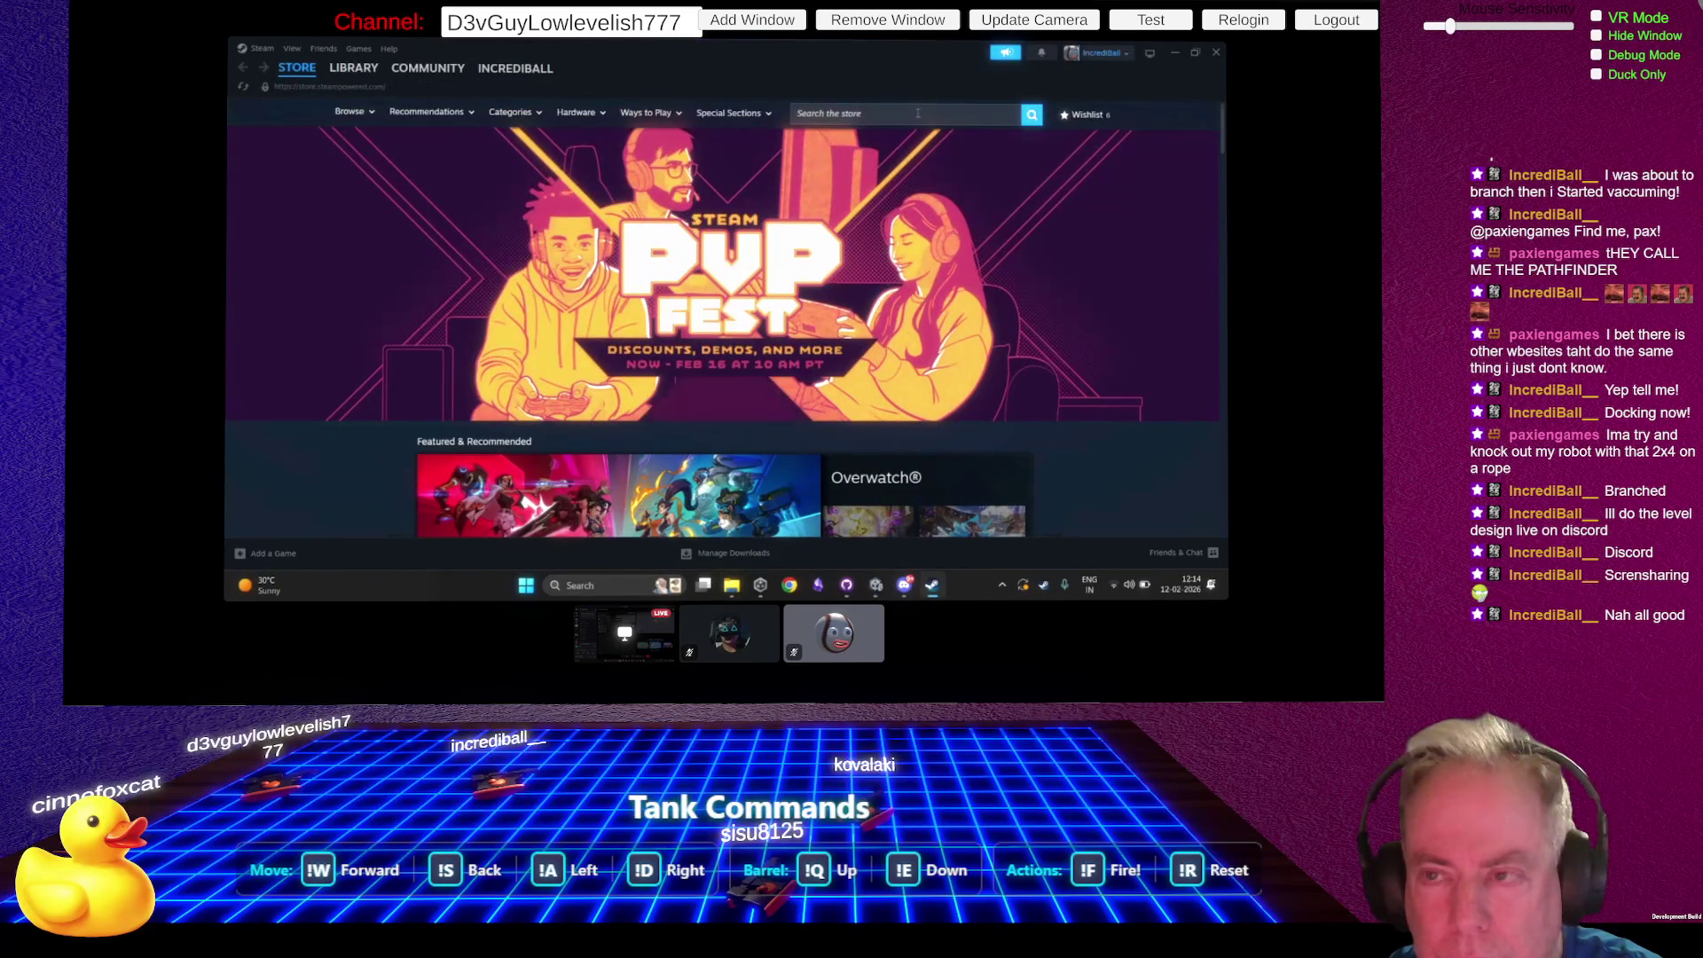
# Step: Look through the Steam game library, then return to the store front page
pyautogui.click(514, 69)
pyautogui.click(354, 68)
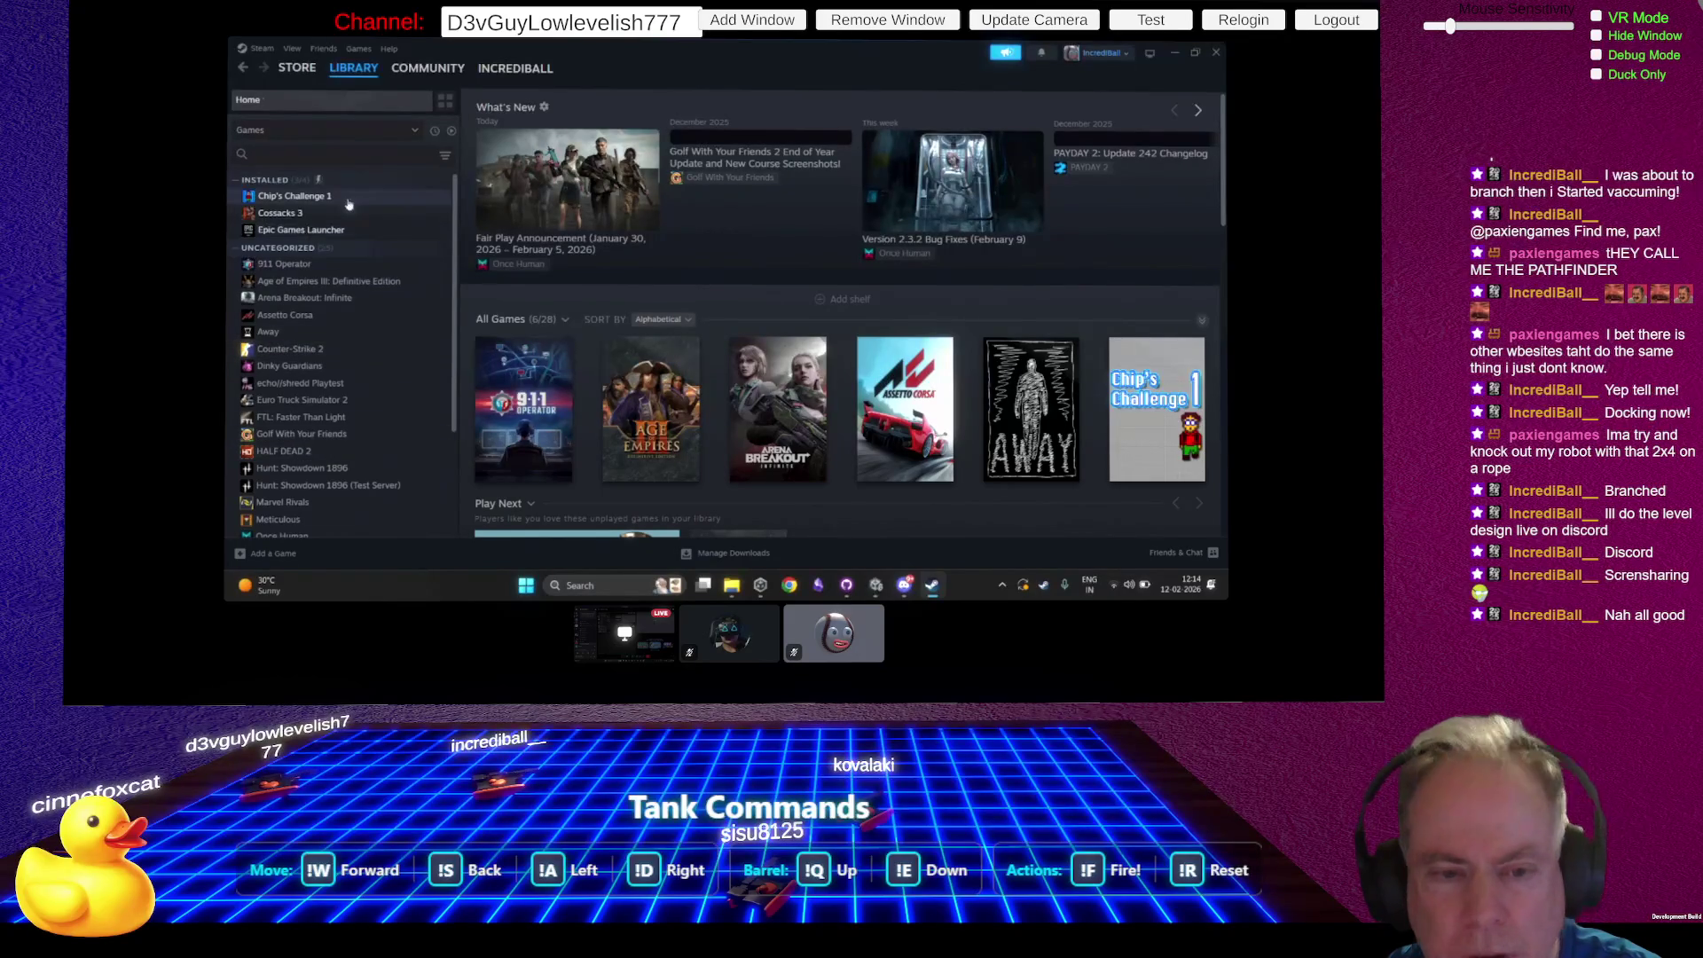
pyautogui.scroll(-2, 327, 265)
pyautogui.scroll(-2, 327, 265)
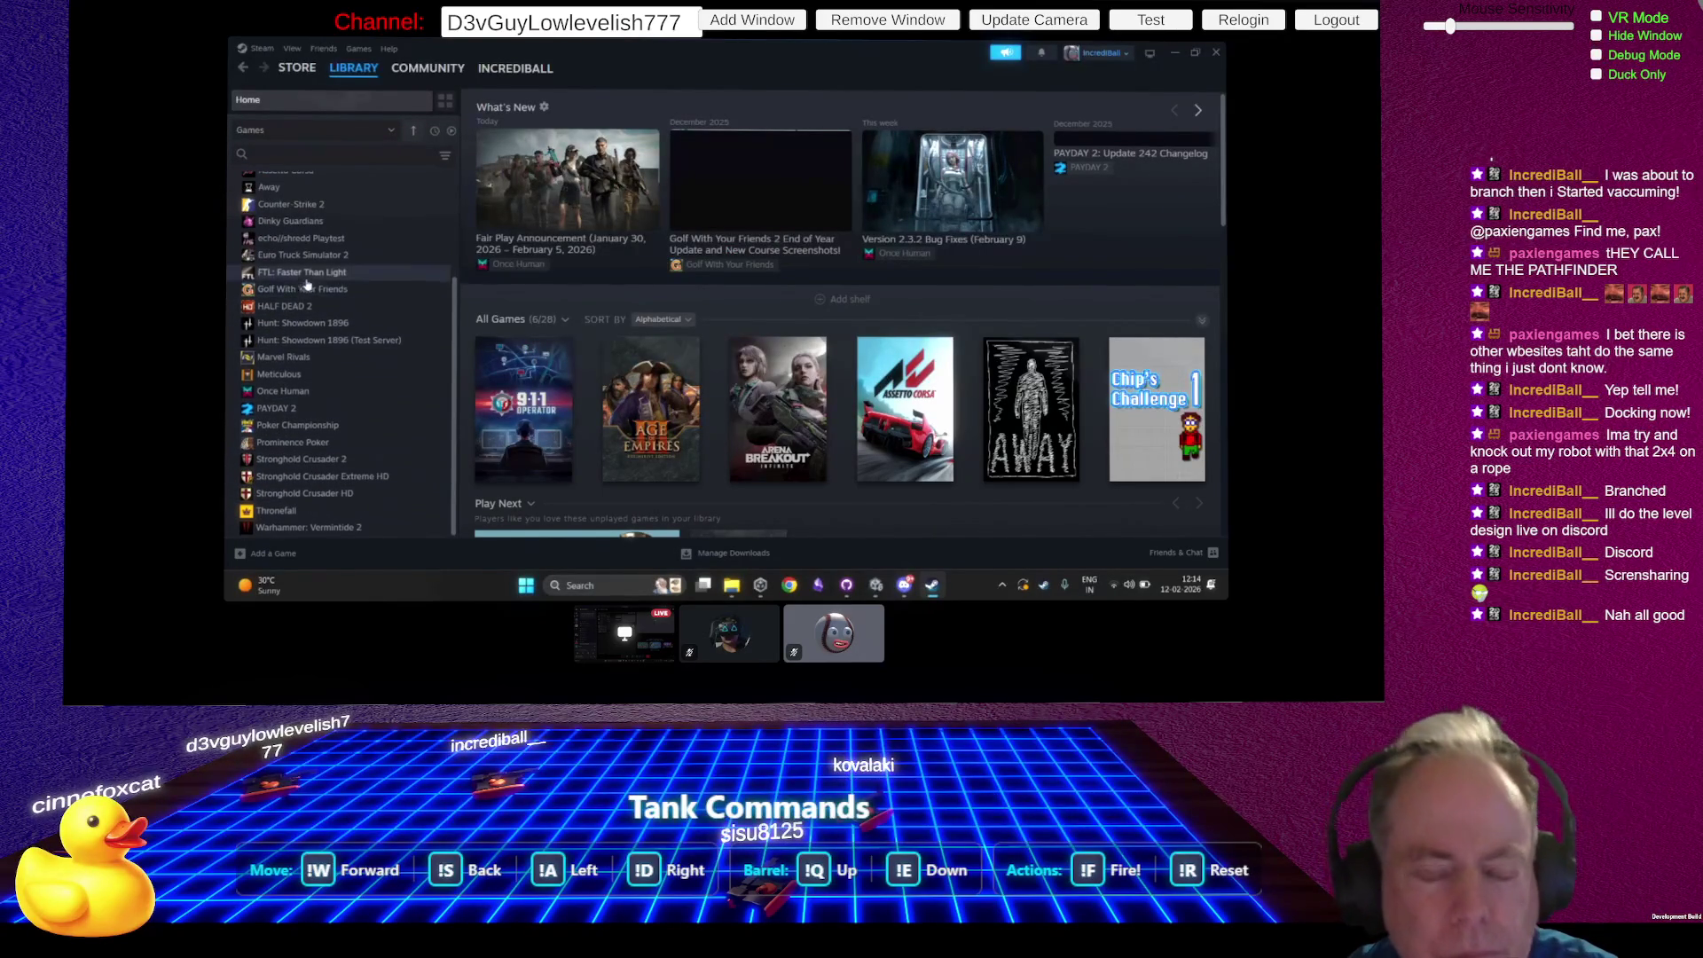
pyautogui.scroll(4, 332, 281)
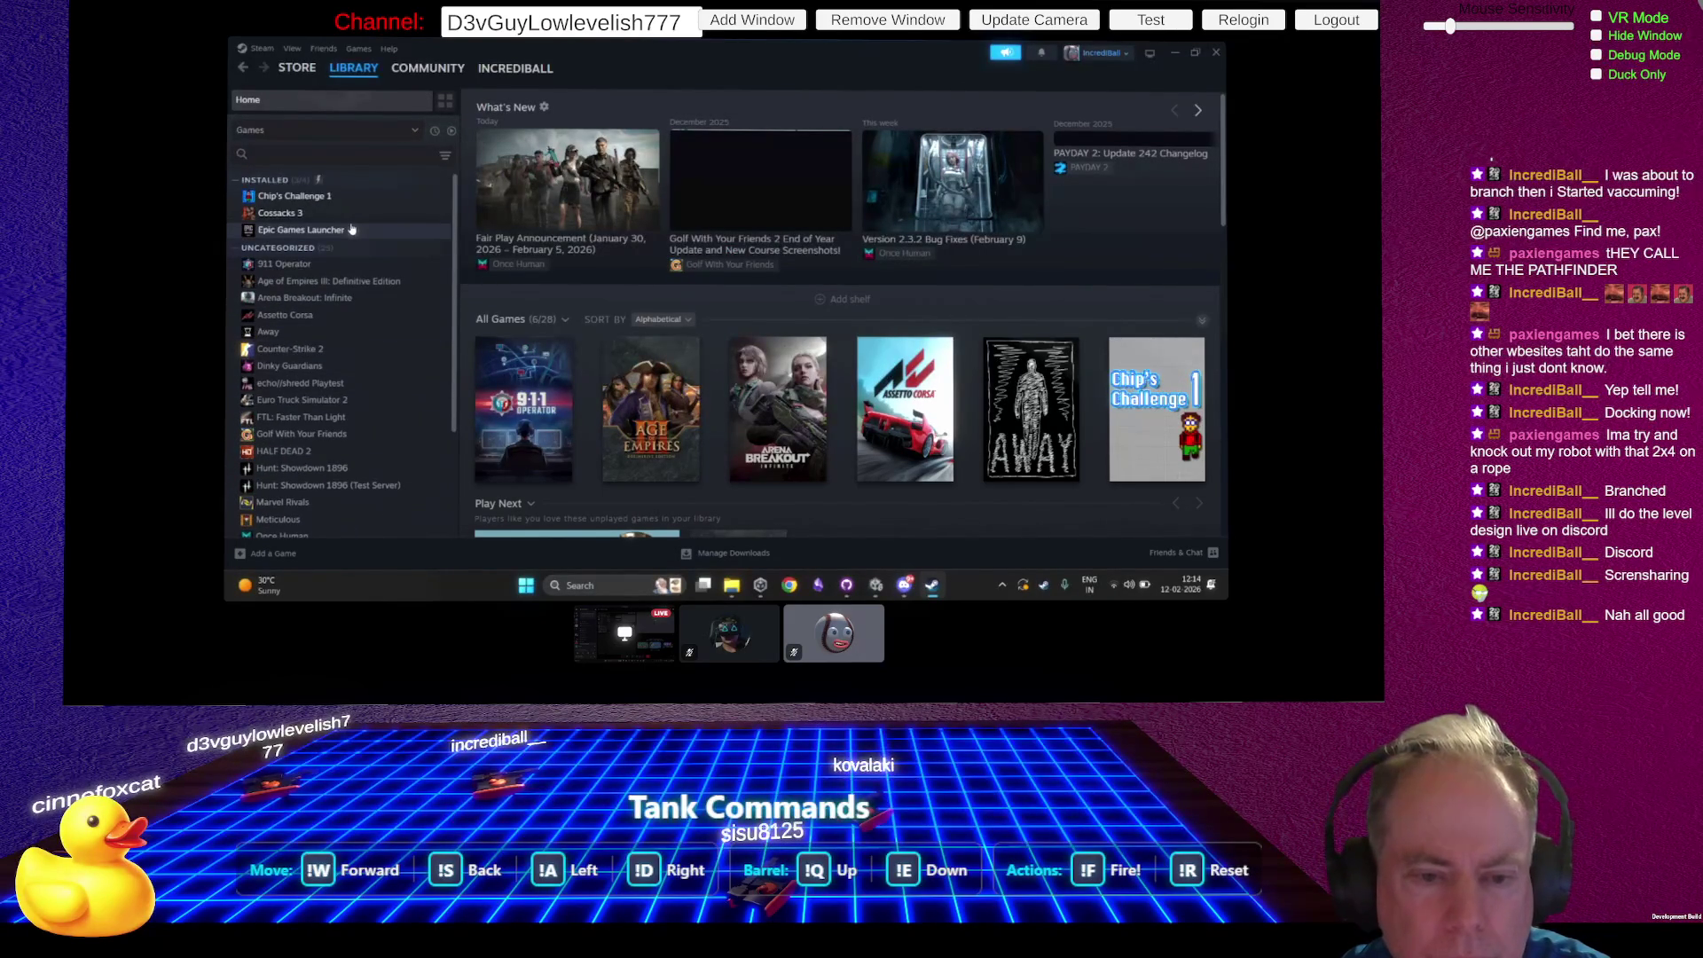
pyautogui.scroll(-3, 352, 230)
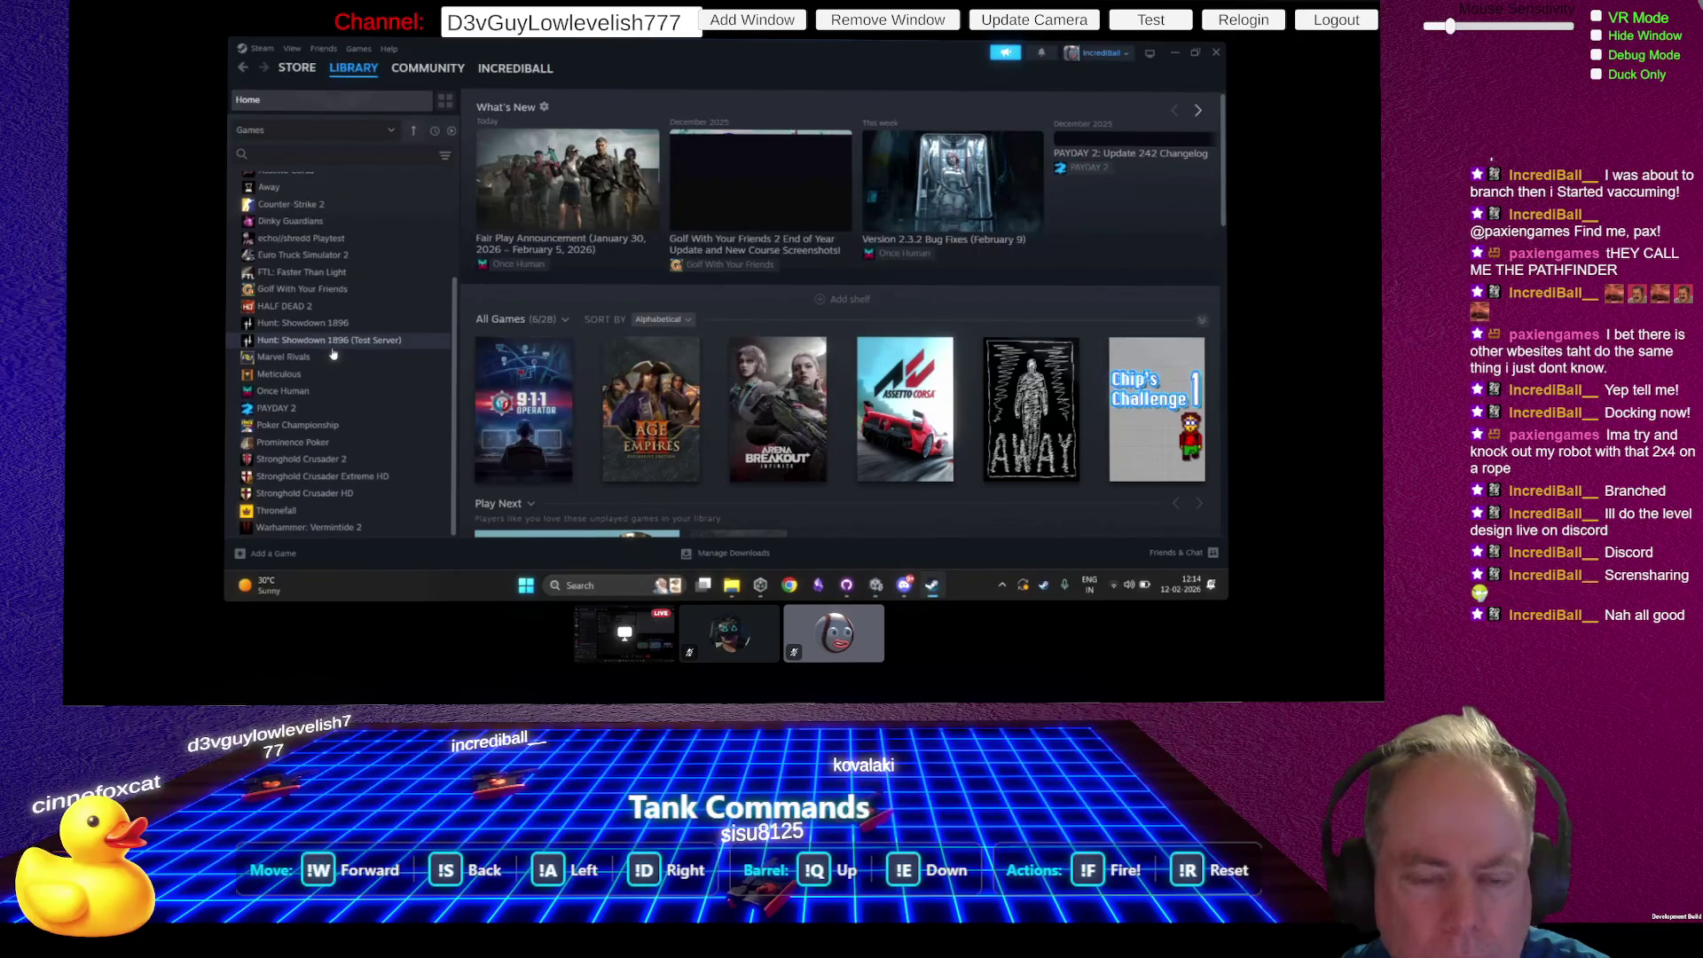
pyautogui.scroll(3, 333, 346)
pyautogui.scroll(-3, 332, 313)
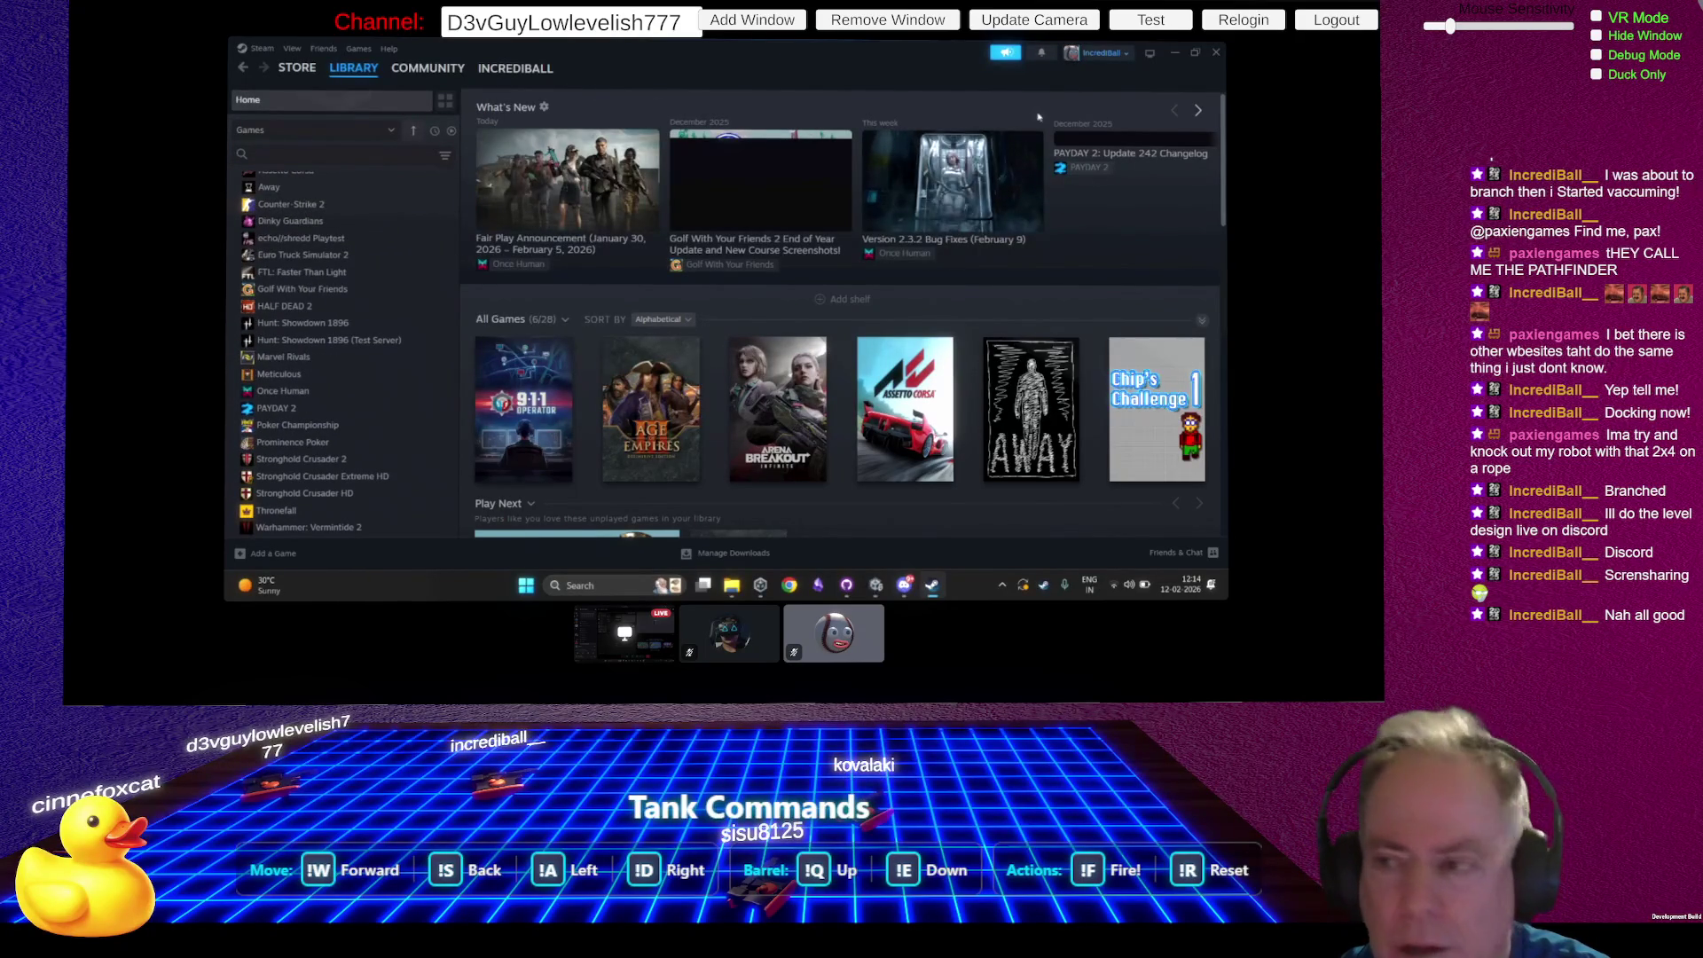
pyautogui.click(296, 68)
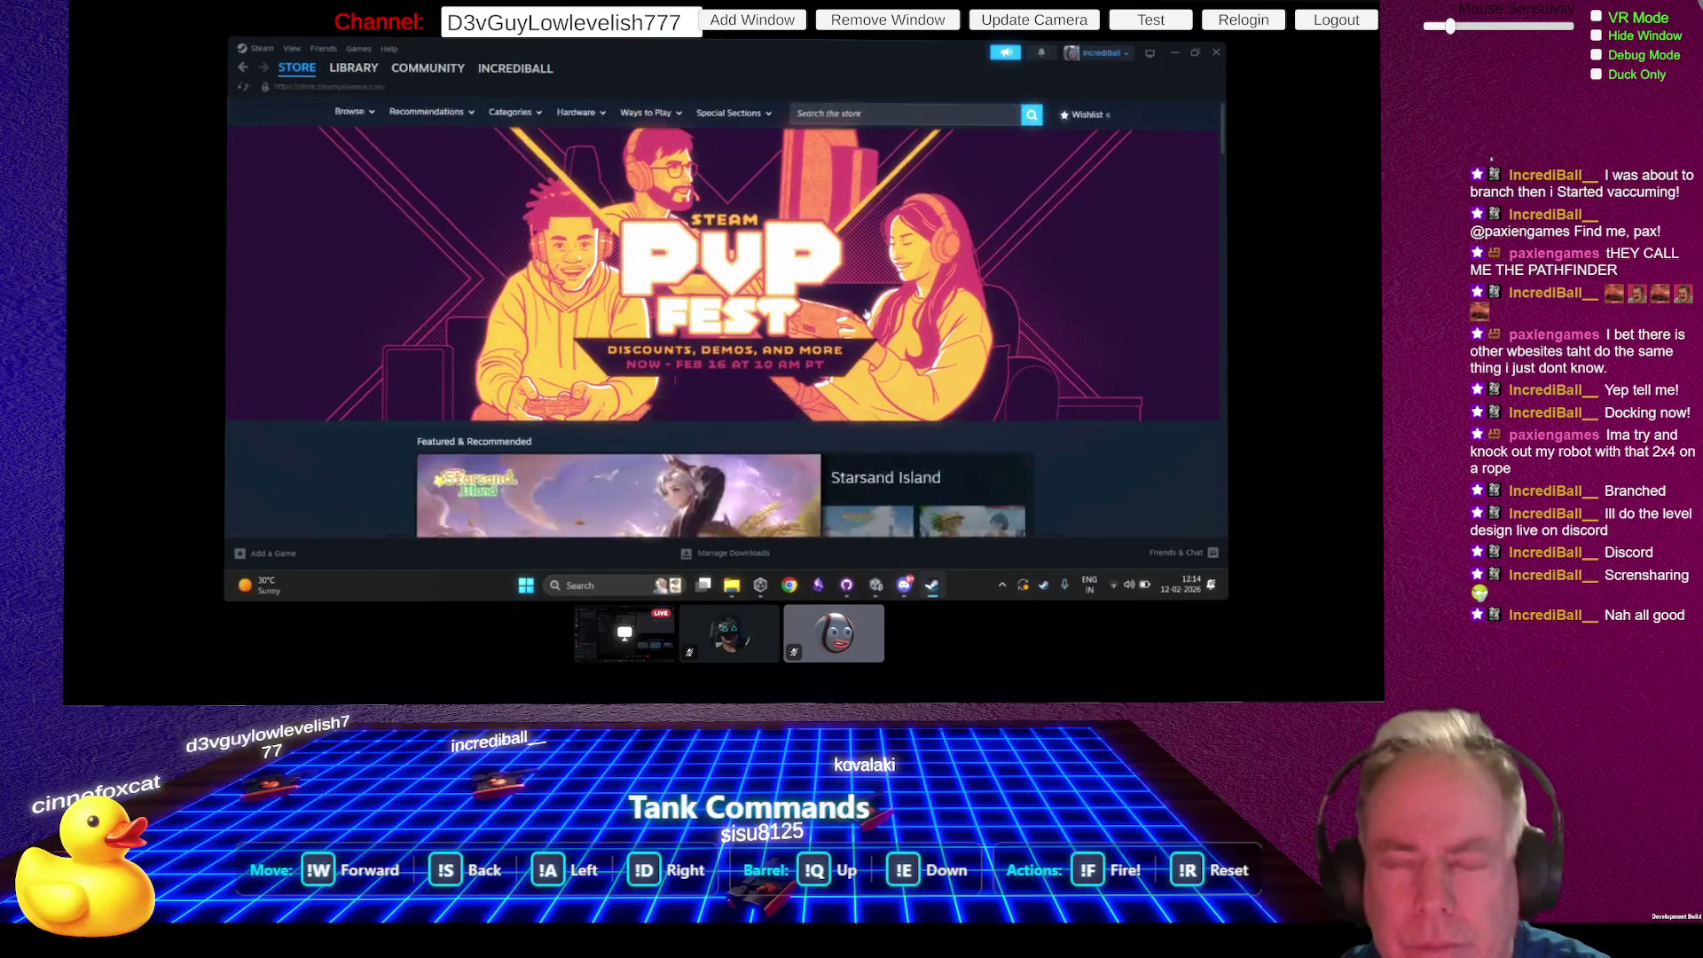
# Step: Search the store for 'blender', open Blender's page and highlight the already-in-library notice
pyautogui.click(904, 113)
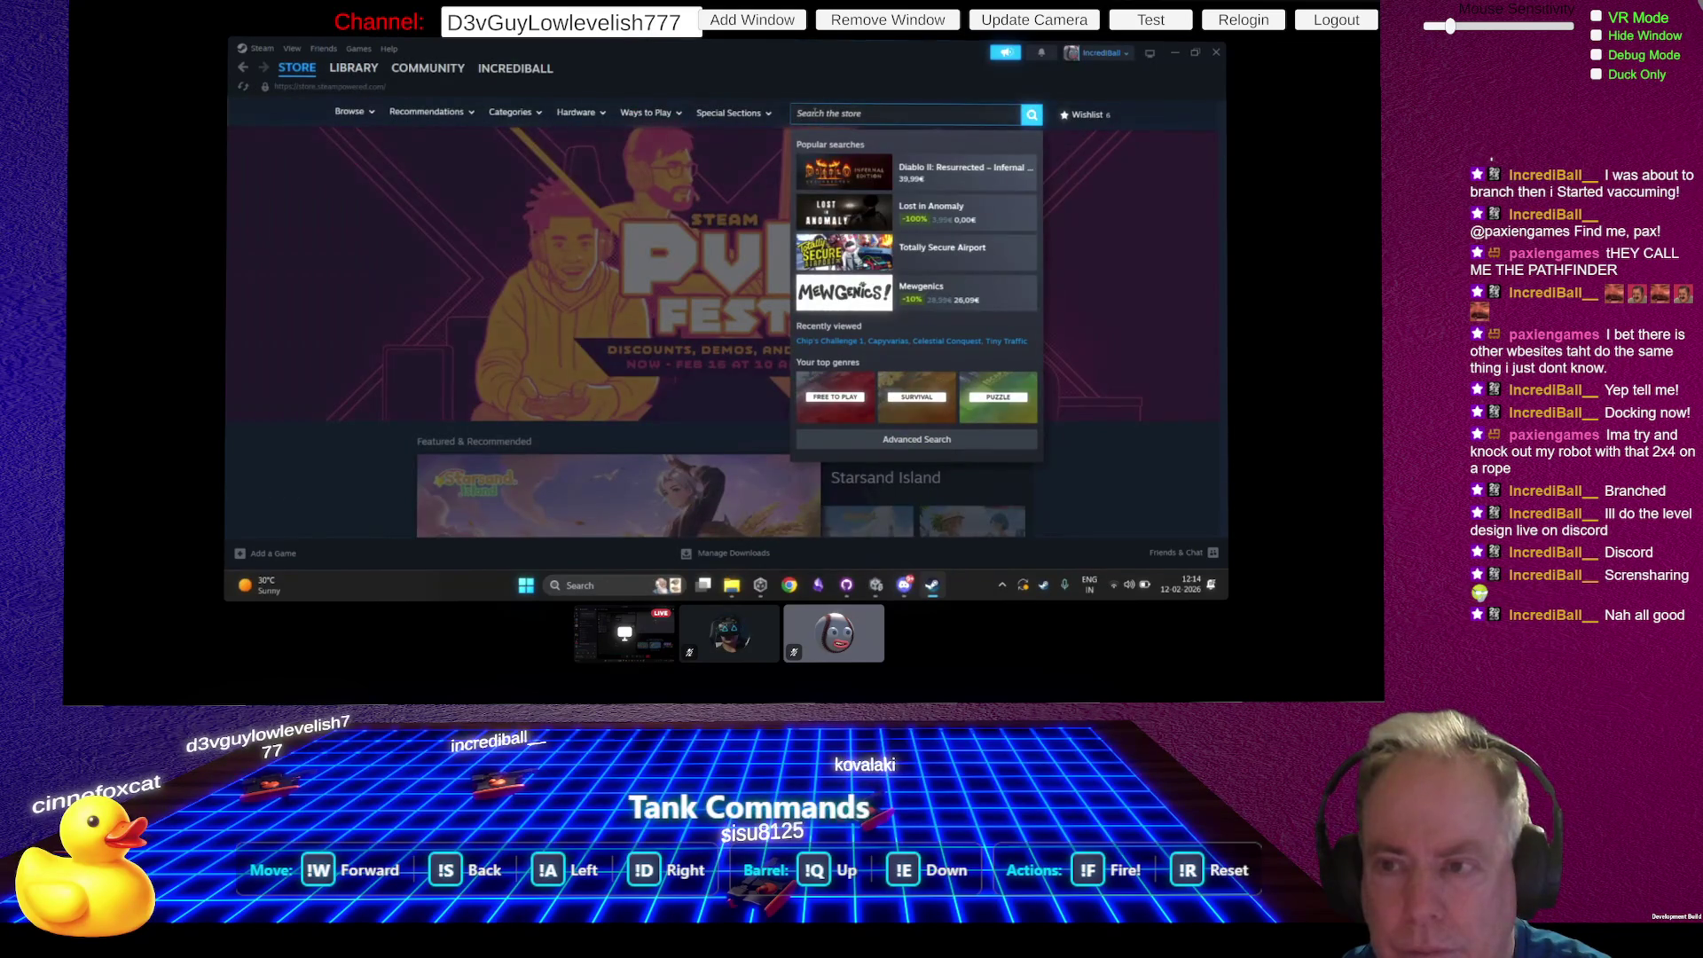
pyautogui.write('er')
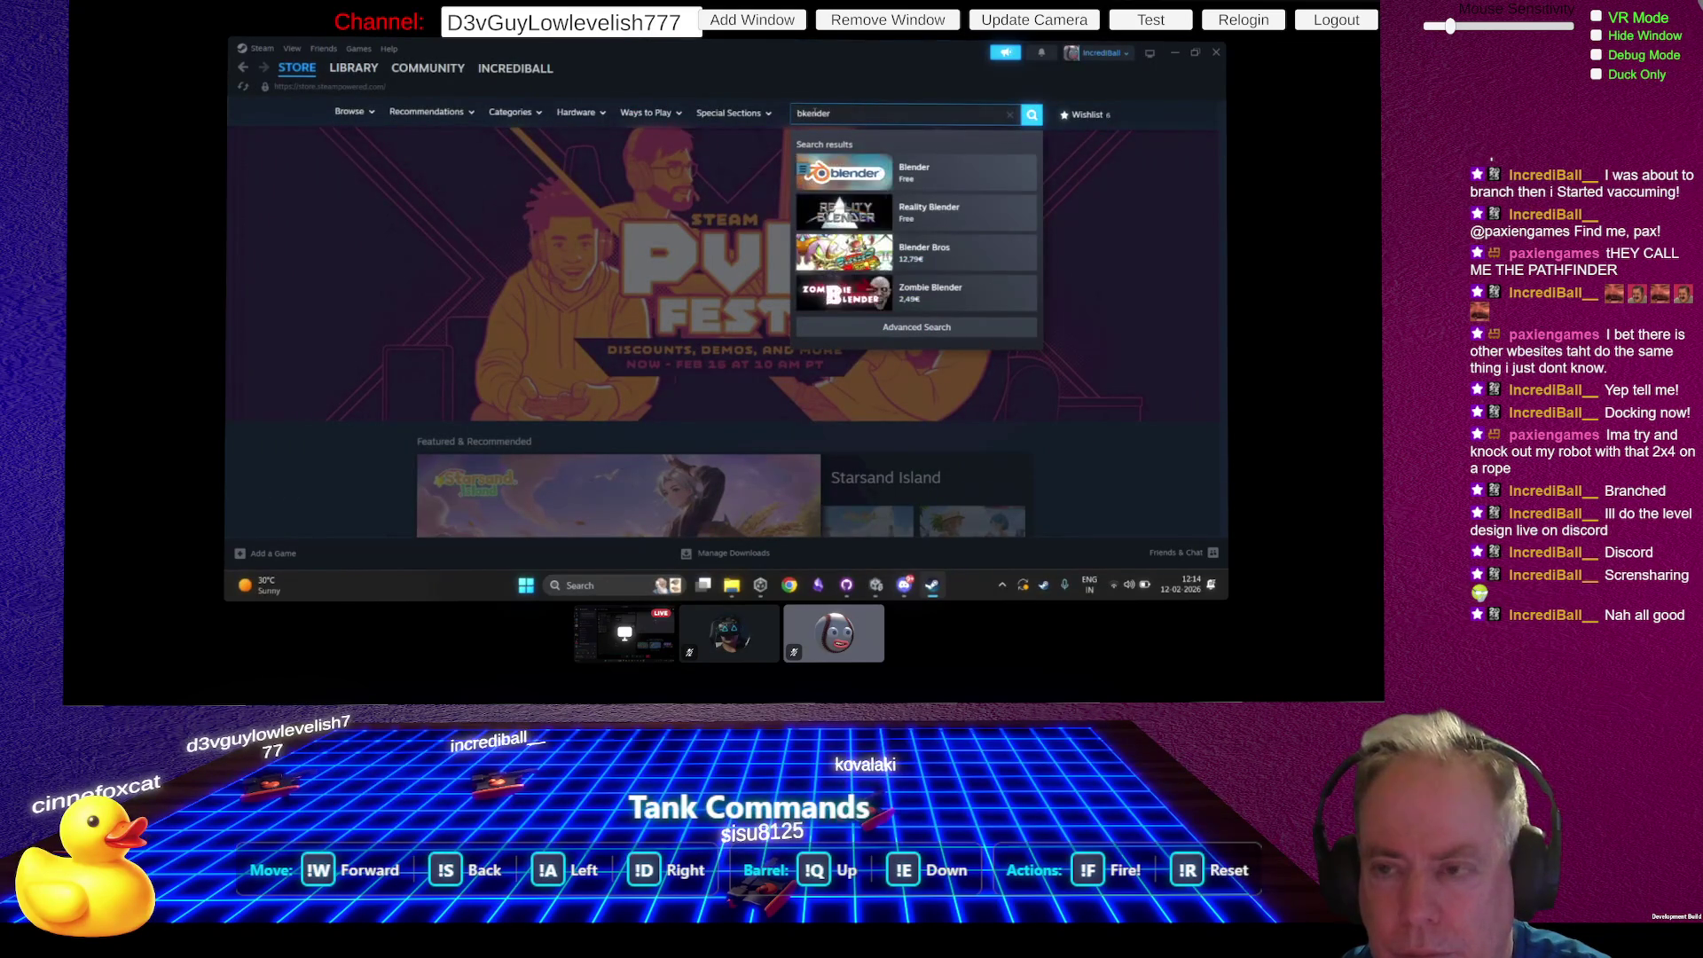
pyautogui.click(920, 173)
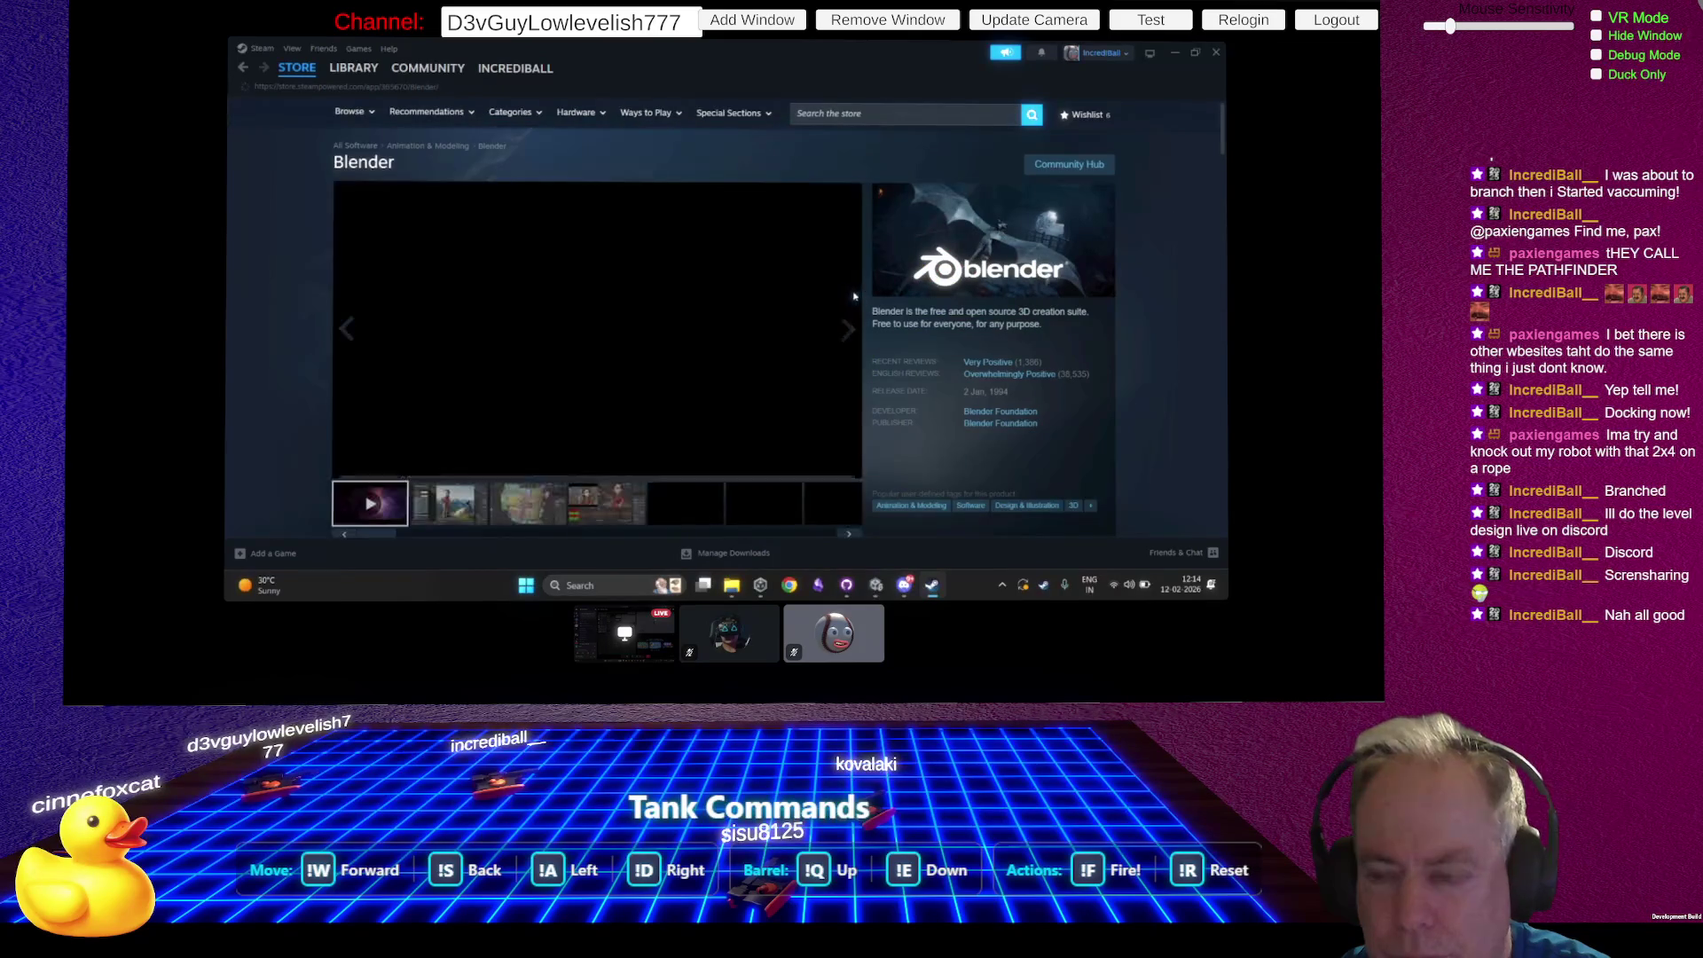
pyautogui.scroll(-5, 1014, 348)
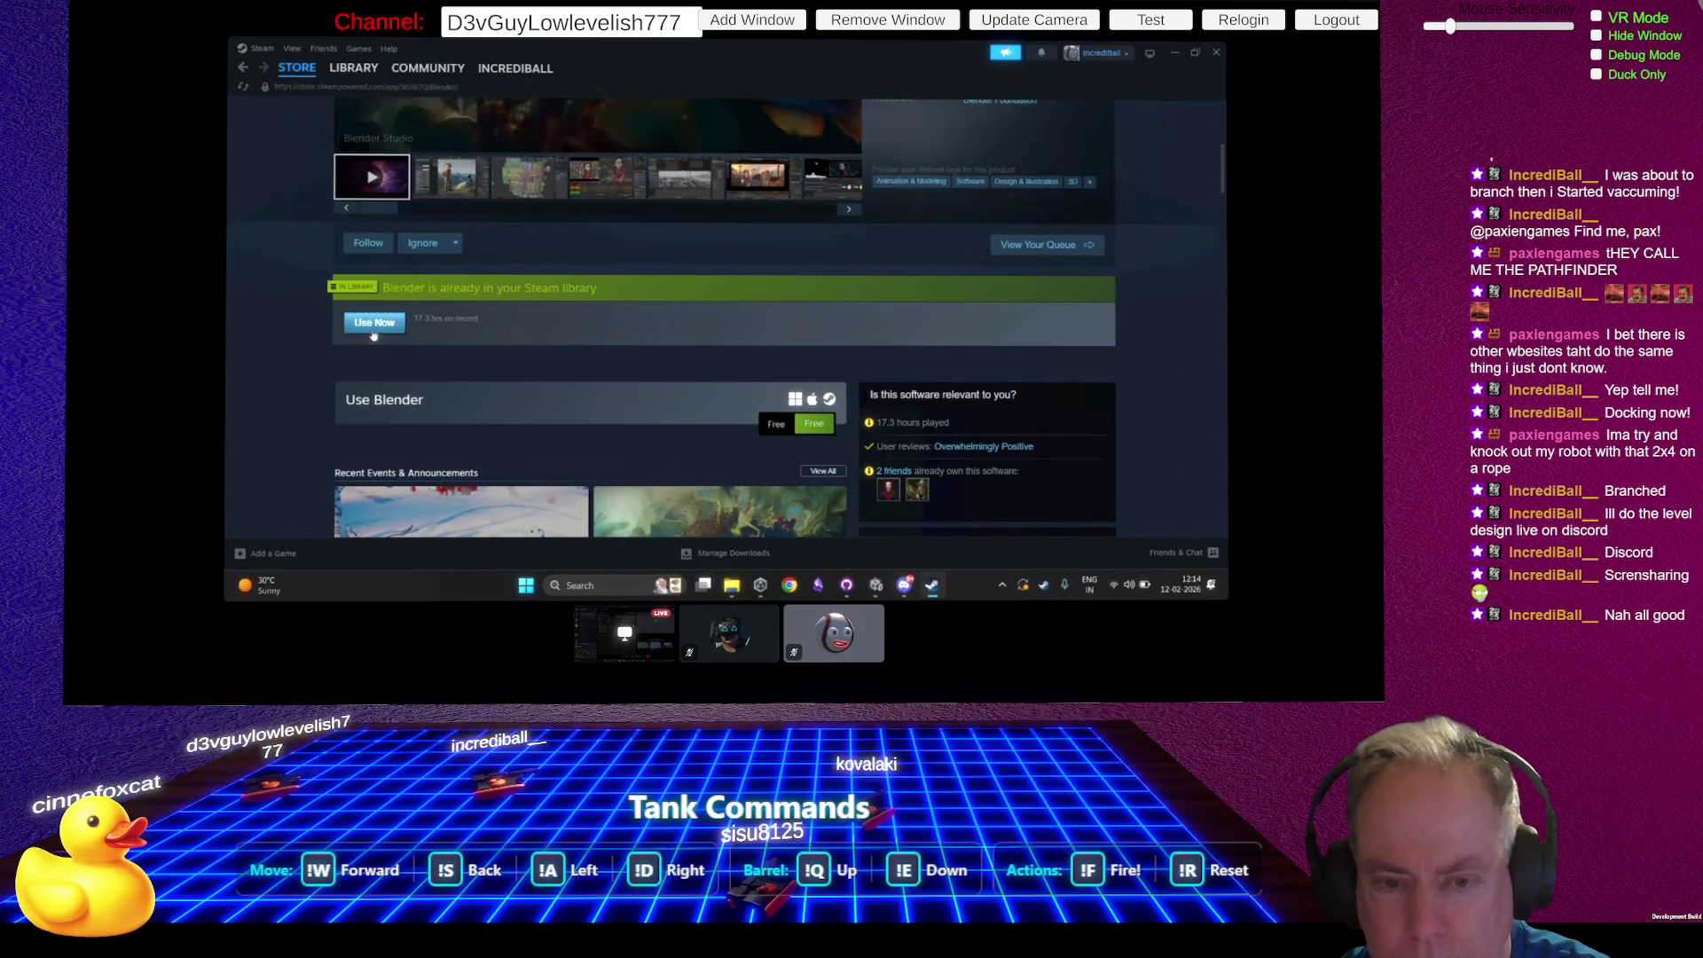
pyautogui.doubleClick(542, 287)
pyautogui.moveTo(424, 288); pyautogui.dragTo(600, 296)
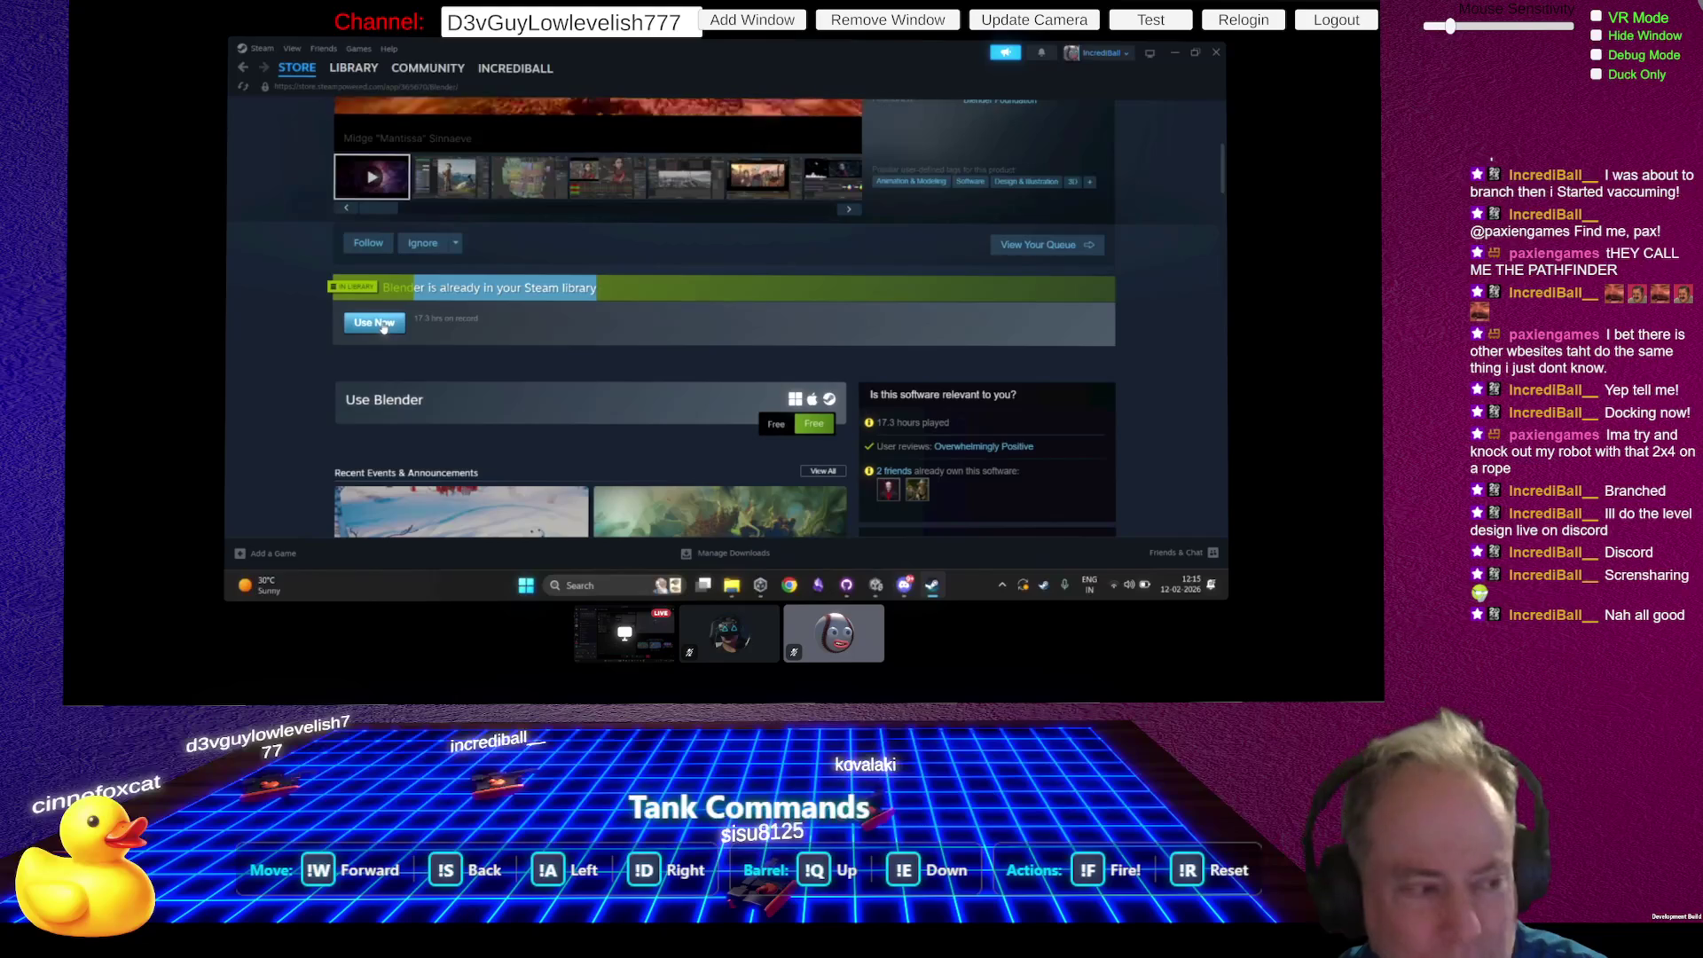
pyautogui.scroll(5, 470, 282)
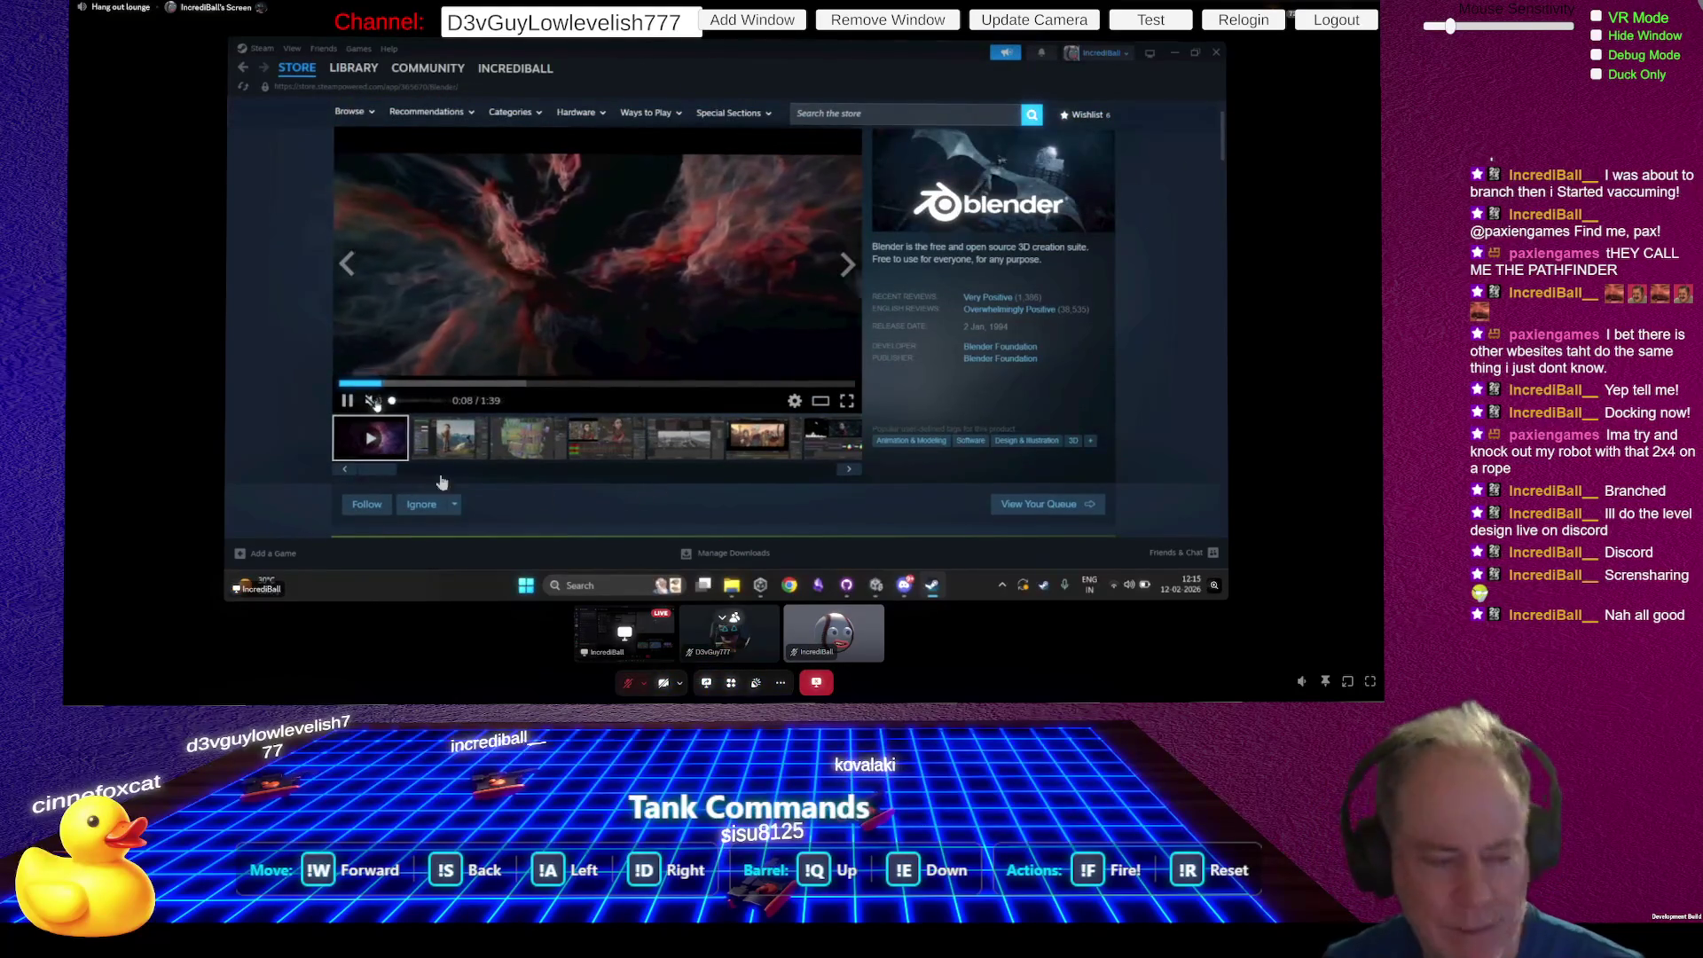
pyautogui.scroll(-5, 469, 282)
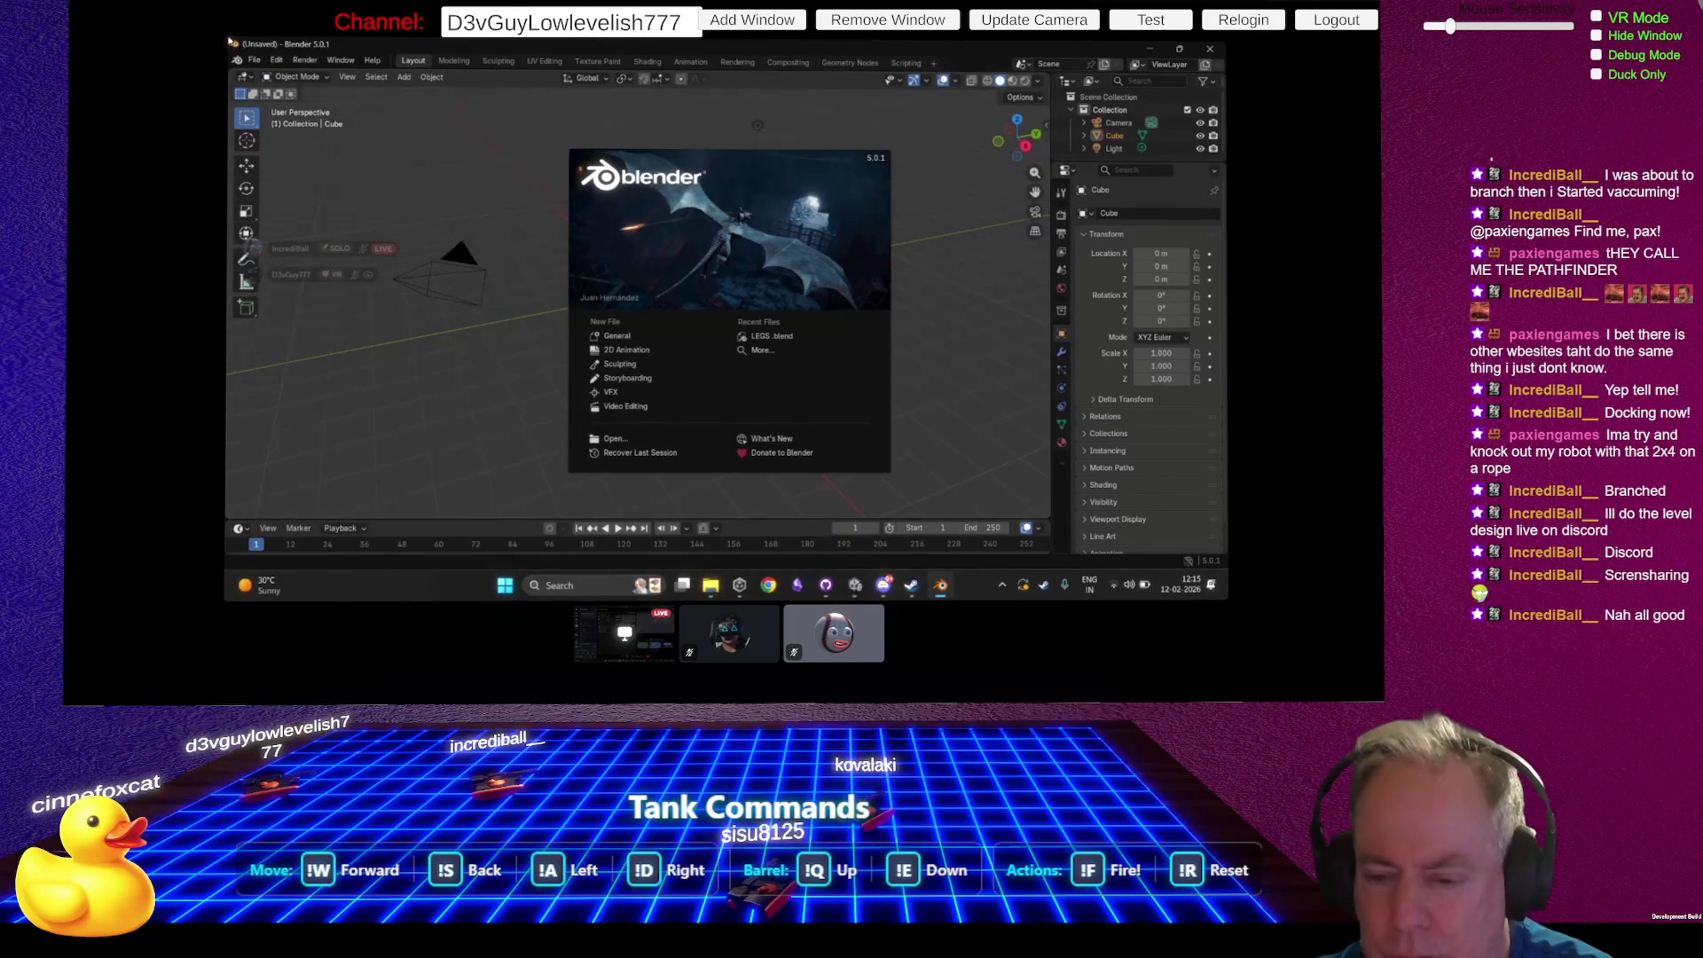
# Step: Dismiss Blender's splash, glance at the File menu and minimize Blender
pyautogui.click(743, 214)
pyautogui.click(255, 61)
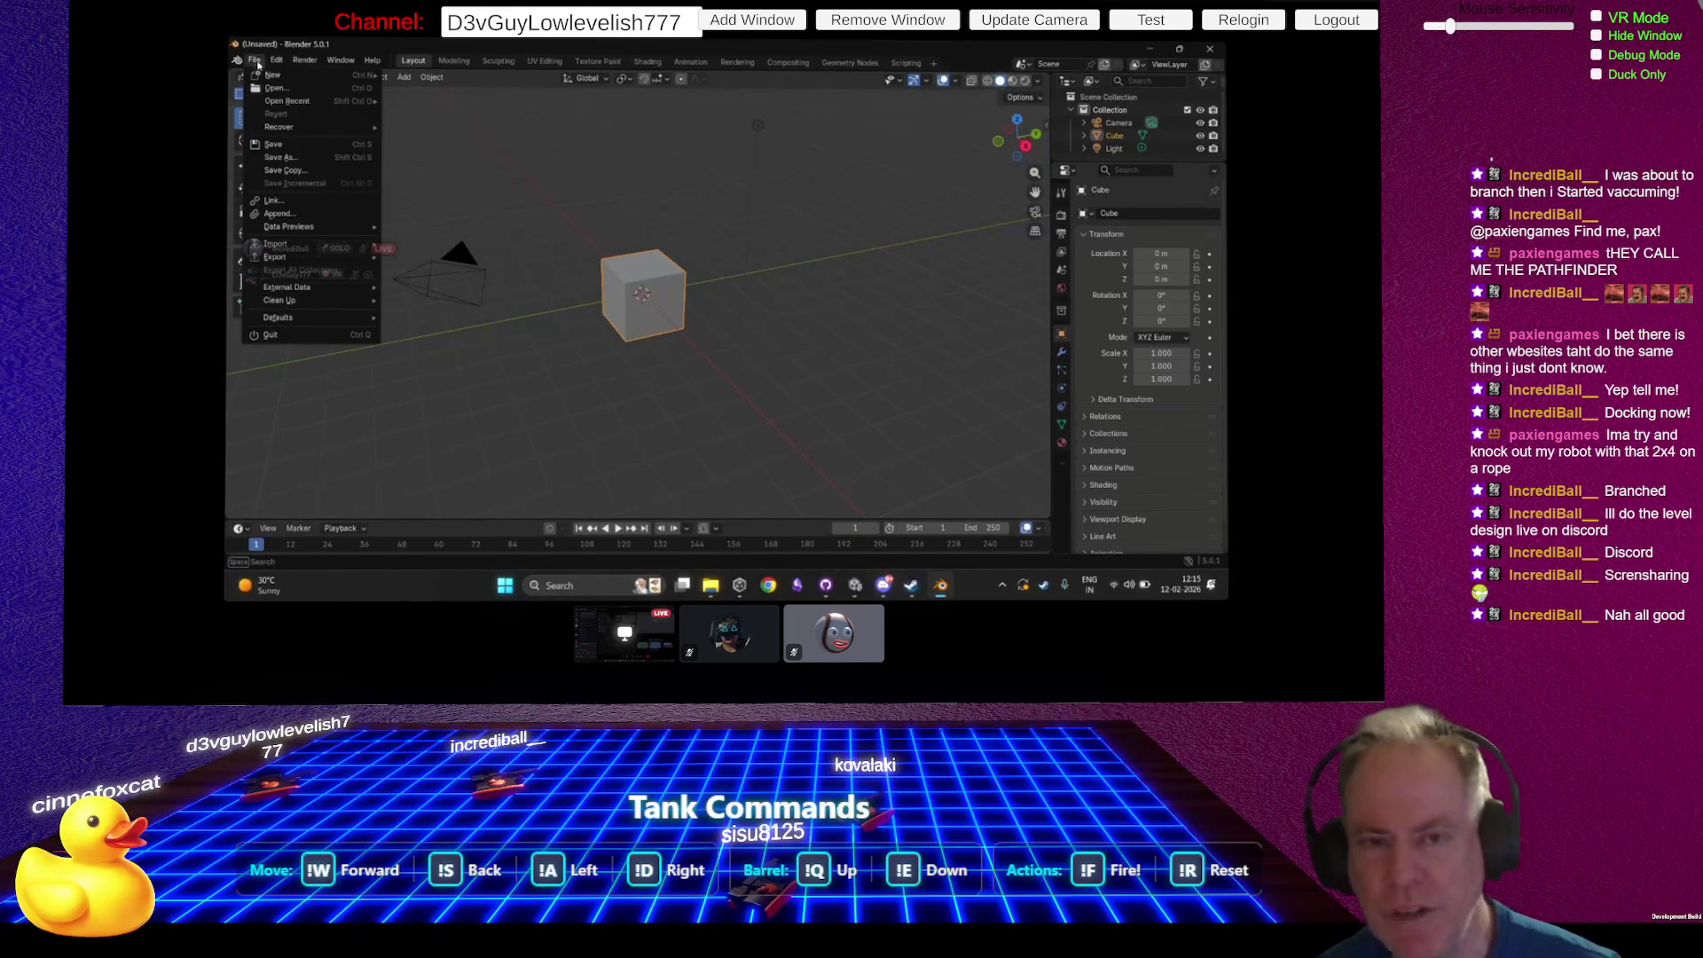
pyautogui.moveTo(304, 318)
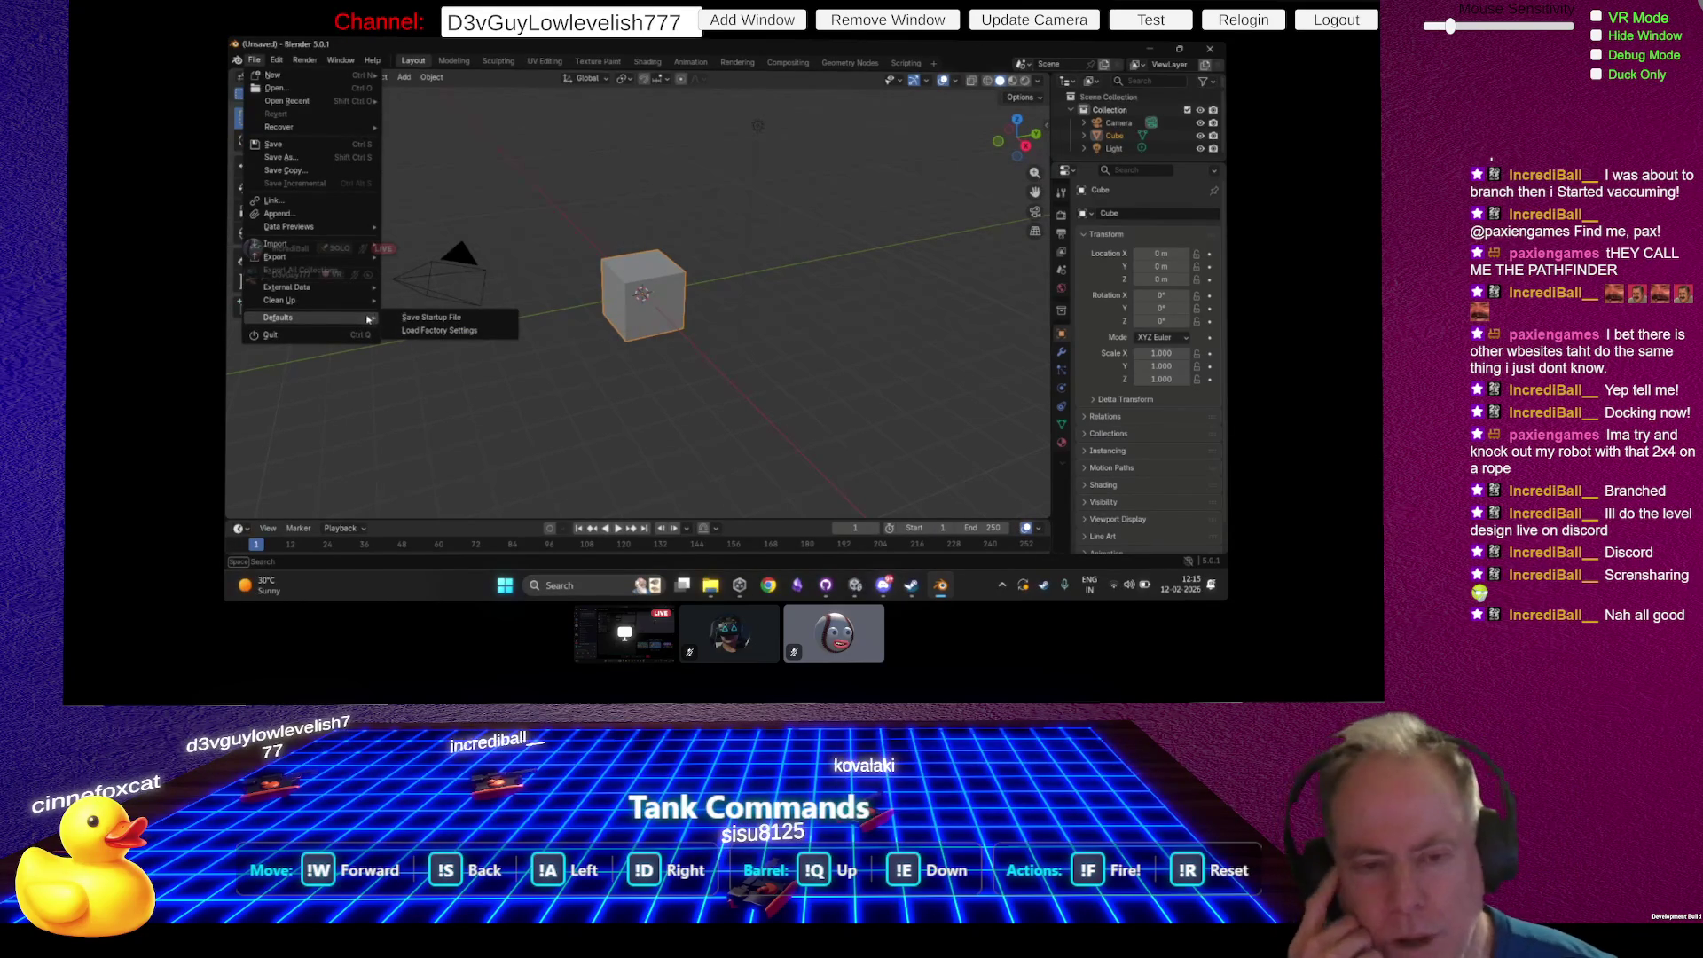
pyautogui.click(1147, 59)
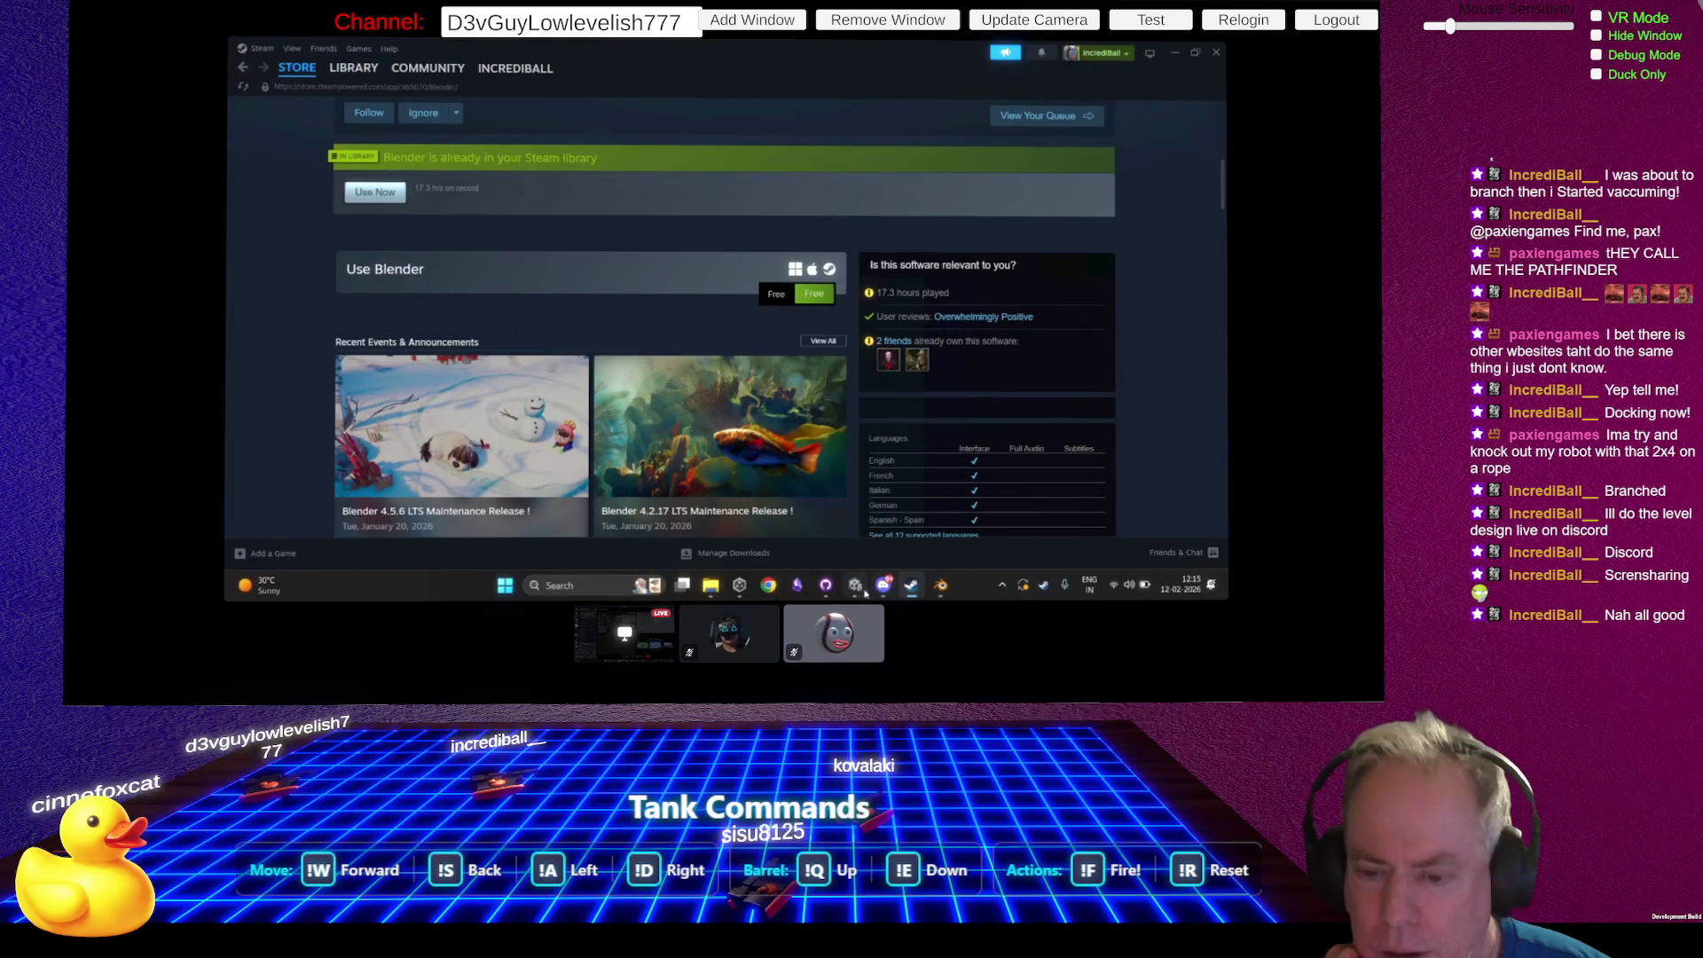
# Step: Open Spike Block 1.blend from the New models folder, bringing up the app chooser
pyautogui.click(728, 532)
pyautogui.click(714, 175)
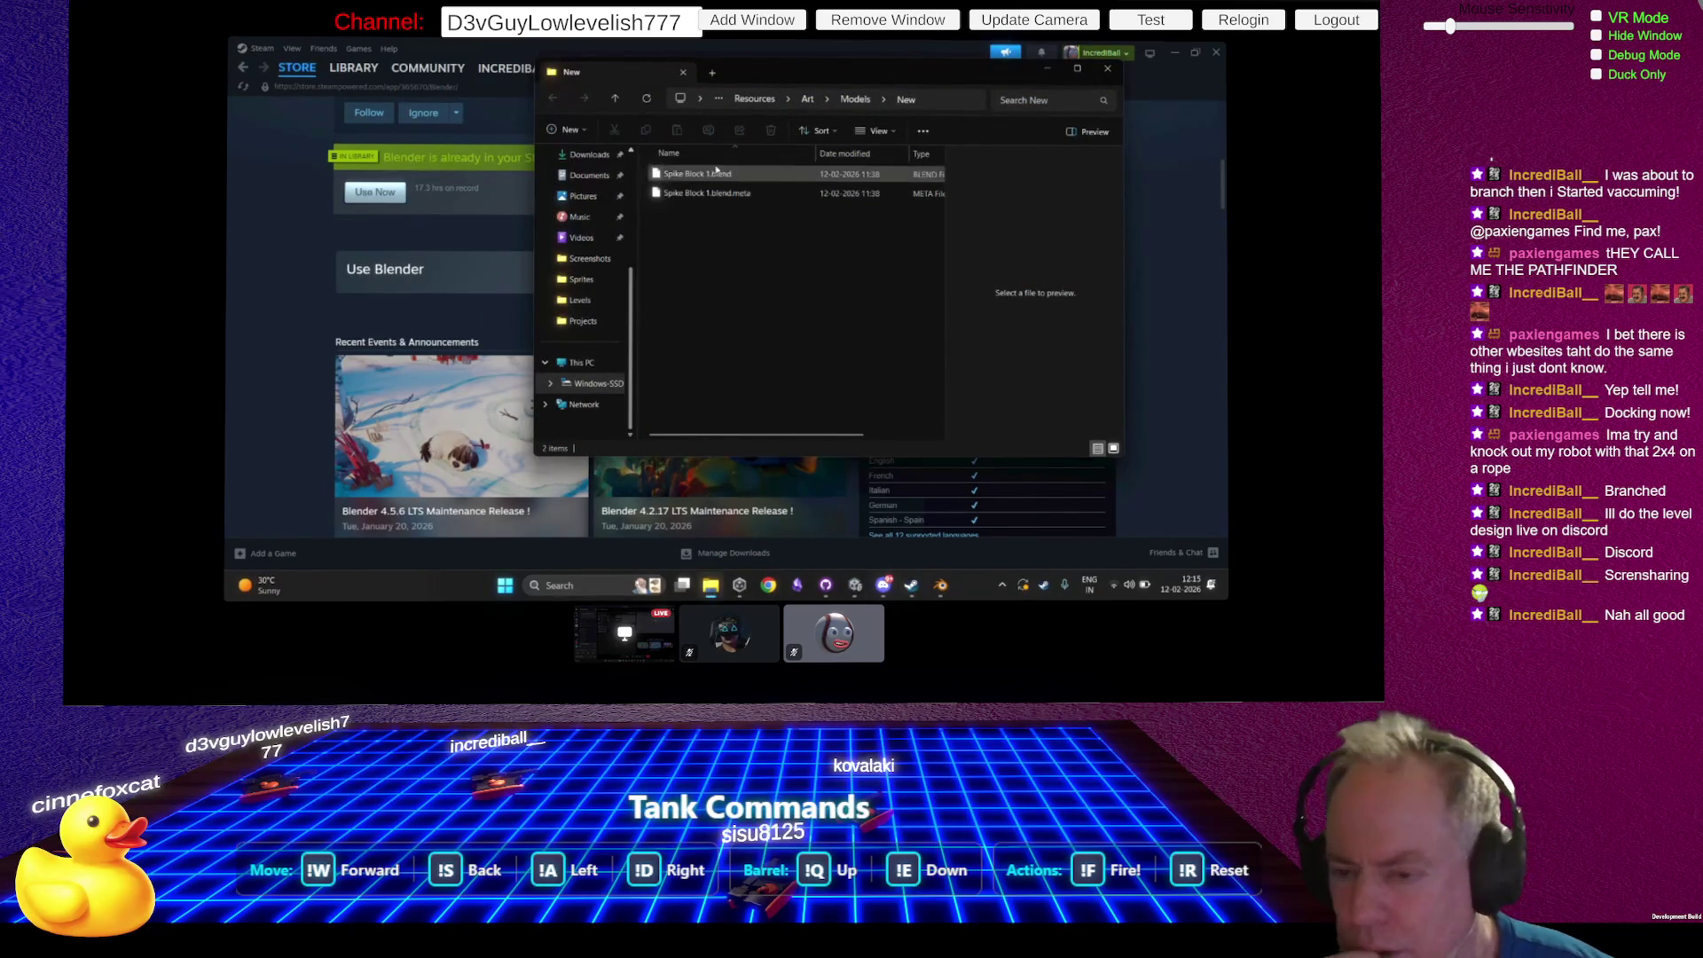
pyautogui.doubleClick(715, 174)
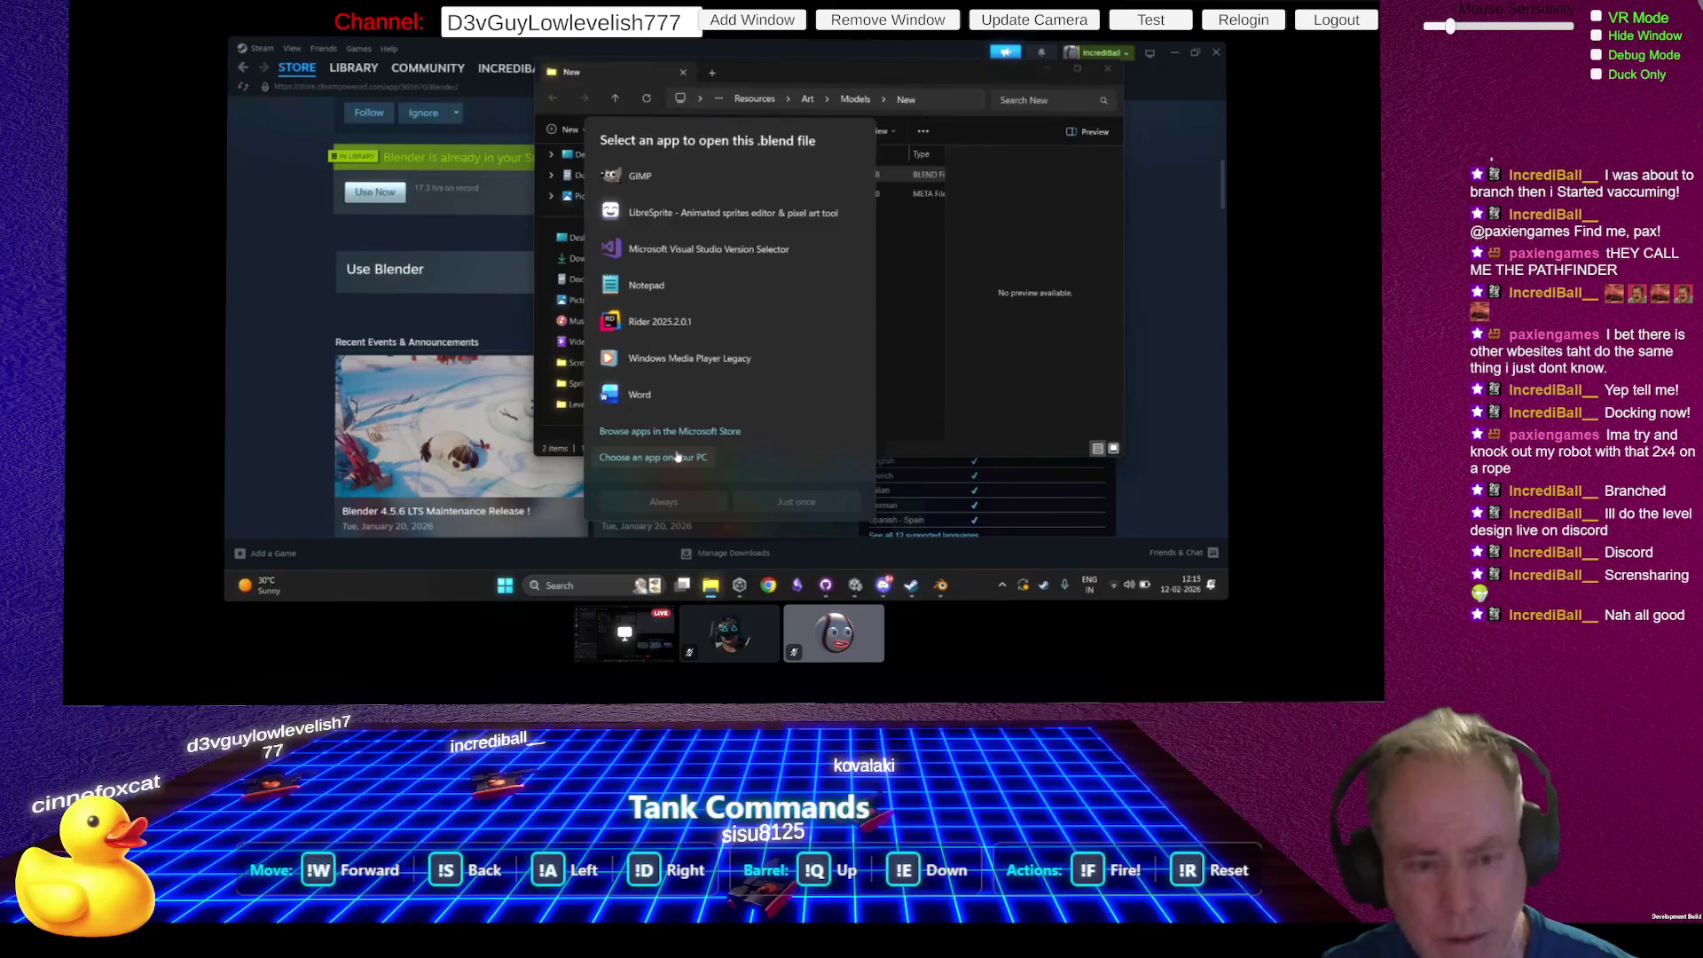
# Step: Check the Microsoft Store for an app, close it and try Spike Block 1.blend again
pyautogui.click(669, 431)
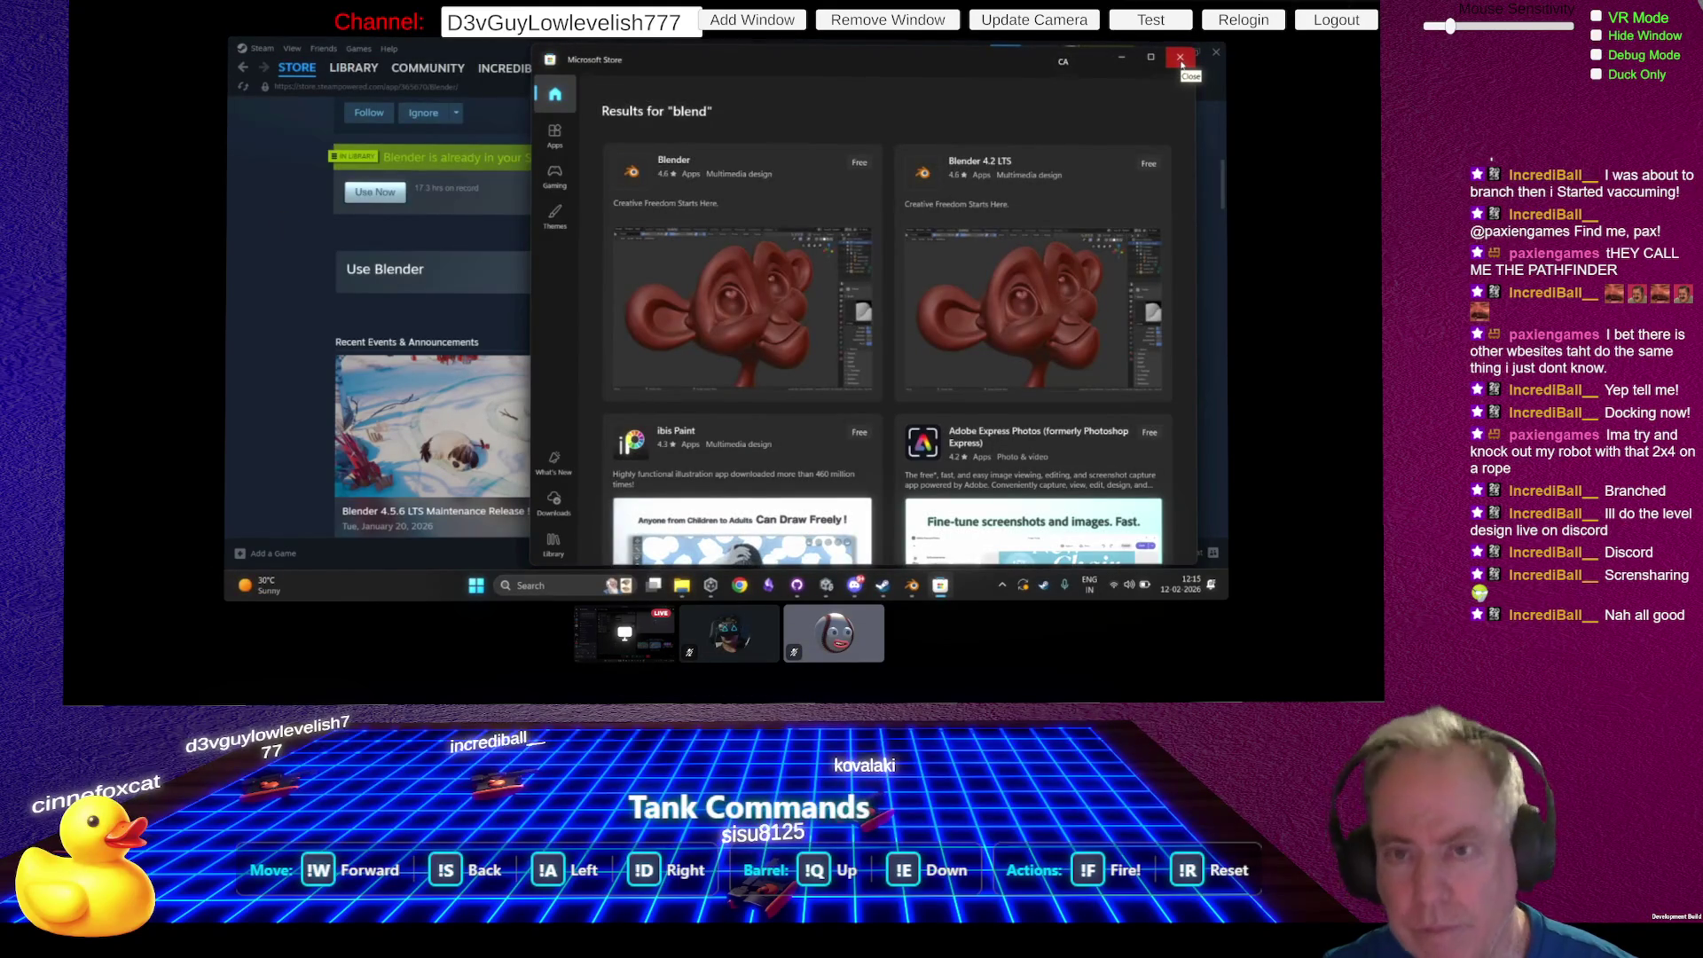
pyautogui.click(1182, 61)
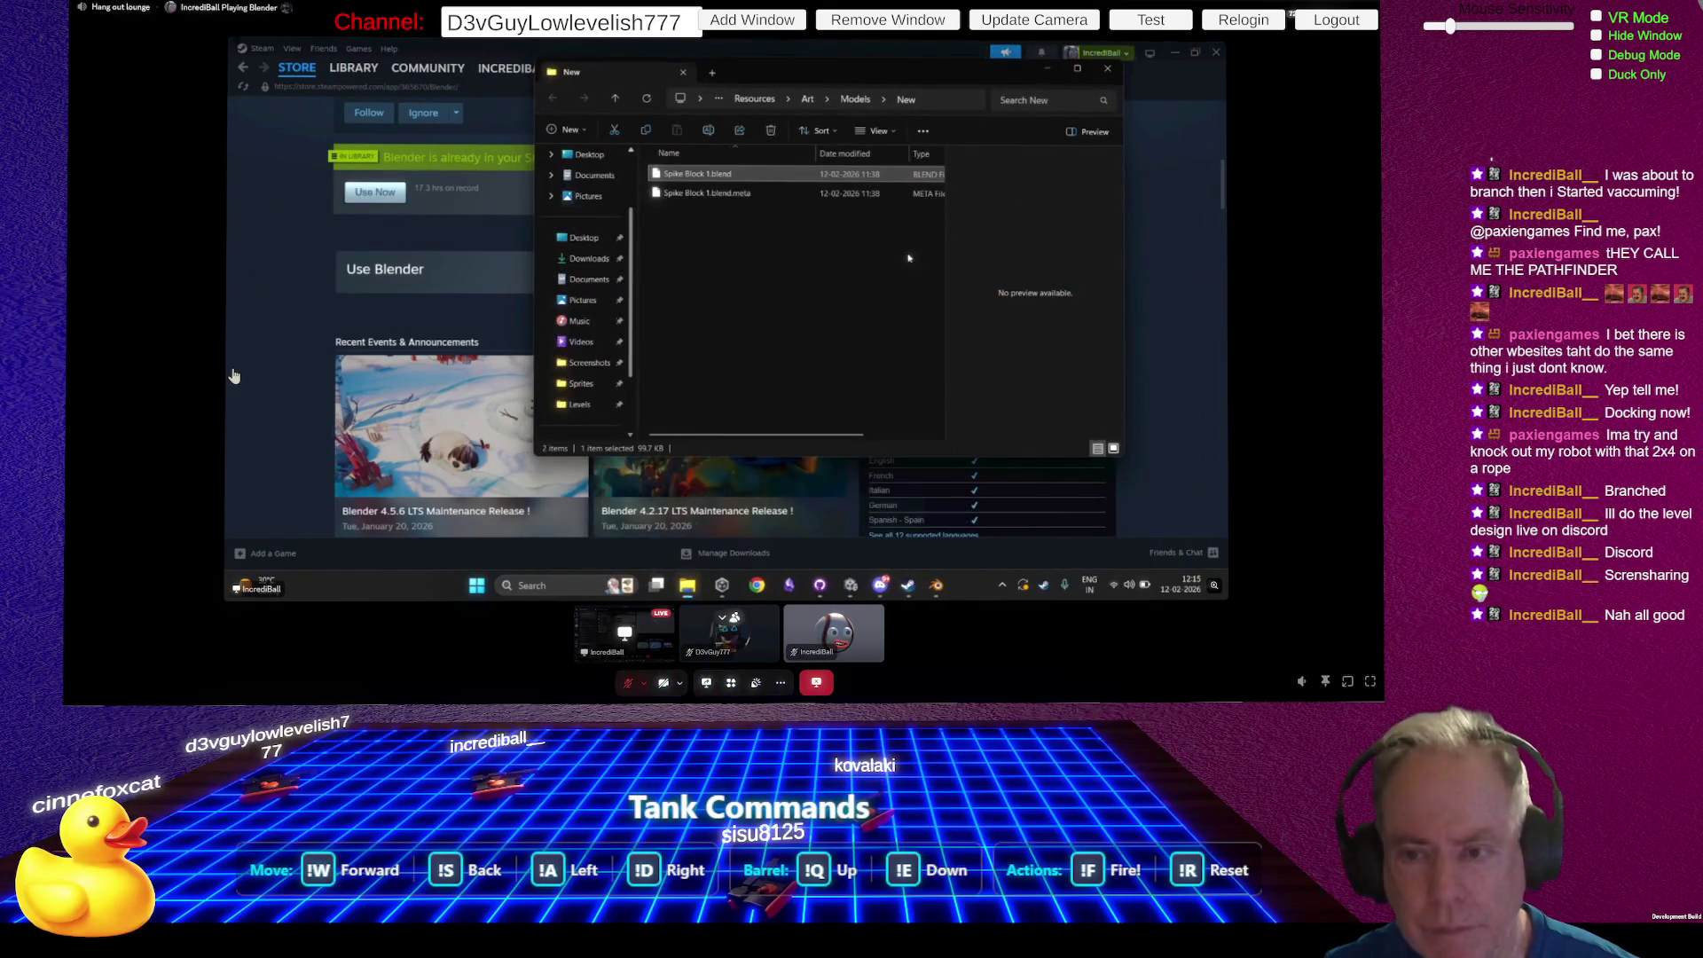
pyautogui.doubleClick(713, 176)
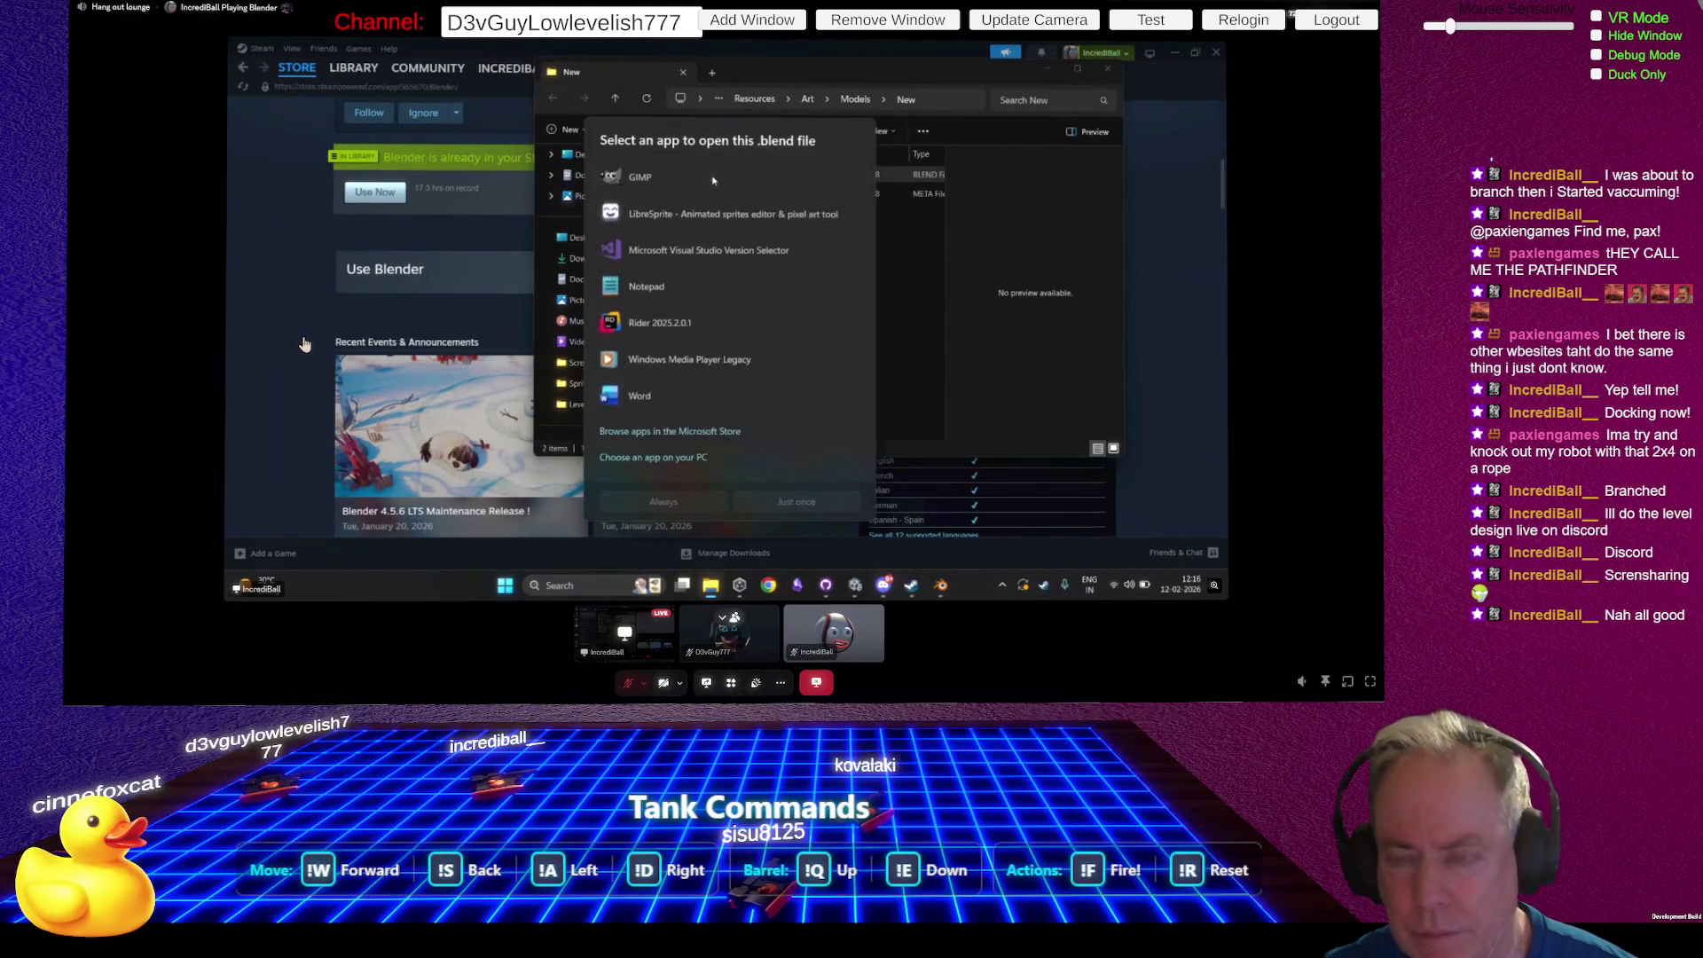
# Step: Choose an app on this PC and start searching the C: drive root for Blender
pyautogui.click(651, 457)
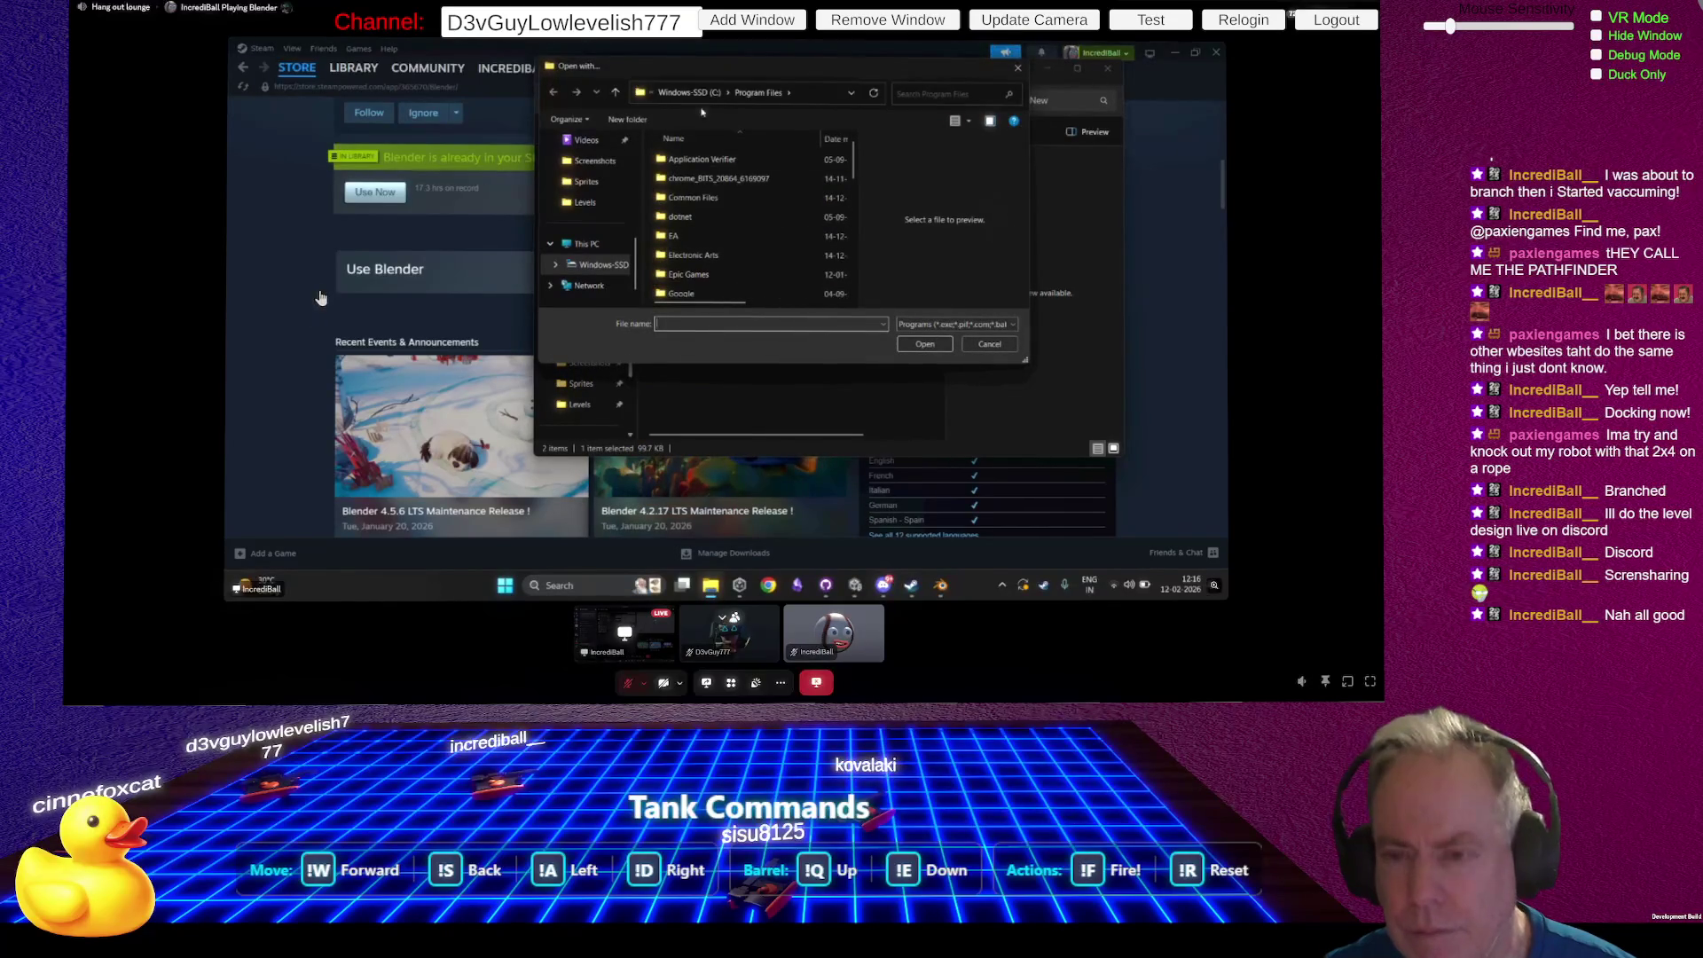
pyautogui.click(696, 92)
pyautogui.click(937, 93)
pyautogui.write('b')
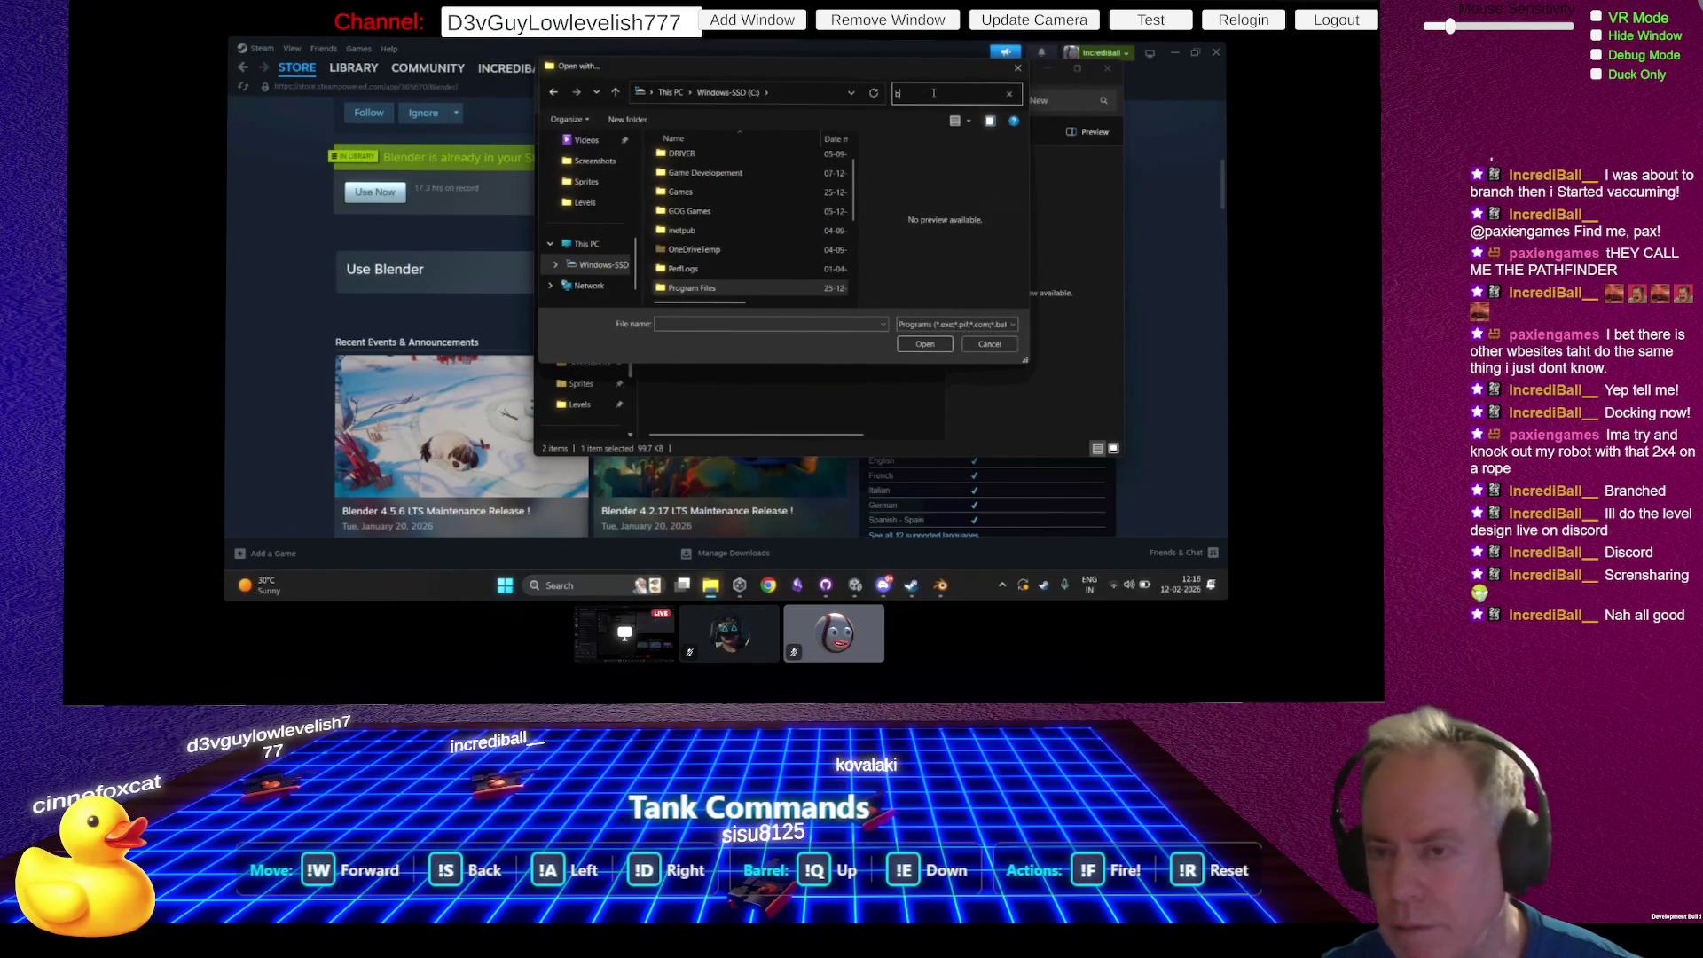
pyautogui.write('lender')
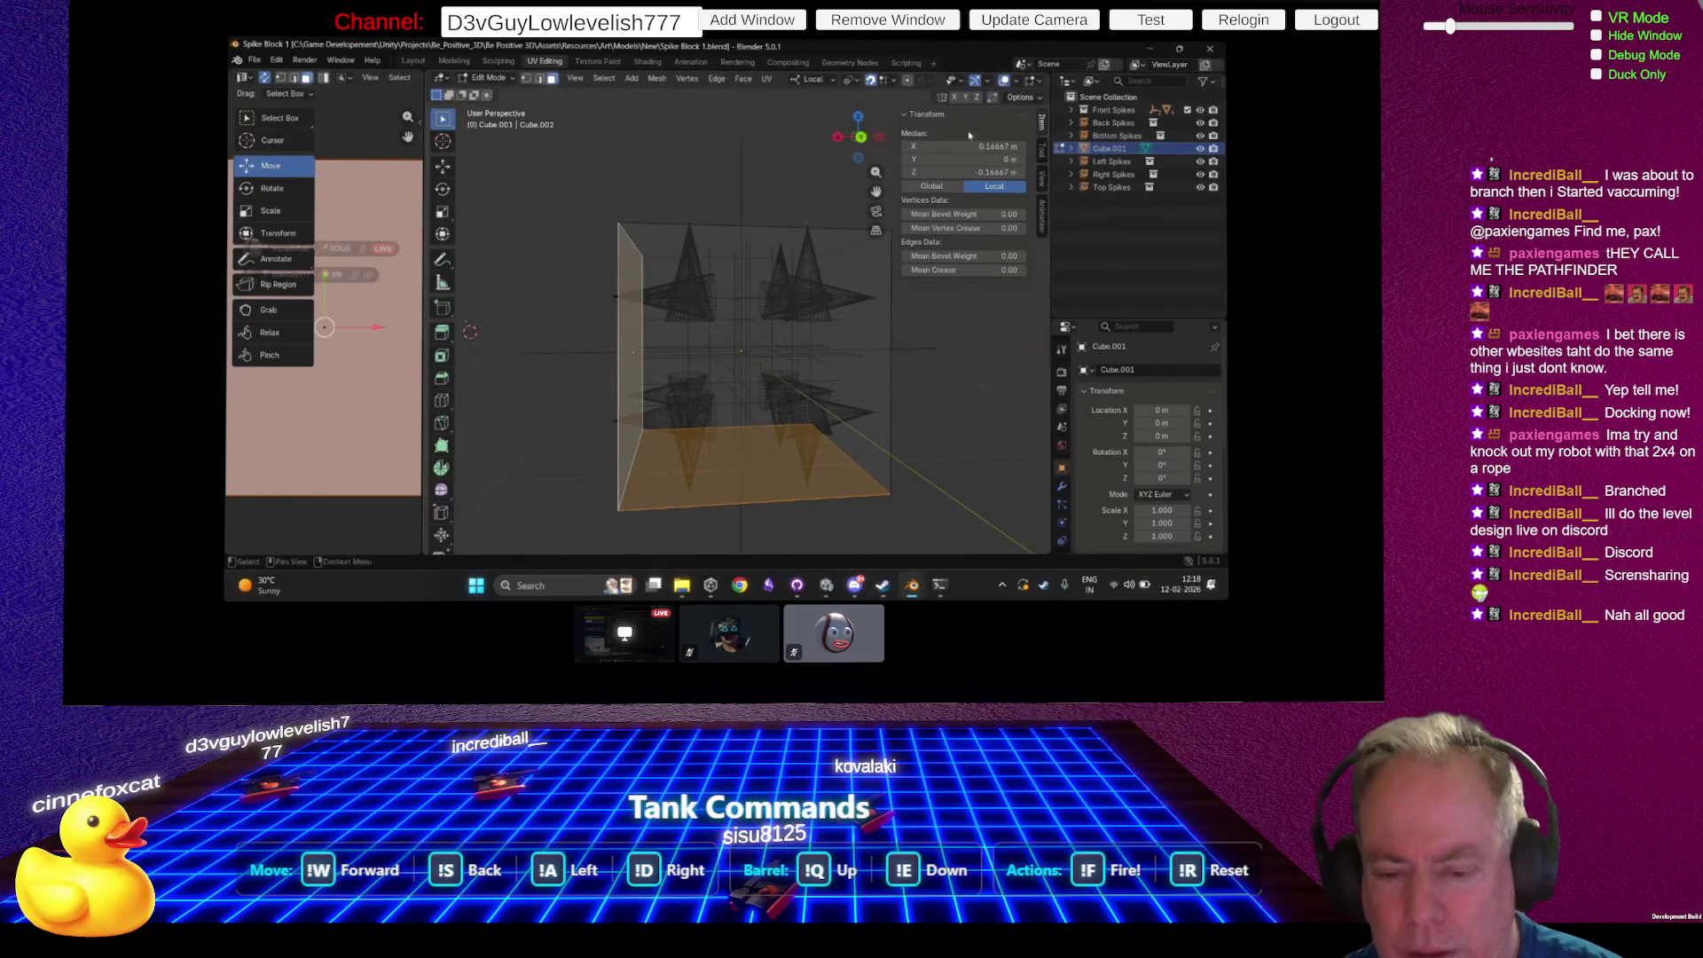
# Step: Orbit the spiked cube model in Blender's viewport, then switch over to Unity
pyautogui.moveTo(645, 317)
pyautogui.mouseDown()
pyautogui.moveTo(671, 336)
pyautogui.moveTo(812, 298)
pyautogui.moveTo(555, 374)
pyautogui.mouseUp()
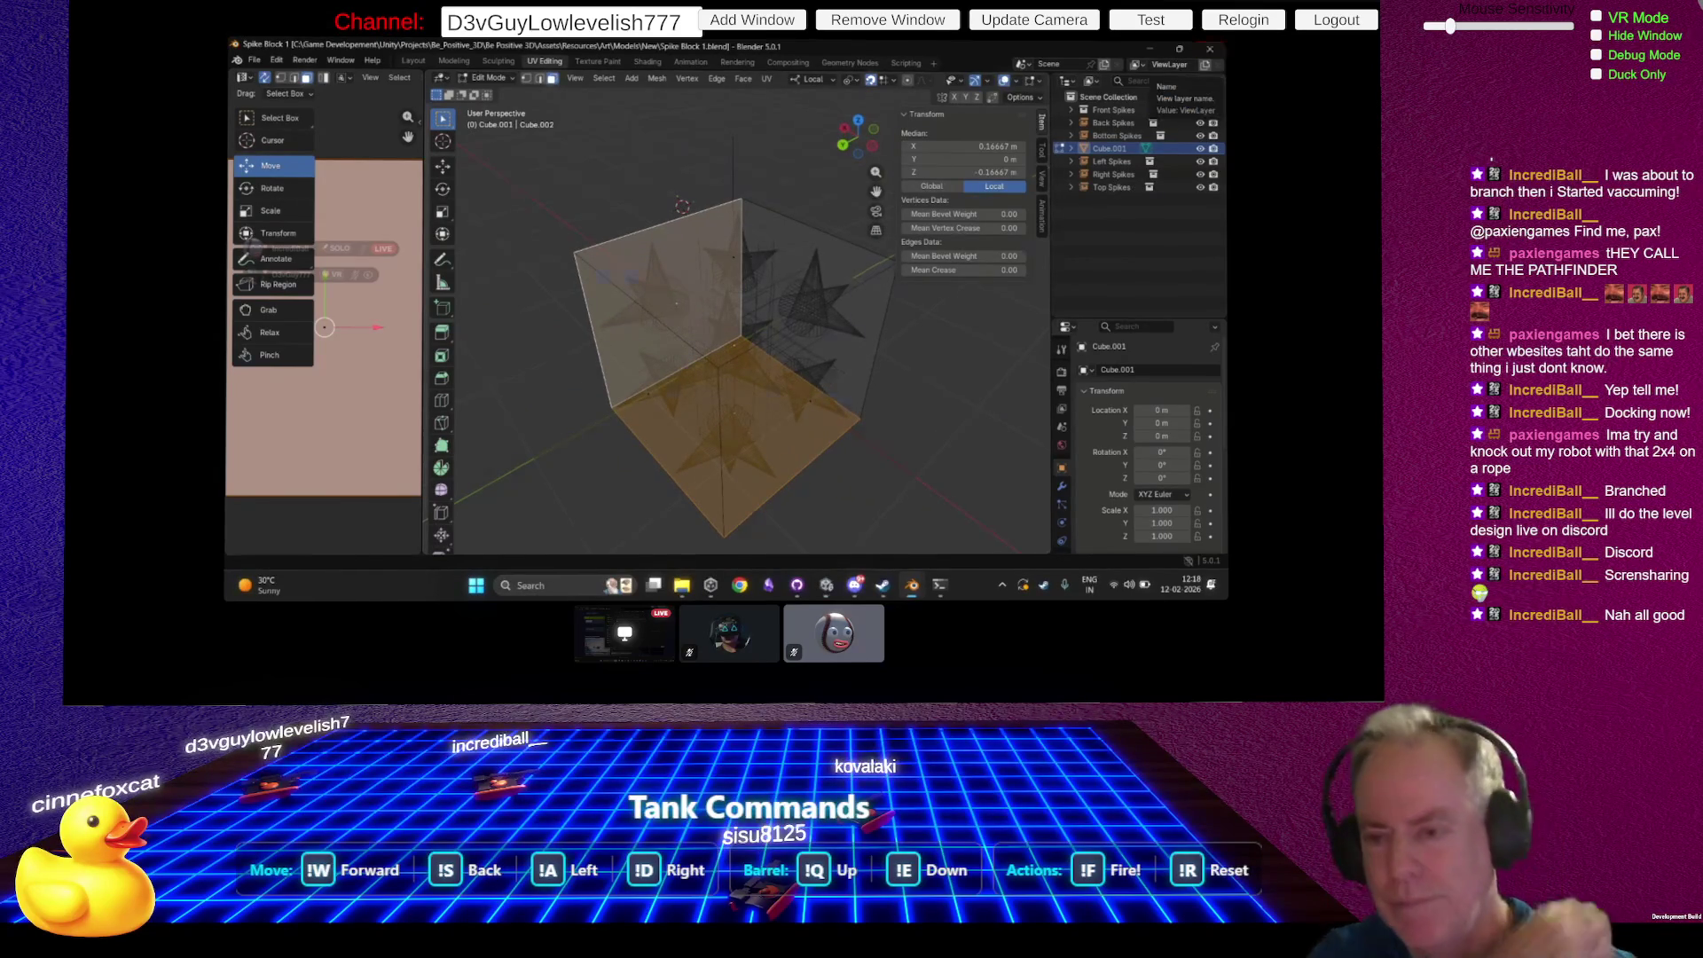
pyautogui.hotkey('alt', 'Tab')
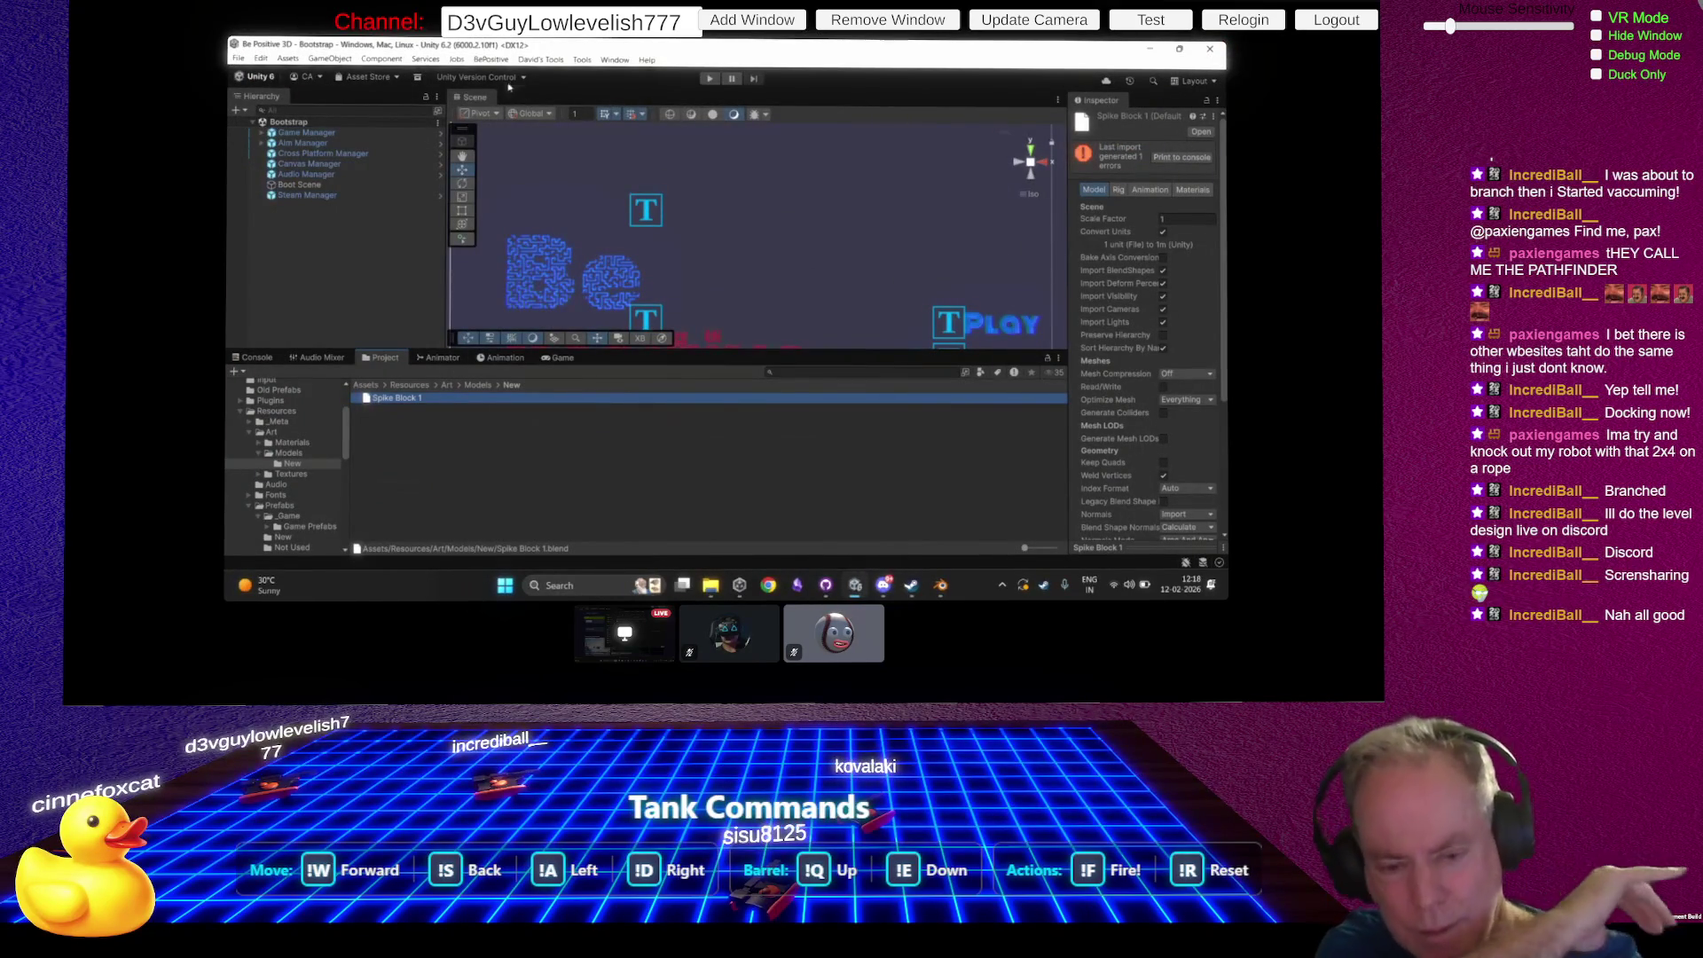
# Step: Open David's Tools > Level Editor and dock it beside the Project browser
pyautogui.click(549, 61)
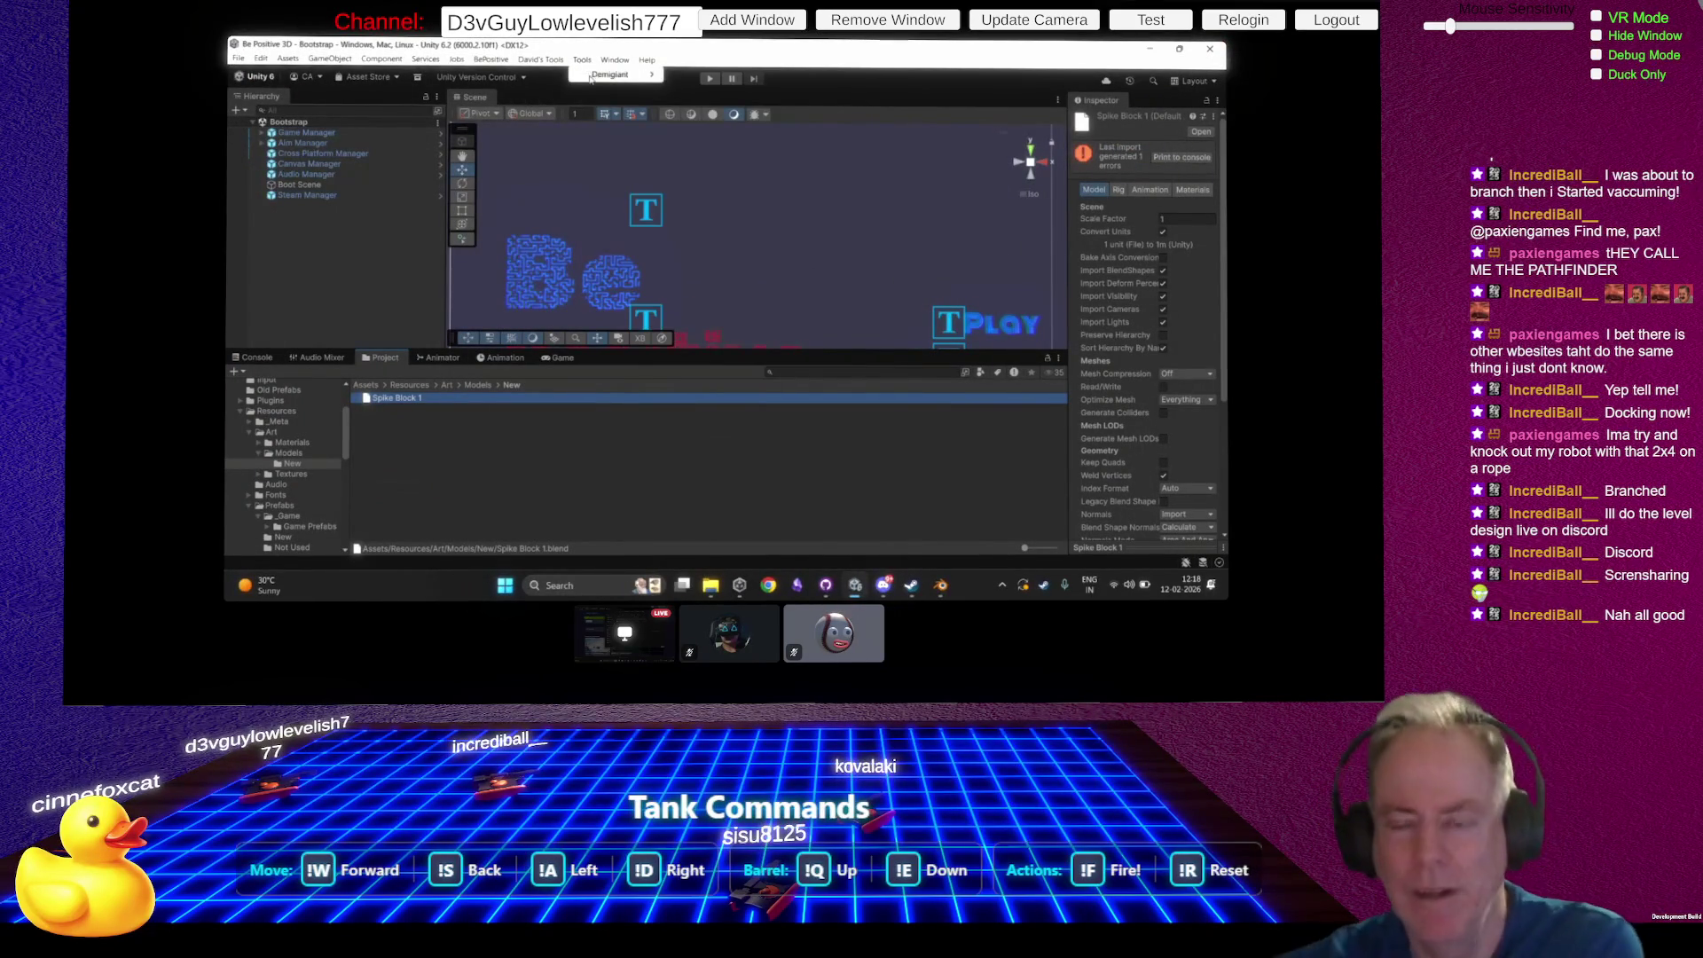
pyautogui.moveTo(539, 60)
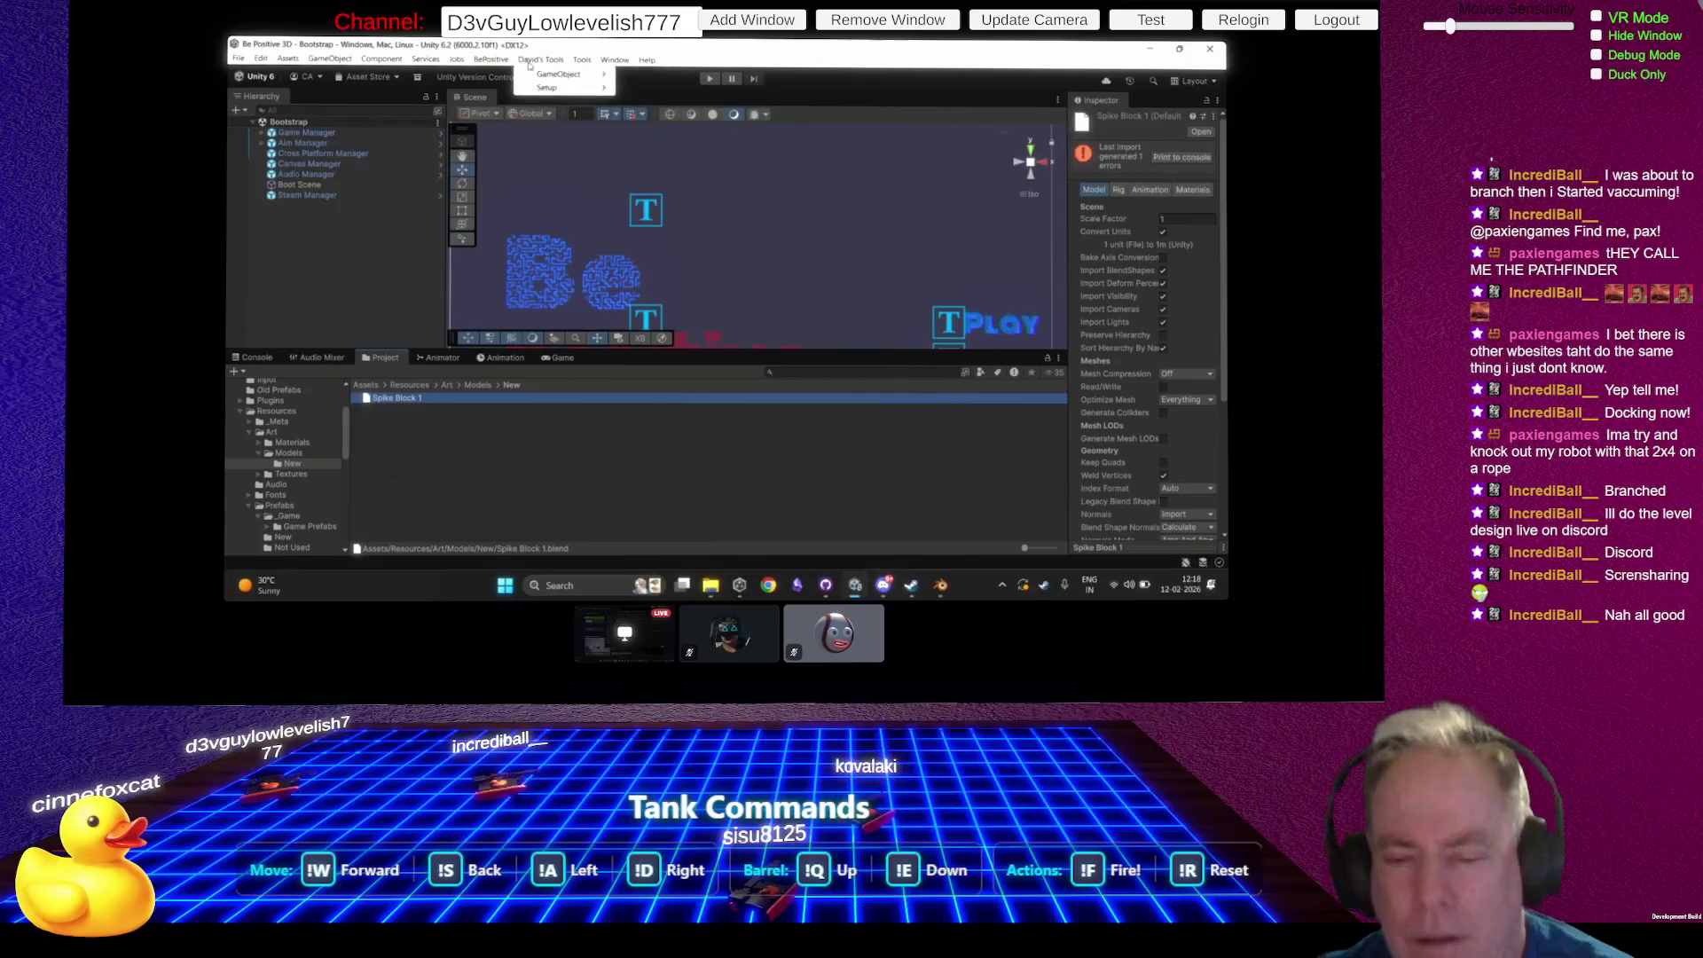
pyautogui.click(545, 87)
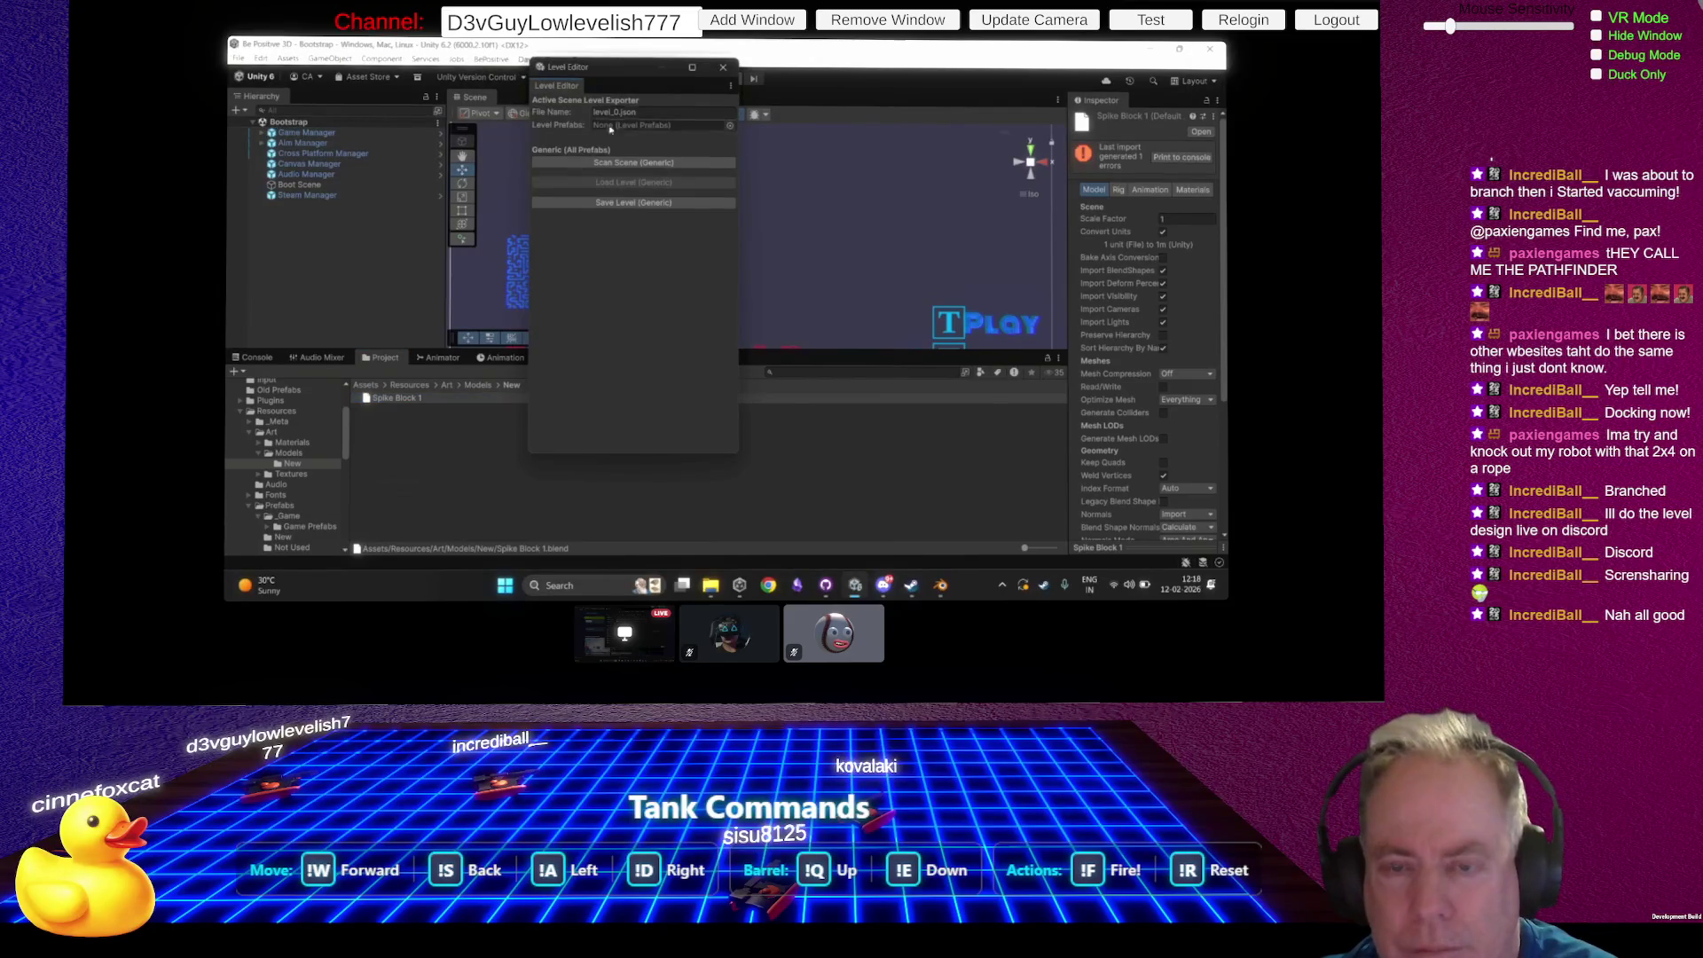
pyautogui.moveTo(559, 85)
pyautogui.mouseDown()
pyautogui.moveTo(917, 371)
pyautogui.moveTo(917, 389)
pyautogui.mouseUp()
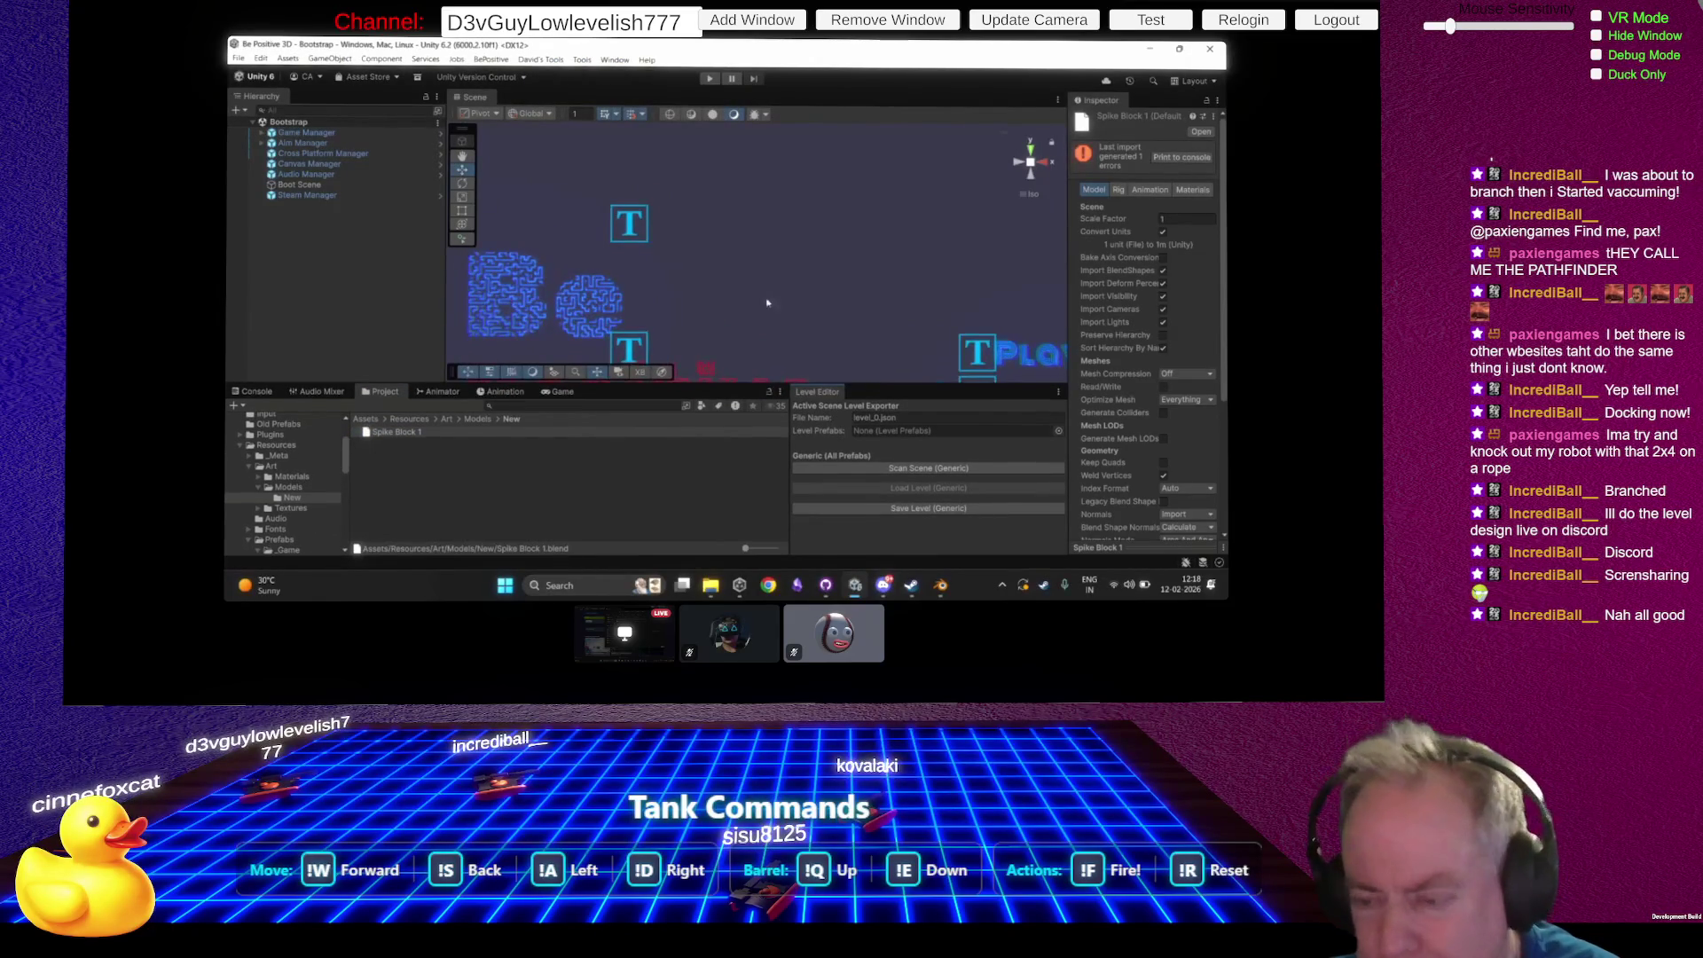
pyautogui.scroll(-4, 777, 283)
pyautogui.moveTo(777, 283)
pyautogui.mouseDown()
pyautogui.moveTo(640, 302)
pyautogui.moveTo(887, 294)
pyautogui.moveTo(831, 310)
pyautogui.mouseUp()
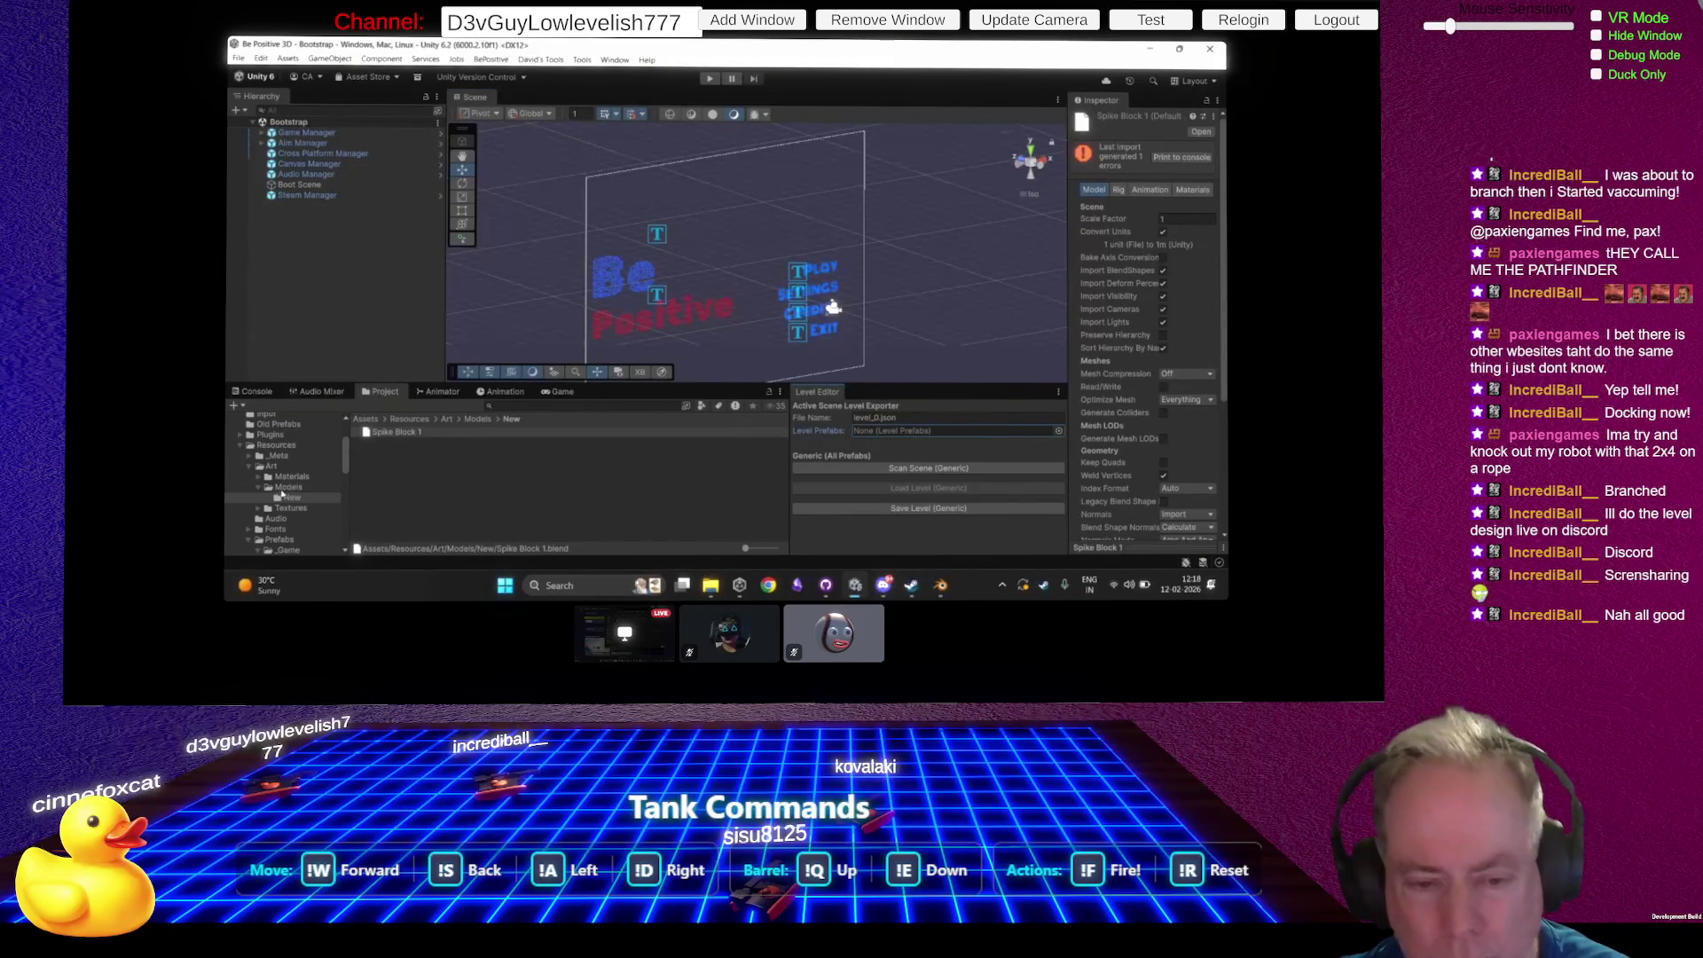
# Step: Browse the Project folders down to Assets > Scenes > Dev > Game Scenes
pyautogui.click(280, 538)
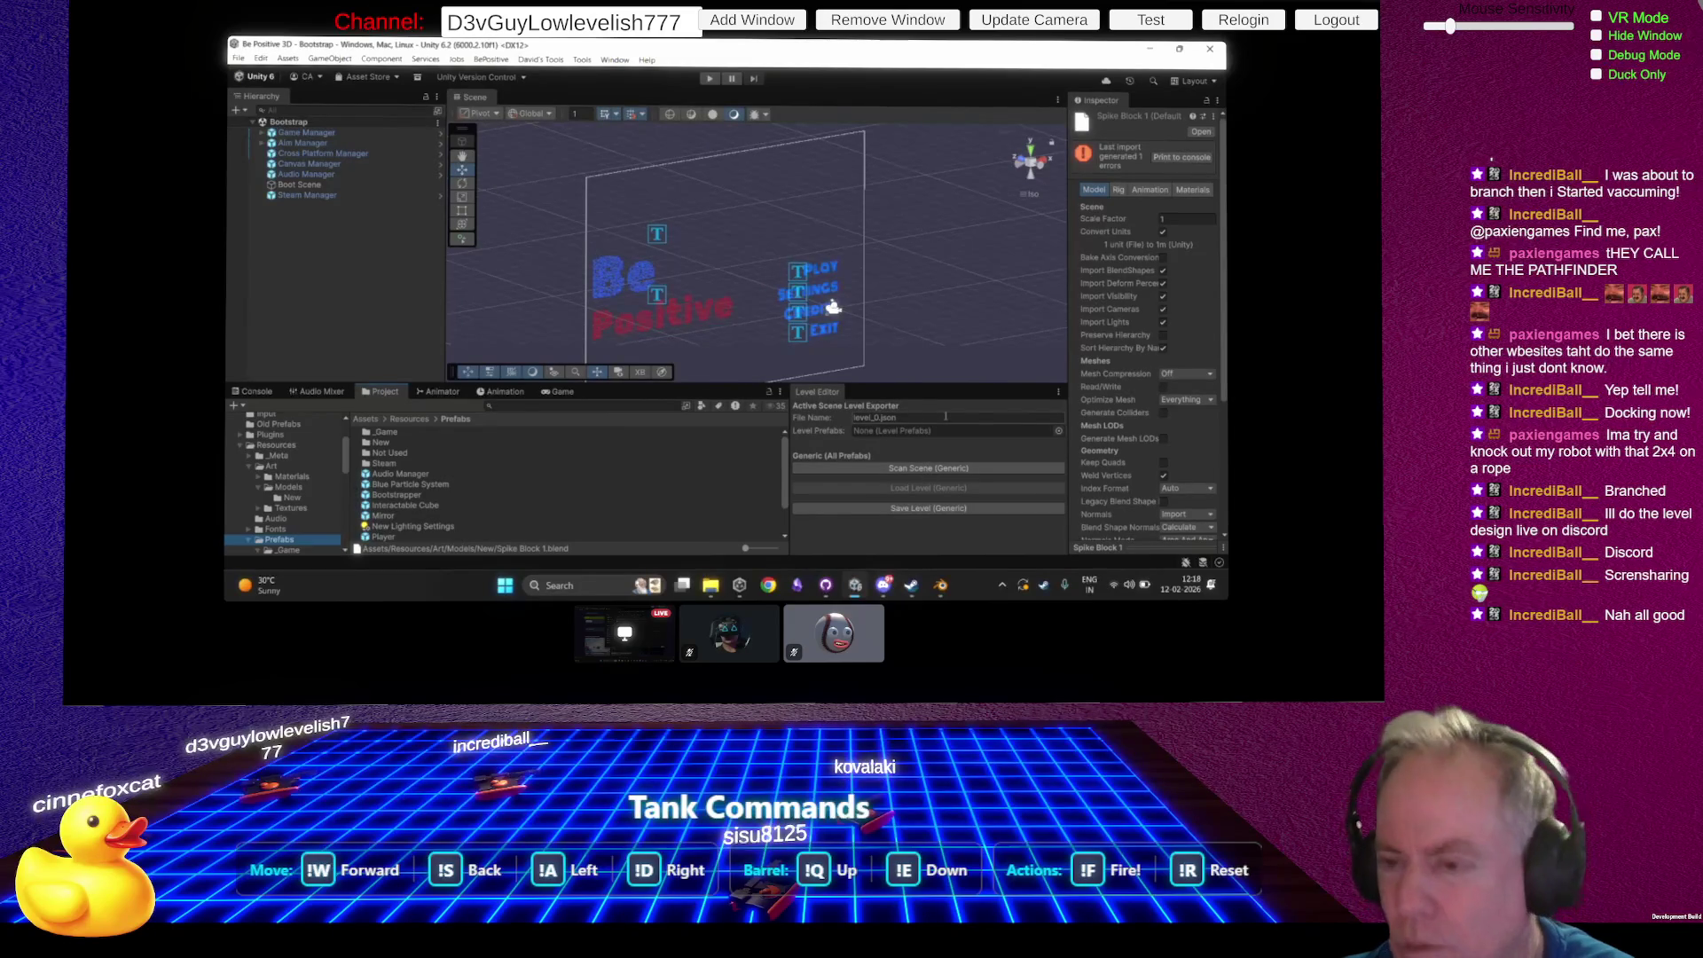
pyautogui.click(906, 415)
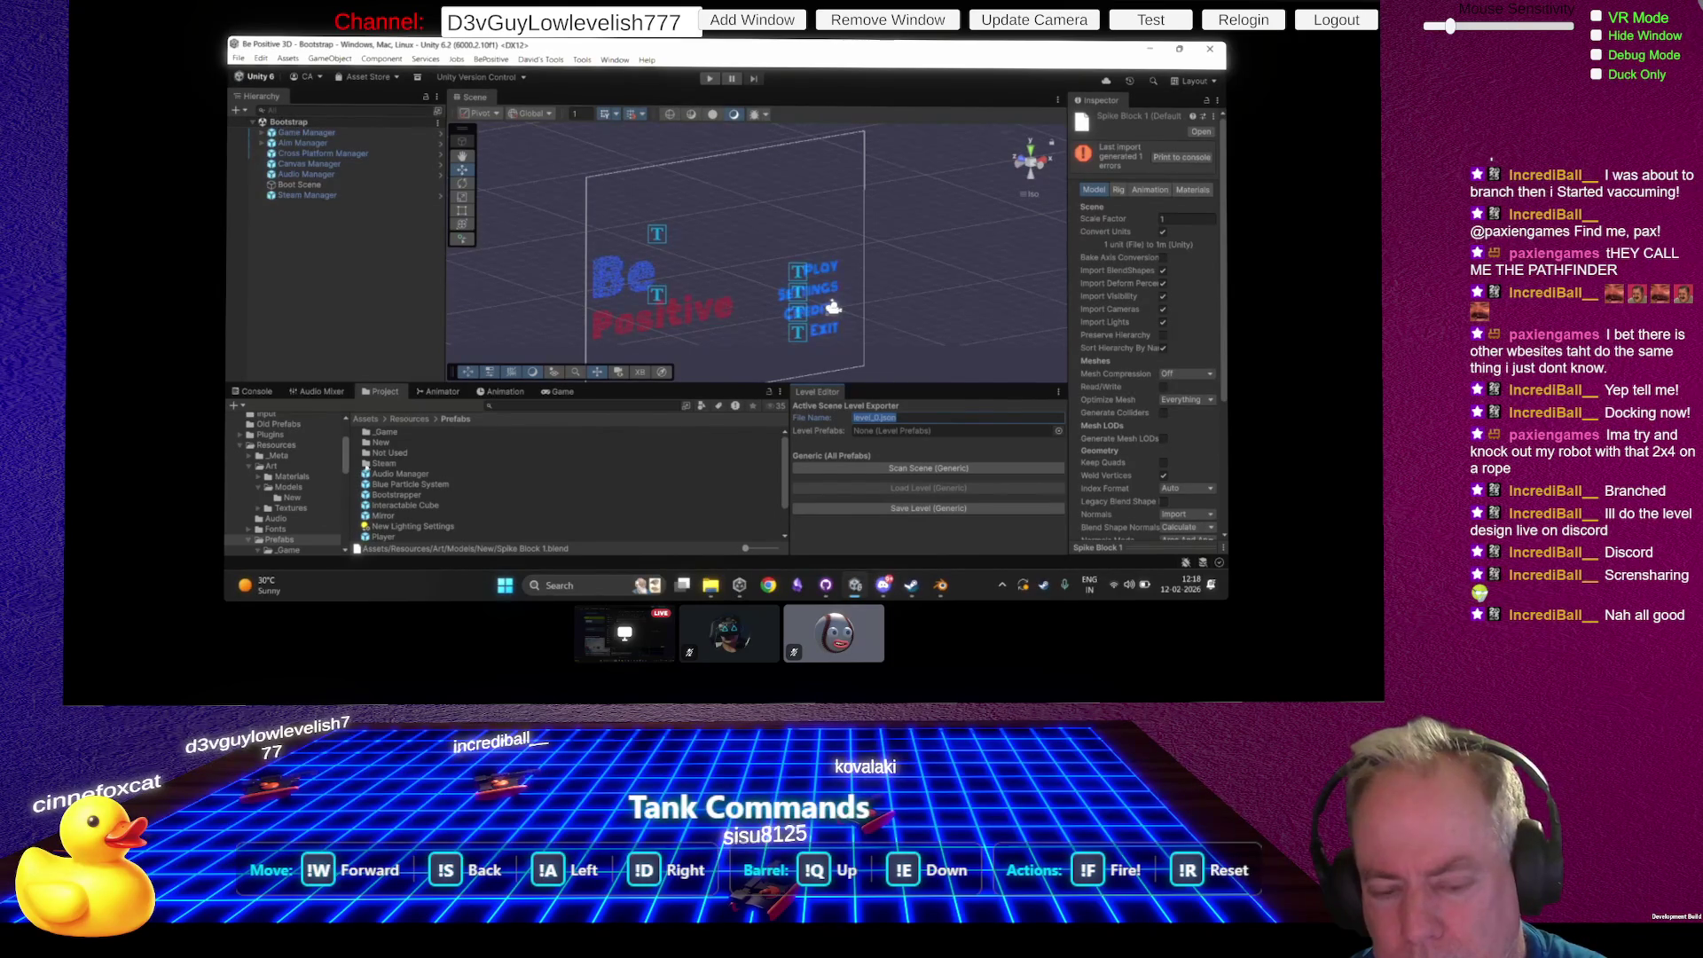
pyautogui.scroll(2, 284, 469)
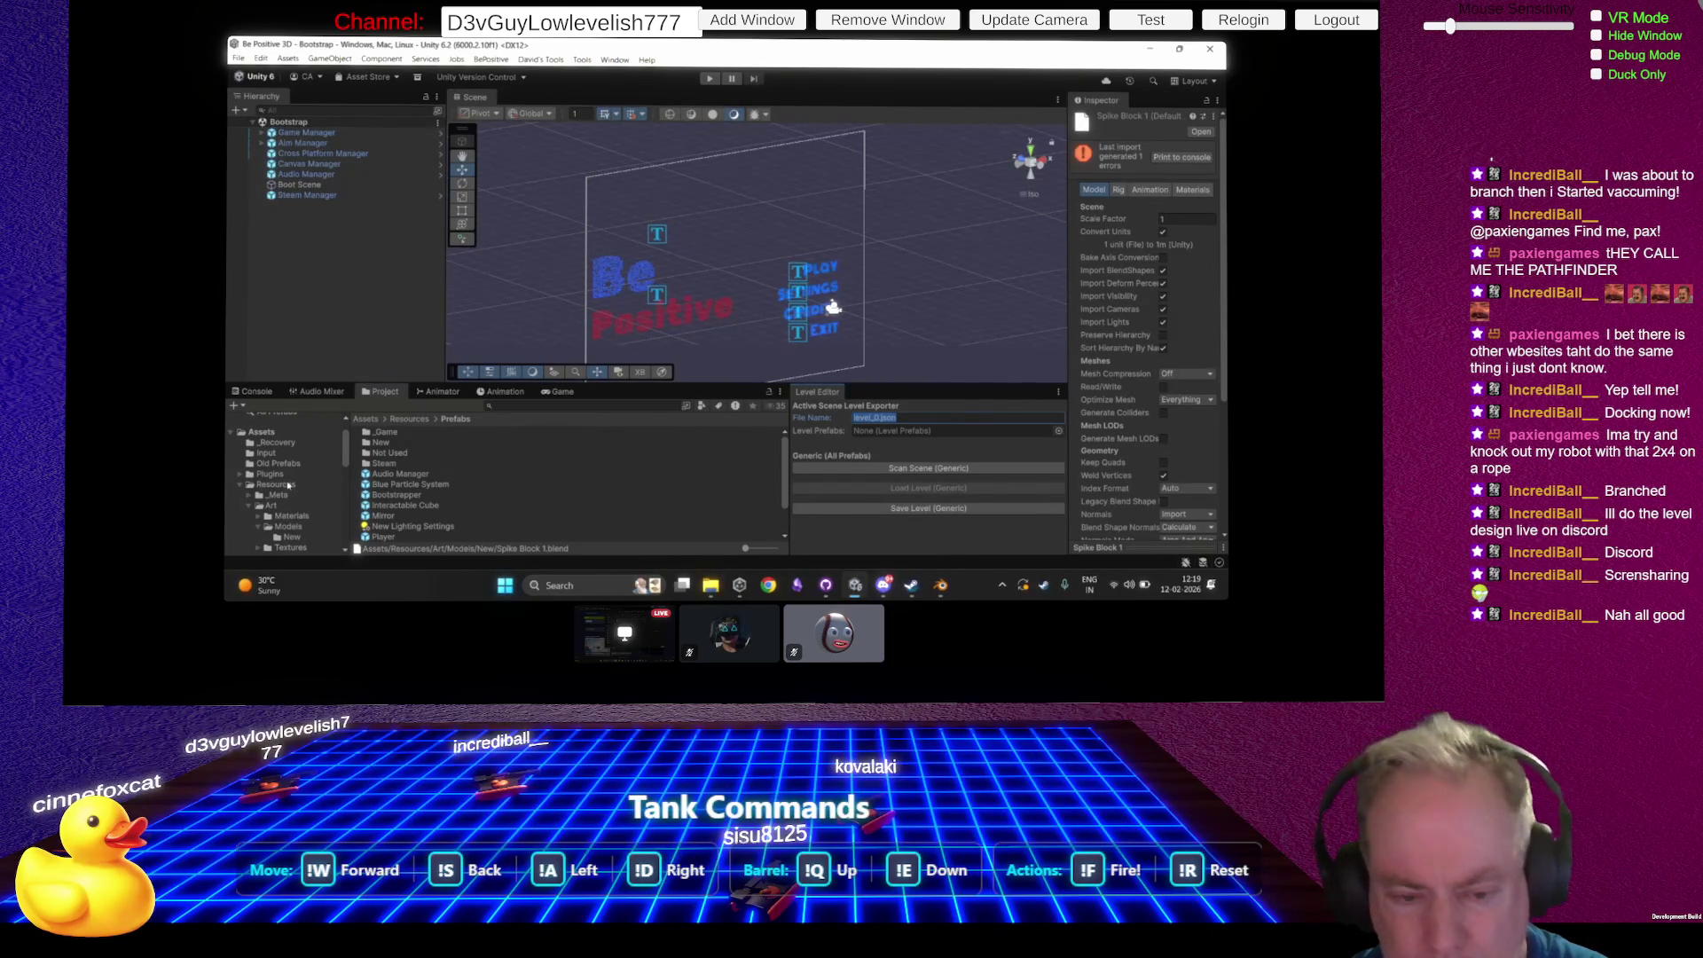
pyautogui.click(298, 496)
pyautogui.scroll(-2, 279, 479)
pyautogui.scroll(-2, 276, 477)
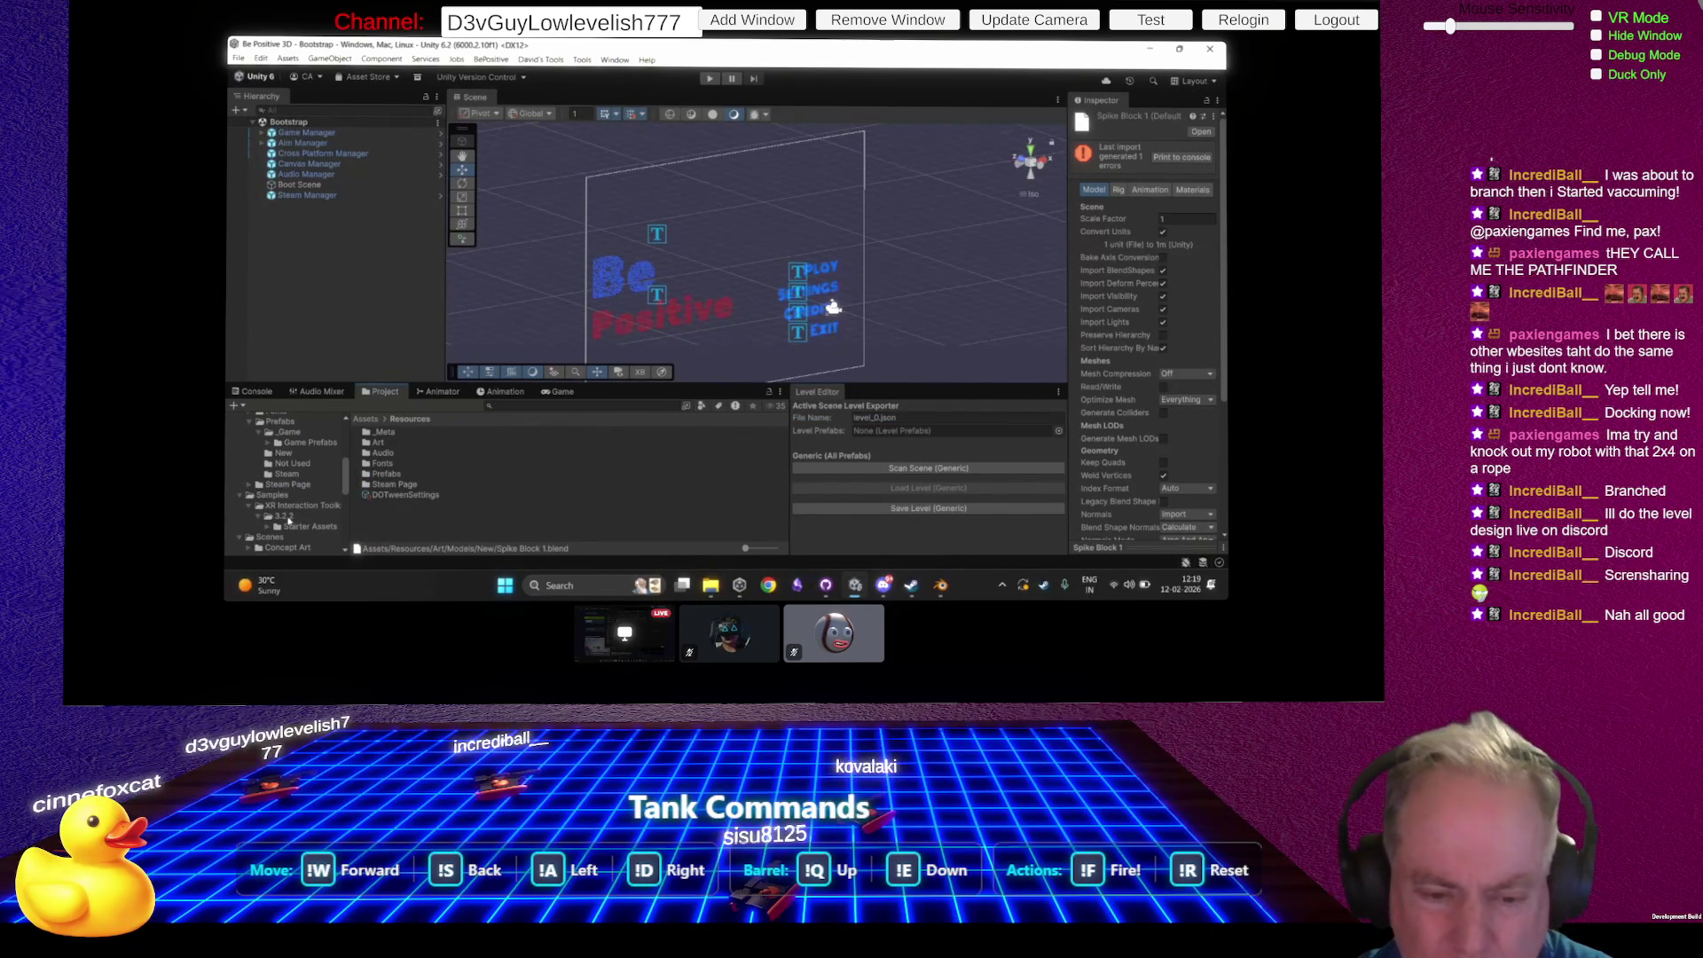
pyautogui.scroll(-3, 284, 526)
pyautogui.scroll(-2, 283, 525)
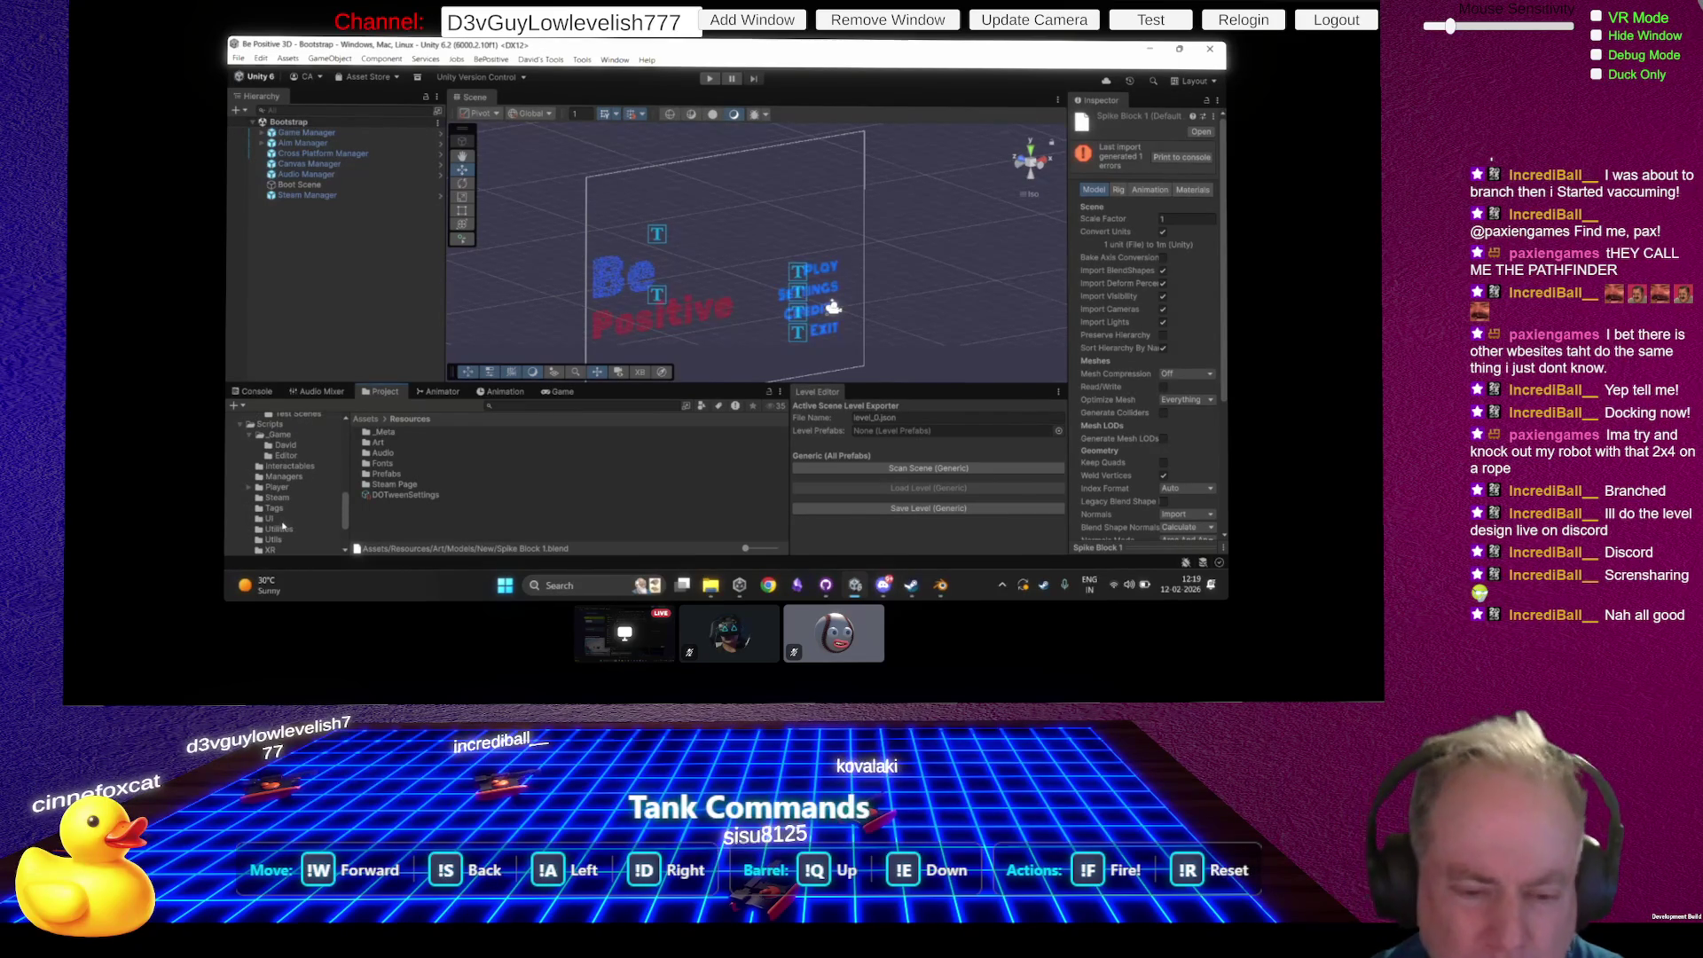
pyautogui.scroll(2, 277, 448)
pyautogui.click(273, 418)
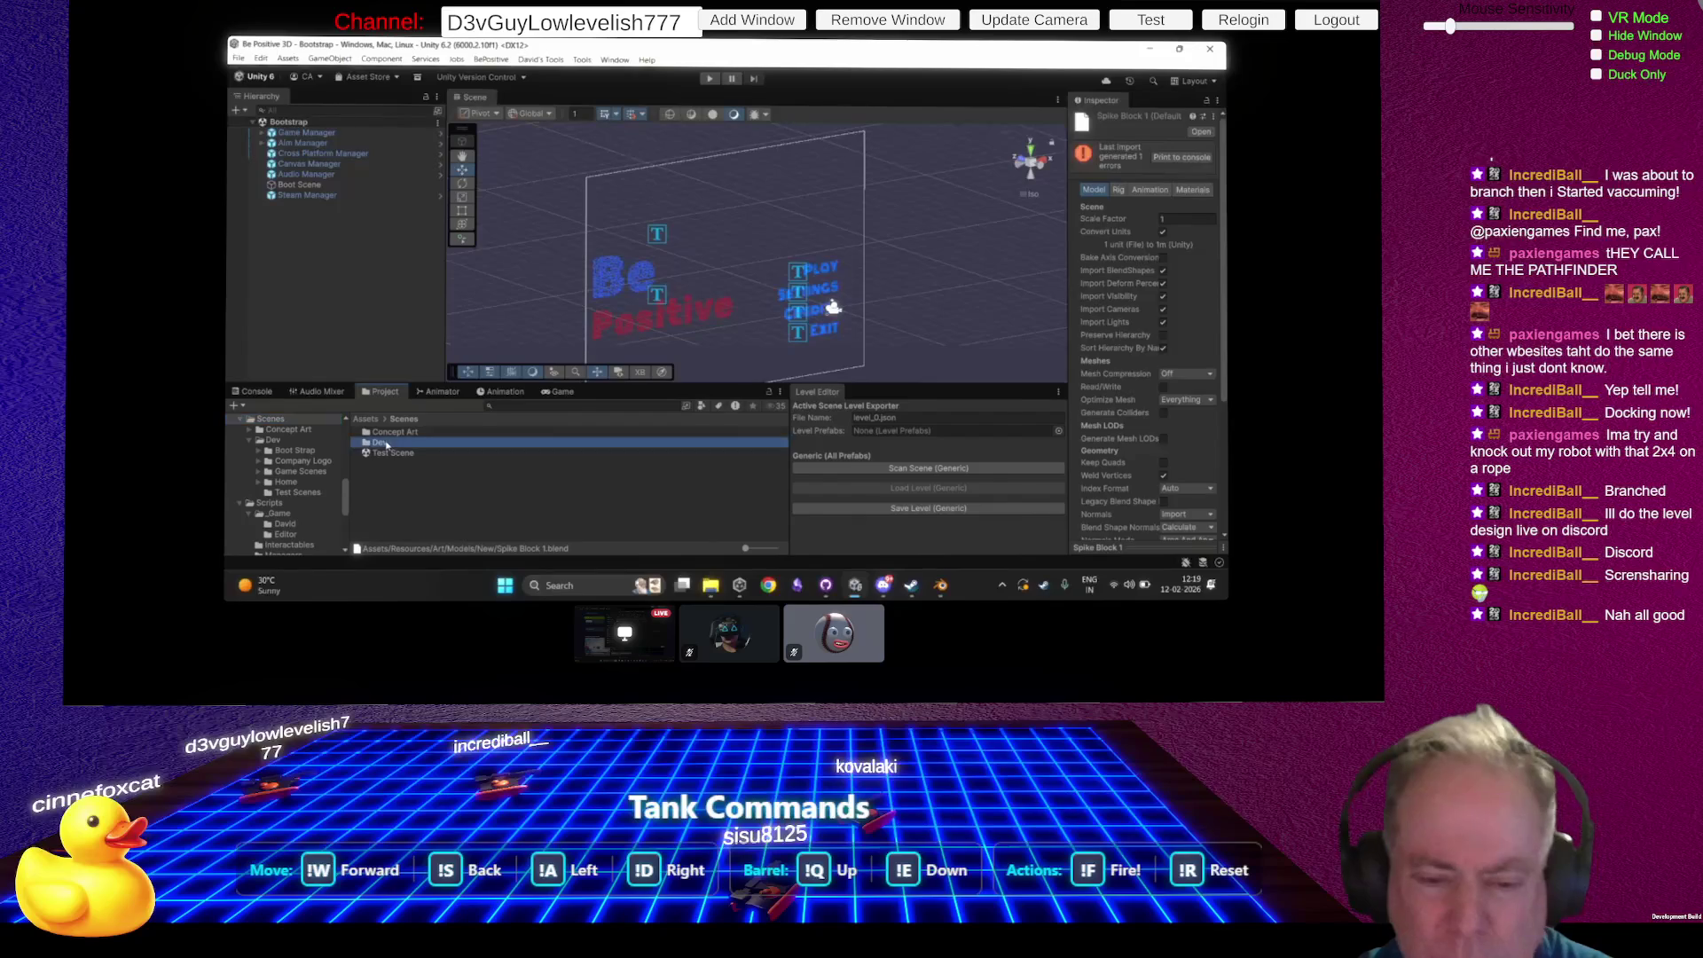
pyautogui.doubleClick(380, 442)
pyautogui.doubleClick(400, 453)
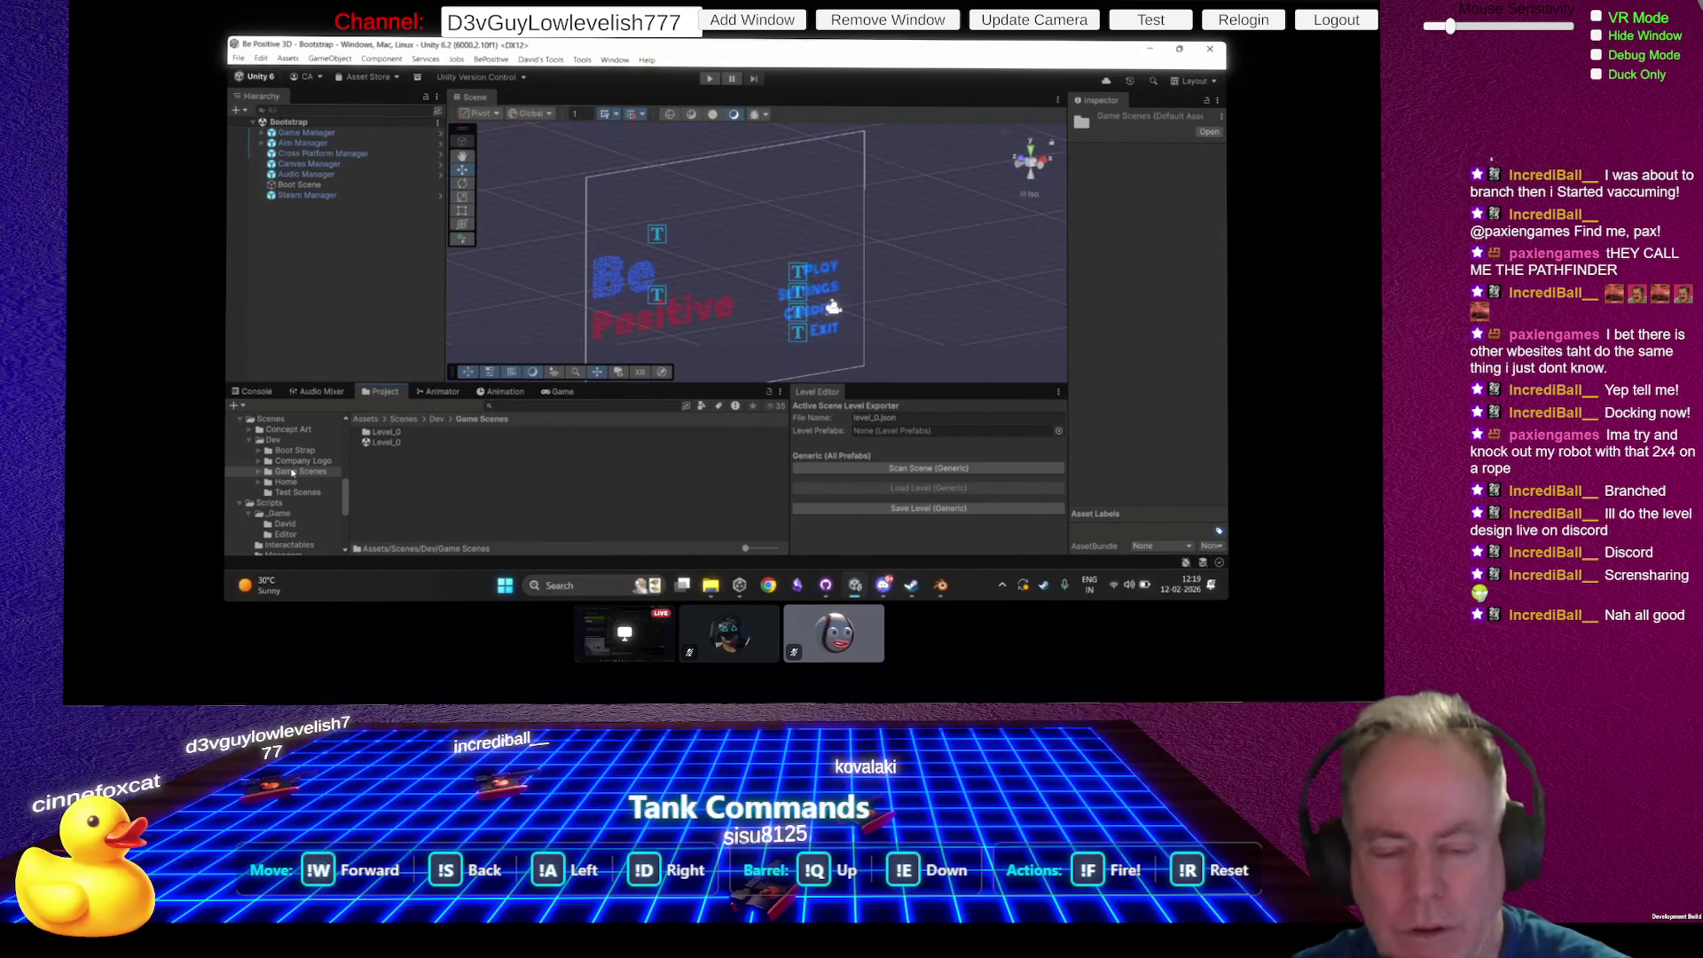
# Step: Duplicate the Level_0 scene with Ctrl+D and open the copy, Level_0 1
pyautogui.click(288, 482)
pyautogui.click(296, 461)
pyautogui.click(296, 473)
pyautogui.click(390, 444)
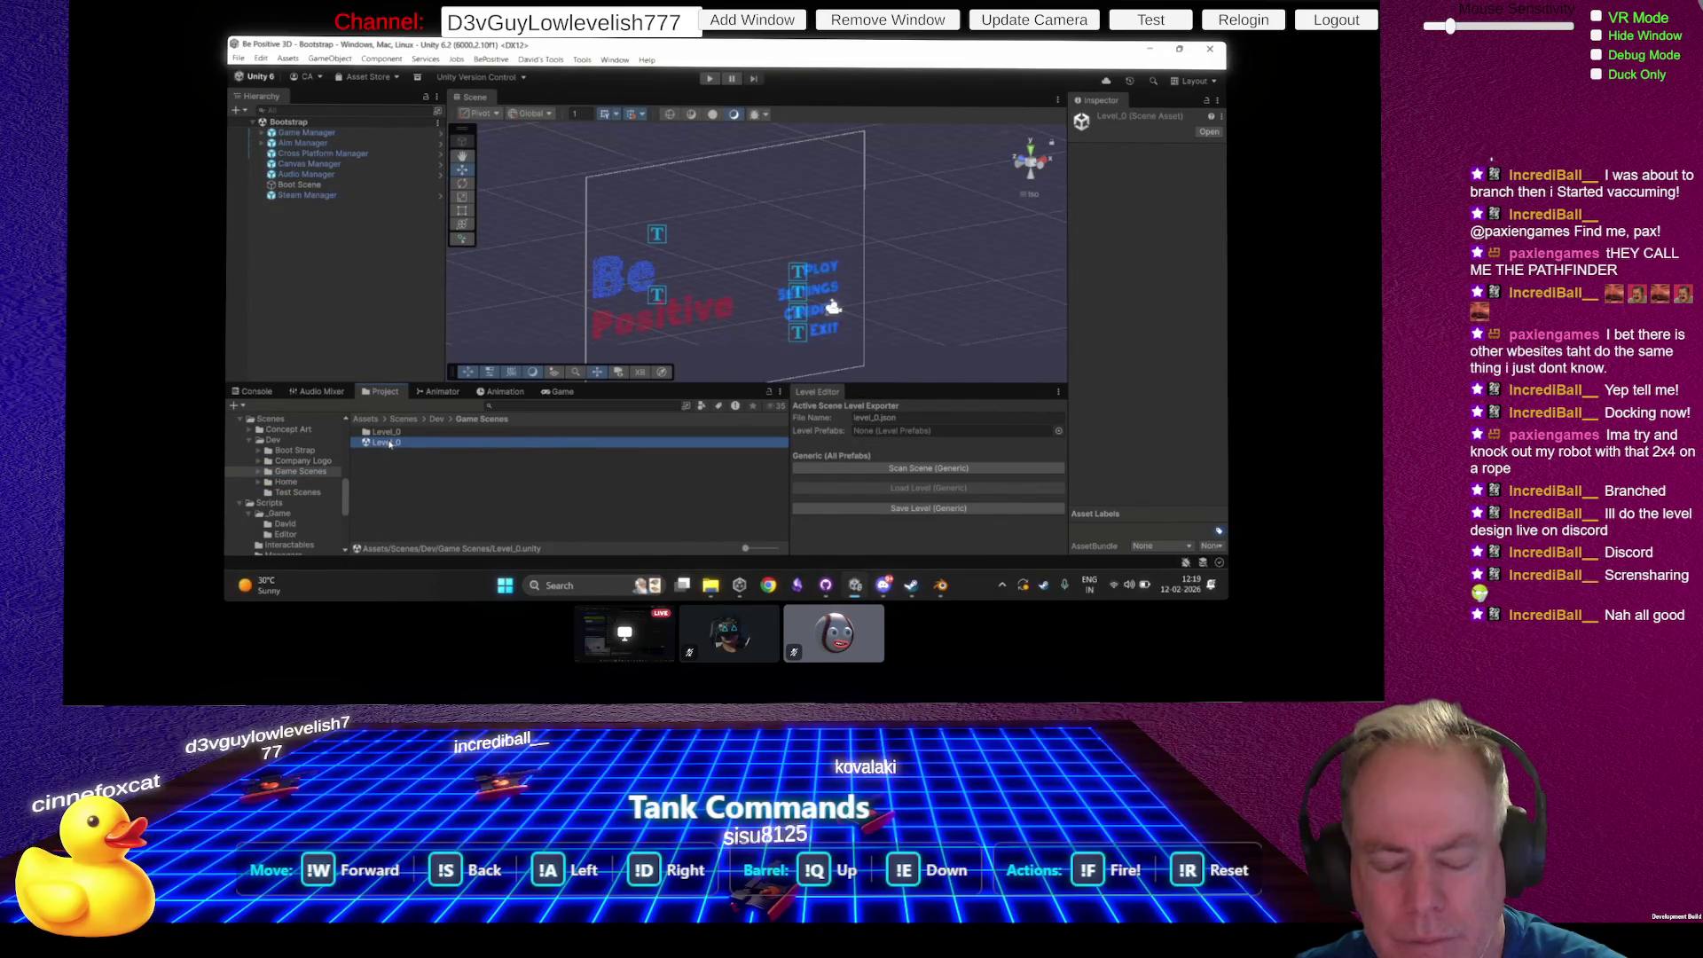
pyautogui.hotkey('ctrl', 'd')
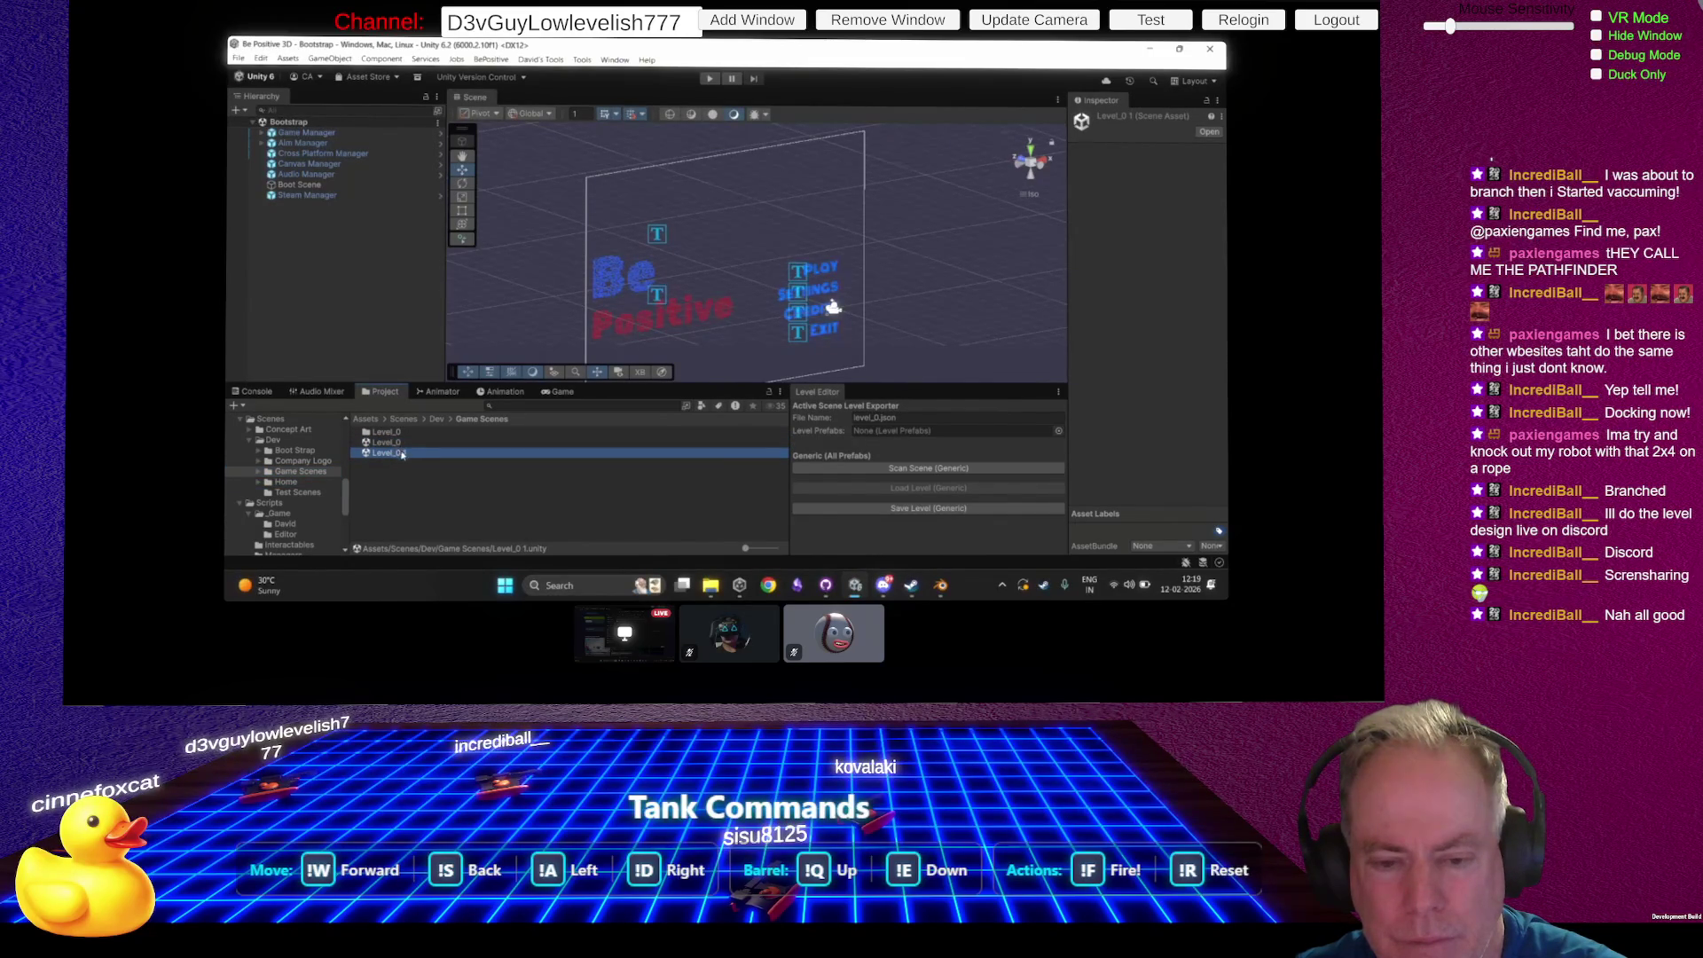
pyautogui.doubleClick(390, 454)
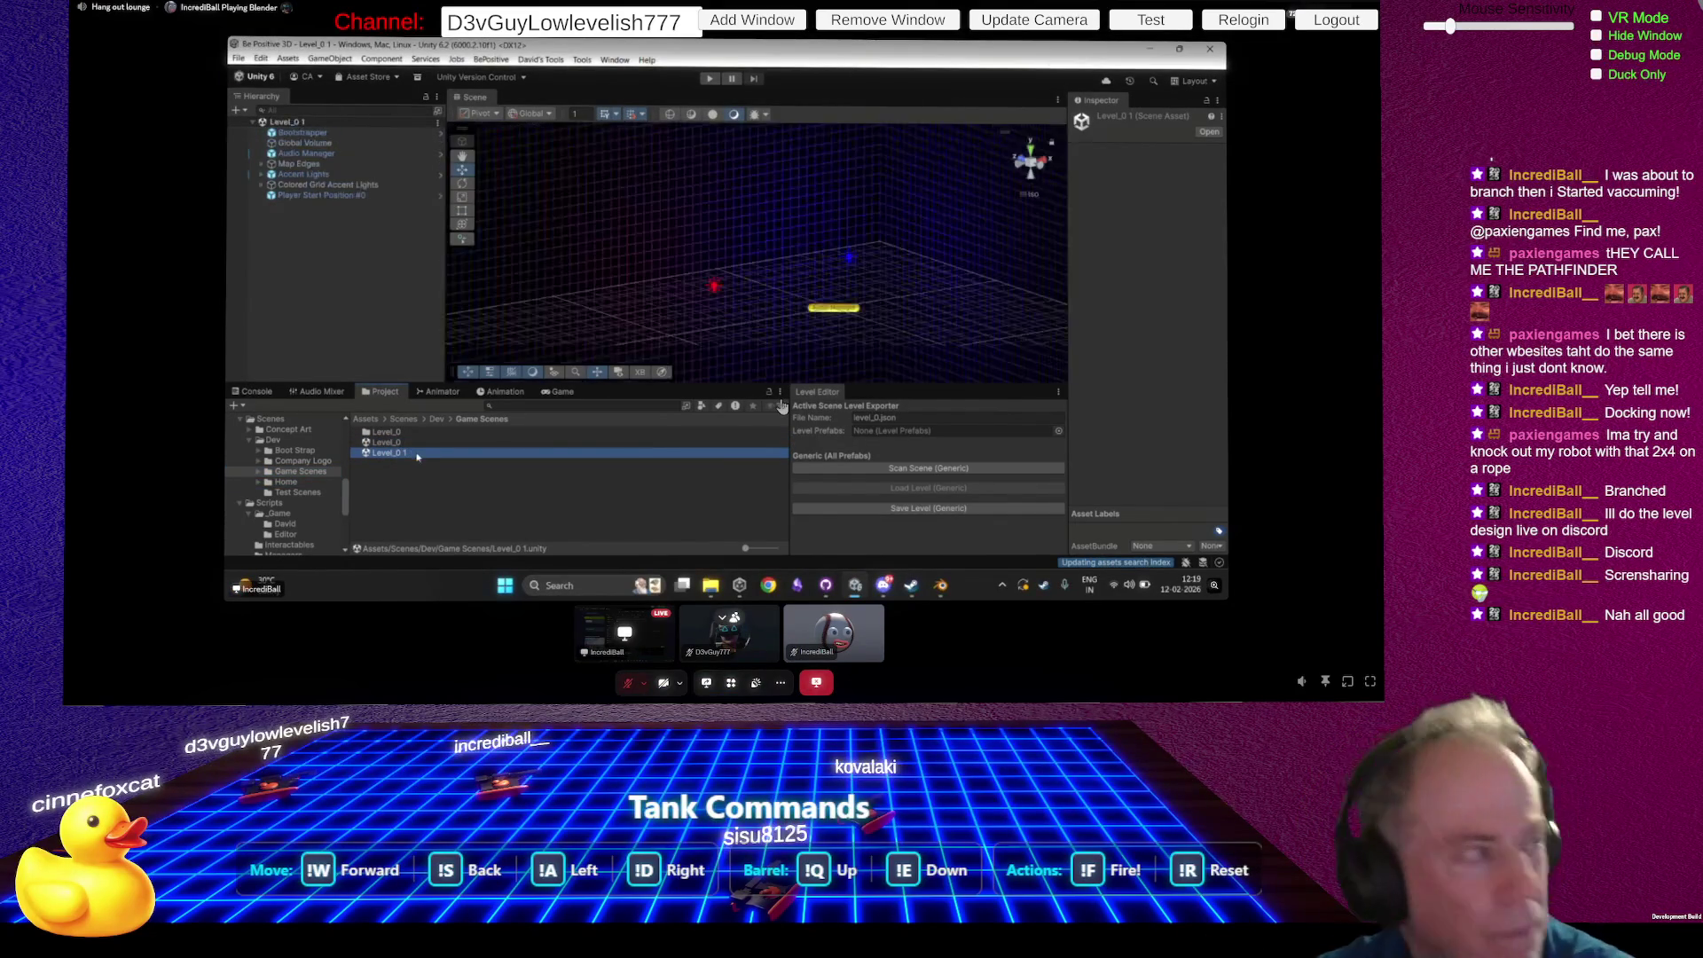
# Step: Assign Assets/Settings/LevelPrefabs to the Level Editor and run Load Level (Generic) into Level_0 1
pyautogui.moveTo(759, 294)
pyautogui.mouseDown()
pyautogui.moveTo(703, 284)
pyautogui.moveTo(588, 349)
pyautogui.mouseUp()
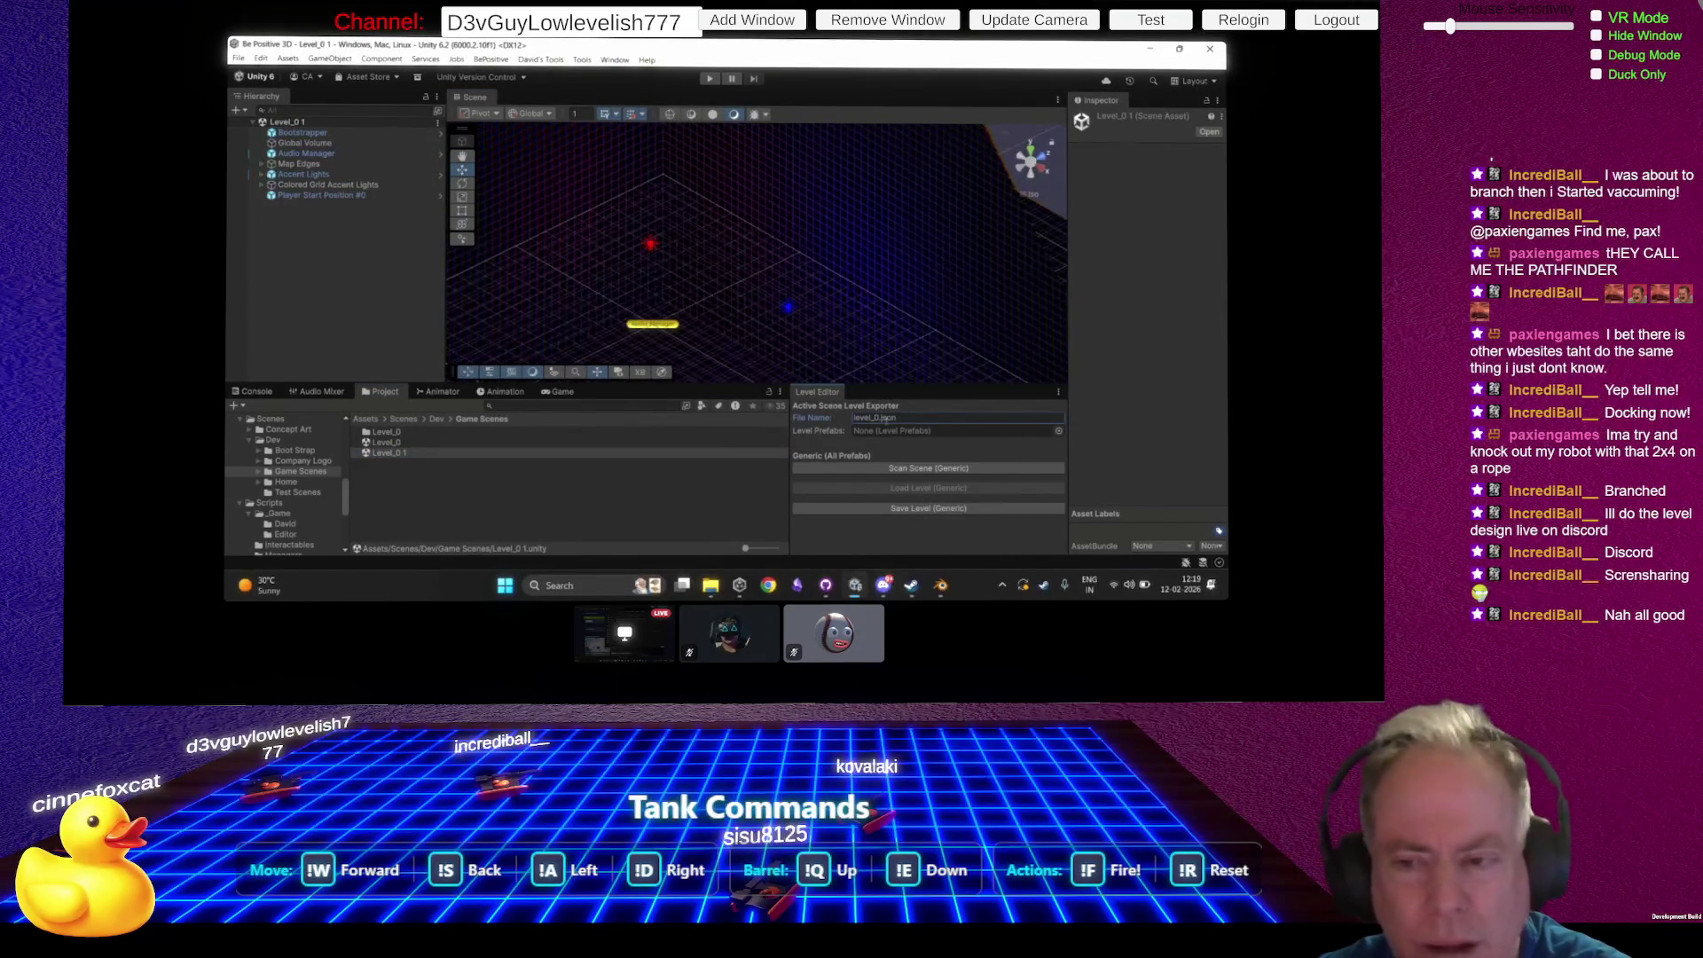
pyautogui.doubleClick(387, 432)
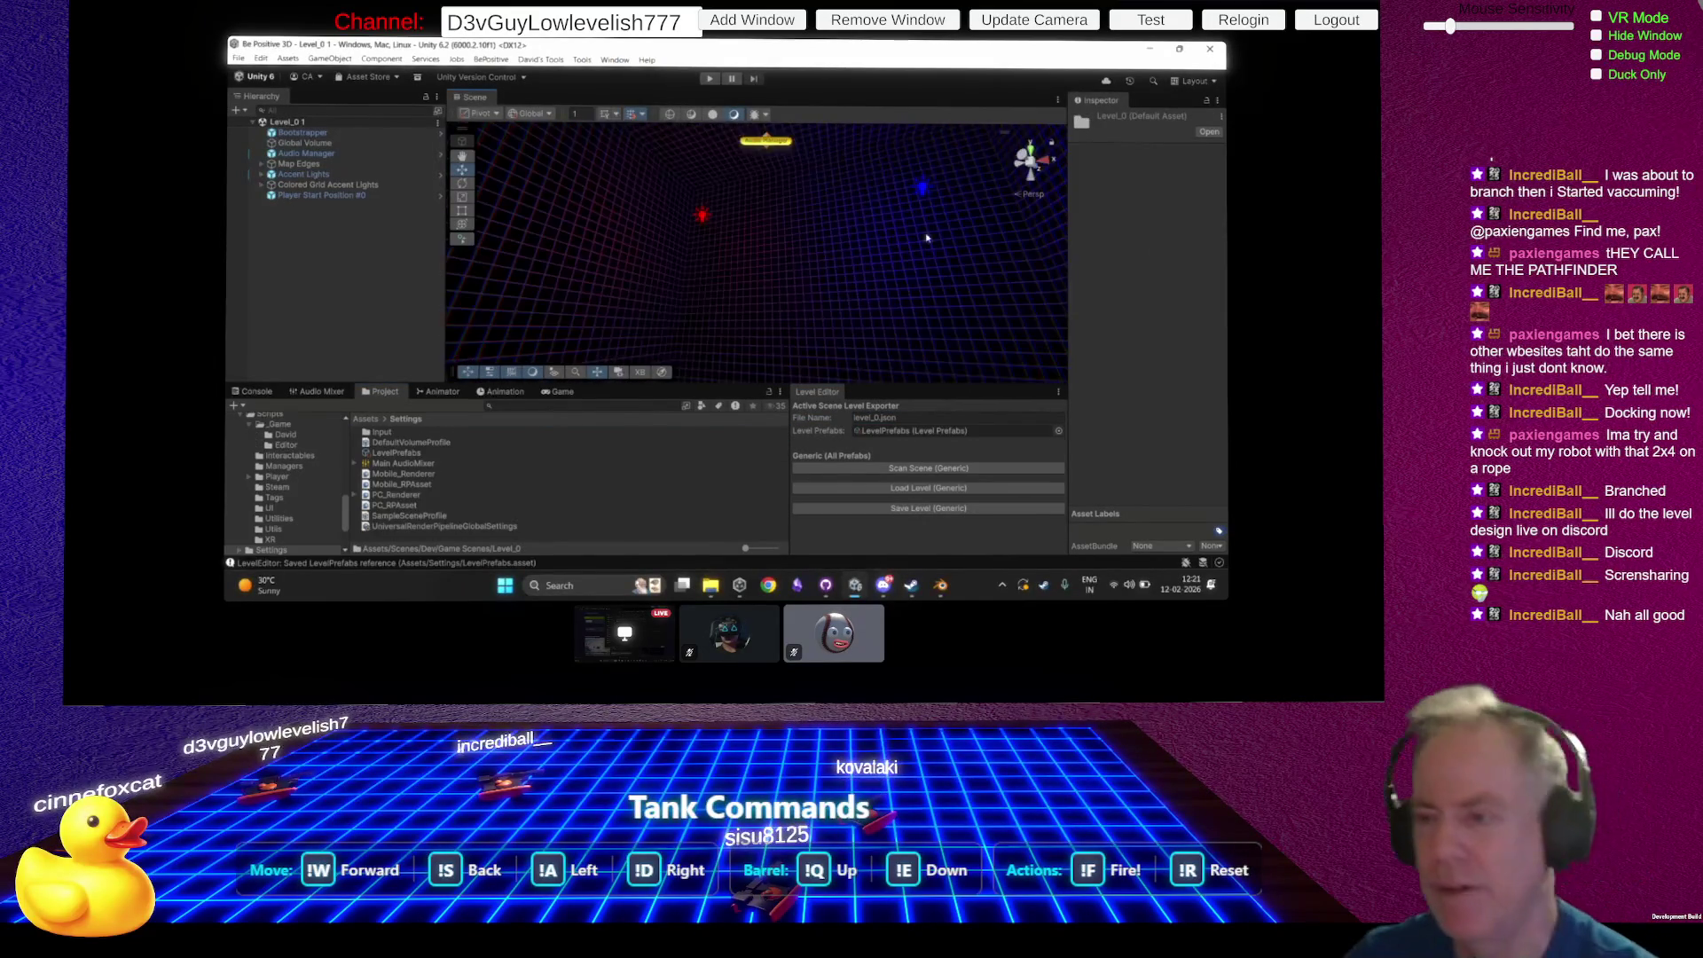
pyautogui.moveTo(627, 317)
pyautogui.mouseDown()
pyautogui.moveTo(841, 206)
pyautogui.moveTo(799, 267)
pyautogui.moveTo(787, 158)
pyautogui.moveTo(783, 187)
pyautogui.mouseUp()
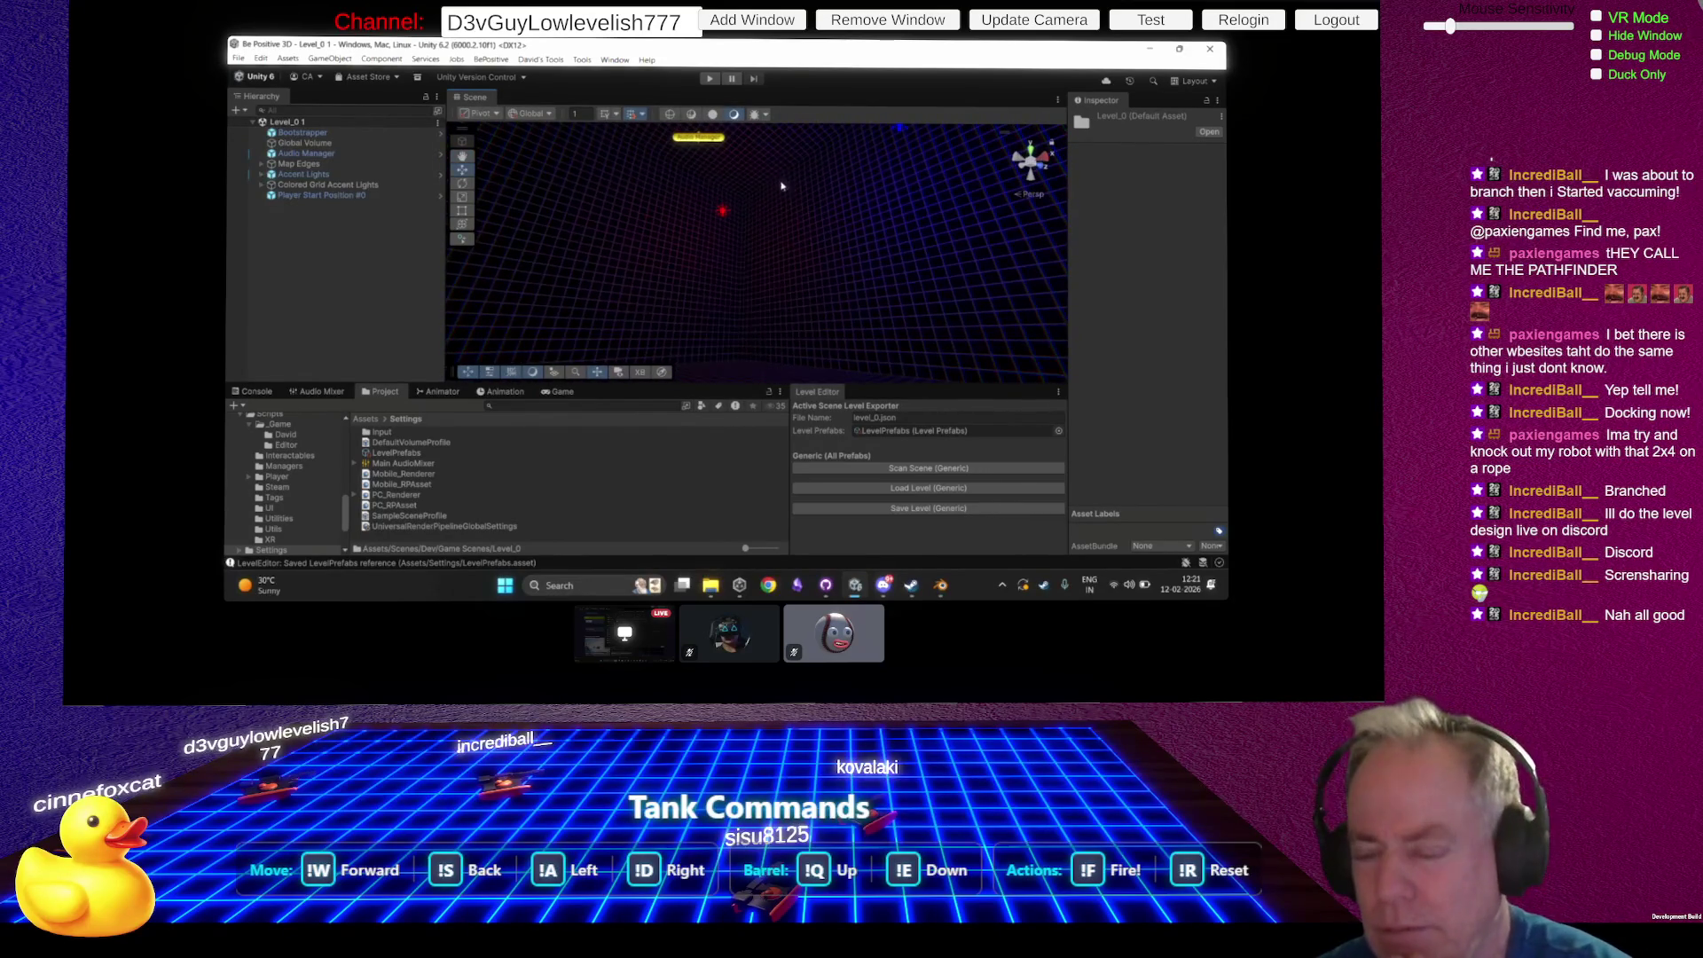
pyautogui.click(931, 430)
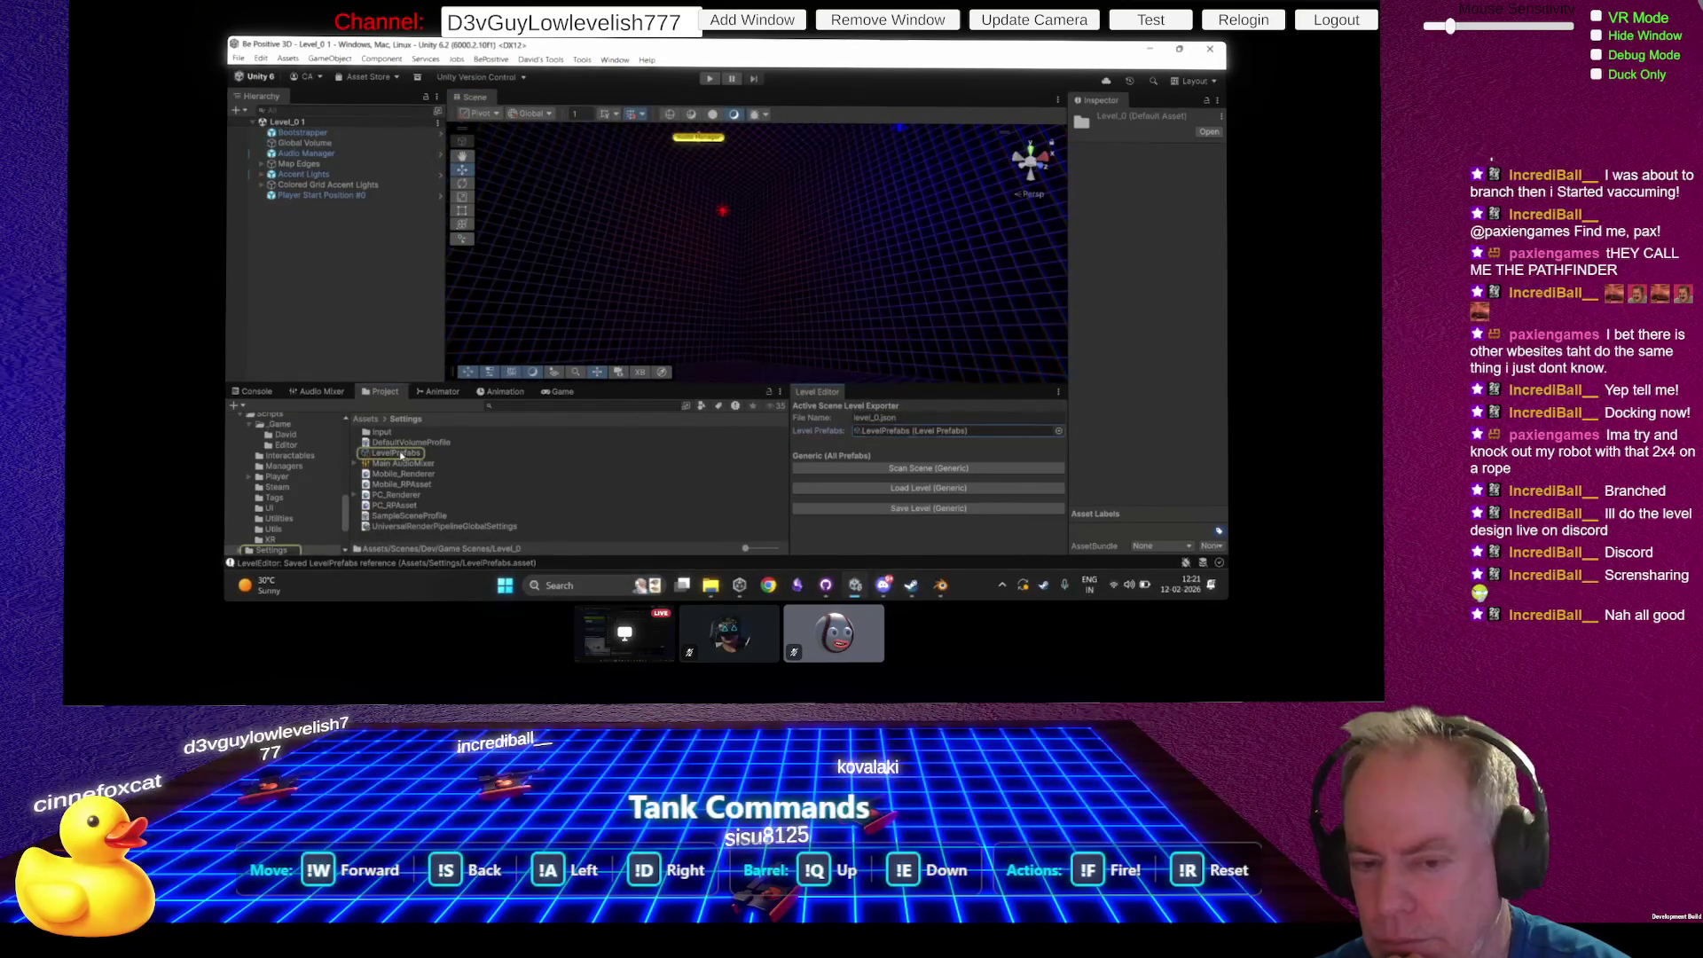
pyautogui.click(929, 488)
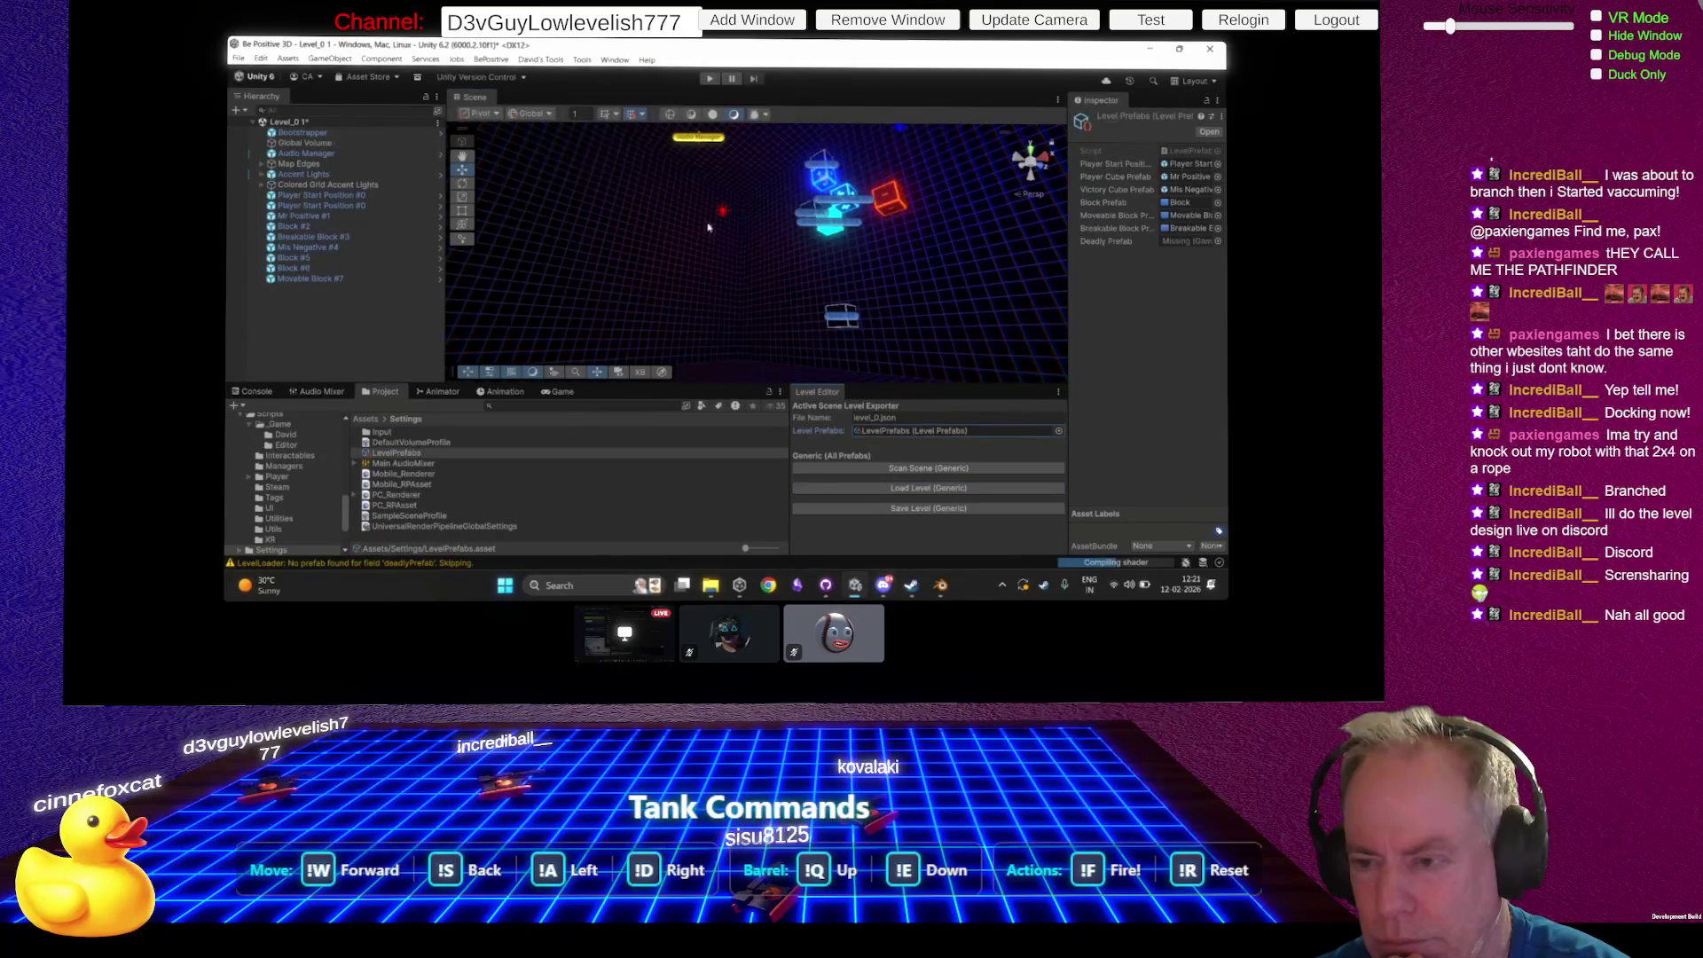
pyautogui.scroll(3, 713, 224)
pyautogui.scroll(3, 713, 226)
pyautogui.scroll(3, 713, 225)
pyautogui.scroll(3, 712, 225)
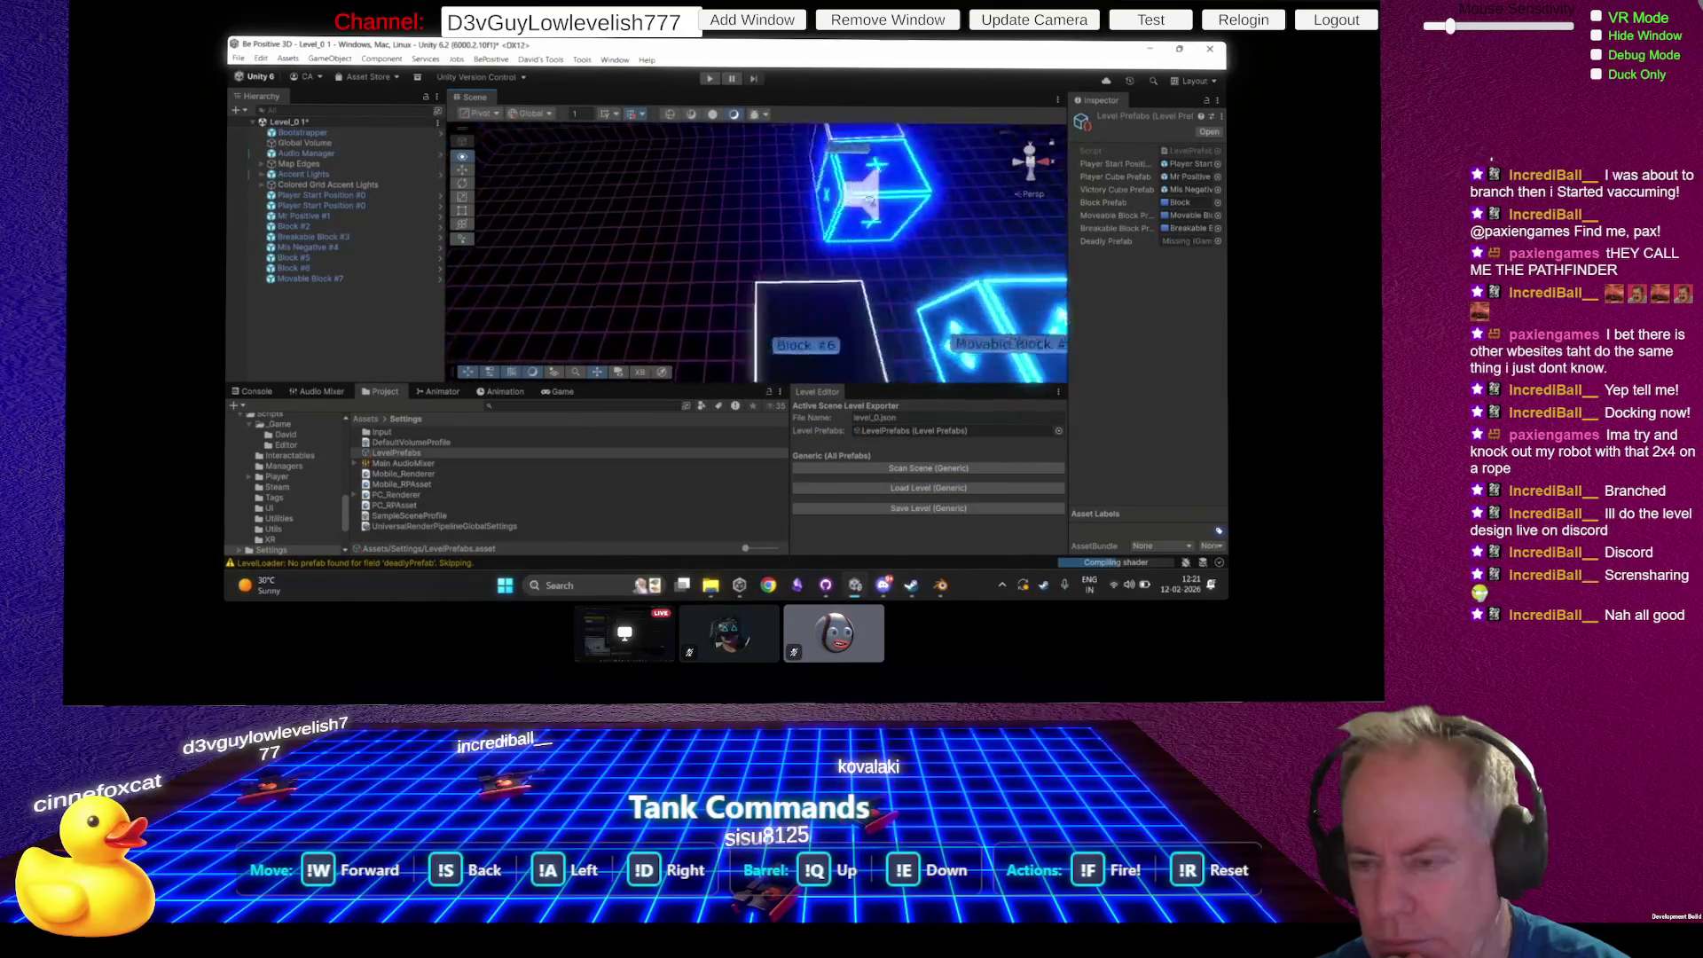
pyautogui.scroll(-4, 827, 188)
pyautogui.scroll(-3, 828, 188)
pyautogui.scroll(3, 731, 194)
pyautogui.scroll(3, 731, 195)
# Step: Enter play mode to test the loaded blocks, landing in the Home (New Refactor) scene
pyautogui.moveTo(745, 213)
pyautogui.keyDown('alt'); pyautogui.mouseDown()
pyautogui.moveTo(796, 253)
pyautogui.moveTo(797, 220)
pyautogui.mouseUp(); pyautogui.keyUp('alt')
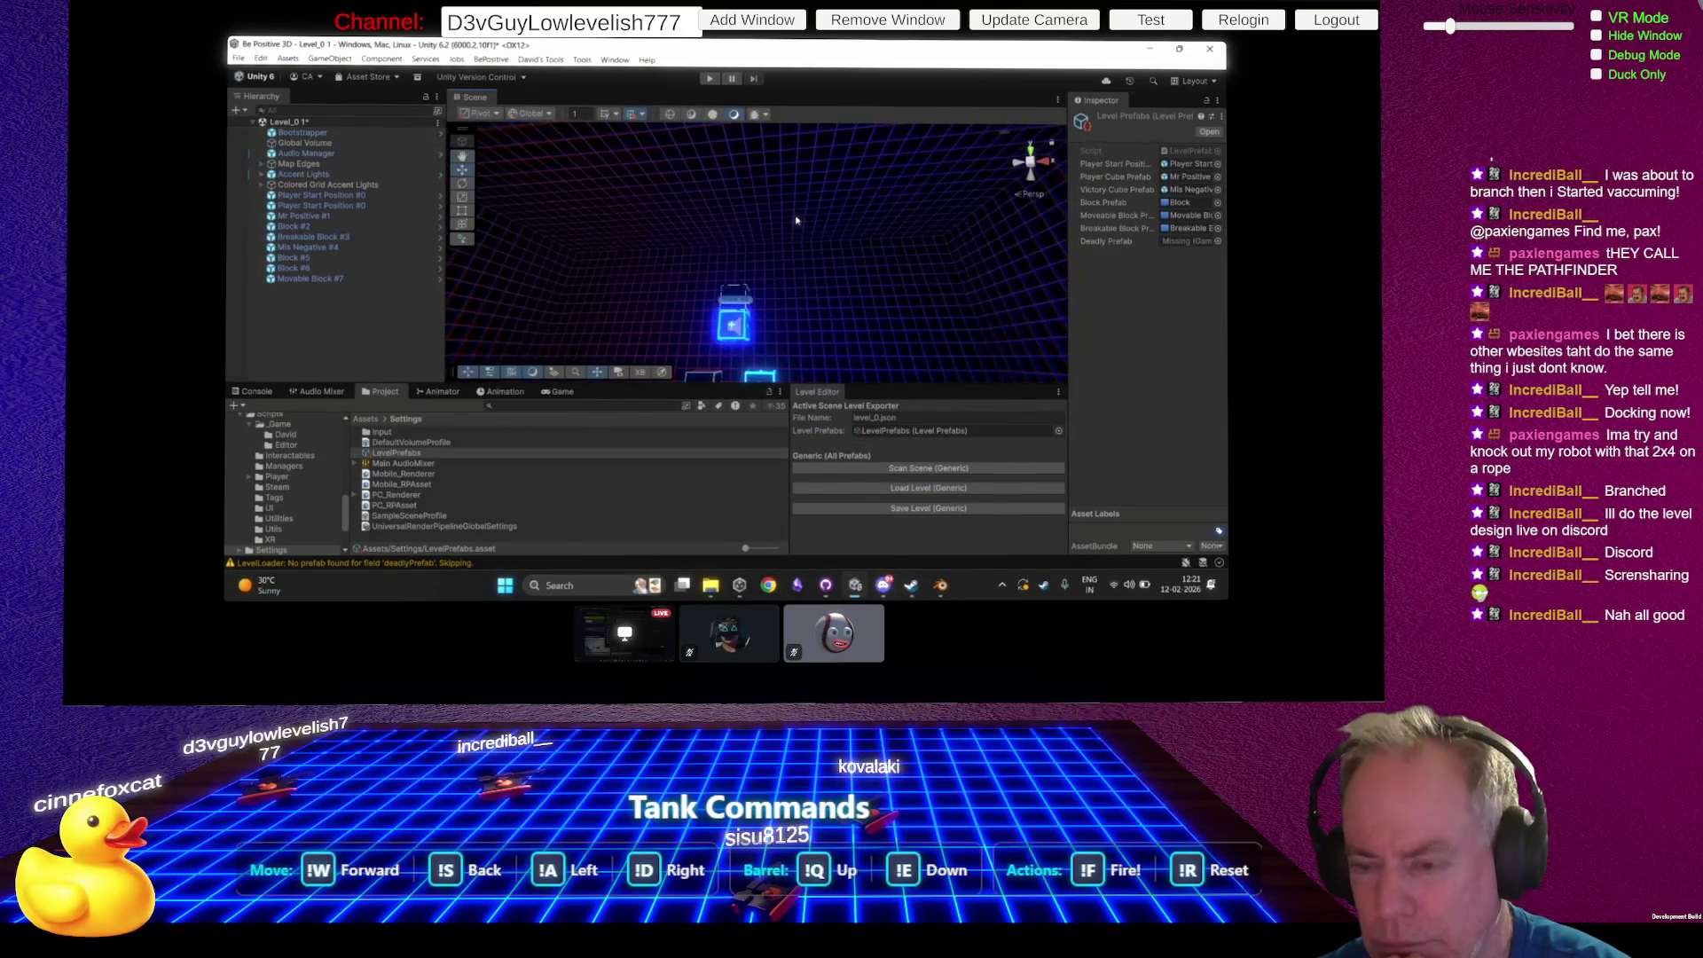
pyautogui.click(709, 79)
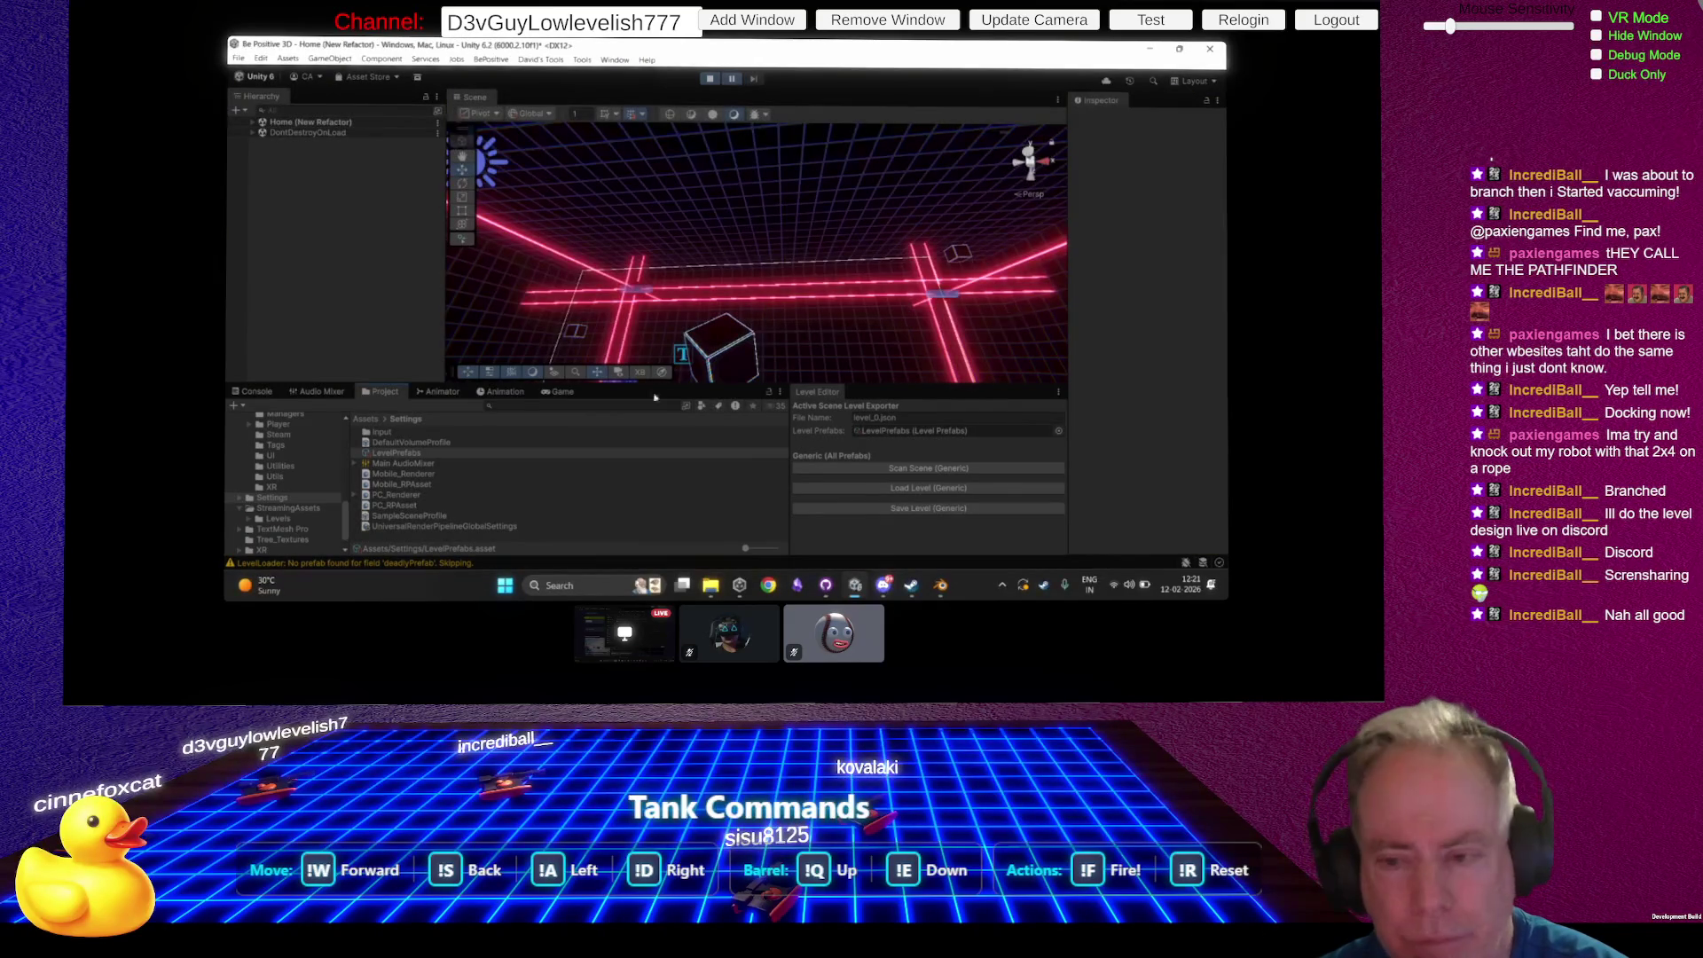
# Step: Inspect the red play-mode error and its stack trace in the Console
pyautogui.click(255, 391)
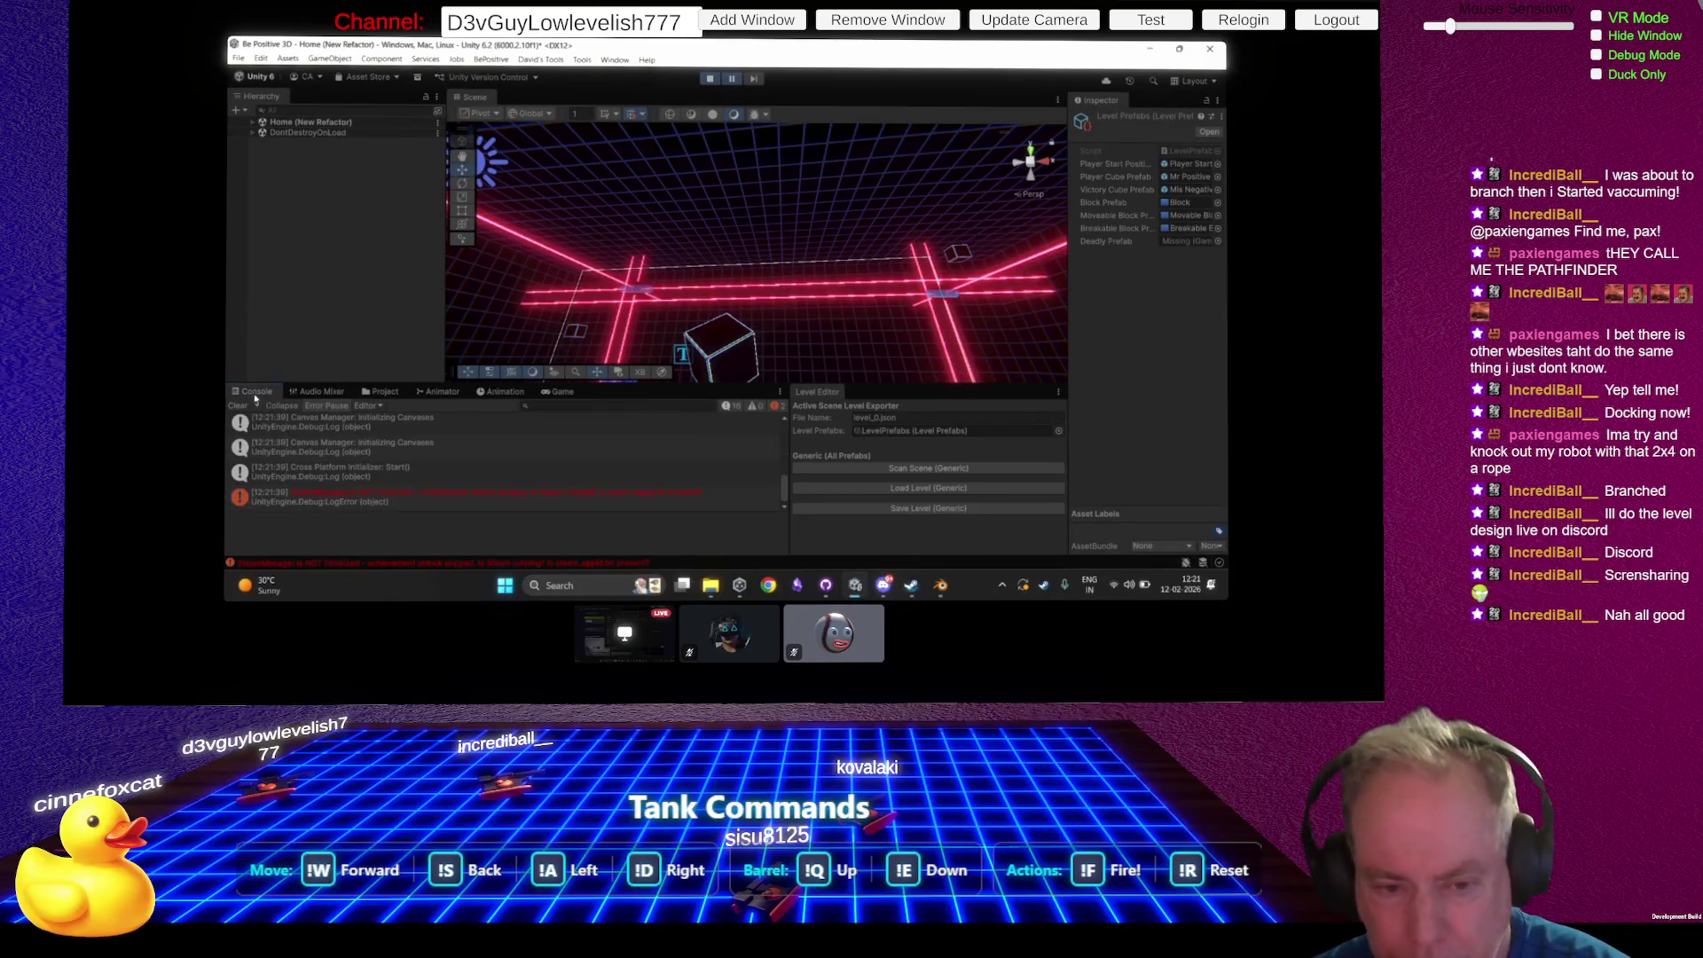
pyautogui.click(442, 494)
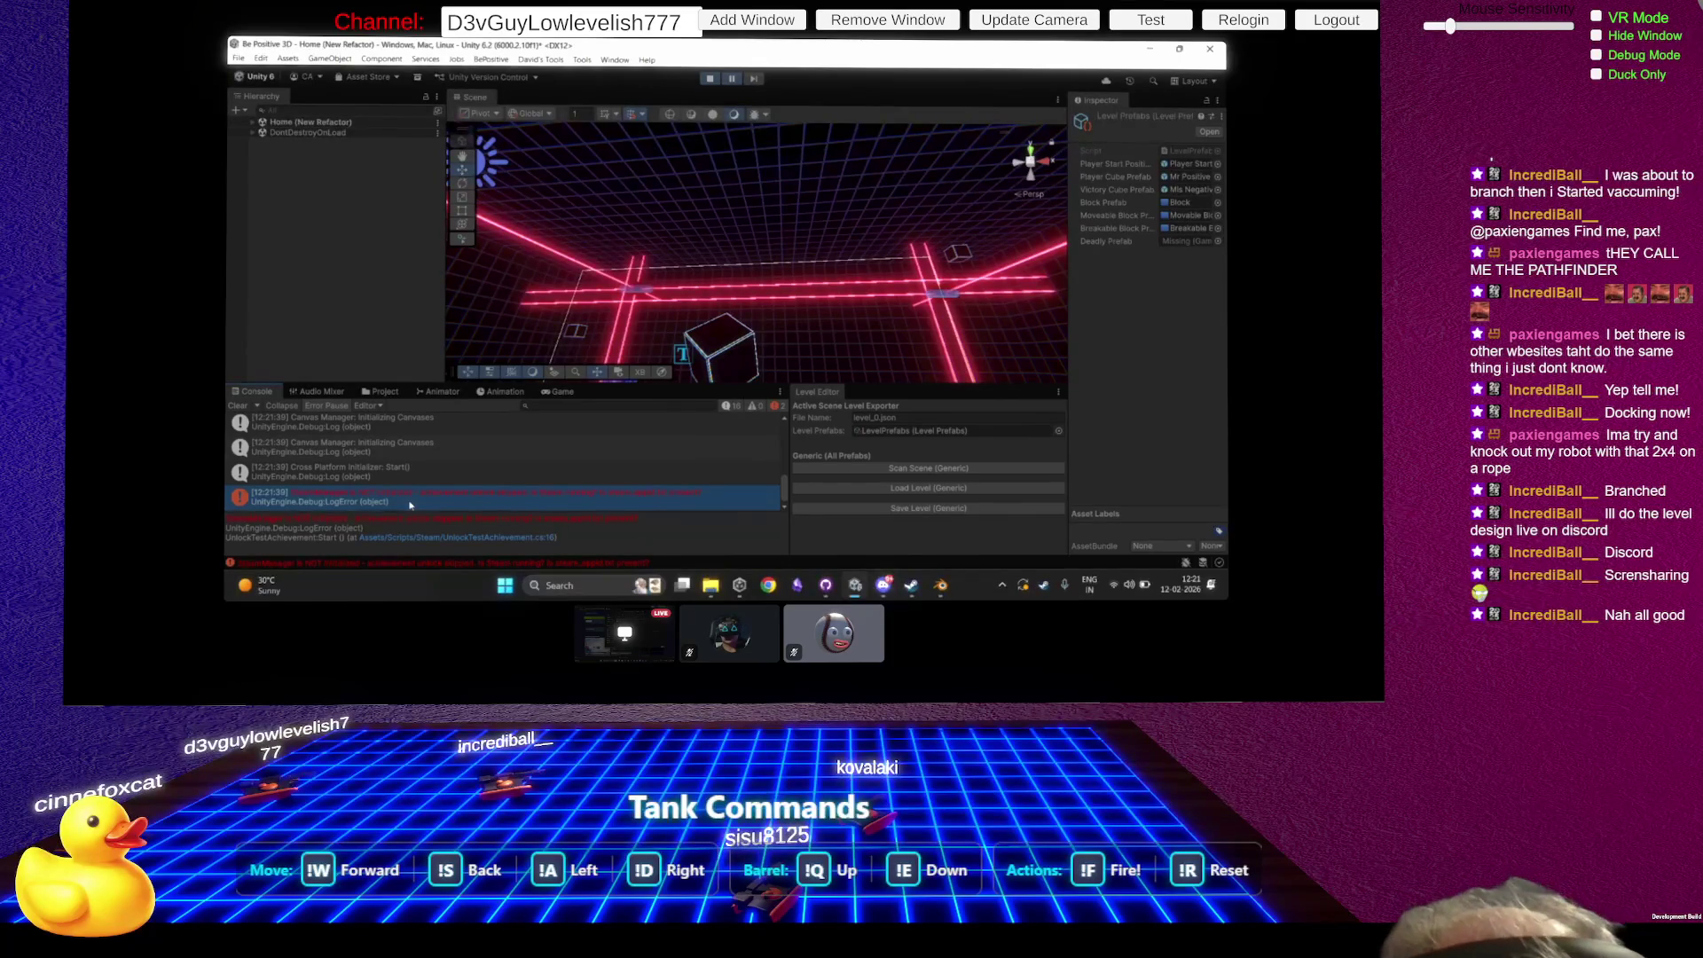
pyautogui.click(615, 539)
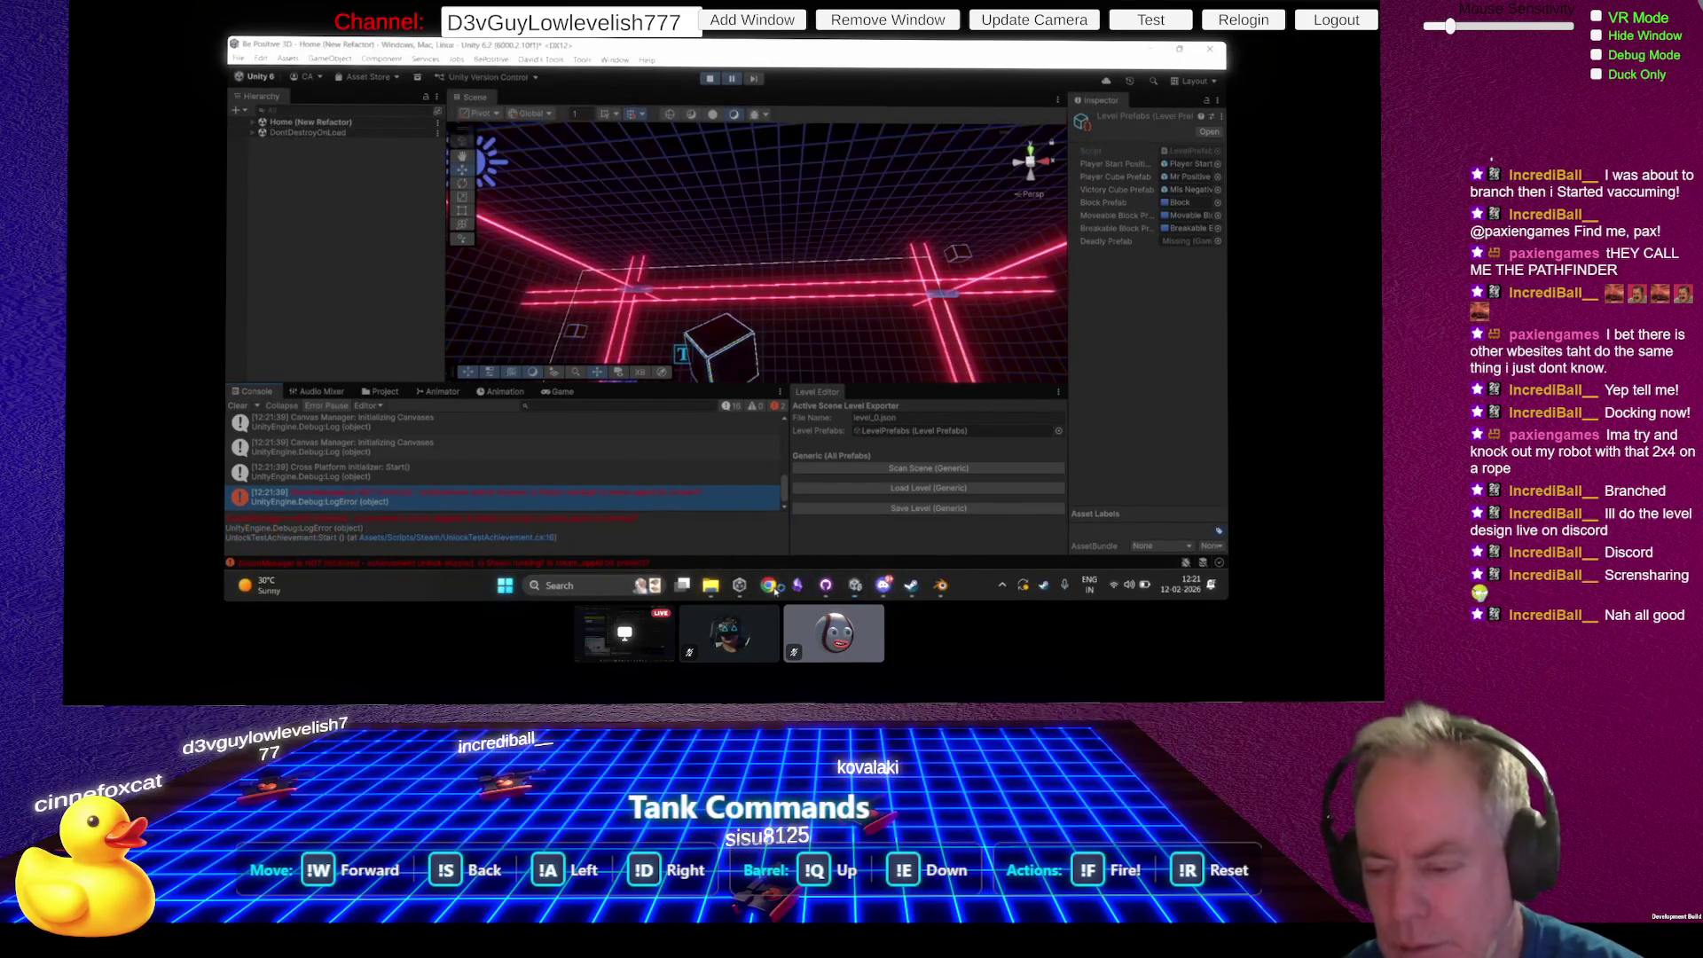
# Step: Bring Steam to the front and return to its PvP Fest store front page, reloaded
pyautogui.click(739, 585)
pyautogui.click(1046, 60)
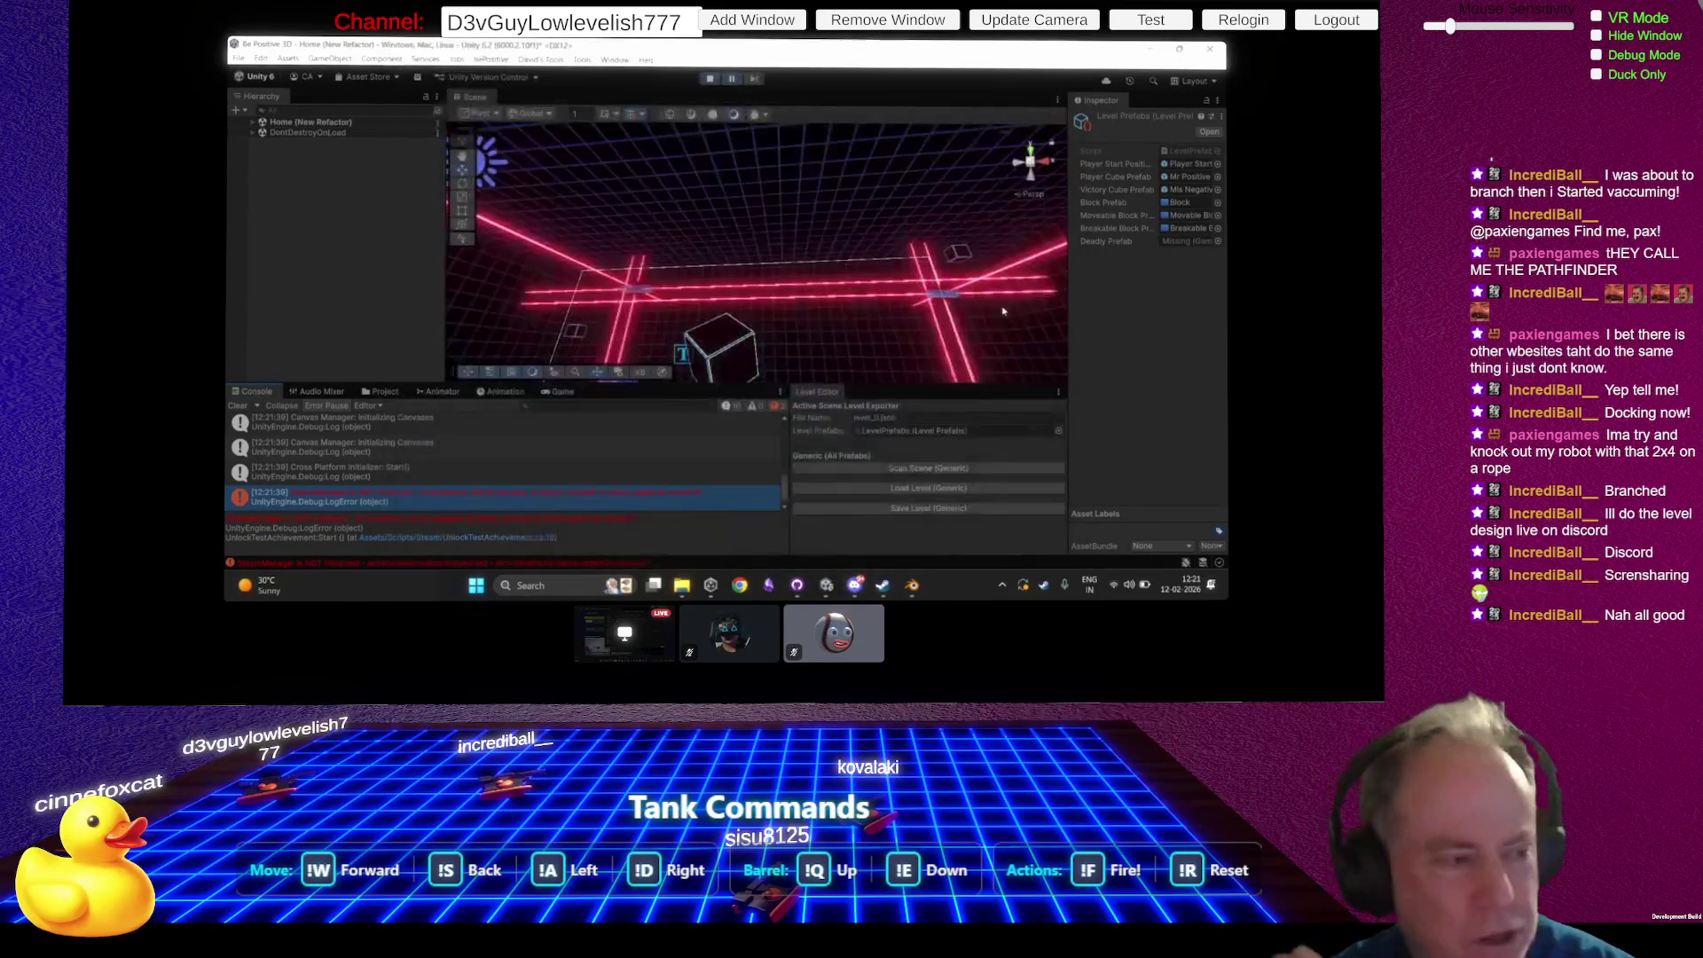
pyautogui.click(911, 584)
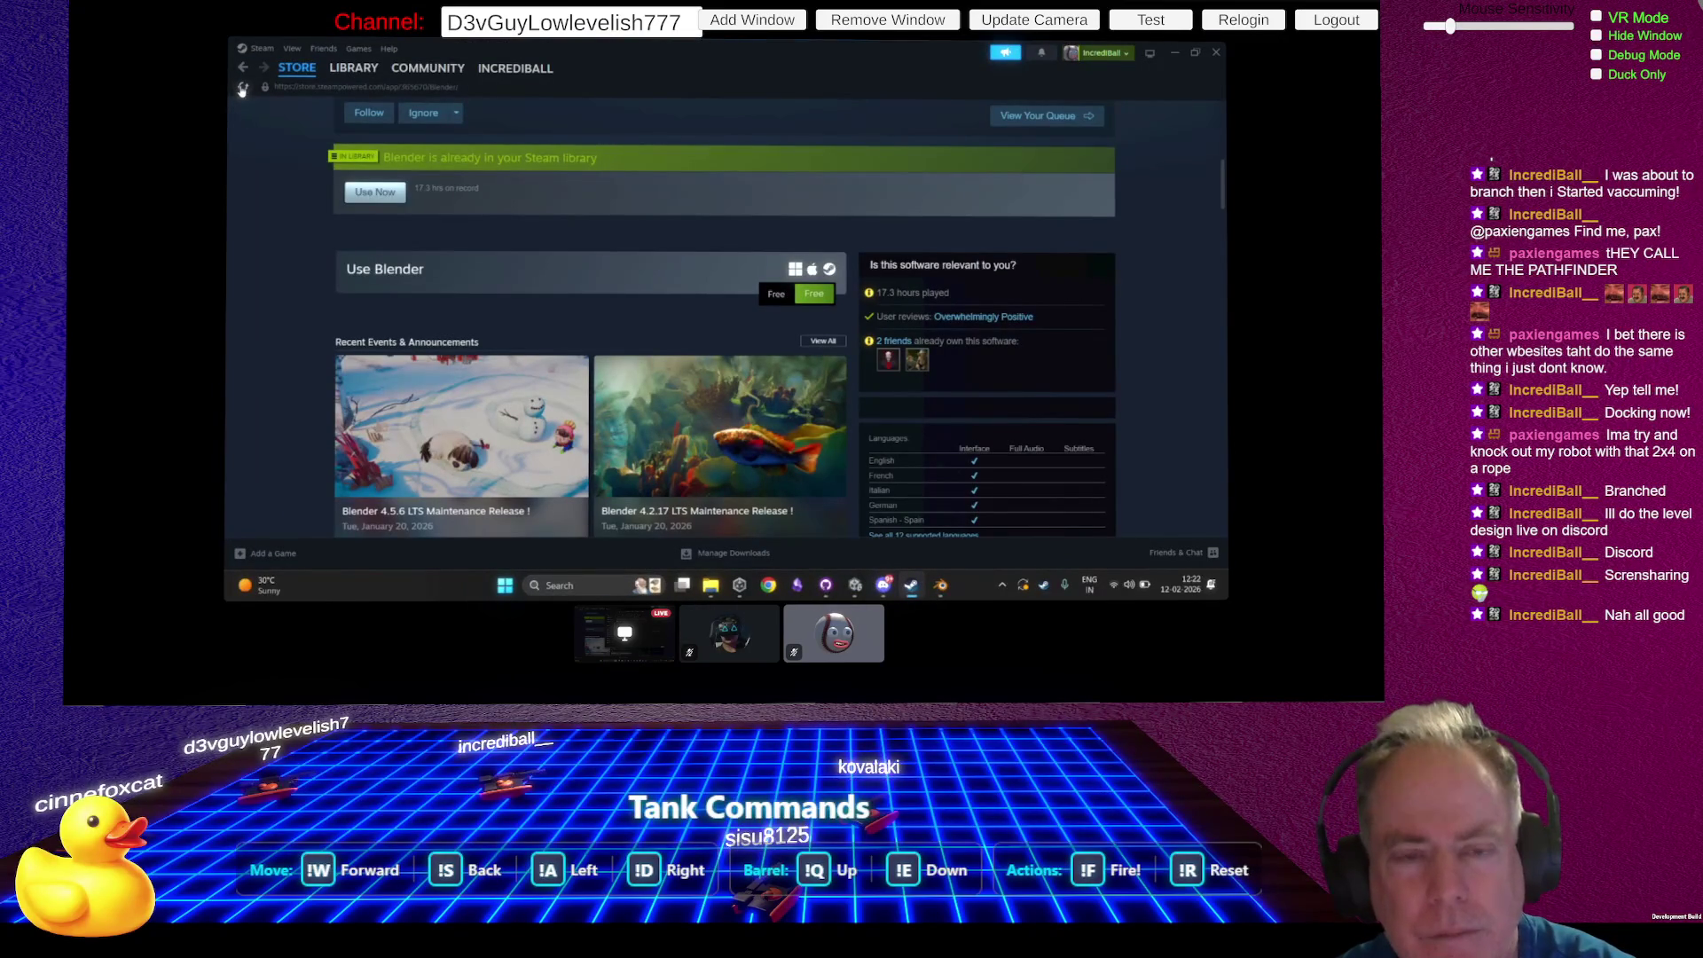
pyautogui.click(242, 90)
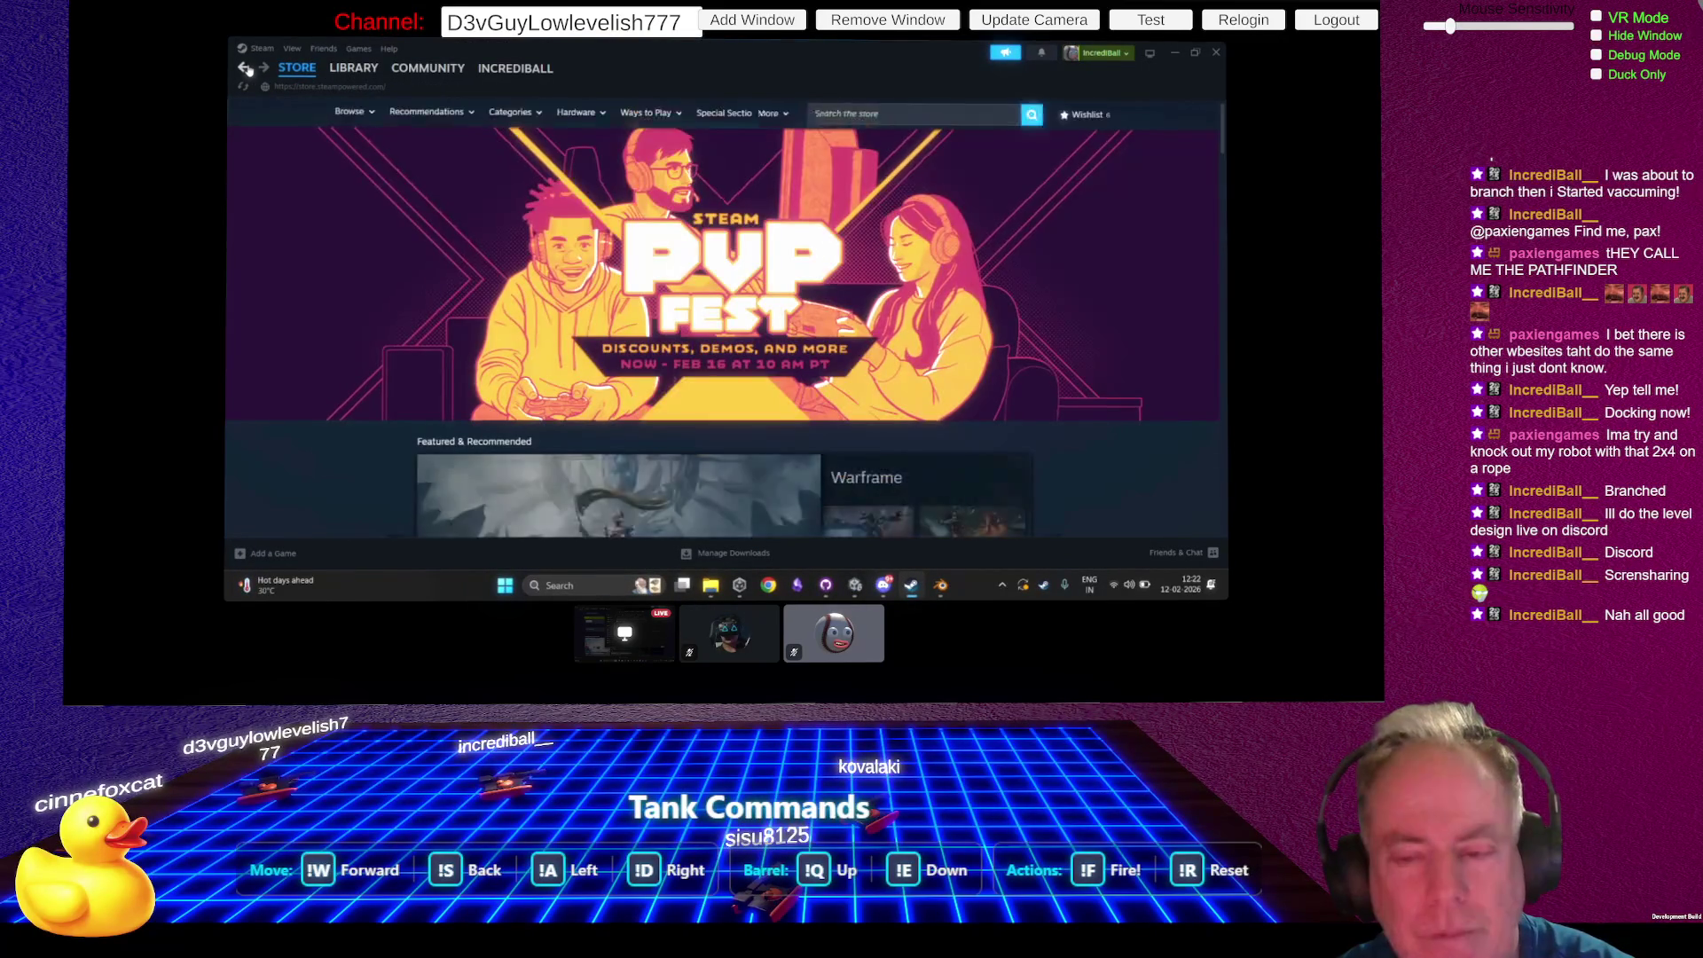
pyautogui.click(243, 91)
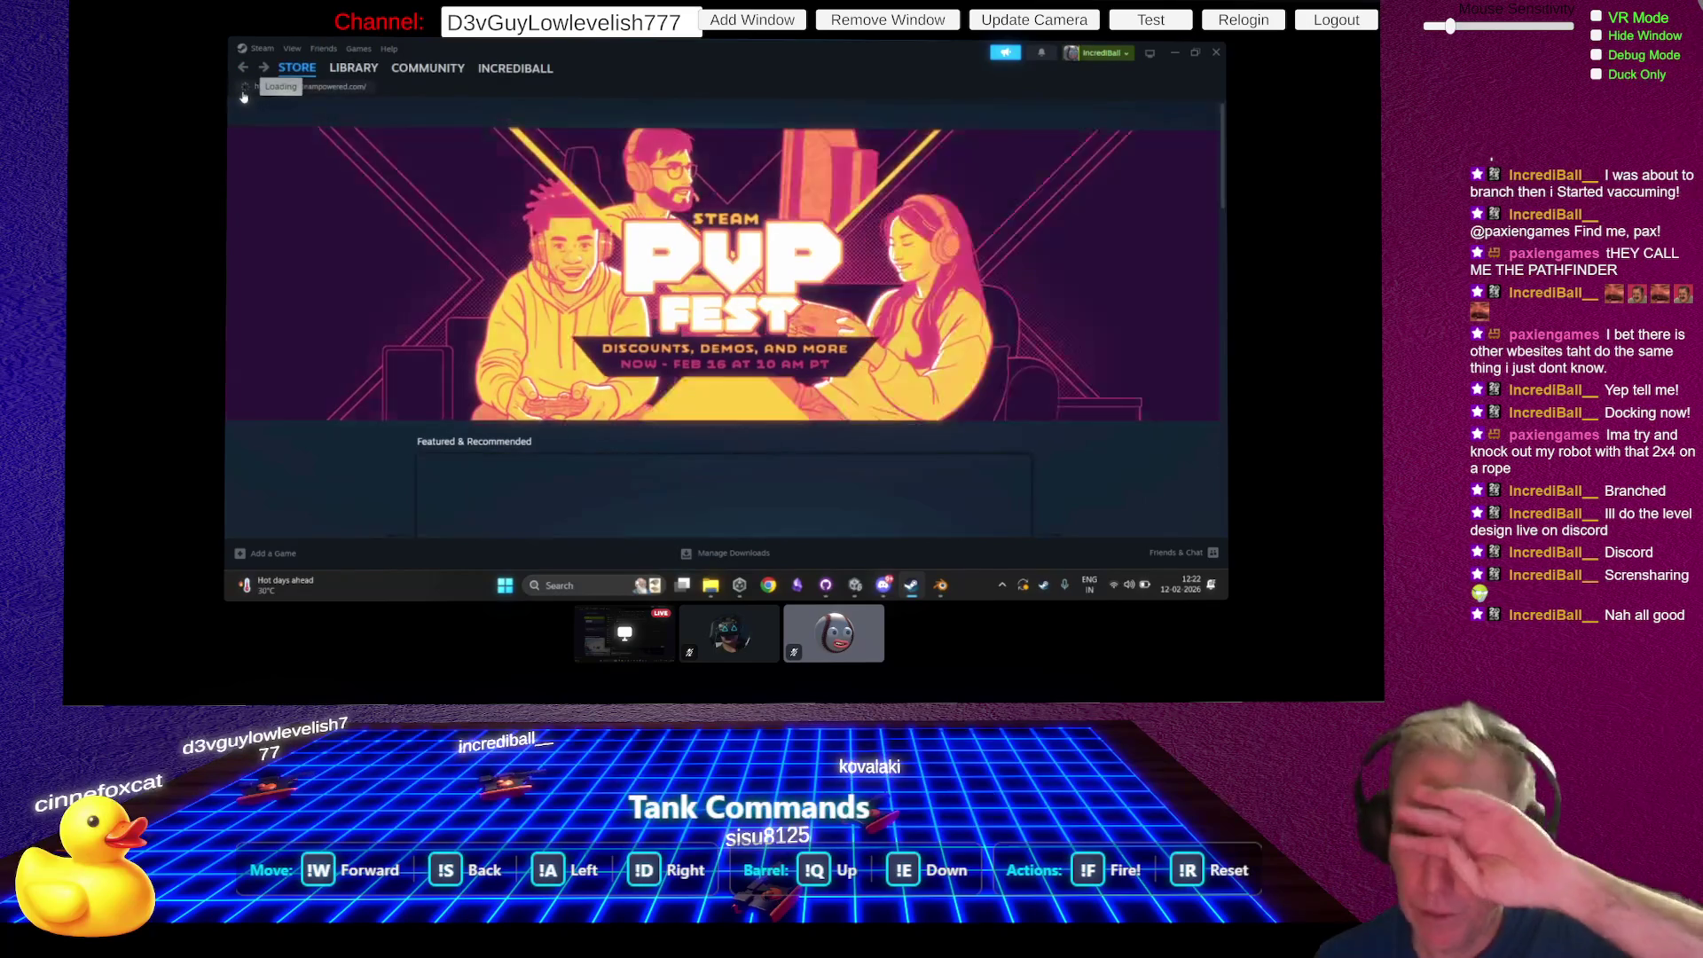